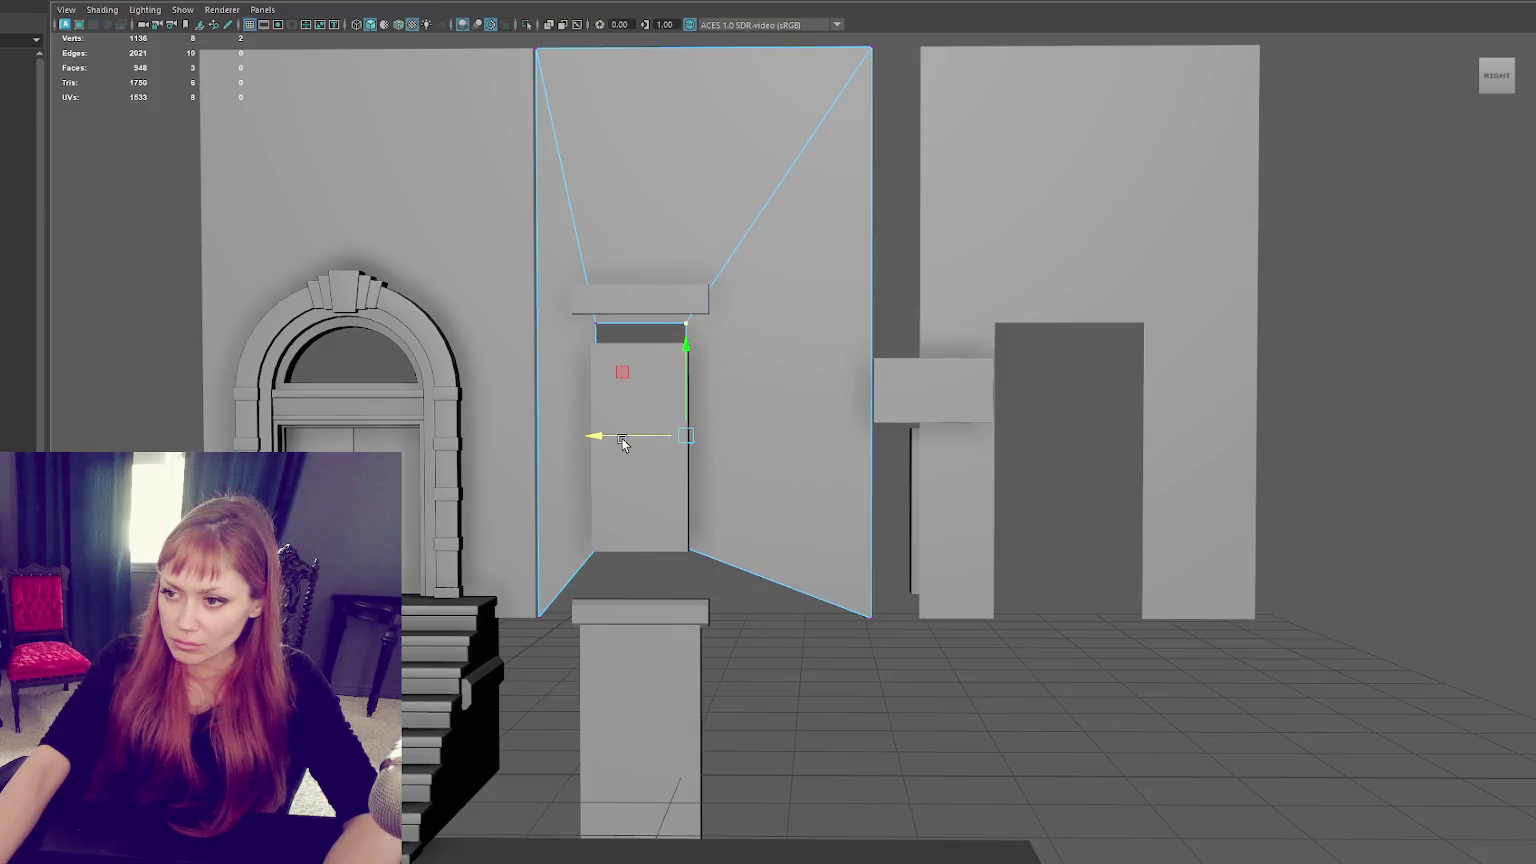
Step: Lower the inner box's top edge and move its right vertical edge inward
left_click_drag(591, 375, 591, 375)
left_click_drag(641, 261, 630, 293)
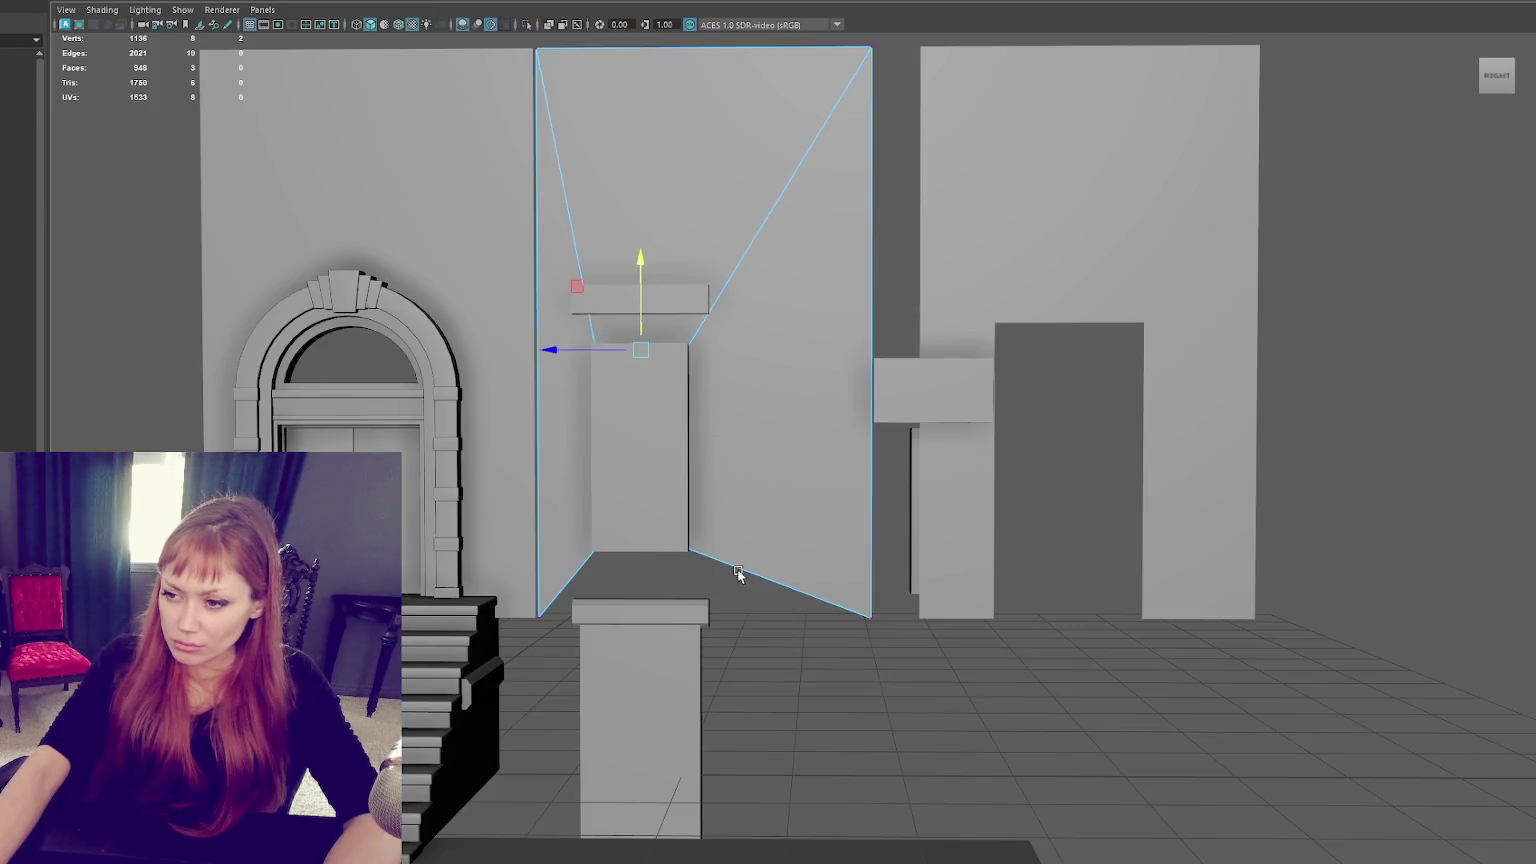
scroll(833, 147, "down", 5)
left_click_drag(809, 96, 926, 658)
left_click_drag(775, 381, 717, 388)
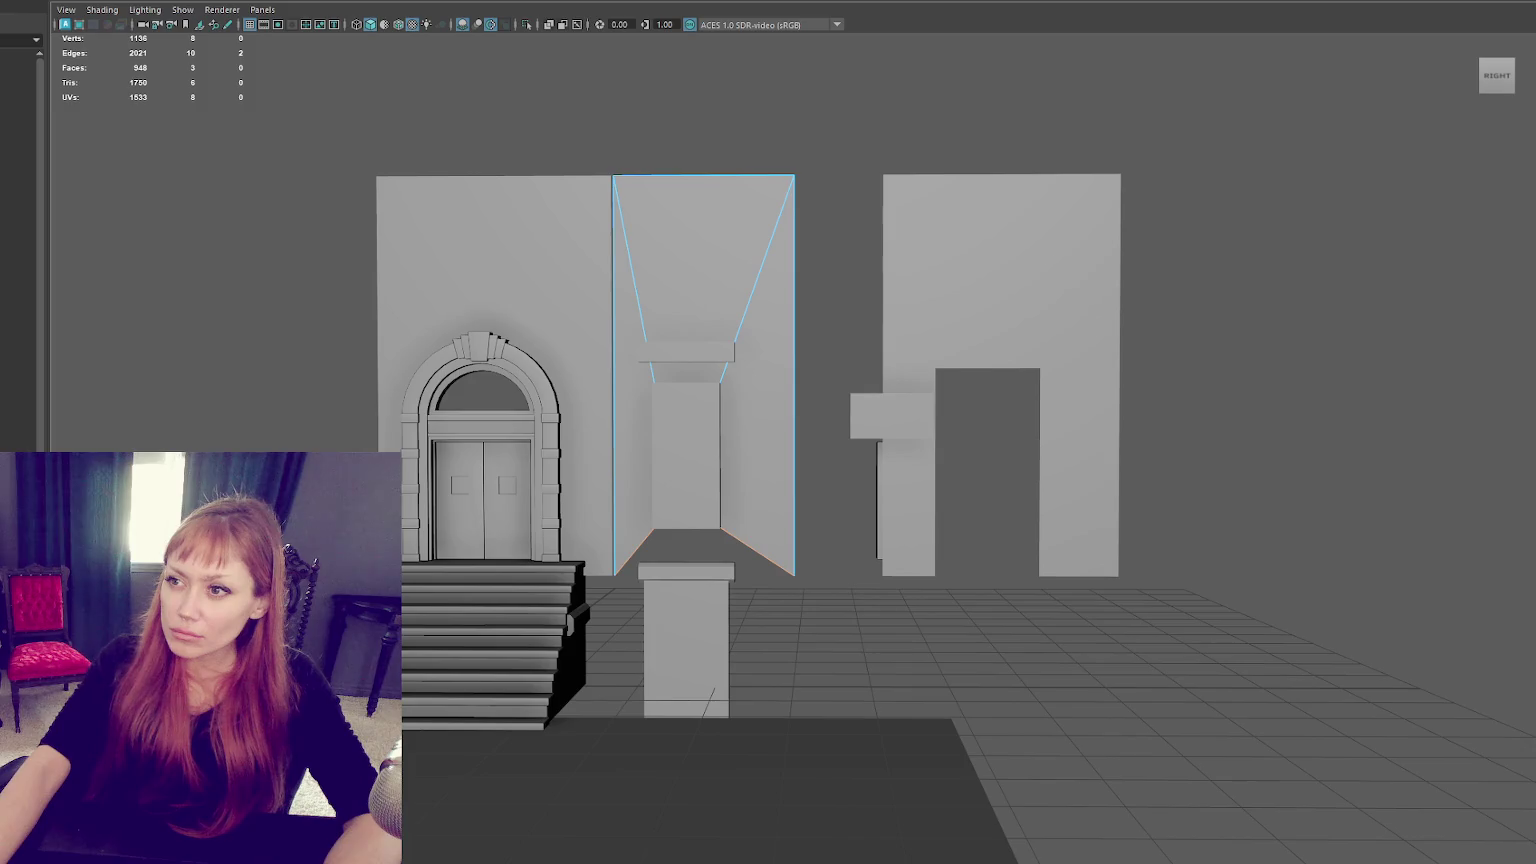
Step: Bridge the inner box's bottom edges into a face, then return to object selection
key("ctrl+b")
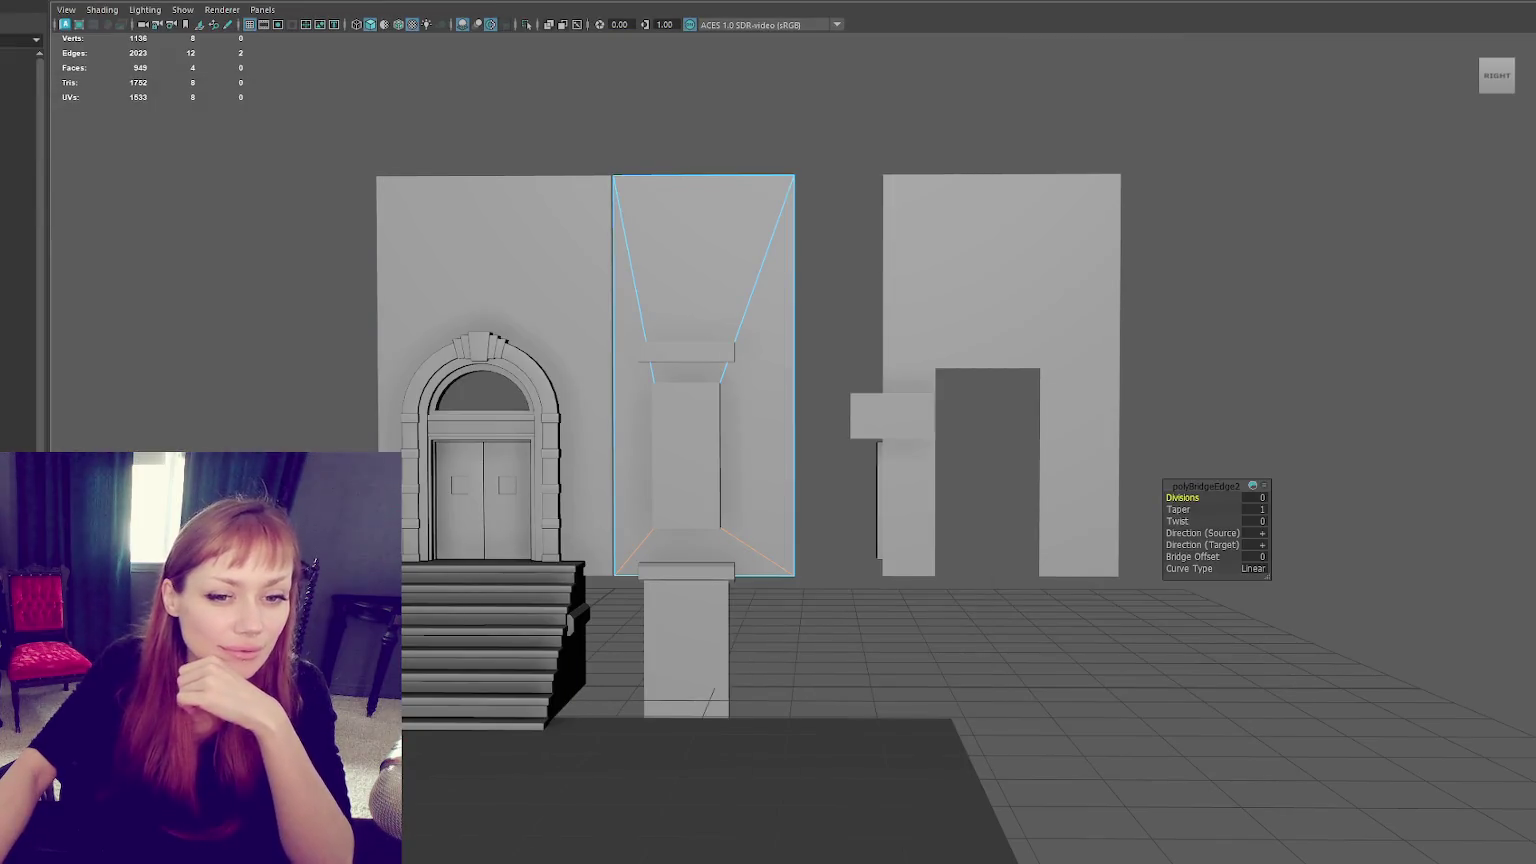
scroll(425, 254, "up", 3)
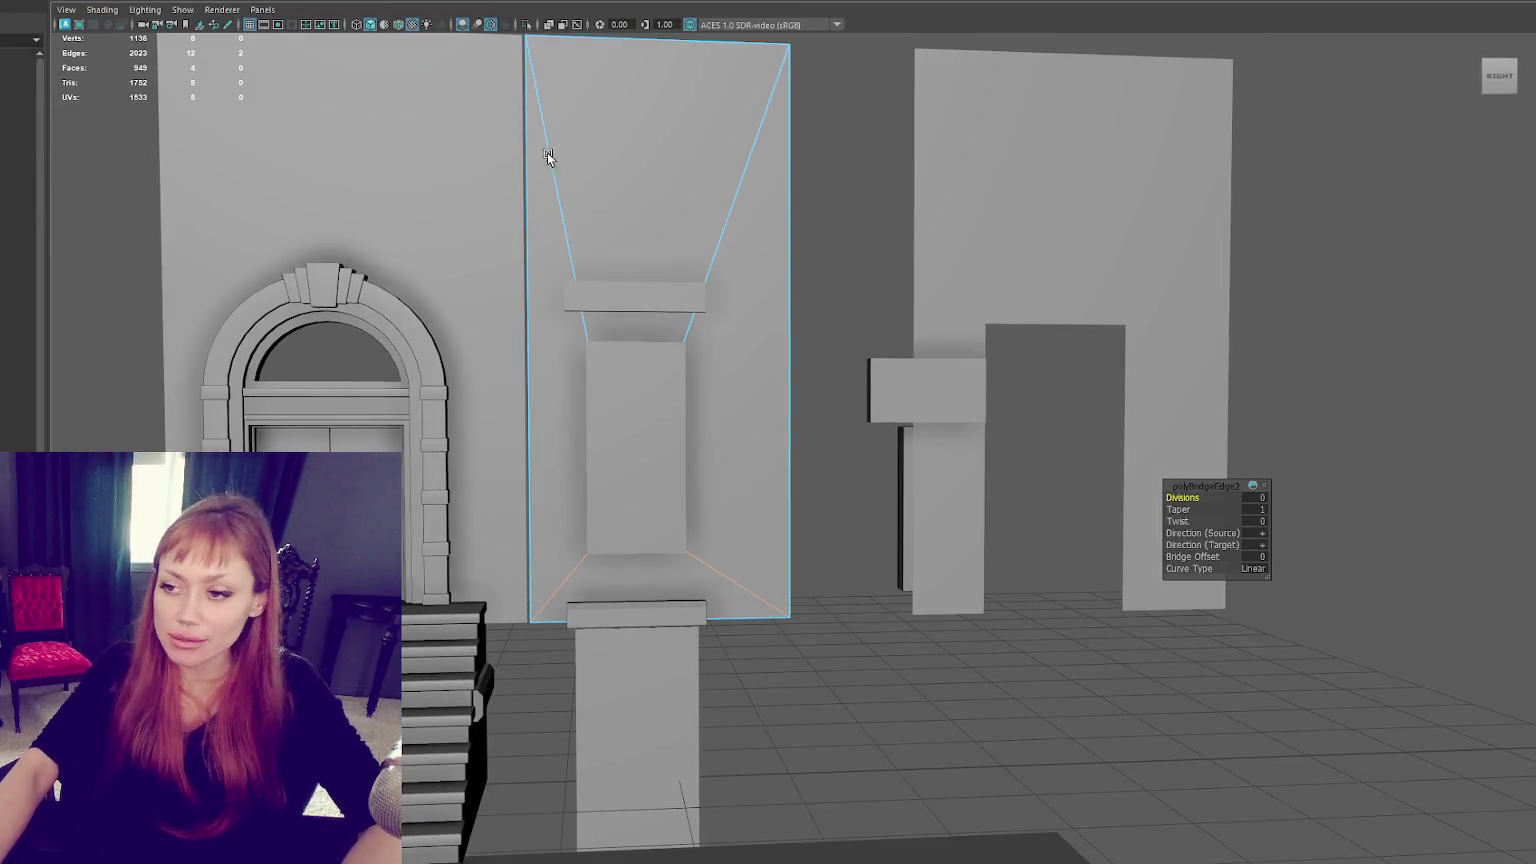
key("F8")
Step: Combine the left and middle walls and merge their overlapping seam vertices
left_click(499, 175, "shift")
left_click(140, 25)
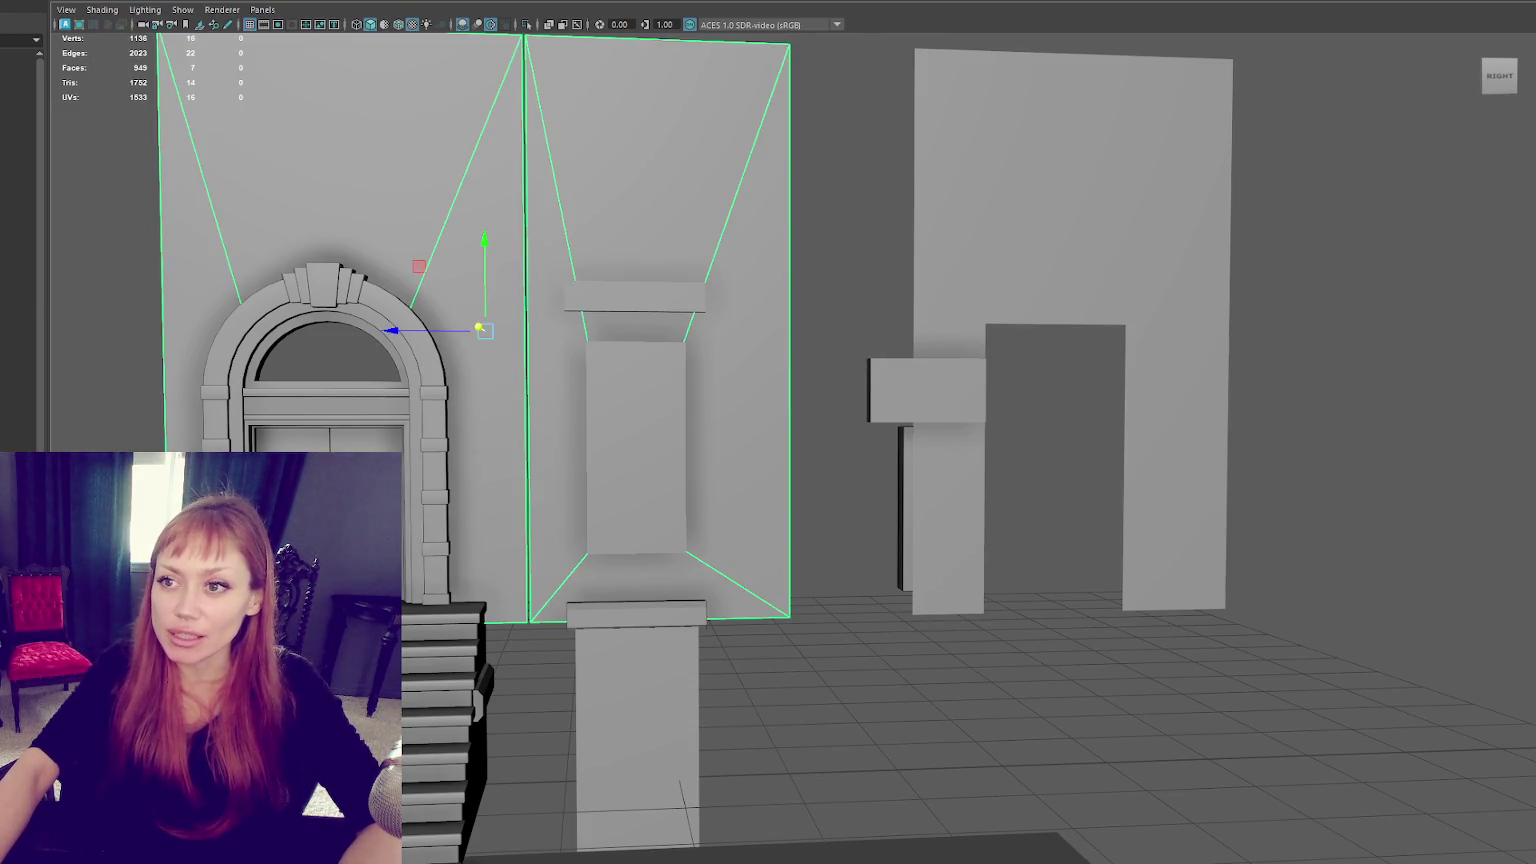
scroll(634, 467, "down", 3)
right_click_drag(737, 326, 696, 326)
left_click(627, 291)
left_click(222, 104)
left_click_drag(689, 684, 712, 557, "alt")
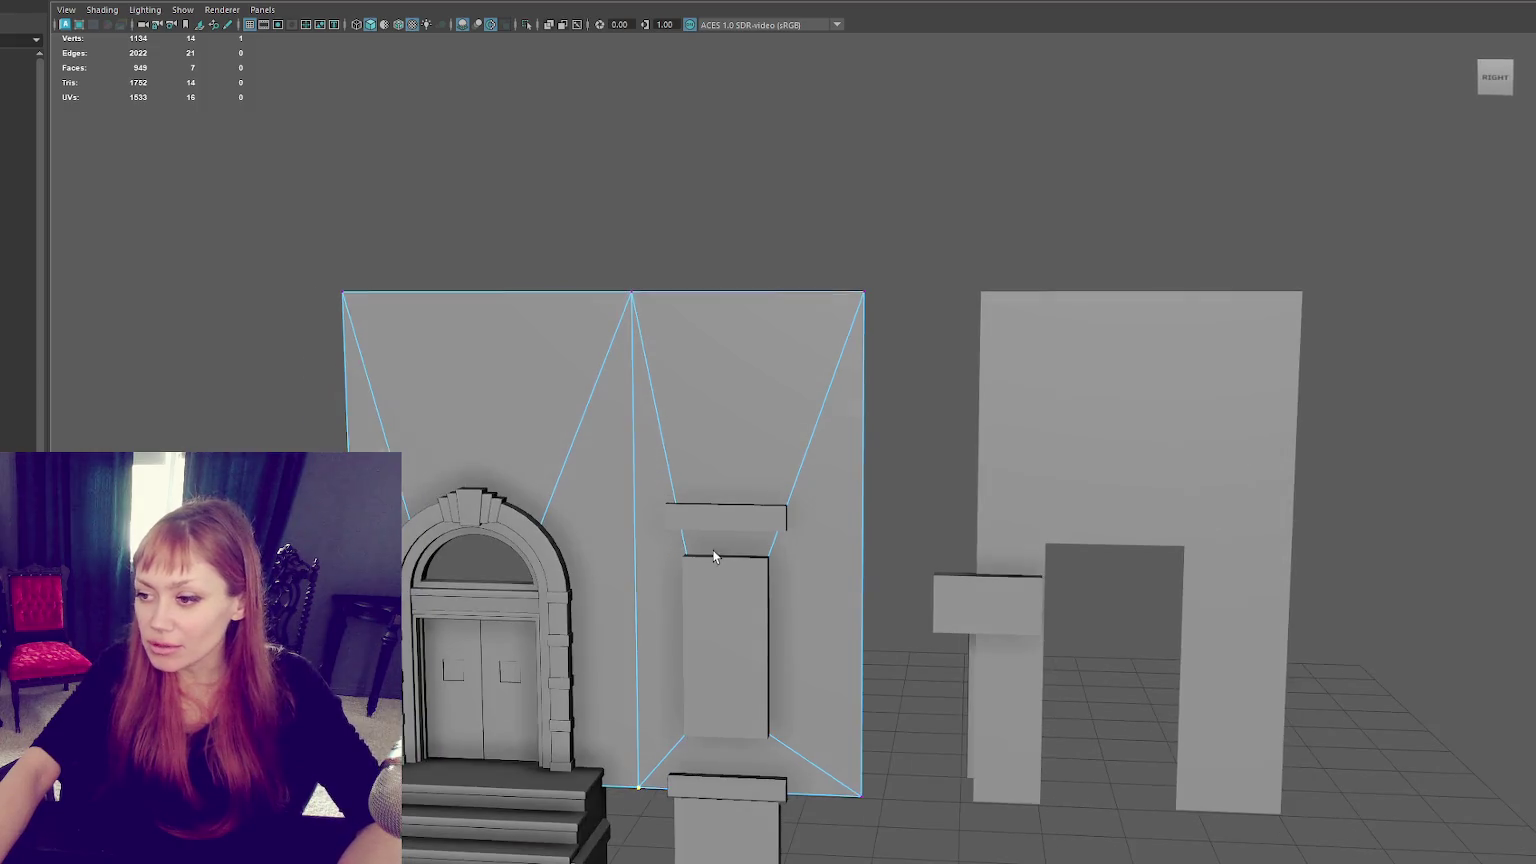
Step: Slide the right wall against the others, combine all walls, and merge the top seam vertices
left_click(1004, 487)
left_click_drag(1004, 487, 860, 549, "alt")
key("w")
left_click(762, 390, "shift")
left_click(120, 25)
key("F9")
left_click_drag(645, 115, 848, 305)
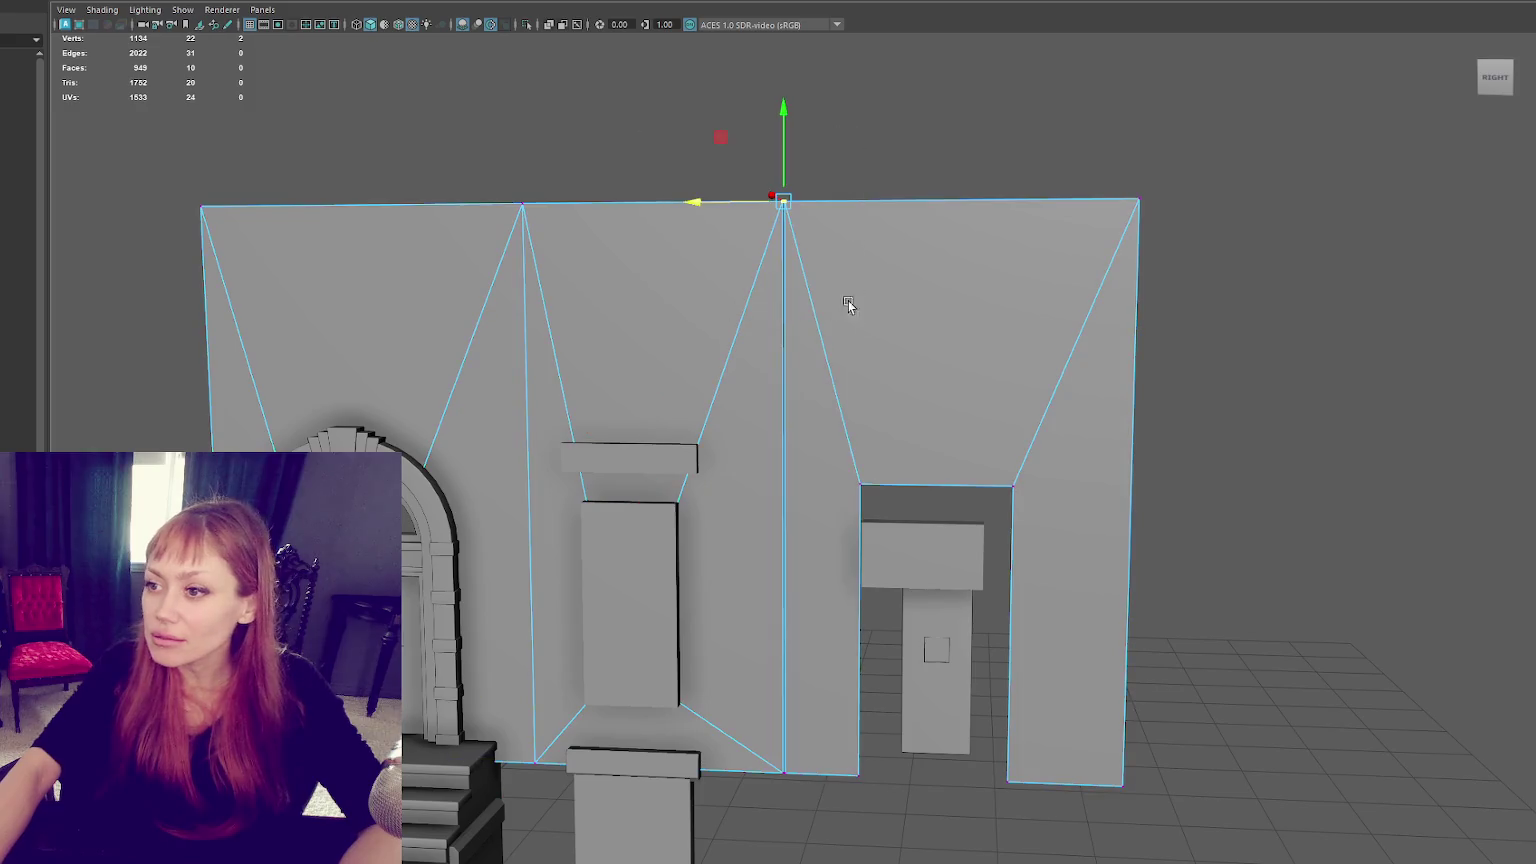
left_click(200, 98)
Step: Shift the doorway's side edges slightly to the left
mouse_move(770, 740)
left_mouse_down()
mouse_move(812, 795)
mouse_move(828, 752)
left_mouse_up()
left_click_drag(838, 436, 940, 832)
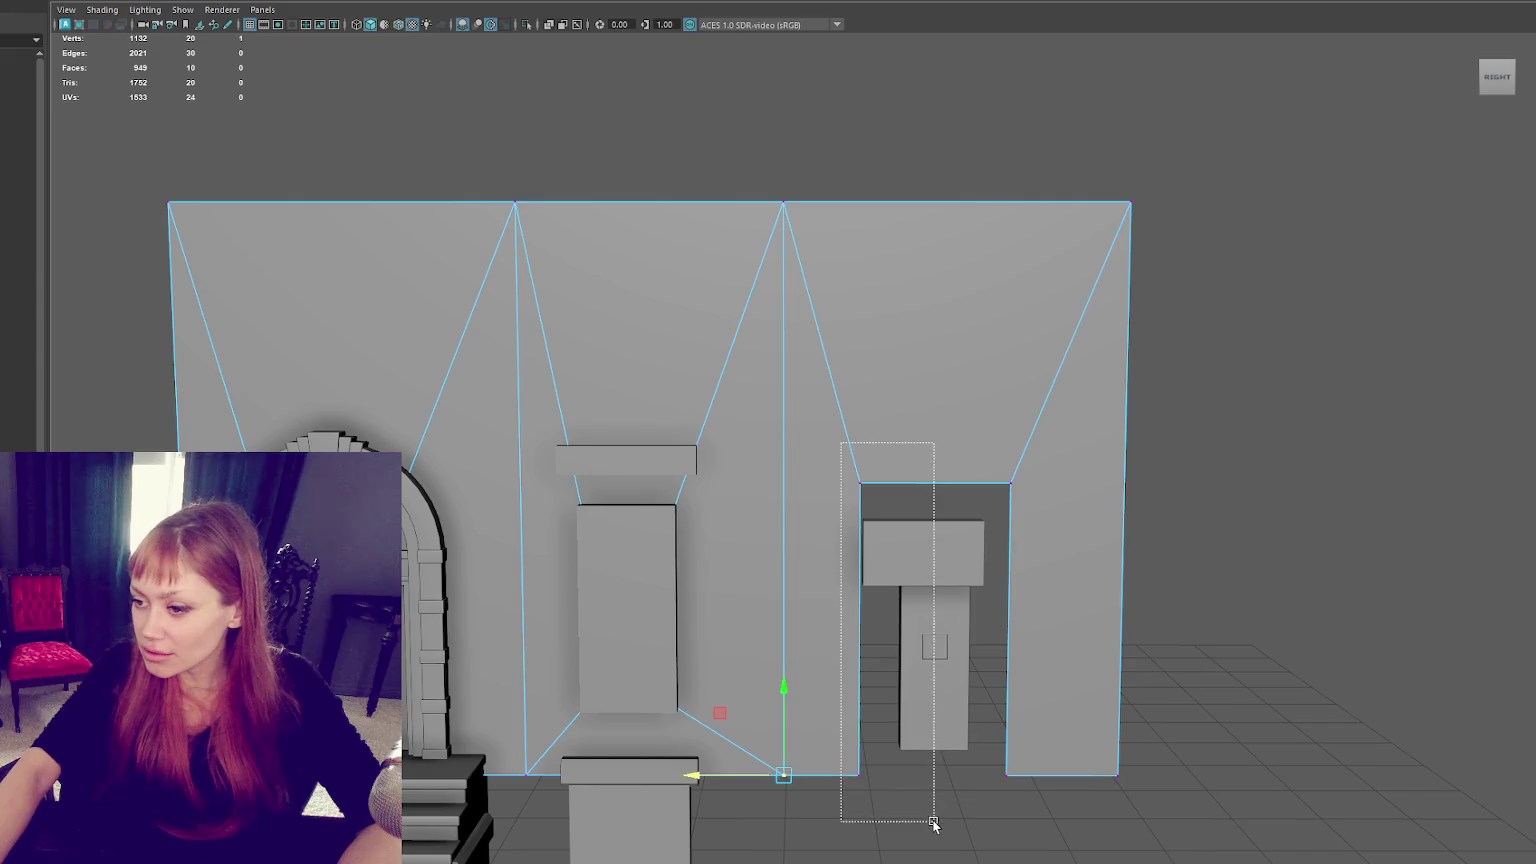
scroll(892, 319, "down", 2)
scroll(900, 266, "down", 2)
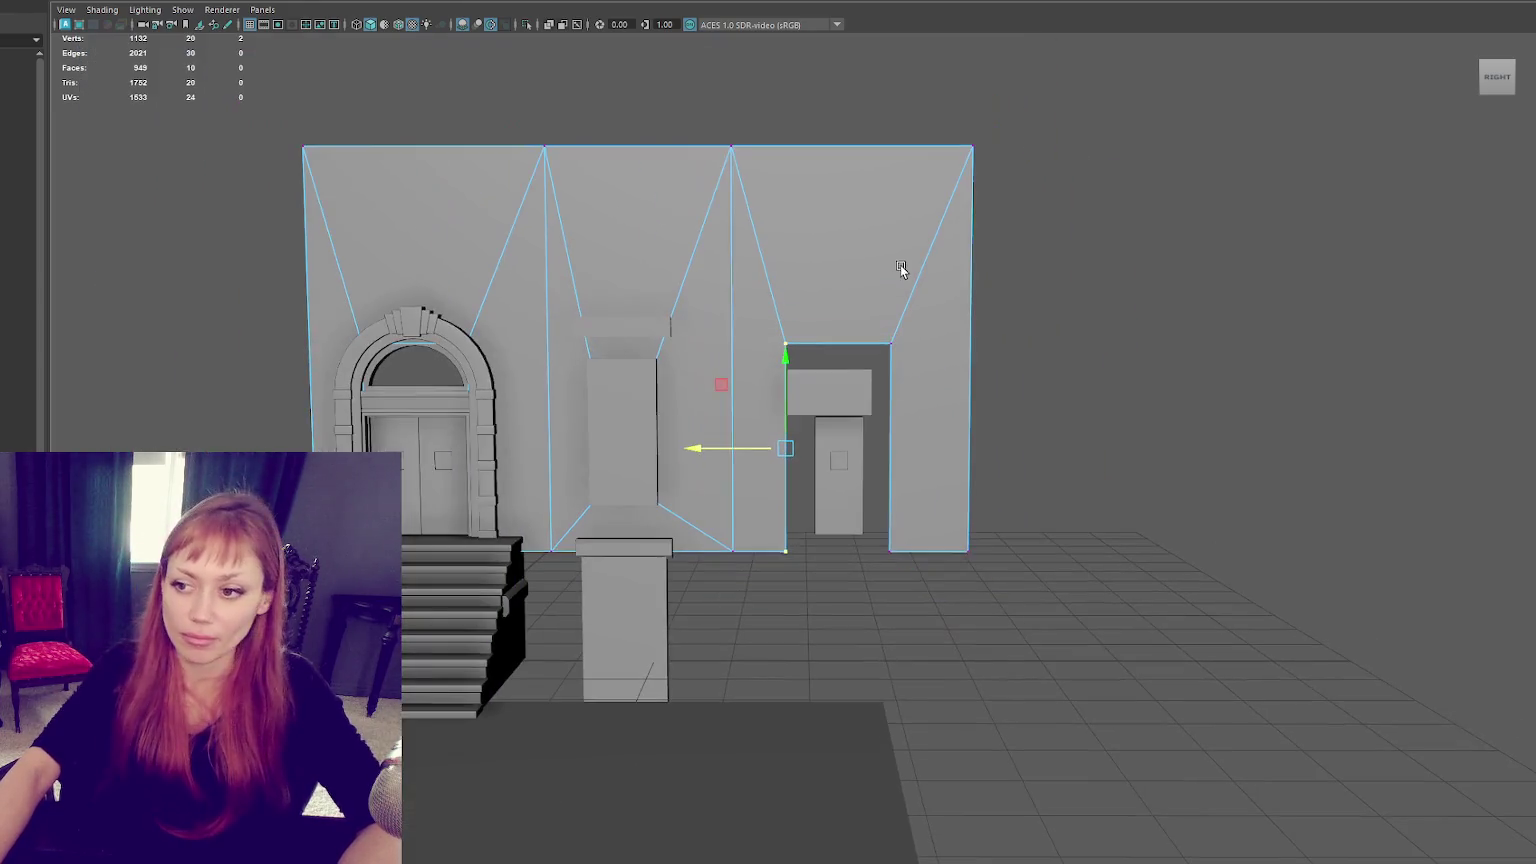
scroll(896, 268, "up", 5)
middle_click_drag(781, 340, 750, 340, "alt")
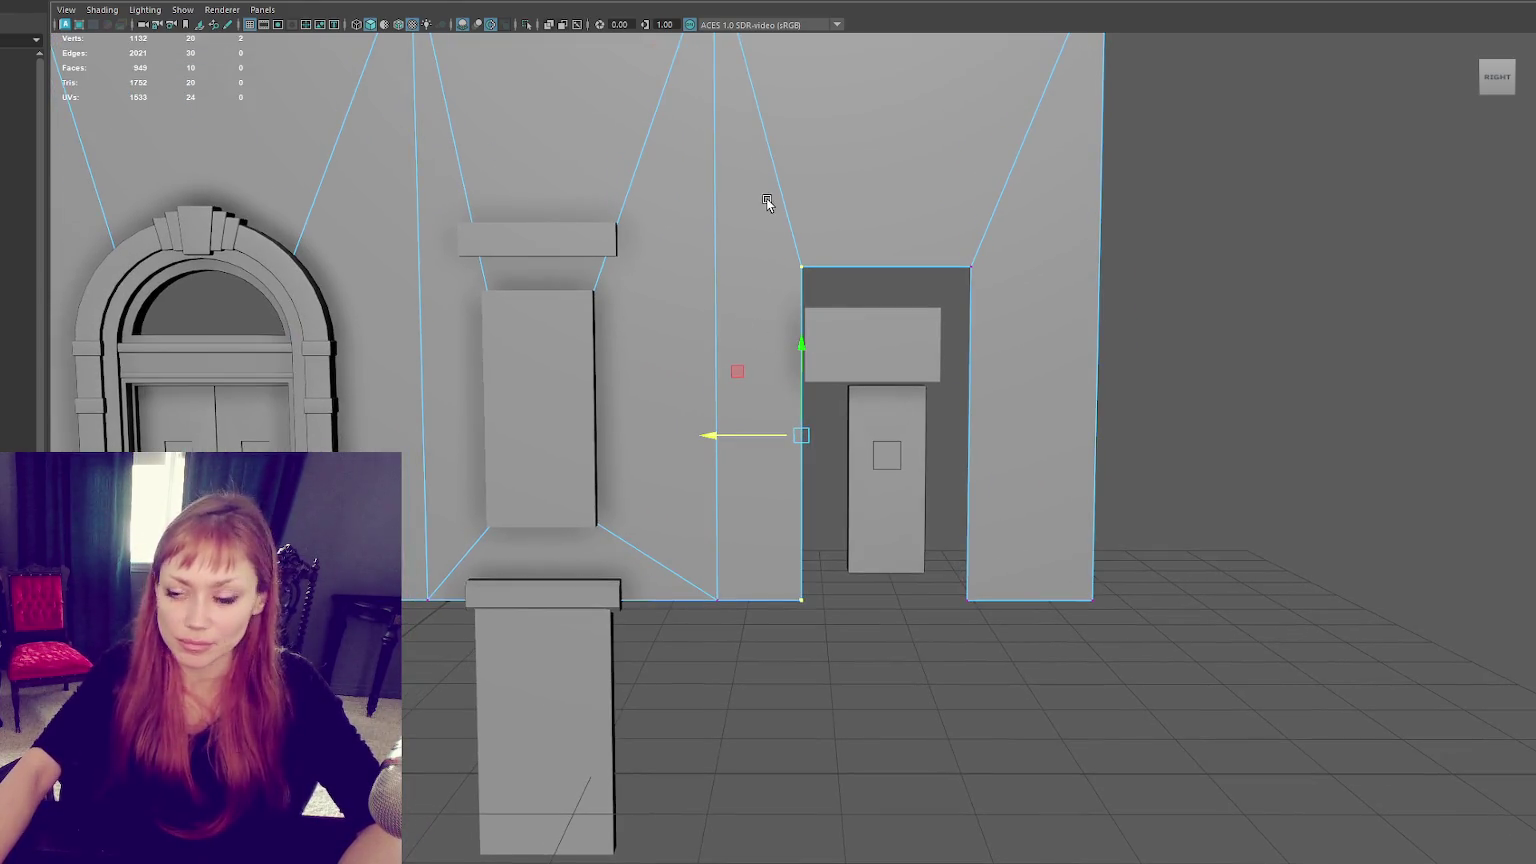
left_click_drag(767, 203, 1025, 617)
middle_click_drag(747, 432, 729, 432)
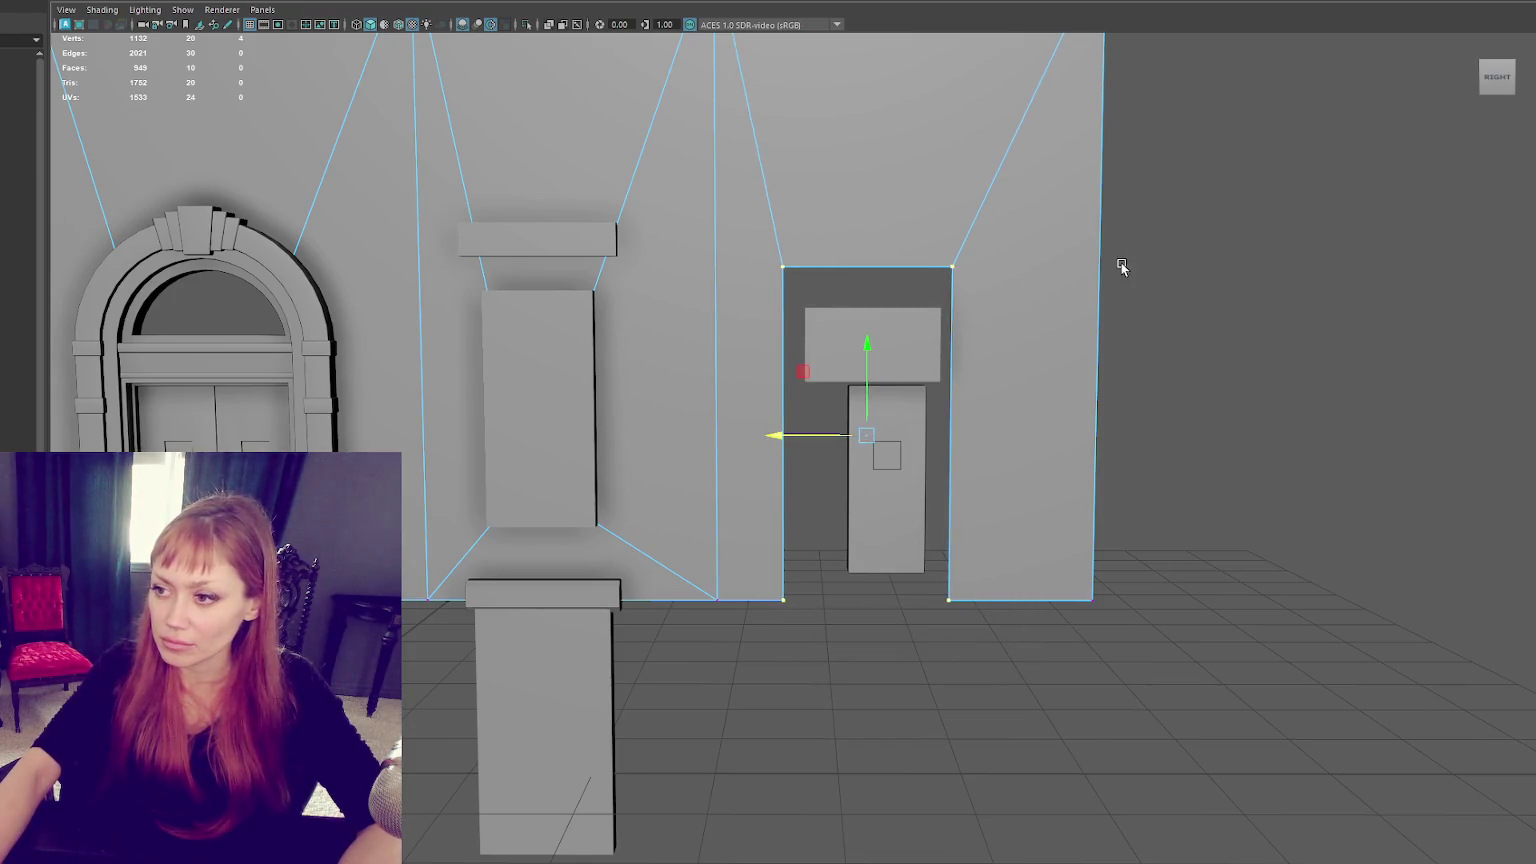
Step: Shift the small door panel along its width
left_click(884, 446)
left_click_drag(884, 446, 833, 463, "alt")
middle_click_drag(800, 455, 824, 461)
left_click_drag(836, 487, 984, 473, "alt")
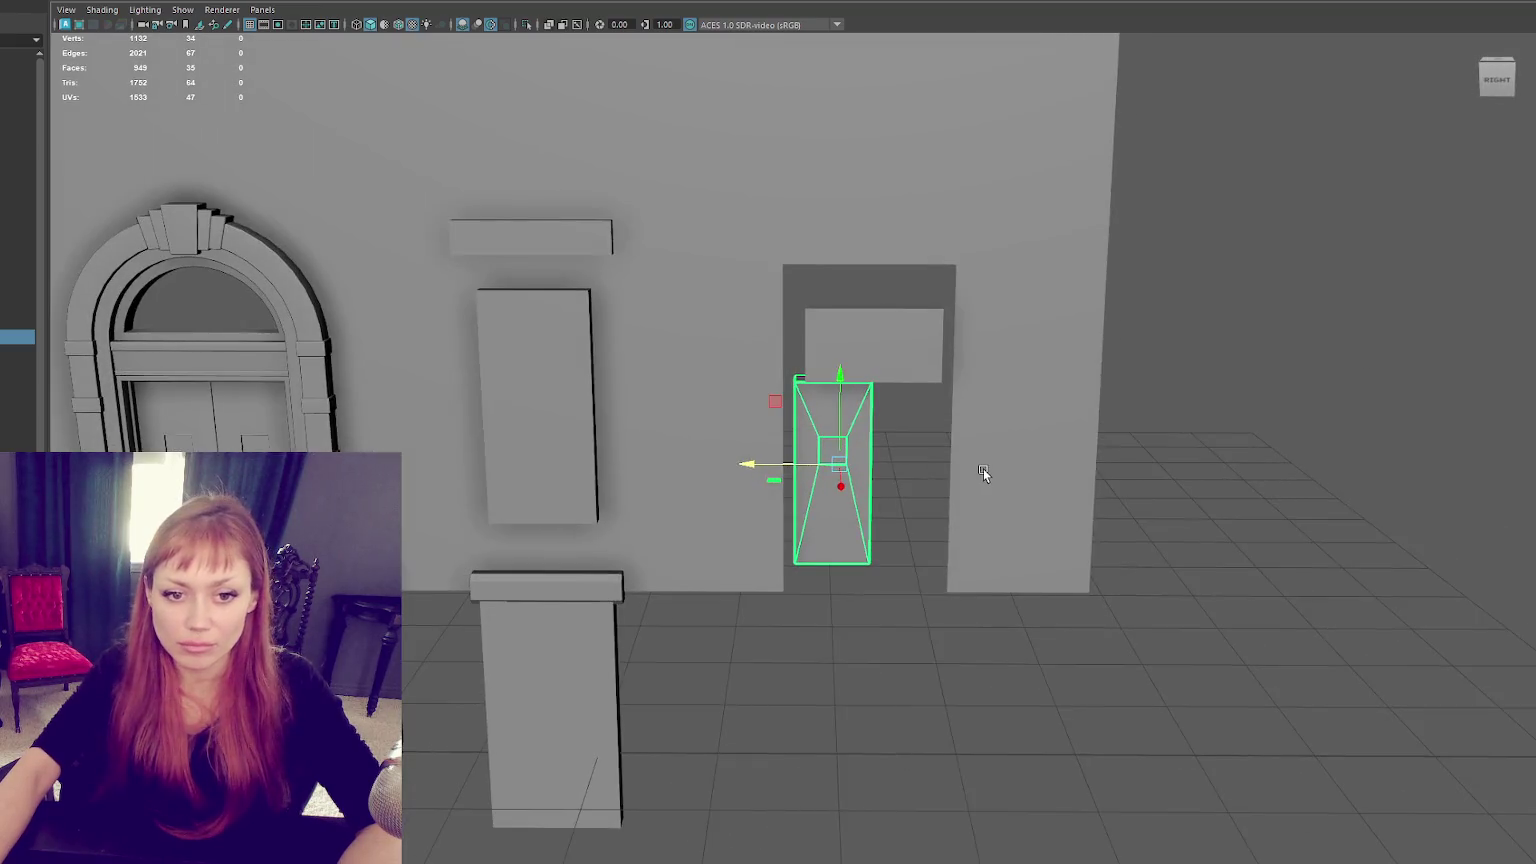
Step: Move the doorway's right-edge vertices left so the opening hugs the small door
left_click(970, 212)
key("F10")
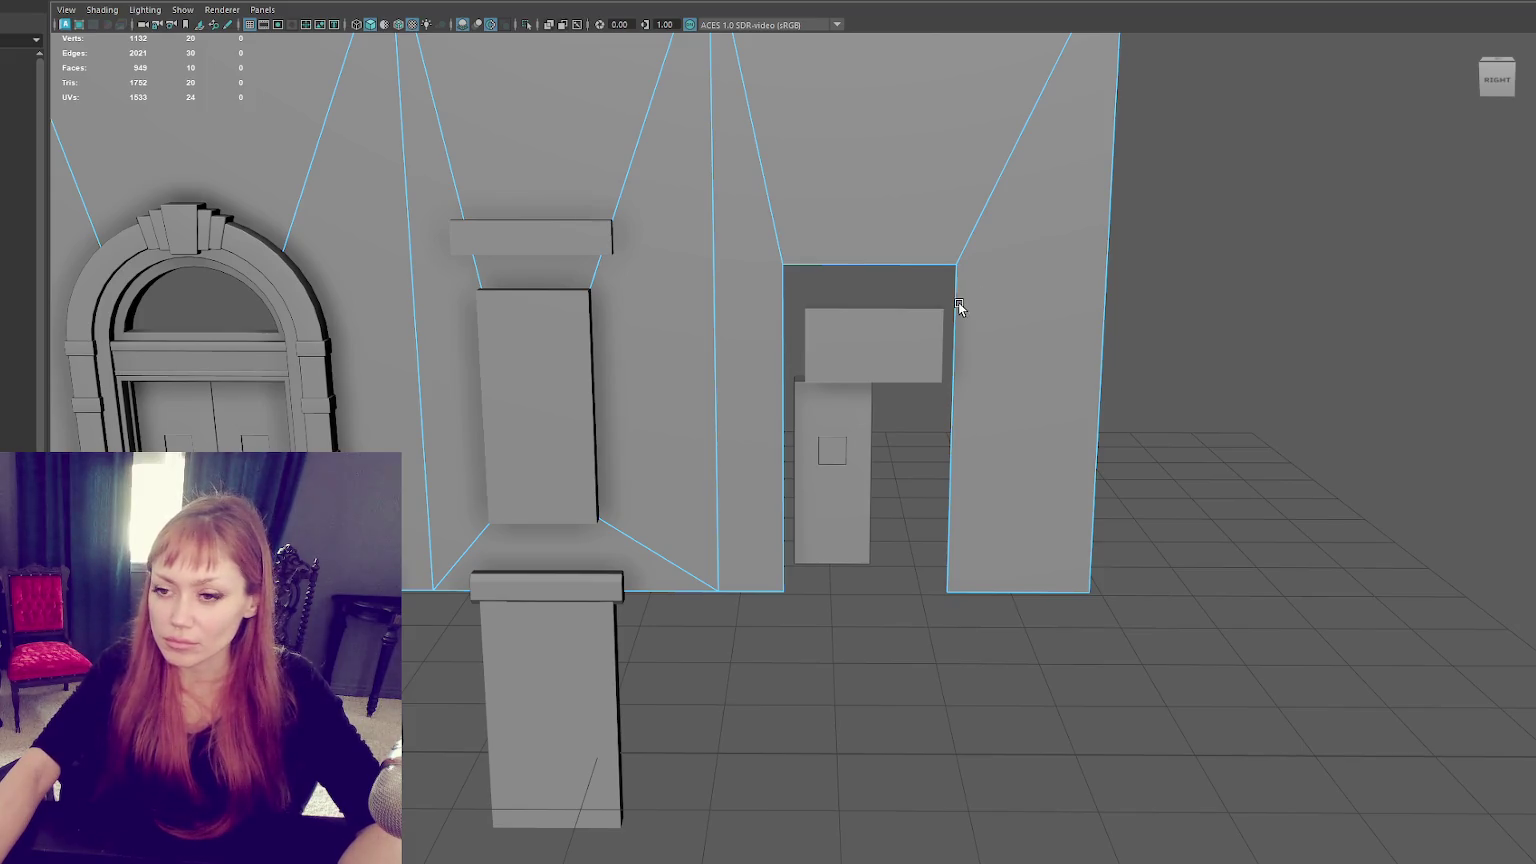
left_click(869, 418)
mouse_move(869, 418)
left_mouse_down("alt")
mouse_move(800, 460)
mouse_move(1018, 425)
left_mouse_up("alt")
left_click(1018, 425)
right_click_drag(1236, 233, 1199, 229)
left_click_drag(1000, 202, 883, 625)
left_click_drag(922, 433, 826, 433)
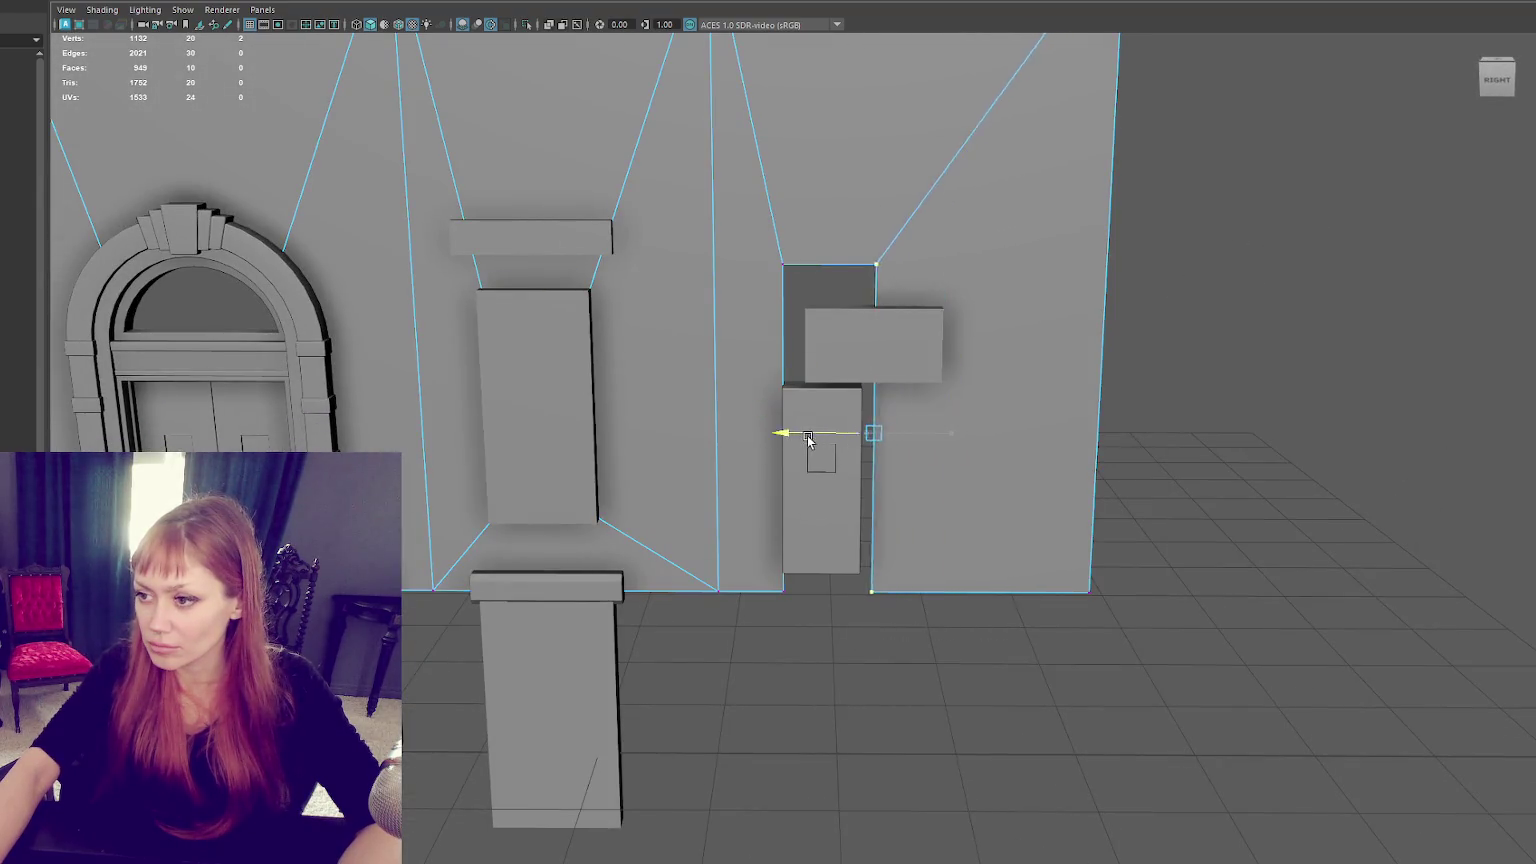
Step: Lower the top vertices of the opening to close the gap above the door
left_click_drag(770, 245, 875, 285)
mouse_move(818, 232)
left_mouse_down()
mouse_move(810, 350)
mouse_move(819, 326)
left_mouse_up()
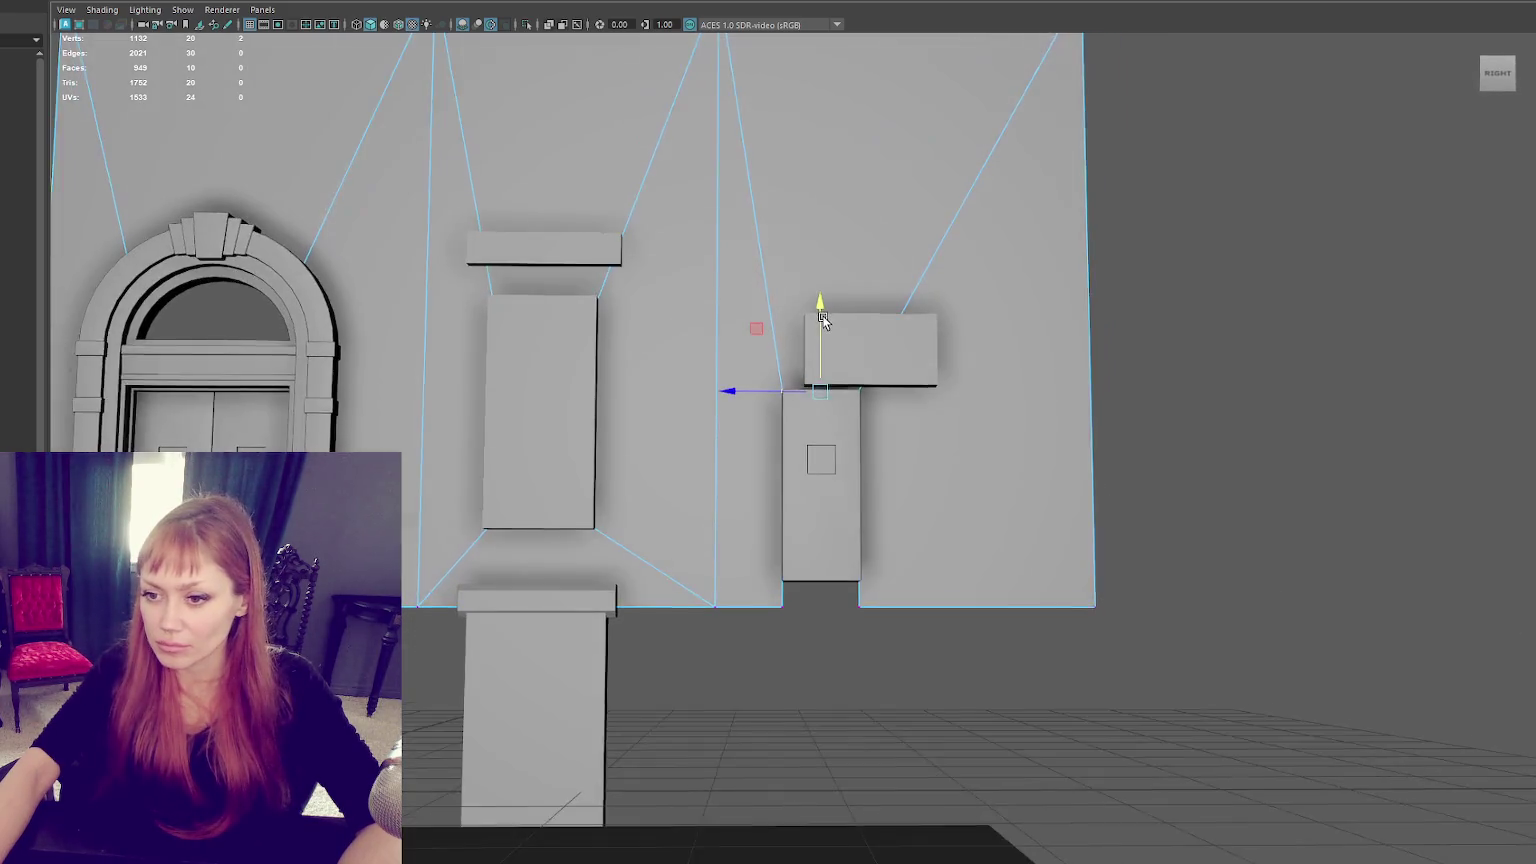
left_click_drag(950, 332, 840, 634)
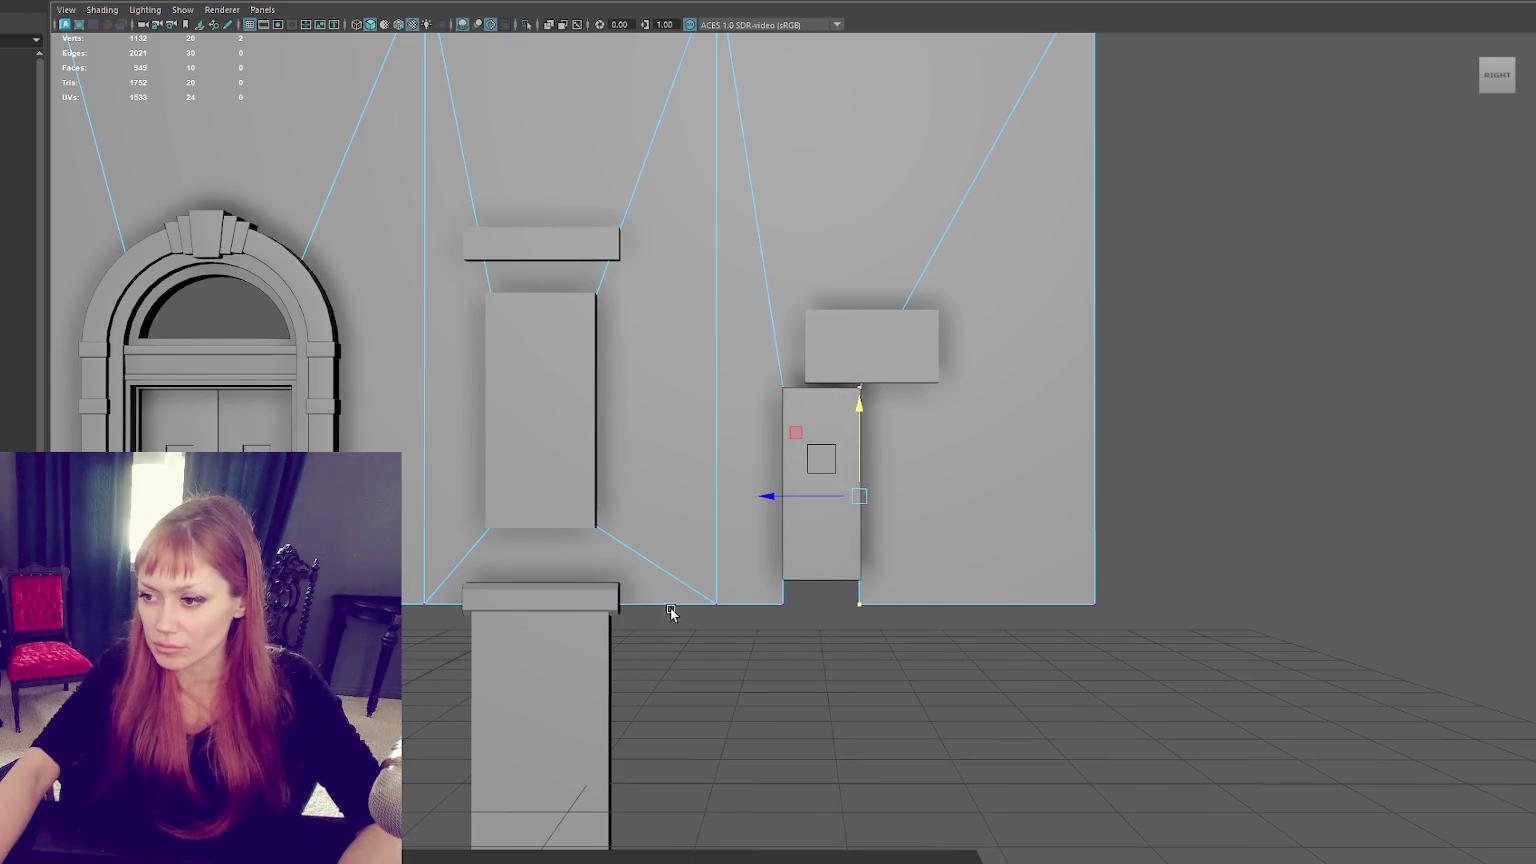
left_click_drag(672, 614, 811, 572, "alt")
key("F8")
left_click(608, 626)
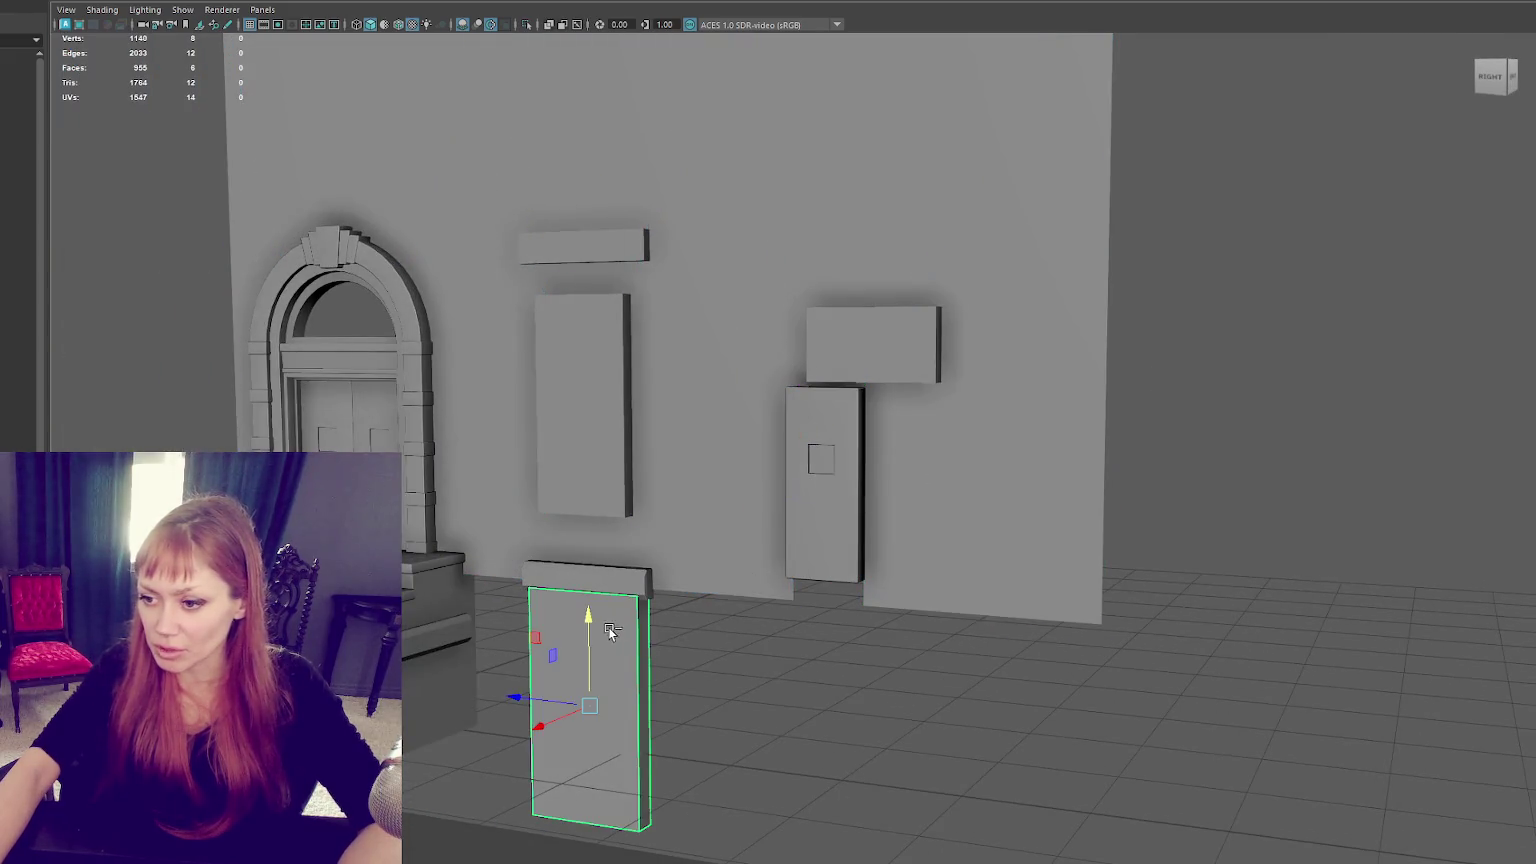
Step: Duplicate the lower pillar block and lift the copy up over the doors
key("ctrl+d")
left_click_drag(592, 626, 590, 386)
mouse_move(541, 458)
left_mouse_down()
mouse_move(754, 510)
mouse_move(258, 470)
mouse_move(430, 458)
left_mouse_up()
scroll(440, 448, "down", 3)
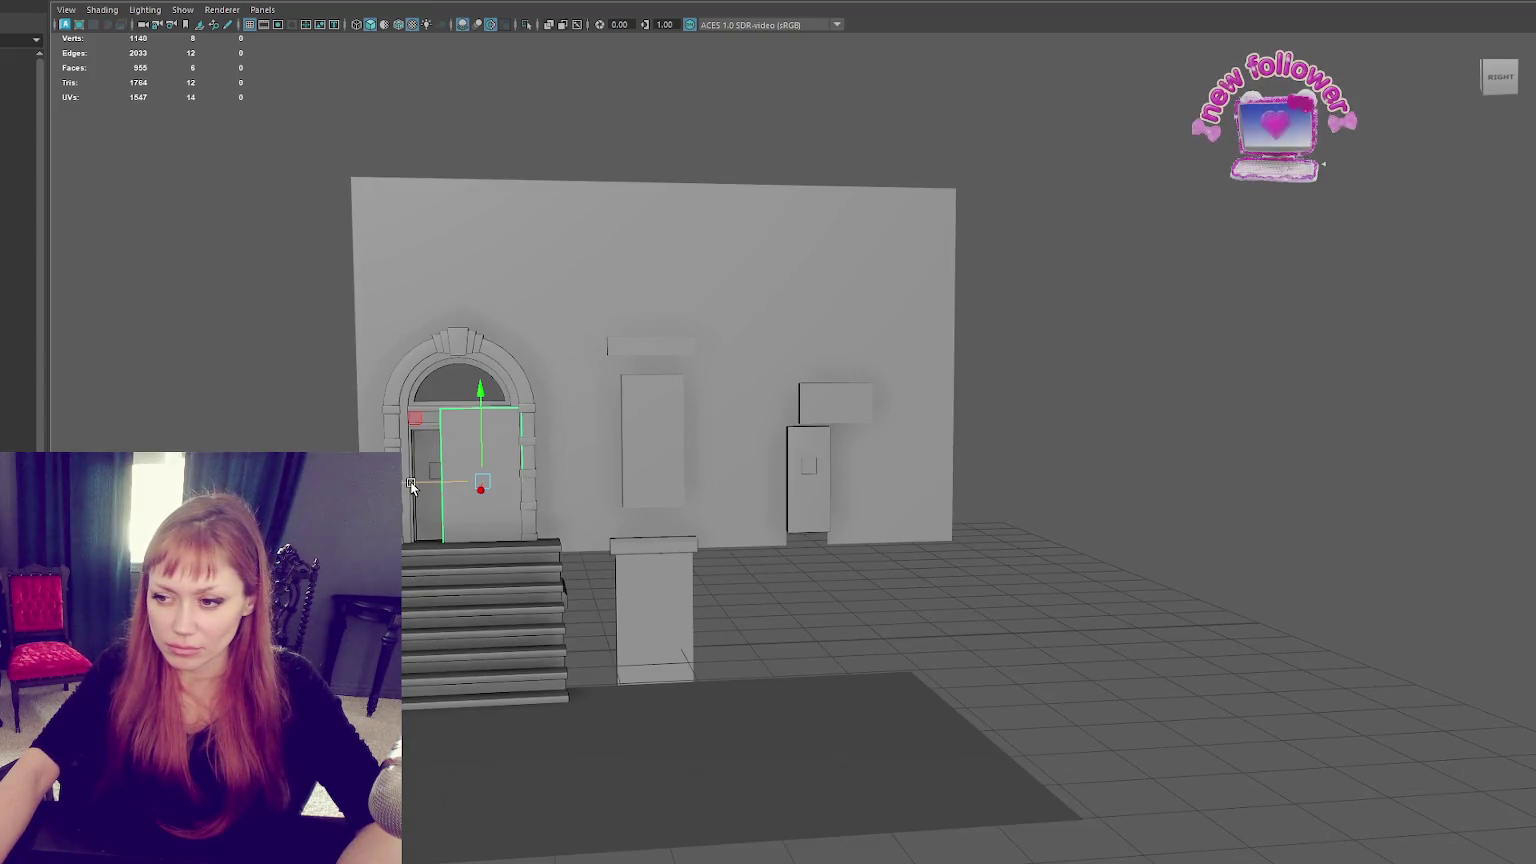
Step: Delete the extra panel over the double doors
left_click(856, 617)
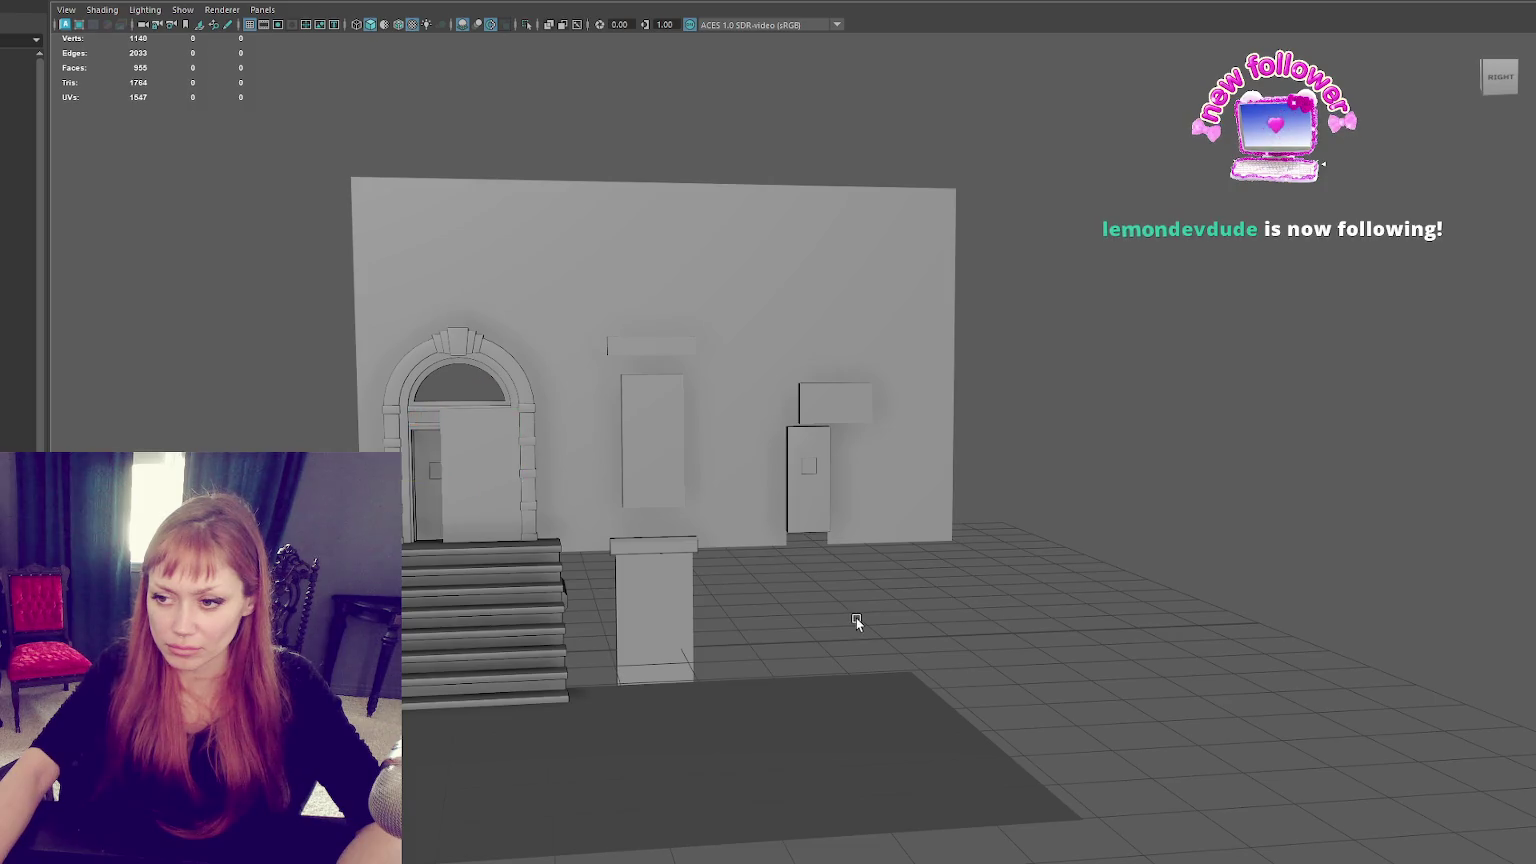
left_click(493, 507)
key("Delete")
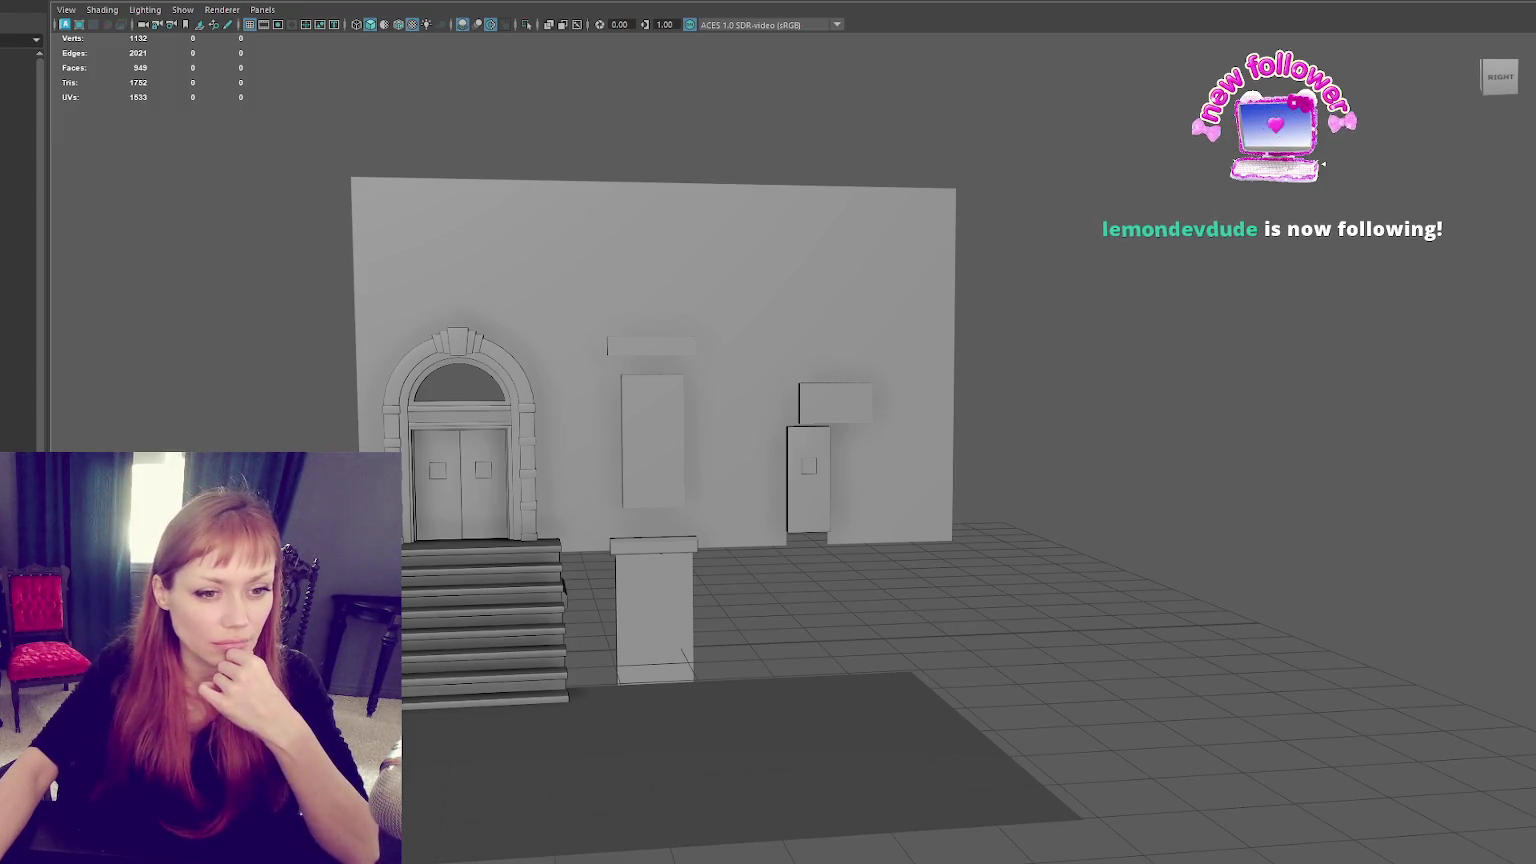
Step: Slide the narrow door panel to the left
scroll(512, 457, "up", 3)
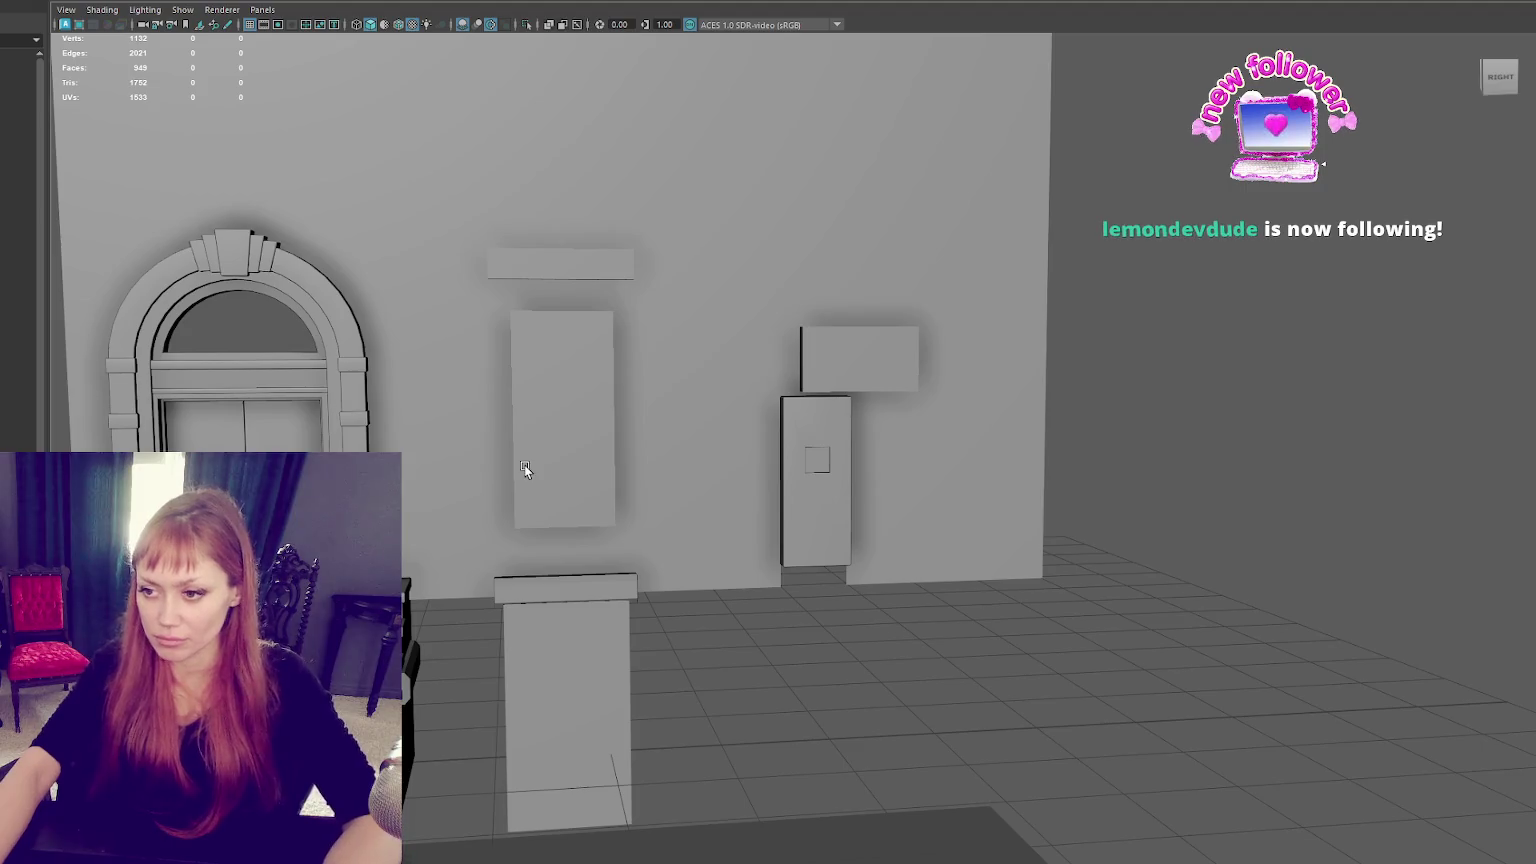
scroll(586, 524, "up", 2)
scroll(602, 516, "up", 2)
scroll(467, 461, "up", 2)
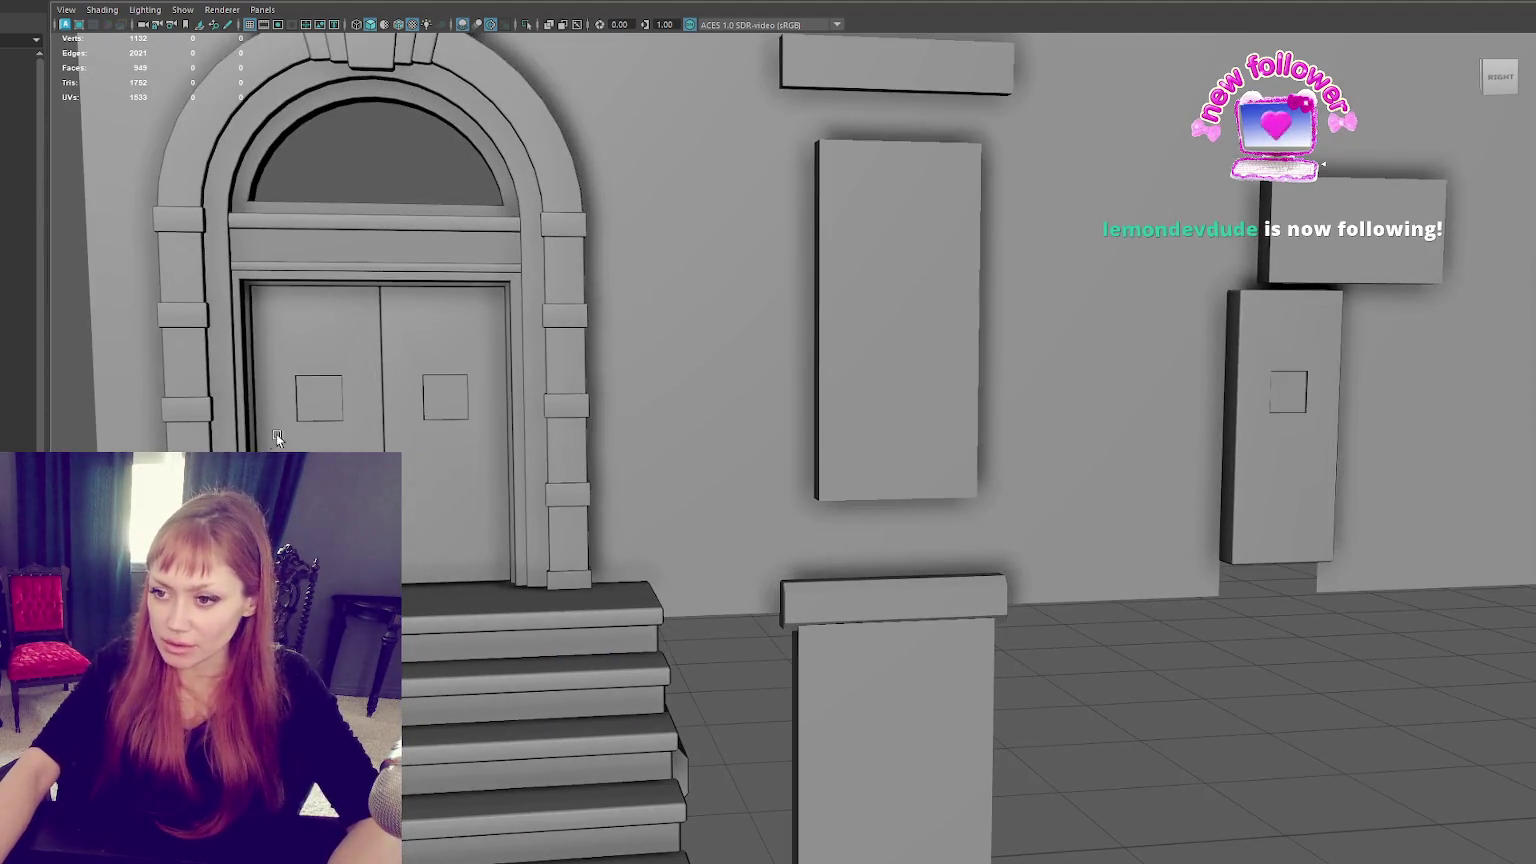
middle_click_drag(390, 409, 541, 382, "alt")
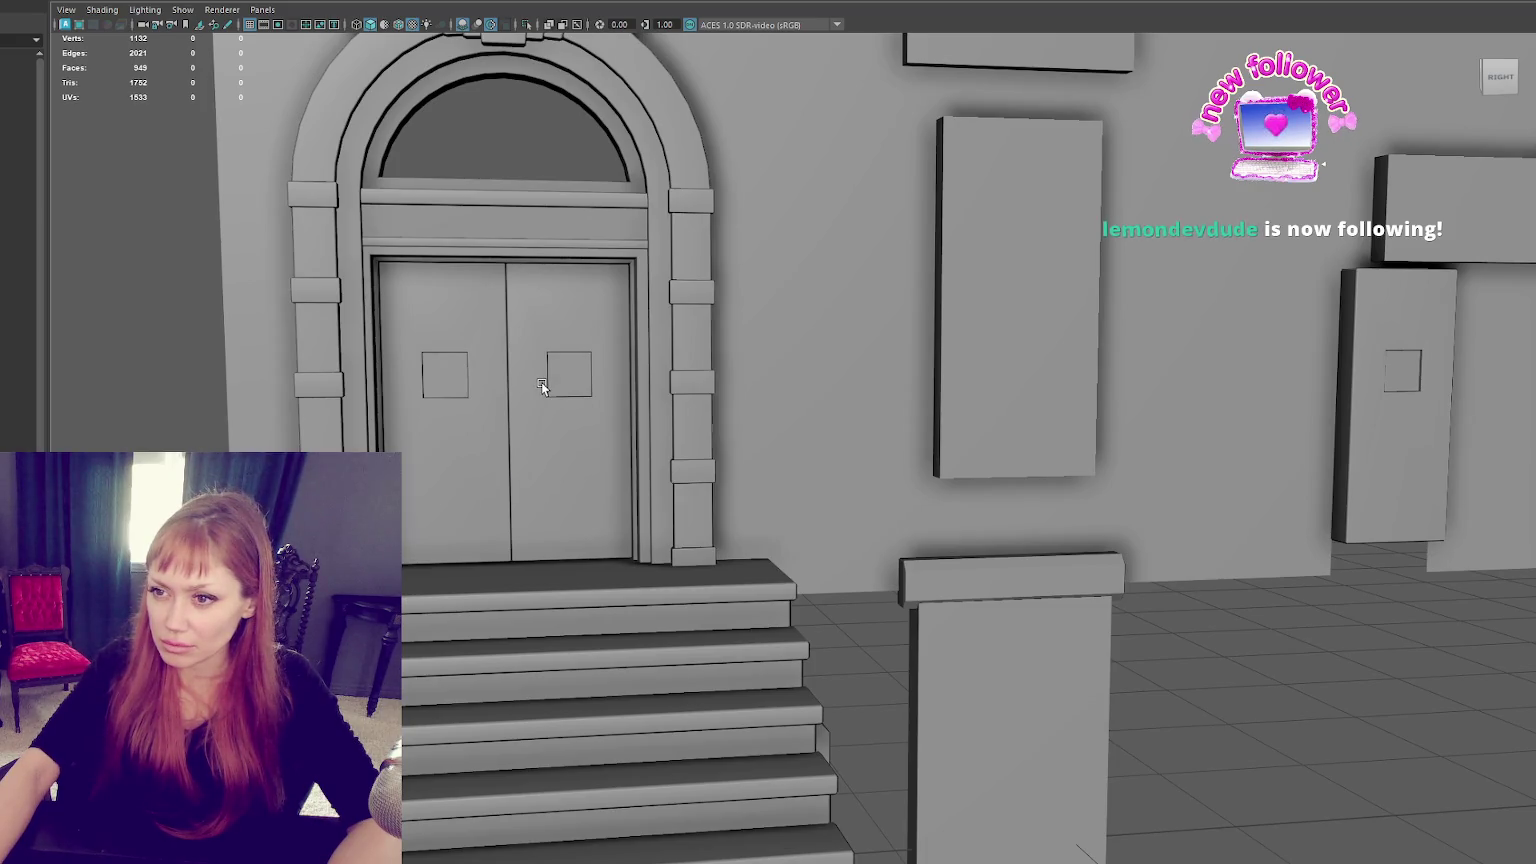
scroll(541, 382, "down", 2)
scroll(541, 382, "up", 2)
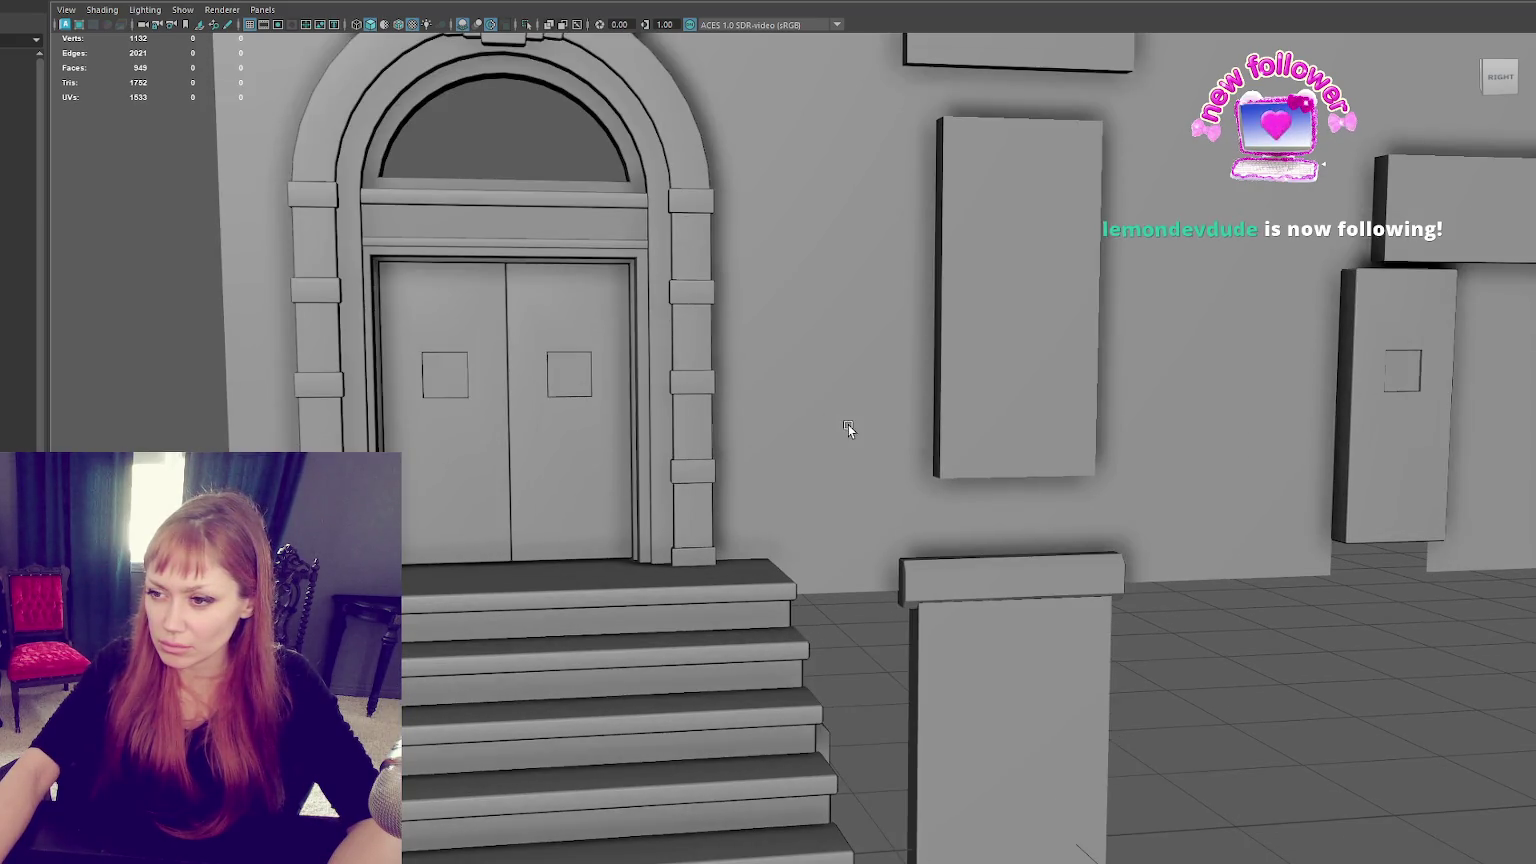
left_click_drag(847, 428, 1001, 459, "alt")
left_click(1088, 479)
left_click(971, 454)
left_click_drag(940, 401, 821, 408)
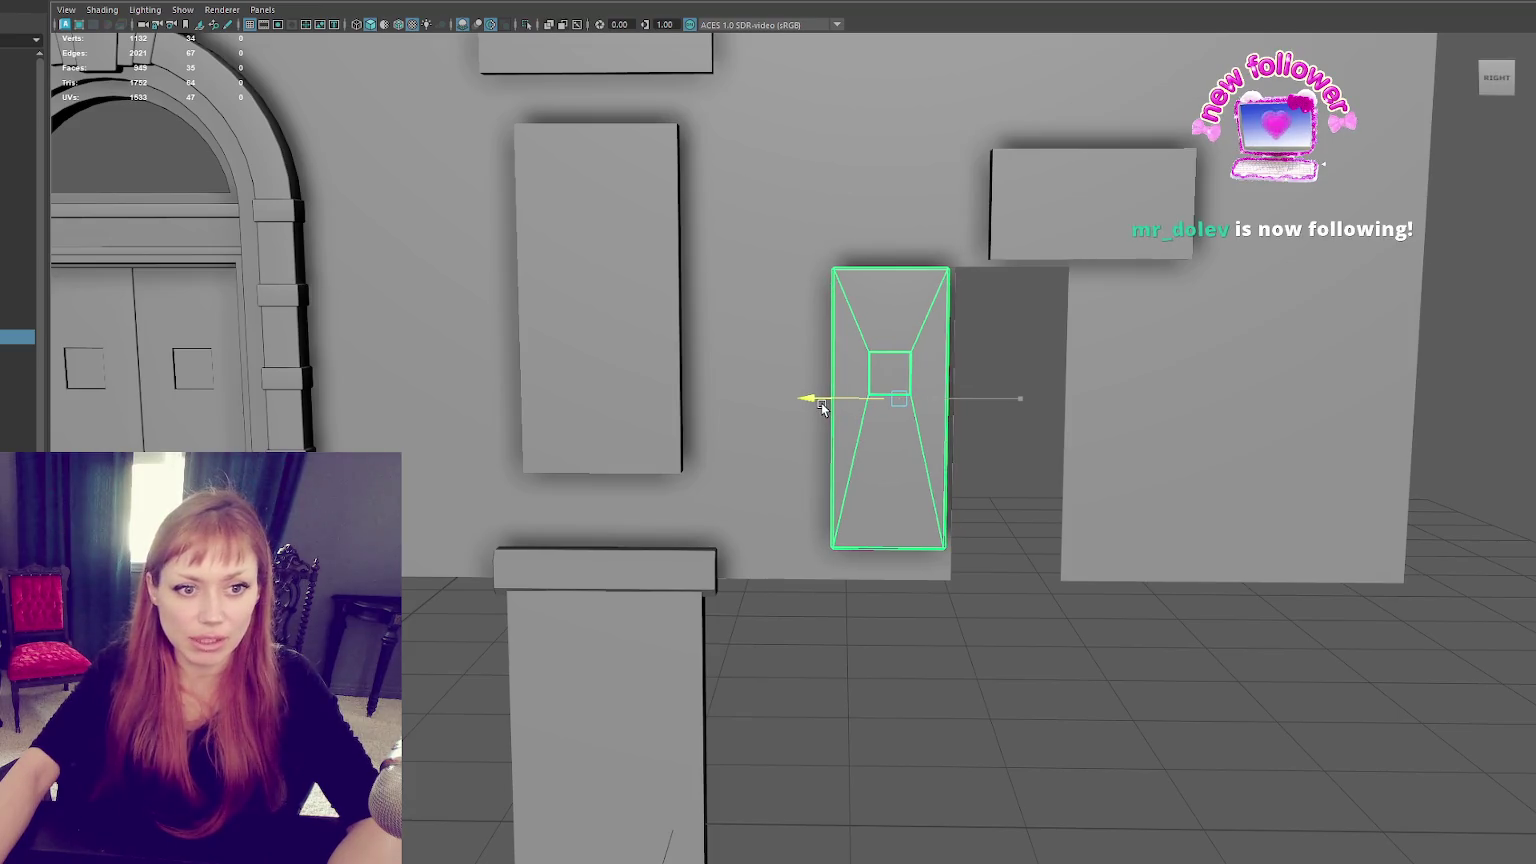
Step: Duplicate the right door panel and lower the copy onto the pedestal front
middle_click_drag(790, 365, 1035, 325, "alt")
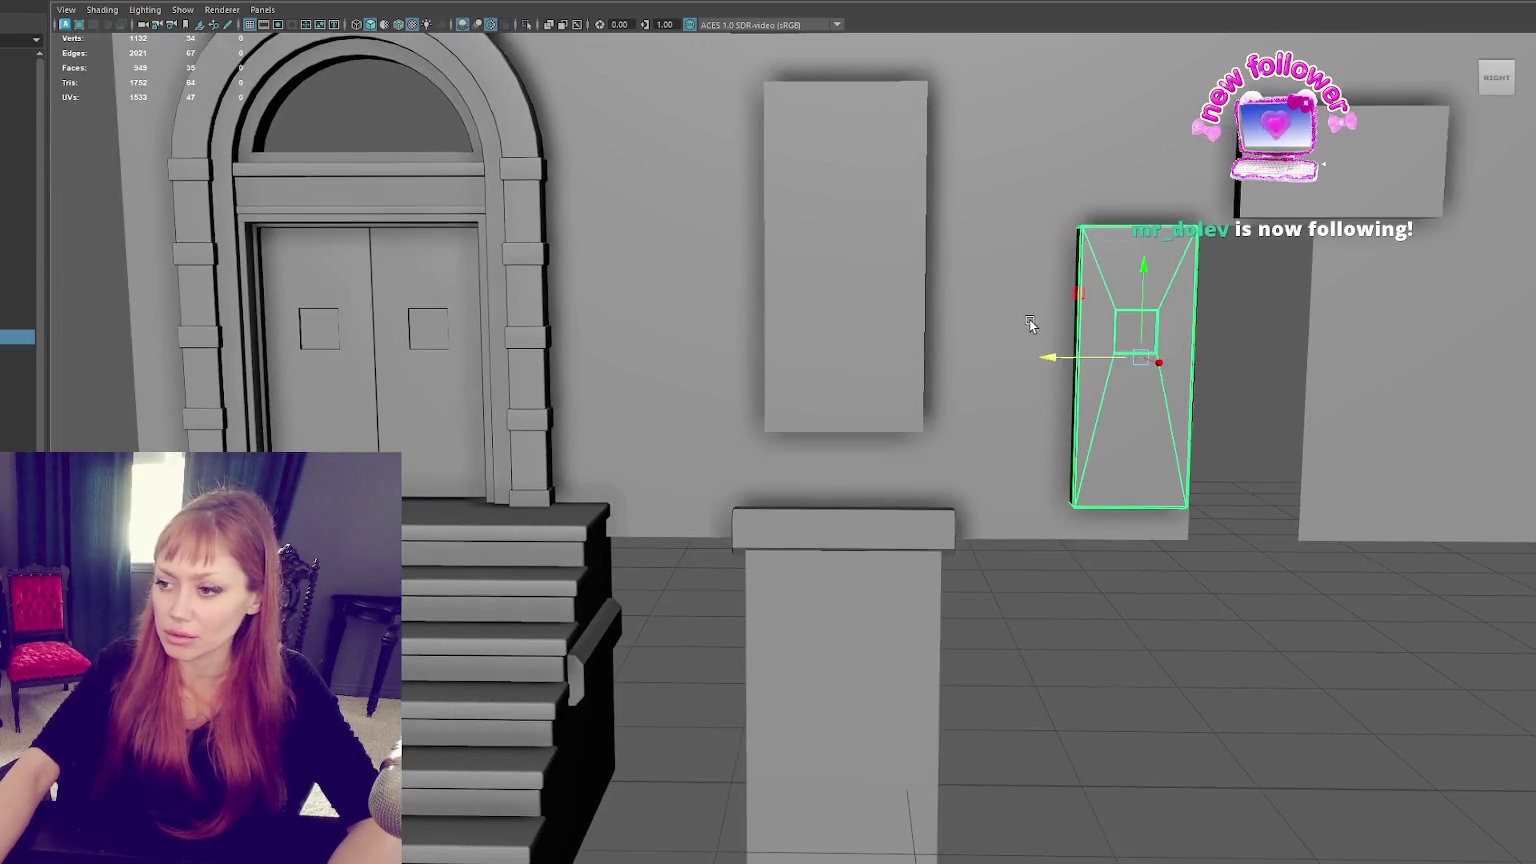
left_click(880, 566)
left_click(1159, 367)
key("ctrl+d")
left_click_drag(1155, 365, 770, 378)
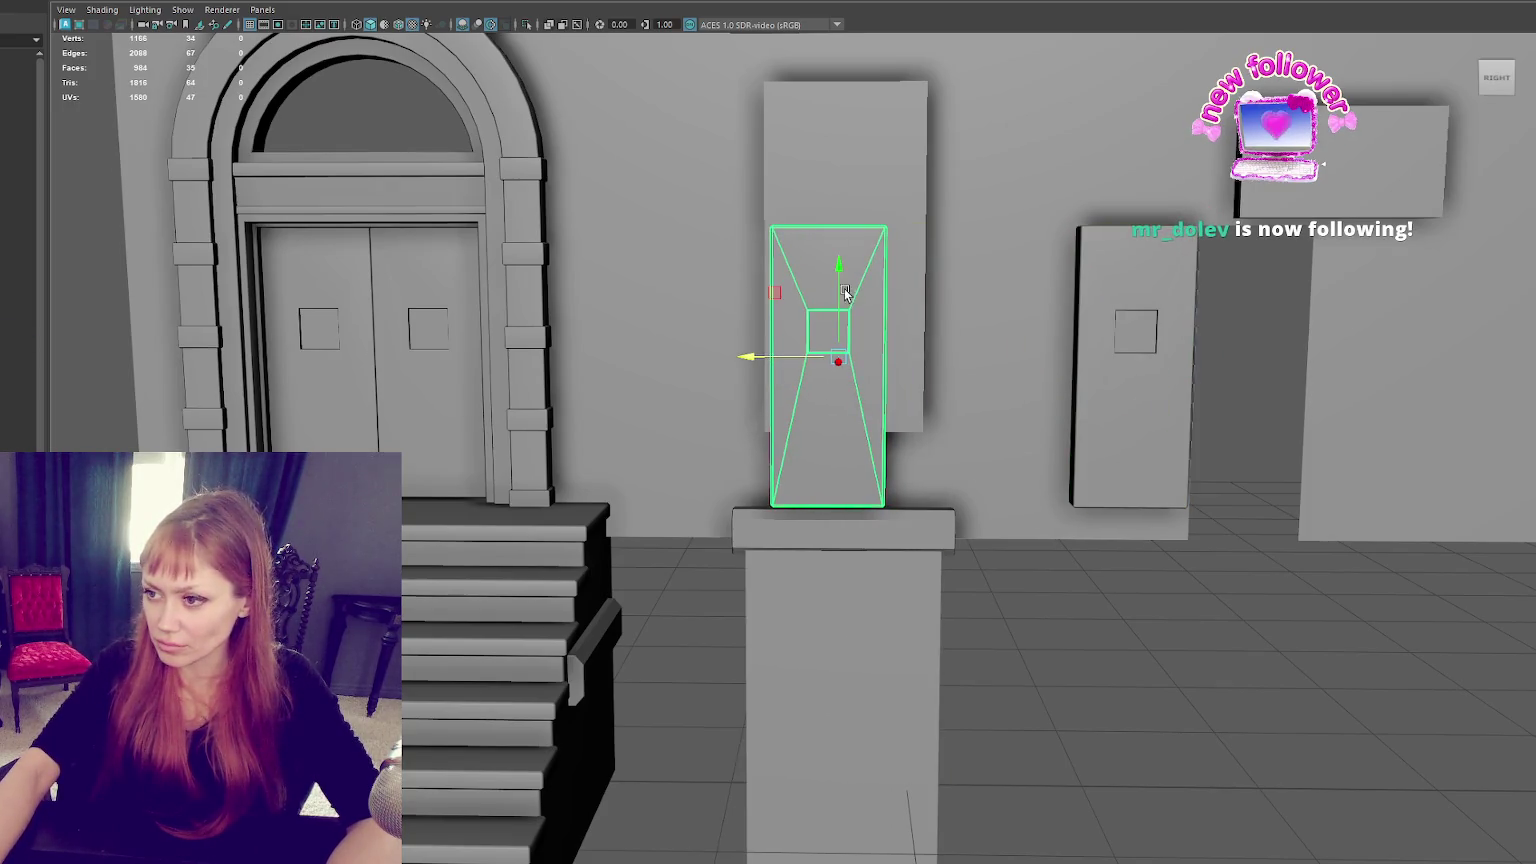
left_click_drag(824, 292, 822, 604)
Step: Scale the right door panel slightly wider and zoom out to view the scene
left_click(1085, 425)
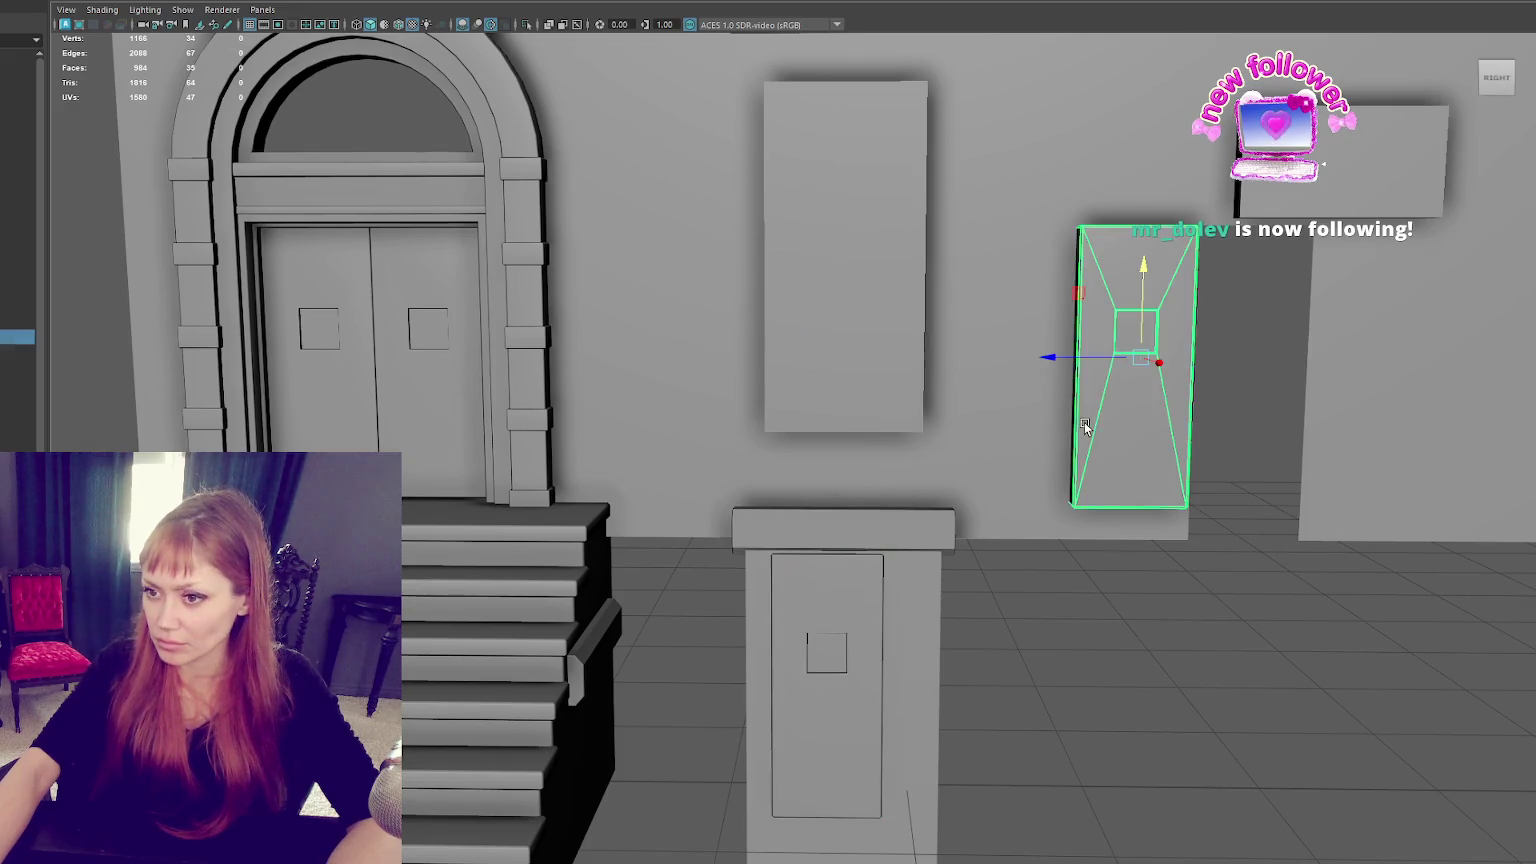
left_click_drag(1055, 357, 1040, 358)
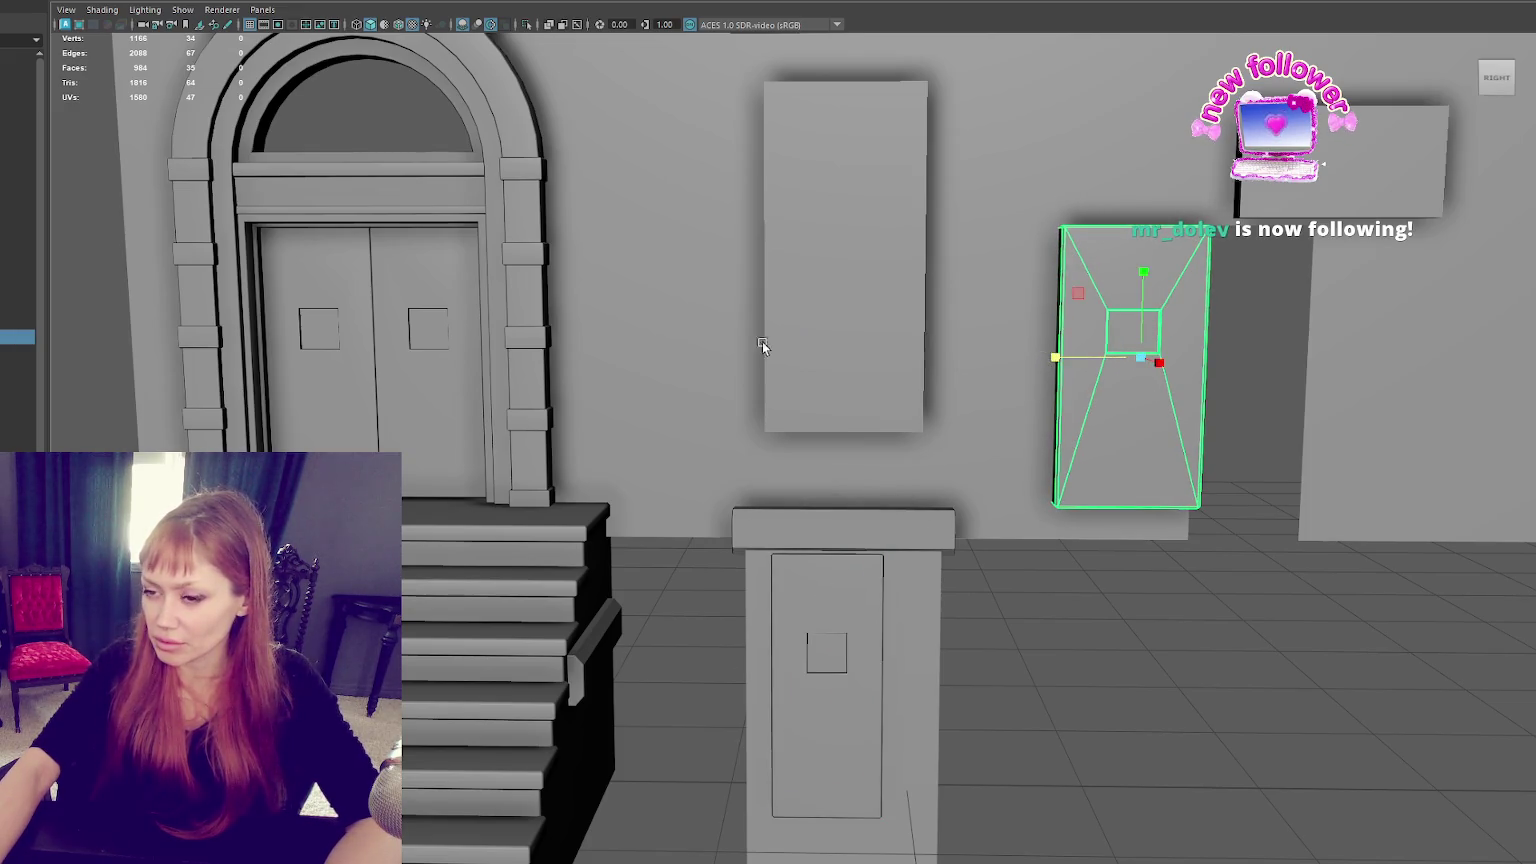
right_click_drag(762, 341, 494, 336, "alt")
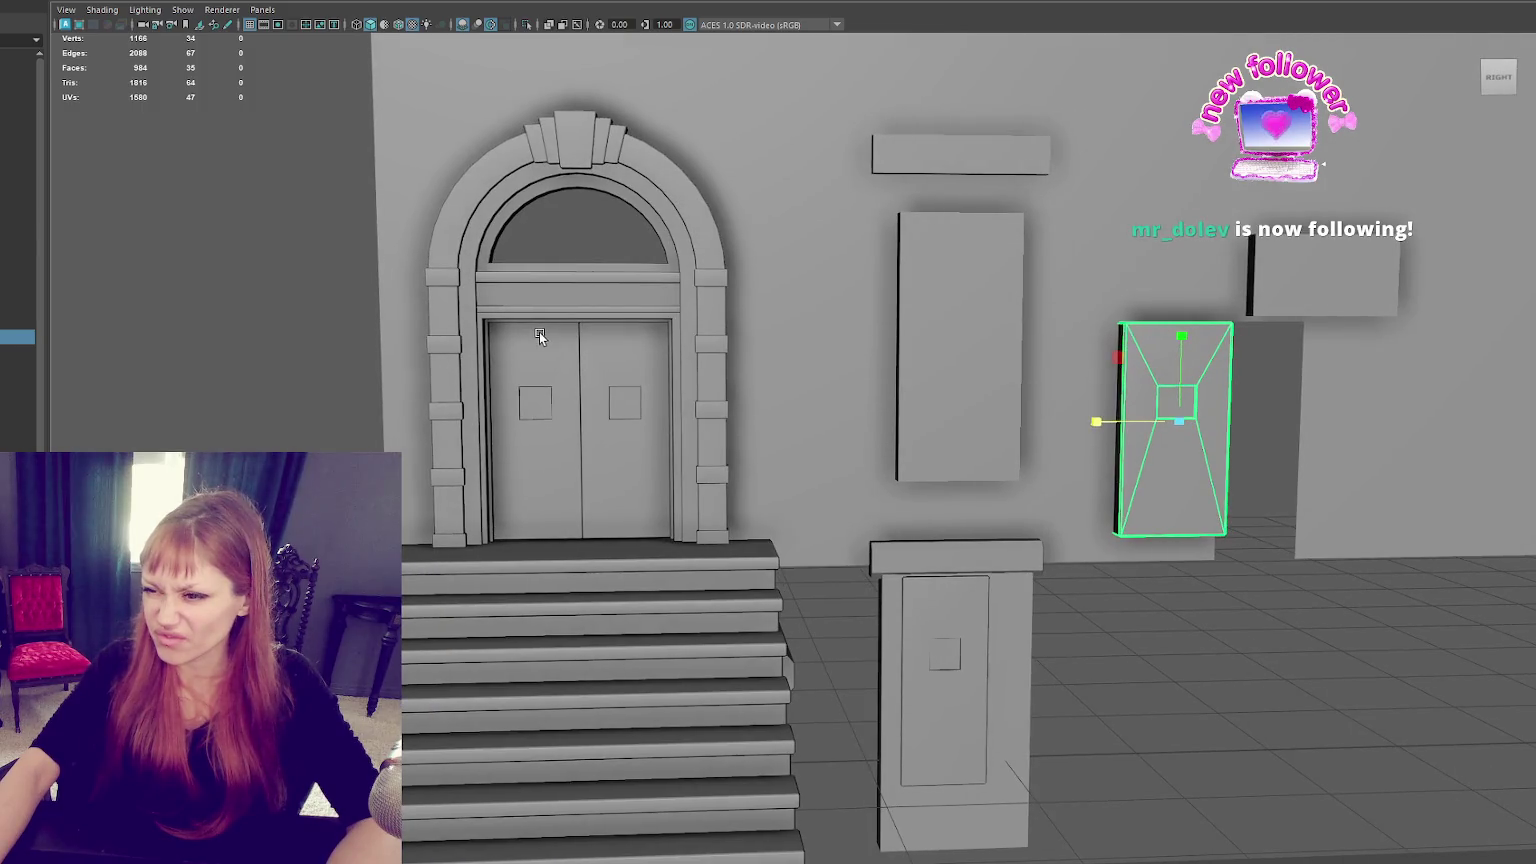
left_click(619, 290)
key("q")
left_click(686, 255)
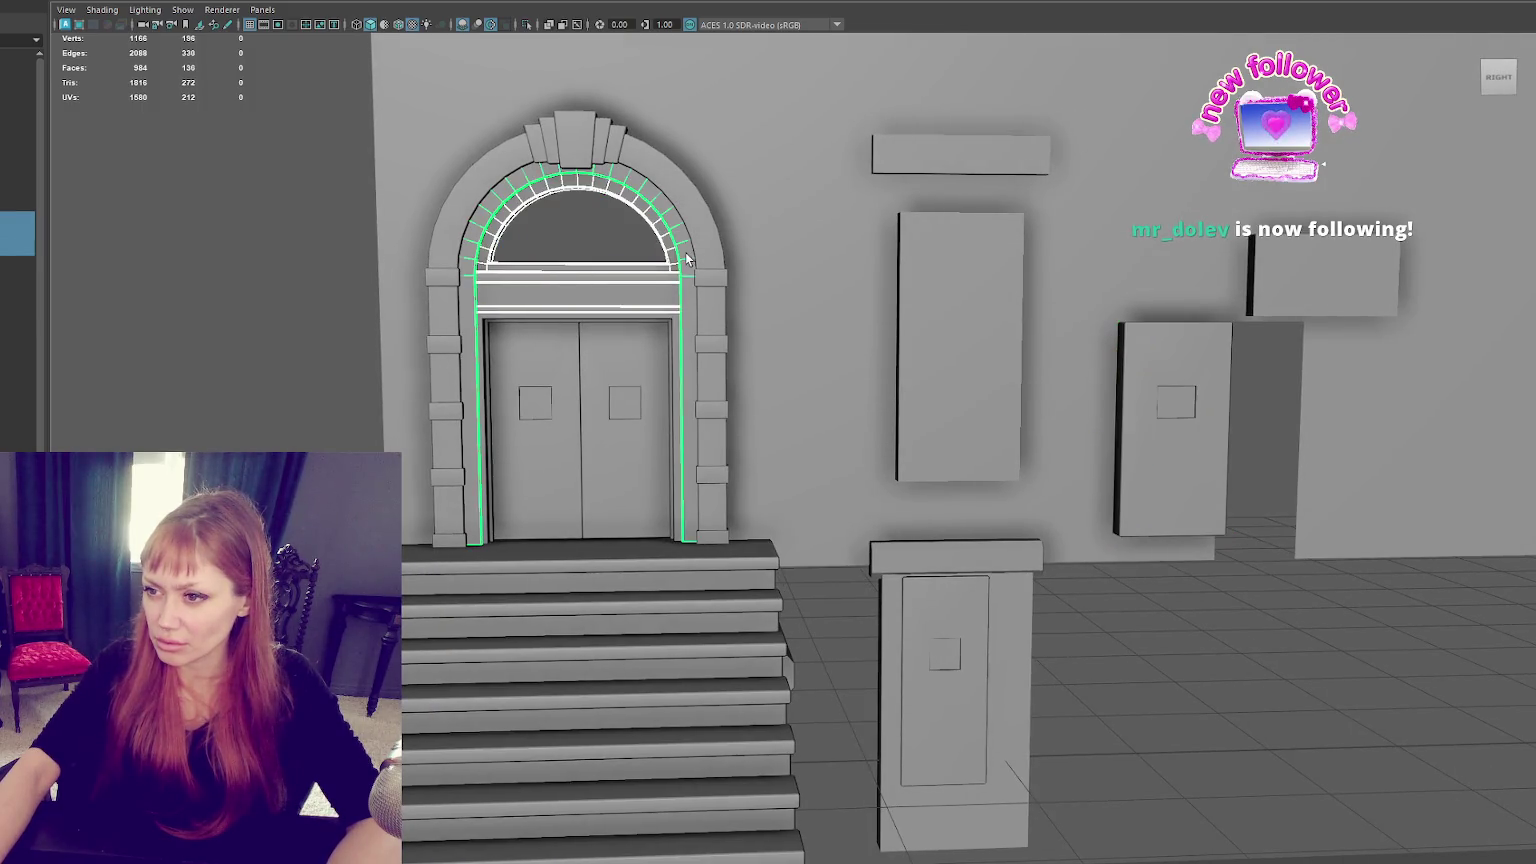
left_click(707, 273)
left_click(672, 339, "shift")
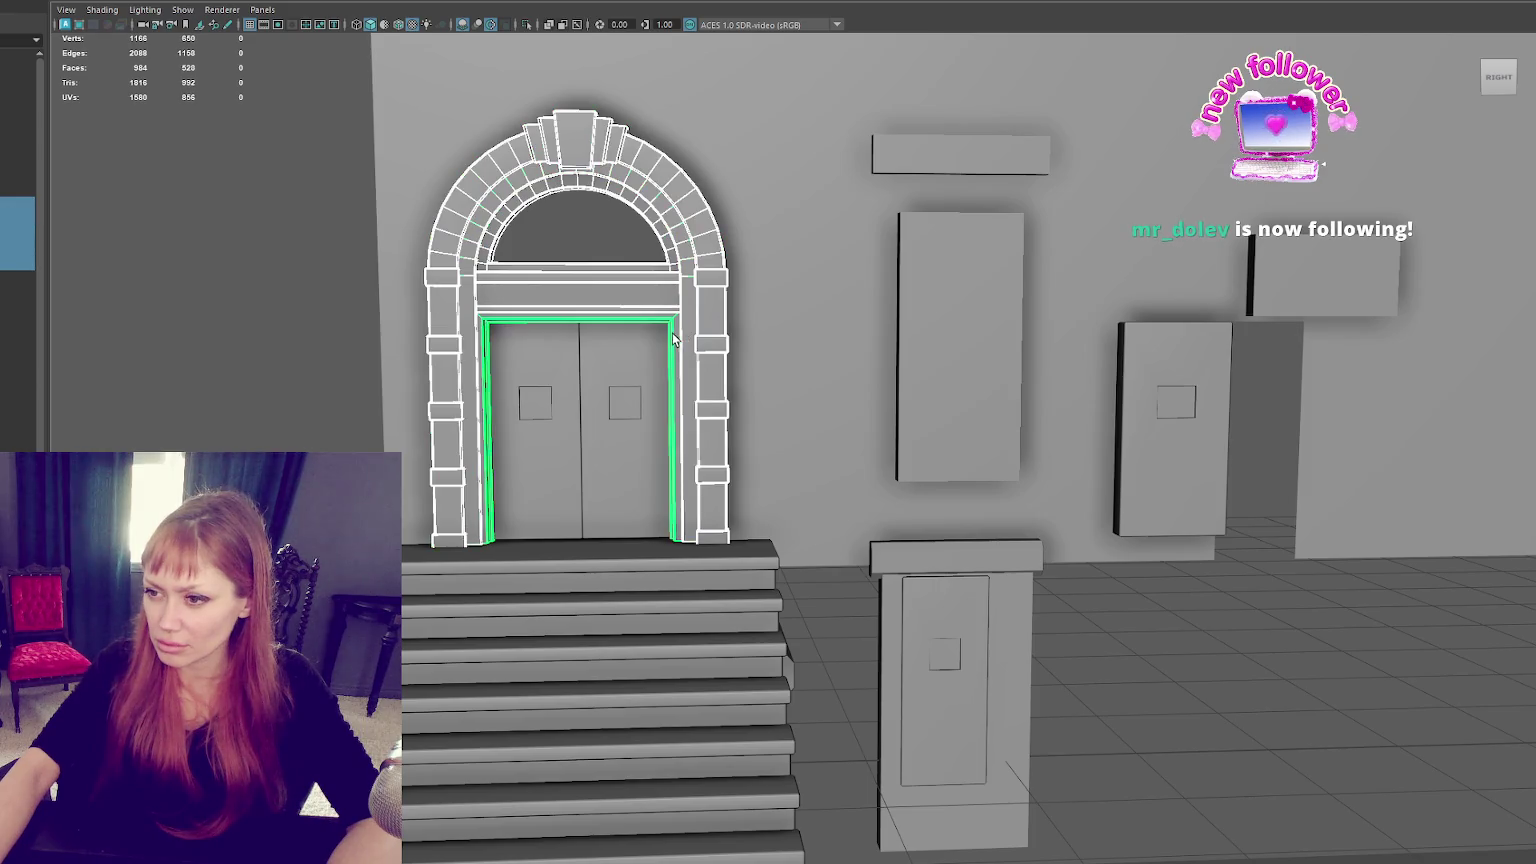
left_click(140, 60)
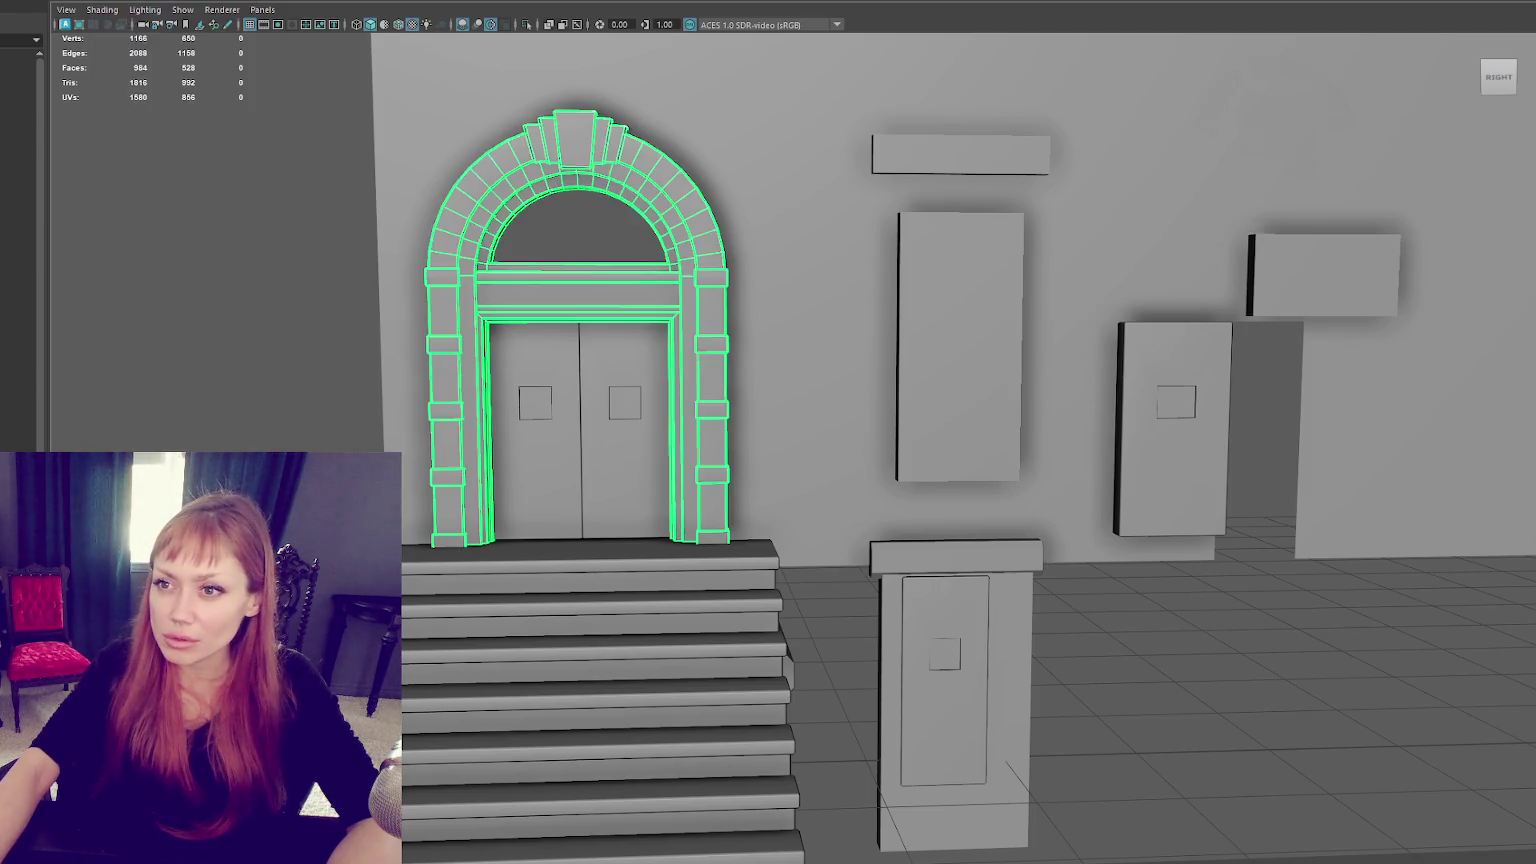
key("r")
mouse_move(580, 333)
left_mouse_down()
mouse_move(626, 329)
mouse_move(586, 290)
mouse_move(604, 326)
mouse_move(579, 315)
left_mouse_up()
key("w")
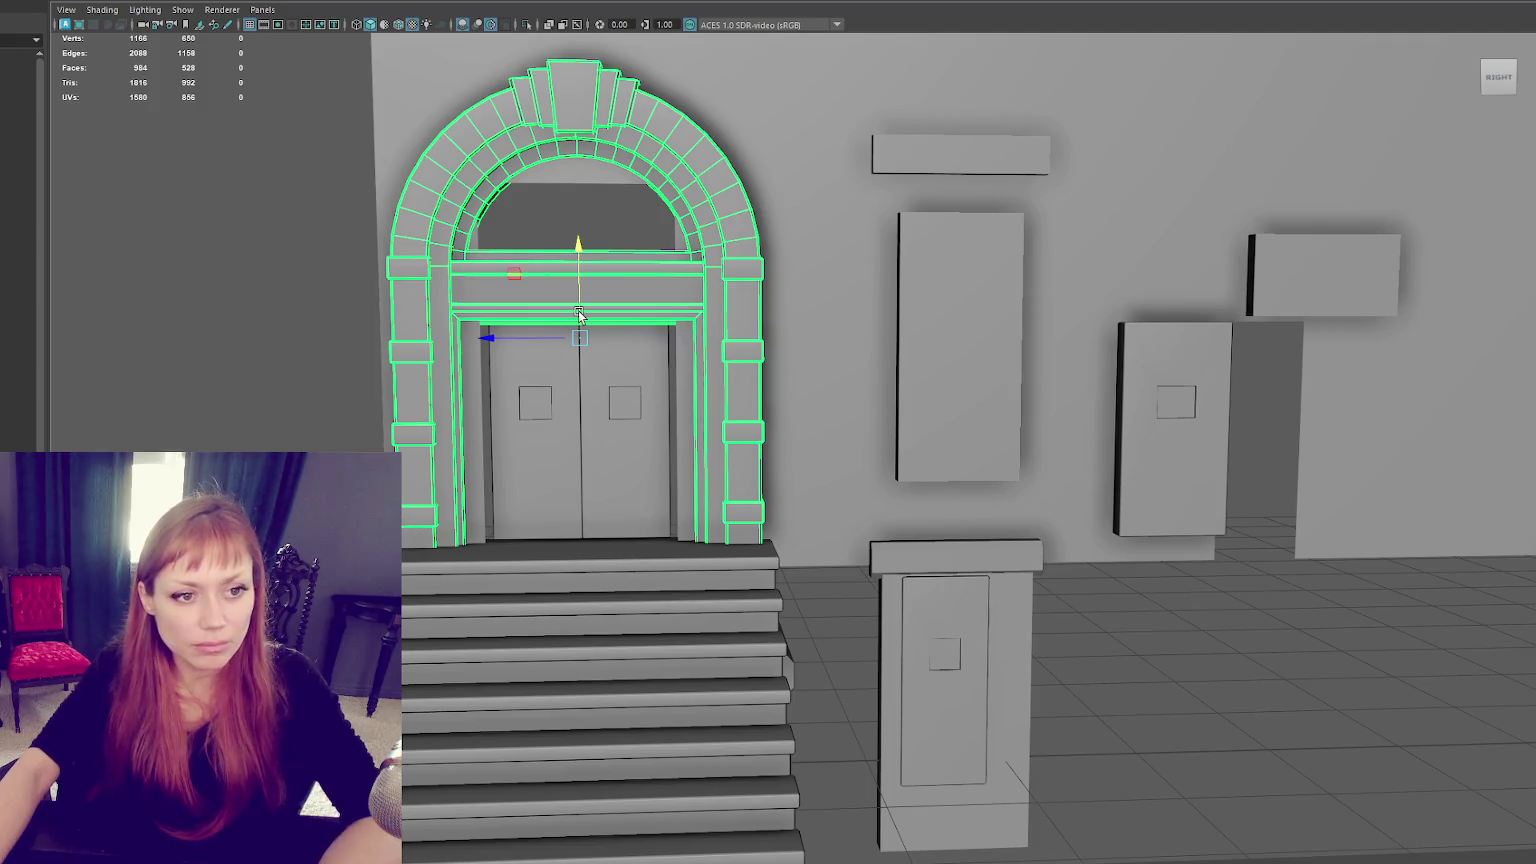
key("ctrl+z")
key("ctrl+z")
key("ctrl+z")
key("ctrl+z")
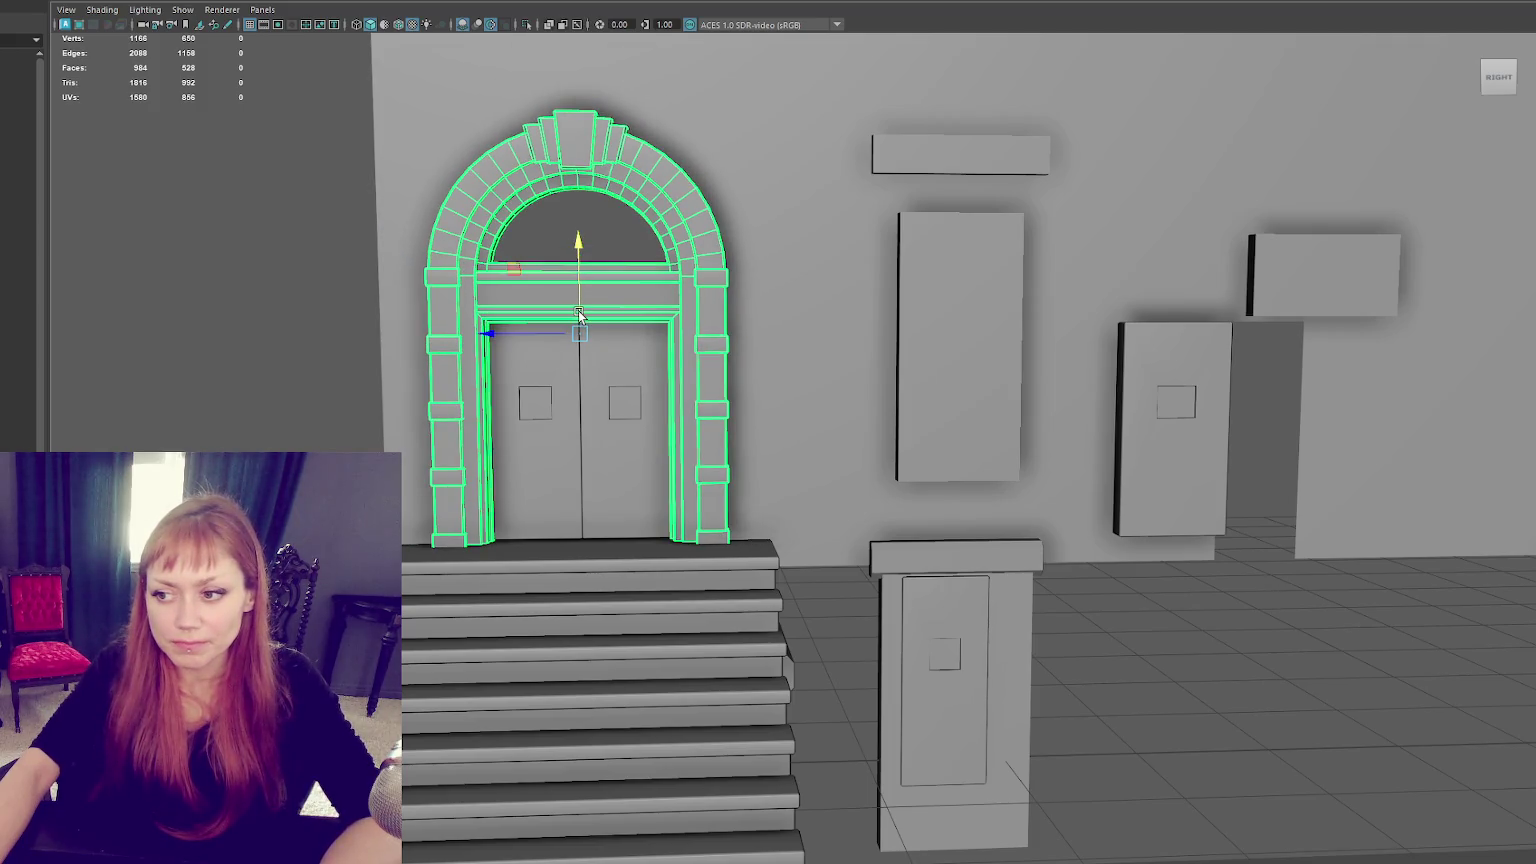
left_click(619, 430)
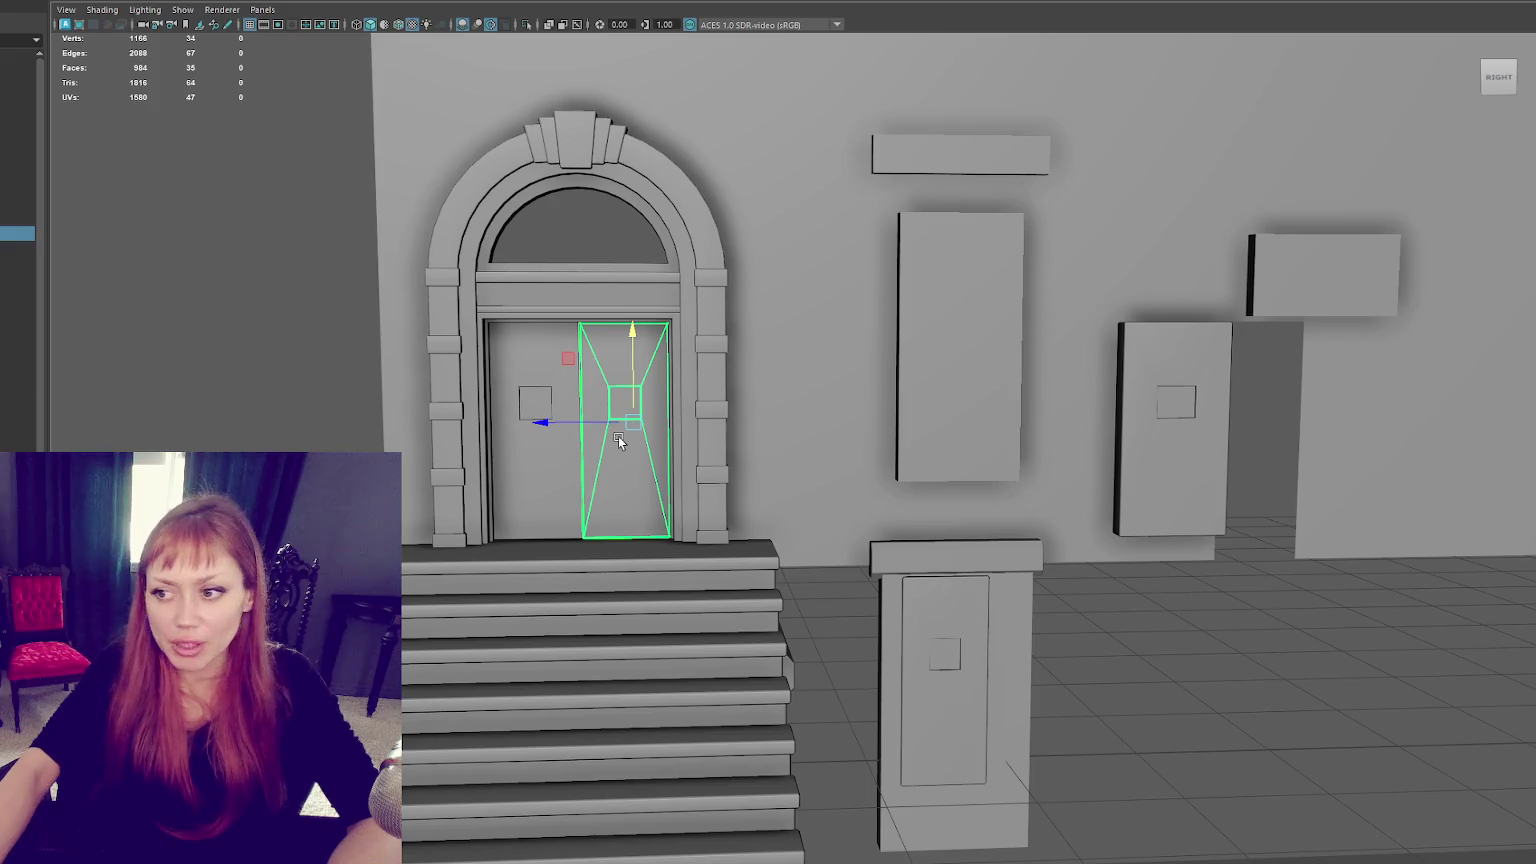
Step: Try placing a copy of the right wall panel on the pedestal, then delete it
left_click(1131, 447)
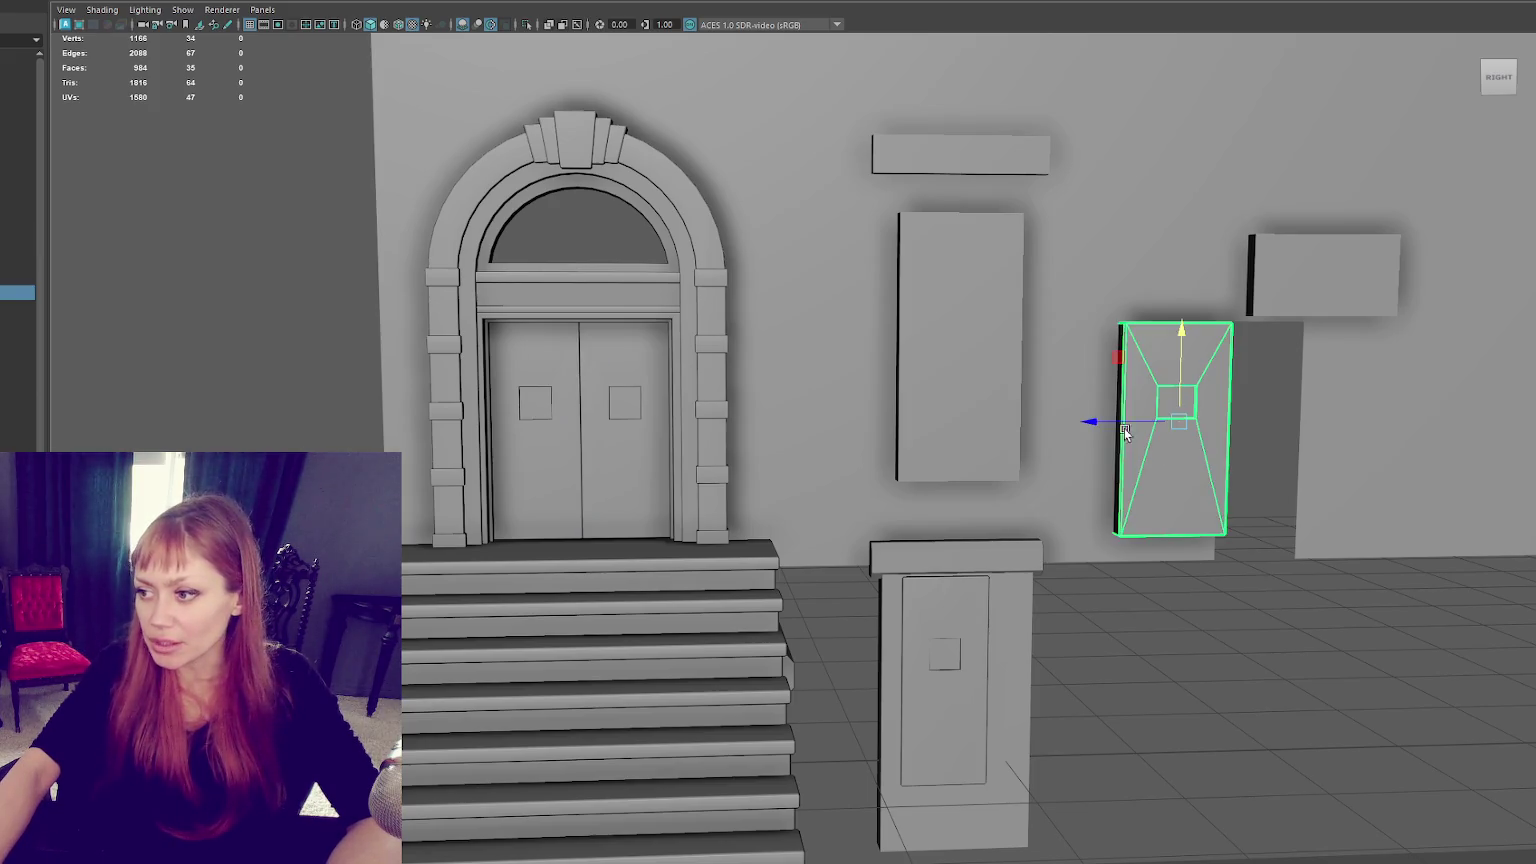
mouse_move(1109, 424)
left_mouse_down()
mouse_move(840, 422)
mouse_move(882, 420)
left_mouse_up()
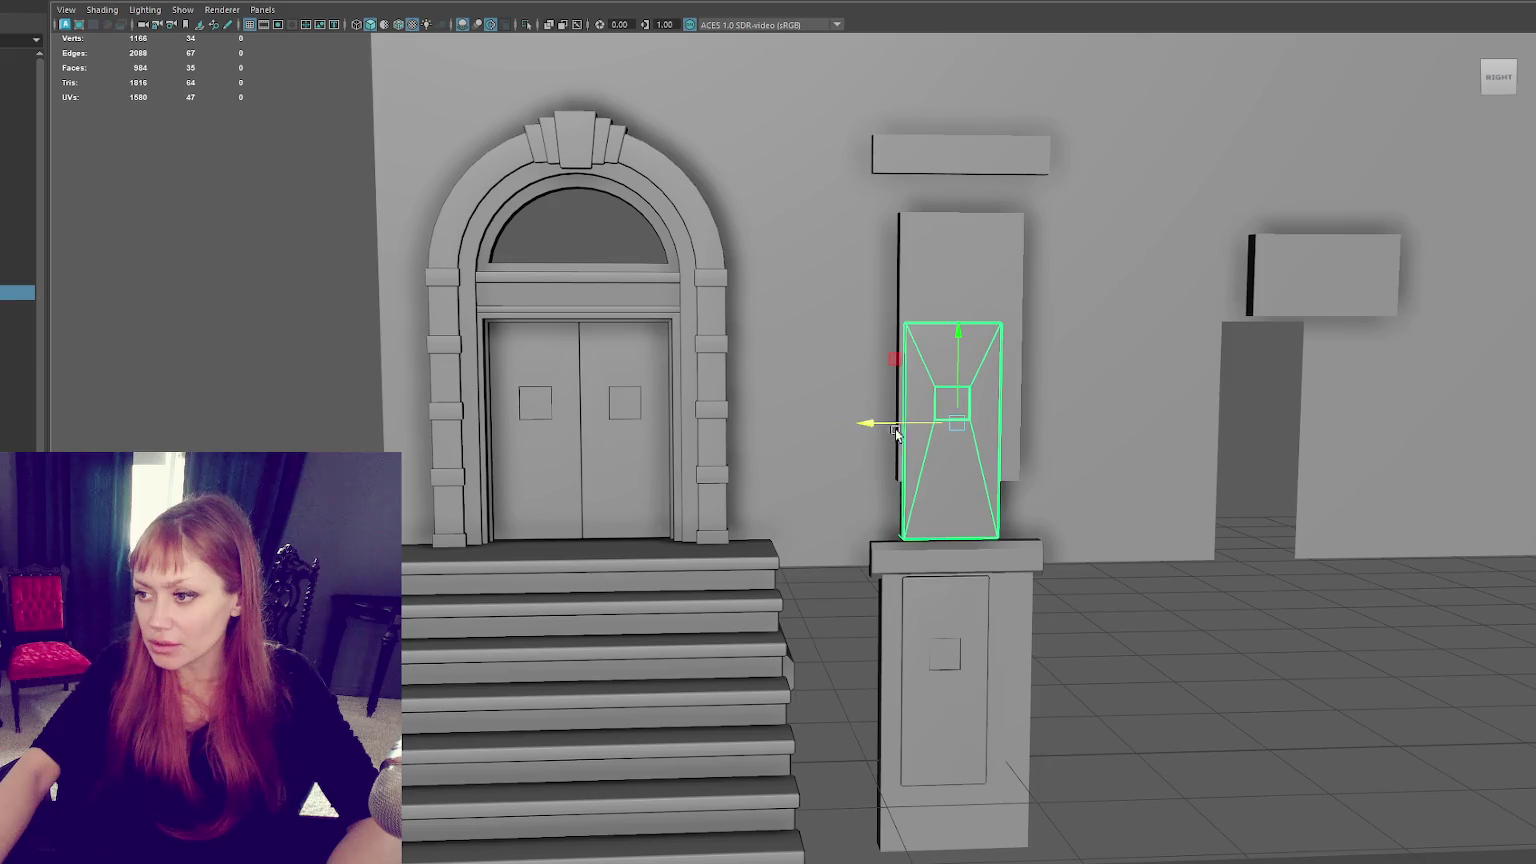
key("ctrl+z")
key("ctrl+d")
left_click_drag(1090, 422, 876, 431)
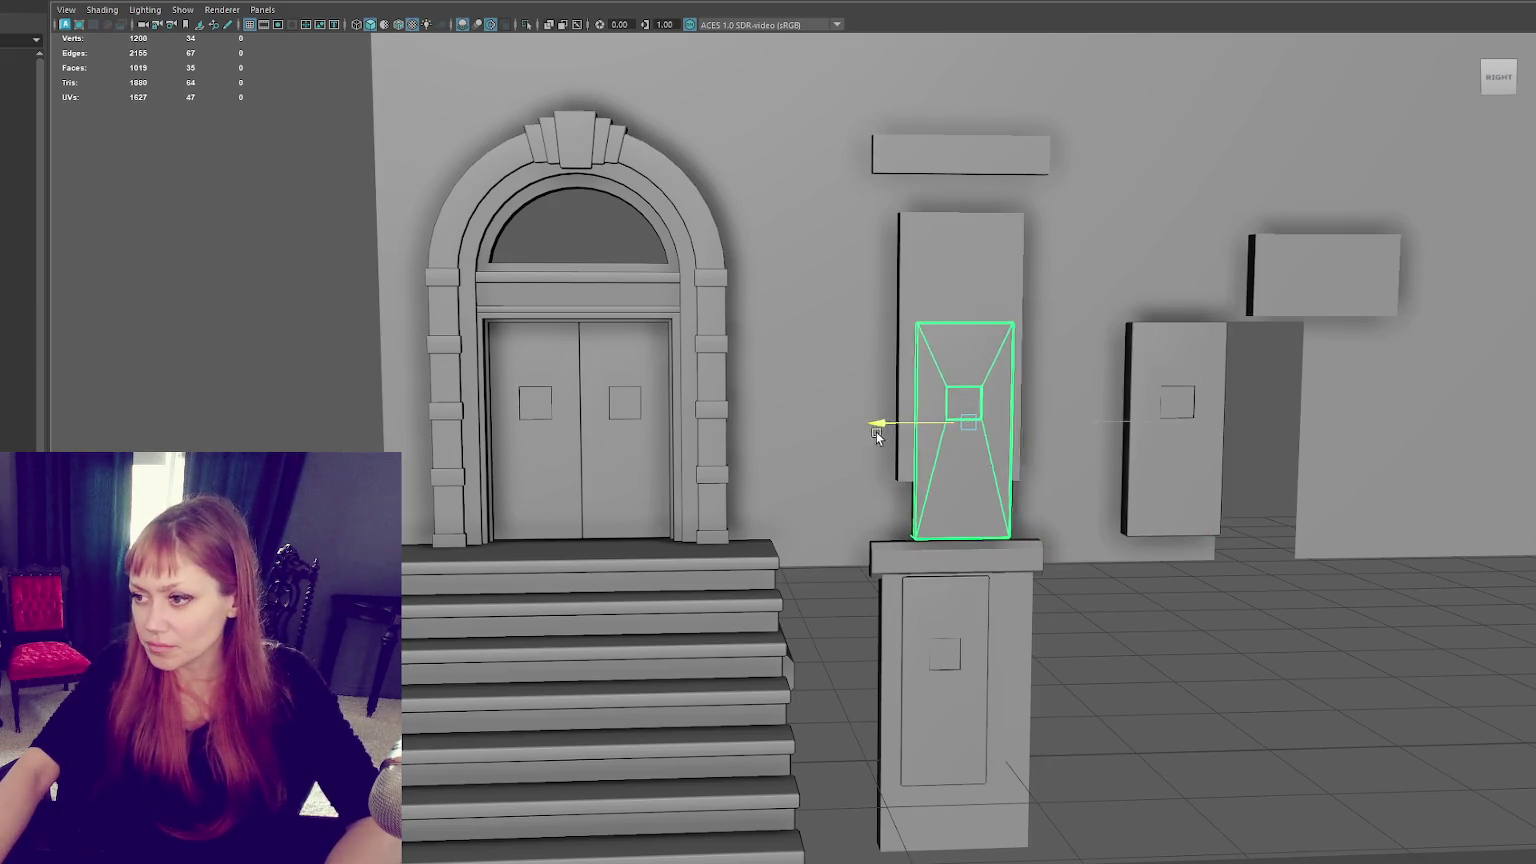
left_click_drag(977, 362, 970, 631)
key("Delete")
Step: Raise the pedestal's door panel and rotate it about its vertical axis
left_click(942, 585)
mouse_move(974, 597)
left_mouse_down()
mouse_move(990, 587)
mouse_move(976, 778)
mouse_move(1004, 521)
mouse_move(1278, 420)
left_mouse_up()
right_click(1278, 420)
left_click(1216, 418)
left_click_drag(1186, 473, 789, 737)
mouse_move(900, 690)
left_mouse_down("alt")
mouse_move(1029, 634)
mouse_move(960, 631)
mouse_move(1073, 638)
mouse_move(958, 568)
mouse_move(984, 511)
mouse_move(1043, 518)
mouse_move(1110, 446)
mouse_move(1063, 453)
left_mouse_up("alt")
key("F8")
key("f")
mouse_move(977, 514)
left_mouse_down("alt")
mouse_move(784, 435)
mouse_move(764, 458)
mouse_move(922, 439)
mouse_move(745, 452)
mouse_move(738, 355)
left_mouse_up("alt")
key("e")
key("w")
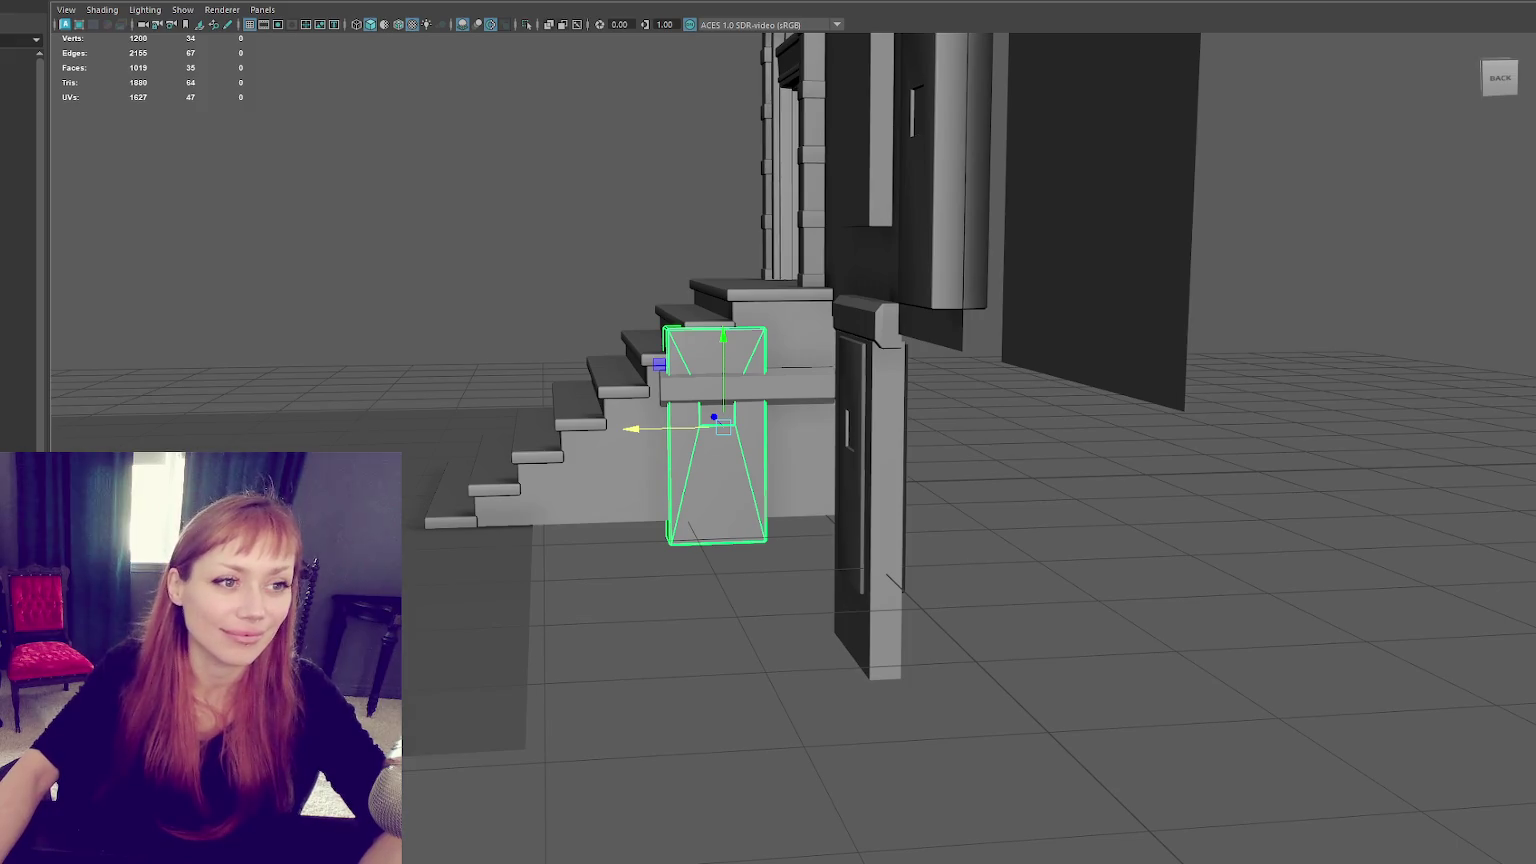
Step: Position the small door box under the stairs, pushed against the stair side
left_click_drag(720, 343, 706, 430)
left_click_drag(661, 522, 728, 508)
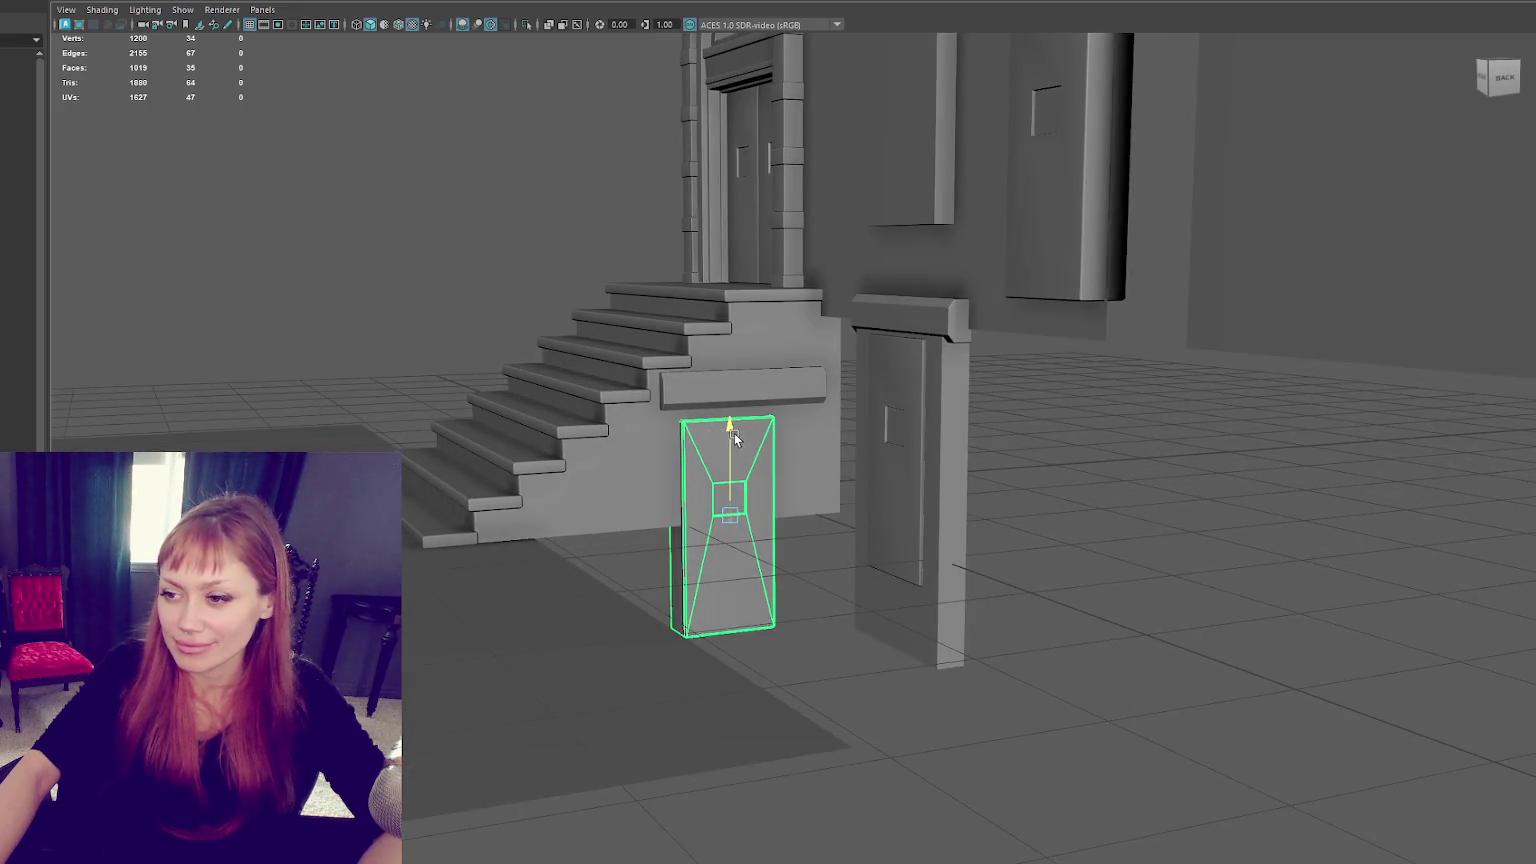
left_click_drag(744, 427, 731, 438)
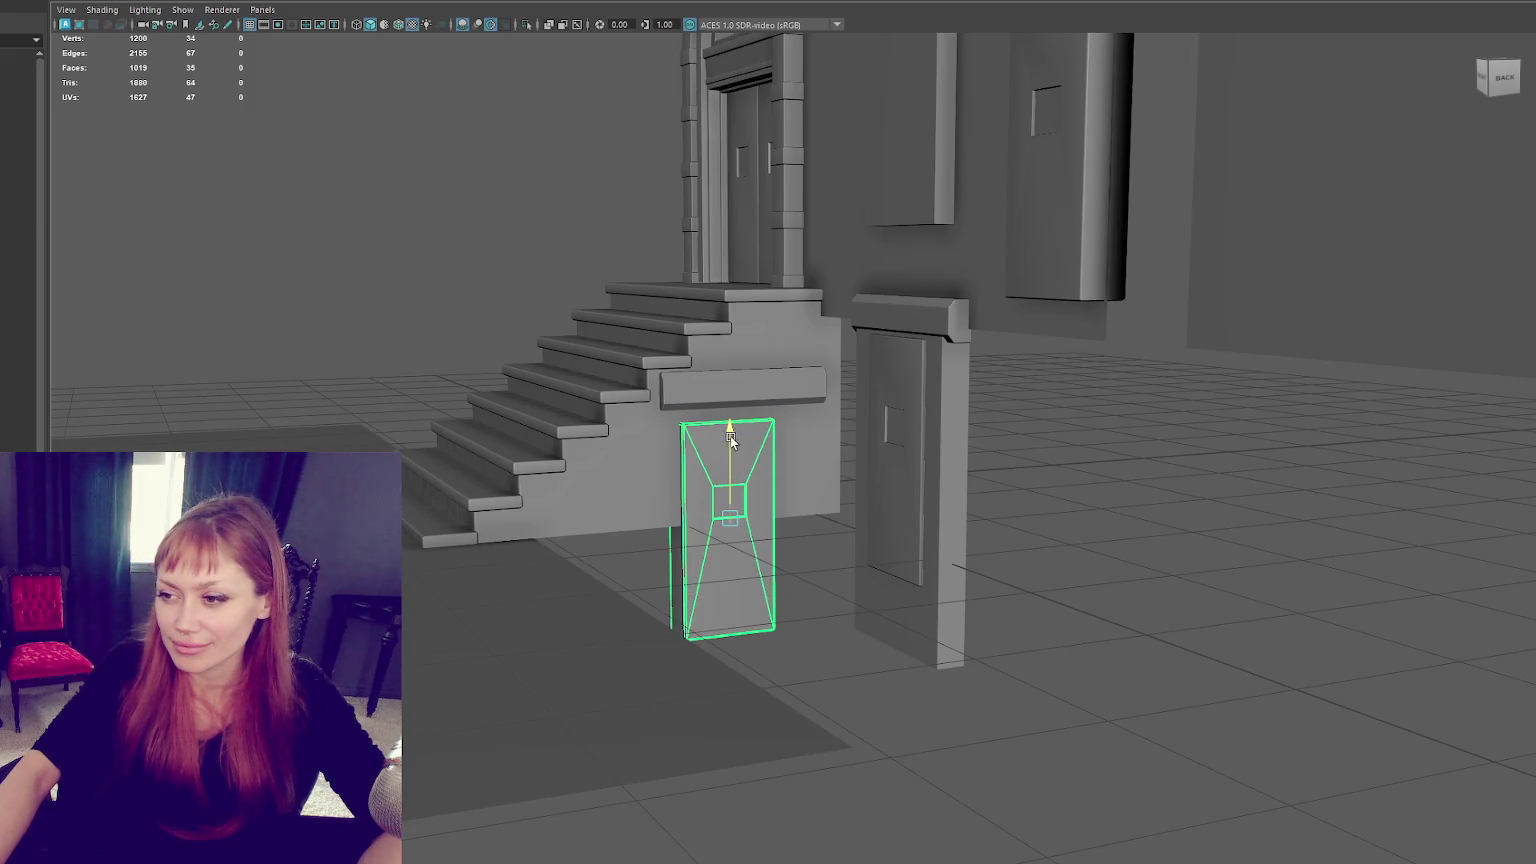
mouse_move(703, 522)
left_mouse_down()
mouse_move(844, 518)
mouse_move(770, 472)
mouse_move(940, 564)
mouse_move(1015, 660)
mouse_move(928, 509)
mouse_move(850, 430)
mouse_move(757, 395)
left_mouse_up()
key("w")
Step: Delete the inner door panel from the pedestal front
left_click(757, 395)
left_click(925, 316)
left_click(964, 434, "shift")
left_click(925, 367, "shift")
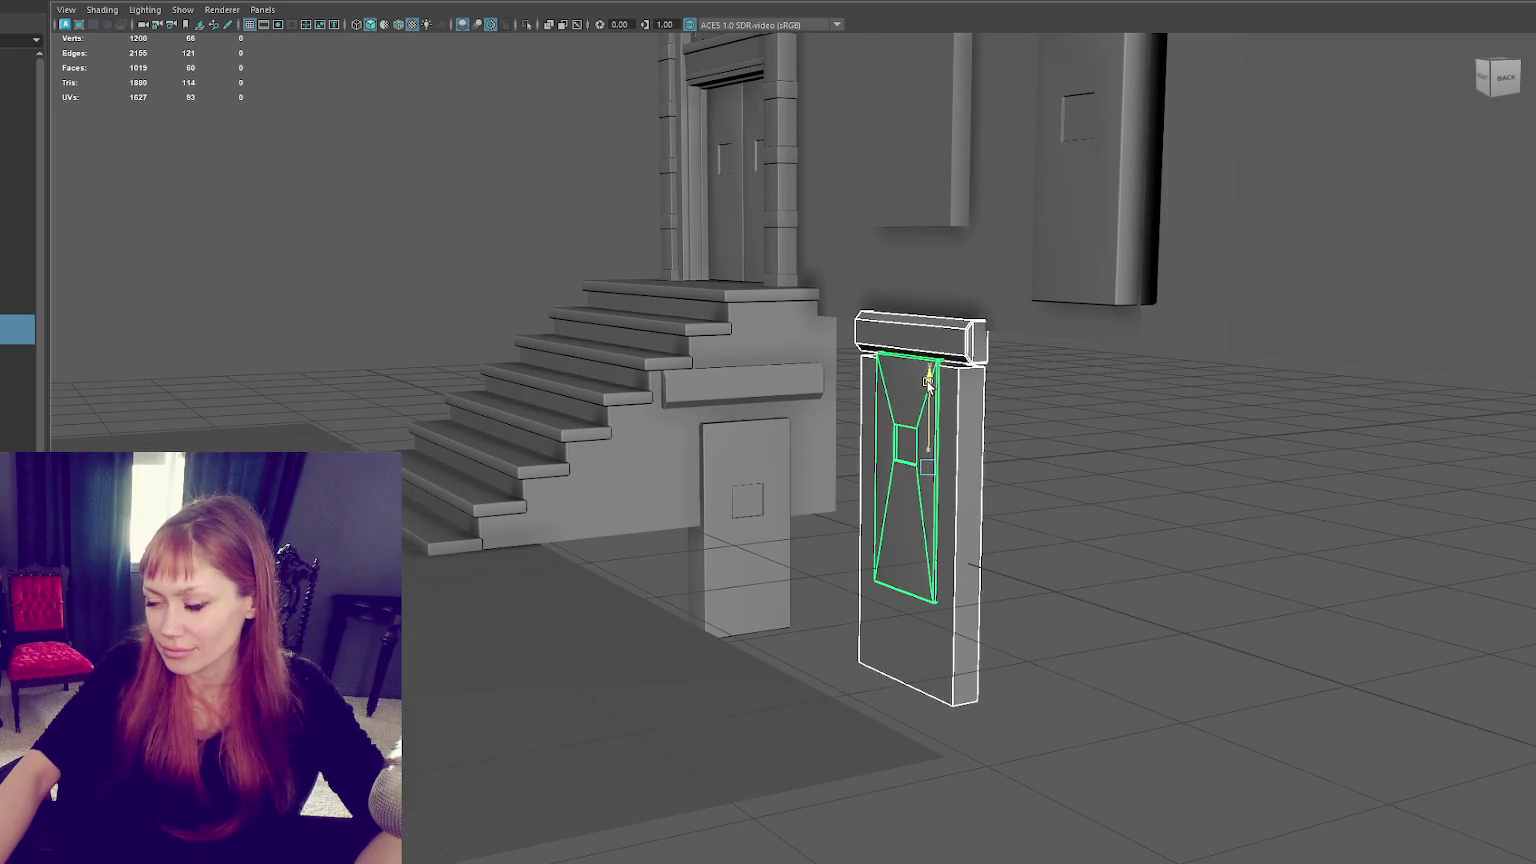
left_click(990, 424)
mouse_move(990, 424)
left_mouse_down("alt")
mouse_move(946, 406)
mouse_move(990, 433)
left_mouse_up("alt")
key("ctrl+z")
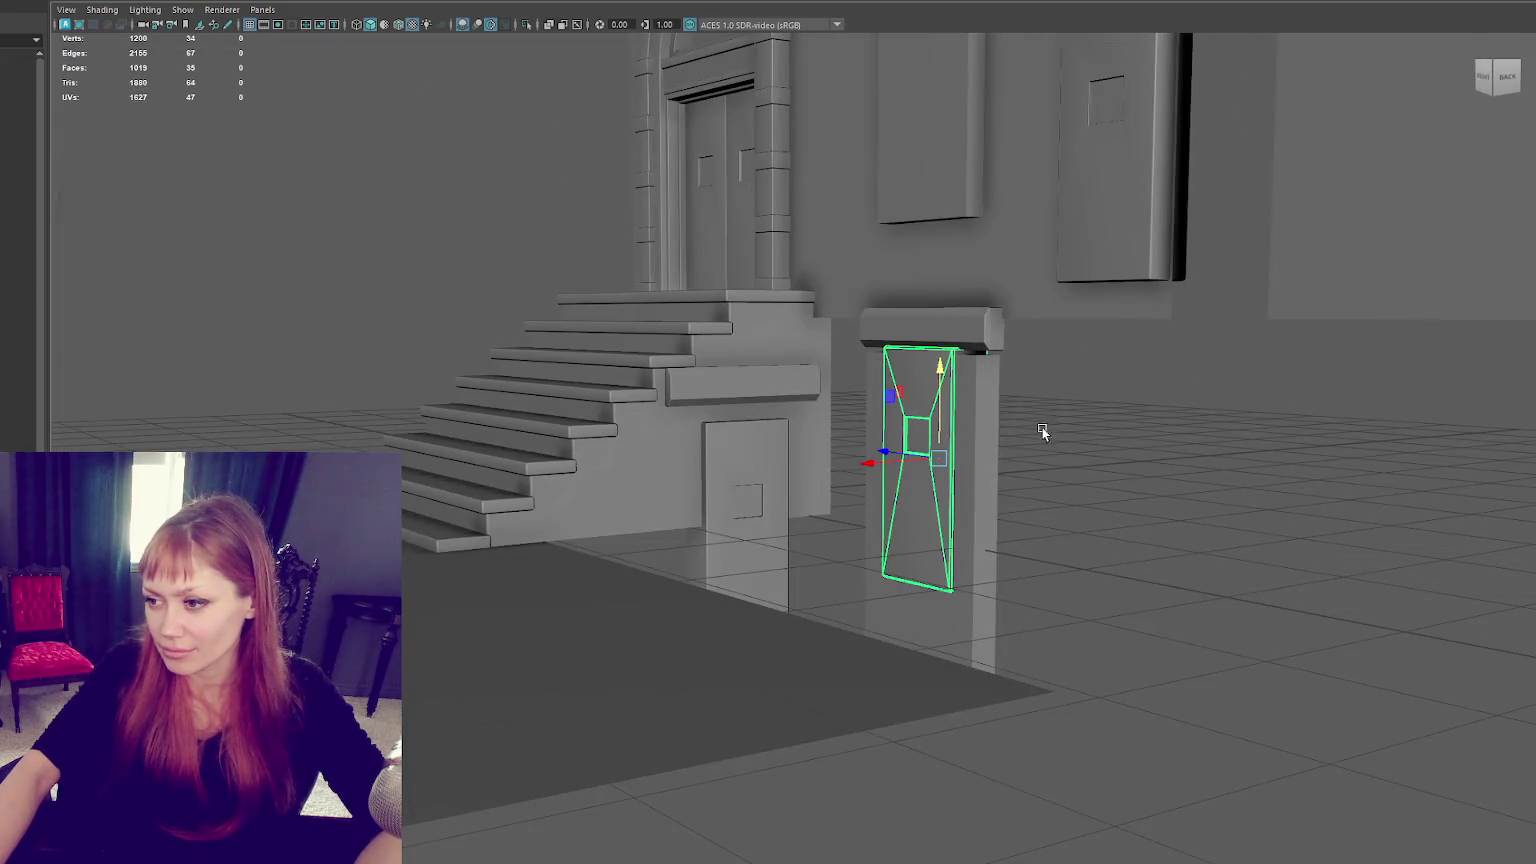
key("Delete")
mouse_move(1082, 428)
left_mouse_down("alt")
mouse_move(996, 490)
mouse_move(1030, 478)
mouse_move(780, 482)
left_mouse_up("alt")
mouse_move(826, 401)
right_mouse_down("alt")
mouse_move(829, 529)
mouse_move(818, 505)
right_mouse_up("alt")
Step: Isolate the middle wall piece and the left block in the viewport
left_click(762, 445)
right_click_drag(762, 445, 783, 367, "alt")
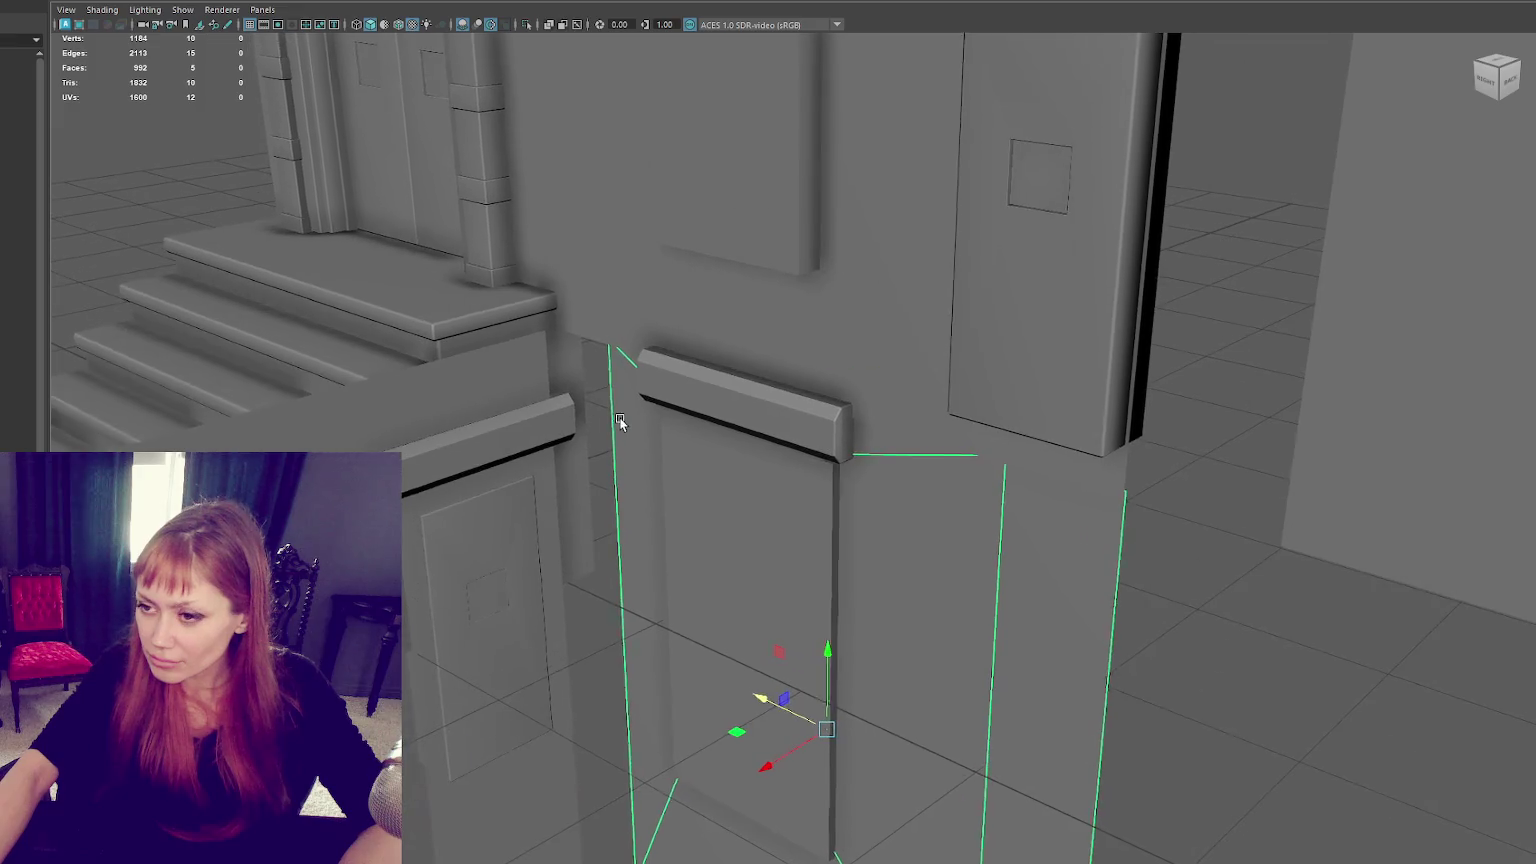
left_click(545, 520)
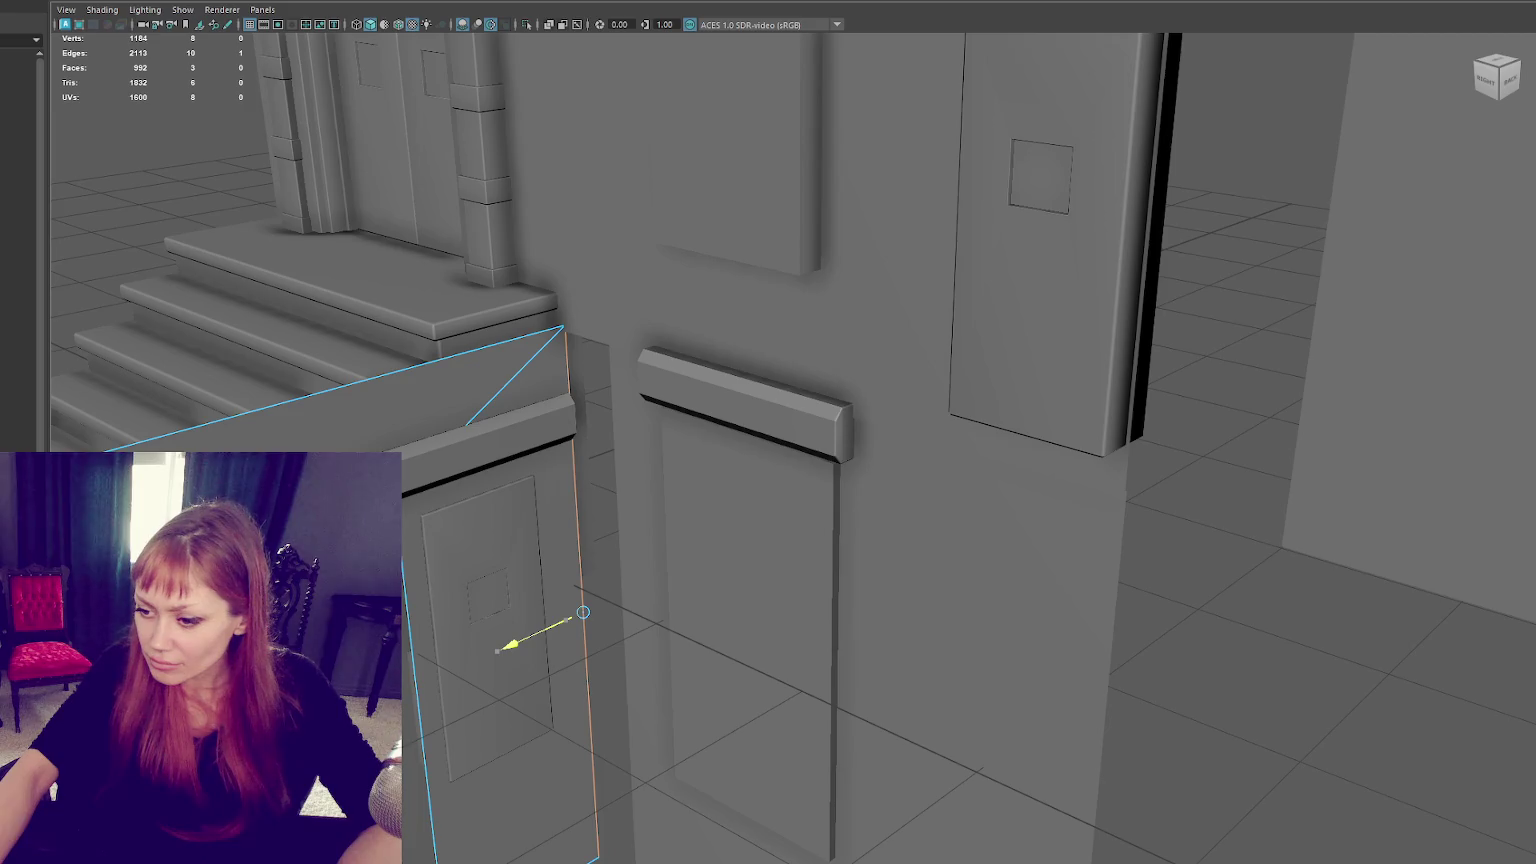
left_click(641, 610)
mouse_move(634, 463)
right_mouse_down()
mouse_move(620, 508)
mouse_move(610, 446)
right_mouse_up()
left_click(598, 731)
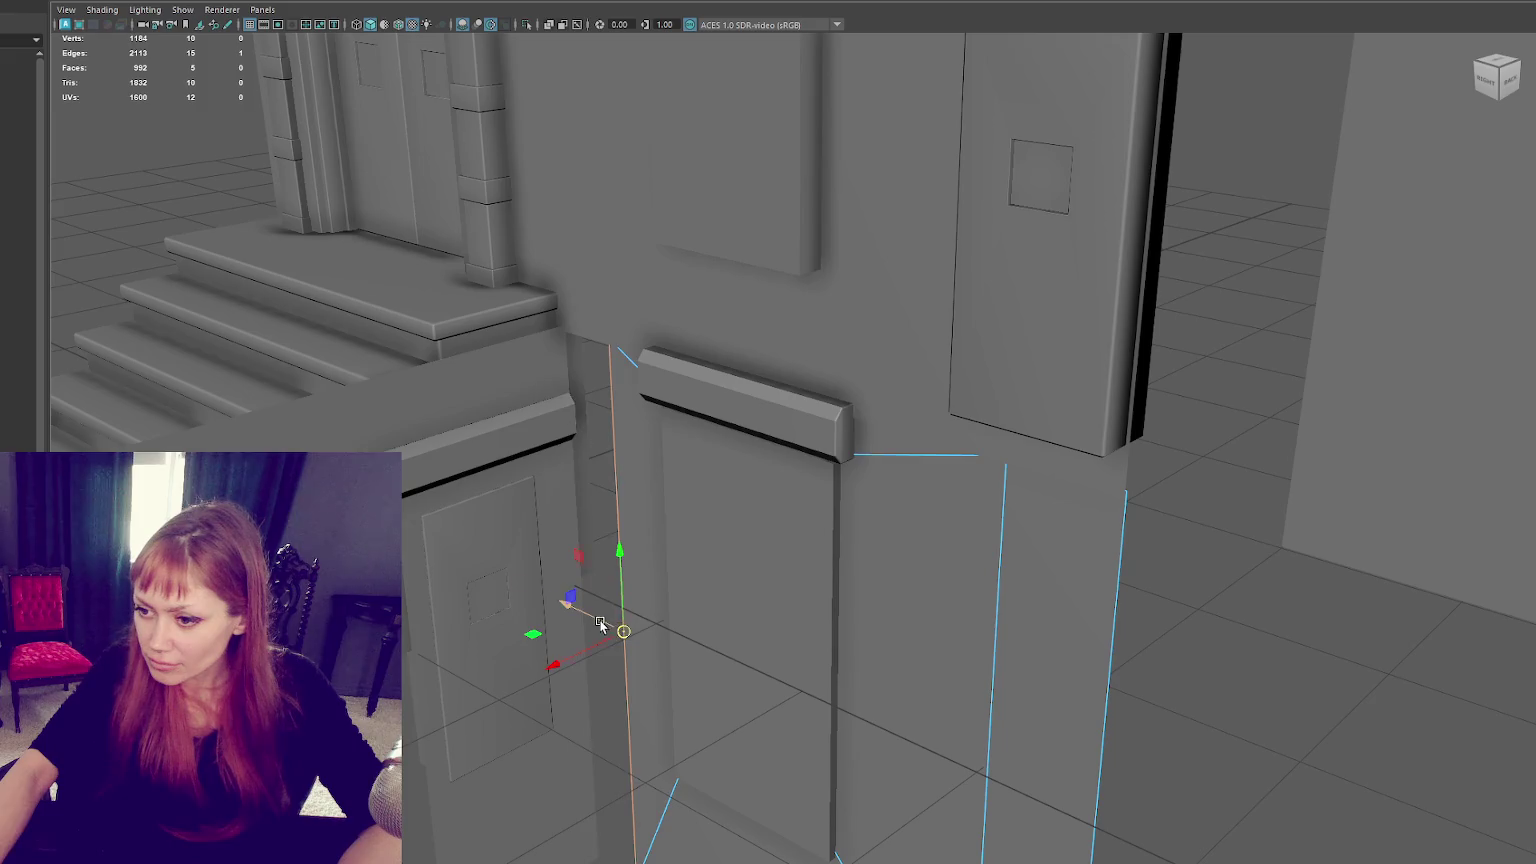
left_click_drag(583, 585, 540, 460, "alt")
left_click(542, 460, "shift")
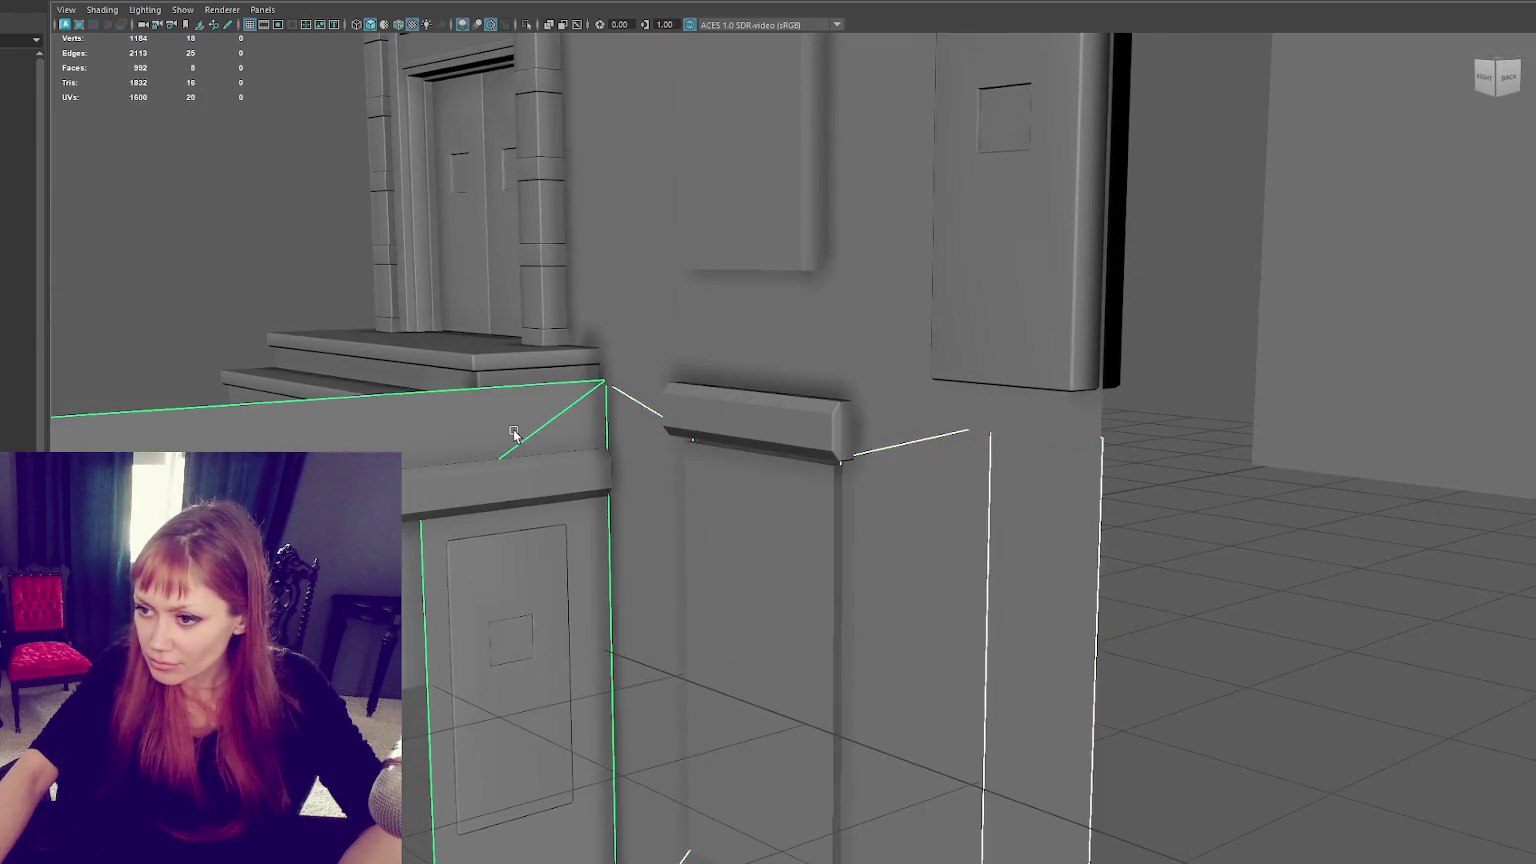
key("ctrl+1")
Step: Select the block's two overlapping corner vertices and merge them into one
right_click_drag(771, 226, 794, 276)
mouse_move(794, 276)
left_mouse_down("alt")
mouse_move(518, 470)
mouse_move(494, 432)
left_mouse_up("alt")
left_click(500, 395)
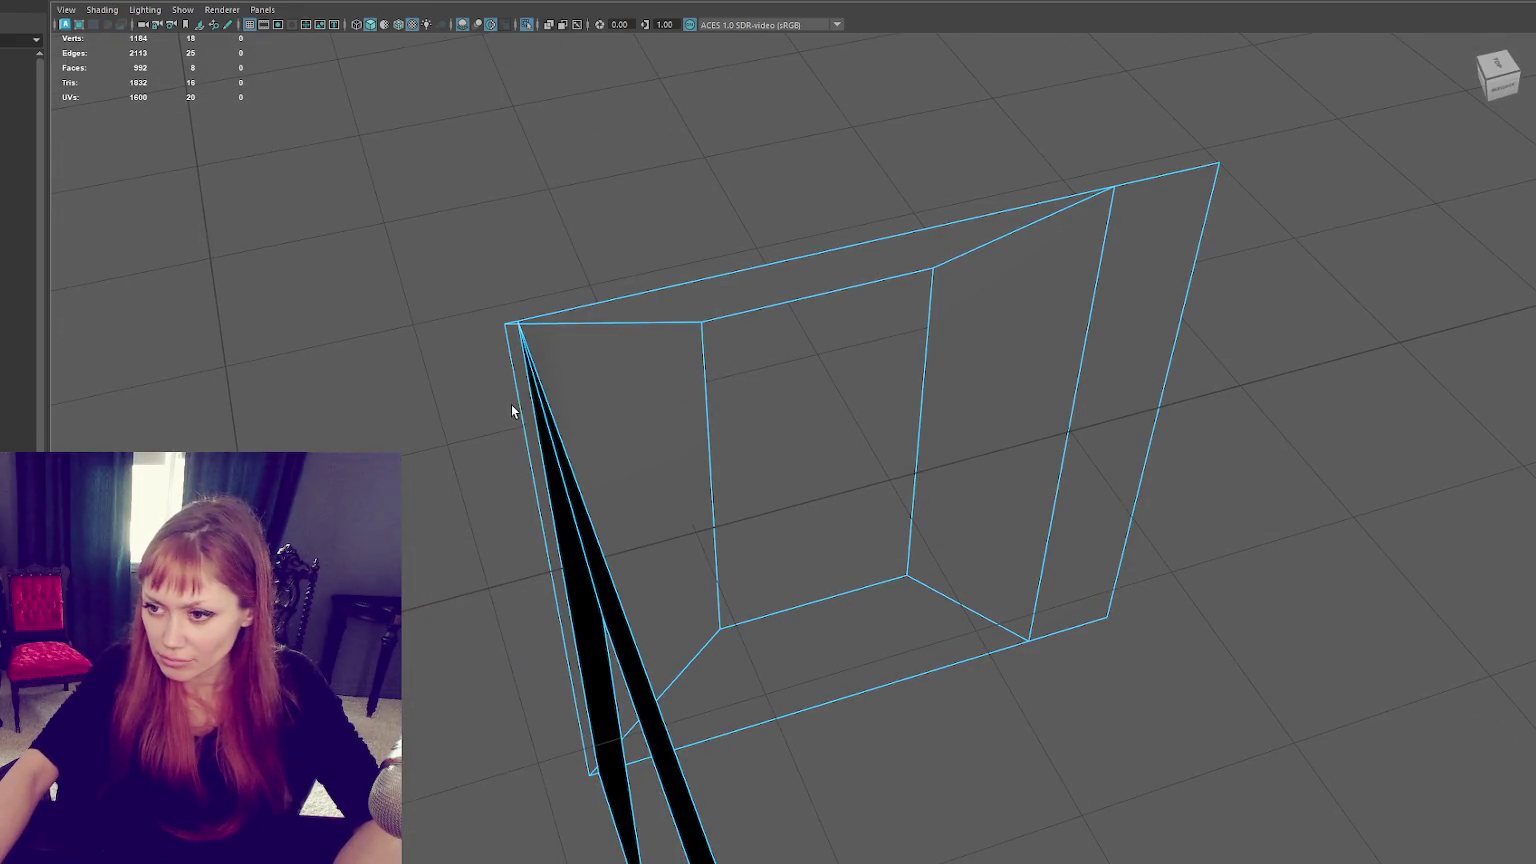
mouse_move(530, 598)
left_mouse_down("alt")
mouse_move(514, 424)
mouse_move(695, 239)
left_mouse_up("alt")
mouse_move(702, 174)
right_mouse_down("shift")
mouse_move(316, 52)
mouse_move(399, 2)
right_mouse_up("shift")
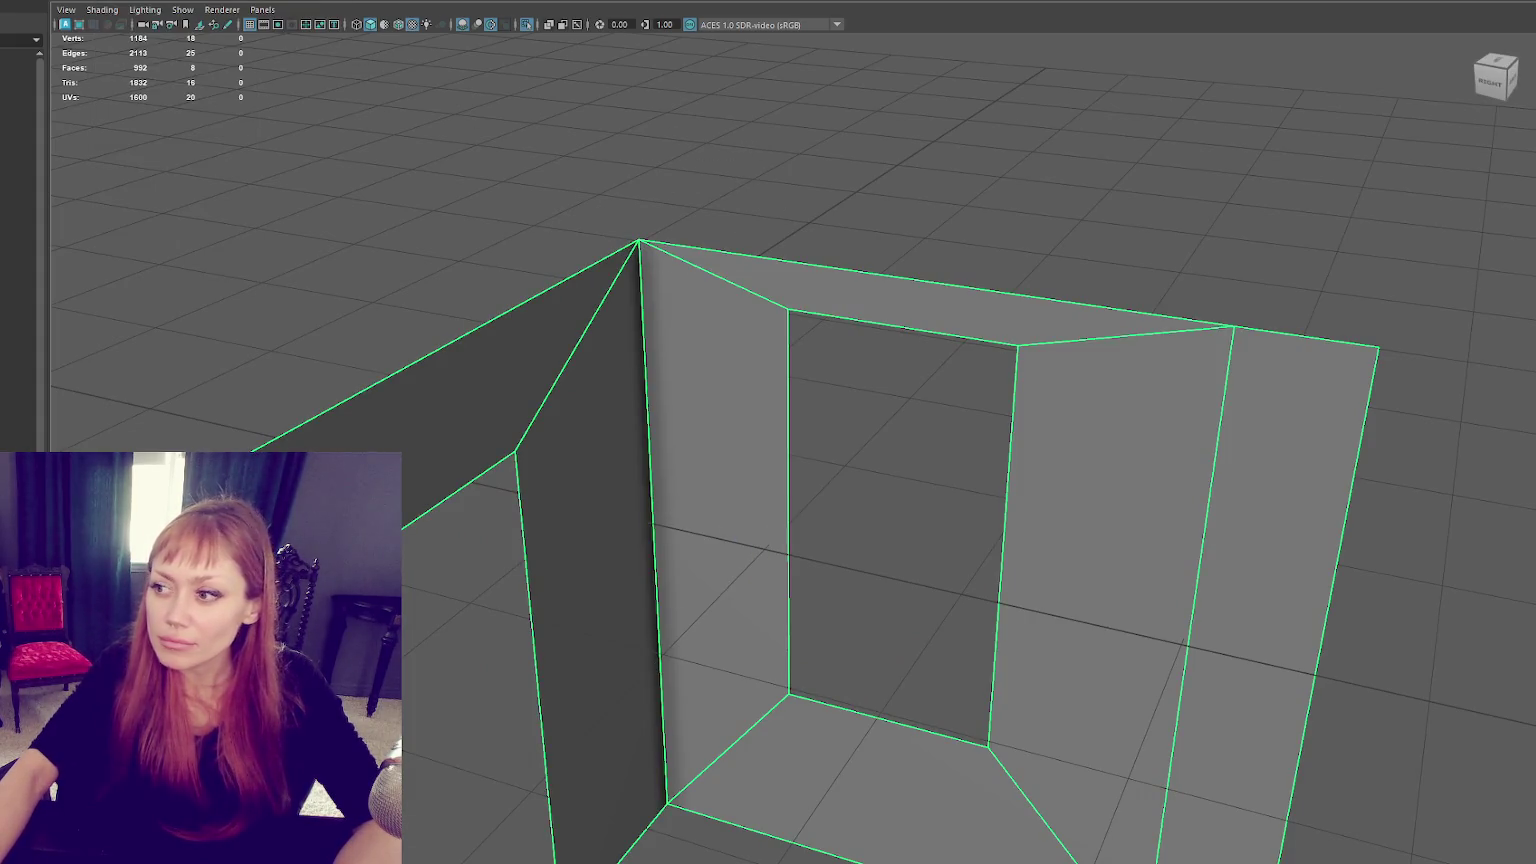
key("F9")
left_click_drag(622, 226, 643, 279)
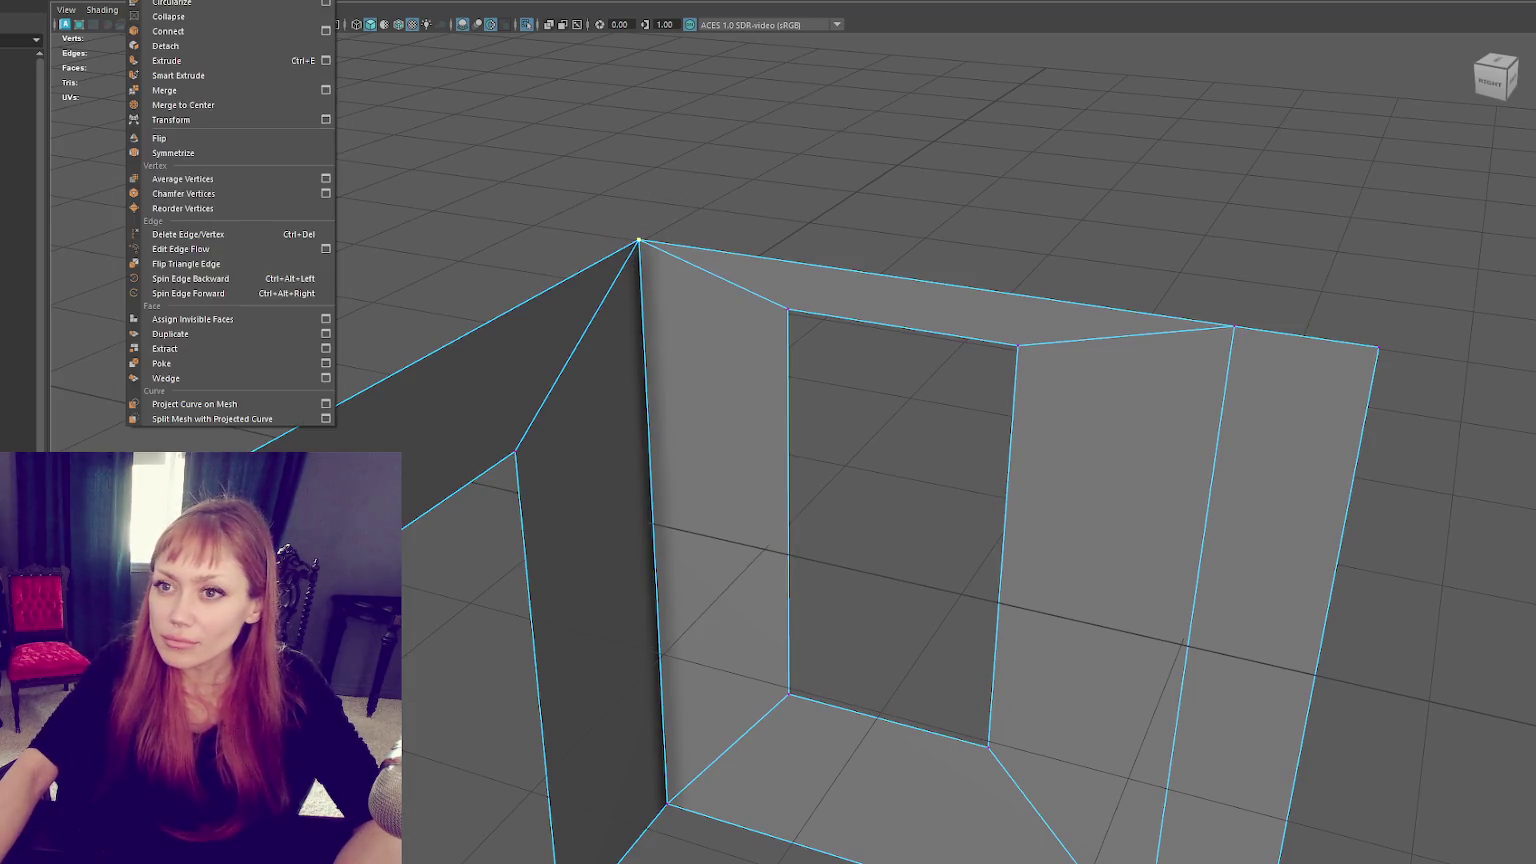
left_click(240, 89)
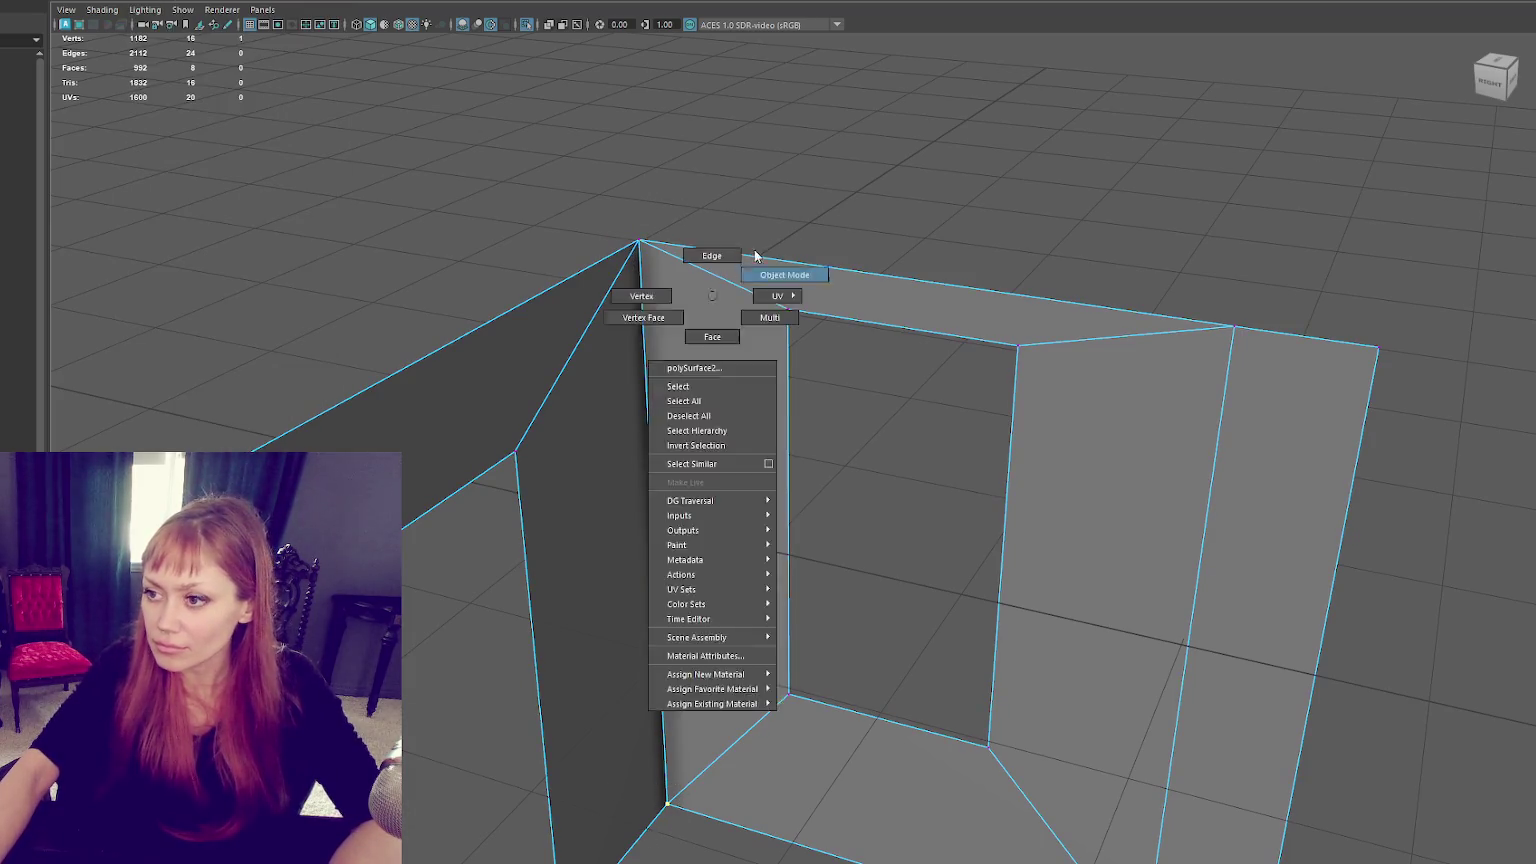
Step: Try textured and all-lights display, then restore default shaded view and show the whole scene
right_click_drag(703, 250, 754, 250)
key("6")
left_click_drag(820, 415, 761, 328, "alt")
key("7")
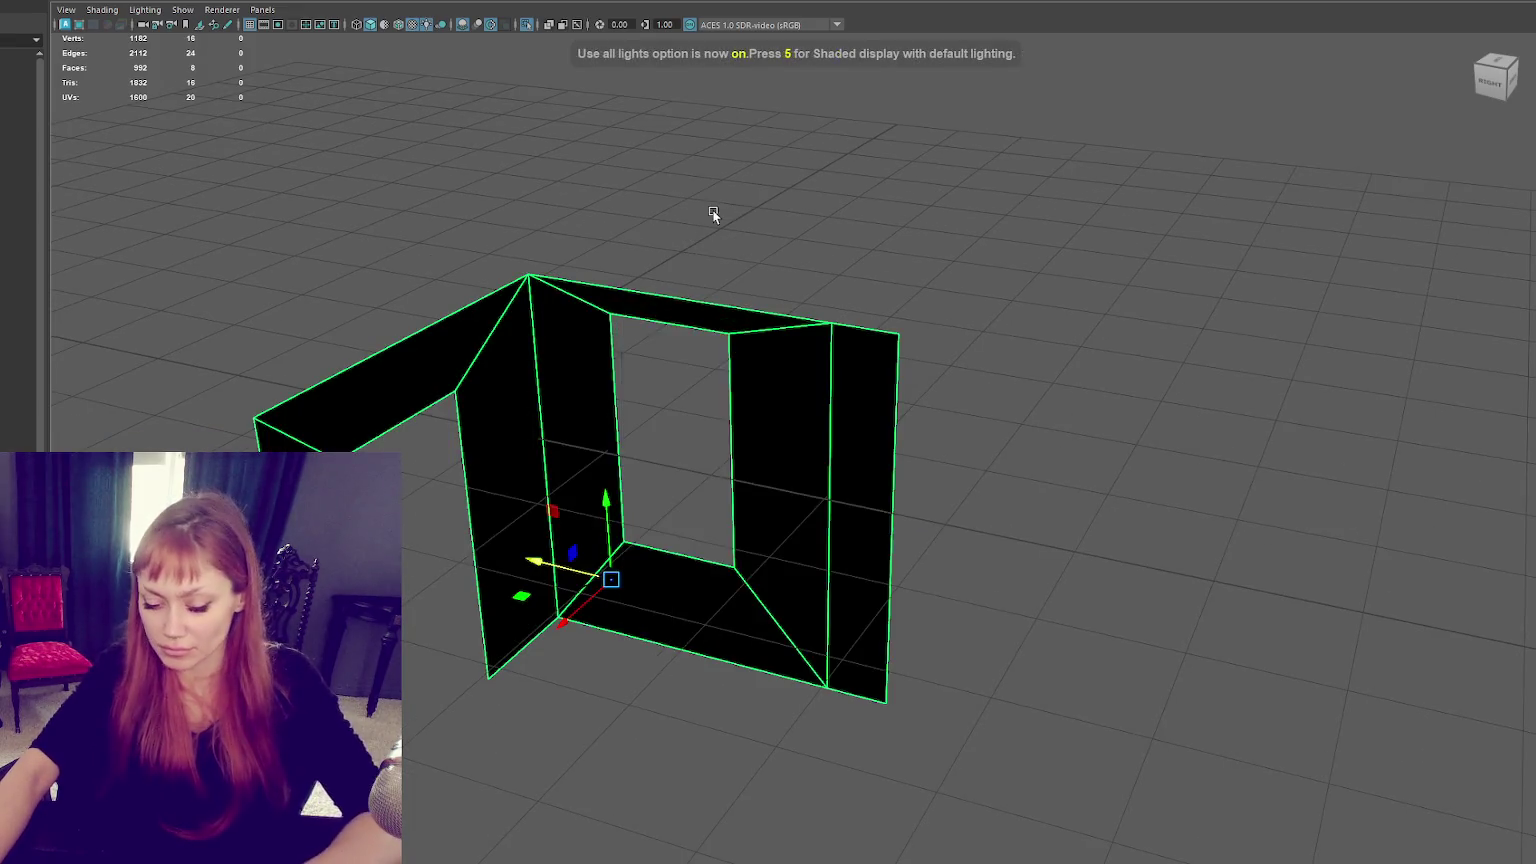
left_click(725, 384)
left_click(723, 398)
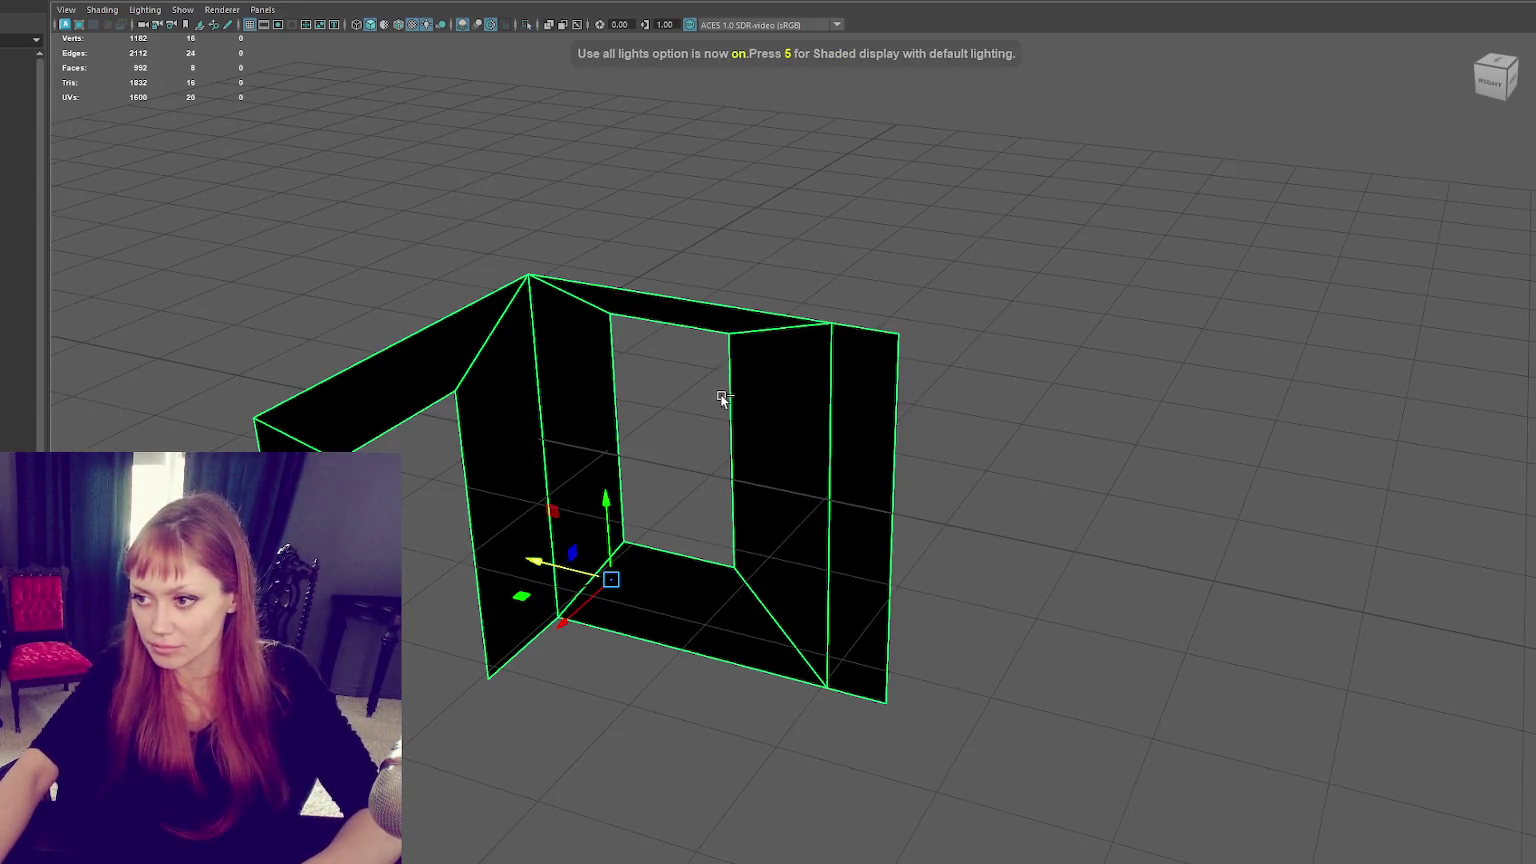
key("5")
key("ctrl+1")
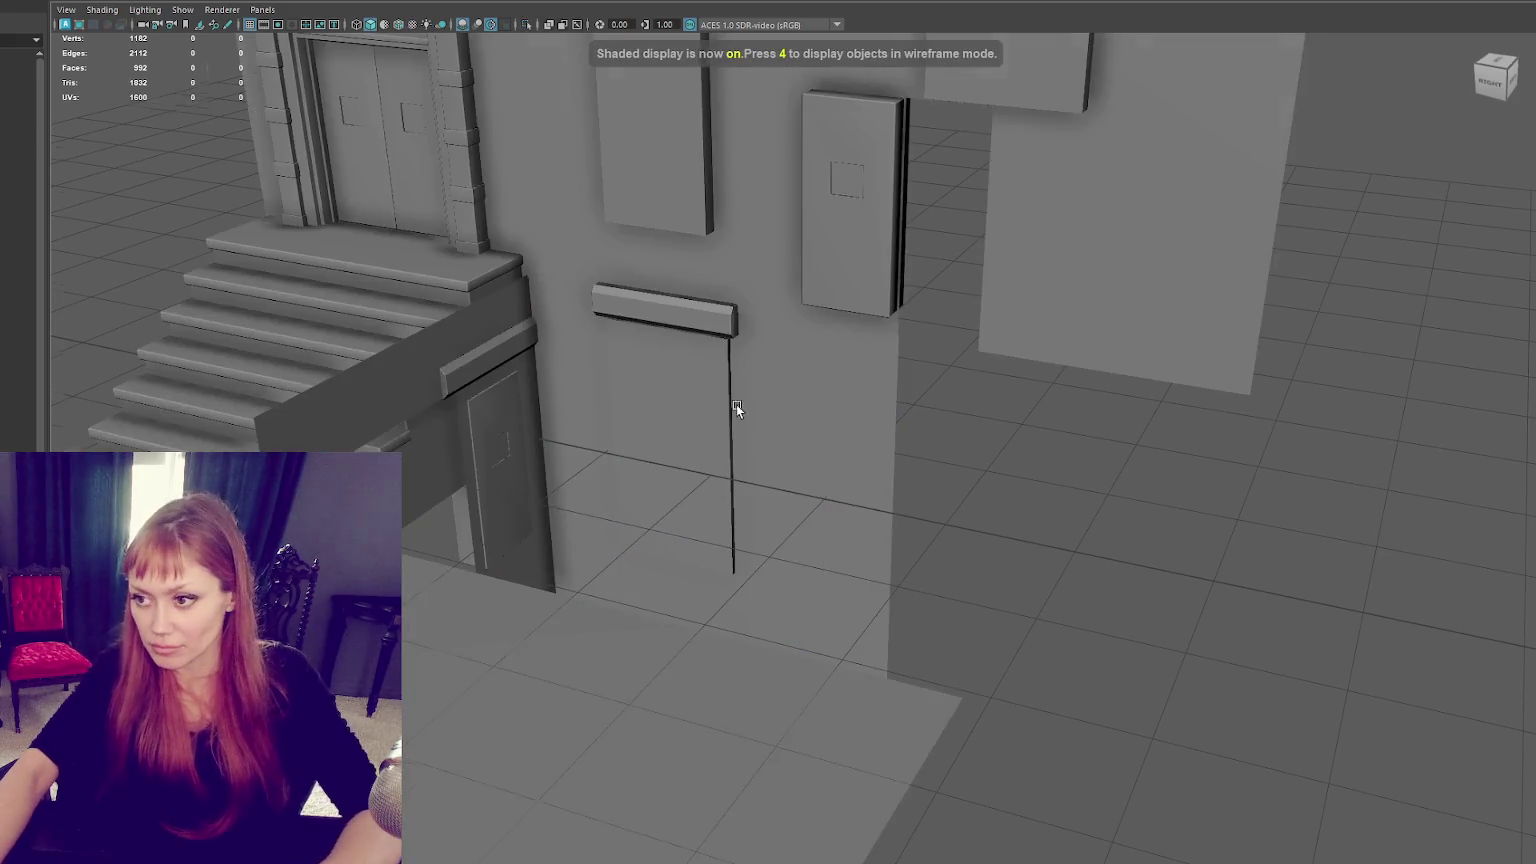
Step: Slide the wall frame pieces to the right and lower the frame's top edge
scroll(720, 405, "up", 3)
left_click(658, 394)
mouse_move(658, 394)
left_mouse_down("alt")
mouse_move(658, 430)
mouse_move(590, 439)
left_mouse_up("alt")
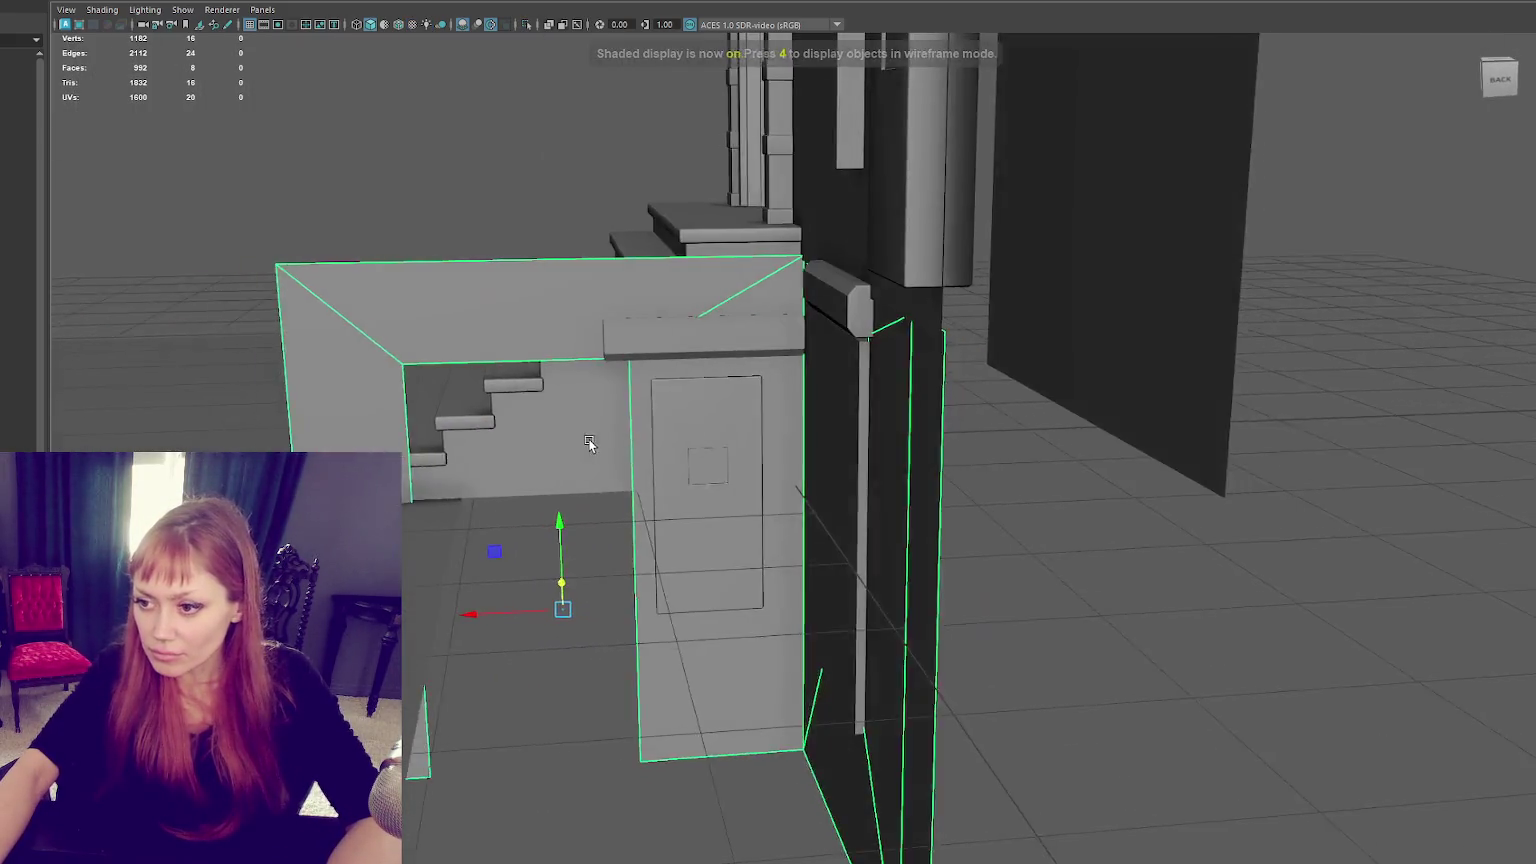
left_click_drag(206, 173, 697, 490)
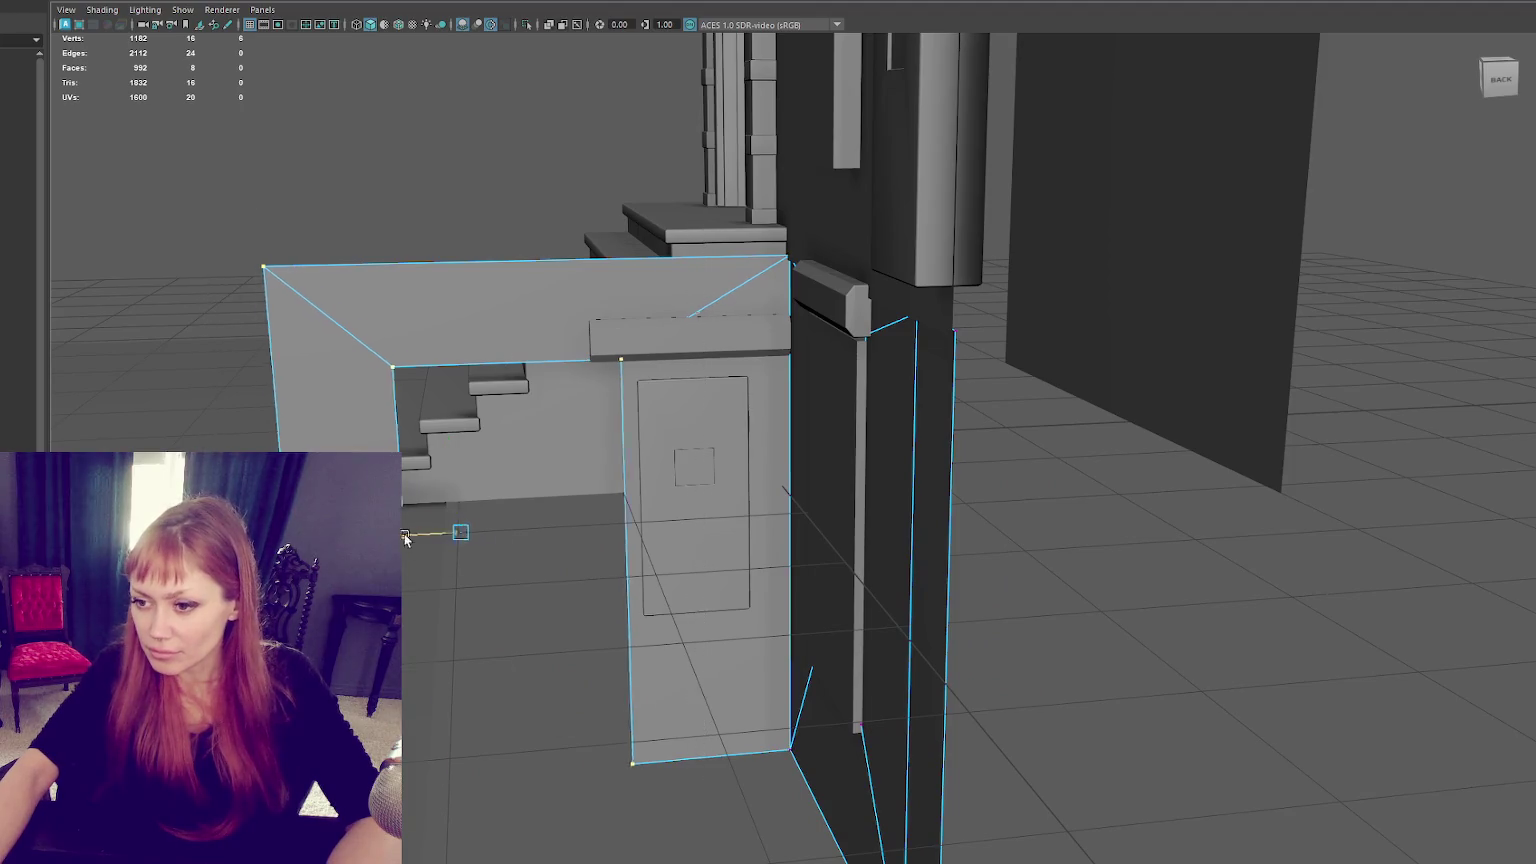
left_click_drag(425, 533, 531, 538)
left_click_drag(758, 420, 755, 418)
left_click_drag(635, 314, 637, 336)
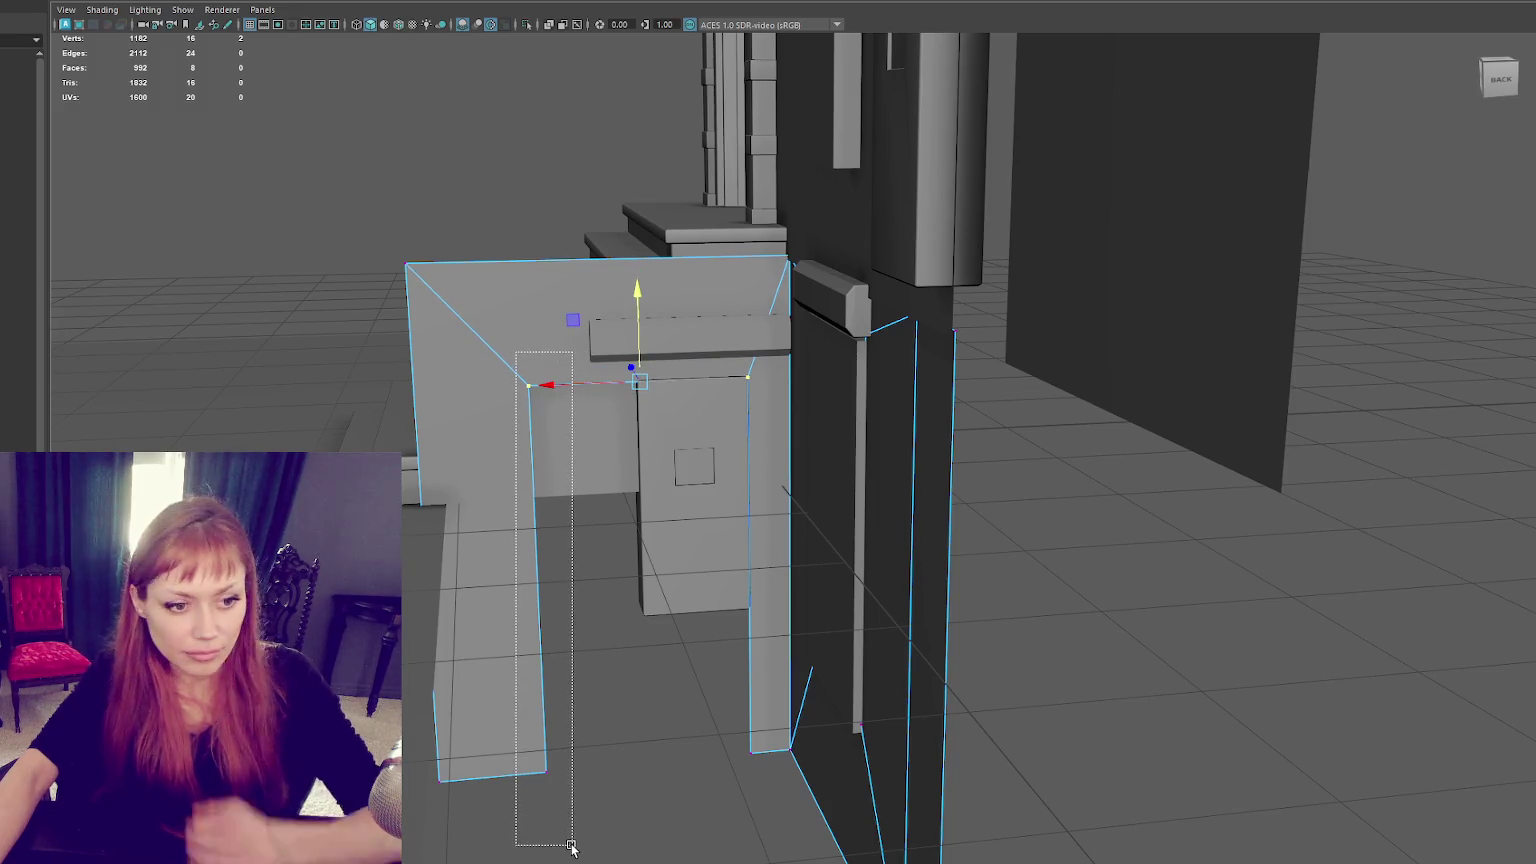
Step: Raise the opening's inner top edge and slide the frame's left edge right to narrow the front face
left_click_drag(532, 450, 570, 840)
left_click_drag(515, 368, 760, 395)
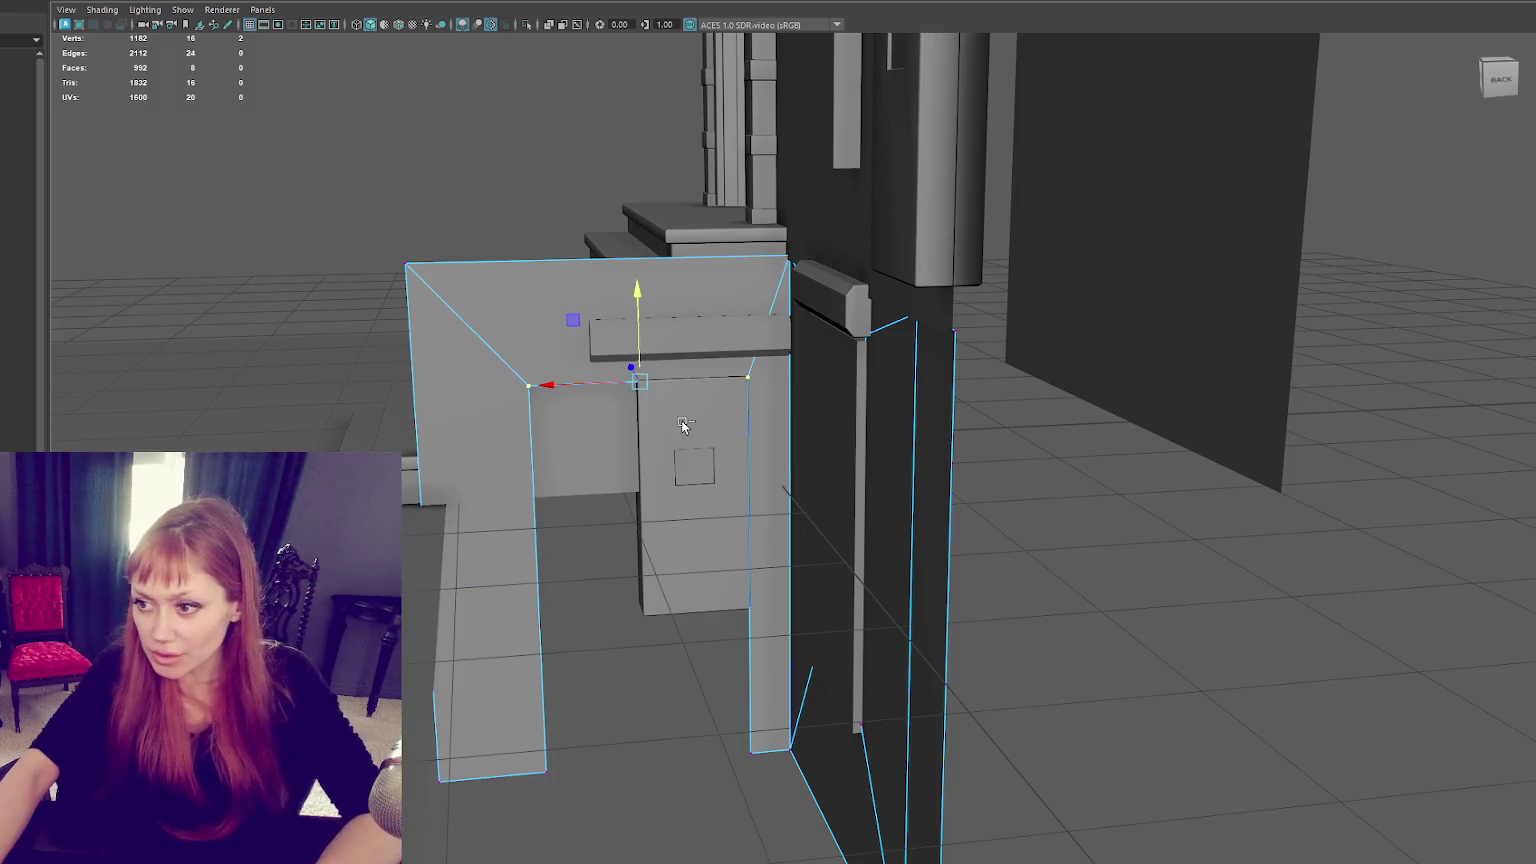
middle_click_drag(686, 428, 677, 397)
left_click_drag(523, 335, 575, 840)
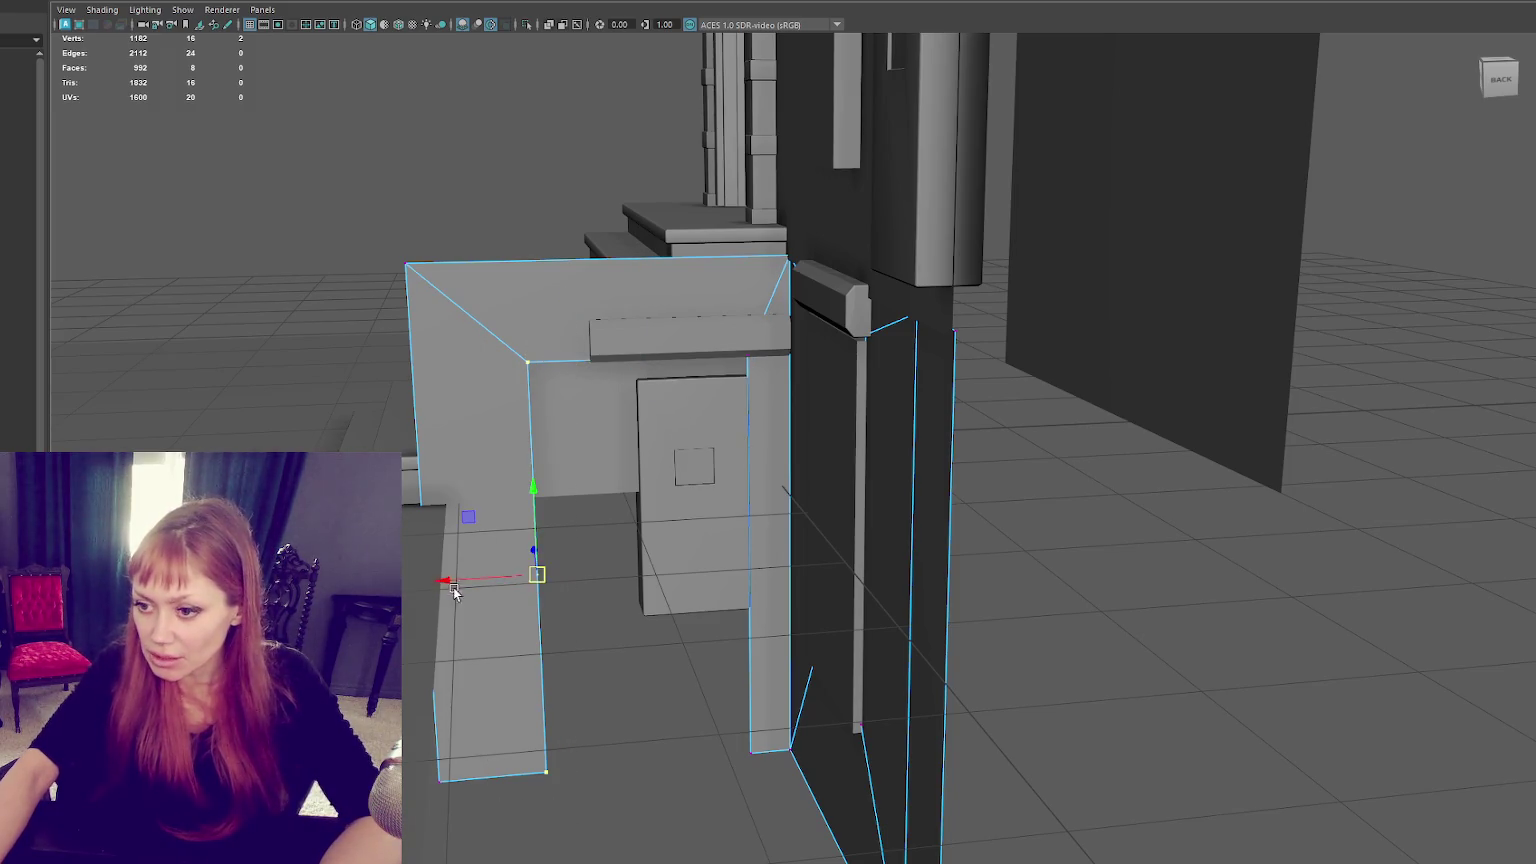
left_click_drag(445, 585, 509, 585)
left_click_drag(420, 380, 420, 382)
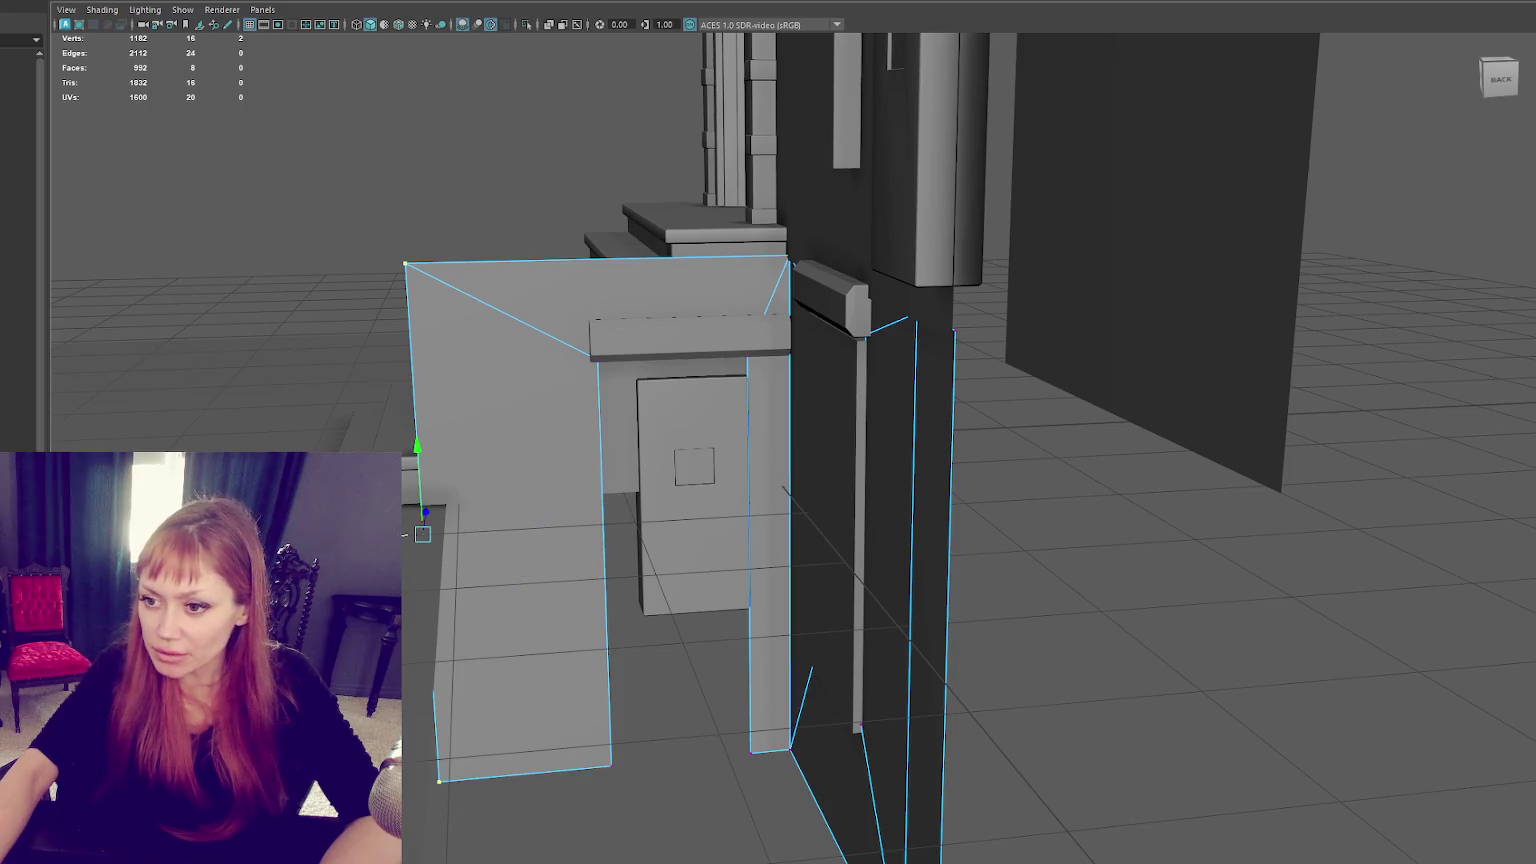
left_click_drag(400, 535, 584, 527)
Step: Select the edge loop running along the stairs, then the door-frame piece
scroll(629, 524, "down", 3)
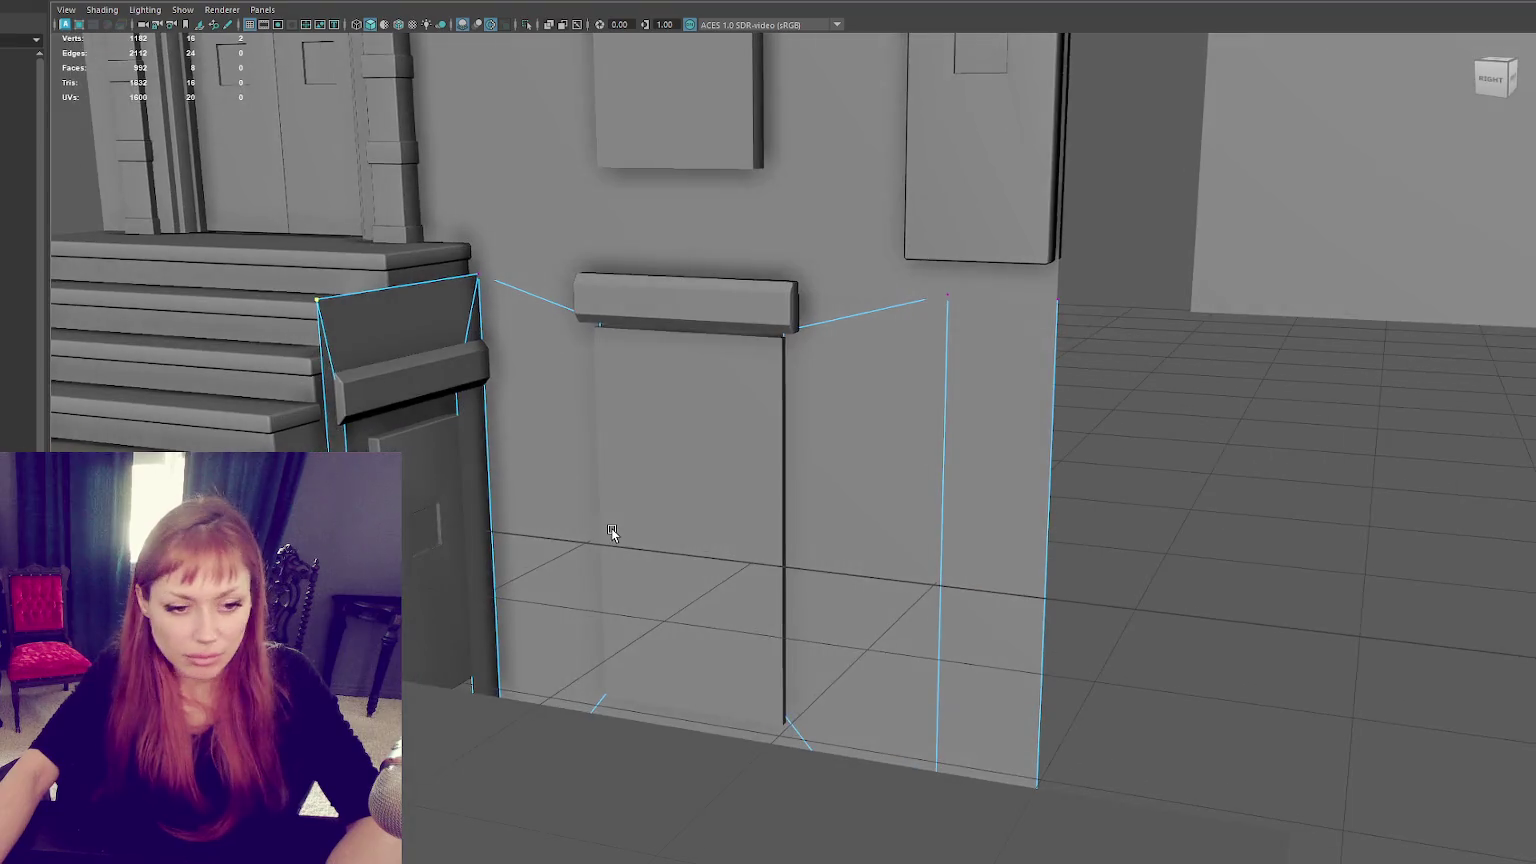
scroll(613, 528, "up", 4)
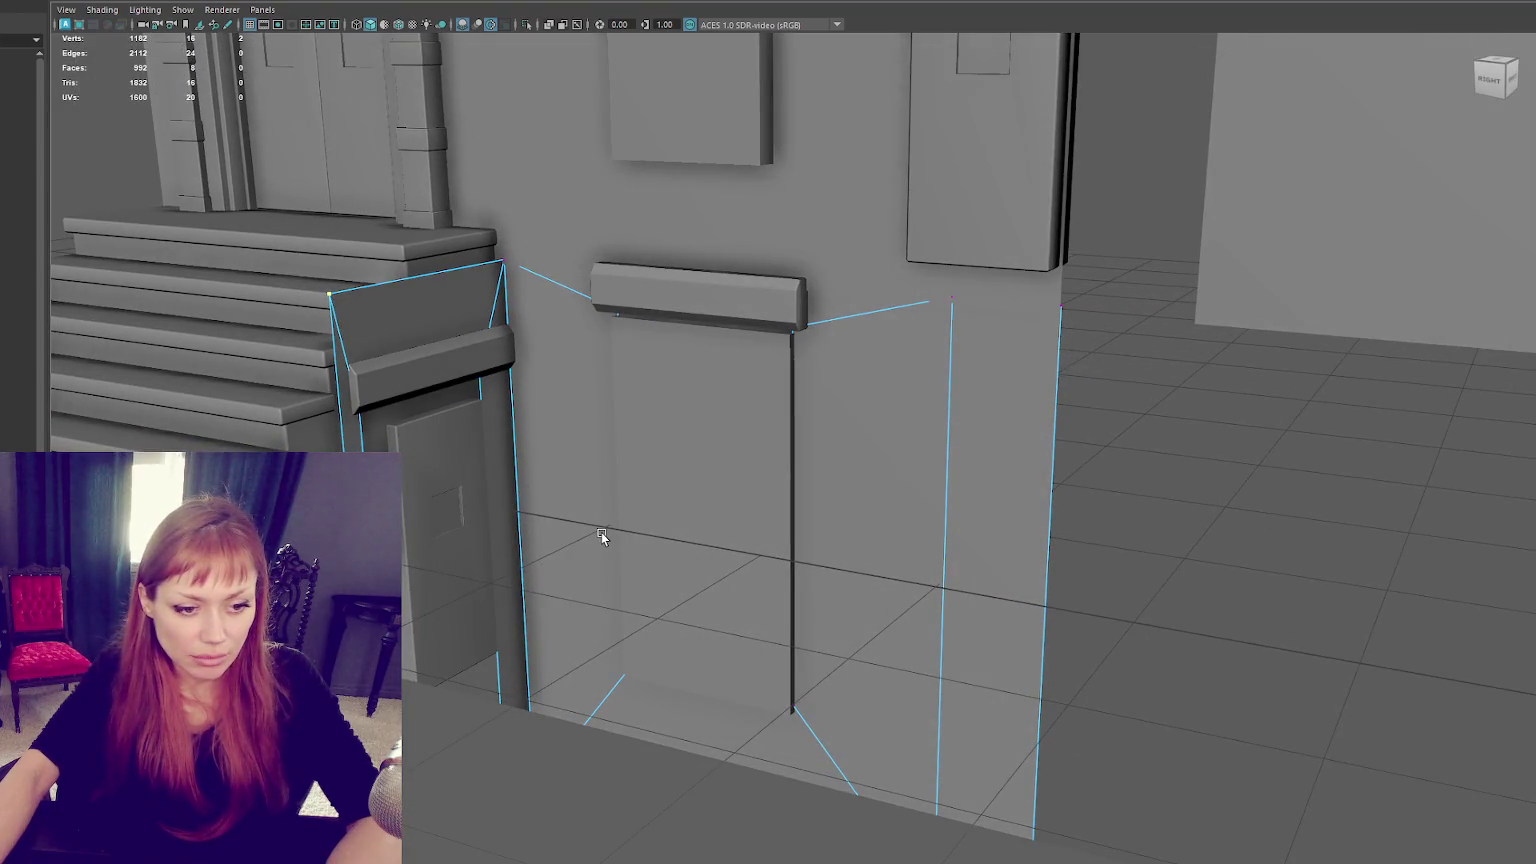
left_click_drag(601, 532, 529, 542, "alt")
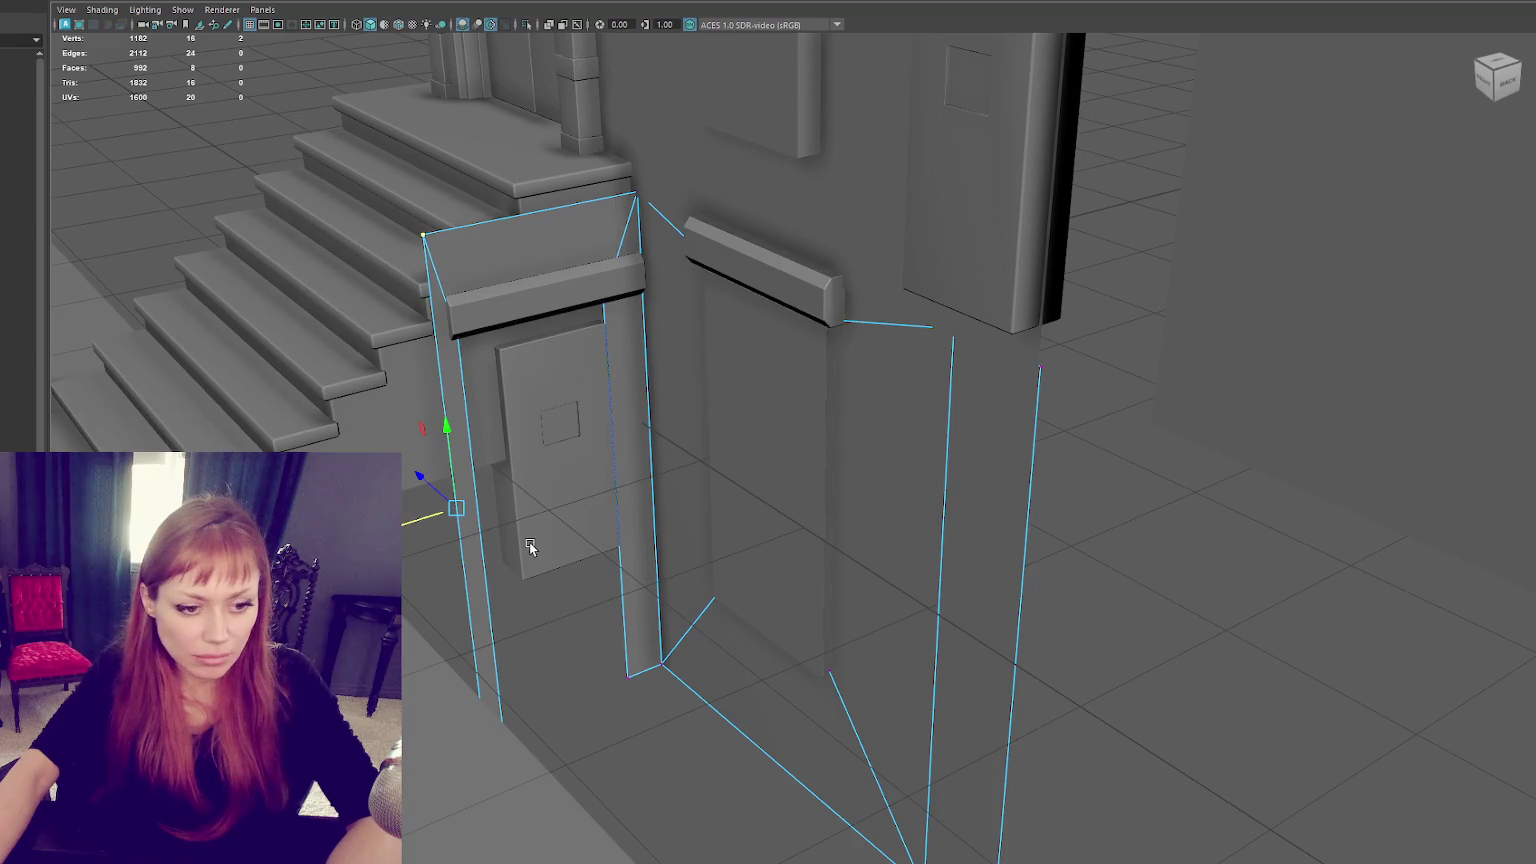
double_click(396, 448)
right_click(411, 468)
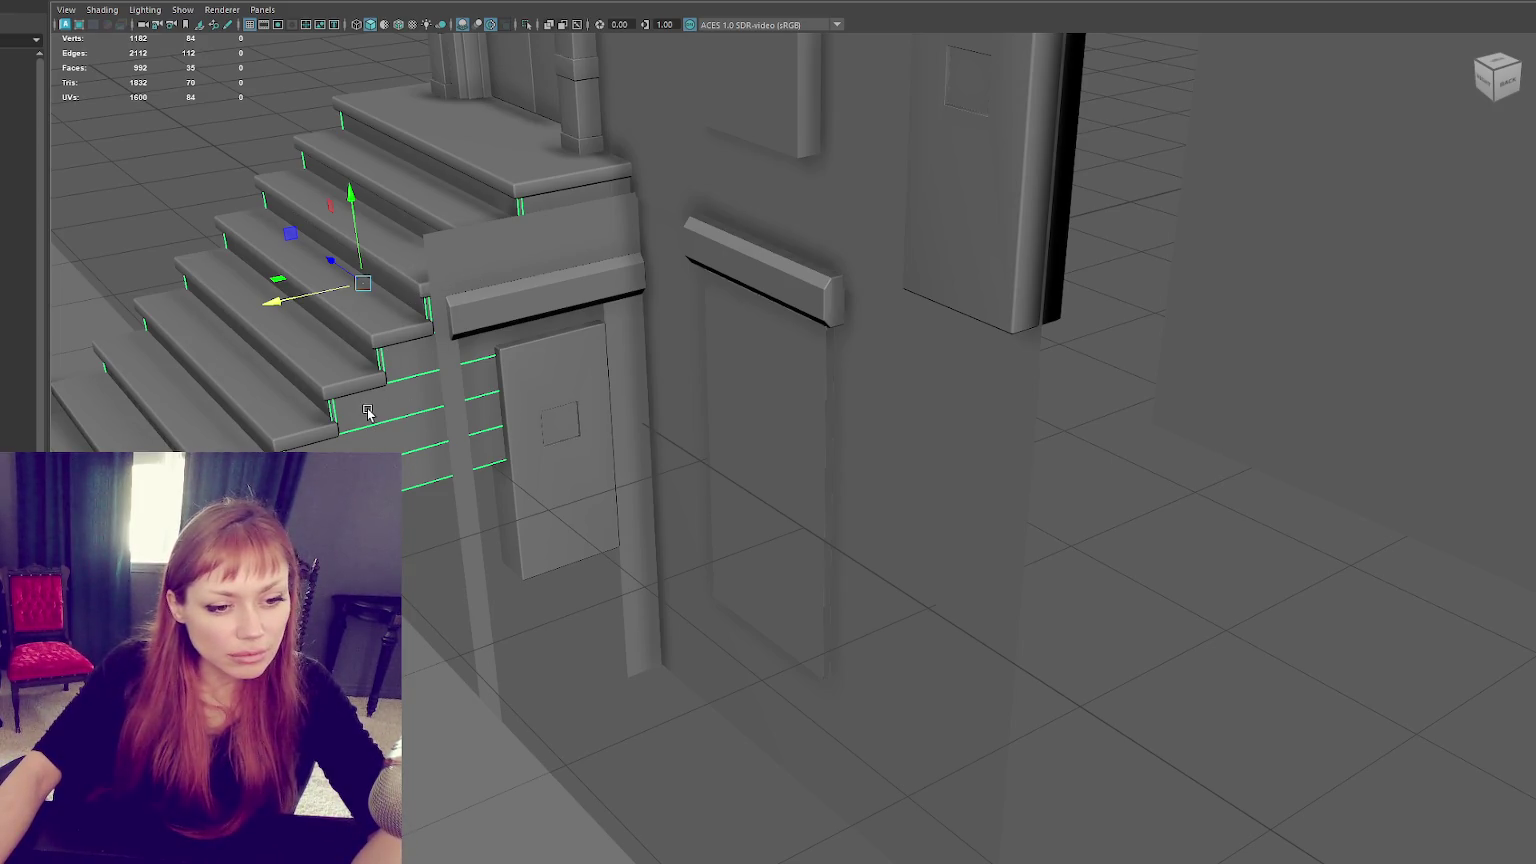
left_click(482, 338)
Step: Extrude the door-frame piece's edge into a new face
left_click_drag(482, 338, 507, 336, "alt")
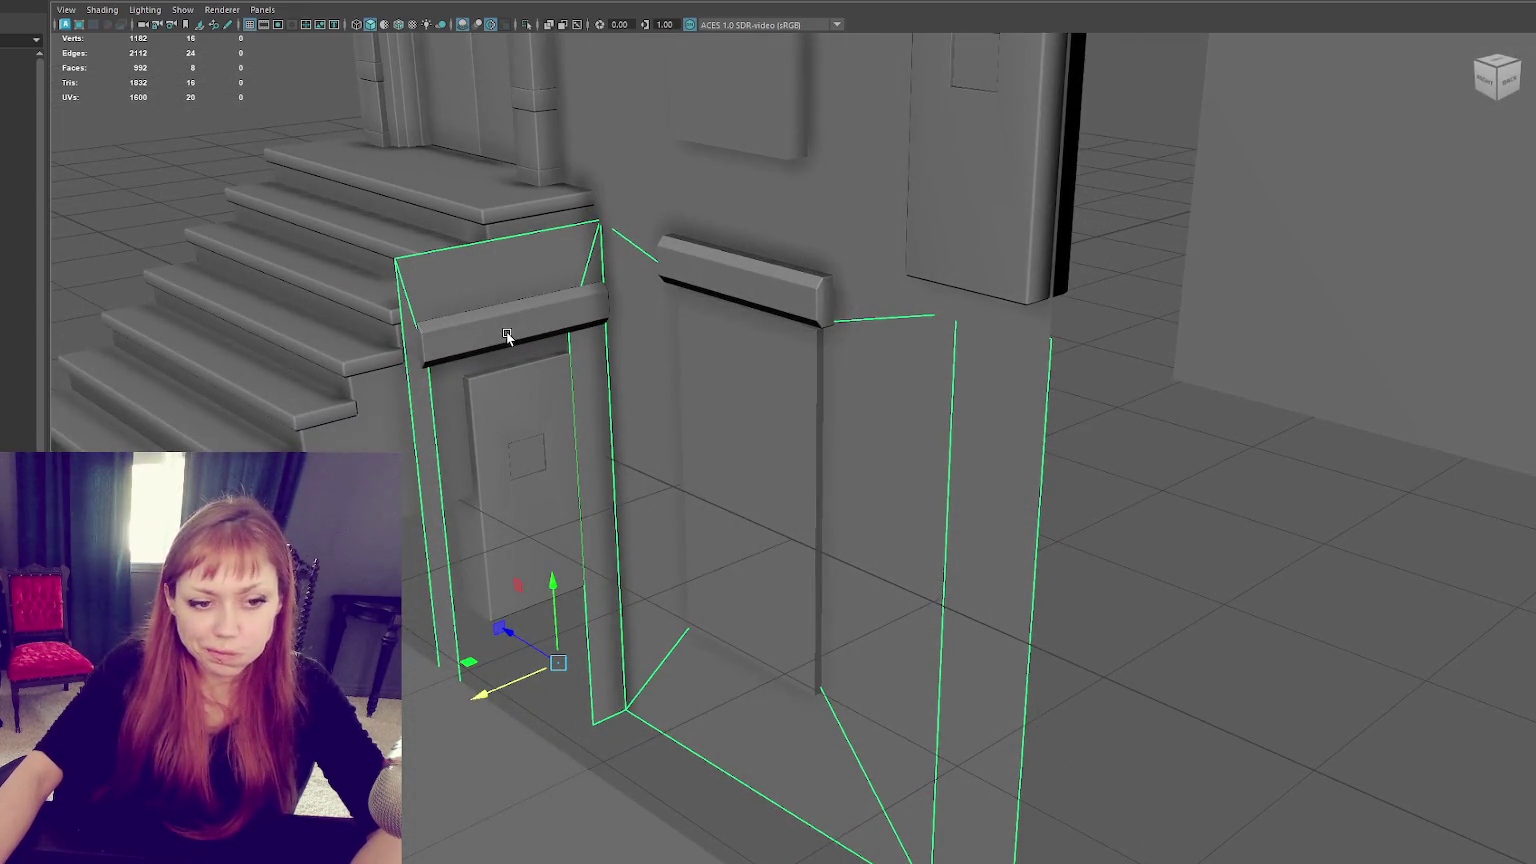
right_click(460, 425)
key("z")
key("shift+z")
key("z")
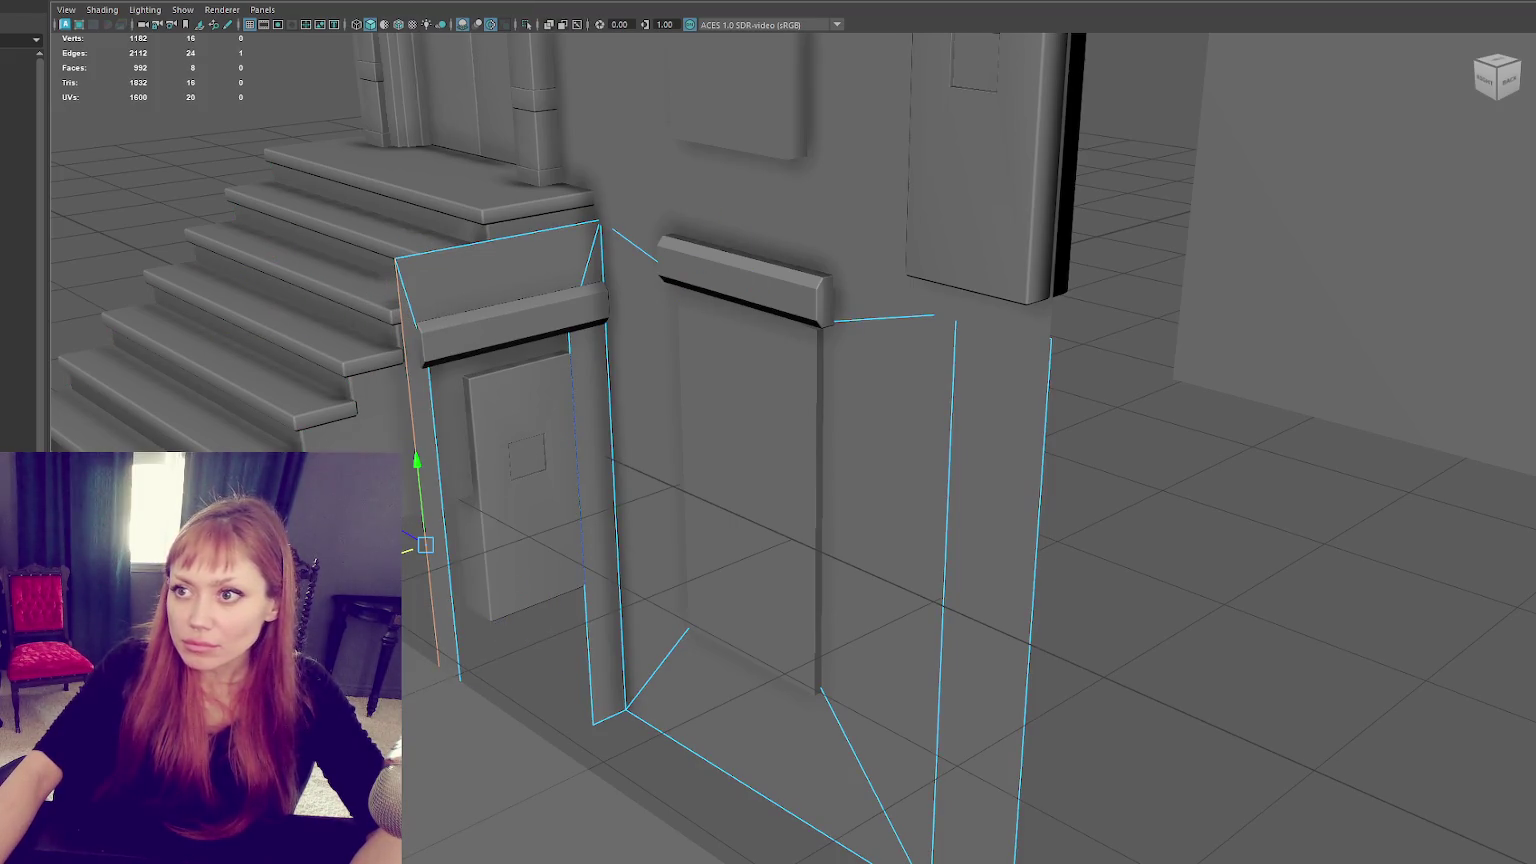
key("ctrl+e")
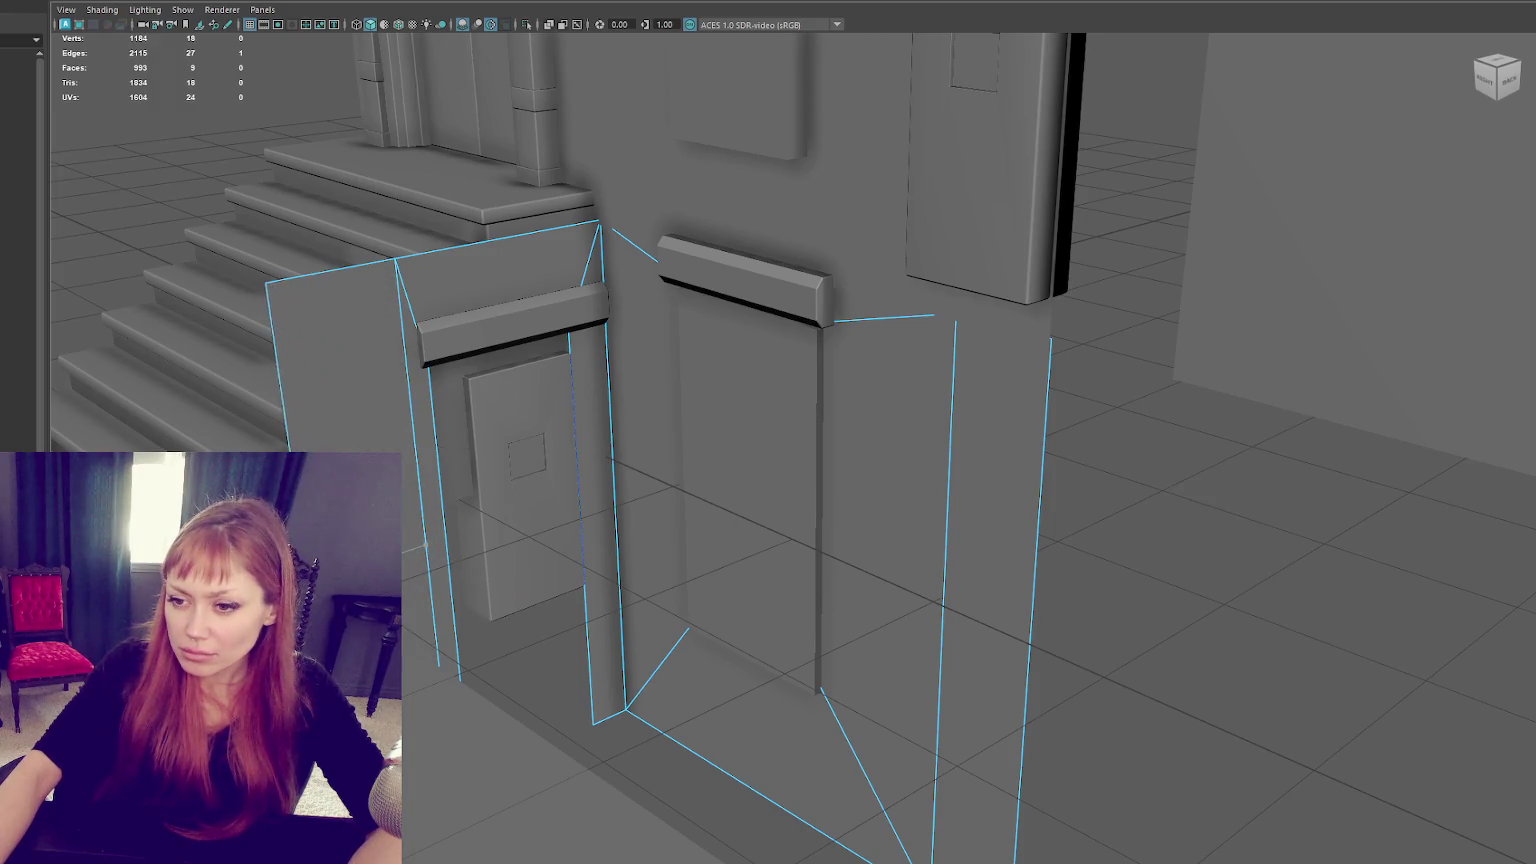
Step: Pull the new face's top-left corner down so it slopes along the stairs
right_click_drag(182, 192, 187, 236)
left_click_drag(187, 236, 263, 319)
left_click_drag(230, 249, 257, 430)
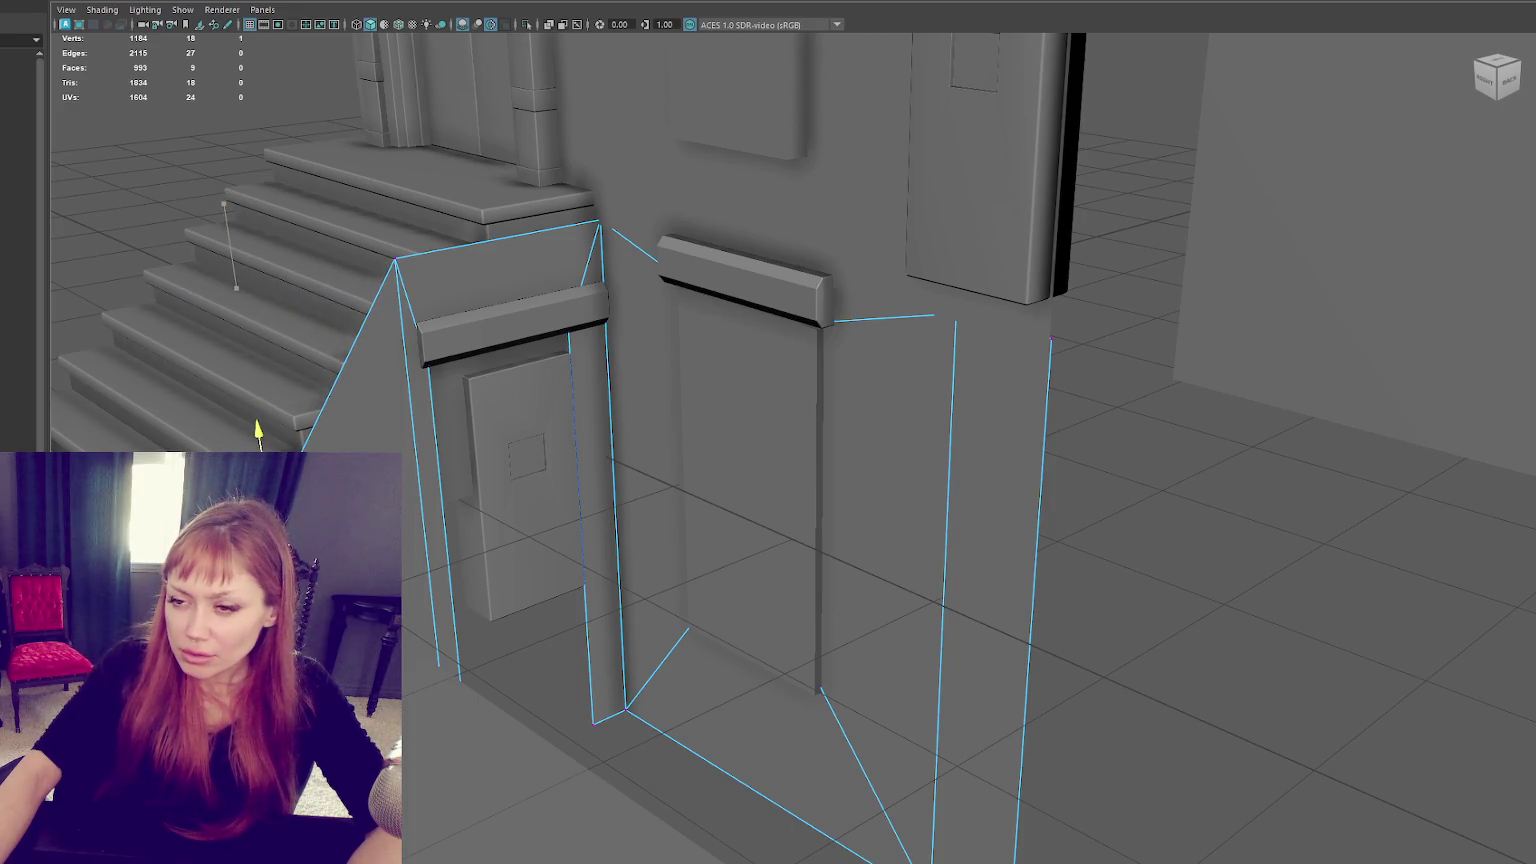
mouse_move(600, 222)
left_mouse_down("alt")
mouse_move(494, 344)
mouse_move(597, 211)
left_mouse_up("alt")
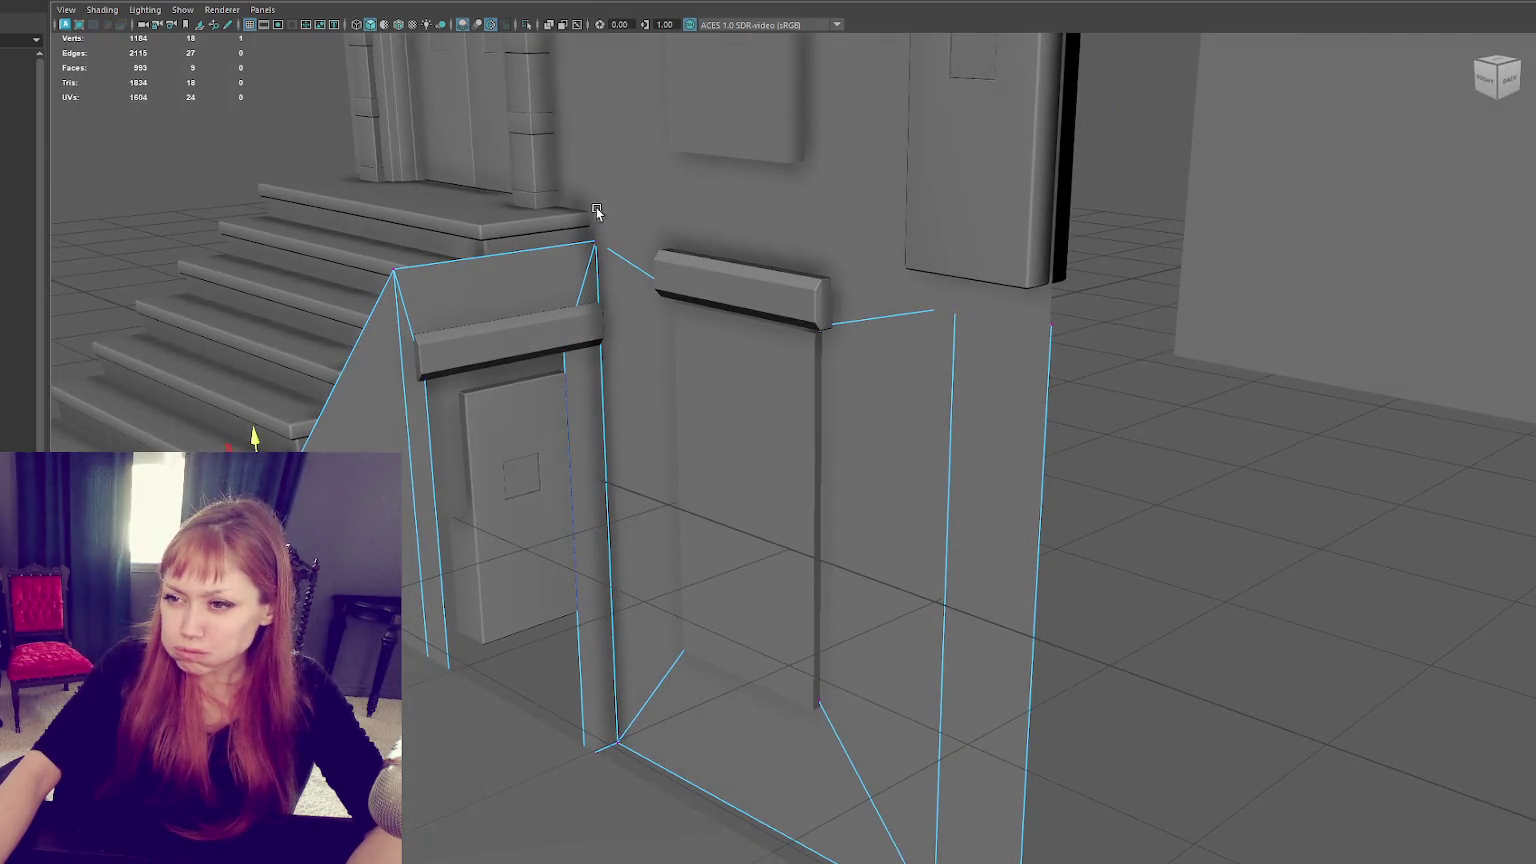
mouse_move(575, 303)
left_mouse_down("alt")
mouse_move(682, 287)
mouse_move(561, 310)
left_mouse_up("alt")
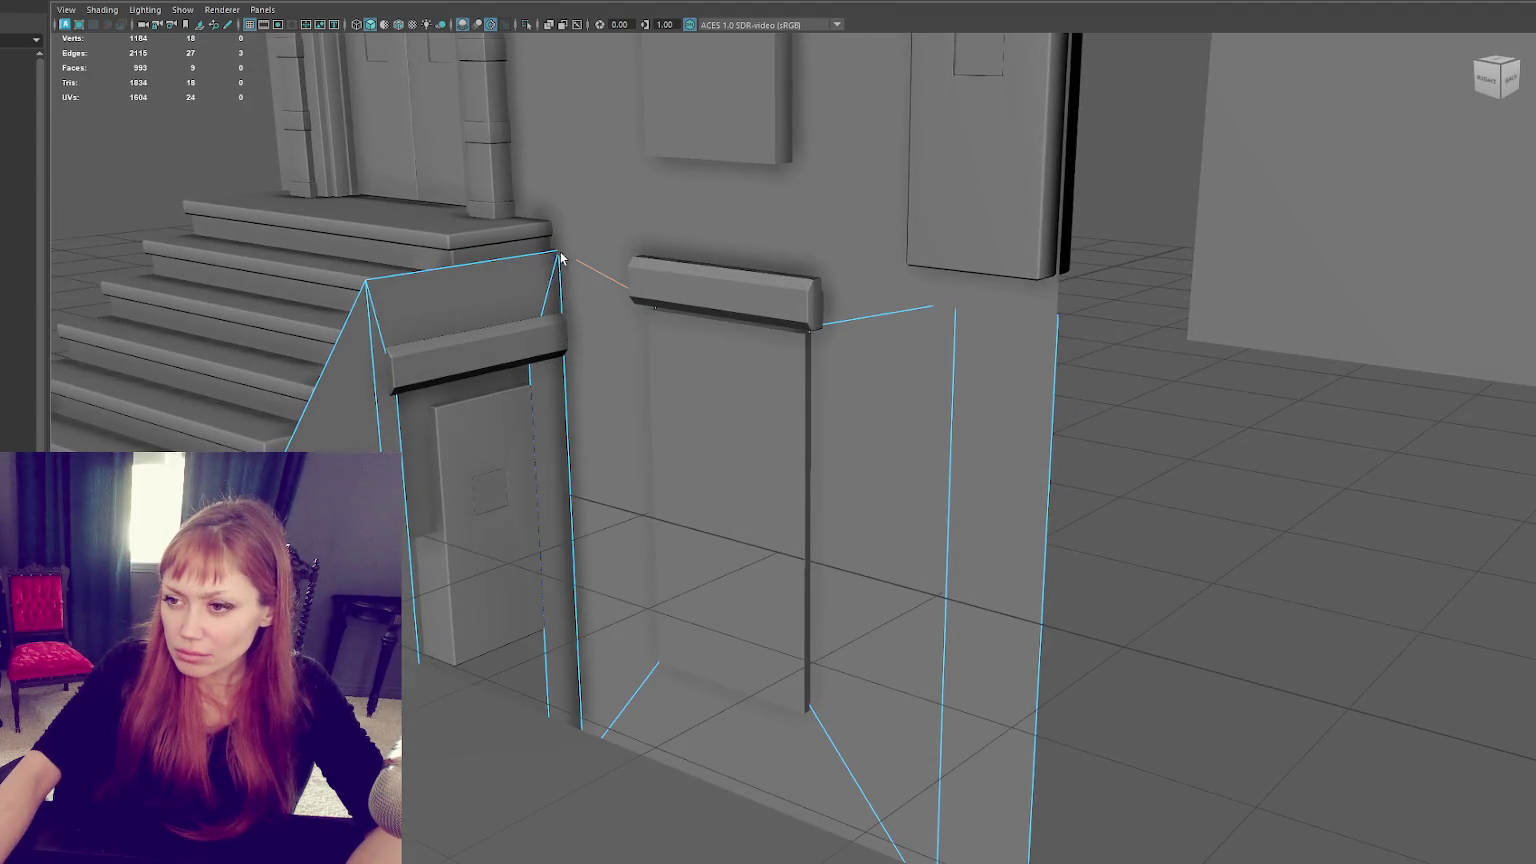
Step: Merge the selected vertices to center with Edit Mesh > Merge to Center
left_click(200, 1)
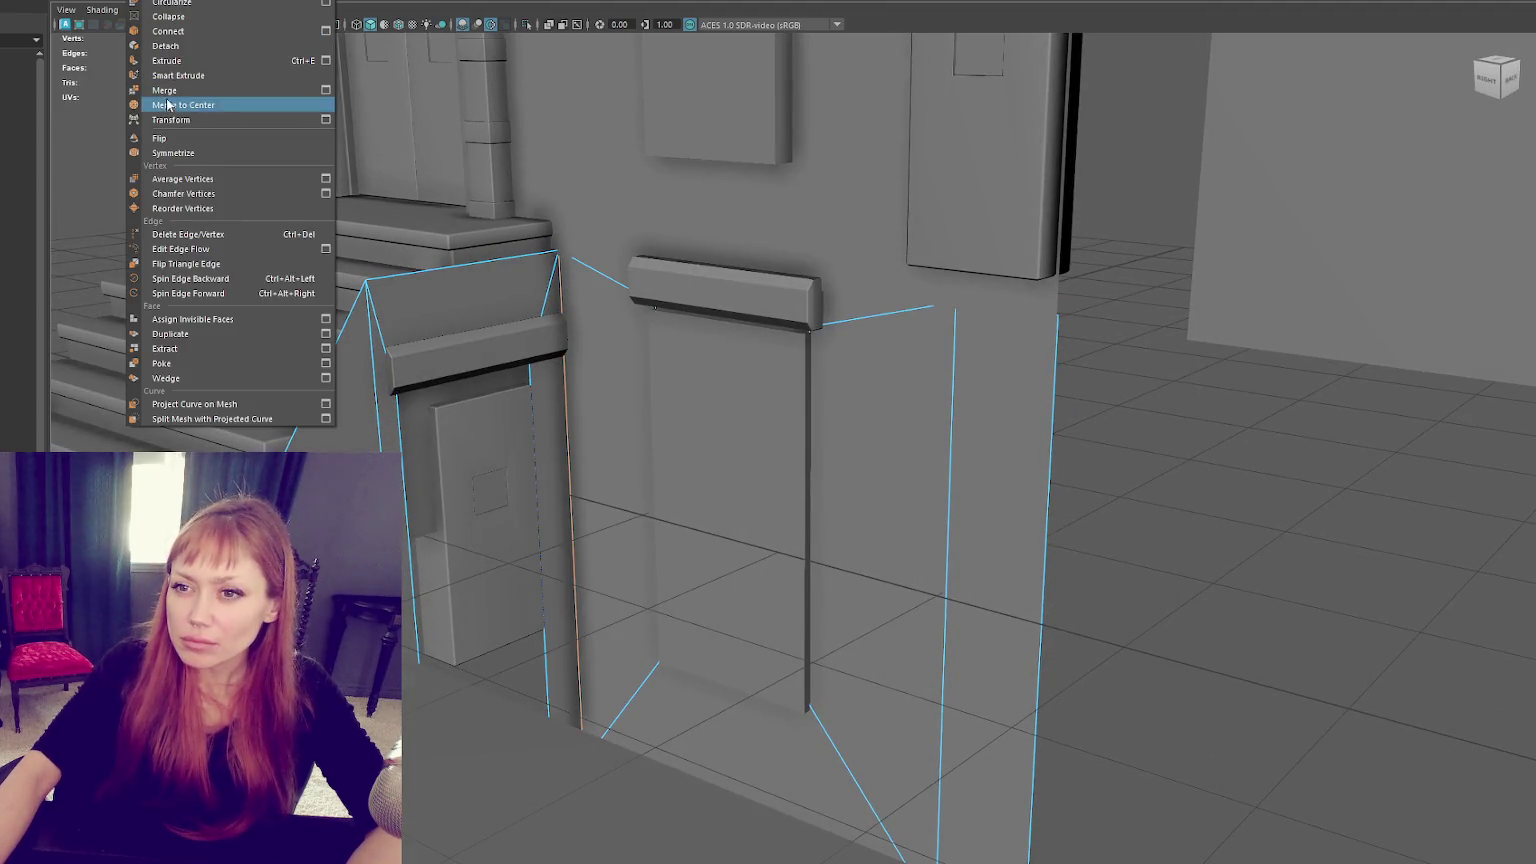
left_click(177, 45)
right_click_drag(507, 285, 575, 264)
left_click(115, 1)
left_click(140, 1)
Step: Lower the top edge loop of the sloped side block along Y
left_click(565, 389)
key("4")
key("6")
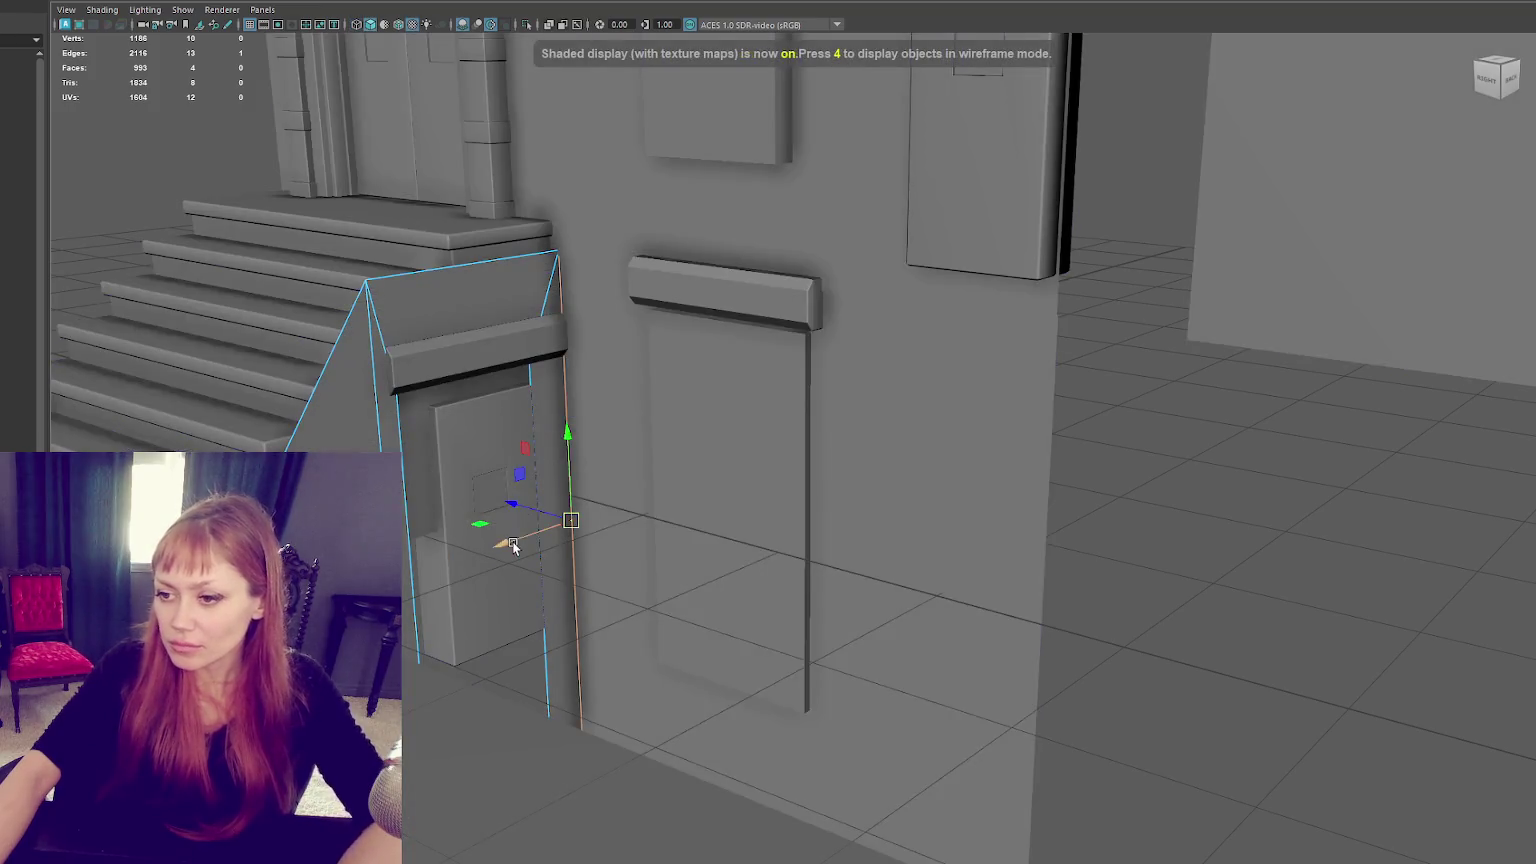
key("F8")
key("F8")
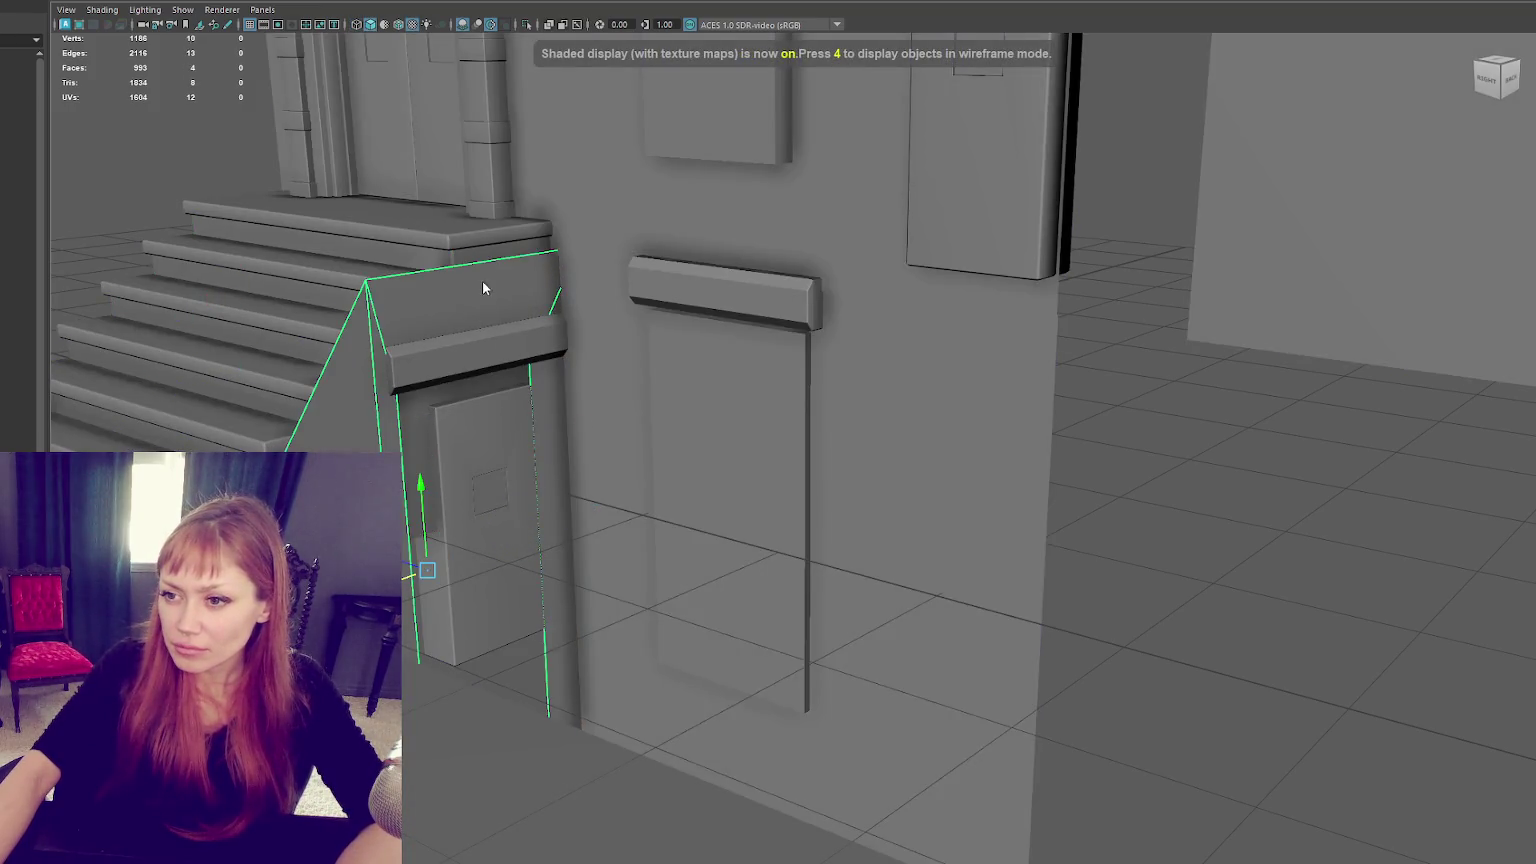
key("F8")
double_click(477, 262)
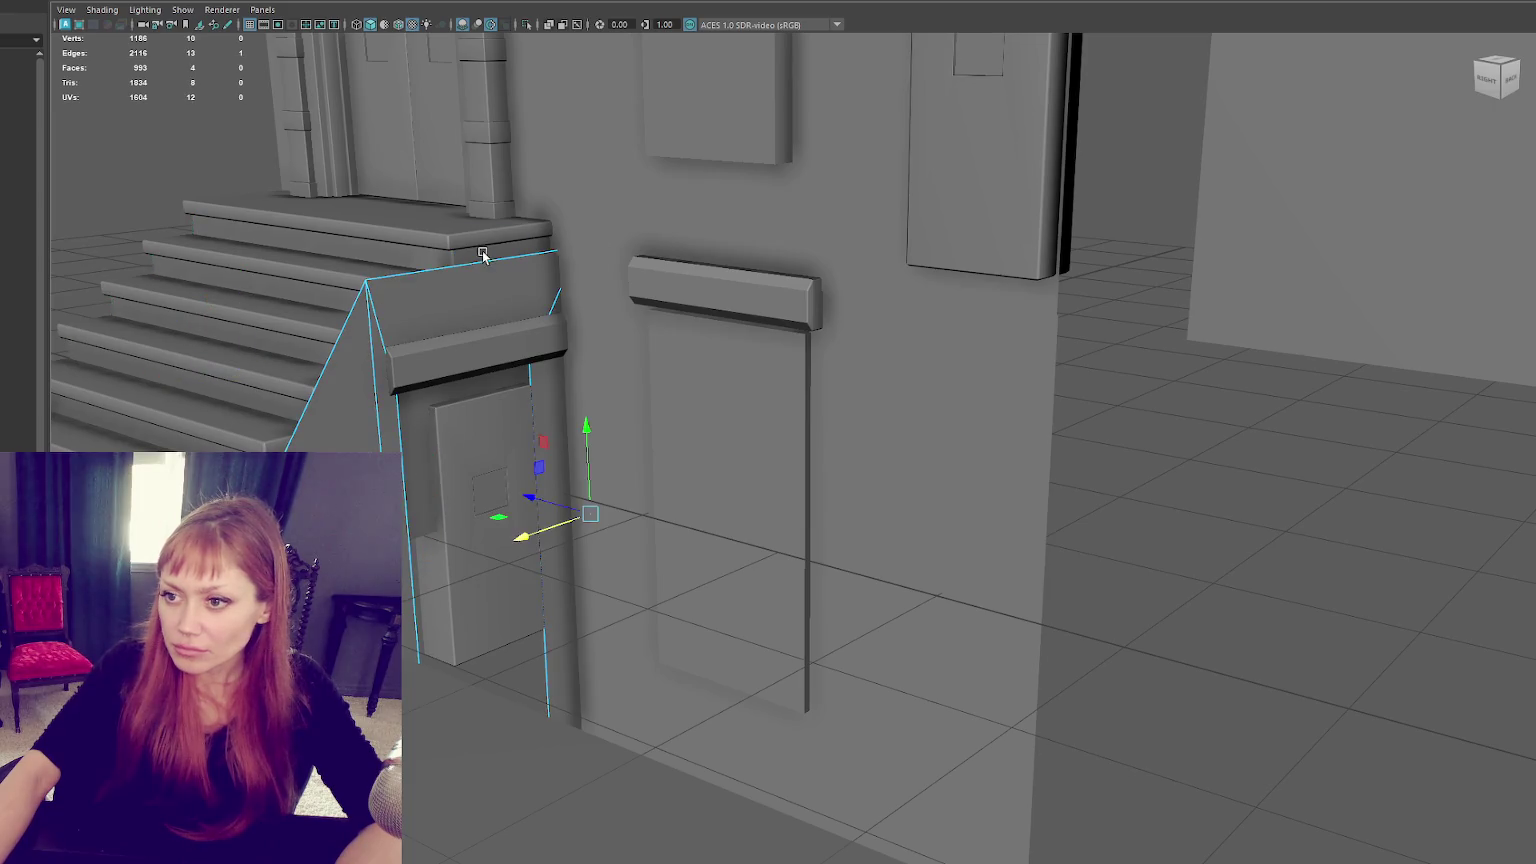
mouse_move(482, 256)
left_mouse_down()
mouse_move(476, 307)
mouse_move(407, 409)
left_mouse_up()
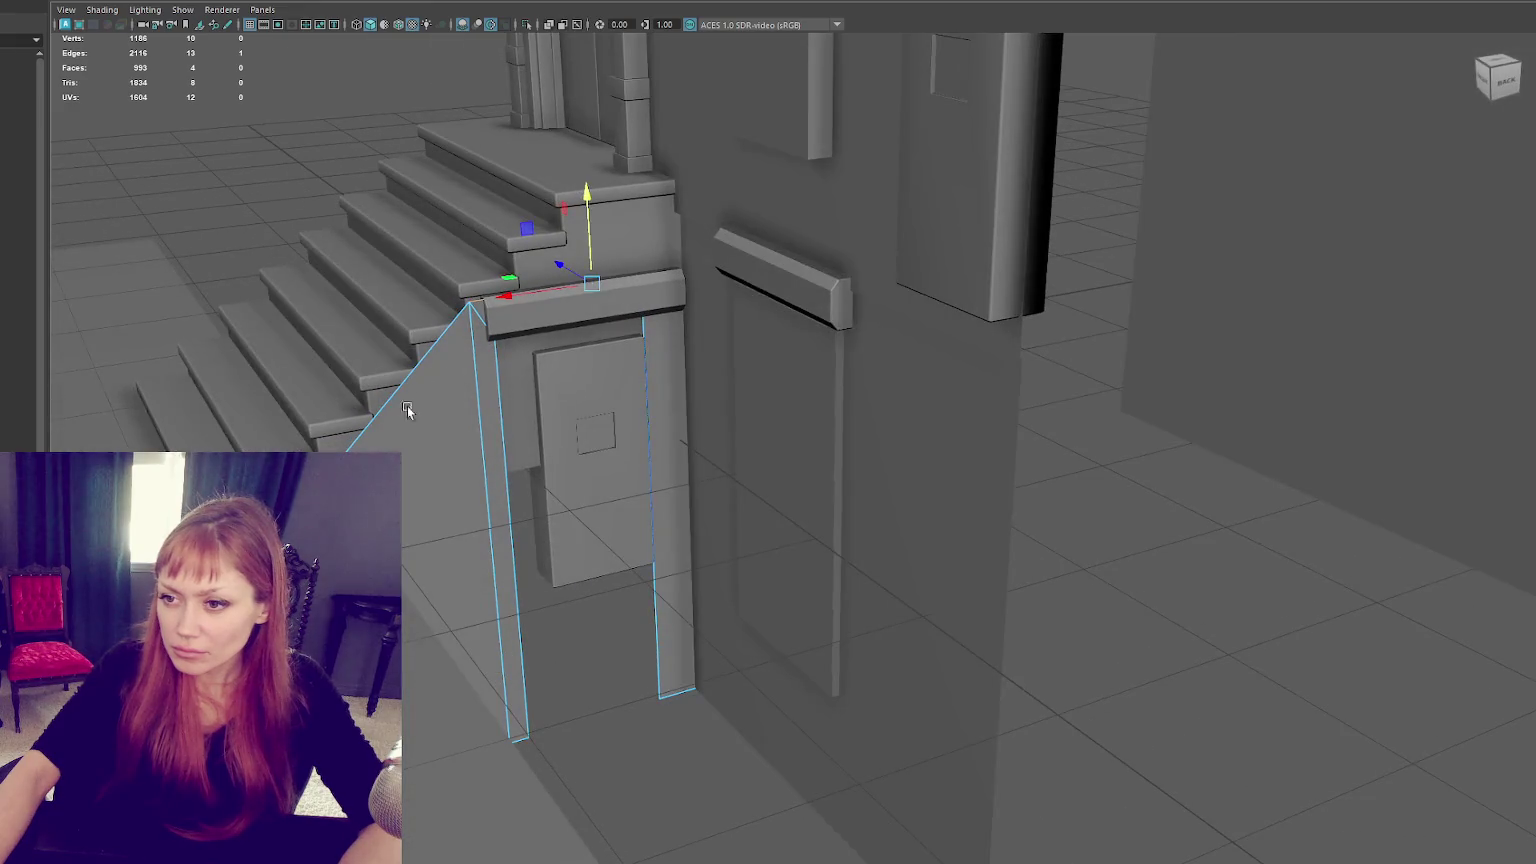
right_click(430, 450)
Step: Reposition the small door panel and stretch the trim band's end sideways
key("ctrl+z")
key("ctrl+z")
key("shift+z")
left_click(518, 301, "shift")
left_click(593, 438, "shift")
left_click_drag(593, 438, 564, 422)
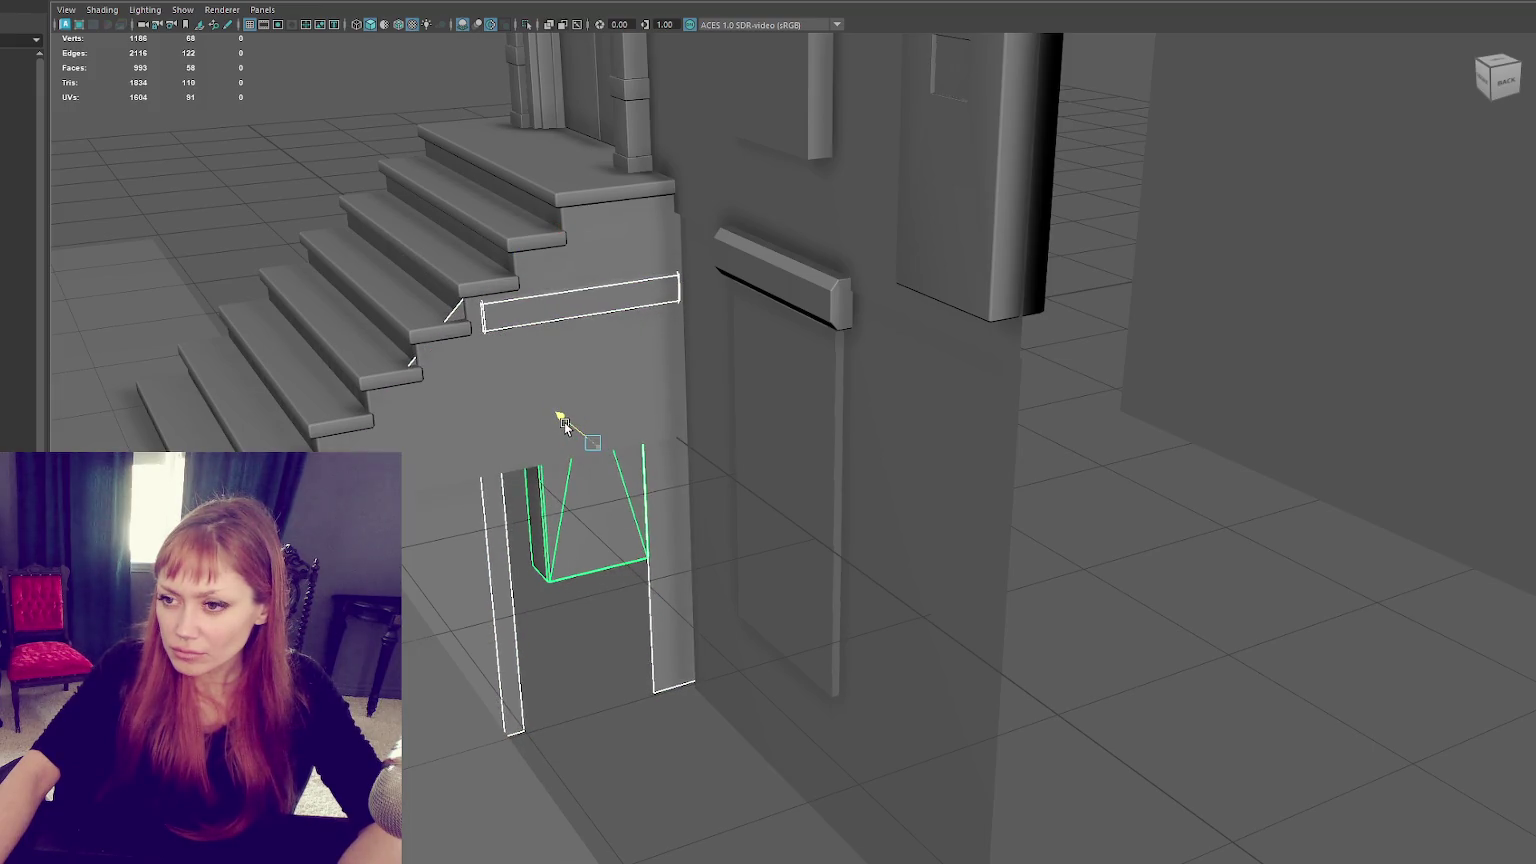
left_click(566, 425, "ctrl")
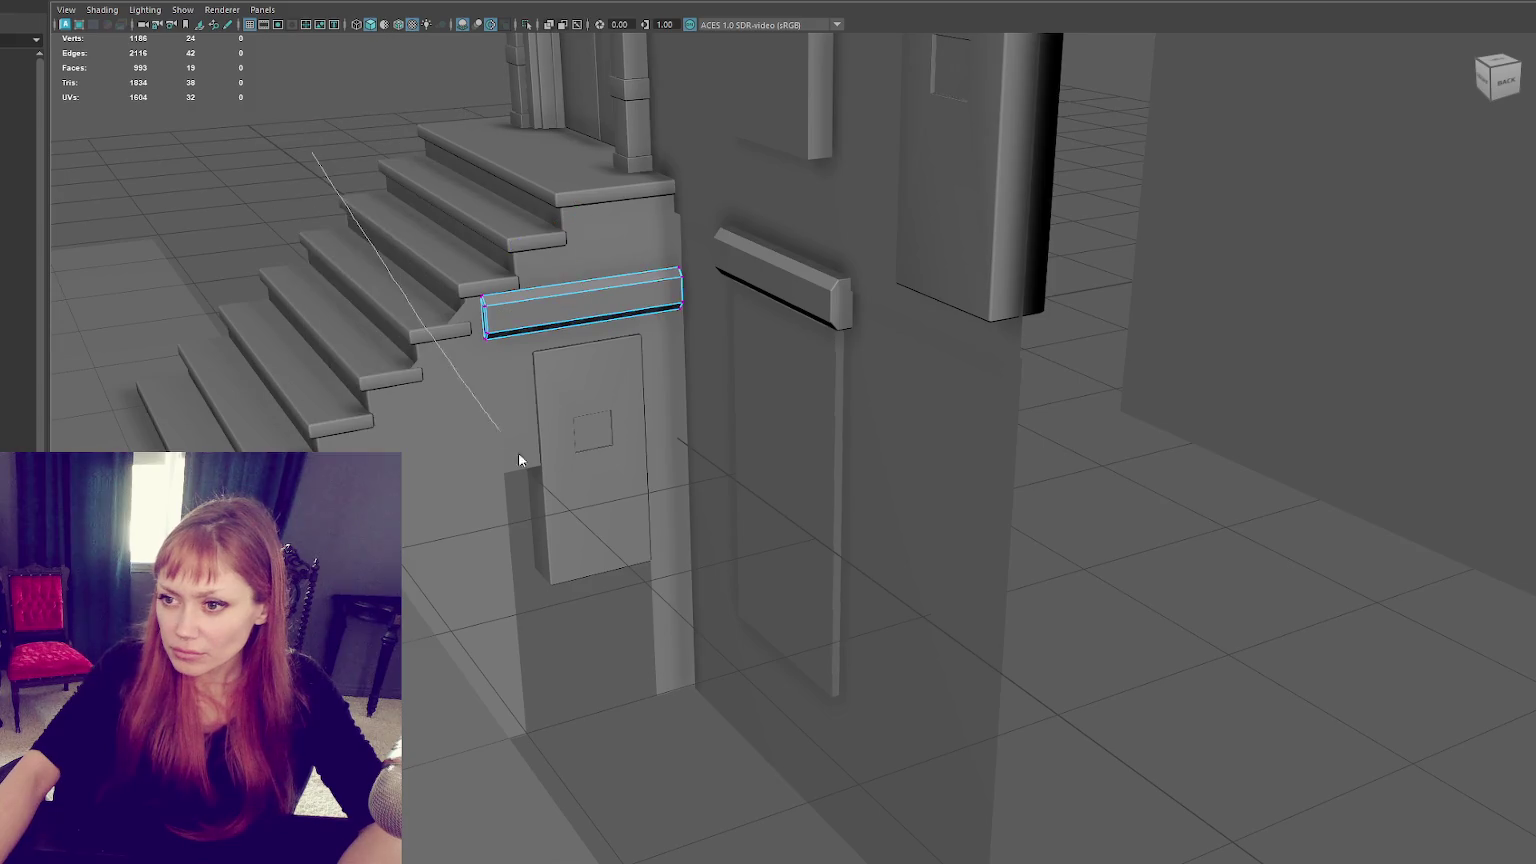
right_click_drag(518, 458, 313, 158, "shift")
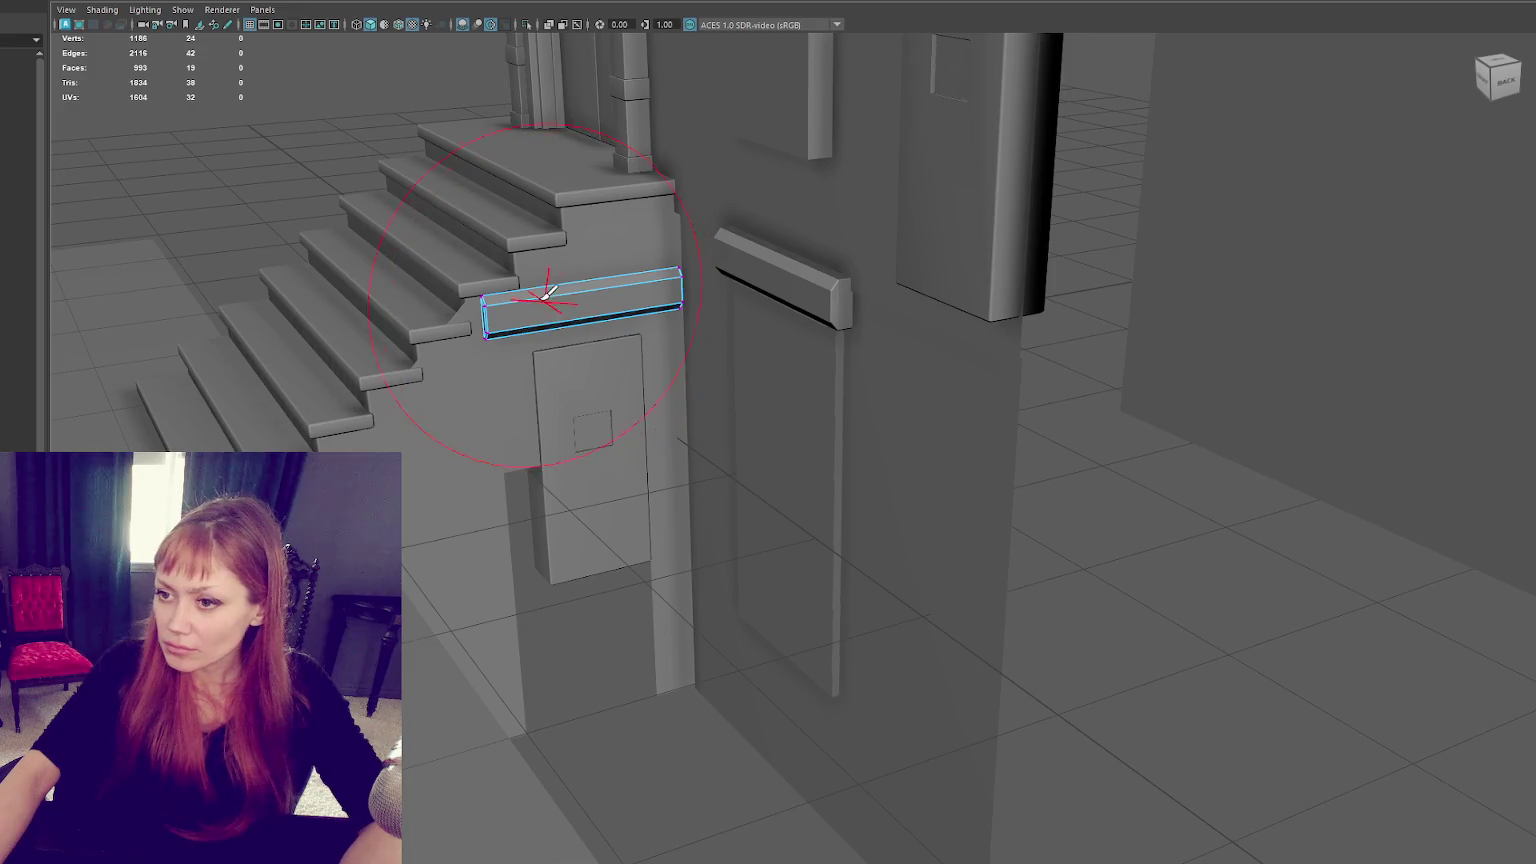
left_click_drag(460, 331, 481, 318)
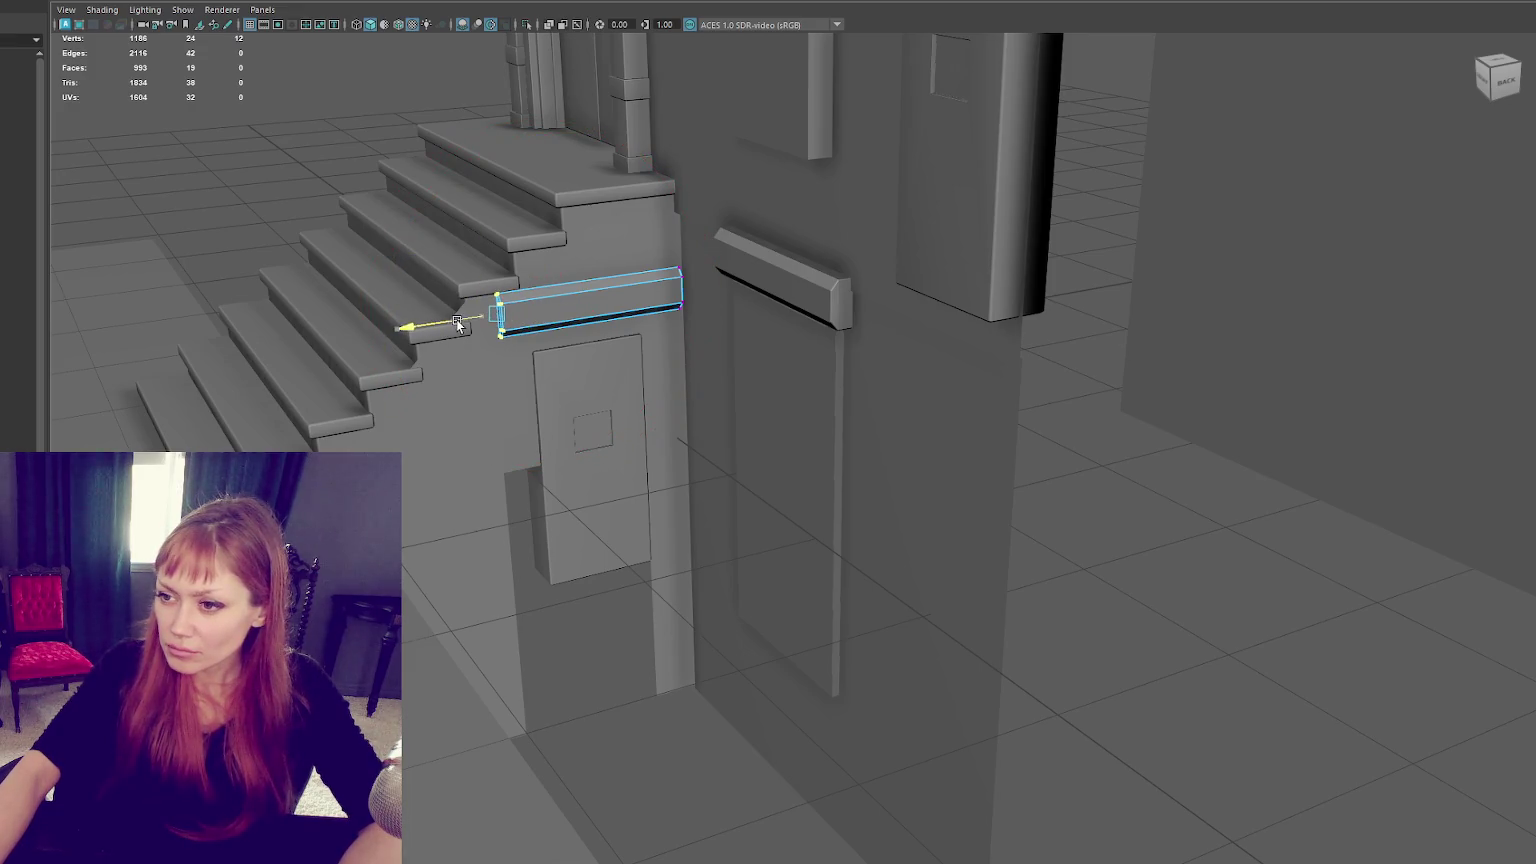
left_click(576, 399)
mouse_move(592, 380)
left_mouse_down()
mouse_move(602, 361)
mouse_move(611, 418)
mouse_move(584, 460)
left_mouse_up()
Step: Raise the side wall's bottom vertices and shift its vertical edge right to meet the door
left_click(584, 460)
right_click_drag(516, 108, 462, 94)
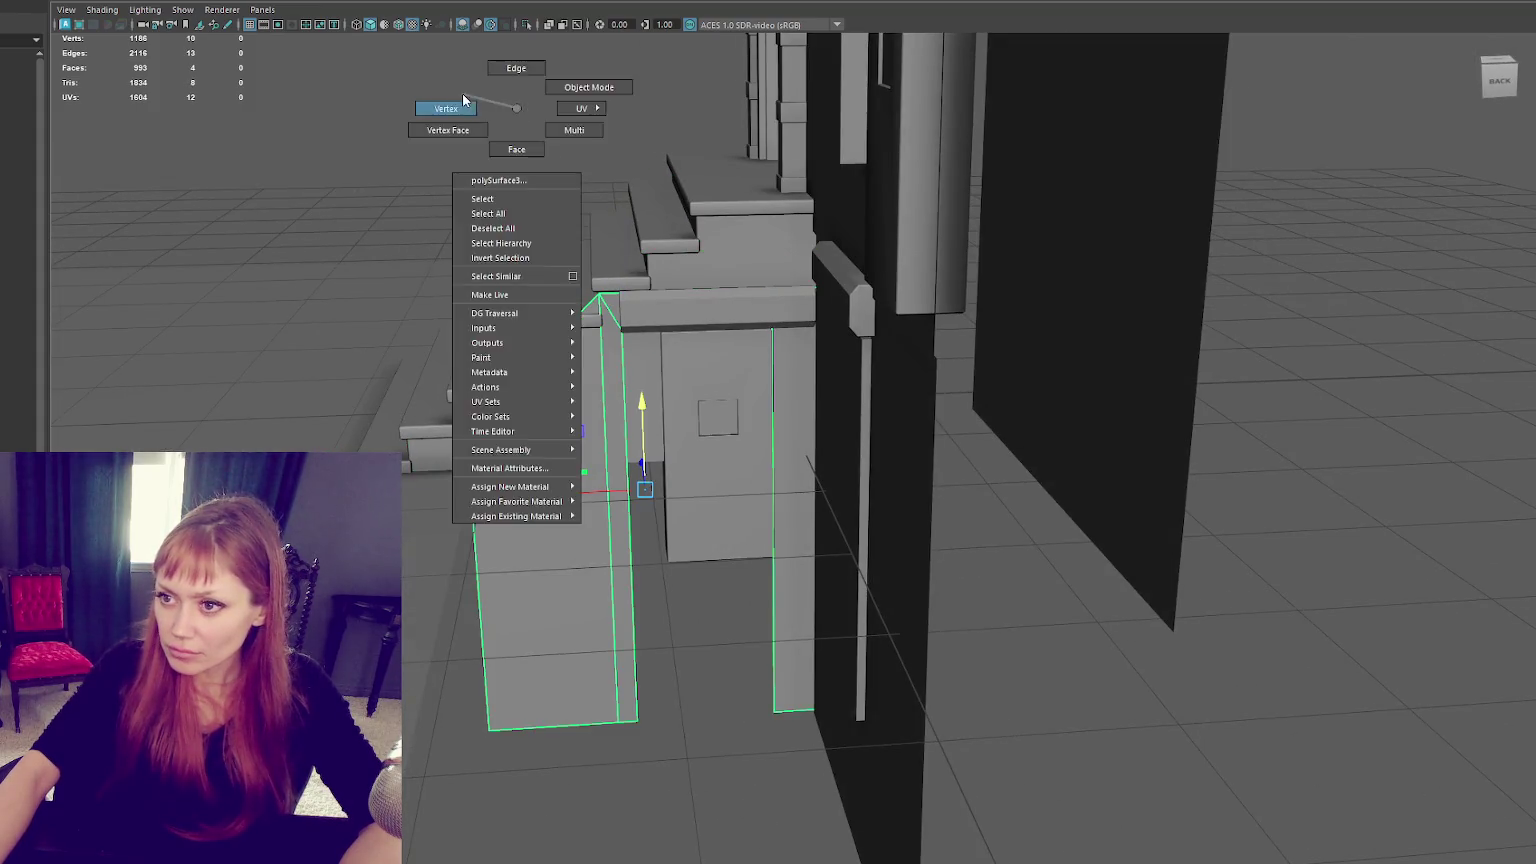
left_click_drag(439, 622, 807, 705)
mouse_move(686, 641)
left_mouse_down()
mouse_move(696, 480)
mouse_move(815, 475)
mouse_move(602, 310)
left_mouse_up()
left_click_drag(613, 395, 550, 556)
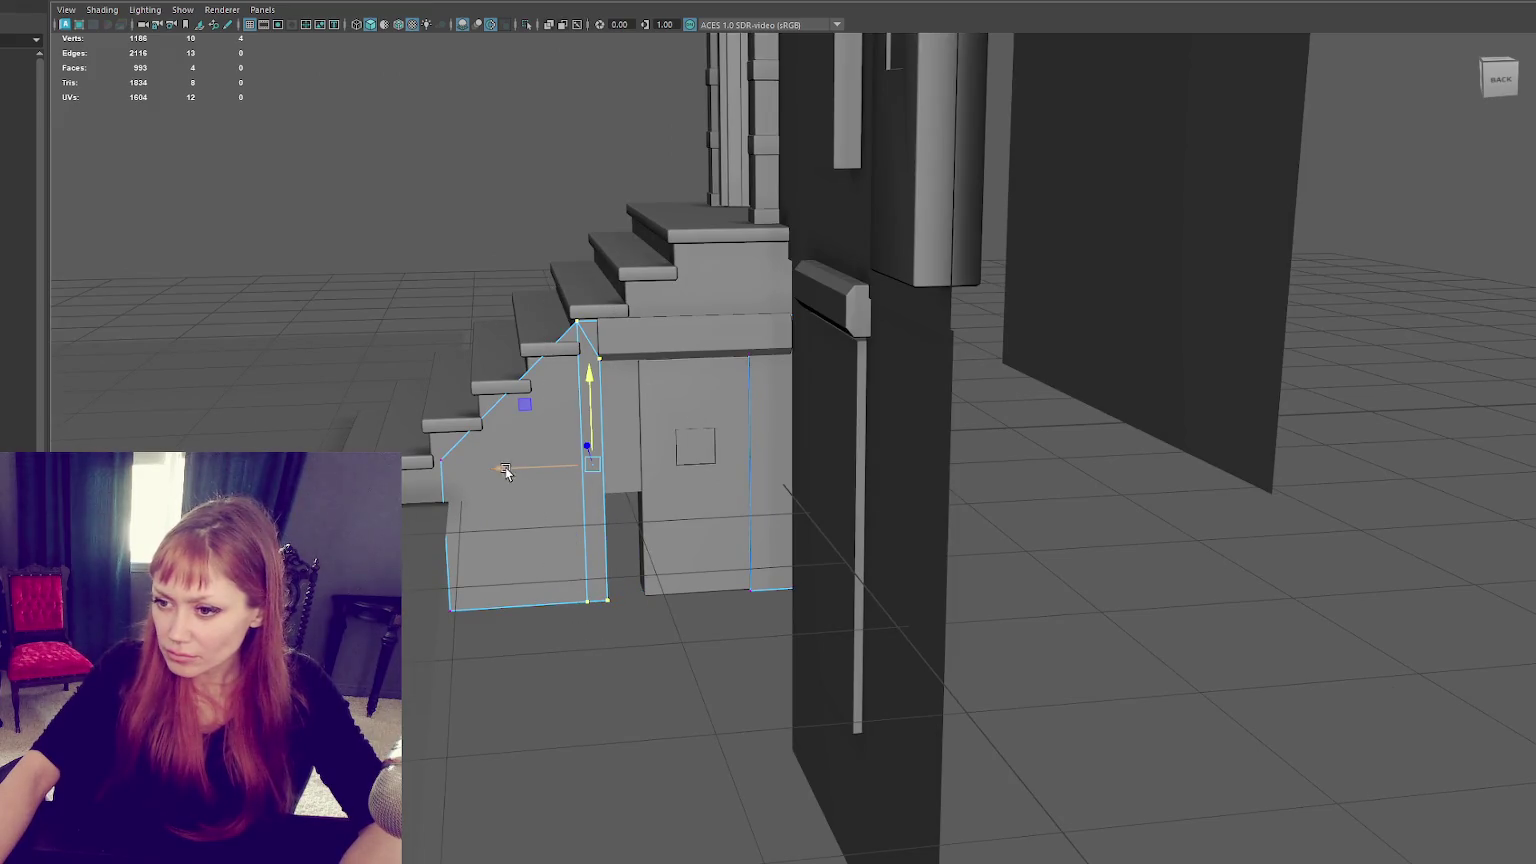
left_click_drag(505, 471, 545, 471)
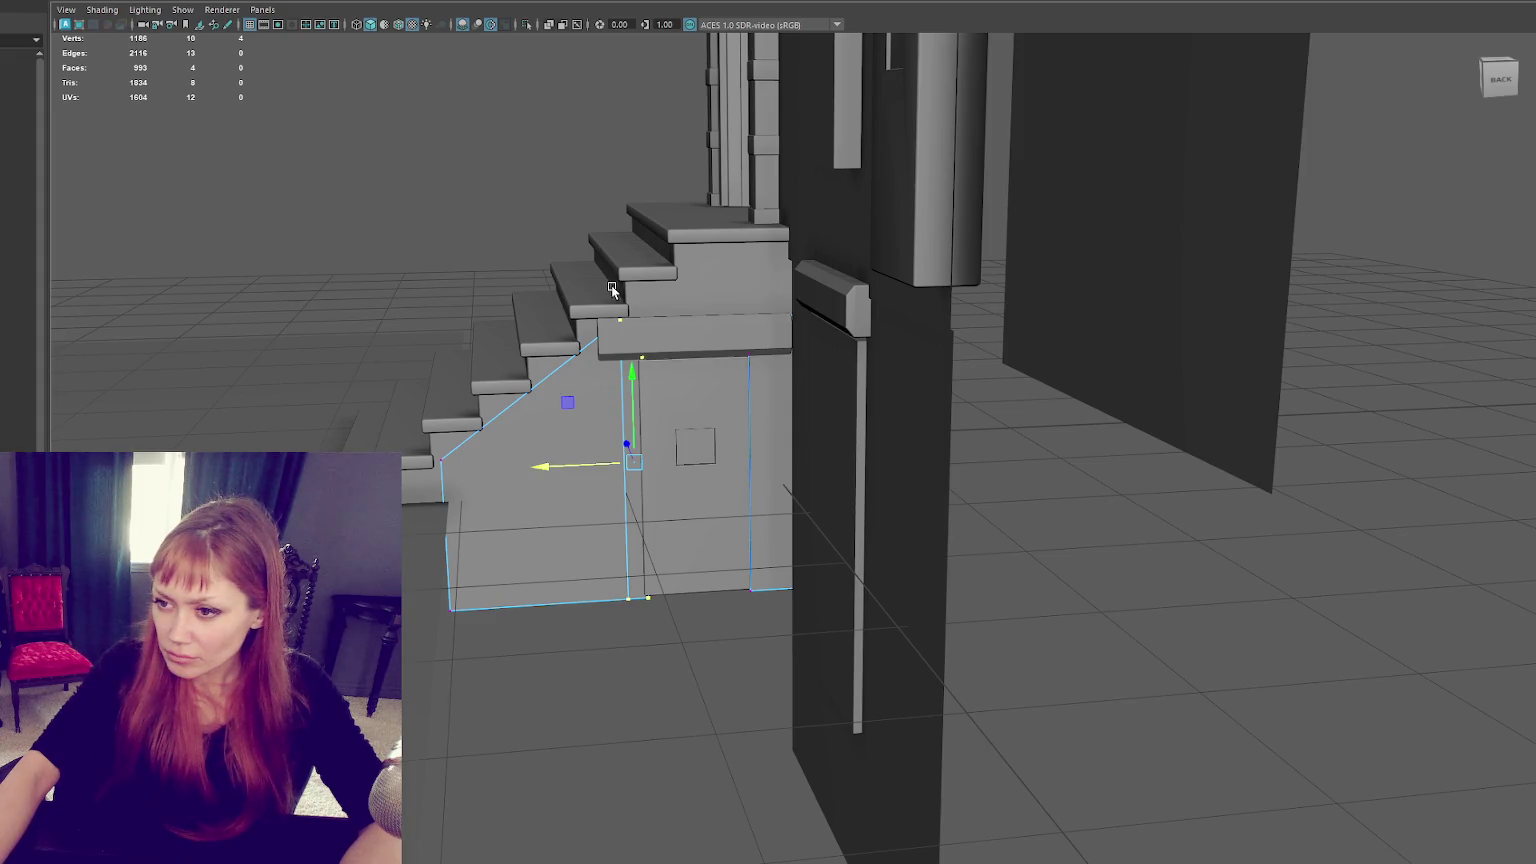
Step: Bring the view closer to the wall panels and select the stair side pieces
left_click_drag(398, 215, 545, 314, "alt")
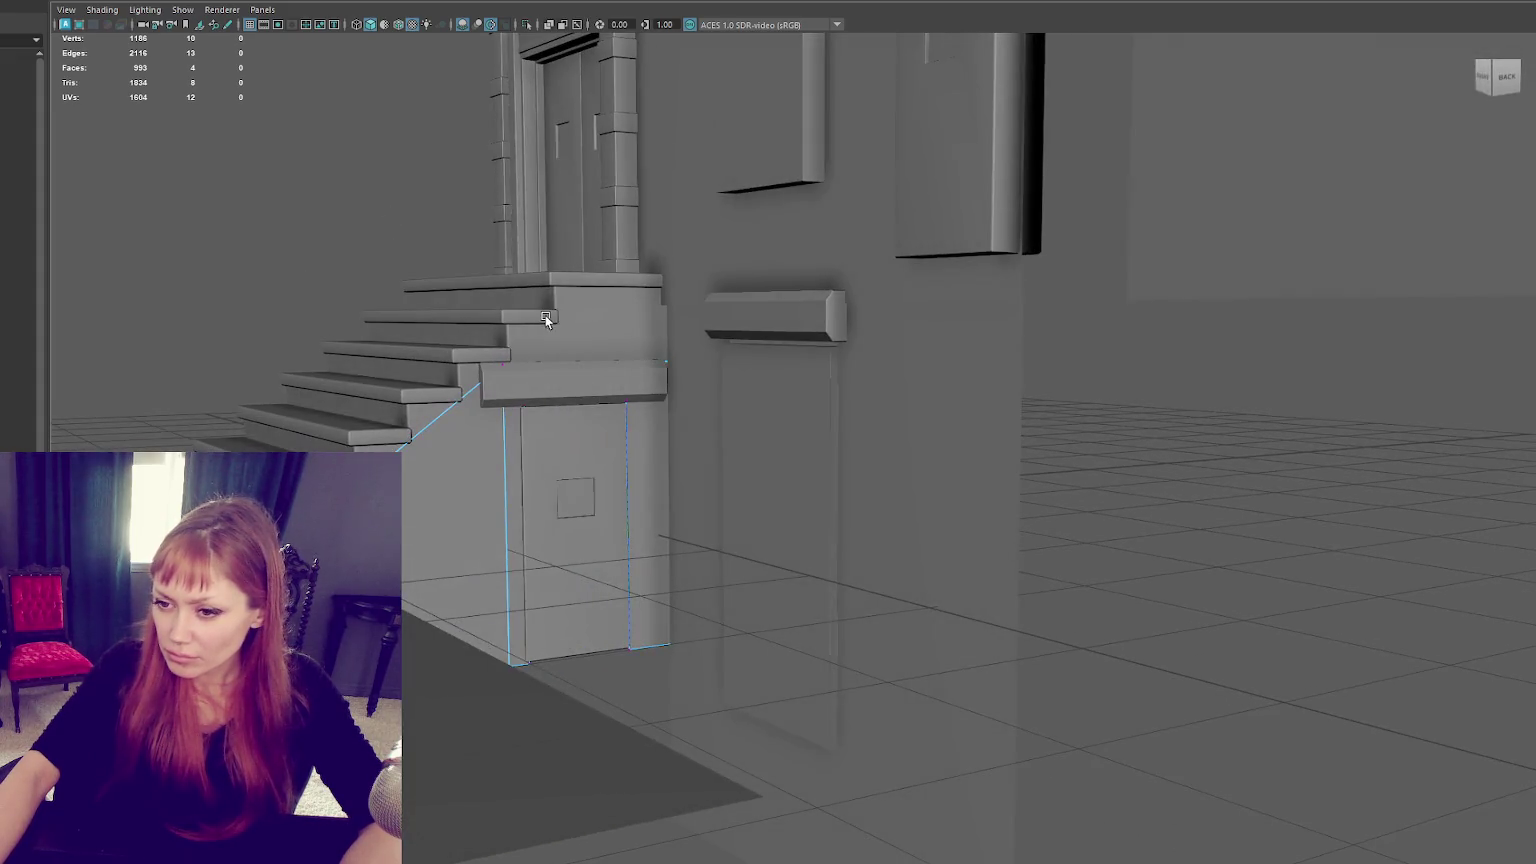
right_click_drag(231, 241, 270, 203)
mouse_move(435, 482)
left_mouse_down("alt")
mouse_move(549, 443)
mouse_move(590, 530)
left_mouse_up("alt")
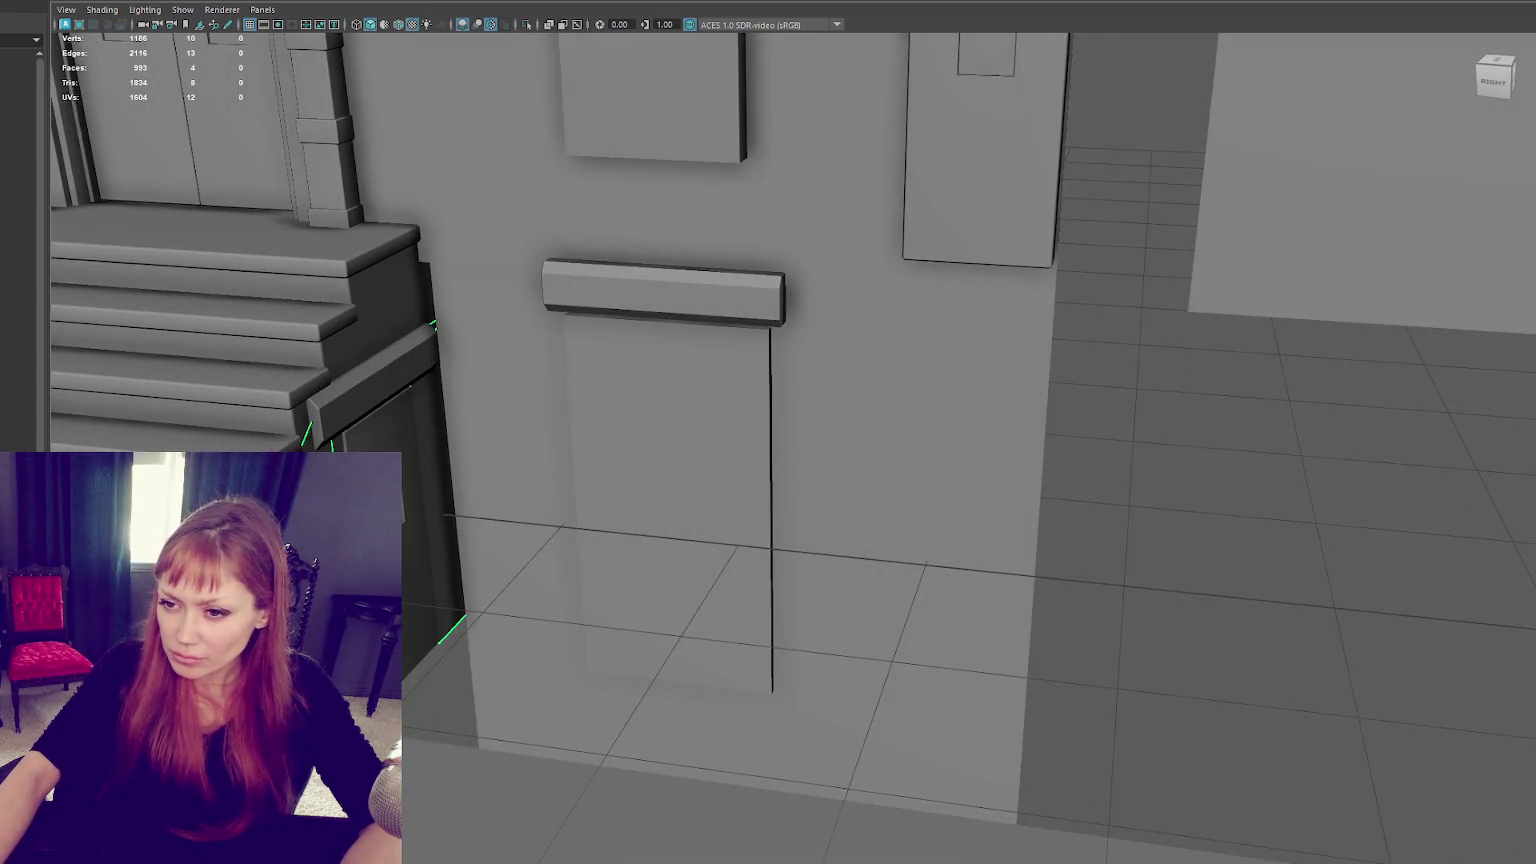
left_click(371, 318, "shift")
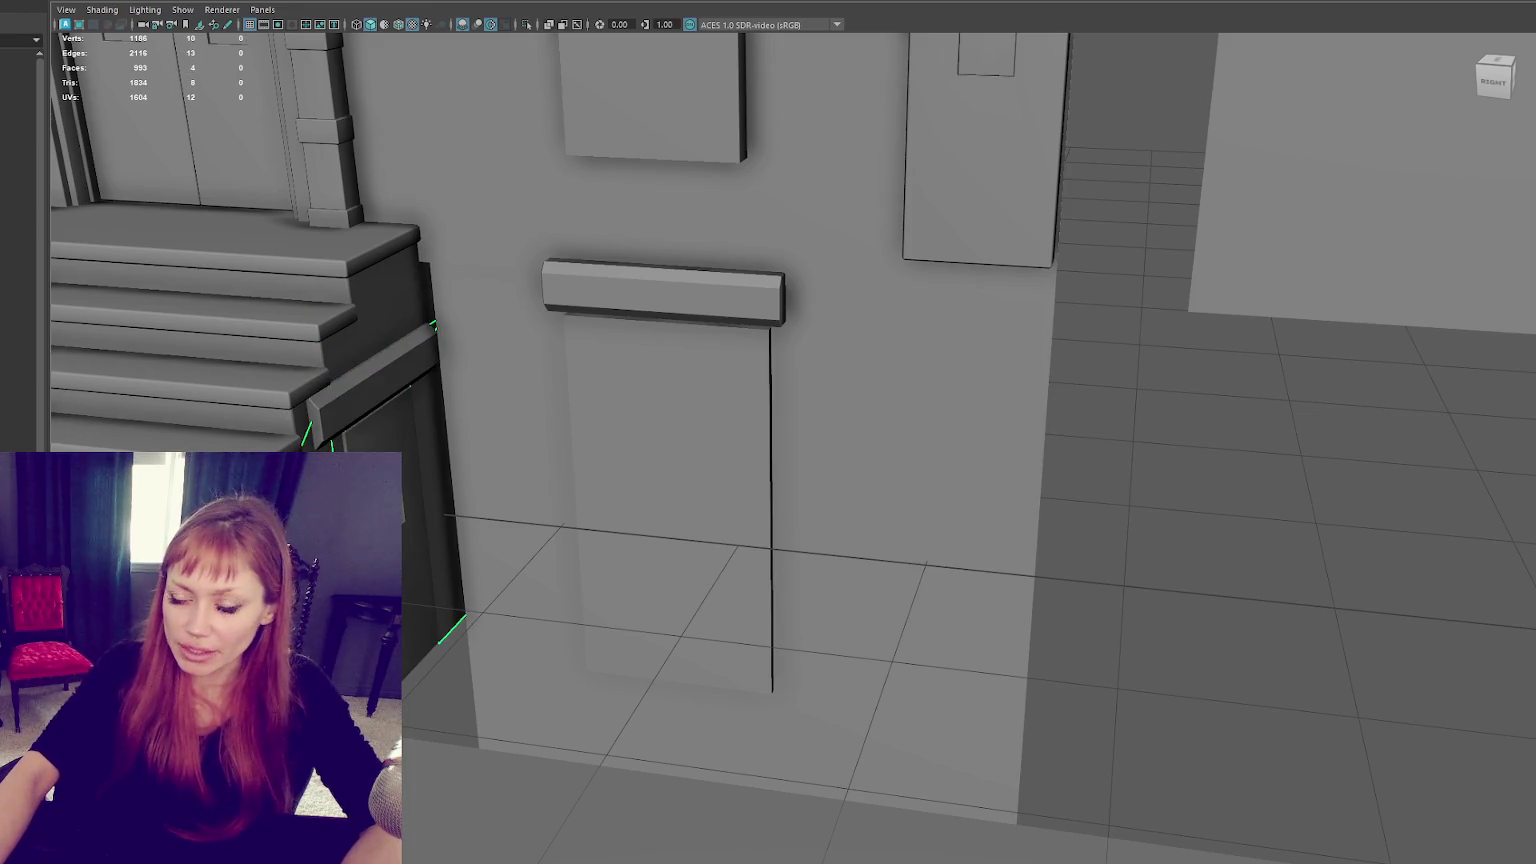
Step: Lower the stair side parts beside the wall and check them from the side
left_click(430, 480)
left_click_drag(380, 400, 412, 366, "alt")
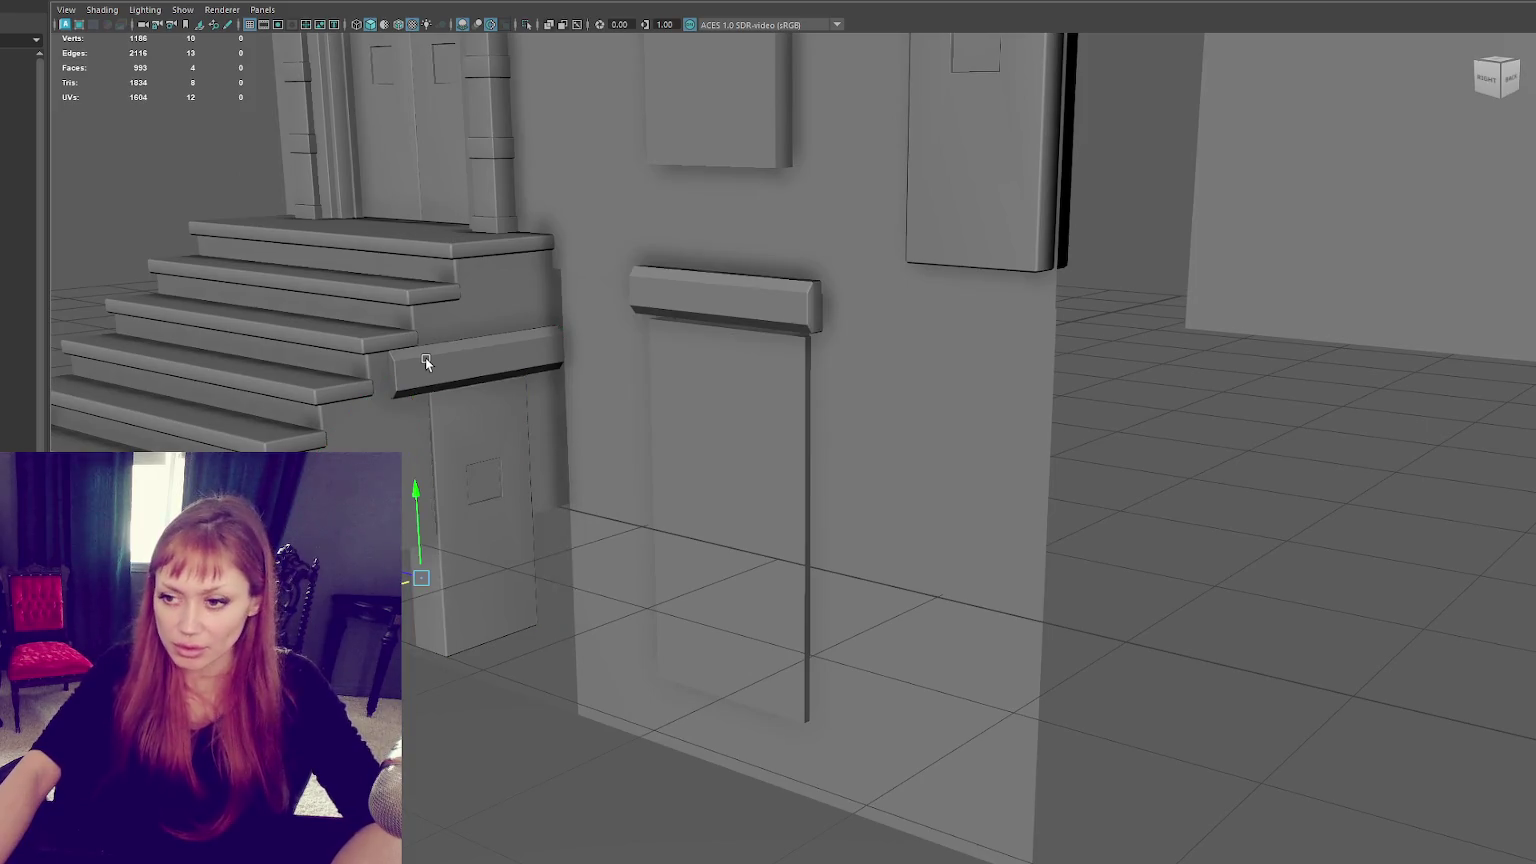
left_click(414, 485)
right_click_drag(146, 216, 142, 190)
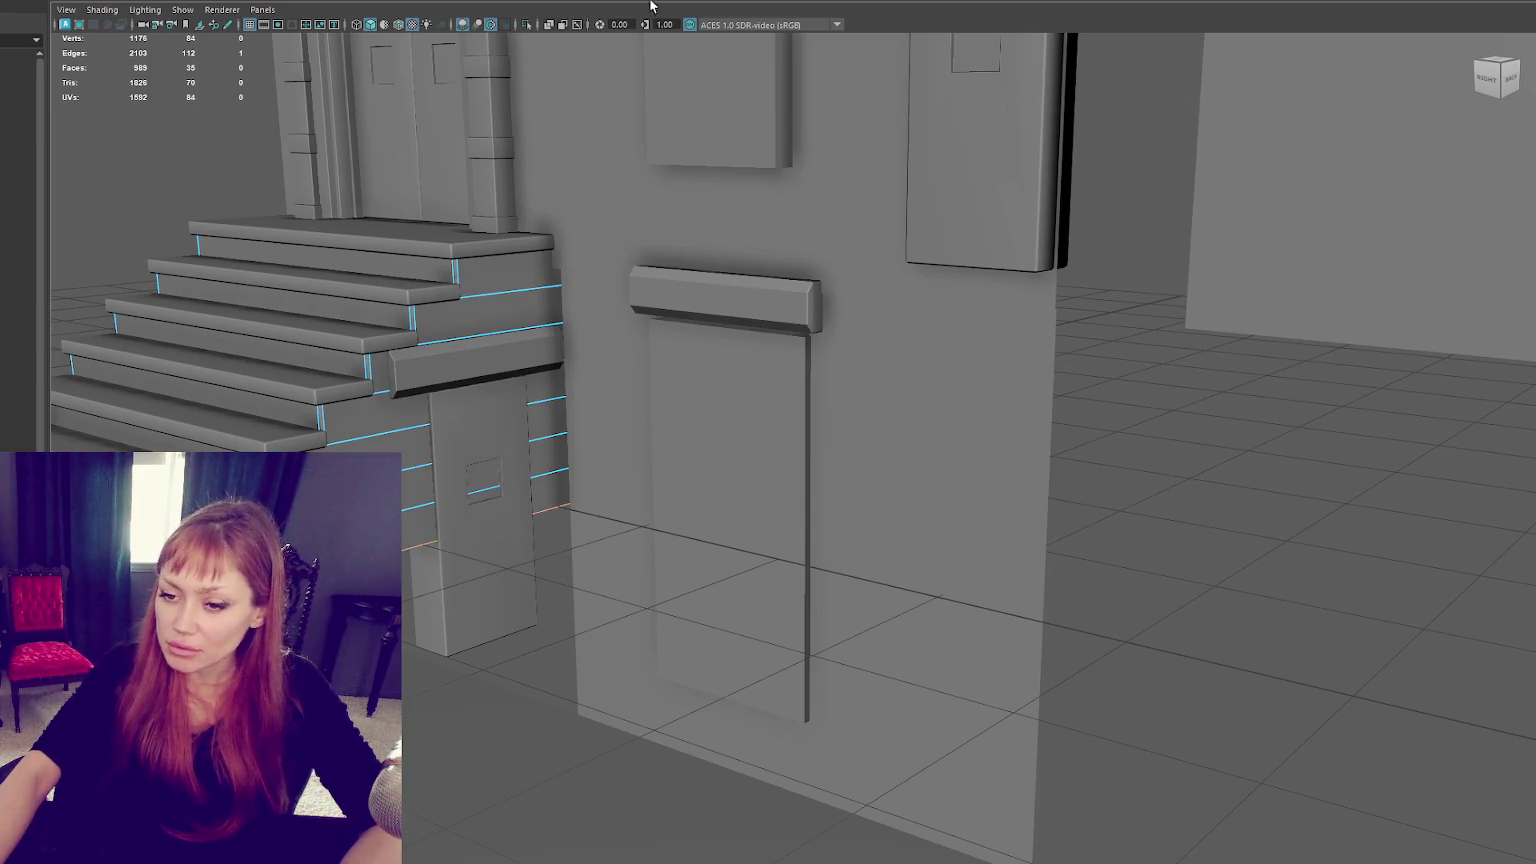
left_click_drag(406, 560, 408, 648)
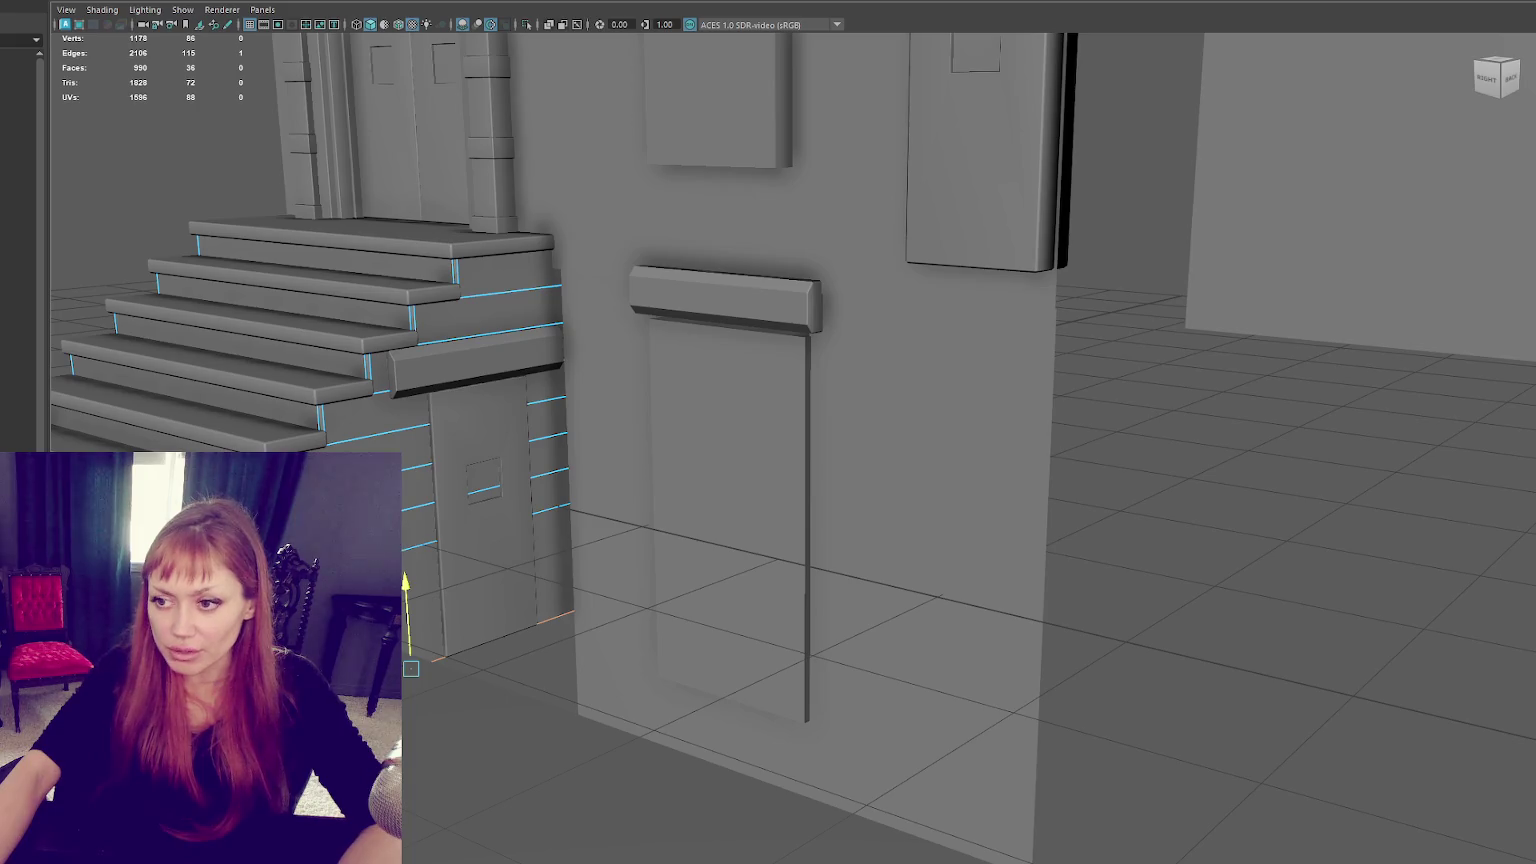
mouse_move(206, 199)
left_mouse_down("alt")
mouse_move(199, 220)
mouse_move(325, 274)
left_mouse_up("alt")
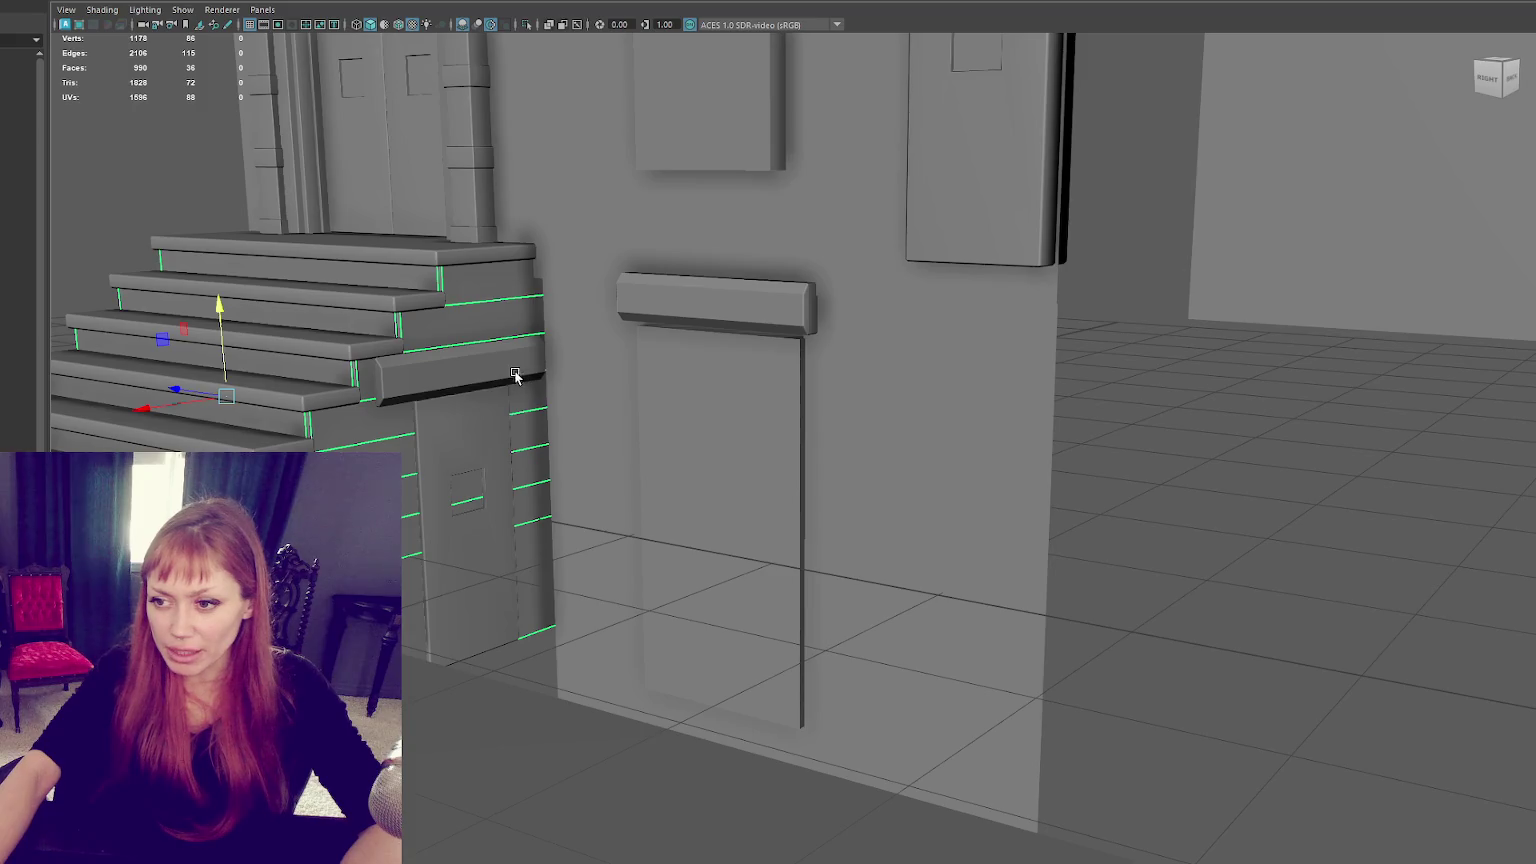
mouse_move(428, 437)
left_mouse_down("alt")
mouse_move(703, 449)
mouse_move(881, 361)
left_mouse_up("alt")
Step: Cut a new edge across the block beside the side door and slide it to reshape the block
middle_click_drag(881, 361, 710, 581, "alt")
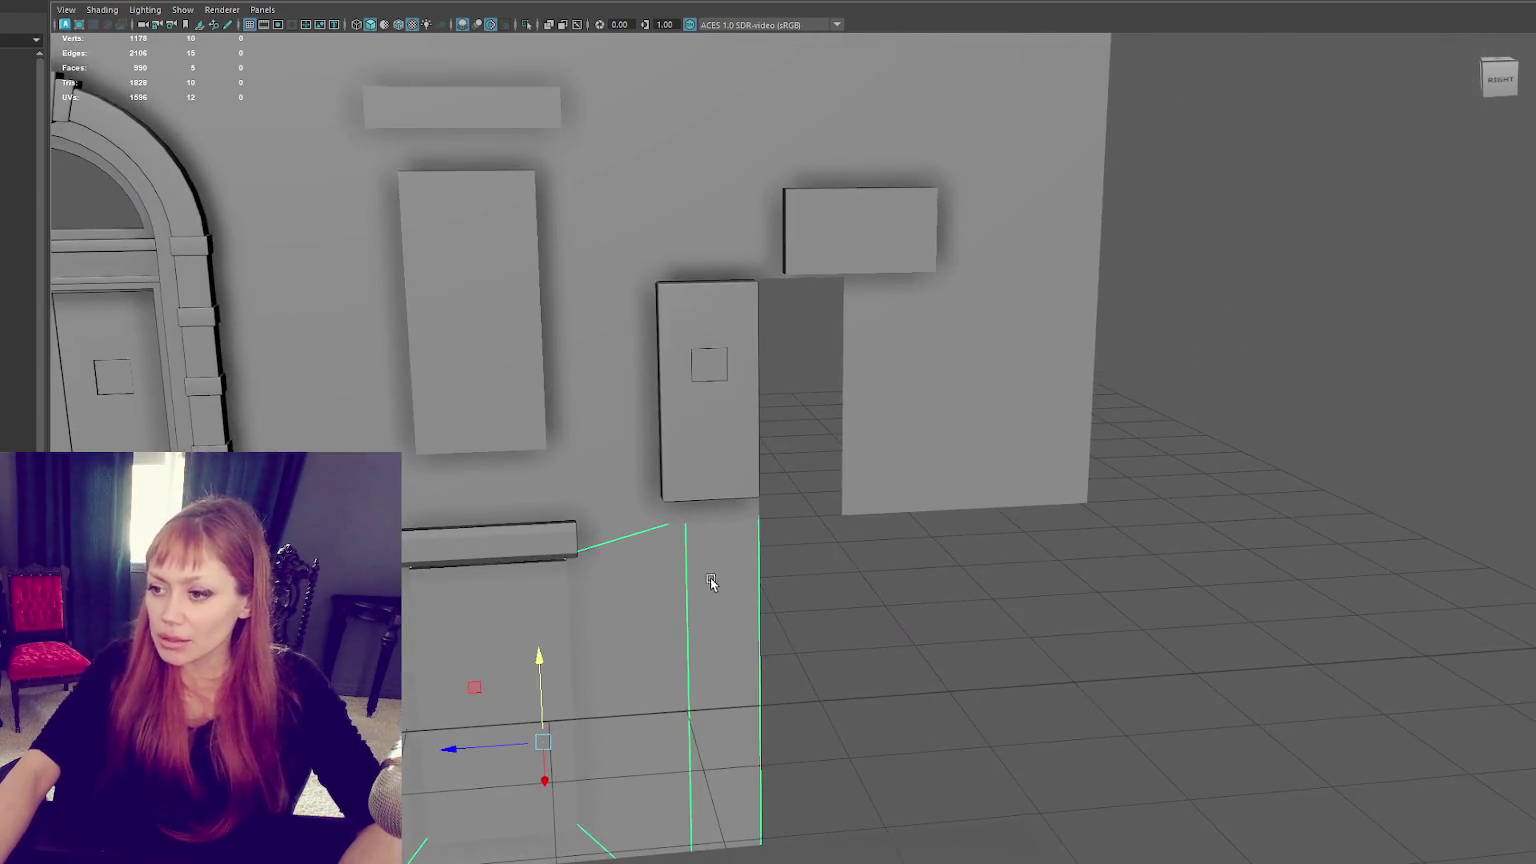
right_click_drag(748, 497, 748, 456)
left_click(757, 562)
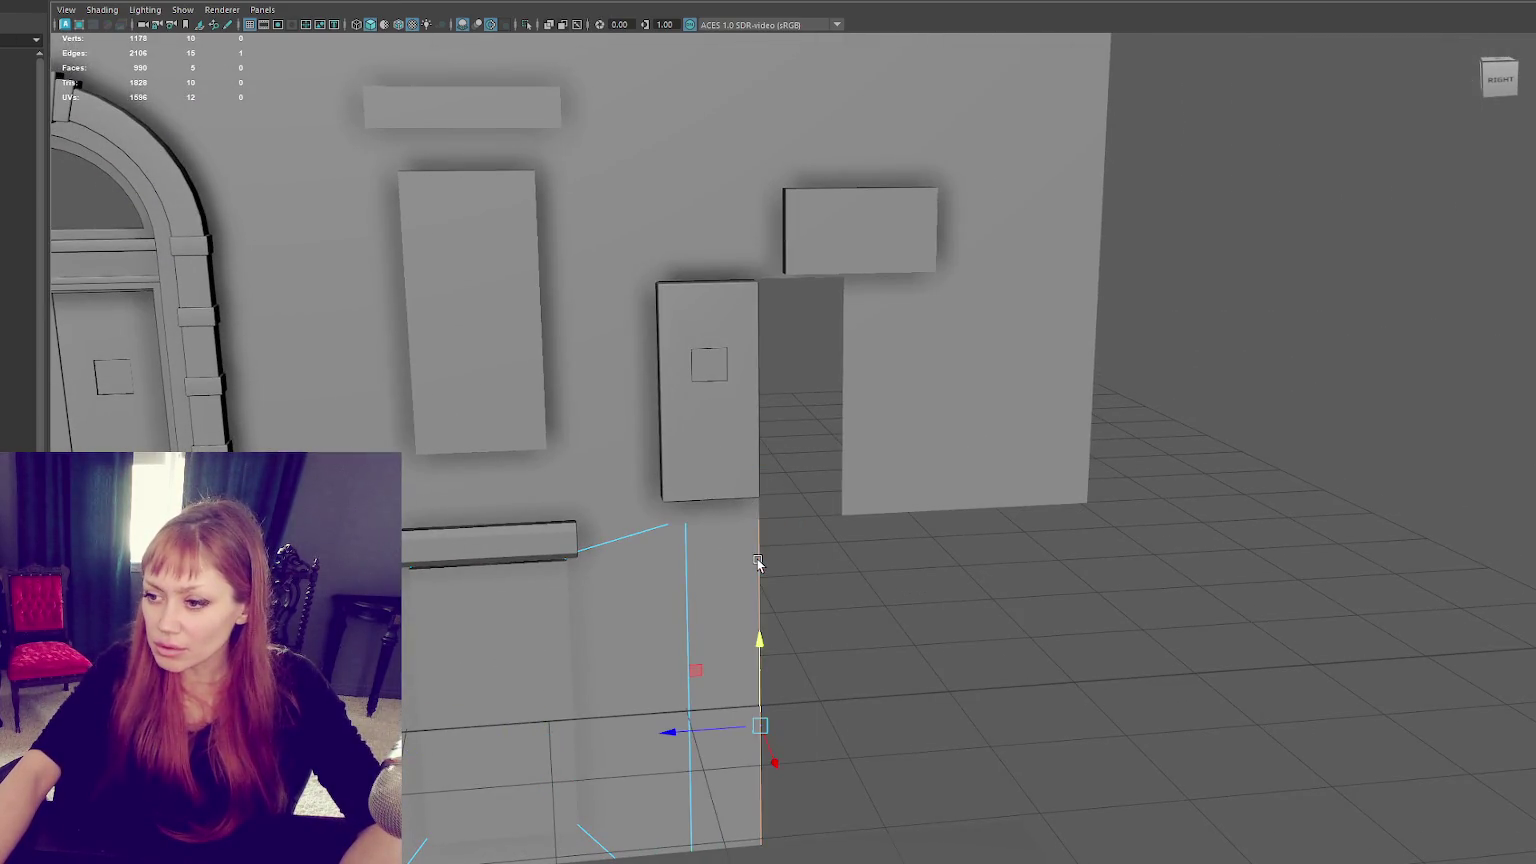
left_click(689, 583)
left_click_drag(584, 722, 558, 741)
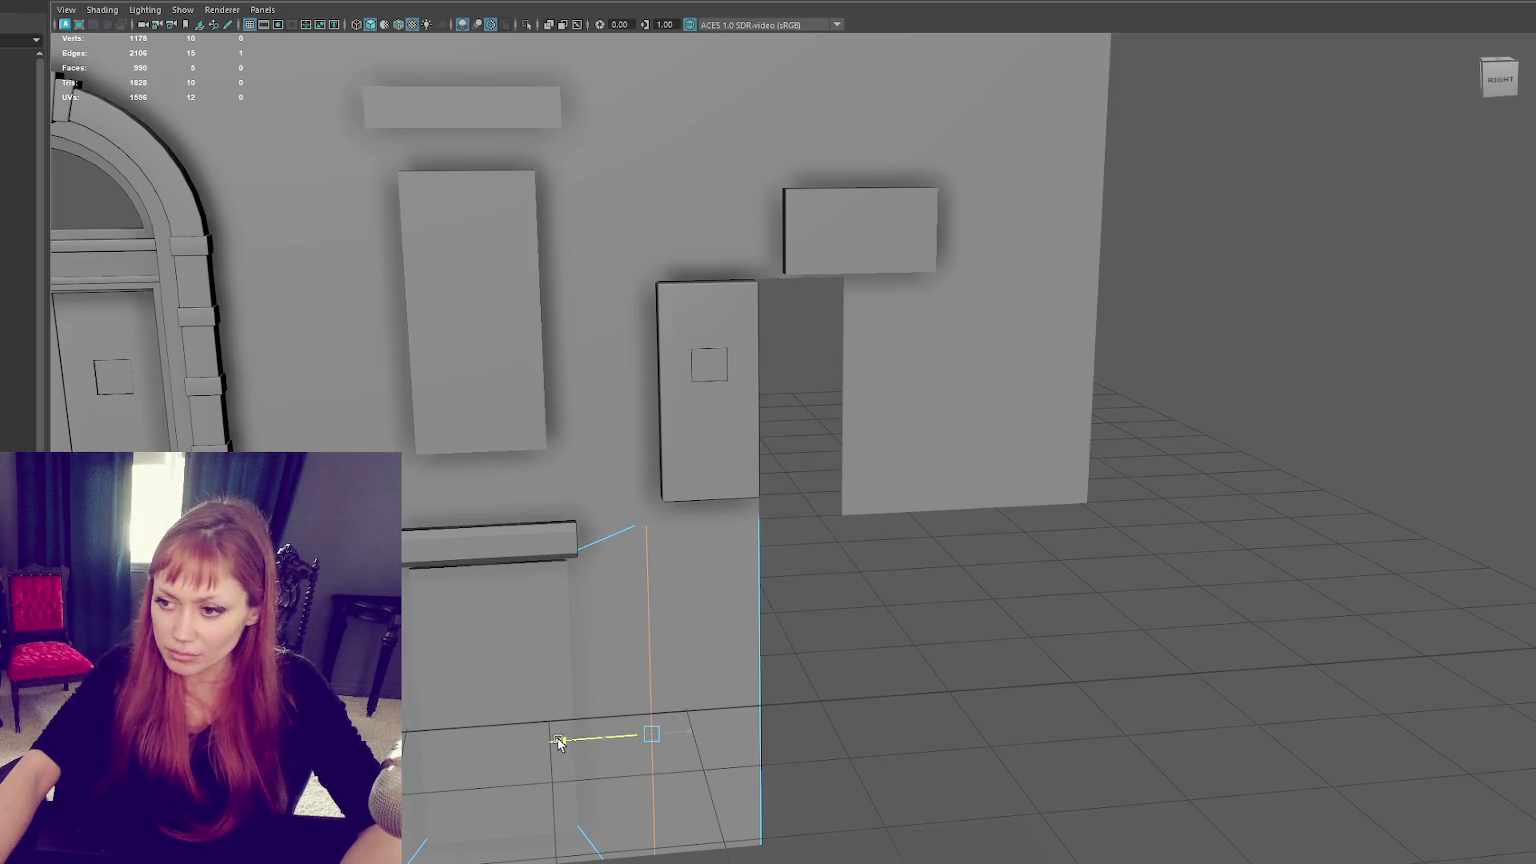
left_click_drag(778, 712, 782, 845)
right_click_drag(871, 697, 856, 655, "alt")
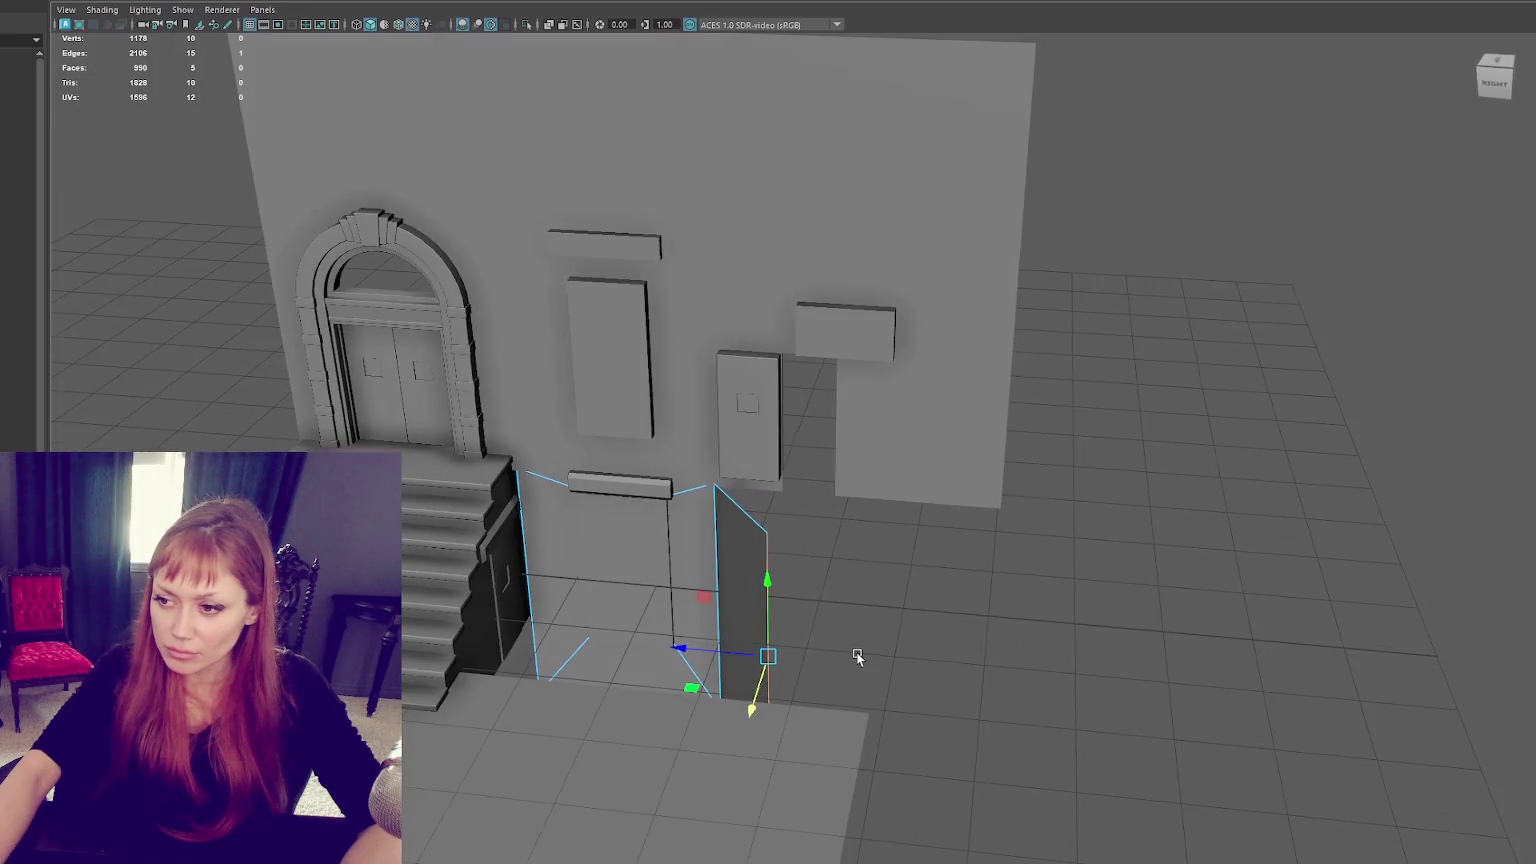
Step: Duplicate the staircase, move the copy in front of the side door, and select its left vertices
left_click(427, 478)
key("ctrl+d")
mouse_move(450, 625)
left_mouse_down()
mouse_move(780, 635)
mouse_move(1125, 457)
left_mouse_up()
right_click_drag(1125, 457, 1046, 453)
mouse_move(667, 610)
left_mouse_down()
mouse_move(648, 646)
mouse_move(785, 673)
left_mouse_up()
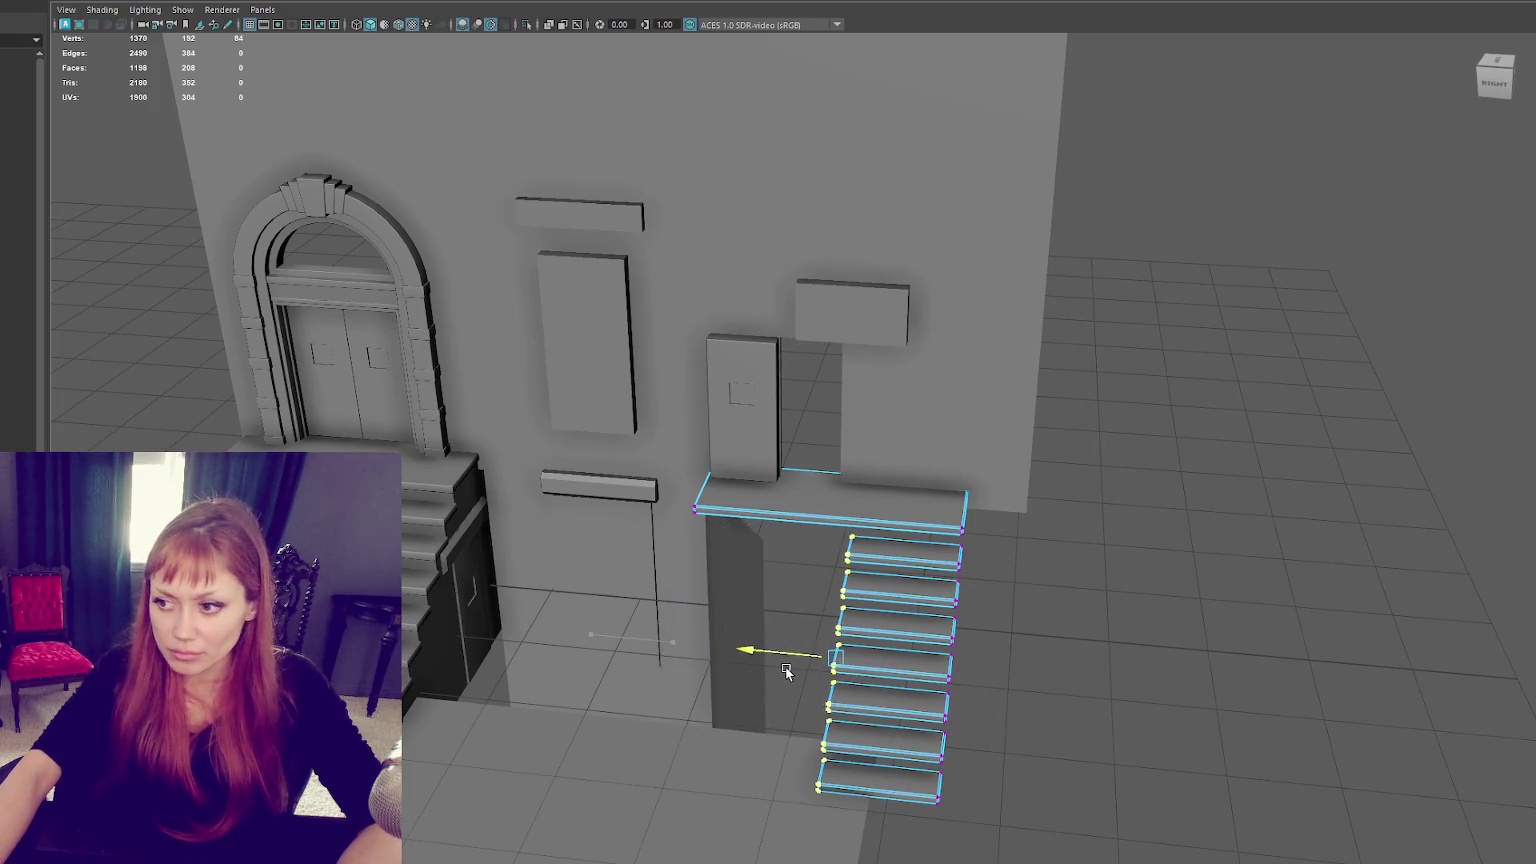
Step: Select the copied stair vertices and insert an edge loop across the landing
left_click_drag(1135, 387, 789, 772, "shift")
mouse_move(885, 680)
left_mouse_down("alt")
mouse_move(912, 665)
mouse_move(758, 573)
mouse_move(772, 608)
mouse_move(788, 560)
left_mouse_up("alt")
scroll(910, 663, "up", 3)
scroll(909, 662, "up", 2)
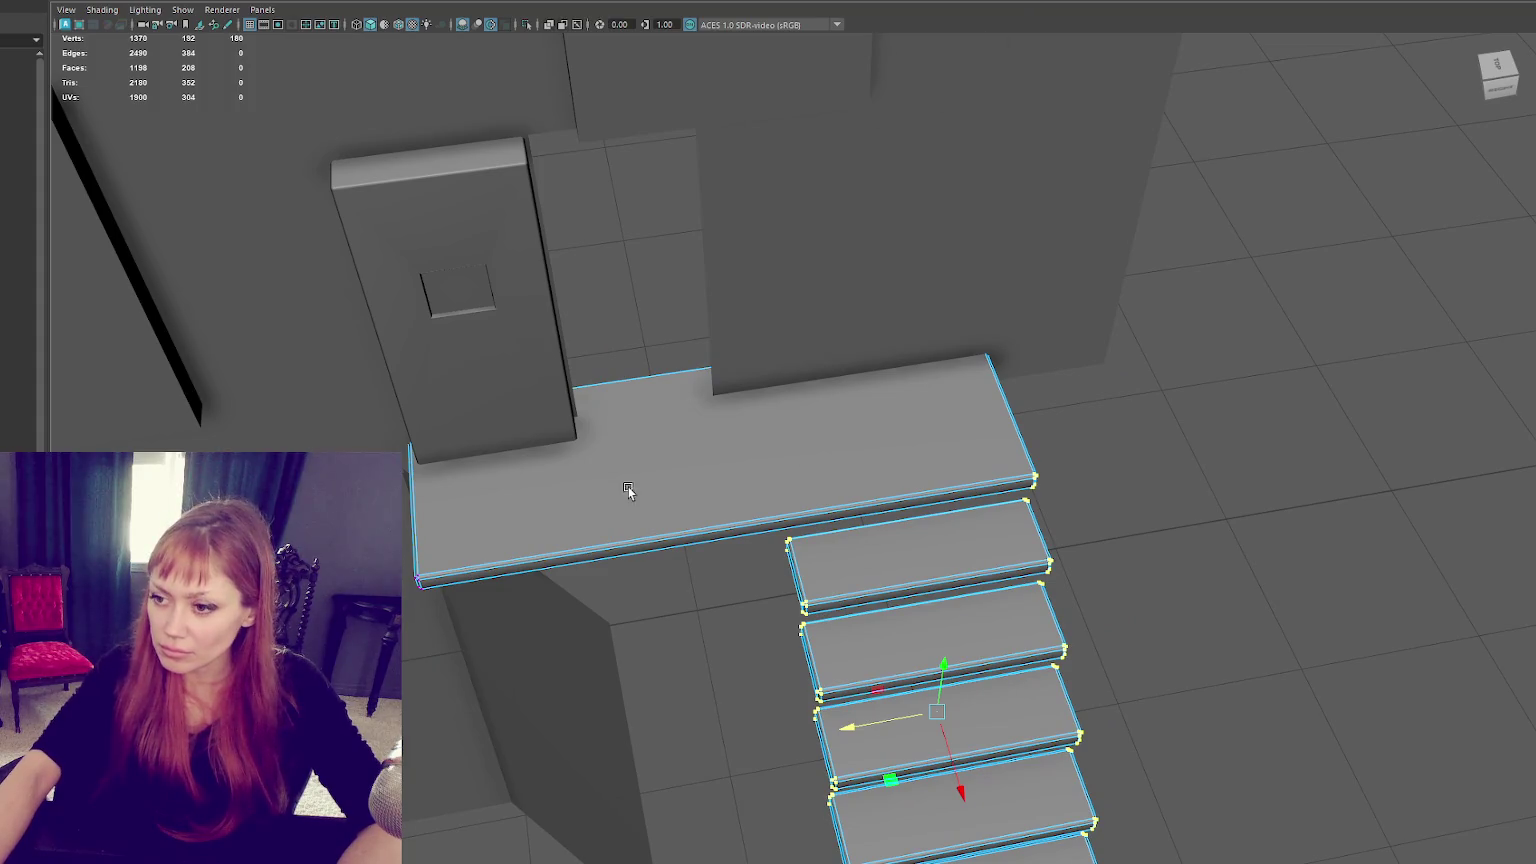
right_click_drag(628, 490, 686, 535, "shift")
scroll(1066, 451, "down", 3)
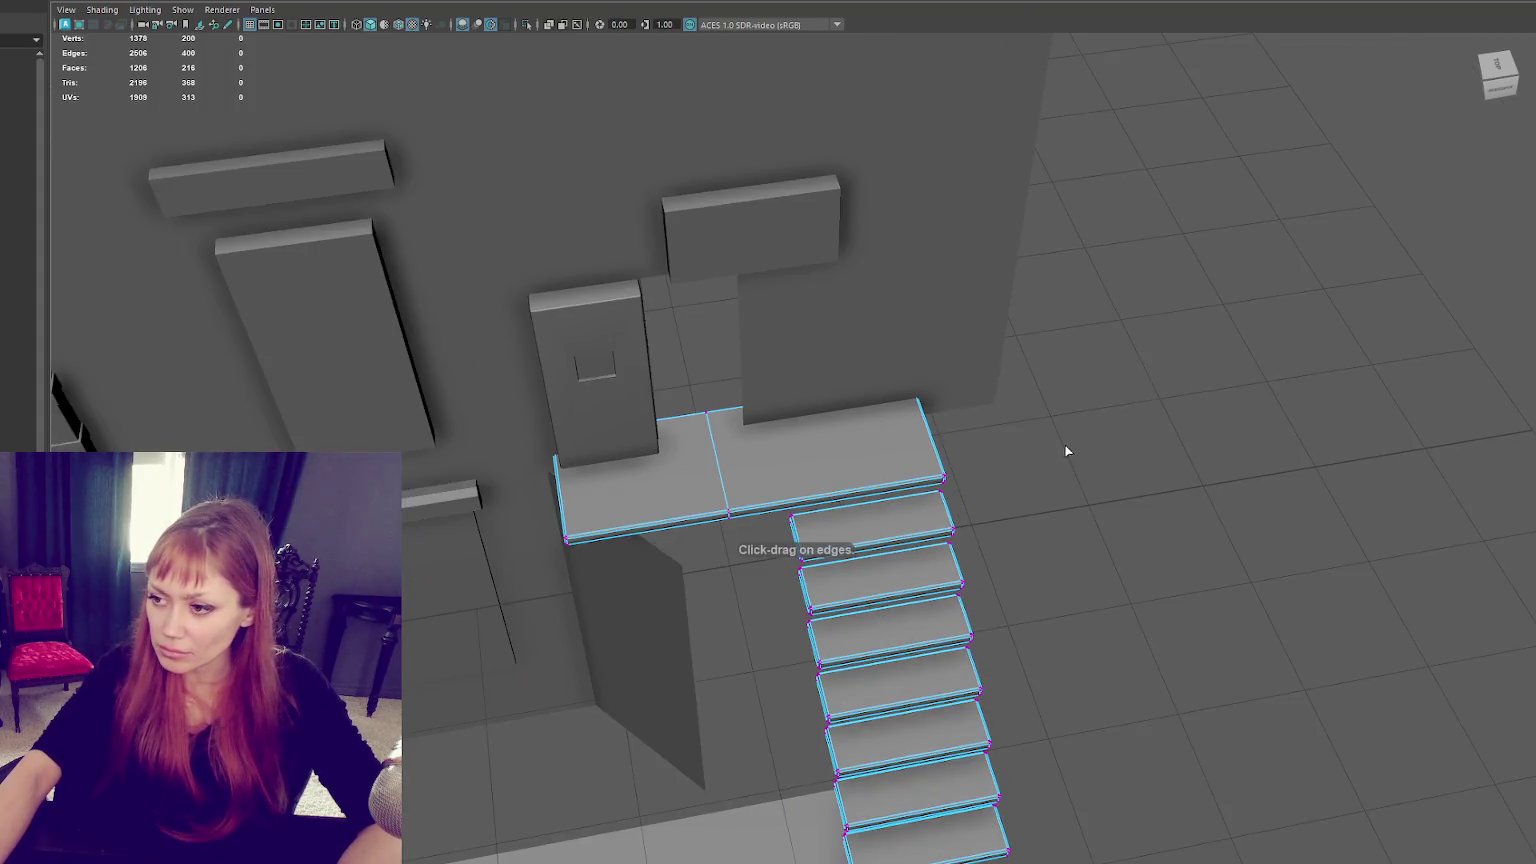
Step: Push the stairs and landing edge forward, shift them left, and raise a landing corner vertex
left_click_drag(1066, 451, 782, 862)
left_click_drag(701, 562, 703, 560, "shift")
mouse_move(880, 724)
left_mouse_down()
mouse_move(892, 762)
mouse_move(975, 594)
left_mouse_up()
left_click_drag(1097, 322, 789, 789, "shift")
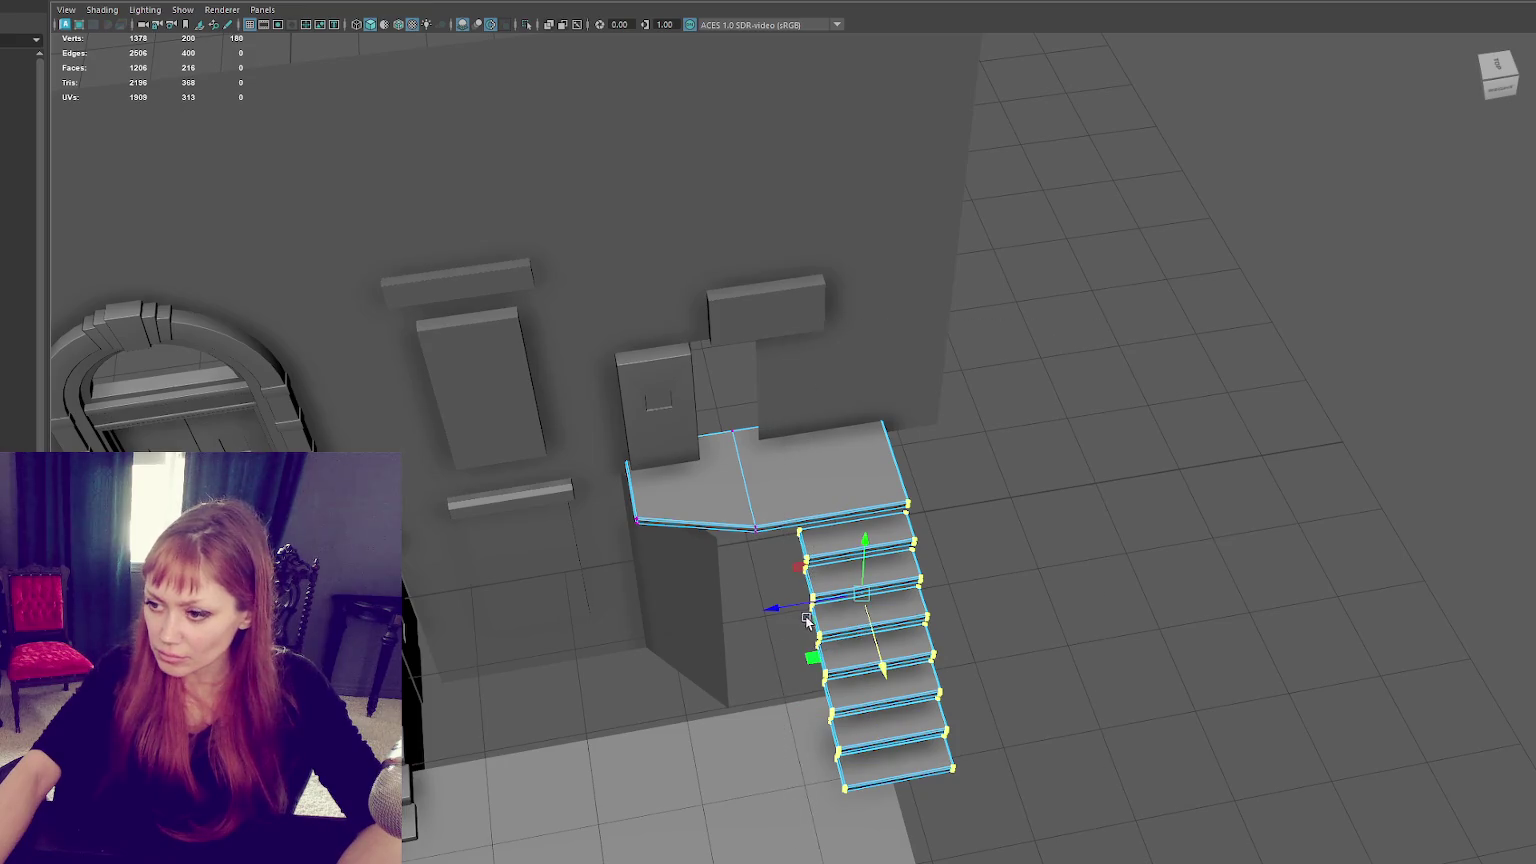
left_click_drag(775, 620, 737, 626)
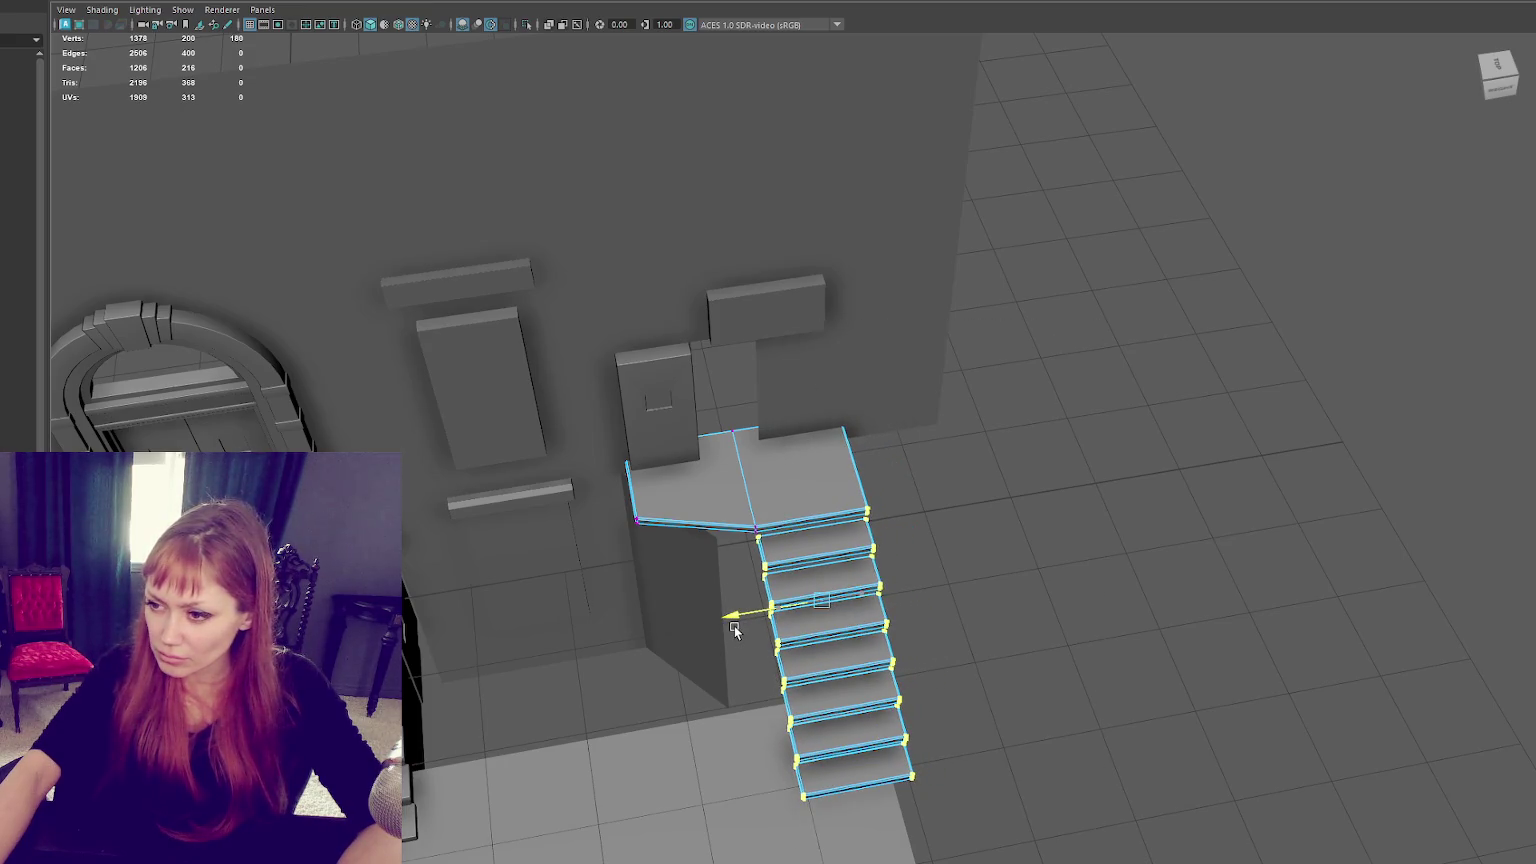
scroll(734, 626, "up", 2)
scroll(690, 626, "up", 2)
mouse_move(684, 626)
left_mouse_down("alt")
mouse_move(714, 616)
mouse_move(751, 525)
left_mouse_up("alt")
left_click(676, 538)
left_click_drag(688, 592, 684, 576)
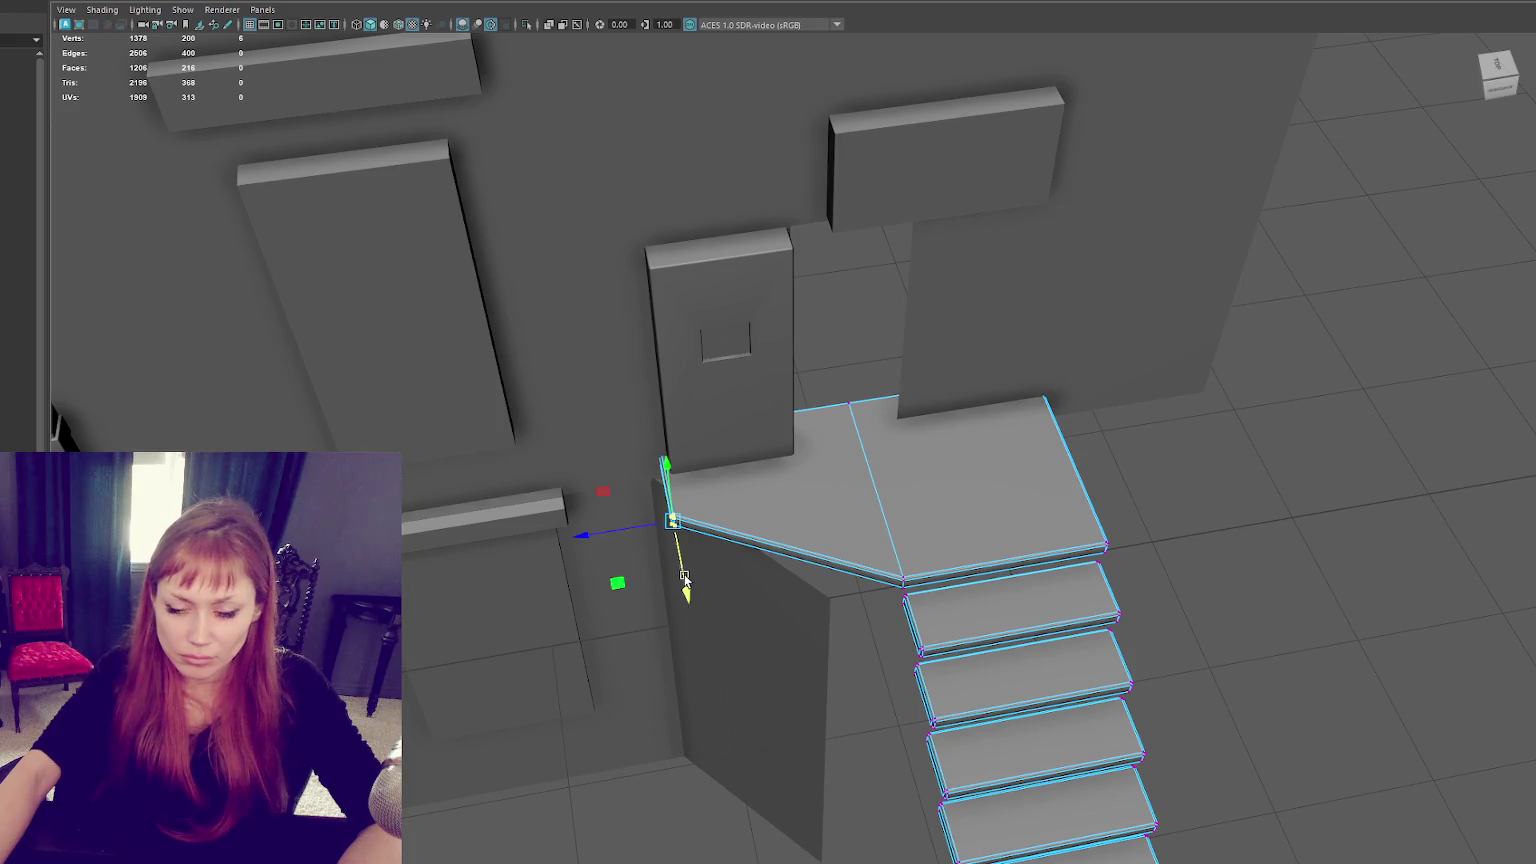
Step: Widen the block beneath the landing via its side face and edge, then show four wireframe views
middle_click_drag(684, 576, 770, 545, "alt")
right_click_drag(780, 530, 880, 482)
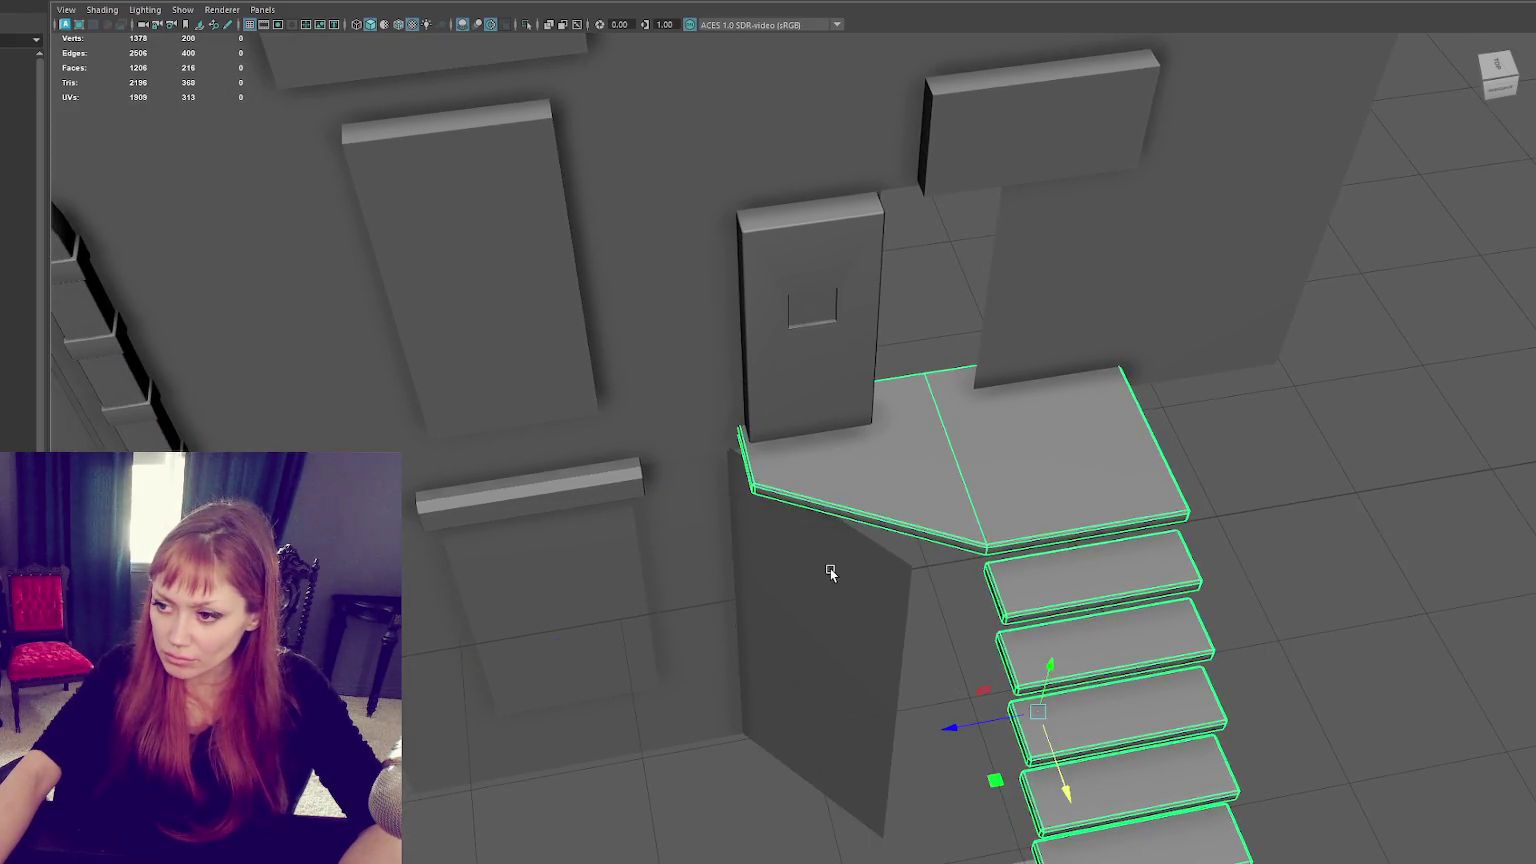
left_click(830, 568)
right_click_drag(822, 550, 800, 560)
left_click(793, 552)
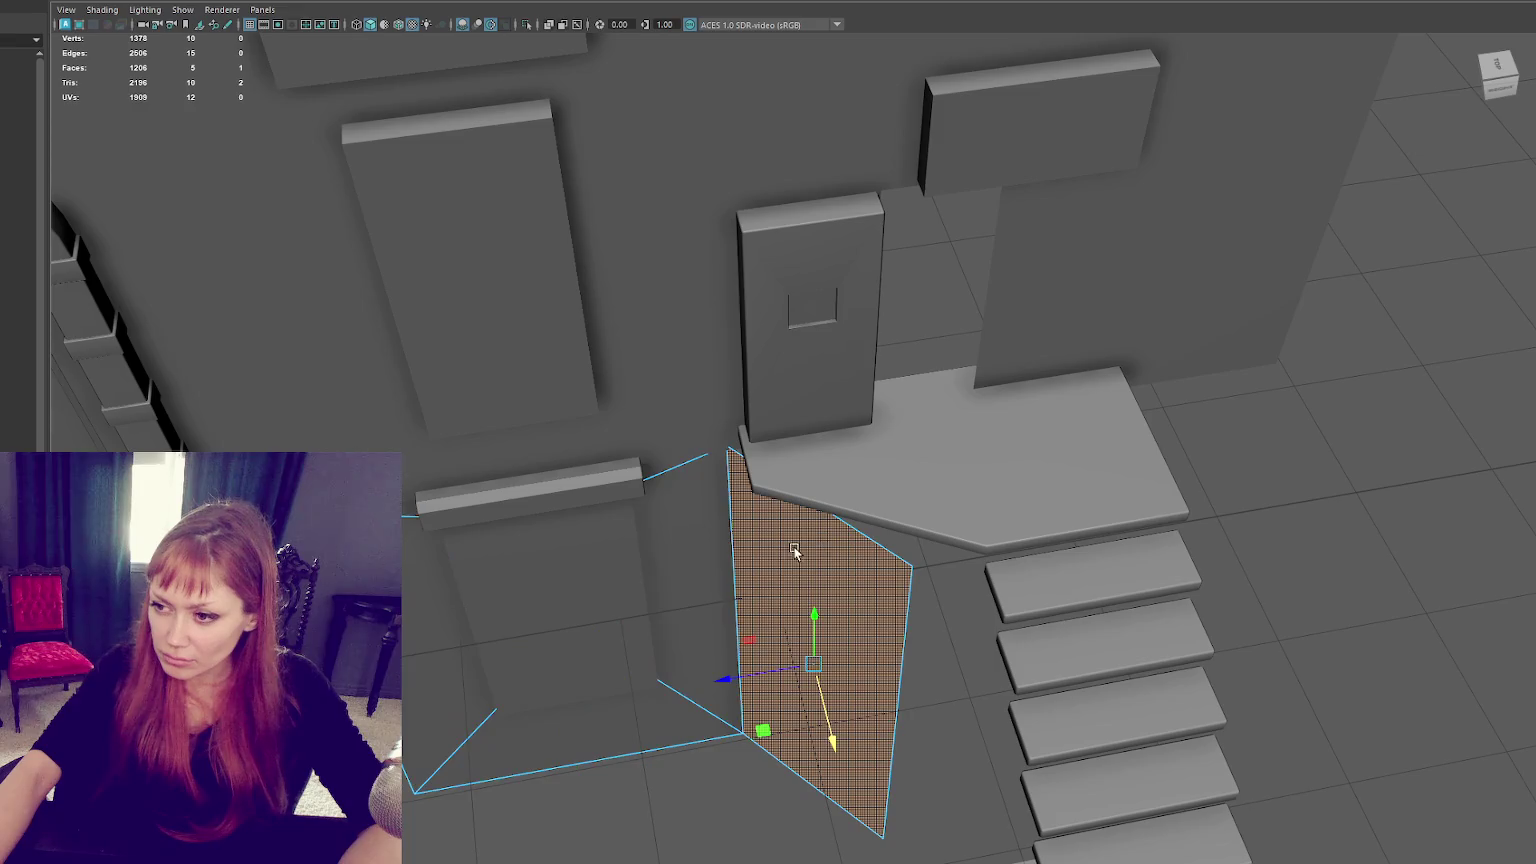
left_click_drag(733, 682, 744, 685)
right_click_drag(1268, 492, 1268, 452)
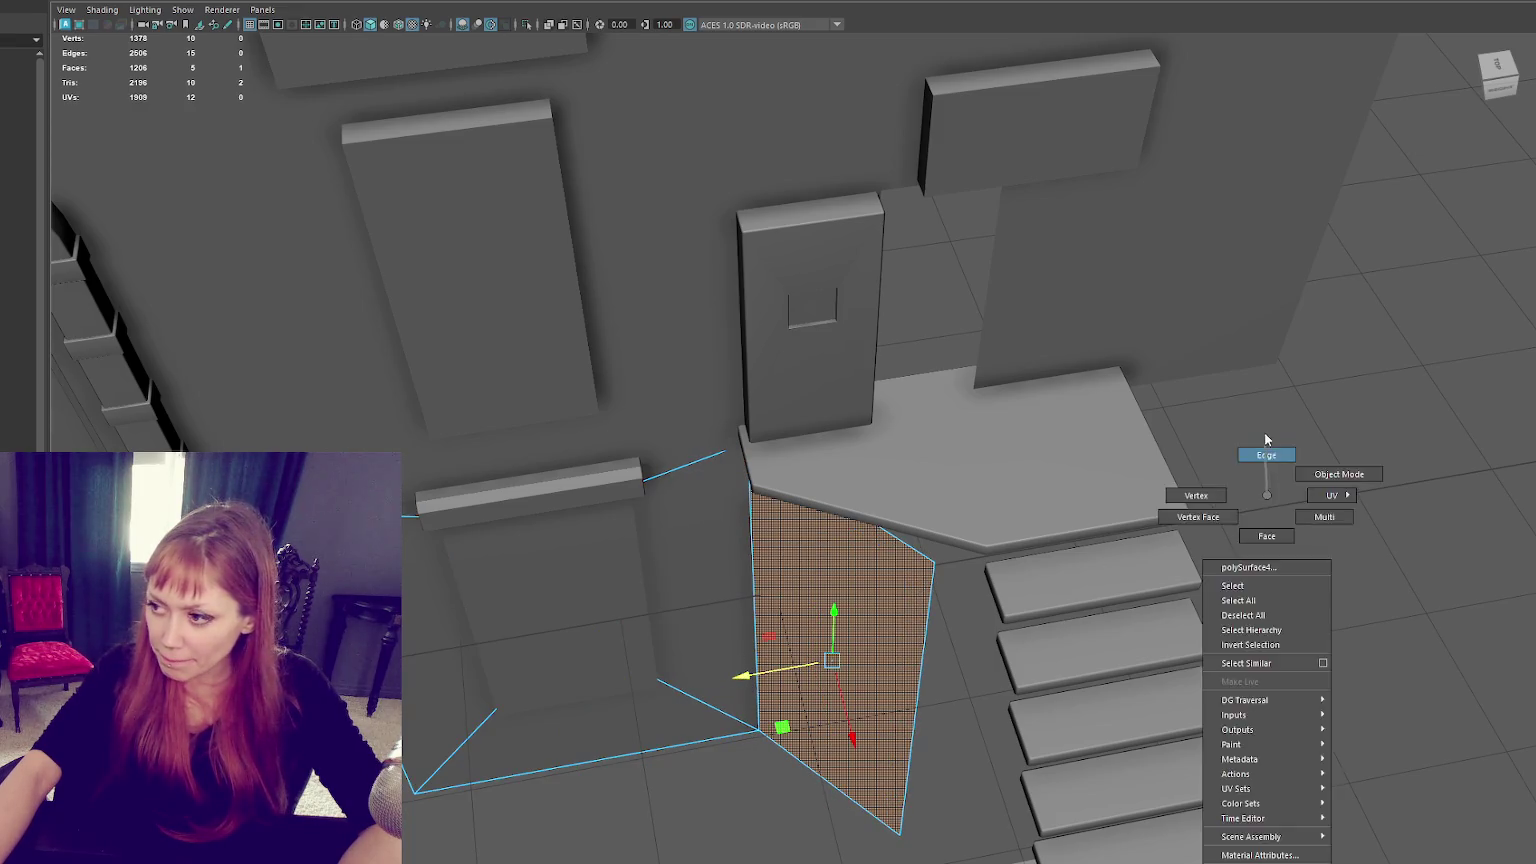
left_click_drag(845, 740, 881, 717)
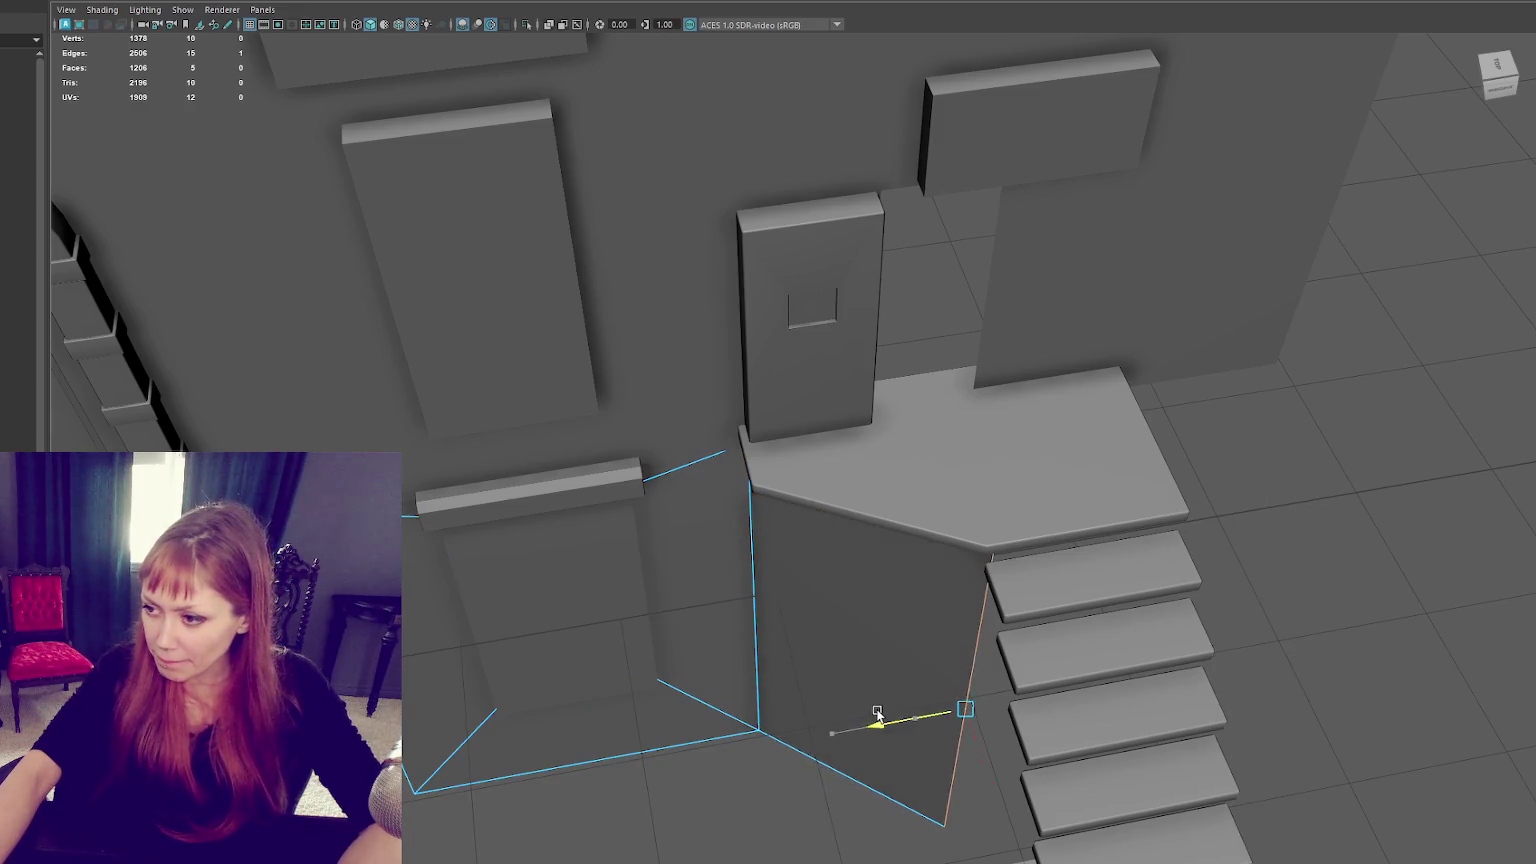
key("4")
key("space")
Step: In the top view, extrude the support block's edge back toward the wall, then return to one view
key("f")
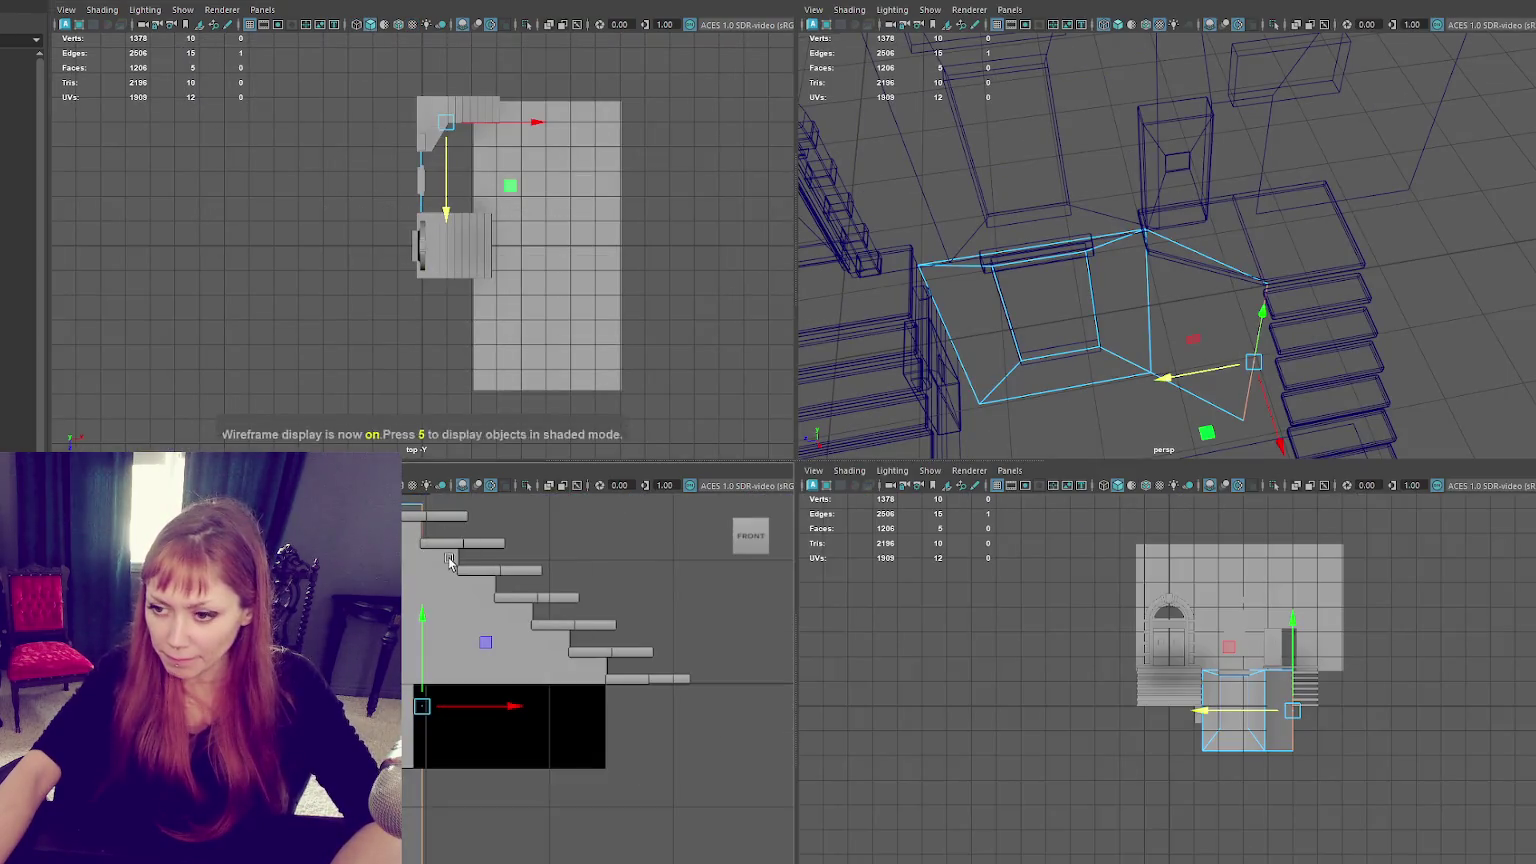
key("f")
scroll(446, 302, "down", 5)
scroll(415, 329, "up", 2)
scroll(397, 338, "up", 2)
middle_click_drag(397, 338, 449, 276, "alt")
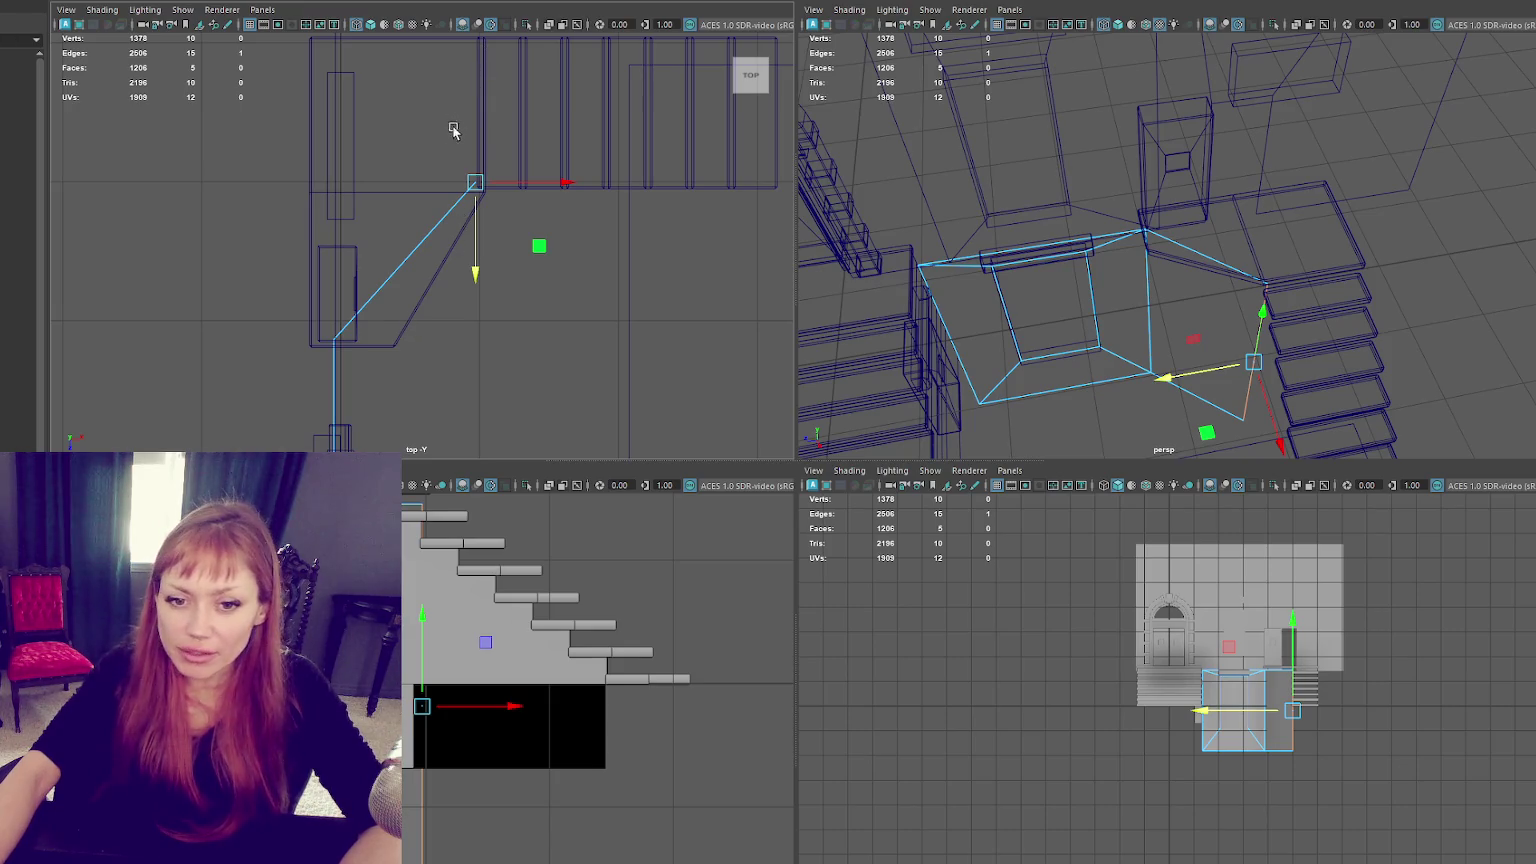
middle_click_drag(450, 140, 468, 192, "alt")
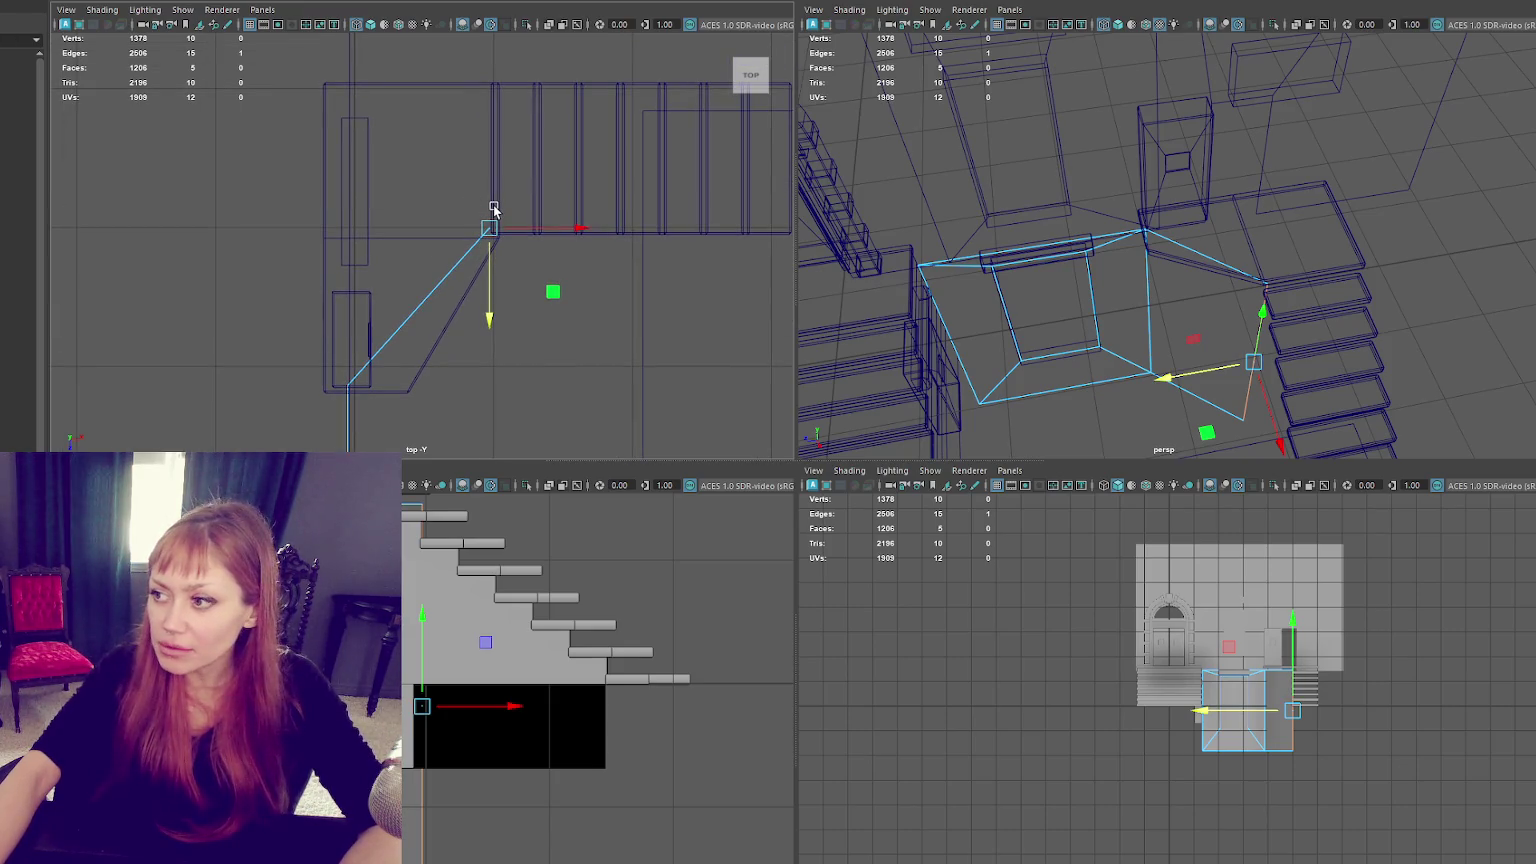
key("ctrl+e")
key("w")
left_click_drag(489, 316, 490, 167)
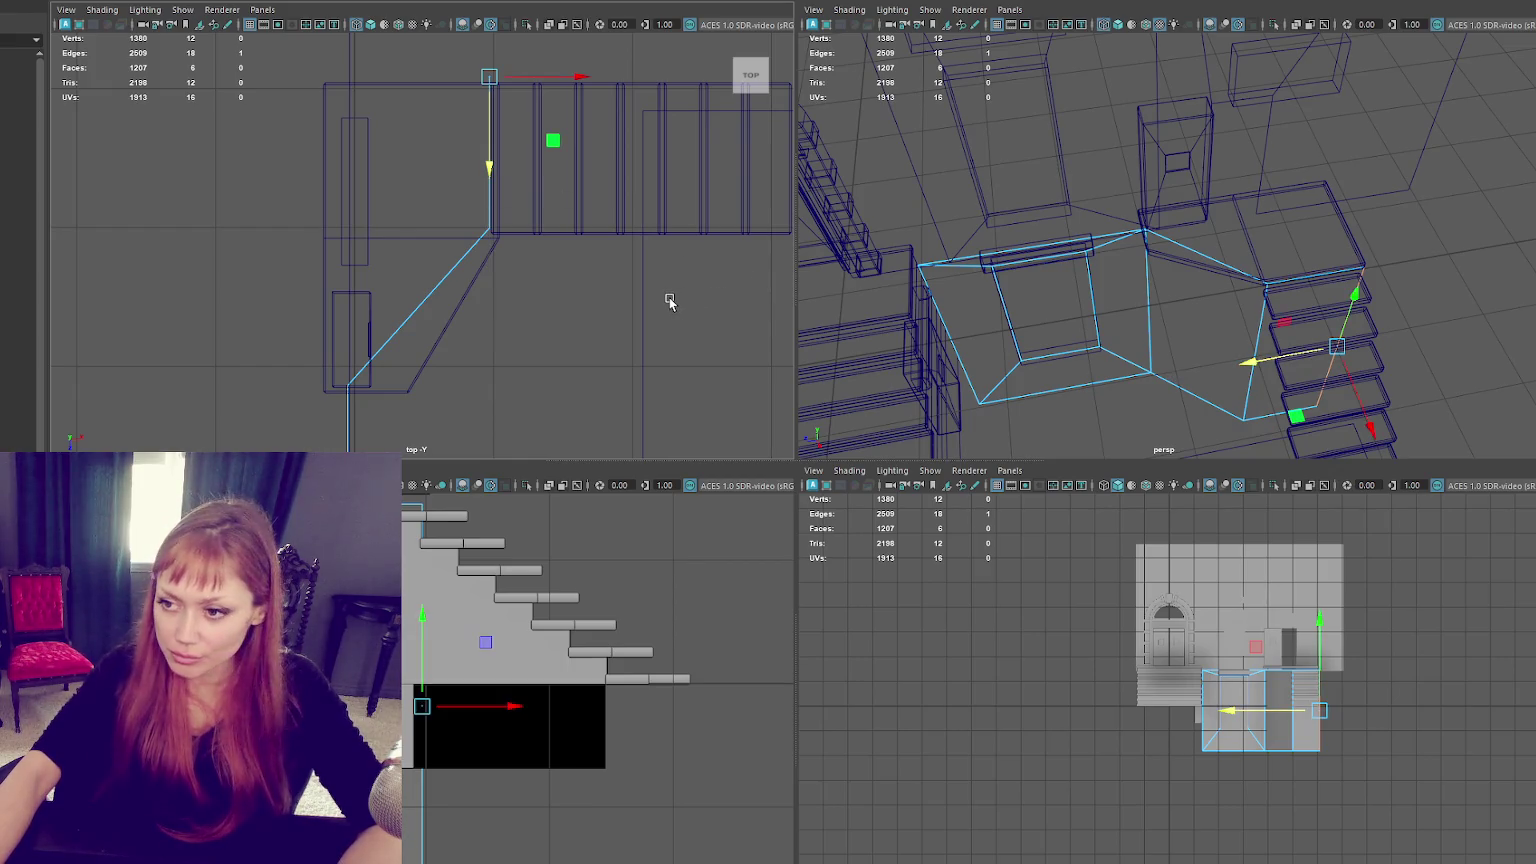
key("space")
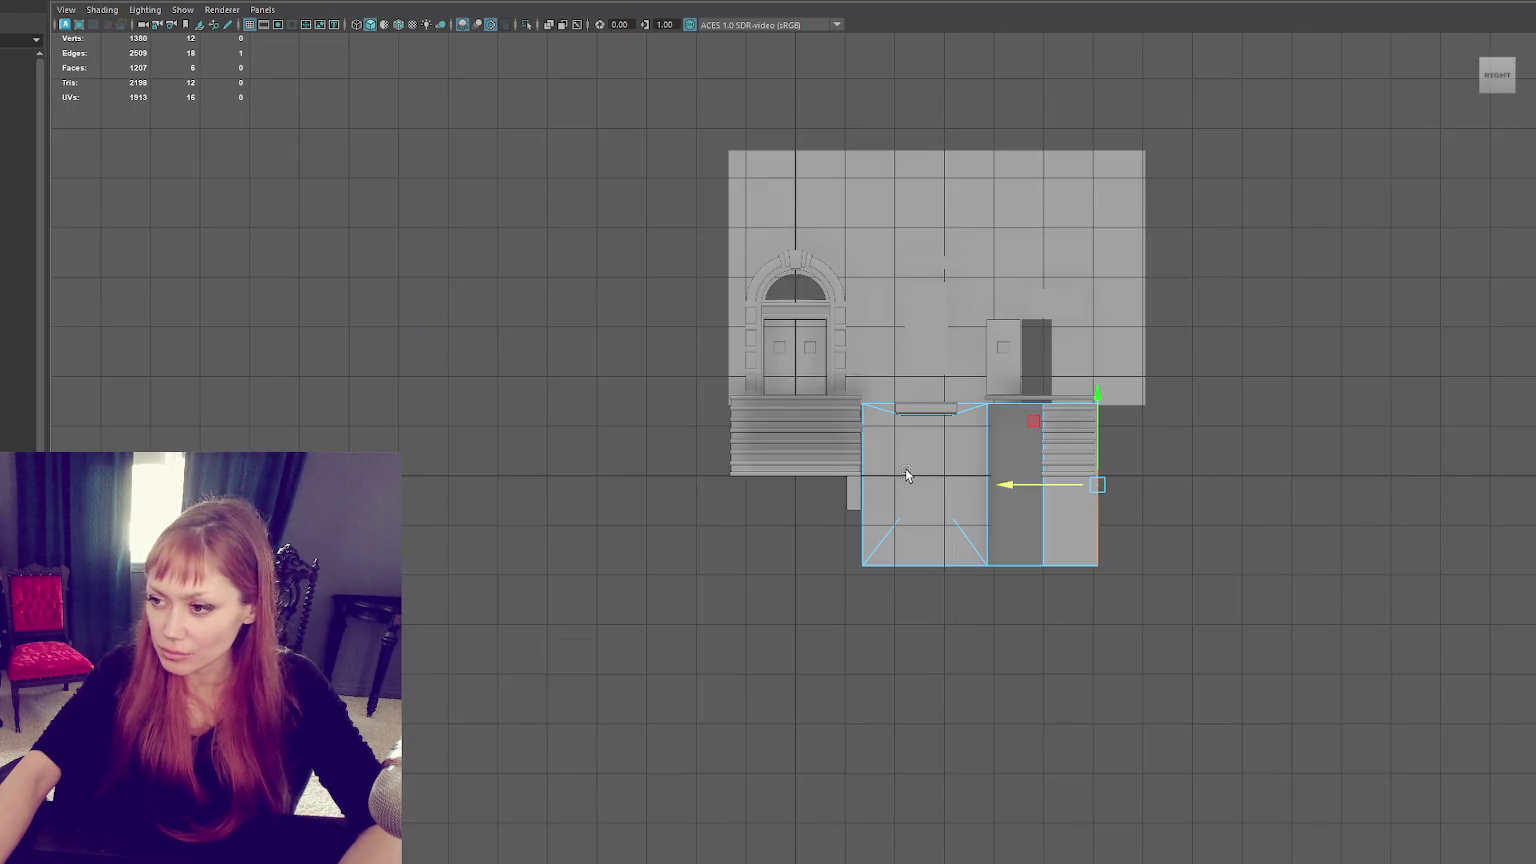
Step: Switch to shaded display, then rotate, frame and lower the staircase copy in front of the facade
key("space")
key("space")
mouse_move(1250, 296)
left_mouse_down("alt")
mouse_move(1344, 240)
mouse_move(1152, 398)
mouse_move(926, 435)
mouse_move(422, 627)
mouse_move(405, 490)
mouse_move(373, 546)
left_mouse_up("alt")
key("6")
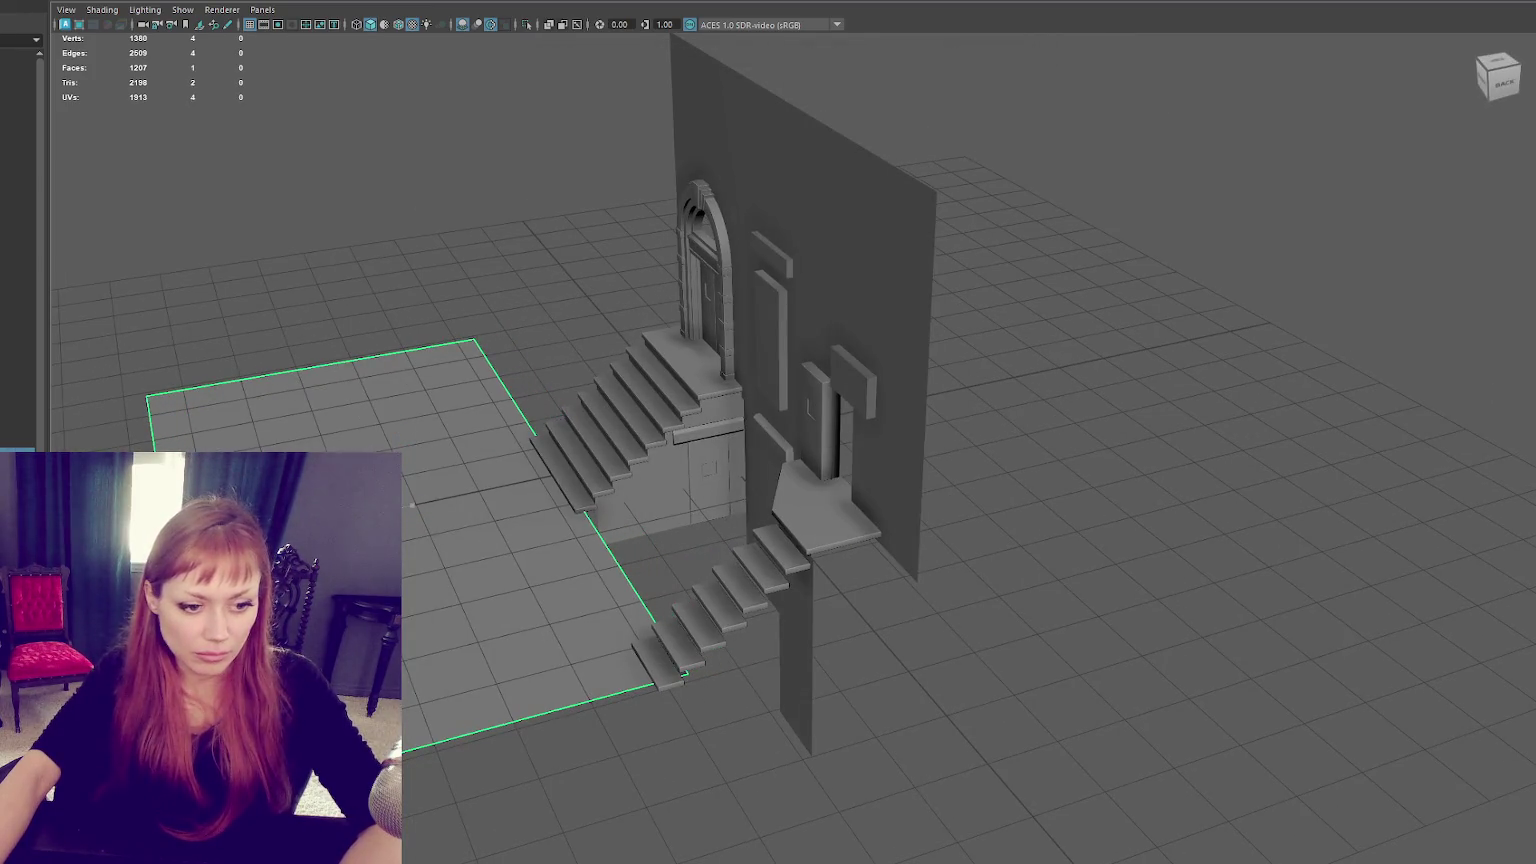
mouse_move(353, 435)
left_mouse_down("alt")
mouse_move(502, 434)
mouse_move(716, 466)
mouse_move(537, 492)
mouse_move(606, 580)
left_mouse_up("alt")
left_click(538, 472)
key("e")
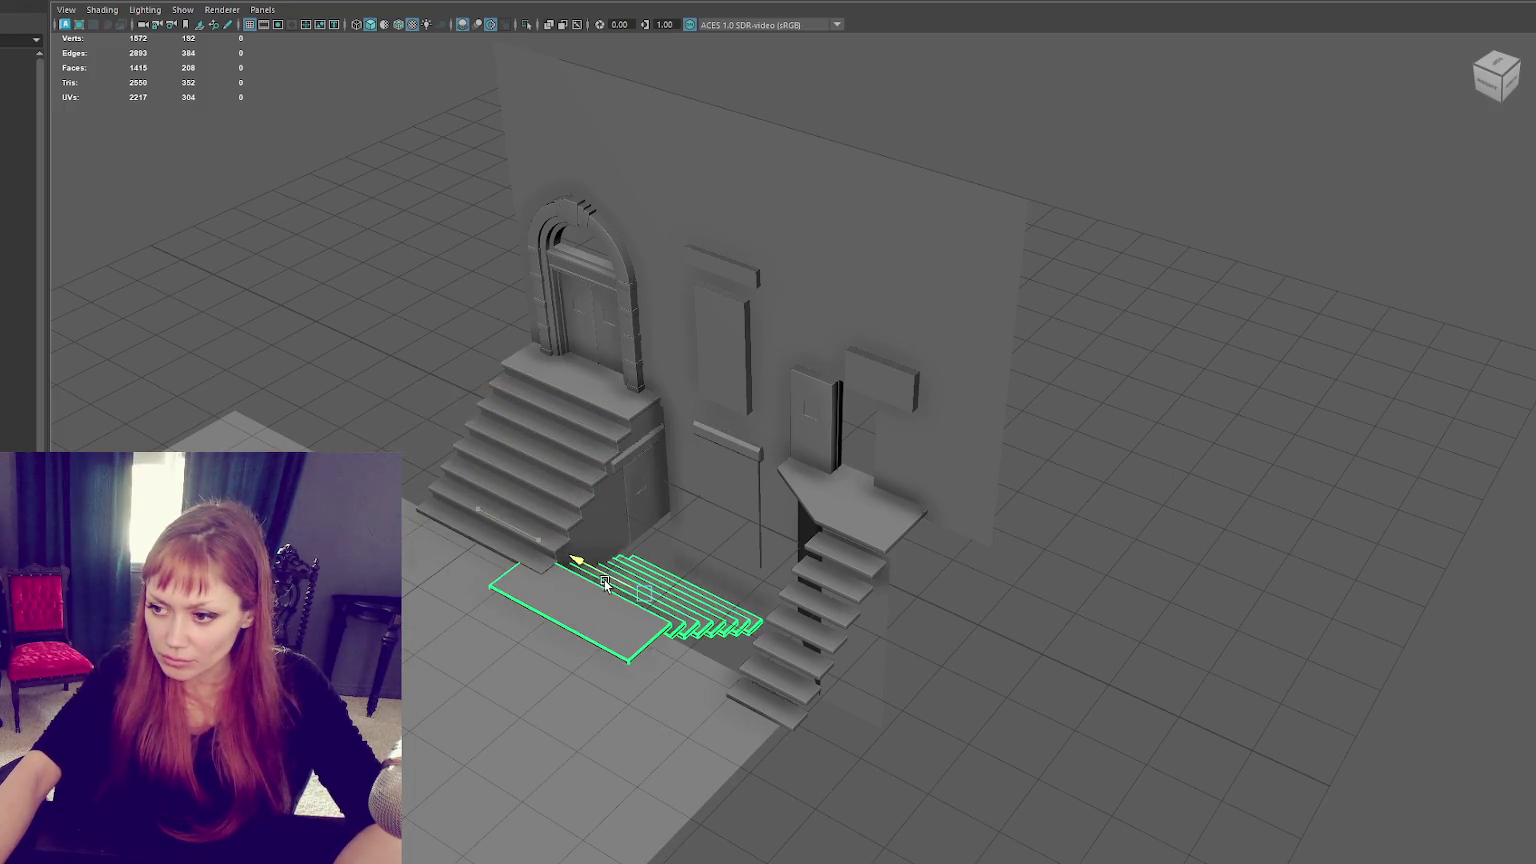
key("f")
mouse_move(839, 547)
left_mouse_down("alt")
mouse_move(739, 488)
mouse_move(761, 521)
mouse_move(789, 521)
left_mouse_up("alt")
Step: Delete one step's faces from the staircase copy
right_click_drag(967, 482, 965, 487)
mouse_move(965, 487)
left_mouse_down("alt")
mouse_move(943, 514)
mouse_move(926, 501)
left_mouse_up("alt")
left_click(931, 541)
key("Delete")
mouse_move(824, 645)
left_mouse_down("alt")
mouse_move(878, 700)
mouse_move(723, 531)
mouse_move(641, 538)
left_mouse_up("alt")
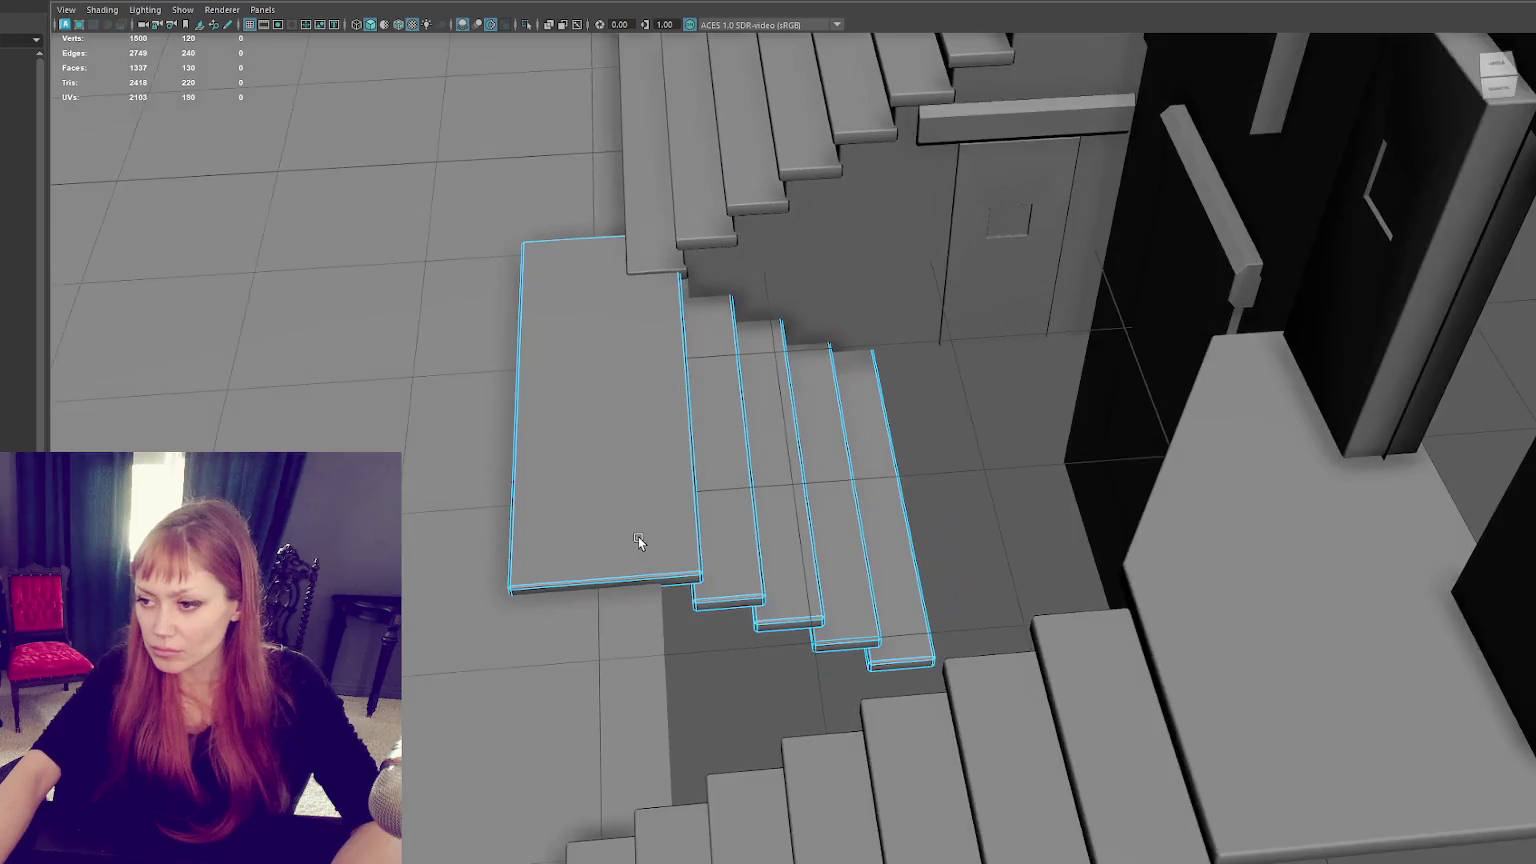
Step: Duplicate the steps and delete the large plank's faces
key("ctrl+d")
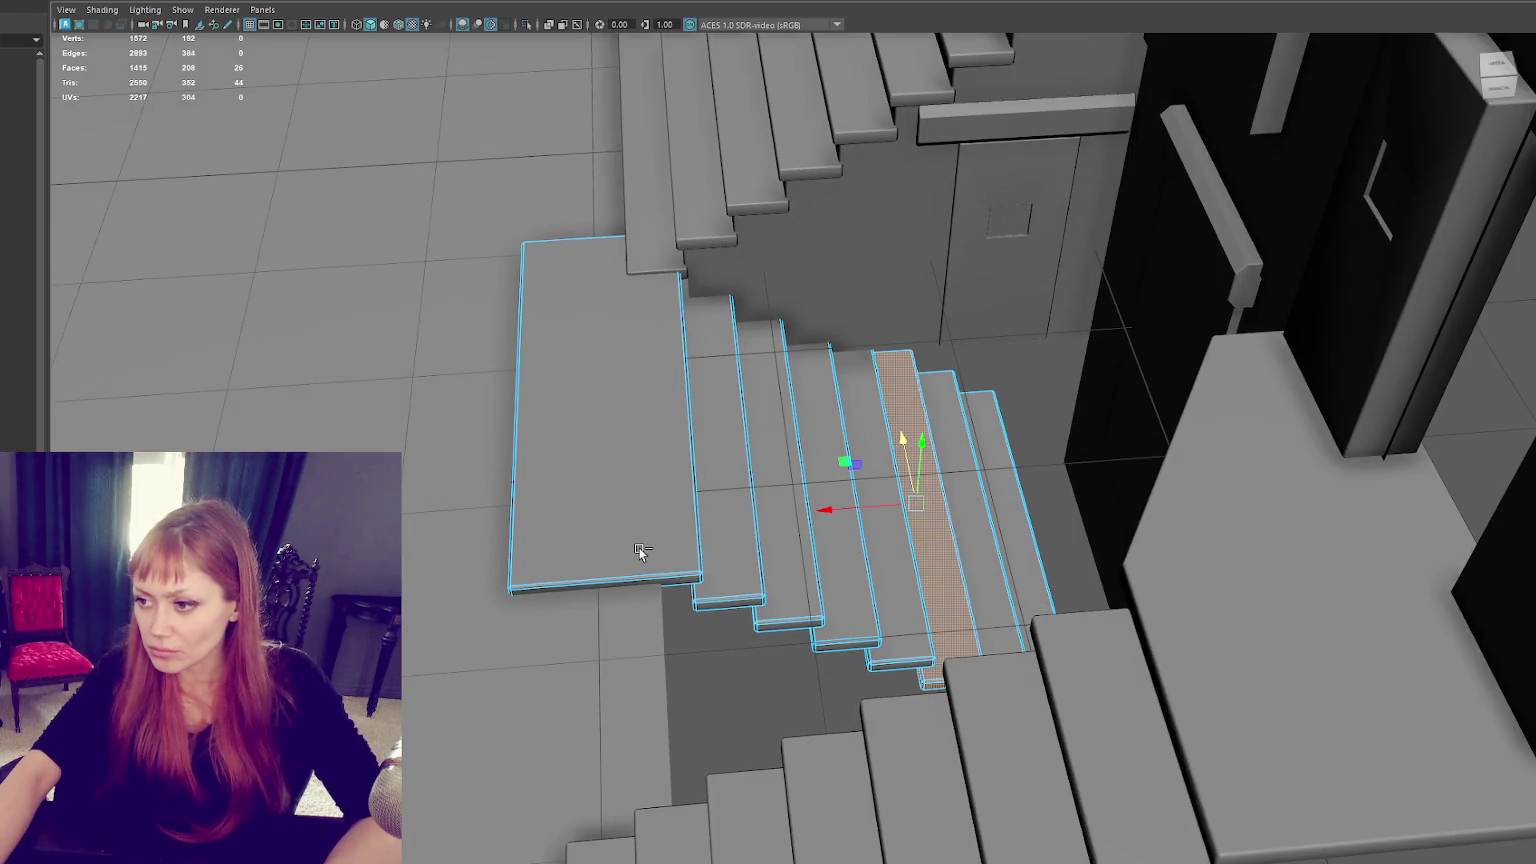
left_click(617, 521)
key("Delete")
Step: Move the remaining steps left to close the gap and scale them narrower
right_click_drag(497, 432, 670, 412)
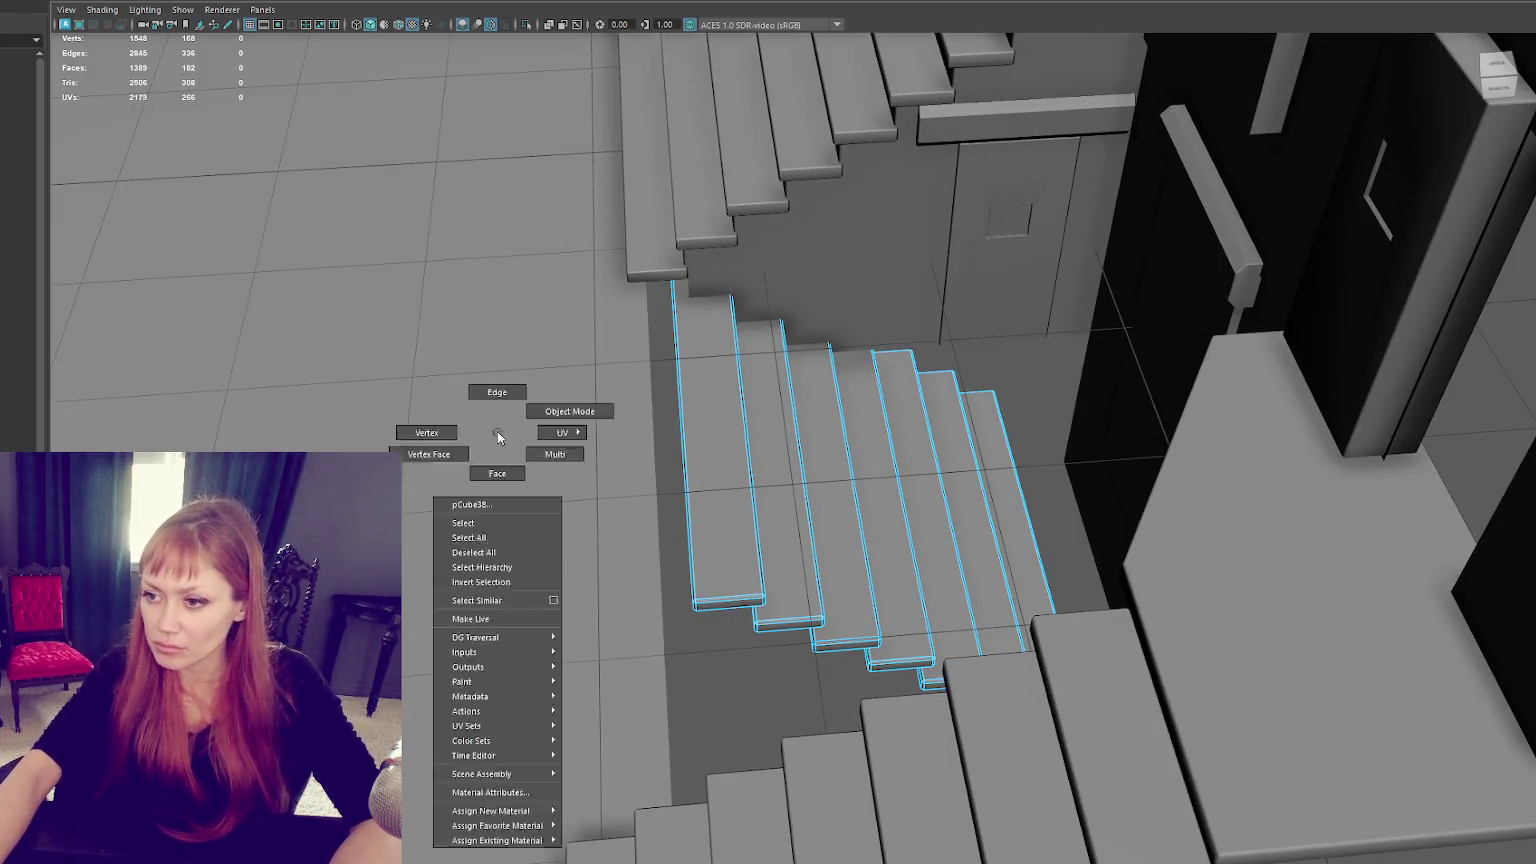
left_click_drag(778, 477, 693, 483)
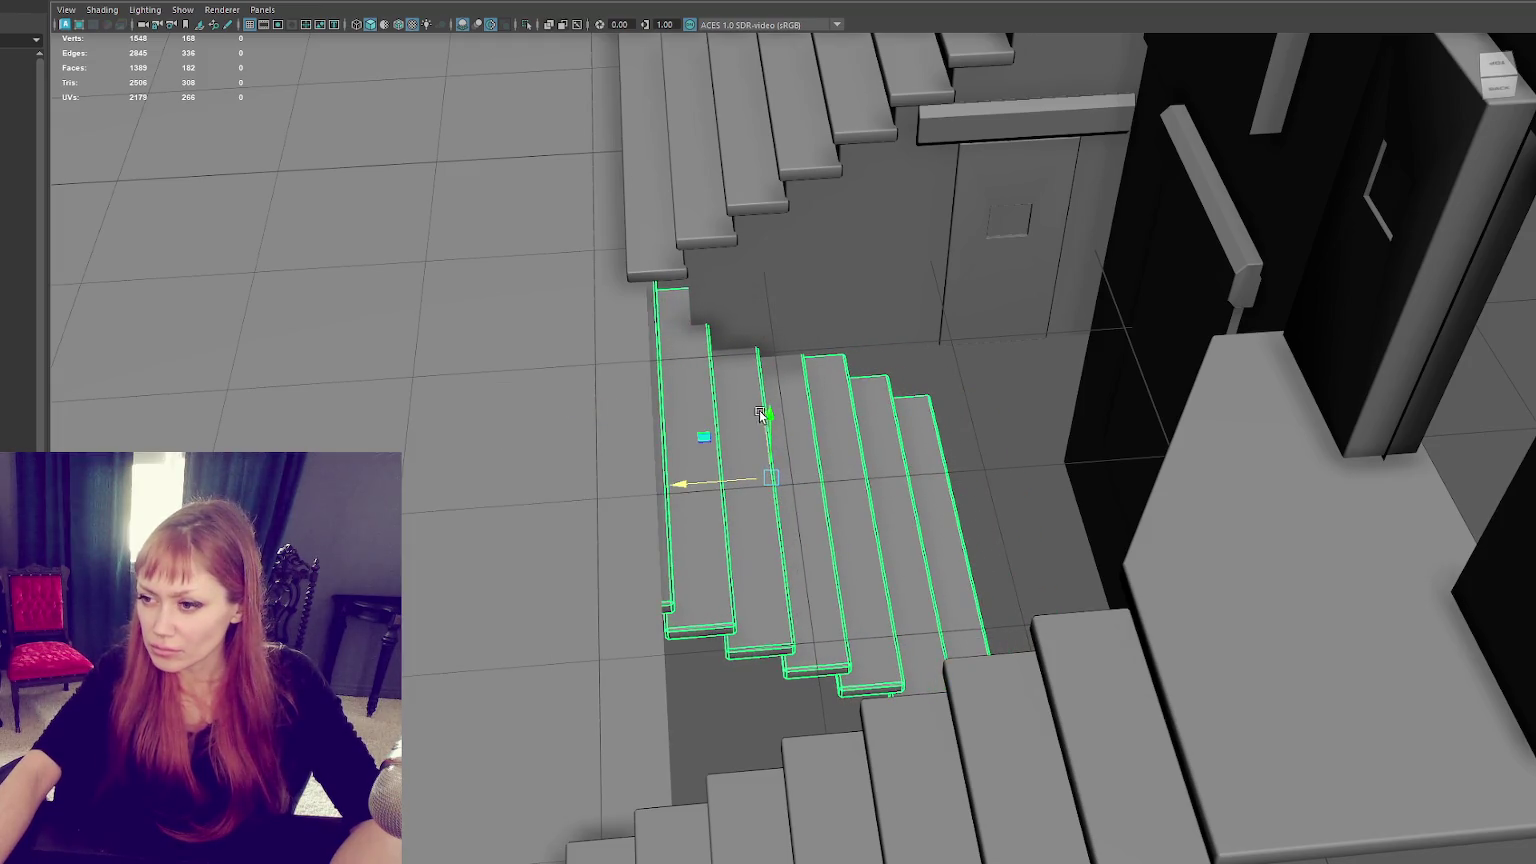
mouse_move(771, 411)
left_mouse_down()
mouse_move(797, 396)
mouse_move(782, 397)
left_mouse_up()
left_click_drag(681, 465, 670, 470)
Step: Inspect the stairs in wireframe and shaded views from the side and from above
mouse_move(886, 437)
left_mouse_down("alt")
mouse_move(858, 367)
mouse_move(763, 360)
mouse_move(509, 177)
left_mouse_up("alt")
key("4")
key("6")
left_click(535, 362)
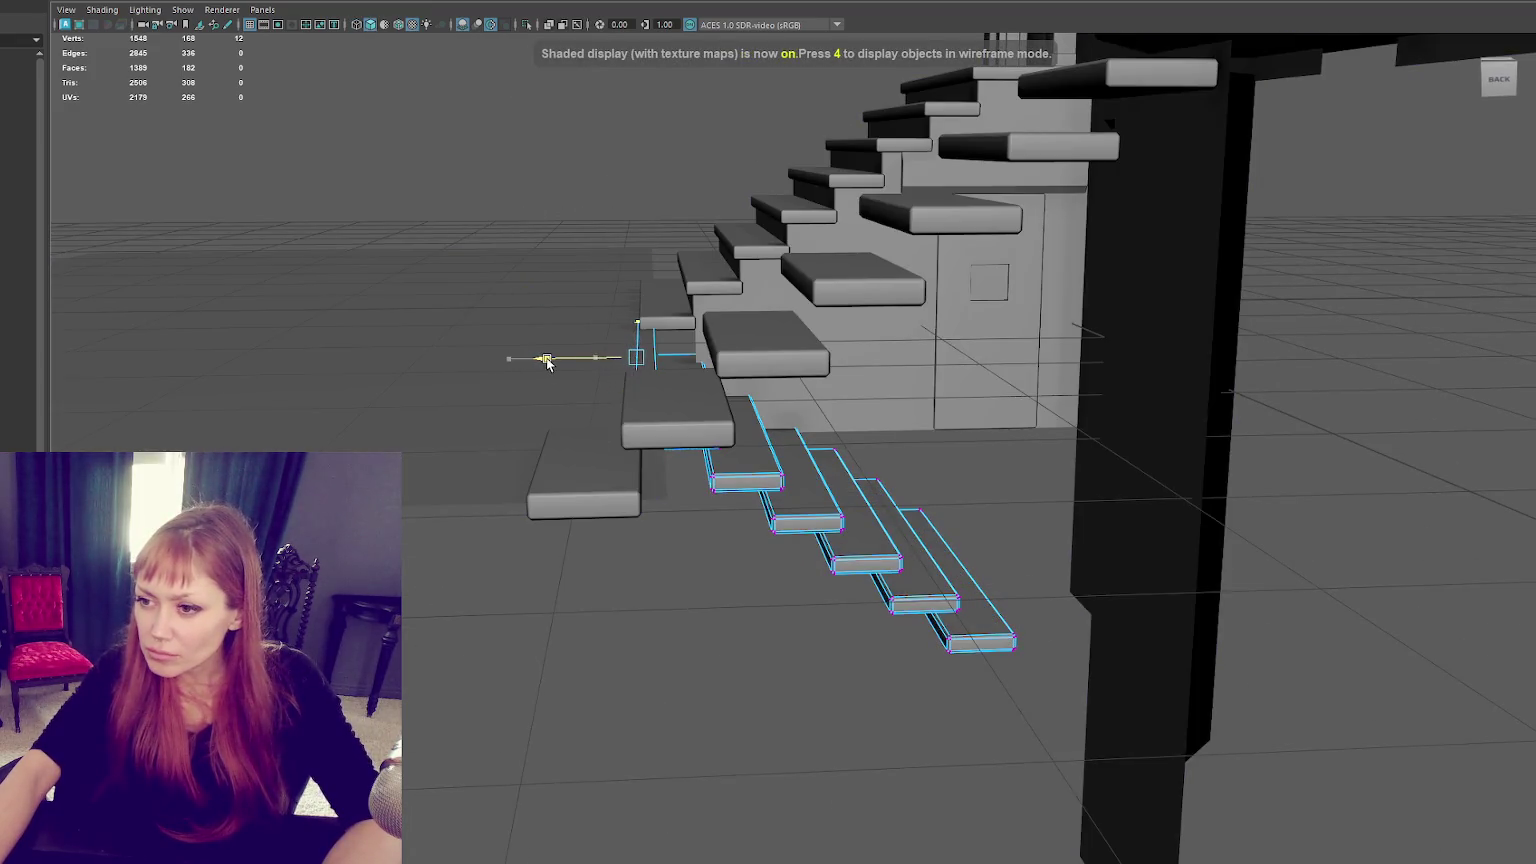
mouse_move(538, 171)
left_mouse_down("alt")
mouse_move(628, 230)
mouse_move(596, 274)
mouse_move(569, 196)
mouse_move(604, 213)
mouse_move(549, 219)
mouse_move(566, 206)
mouse_move(737, 223)
mouse_move(580, 206)
mouse_move(662, 274)
mouse_move(607, 216)
mouse_move(578, 210)
mouse_move(603, 230)
mouse_move(600, 267)
left_mouse_up("alt")
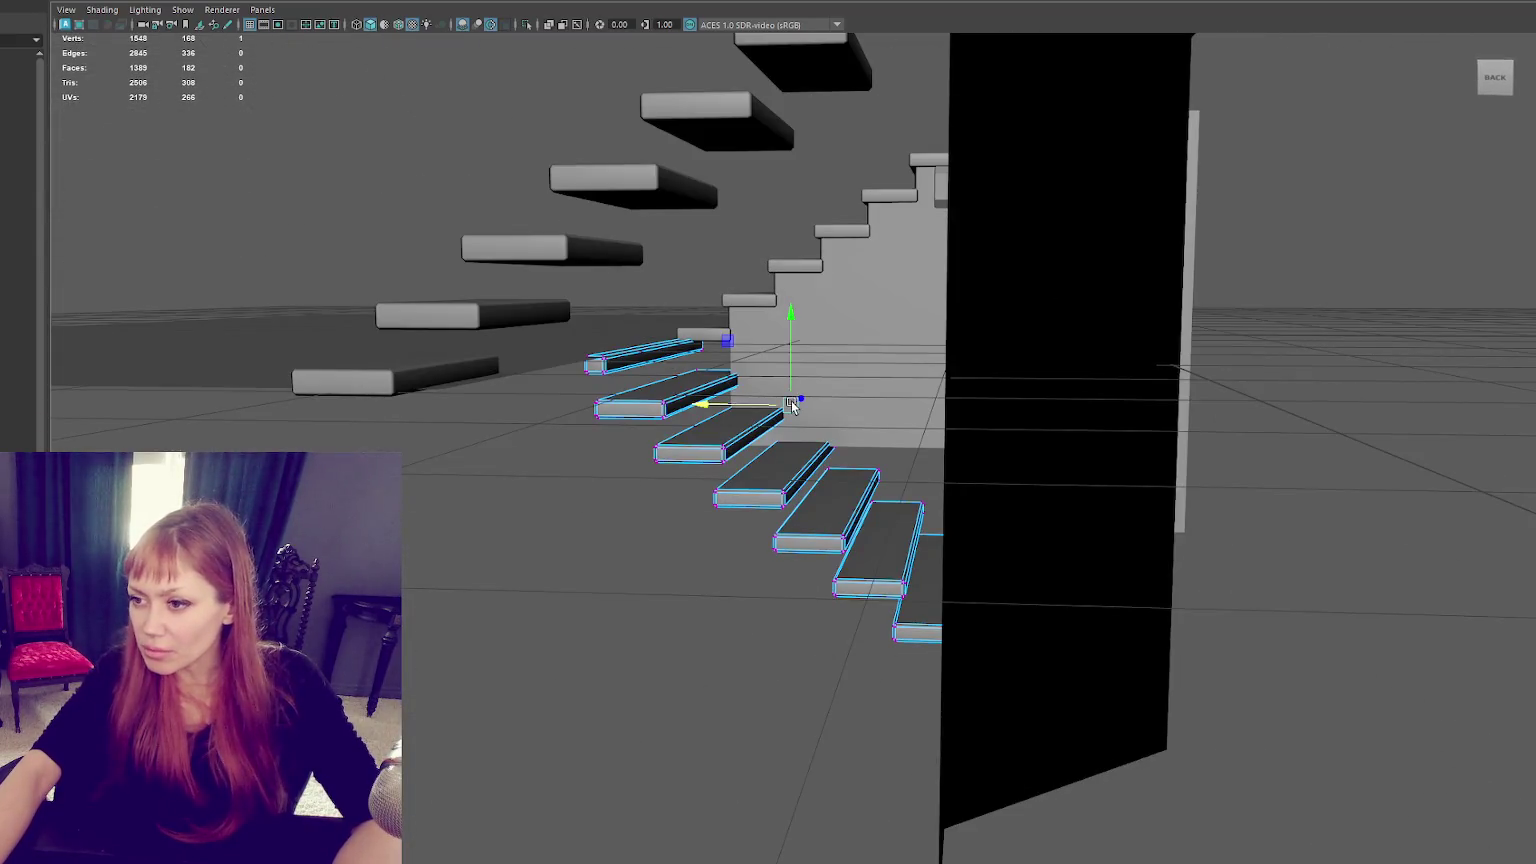
left_click(838, 340)
Step: Cut a new vertical edge into the stair wall and slide the wall's left edge left
left_click_drag(823, 333, 835, 378, "alt")
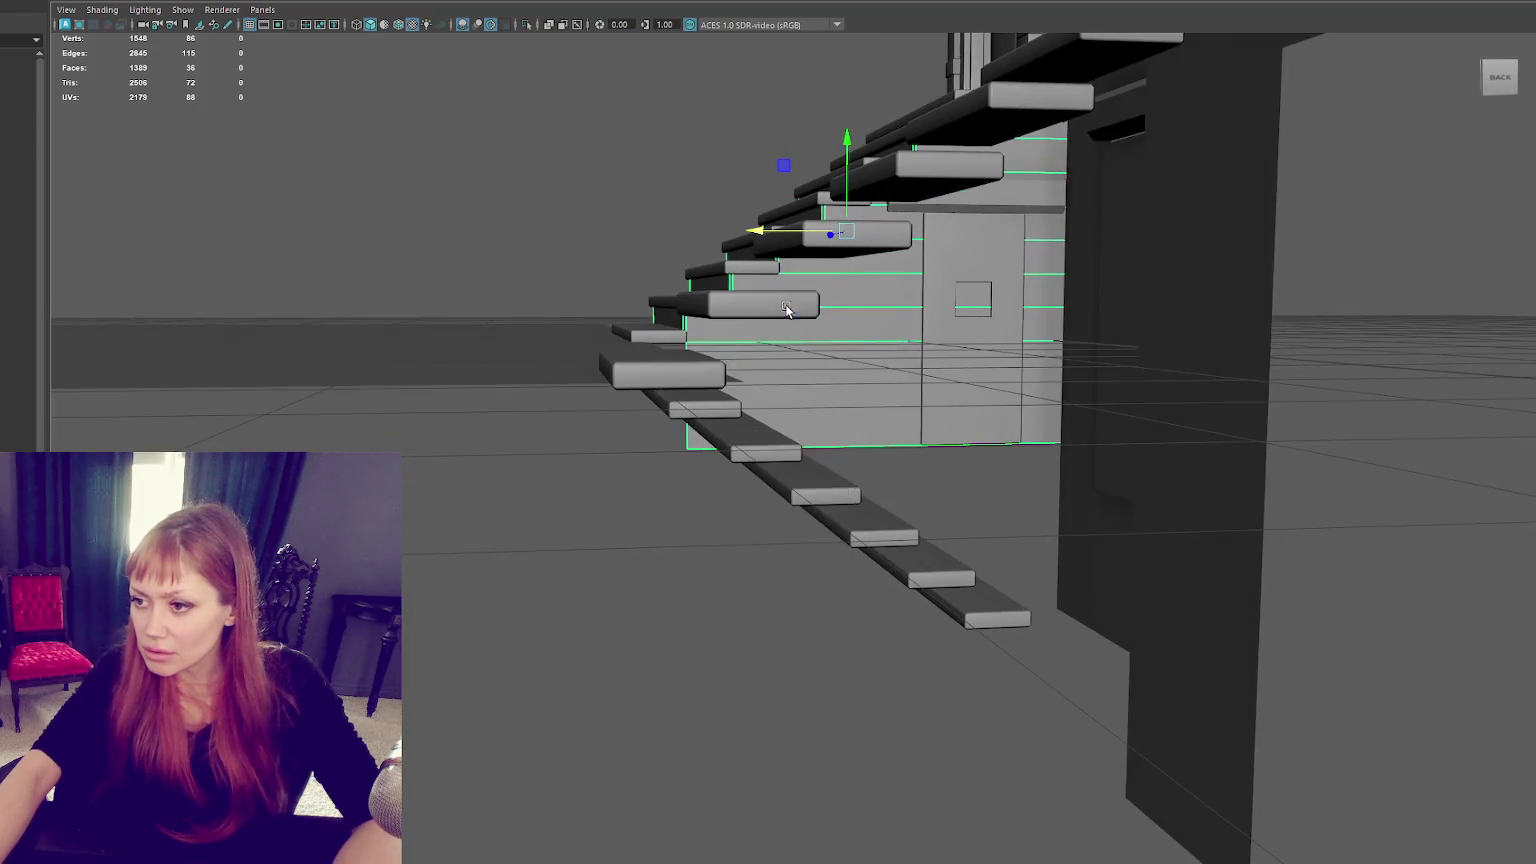
left_click_drag(786, 310, 735, 378, "alt")
left_click(770, 290)
left_click(772, 312)
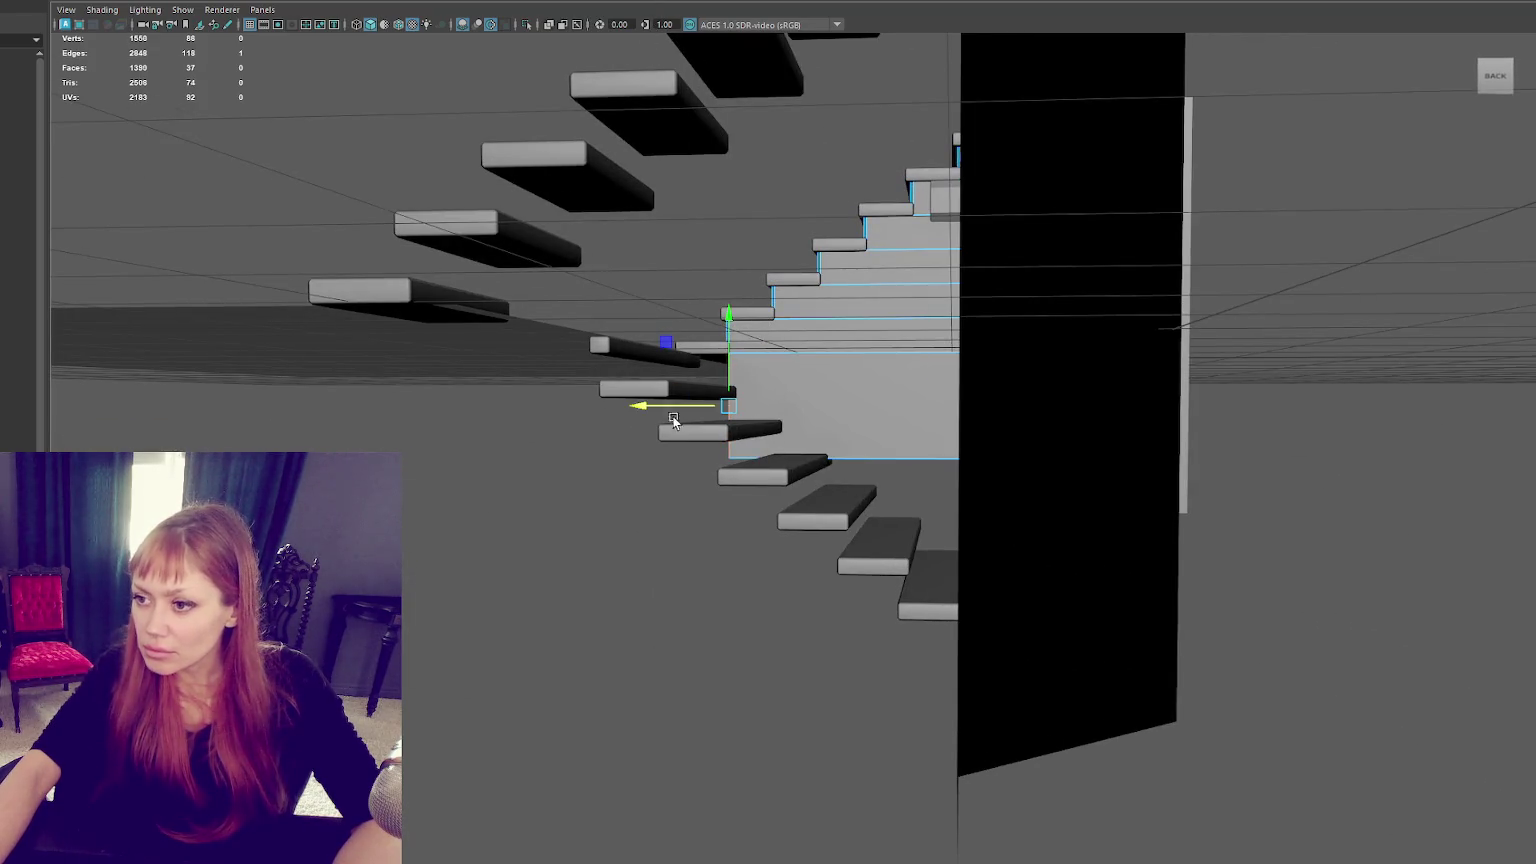
mouse_move(648, 405)
left_mouse_down()
mouse_move(605, 405)
mouse_move(688, 410)
left_mouse_up()
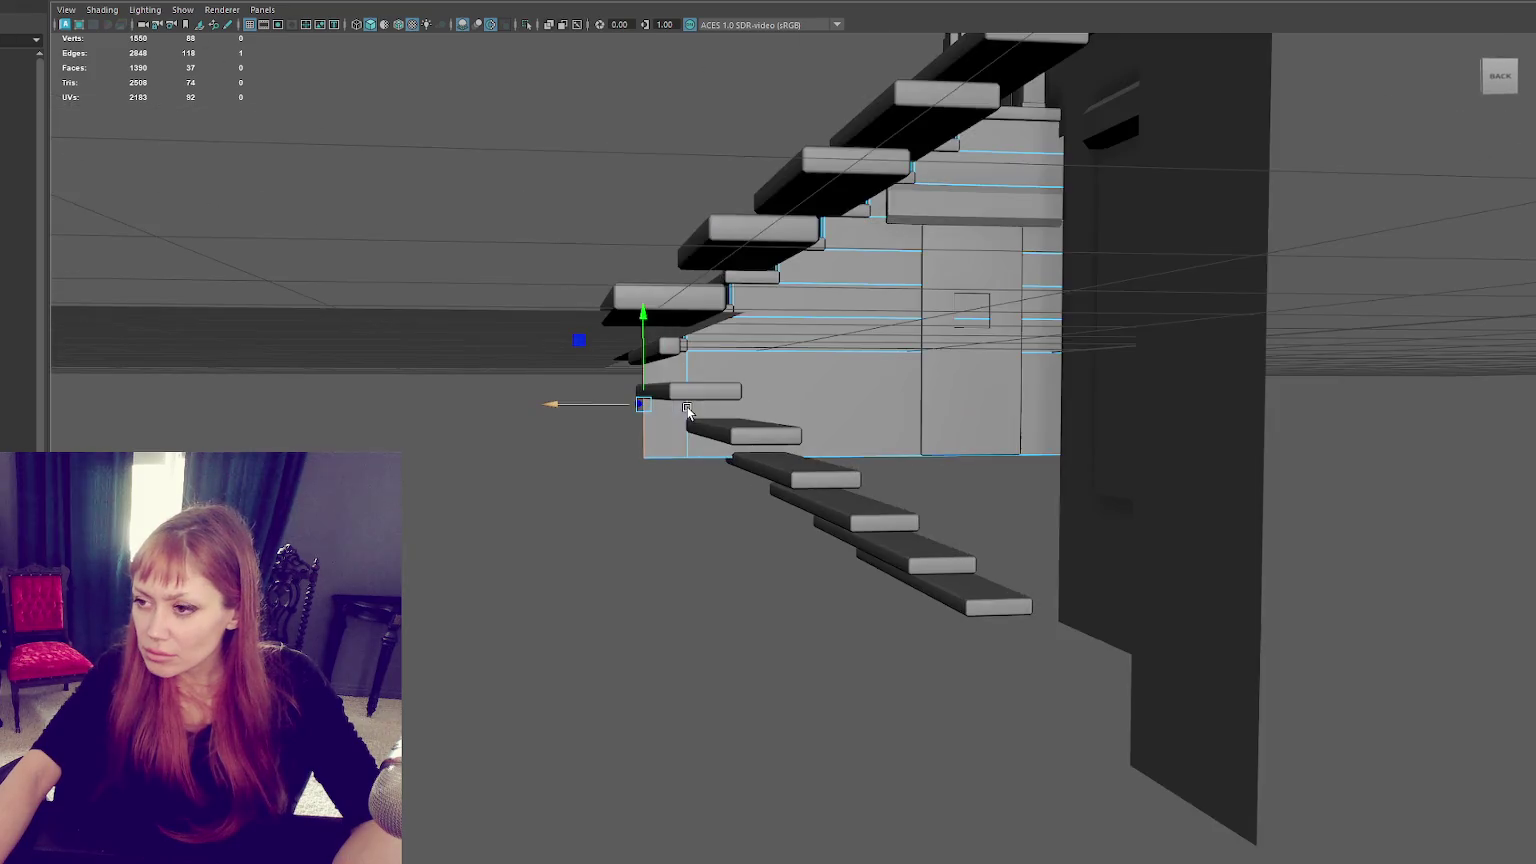
left_click_drag(1025, 362, 812, 408, "alt")
Step: In wireframe, select the whole stair block and move it to the left
key("4")
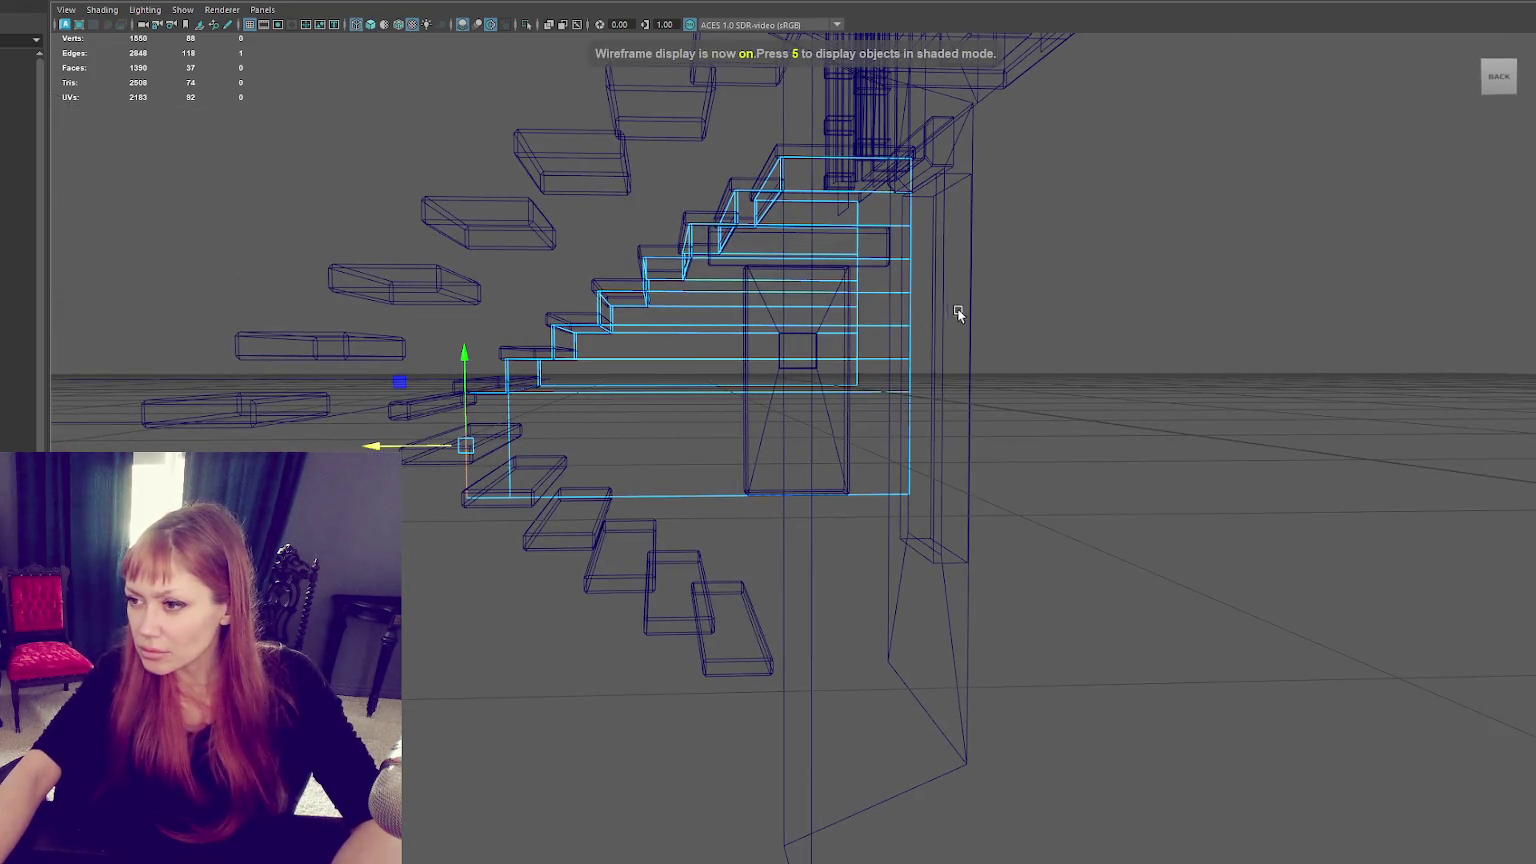
key("ctrl+F11")
left_click_drag(889, 445, 890, 447)
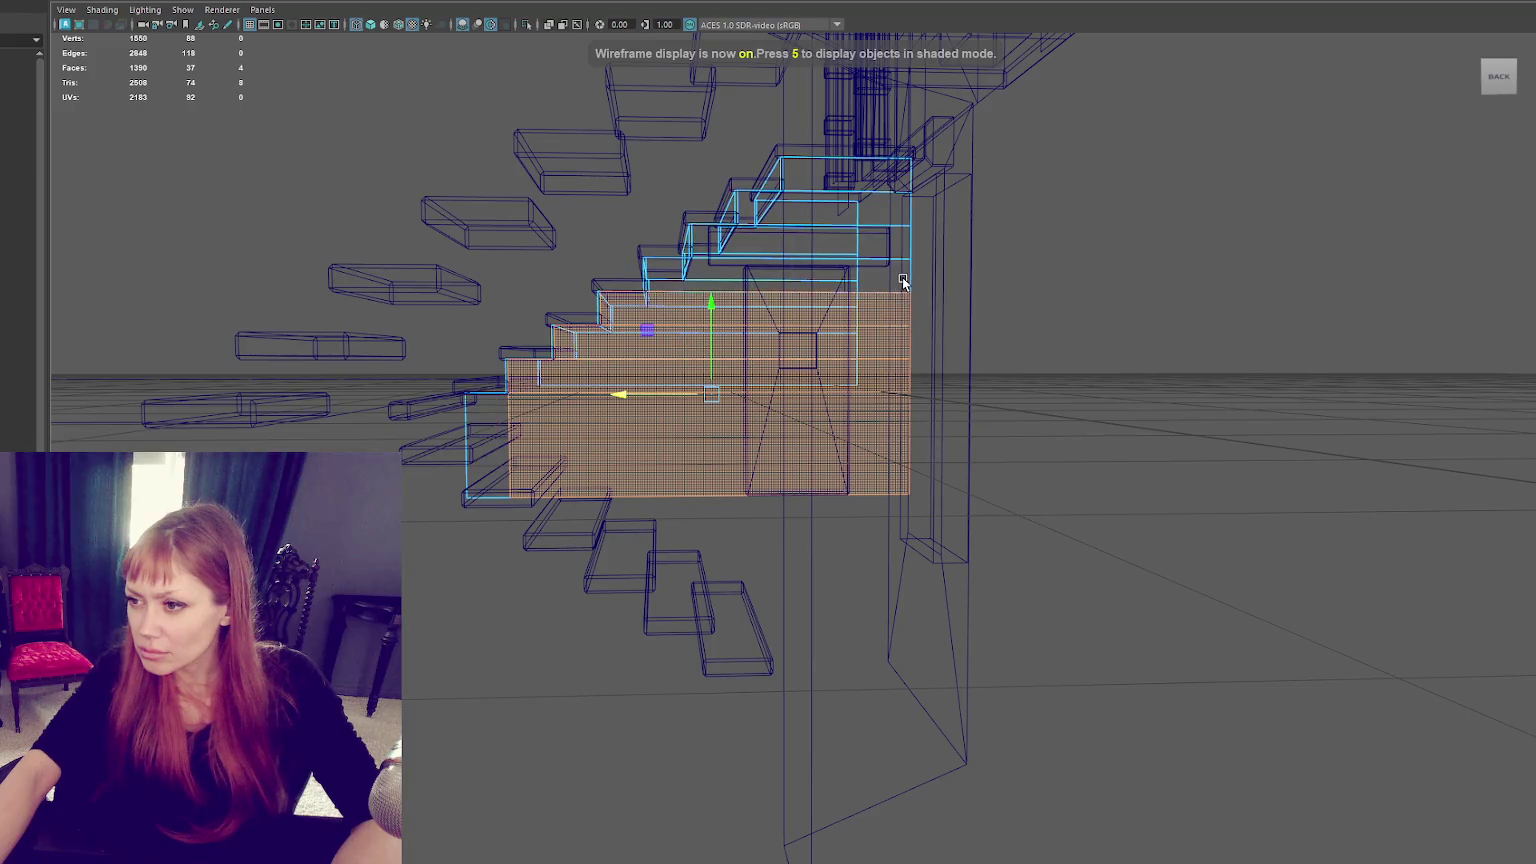
right_click_drag(1063, 265, 974, 253)
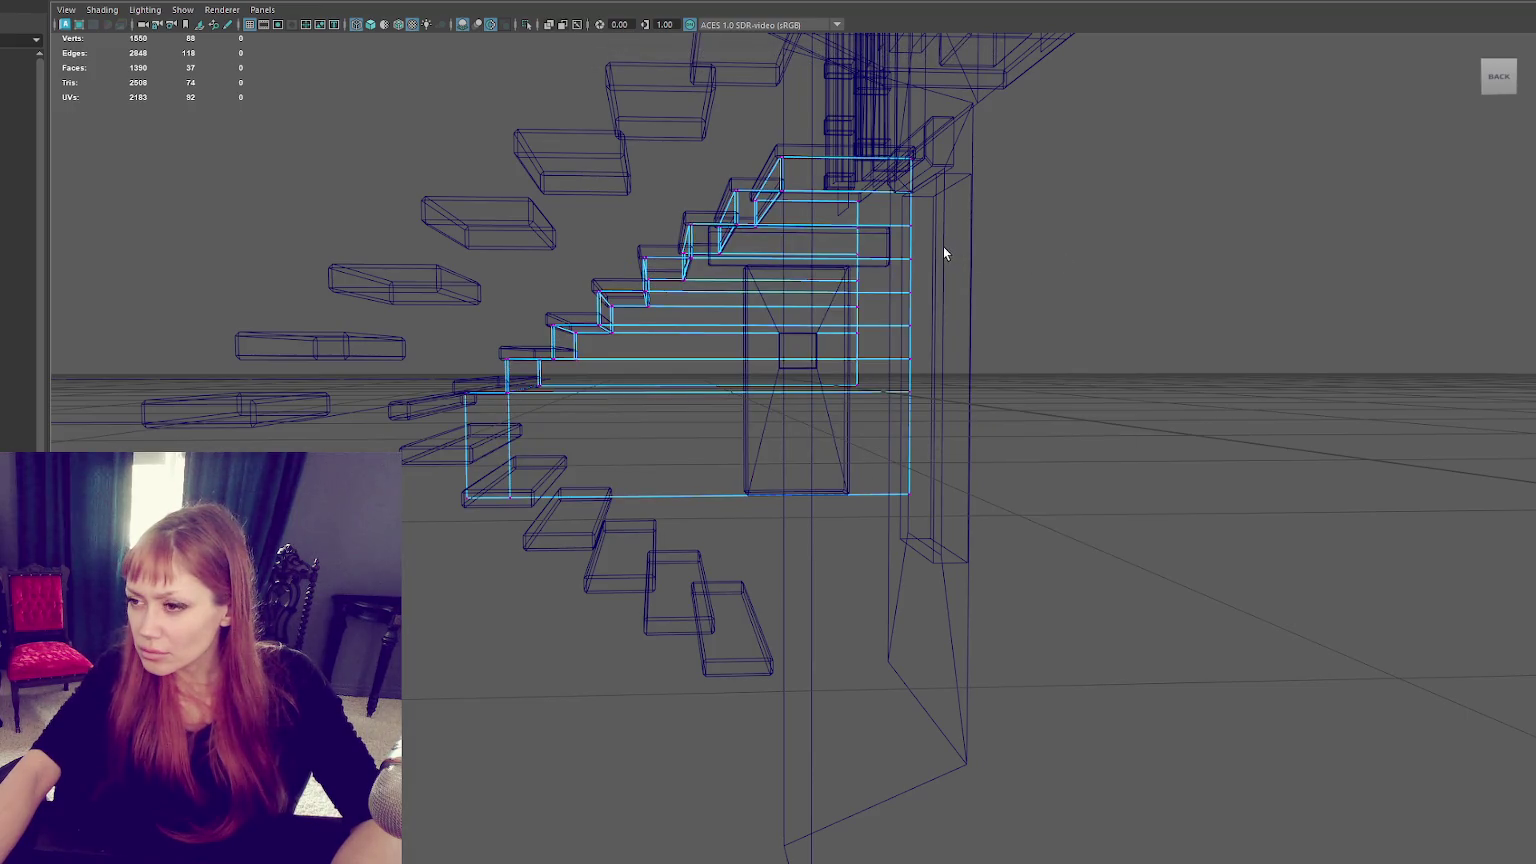
left_click_drag(818, 383, 651, 401)
Step: Stretch the stair landing out to the right, then return to shaded display
scroll(655, 405, "up", 4)
mouse_move(866, 287)
left_mouse_down("alt")
mouse_move(833, 367)
mouse_move(836, 428)
left_mouse_up("alt")
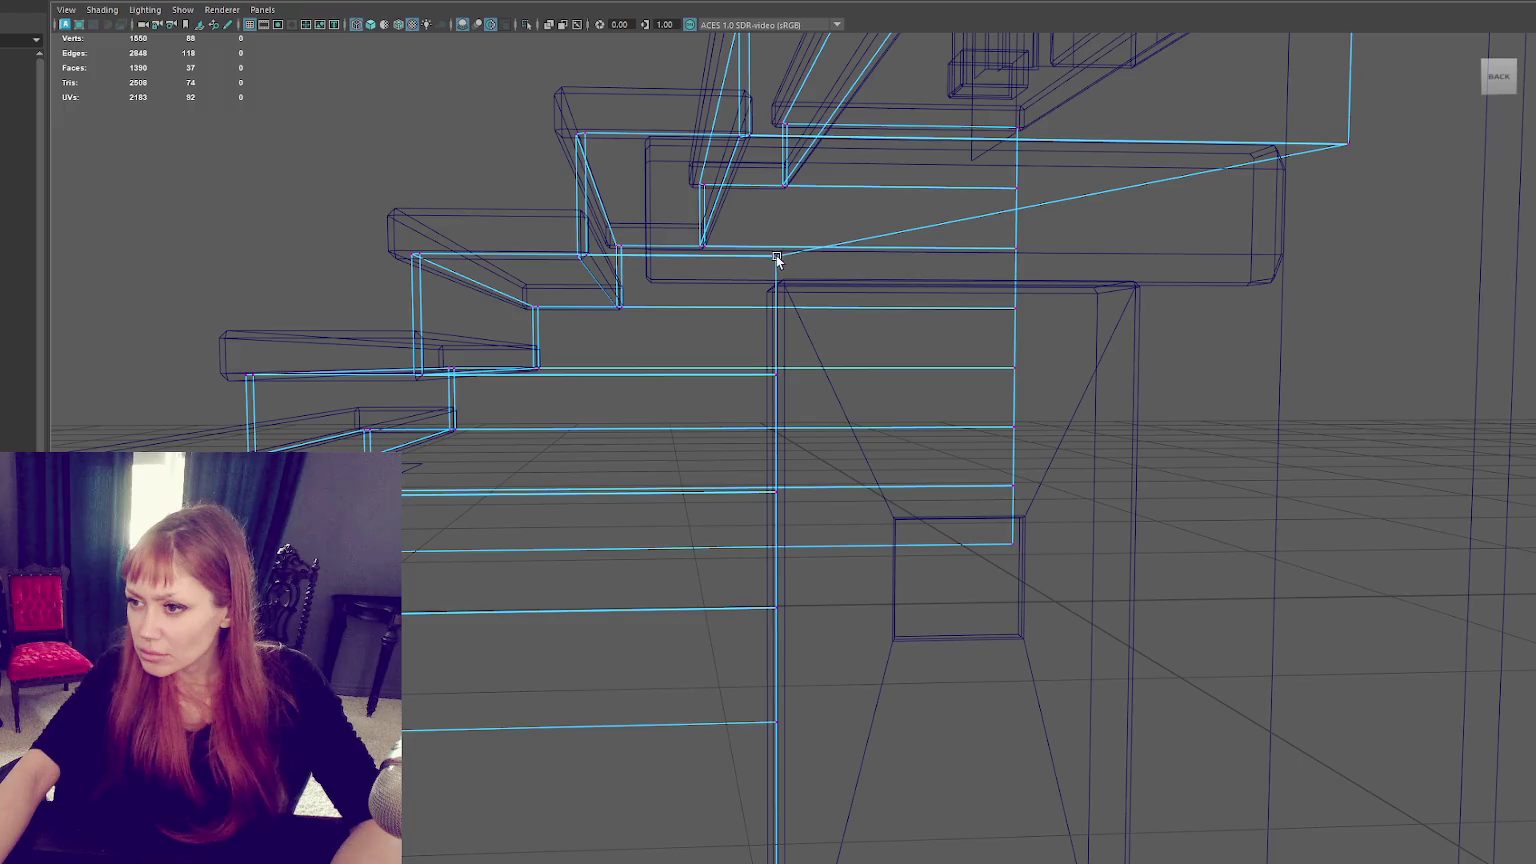
mouse_move(753, 274)
middle_mouse_down()
mouse_move(1323, 235)
mouse_move(1355, 143)
middle_mouse_up()
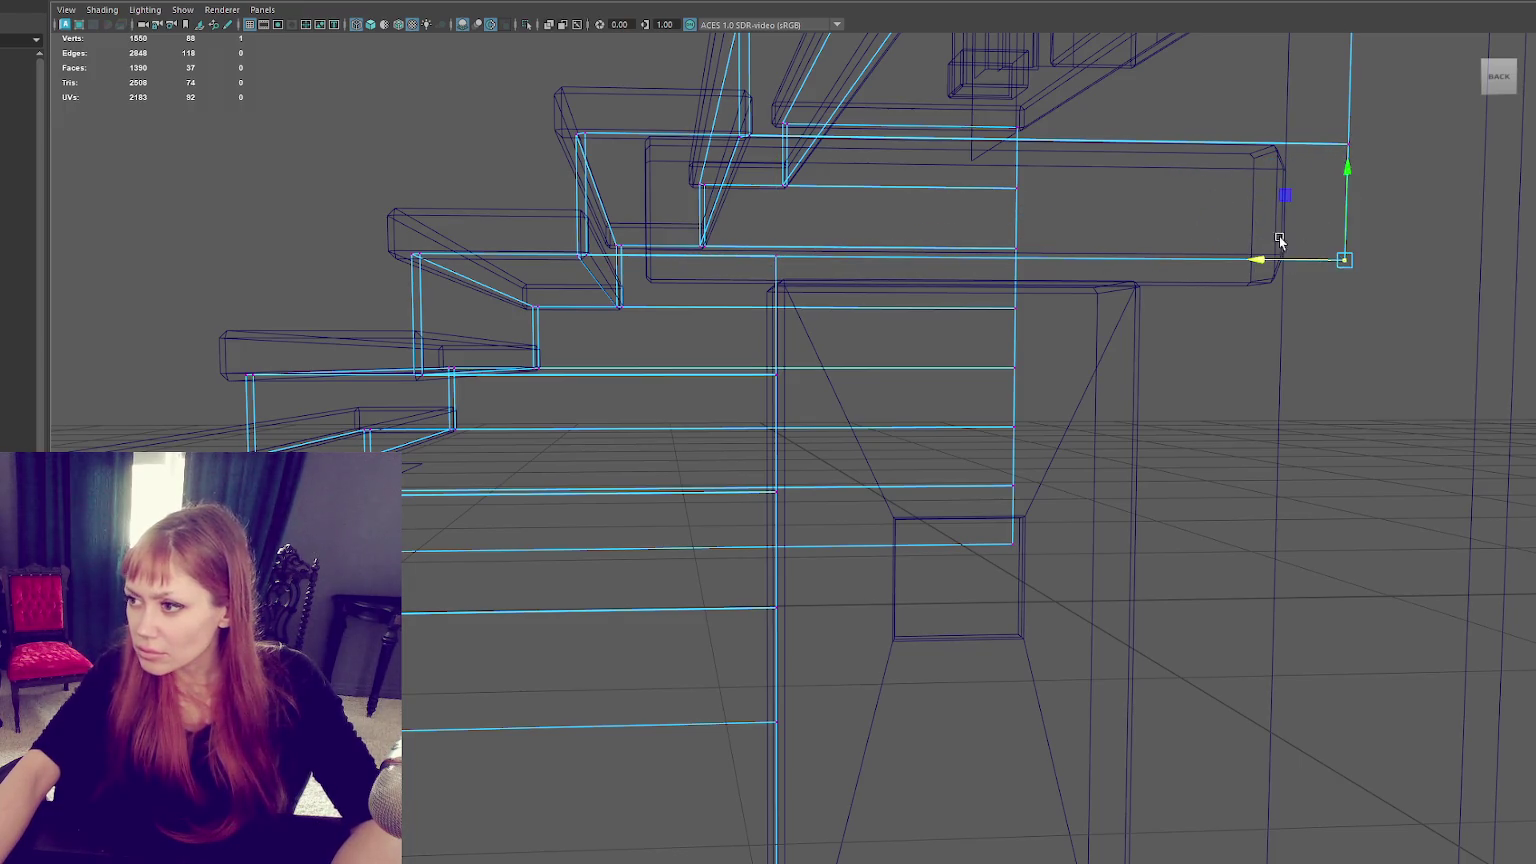
scroll(1280, 240, "down", 2)
key("5")
left_click(532, 222)
left_click_drag(532, 222, 640, 240, "alt")
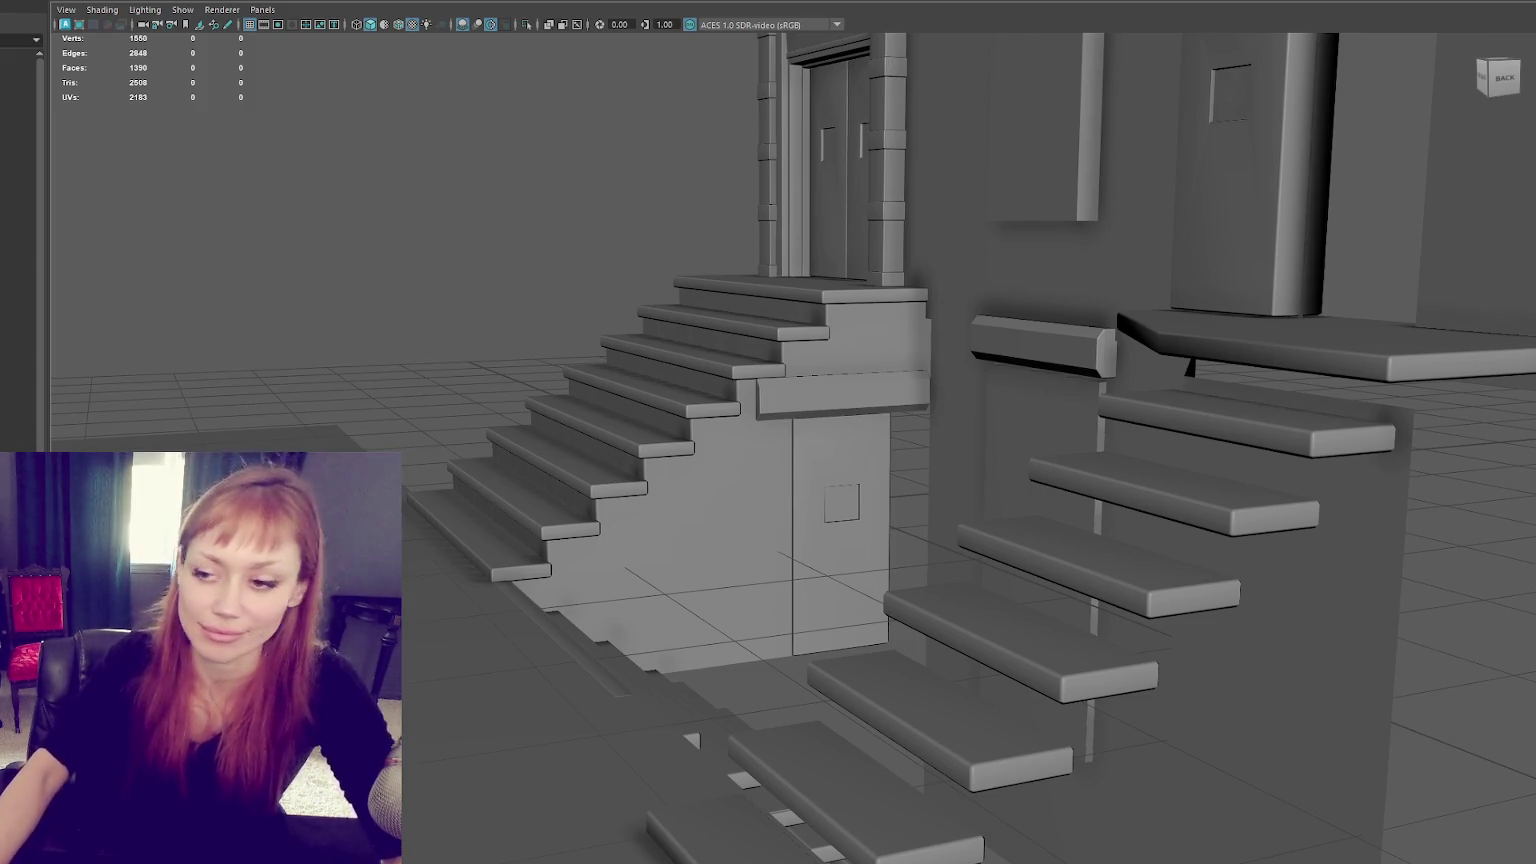
Step: Select an edge loop along the stair block's side and drag it down
double_click(689, 386)
left_click_drag(689, 386, 686, 422, "alt")
Step: Frame the beveled slab under the landing, then orbit back out to view the facade
left_click(782, 395)
key("f")
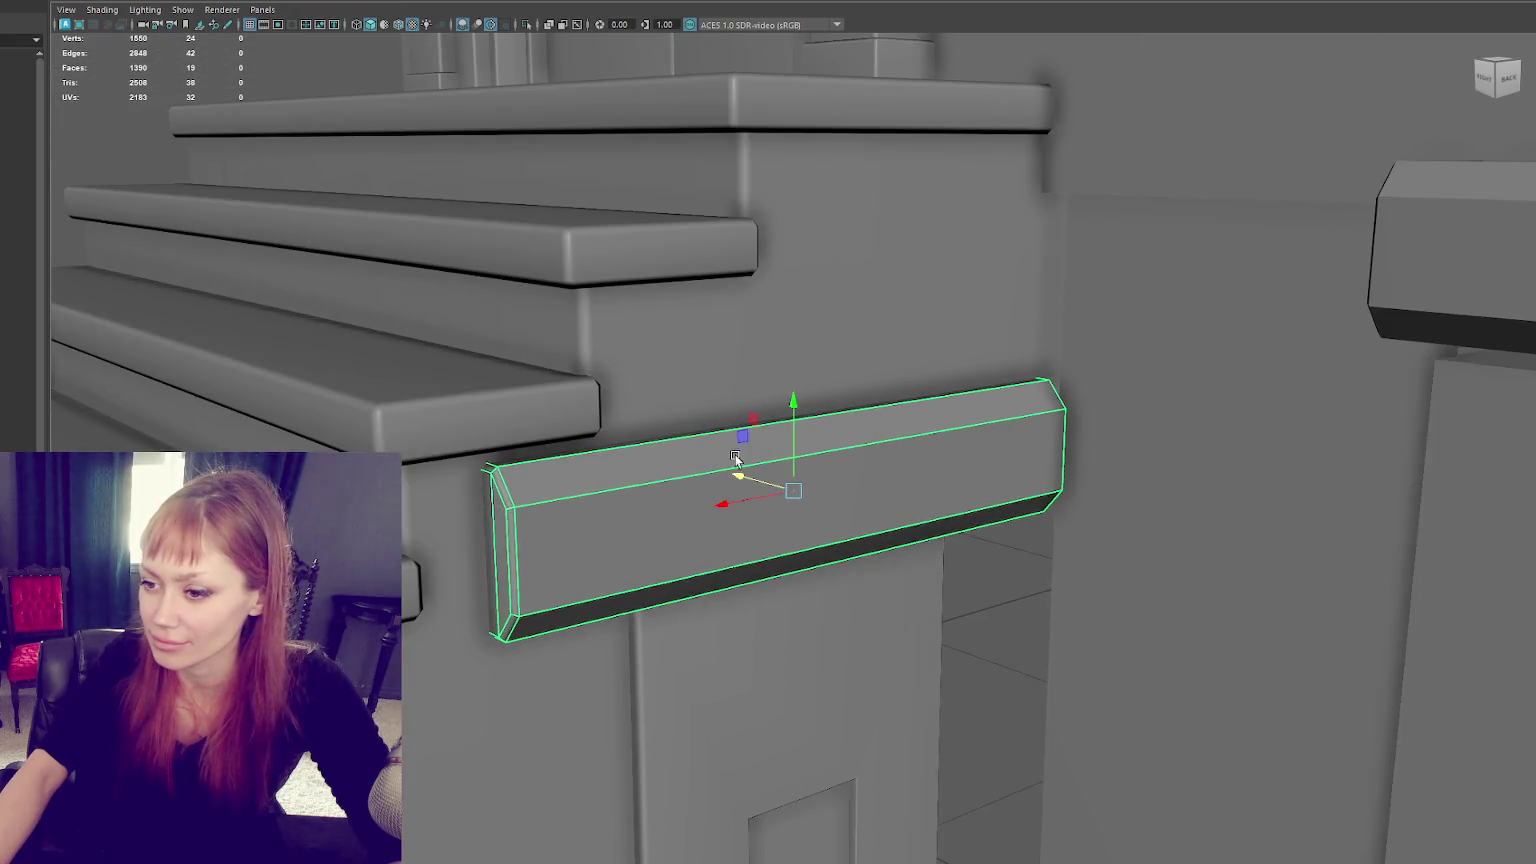
right_click_drag(770, 417, 175, 213, "alt")
left_click(175, 213)
mouse_move(175, 213)
left_mouse_down("alt")
mouse_move(676, 466)
mouse_move(922, 478)
left_mouse_up("alt")
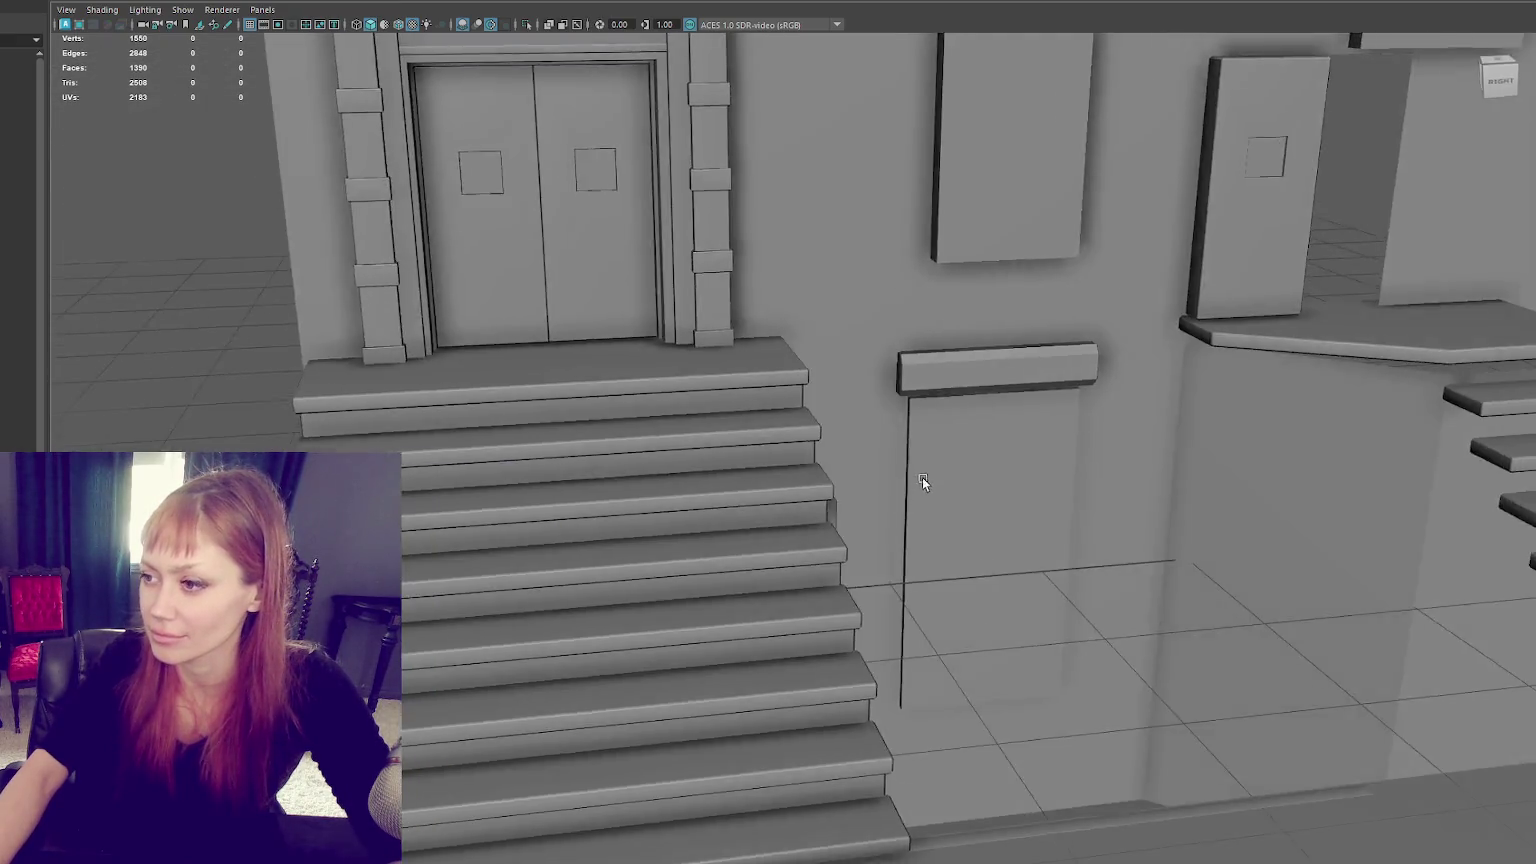
scroll(922, 478, "down", 5)
Step: Push the tall wall panel back into the wall and frame it head-on
left_click(790, 400)
mouse_move(814, 389)
left_mouse_down()
mouse_move(782, 379)
mouse_move(805, 381)
left_mouse_up()
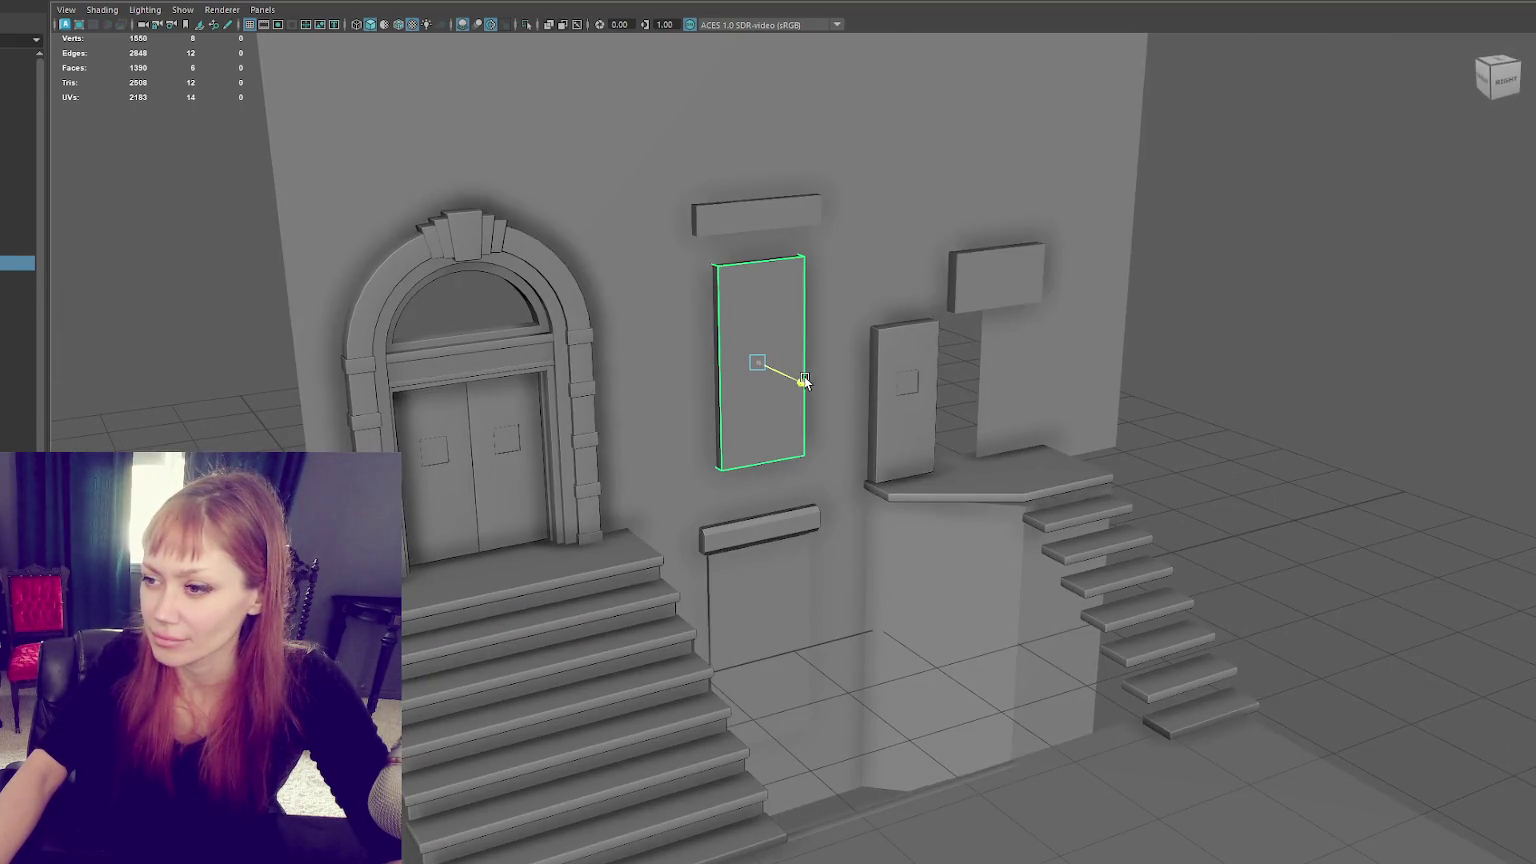
key("f")
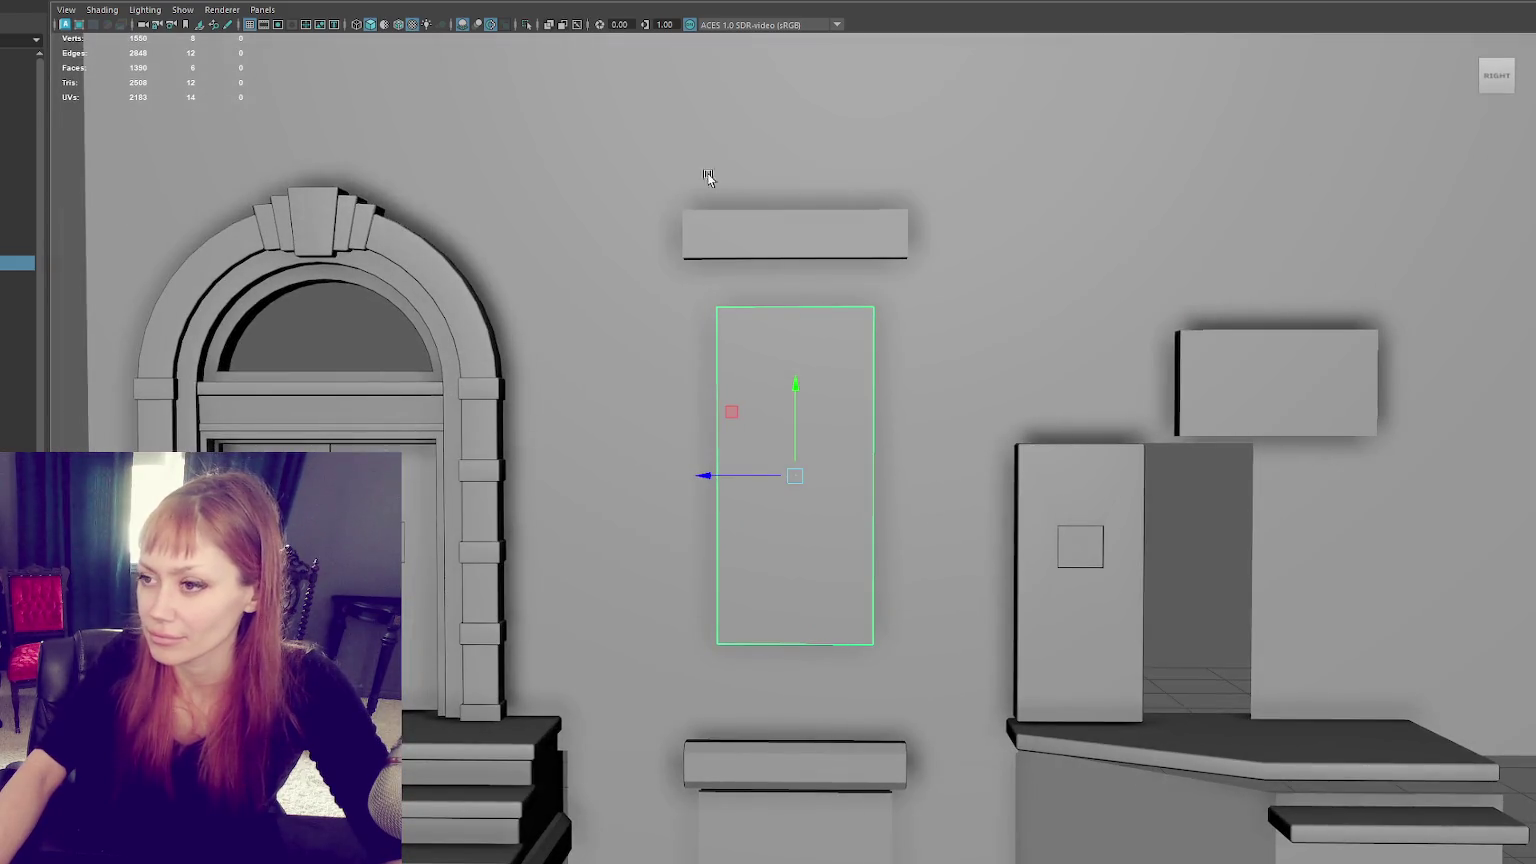
Step: Extrude the panel's front face with zero thickness and a 0.05 inset offset
left_click(801, 345, "ctrl")
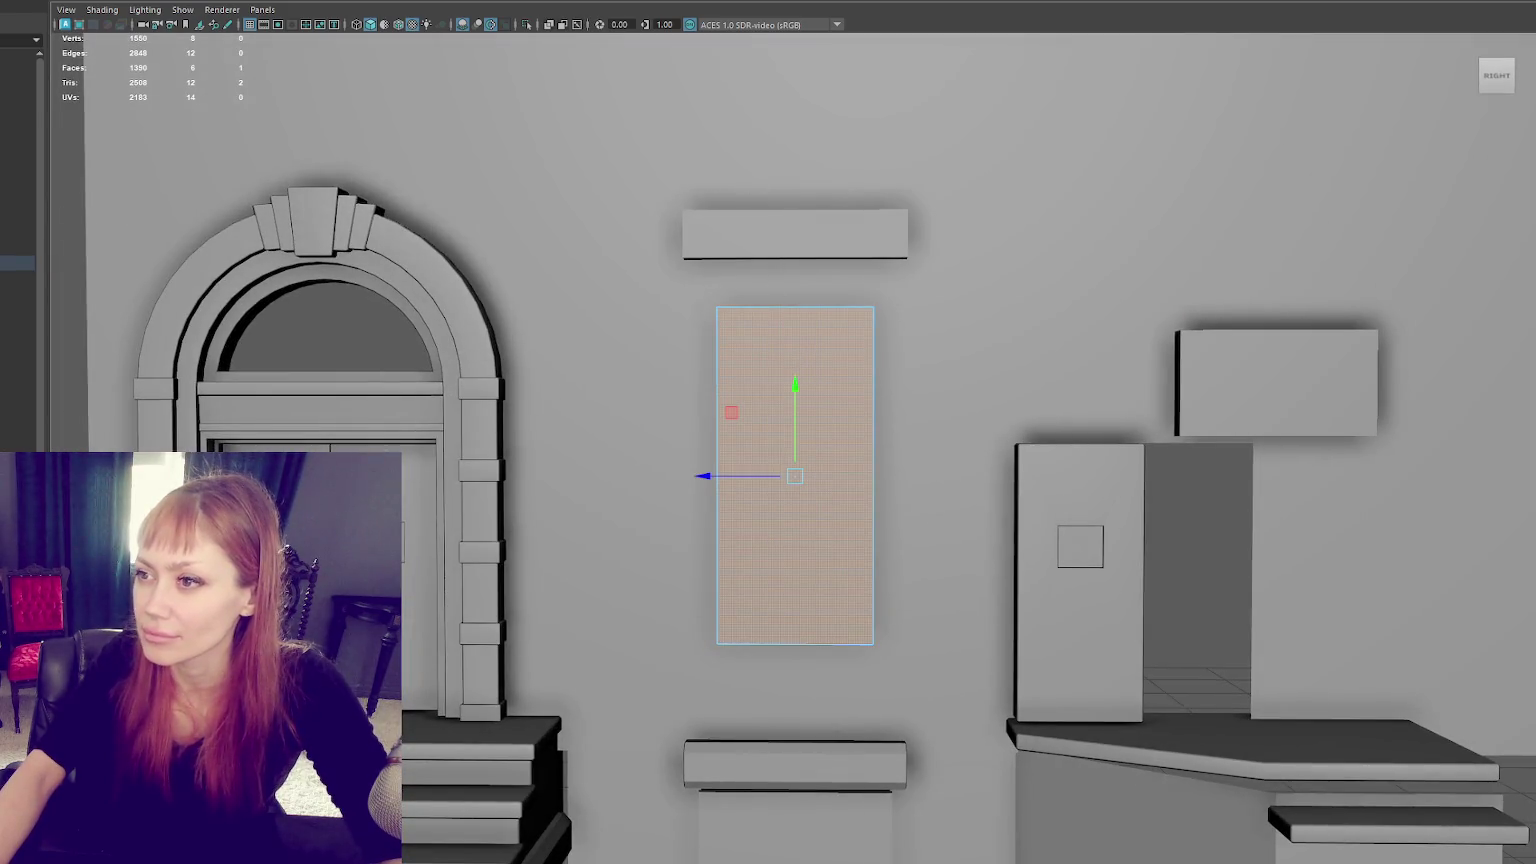
key("ctrl+e")
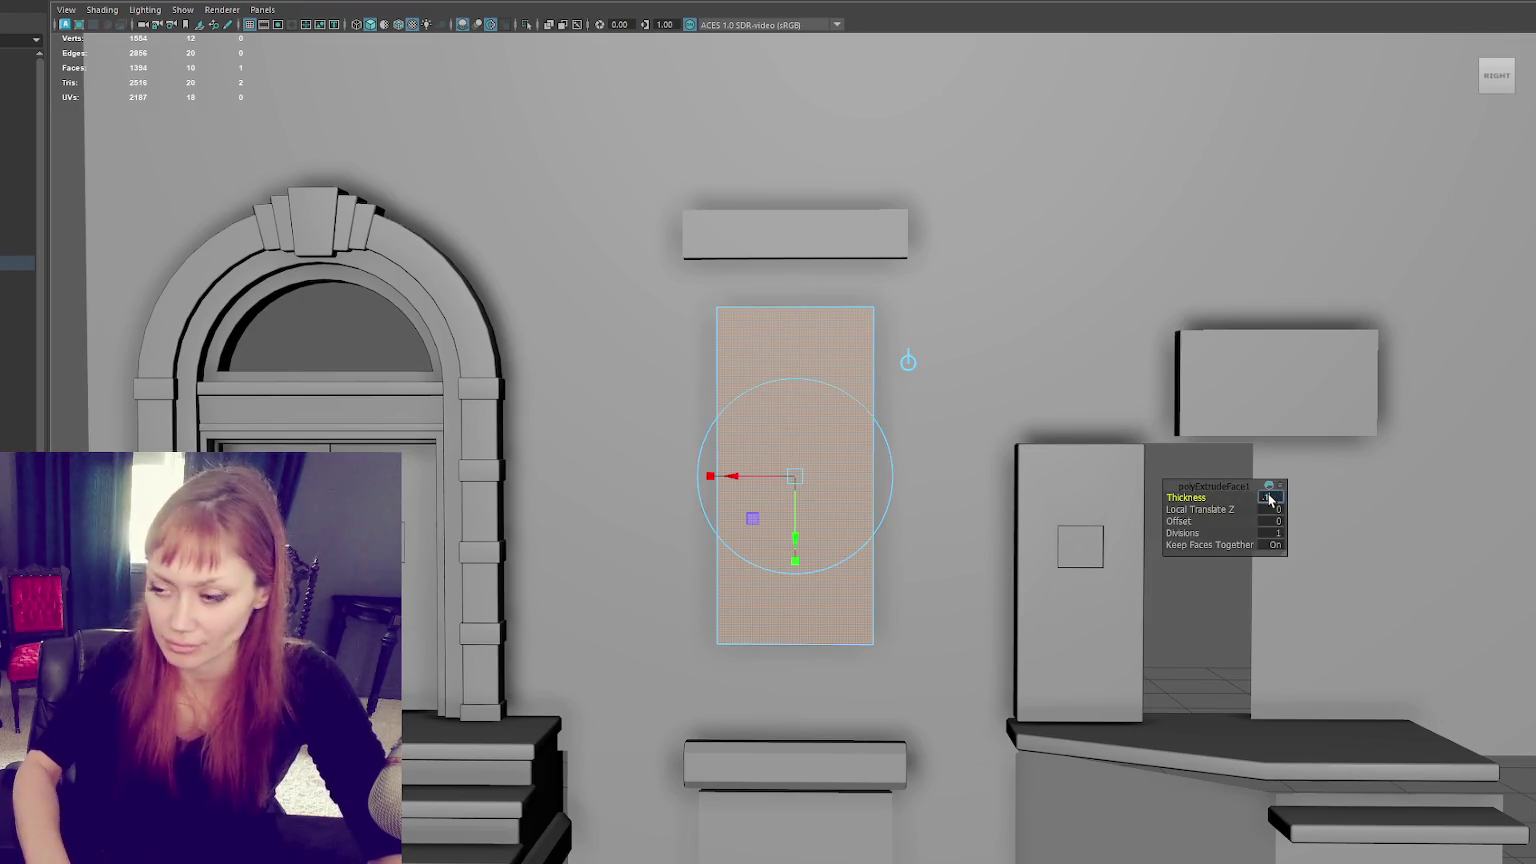
key("Return")
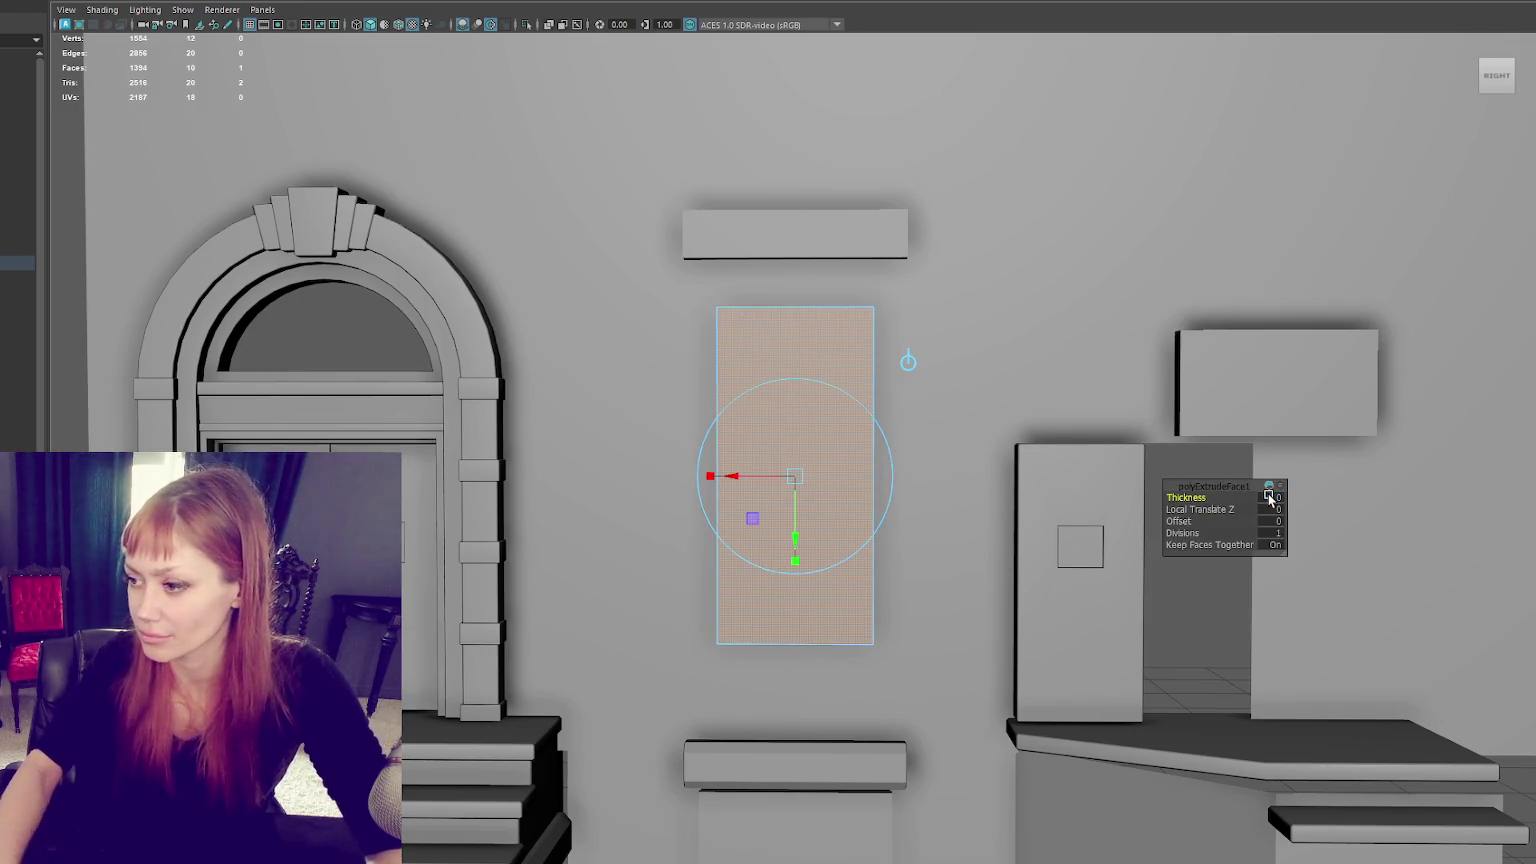
type("0.1")
key("Return")
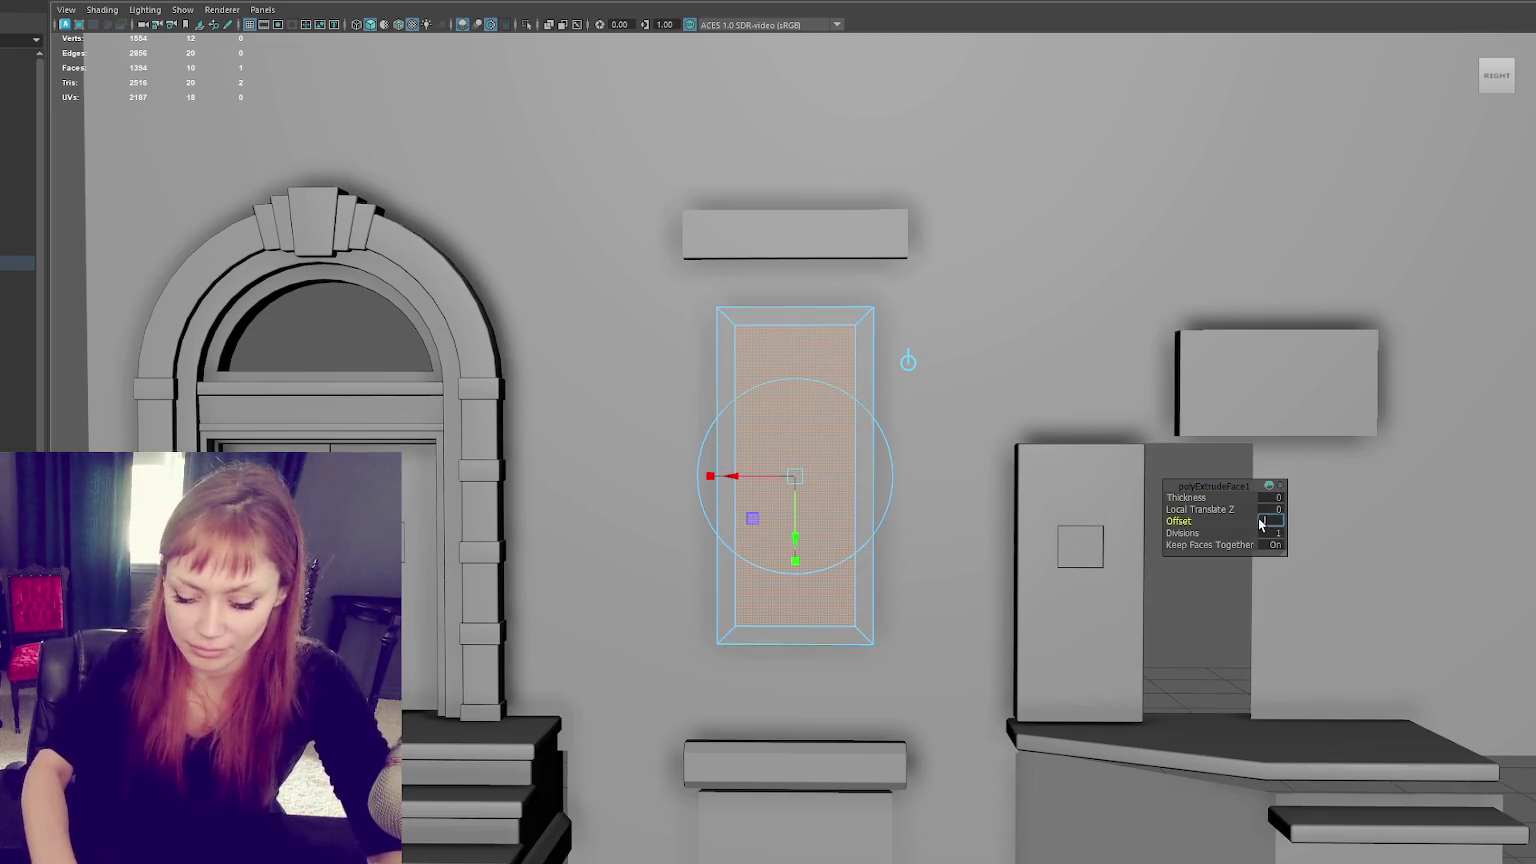
type("0.02")
key("Return")
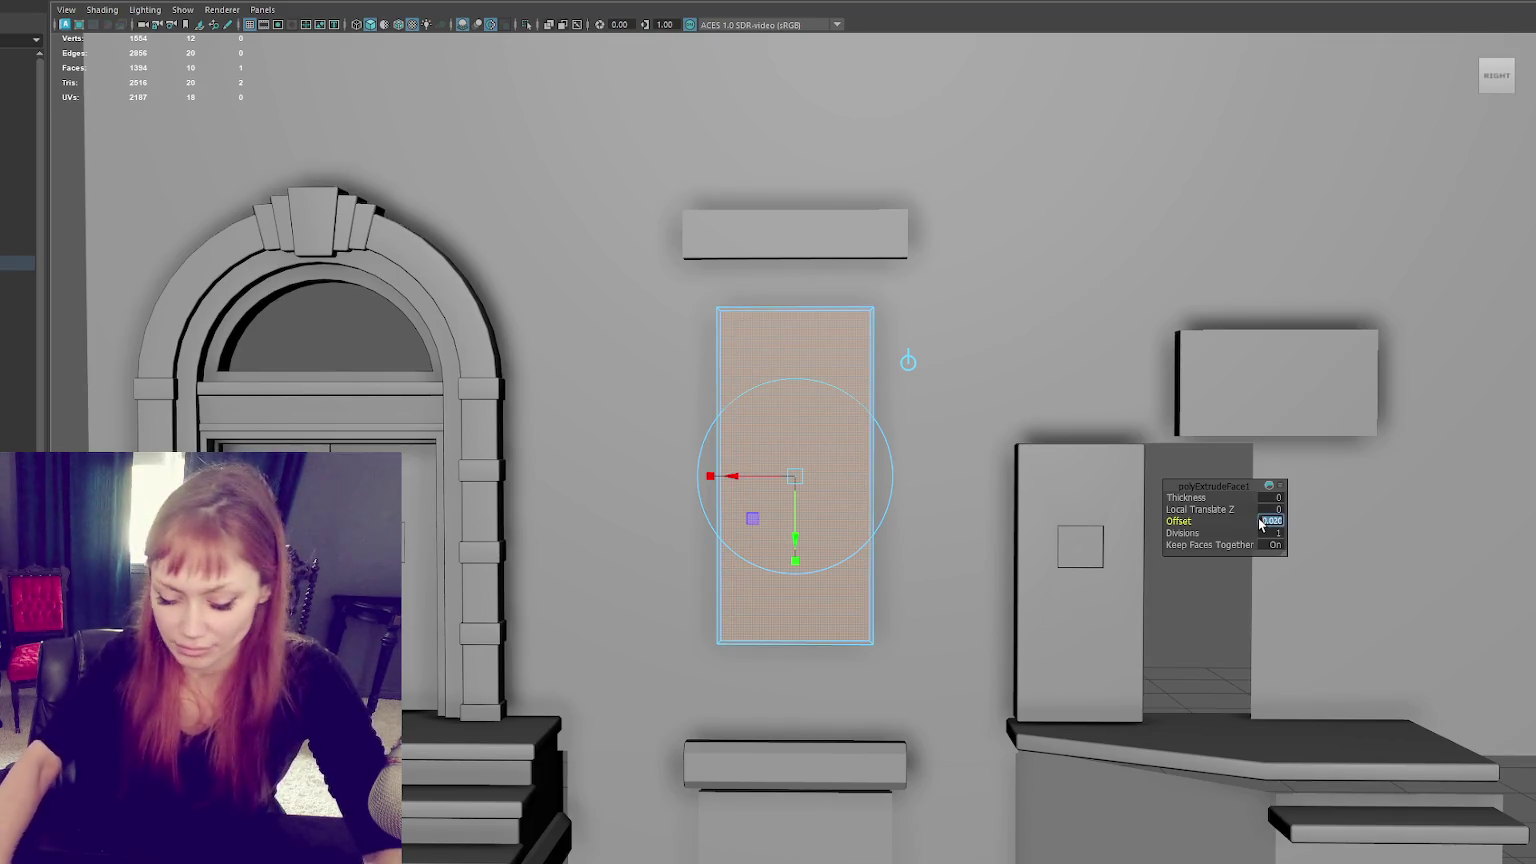
type("0.05")
key("Return")
Step: Extrude the inset face again and push it into the wall
left_click_drag(1120, 280, 1067, 296, "alt")
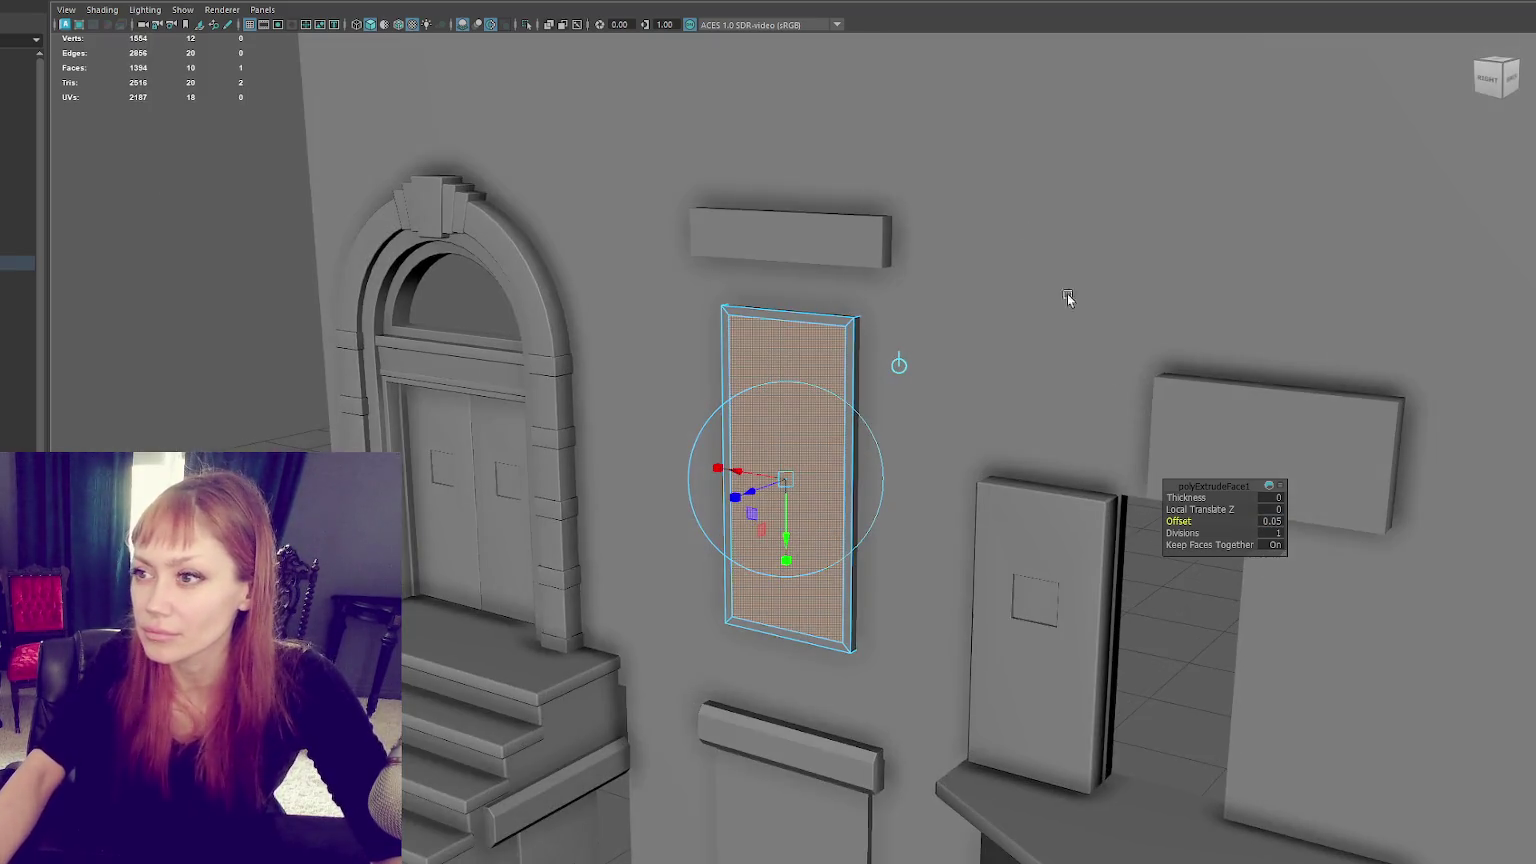
key("ctrl+e")
left_click_drag(740, 493, 771, 486)
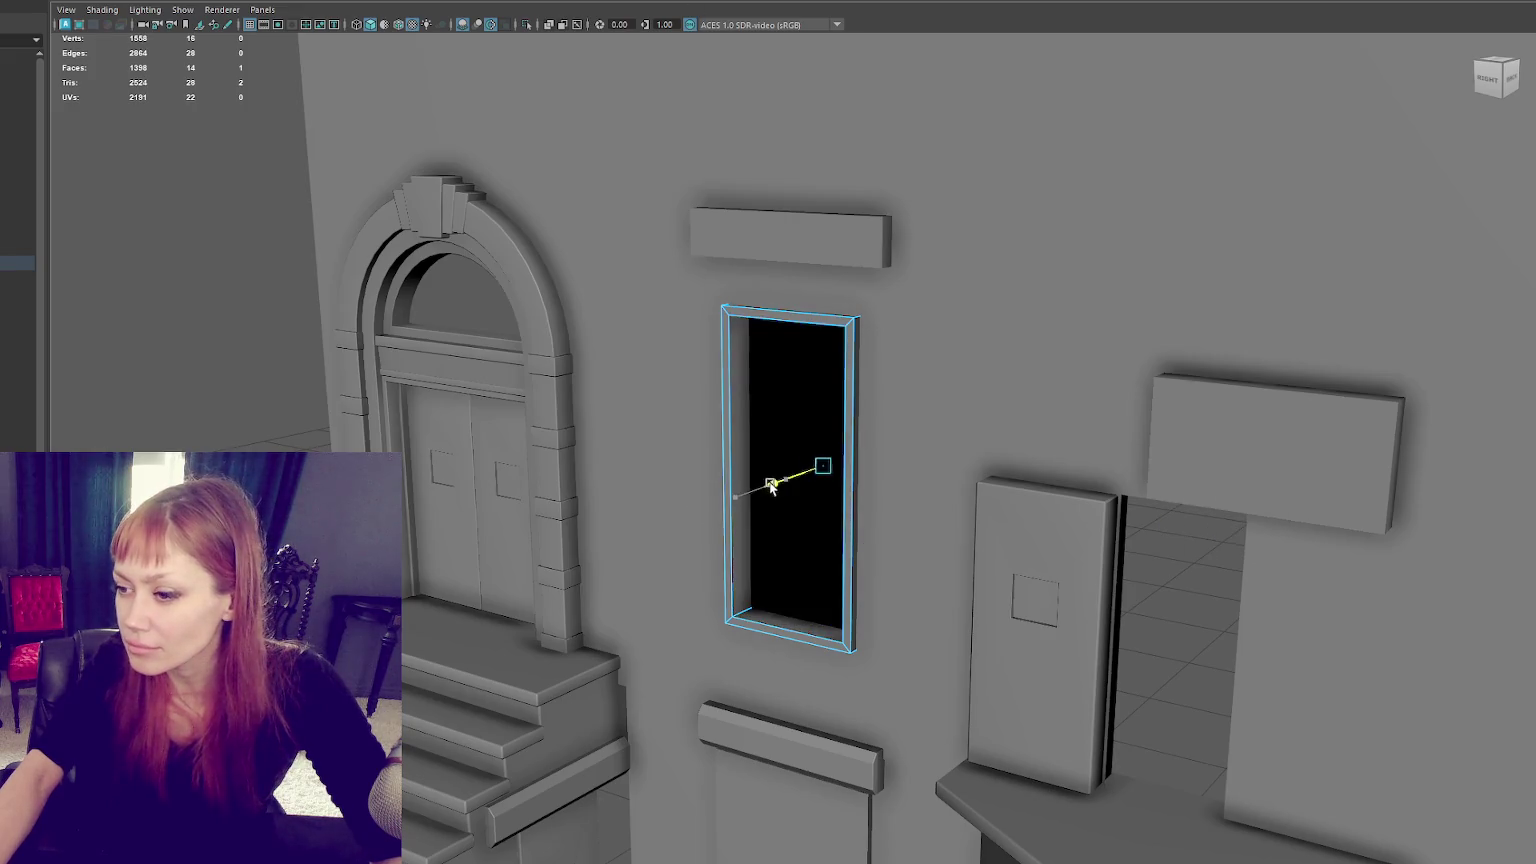
Step: In wireframe, select the extra niche face, slide it right, then delete it
key("4")
mouse_move(1087, 370)
left_mouse_down("alt")
mouse_move(854, 357)
mouse_move(1083, 387)
mouse_move(888, 374)
mouse_move(838, 312)
left_mouse_up("alt")
left_click(850, 312)
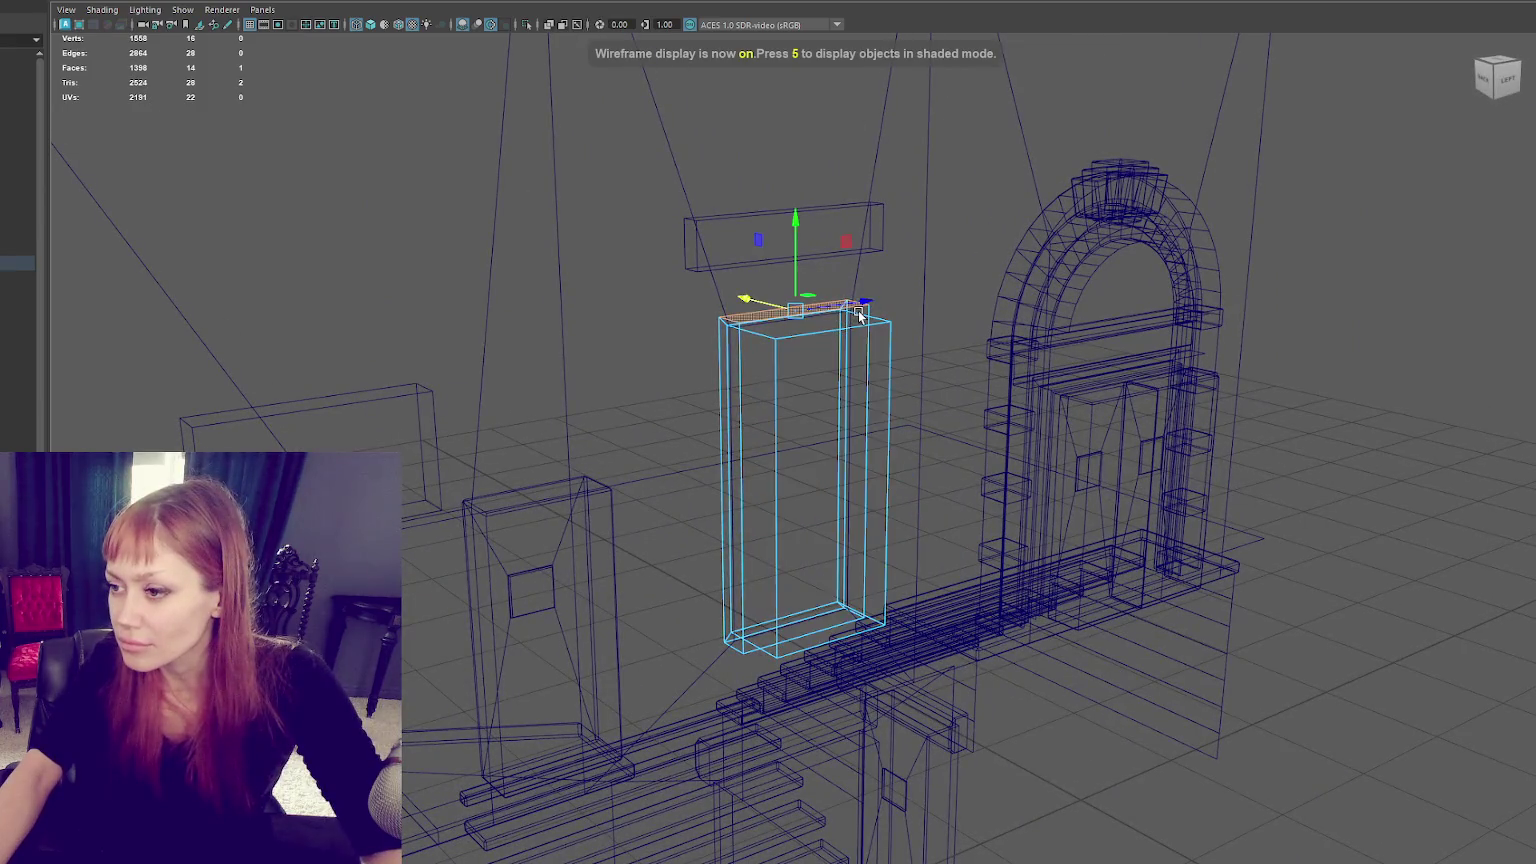
left_click(857, 347)
left_click_drag(756, 460, 794, 476)
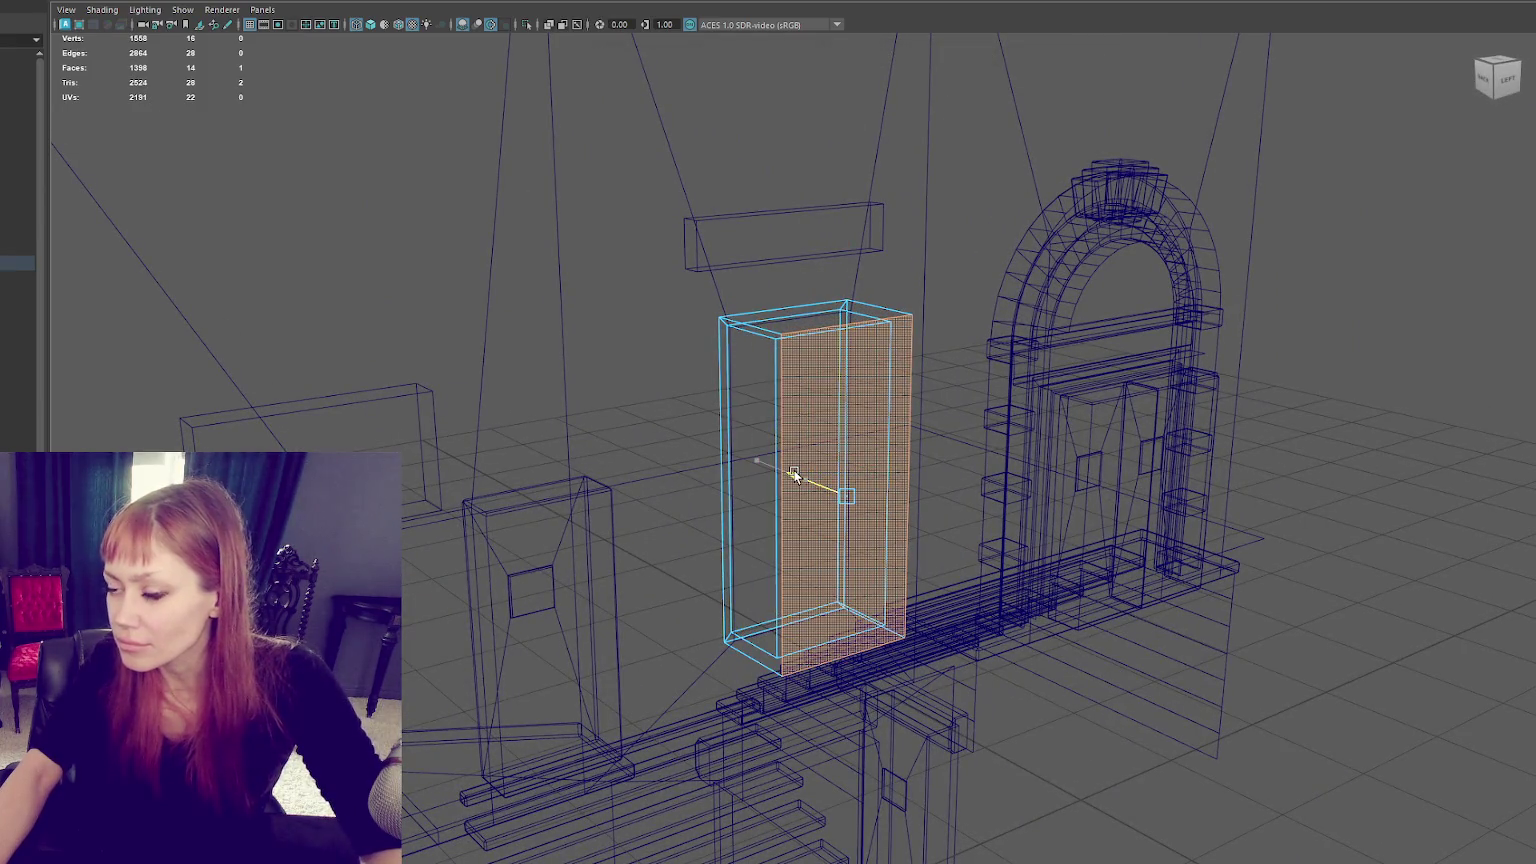
key("Delete")
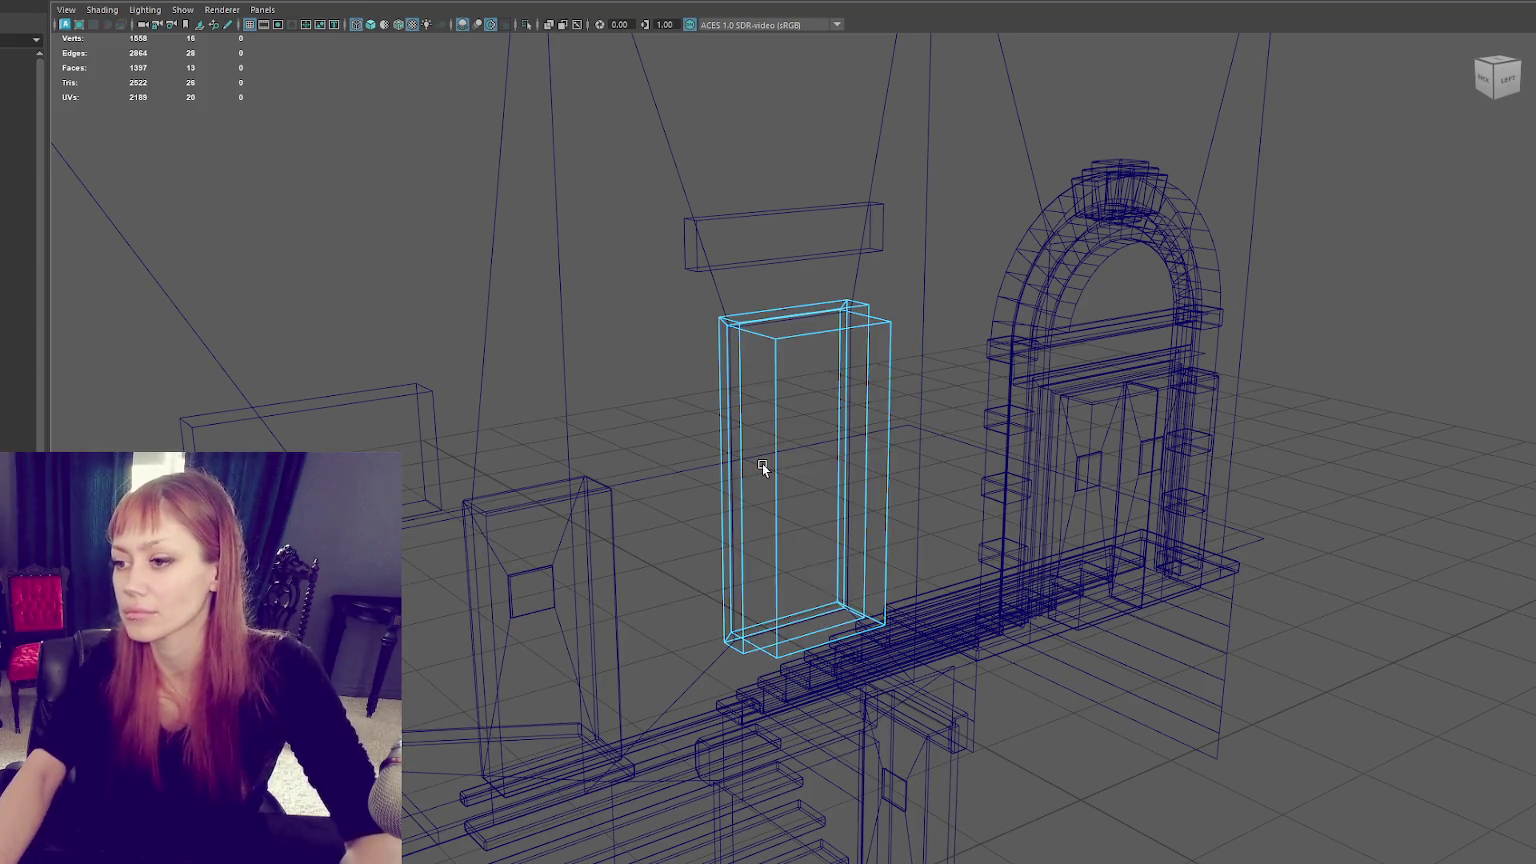
key("5")
left_click_drag(640, 445, 893, 419, "alt")
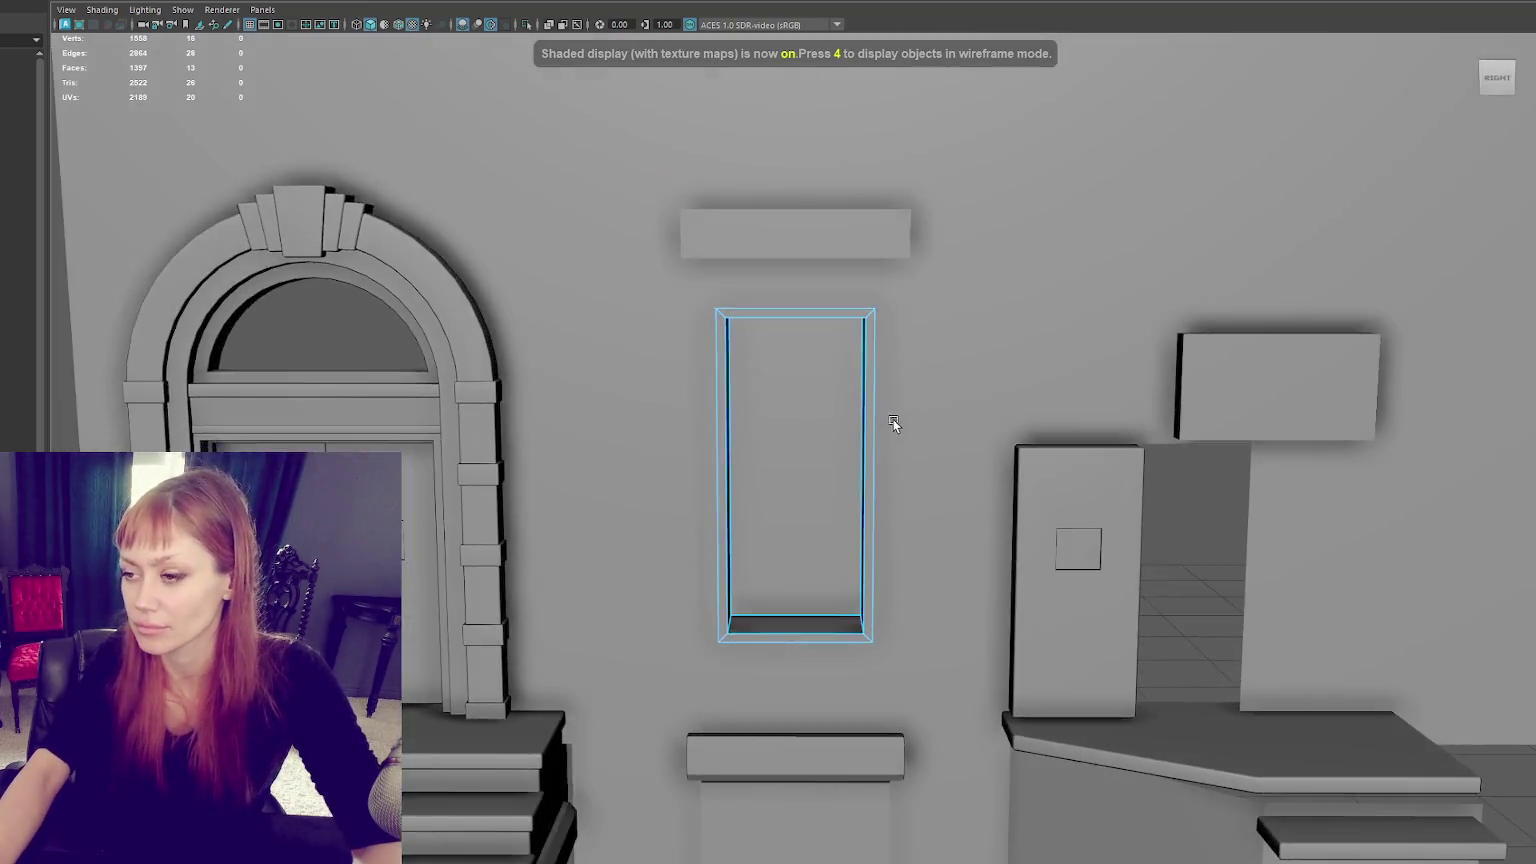
scroll(893, 419, "down", 3)
Step: Check the lintel above the window, then orbit around and select the back wall
left_click(809, 315)
mouse_move(809, 315)
left_mouse_down("alt")
mouse_move(840, 343)
mouse_move(808, 311)
left_mouse_up("alt")
left_click(1295, 350)
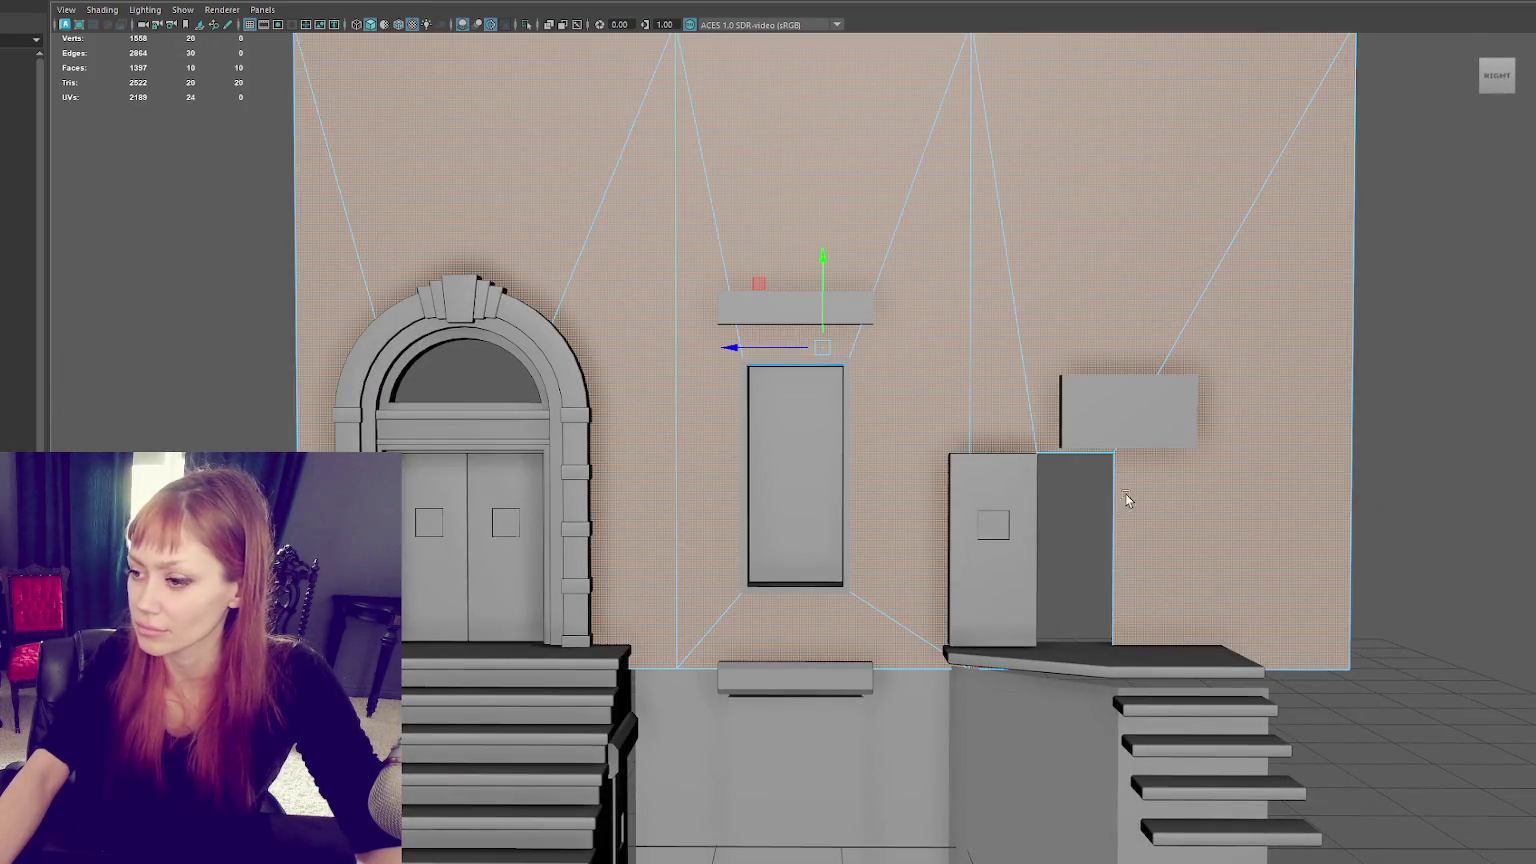
left_click_drag(1028, 543, 1005, 490, "alt")
right_click_drag(1005, 490, 1105, 442)
mouse_move(1105, 442)
left_mouse_down("alt")
mouse_move(940, 540)
mouse_move(998, 368)
left_mouse_up("alt")
left_click(998, 368)
Step: In side view, slide the wall's central edge left and move the door's right edge left
left_click(1499, 80)
left_click(857, 435)
left_click_drag(811, 397, 767, 410)
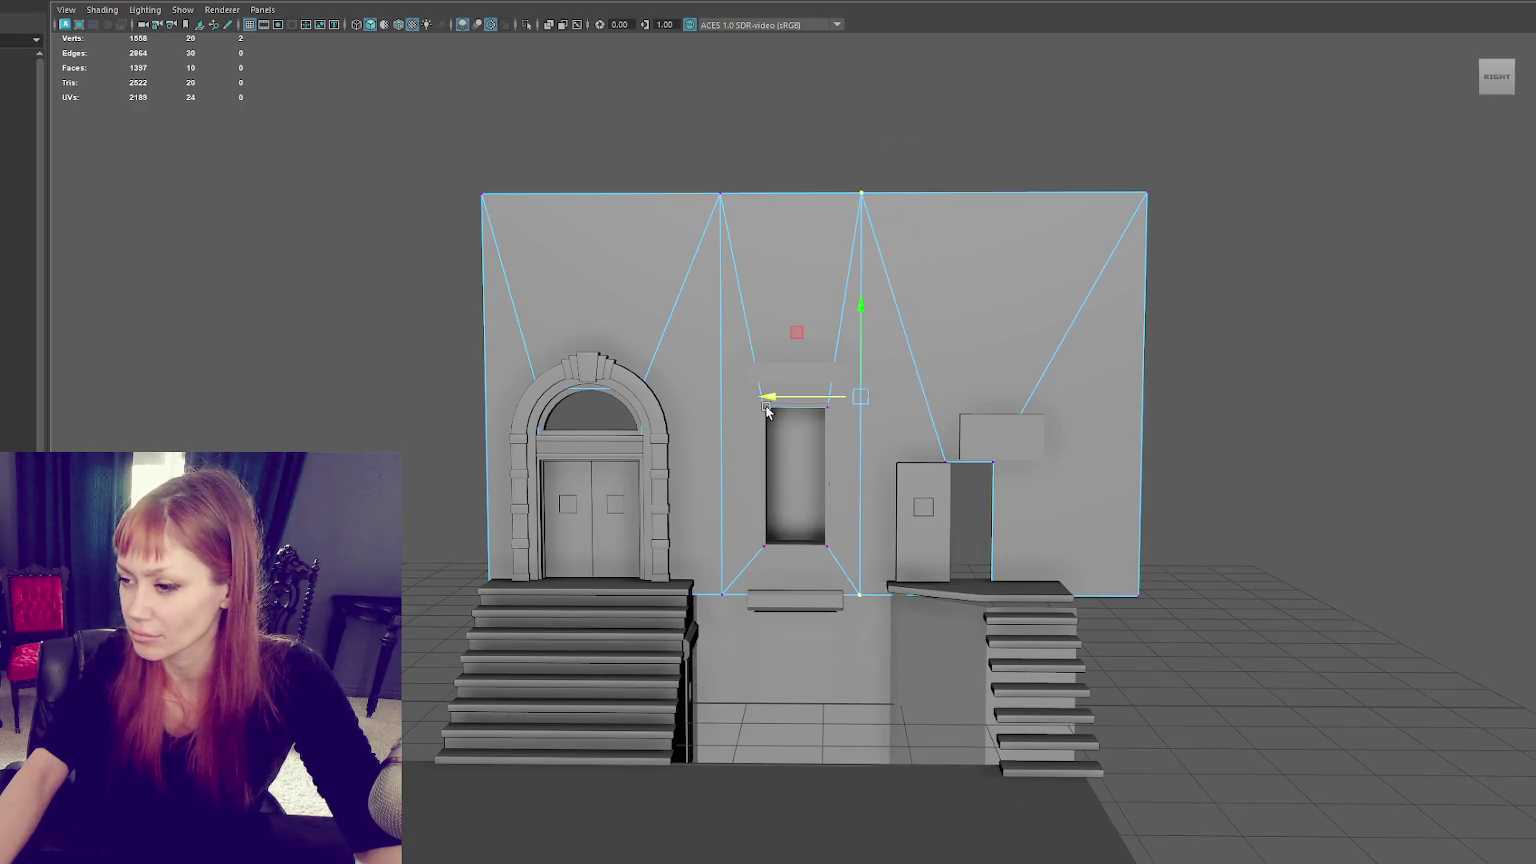
left_click_drag(958, 514, 866, 530)
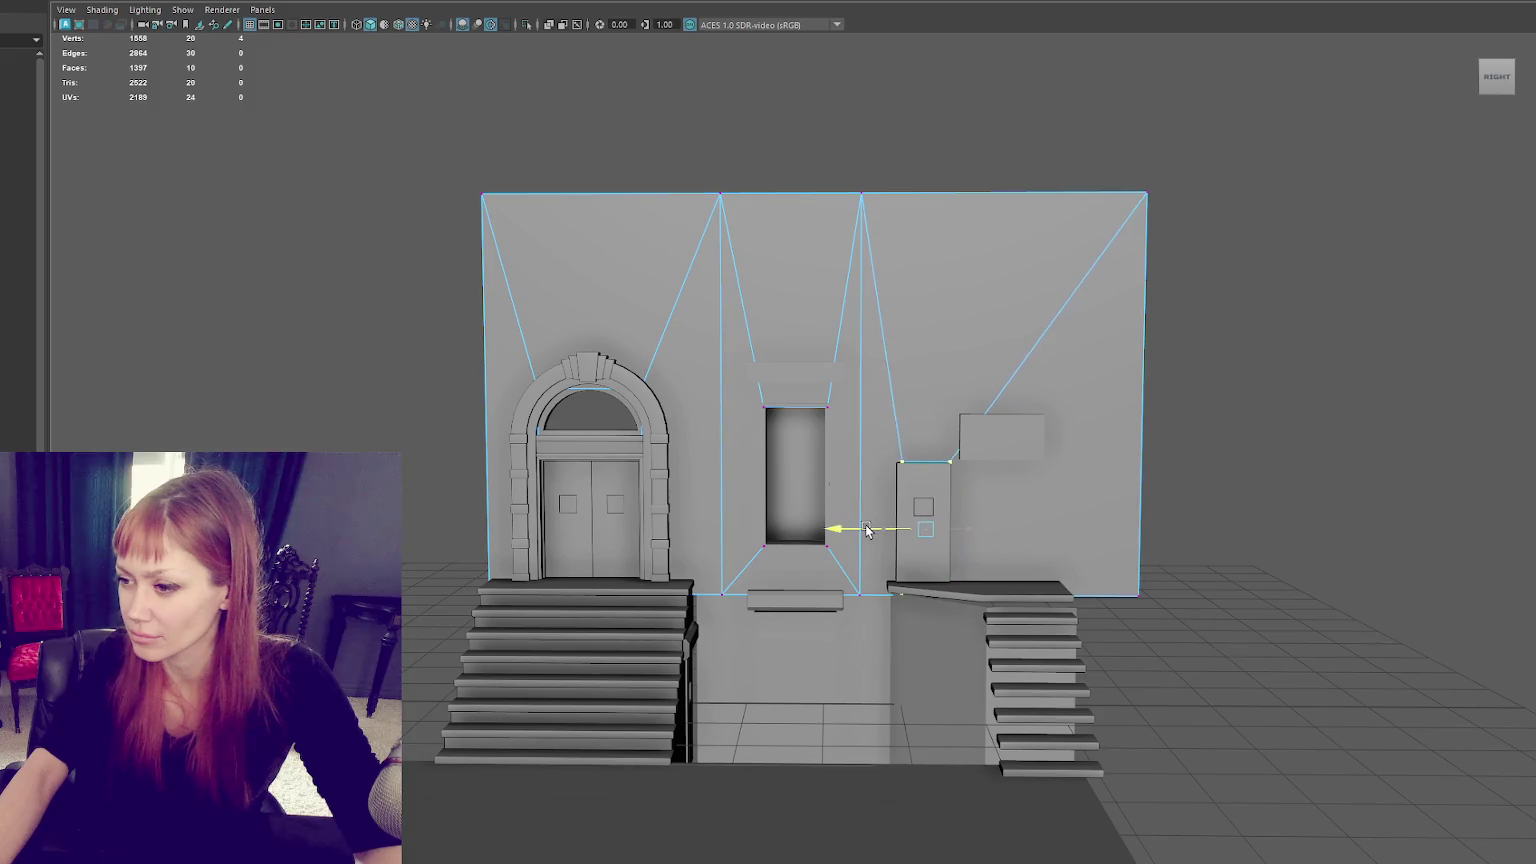
Step: Move the small box above the door to the left
right_click_drag(1048, 458, 1351, 310)
left_click(986, 450)
mouse_move(986, 450)
left_mouse_down()
mouse_move(901, 450)
mouse_move(920, 450)
left_mouse_up()
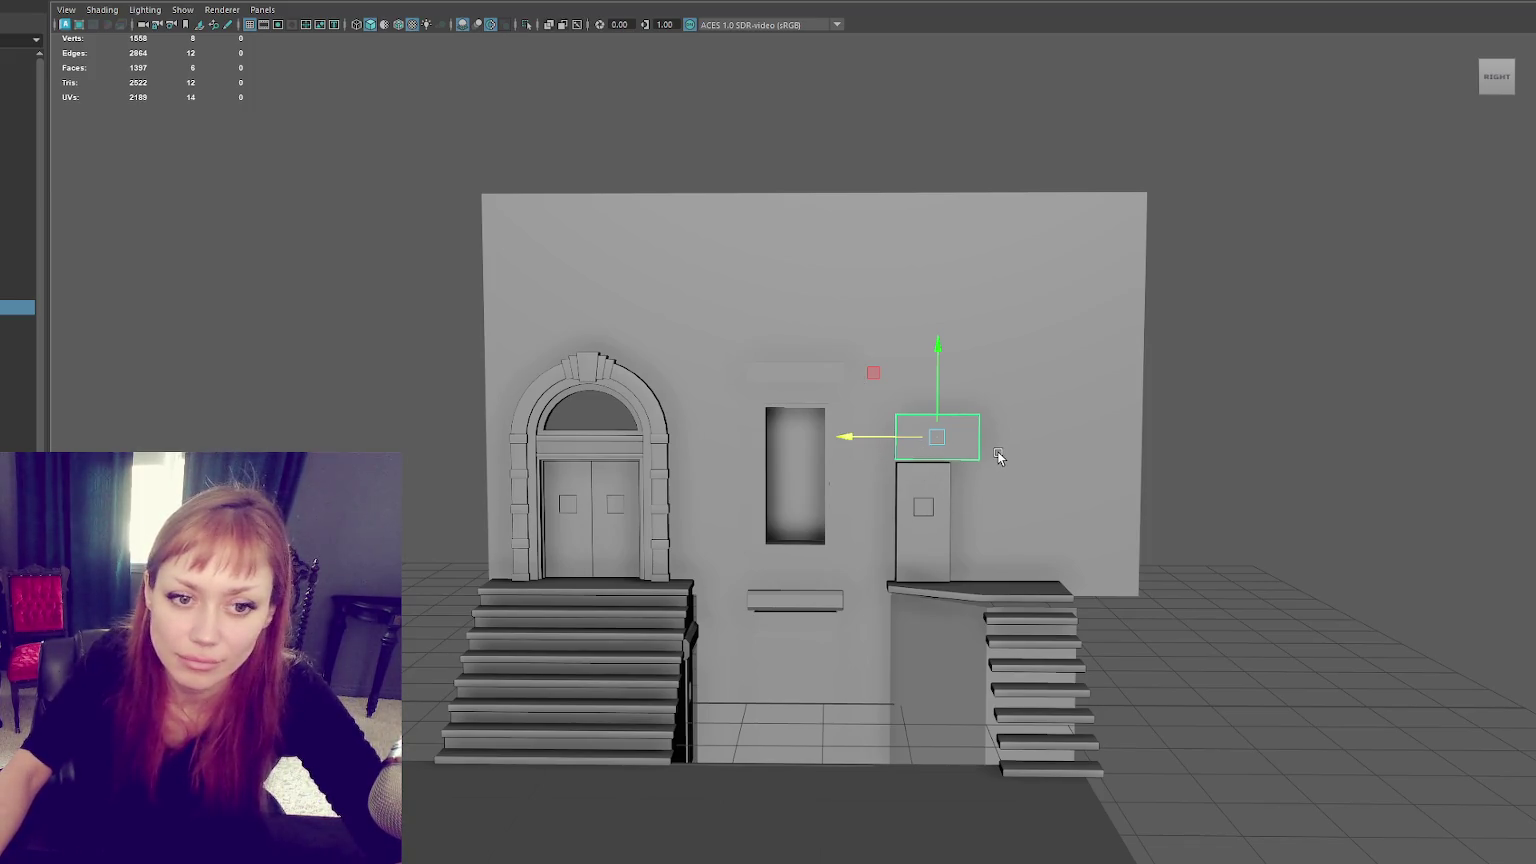
mouse_move(1017, 529)
left_mouse_down("alt")
mouse_move(860, 427)
mouse_move(1111, 380)
mouse_move(794, 758)
left_mouse_up("alt")
left_click(861, 478)
key("F9")
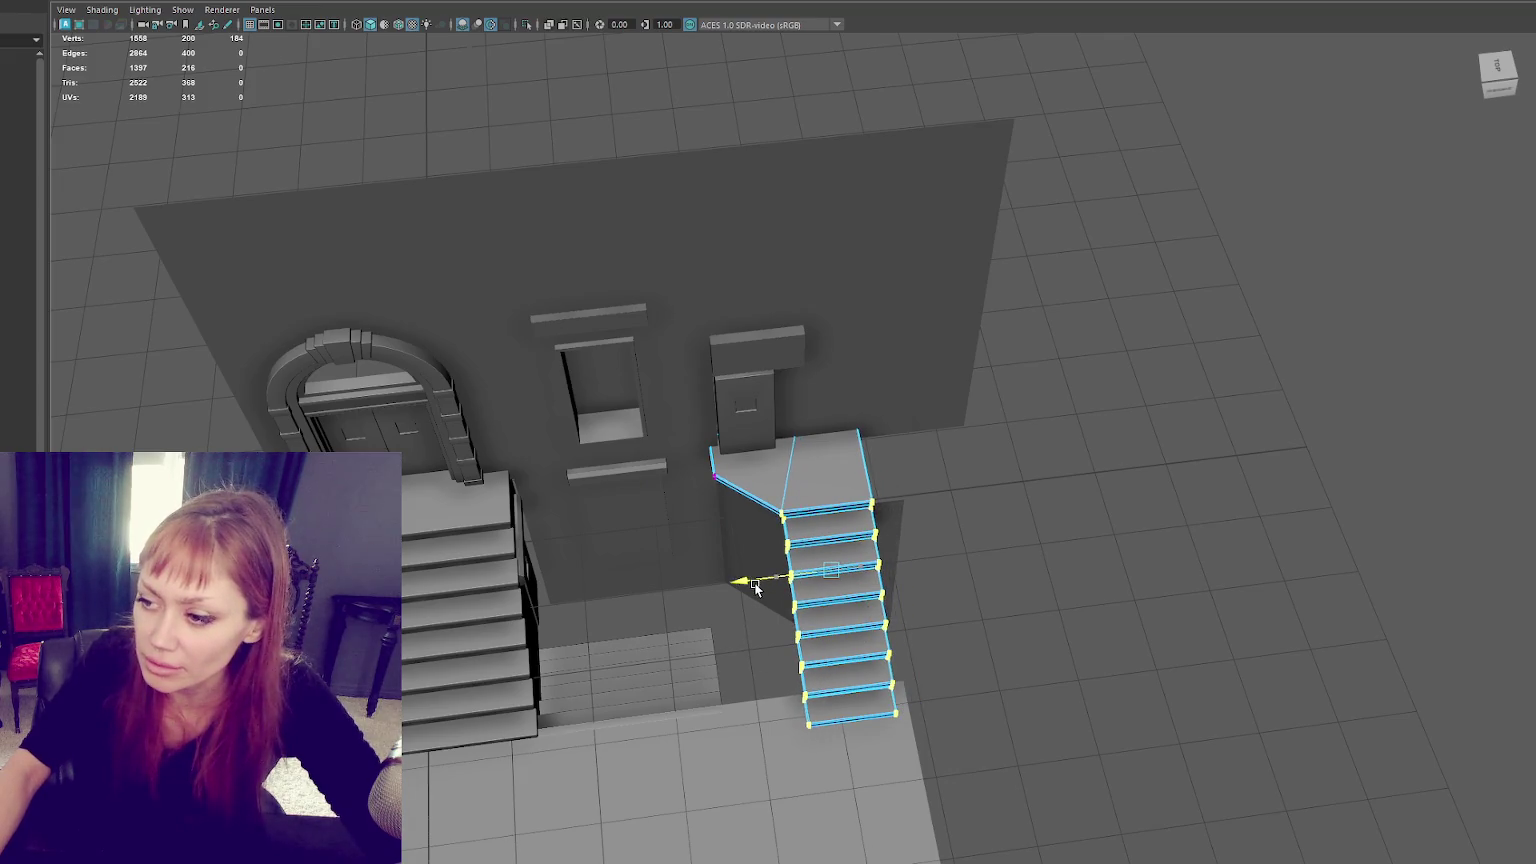
key("4")
key("5")
left_click_drag(791, 581, 766, 587)
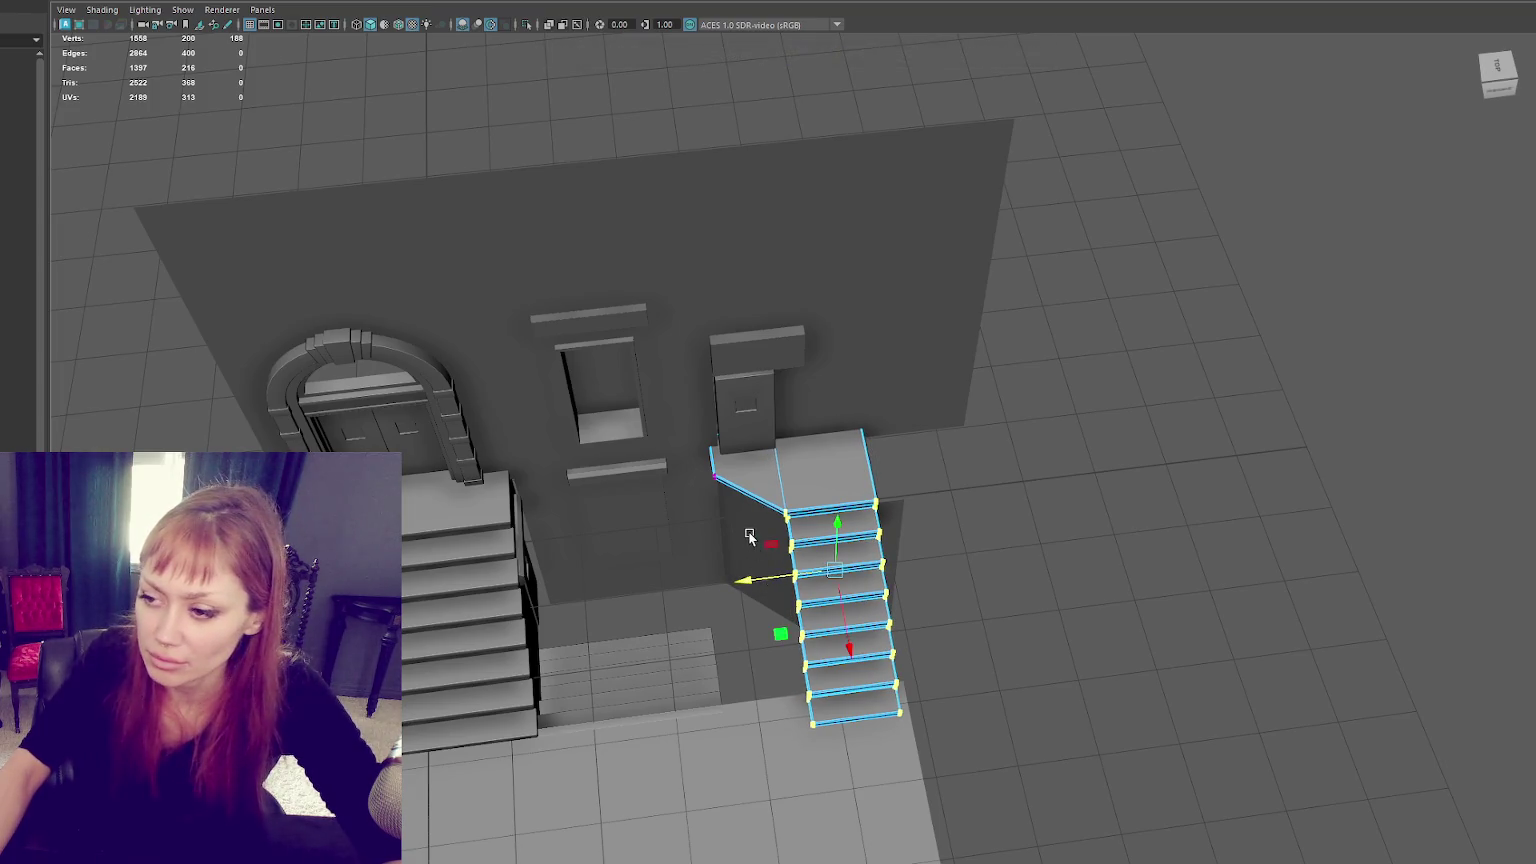
key("4")
left_click_drag(1073, 350, 784, 700)
left_click_drag(786, 588, 755, 588)
key("6")
left_click(1128, 347)
left_click_drag(884, 437, 877, 384, "alt")
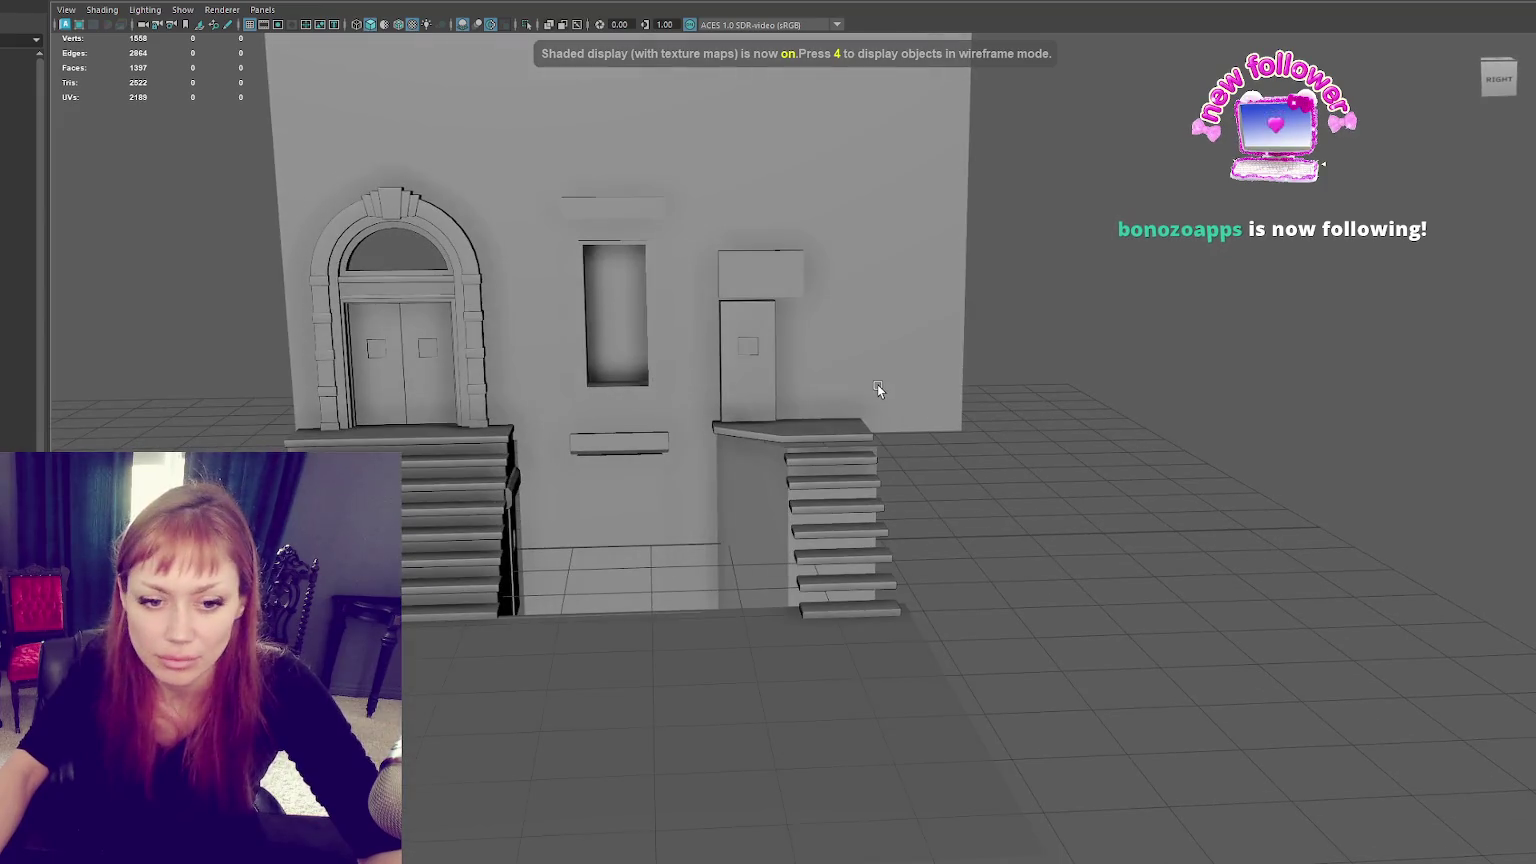
key("ctrl+z")
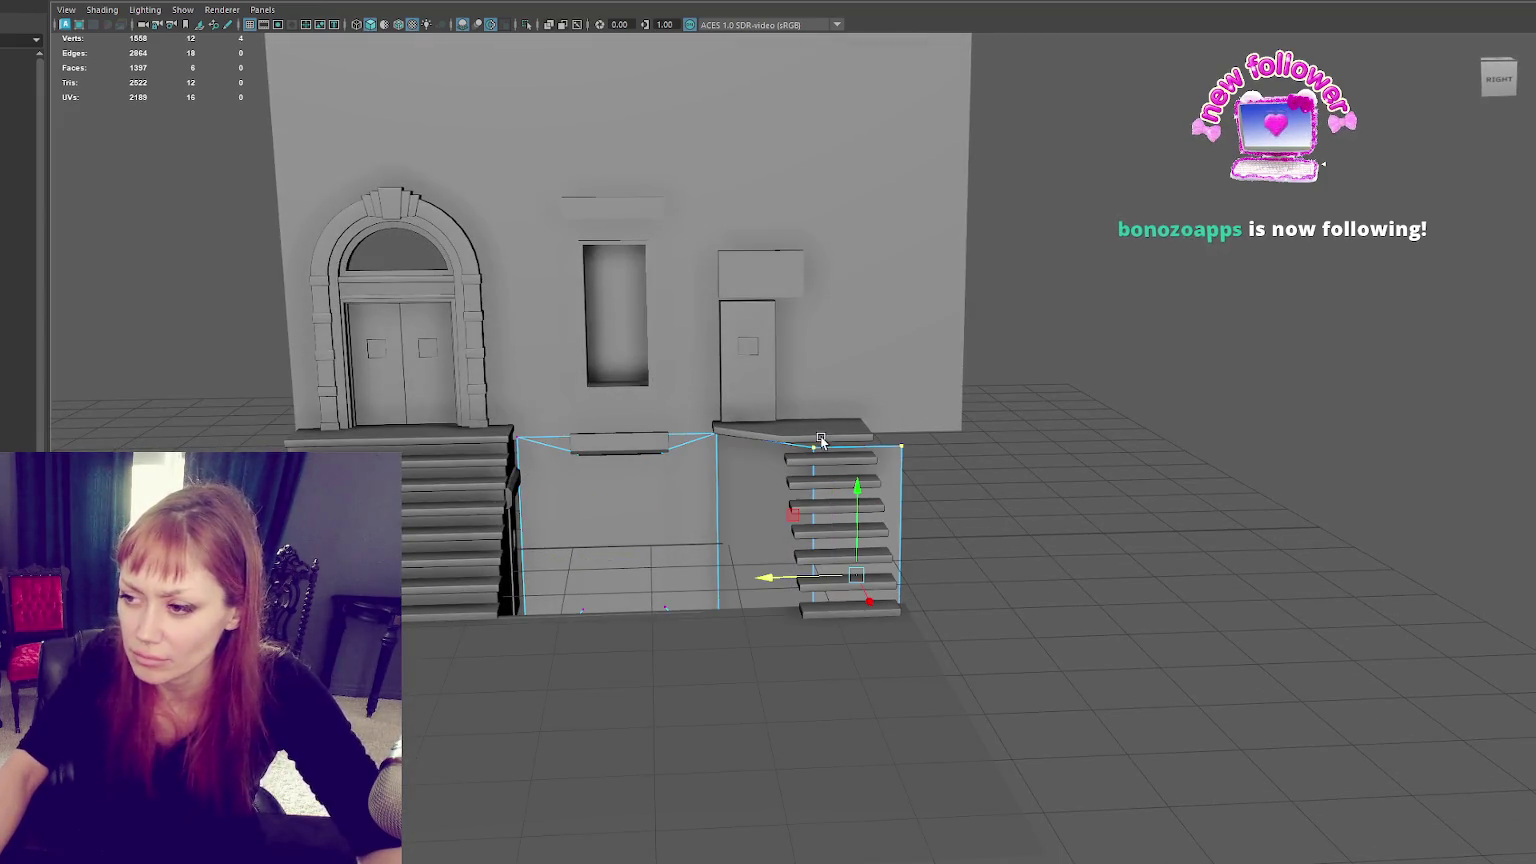
key("ctrl+z")
mouse_move(877, 384)
left_mouse_down("alt")
mouse_move(1001, 400)
mouse_move(929, 412)
left_mouse_up("alt")
scroll(929, 412, "up", 3)
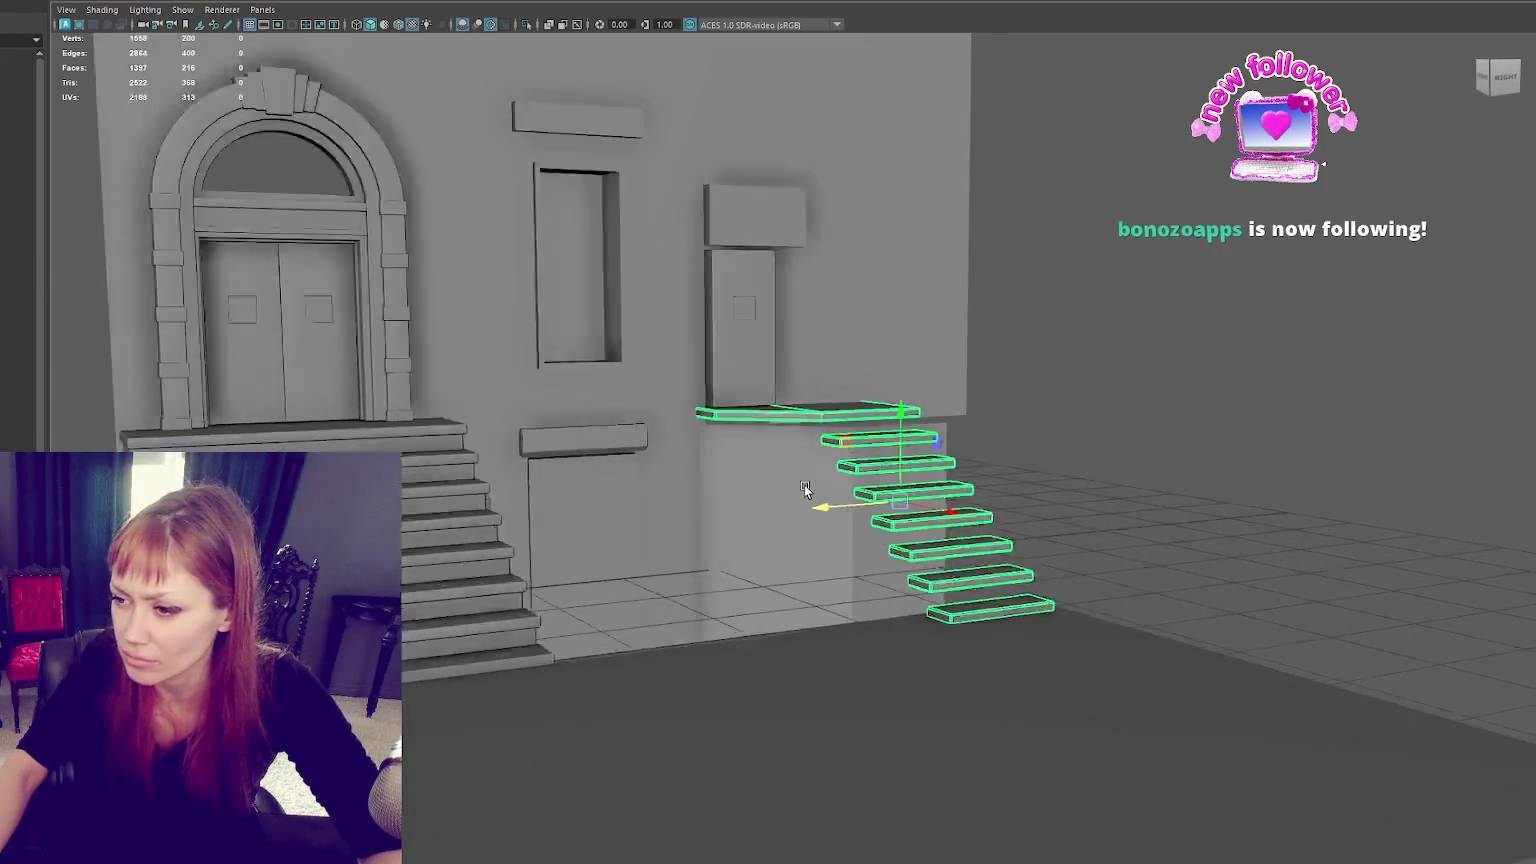
scroll(813, 497, "up", 3)
left_click(727, 453)
middle_click_drag(727, 453, 662, 474, "alt")
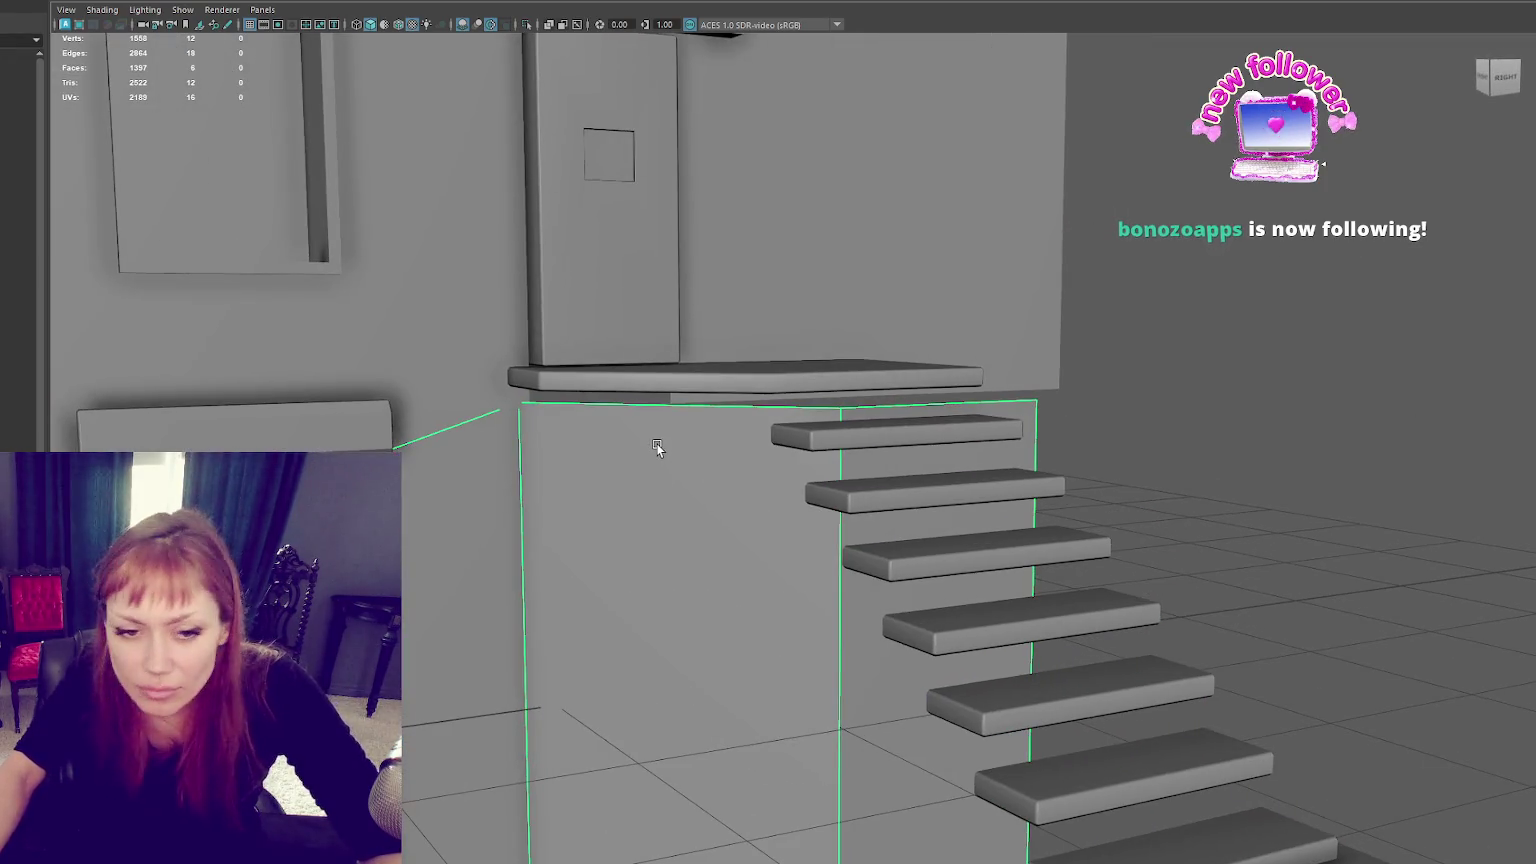
left_click(713, 377)
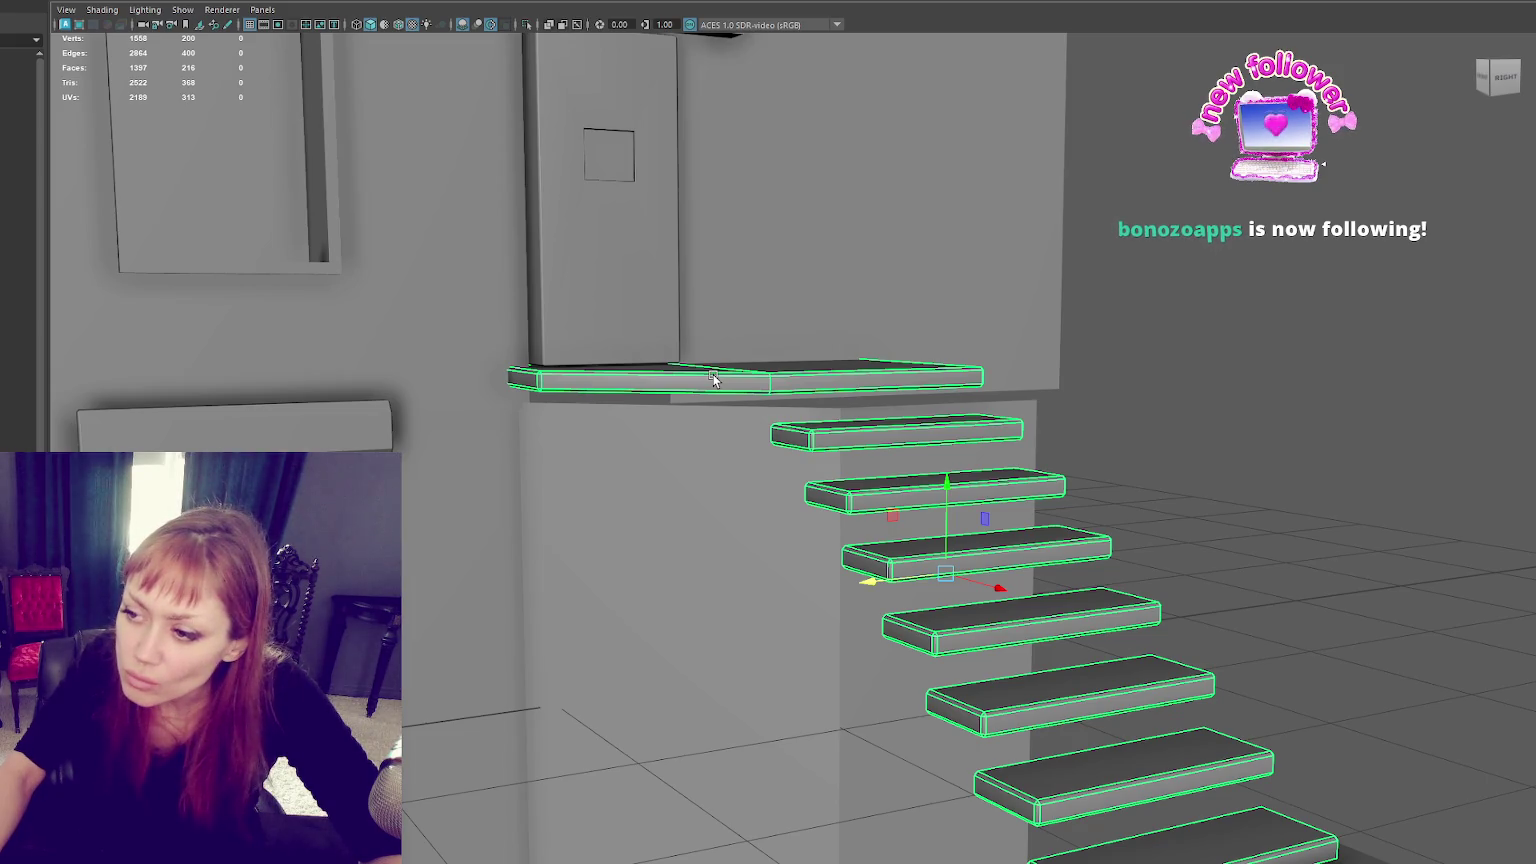
left_click_drag(713, 374, 730, 367, "alt")
left_click(720, 409)
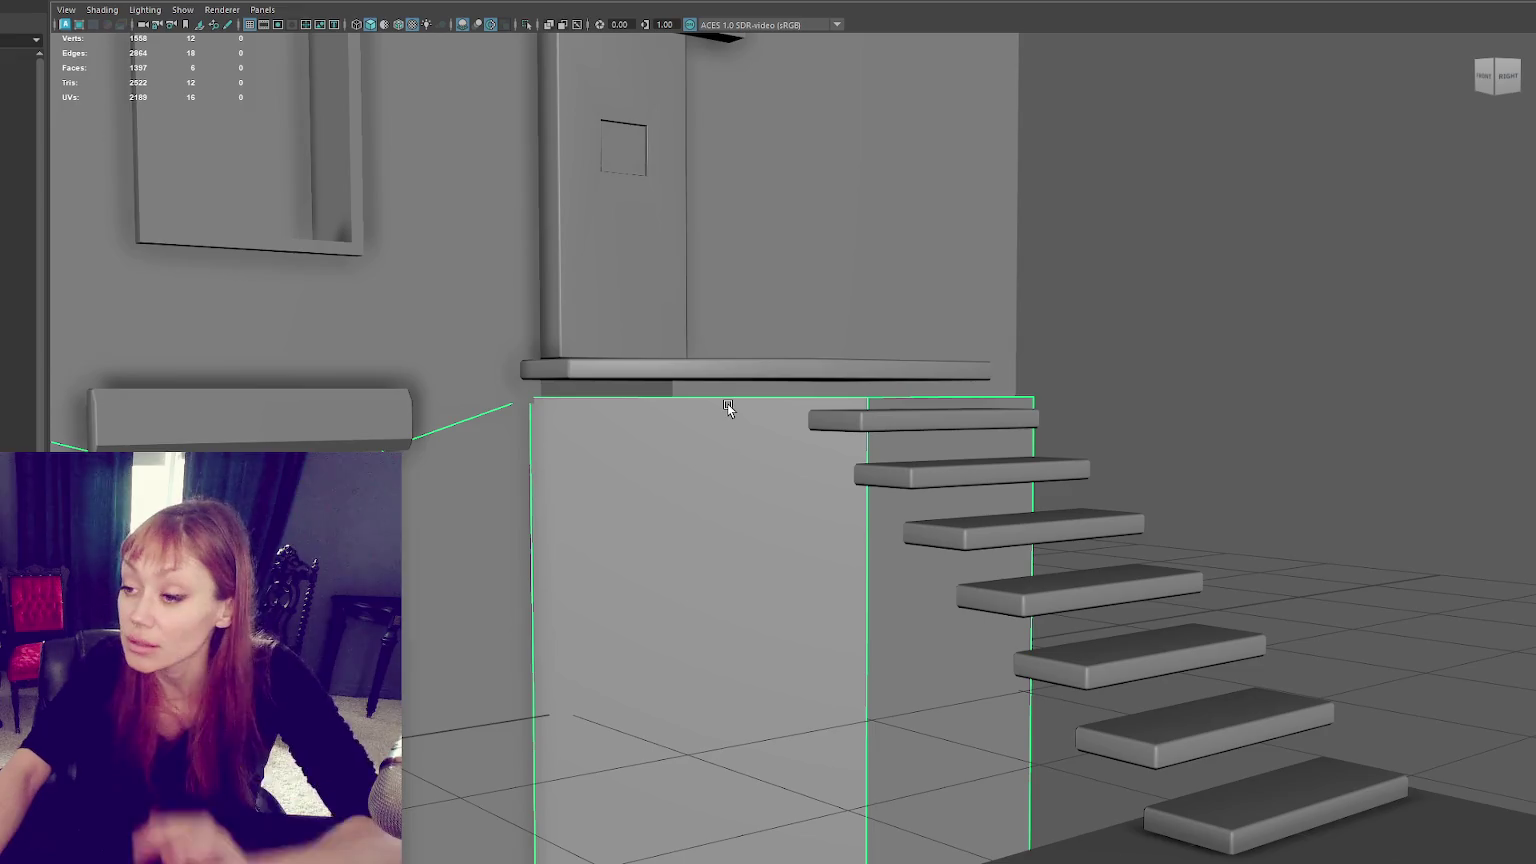
Step: Raise the landing's top vertices to thicken the slab at the top of the stairs
left_click_drag(712, 386, 706, 407, "alt")
left_click(706, 407)
right_click_drag(1139, 343, 1170, 333)
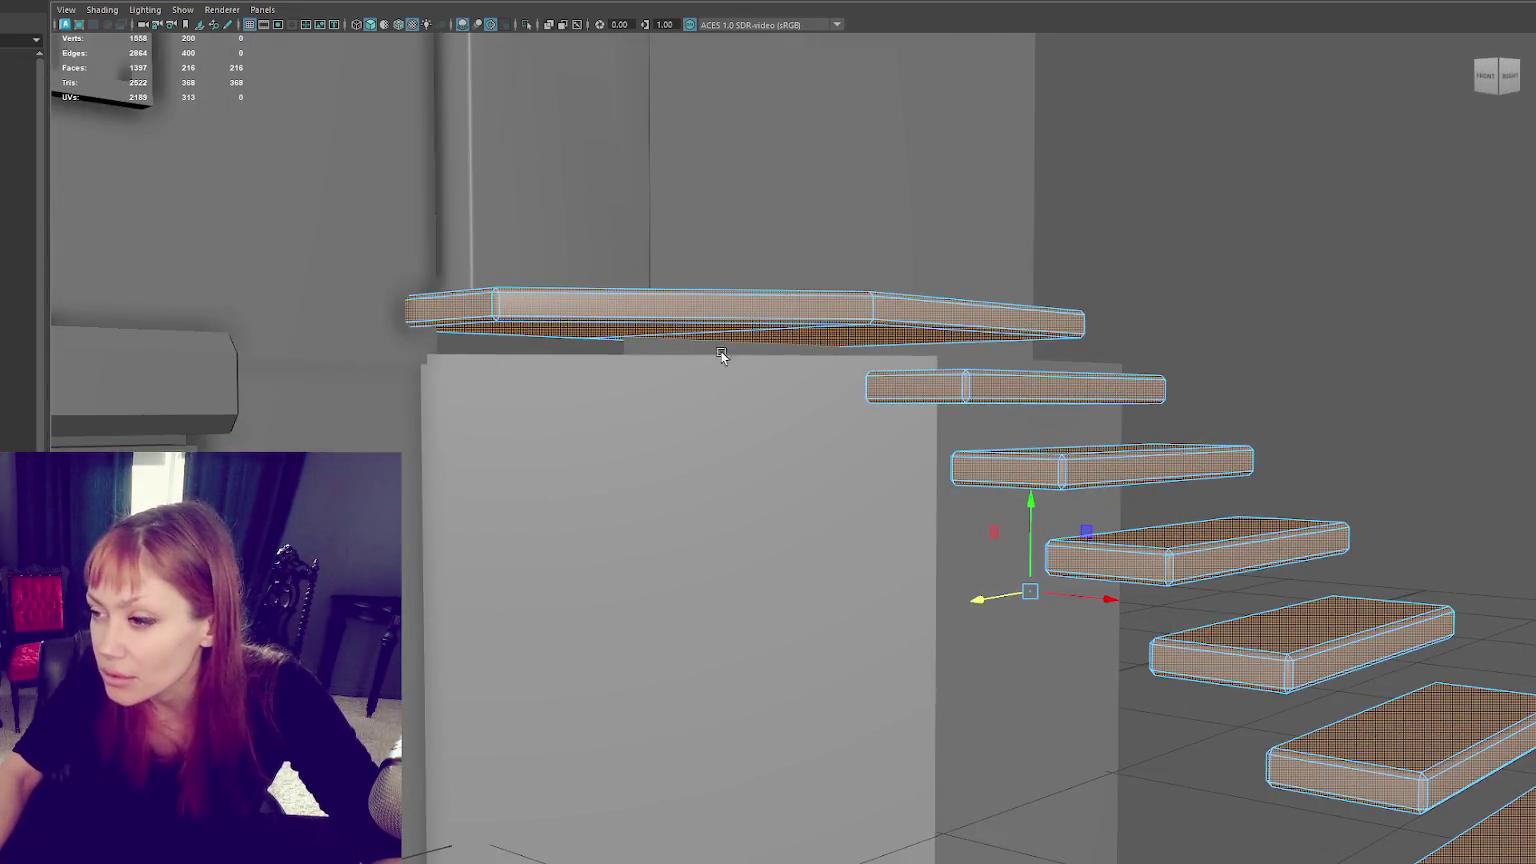
right_click_drag(1250, 215, 1200, 220)
key("4")
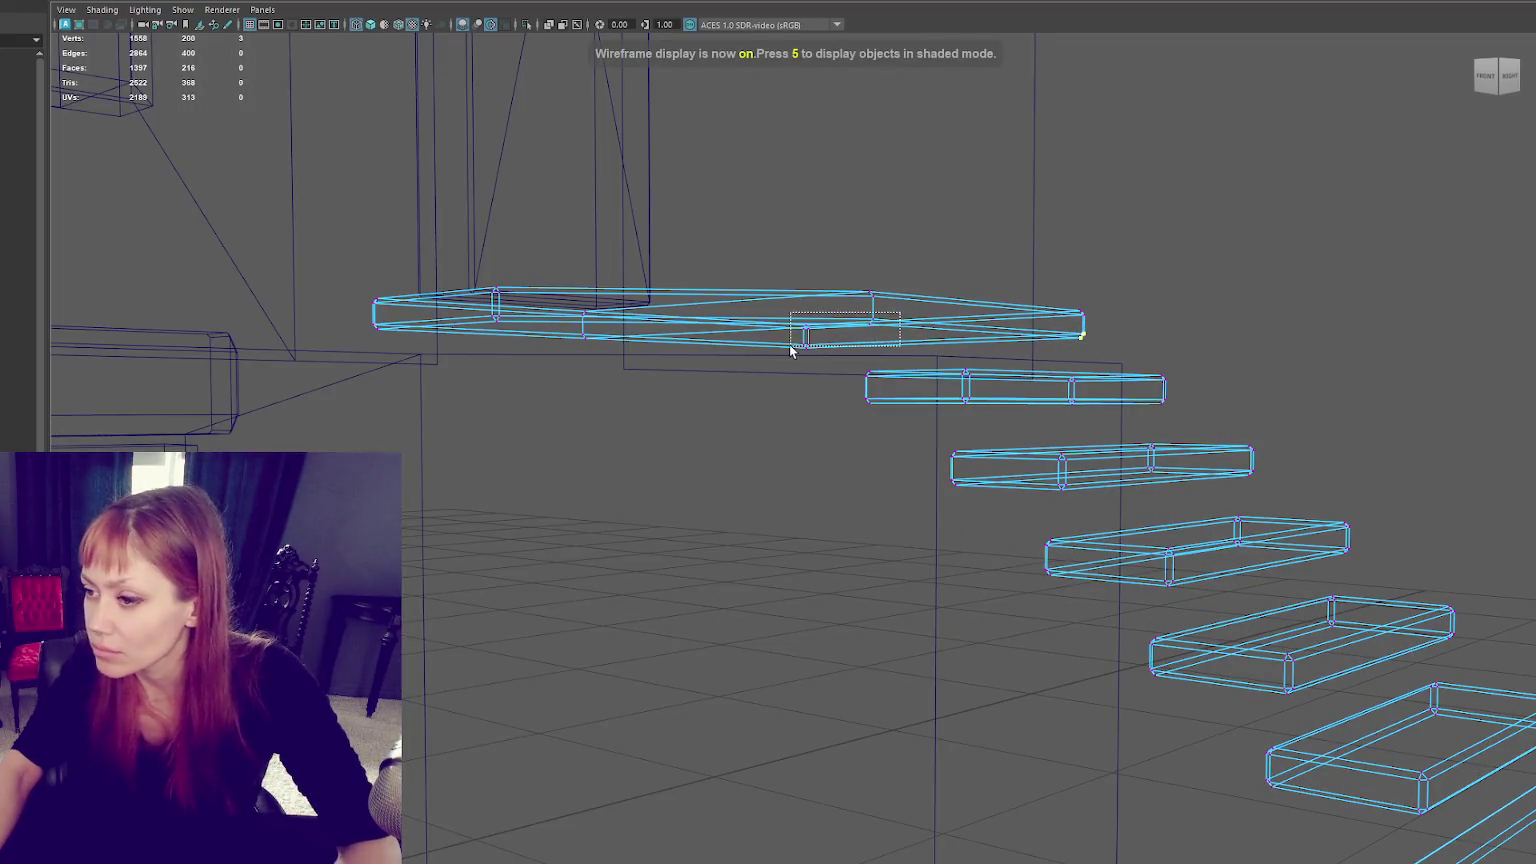
left_click_drag(550, 357, 548, 356, "shift")
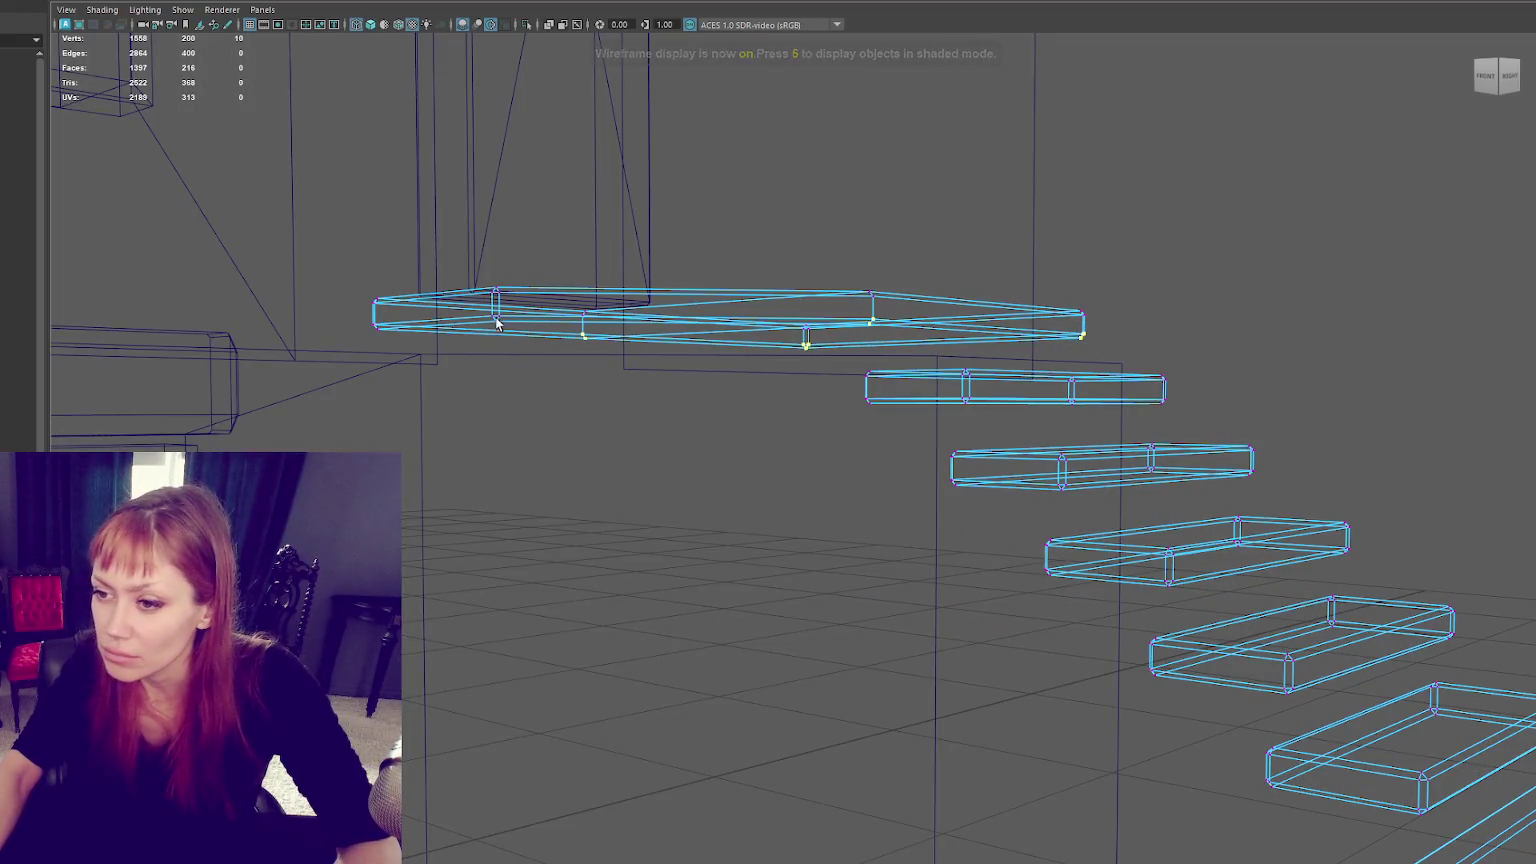
key("5")
mouse_move(750, 335)
left_mouse_down()
mouse_move(746, 318)
mouse_move(783, 301)
mouse_move(727, 316)
left_mouse_up()
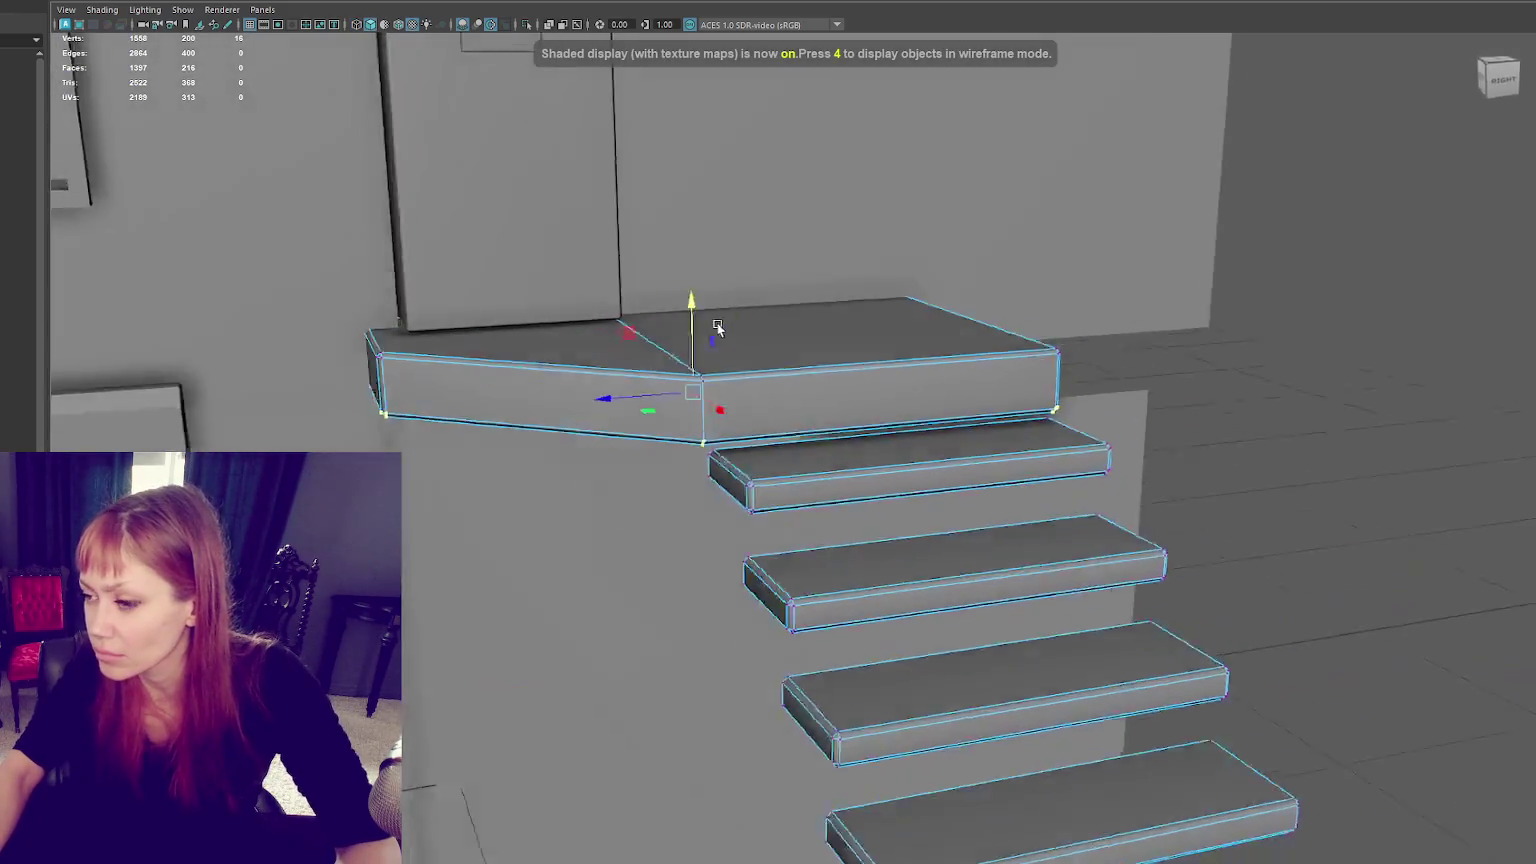
Step: Orbit around the slab and steps, then pull back to see the whole facade
key("q")
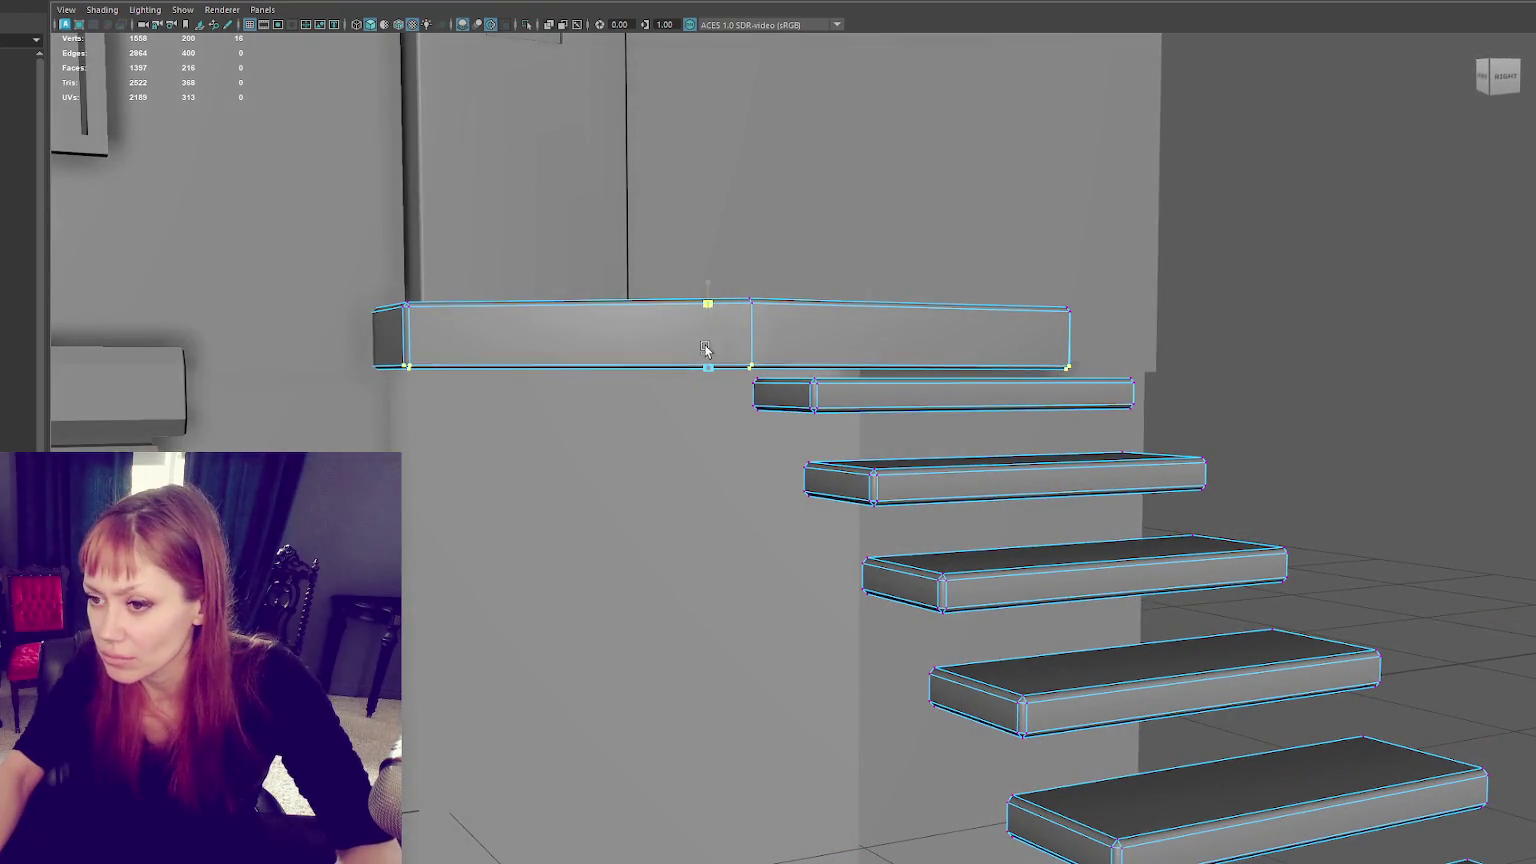
mouse_move(776, 345)
left_mouse_down("alt")
mouse_move(1339, 184)
mouse_move(1074, 247)
mouse_move(1106, 258)
left_mouse_up("alt")
left_click(1339, 184)
left_click(781, 401)
mouse_move(781, 401)
left_mouse_down("alt")
mouse_move(665, 415)
mouse_move(881, 432)
mouse_move(940, 267)
mouse_move(907, 303)
mouse_move(995, 347)
left_mouse_up("alt")
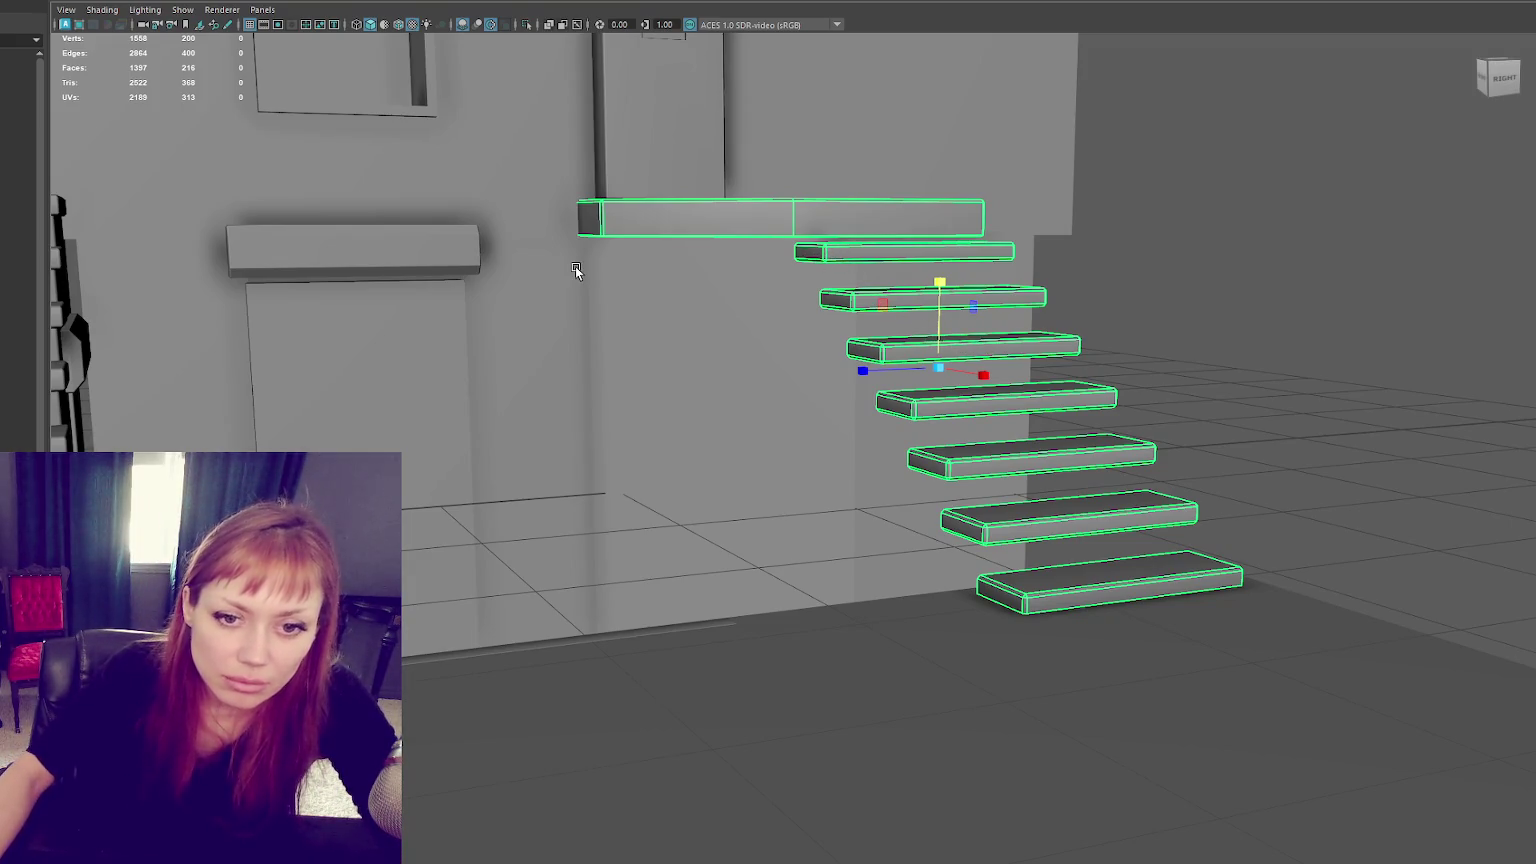
mouse_move(600, 247)
left_mouse_down("alt")
mouse_move(625, 263)
mouse_move(641, 242)
mouse_move(673, 386)
left_mouse_up("alt")
Step: Move the small box from above the right door left onto the window frame's upper edge
left_click(812, 305)
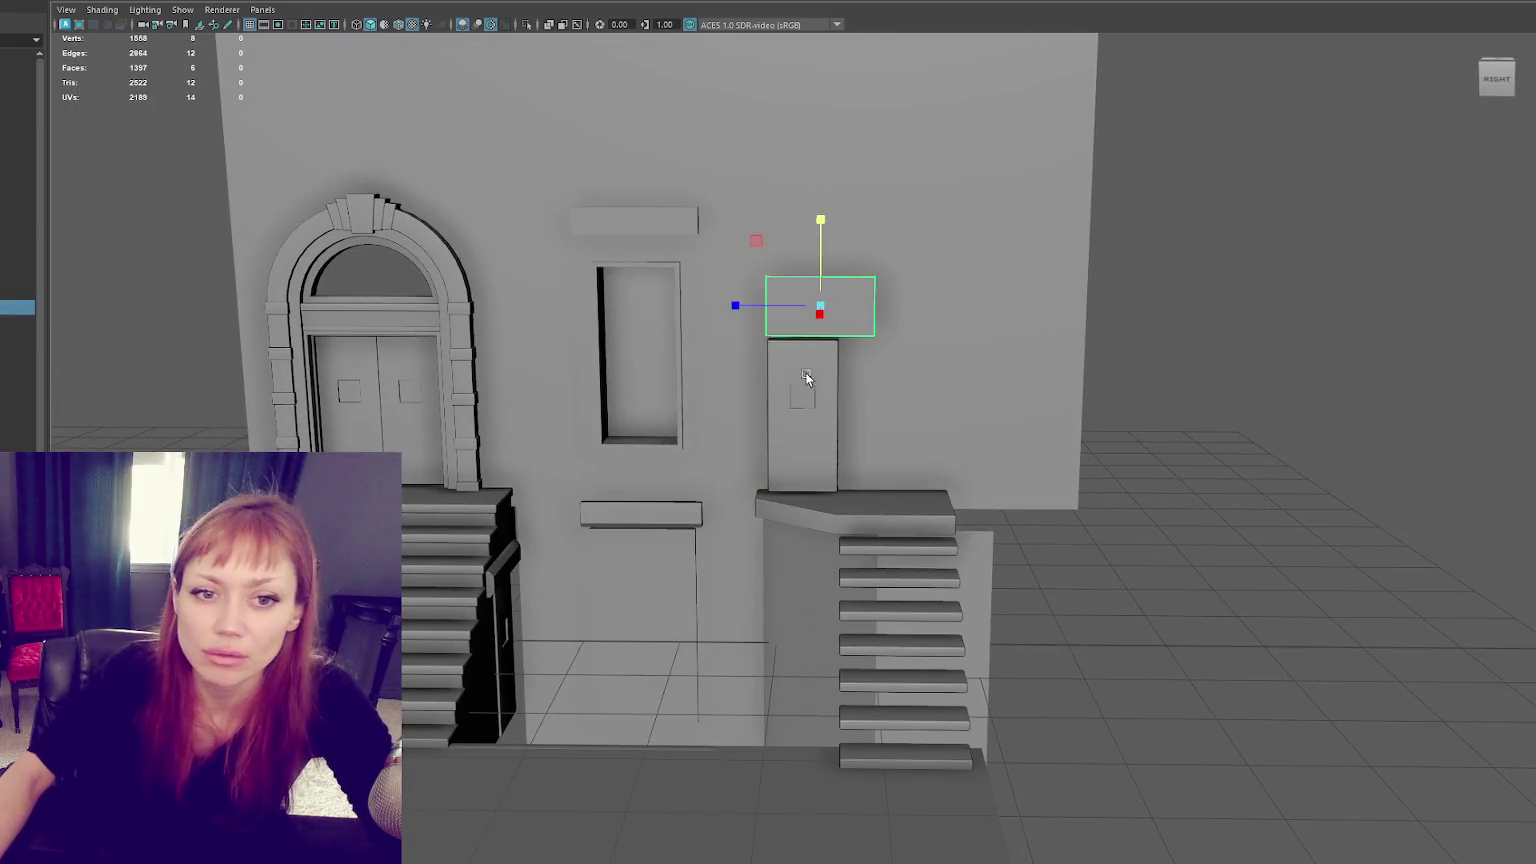
left_click(818, 443)
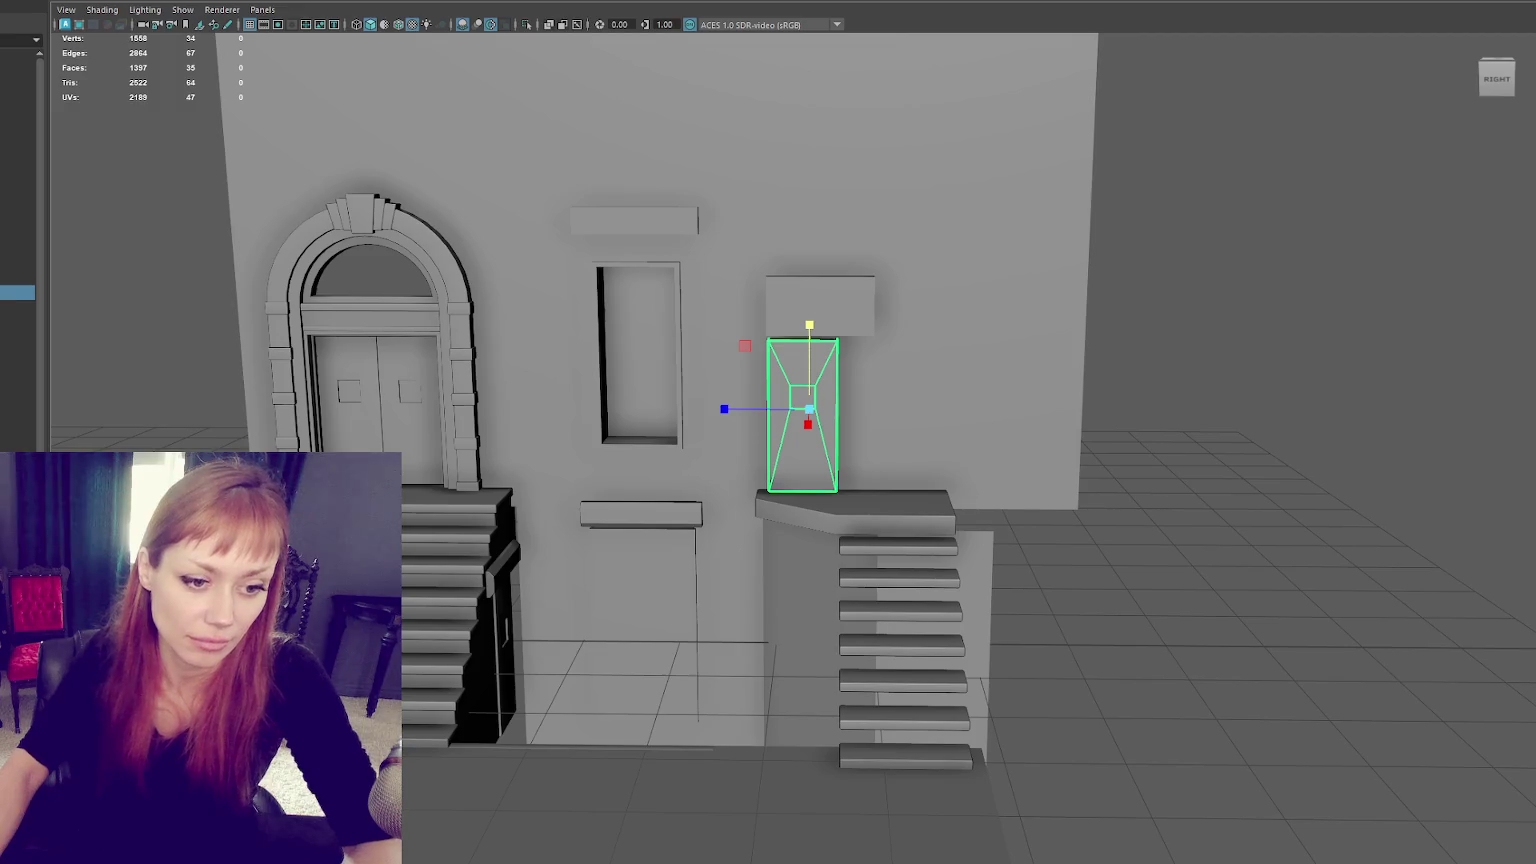
left_click(790, 305)
left_click_drag(750, 310, 628, 317)
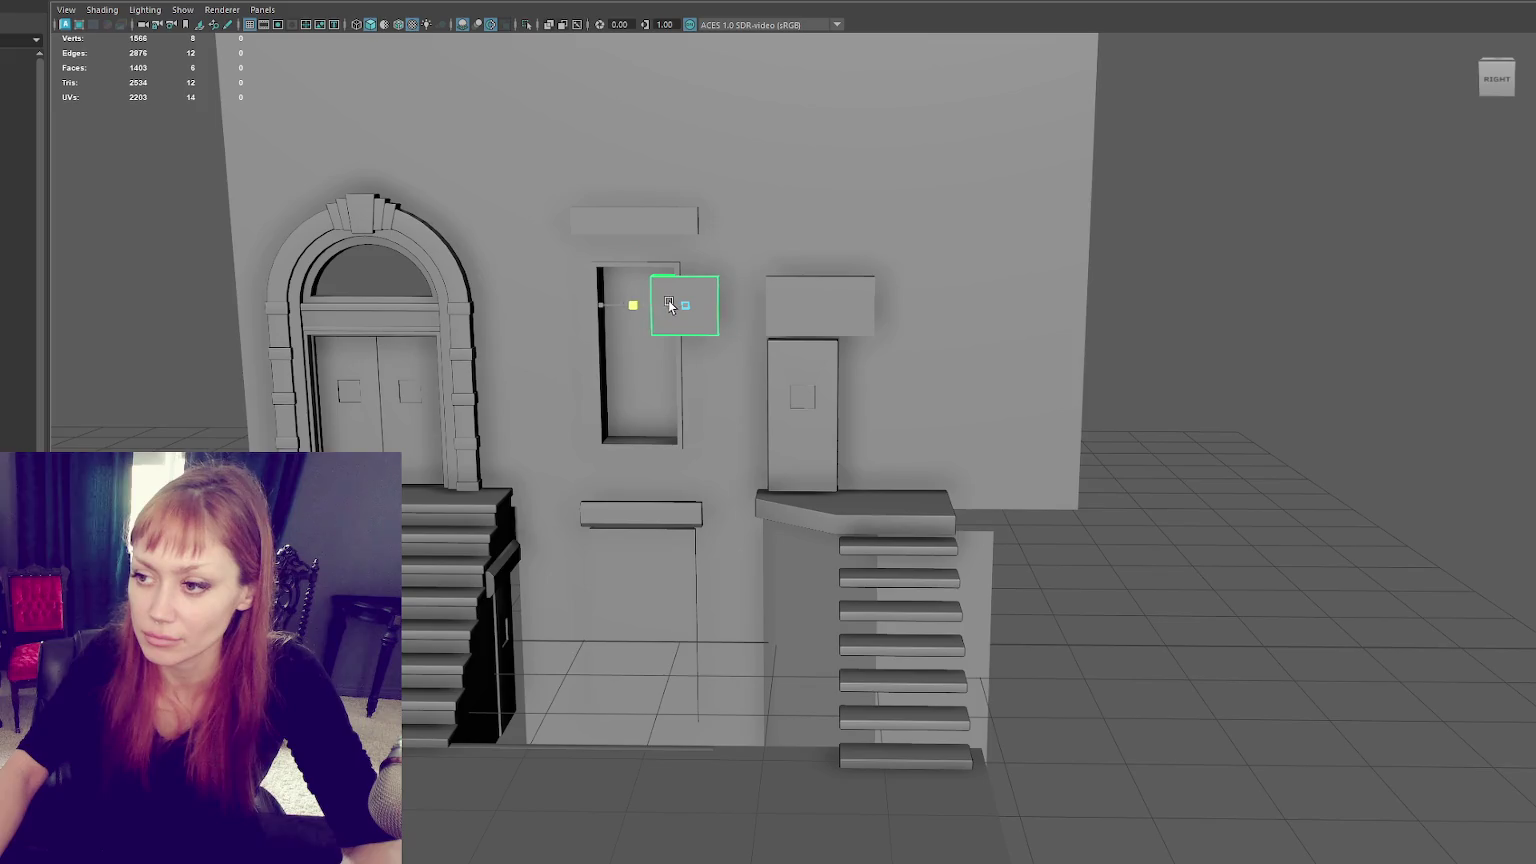
Step: Shrink the small box and move it down along the wall in side view
key("r")
left_click_drag(684, 306, 674, 304)
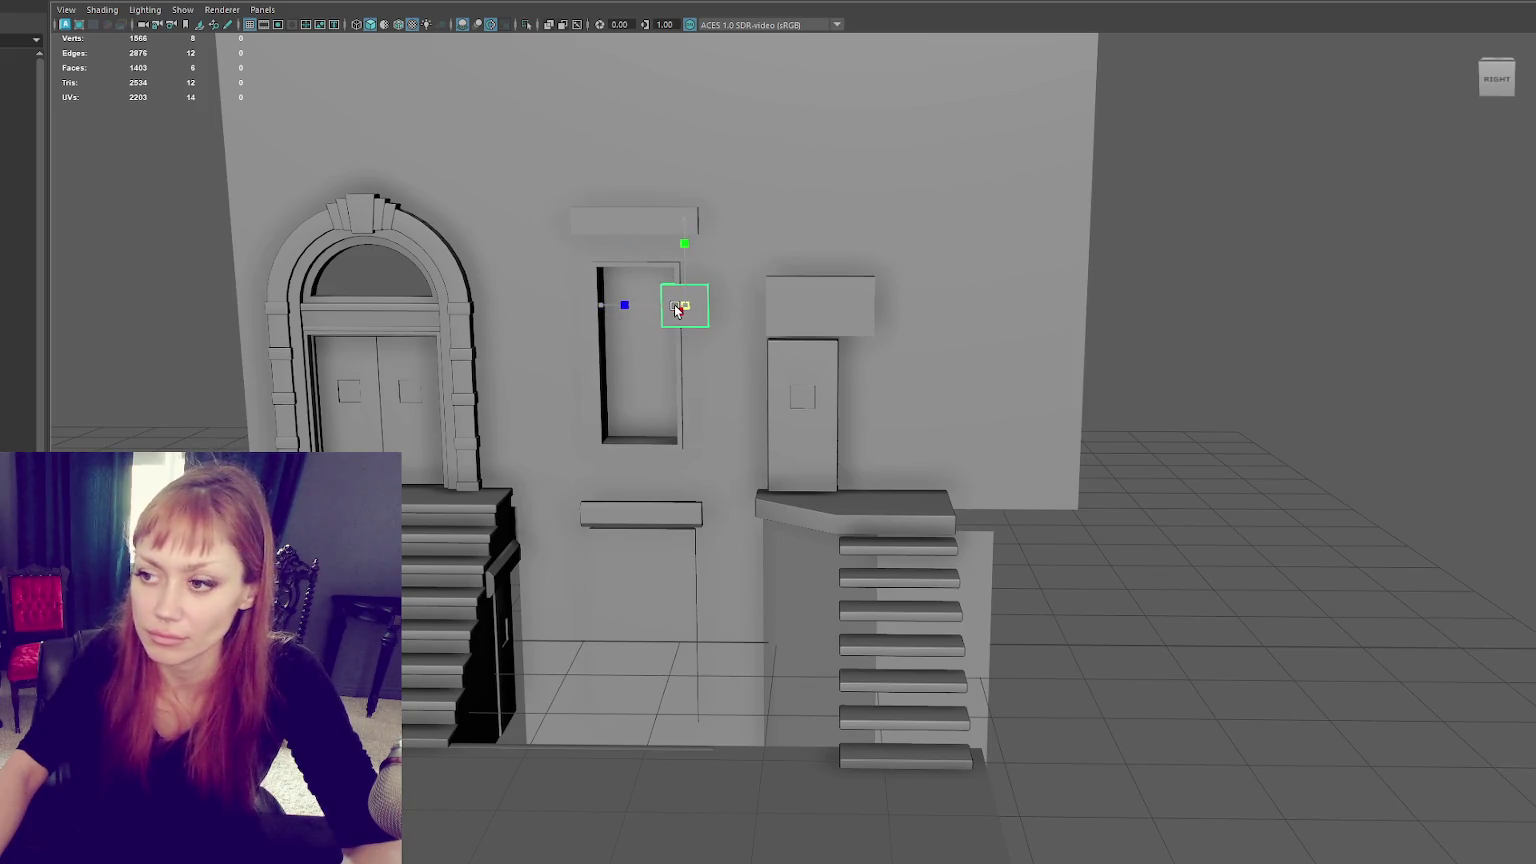
key("f")
left_click_drag(771, 343, 857, 350, "alt")
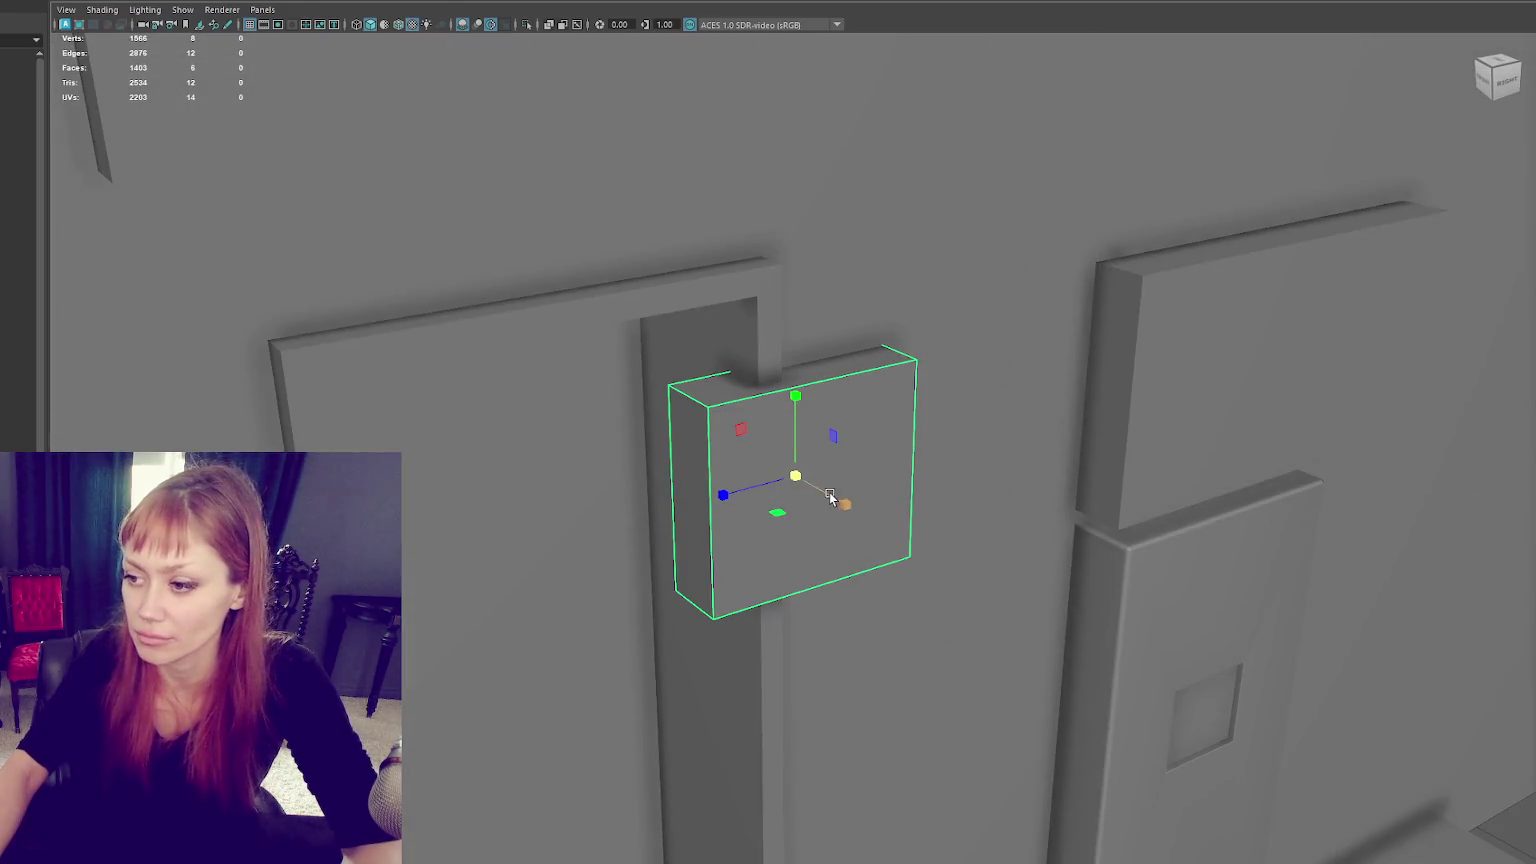
left_click(1505, 80)
key("w")
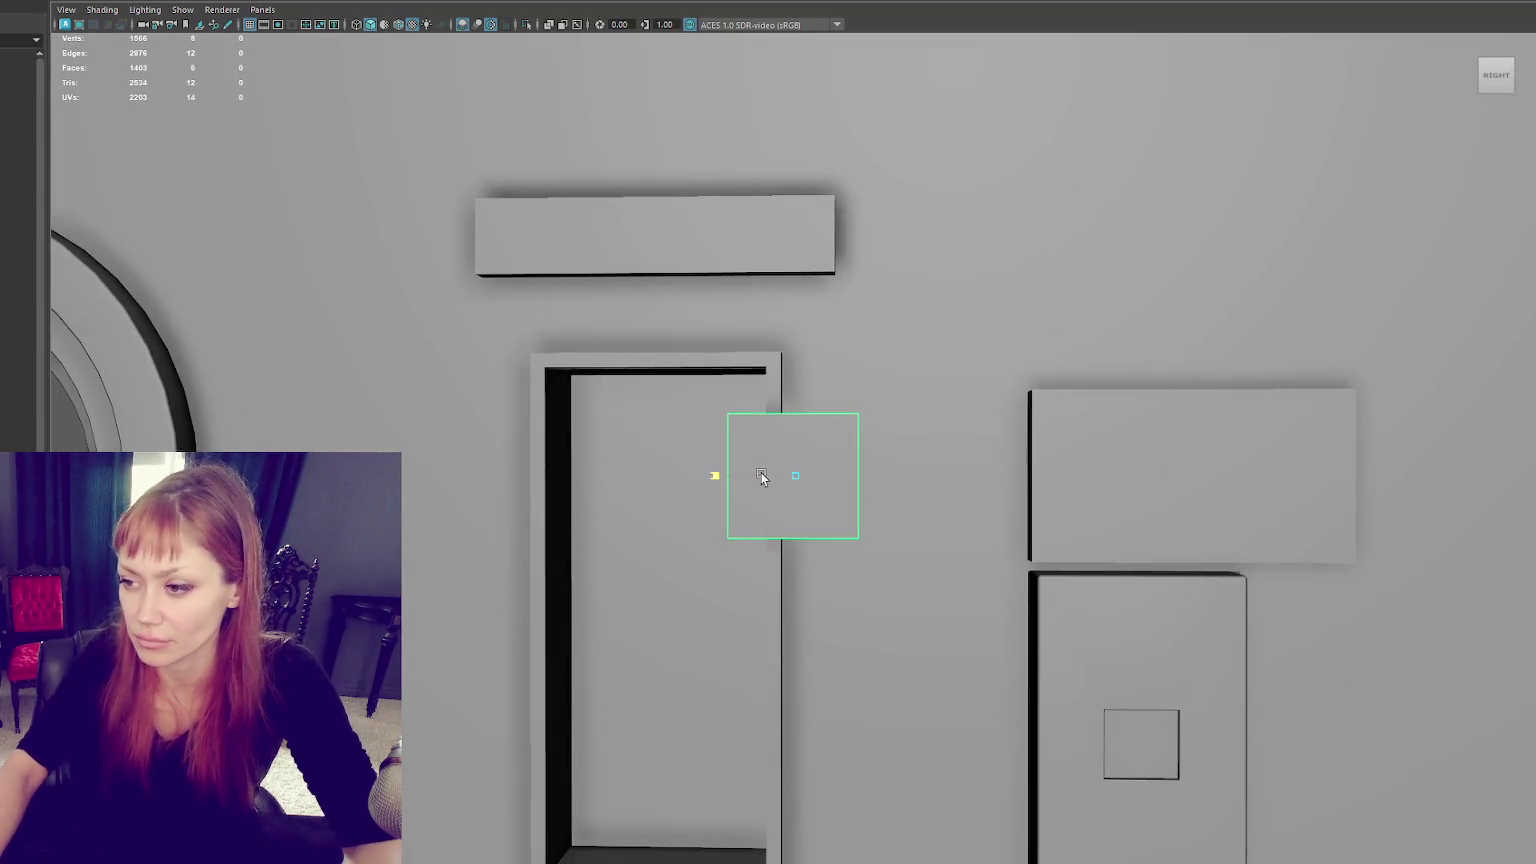
mouse_move(748, 480)
left_mouse_down()
mouse_move(861, 487)
mouse_move(879, 568)
left_mouse_up()
scroll(861, 487, "down", 2)
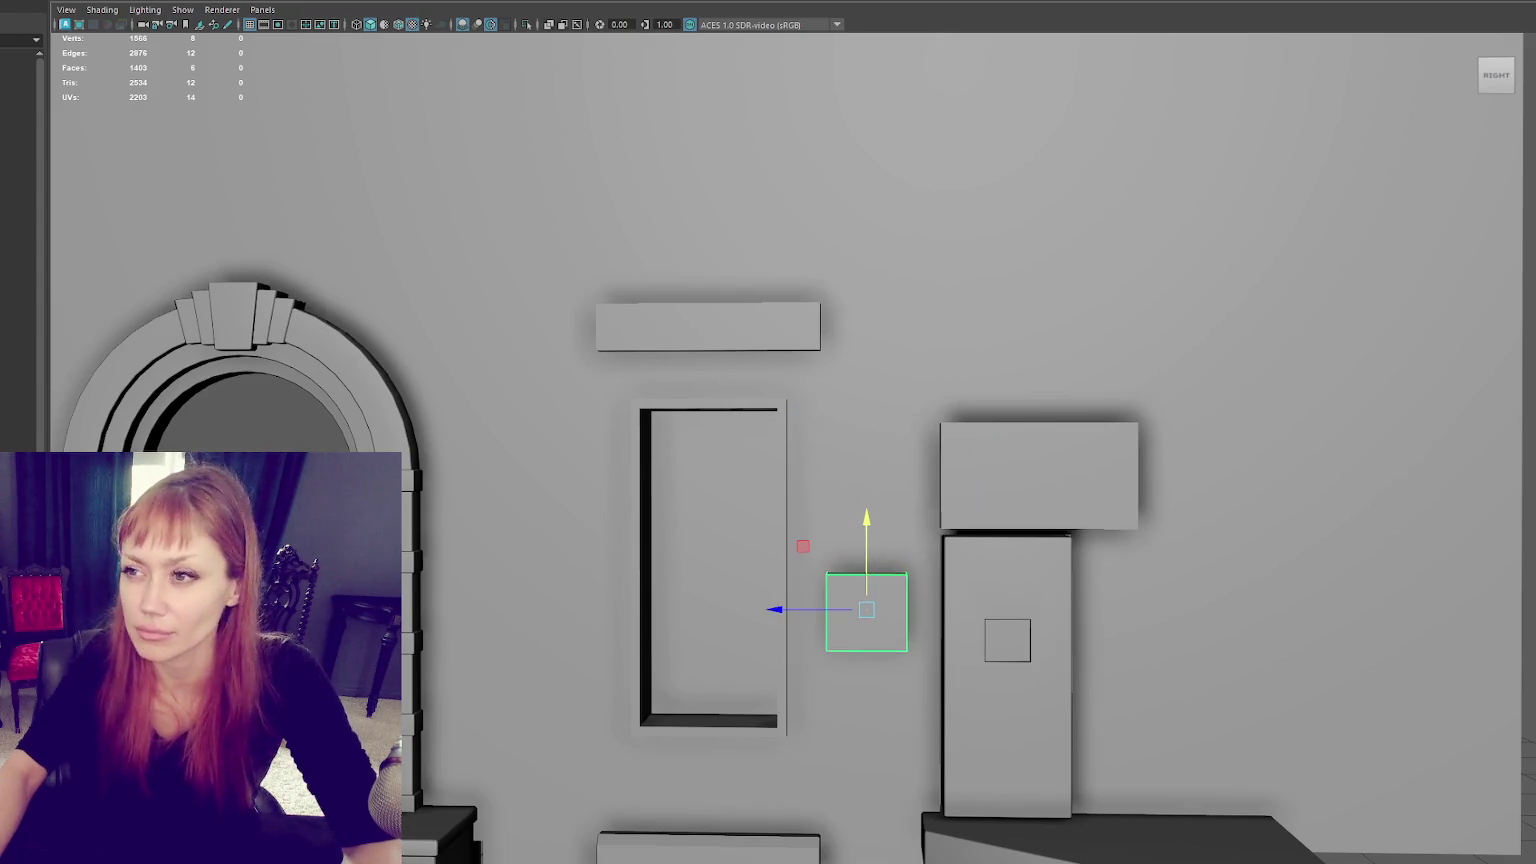
Step: Bevel the box's edges with a 0.1 fraction and shrink it uniformly
key("ctrl+b")
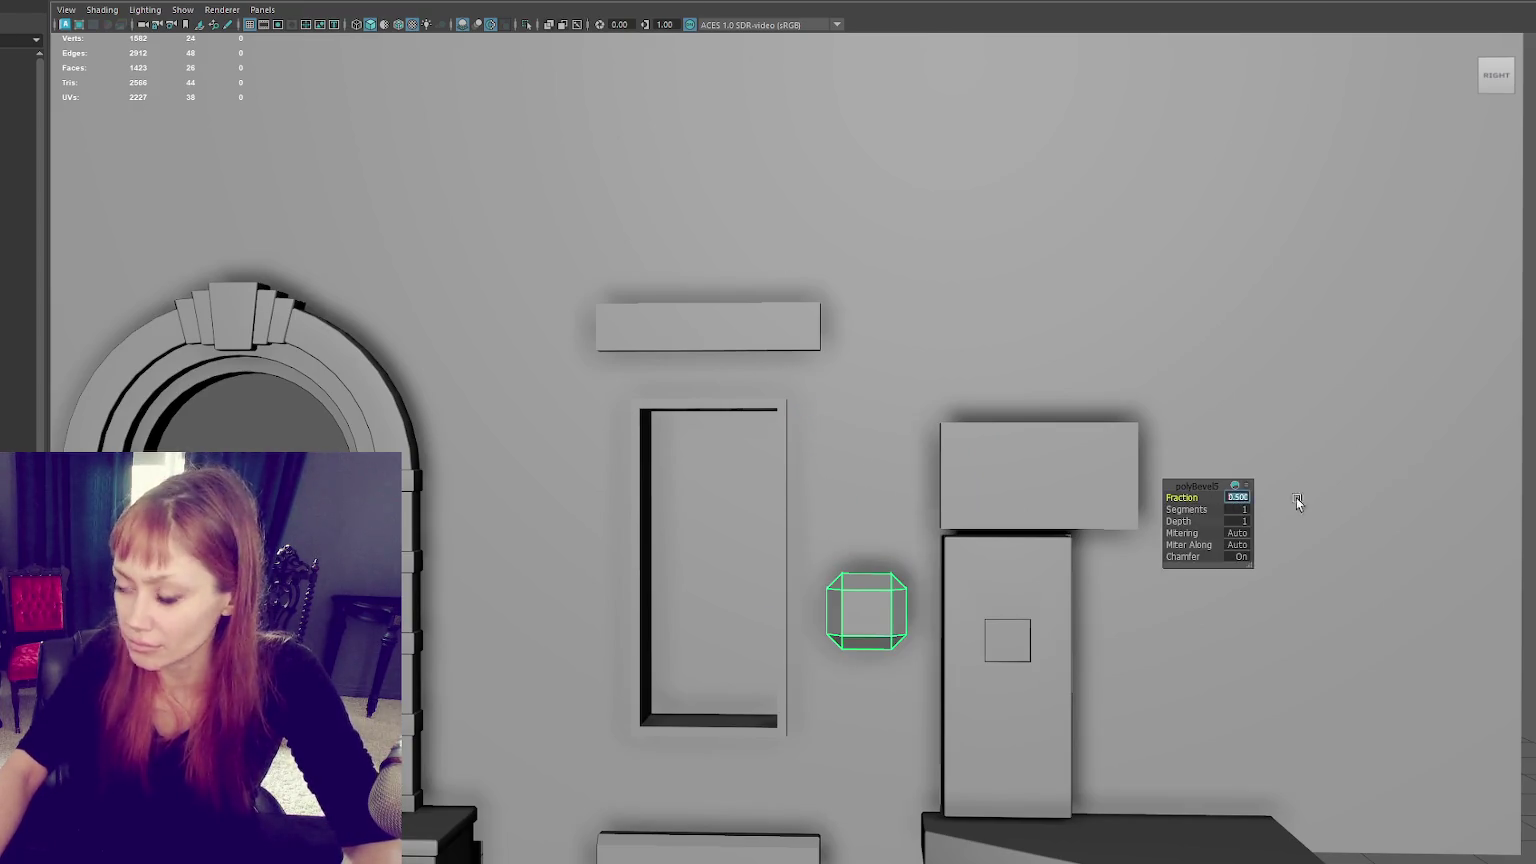
type("0.1")
key("Return")
left_click_drag(1216, 512, 905, 512, "alt")
right_click_drag(905, 512, 884, 610)
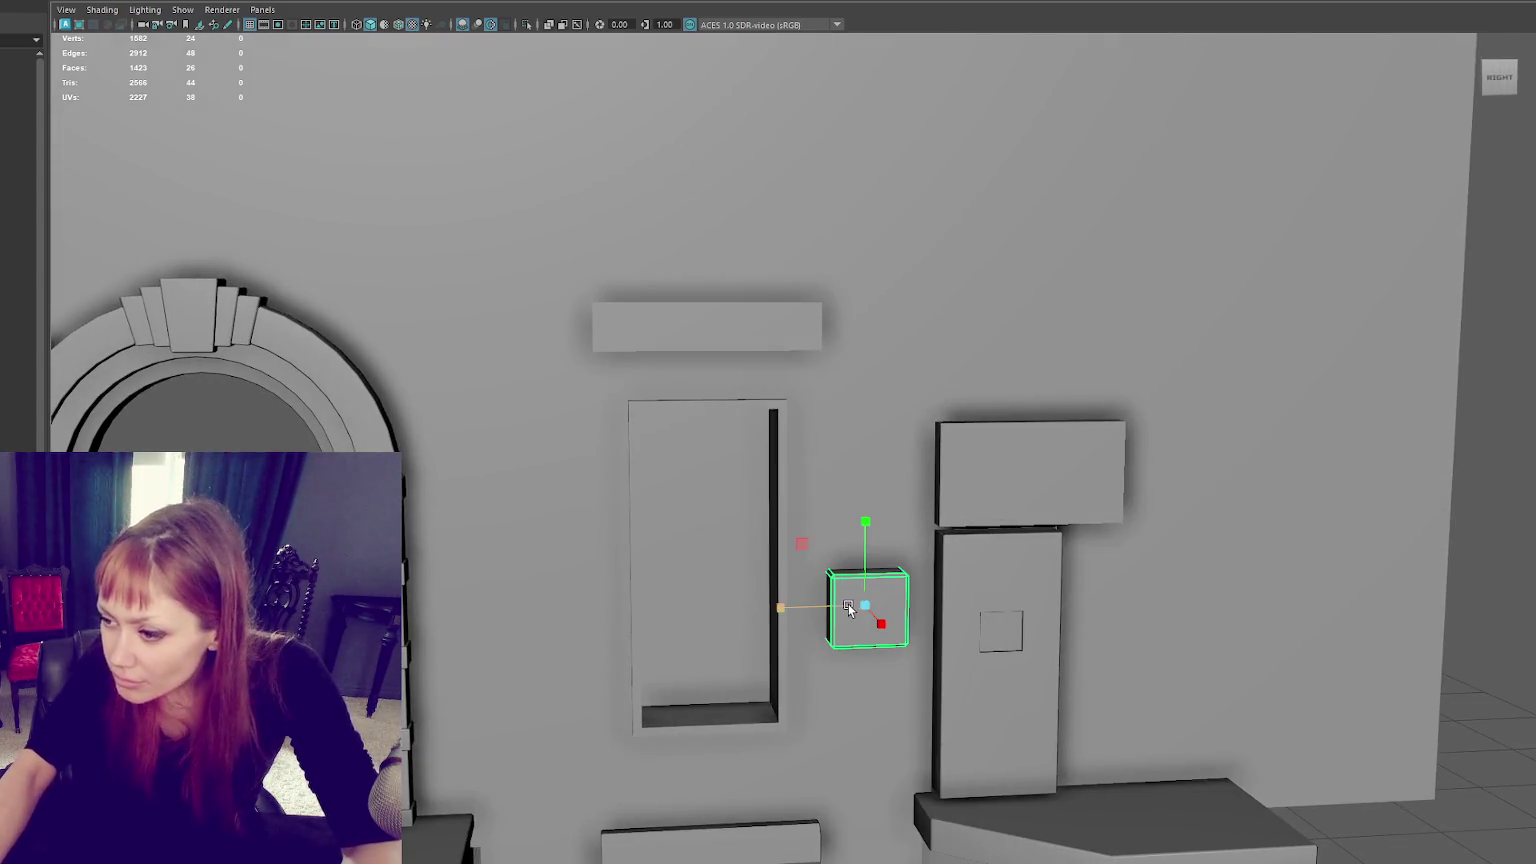
left_click_drag(848, 607, 851, 612)
scroll(866, 600, "down", 3)
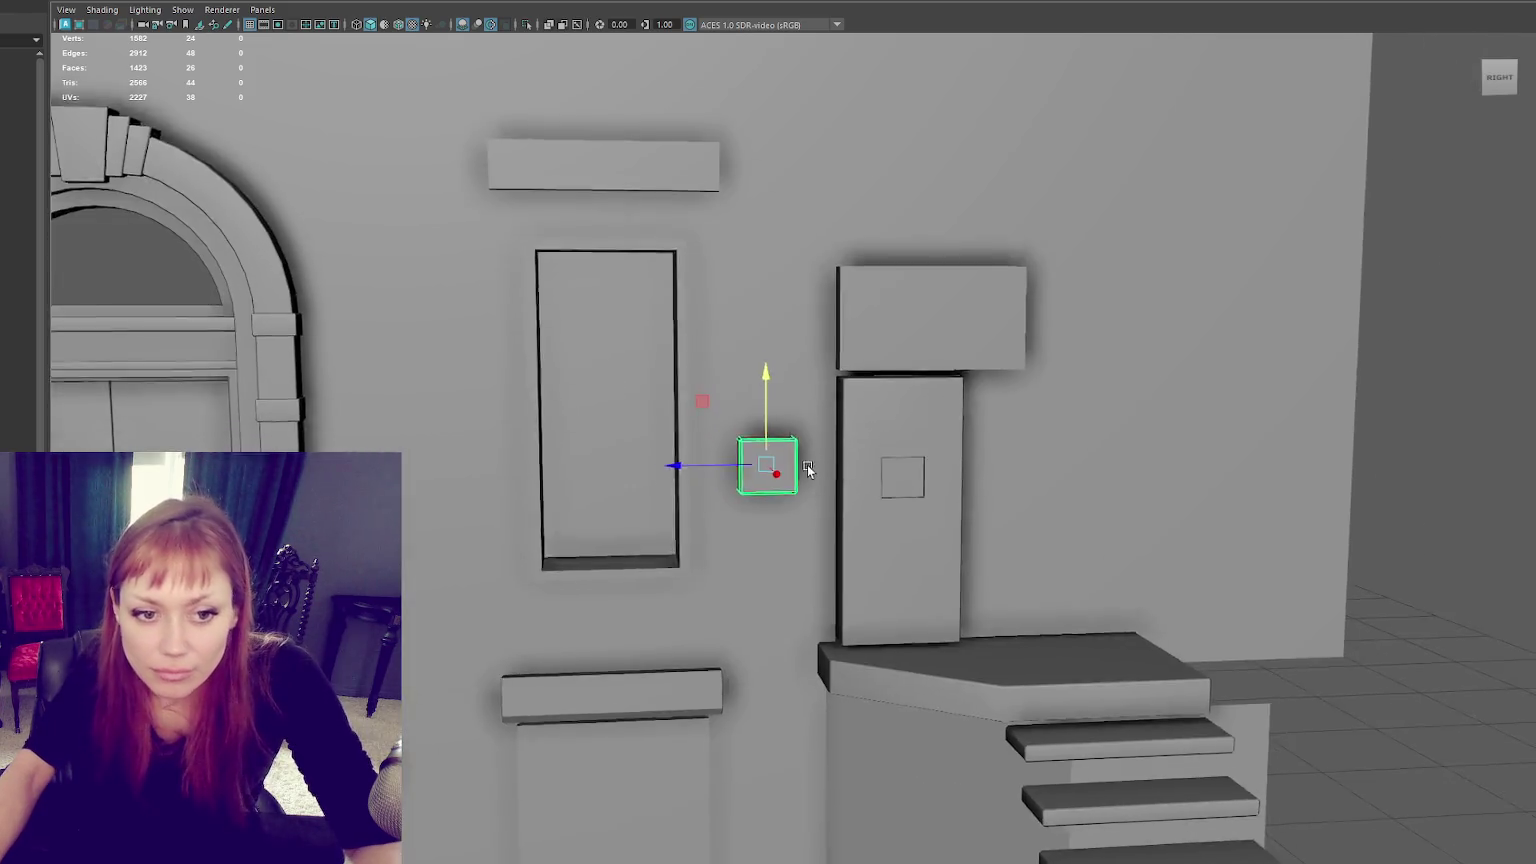
Step: Scale the box along its width and check it in perspective
key("r")
key("f")
mouse_move(774, 472)
left_mouse_down("alt")
mouse_move(949, 467)
mouse_move(845, 472)
left_mouse_up("alt")
scroll(919, 456, "down", 2)
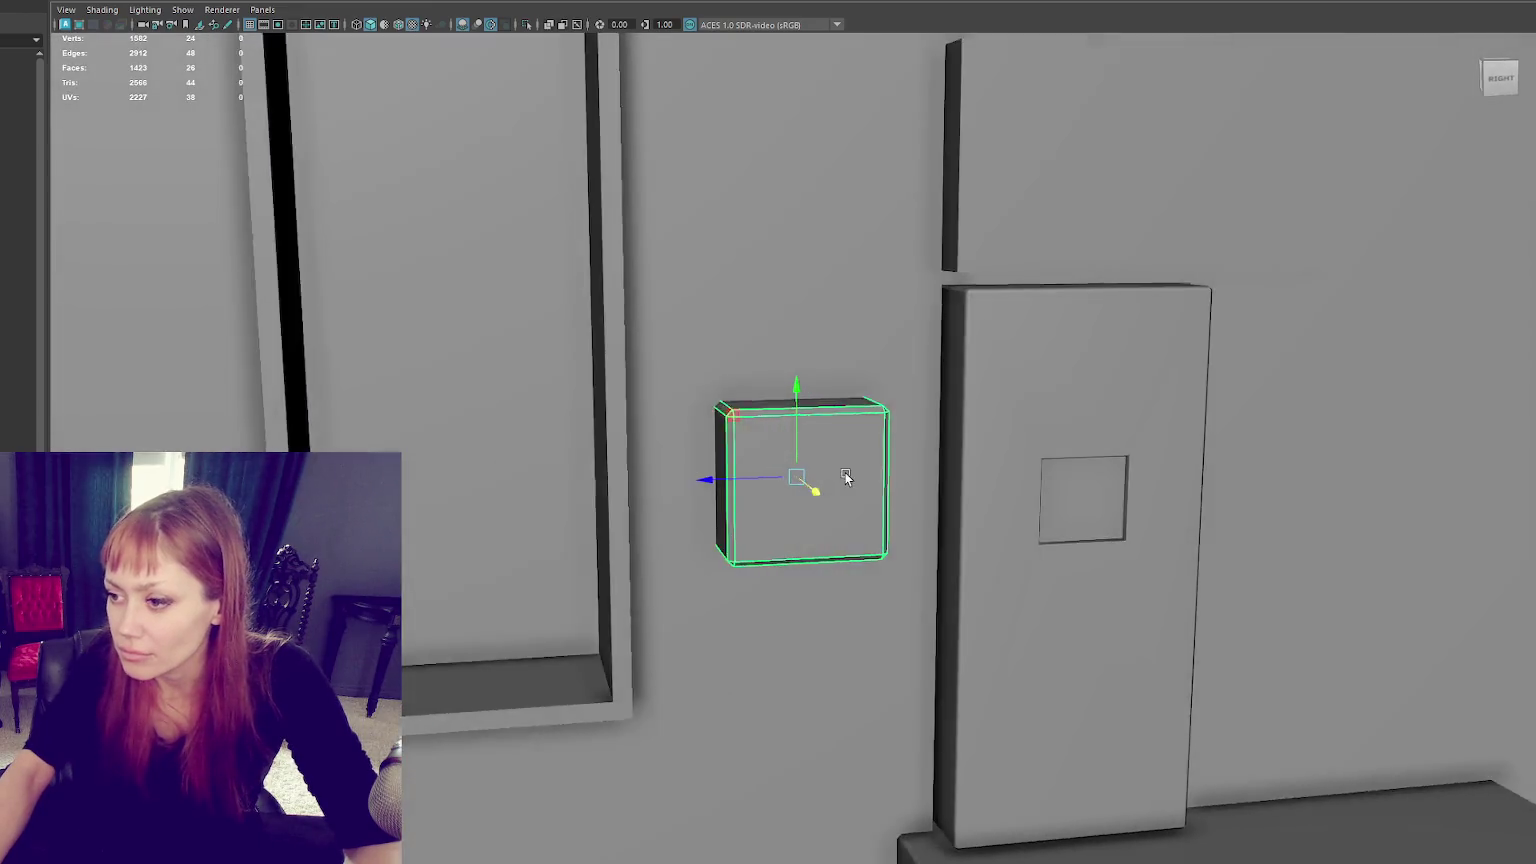
scroll(845, 472, "up", 2)
key("w")
mouse_move(797, 426)
left_mouse_down("alt")
mouse_move(783, 509)
mouse_move(831, 522)
left_mouse_up("alt")
scroll(831, 522, "down", 2)
right_click_drag(1370, 330, 1526, 343)
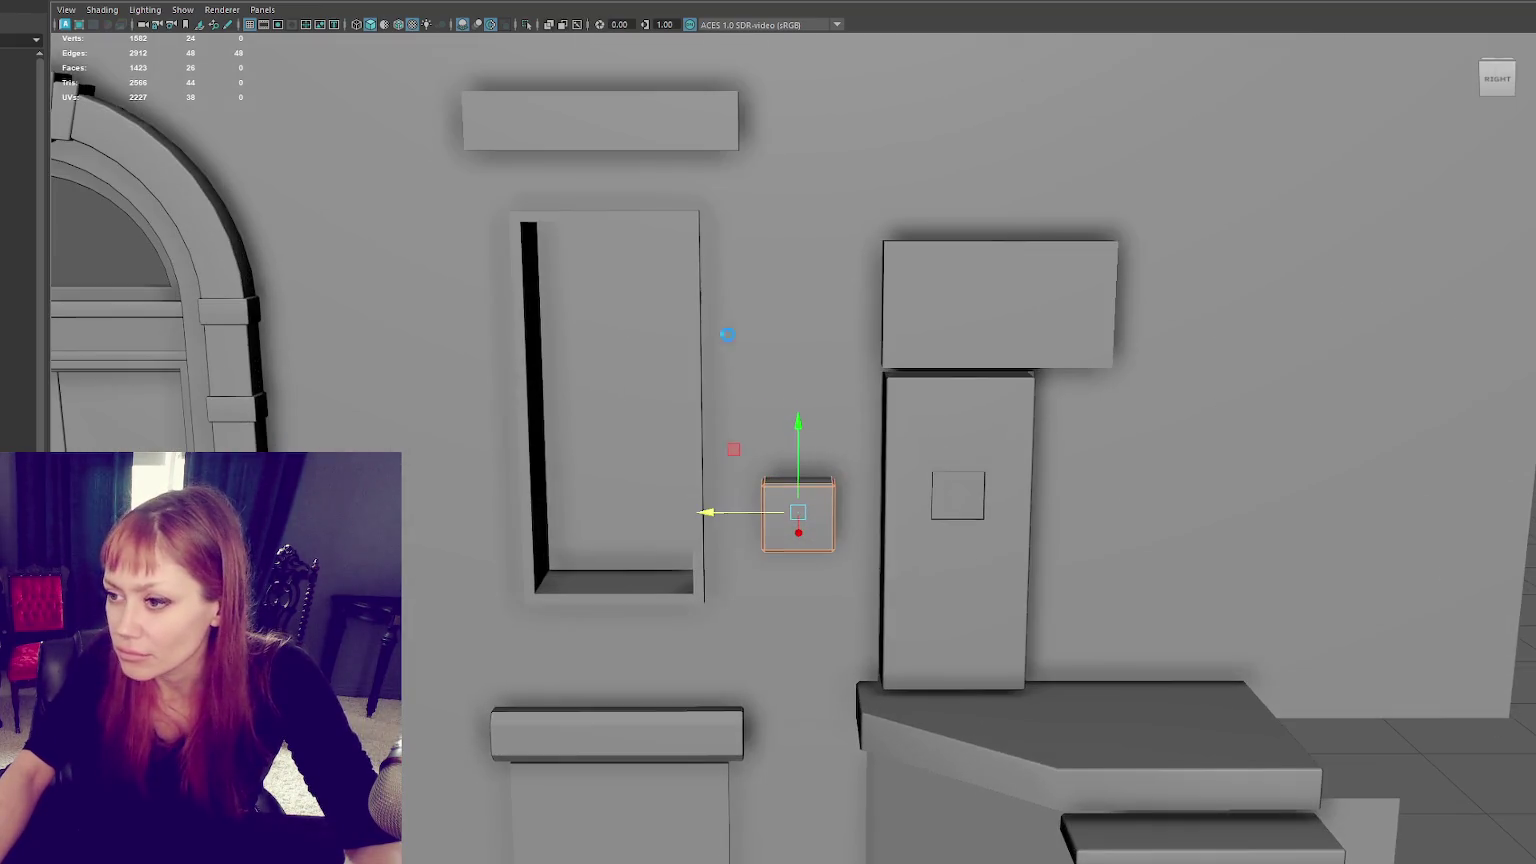
Step: Select the door frame and pick its inner edge loop
left_click(710, 333)
key("f")
left_click(705, 492)
key("f")
mouse_move(710, 312)
left_mouse_down("alt")
mouse_move(787, 341)
mouse_move(874, 531)
left_mouse_up("alt")
left_click_drag(919, 456, 805, 186, "alt")
mouse_move(627, 144)
right_mouse_down()
mouse_move(624, 125)
mouse_move(748, 110)
right_mouse_up()
double_click(641, 127)
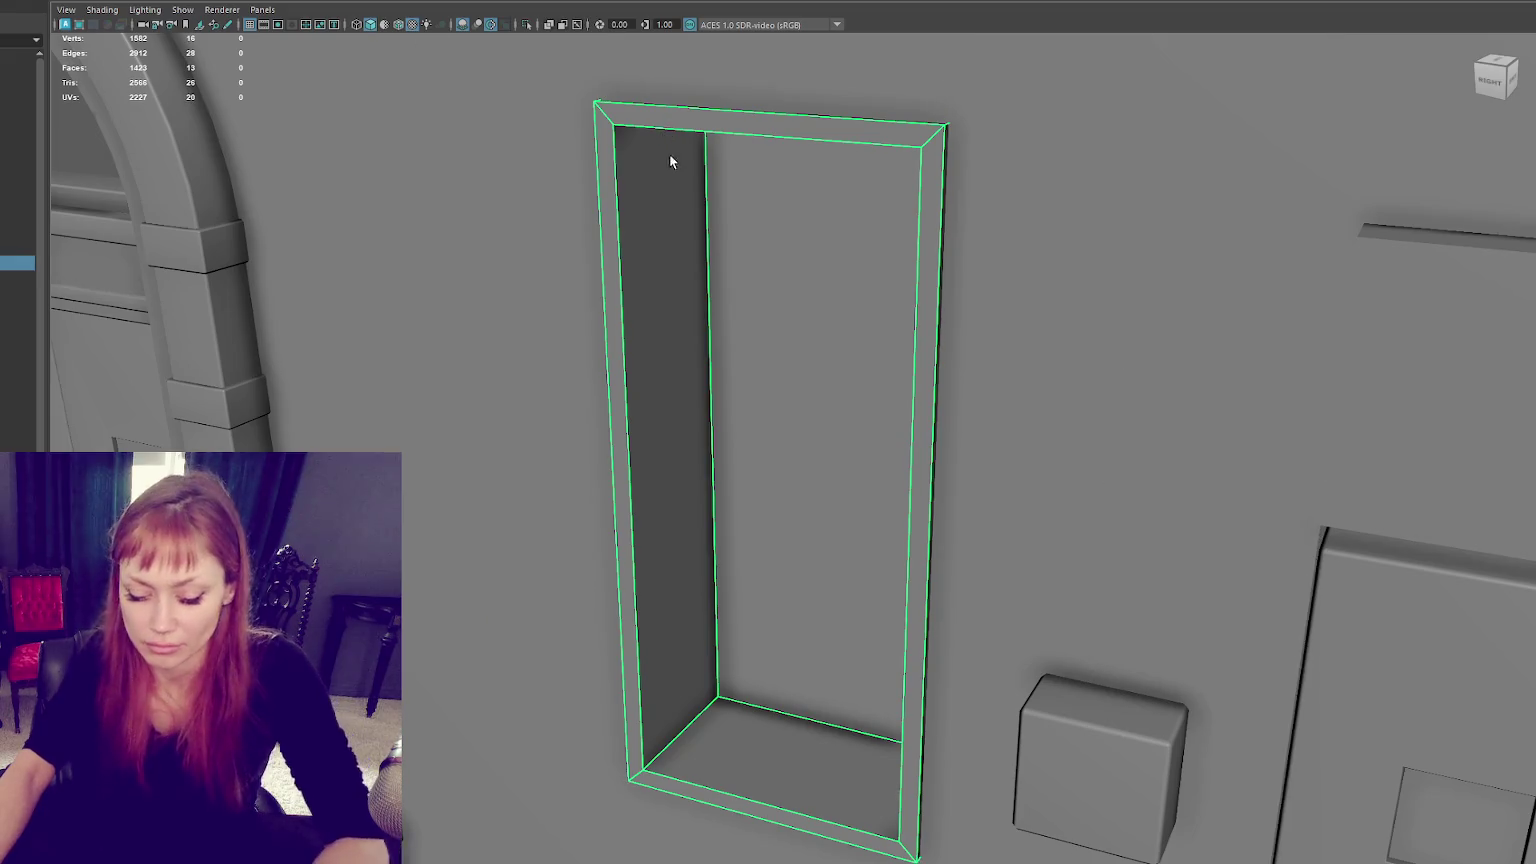
Step: Isolate the door frame and bevel the inner edge loop with a 0.3 fraction
key("ctrl+1")
left_click_drag(670, 161, 1050, 89, "alt")
key("F10")
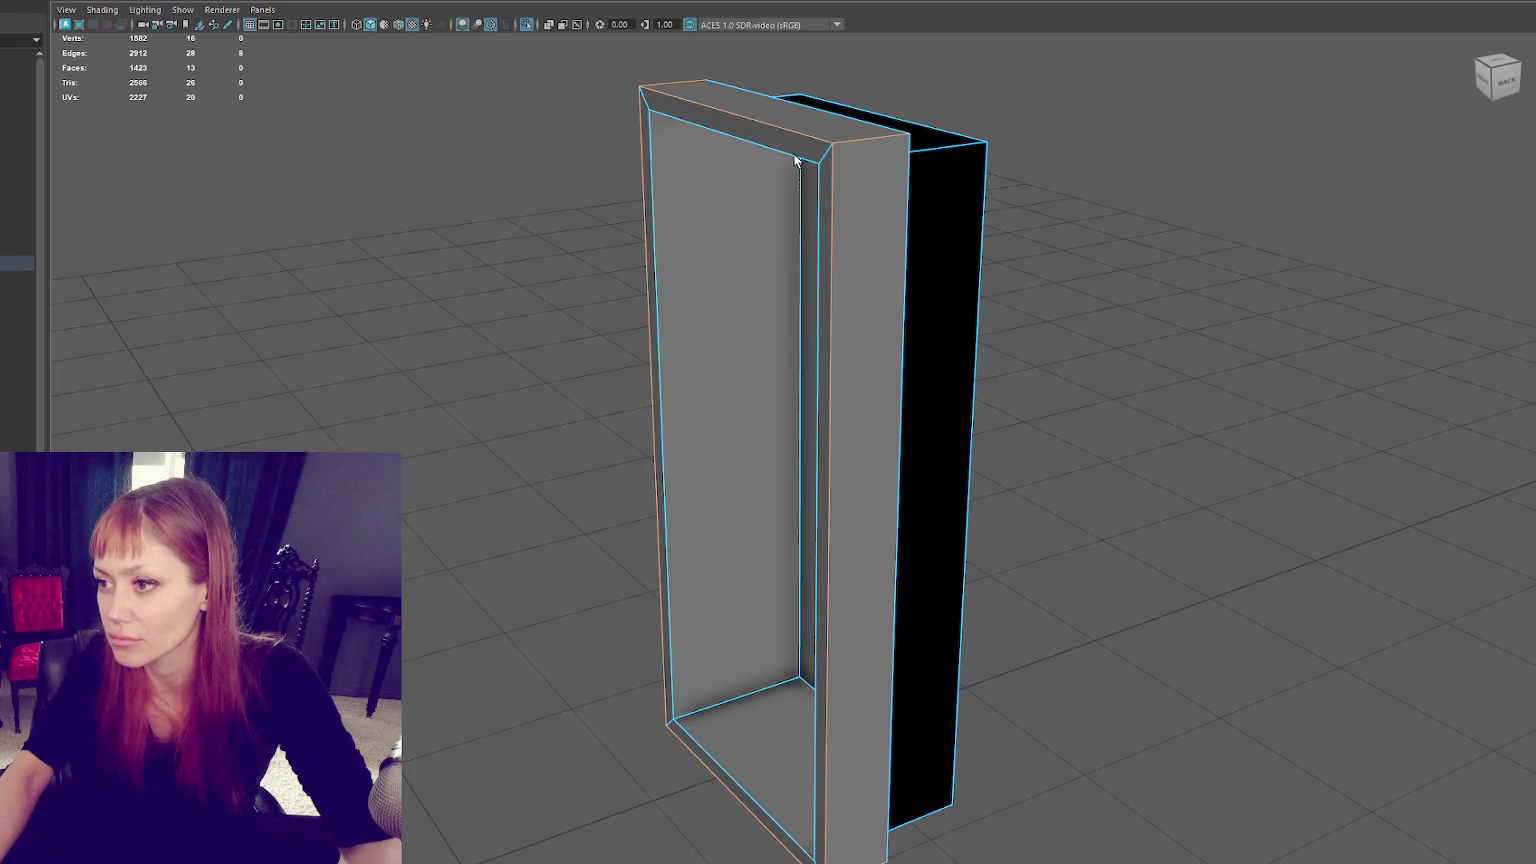
mouse_move(801, 160)
left_mouse_down("alt")
mouse_move(787, 204)
mouse_move(848, 232)
left_mouse_up("alt")
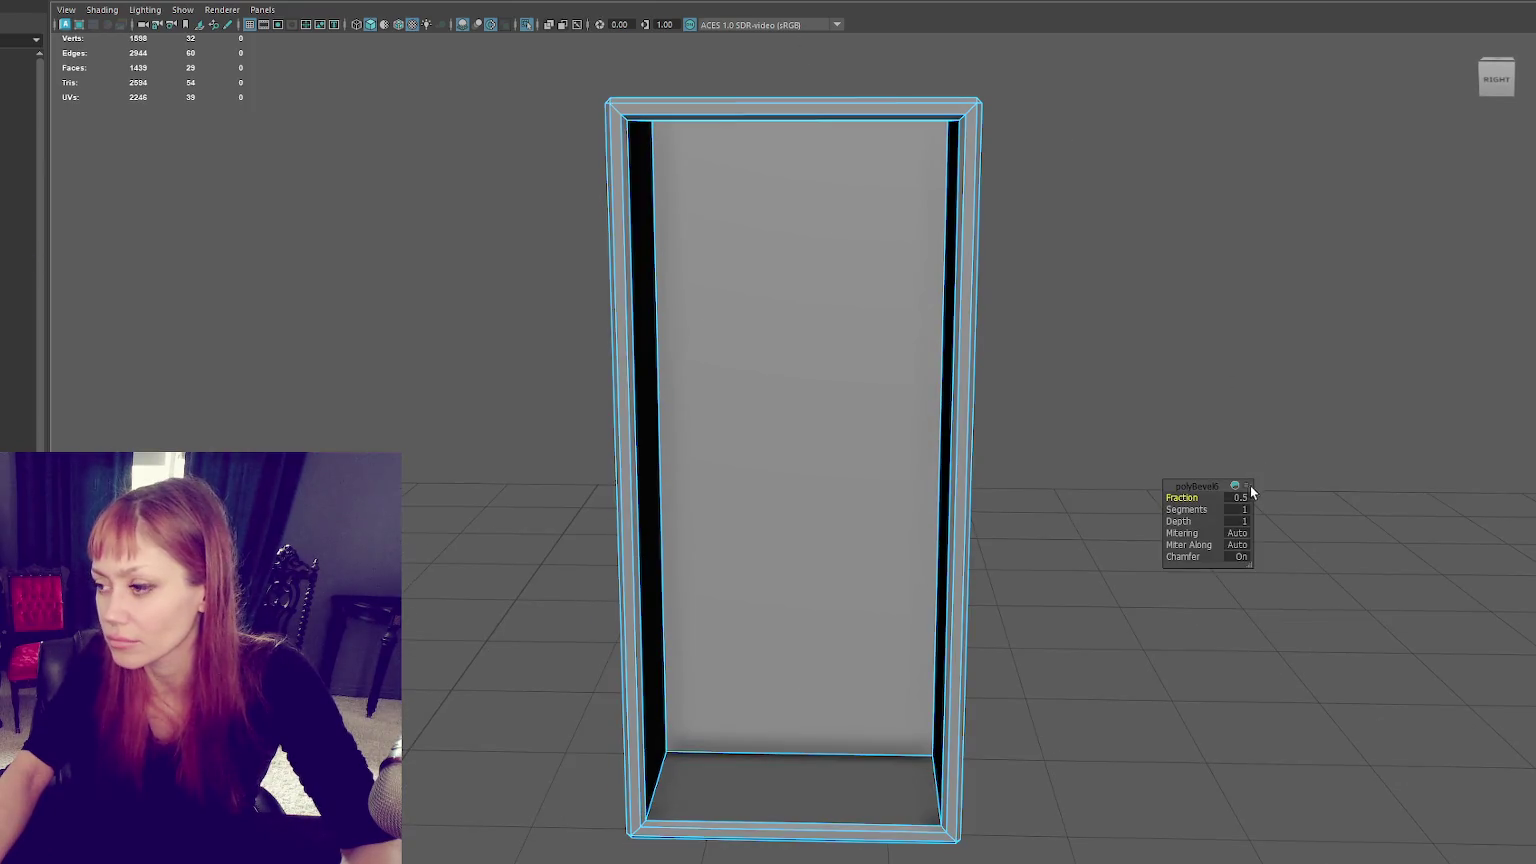
left_click(1240, 498)
type(".3")
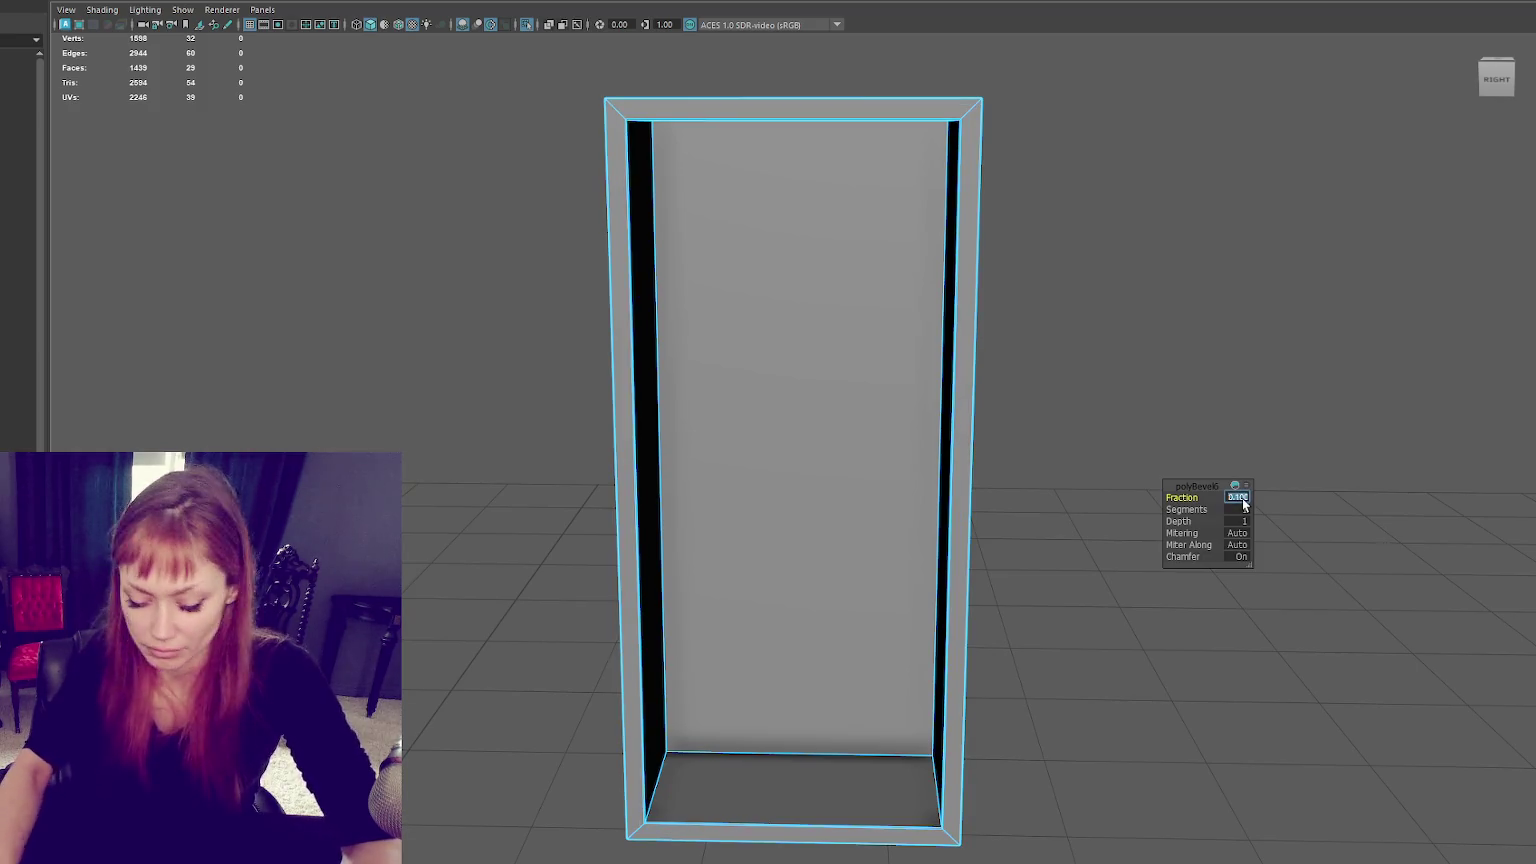
Step: Select the edges along the door frame's back
right_click_drag(1193, 275, 1265, 258)
left_click_drag(1289, 264, 884, 253, "alt")
right_click_drag(1029, 206, 1210, 195)
right_click_drag(971, 117, 967, 78)
left_click_drag(852, 74, 860, 294)
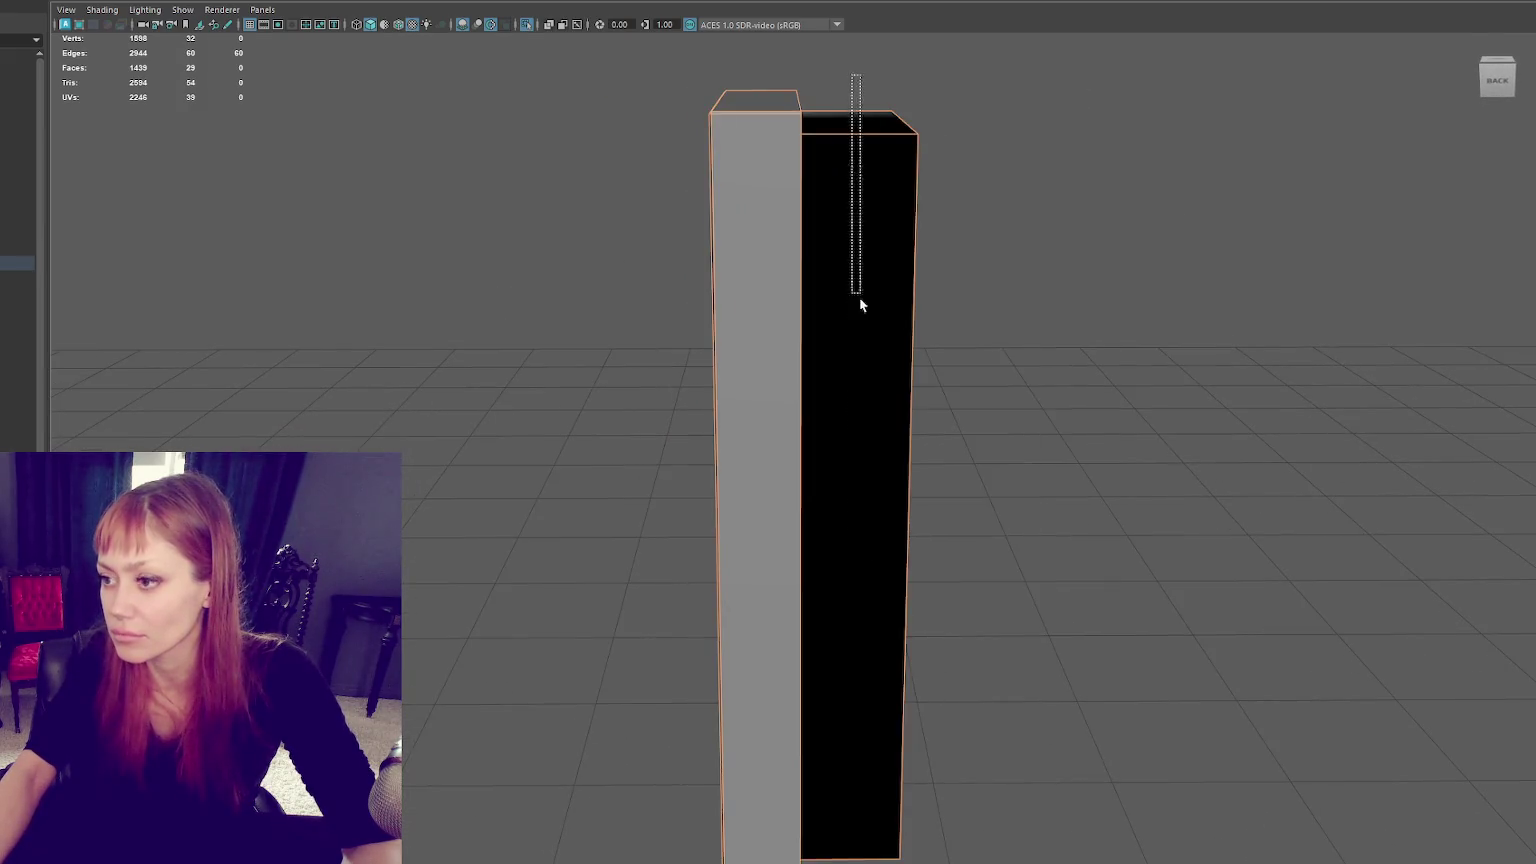
right_click_drag(1064, 358, 1301, 442)
mouse_move(1301, 442)
left_mouse_down("alt")
mouse_move(1027, 373)
mouse_move(706, 182)
mouse_move(833, 195)
left_mouse_up("alt")
Step: In wireframe, select a few edges of the recessed frame and view it front-on
key("4")
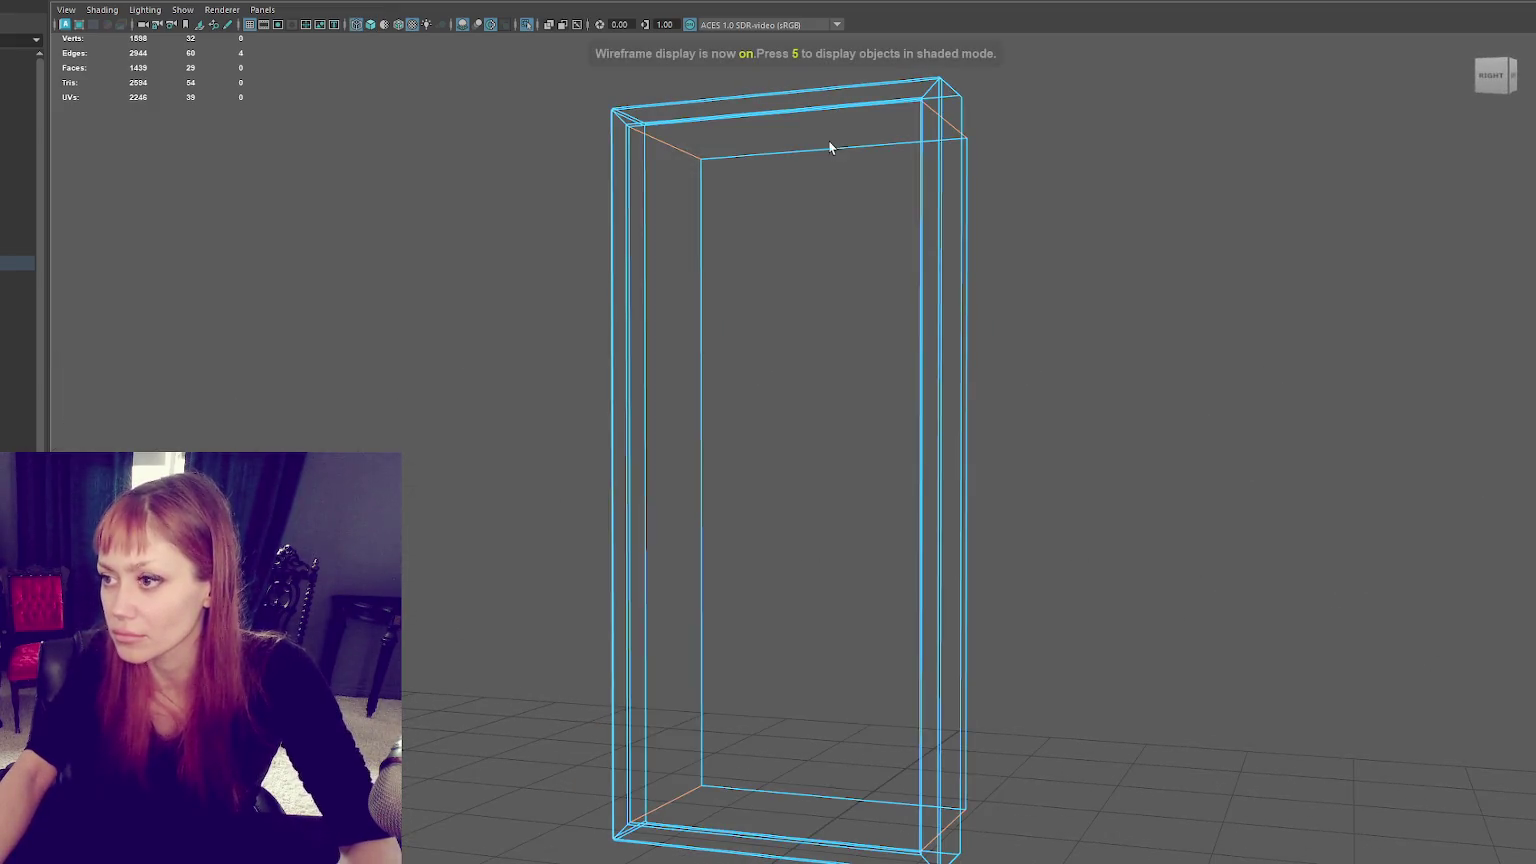
mouse_move(734, 261)
left_mouse_down("alt")
mouse_move(878, 326)
mouse_move(846, 320)
left_mouse_up("alt")
right_click_drag(1166, 298, 1320, 360)
left_click_drag(1320, 360, 867, 147, "alt")
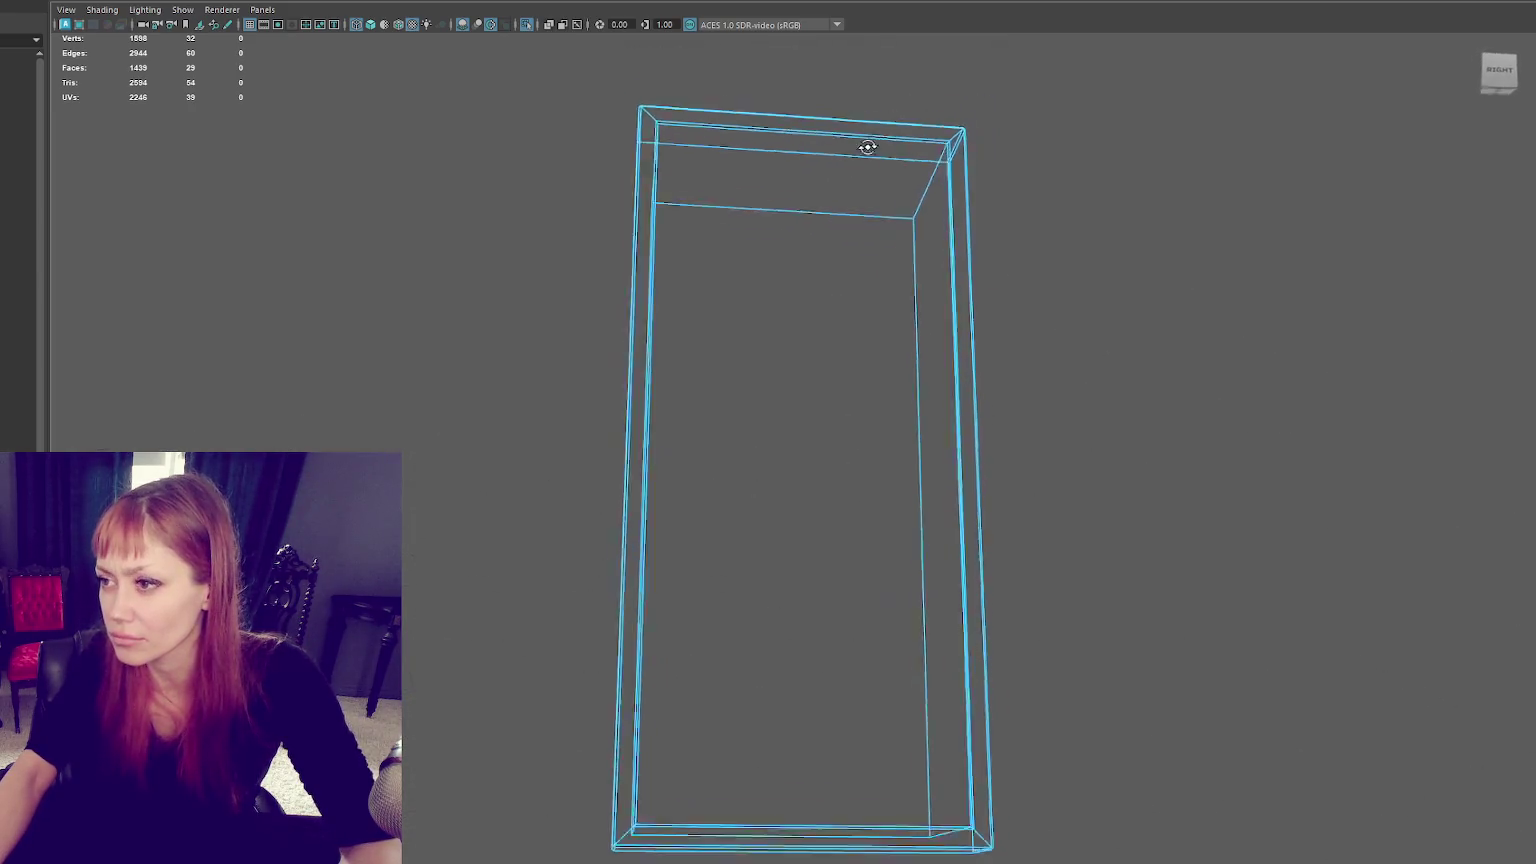
key("6")
mouse_move(1162, 124)
left_mouse_down("alt")
mouse_move(1105, 181)
mouse_move(1148, 134)
mouse_move(1059, 189)
left_mouse_up("alt")
Step: Select the door frame in edge mode and inspect it from all sides, including straight-on
left_click(854, 415)
left_click_drag(854, 415, 1159, 401, "alt")
key("F10")
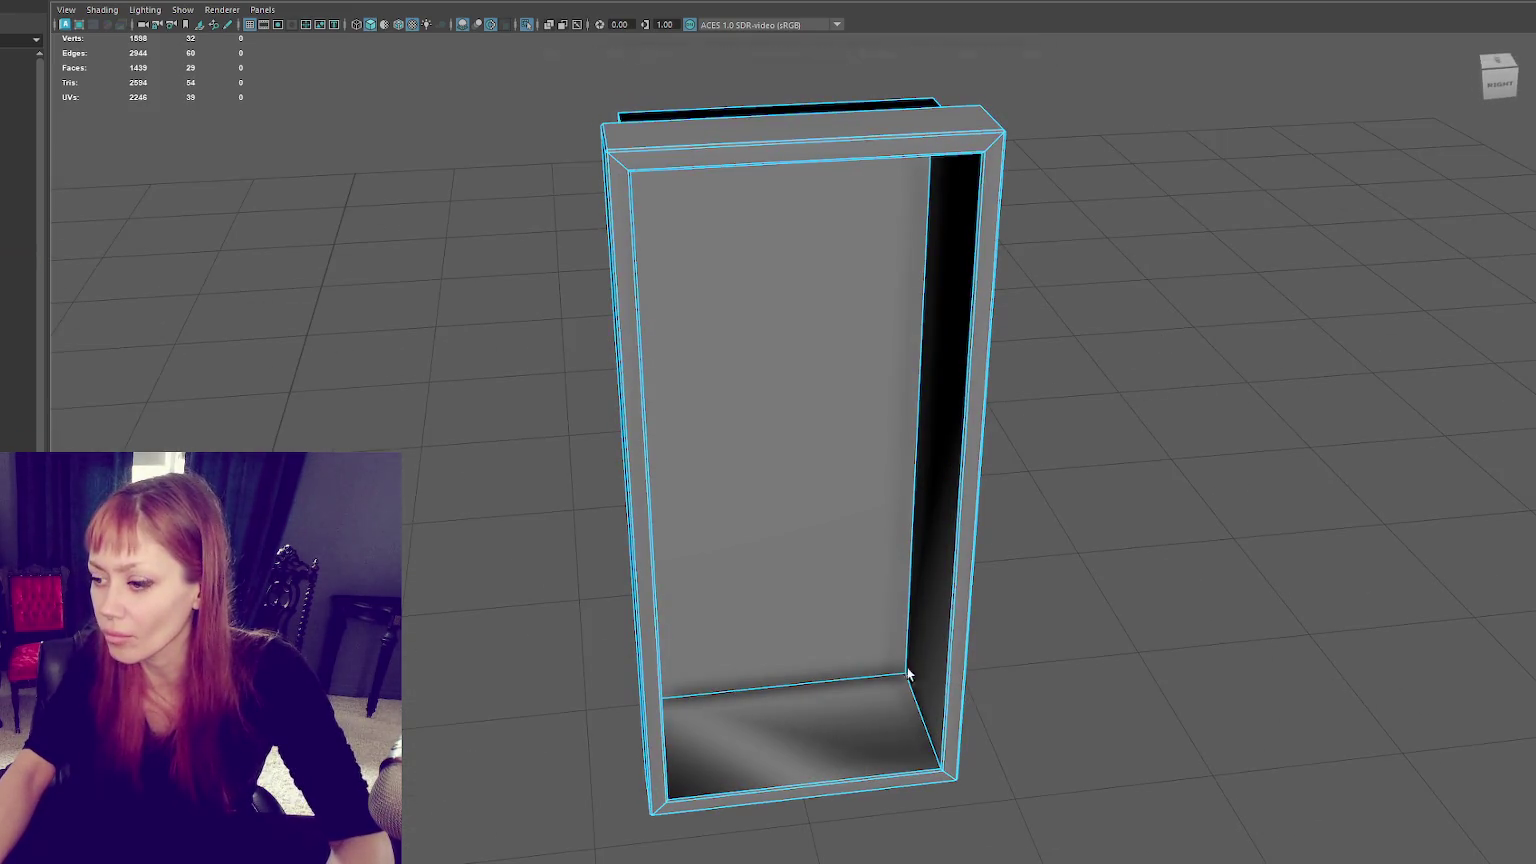
left_click_drag(878, 724, 672, 697, "alt")
right_click_drag(1166, 398, 1327, 462, "shift")
mouse_move(978, 463)
left_mouse_down("alt")
mouse_move(1080, 456)
mouse_move(1059, 392)
left_mouse_up("alt")
left_click_drag(866, 284, 718, 260, "alt")
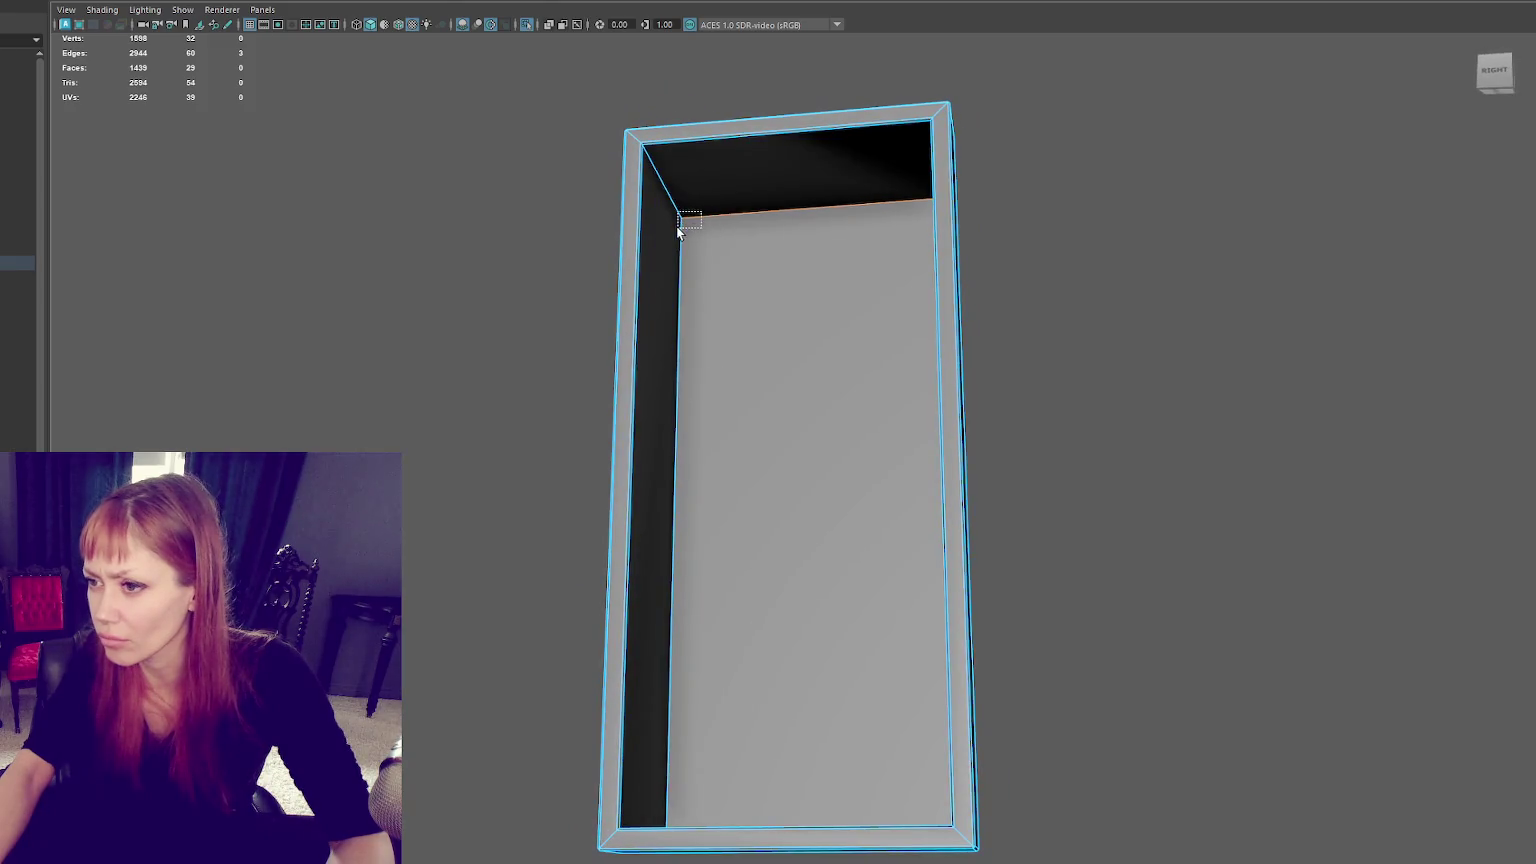
right_click_drag(1121, 175, 1296, 222, "shift")
mouse_move(1178, 148)
left_mouse_down("alt")
mouse_move(1130, 225)
mouse_move(982, 211)
left_mouse_up("alt")
Step: Add the frame's top edges to the selection, then view the frame within the wall
left_click(980, 212)
scroll(1034, 138, "up", 5)
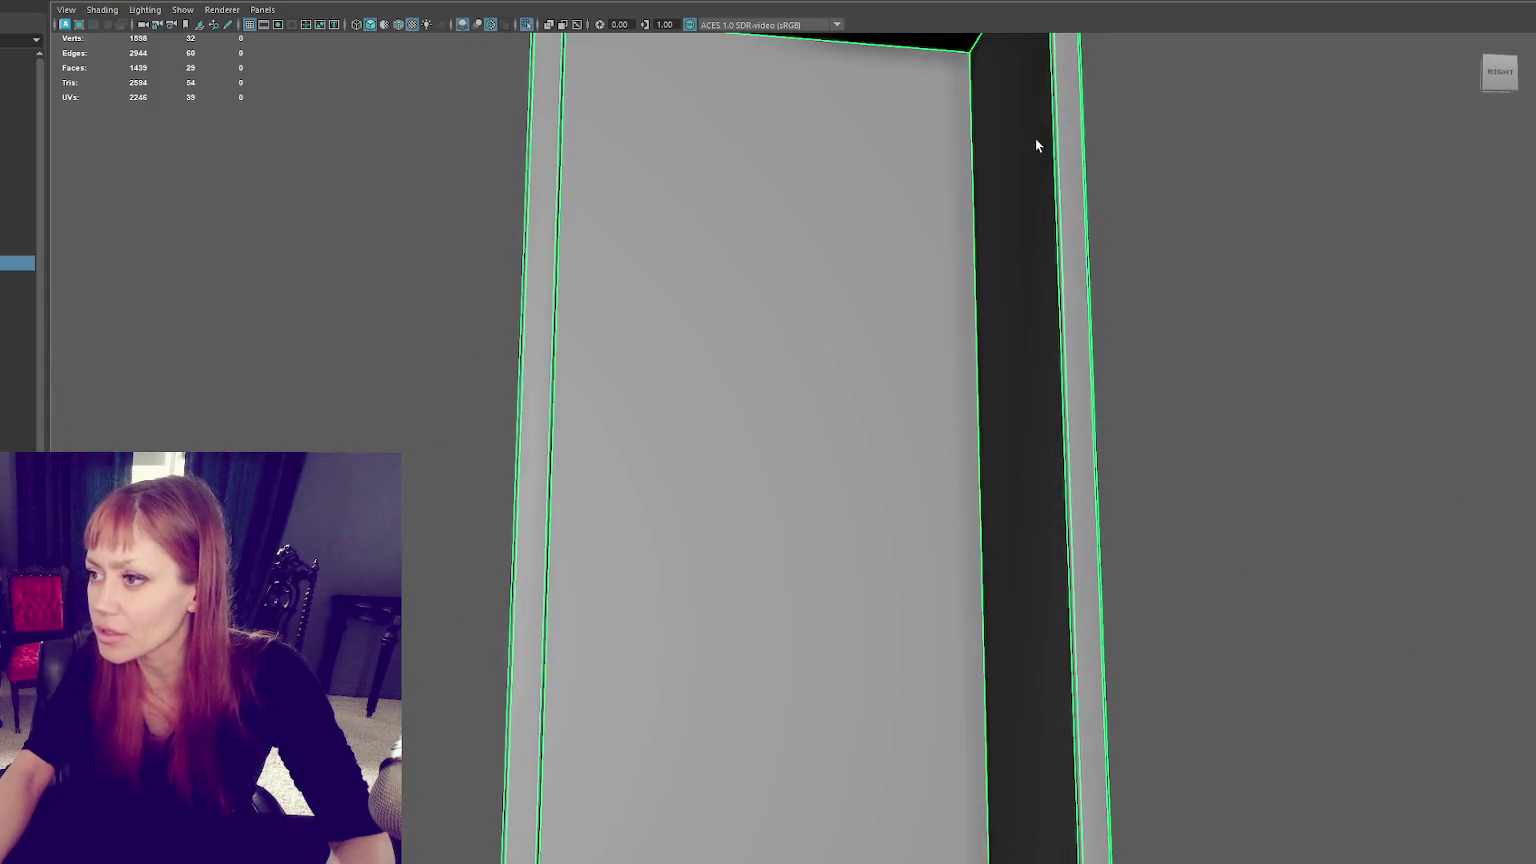
middle_click_drag(1112, 86, 951, 201, "alt")
left_click(960, 174, "shift")
mouse_move(960, 174)
left_mouse_down("alt")
mouse_move(625, 226)
mouse_move(778, 506)
mouse_move(886, 497)
mouse_move(819, 495)
left_mouse_up("alt")
left_click(554, 199, "shift")
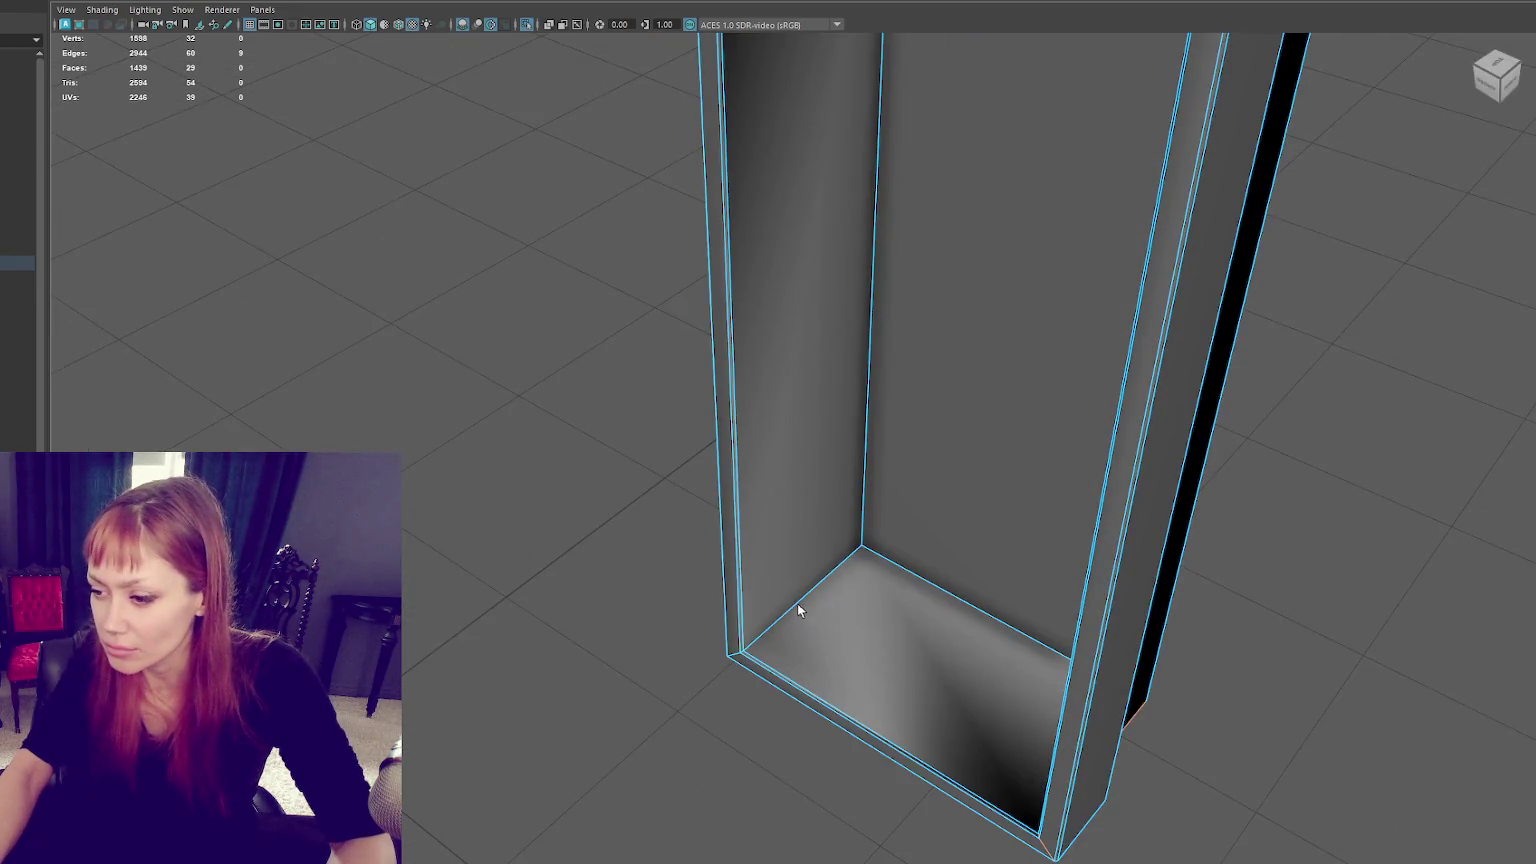
right_click_drag(377, 226, 549, 286)
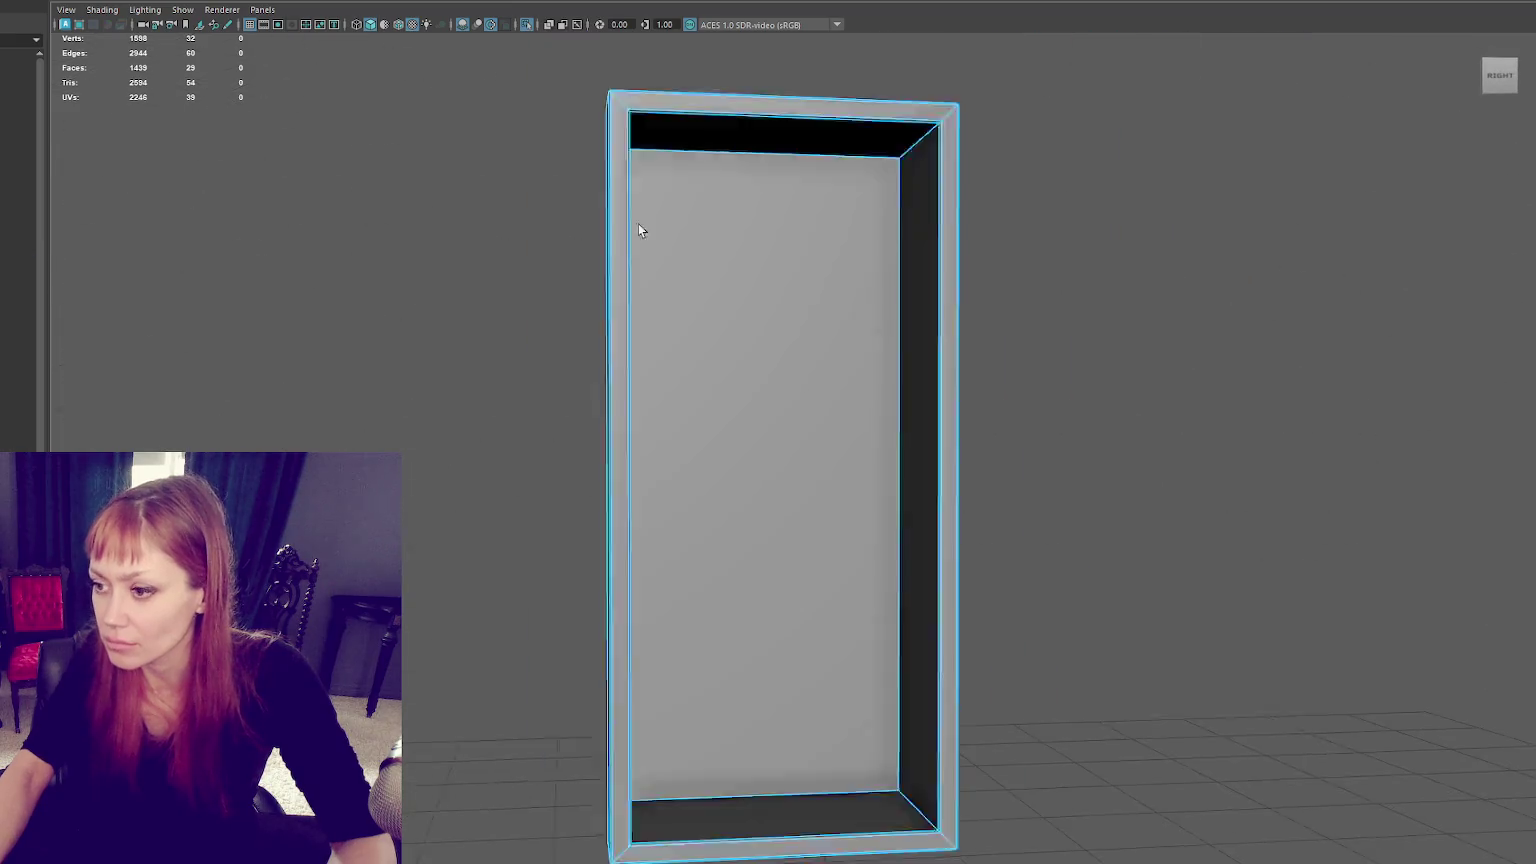
right_click_drag(640, 230, 458, 308, "alt")
left_click_drag(458, 308, 722, 352, "alt")
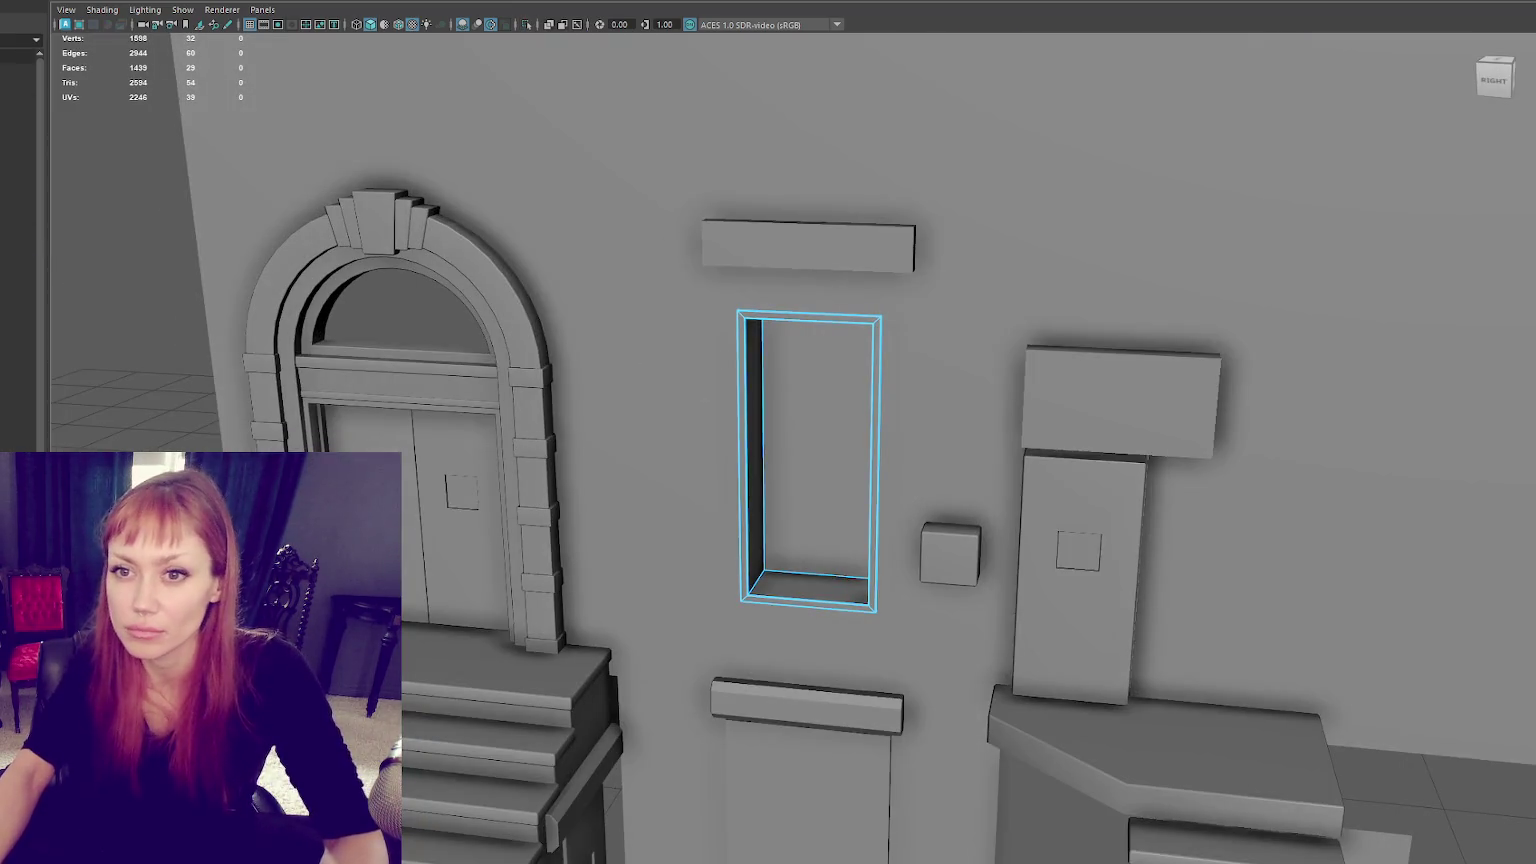
Step: Create a poly cube and delete five of its faces, leaving one flat face
scroll(694, 480, "down", 10)
left_click(716, 566)
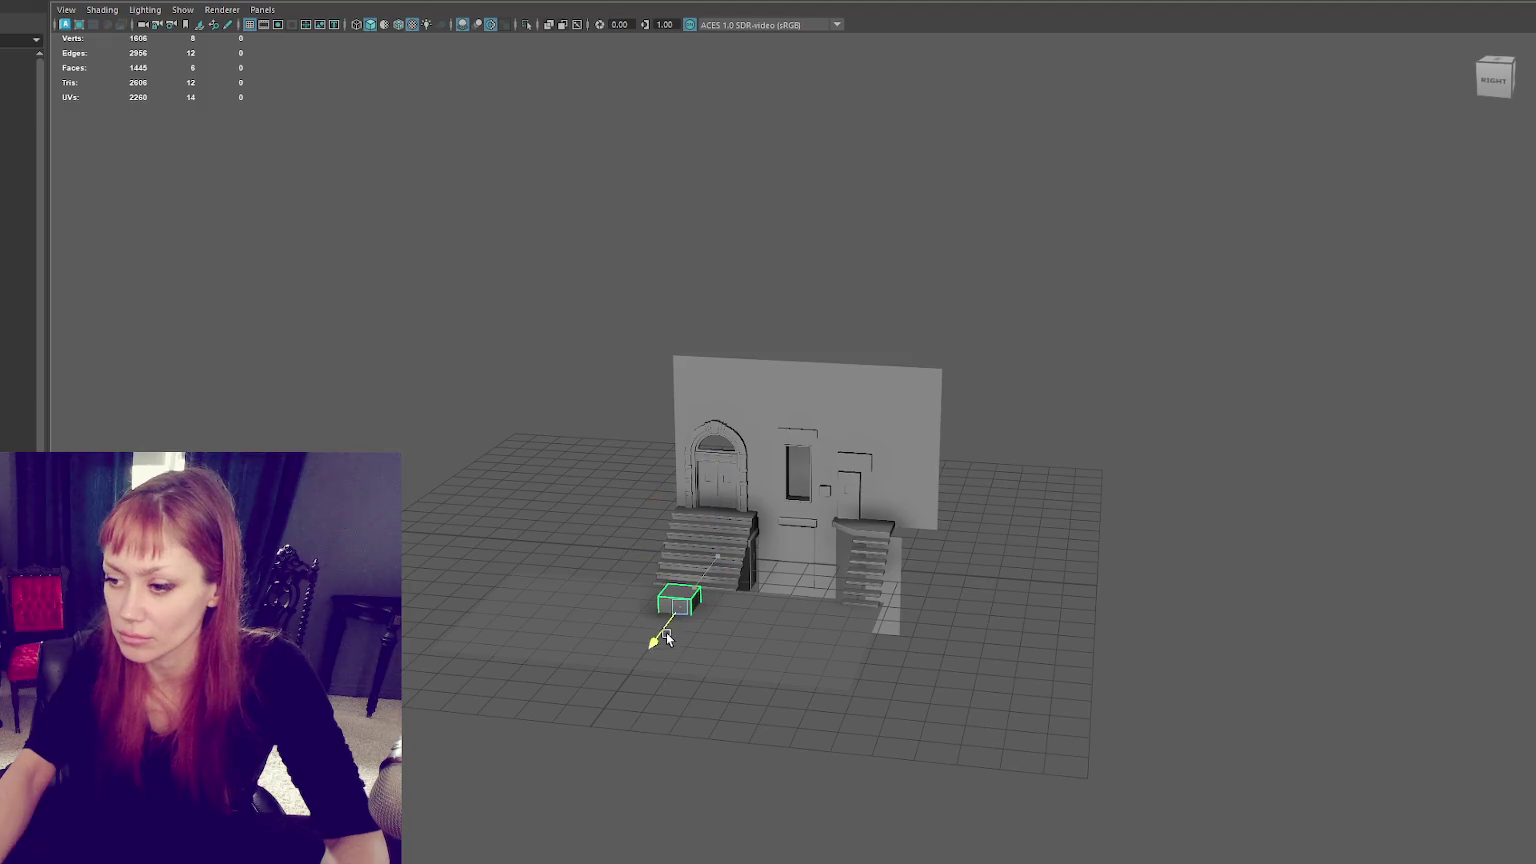
right_click_drag(669, 226, 669, 264)
left_click_drag(669, 264, 848, 250, "alt")
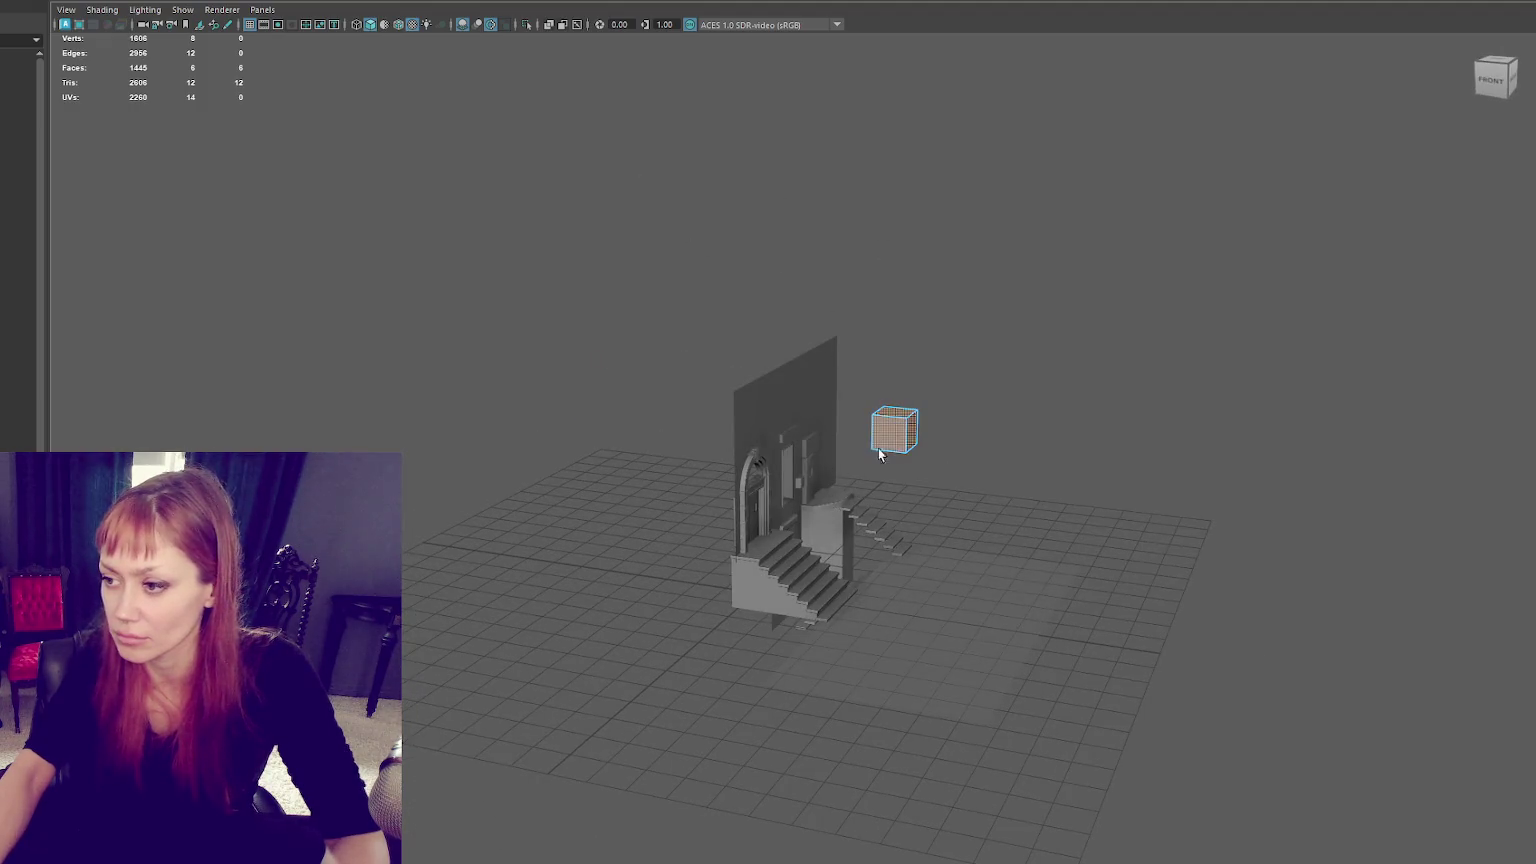
key("Delete")
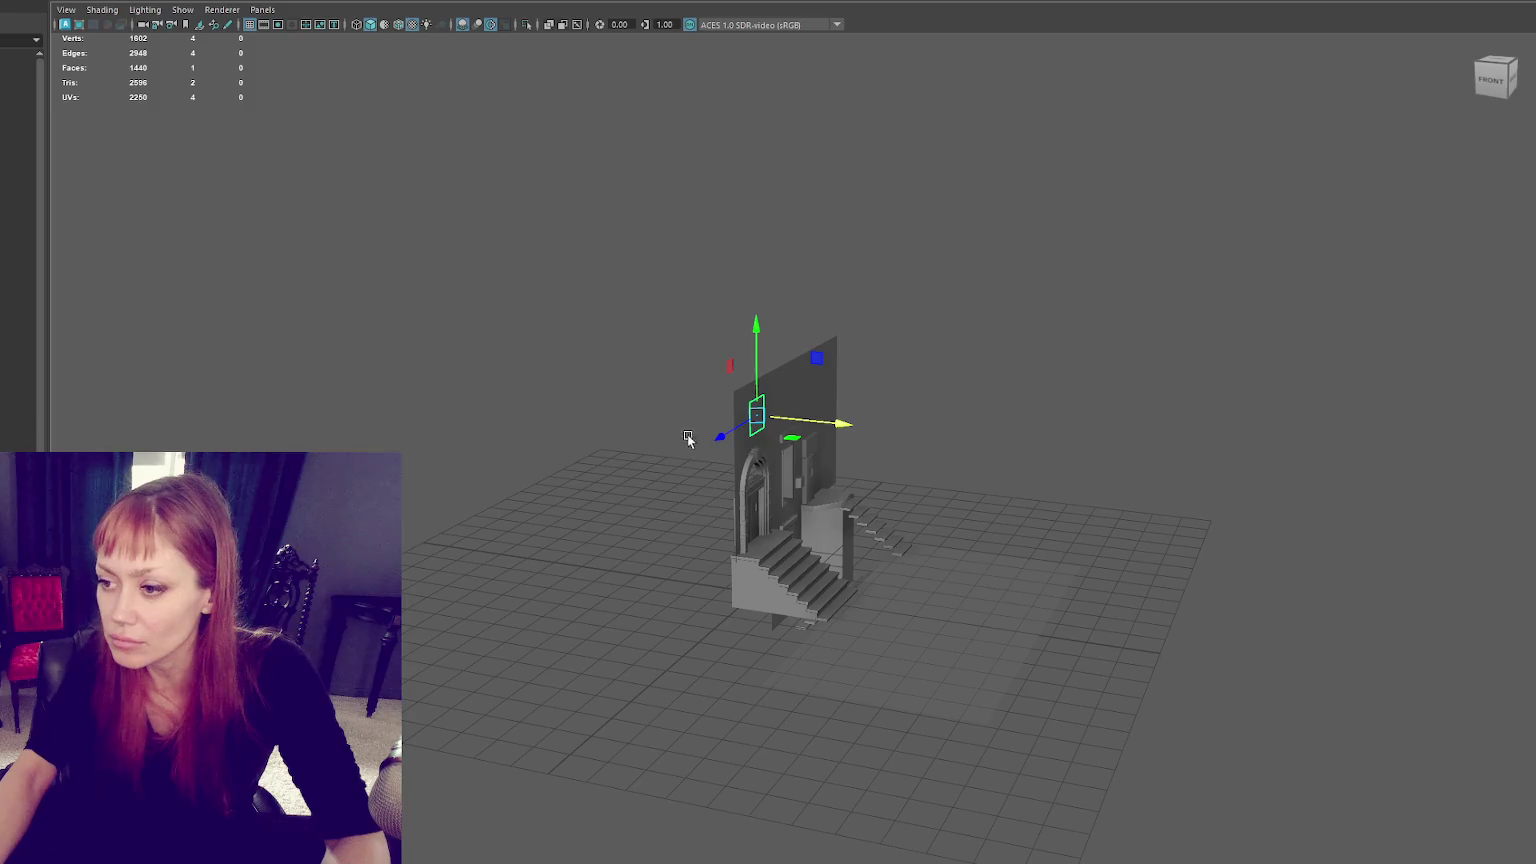
key("f")
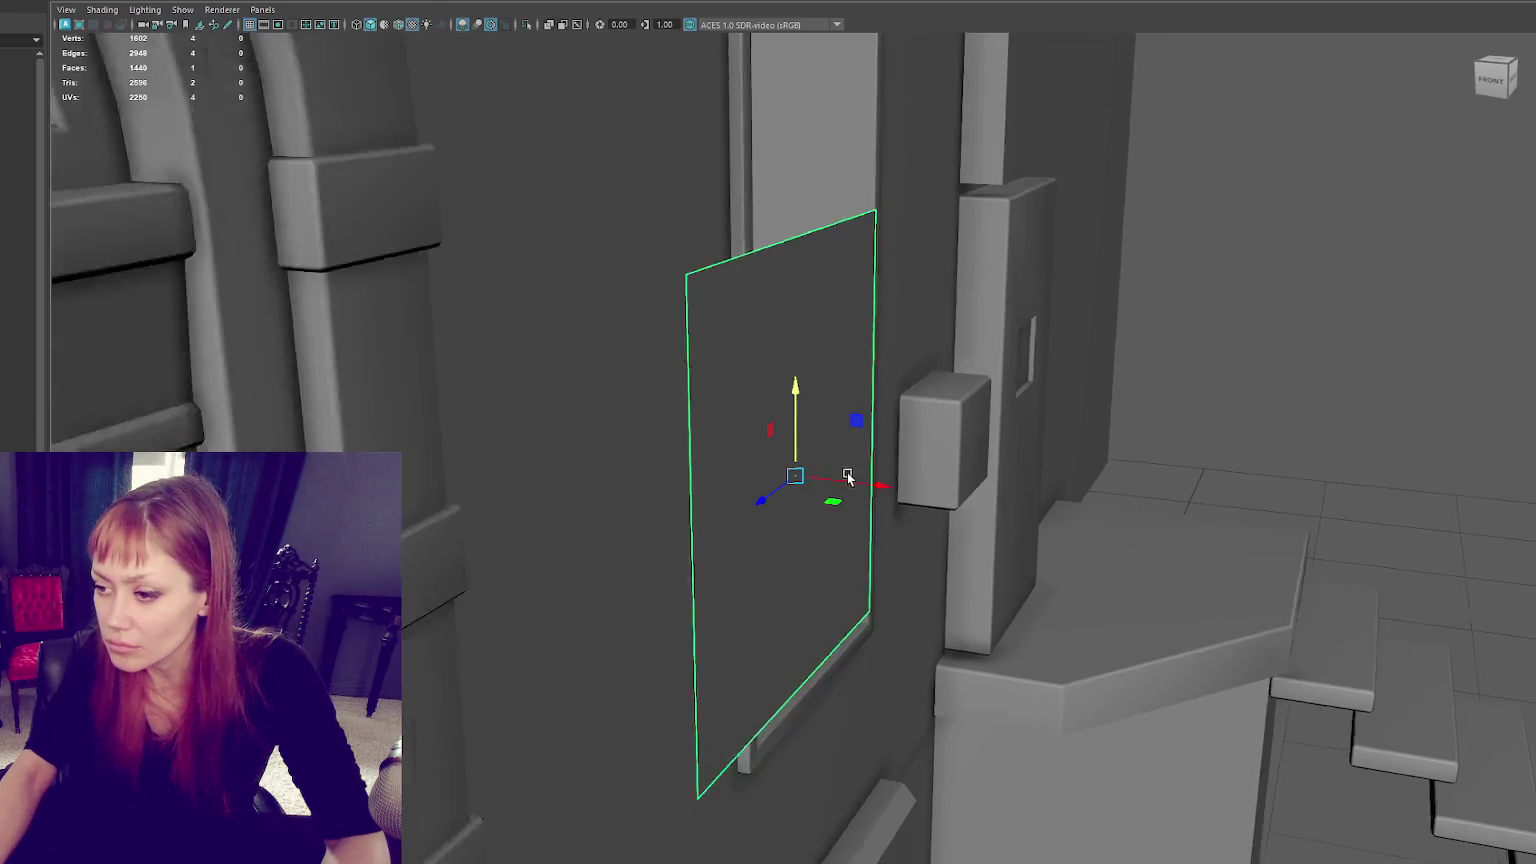
Step: Move and stretch the flat panel so it fills the recessed frame on the wall
mouse_move(832, 480)
left_mouse_down()
mouse_move(818, 487)
mouse_move(817, 466)
mouse_move(862, 487)
mouse_move(865, 472)
left_mouse_up()
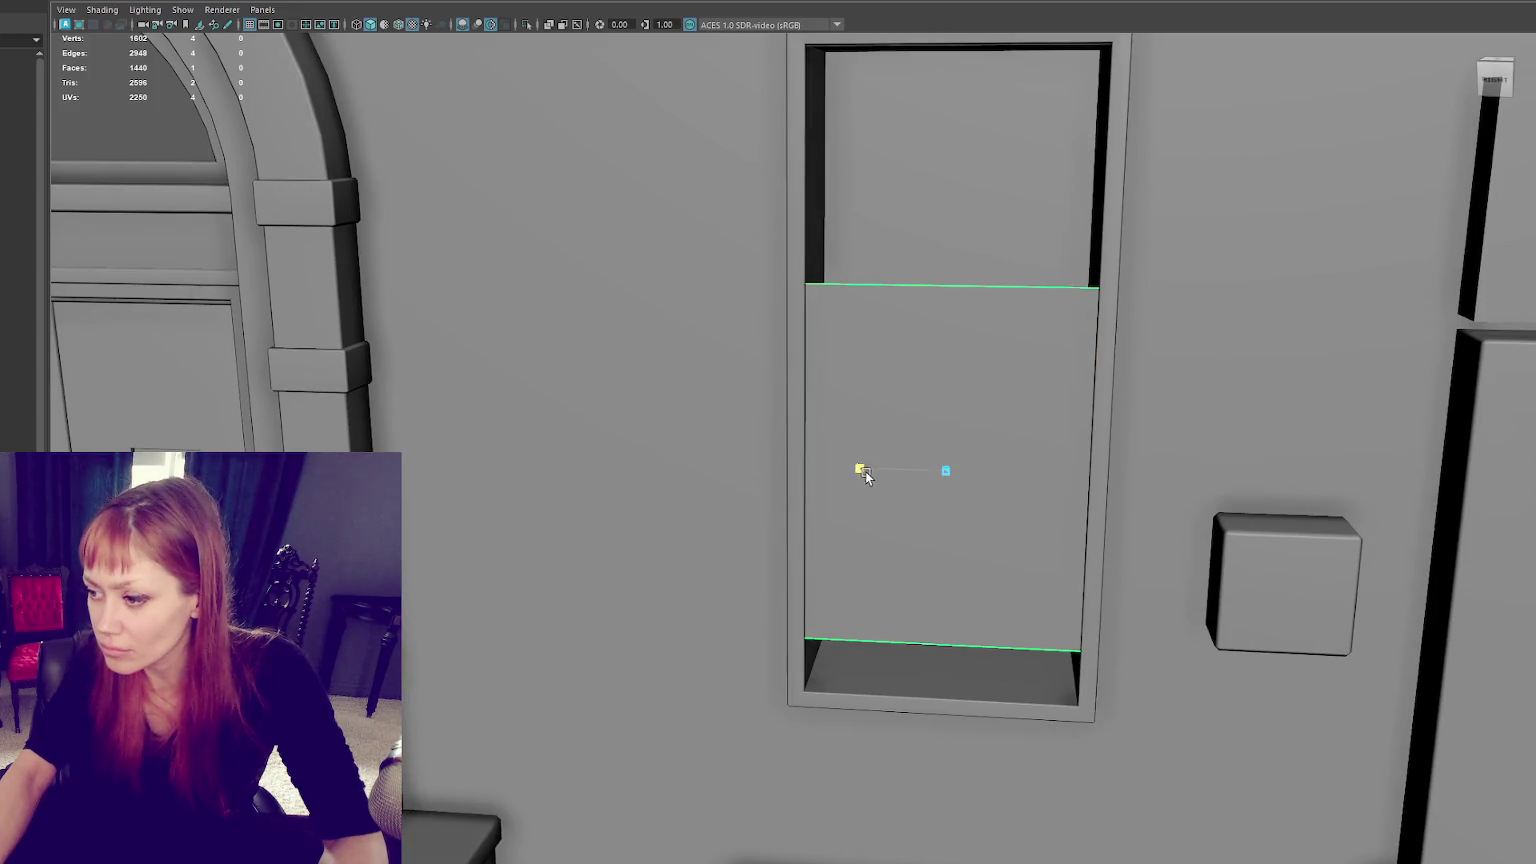
left_click_drag(945, 394, 958, 317)
mouse_move(947, 377)
left_mouse_down()
mouse_move(955, 322)
mouse_move(900, 335)
left_mouse_up()
scroll(958, 296, "down", 3)
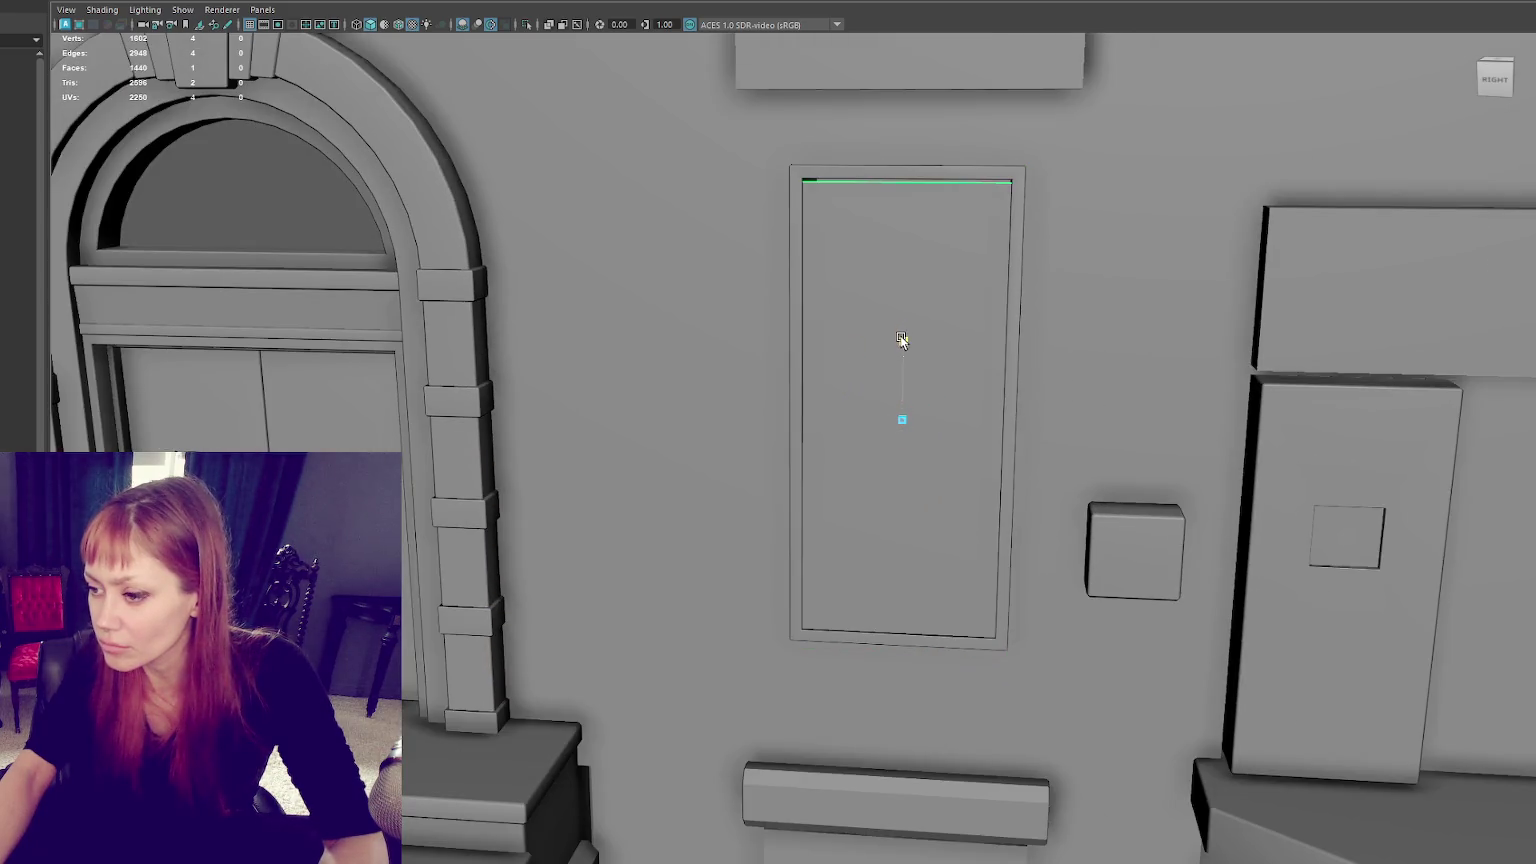
key("4")
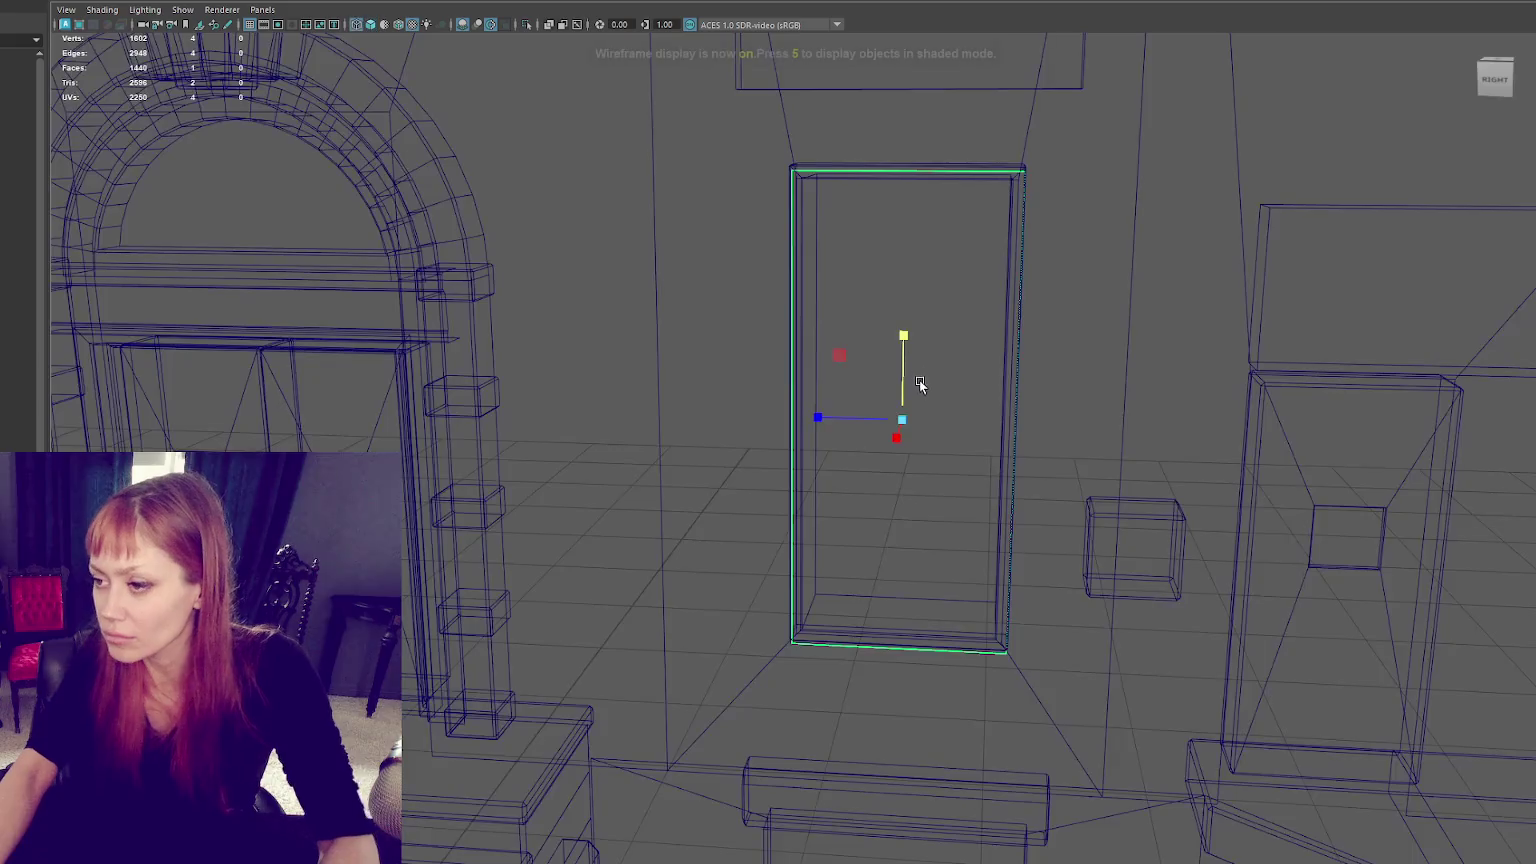
left_click_drag(901, 338, 895, 328)
mouse_move(837, 415)
left_mouse_down()
mouse_move(913, 418)
mouse_move(377, 127)
left_mouse_up()
key("5")
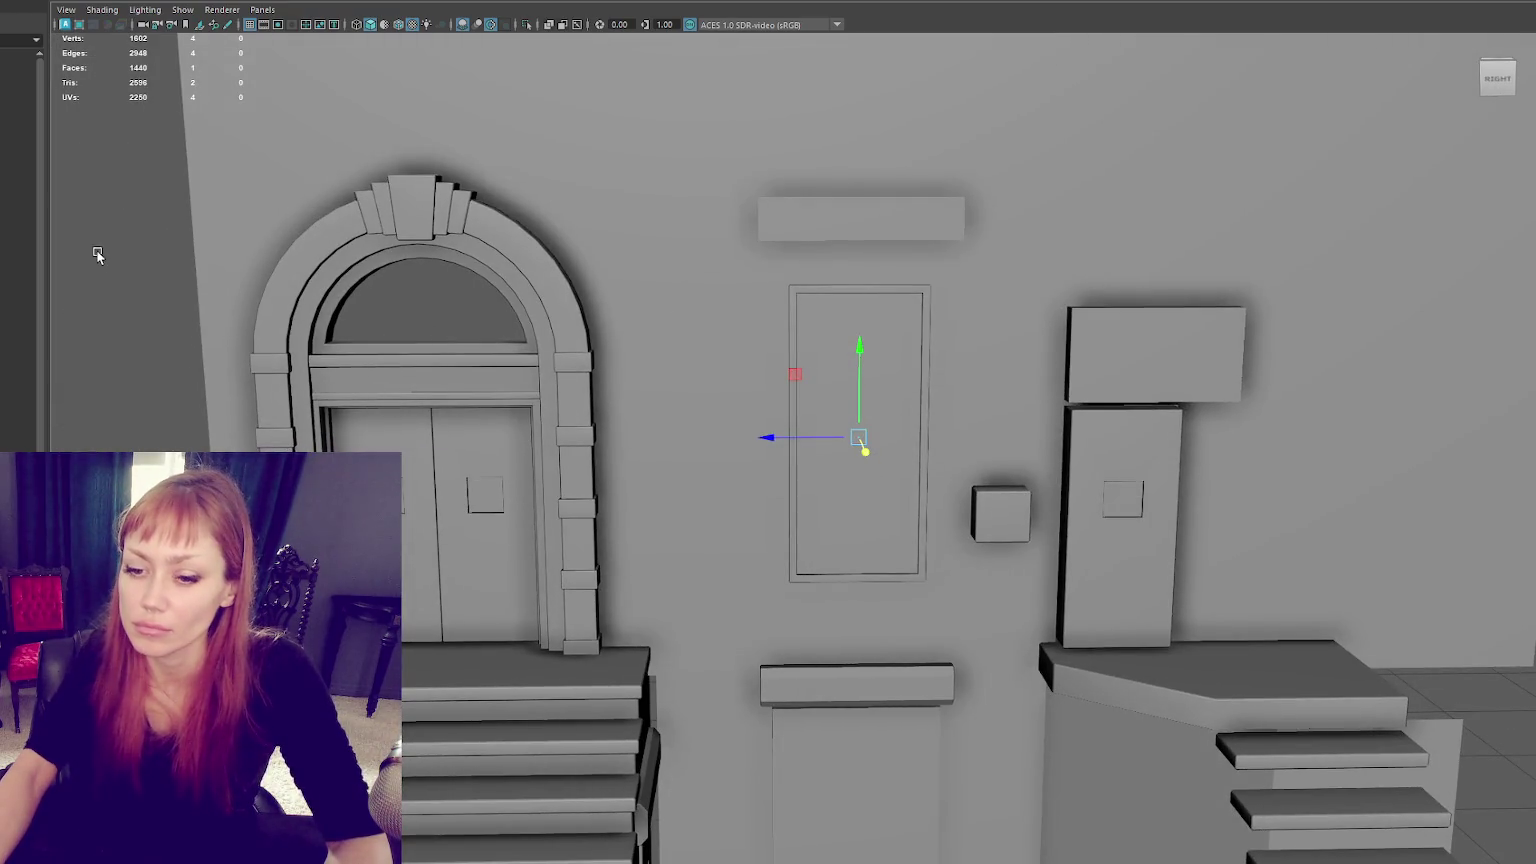
scroll(98, 263, "down", 5)
Step: Select the staircase and frame it in wireframe display
left_click(199, 267)
mouse_move(199, 267)
left_mouse_down("alt")
mouse_move(404, 386)
mouse_move(358, 383)
left_mouse_up("alt")
left_click(510, 615)
key("f")
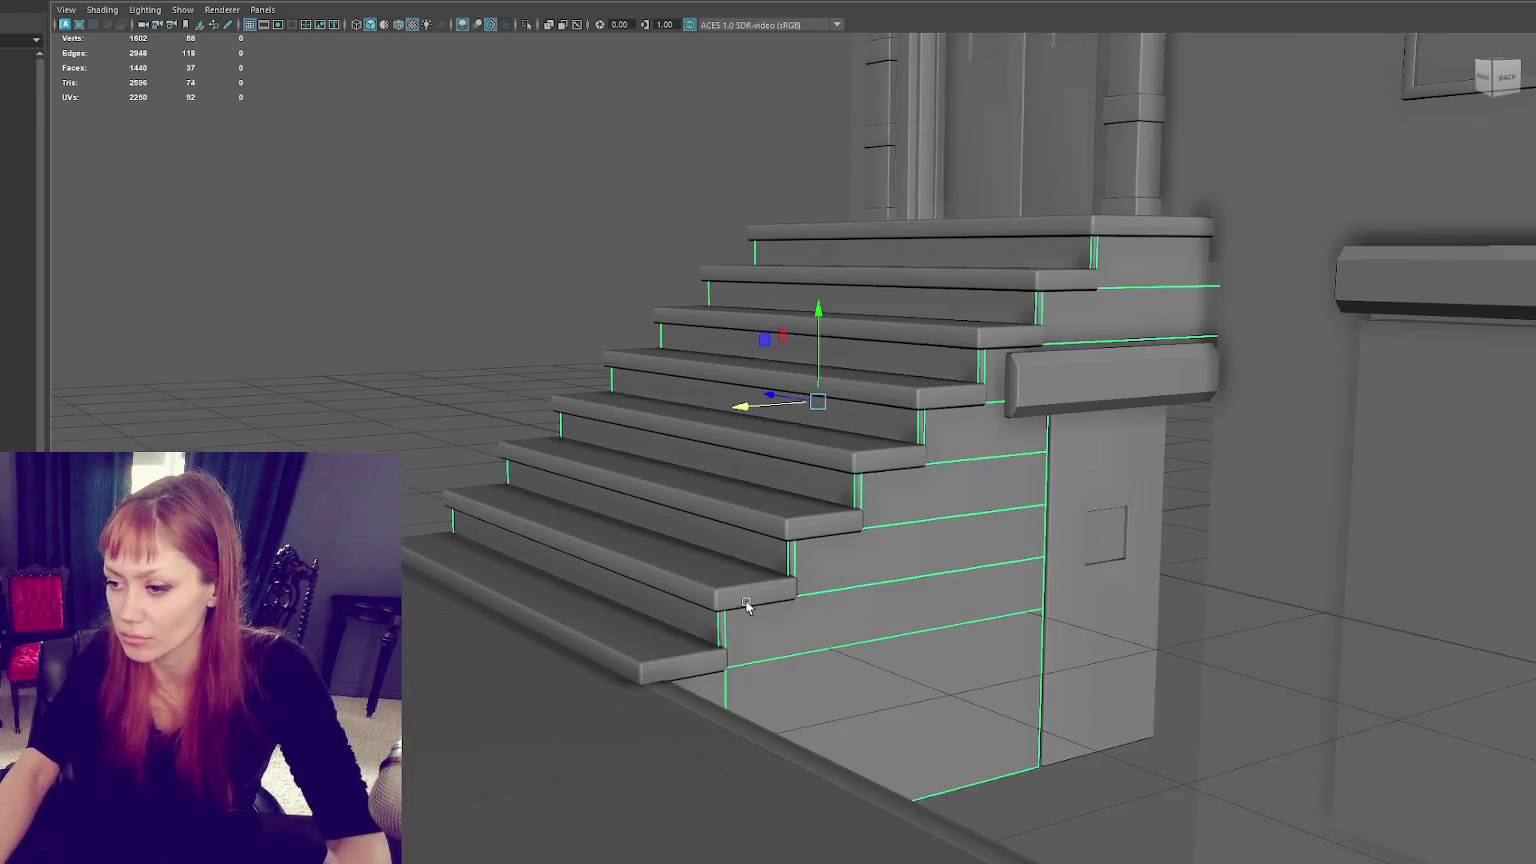
scroll(906, 527, "up", 5)
scroll(795, 394, "down", 5)
key("4")
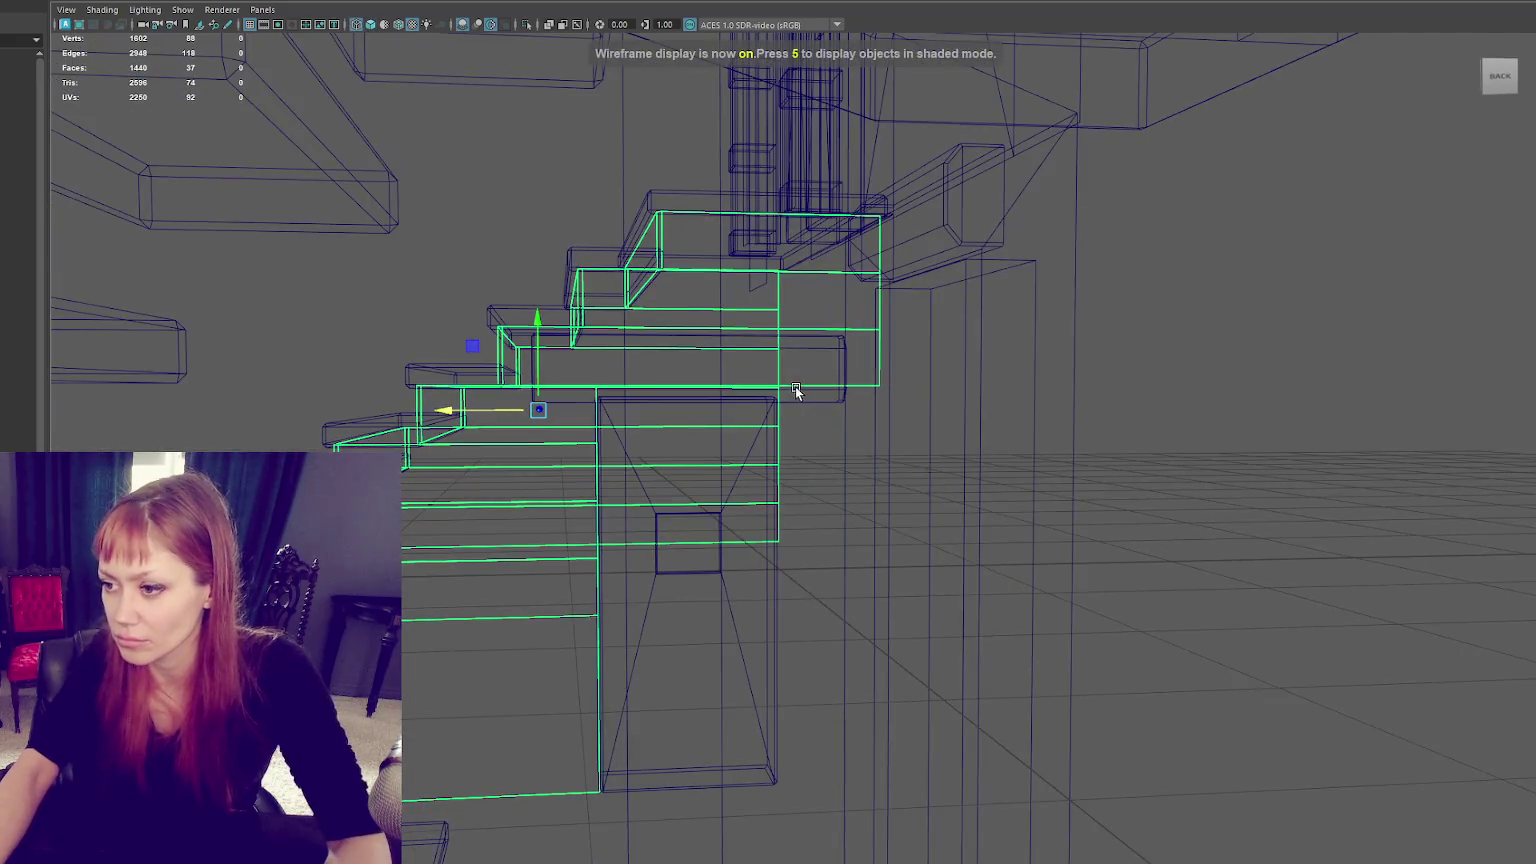
Step: Extrude the stair block's bottom edge (Ctrl+E) down to the ground
key("F10")
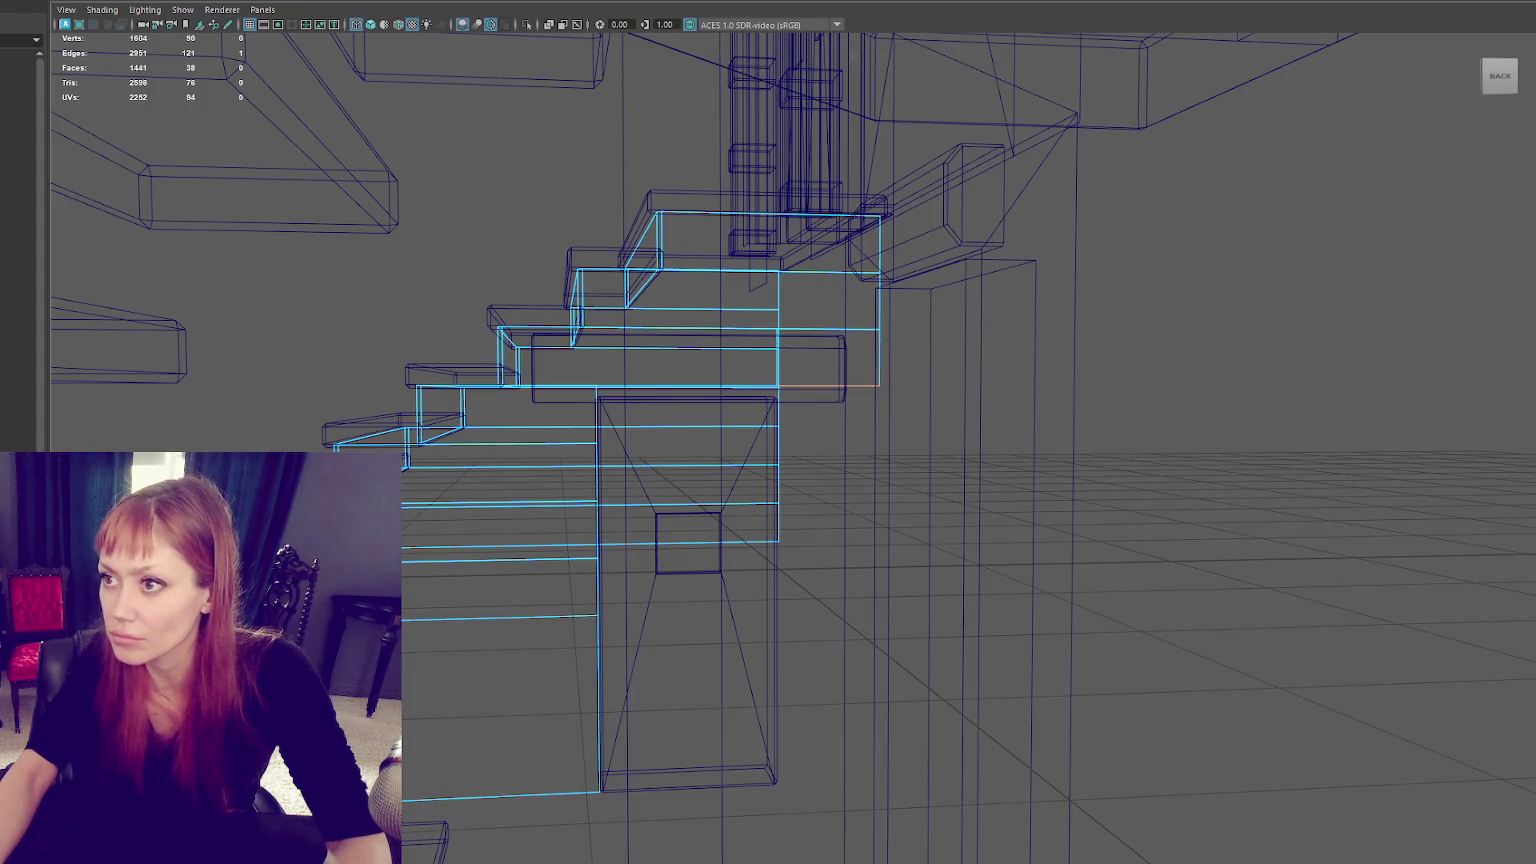
key("ctrl+e")
left_click_drag(830, 444, 832, 570)
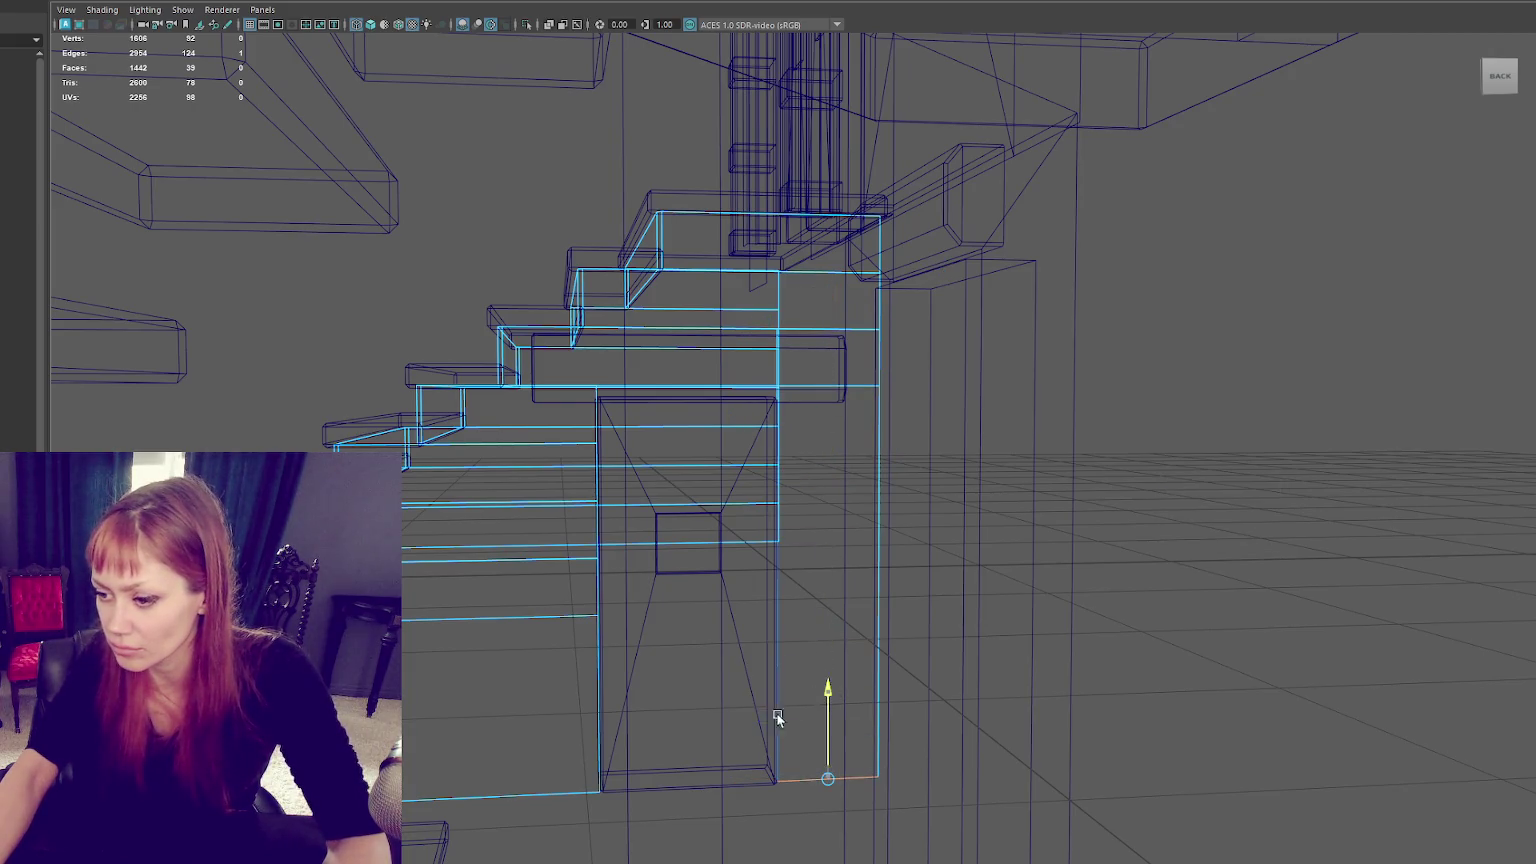
key("6")
mouse_move(1306, 250)
left_mouse_down("alt")
mouse_move(1006, 366)
mouse_move(1172, 389)
mouse_move(808, 322)
mouse_move(1046, 360)
mouse_move(938, 358)
mouse_move(967, 267)
mouse_move(1190, 388)
mouse_move(613, 324)
mouse_move(690, 318)
mouse_move(662, 318)
mouse_move(649, 289)
left_mouse_up("alt")
left_click(938, 358)
left_click(698, 320)
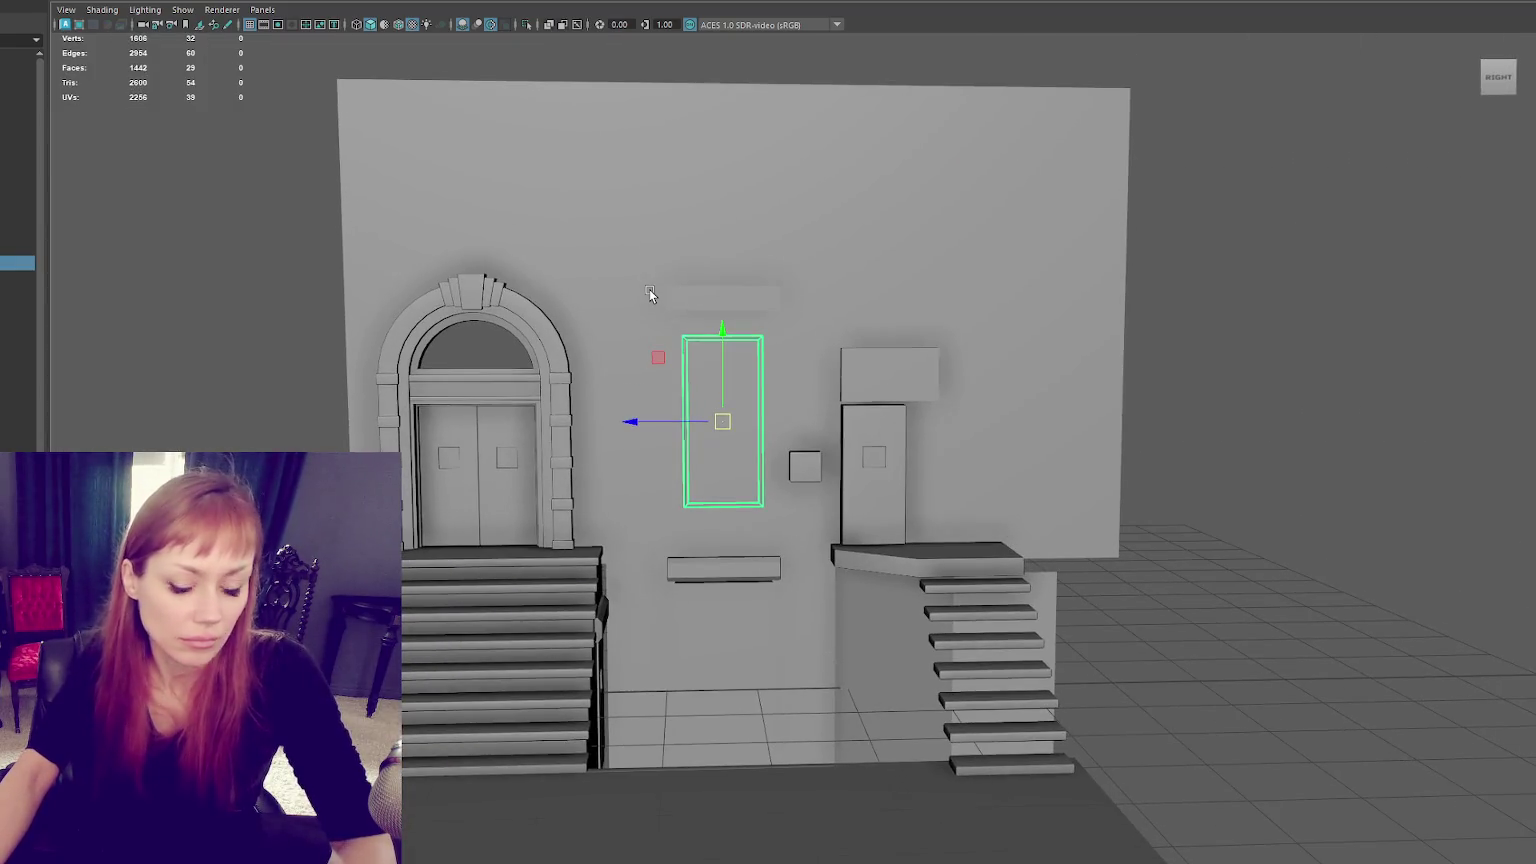
Step: Shift the vertices of the right-side facade pieces slightly left, in two nudges
scroll(1084, 250, "down", 3)
left_click_drag(1163, 151, 712, 588)
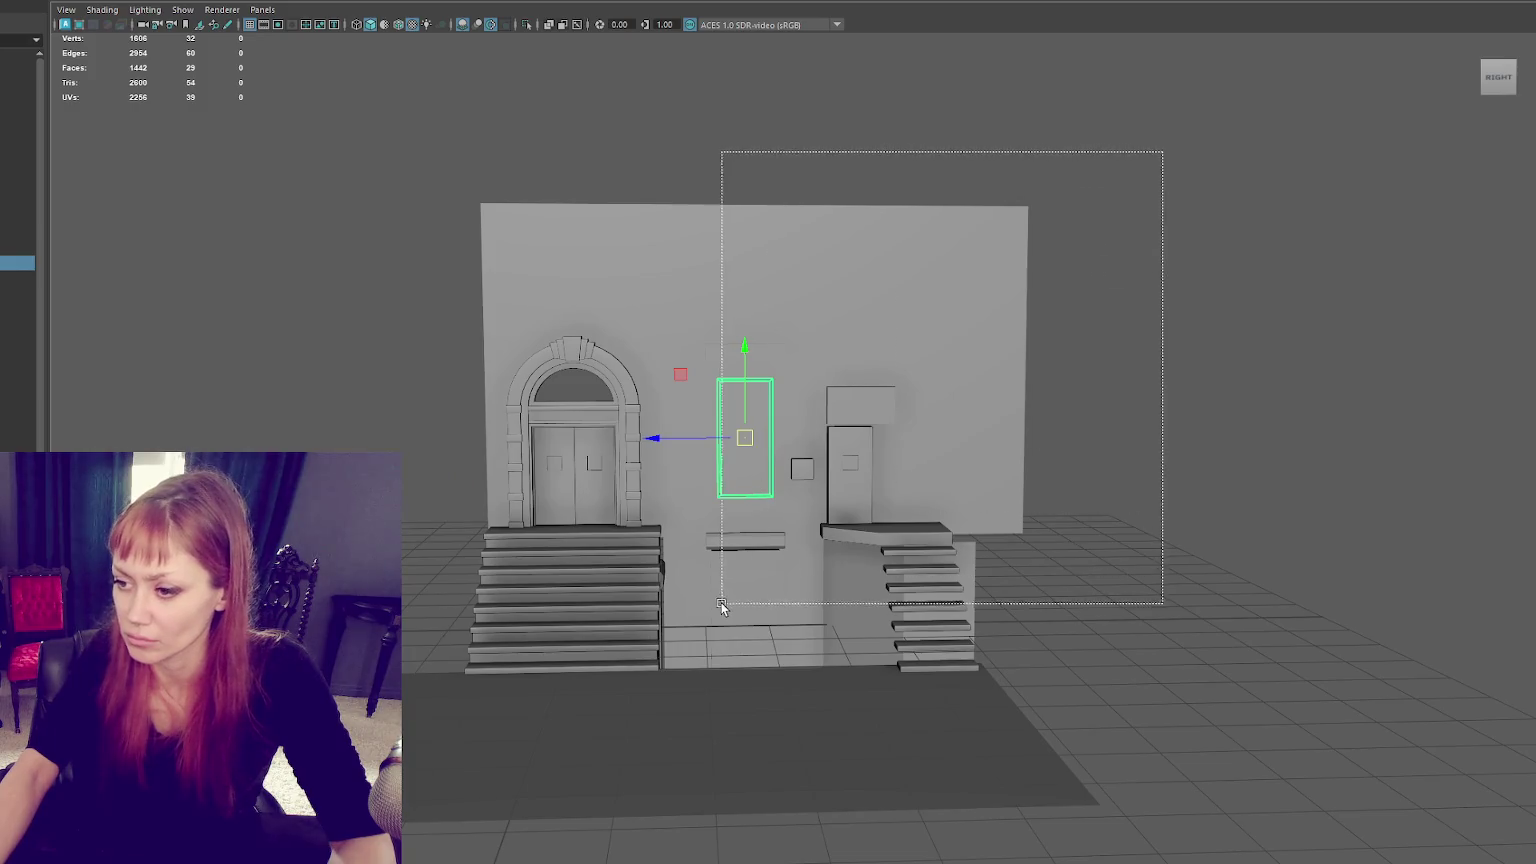
key("4")
left_click_drag(1183, 130, 669, 771)
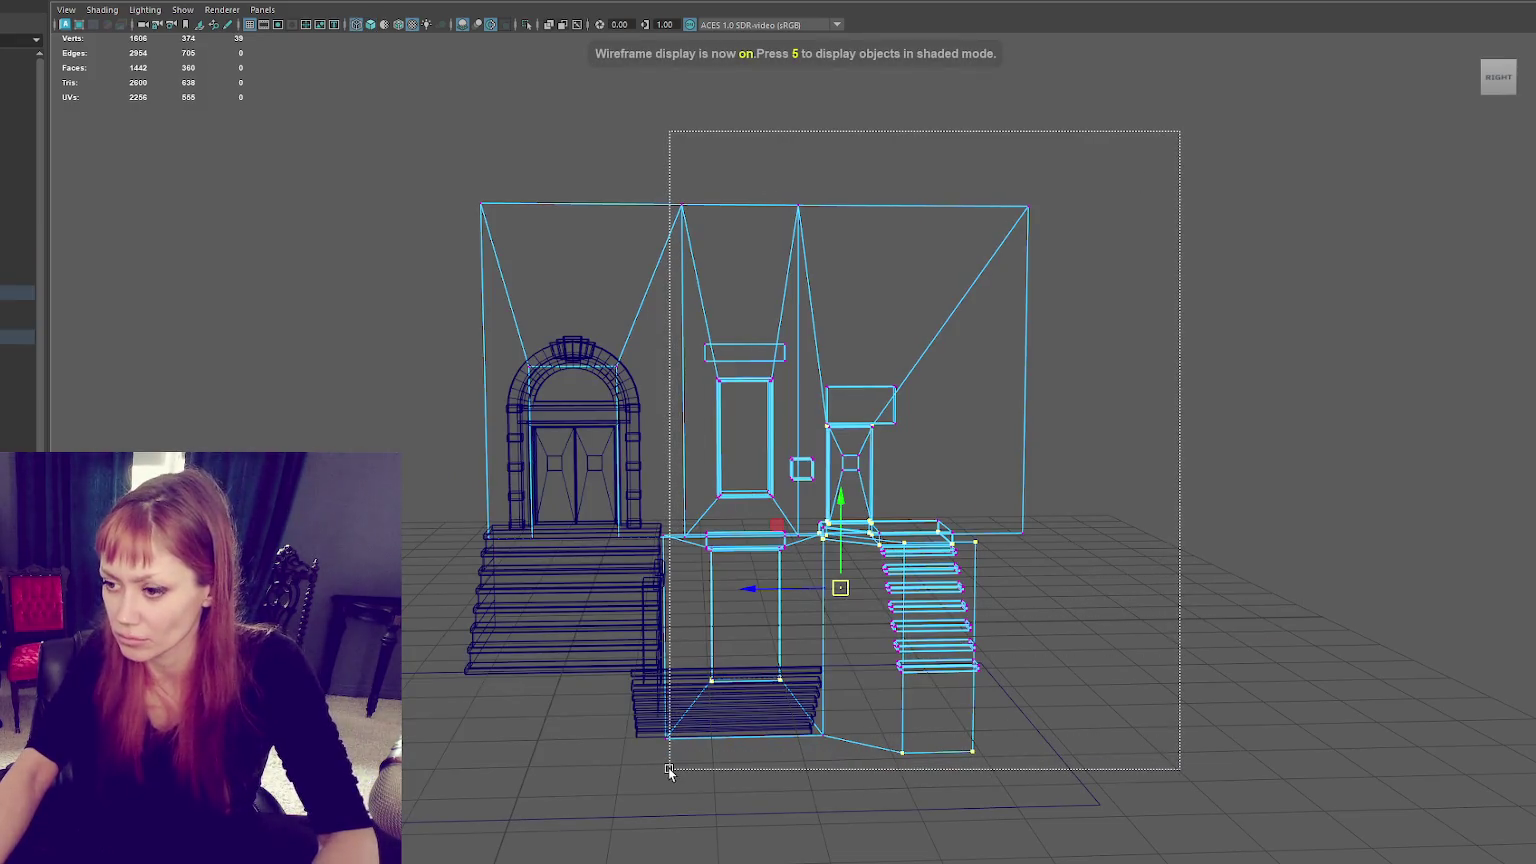
left_click_drag(771, 491, 755, 490)
left_click_drag(1147, 130, 686, 509)
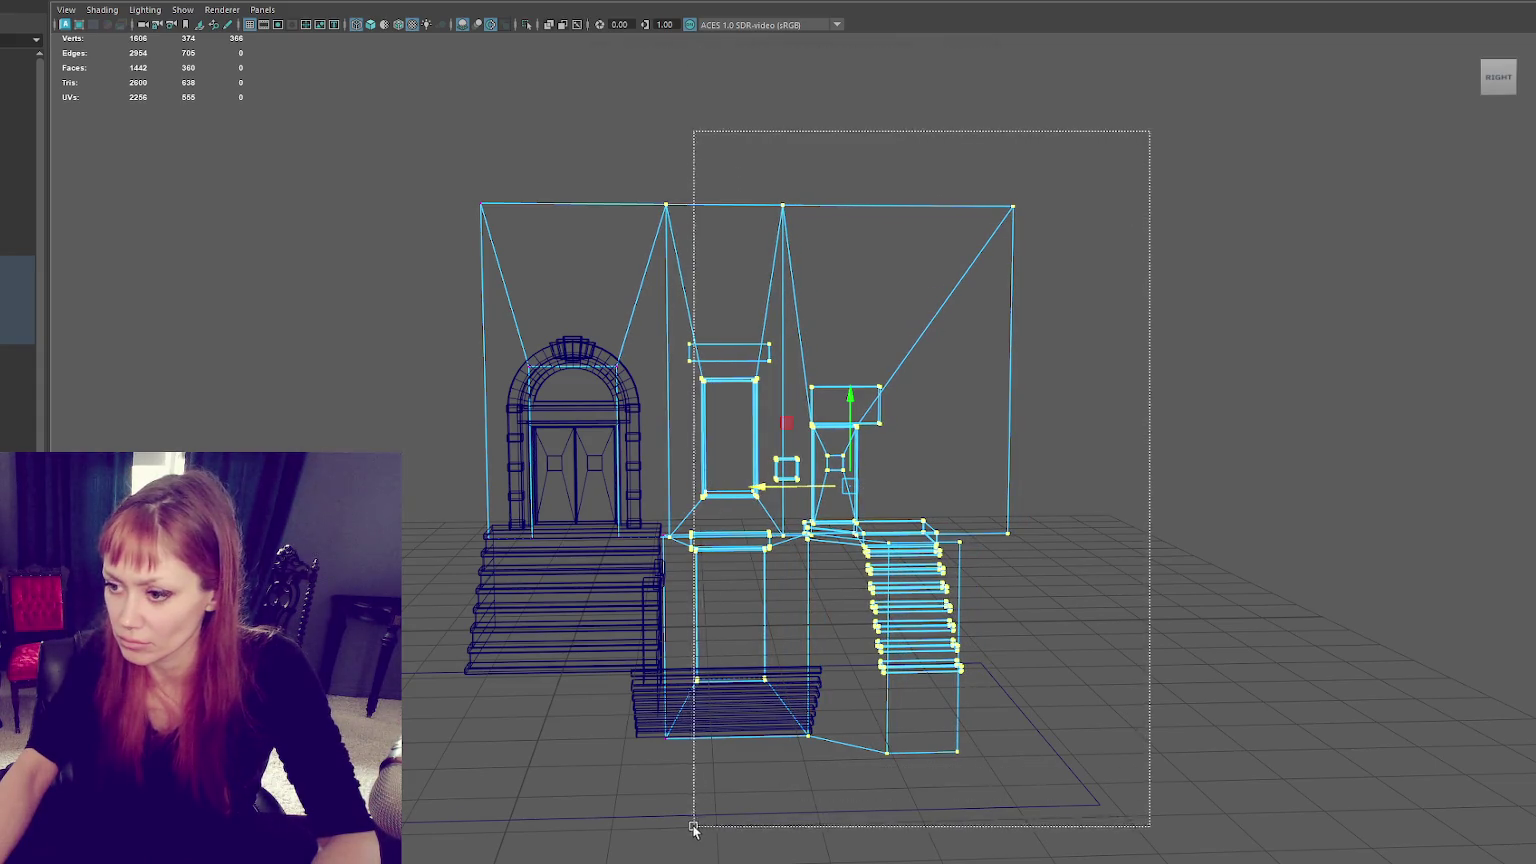
left_click_drag(775, 492, 762, 494)
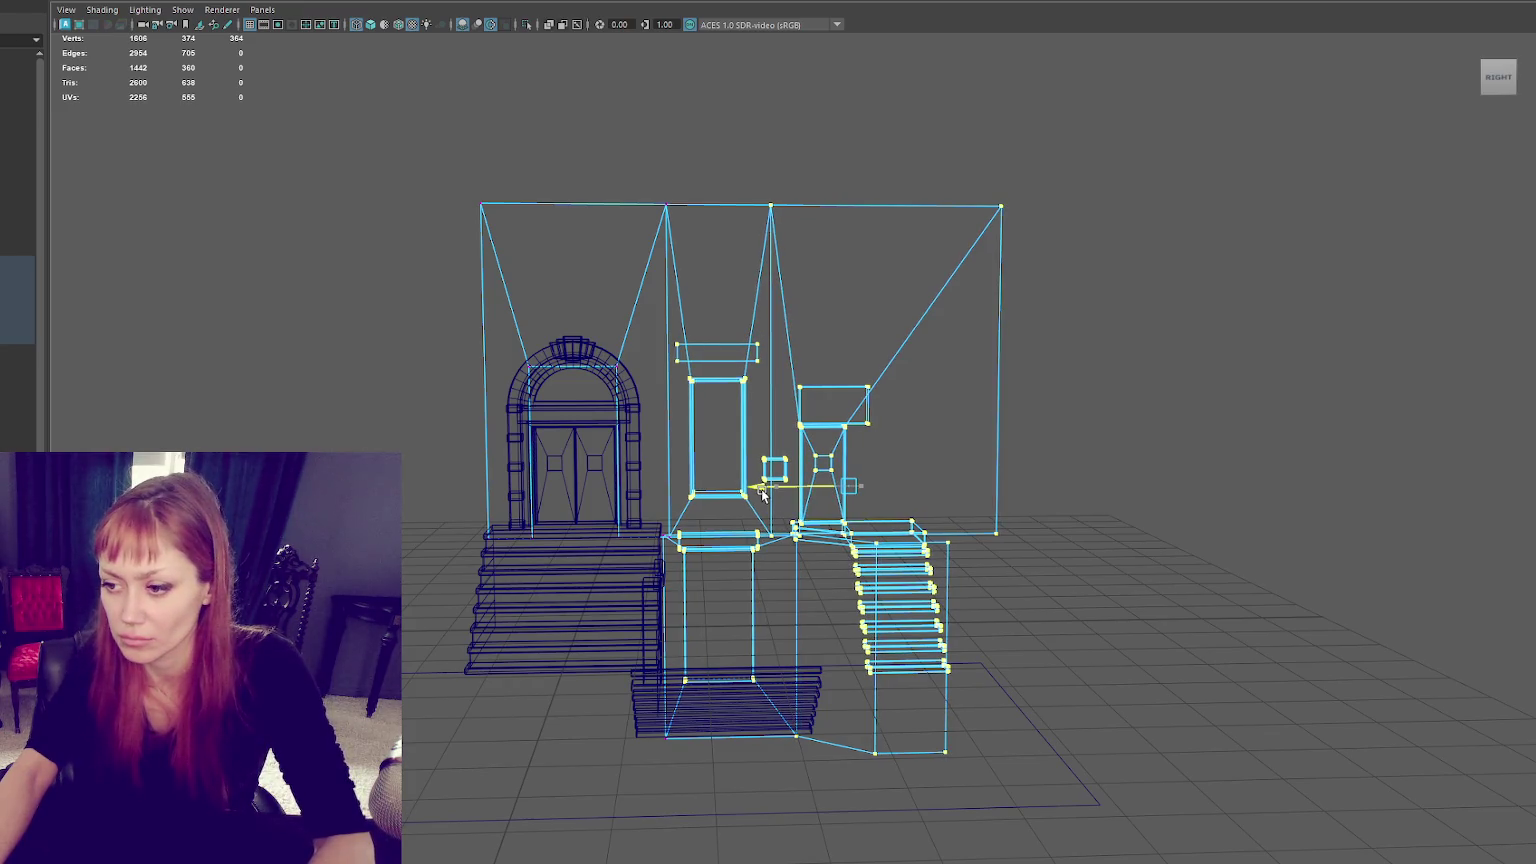
key("6")
Step: Nudge the tall lower box and bar slightly to the right
left_click(1040, 312)
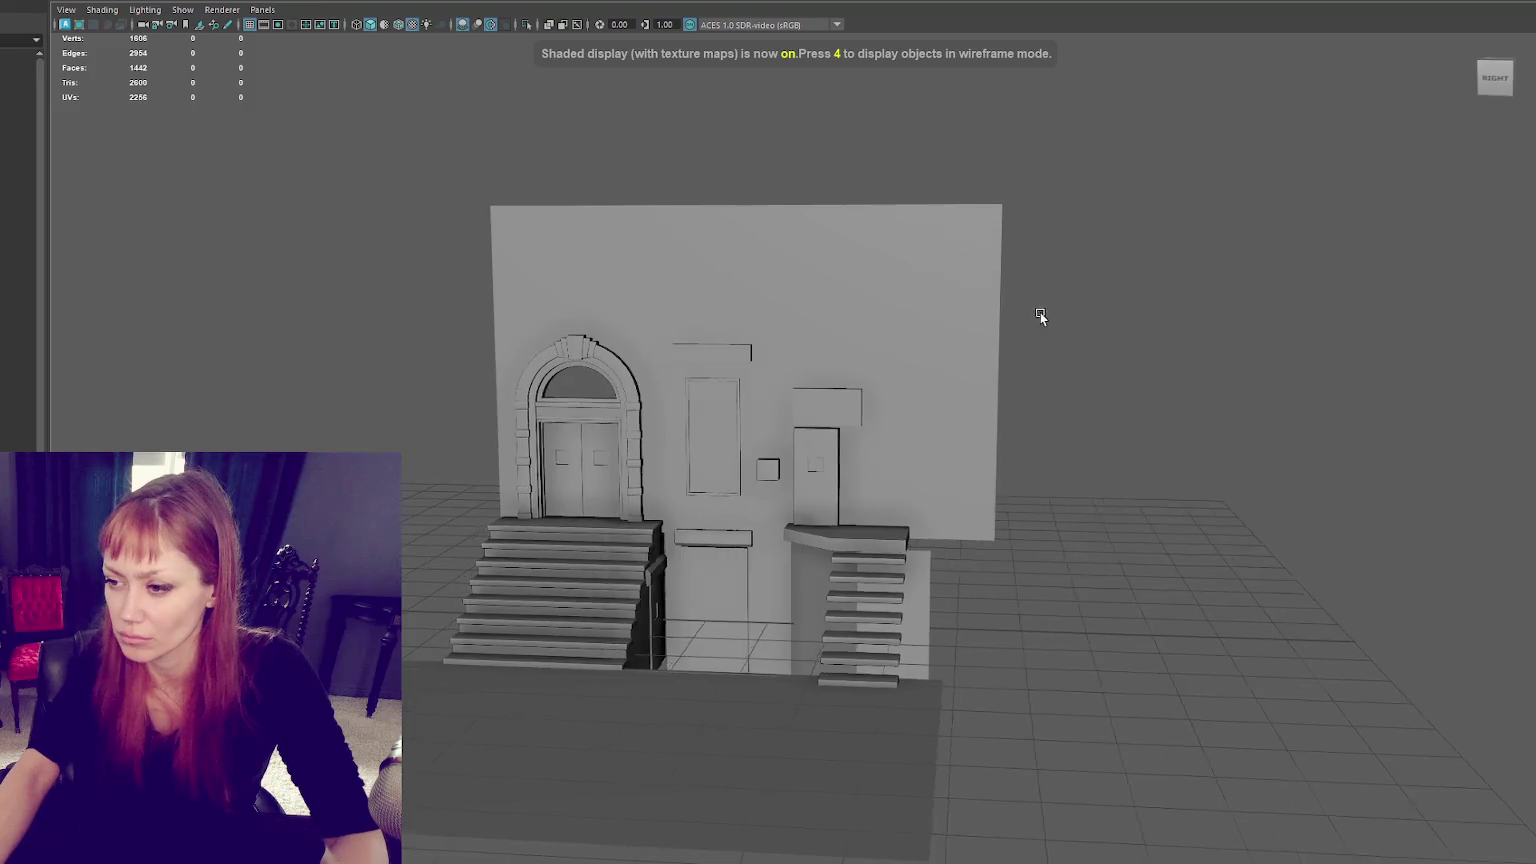
scroll(790, 498, "up", 3)
left_click(678, 626, "shift")
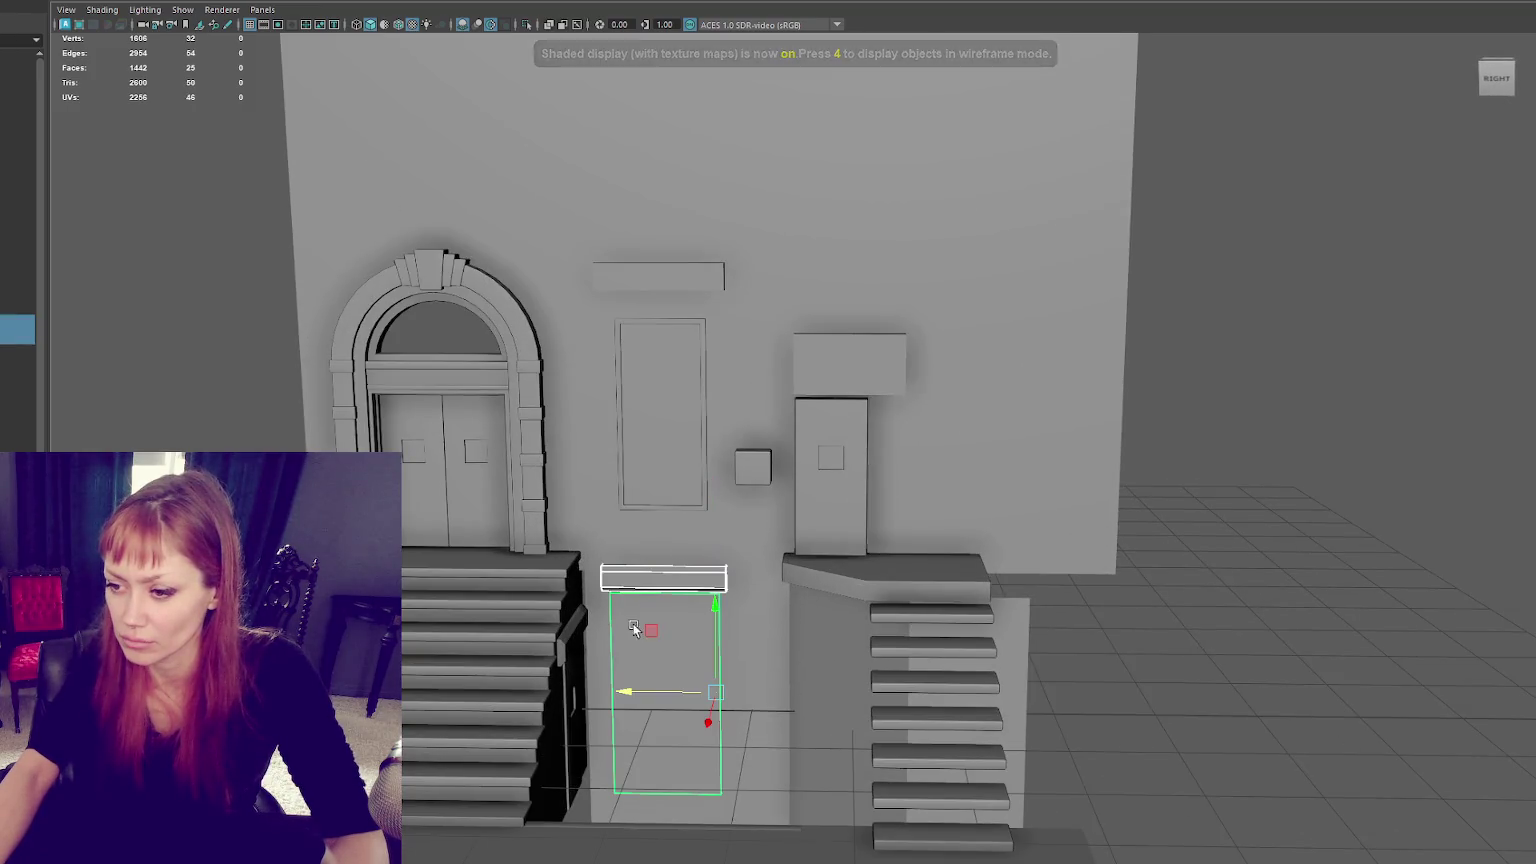
left_click_drag(678, 626, 670, 601, "alt")
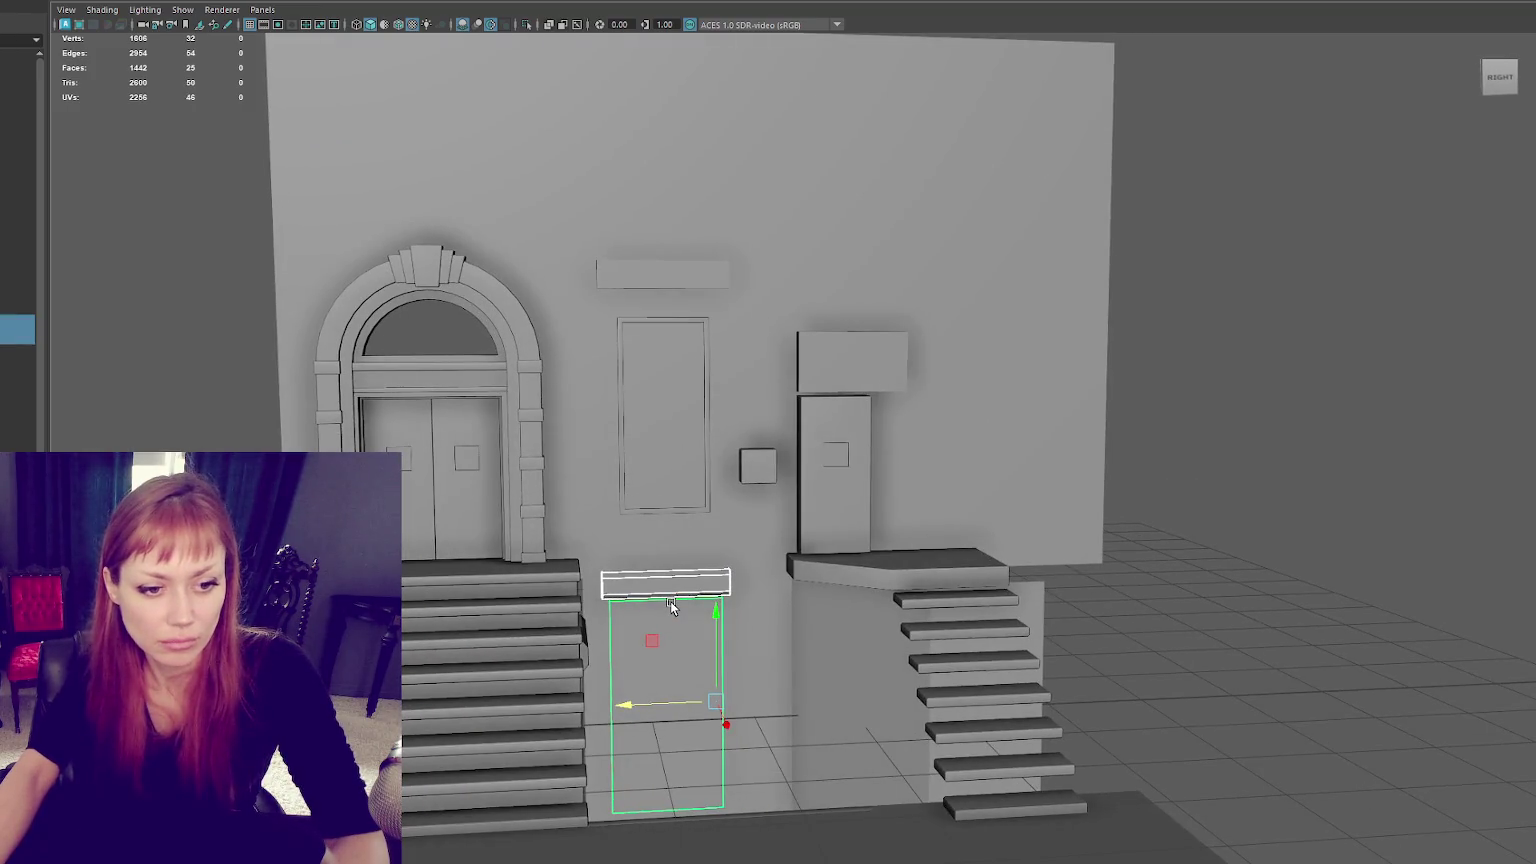
left_click_drag(628, 704, 640, 703)
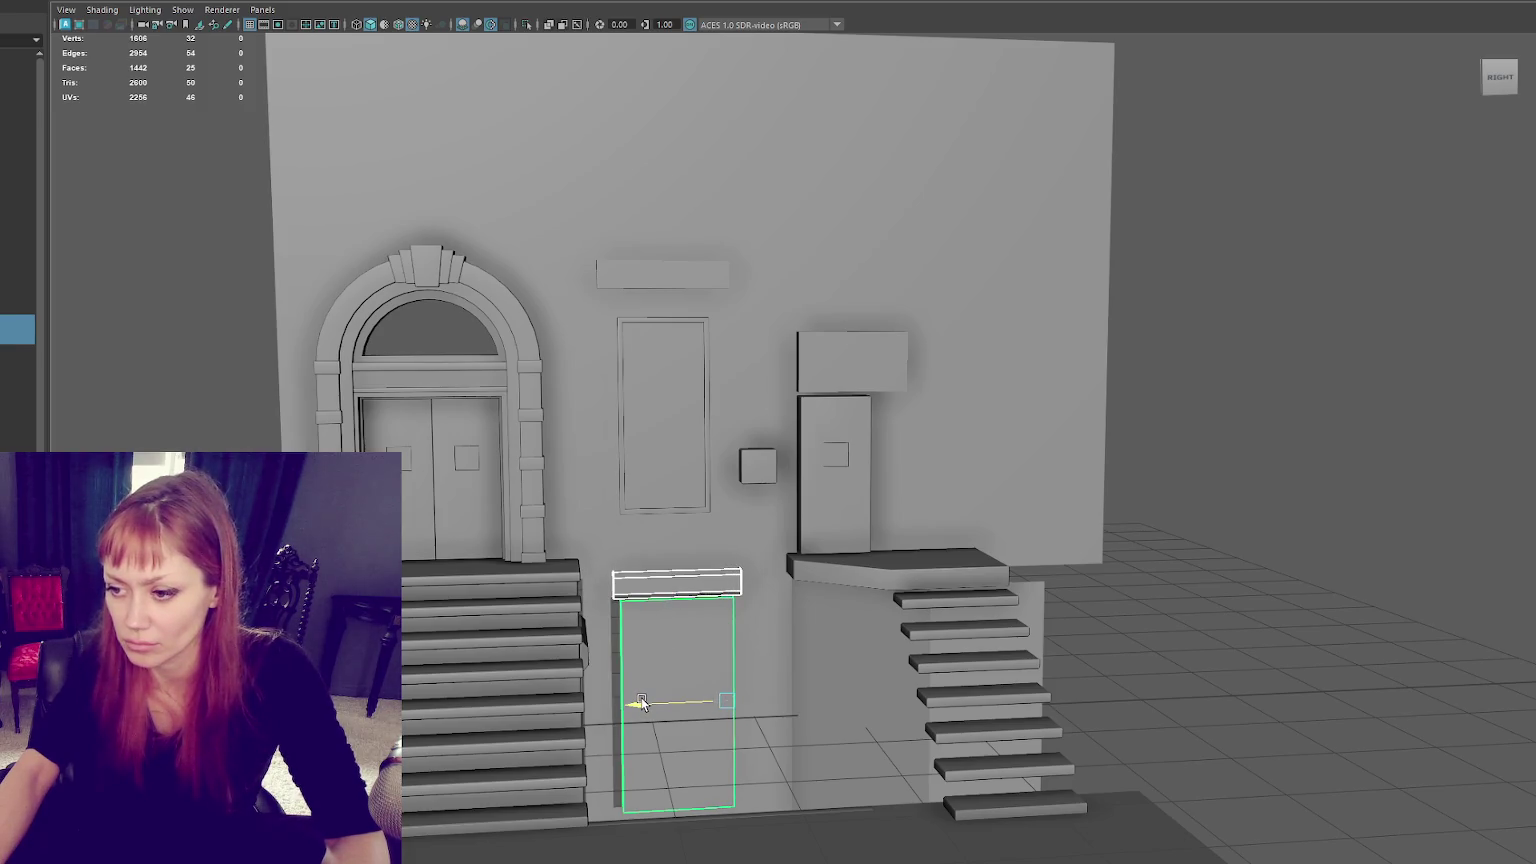
Step: Select the thin bar above the lower doorway, stepping the selection up to its group and back down
left_click(696, 556)
key("4")
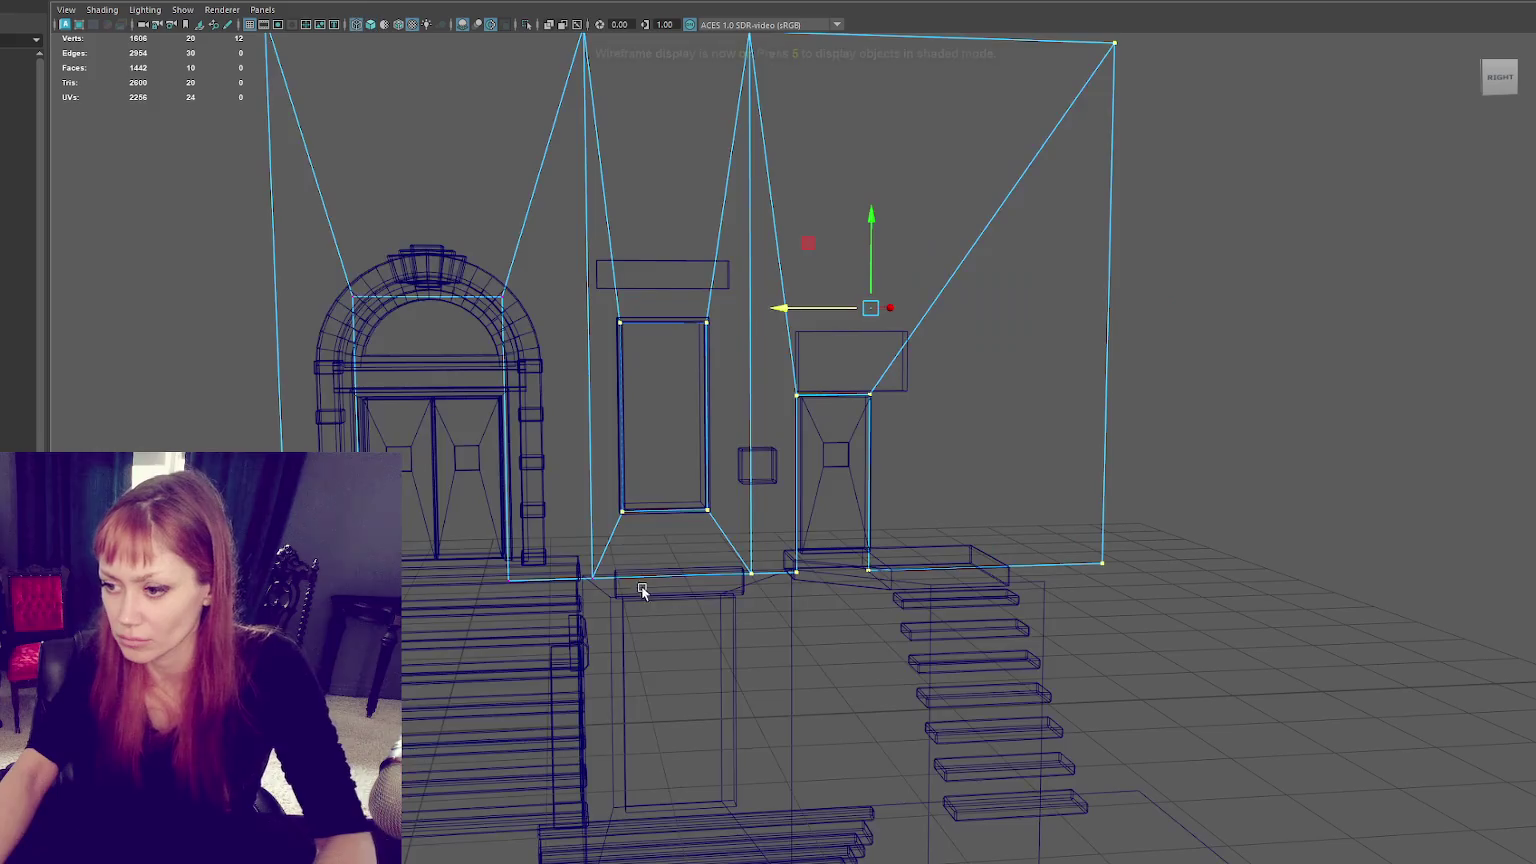
left_click(605, 597)
key("Up")
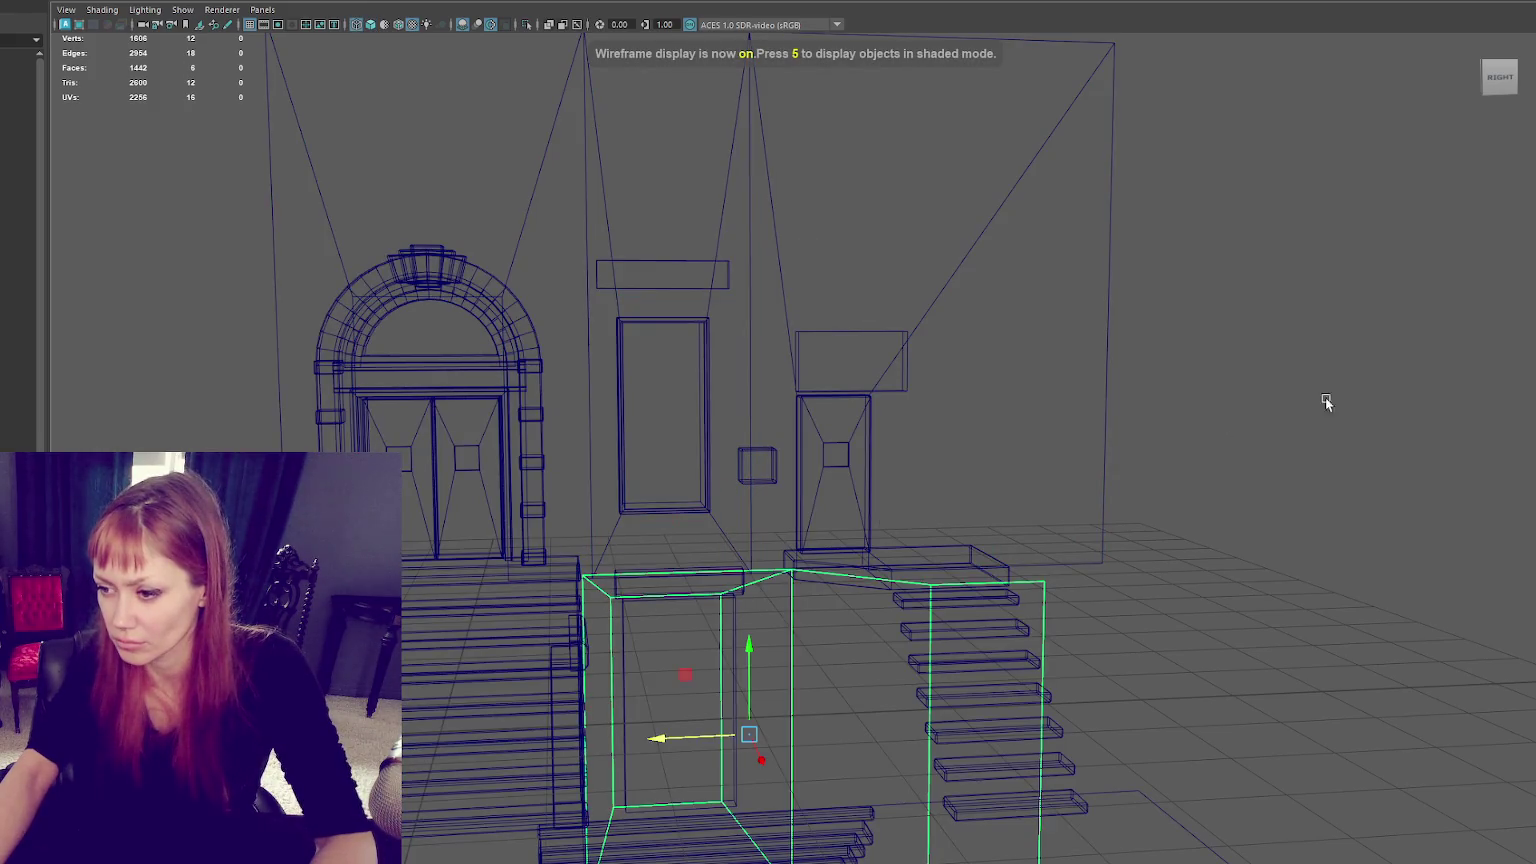
key("Down")
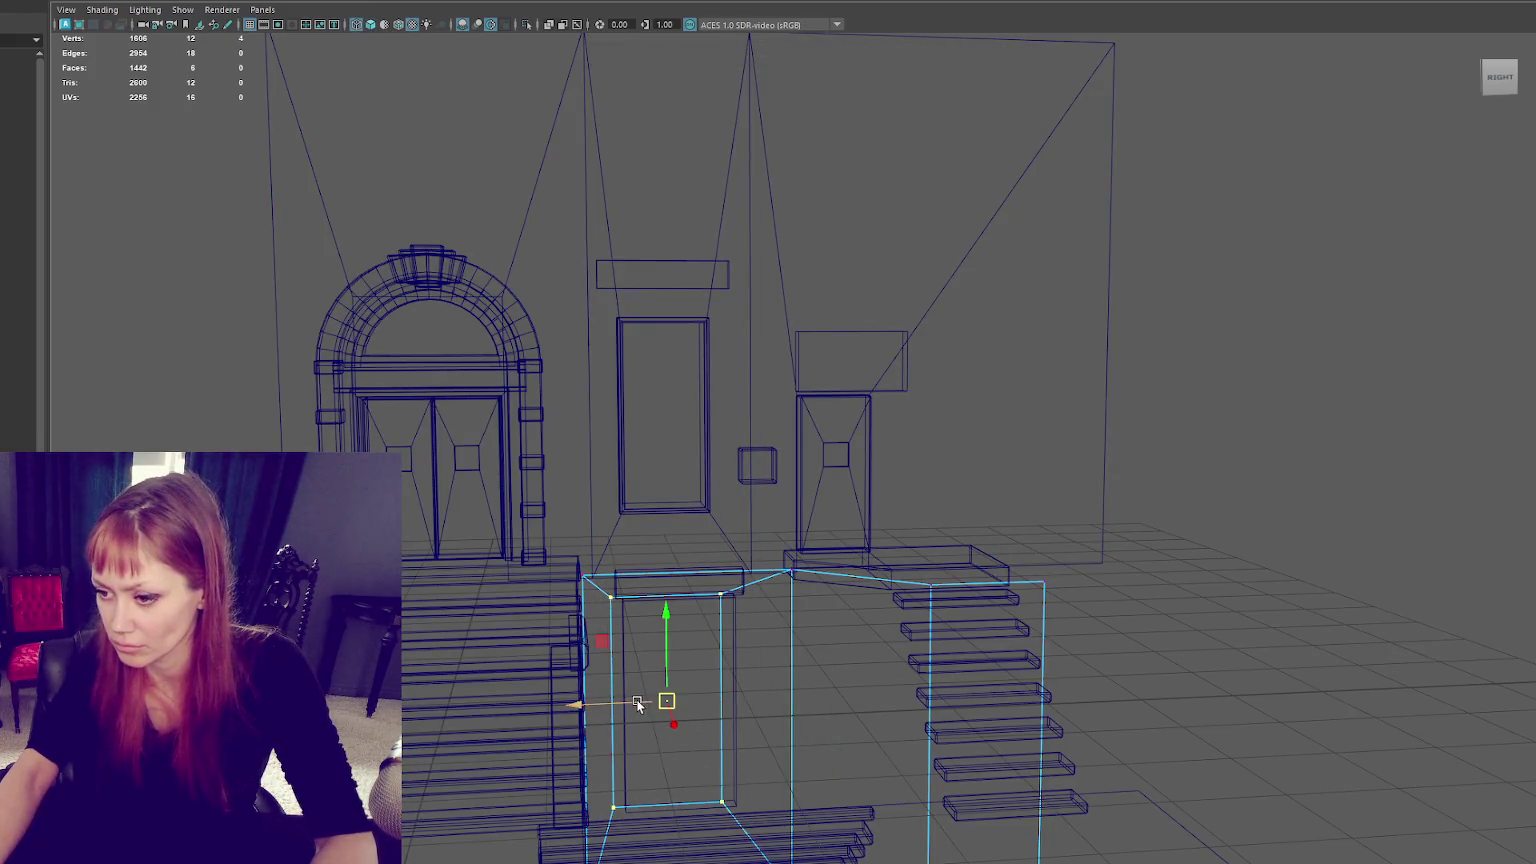
key("6")
Step: Move the back wall's doorway vertices to widen the opening to the right
left_click(1231, 264)
scroll(1231, 264, "down", 3)
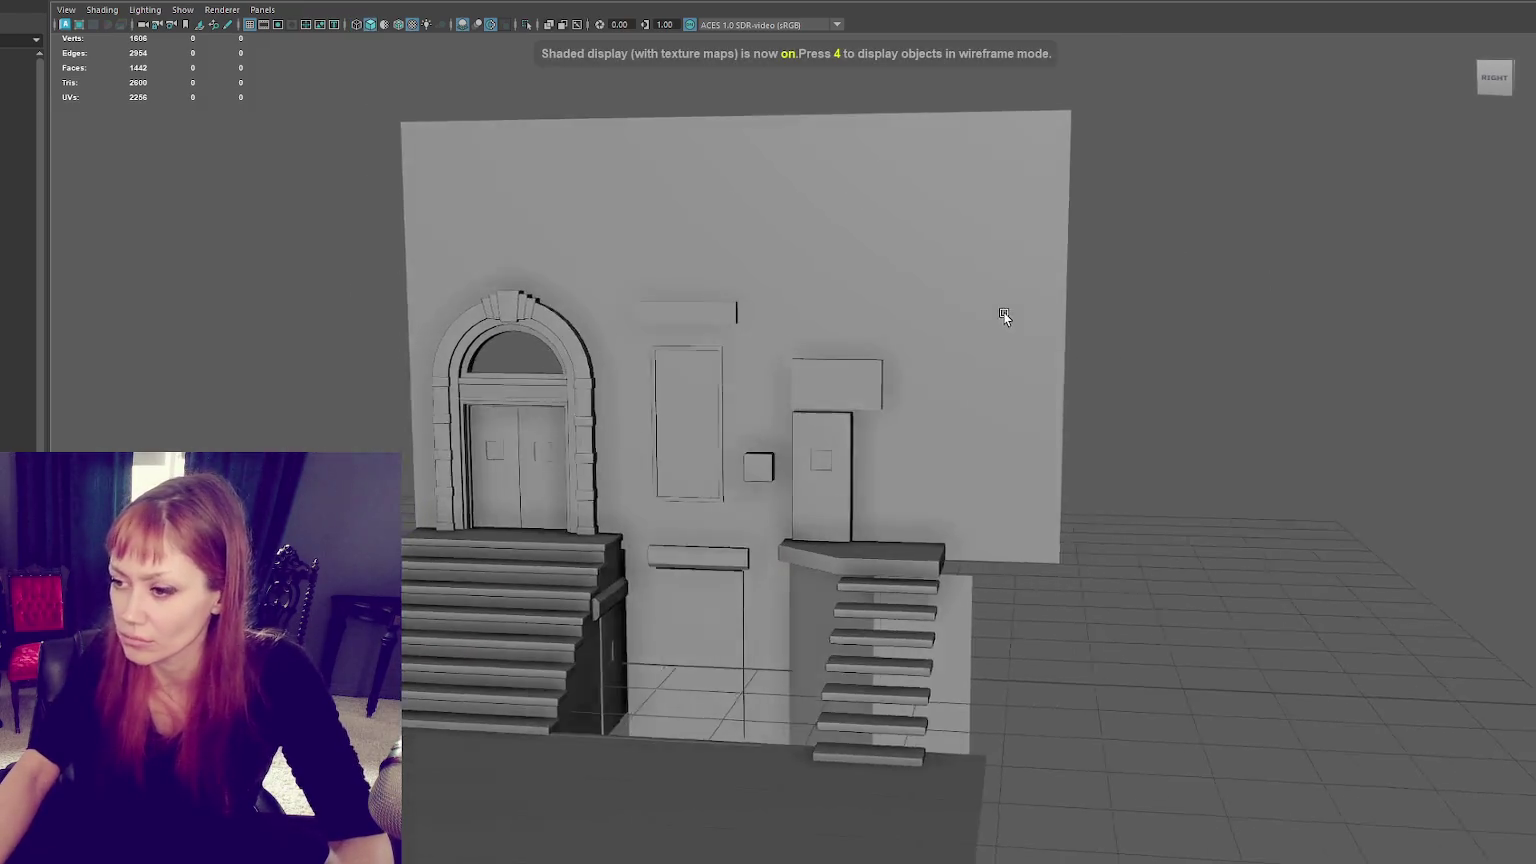
scroll(1005, 315, "up", 3)
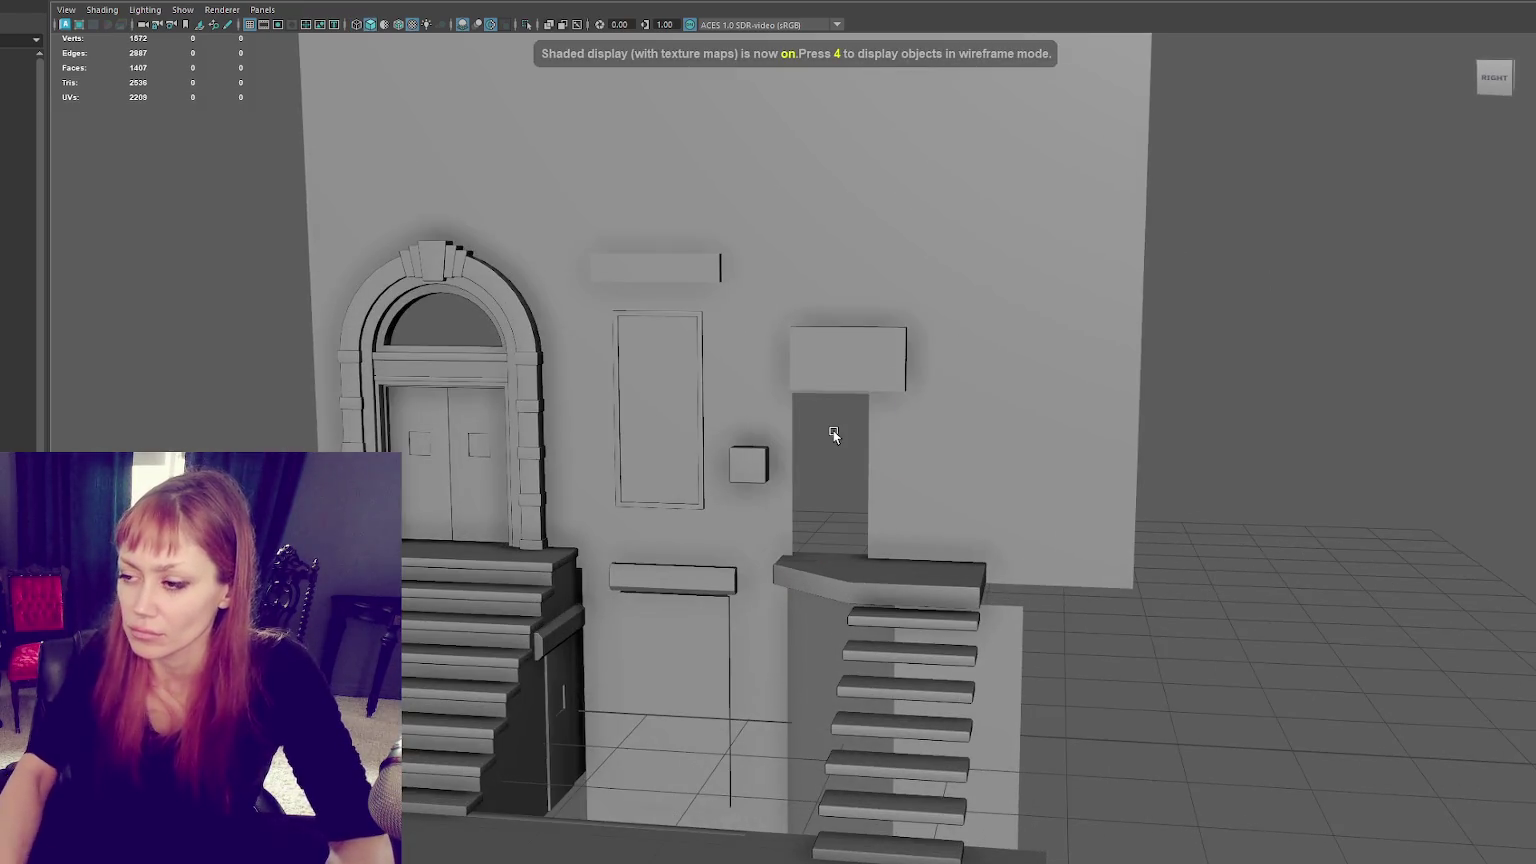
scroll(816, 410, "up", 2)
left_click(981, 429)
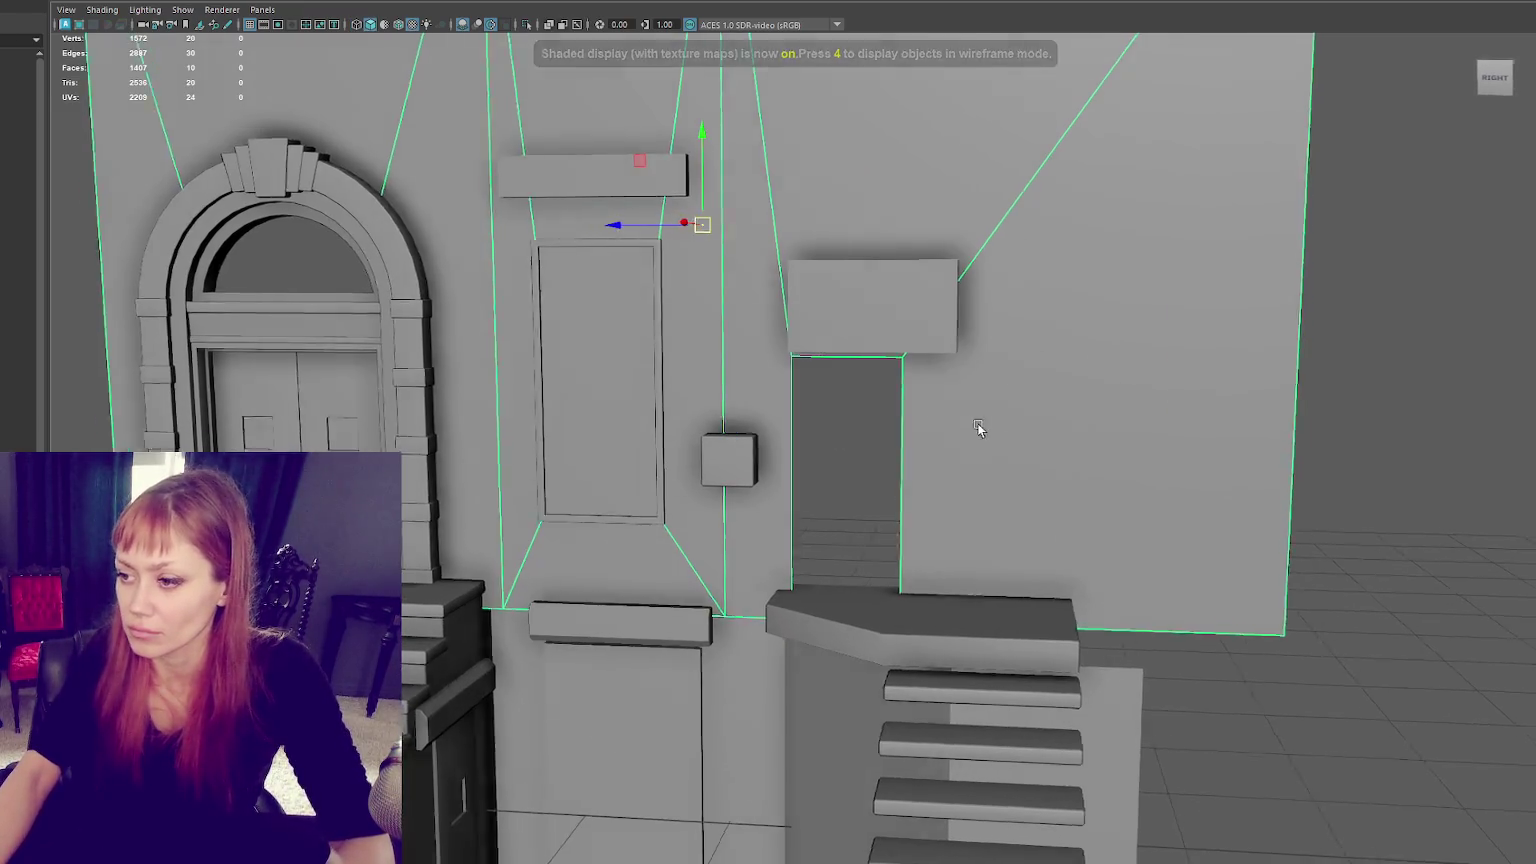
right_click(1348, 196)
key("4")
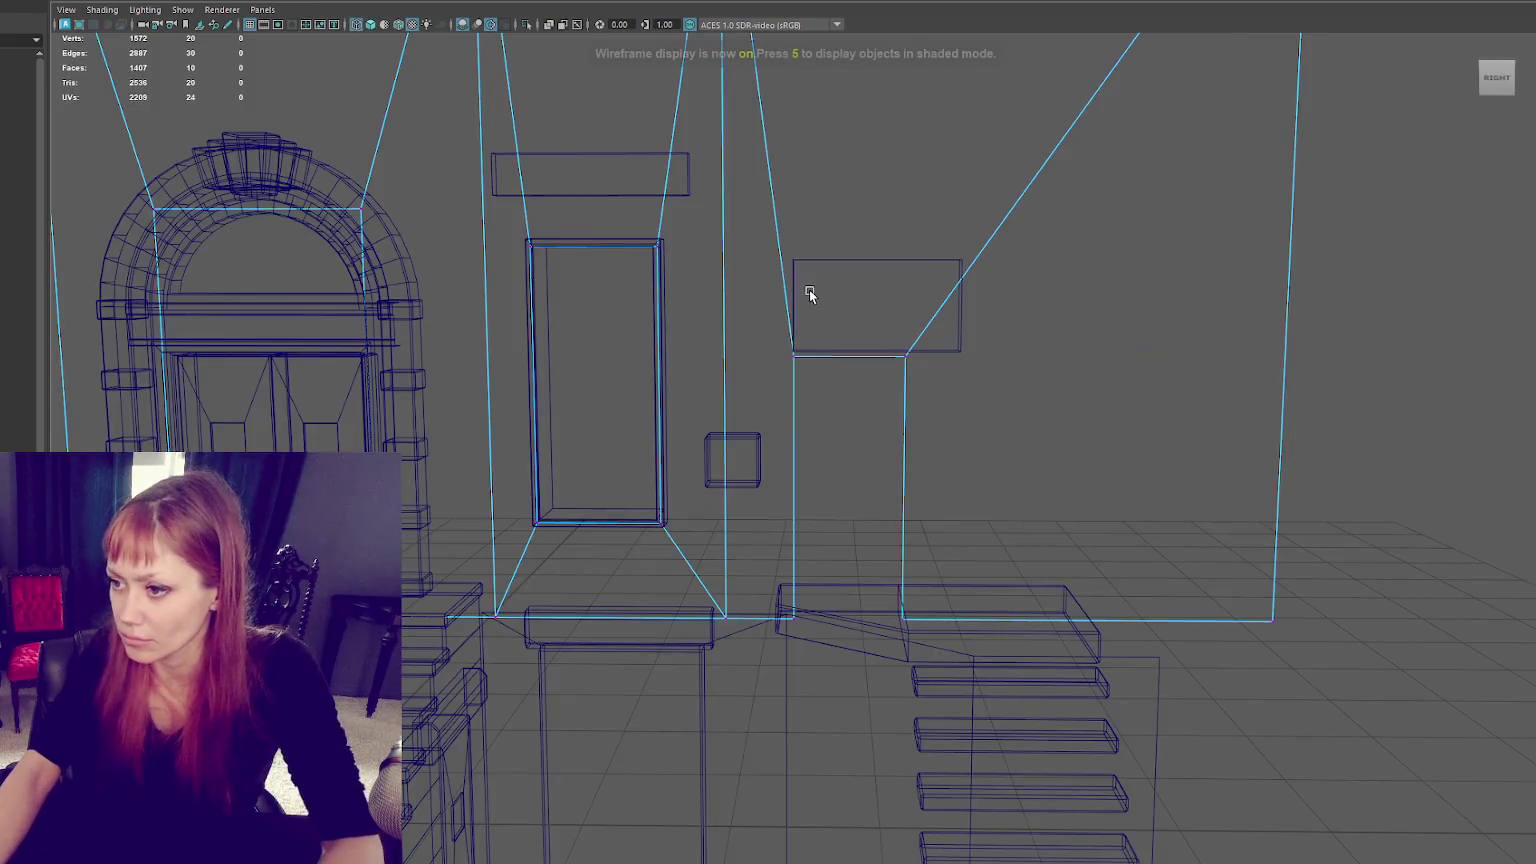
left_click_drag(810, 293, 910, 651)
left_click_drag(830, 346, 785, 658, "shift")
key("6")
left_click_drag(805, 493, 840, 483)
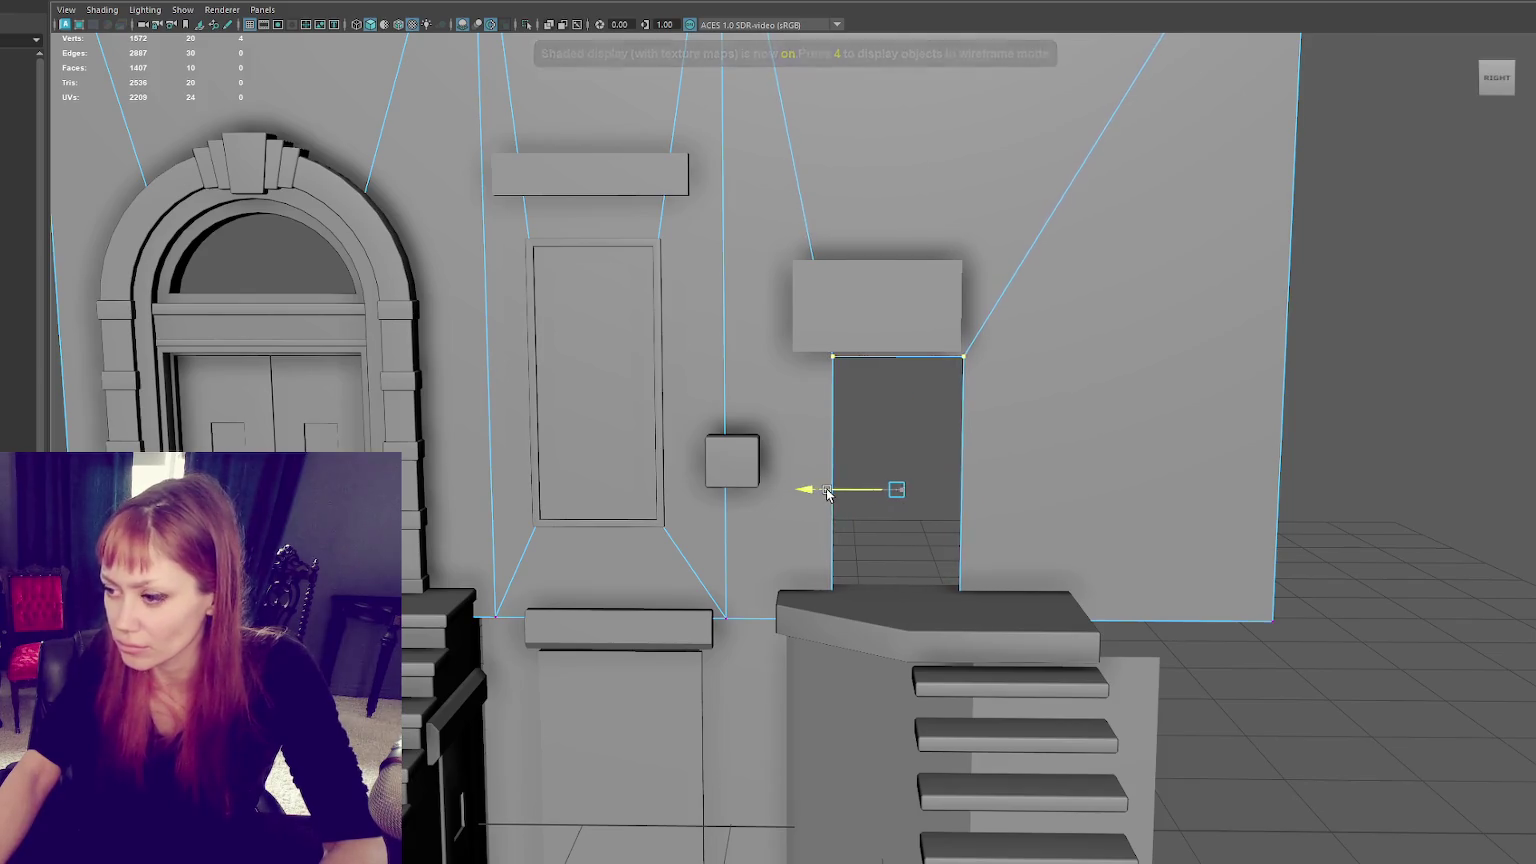
Step: Slide the back wall's right-edge vertices inward to narrow the wall
scroll(1138, 339, "down", 5)
right_click_drag(1104, 326, 1152, 281)
left_click(1152, 281)
middle_click_drag(1152, 281, 1008, 354, "alt")
left_click(1008, 354)
right_click_drag(1095, 316, 1045, 329)
left_click_drag(998, 435, 880, 420)
left_click(930, 213)
left_click(588, 390)
scroll(588, 390, "down", 5)
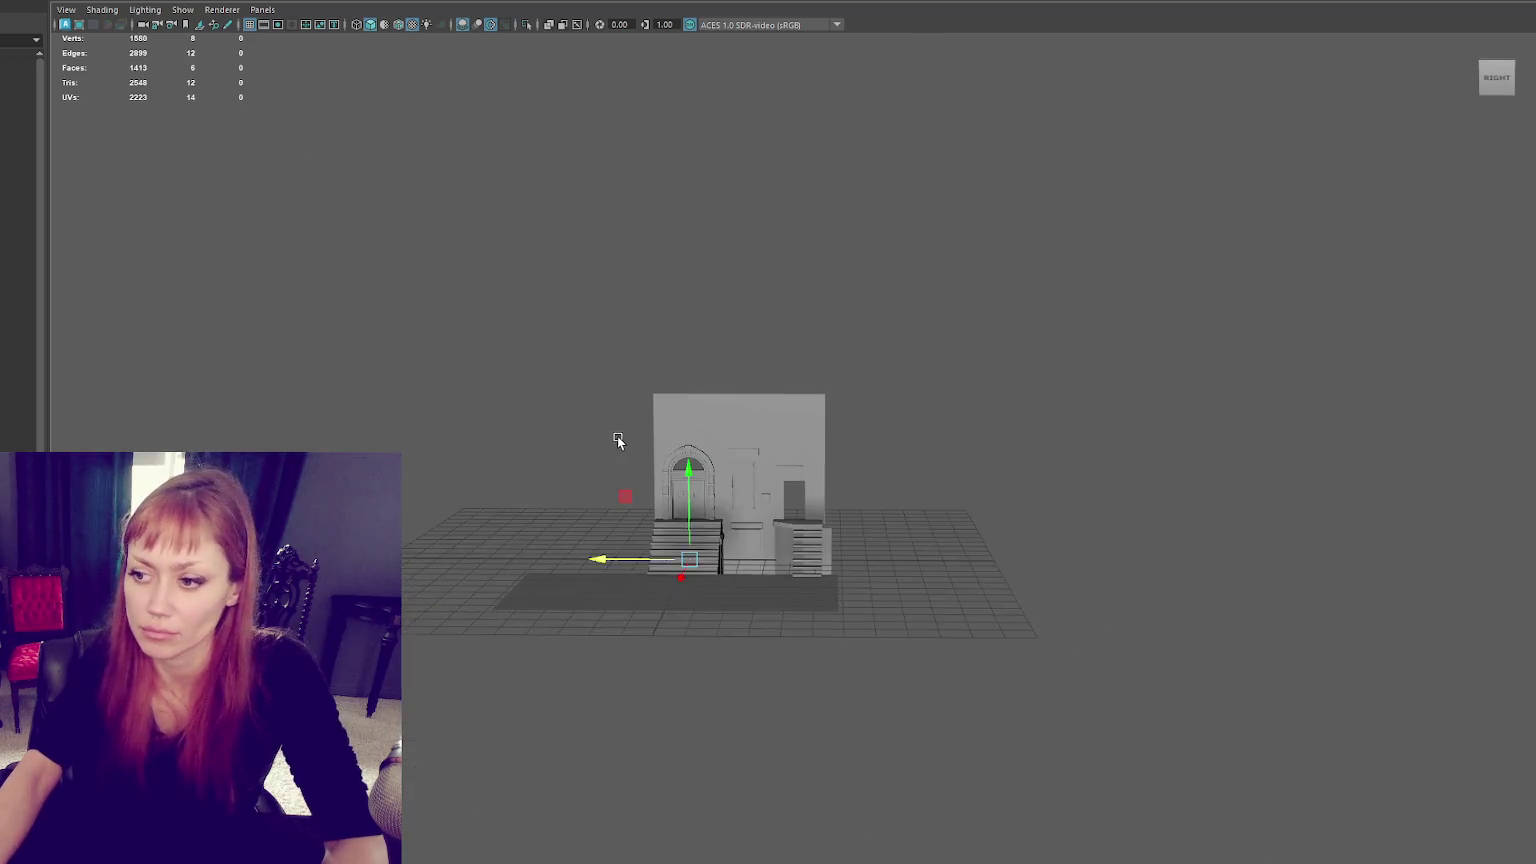
Step: Scale a box up and make it taller as a block left of the building
left_click_drag(617, 439, 681, 565, "alt")
left_click_drag(688, 623, 766, 612)
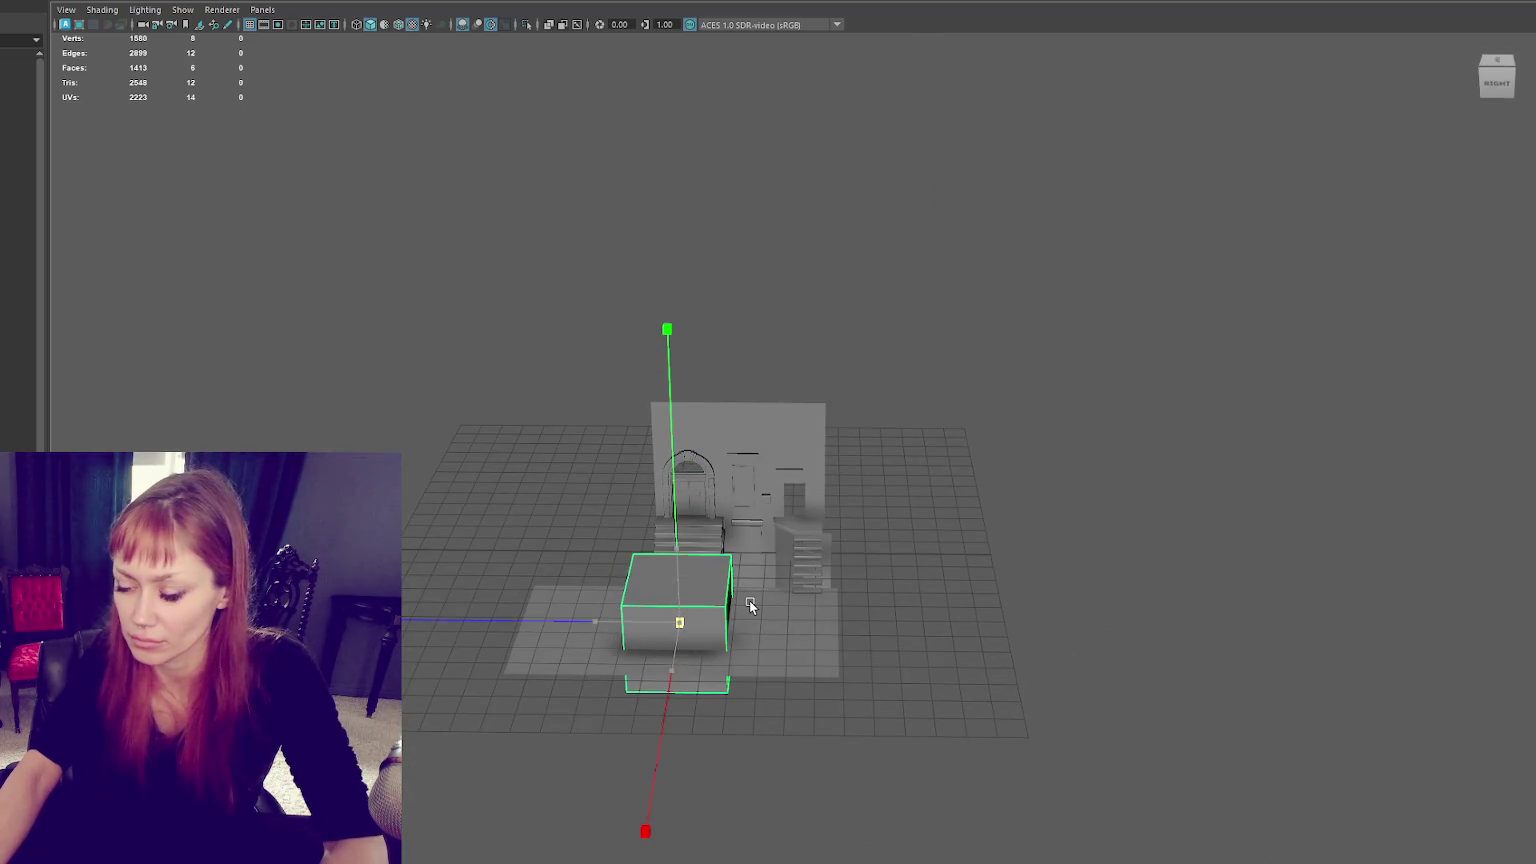
left_click_drag(625, 620, 497, 624)
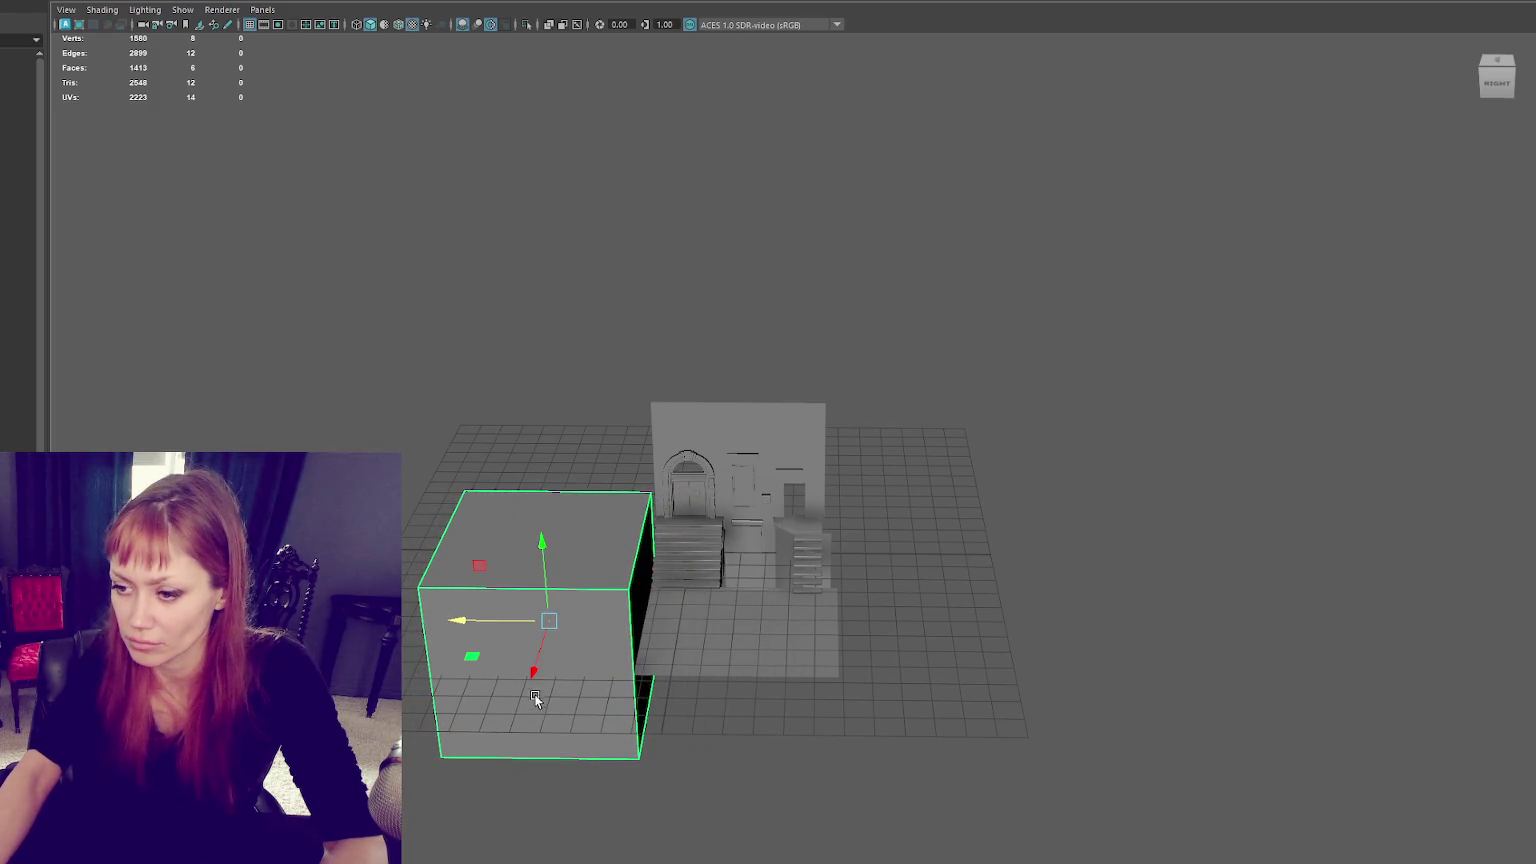
left_click_drag(535, 698, 570, 636)
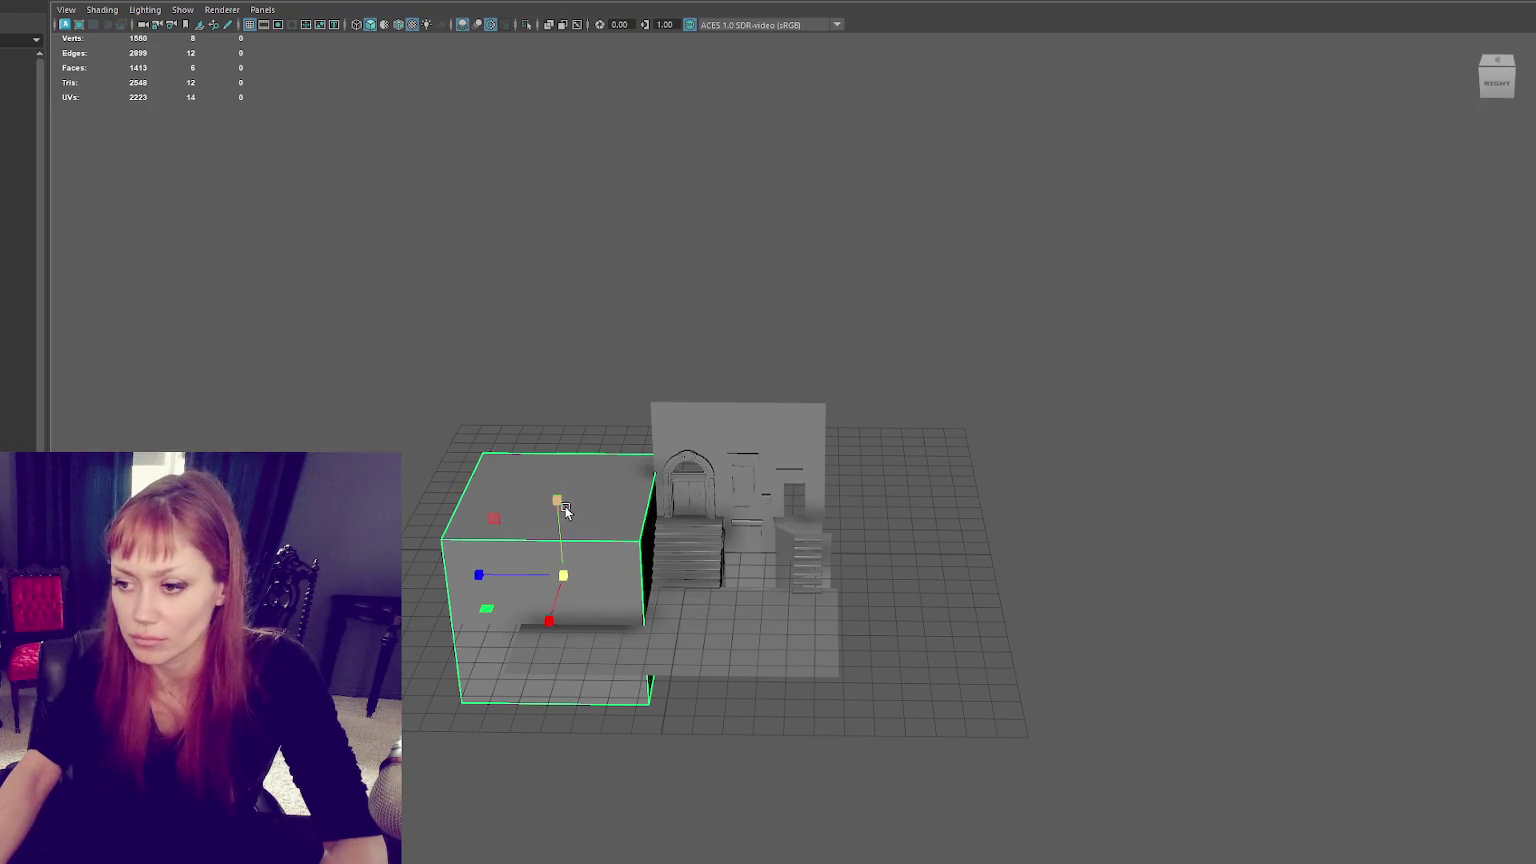
left_click_drag(557, 500, 557, 440)
key("w")
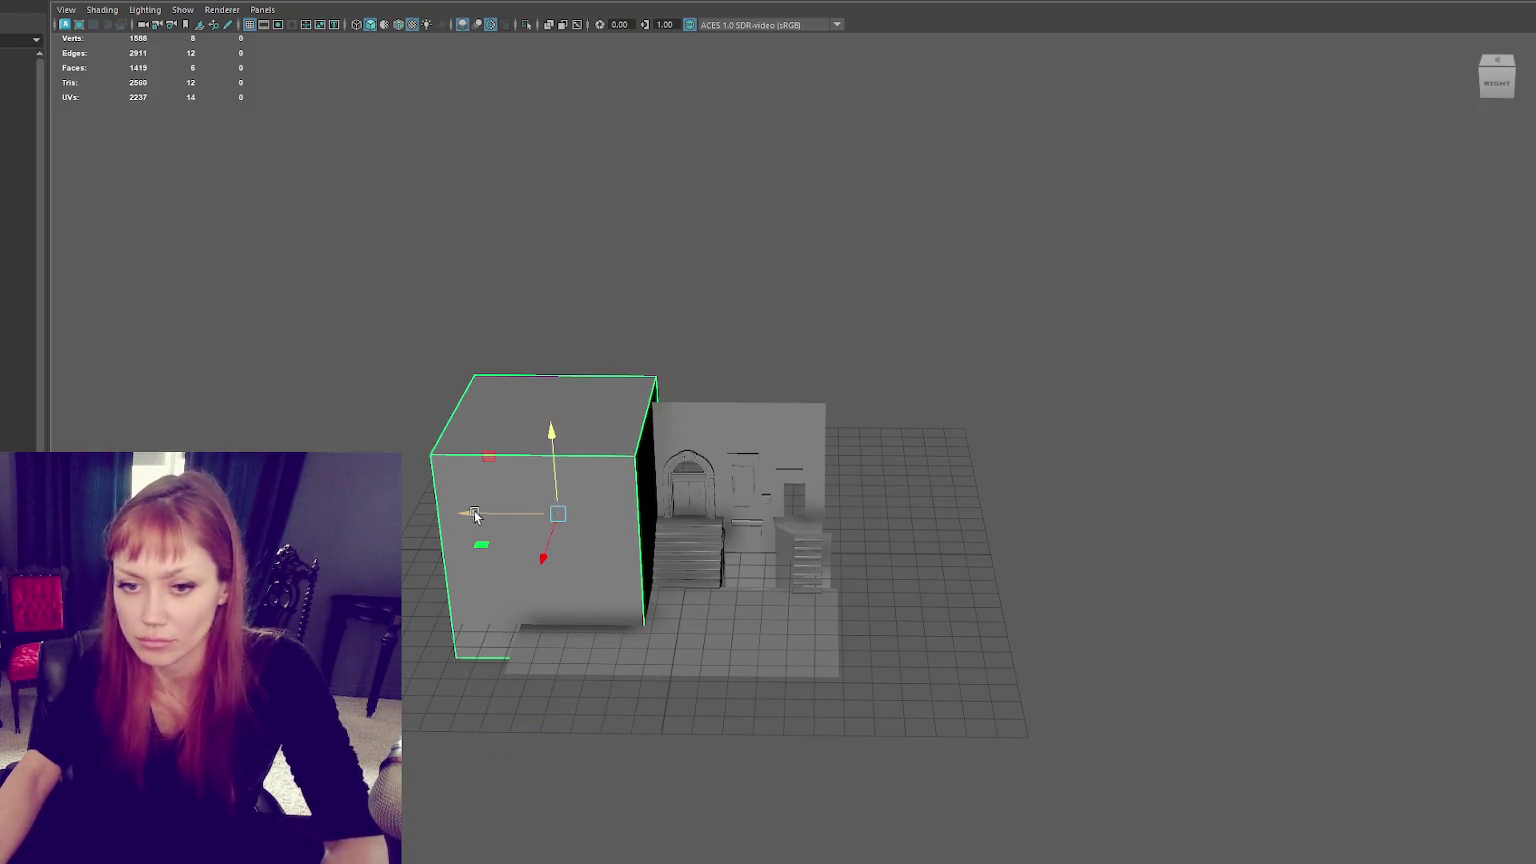
Step: Place a second block on the right and move both blocks beside the facade
left_click_drag(475, 514, 828, 512)
scroll(726, 534, "up", 3)
scroll(726, 534, "down", 2)
scroll(726, 534, "down", 3)
left_click(485, 572, "shift")
left_click_drag(485, 572, 532, 646, "alt")
left_click_drag(380, 418, 421, 462)
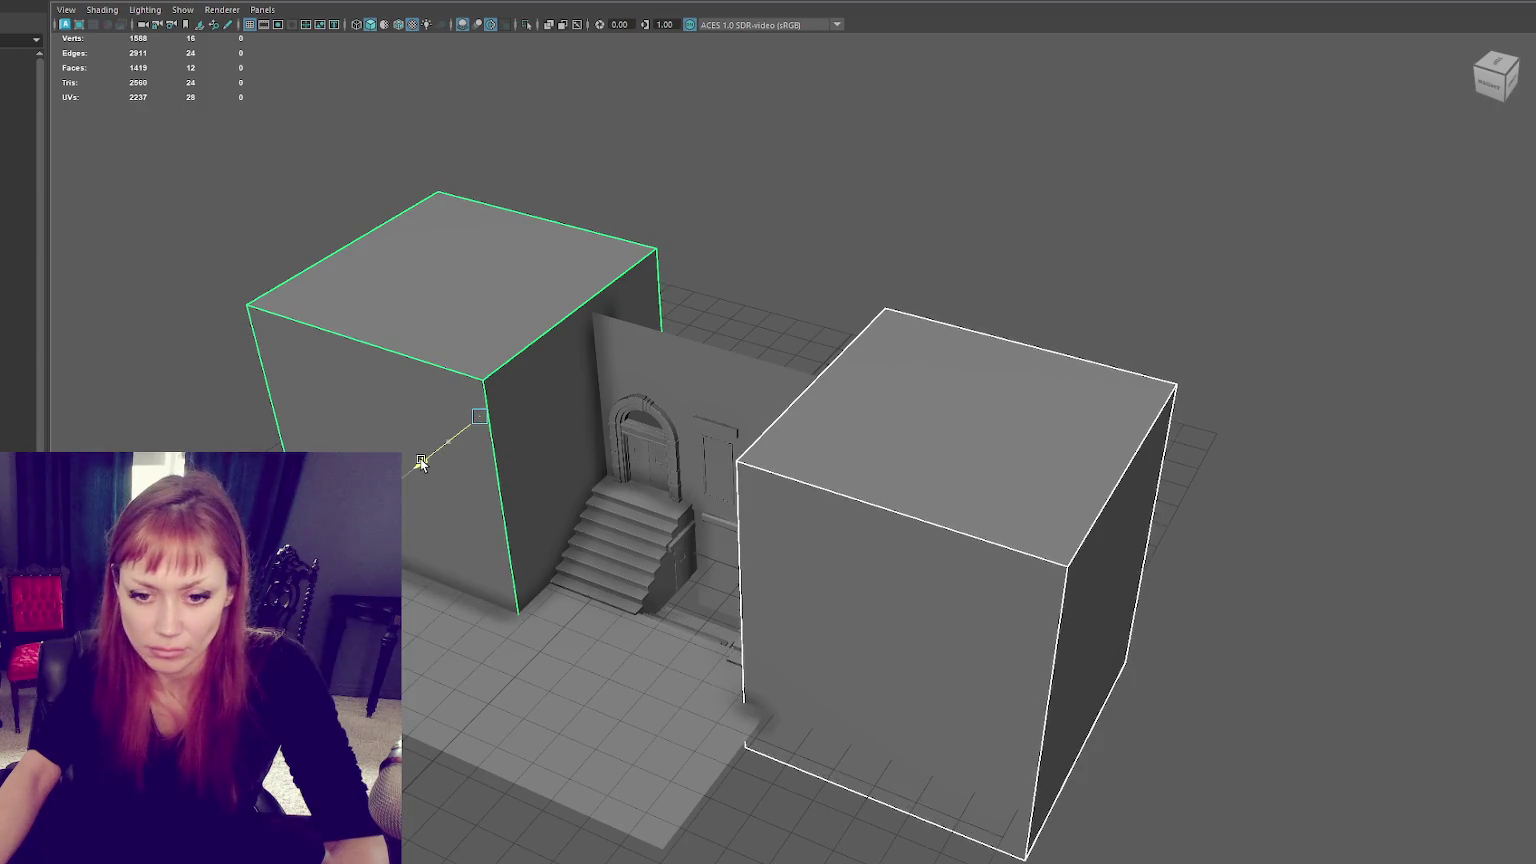
Step: Raise both side blocks and stretch the right block wider outward
left_click(925, 622)
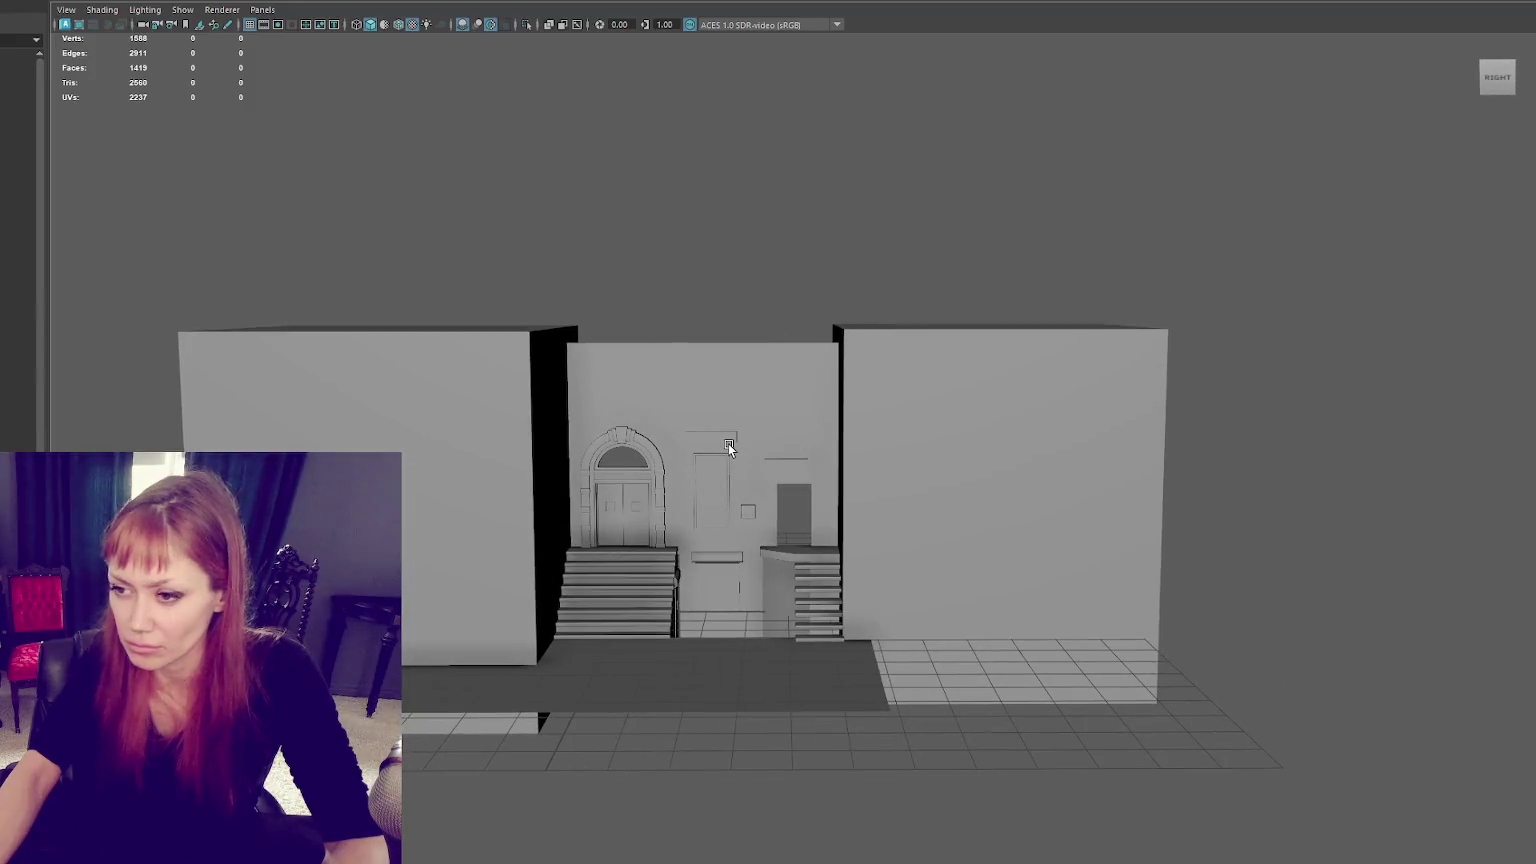
left_click(461, 427)
left_click_drag(406, 430, 406, 413)
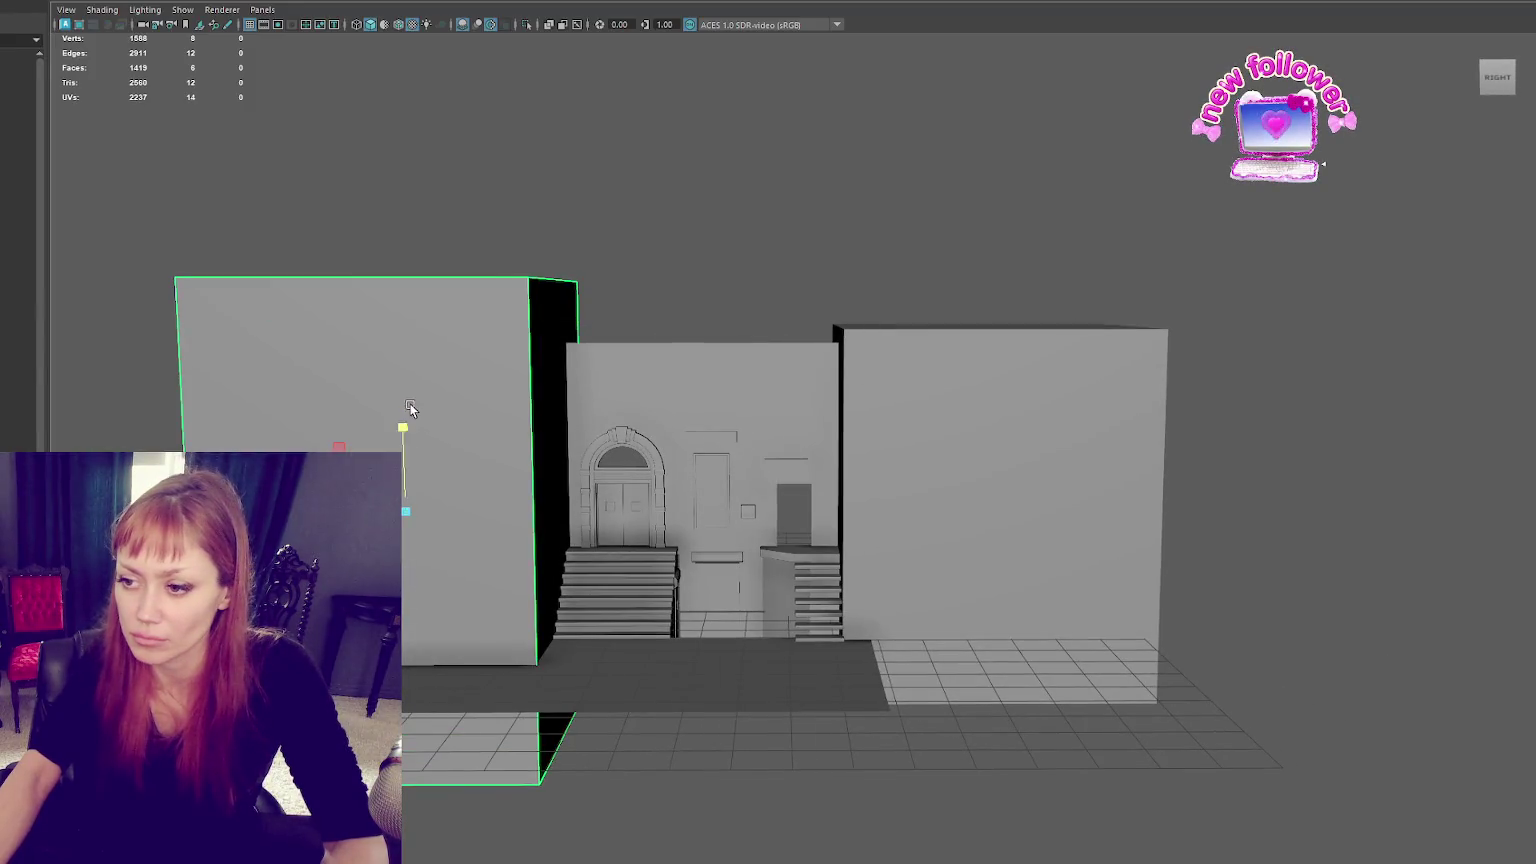
left_click(937, 426)
mouse_move(983, 424)
left_mouse_down()
mouse_move(985, 410)
mouse_move(982, 425)
left_mouse_up()
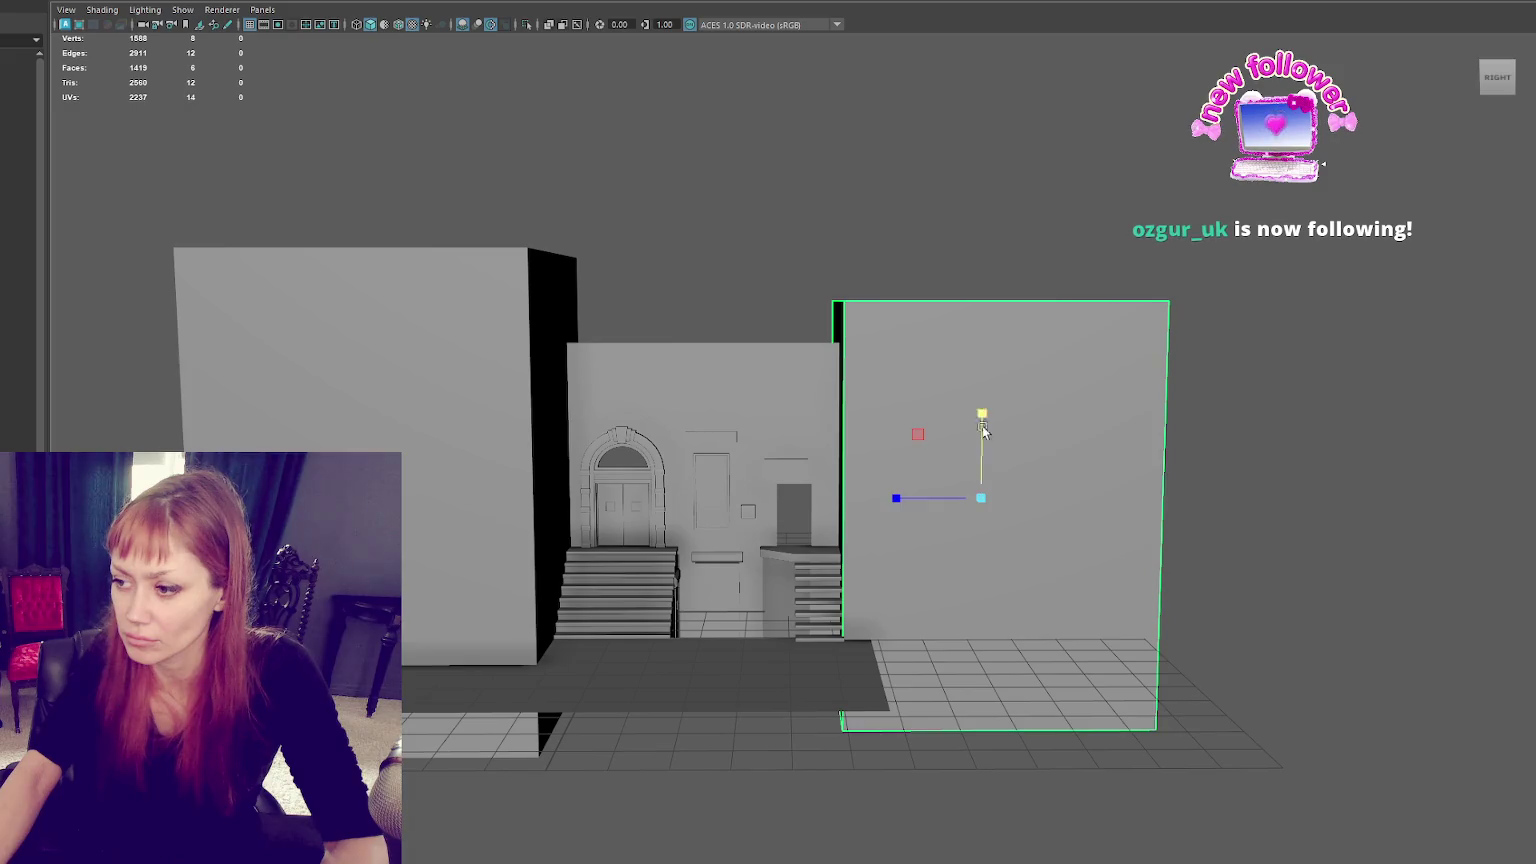
mouse_move(932, 500)
left_mouse_down()
mouse_move(830, 504)
mouse_move(991, 497)
left_mouse_up()
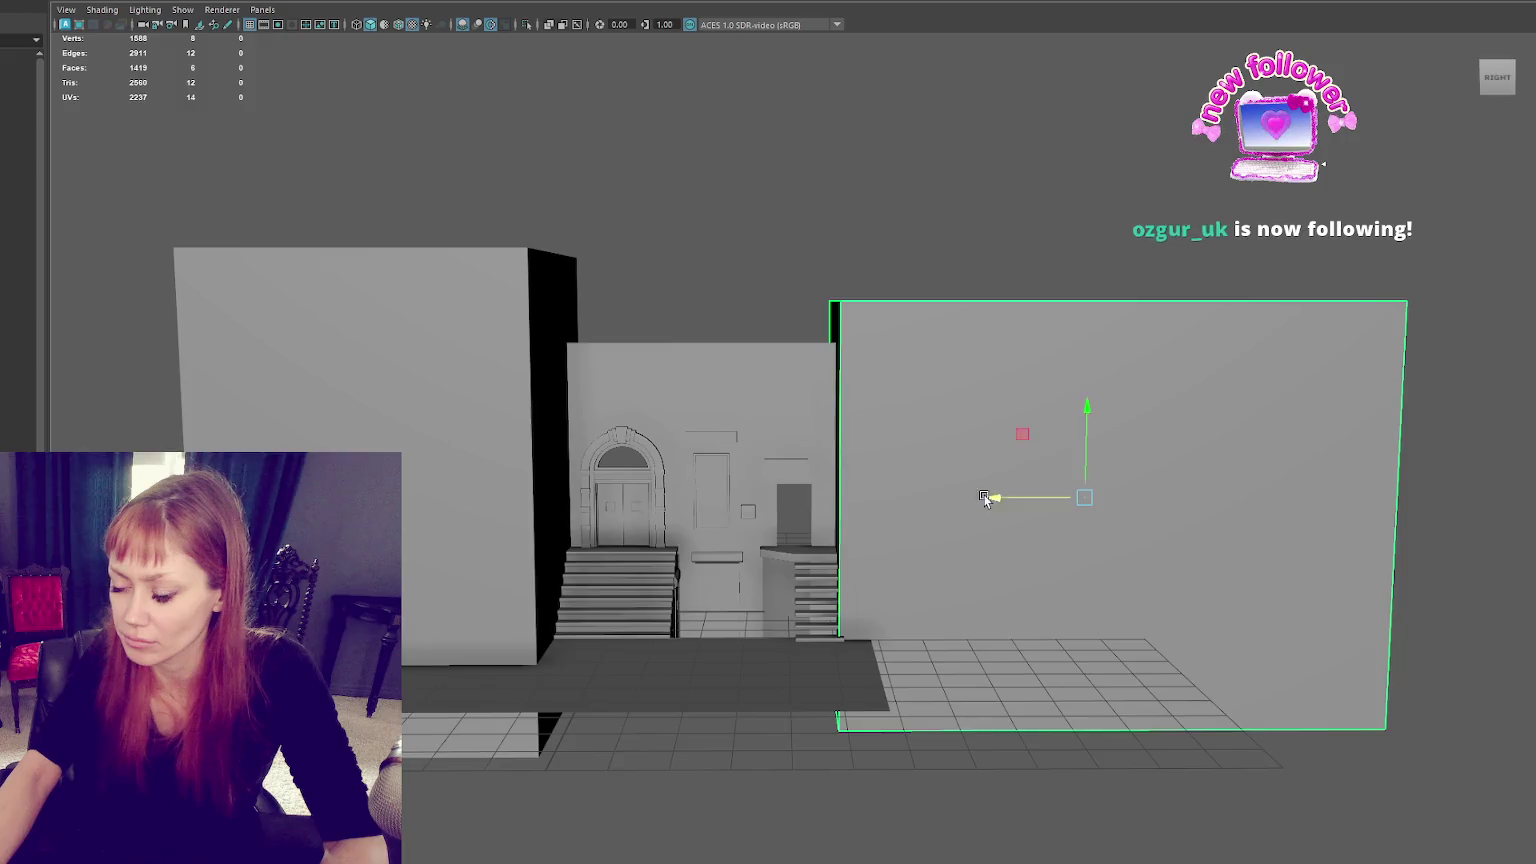
scroll(895, 556, "up", 4)
left_click_drag(1262, 524, 1293, 522)
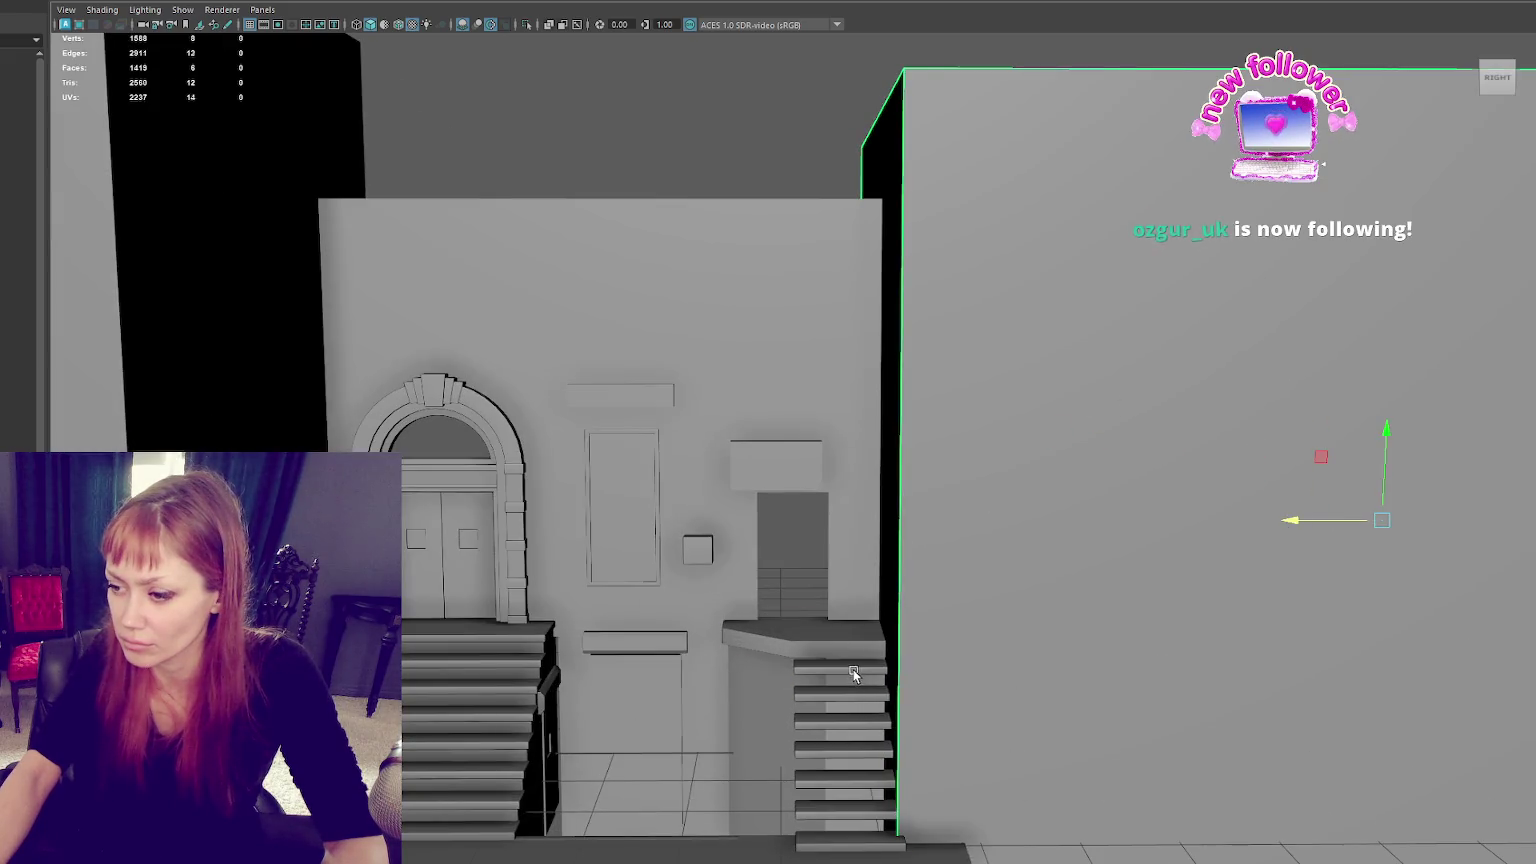
Step: Select the central door wall in edge mode and view it from an angled overhead view
left_click(853, 670)
scroll(782, 199, "down", 3)
mouse_move(782, 199)
left_mouse_down("alt")
mouse_move(775, 238)
mouse_move(810, 242)
left_mouse_up("alt")
left_click(720, 280)
key("F10")
scroll(658, 298, "down", 10)
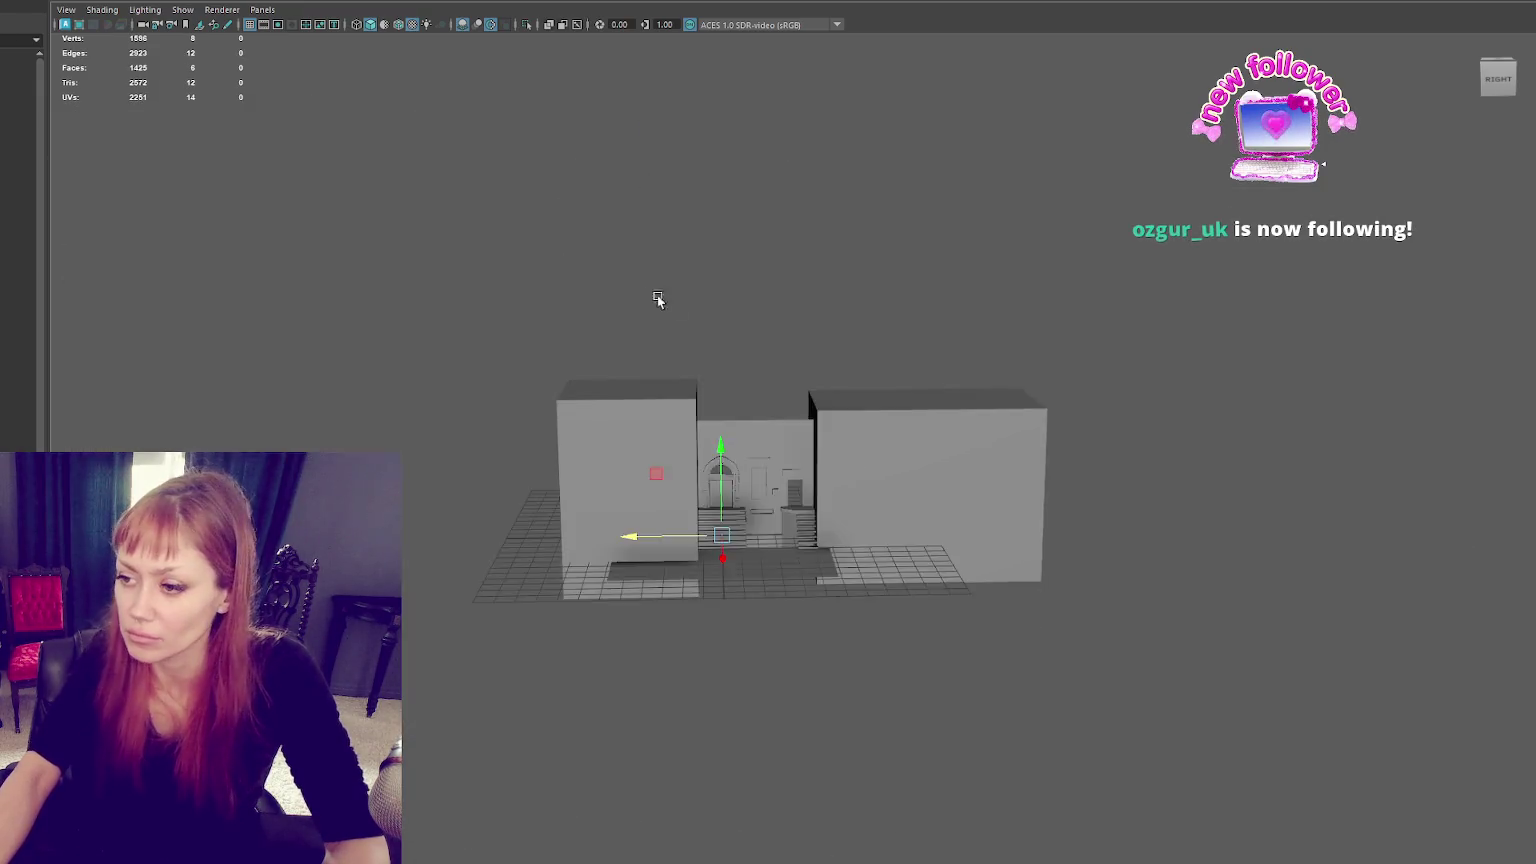
left_click_drag(658, 298, 687, 492, "alt")
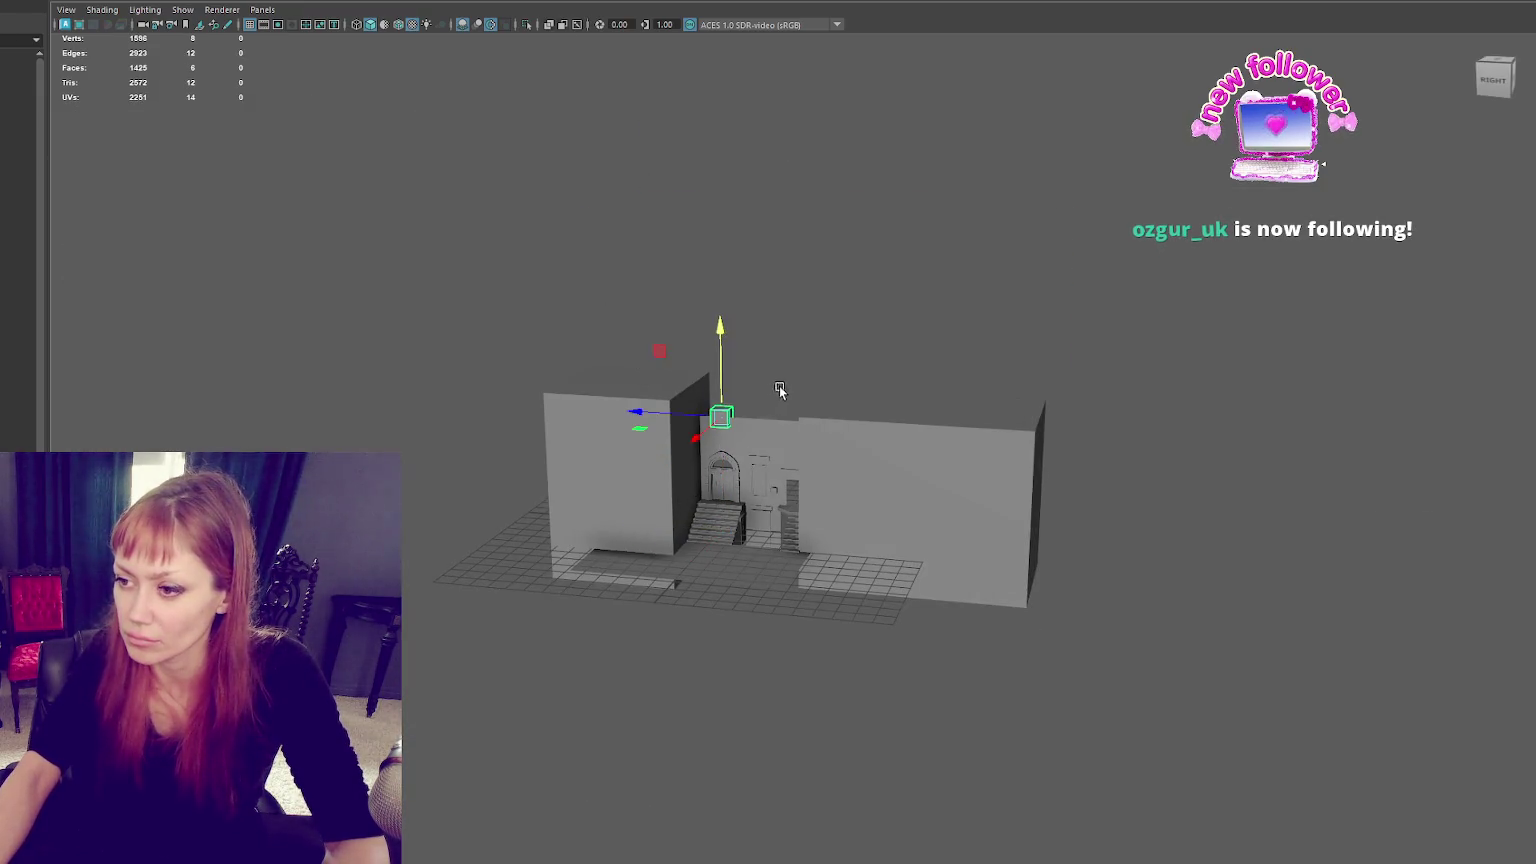
Step: Insert an edge loop on the cube and taper its bottom
key("f")
right_click_drag(1039, 265, 1018, 388, "shift")
left_click(1018, 388)
left_click_drag(1034, 392, 1141, 284, "alt")
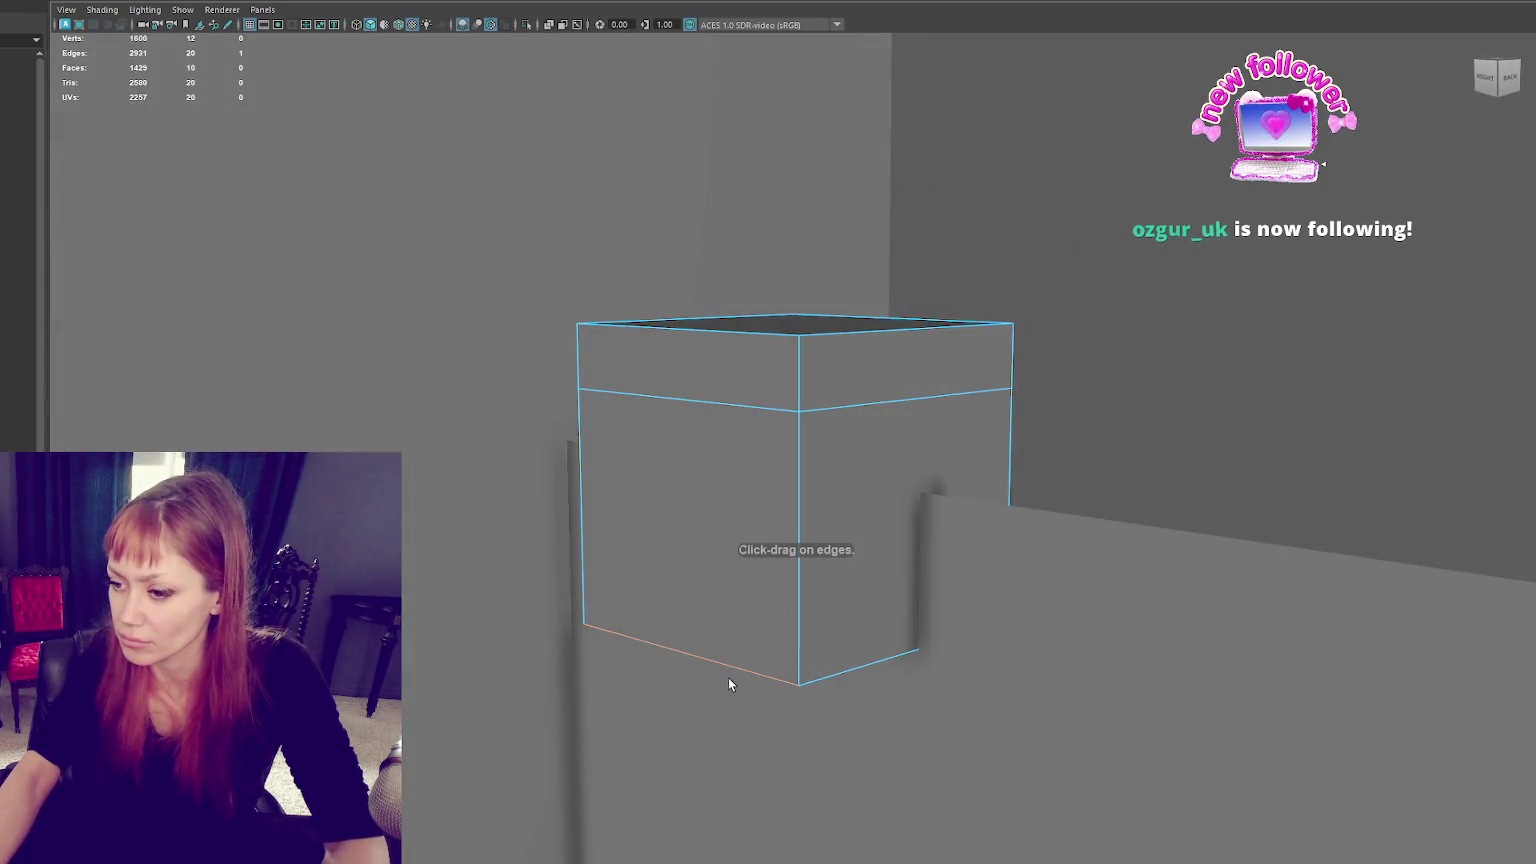
left_click_drag(655, 672, 625, 668)
Step: Extrude a side face of the cube into a long ledge
right_click_drag(1116, 262, 1100, 240)
left_click(905, 385)
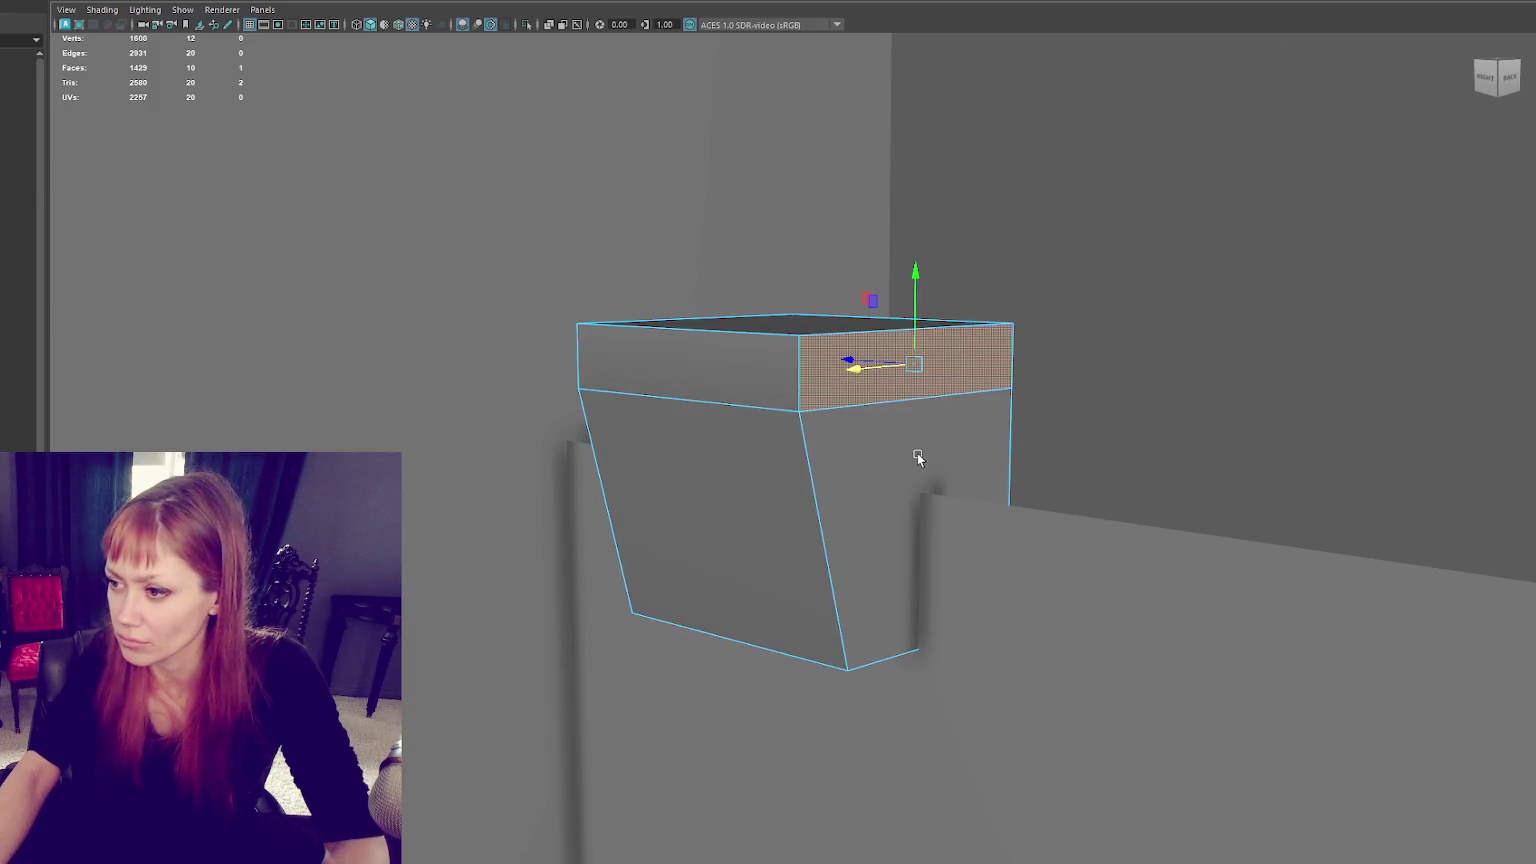
scroll(898, 432, "down", 3)
scroll(898, 432, "down", 2)
mouse_move(840, 495)
left_mouse_down()
mouse_move(1296, 586)
mouse_move(1032, 536)
left_mouse_up()
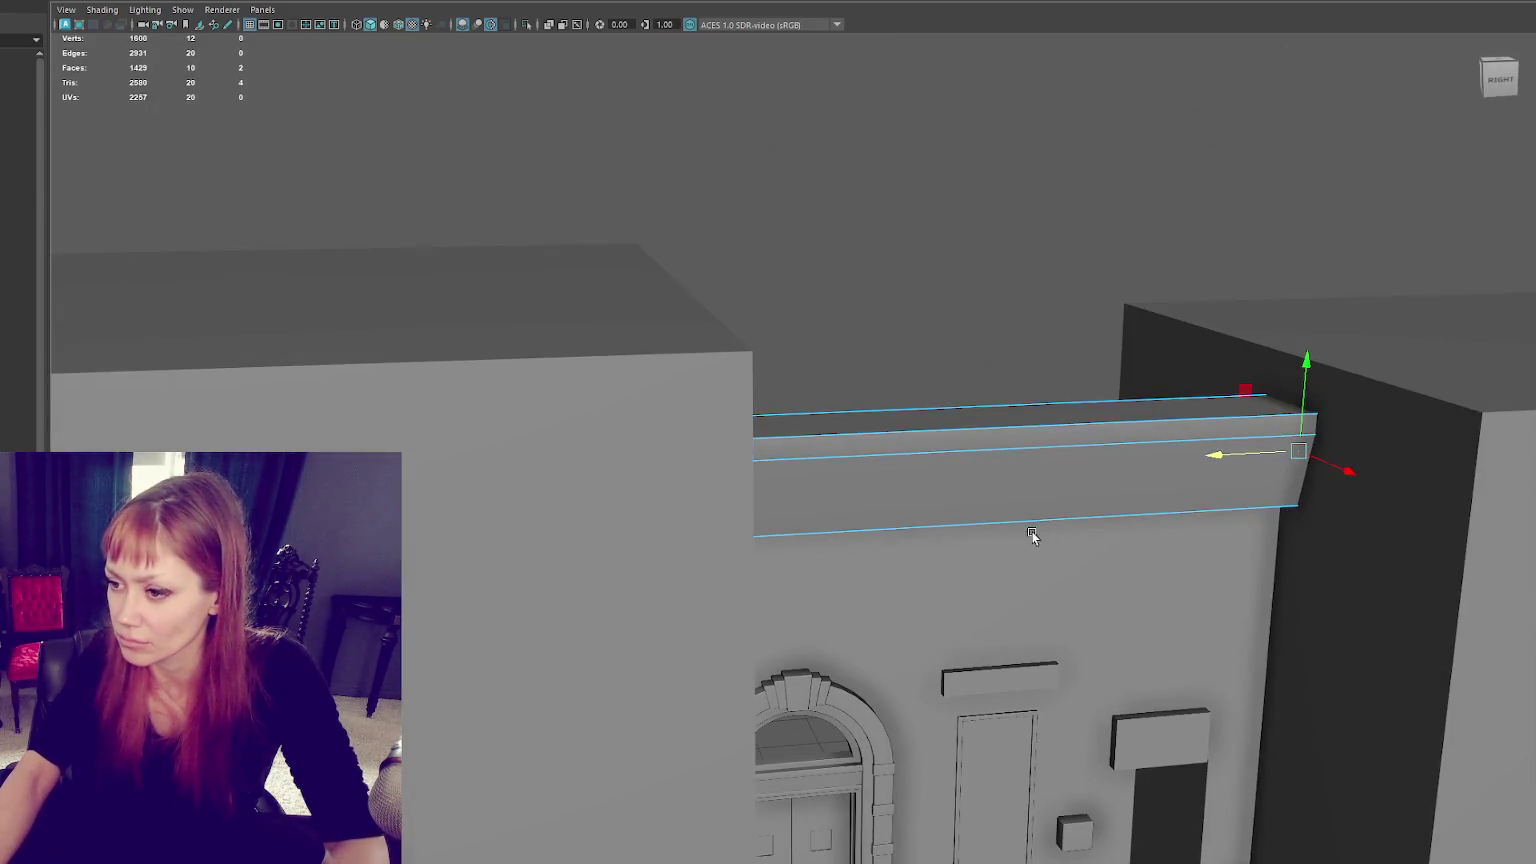
Step: Pull the ledge's ends back so it spans between the side blocks
scroll(768, 451, "down", 3)
mouse_move(768, 451)
left_mouse_down("alt")
mouse_move(762, 484)
mouse_move(610, 490)
left_mouse_up("alt")
scroll(762, 484, "up", 3)
left_click(765, 312)
left_click_drag(1000, 184, 1535, 715)
left_click(1131, 621)
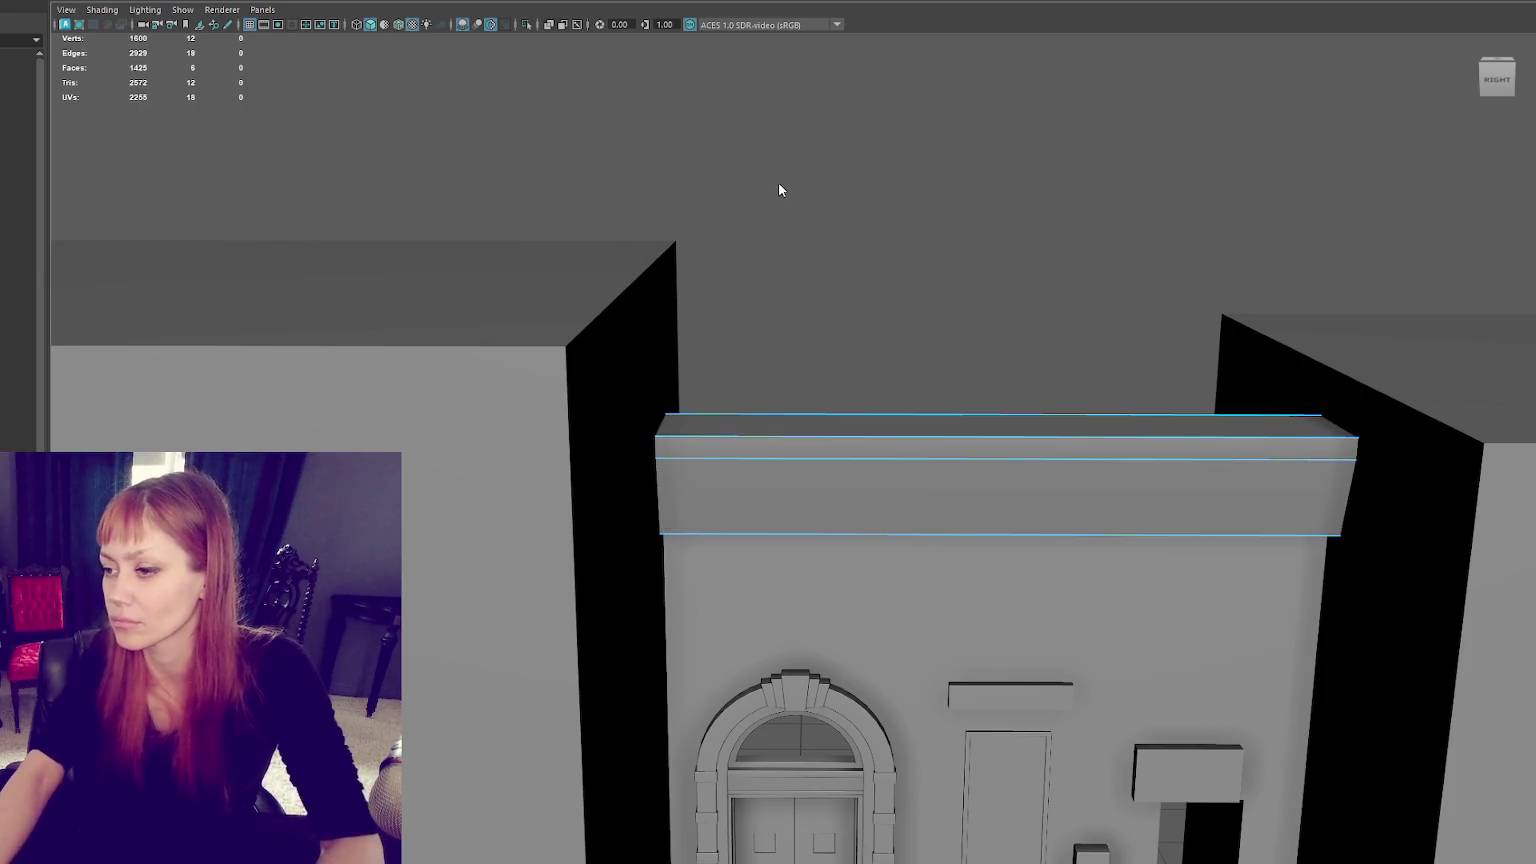
Step: Select three long edges of the ledge and bevel them with Ctrl+B
key("4")
left_click(911, 414)
key("5")
left_click_drag(943, 446, 972, 358, "alt")
right_click_drag(971, 358, 1037, 300, "alt")
left_click(1056, 522)
mouse_move(1097, 480)
left_mouse_down("alt")
mouse_move(943, 418)
mouse_move(936, 452)
mouse_move(902, 358)
mouse_move(730, 340)
mouse_move(940, 213)
mouse_move(838, 212)
left_mouse_up("alt")
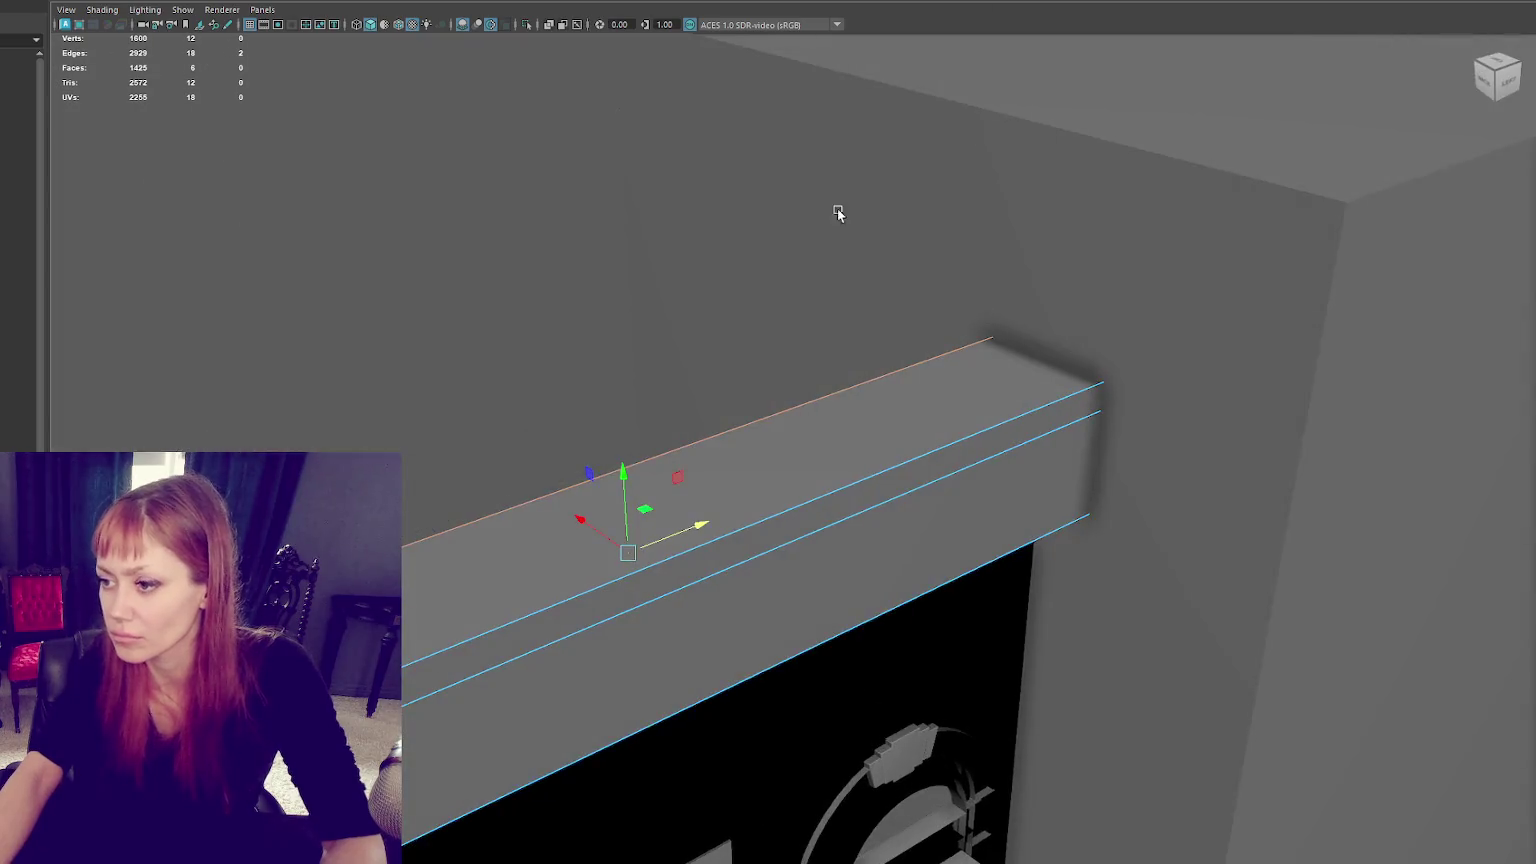
left_click(862, 479, "shift")
mouse_move(862, 479)
left_mouse_down("alt")
mouse_move(988, 360)
mouse_move(933, 408)
left_mouse_up("alt")
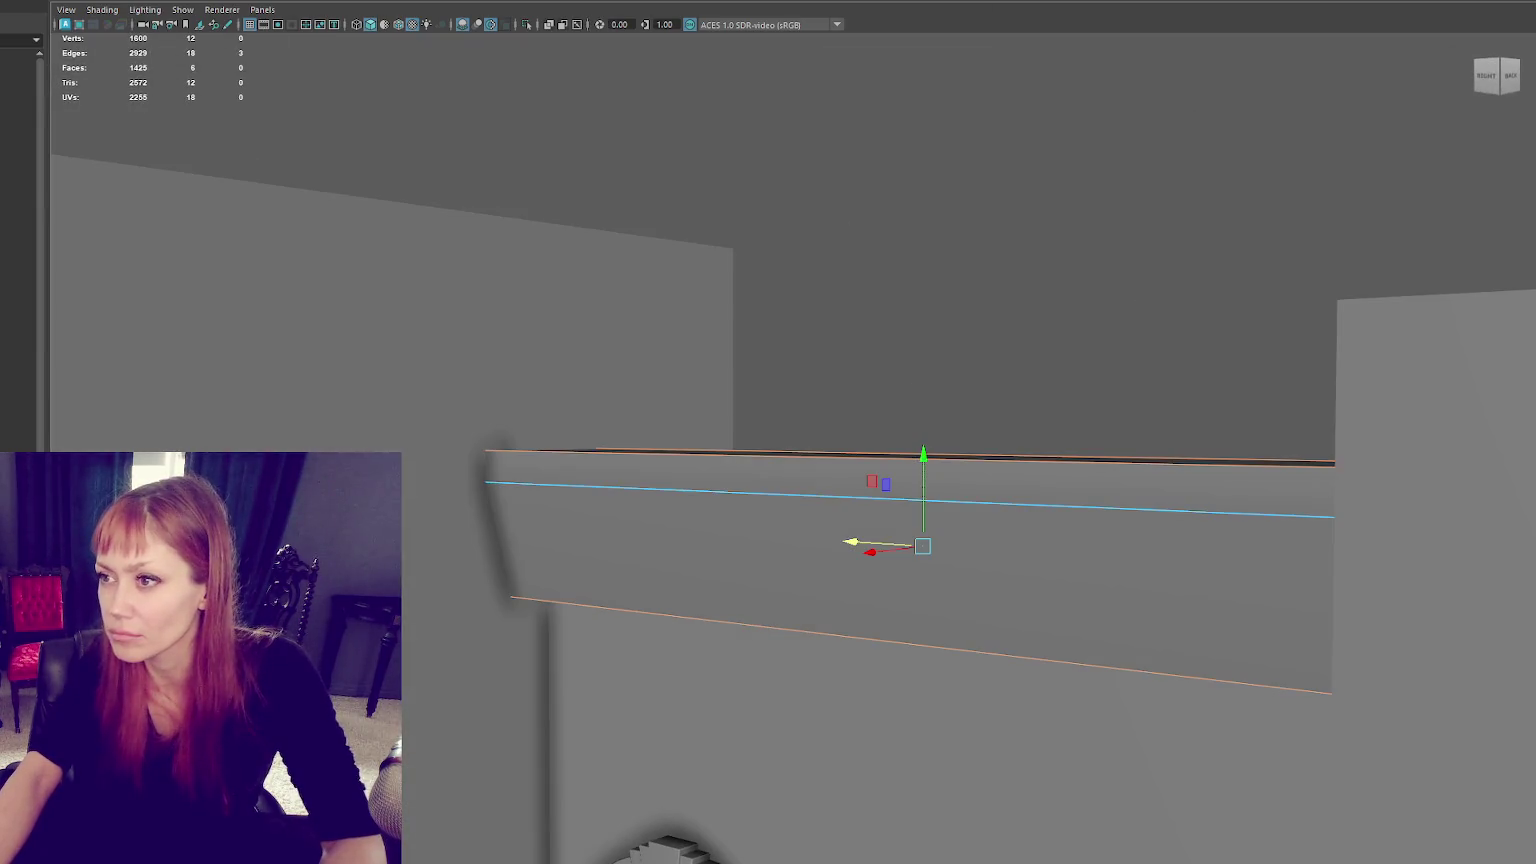
key("ctrl+b")
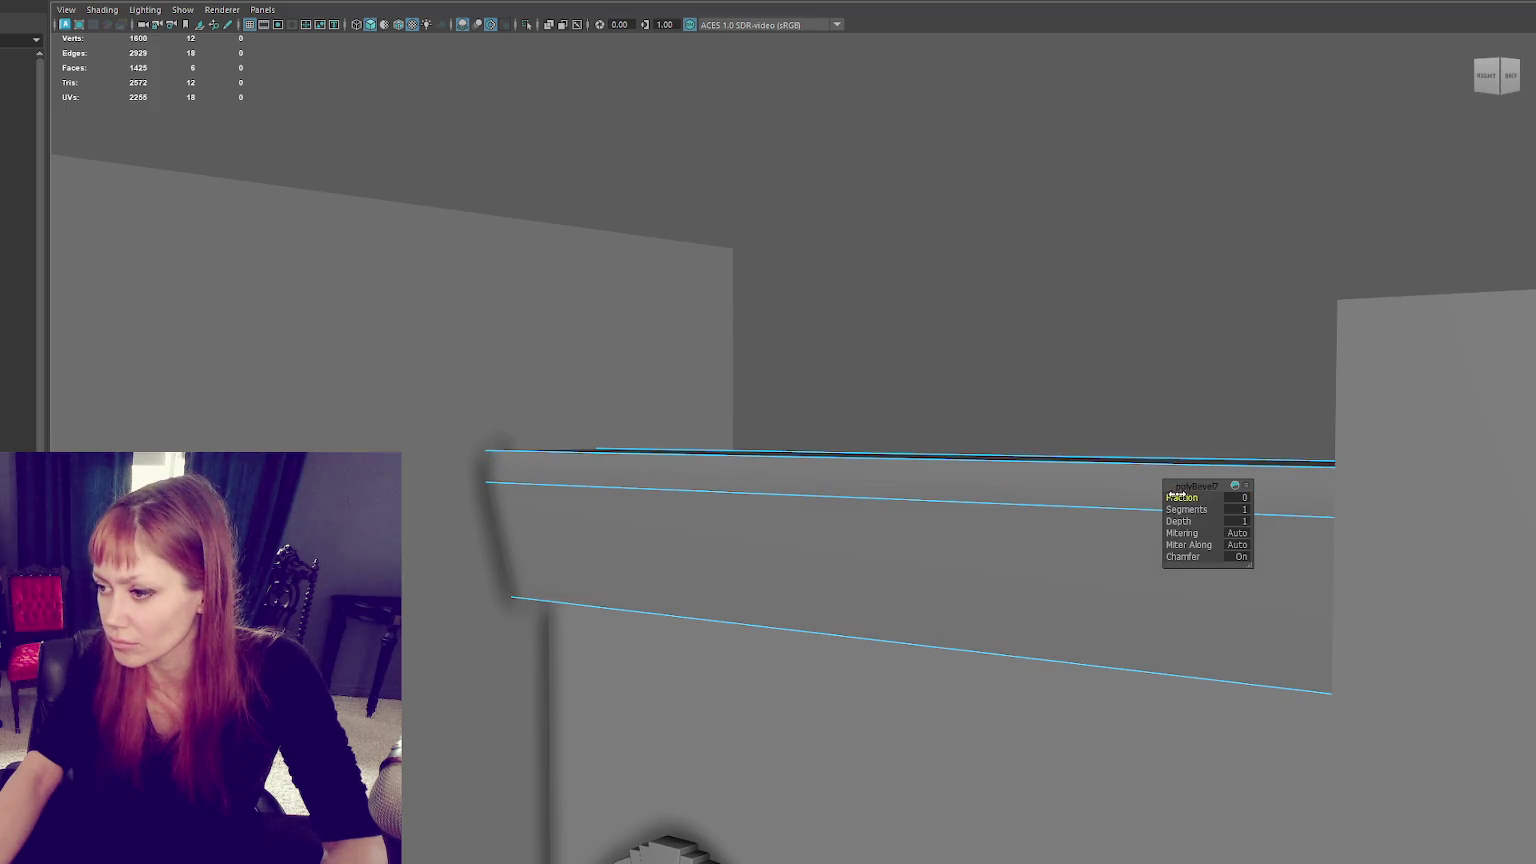
Step: Set the ledge bevel fraction to 0.15
left_click_drag(1177, 494, 1222, 489)
right_click_drag(1197, 454, 1182, 345)
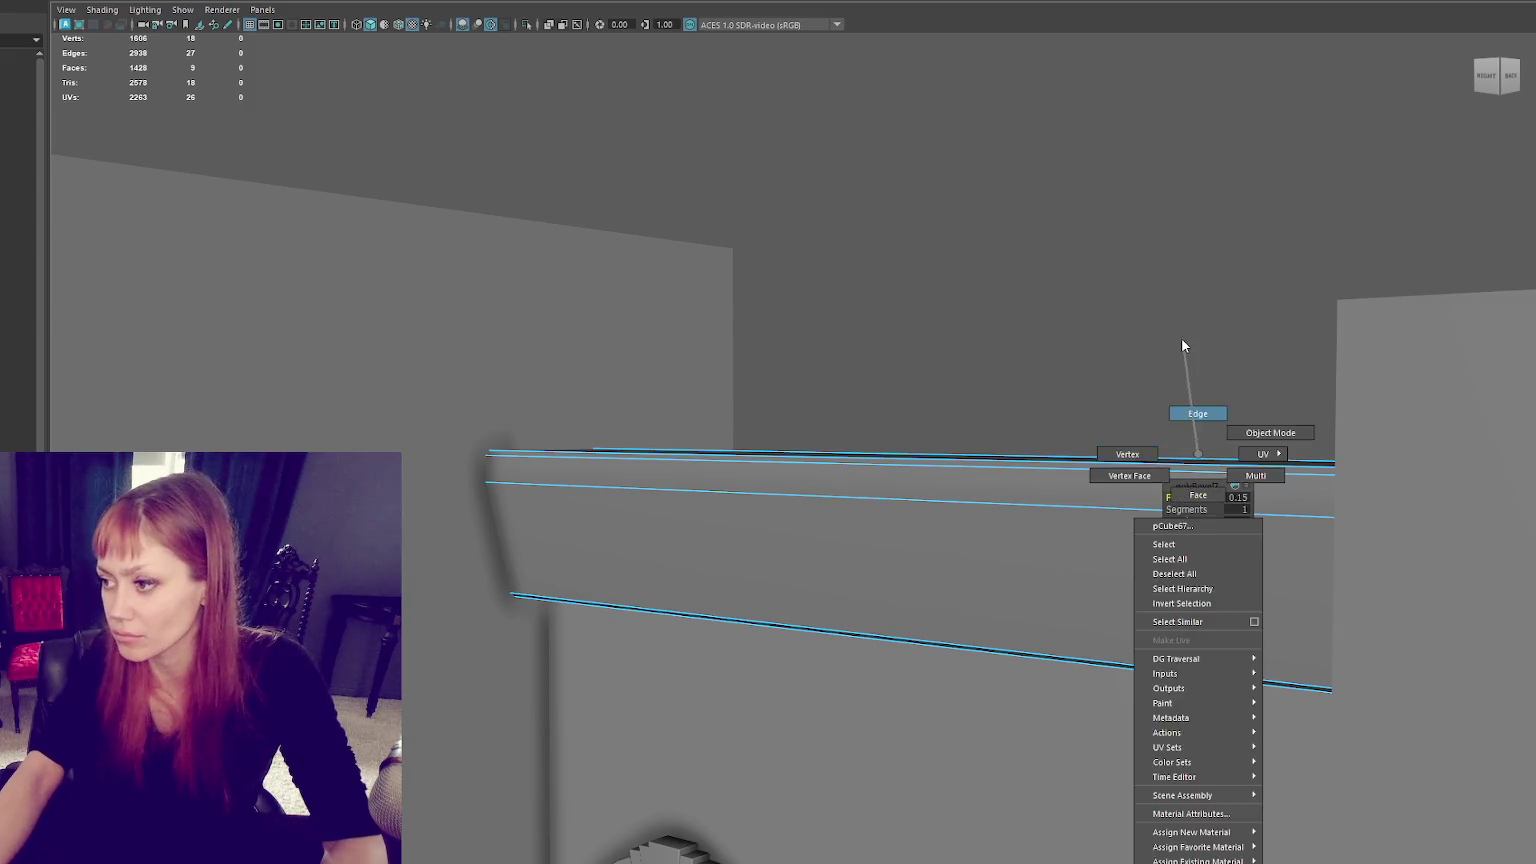
key("f")
key("[")
Step: Delete the ledge's front face
double_click(1190, 638)
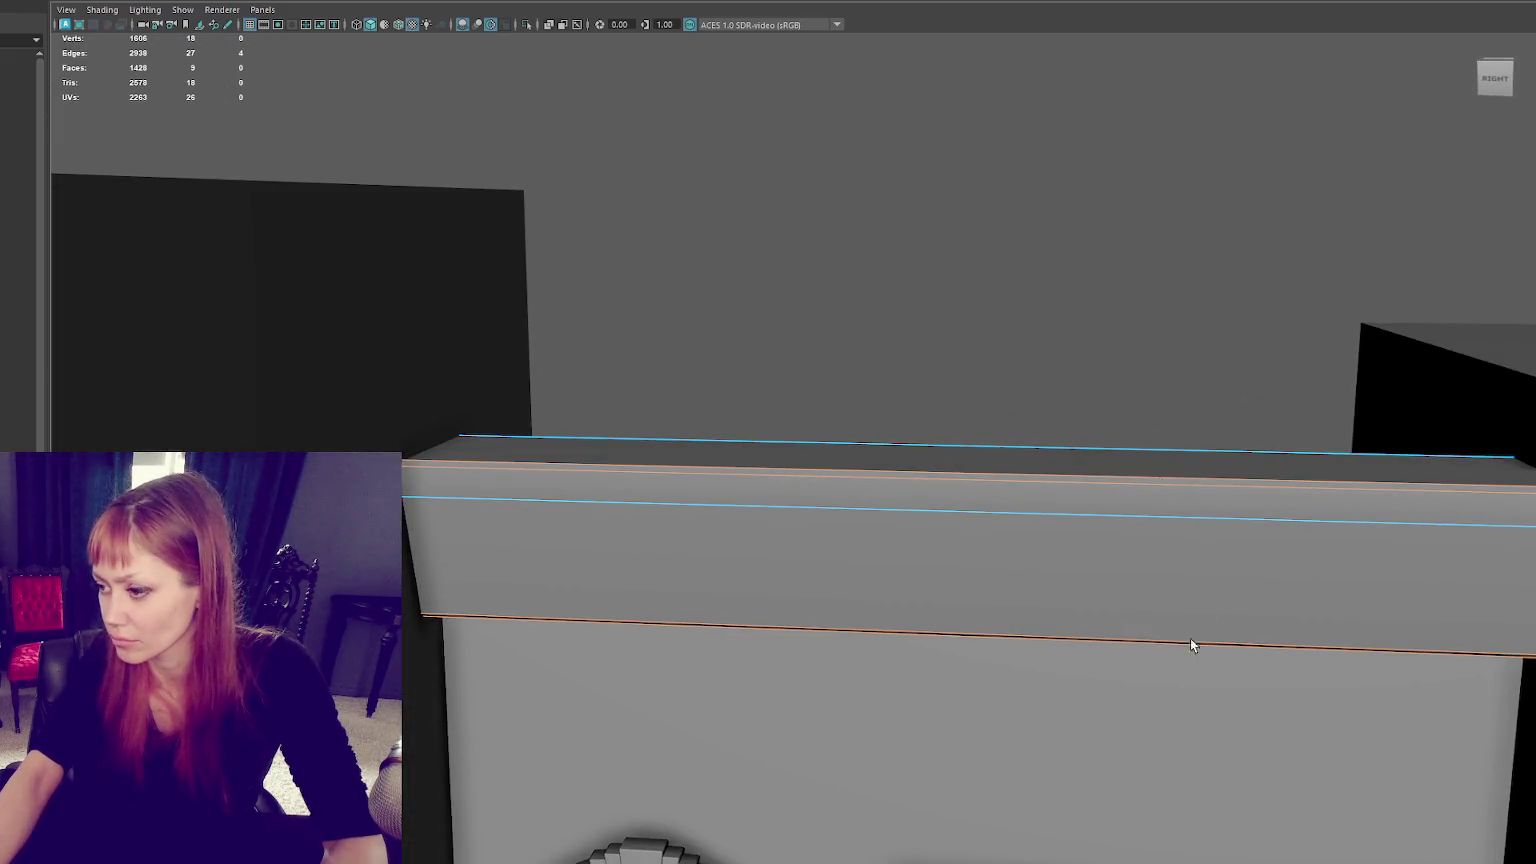
right_click_drag(1090, 291, 1232, 343)
left_click(870, 507)
right_click_drag(945, 300, 1111, 329)
mouse_move(1244, 359)
left_mouse_down("alt")
mouse_move(983, 352)
mouse_move(758, 554)
left_mouse_up("alt")
left_click(758, 554)
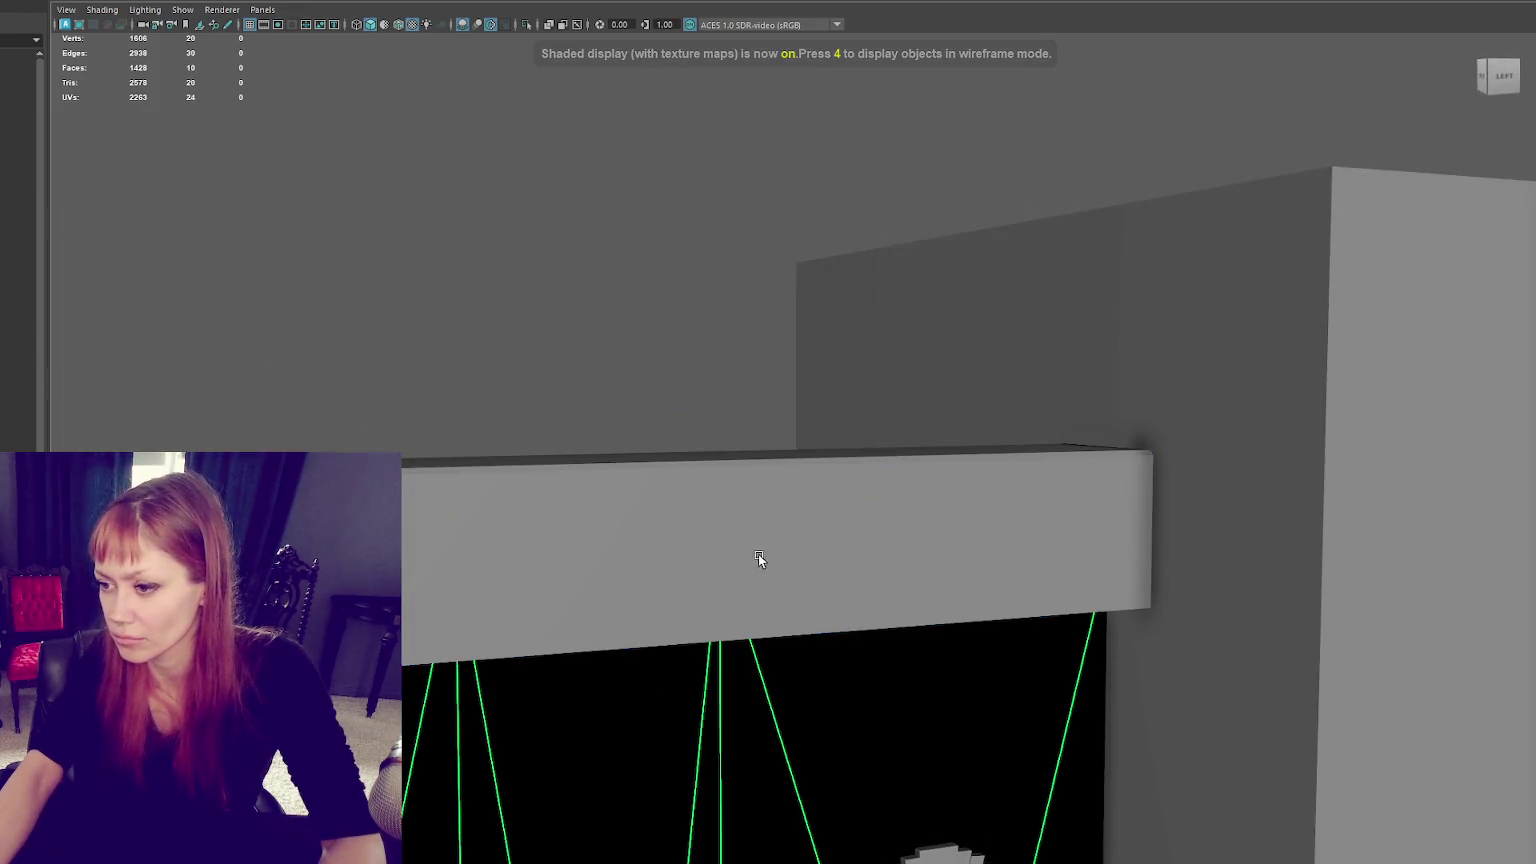
key("F8")
key("F11")
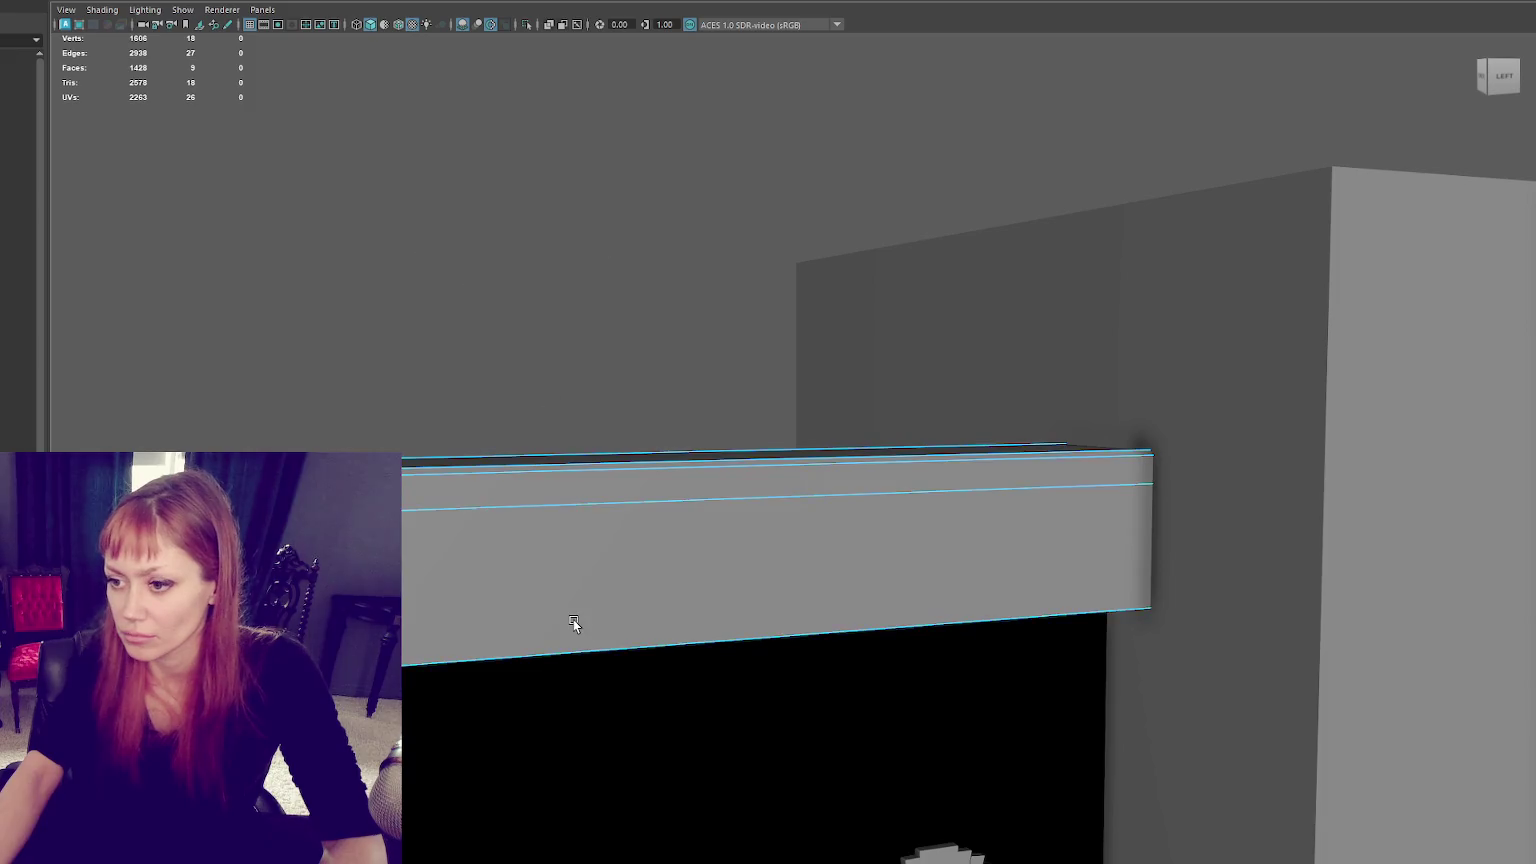
left_click(573, 624)
key("Delete")
Step: Move one ledge edge up and back to refine the top profile, then reselect the ledge
left_click(668, 462)
mouse_move(590, 376)
right_mouse_down()
mouse_move(593, 266)
mouse_move(640, 310)
right_mouse_up()
mouse_move(640, 310)
left_mouse_down("alt")
mouse_move(542, 364)
mouse_move(816, 360)
mouse_move(514, 357)
left_mouse_up("alt")
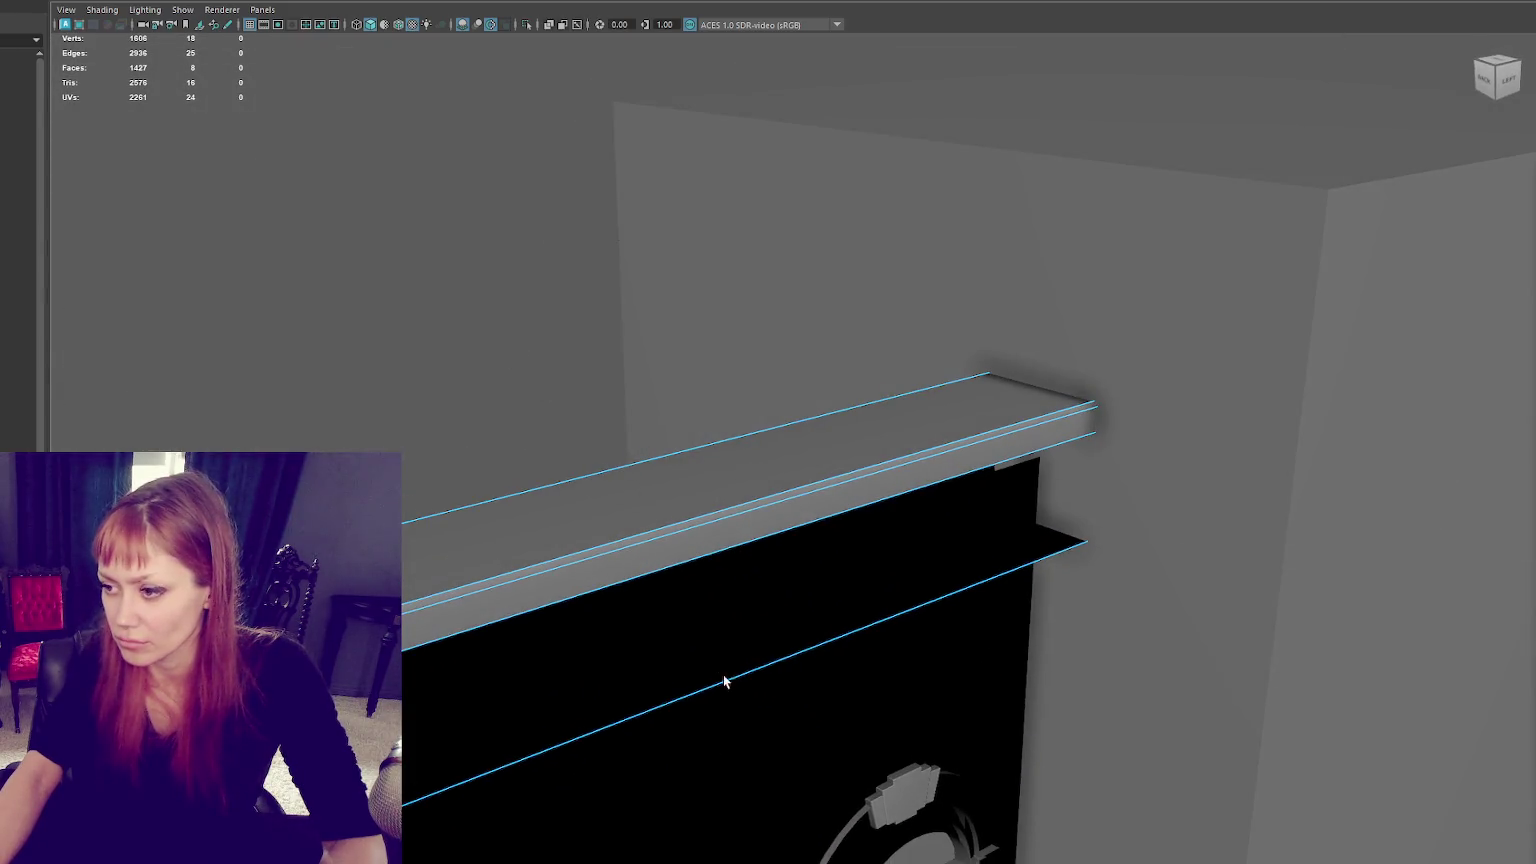
key("w")
left_click_drag(693, 670, 658, 646)
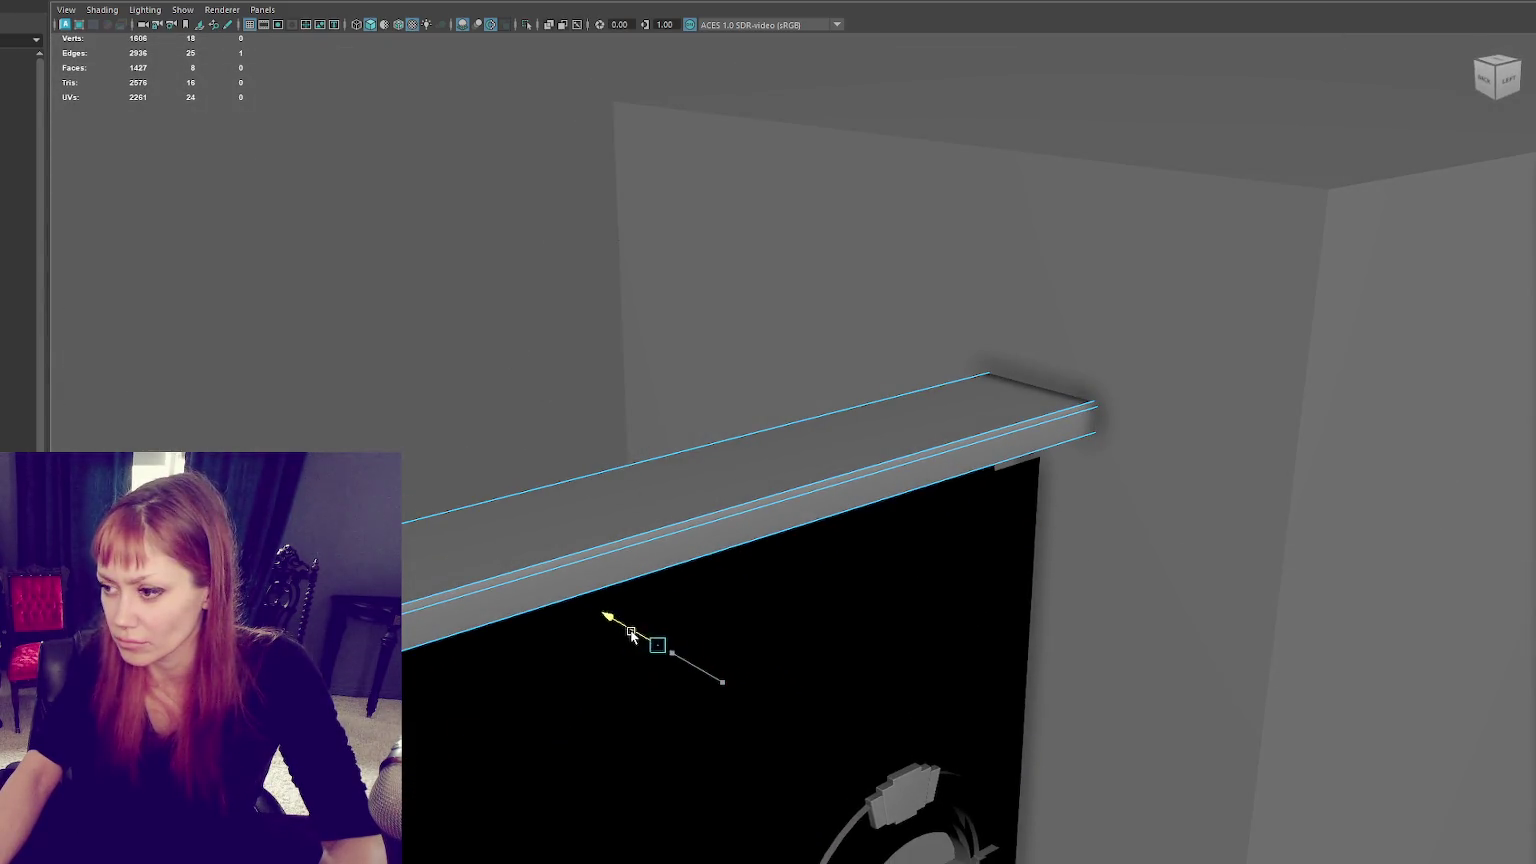
right_click_drag(335, 302, 398, 272)
mouse_move(398, 272)
left_mouse_down("alt")
mouse_move(464, 339)
mouse_move(507, 348)
mouse_move(474, 346)
mouse_move(746, 298)
mouse_move(768, 468)
left_mouse_up("alt")
left_click(768, 468)
right_click(817, 373)
Step: Lower one edge on the ledge slightly
left_click(817, 333)
left_click(808, 479)
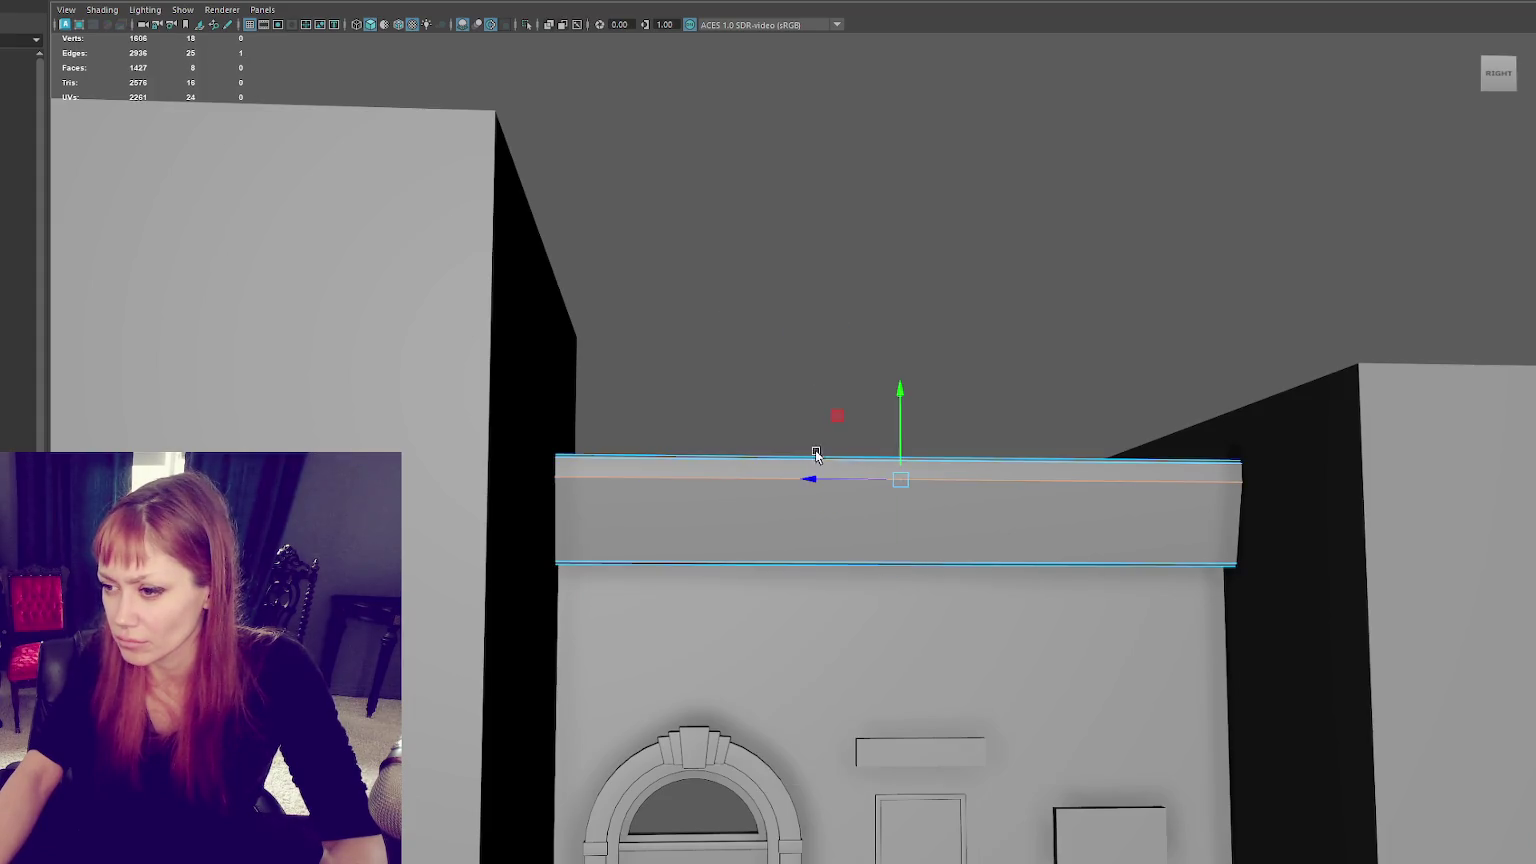
left_click_drag(902, 443, 897, 456)
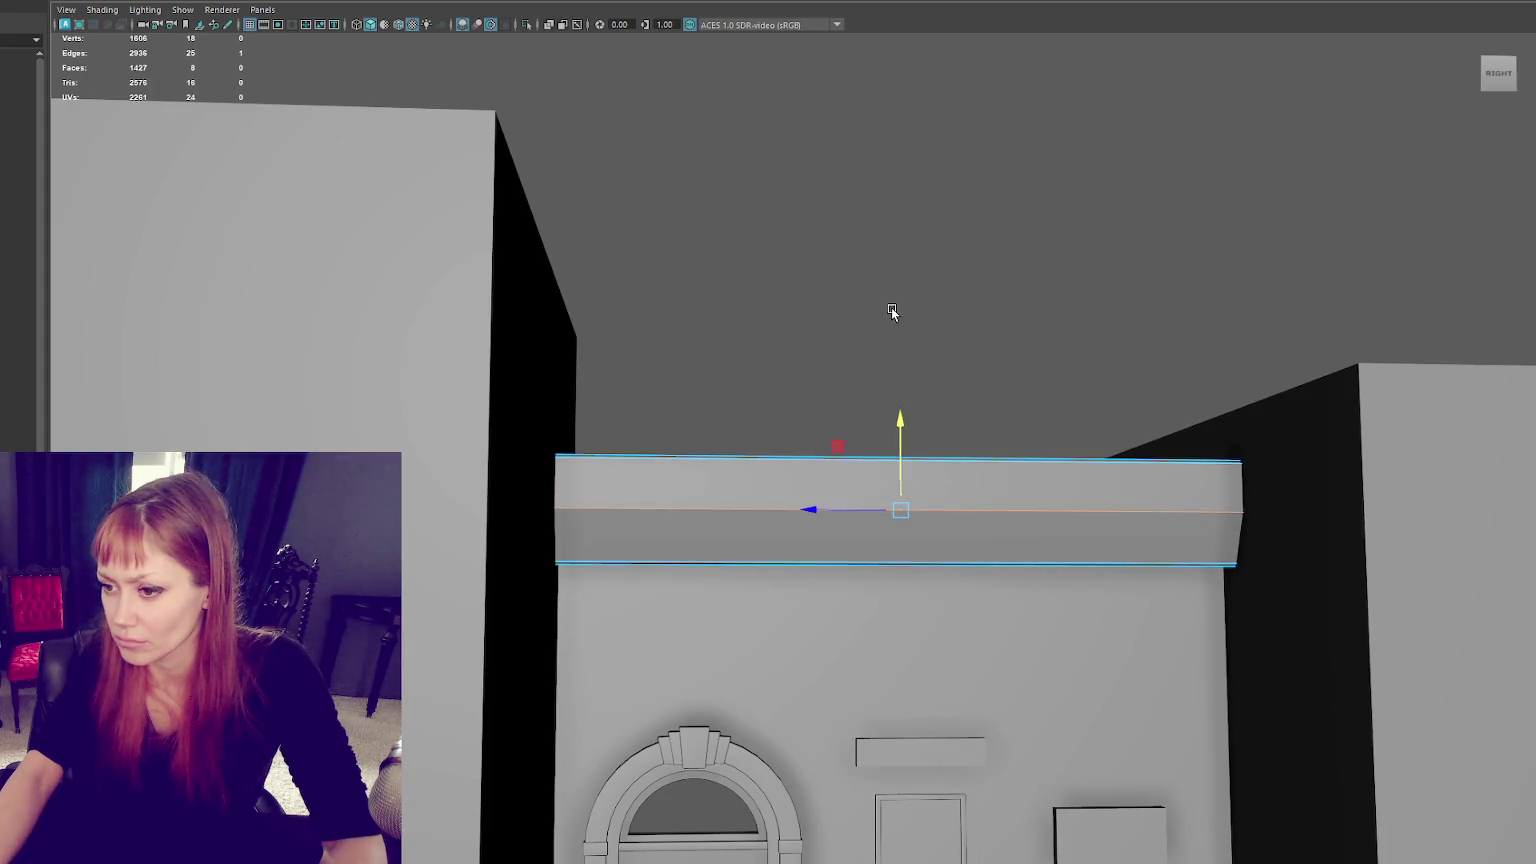
scroll(892, 312, "down", 3)
scroll(895, 497, "down", 3)
middle_click_drag(895, 497, 922, 422, "alt")
Step: Shorten the ledge from its right end and slide the beam down slightly
key("r")
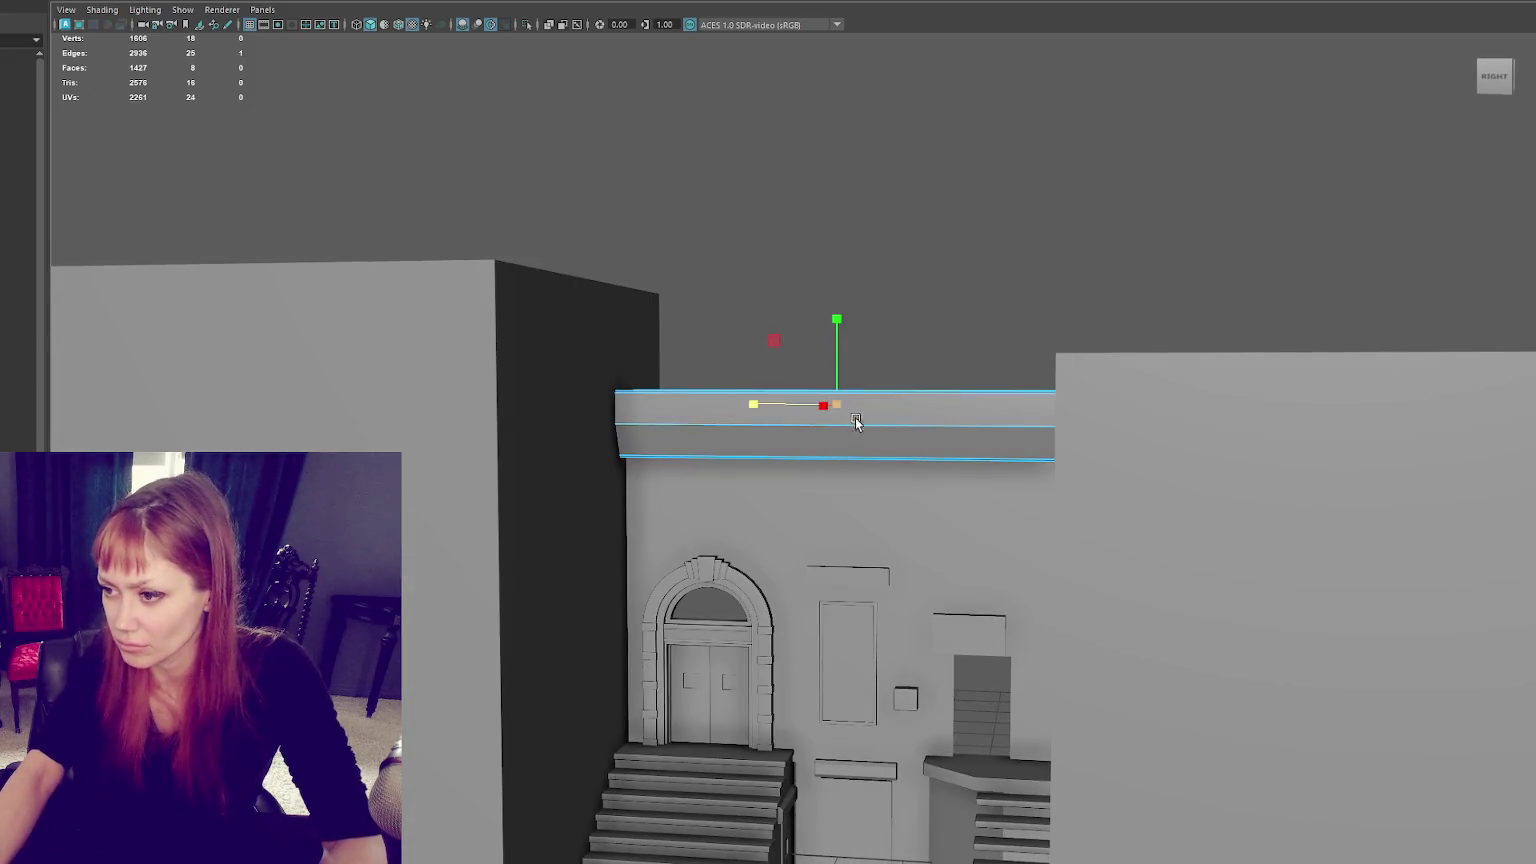
left_click(974, 266)
left_click(830, 418)
mouse_move(686, 425)
left_mouse_down()
mouse_move(609, 443)
mouse_move(646, 359)
left_mouse_up()
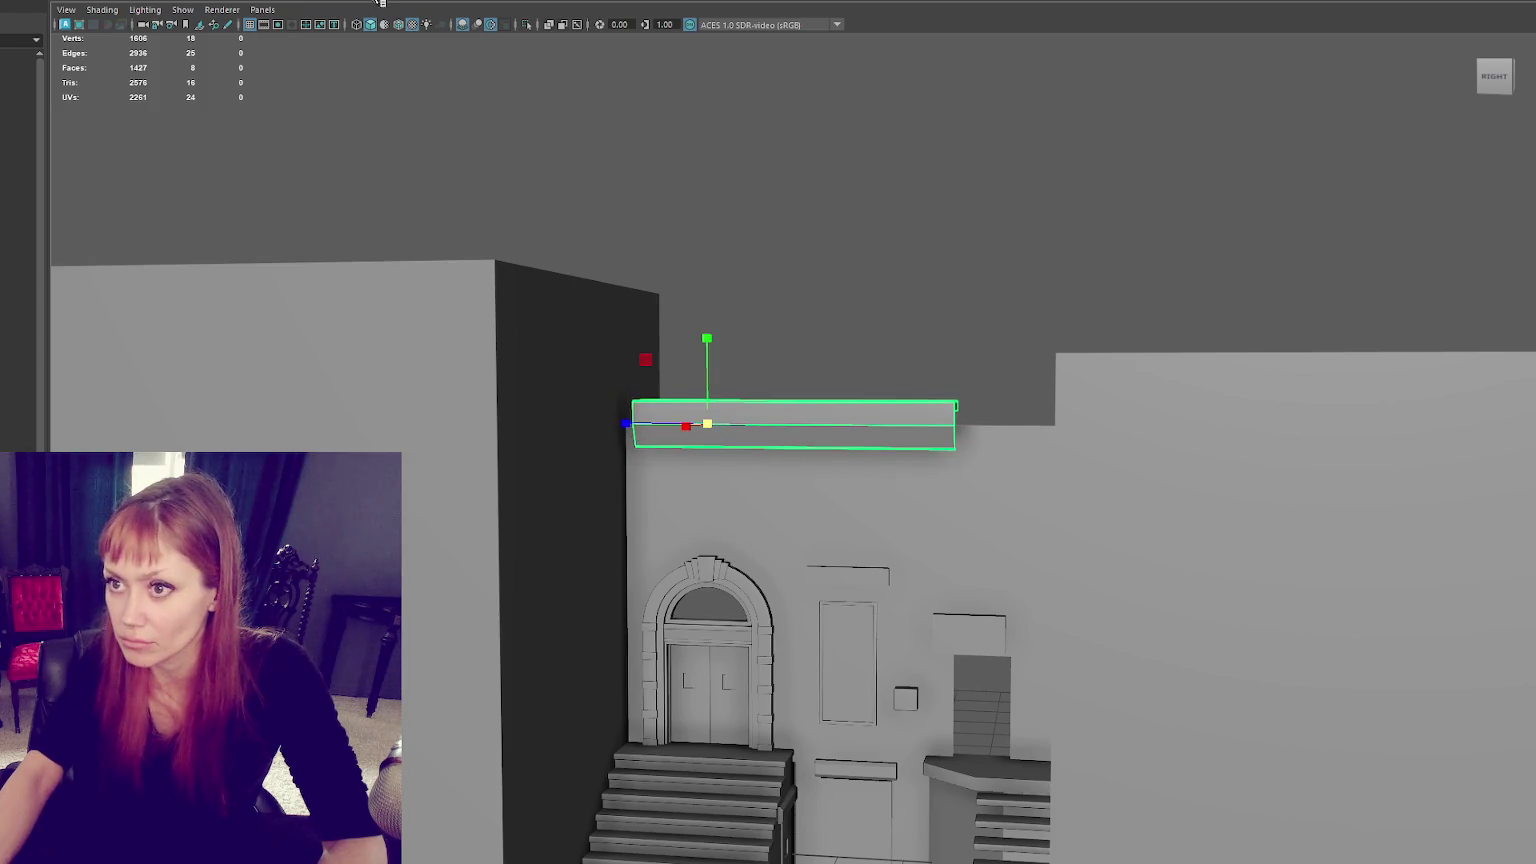
key("f")
left_click_drag(791, 241, 611, 330, "alt")
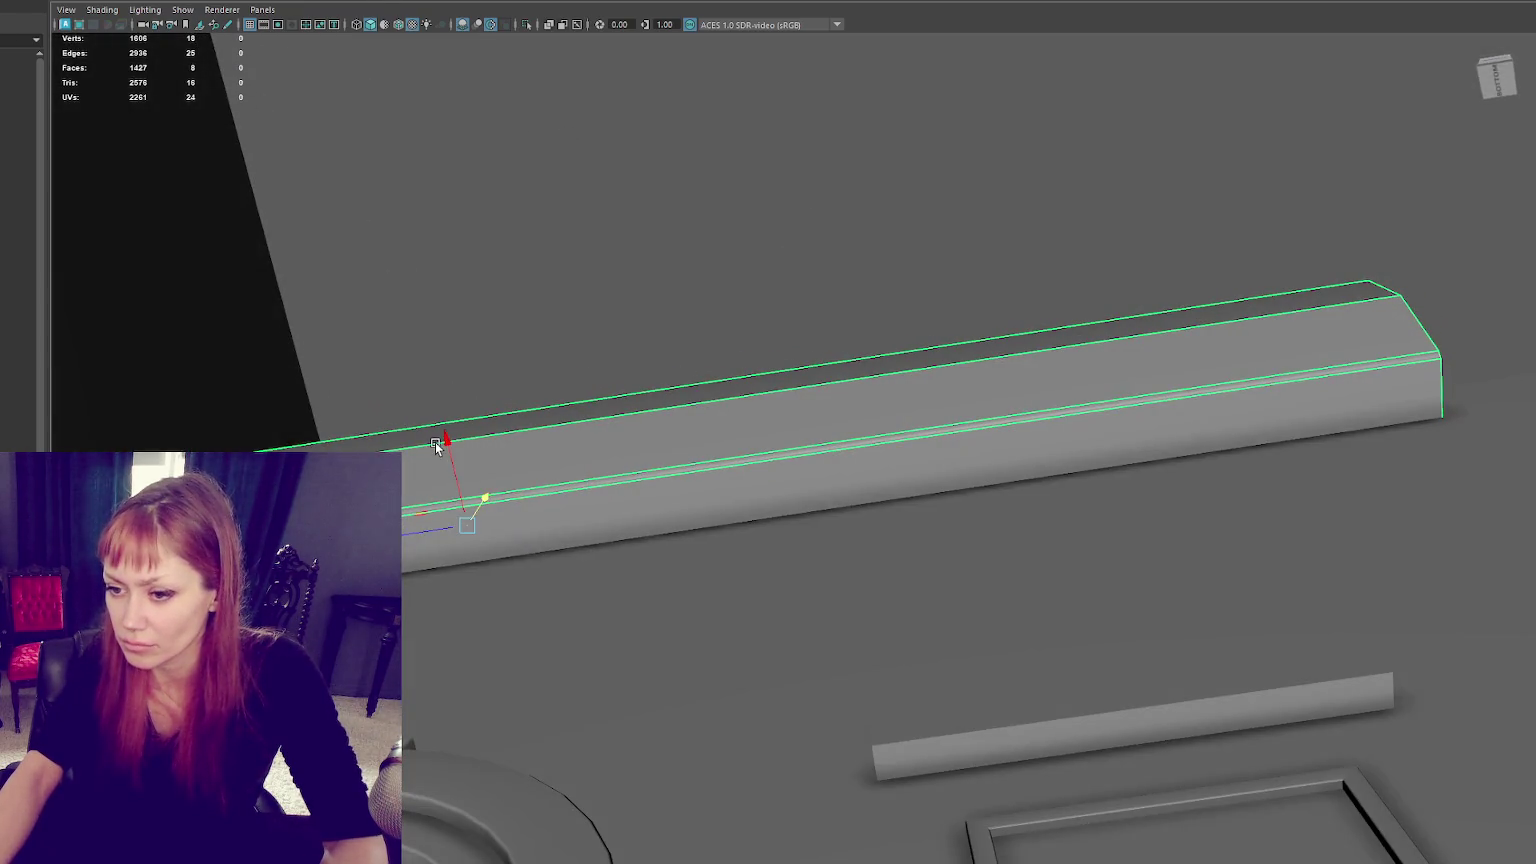
left_click_drag(446, 440, 455, 455)
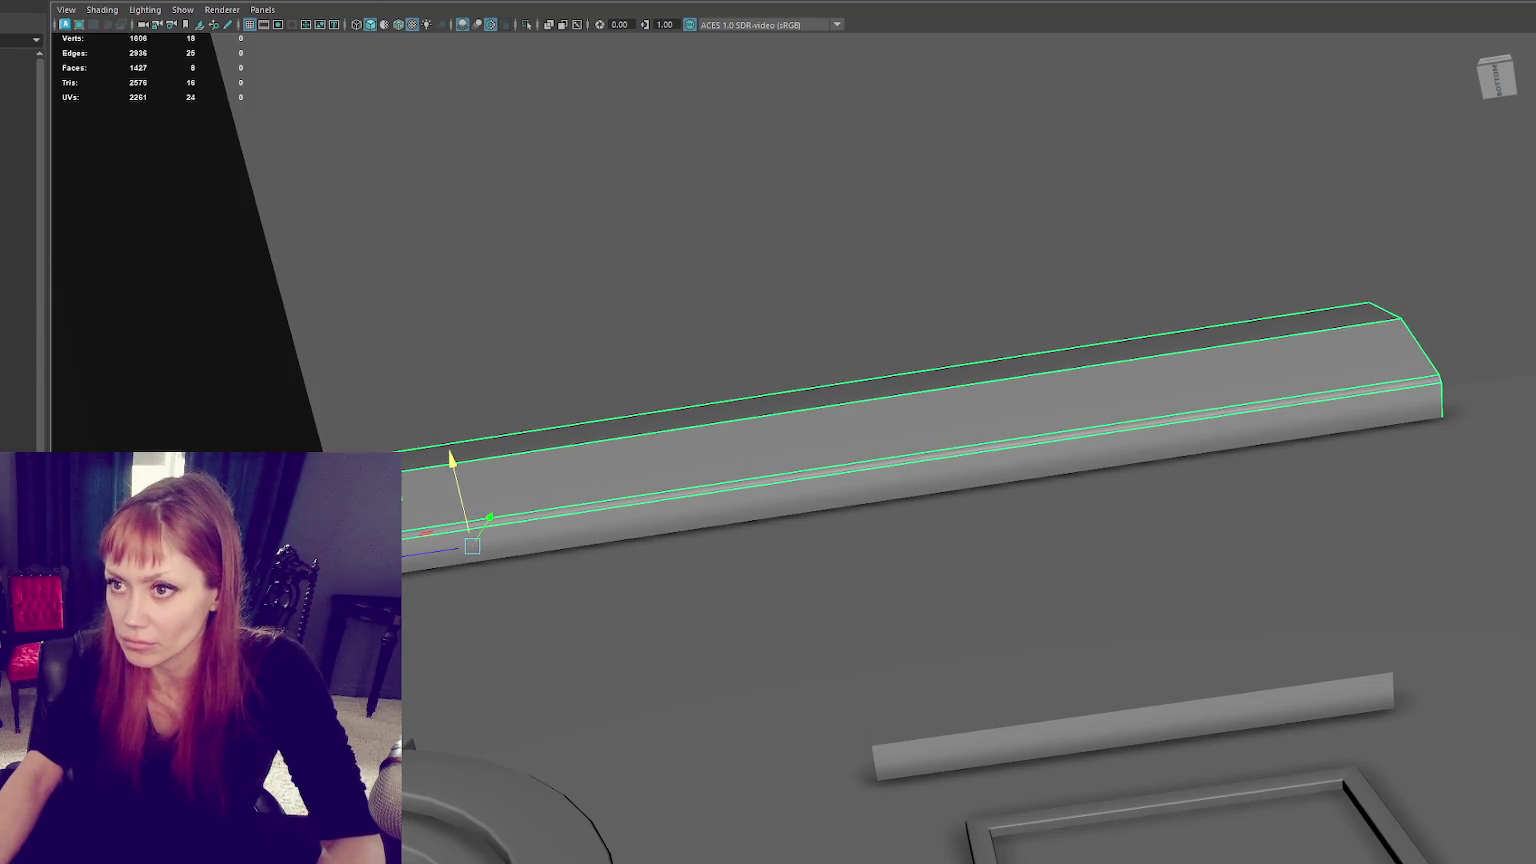
mouse_move(782, 407)
left_mouse_down("alt")
mouse_move(740, 473)
mouse_move(754, 470)
left_mouse_up("alt")
Step: Raise the ledge beam higher above the facade wall
scroll(871, 290, "down", 5)
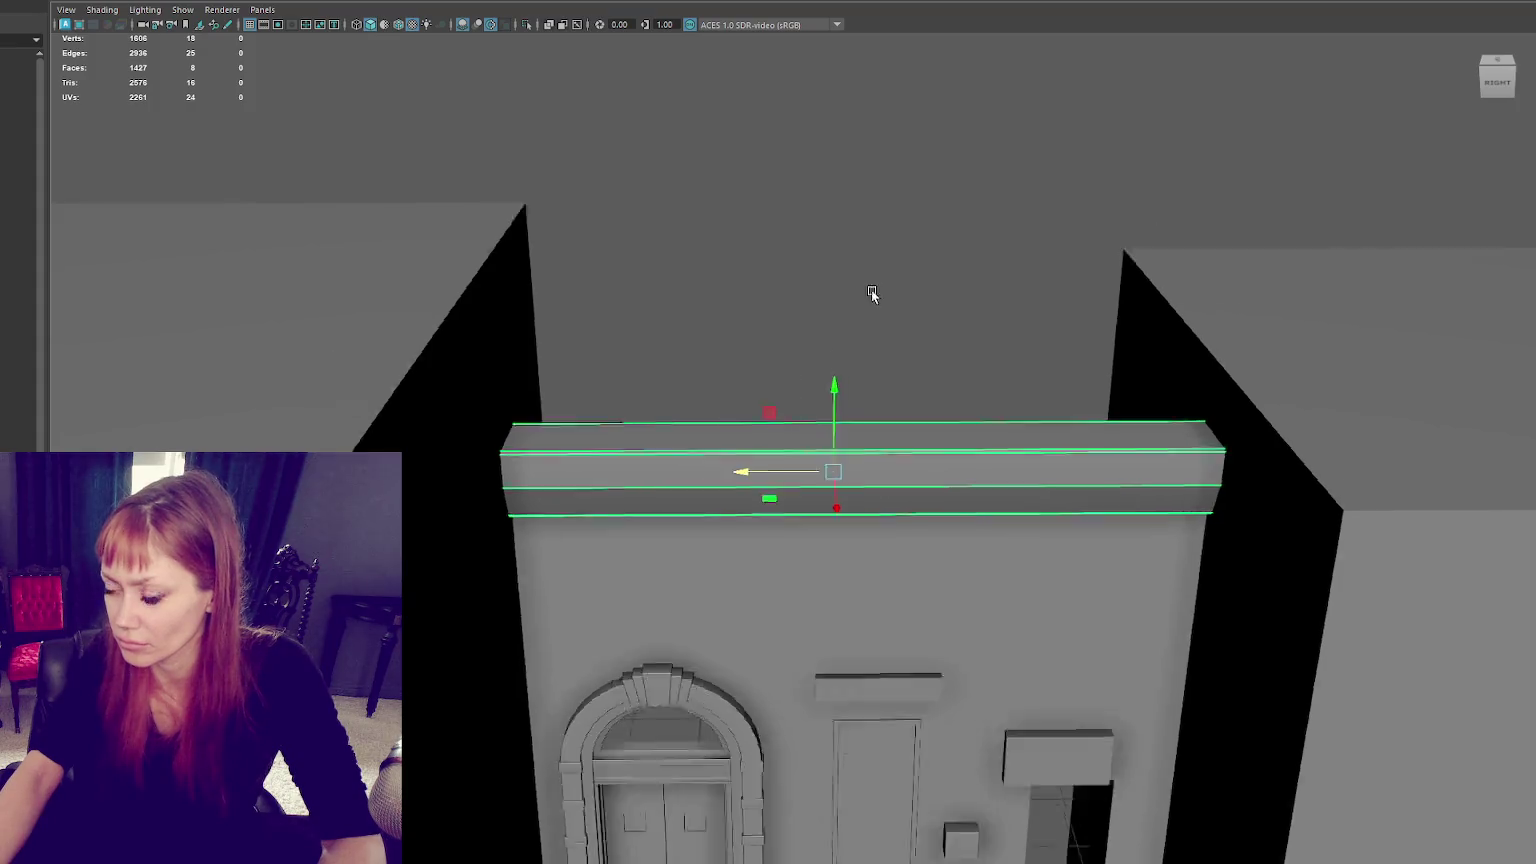
scroll(885, 233, "down", 5)
left_click(853, 346)
scroll(883, 458, "up", 3)
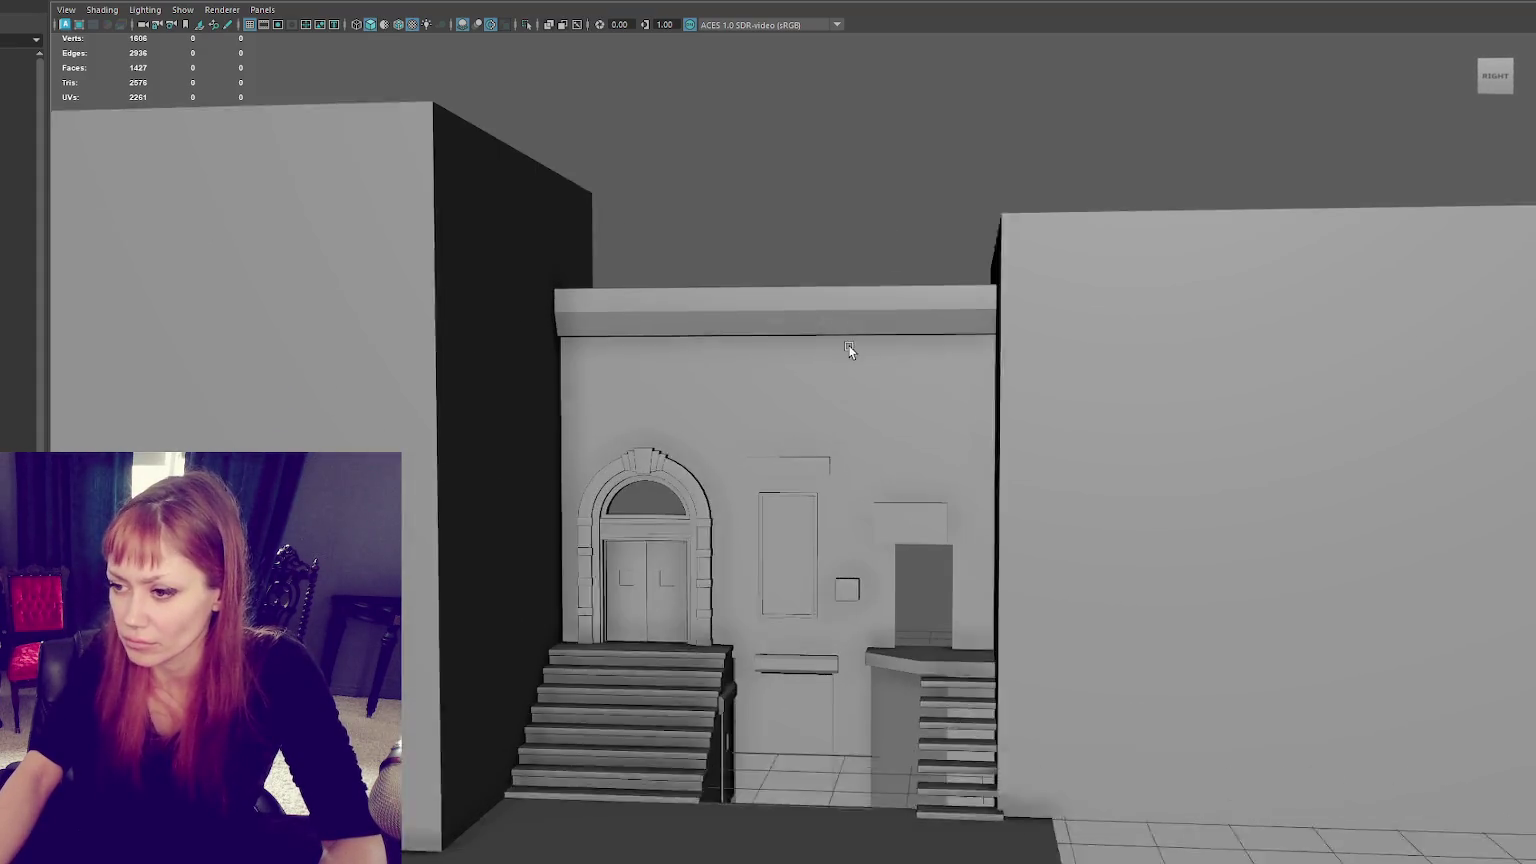
scroll(848, 346, "up", 2)
left_click(785, 295)
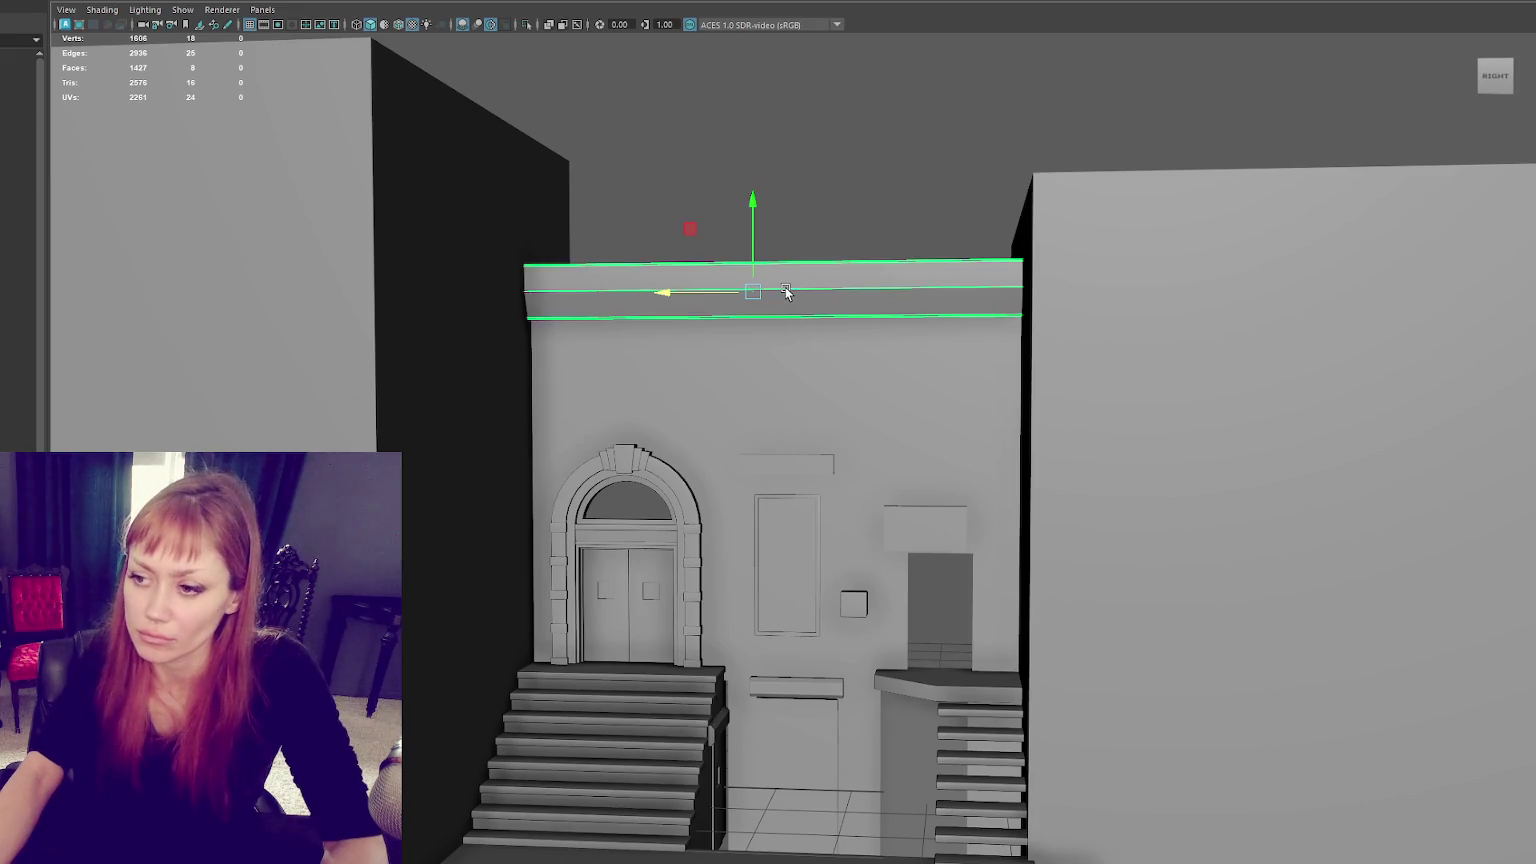
left_click_drag(755, 214, 762, 103)
Step: Drag the wall's top-edge vertices up to meet the beam
left_click(732, 285)
key("F9")
left_click_drag(1085, 190, 680, 343)
left_click_drag(778, 206, 789, 117)
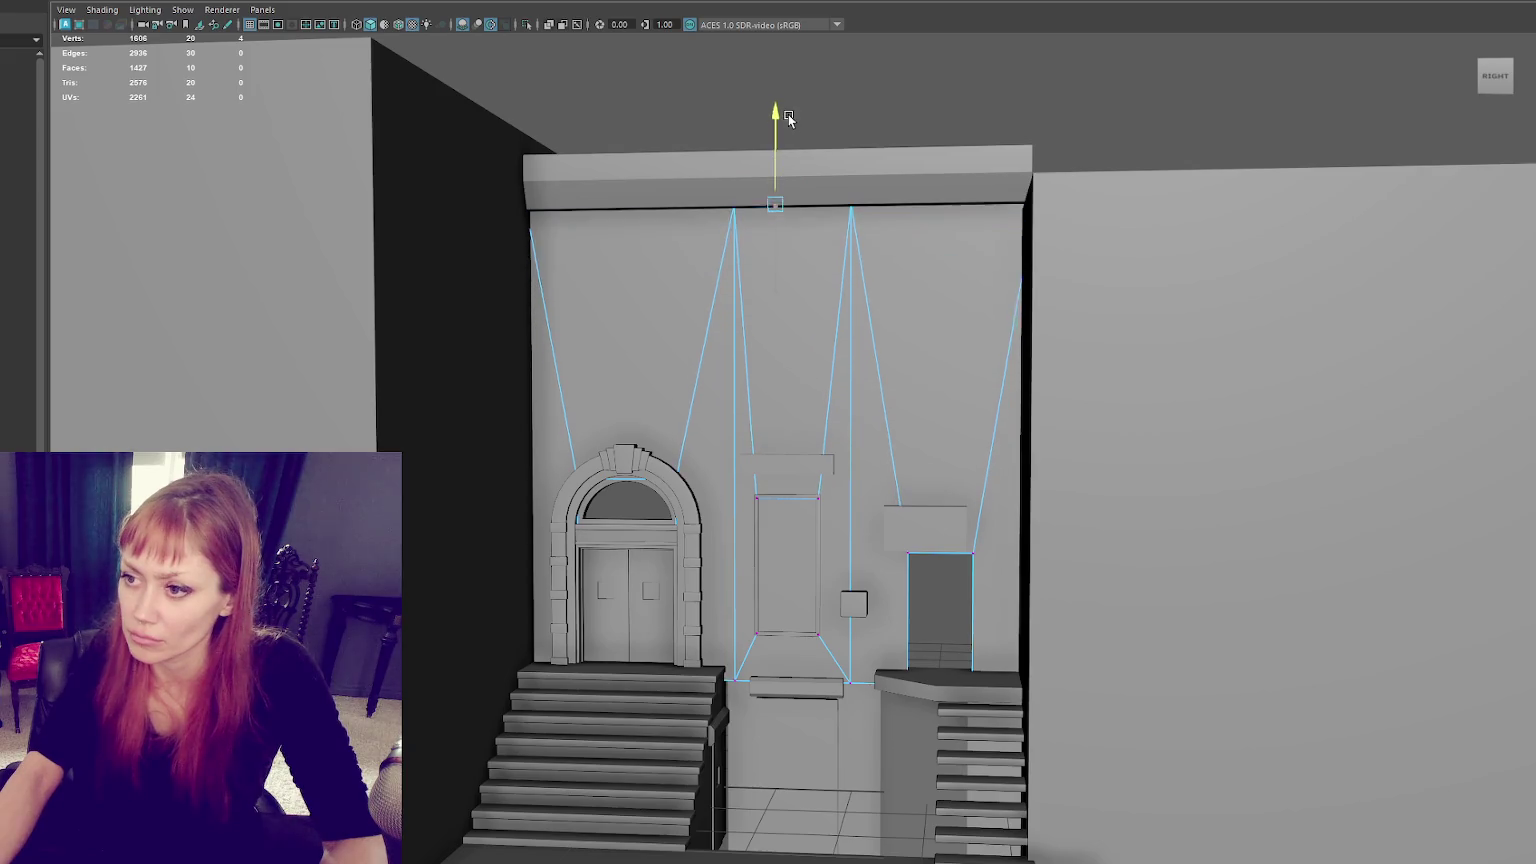
key("F8")
left_click(1093, 137)
scroll(1093, 137, "down", 5)
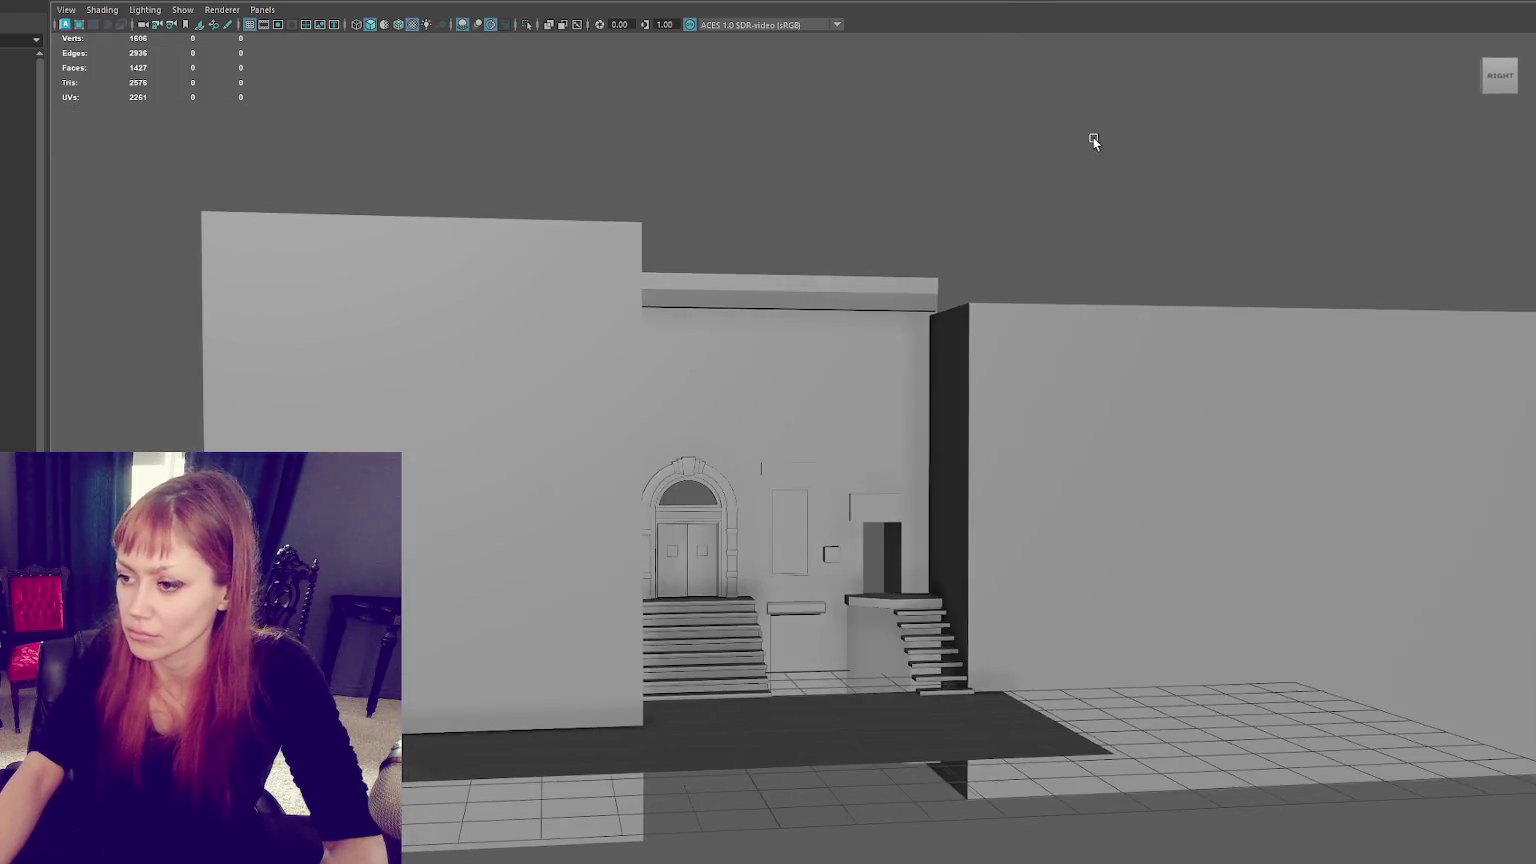
Step: Lower the facade wall's top-edge vertices, then nudge them slightly back up
key("ctrl+z")
key("F9")
left_click_drag(1166, 161, 611, 333)
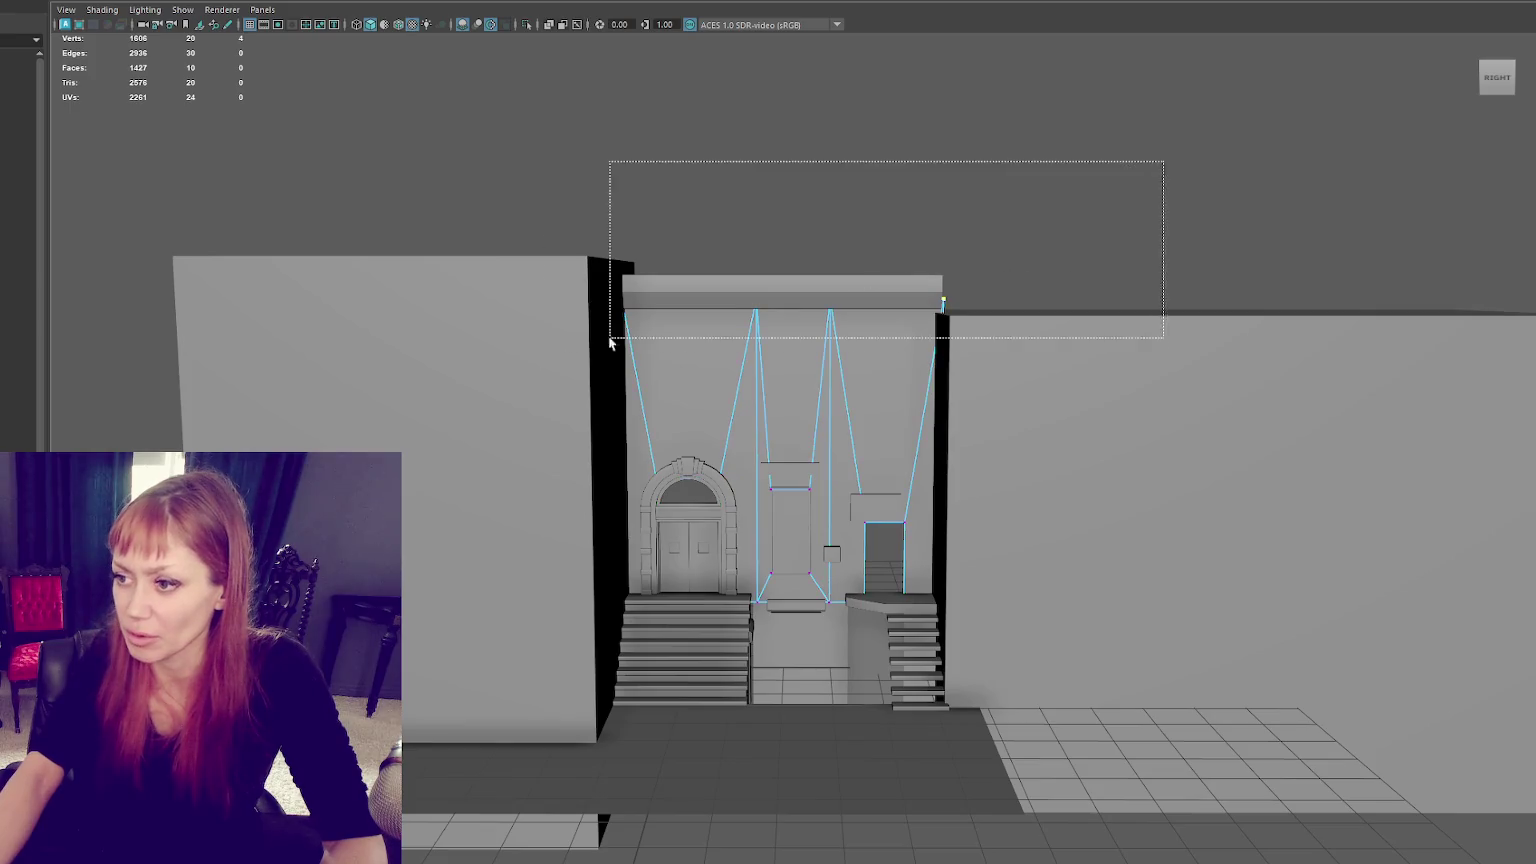
left_click_drag(781, 207, 779, 316)
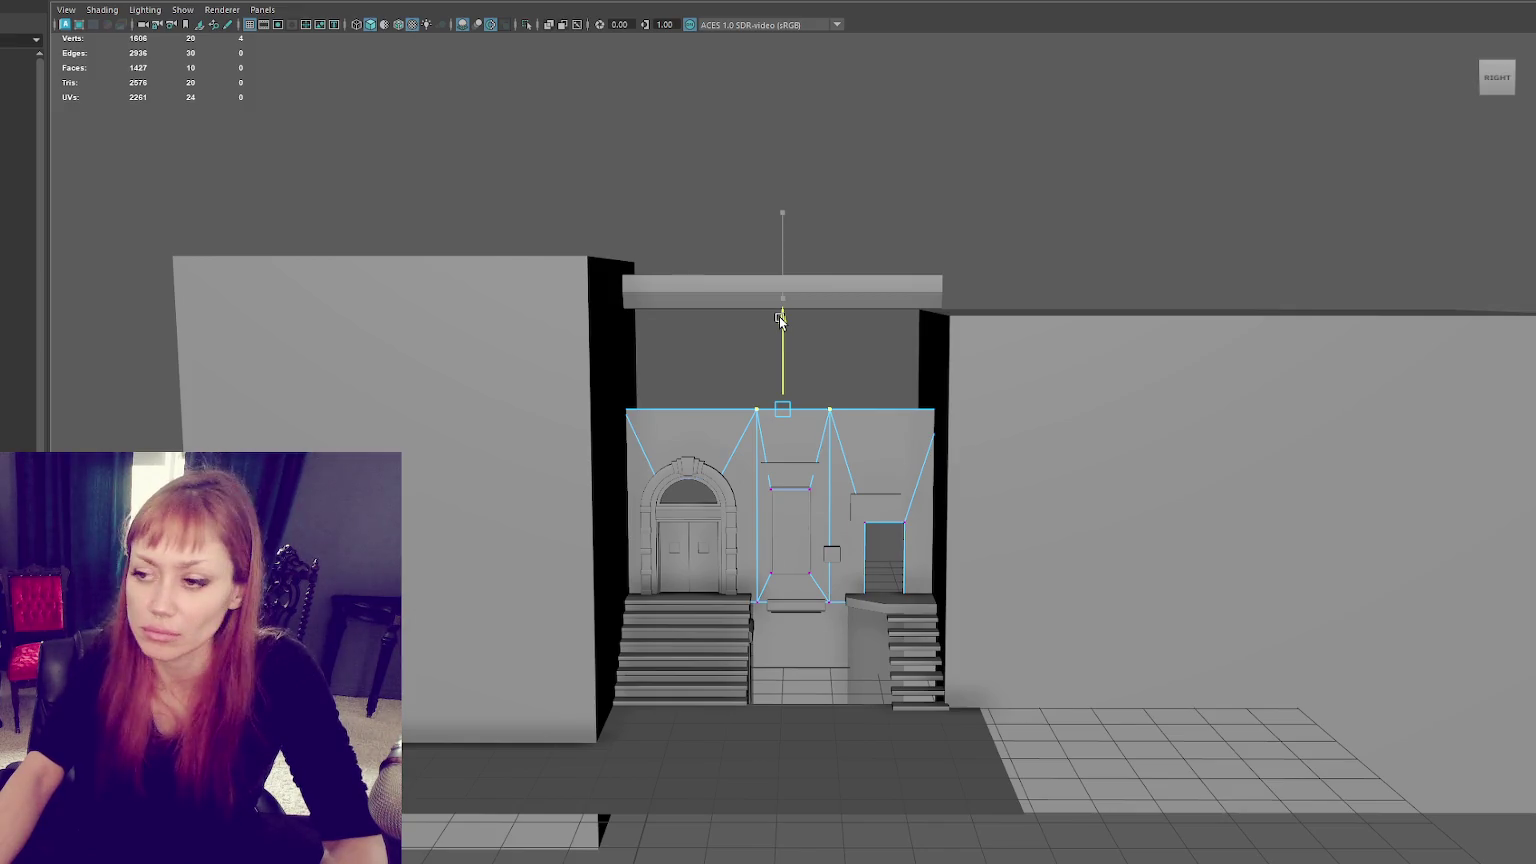
left_click_drag(781, 318, 782, 304)
Step: Move the ledge down to rest on the wall's new top
left_click(878, 211)
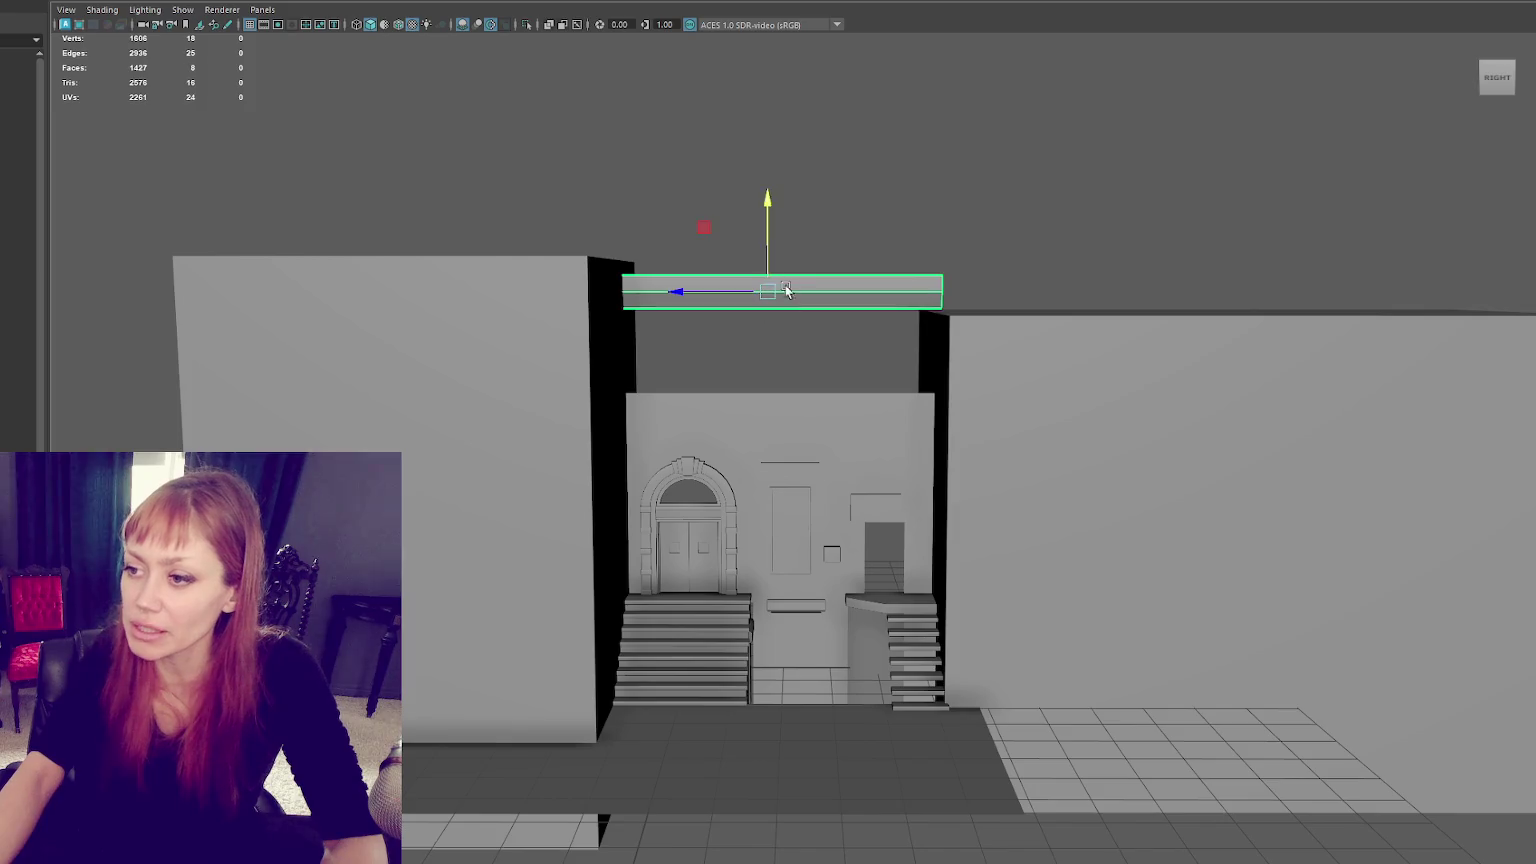
left_click_drag(760, 314, 768, 405)
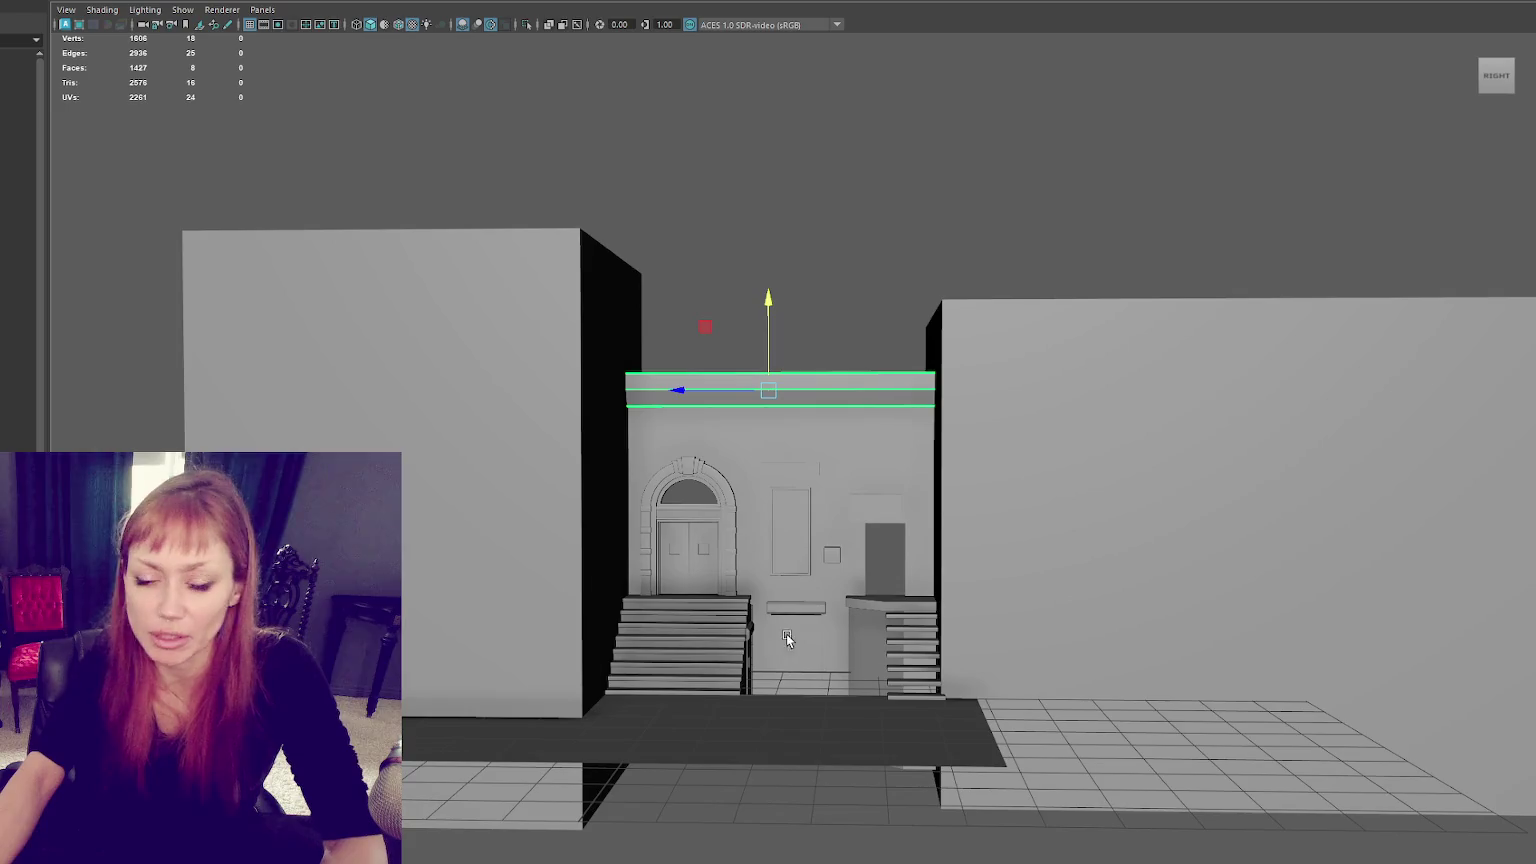
scroll(785, 634, "up", 3)
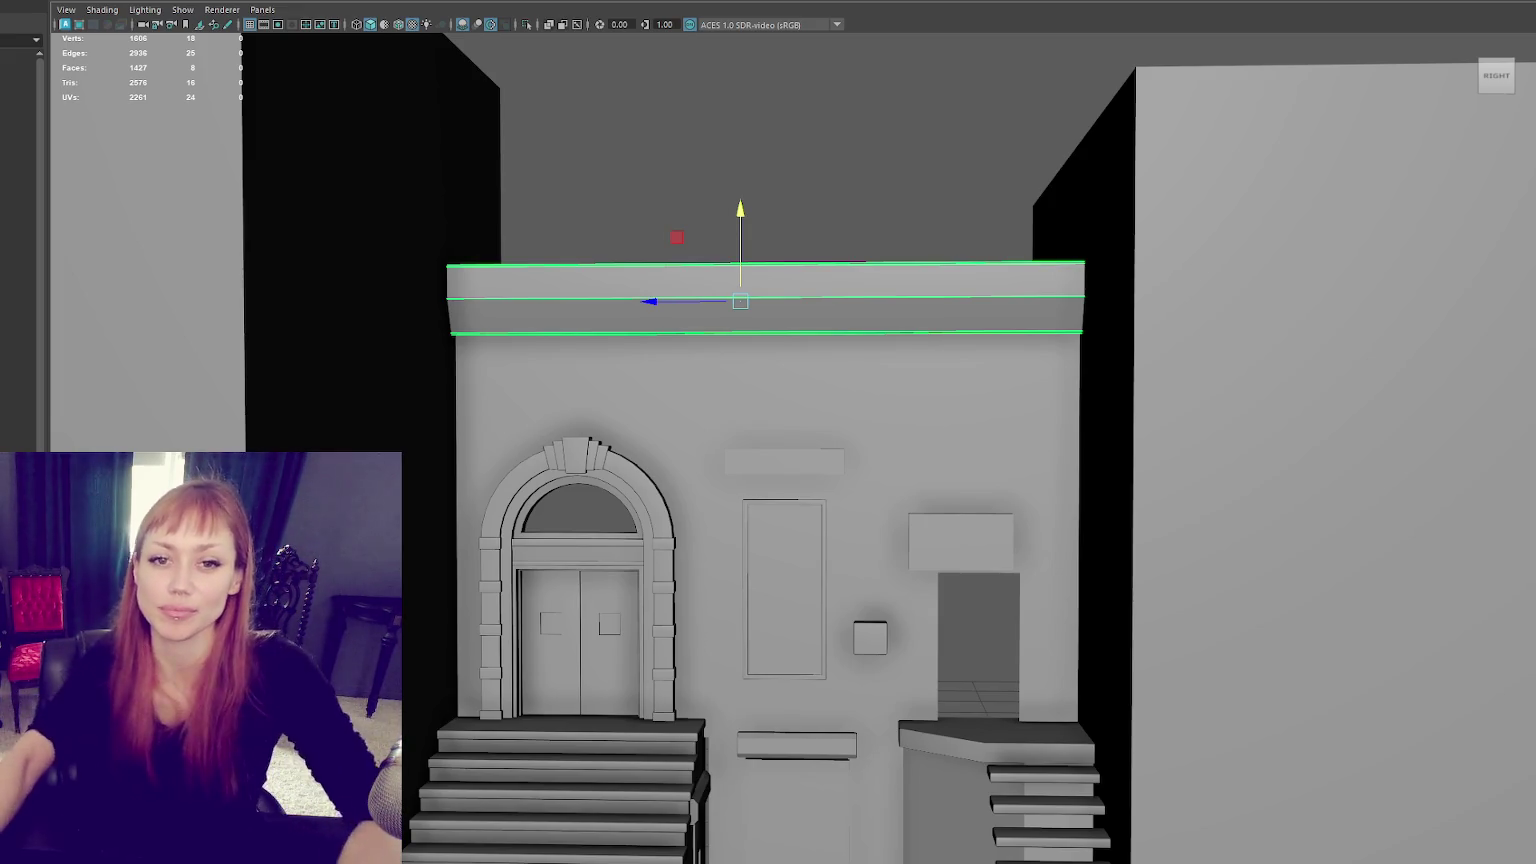
Step: Shift the small box above the side doorway right and enlarge it
middle_click_drag(677, 385, 712, 347, "alt")
left_click(712, 347)
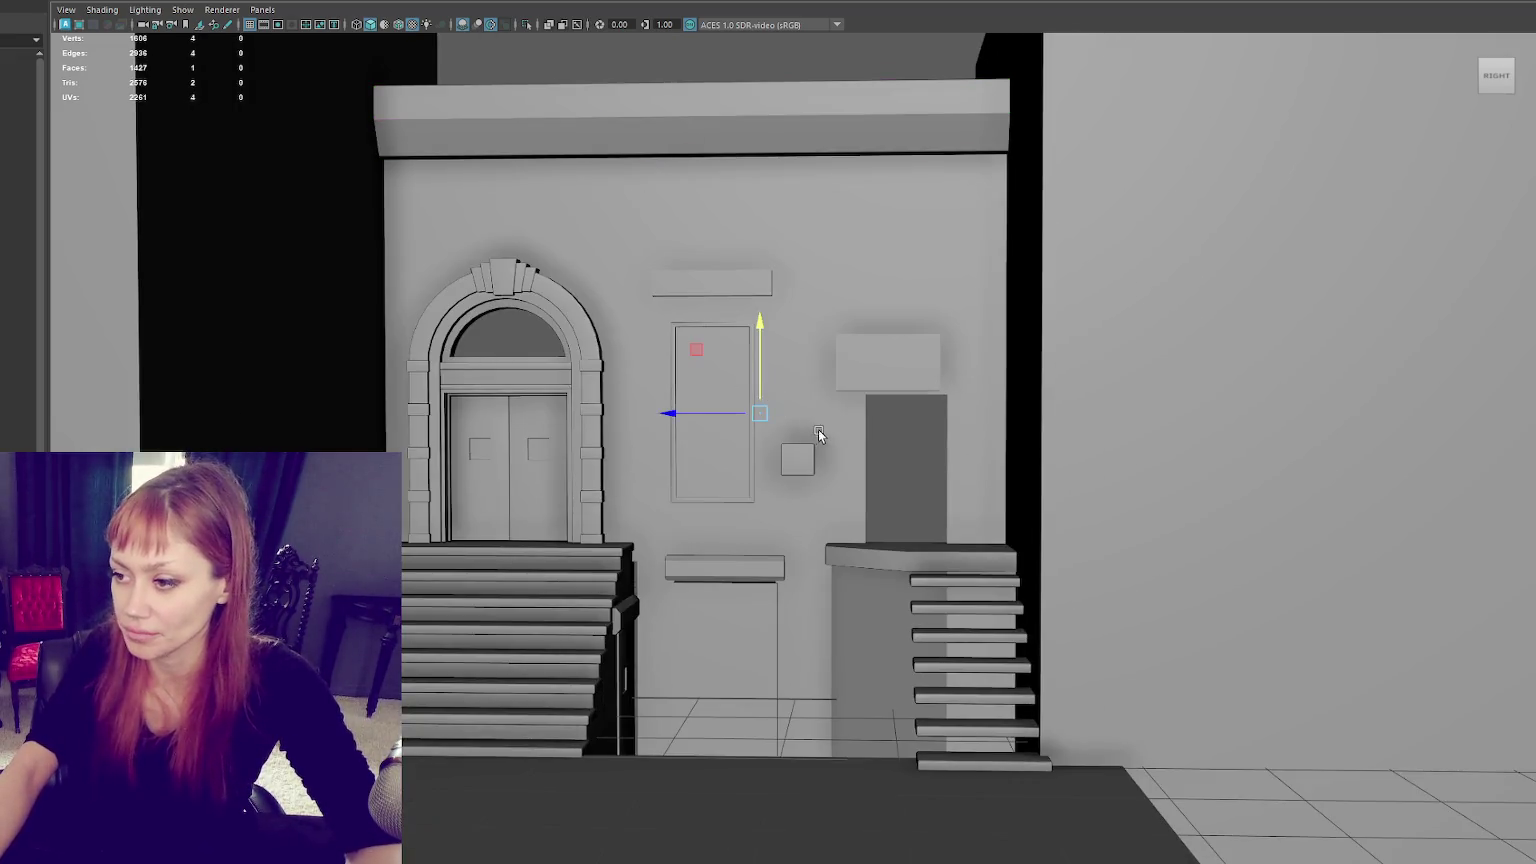
scroll(800, 320, "up", 3)
left_click(886, 288)
mouse_move(902, 312)
left_mouse_down()
mouse_move(979, 310)
mouse_move(964, 264)
left_mouse_up()
key("w")
left_click_drag(1170, 335, 880, 476, "alt")
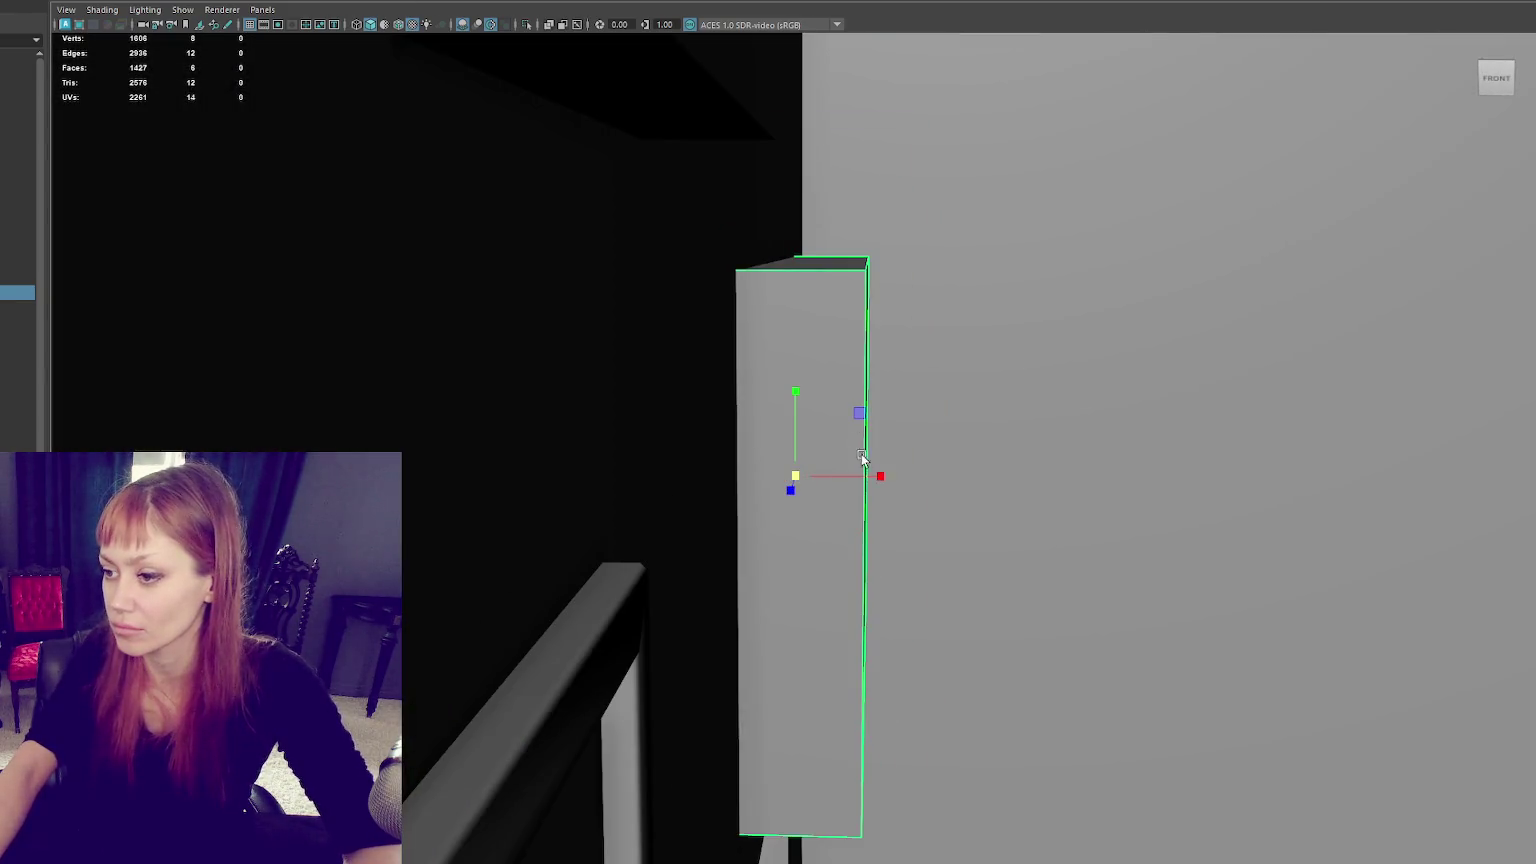
mouse_move(632, 332)
left_mouse_down("alt")
mouse_move(972, 361)
mouse_move(809, 336)
left_mouse_up("alt")
right_click_drag(809, 336, 833, 394, "alt")
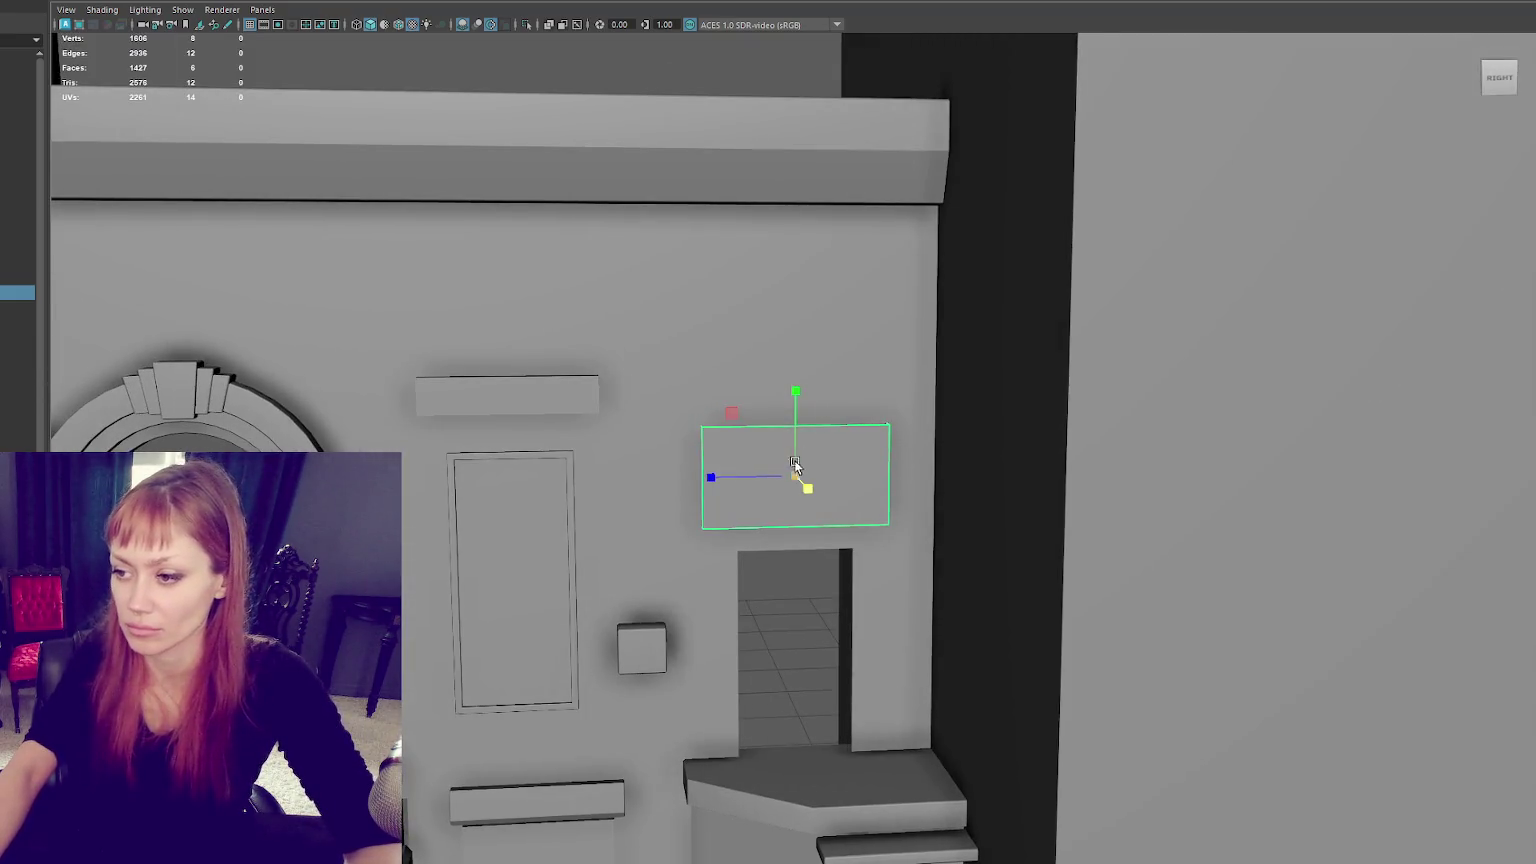
mouse_move(795, 463)
left_mouse_down()
mouse_move(799, 480)
mouse_move(800, 433)
left_mouse_up()
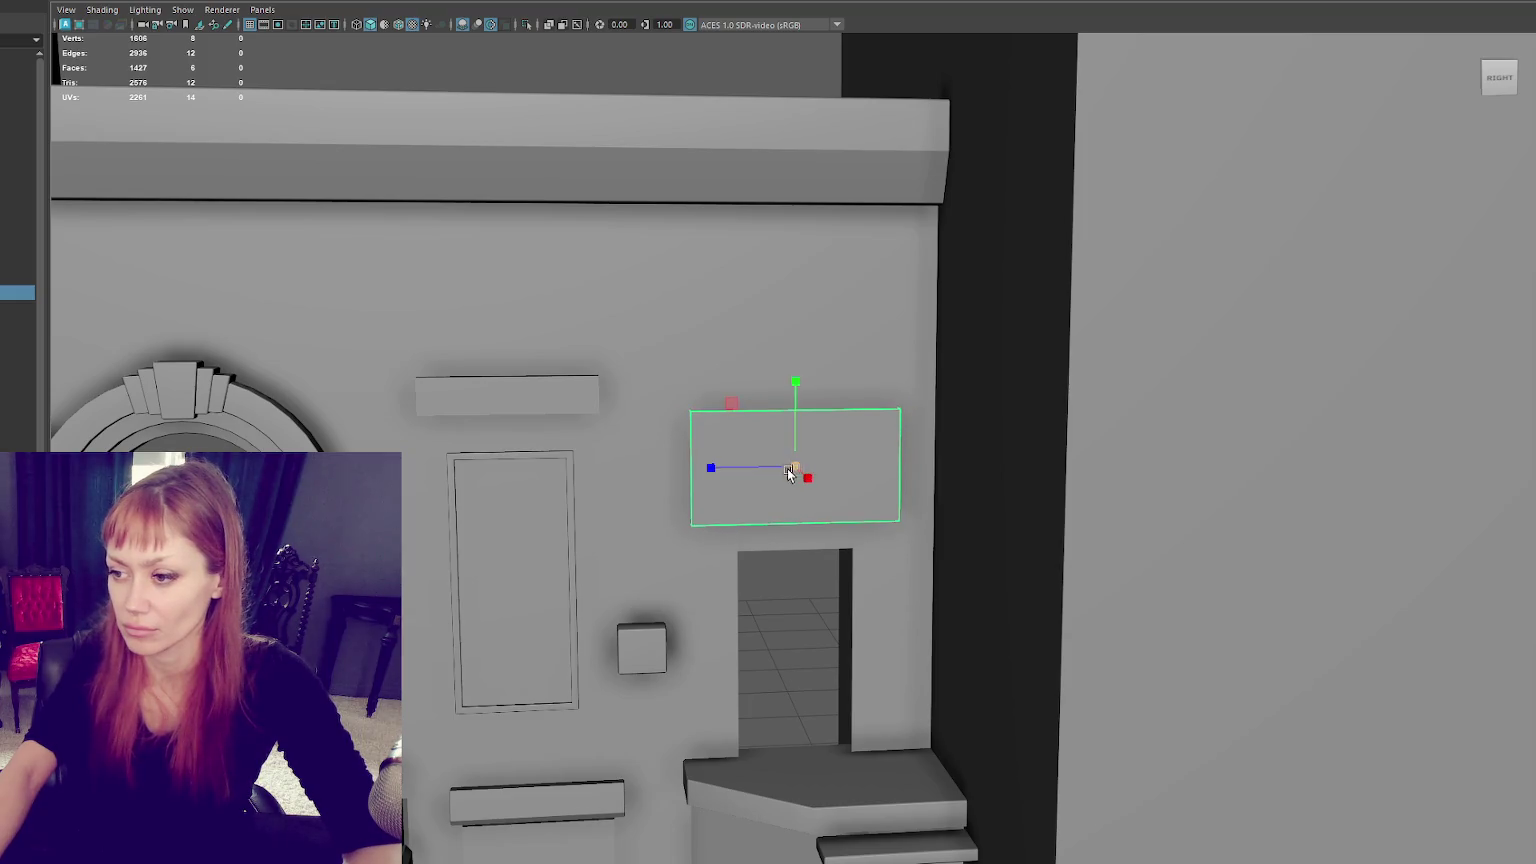
Step: Bevel the block's front face with Fraction 0 and Depth 0.1
right_click_drag(833, 439, 833, 480)
key("f")
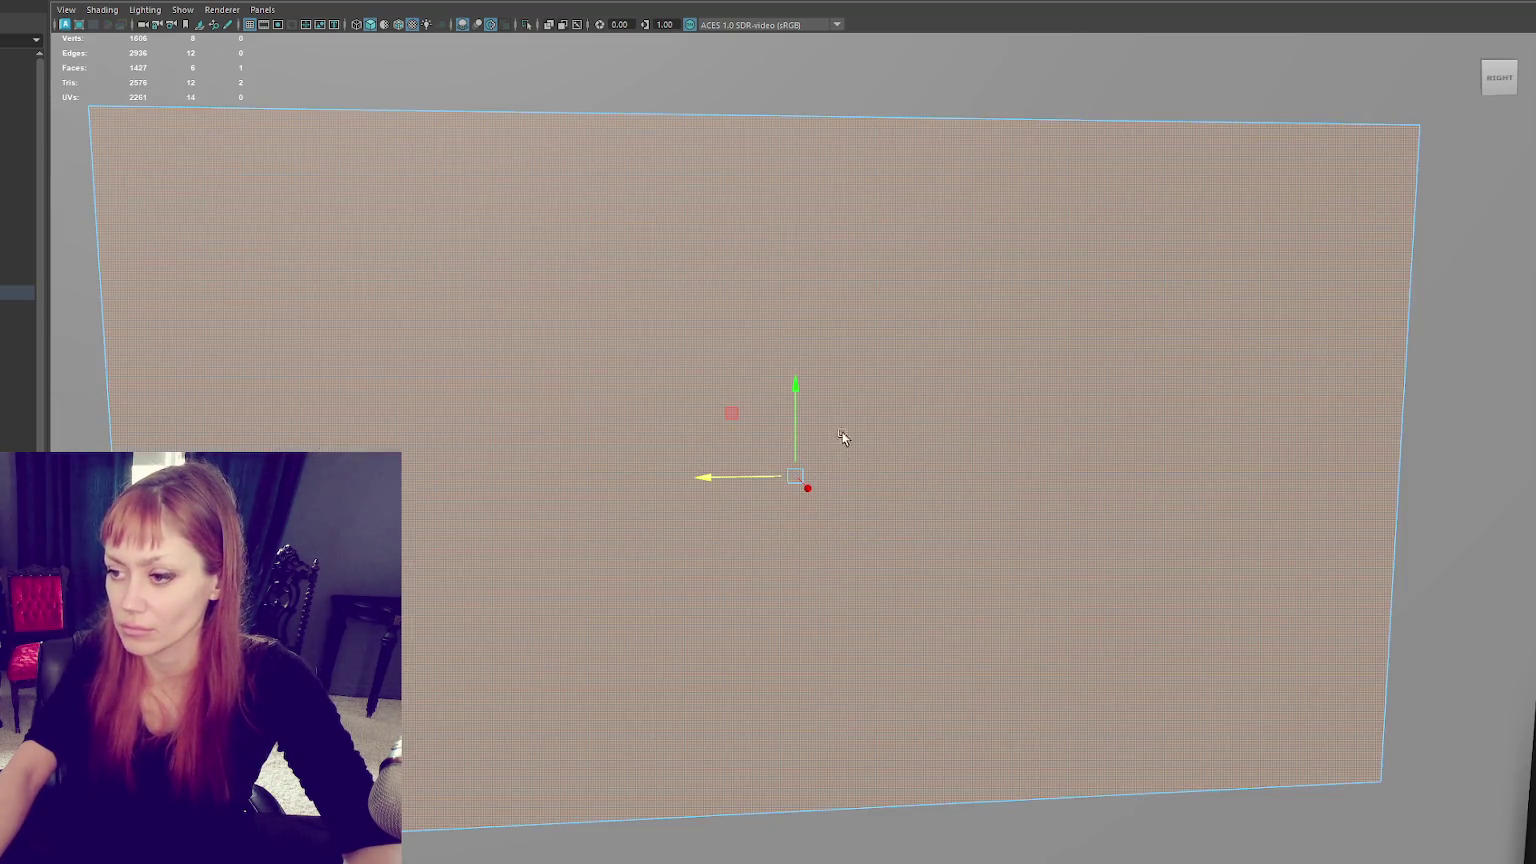
key("ctrl+b")
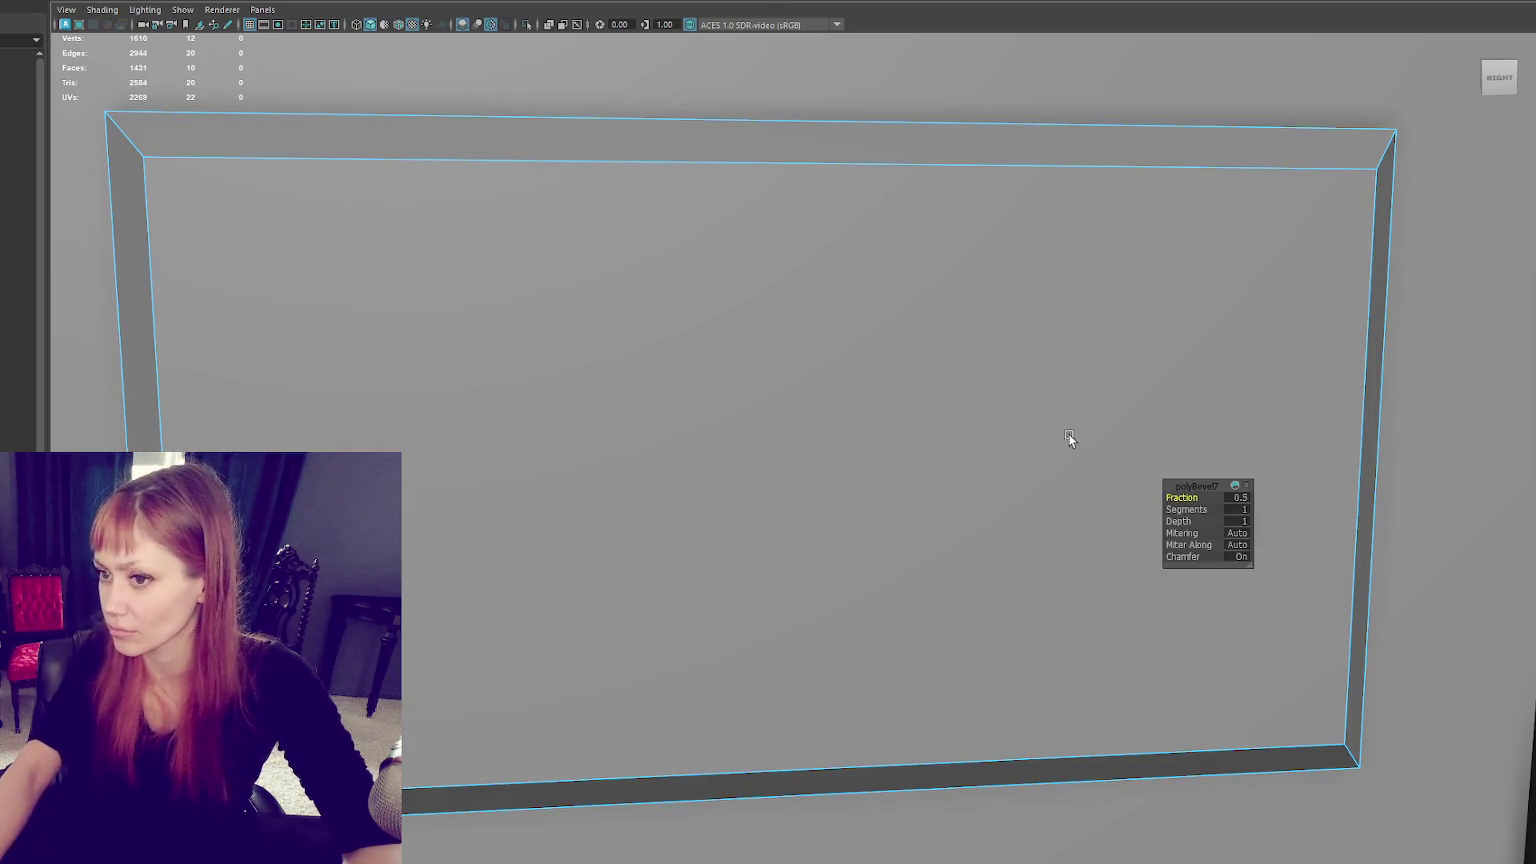
scroll(1069, 438, "down", 3)
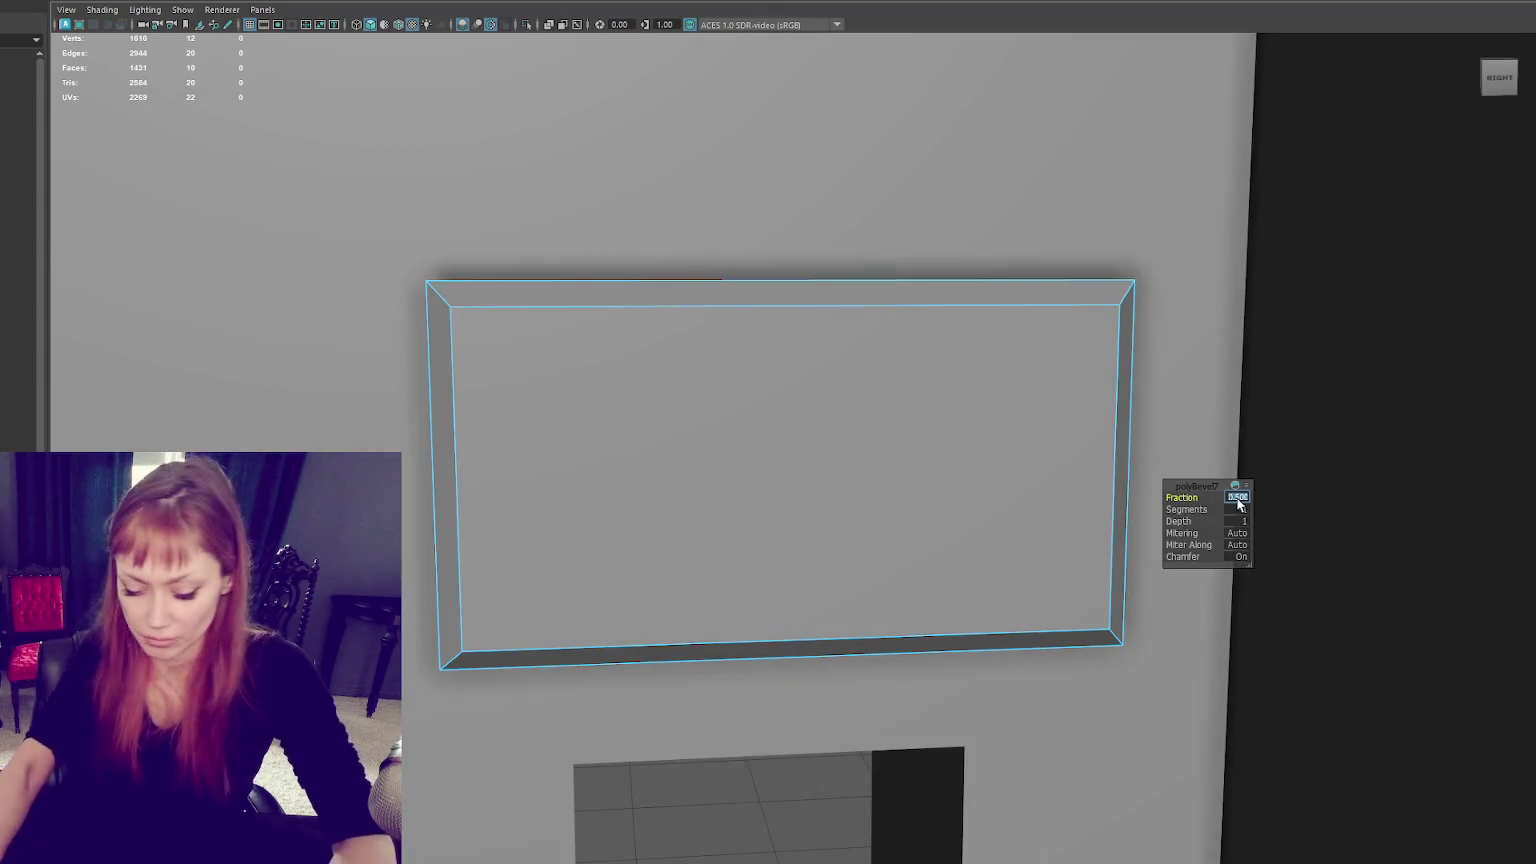
left_click_drag(1238, 505, 1238, 505)
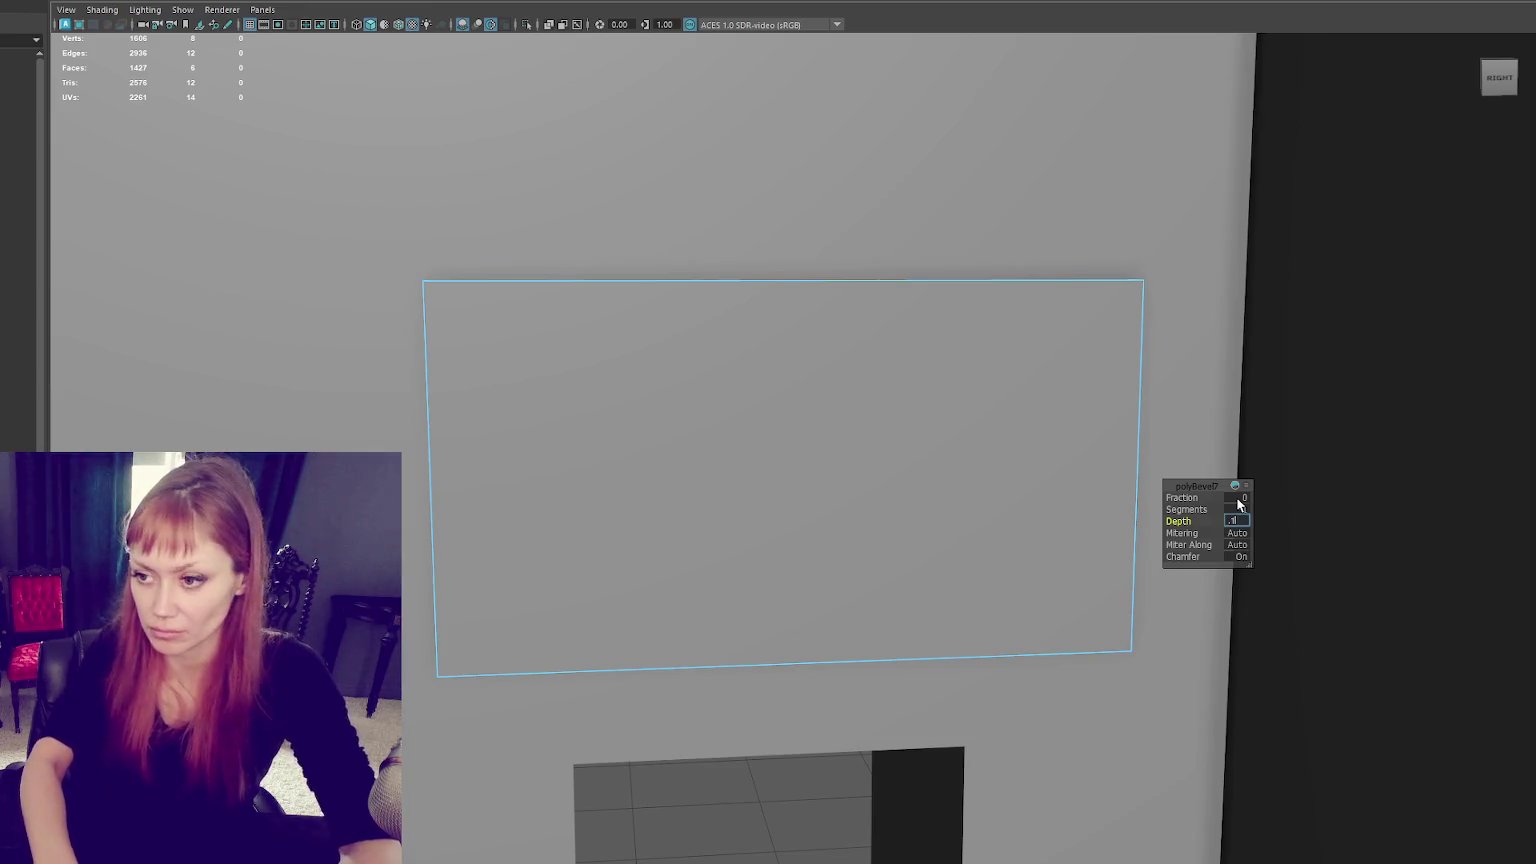
type("0.1")
key("Return")
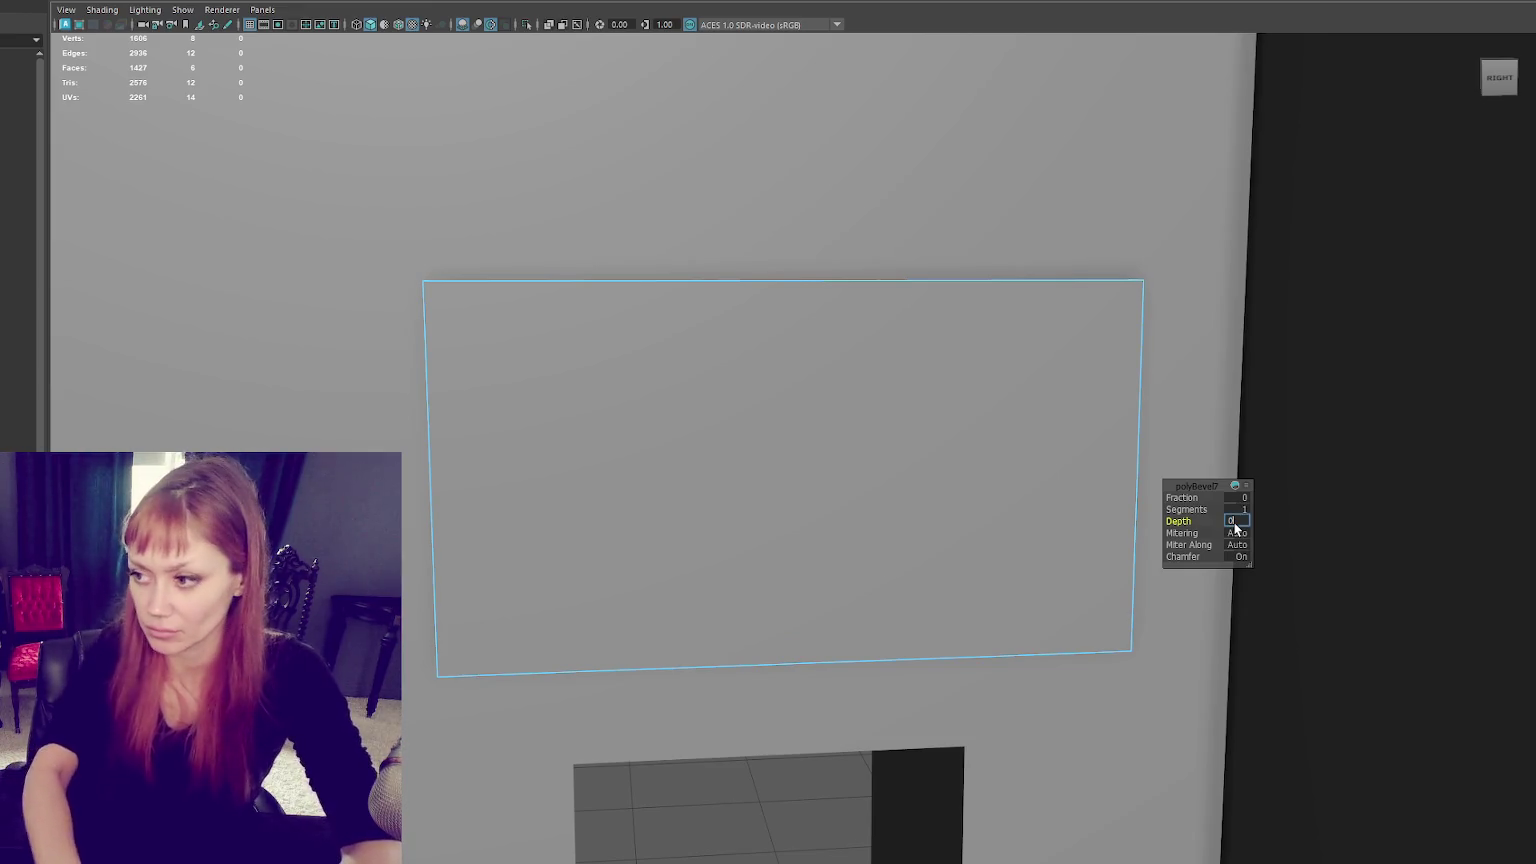
Step: Extrude the slab's front face with a 0.03 offset to form an inset border
mouse_move(839, 204)
left_mouse_down("alt")
mouse_move(851, 396)
mouse_move(913, 292)
mouse_move(866, 314)
left_mouse_up("alt")
left_click(866, 314)
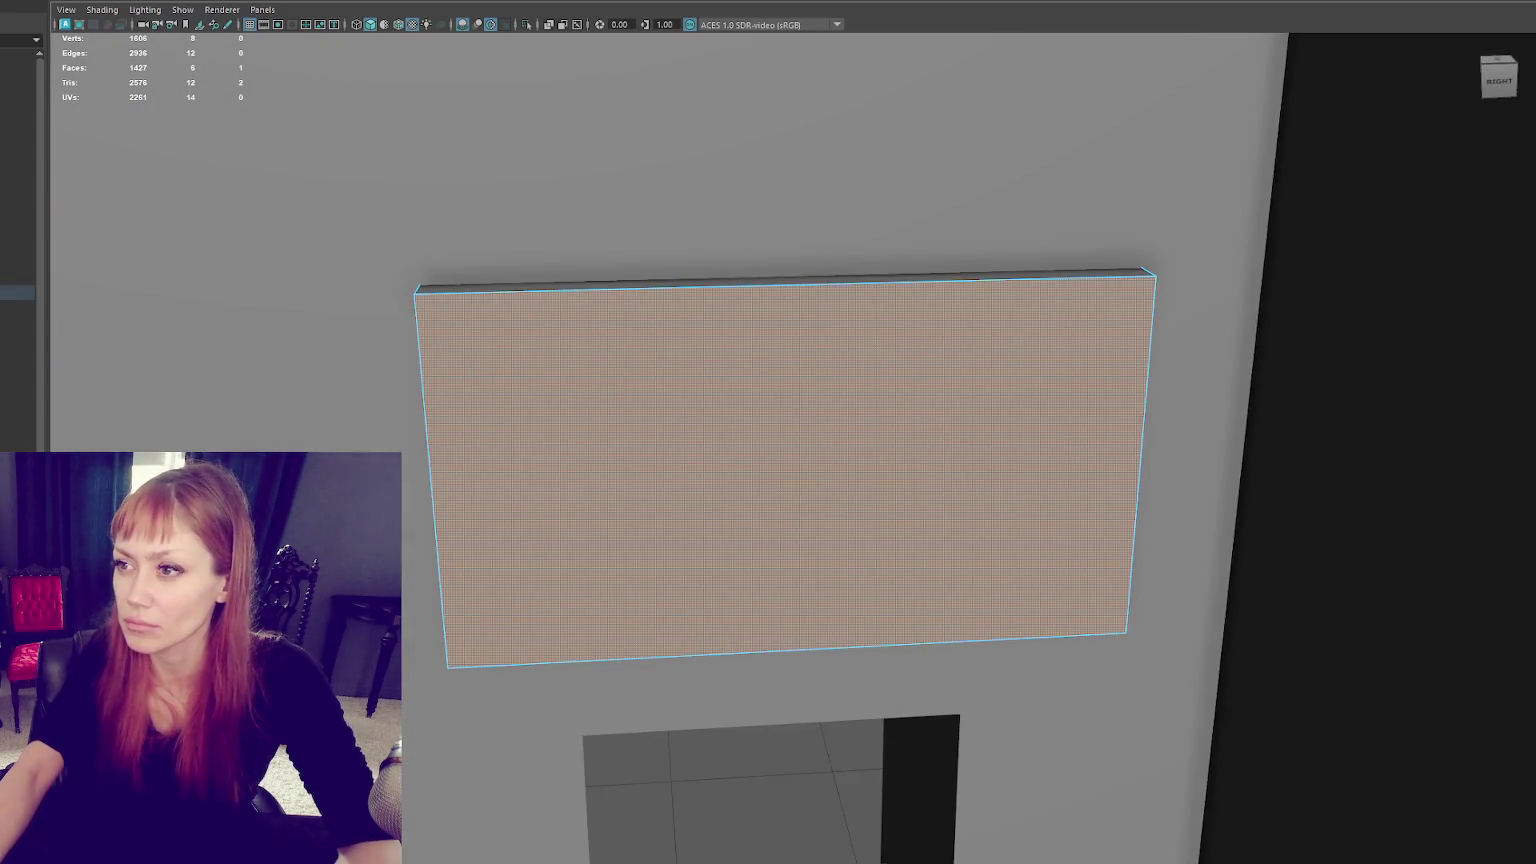
key("ctrl+e")
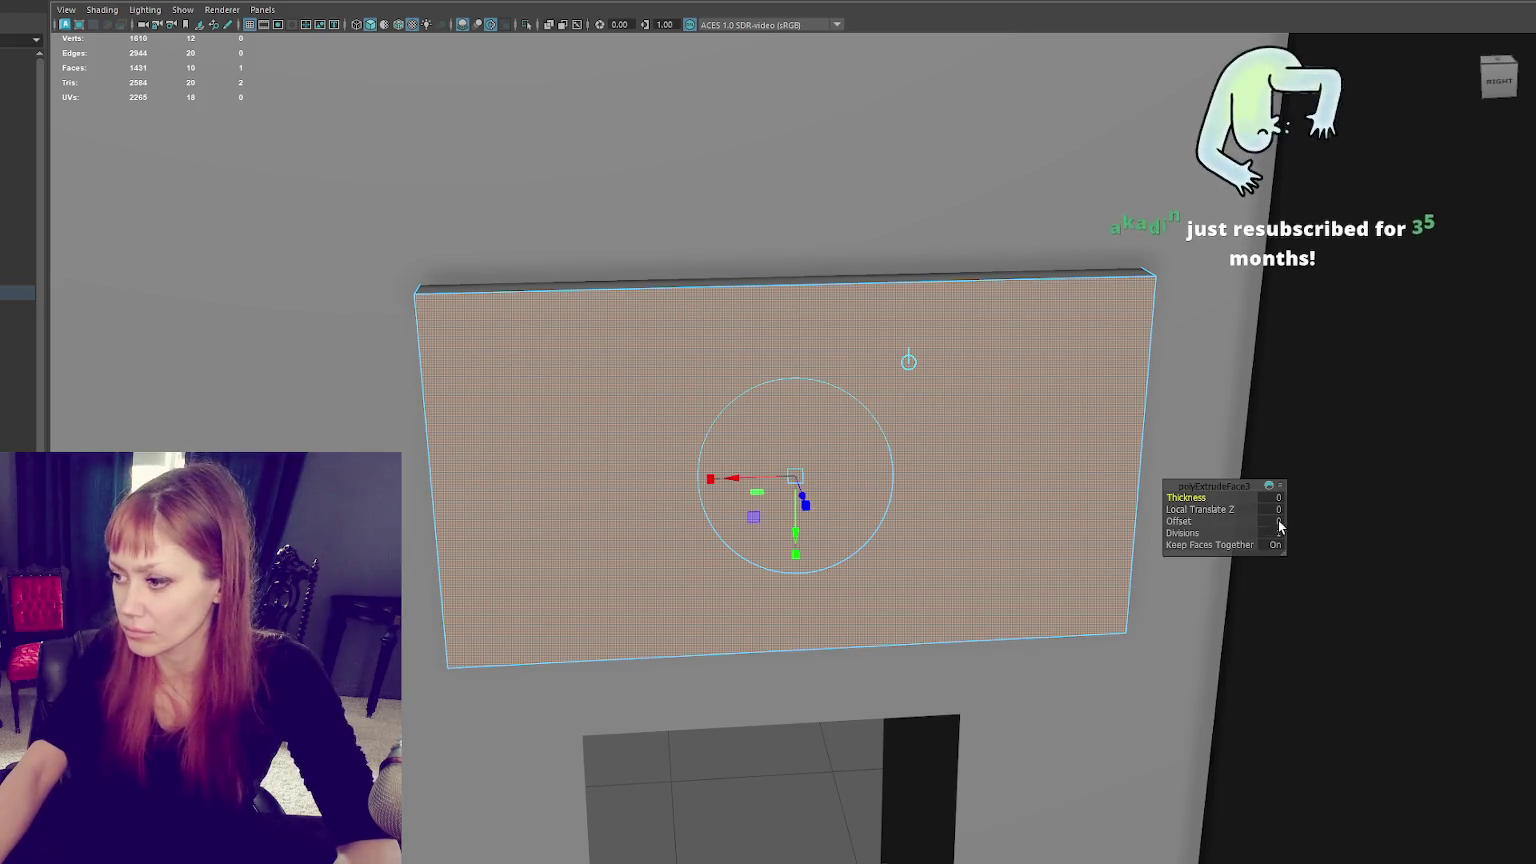
type("0.1")
key("Return")
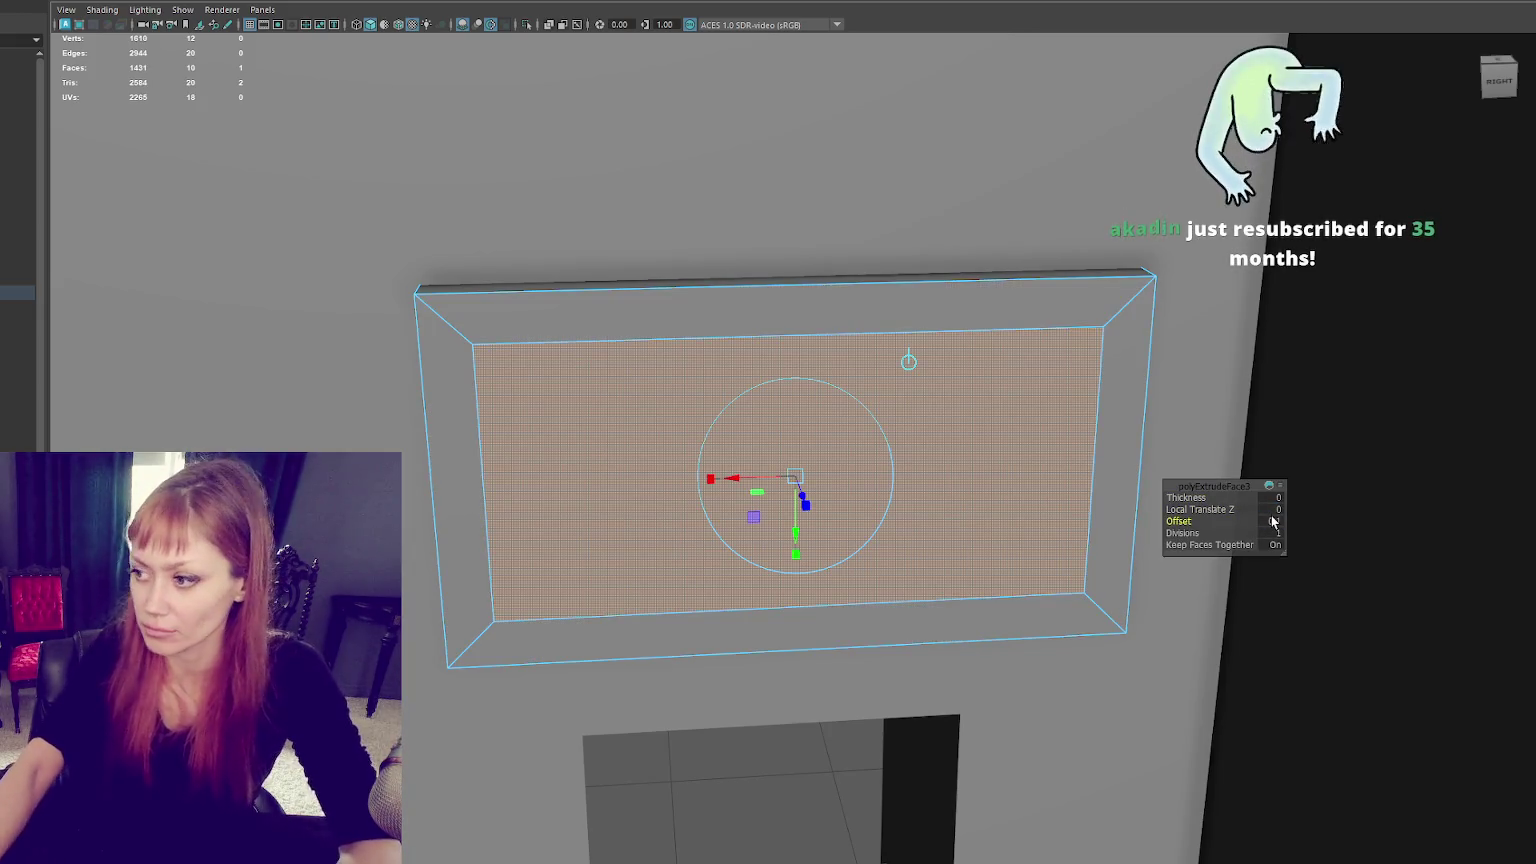
type("0.03")
key("Return")
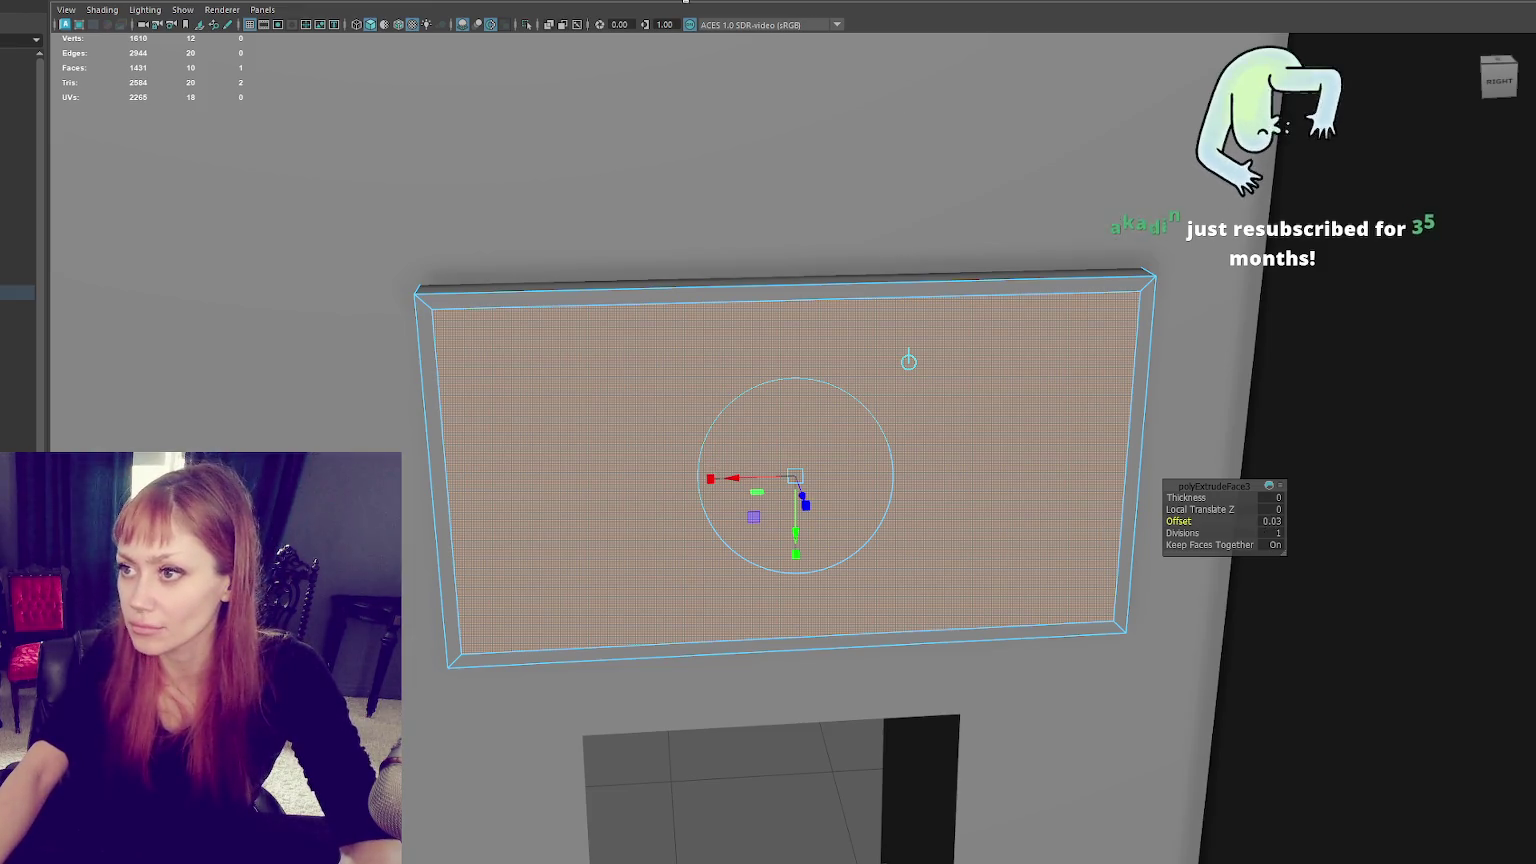
Step: Return to object mode and select the framed panel
left_click_drag(860, 466, 950, 470, "alt")
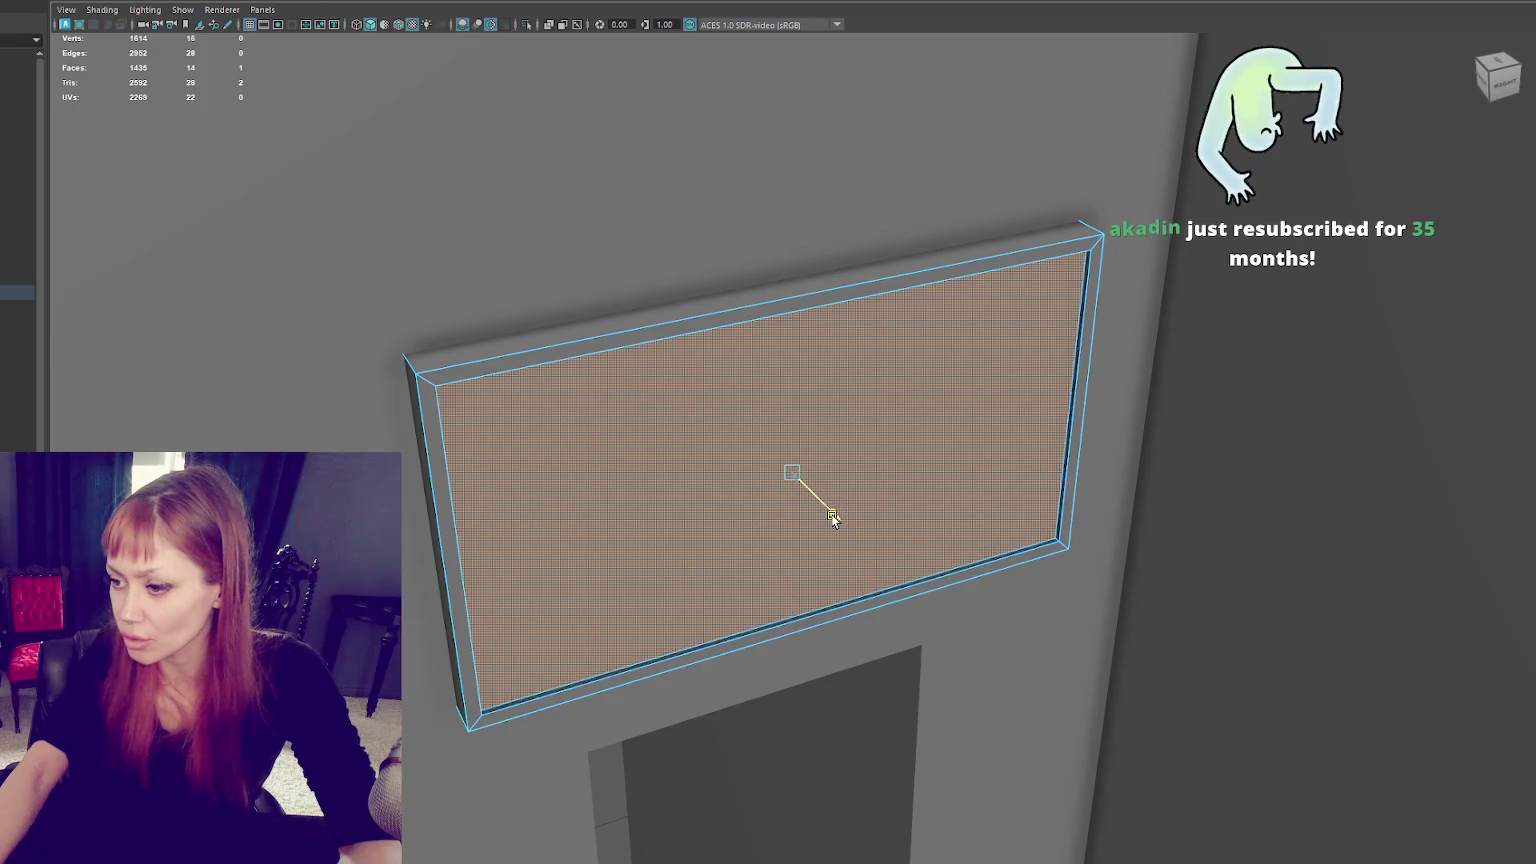
left_click_drag(833, 518, 812, 500, "alt")
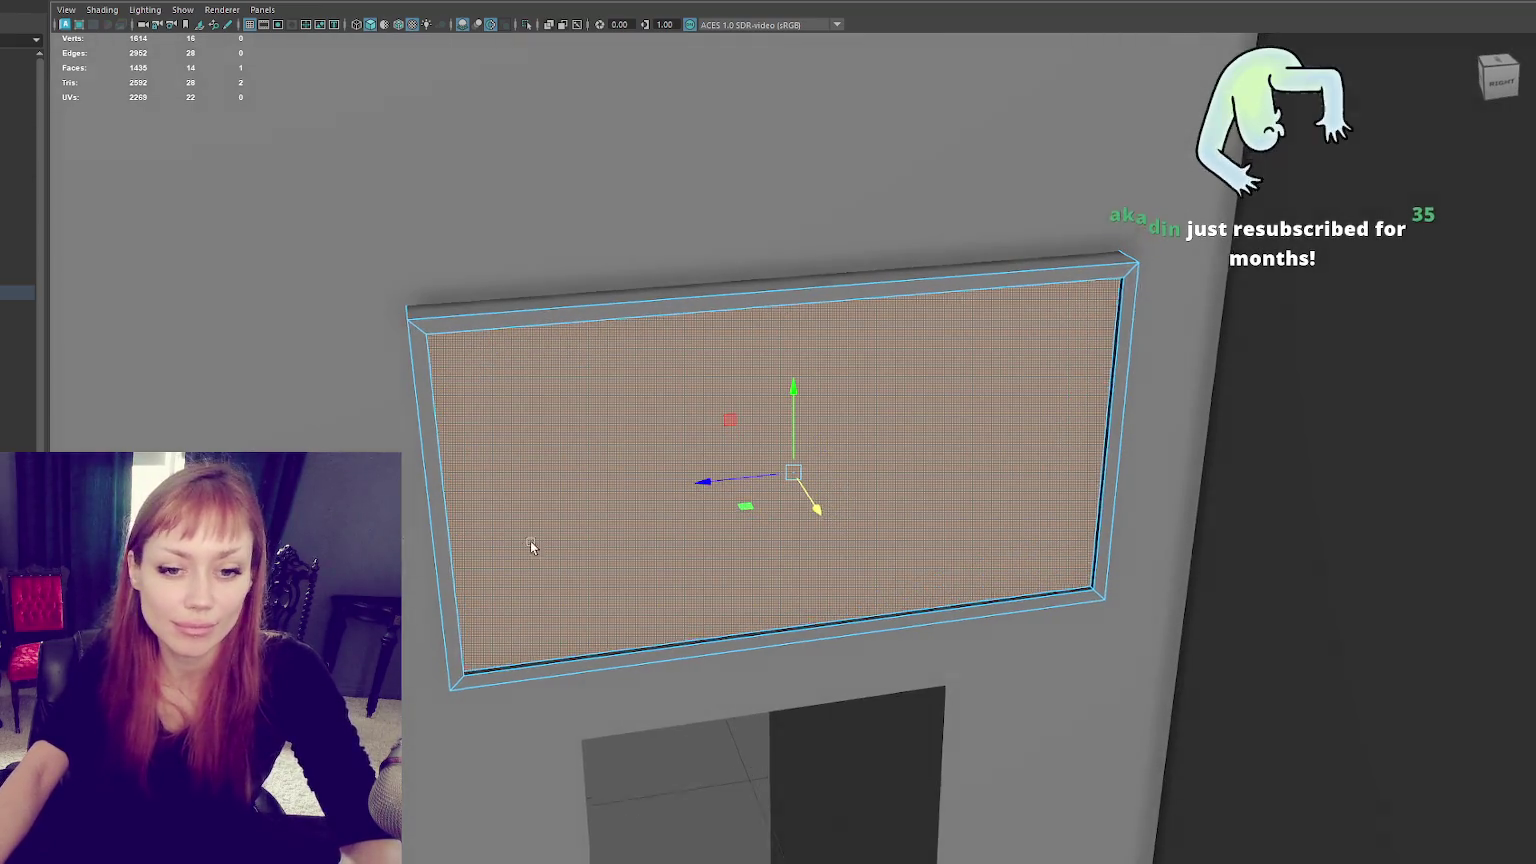
key("f")
scroll(440, 398, "down", 2)
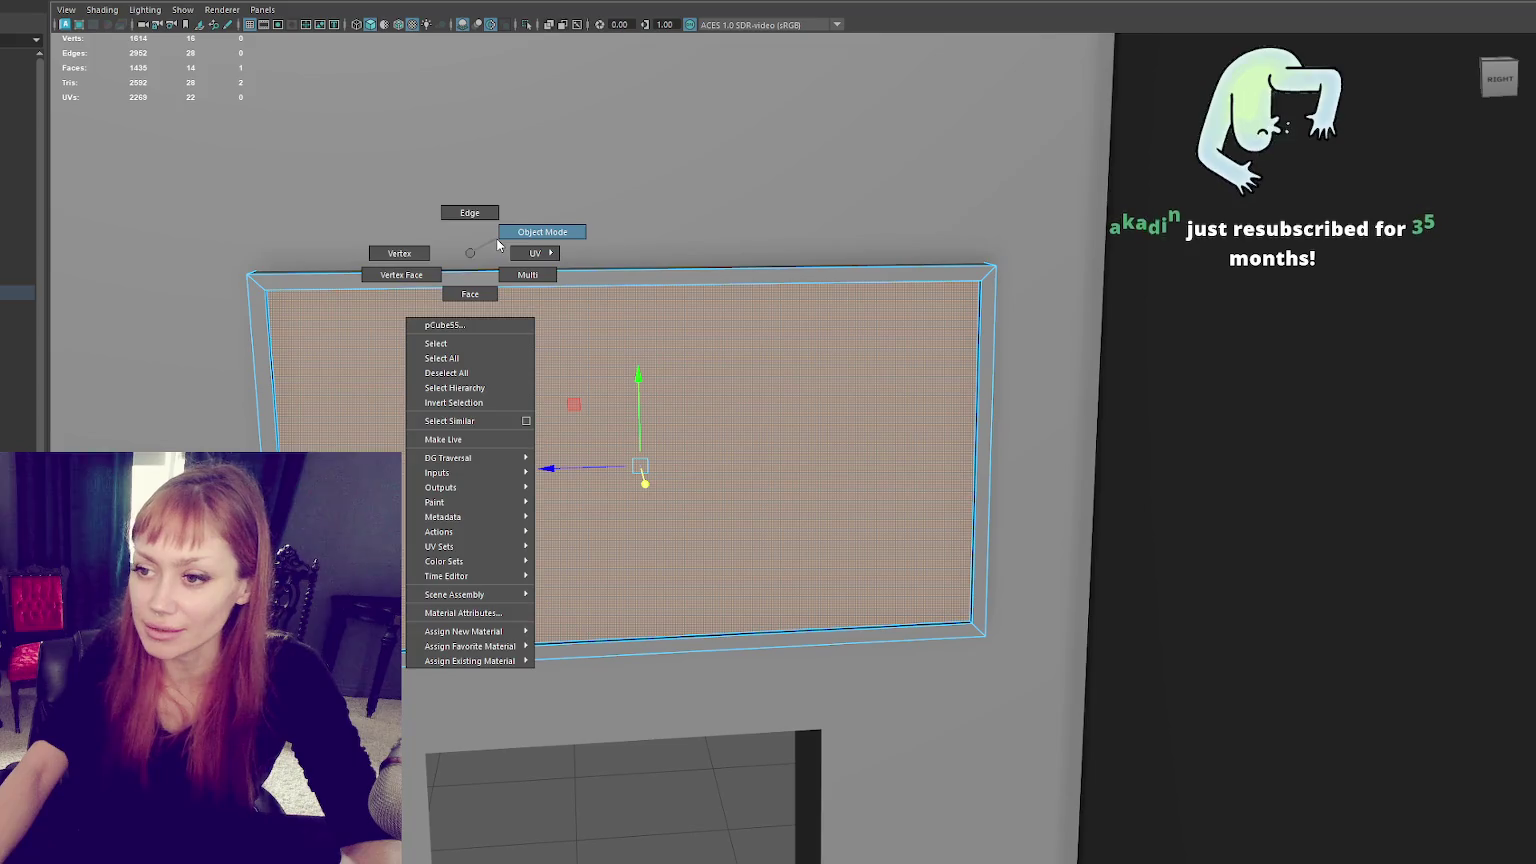
right_click_drag(463, 233, 499, 248)
left_click(415, 313)
mouse_move(418, 315)
left_mouse_down("alt")
mouse_move(548, 361)
mouse_move(926, 307)
left_mouse_up("alt")
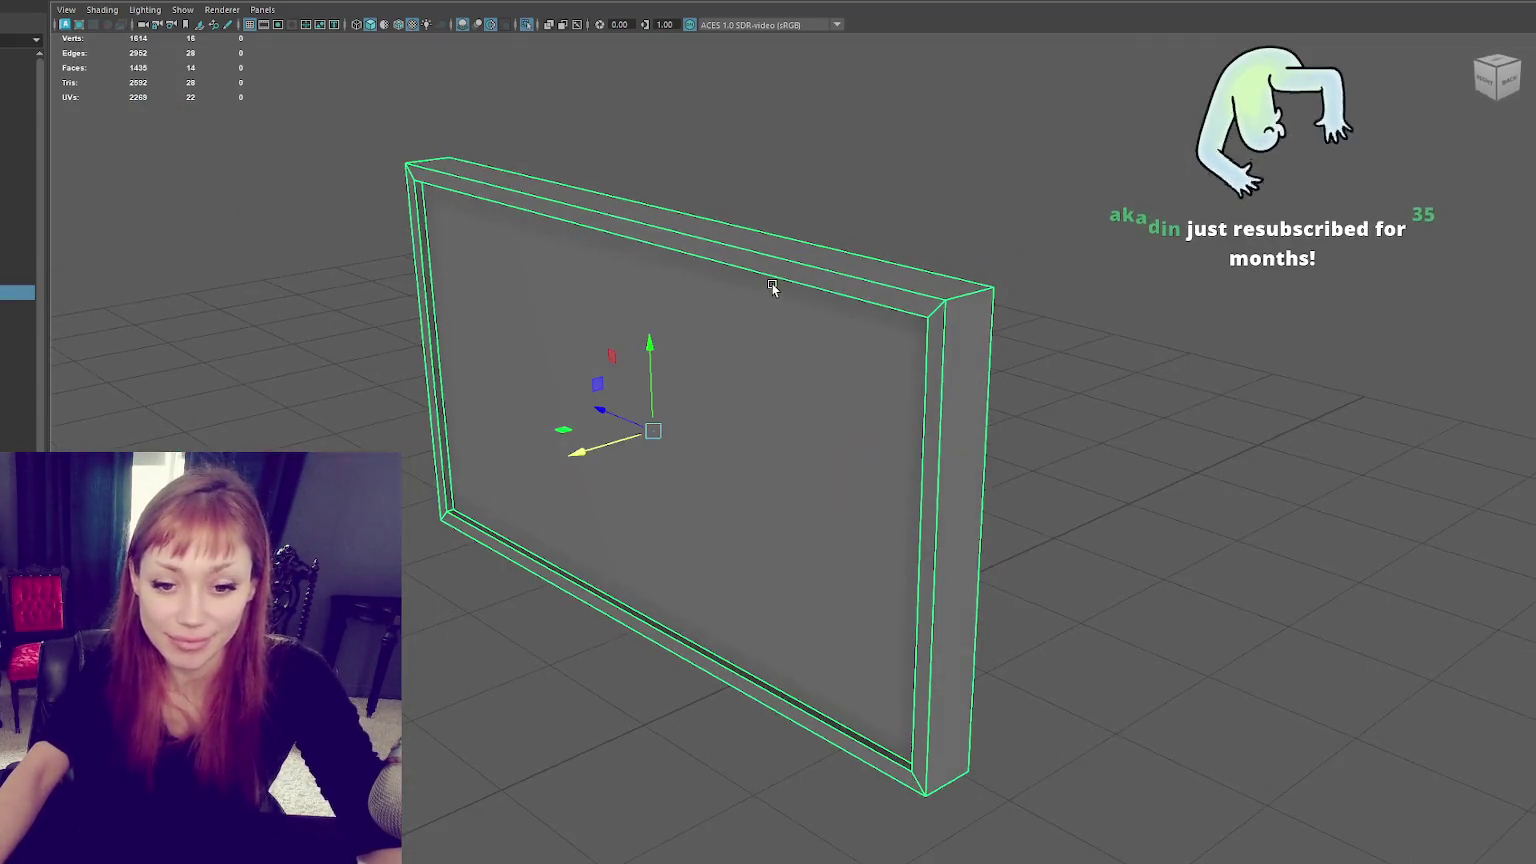
Step: Bevel the panel's outer and inner front edge loops with a 0.2 fraction
right_click_drag(926, 307, 1082, 226)
double_click(948, 770, "shift")
mouse_move(926, 635)
left_mouse_down("alt")
mouse_move(1203, 432)
mouse_move(1186, 460)
left_mouse_up("alt")
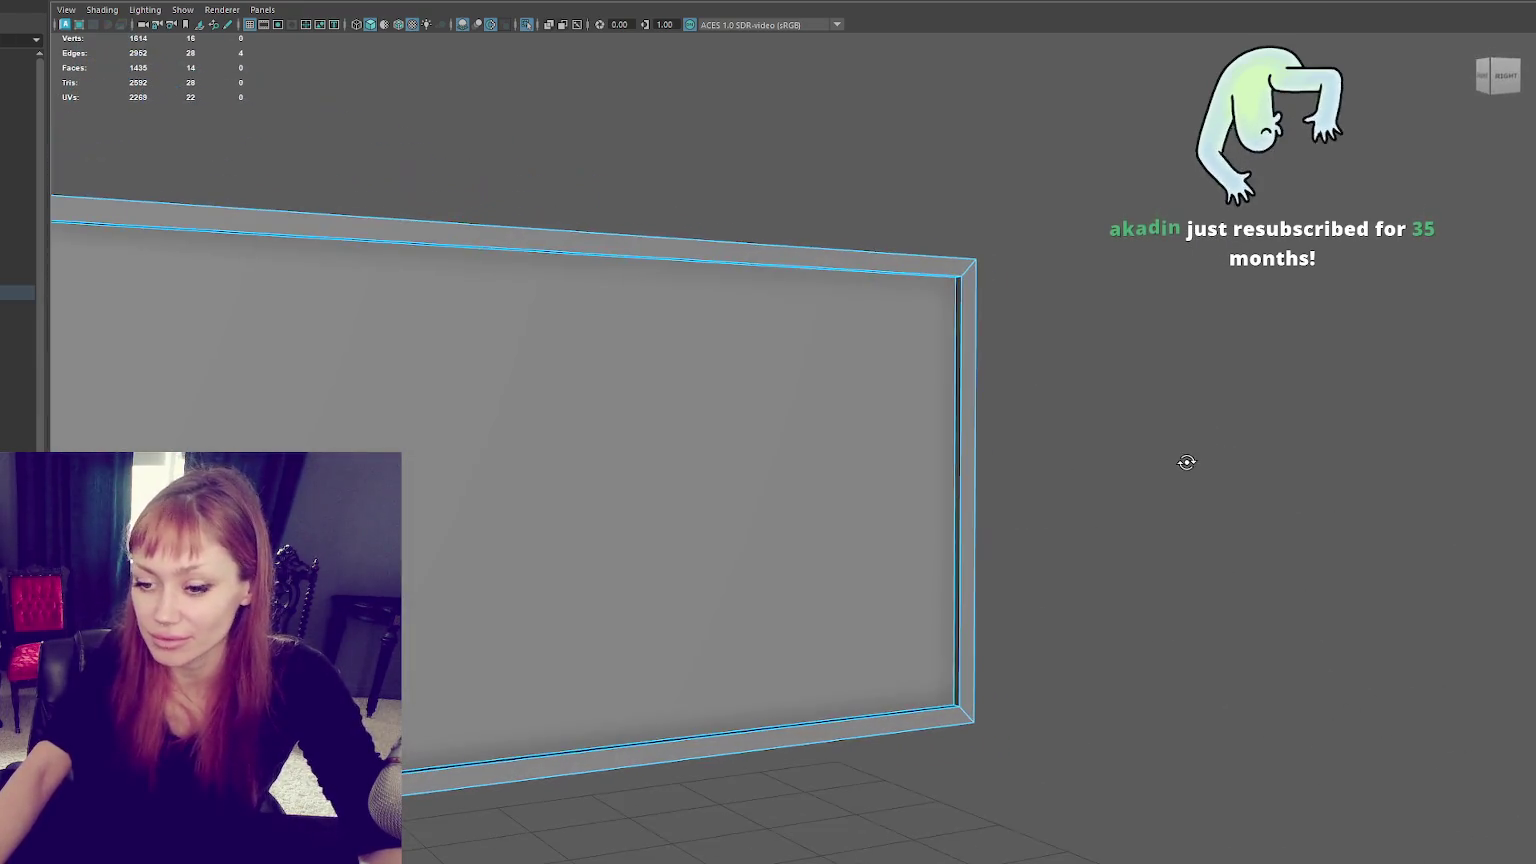
middle_click_drag(1186, 460, 1196, 399, "alt")
double_click(263, 194, "shift")
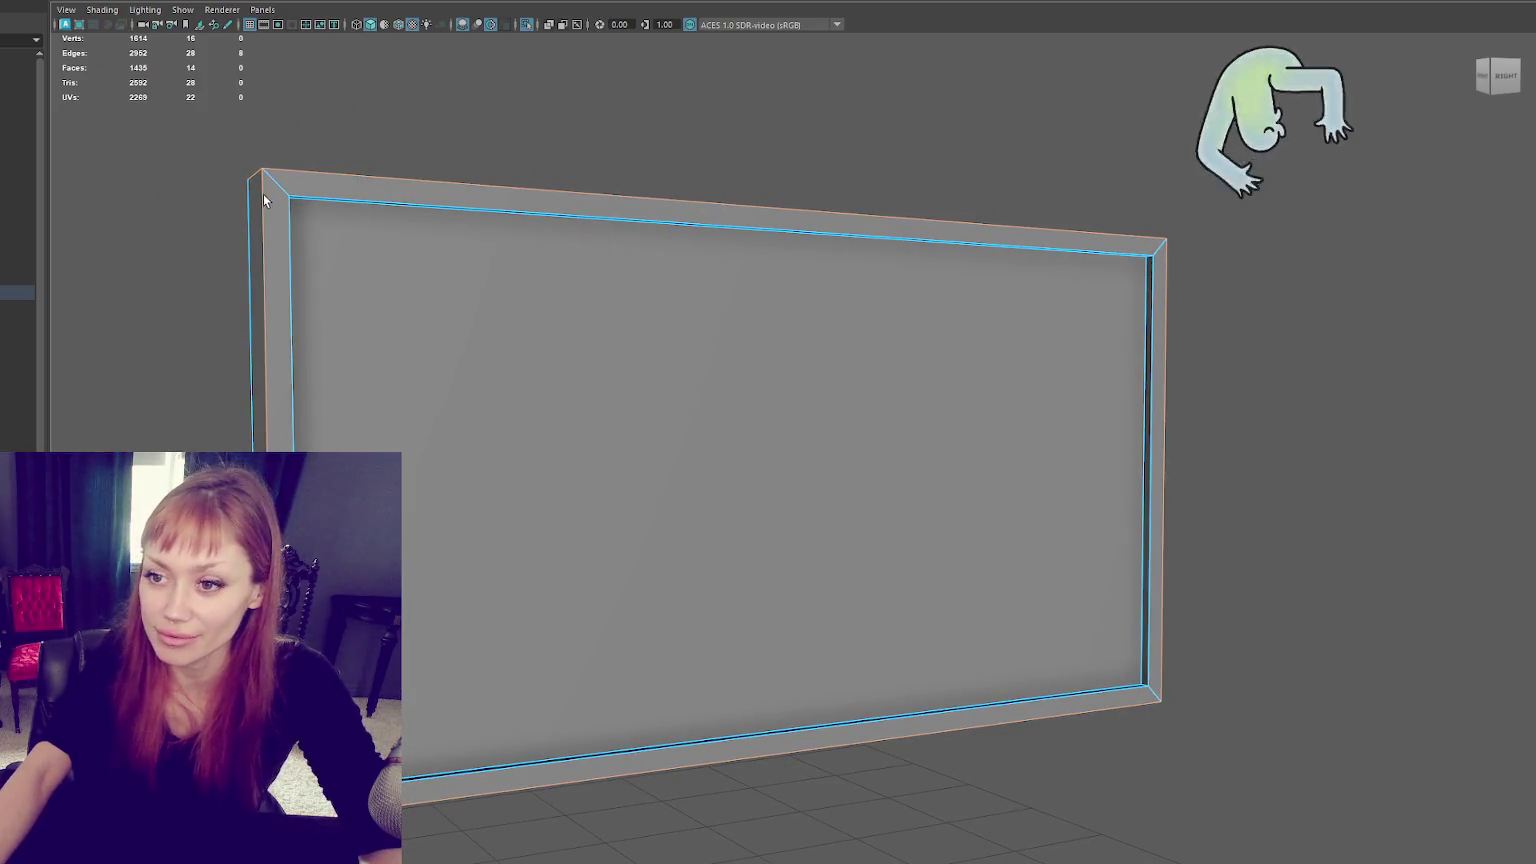
double_click(300, 199, "shift")
left_click_drag(300, 199, 772, 288, "alt")
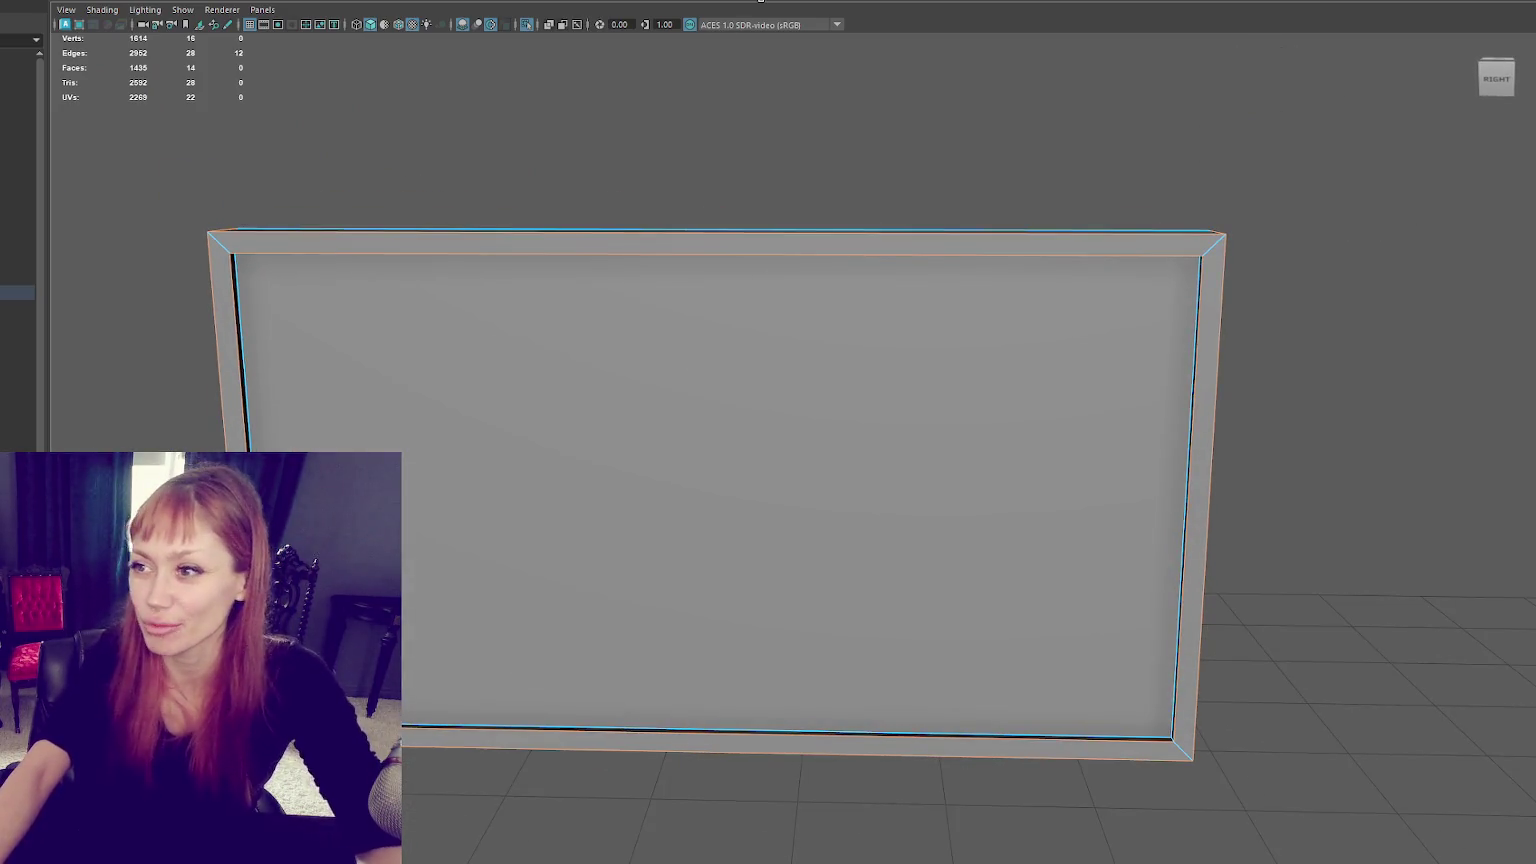
key("ctrl+b")
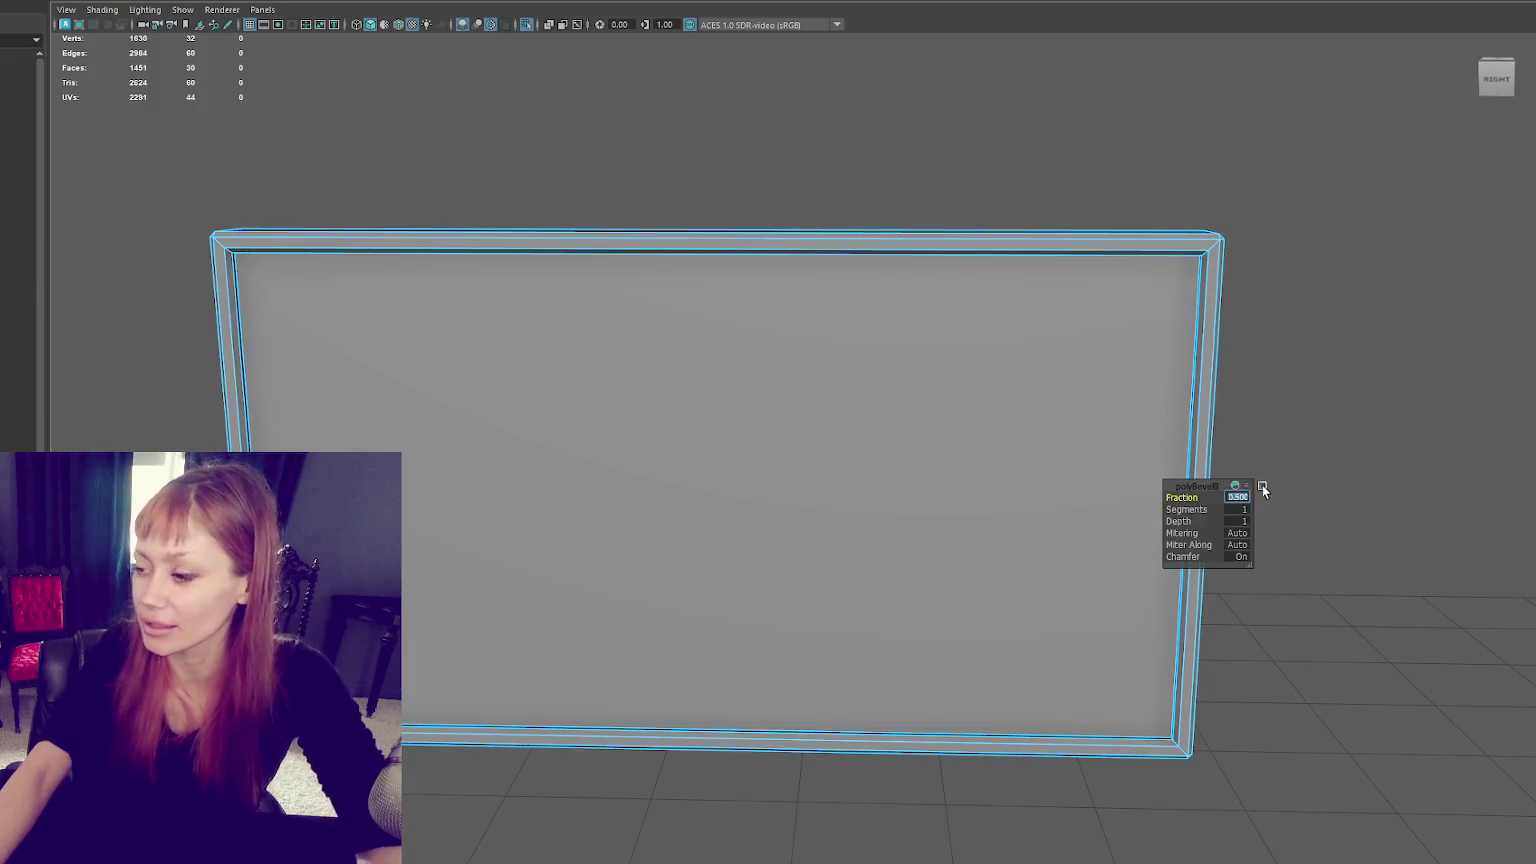
type("0.2")
key("Return")
mouse_move(1036, 316)
left_mouse_down("alt")
mouse_move(969, 318)
mouse_move(1034, 312)
left_mouse_up("alt")
right_click_drag(1046, 178, 947, 257)
Step: Delete the panel's front face and reselect the whole panel
right_click_drag(1019, 133, 1242, 120, "shift")
left_click(1196, 228)
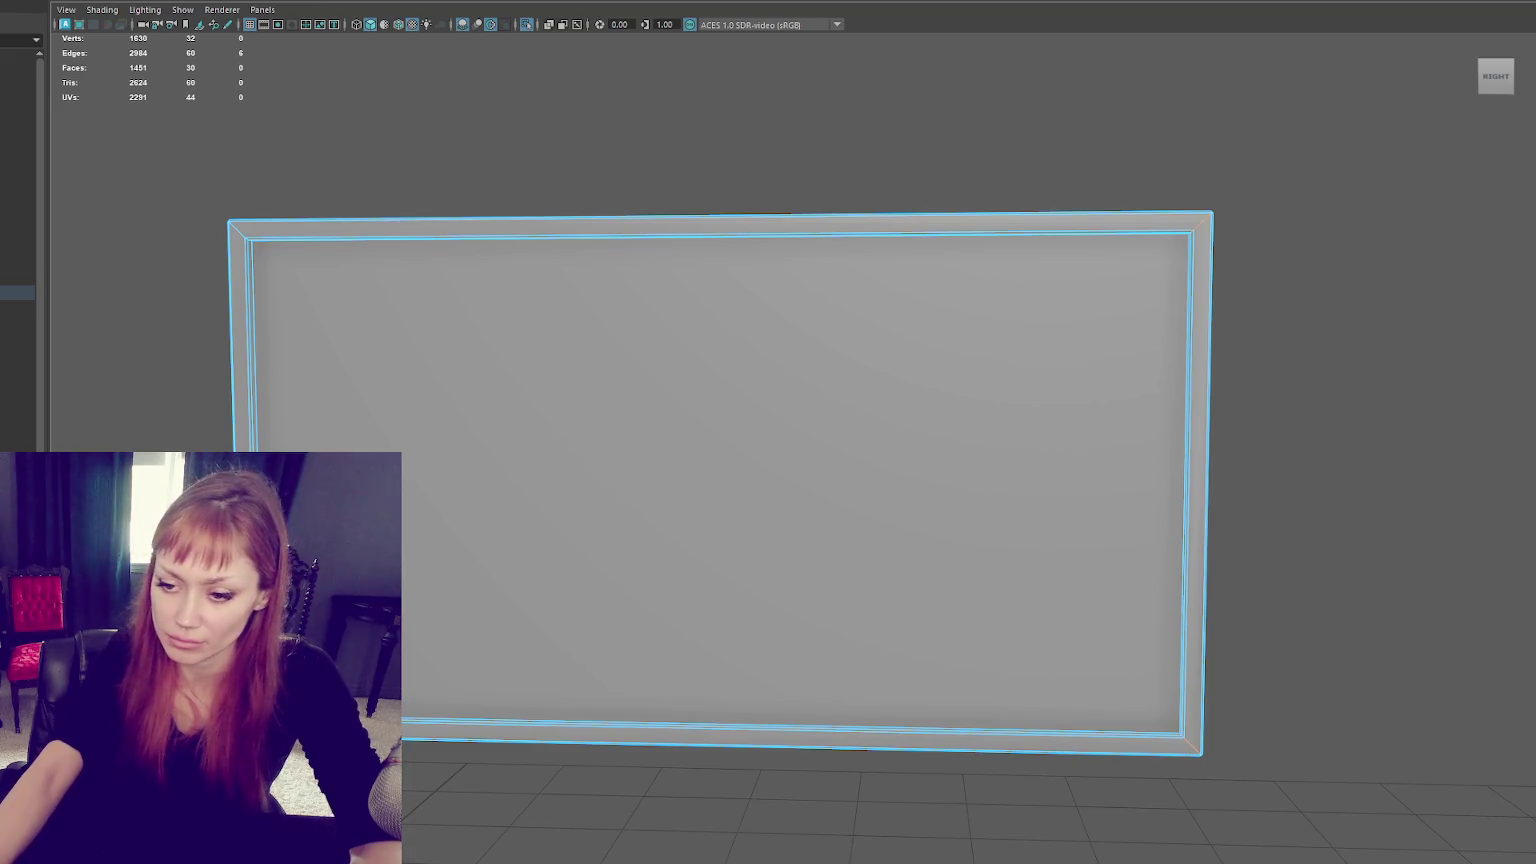
right_click_drag(335, 185, 400, 225)
right_click(529, 178)
mouse_move(529, 178)
left_mouse_down("alt")
mouse_move(646, 234)
mouse_move(362, 344)
mouse_move(1179, 503)
mouse_move(1067, 736)
left_mouse_up("alt")
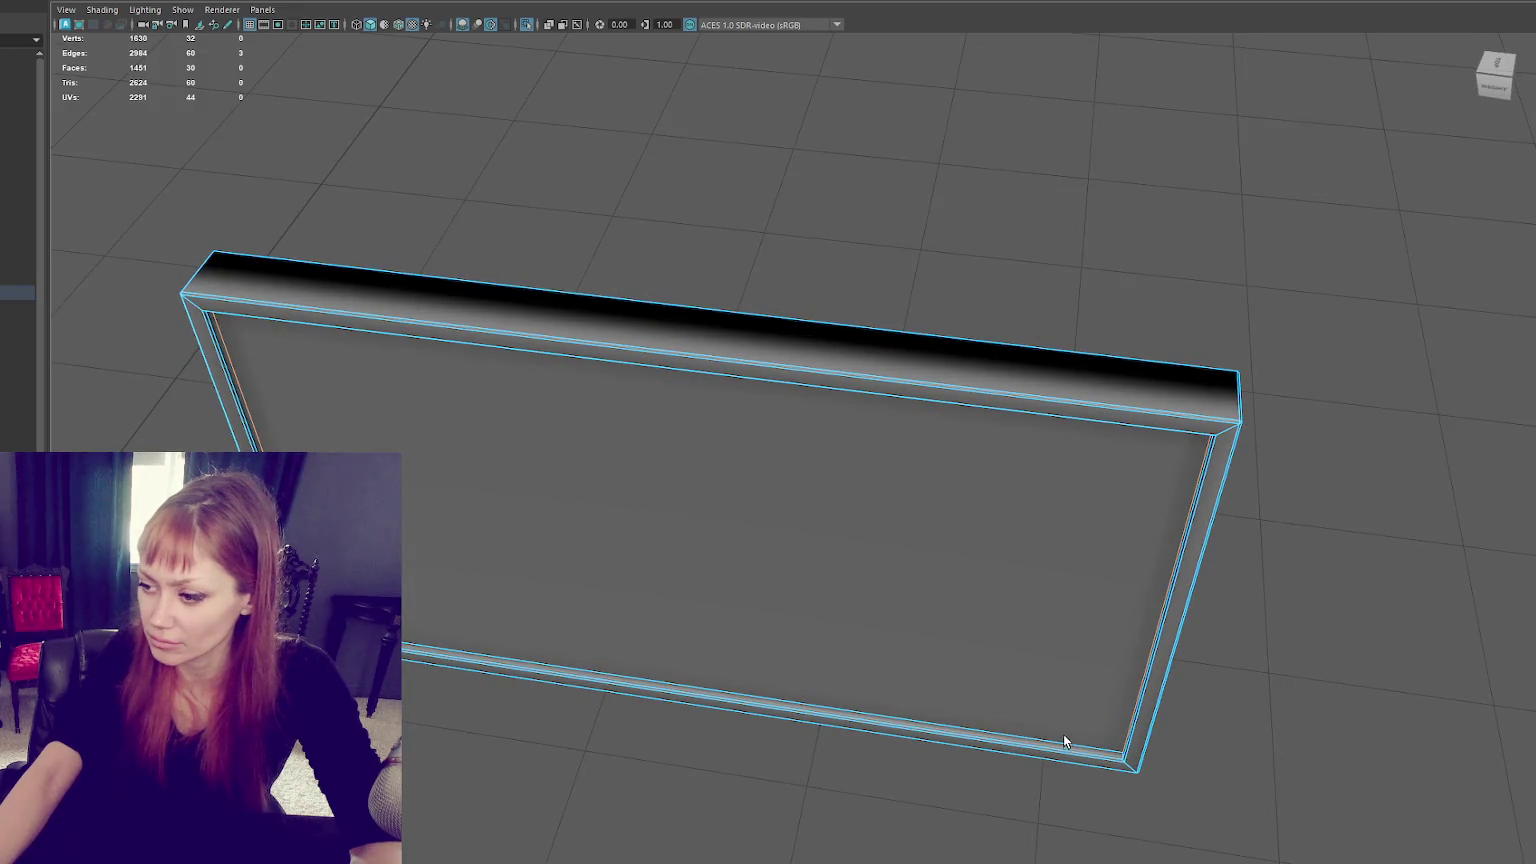
right_click_drag(950, 220, 1030, 271, "shift")
mouse_move(1158, 289)
left_mouse_down("alt")
mouse_move(943, 268)
mouse_move(906, 336)
mouse_move(1166, 374)
left_mouse_up("alt")
left_click(942, 288)
key("Delete")
left_click(1013, 394)
scroll(765, 476, "down", 4)
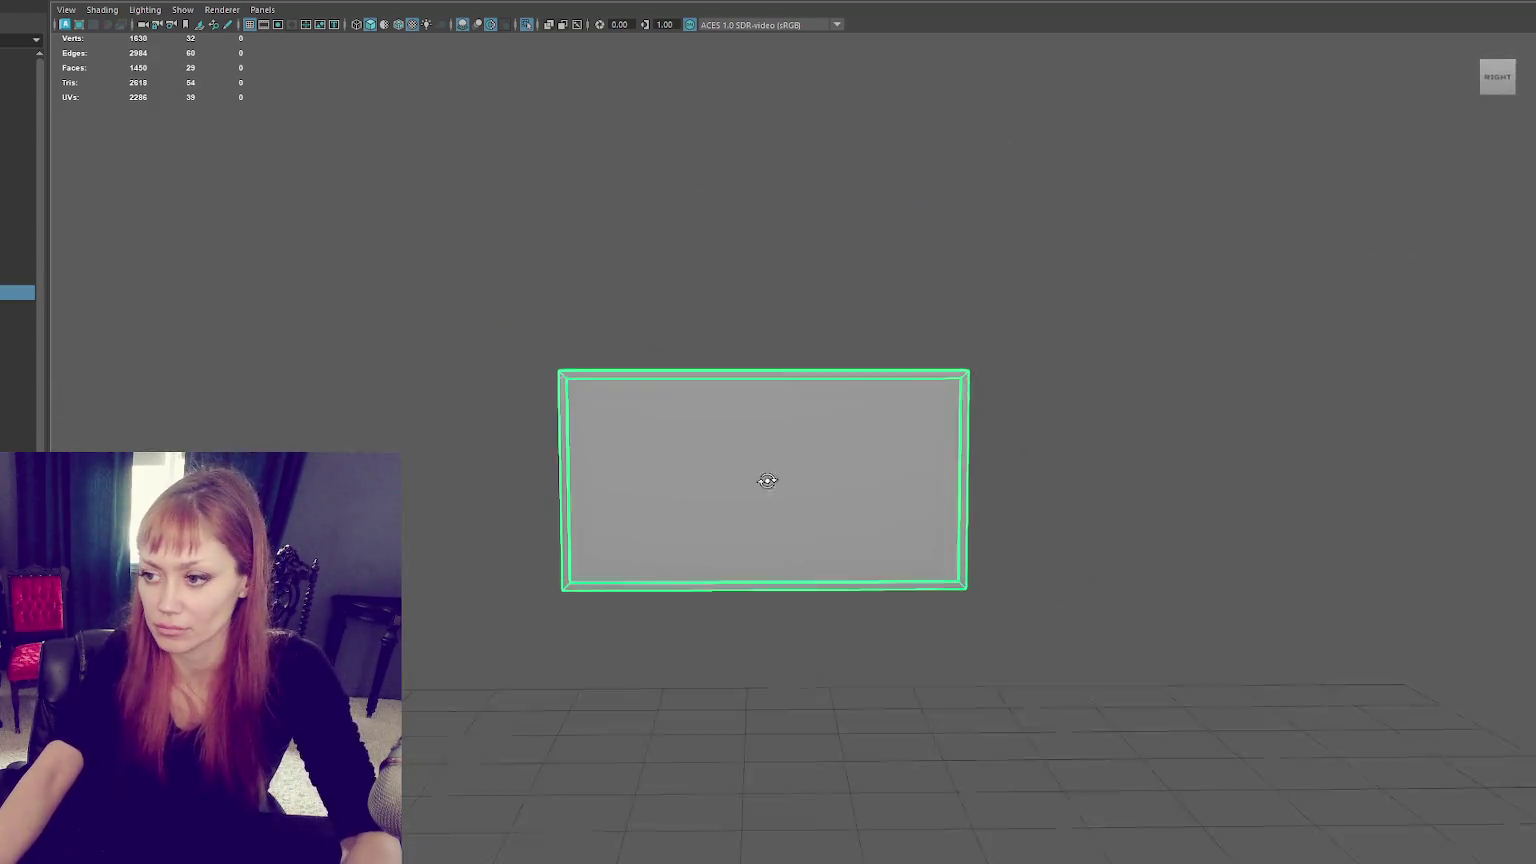
Step: Exit Isolate Select so the whole building facade is visible again
scroll(750, 290, "down", 5)
key("ctrl+1")
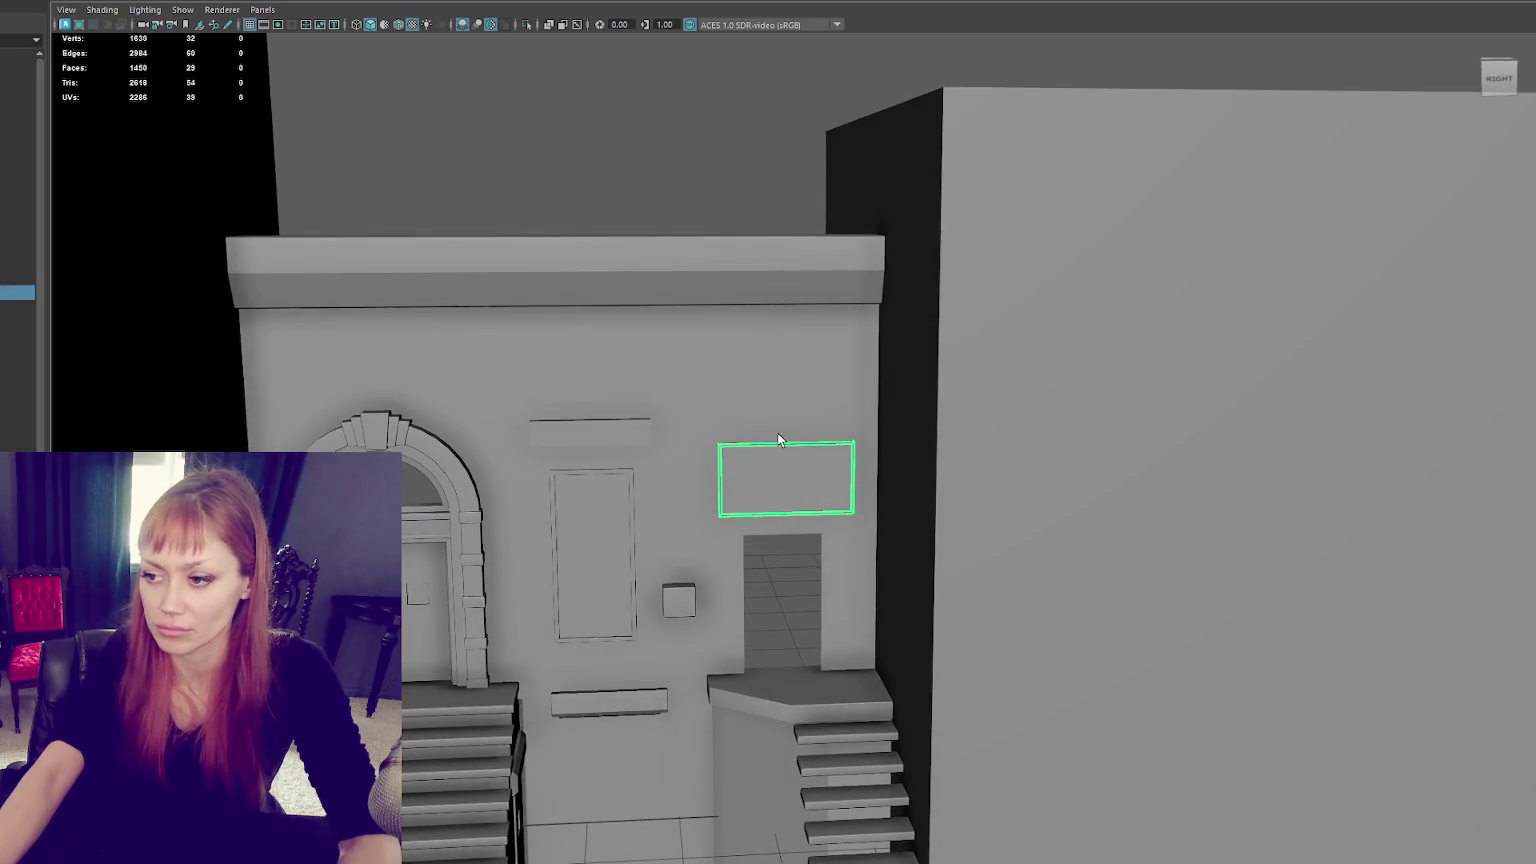
scroll(800, 518, "up", 3)
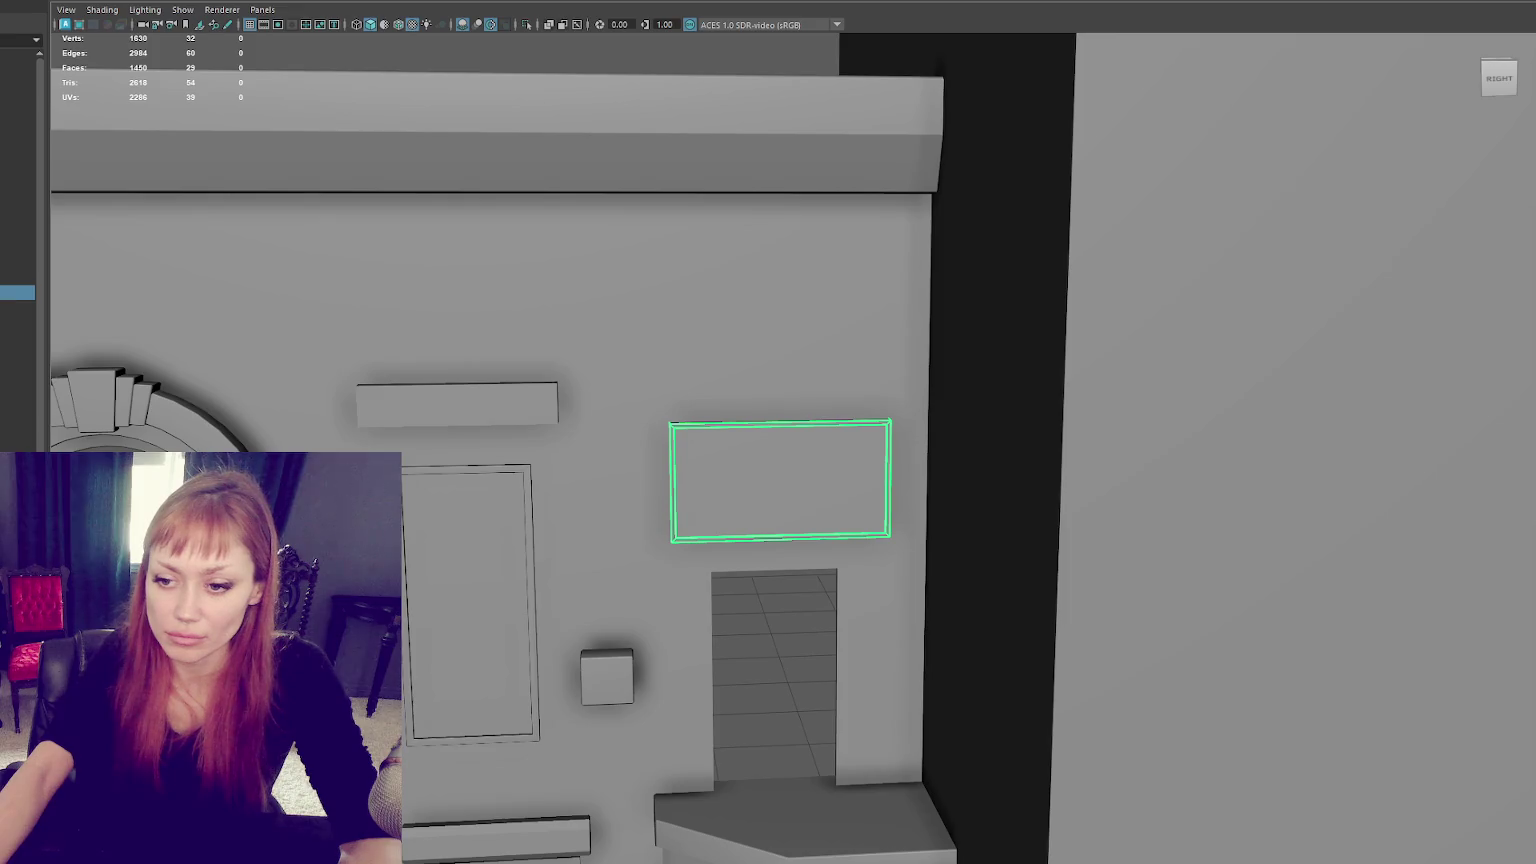
Step: Move the frame piece along X onto the right-hand doorway, then delete a marquee-selected piece
left_click(200, 420)
scroll(488, 585, "down", 5)
mouse_move(412, 558)
left_mouse_down()
mouse_move(532, 531)
mouse_move(720, 531)
left_mouse_up()
key("f")
left_click(678, 455)
right_click_drag(678, 451, 529, 196, "alt")
key("Delete")
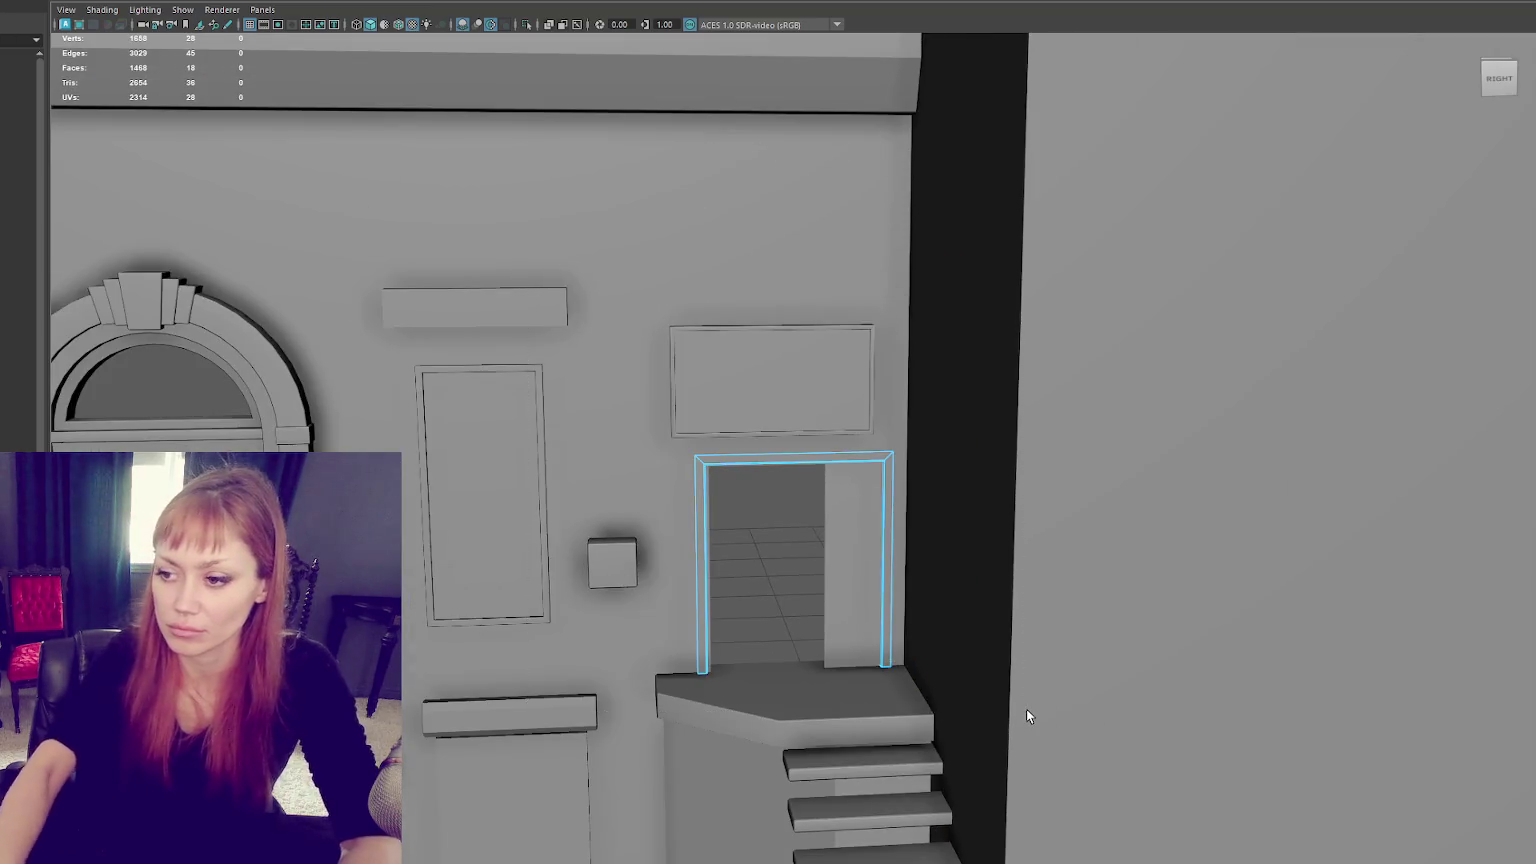
Step: Select the right doorway's frame and isolate it, undoing a stray edge loop
scroll(749, 481, "up", 3)
right_click_drag(727, 447, 795, 422)
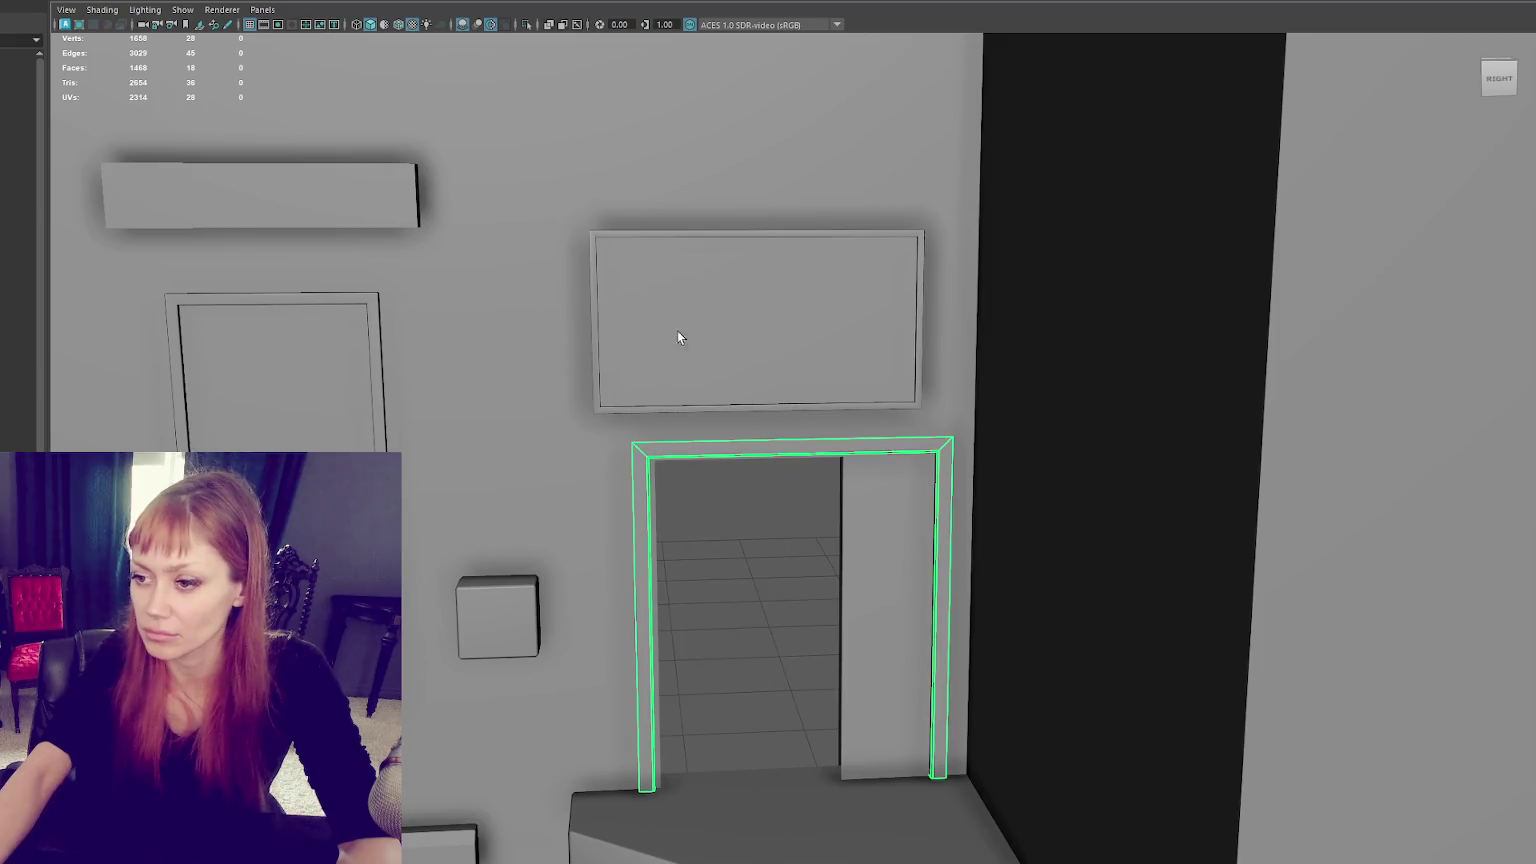
key("f")
left_click_drag(600, 316, 549, 240, "alt")
right_click_drag(549, 236, 475, 234)
left_click(519, 185)
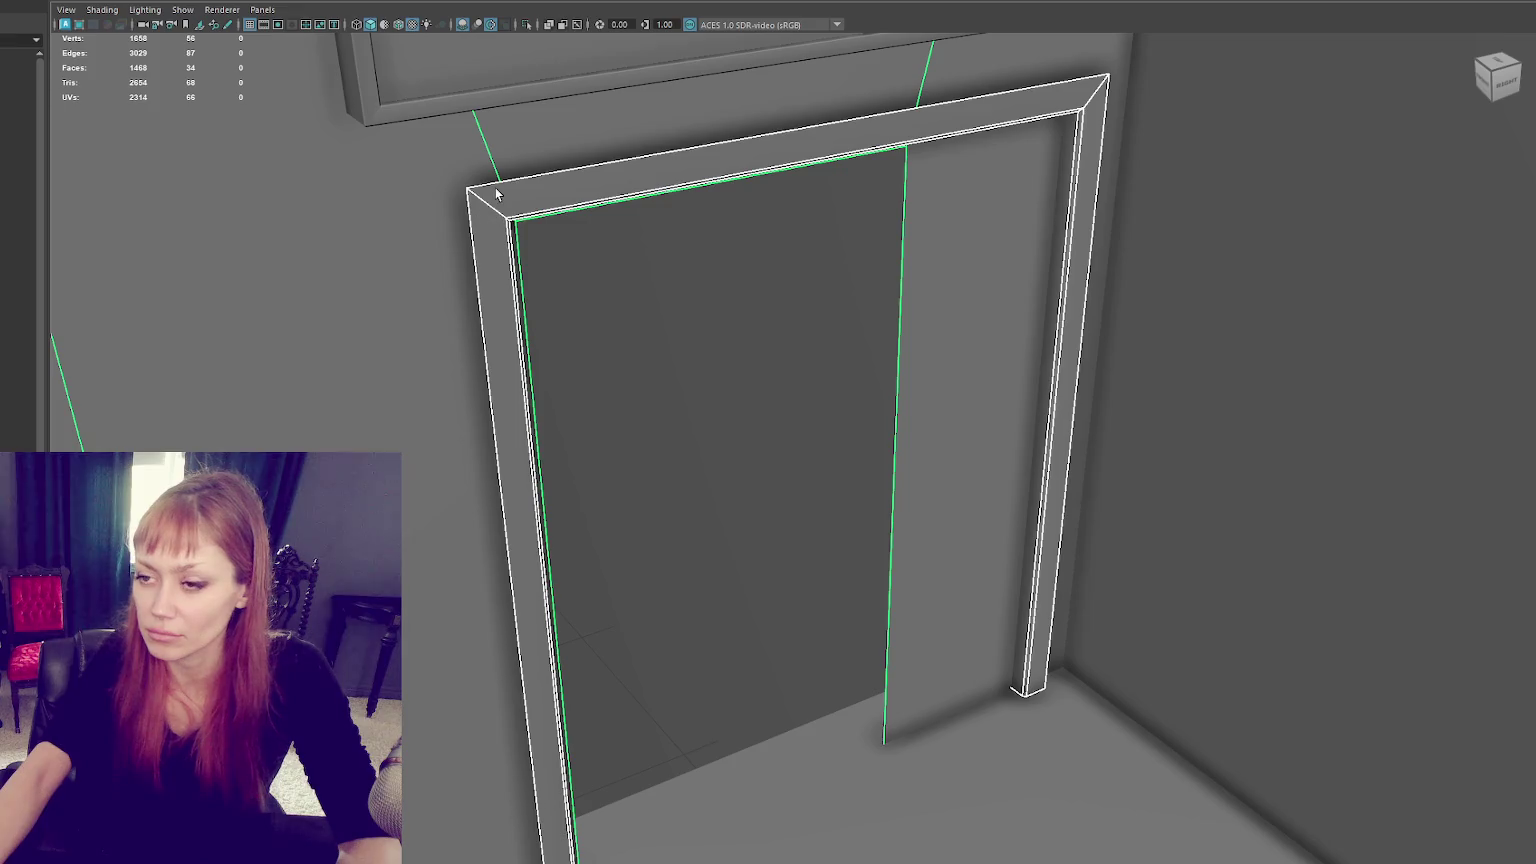
key("ctrl+z")
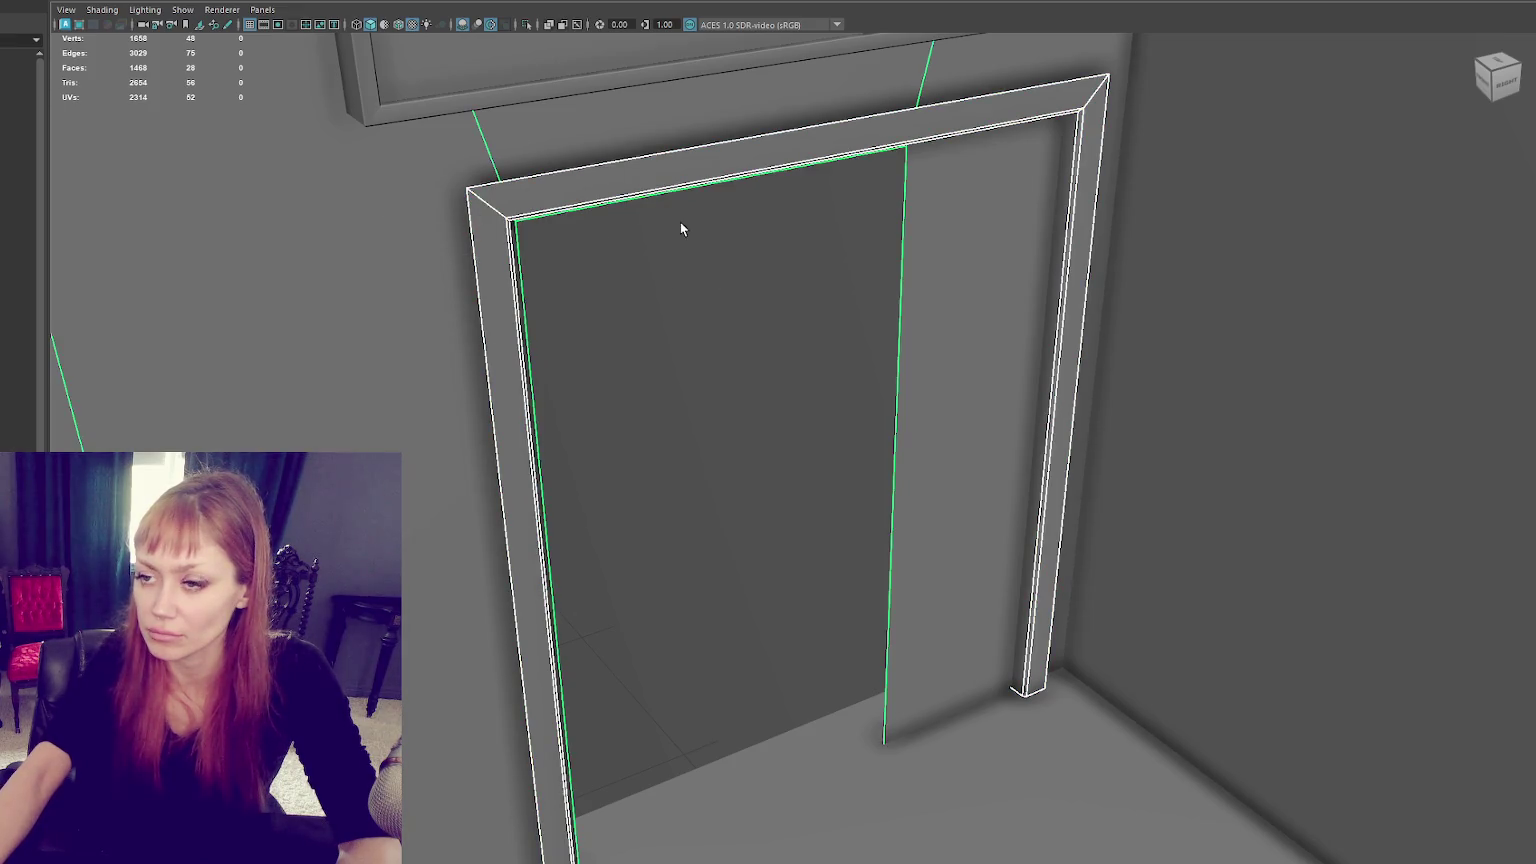
left_click(734, 163)
key("ctrl+1")
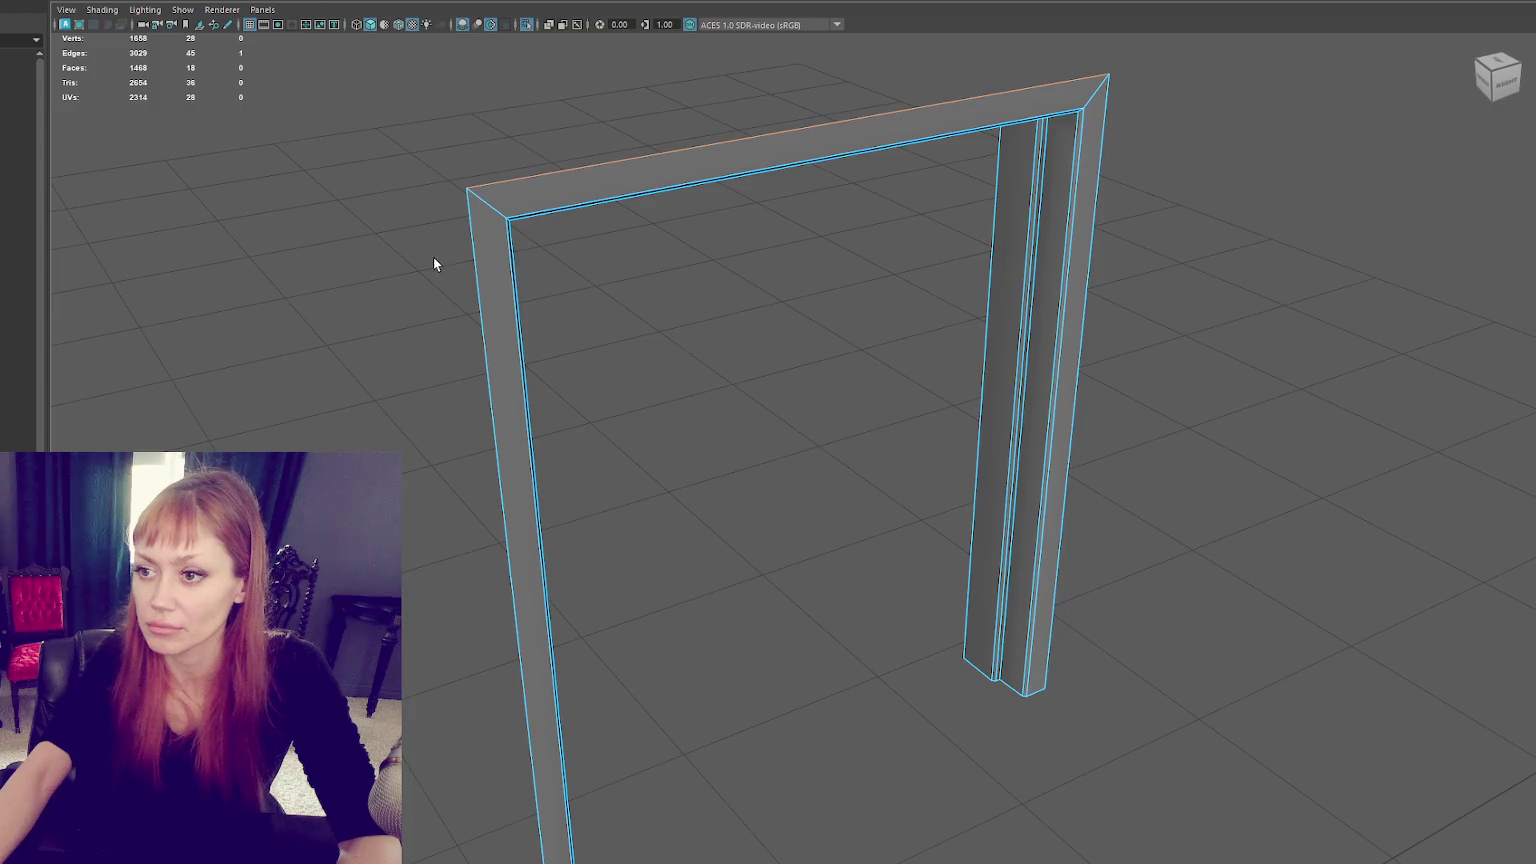
left_click_drag(452, 265, 991, 298, "alt")
left_click_drag(1138, 320, 726, 206, "alt")
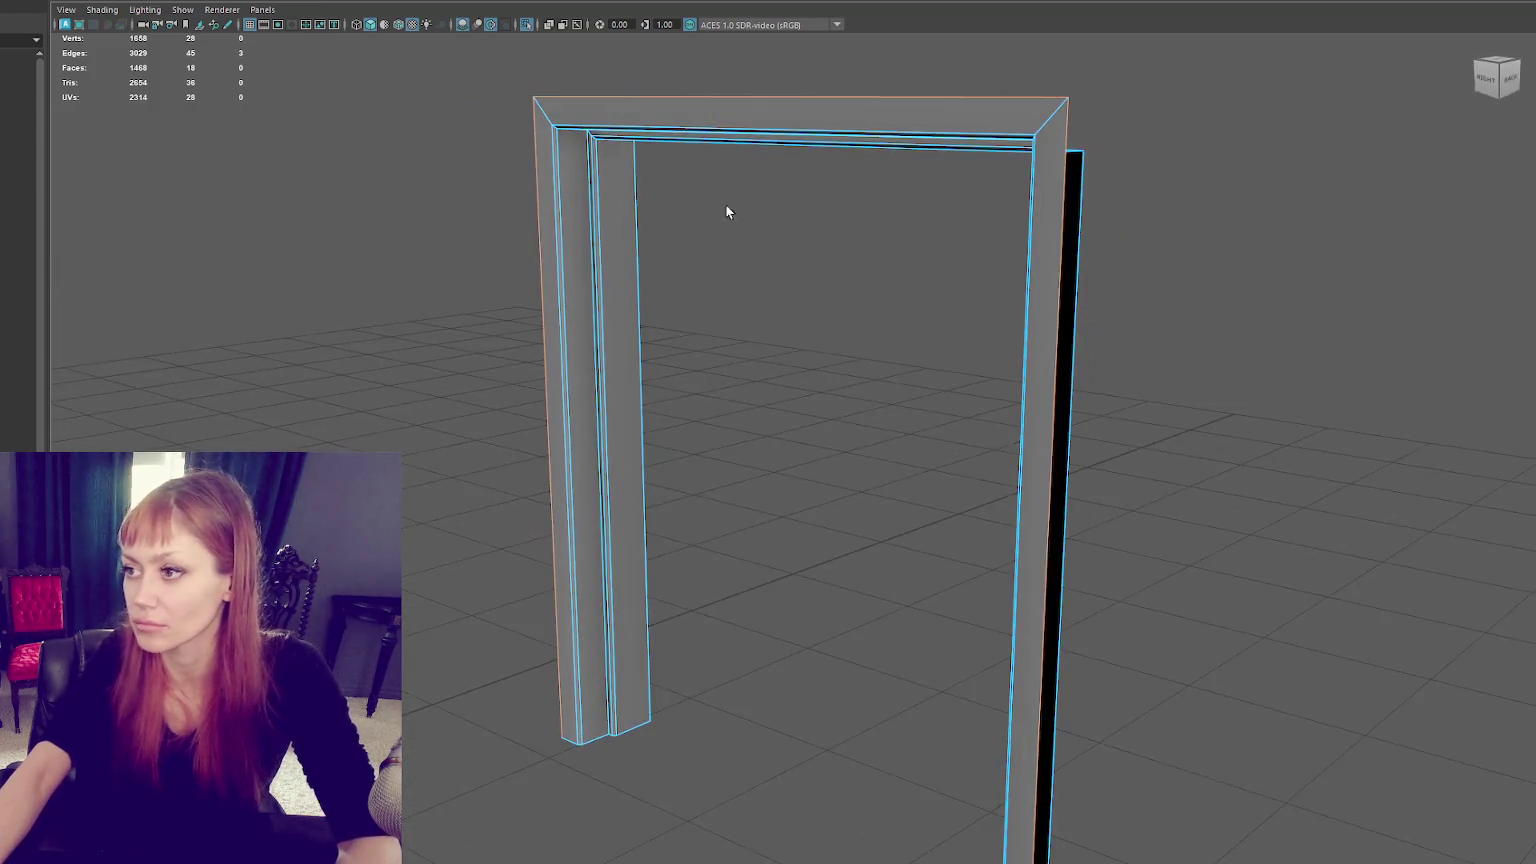
Step: Extrude the frame's selected edges to form an inner step
key("ctrl+e")
mouse_move(518, 456)
left_mouse_down("alt")
mouse_move(719, 401)
mouse_move(702, 241)
left_mouse_up("alt")
key("q")
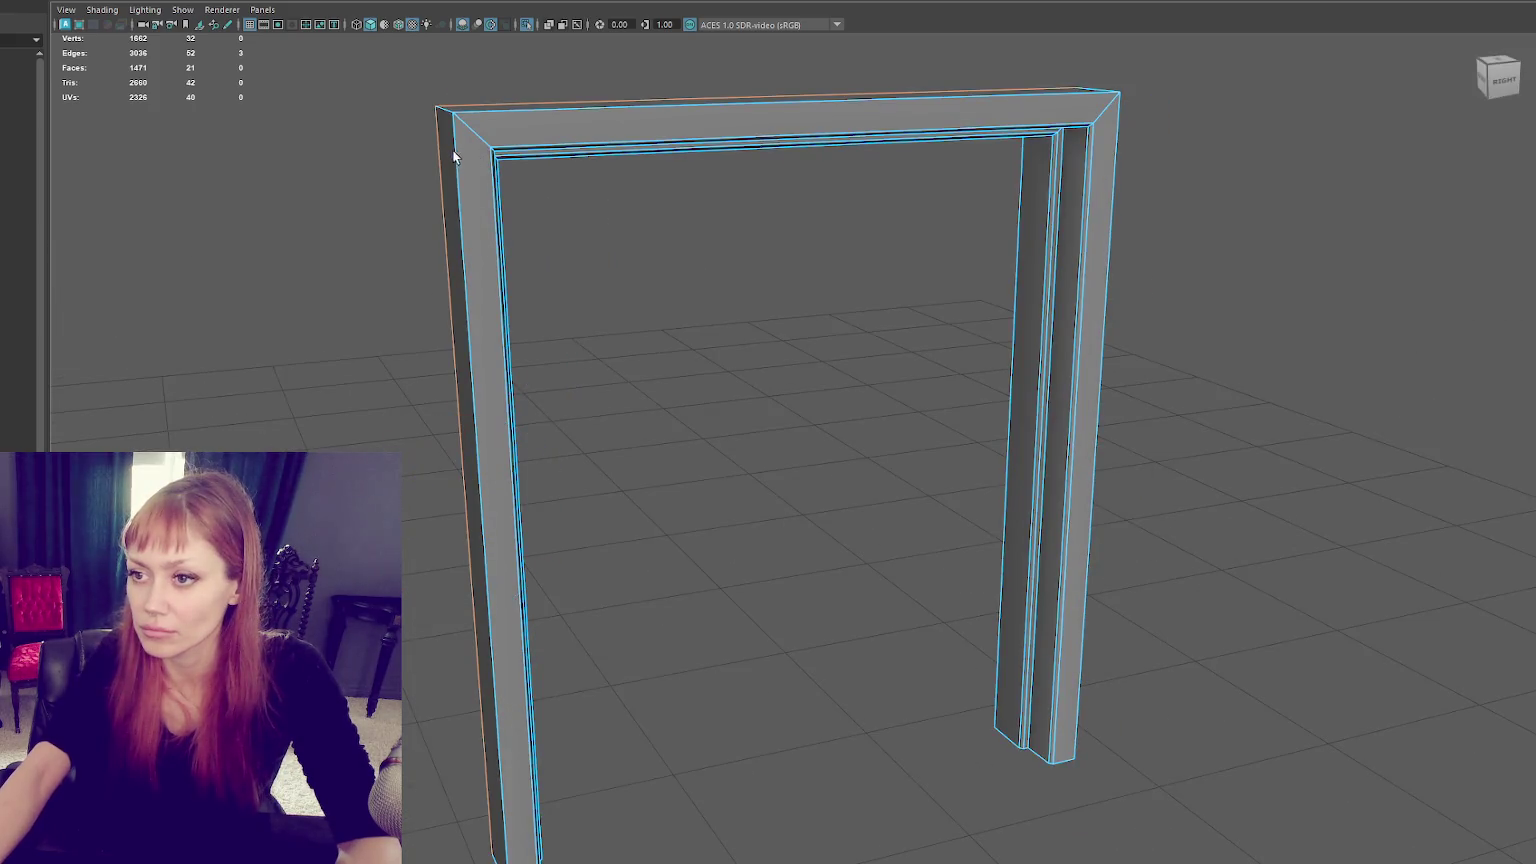
Step: Bevel the frame's top edges with a fraction of 0.1
right_click_drag(476, 114, 444, 116)
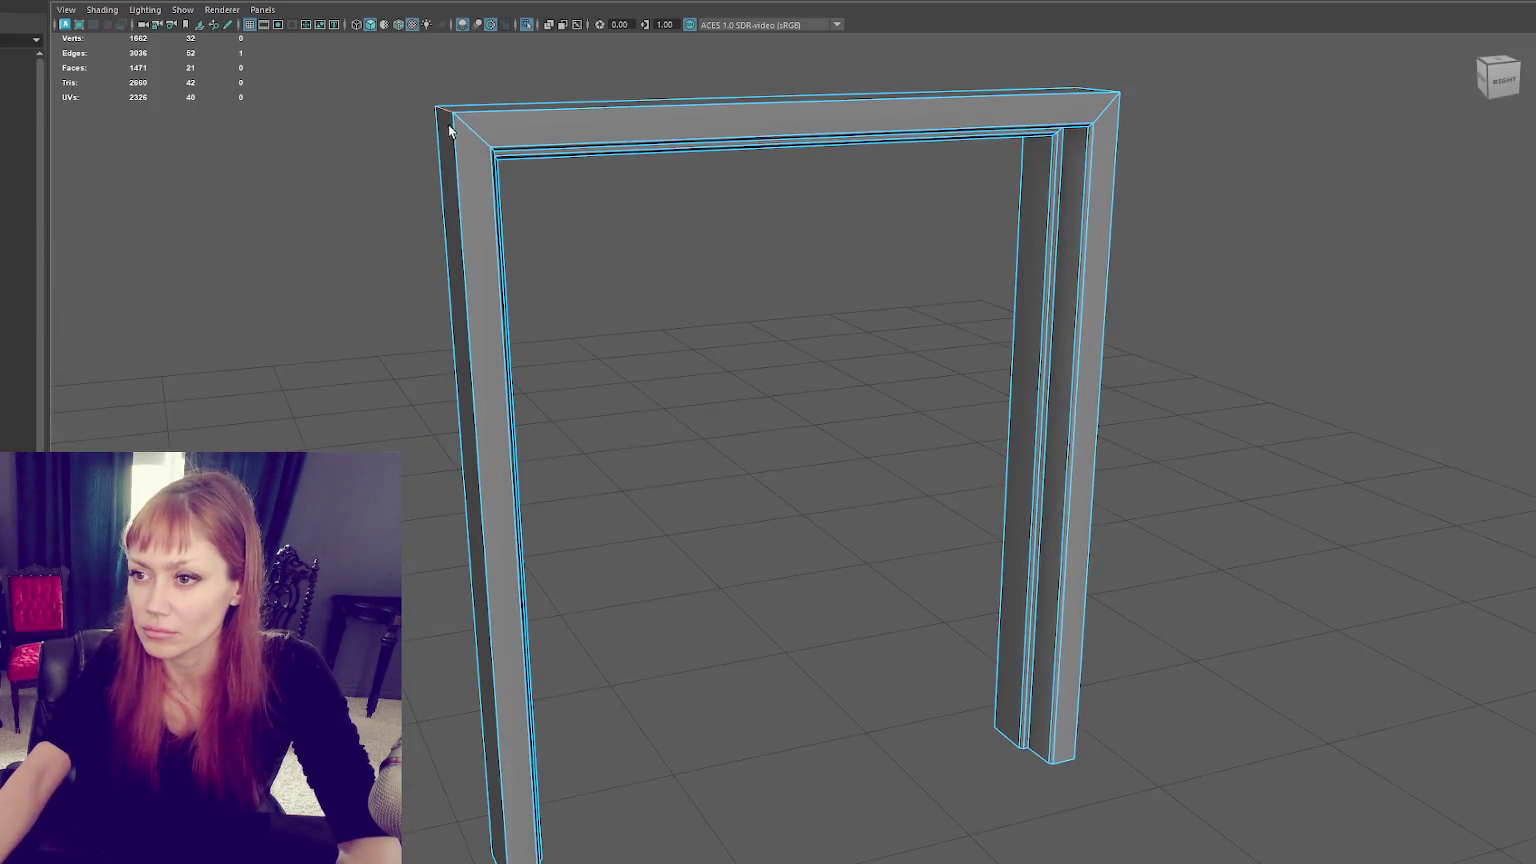
left_click(492, 117, "shift")
left_click_drag(492, 117, 1081, 194, "alt")
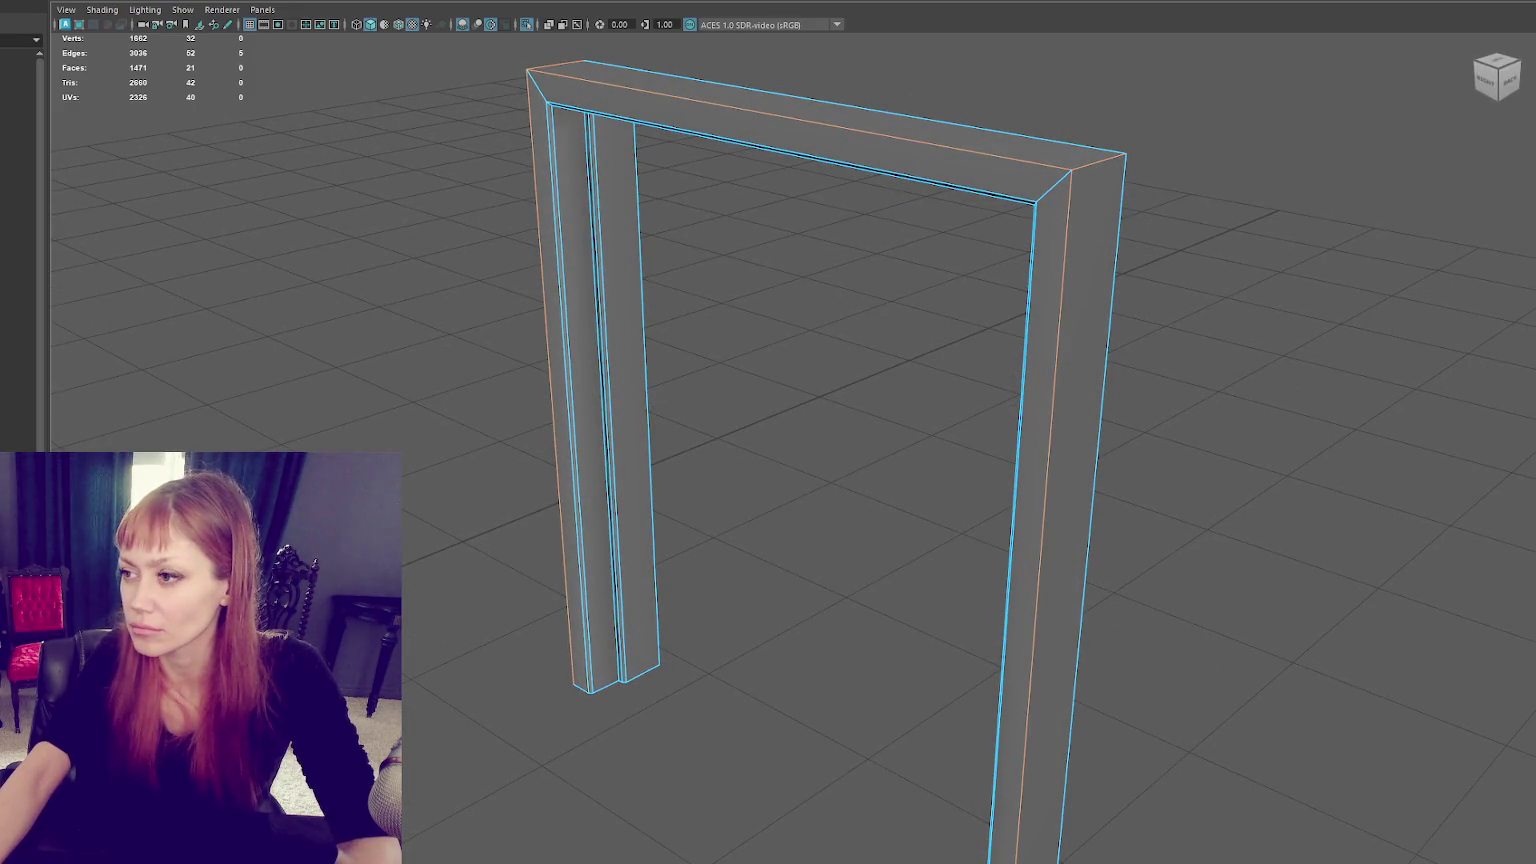
key("ctrl+b")
left_click_drag(1187, 492, 1230, 506)
left_click_drag(1105, 438, 1101, 261, "alt")
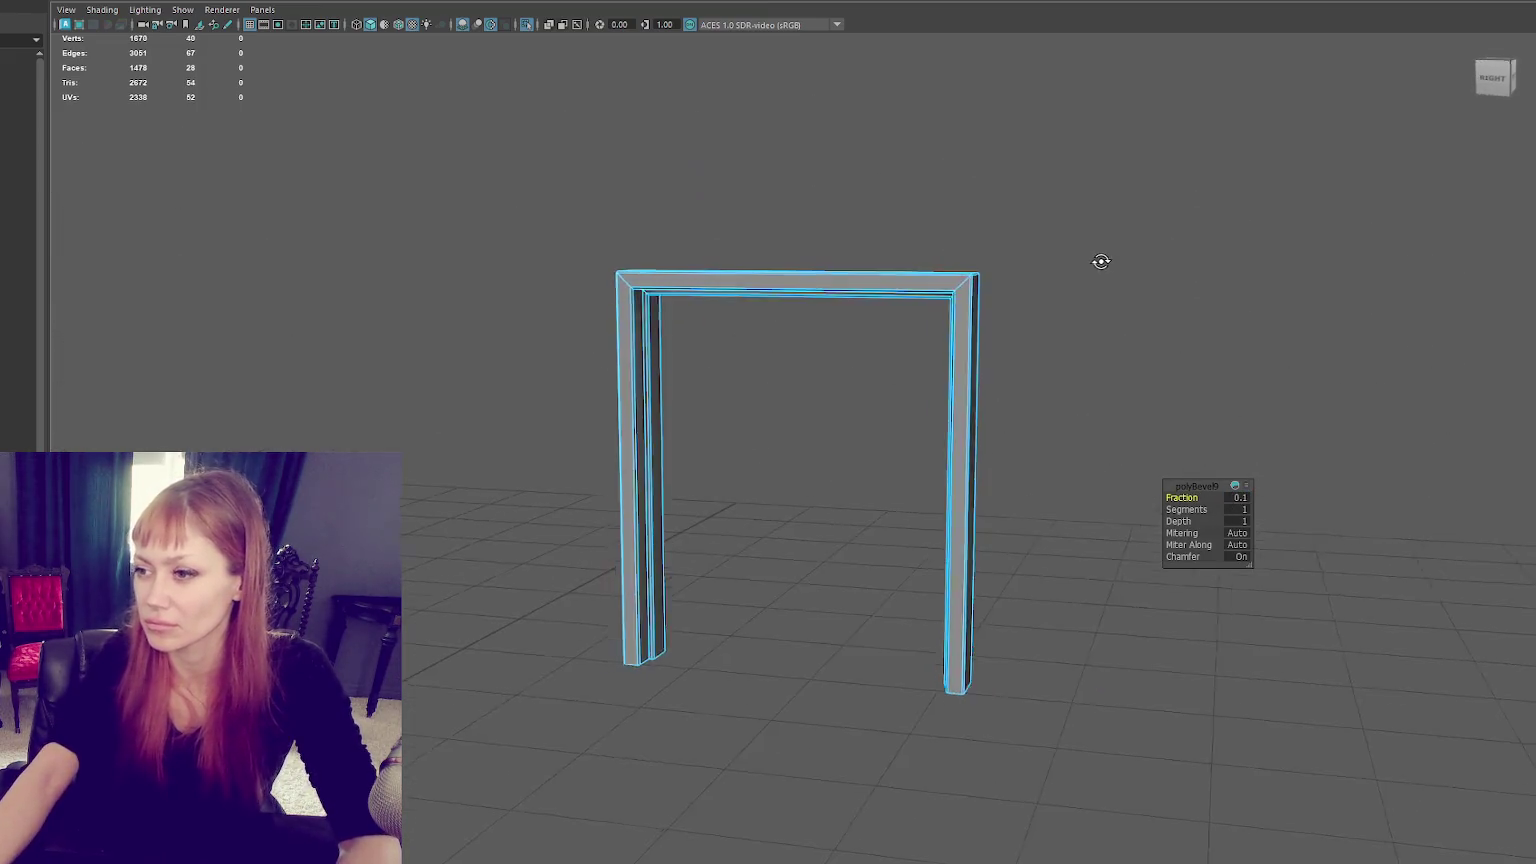
scroll(1104, 264, "up", 3)
scroll(856, 299, "up", 2)
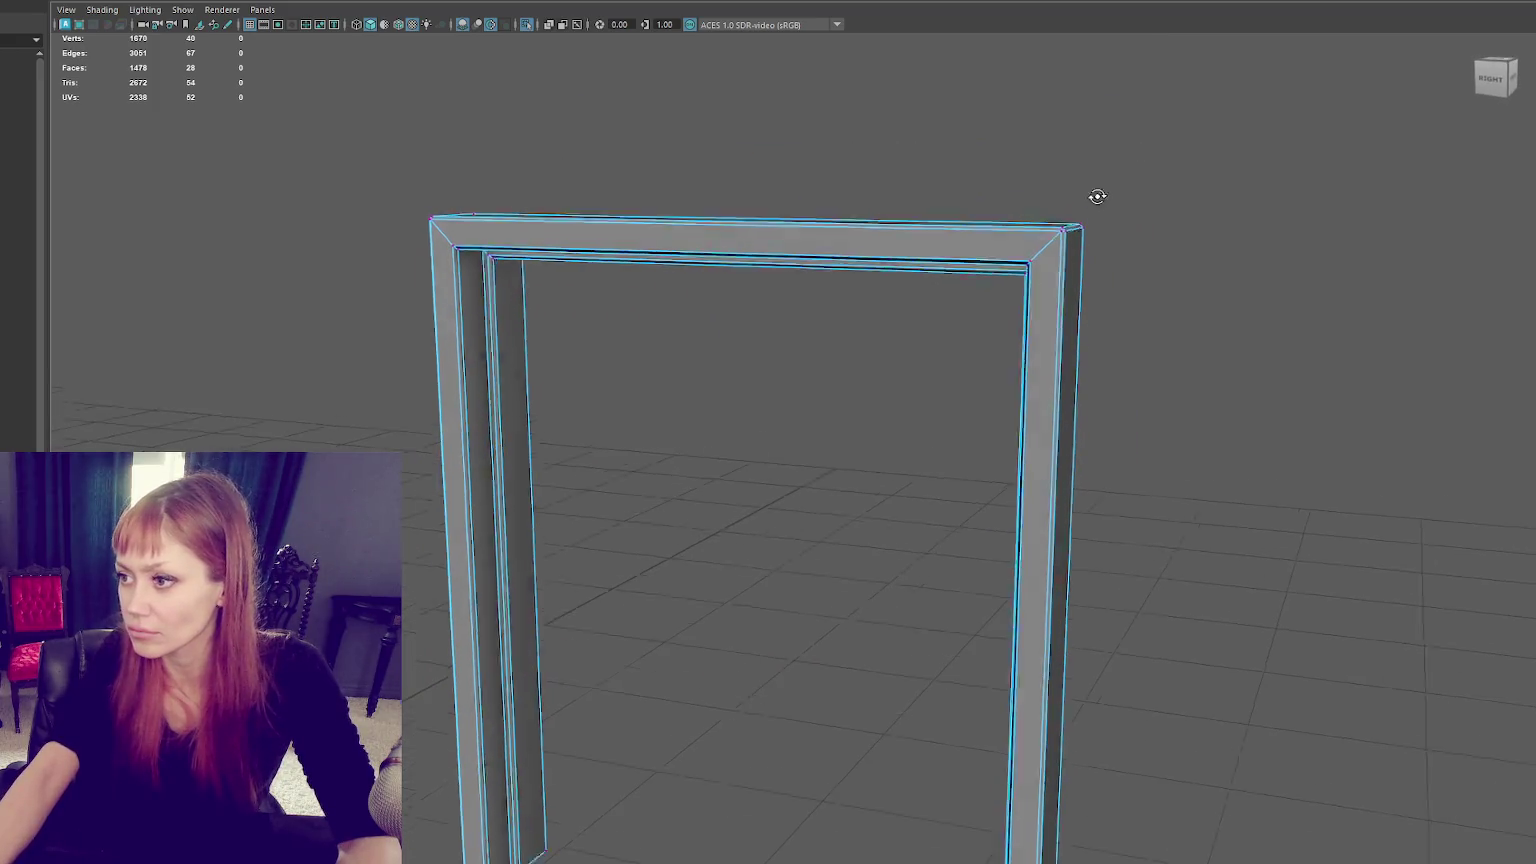
Step: Harden the frame's edges through the Soften/Harden Edge options for crisp shading
double_click(1068, 205)
right_click(1141, 150, "shift")
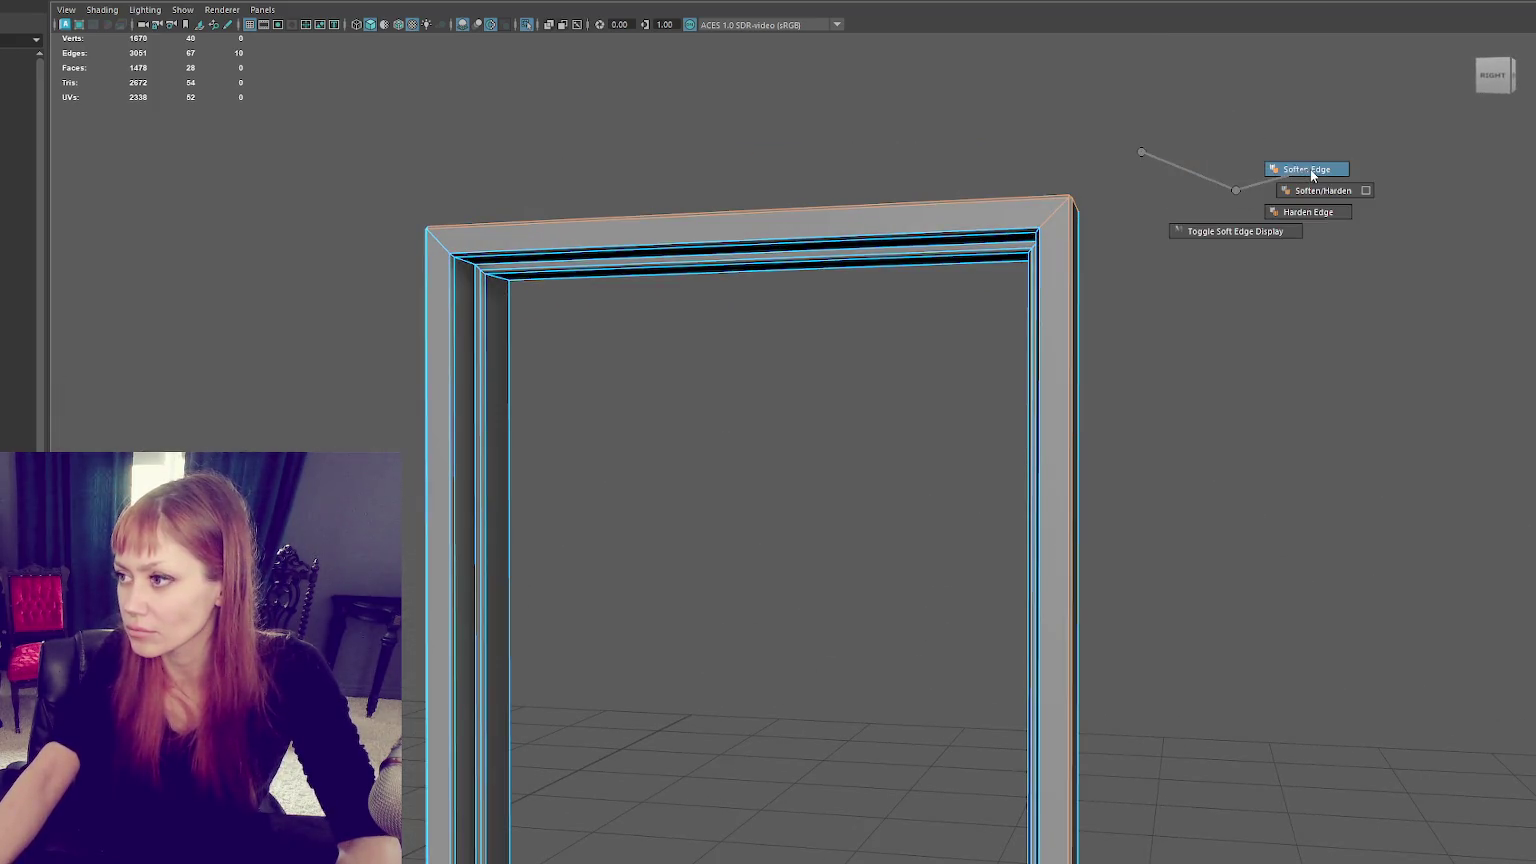
mouse_move(1134, 198)
right_mouse_down("shift")
mouse_move(1285, 227)
mouse_move(1300, 275)
right_mouse_up("shift")
left_click_drag(439, 196, 400, 236)
right_click_drag(509, 128, 722, 154, "shift")
left_click(810, 127)
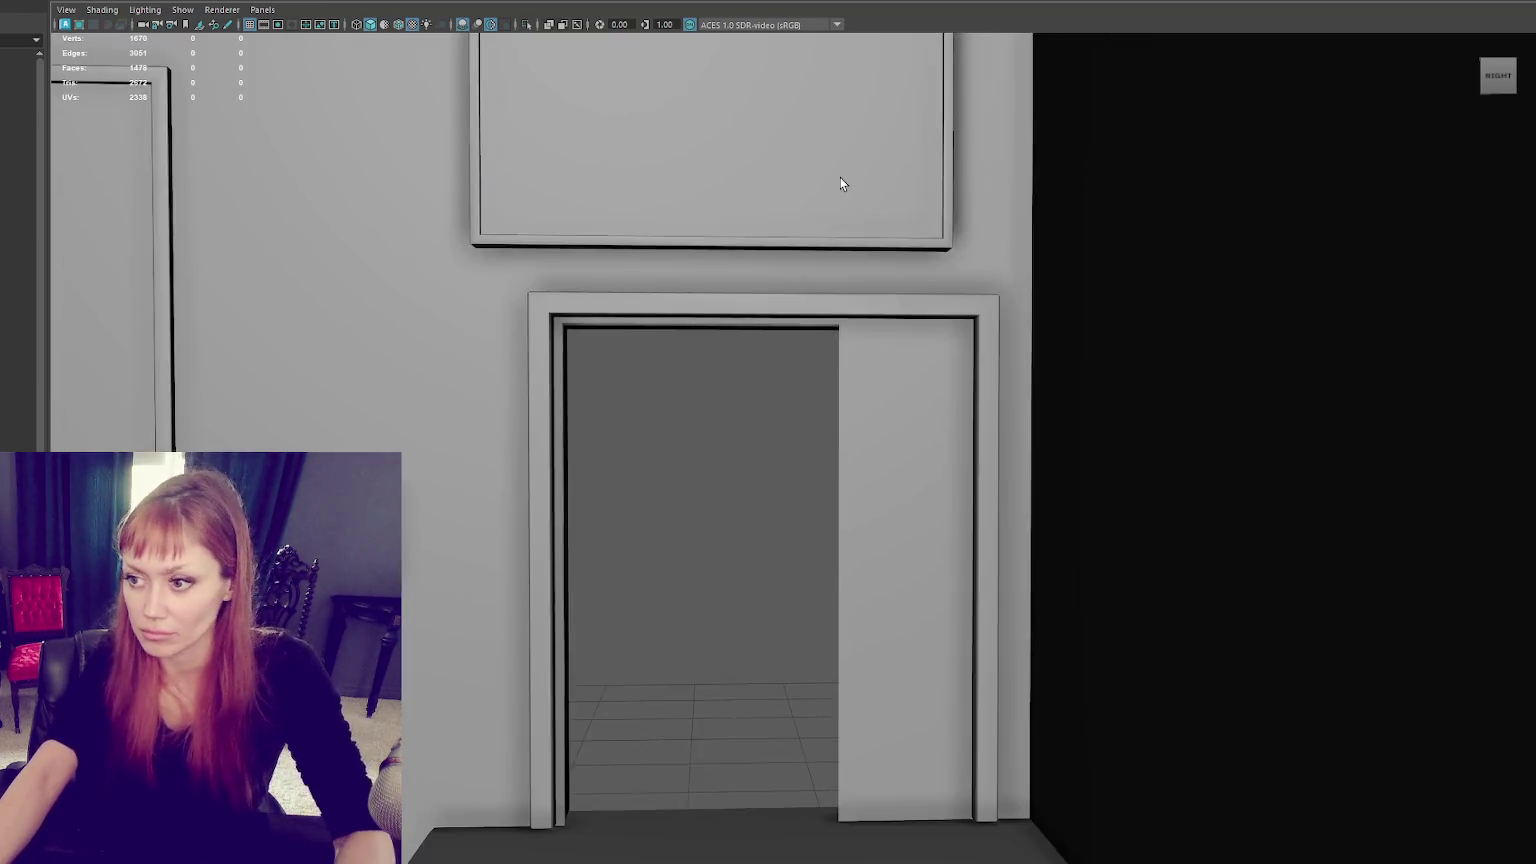
scroll(840, 180, "down", 2)
Step: Select the right doorway's frame and frame it in the viewport
left_click(875, 474)
mouse_move(875, 474)
left_mouse_down("alt")
mouse_move(906, 437)
mouse_move(875, 438)
left_mouse_up("alt")
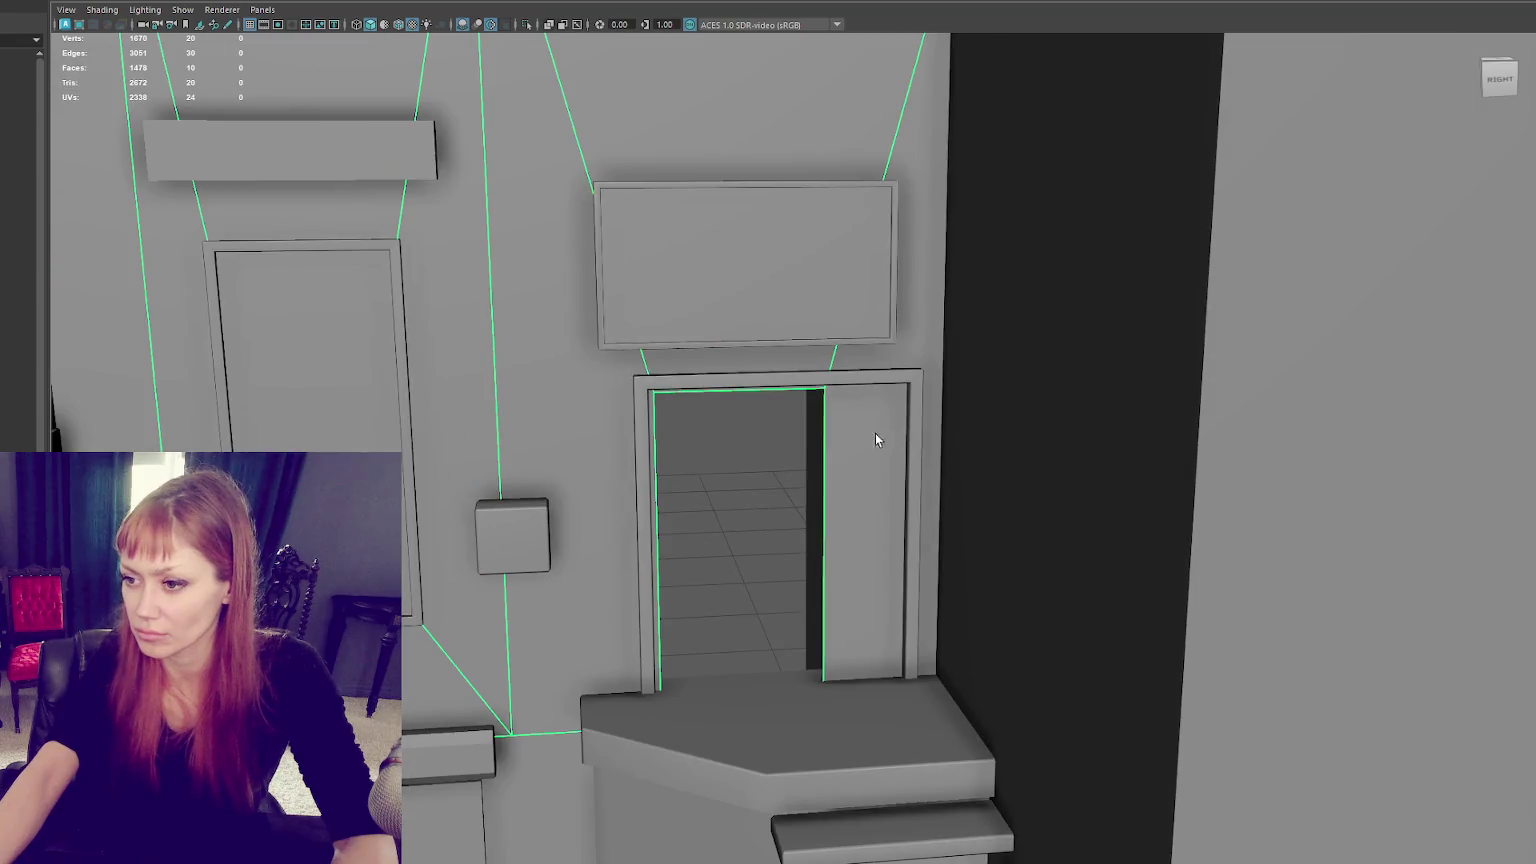
left_click(846, 382)
scroll(757, 408, "down", 2)
scroll(752, 420, "up", 3)
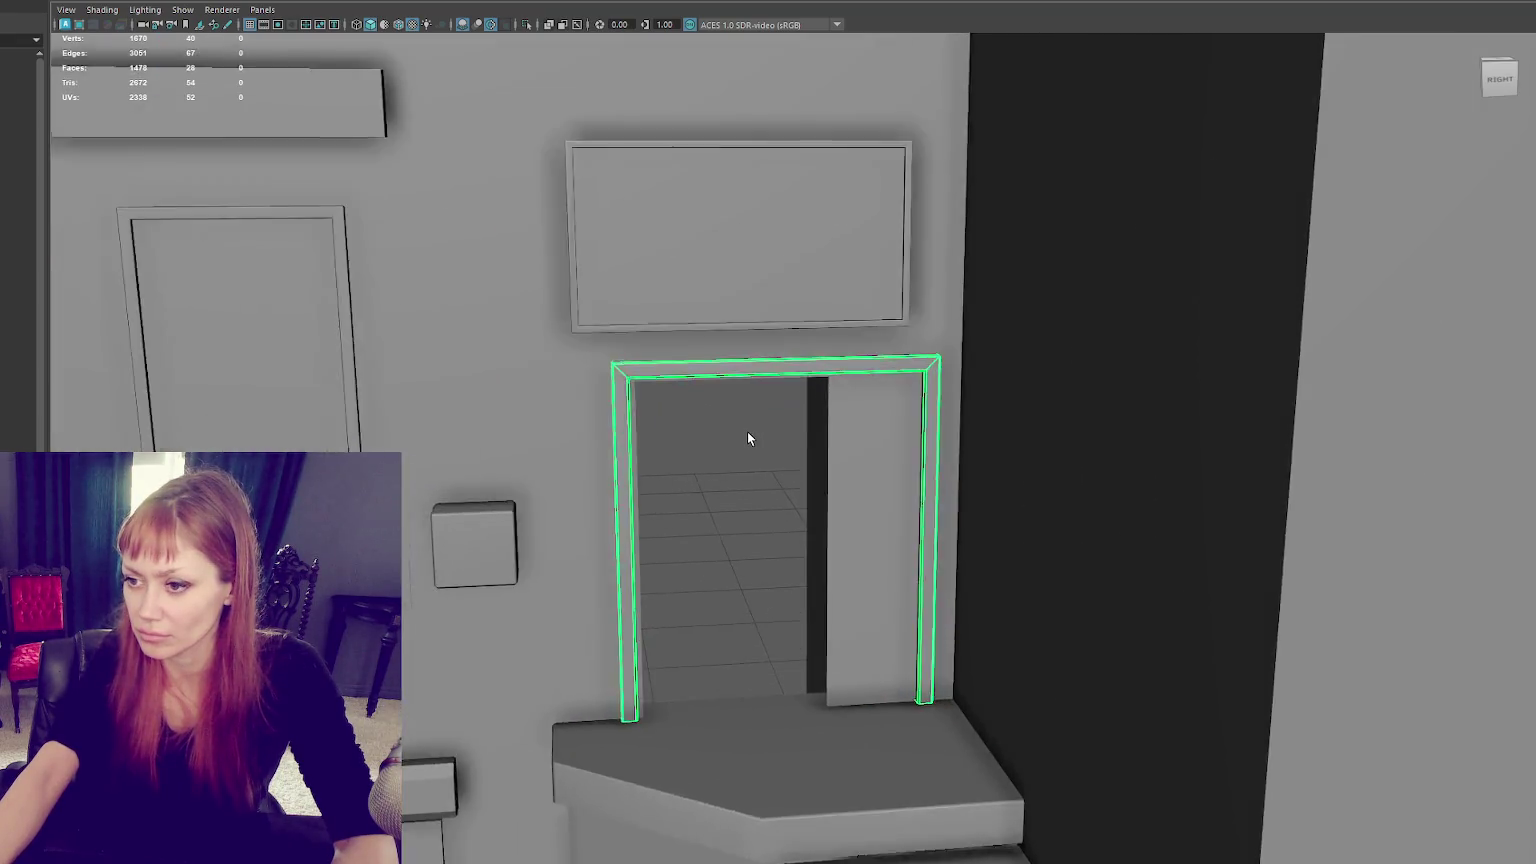
key("f")
Step: Move the frame's right-side vertices left so it fits the doorway opening
right_click_drag(876, 130, 830, 130)
left_click_drag(812, 72, 1337, 860)
key("w")
left_click_drag(1000, 473, 795, 480)
scroll(720, 360, "down", 3)
scroll(715, 385, "down", 2)
left_click(715, 385)
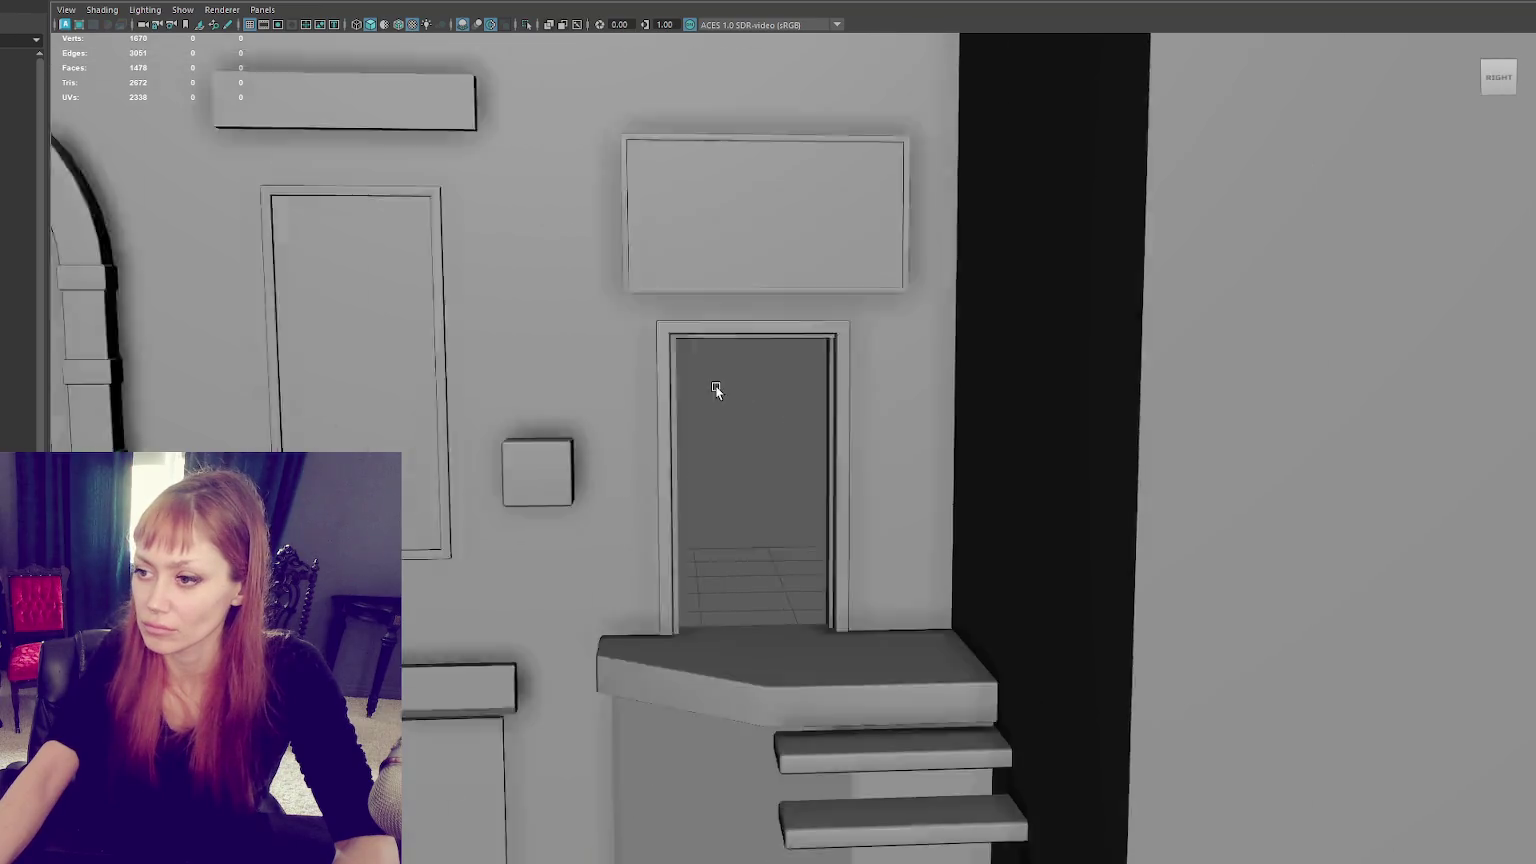
scroll(712, 395, "down", 5)
scroll(703, 410, "up", 3)
scroll(718, 396, "down", 1)
scroll(740, 420, "down", 5)
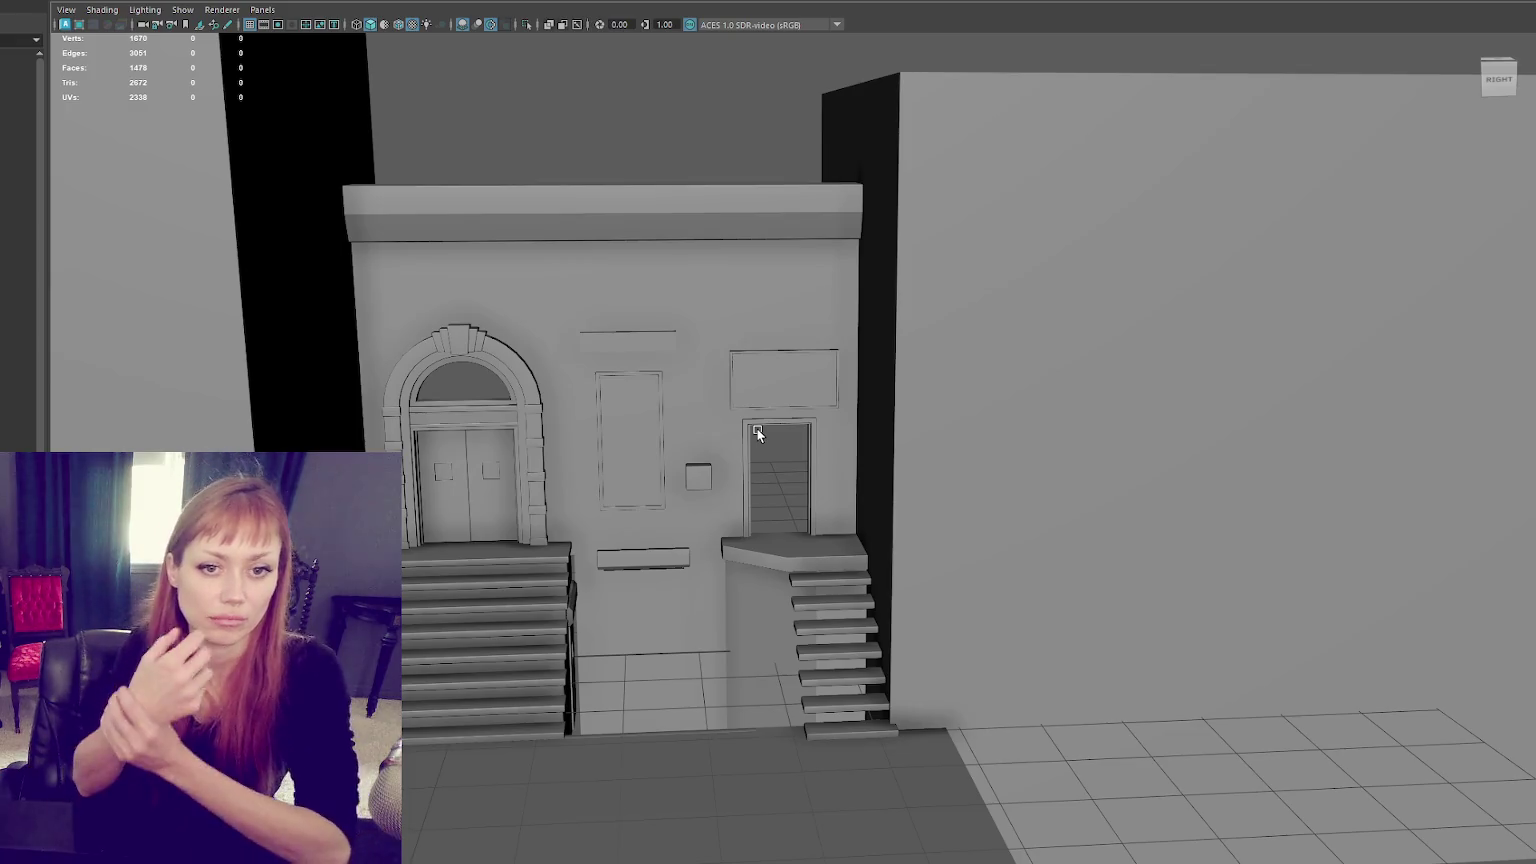
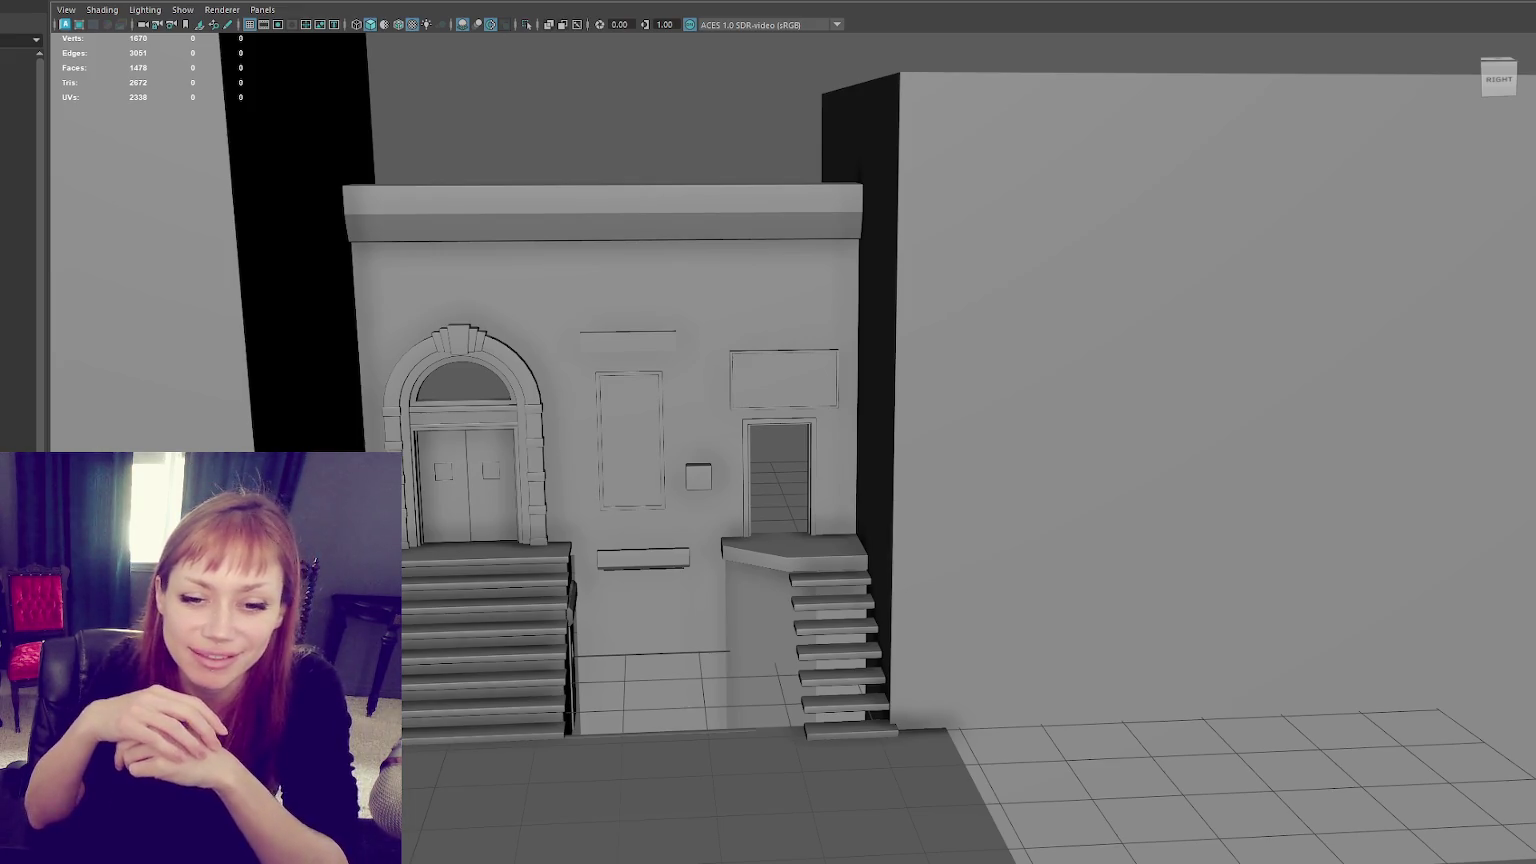
Step: Select the door canopy cylinder and rotate it 90° so its cap faces forward
left_click(533, 387)
key("f")
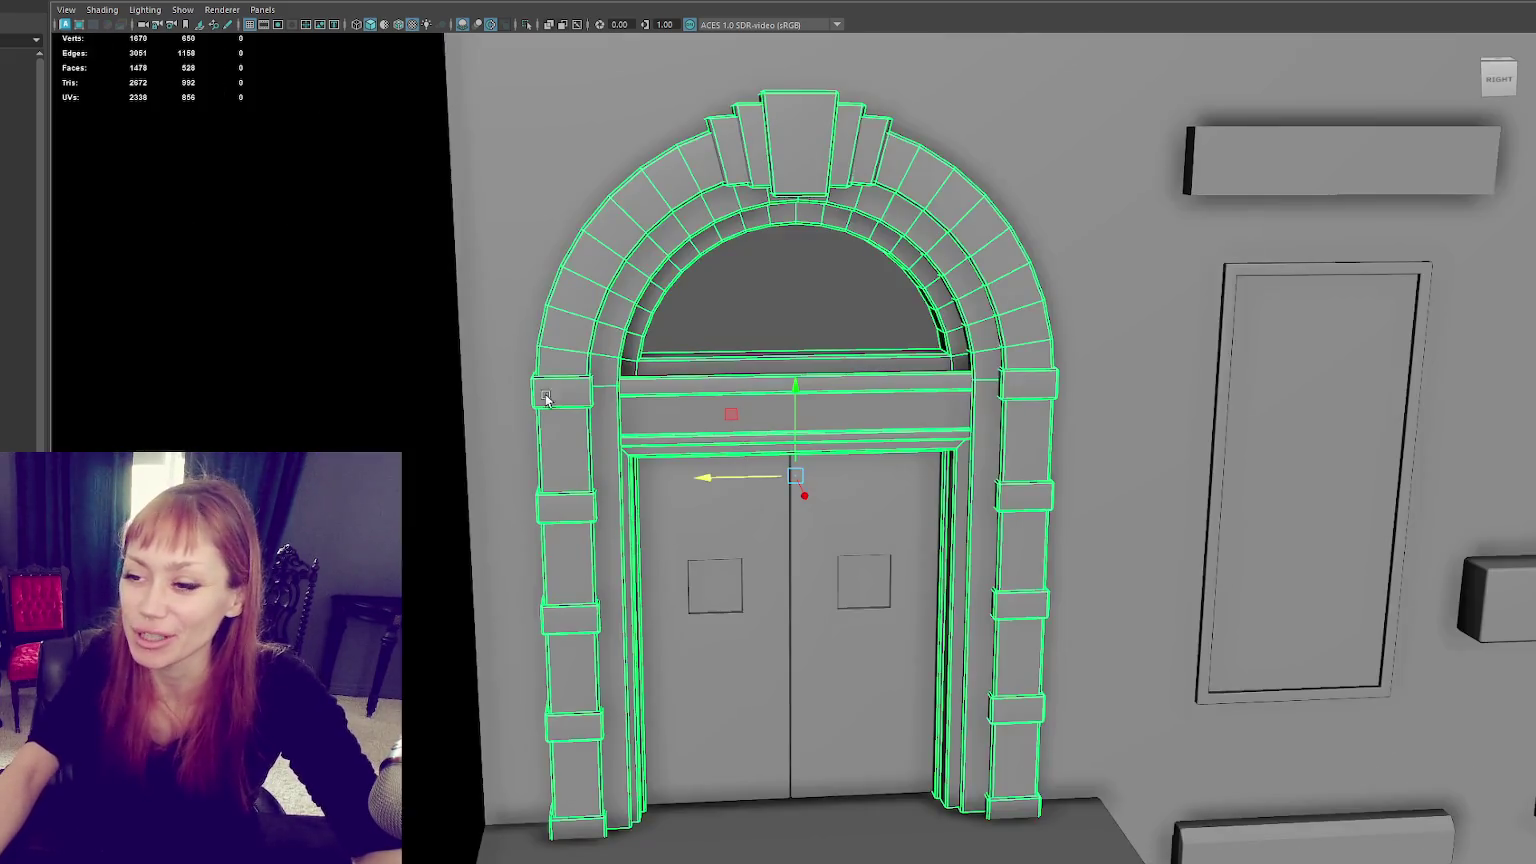
scroll(694, 367, "up", 2)
scroll(759, 340, "up", 3)
scroll(840, 346, "down", 4)
left_click_drag(870, 353, 848, 346, "alt")
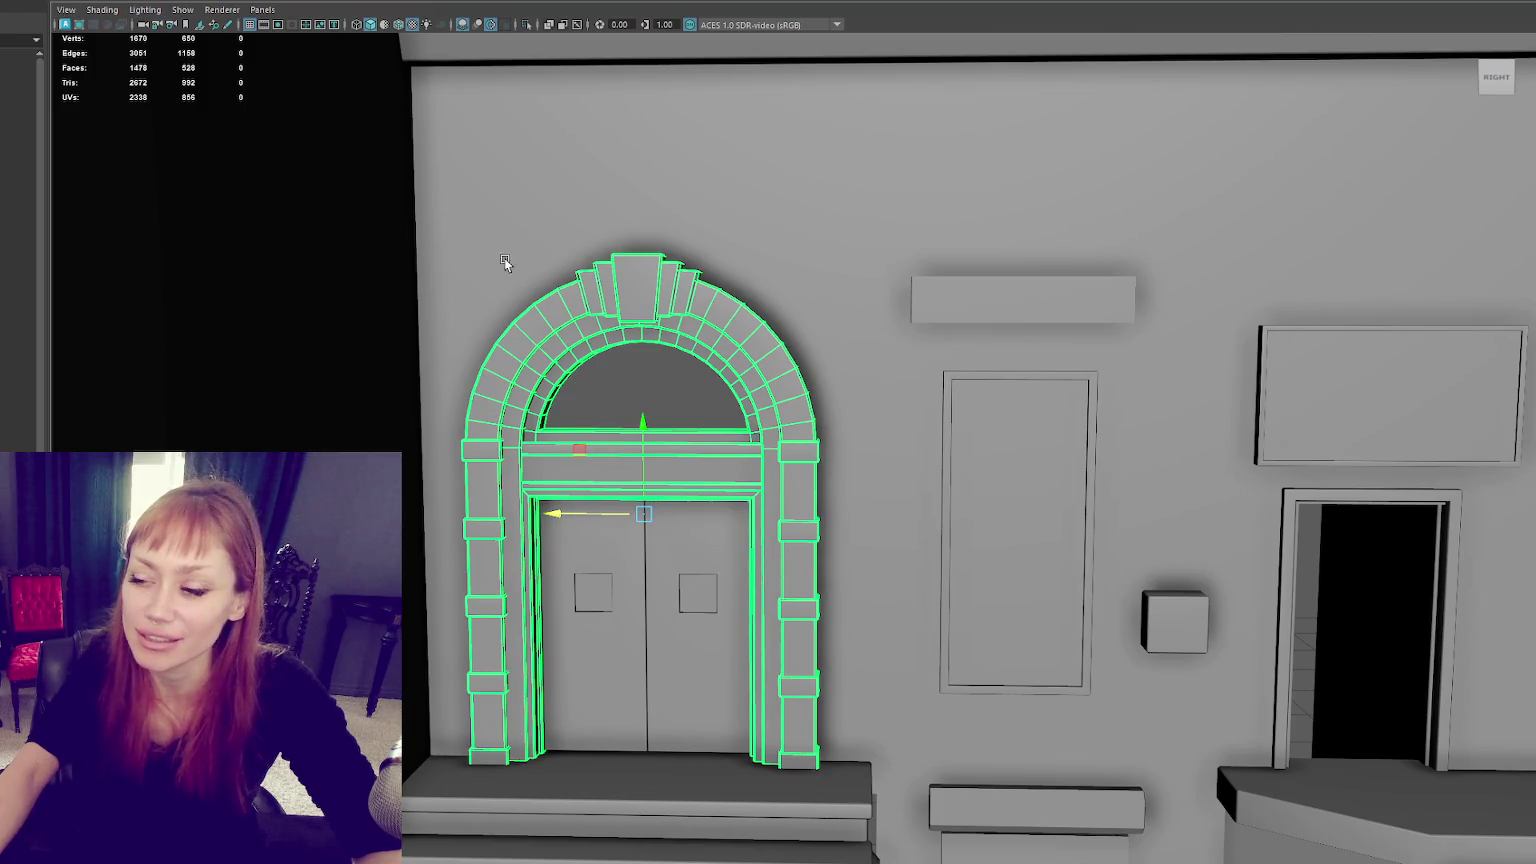
scroll(505, 261, "down", 5)
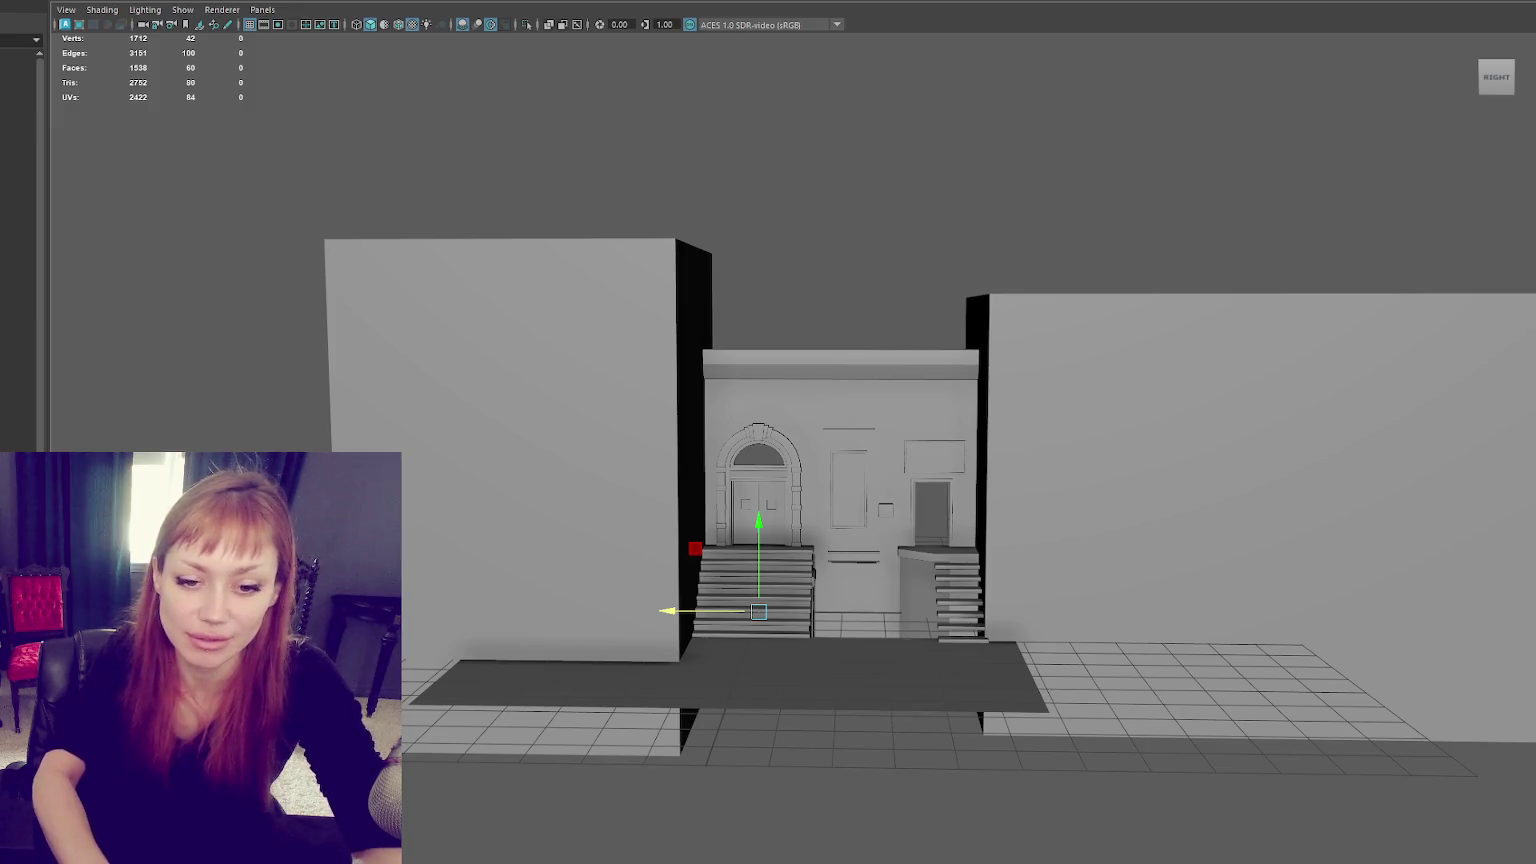
left_click(500, 300)
mouse_move(867, 516)
left_mouse_down("alt")
mouse_move(786, 554)
mouse_move(764, 421)
left_mouse_up("alt")
left_click(764, 421)
key("f")
left_click_drag(874, 423, 862, 441, "alt")
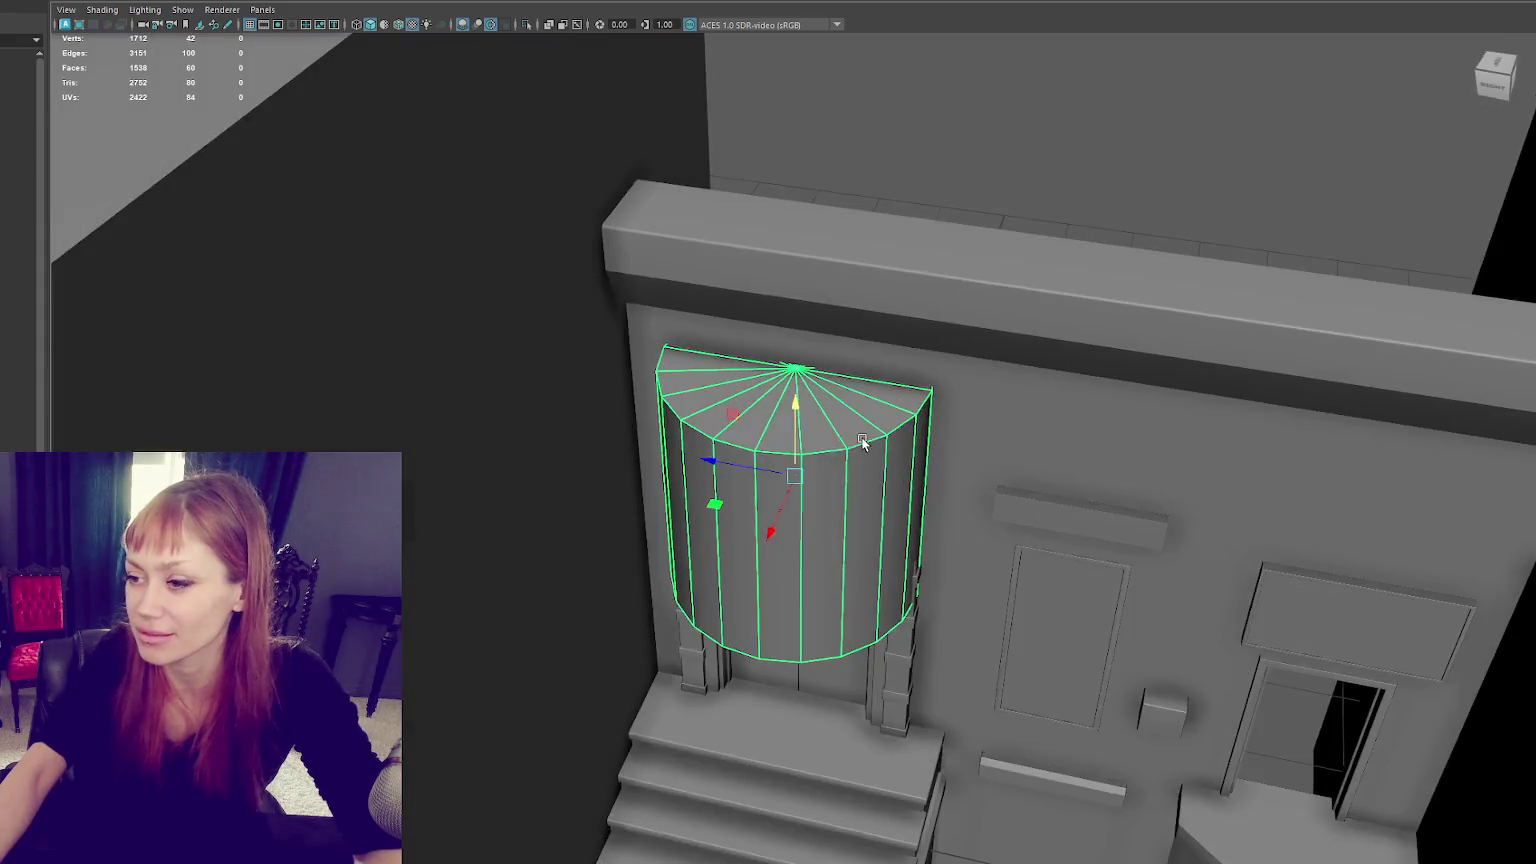
key("ctrl+r")
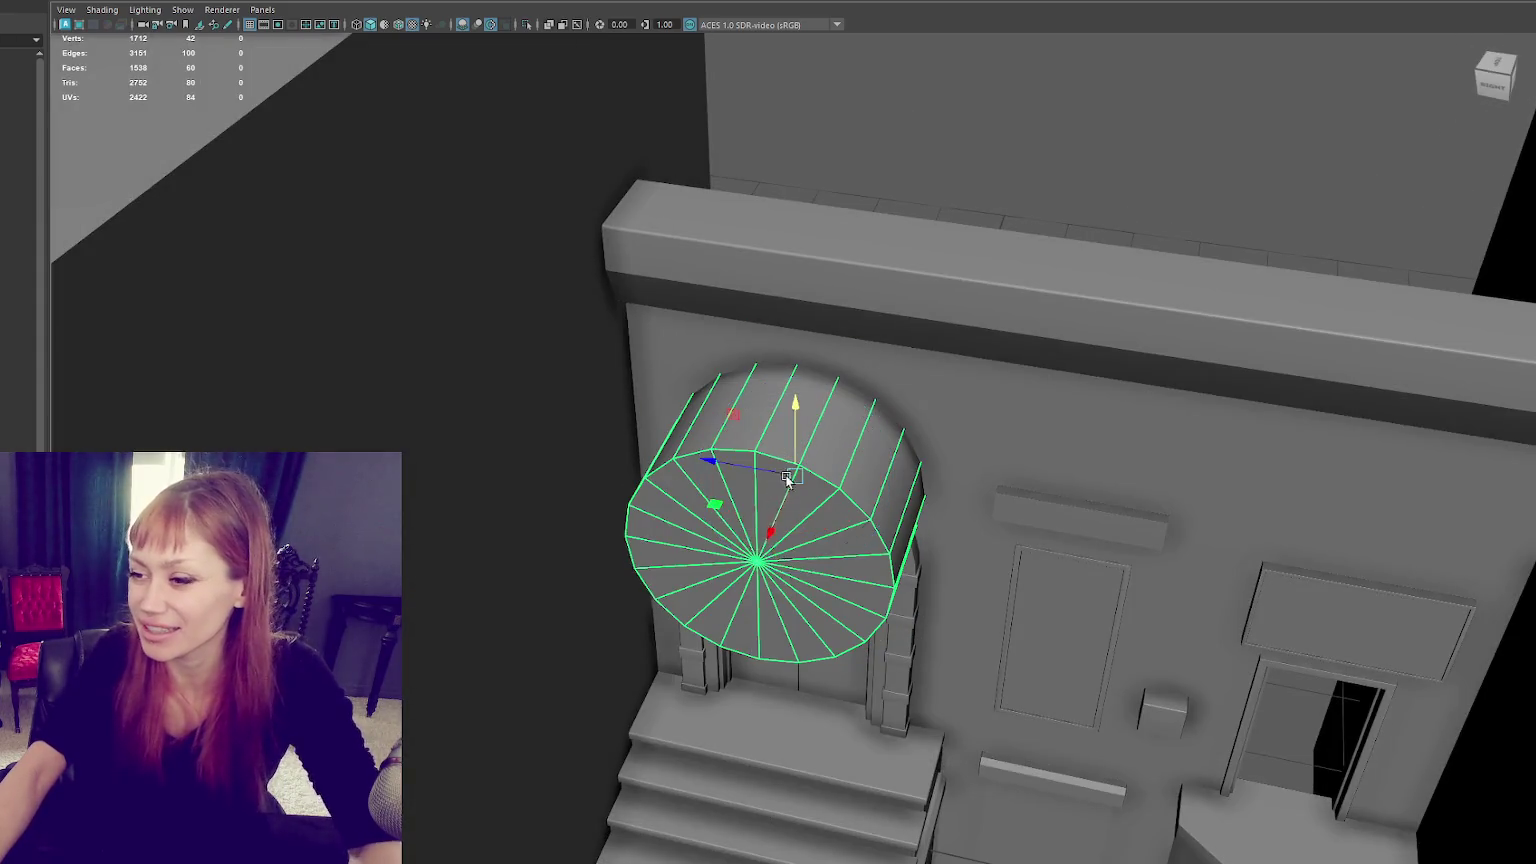
Step: Delete the cylinder's side faces and the disc's lower half, leaving a half-disc
left_click_drag(787, 480, 822, 426, "alt")
key("4")
scroll(814, 425, "down", 2)
right_click_drag(865, 174, 864, 214)
mouse_move(864, 214)
left_mouse_down("alt")
mouse_move(648, 288)
mouse_move(984, 541)
left_mouse_up("alt")
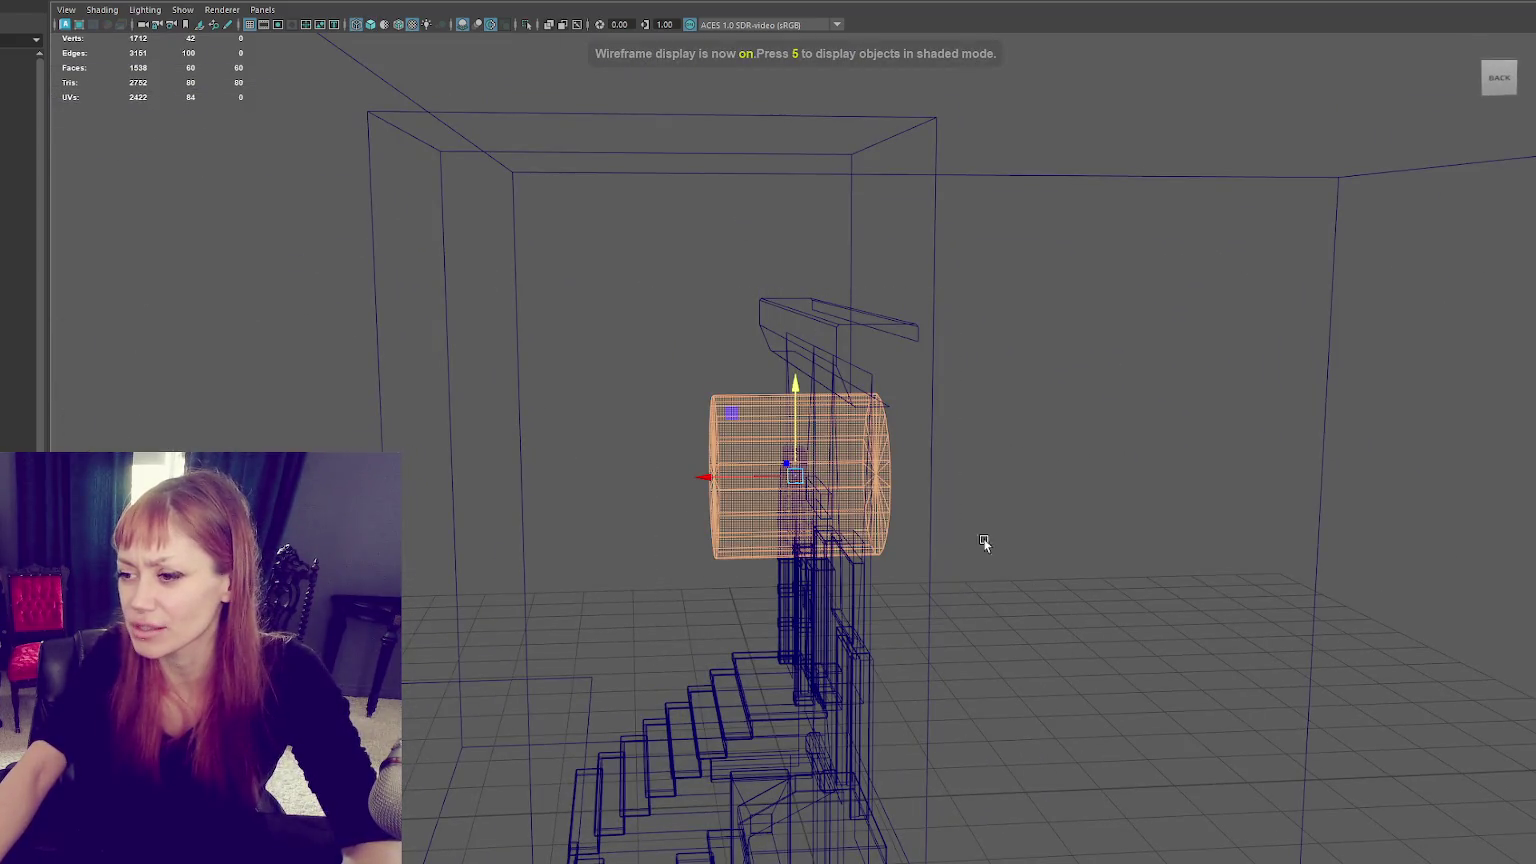
mouse_move(1097, 290)
left_mouse_down()
mouse_move(824, 651)
mouse_move(850, 494)
mouse_move(948, 634)
left_mouse_up()
key("Delete")
left_click_drag(1053, 490, 568, 660)
key("Delete")
Step: Turn the half-disc upright and lower it into the arch's fanlight opening
left_click(65, 390)
left_click(727, 352)
key("5")
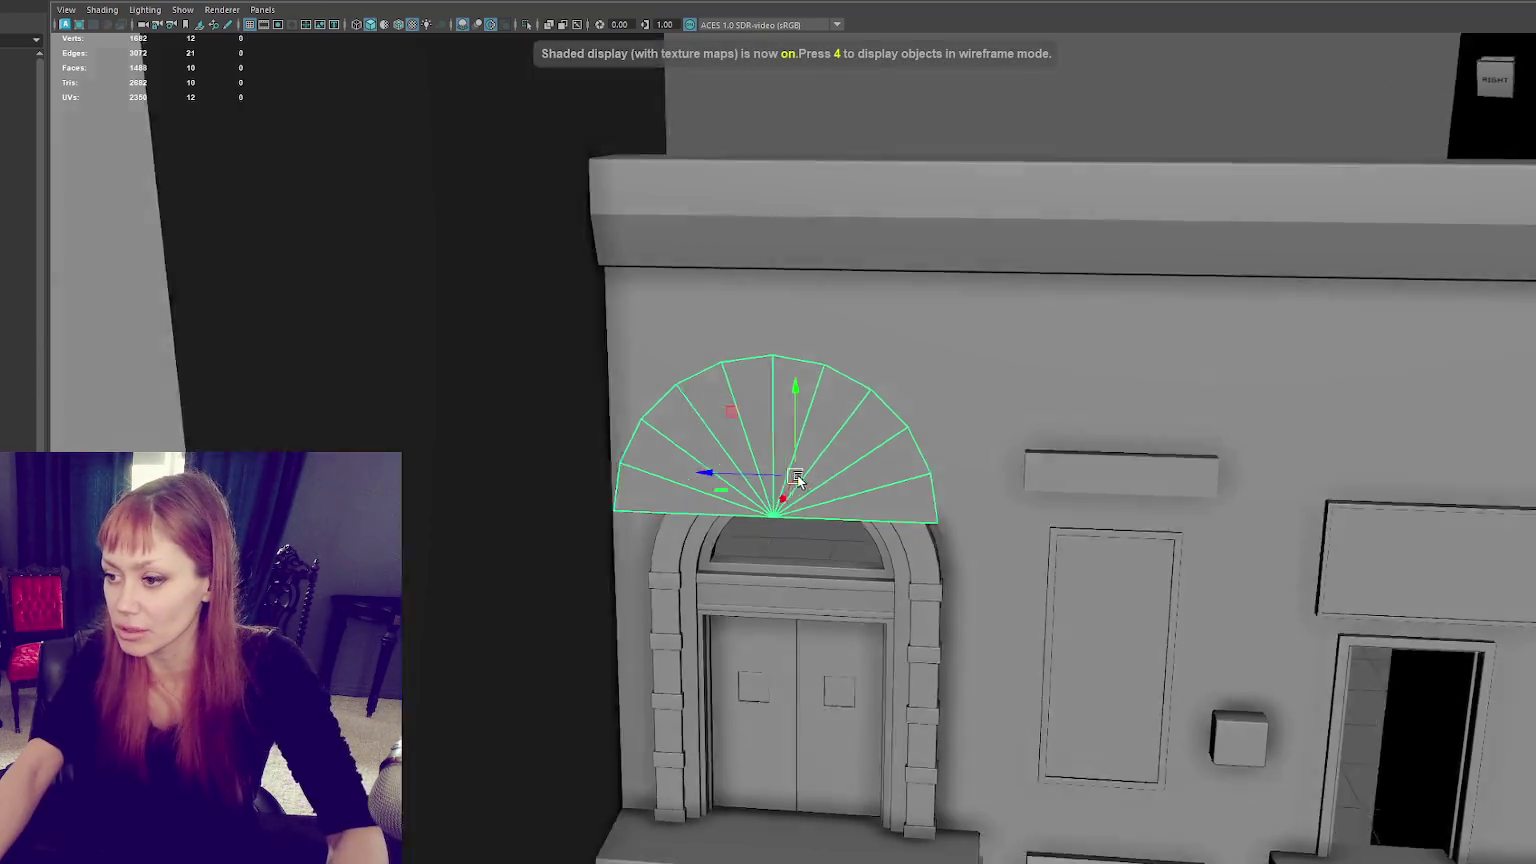
left_click_drag(797, 480, 806, 462)
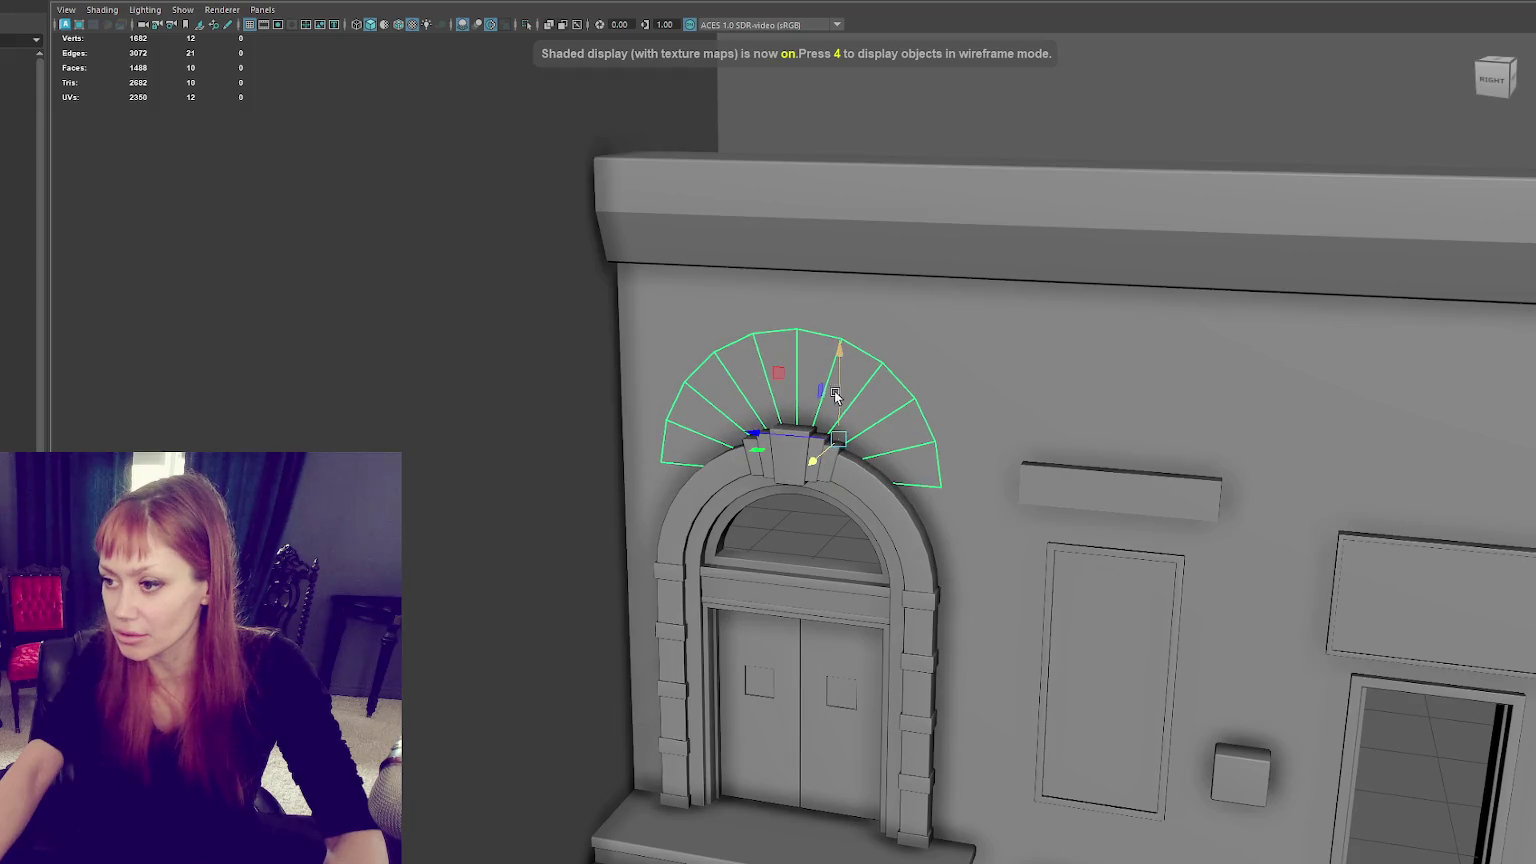
left_click_drag(836, 395, 783, 562)
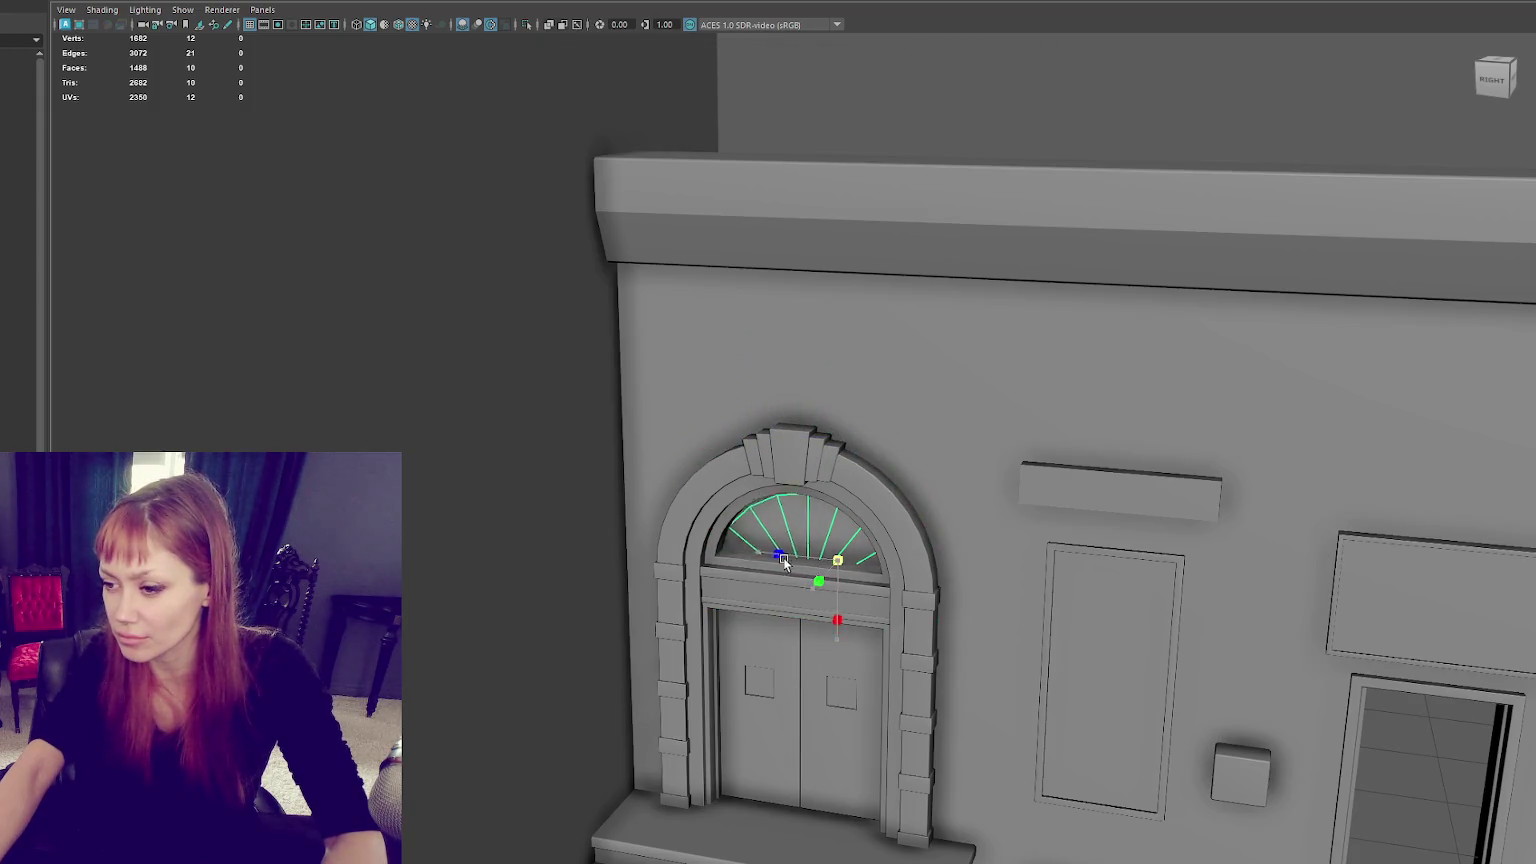
Step: Move the half-disc fan up to fill the fanlight, checking its height in wireframe
key("w")
key("f")
mouse_move(797, 406)
left_mouse_down()
mouse_move(795, 333)
mouse_move(737, 423)
left_mouse_up()
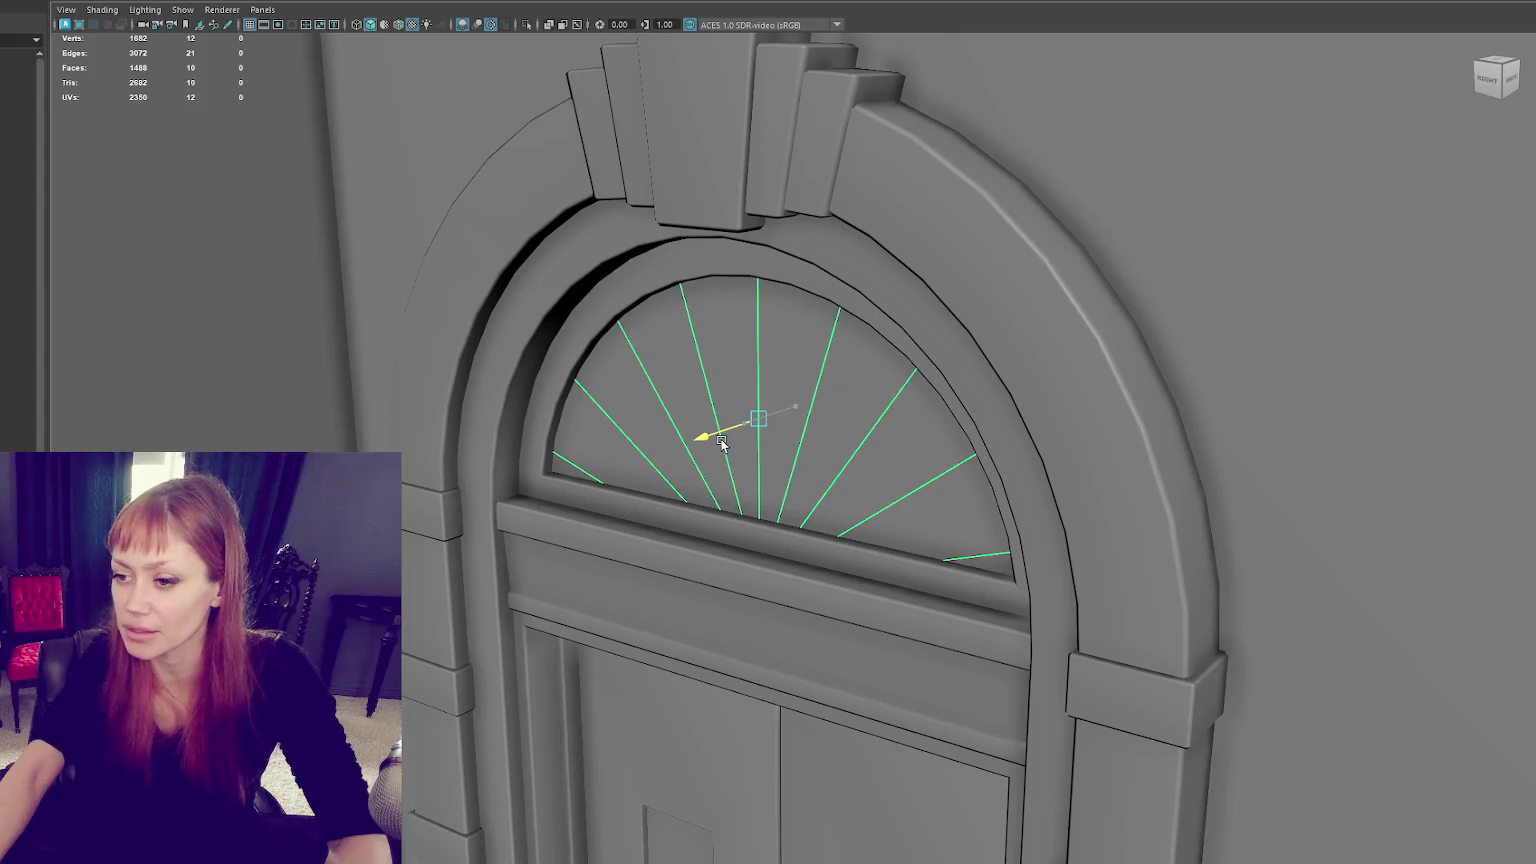
scroll(760, 351, "down", 5)
left_click_drag(766, 332, 852, 349, "alt")
key("4")
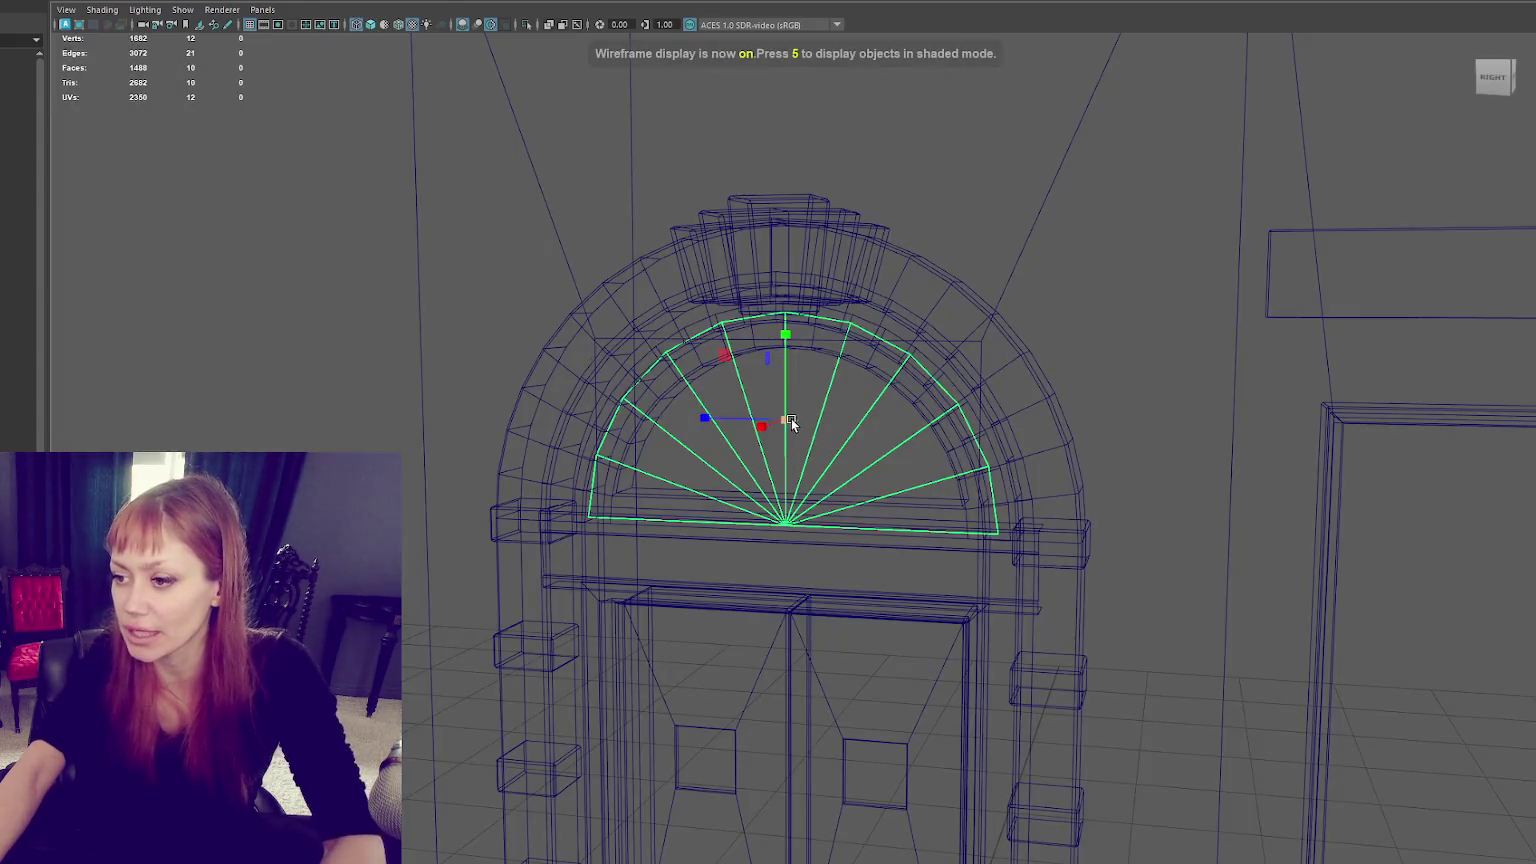
mouse_move(766, 432)
left_mouse_down("alt")
mouse_move(789, 387)
mouse_move(788, 427)
mouse_move(801, 390)
mouse_move(767, 433)
left_mouse_up("alt")
key("5")
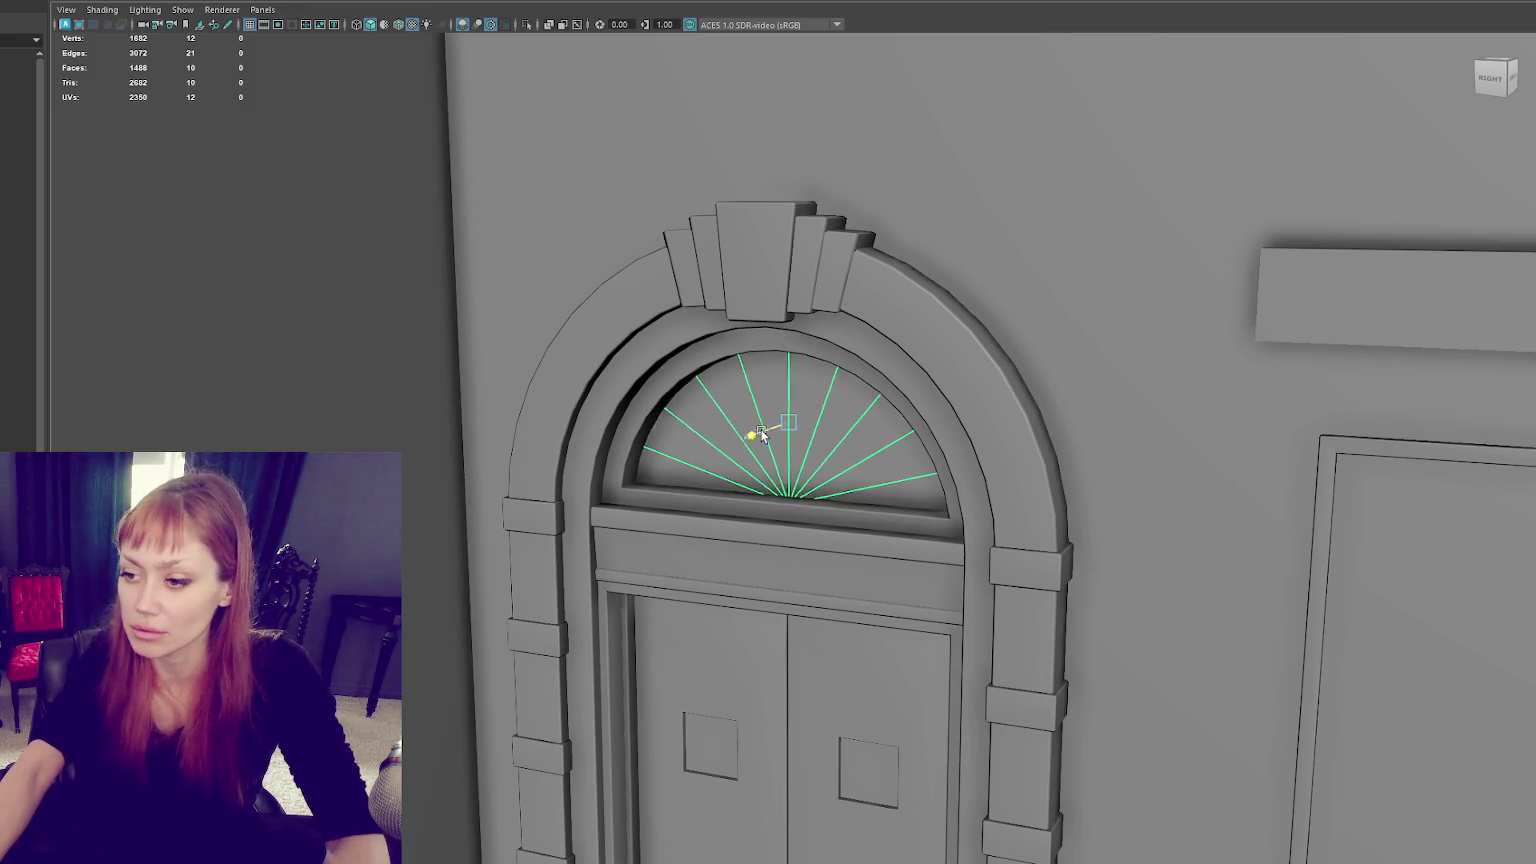
Step: Shift the fan sideways until it is centred in the arch, then deselect everything
left_click(670, 361)
right_click_drag(721, 336, 650, 460)
left_click_drag(758, 433, 809, 386)
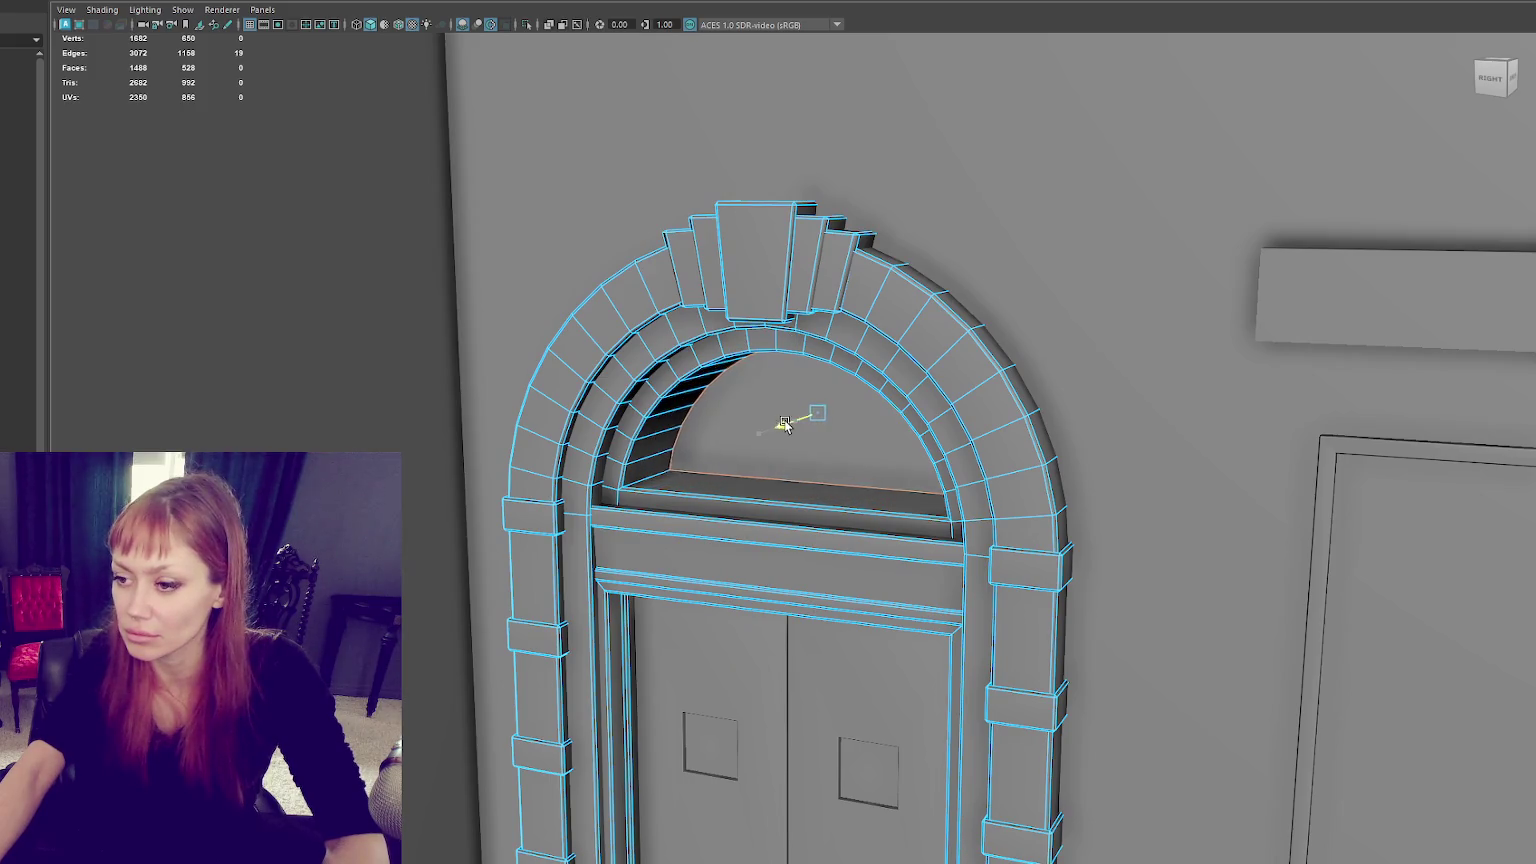
key("F8")
left_click(809, 386)
left_click_drag(811, 429, 783, 430)
scroll(783, 430, "down", 3)
left_click(905, 381)
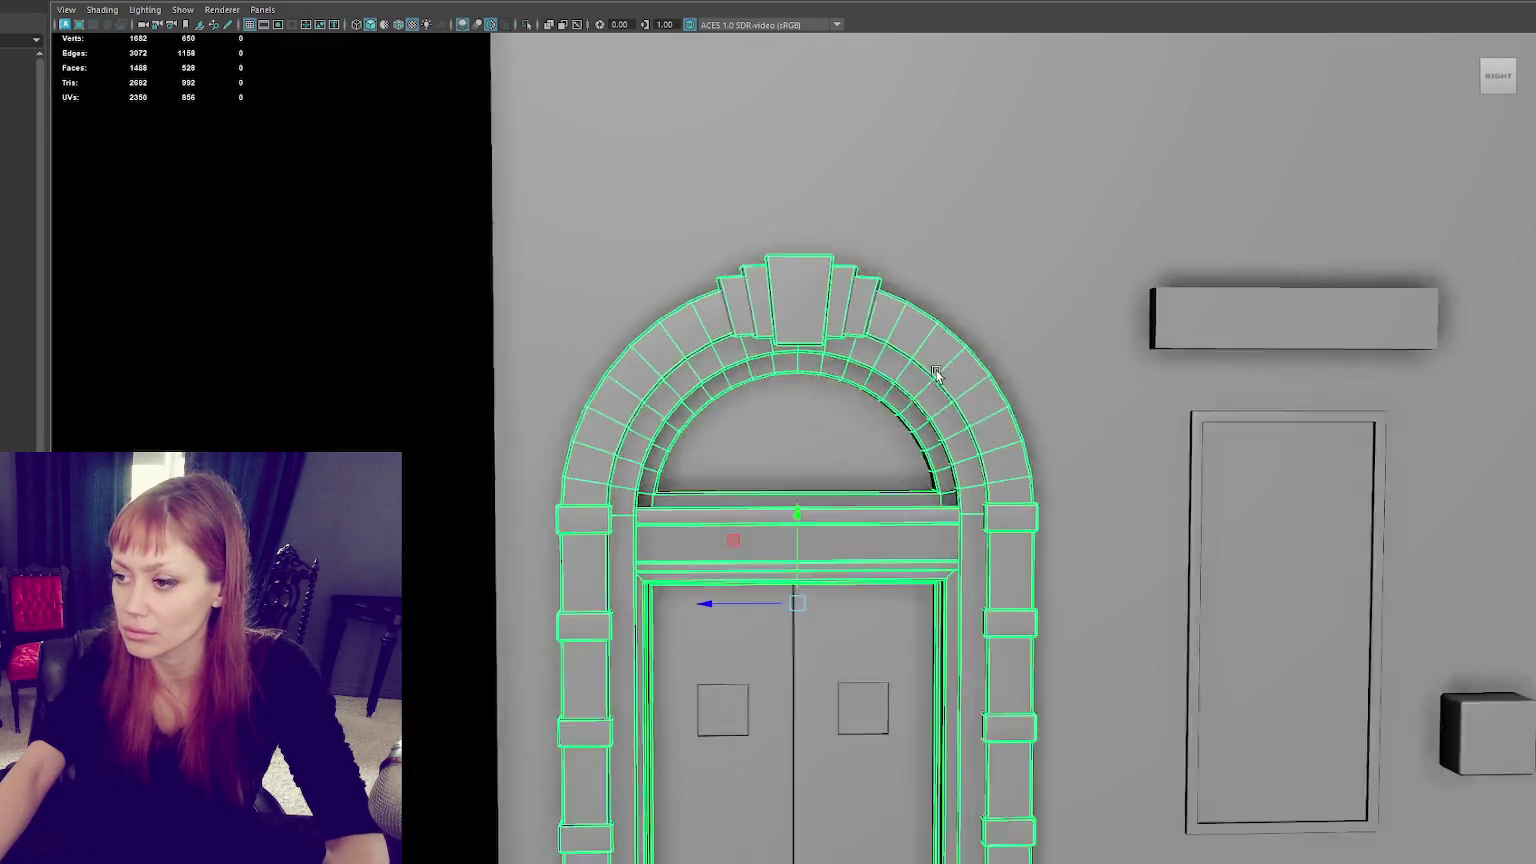
scroll(909, 332, "down", 2)
scroll(828, 319, "down", 2)
left_click(1127, 468)
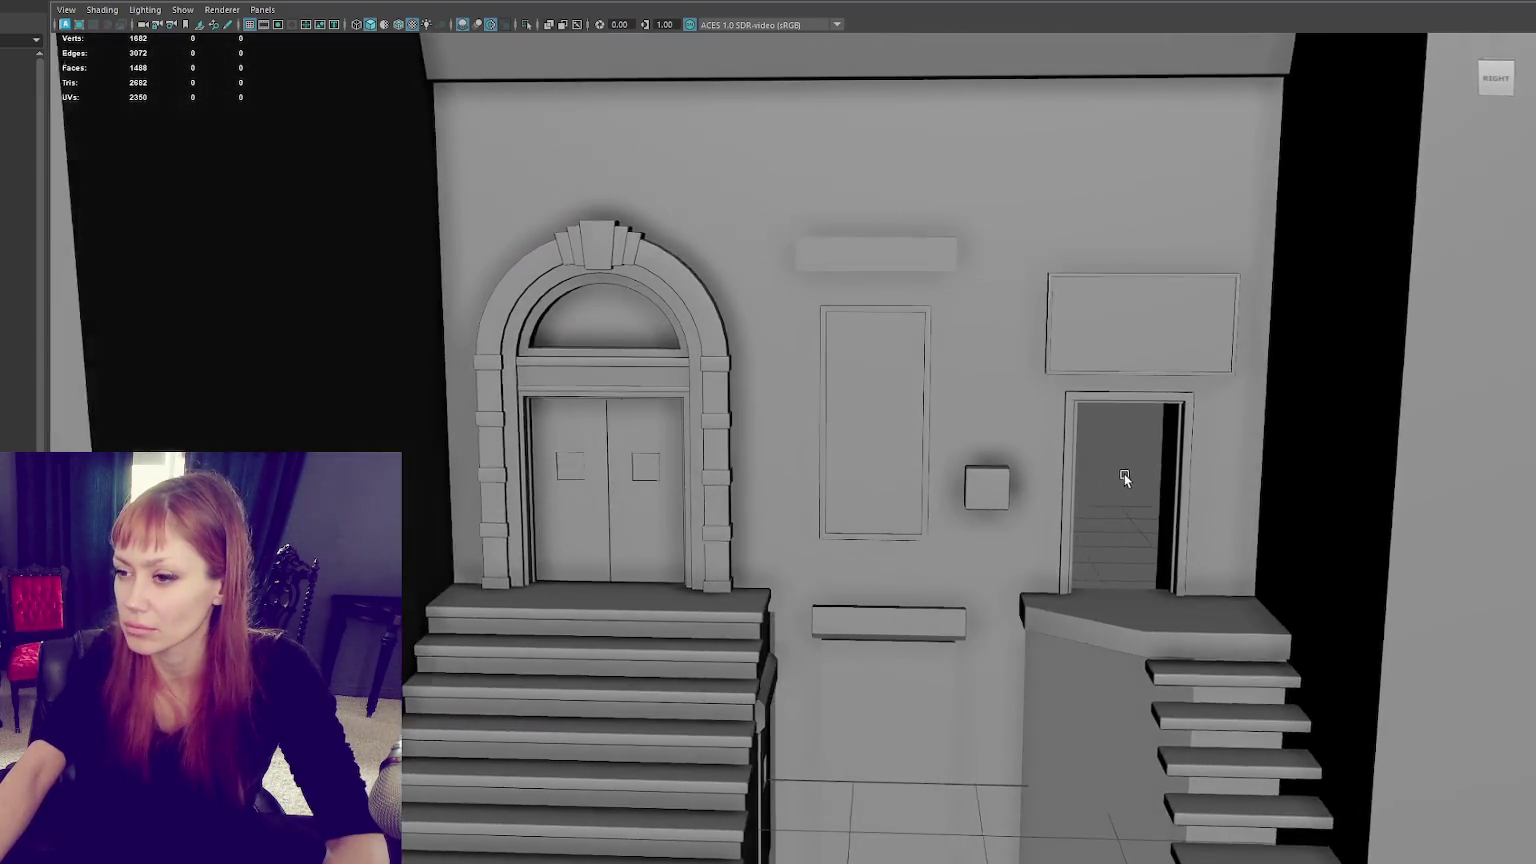
middle_click_drag(1124, 473, 985, 303, "alt")
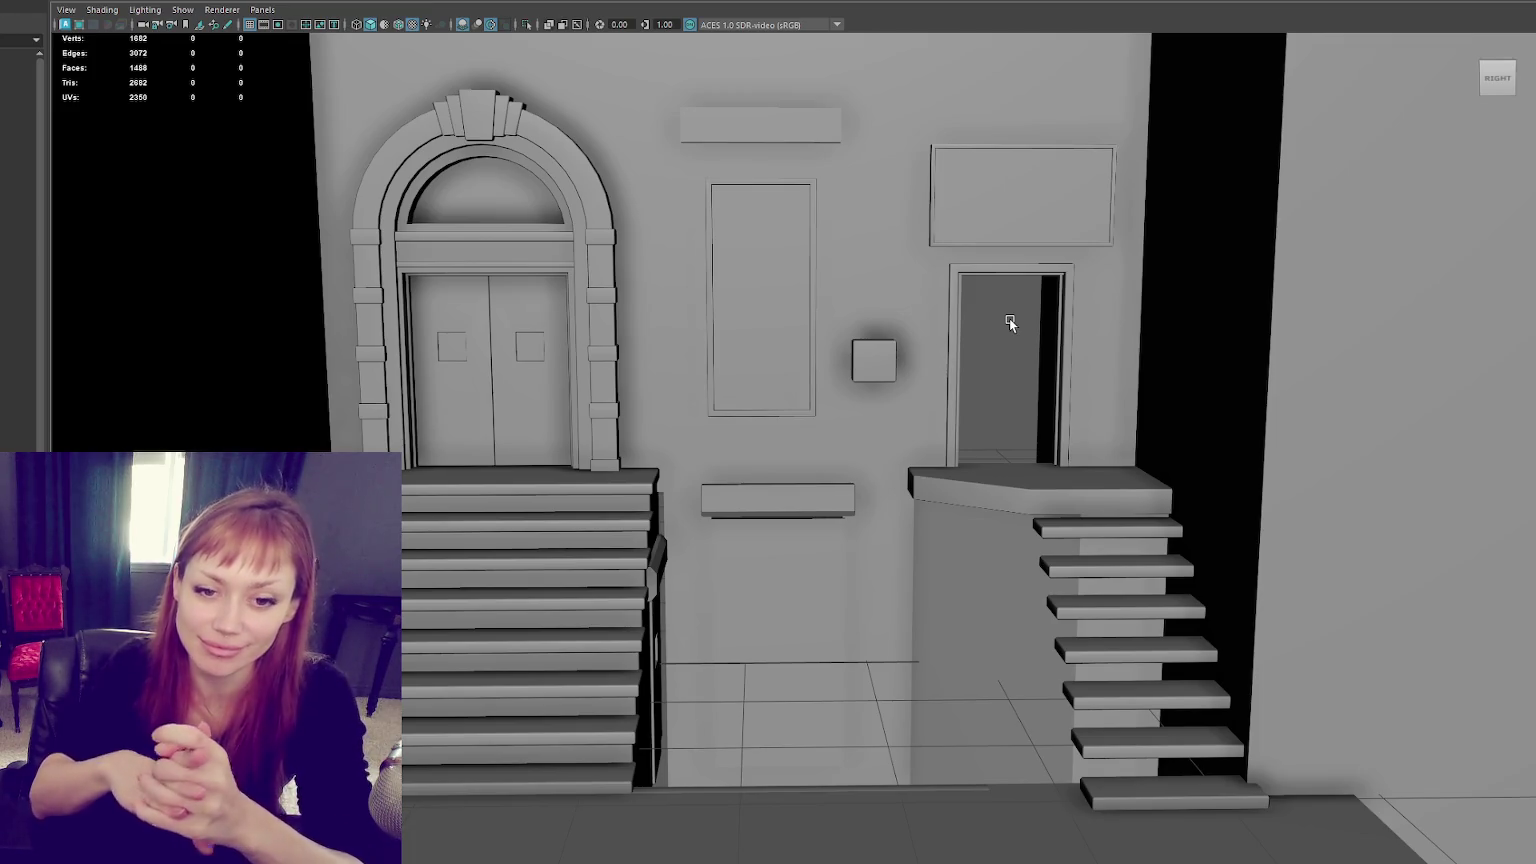
right_click_drag(1010, 318, 561, 240, "alt")
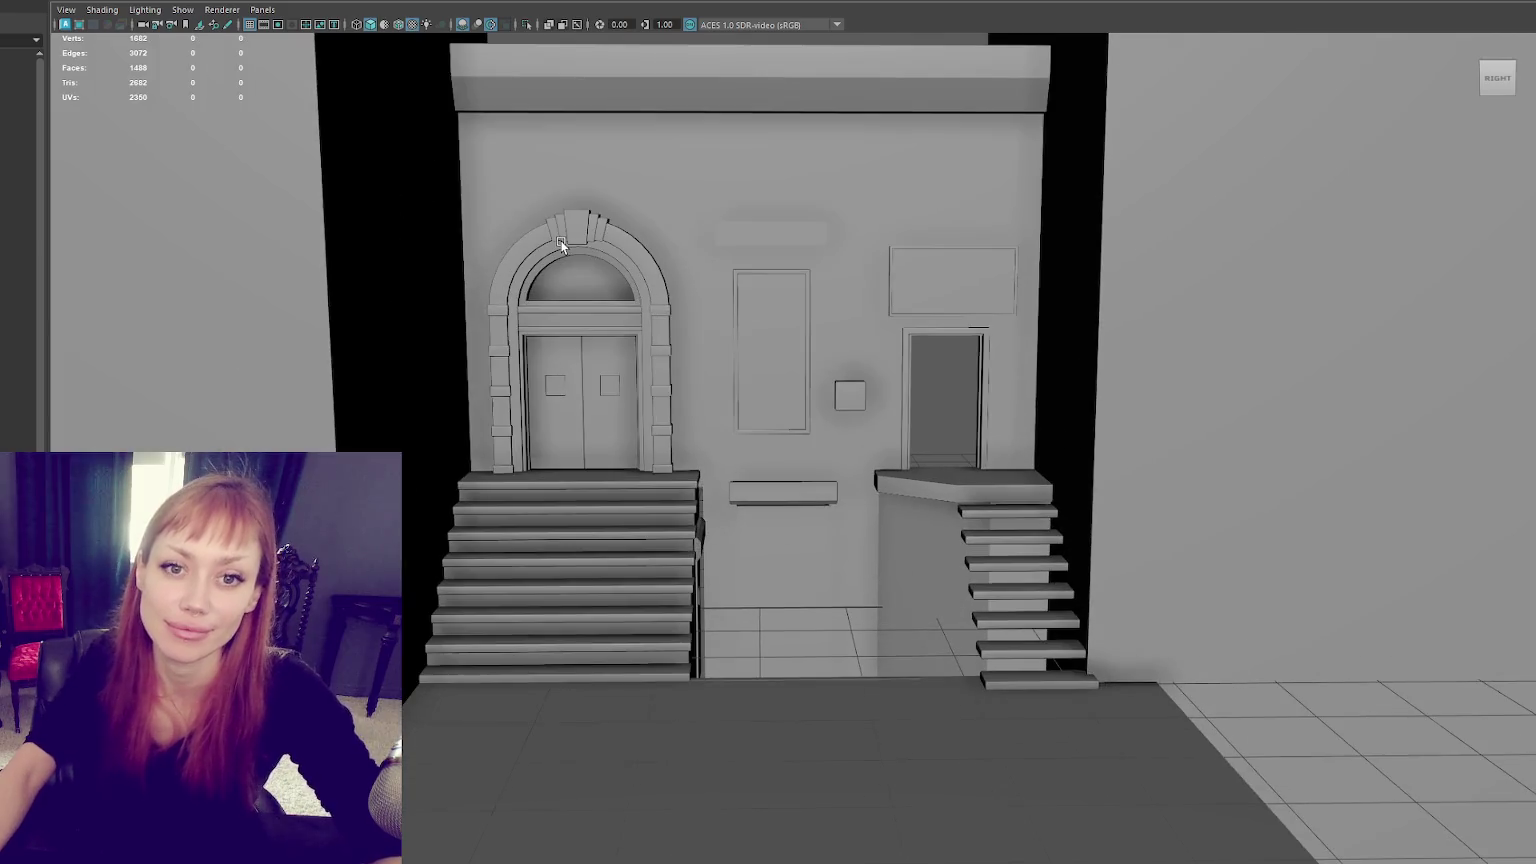
middle_click_drag(561, 240, 538, 335, "alt")
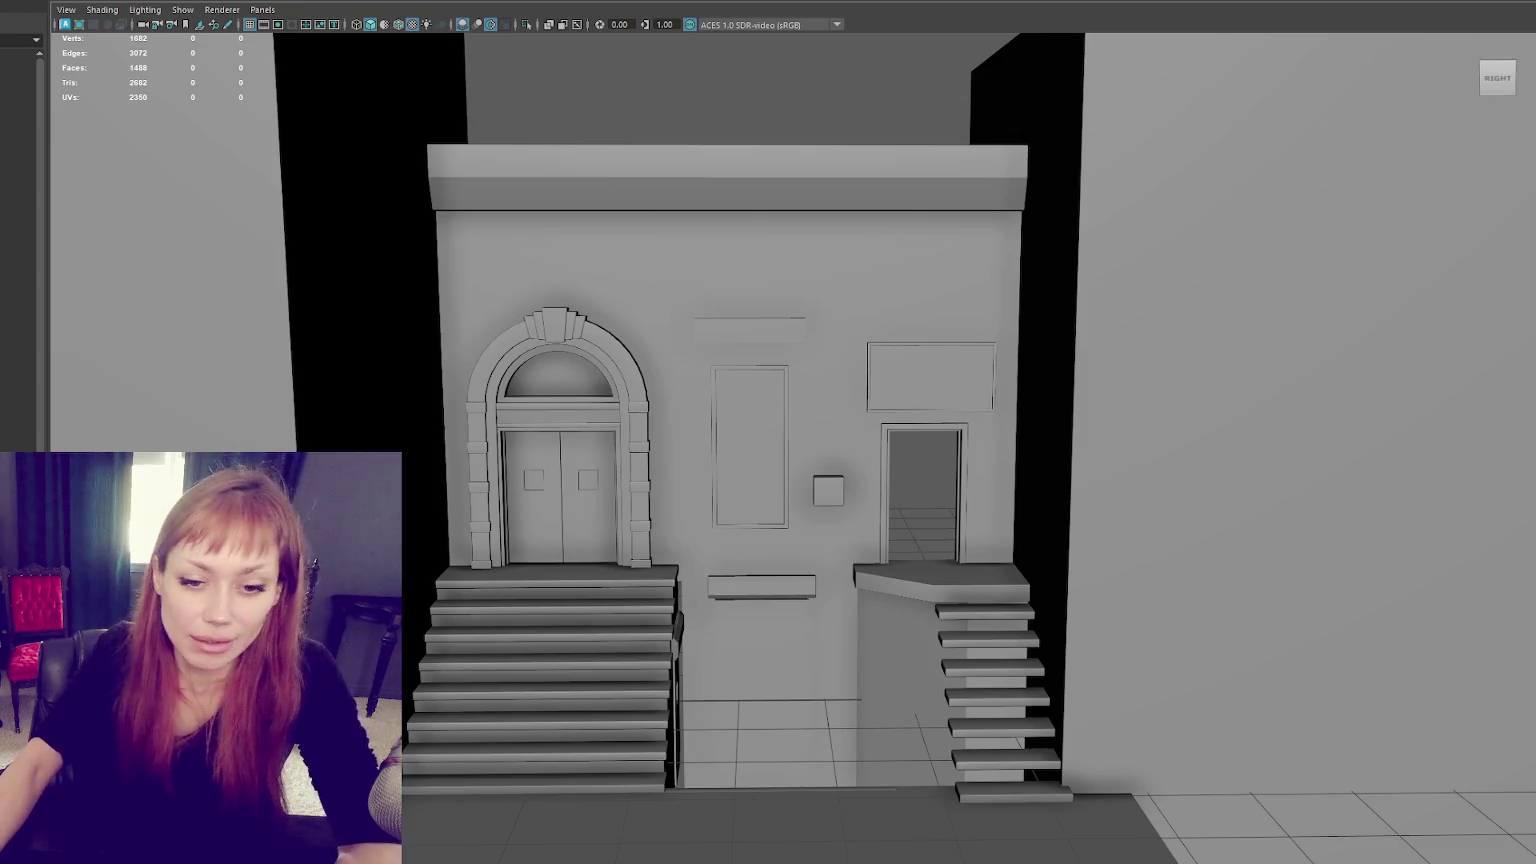
Step: Select the front facade wall and frame it in view
left_click(828, 489)
middle_click_drag(760, 374, 695, 347, "alt")
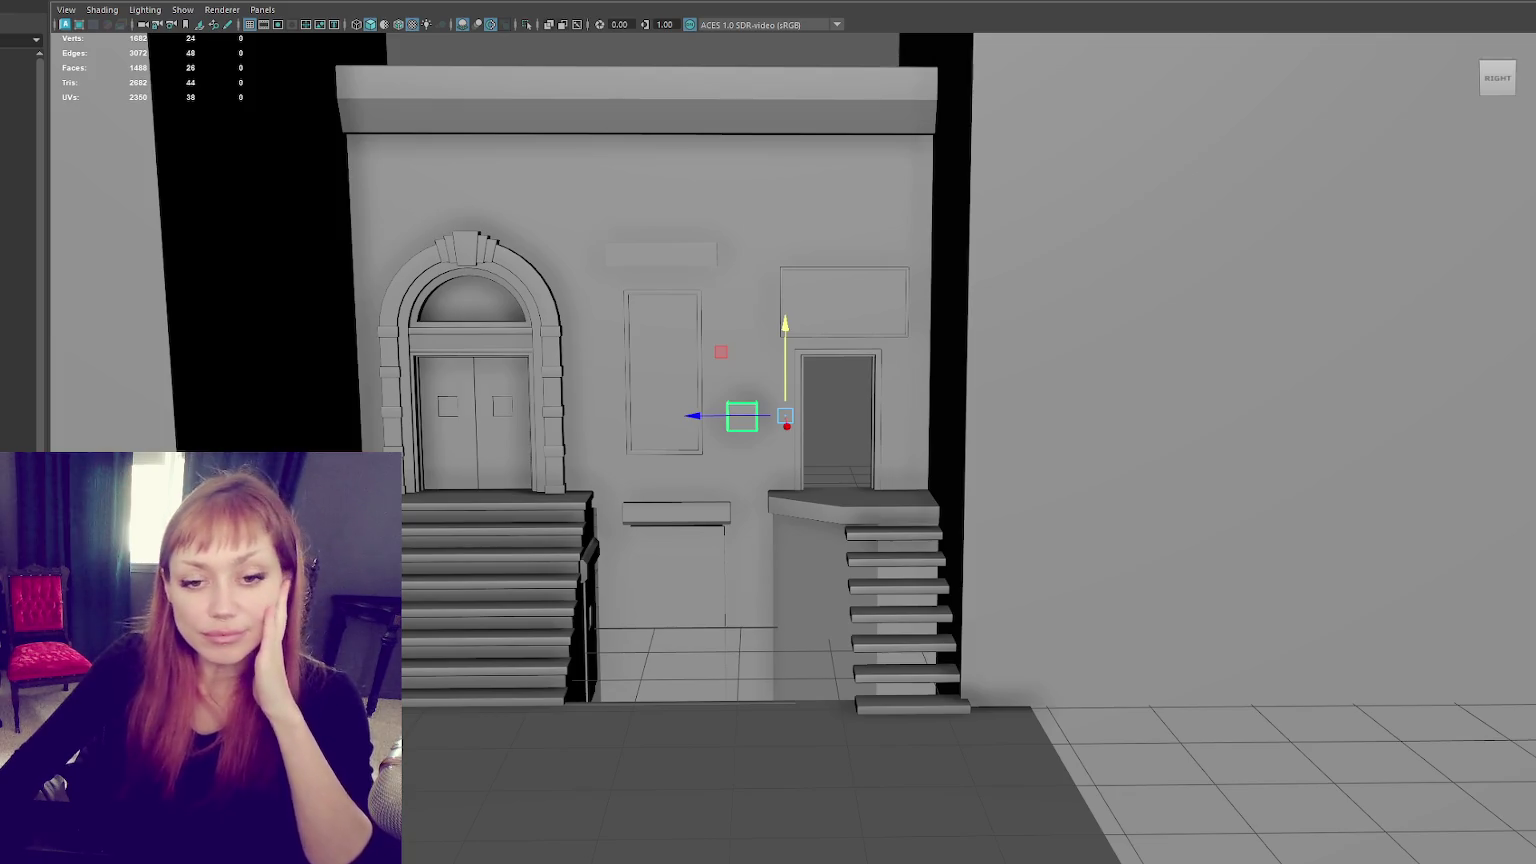
left_click(663, 300)
left_click(661, 256)
left_click(539, 252)
left_click(539, 252)
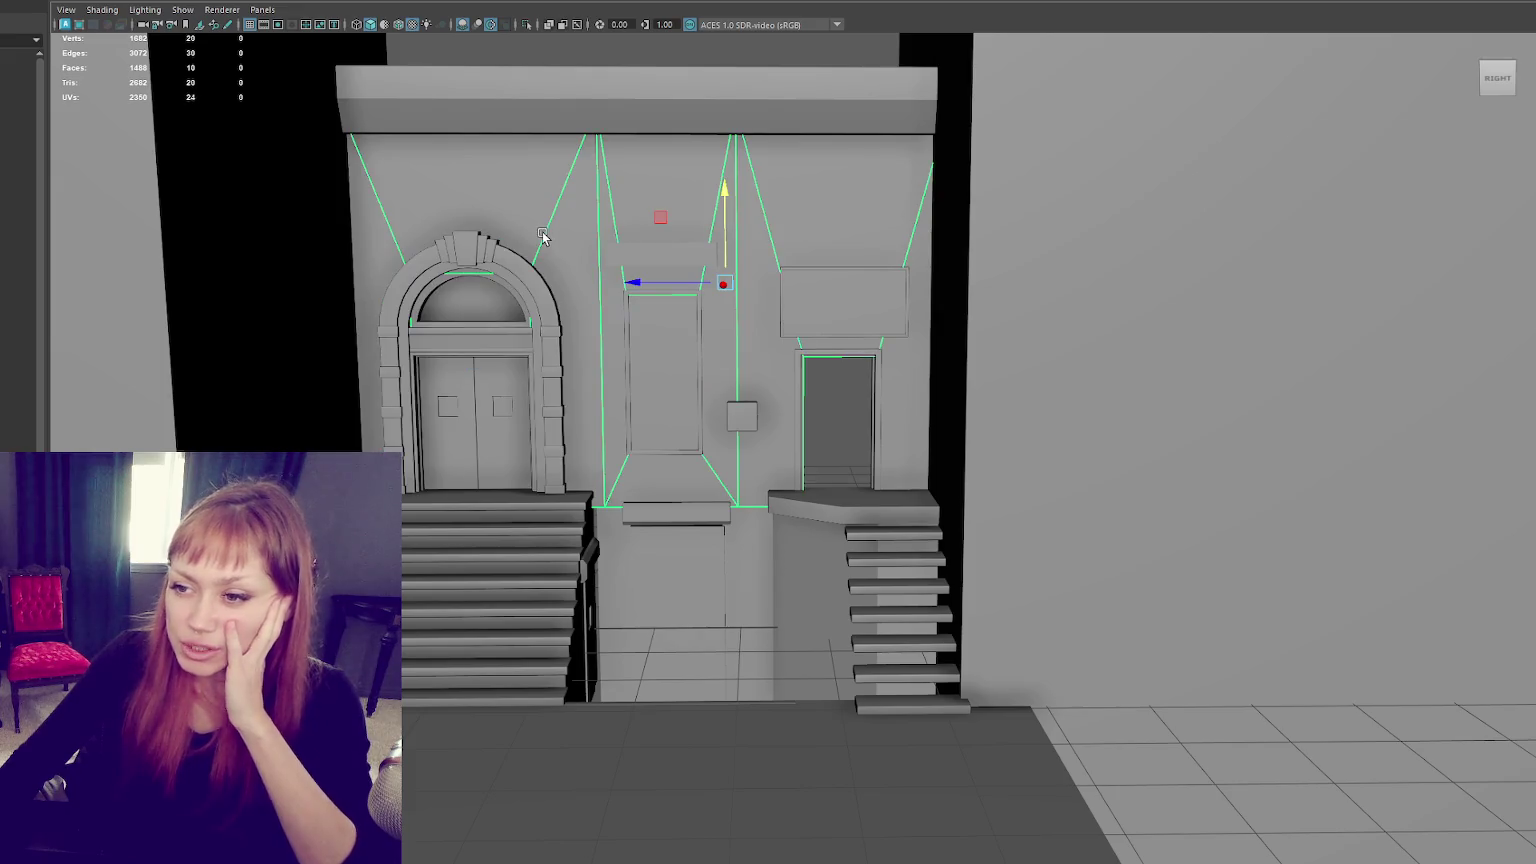
key("f")
mouse_move(745, 381)
left_mouse_down("alt")
mouse_move(679, 343)
mouse_move(745, 335)
mouse_move(704, 318)
mouse_move(759, 317)
mouse_move(722, 314)
mouse_move(785, 326)
left_mouse_up("alt")
scroll(705, 318, "down", 2)
key("4")
scroll(723, 314, "down", 1)
key("6")
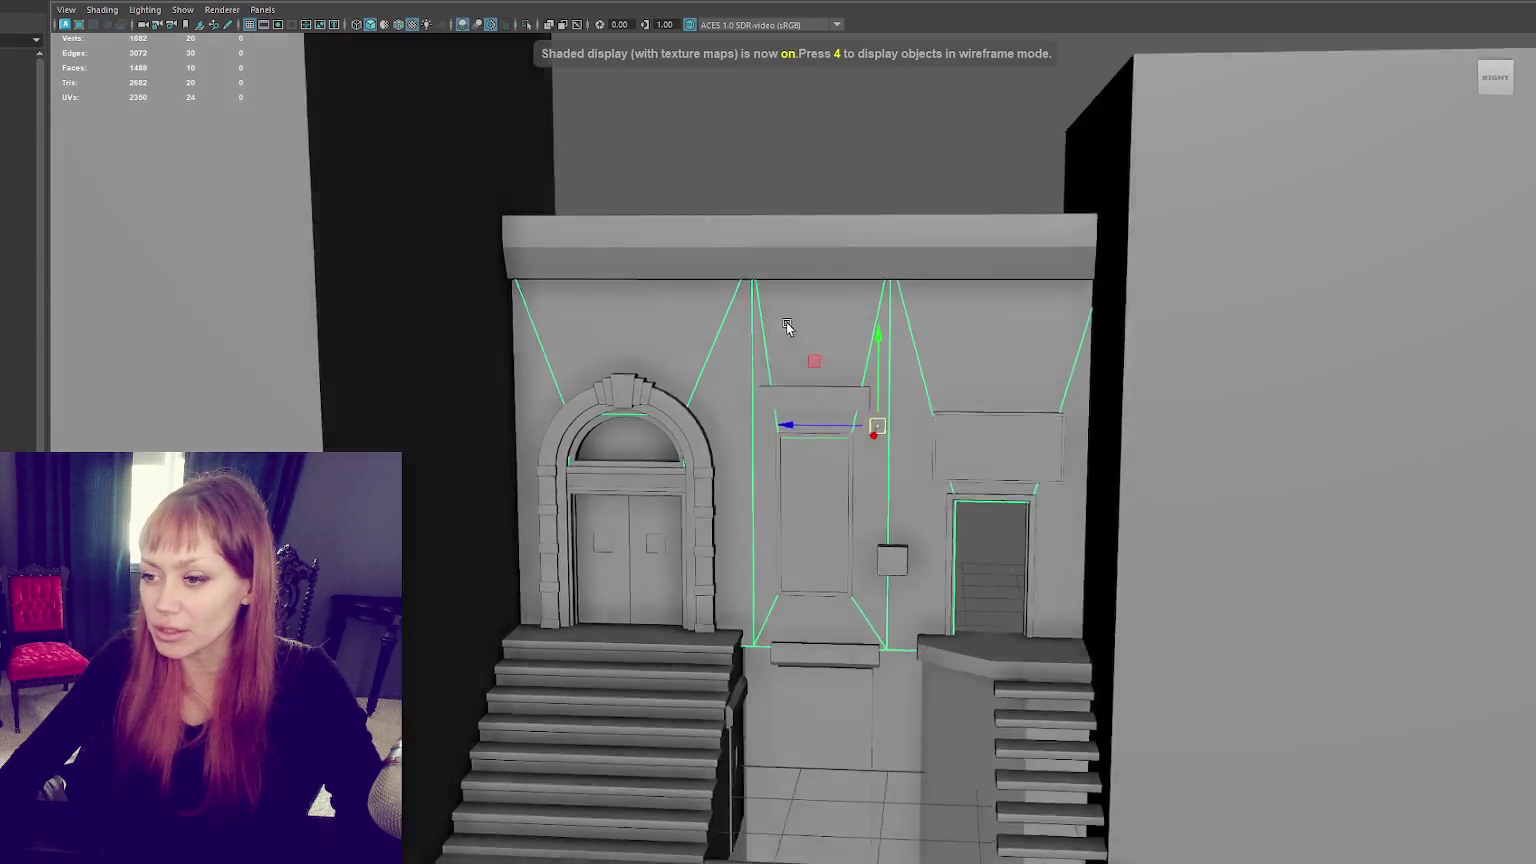
Step: Move and scale the two wall vertices above the arch so they meet the arch top
key("Up")
key("q")
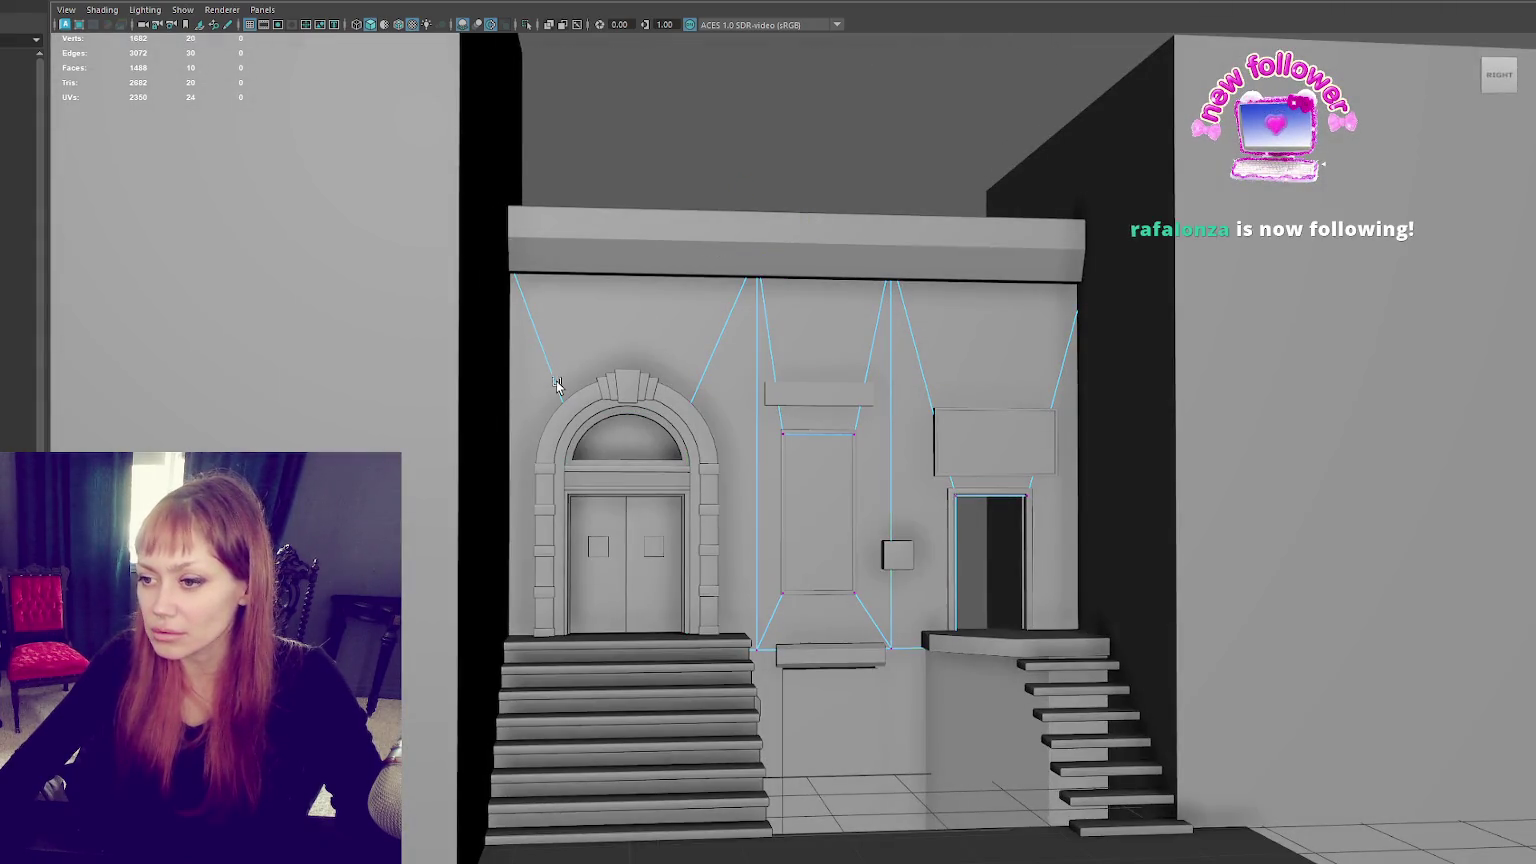
key("4")
left_click_drag(496, 357, 715, 462)
key("w")
scroll(641, 423, "up", 3)
mouse_move(524, 349)
left_mouse_down()
mouse_move(531, 321)
mouse_move(511, 347)
mouse_move(526, 347)
mouse_move(523, 327)
left_mouse_up()
key("r")
key("w")
key("6")
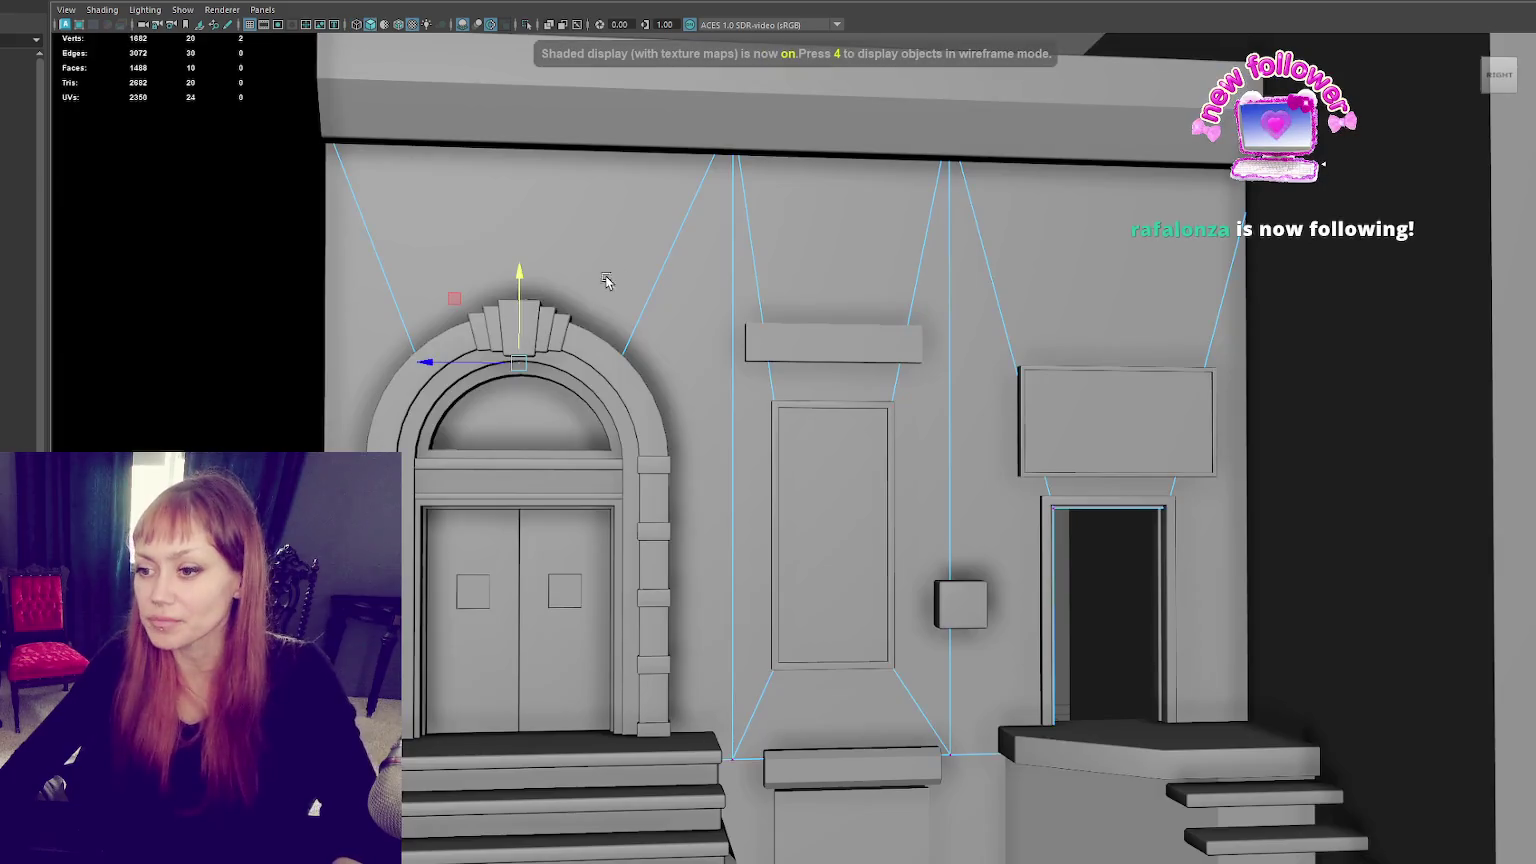
Step: Select the right-hand wall block for UV editing
left_click(703, 153)
scroll(617, 261, "down", 2)
left_click(970, 97)
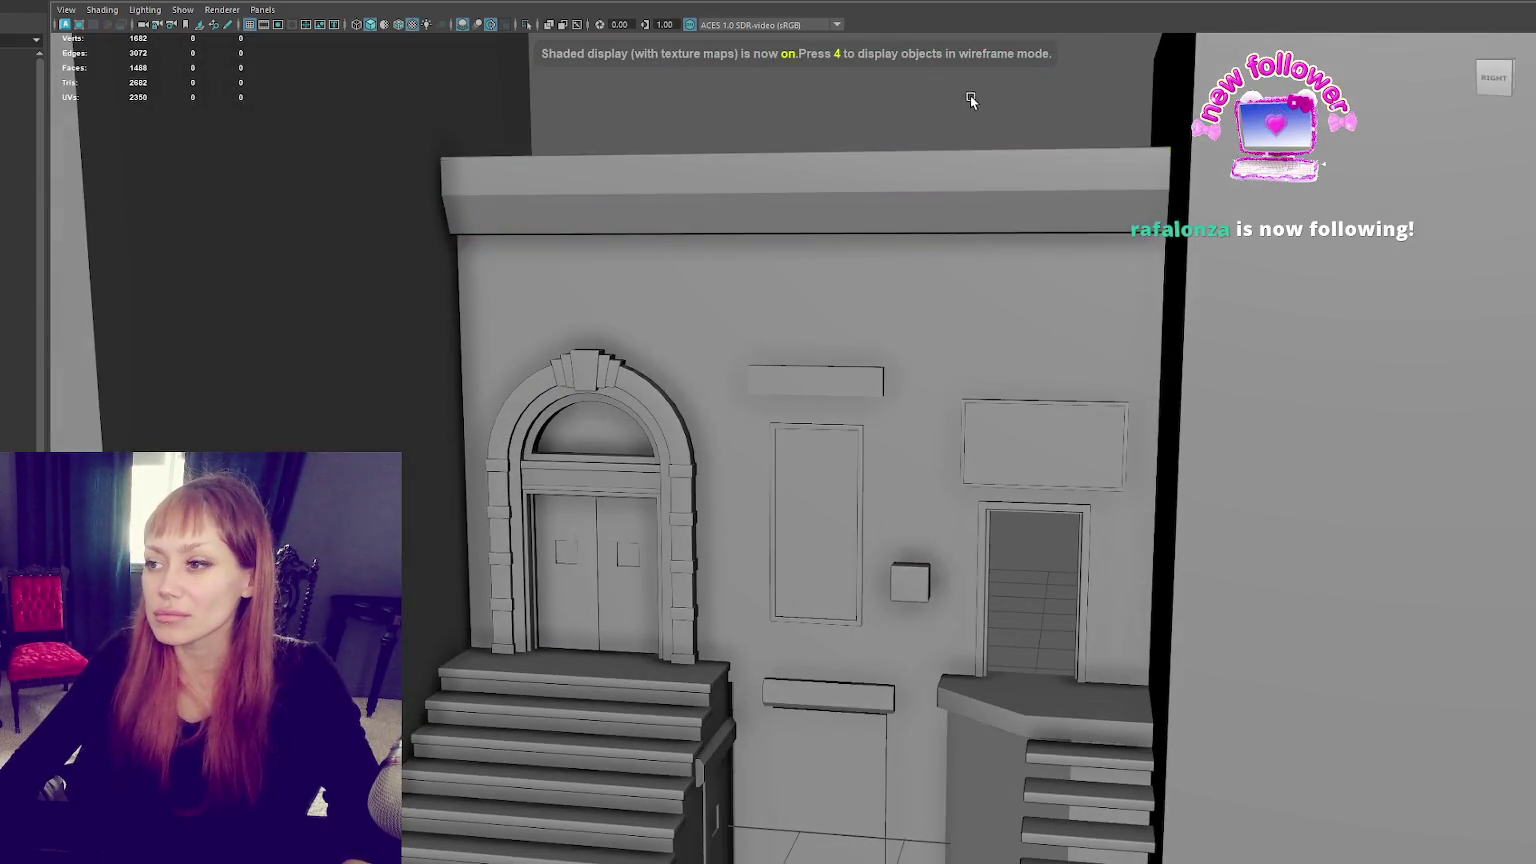
scroll(1000, 201, "down", 5)
left_click(1137, 328)
left_click(412, 25)
key("Escape")
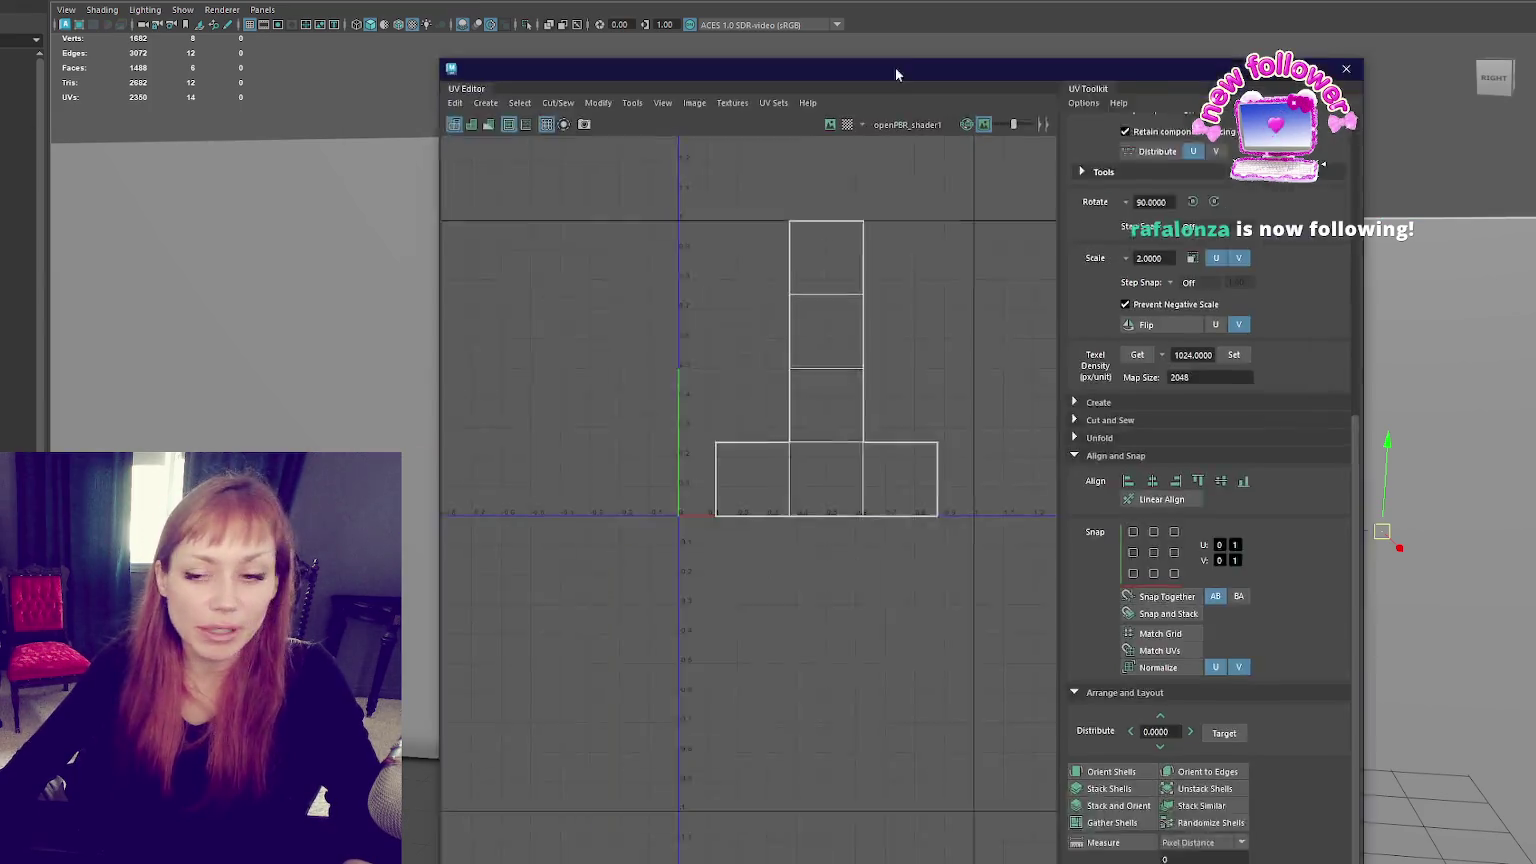
Step: Apply texel density 1024 at map size 2048 to the side wall's UV shell, scaling it by 2
left_click_drag(895, 67, 971, 53)
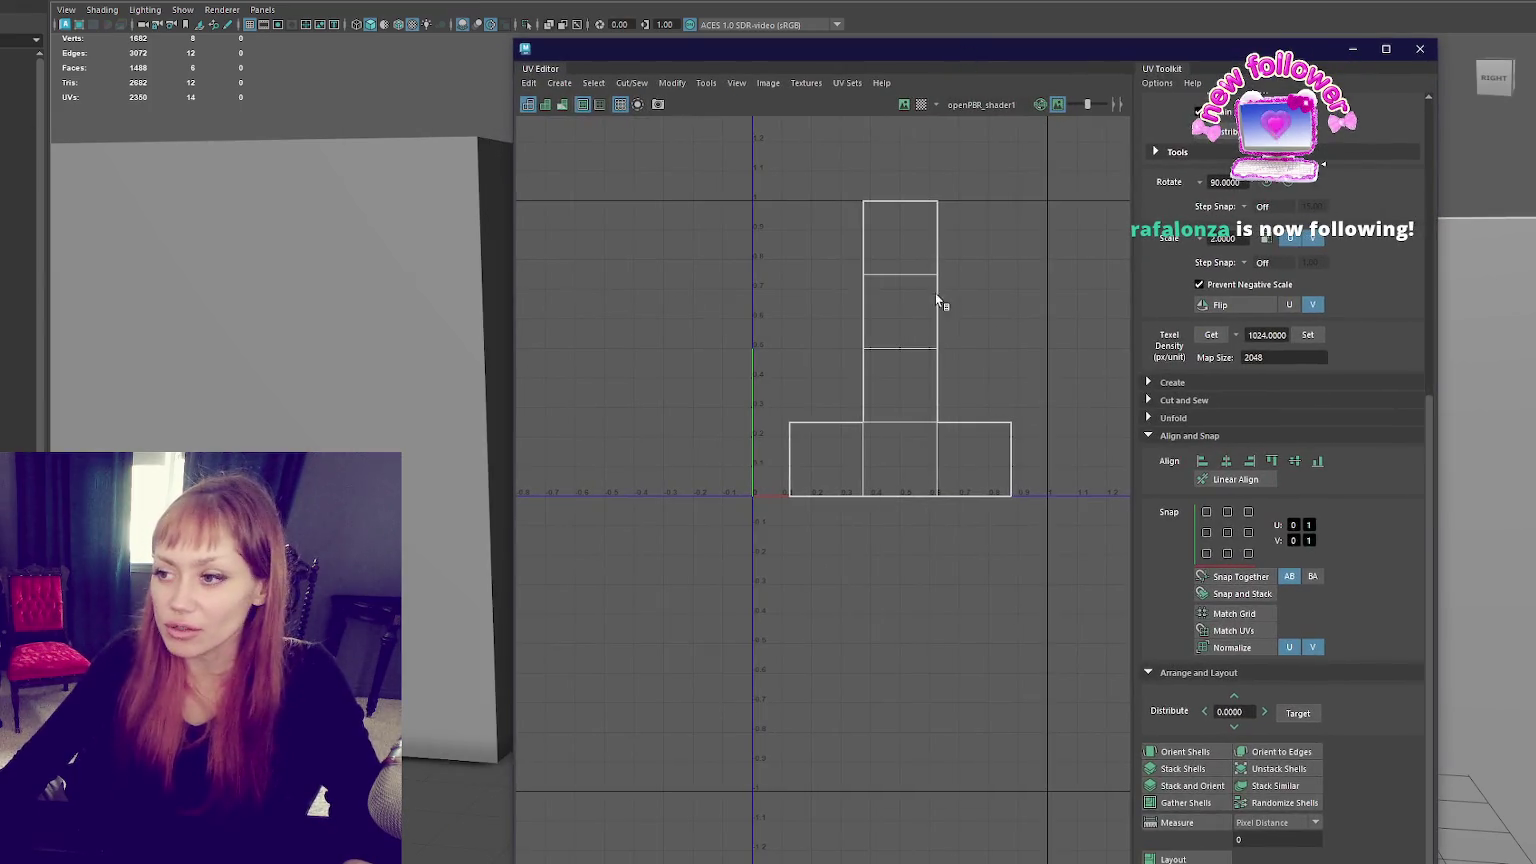
left_click(925, 403)
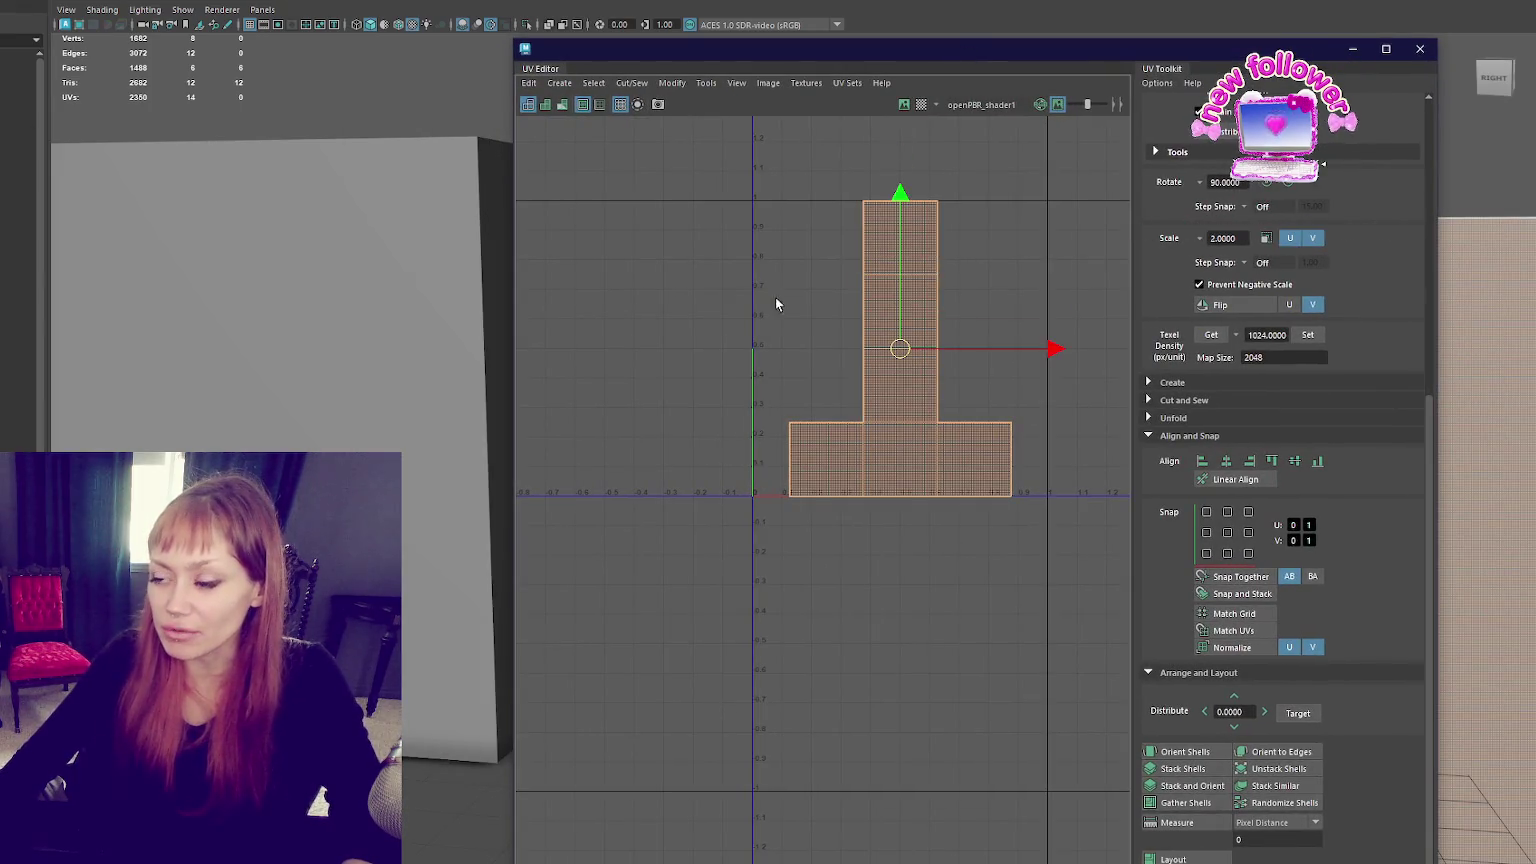
scroll(868, 378, "down", 1)
scroll(867, 378, "down", 2)
right_click_drag(870, 381, 496, 320)
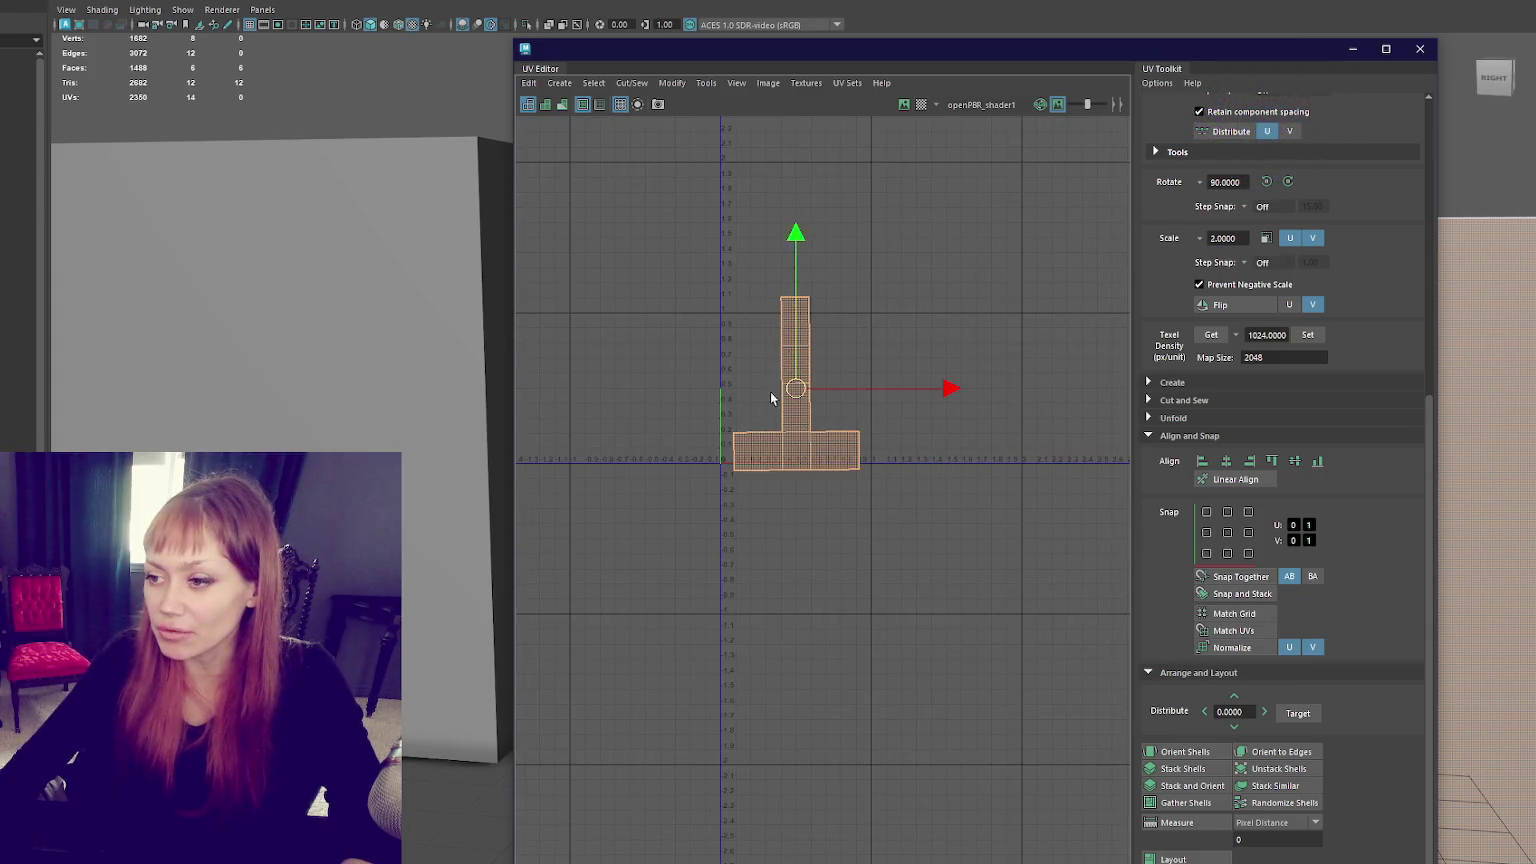
left_click(1307, 334)
scroll(841, 345, "down", 2)
scroll(850, 346, "down", 3)
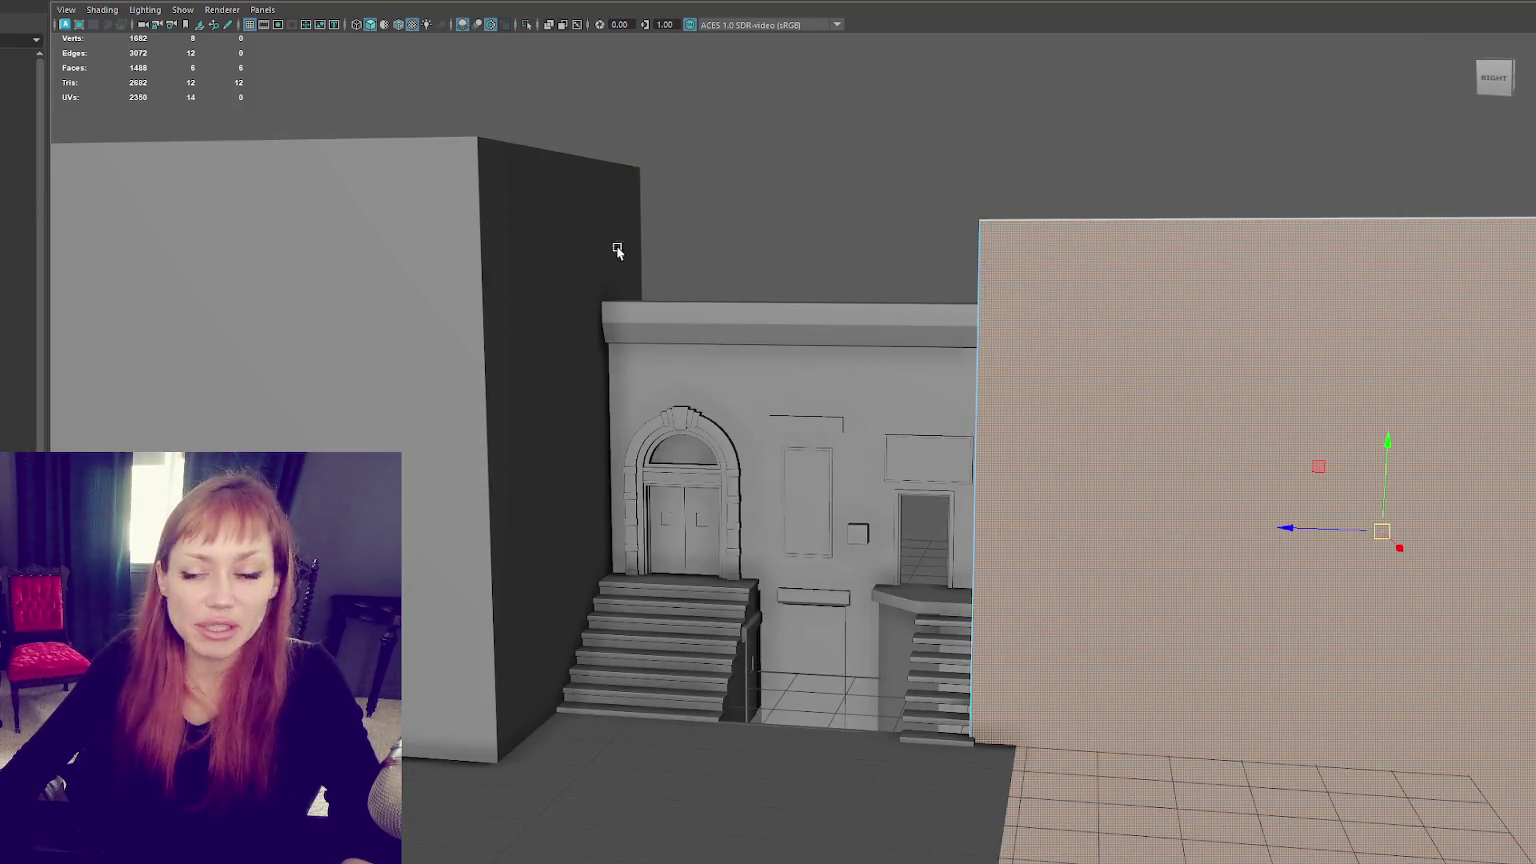
right_click(806, 240)
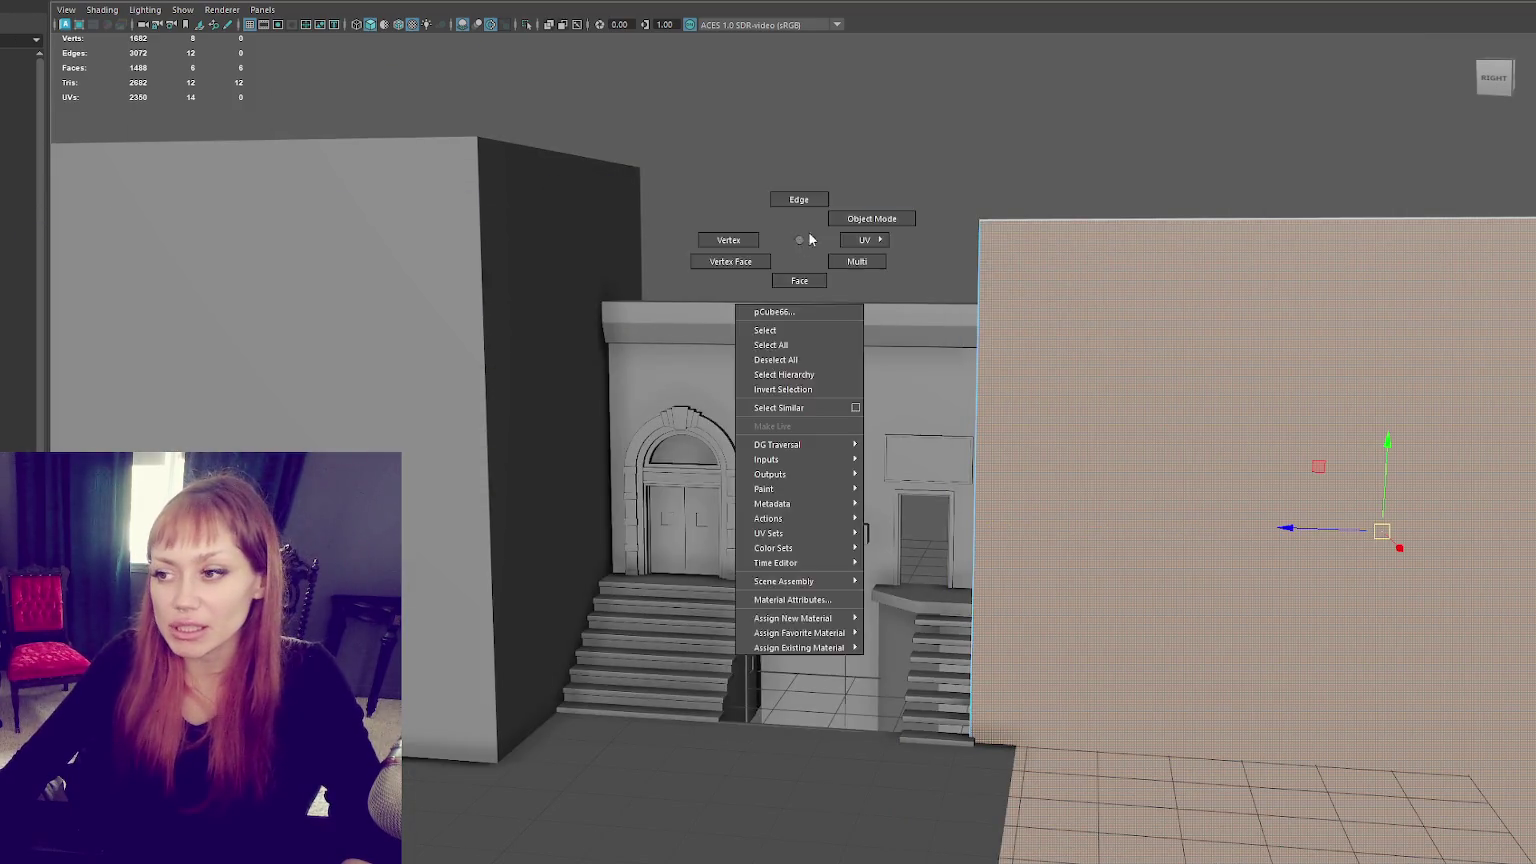
scroll(764, 437, "up", 3)
left_click(763, 437)
key("f")
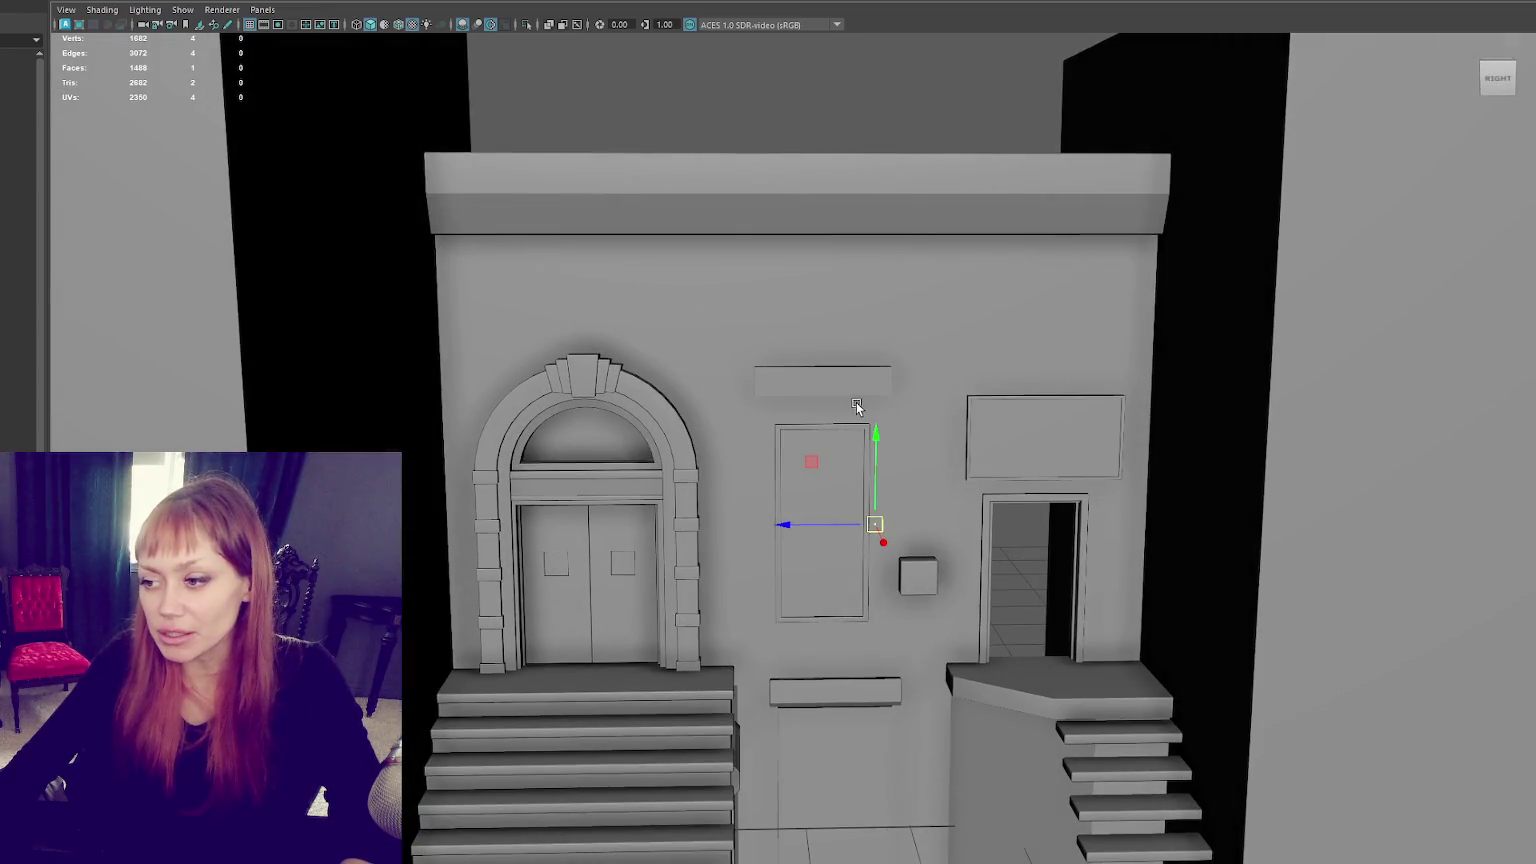
Step: Shift the right doorway frame to the left
scroll(1112, 425, "up", 3)
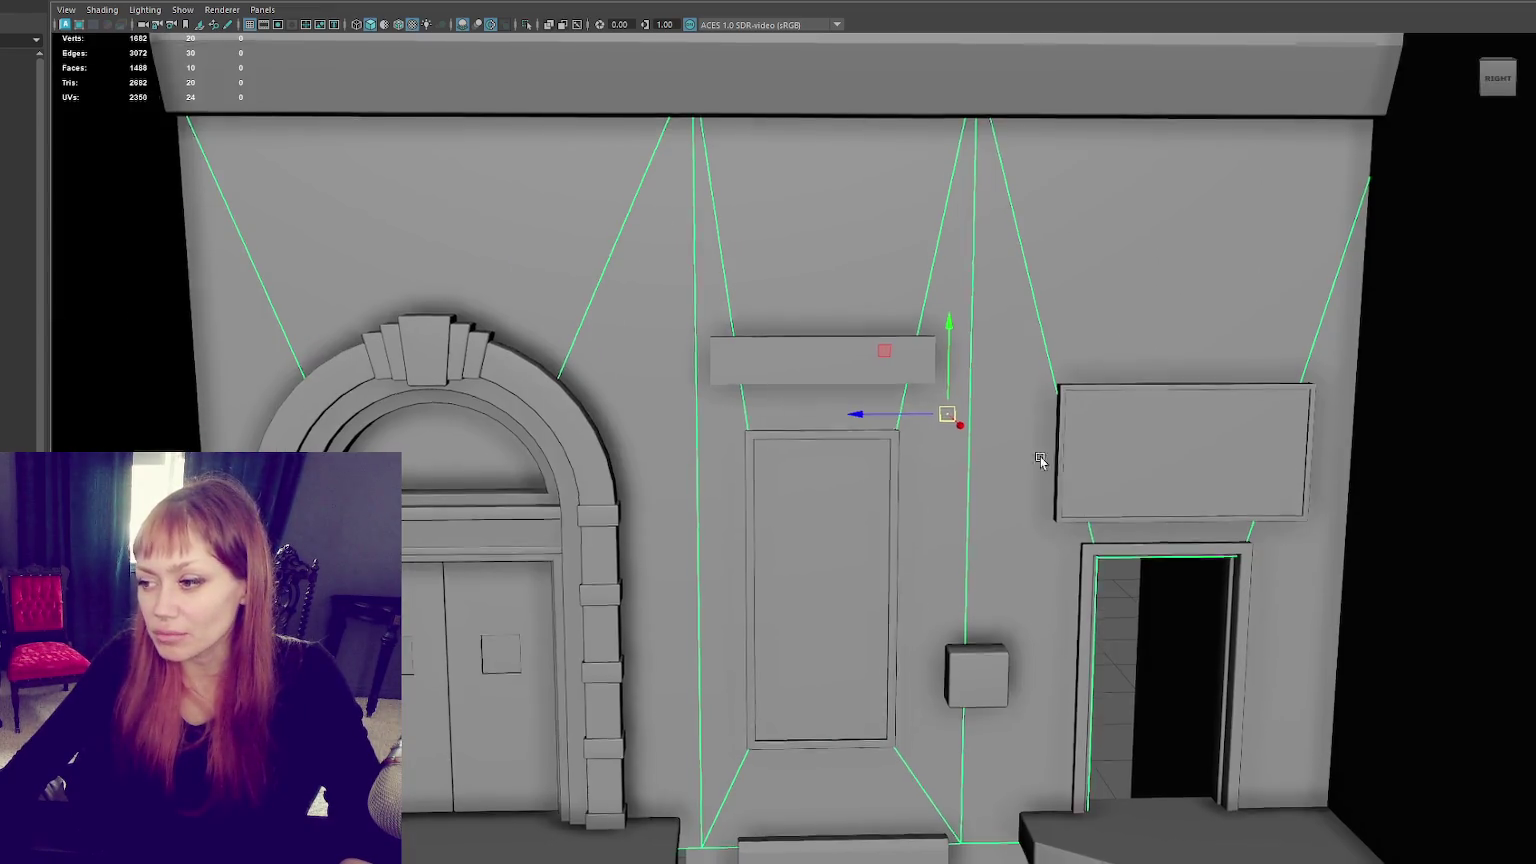
scroll(1040, 456, "up", 3)
right_click(845, 404)
key("4")
left_click_drag(771, 295, 967, 669)
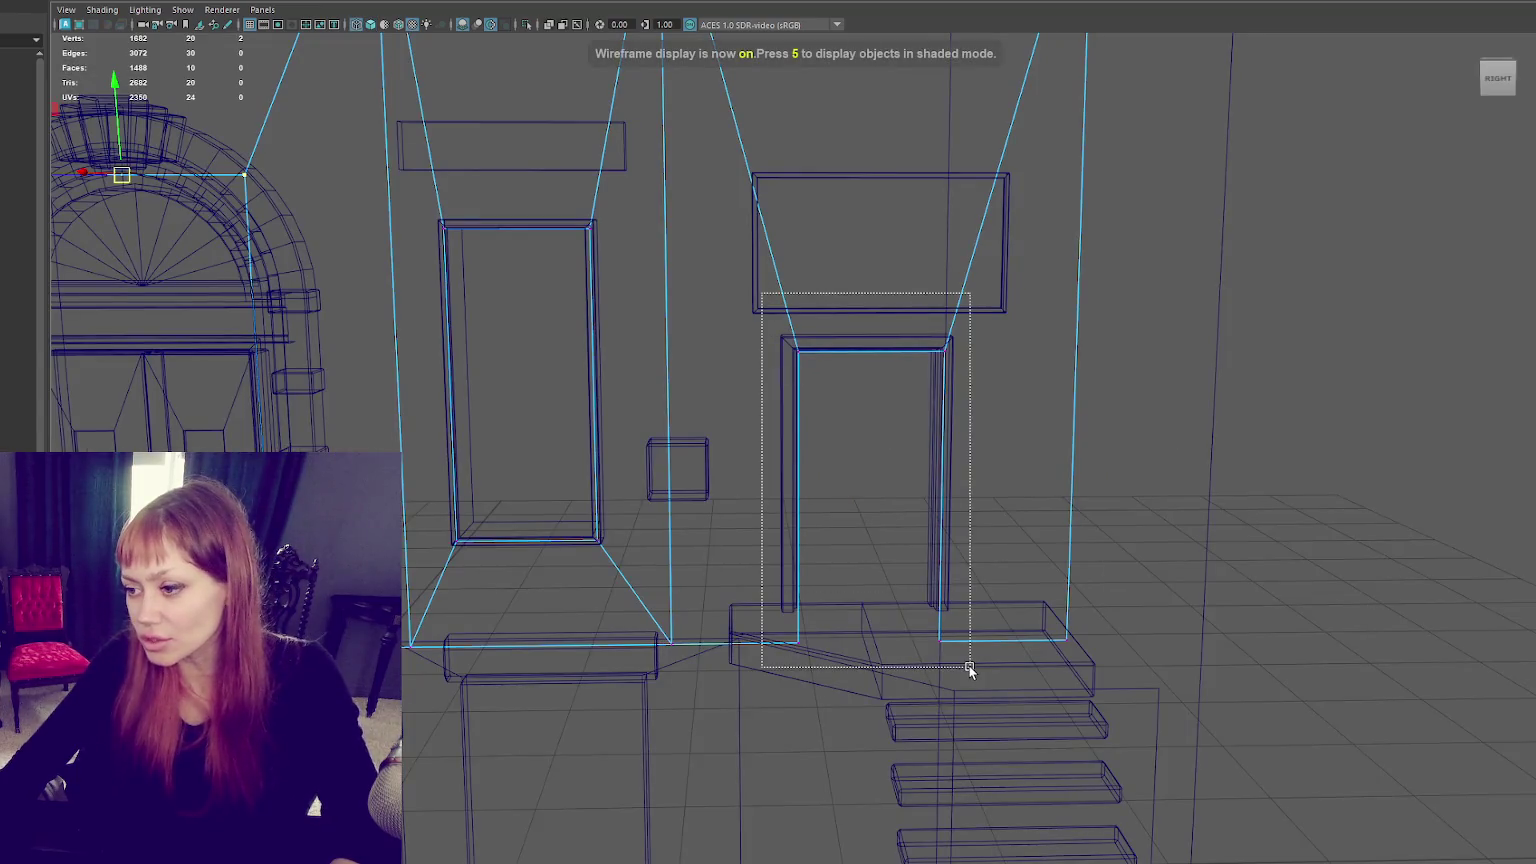
key("6")
scroll(921, 600, "up", 2)
left_click_drag(857, 532, 843, 533)
left_click_drag(598, 370, 1217, 266)
left_click_drag(933, 219, 951, 213)
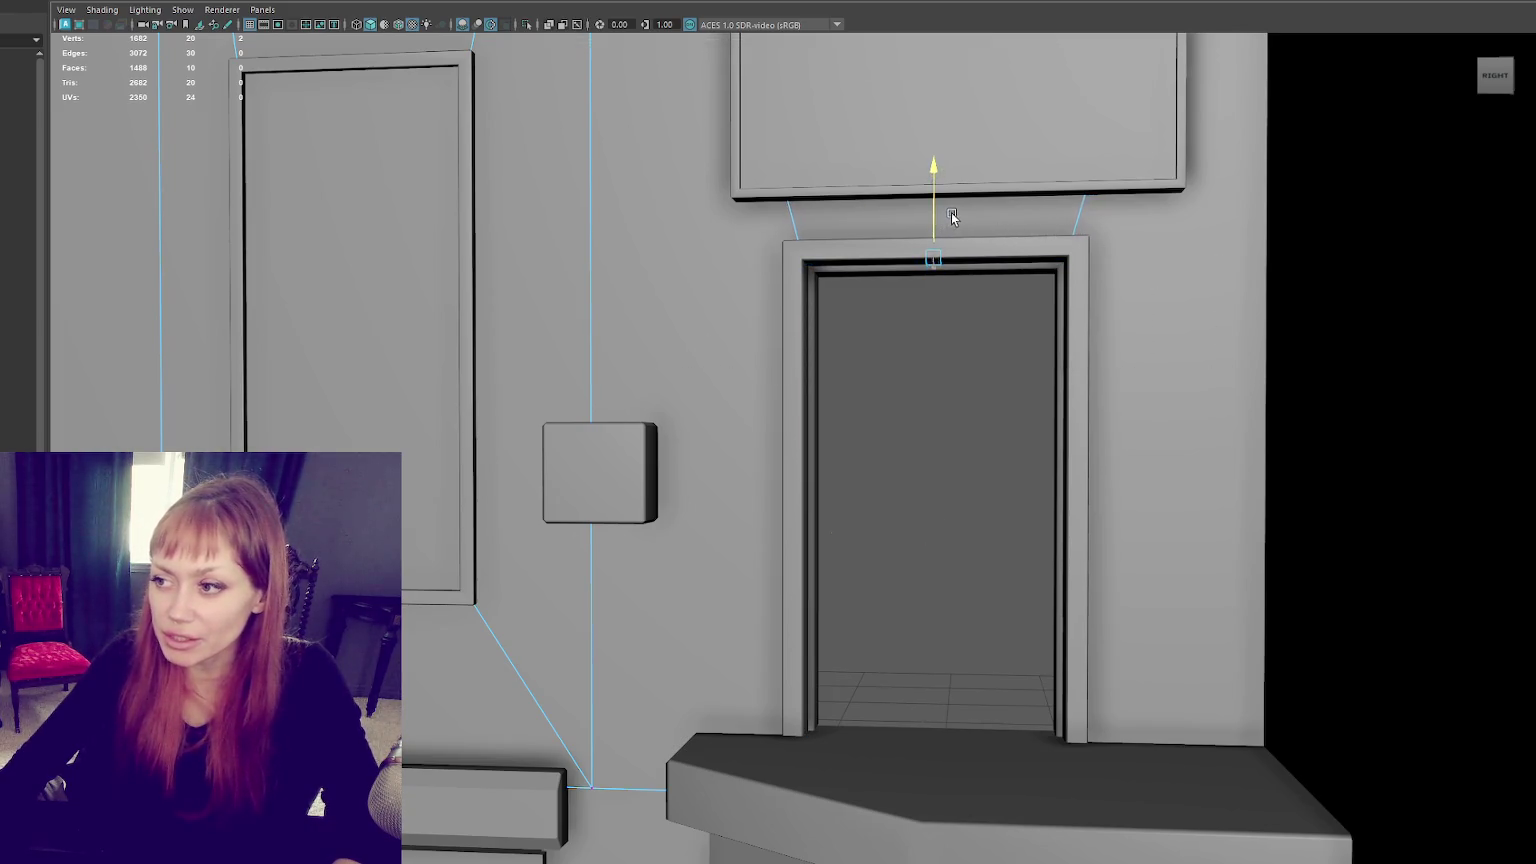
left_click(943, 368)
left_click(806, 381)
scroll(806, 380, "up", 3)
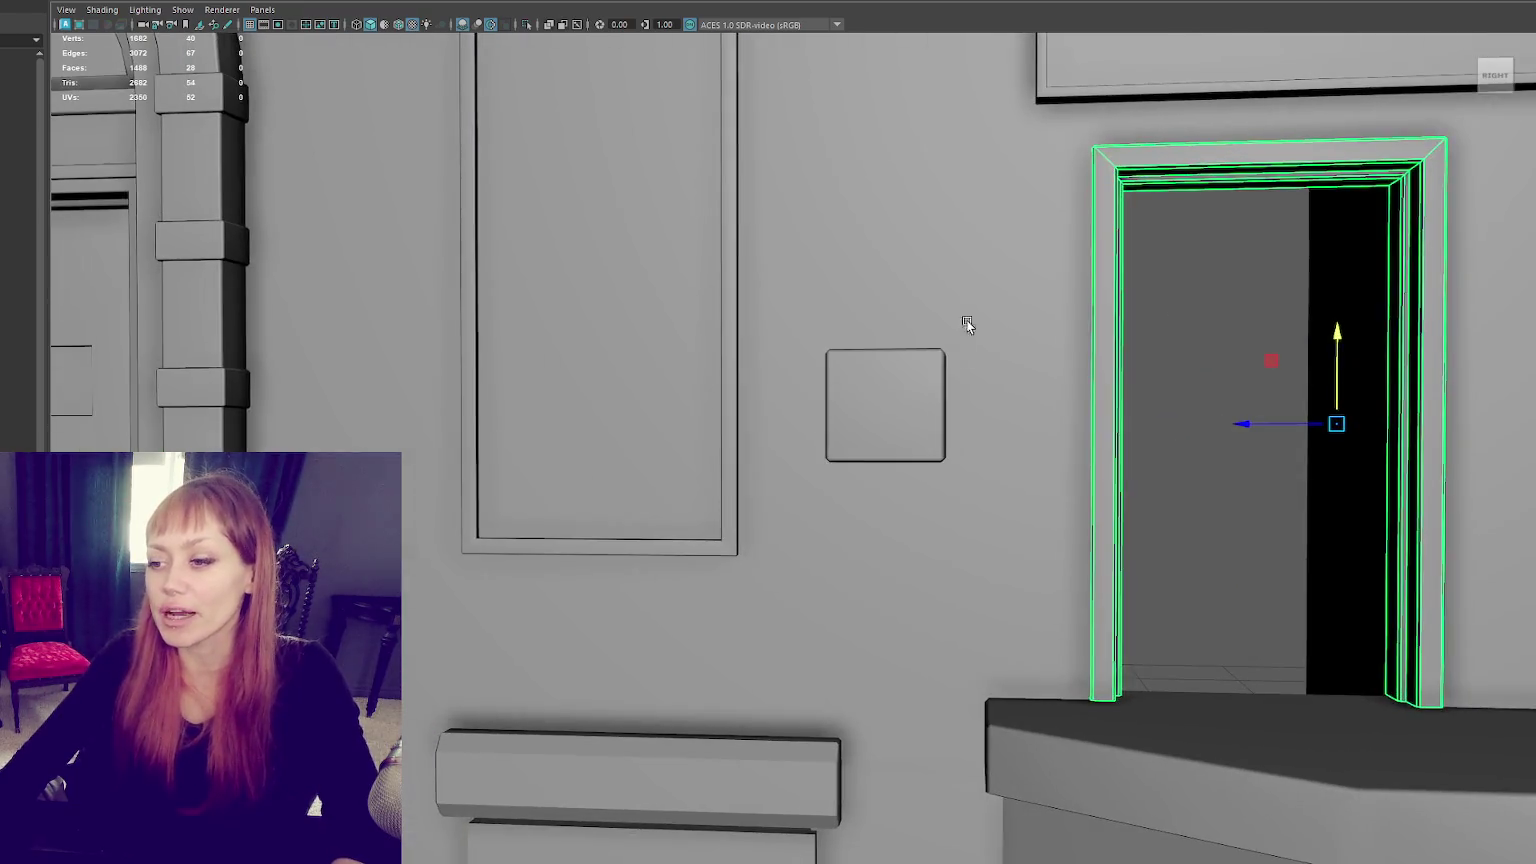
Step: Slide the small box beside the doorway to the right
left_click(888, 401)
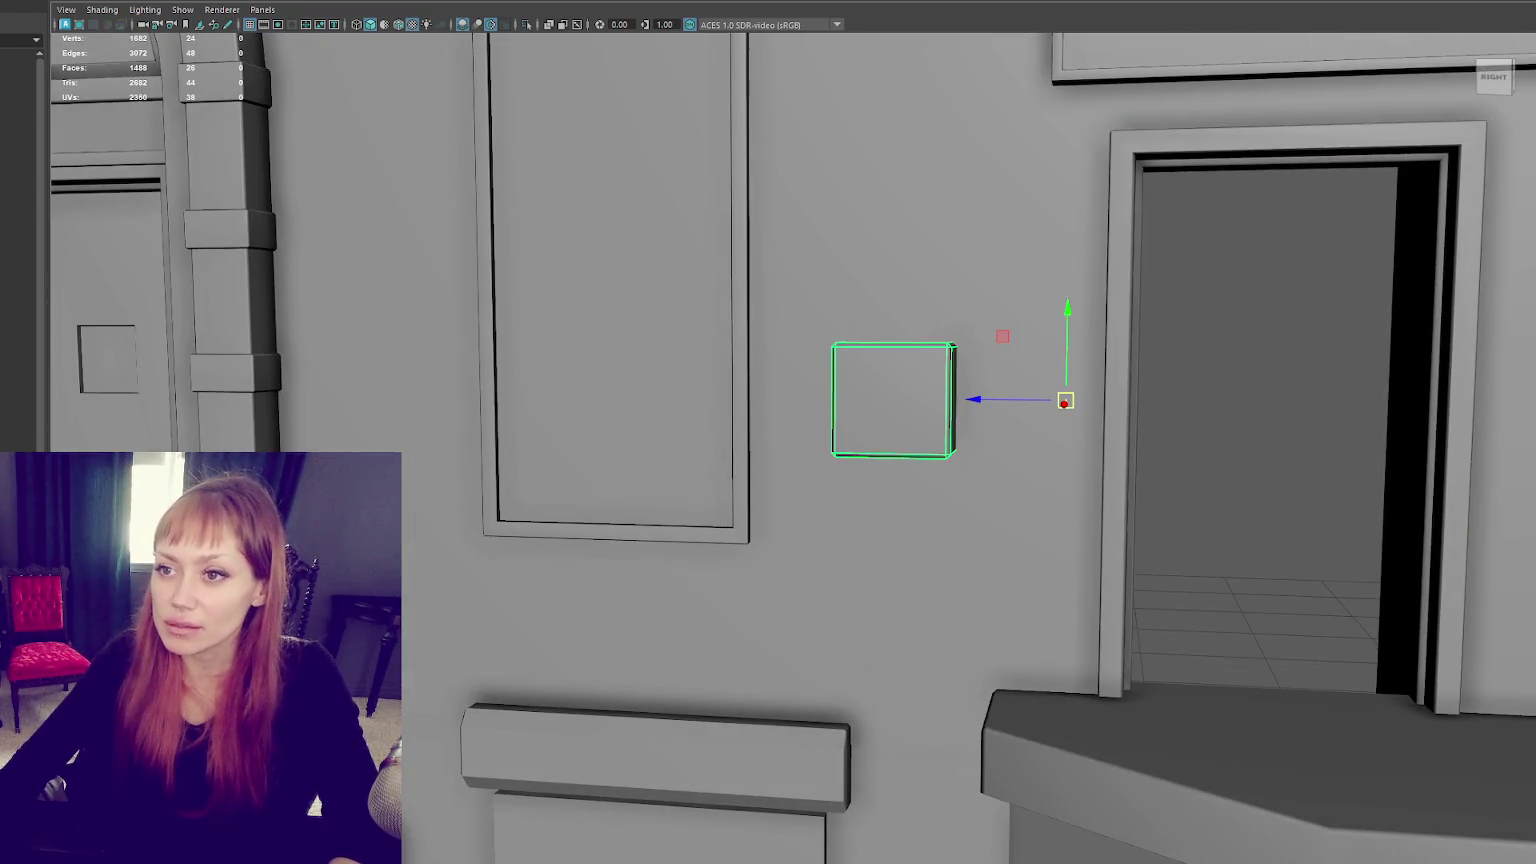
mouse_move(837, 399)
left_mouse_down()
mouse_move(921, 401)
mouse_move(1038, 444)
left_mouse_up()
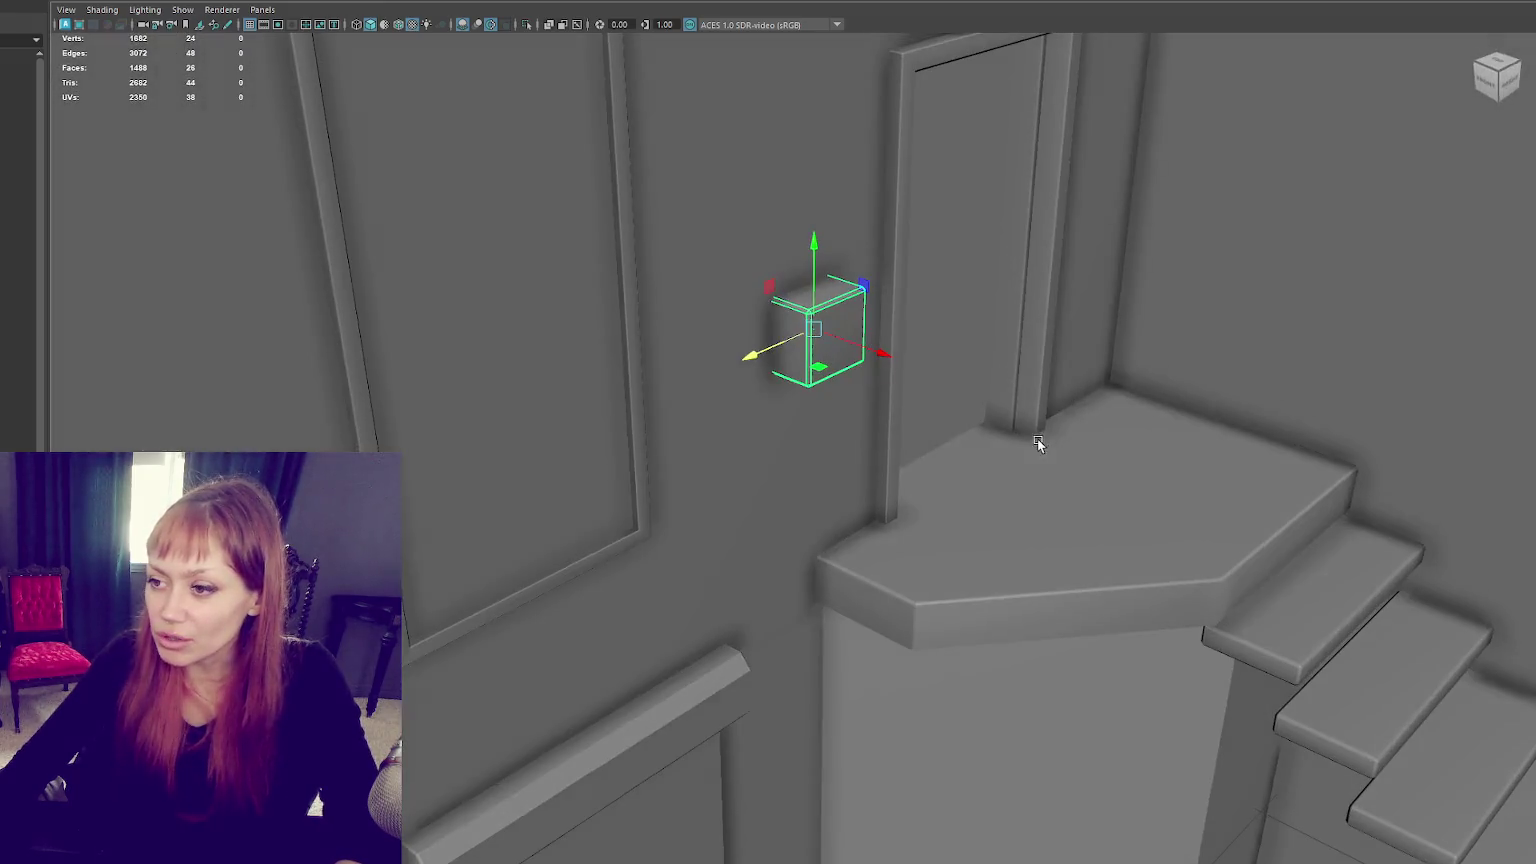
left_click(1025, 275)
left_click_drag(1025, 275, 873, 303, "alt")
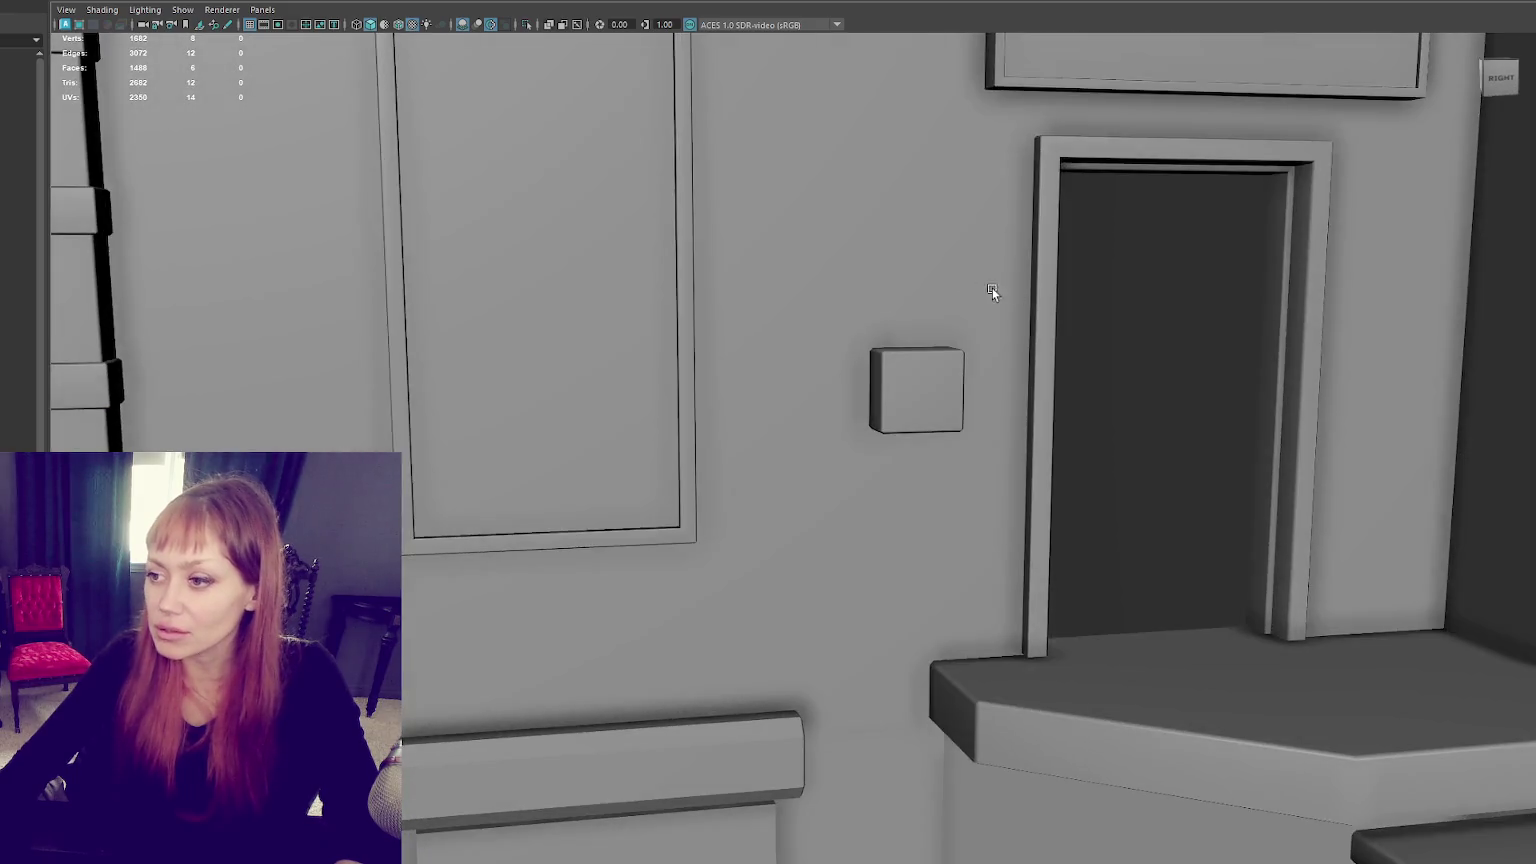
left_click(886, 406)
key("f")
mouse_move(953, 435)
left_mouse_down("alt")
mouse_move(892, 430)
mouse_move(793, 494)
mouse_move(1041, 559)
left_mouse_up("alt")
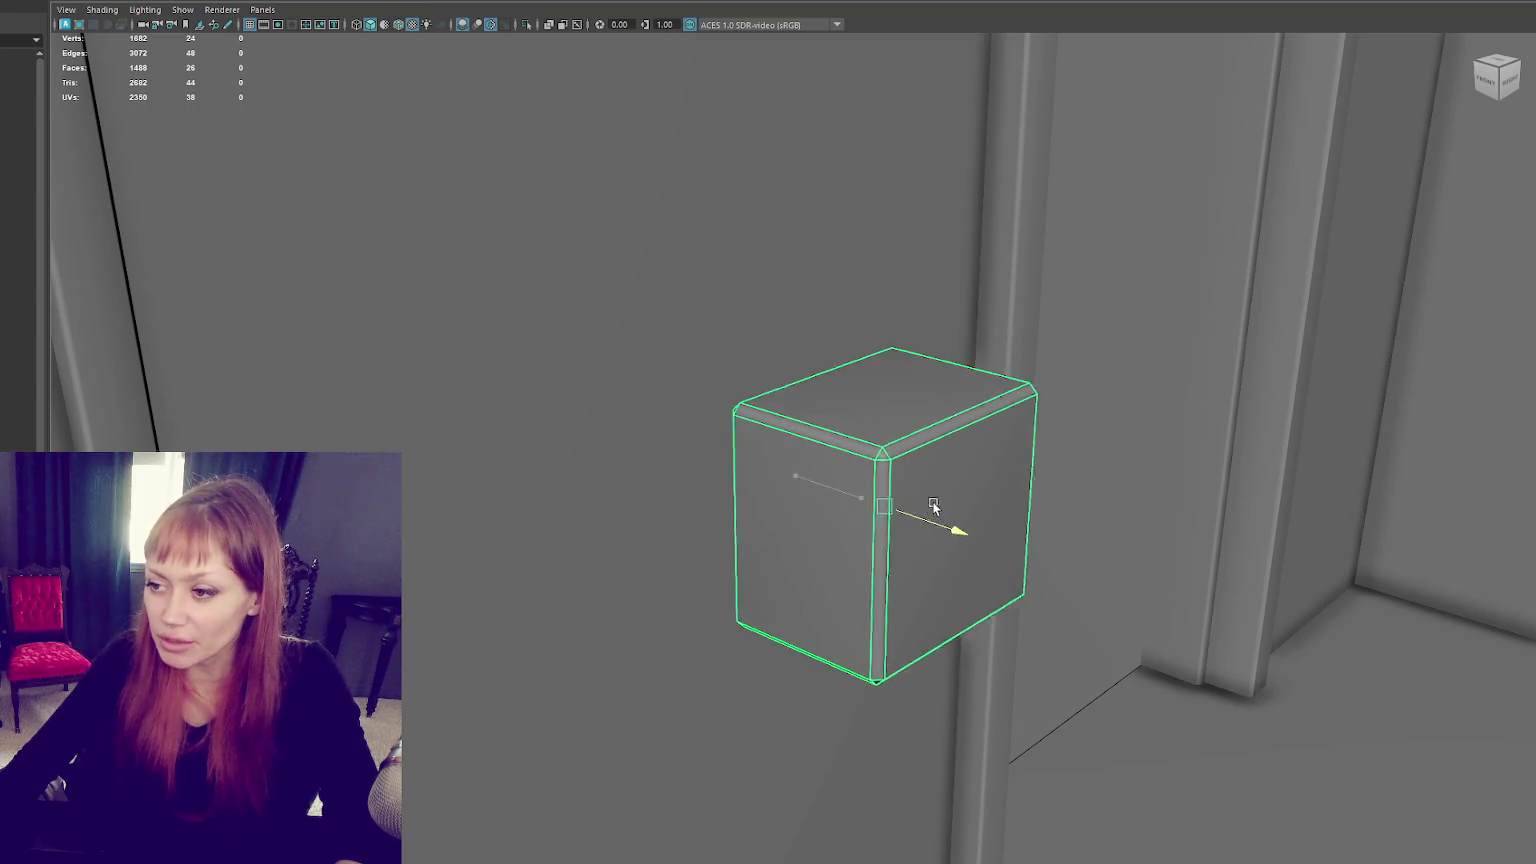
key("4")
mouse_move(993, 348)
left_mouse_down("alt")
mouse_move(1032, 404)
mouse_move(974, 400)
left_mouse_up("alt")
Step: Delete the small box's hidden side faces and return to object selection
right_click(1189, 231)
left_click(1190, 268)
left_click_drag(1237, 286, 975, 307, "alt")
left_click(995, 295)
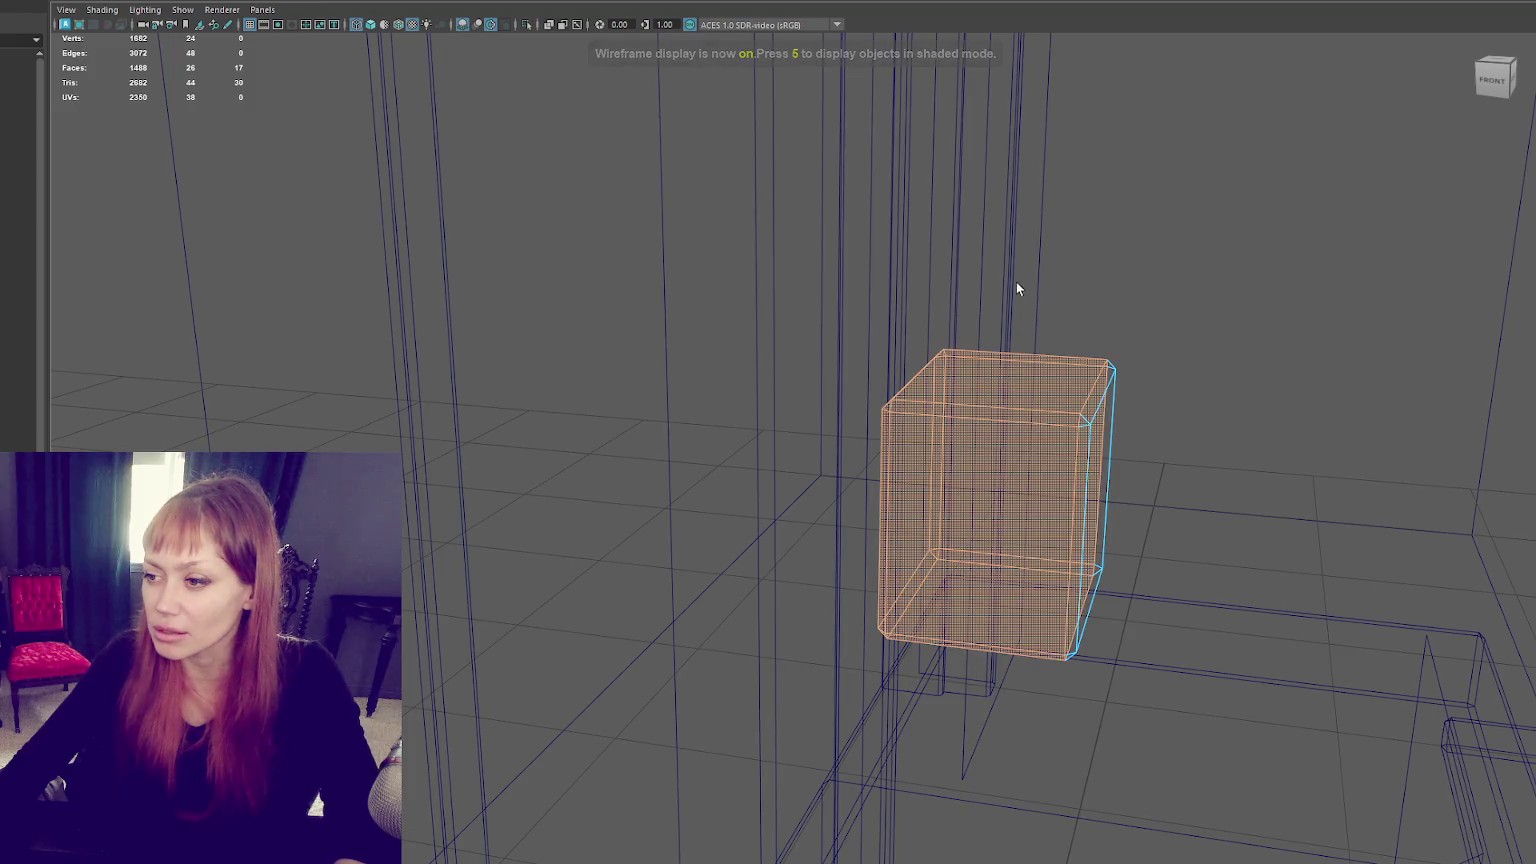
key("Delete")
key("6")
right_click(898, 534)
left_click(968, 608)
mouse_move(1023, 560)
left_mouse_down("alt")
mouse_move(1030, 521)
mouse_move(856, 480)
mouse_move(939, 458)
mouse_move(834, 421)
left_mouse_up("alt")
scroll(794, 476, "down", 2)
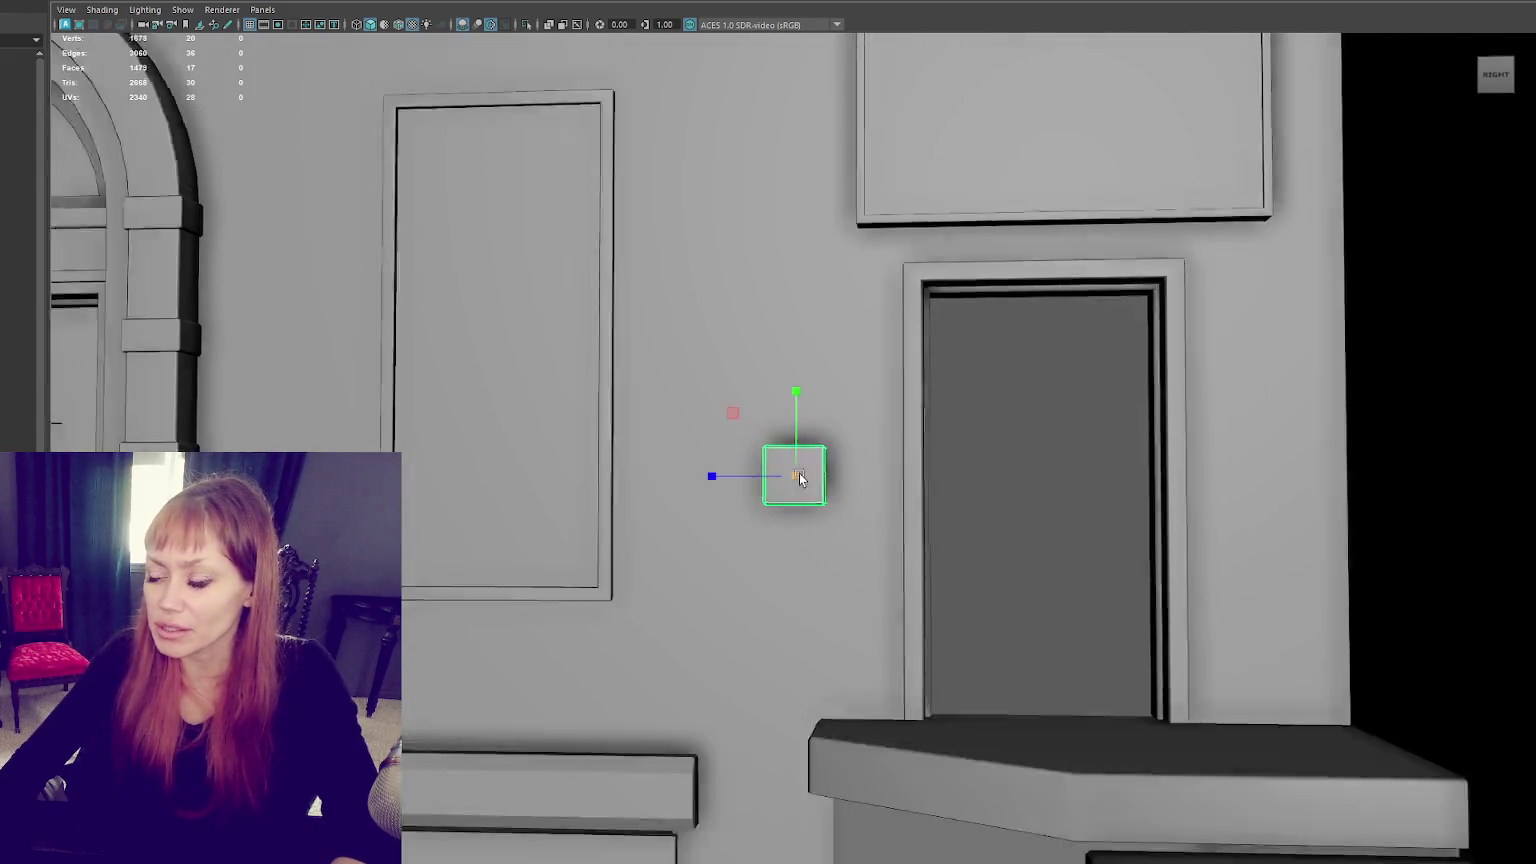
scroll(795, 476, "down", 3)
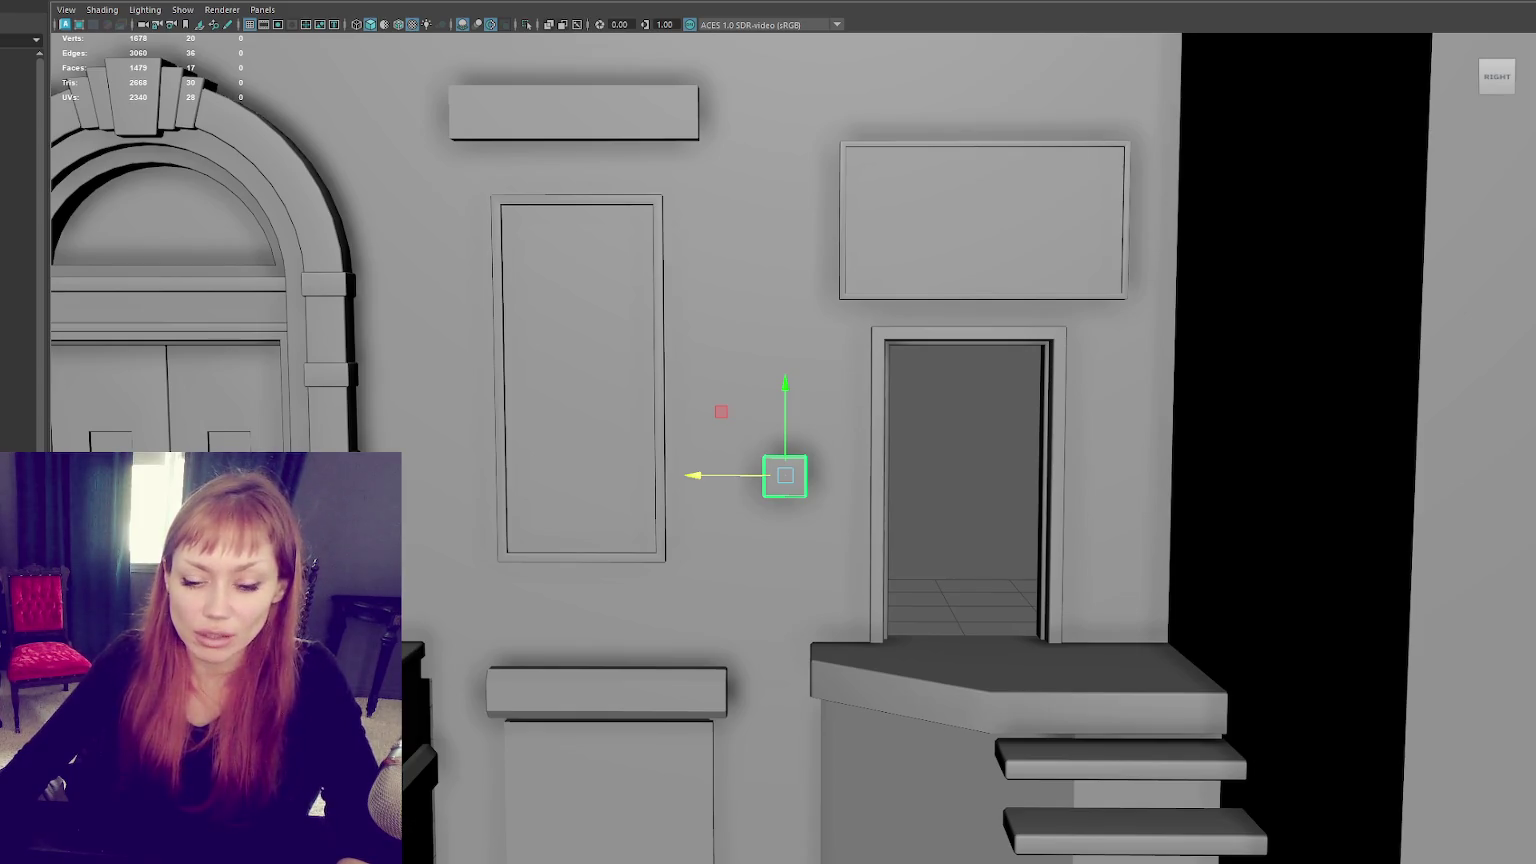
Step: Create a new cube and move it to the wall base under the landing
scroll(789, 501, "down", 3)
middle_click_drag(789, 502, 503, 279, "alt")
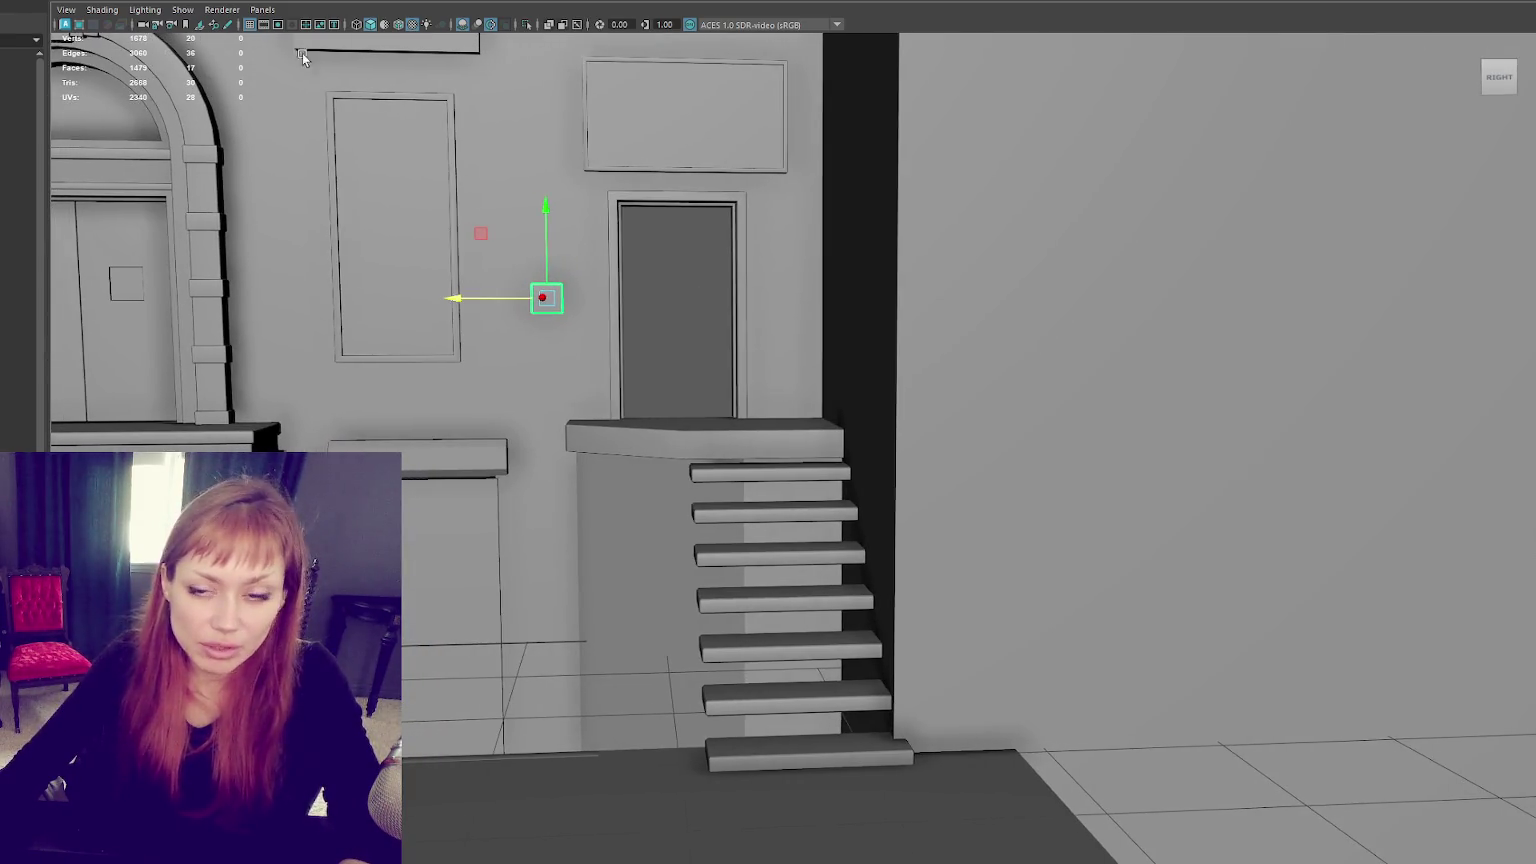
key("ctrl+z")
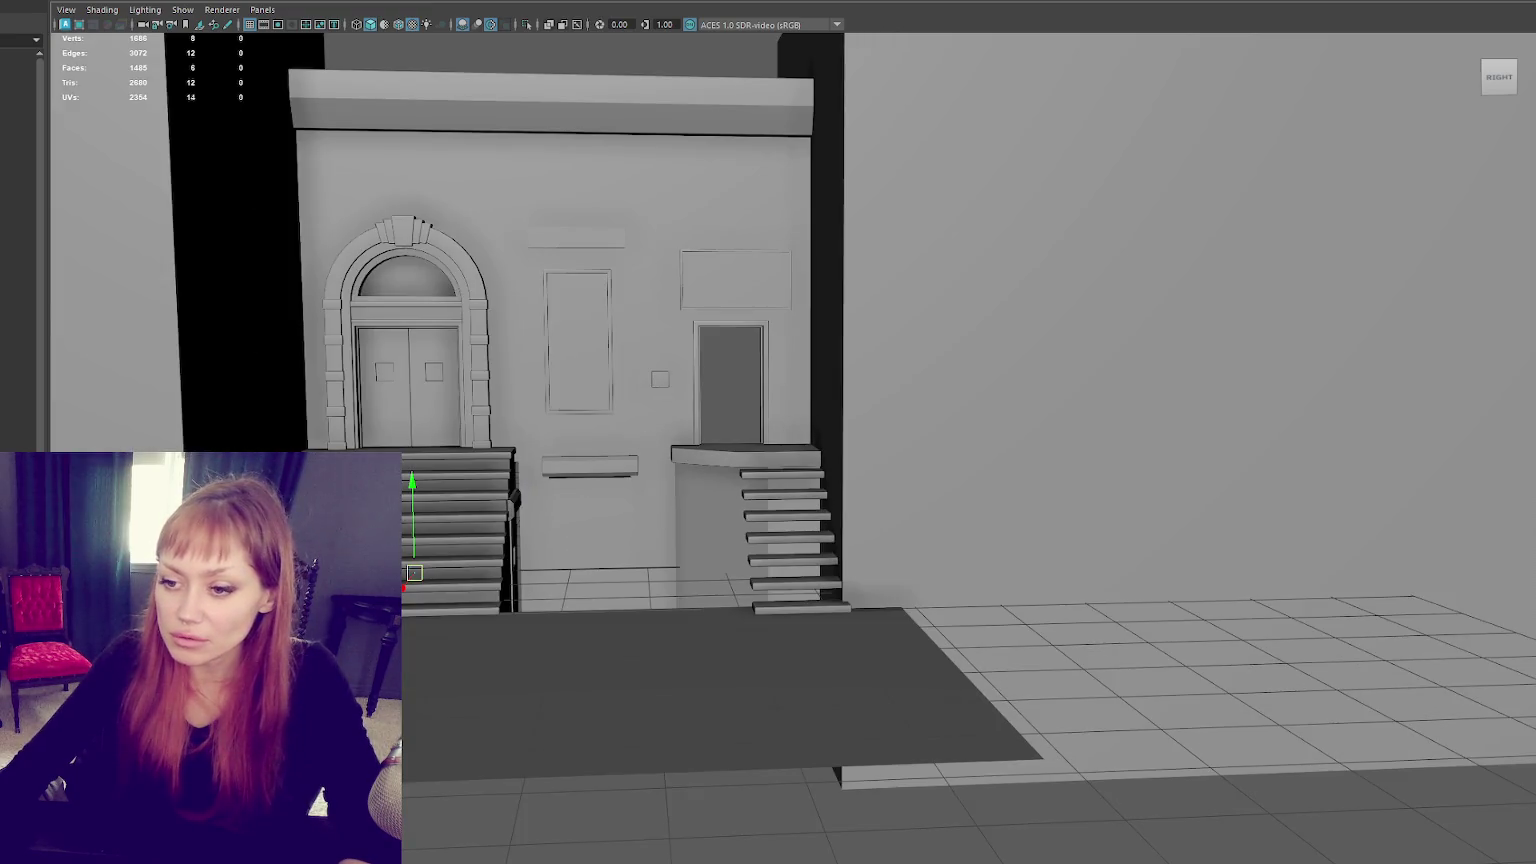
mouse_move(414, 573)
left_mouse_down()
mouse_move(681, 567)
mouse_move(635, 571)
left_mouse_up()
Step: Scale the new cube into a thin, short support post
key("f")
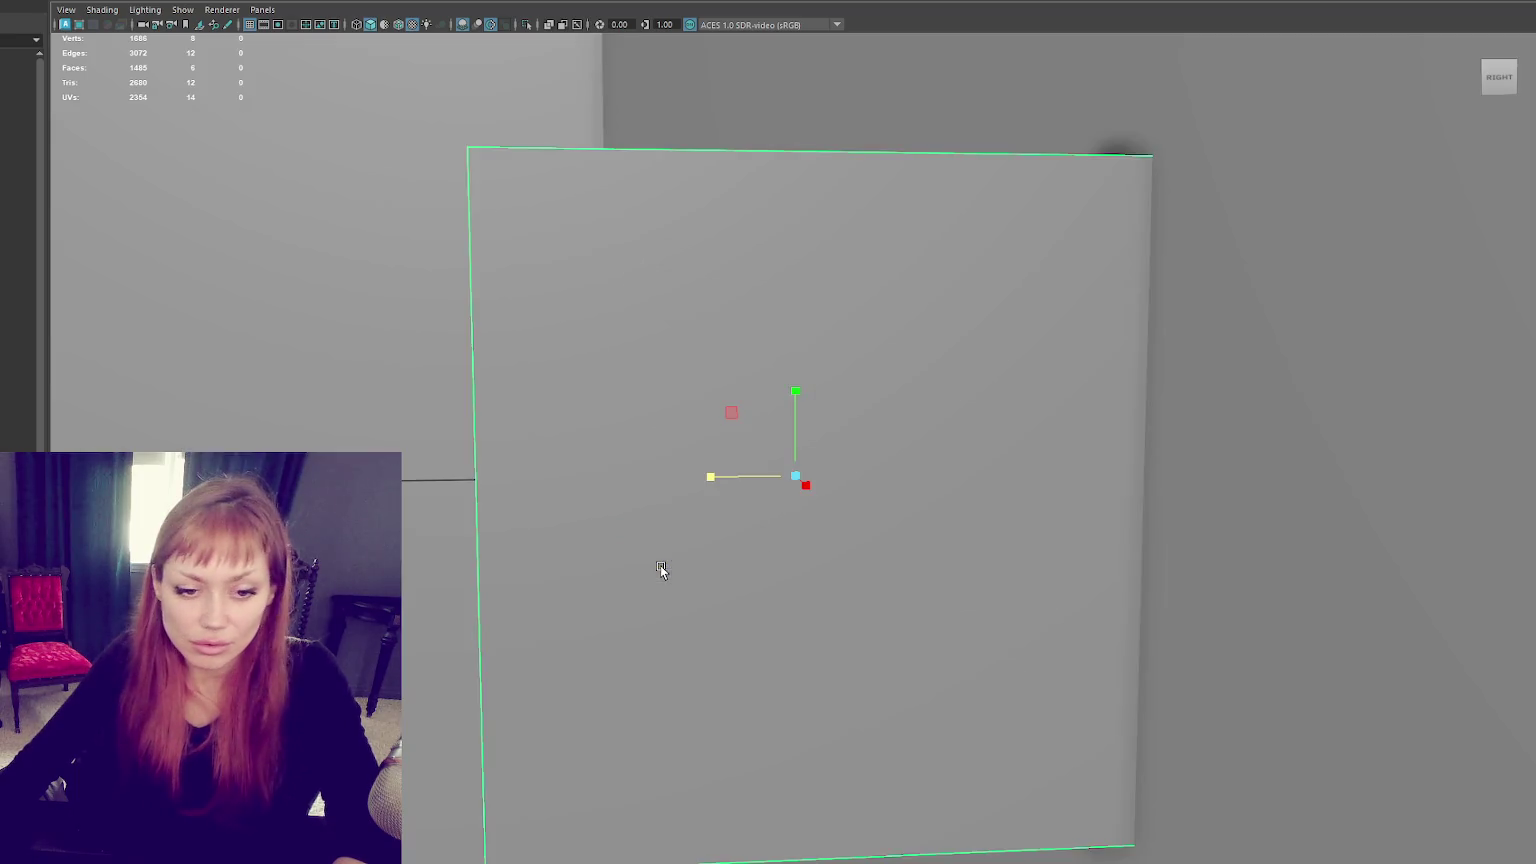
scroll(700, 540, "down", 3)
left_click_drag(706, 533, 814, 532, "alt")
scroll(826, 456, "down", 5)
middle_click_drag(805, 450, 790, 454)
mouse_move(795, 478)
left_mouse_down()
mouse_move(762, 482)
mouse_move(813, 267)
mouse_move(792, 425)
mouse_move(807, 408)
left_mouse_up()
scroll(806, 298, "up", 5)
scroll(792, 424, "up", 2)
Step: Move the post to the landing's corner and narrow it
key("w")
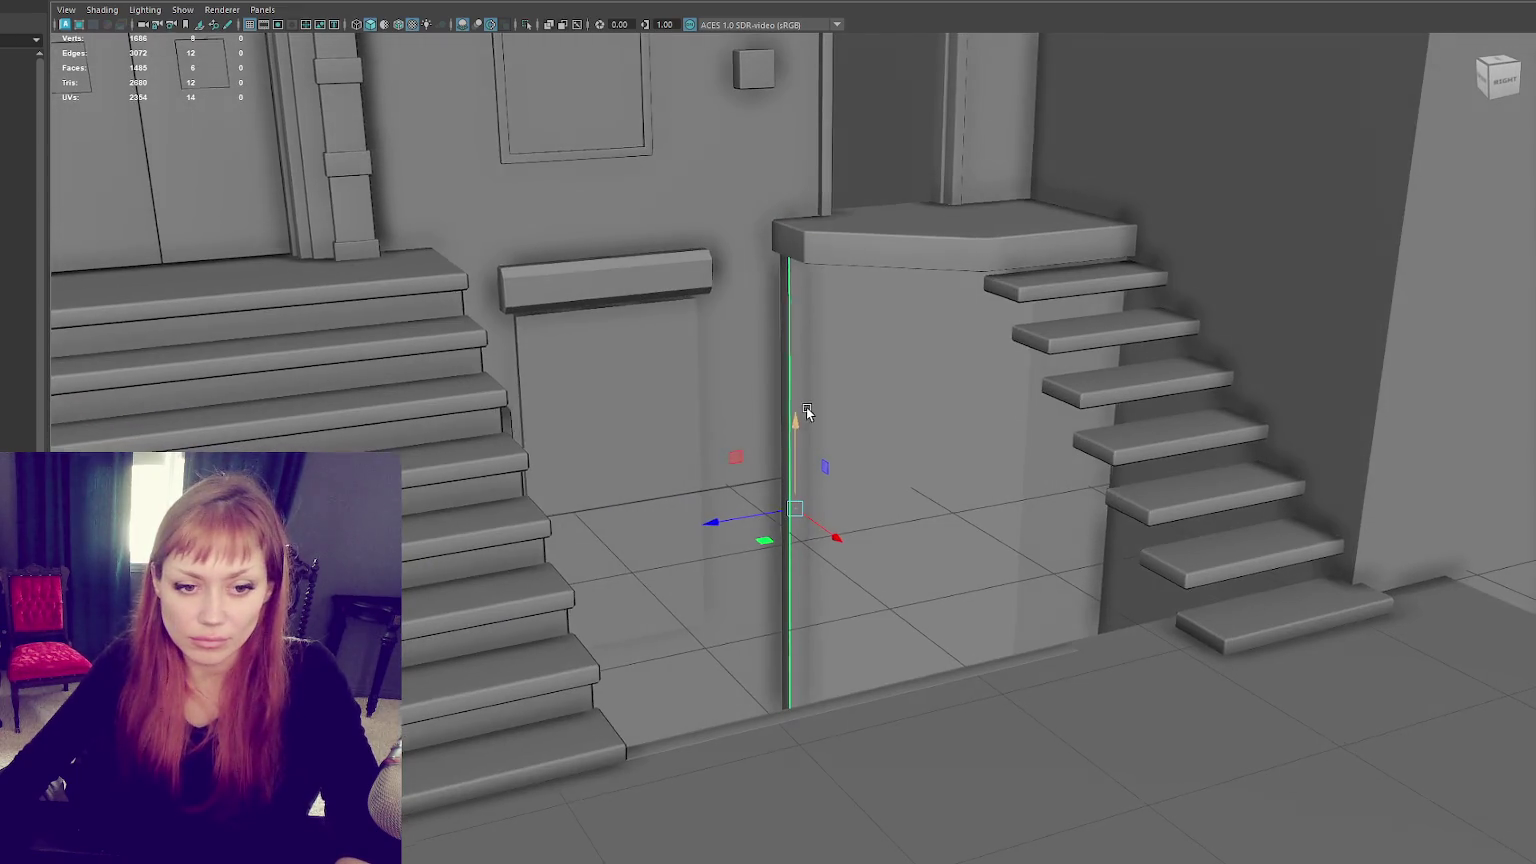
left_click_drag(712, 521, 814, 531)
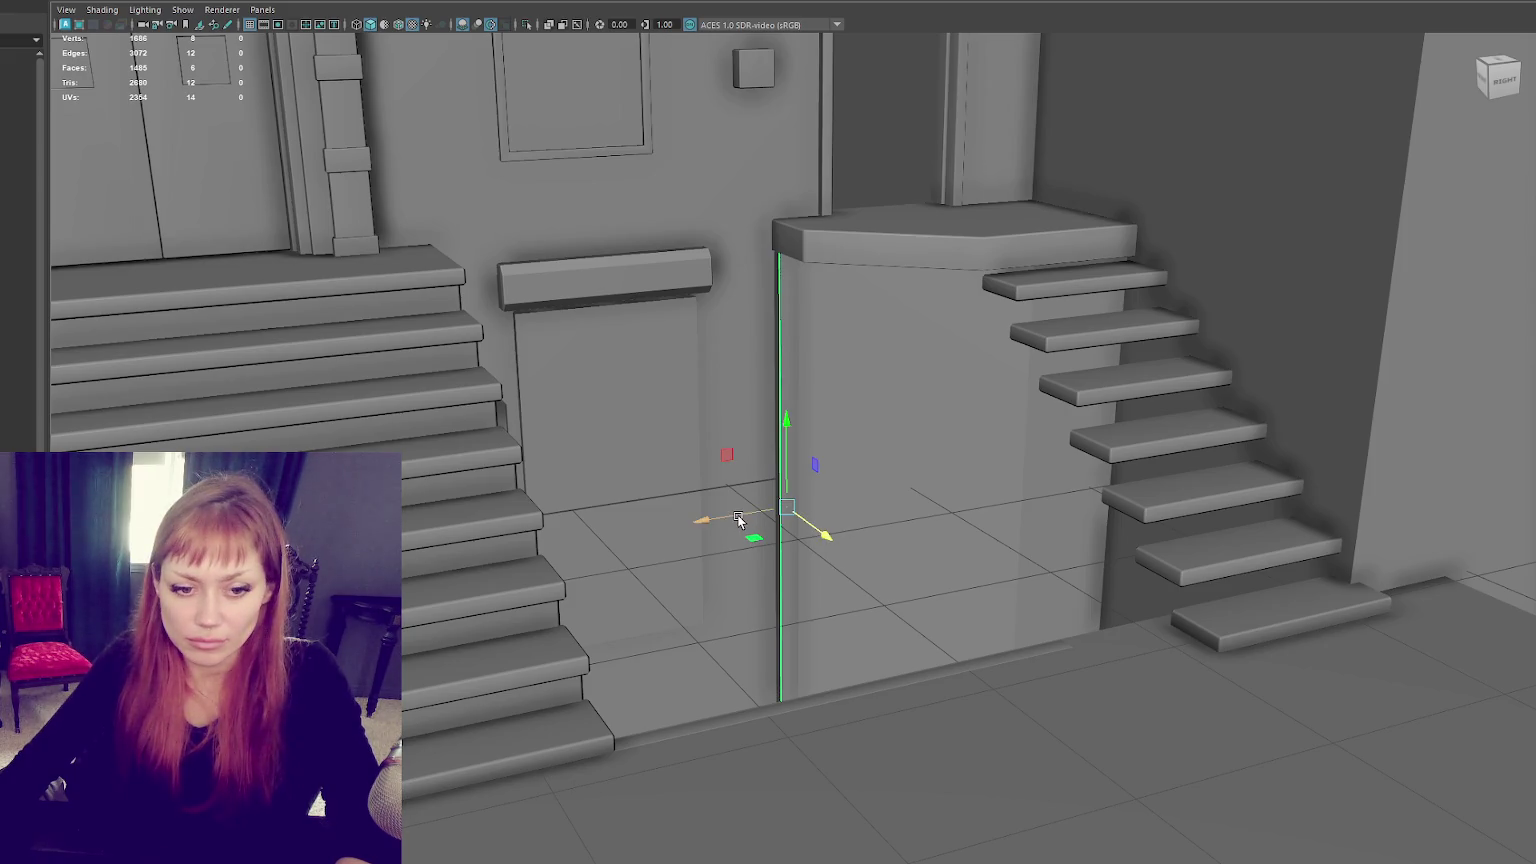
mouse_move(738, 519)
left_mouse_down()
mouse_move(707, 519)
mouse_move(800, 540)
mouse_move(845, 591)
left_mouse_up()
key("r")
Step: Duplicate the post, then tilt, shorten and raise the copy into a diagonal brace
key("ctrl+d")
key("e")
key("r")
key("w")
left_click_drag(802, 490, 833, 290)
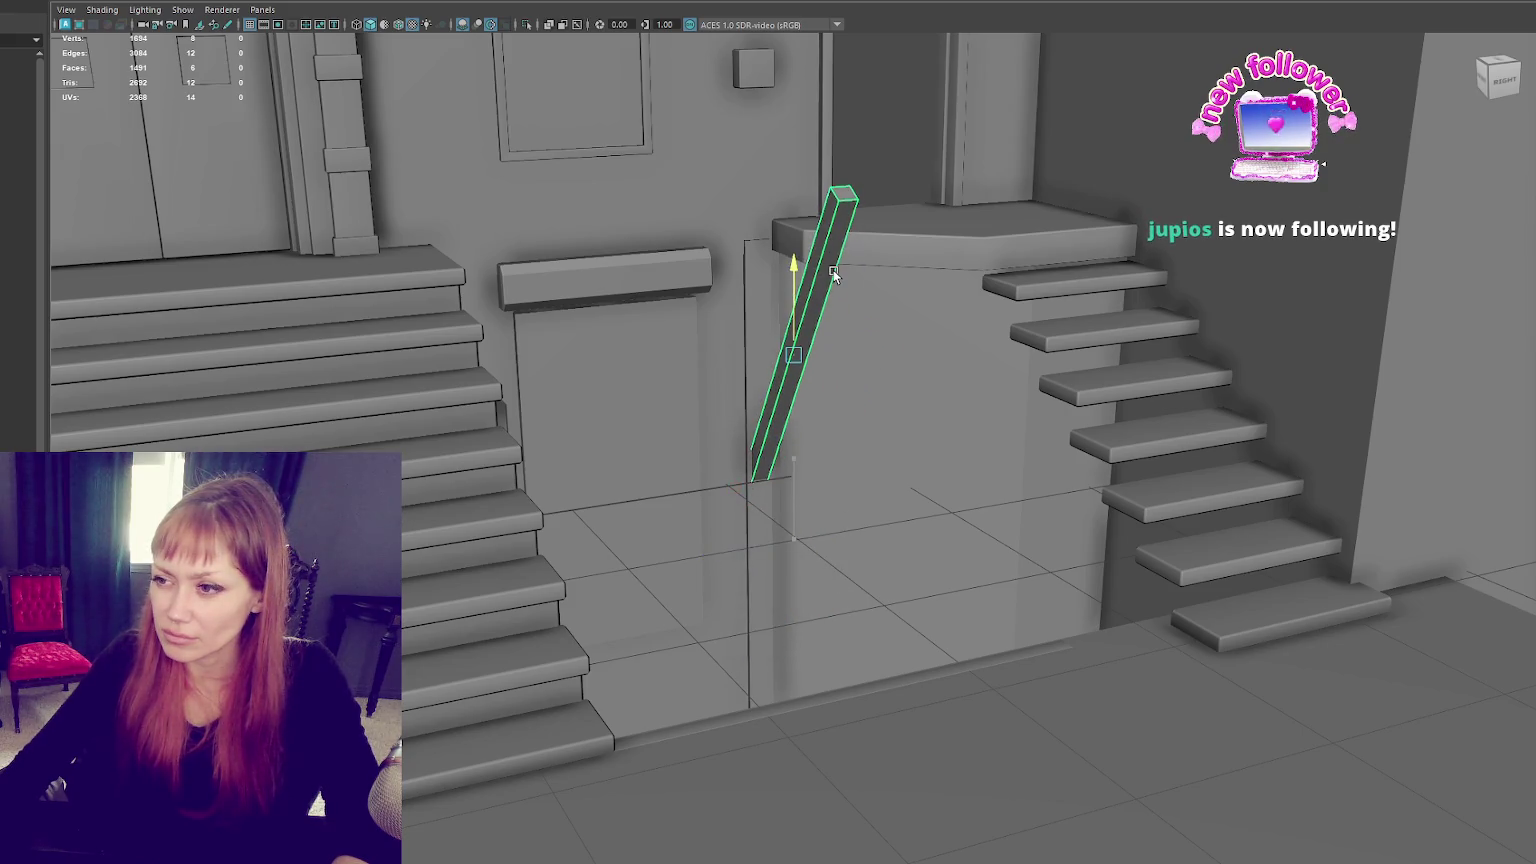
mouse_move(852, 380)
left_mouse_down()
mouse_move(812, 338)
mouse_move(901, 343)
mouse_move(901, 275)
mouse_move(849, 347)
mouse_move(909, 319)
mouse_move(727, 365)
mouse_move(766, 360)
left_mouse_up()
left_click(902, 279)
left_click(837, 311)
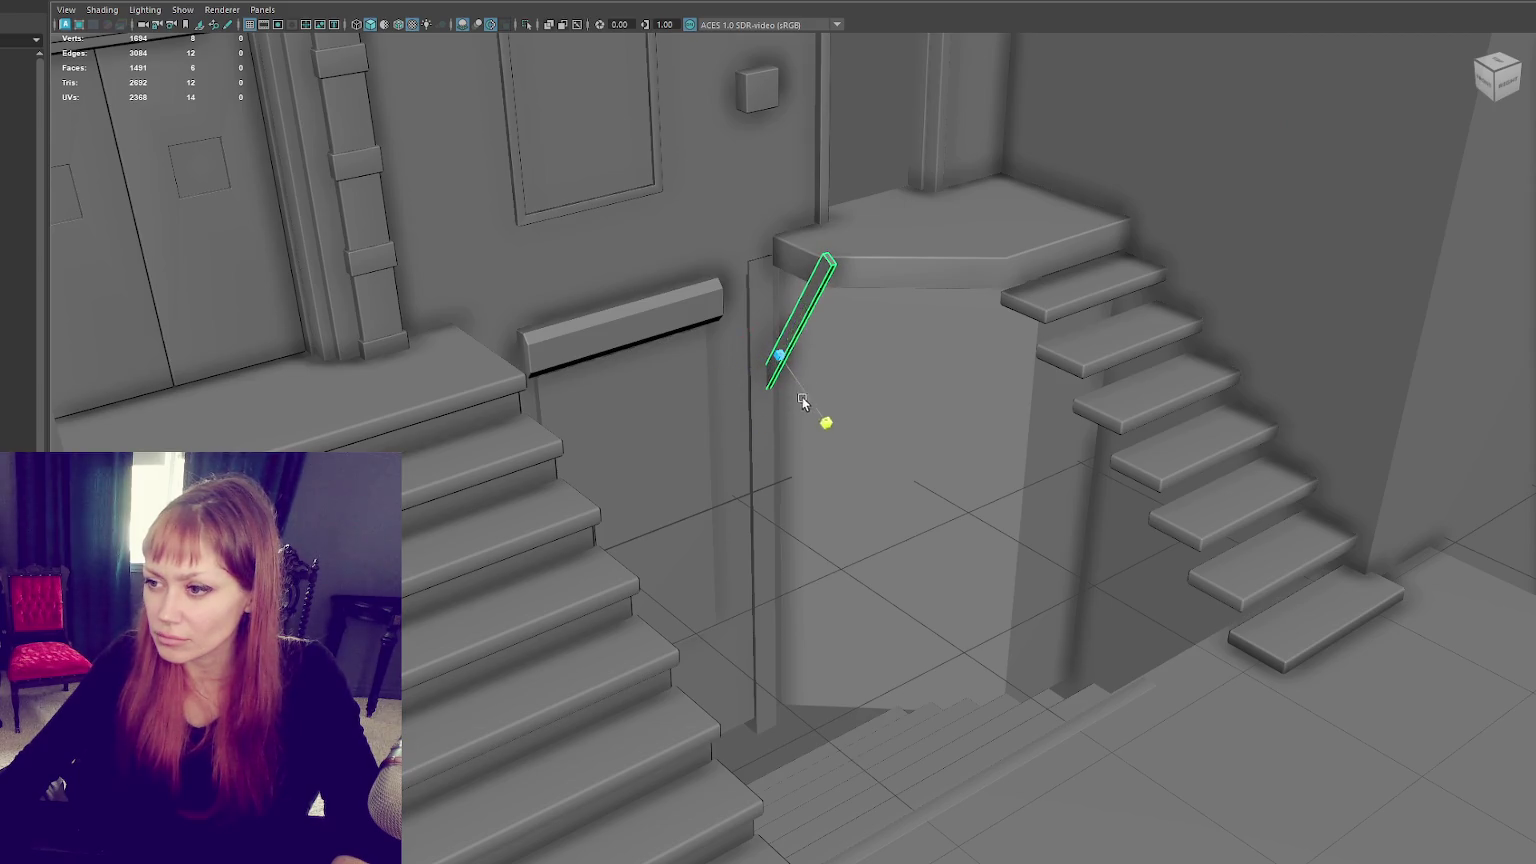
mouse_move(808, 417)
left_mouse_down()
mouse_move(820, 374)
mouse_move(662, 383)
left_mouse_up()
Step: Fit the brace snugly against the landing's underside
scroll(933, 339, "up", 5)
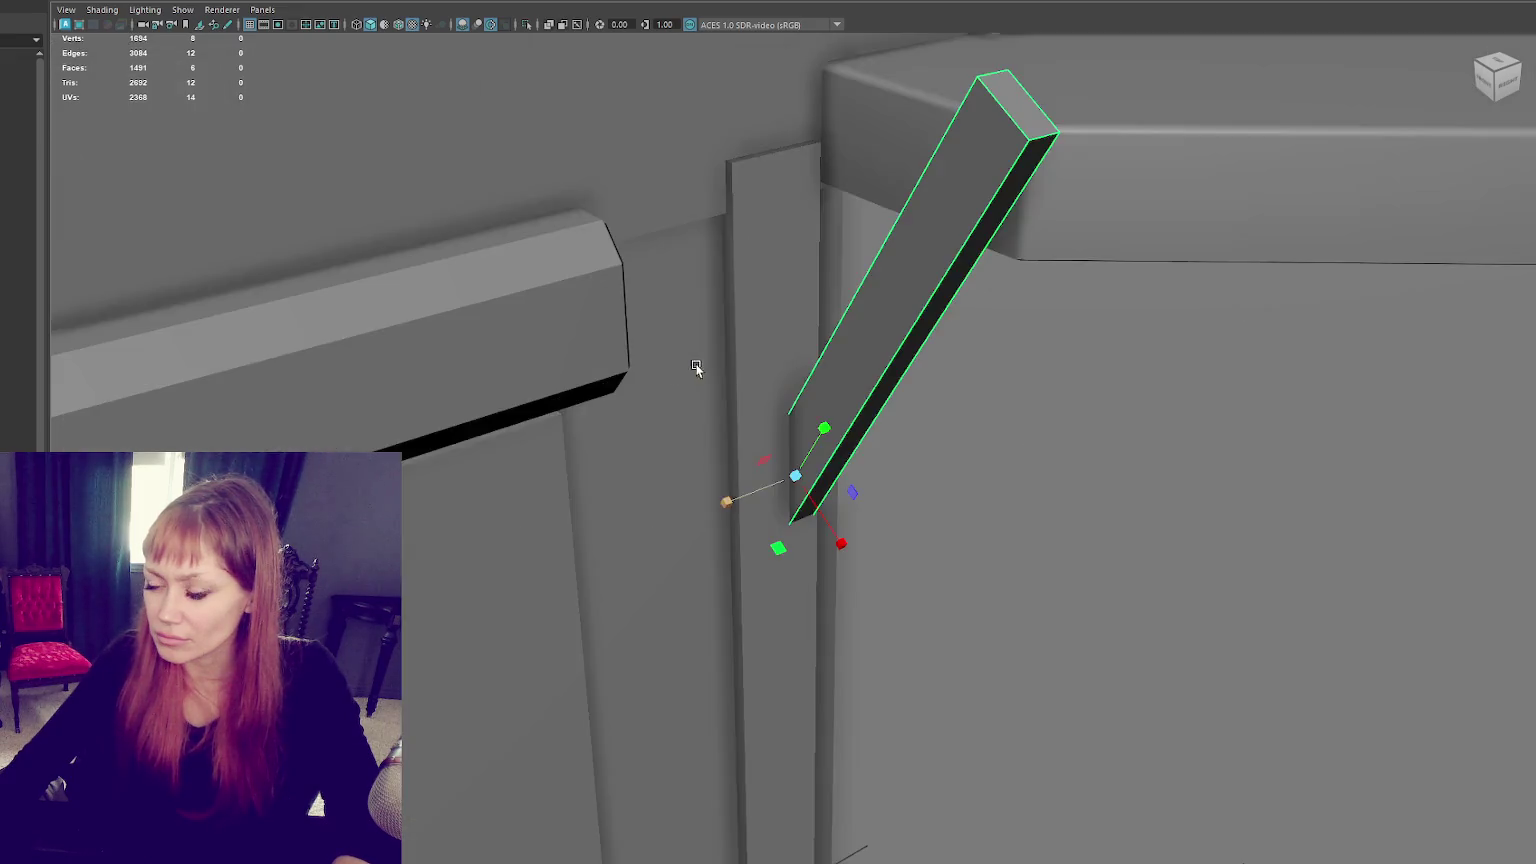
scroll(933, 339, "up", 2)
scroll(933, 338, "down", 5)
left_click_drag(933, 339, 900, 400, "alt")
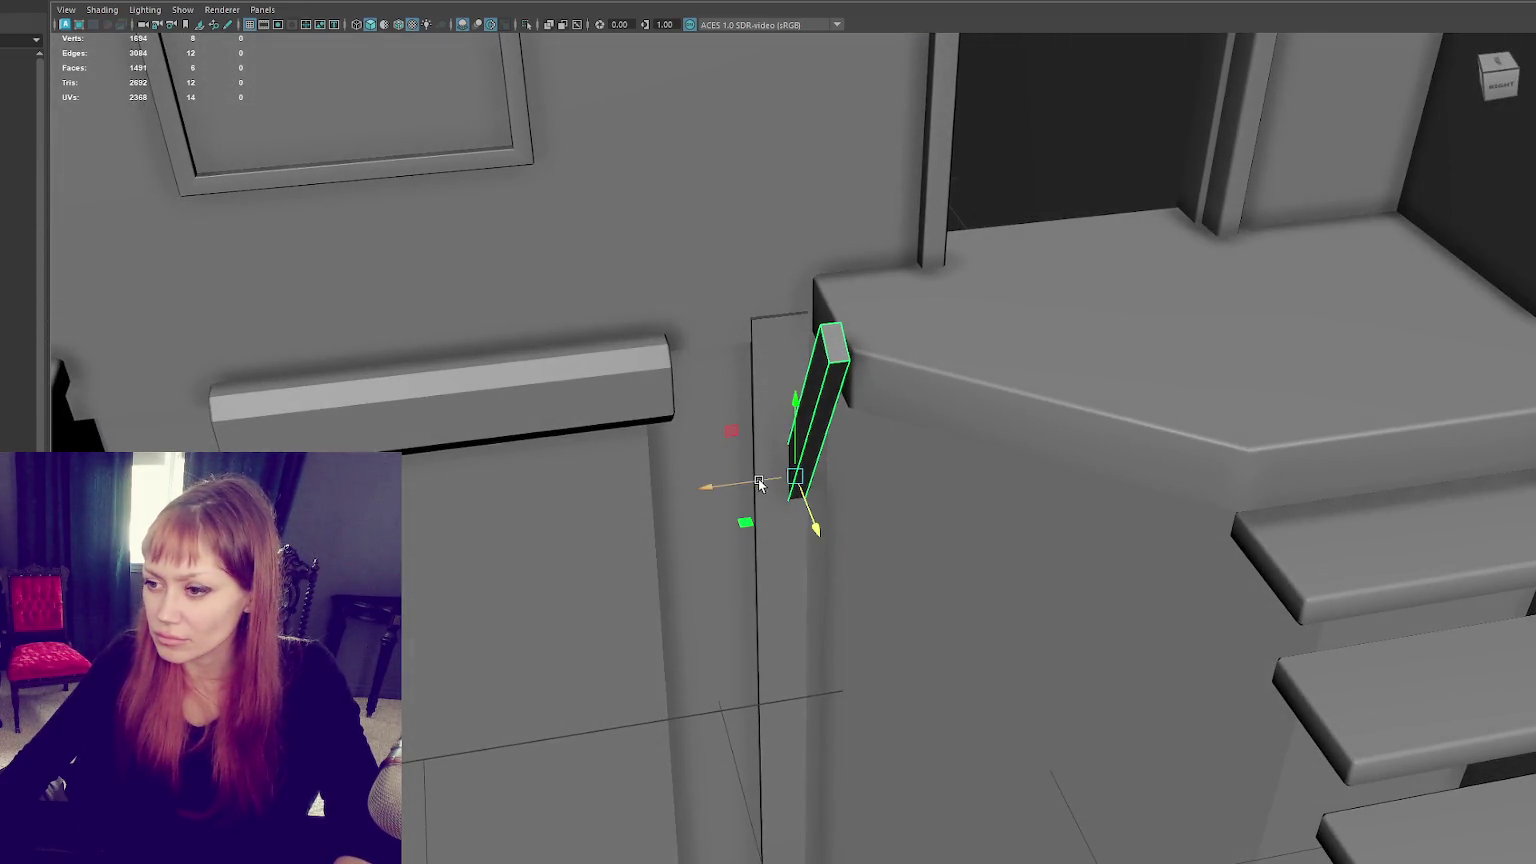
left_click_drag(760, 484, 771, 481)
Step: Slide the tall vertical trim piece right and show wireframe edges on a frontal view
left_click(752, 559)
left_click_drag(732, 738, 753, 723)
left_click(891, 550)
left_click_drag(892, 549, 941, 525, "alt")
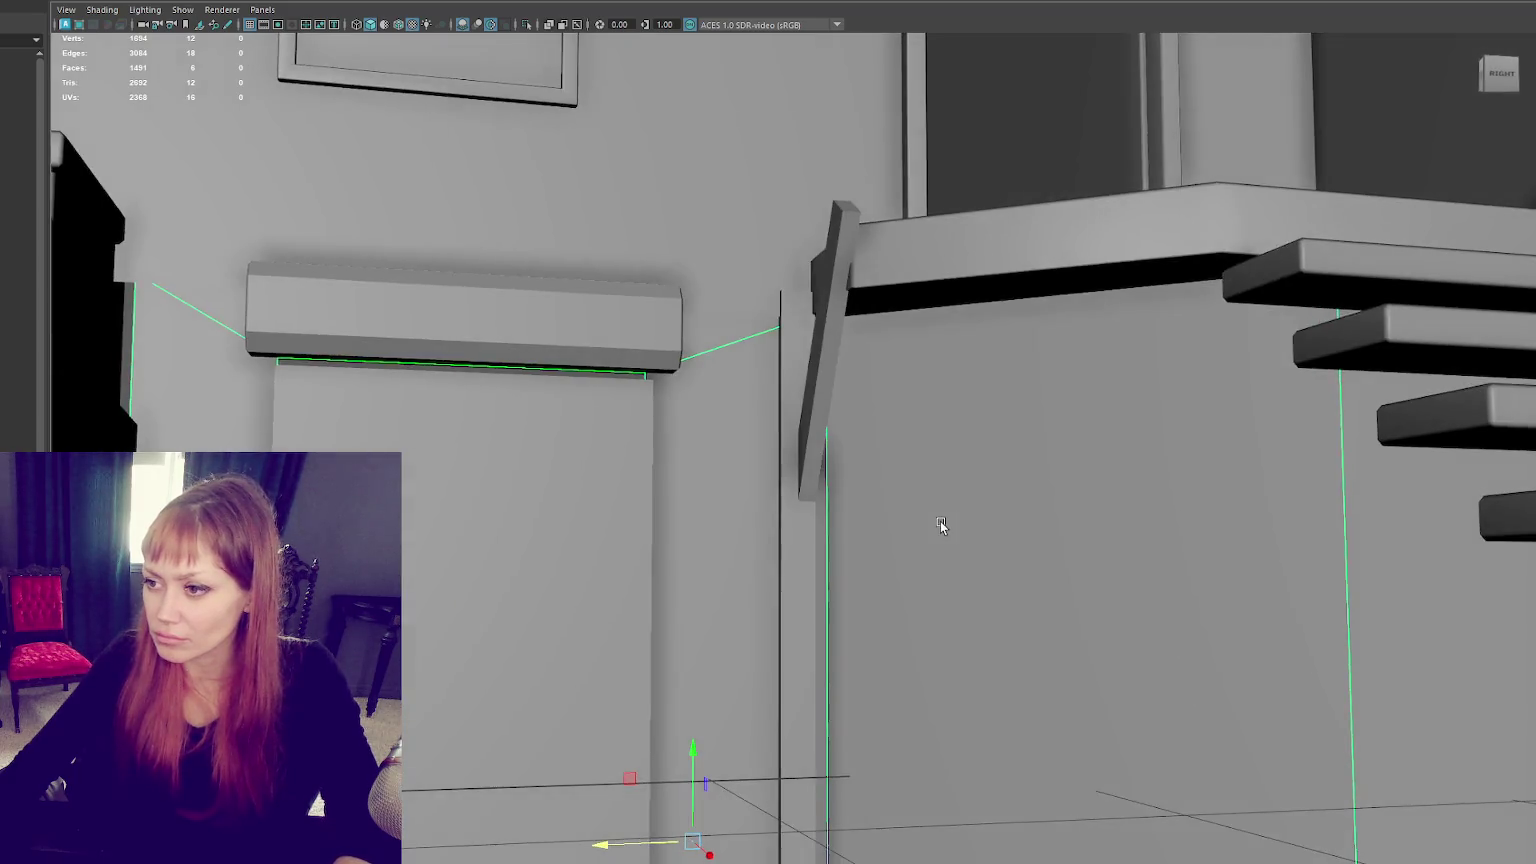
key("f")
right_click_drag(963, 538, 916, 291, "alt")
mouse_move(916, 291)
left_mouse_down("alt")
mouse_move(970, 406)
mouse_move(784, 451)
left_mouse_up("alt")
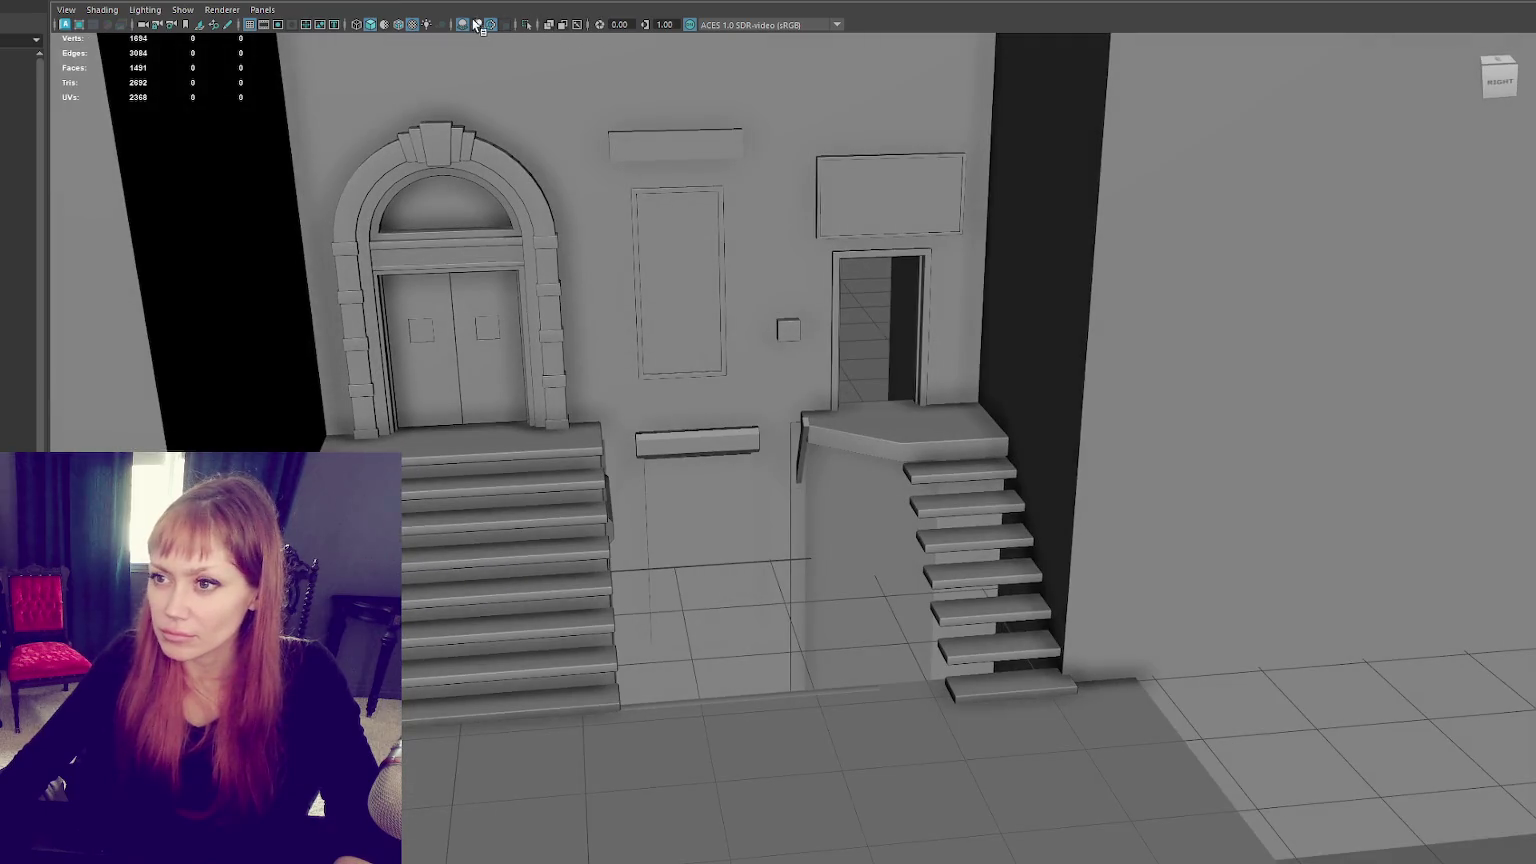
left_click(477, 23)
Step: Select the right-hand staircase and isolate it in the viewport
scroll(873, 323, "down", 5)
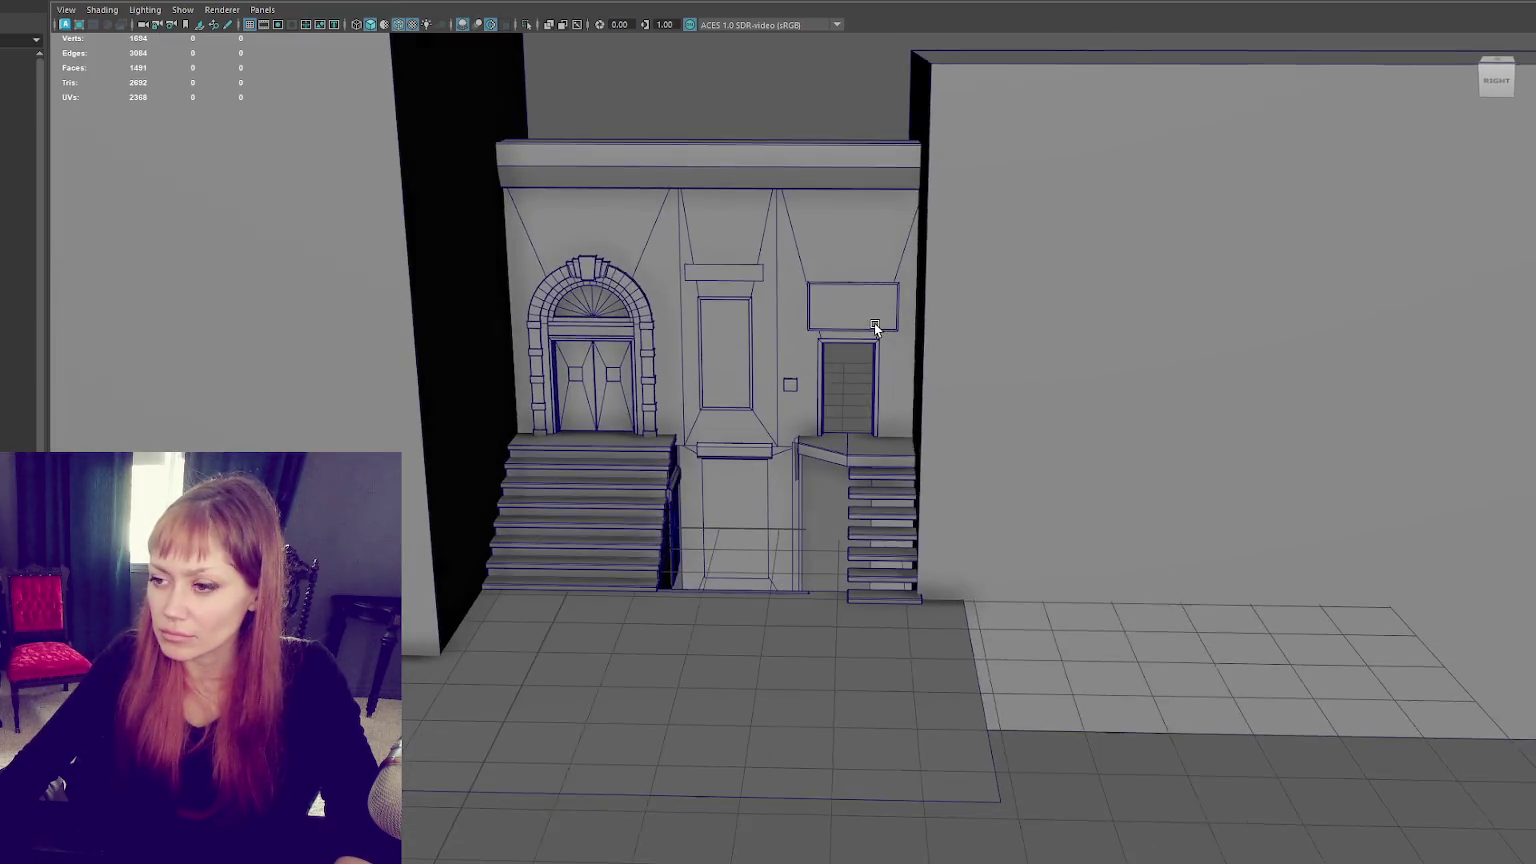
scroll(871, 399, "up", 3)
left_click(868, 447)
scroll(800, 466, "up", 2)
scroll(760, 515, "up", 2)
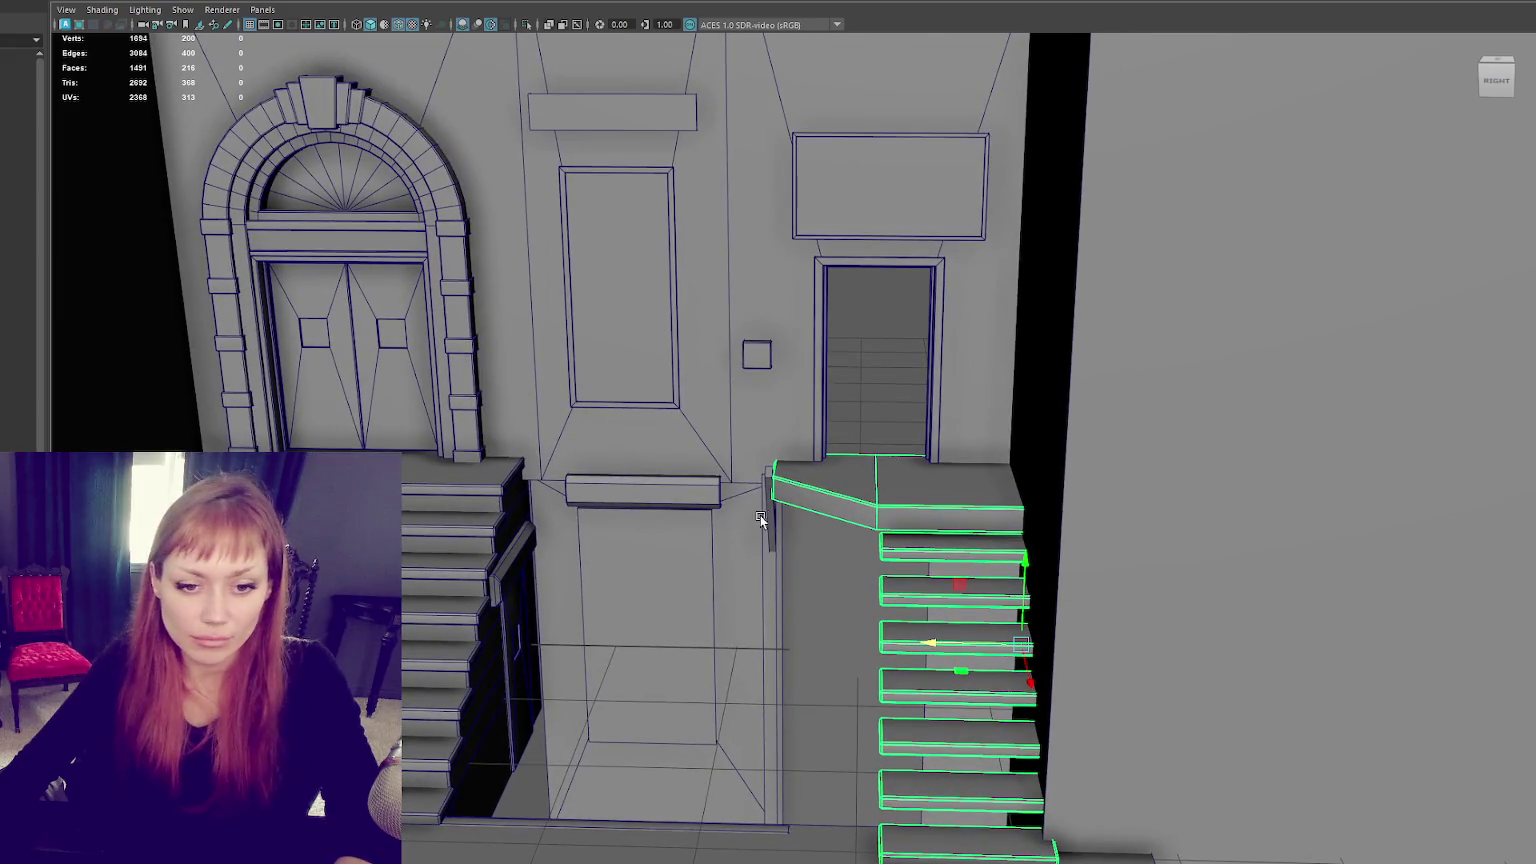
scroll(760, 515, "down", 2)
left_click_drag(759, 515, 795, 471, "alt")
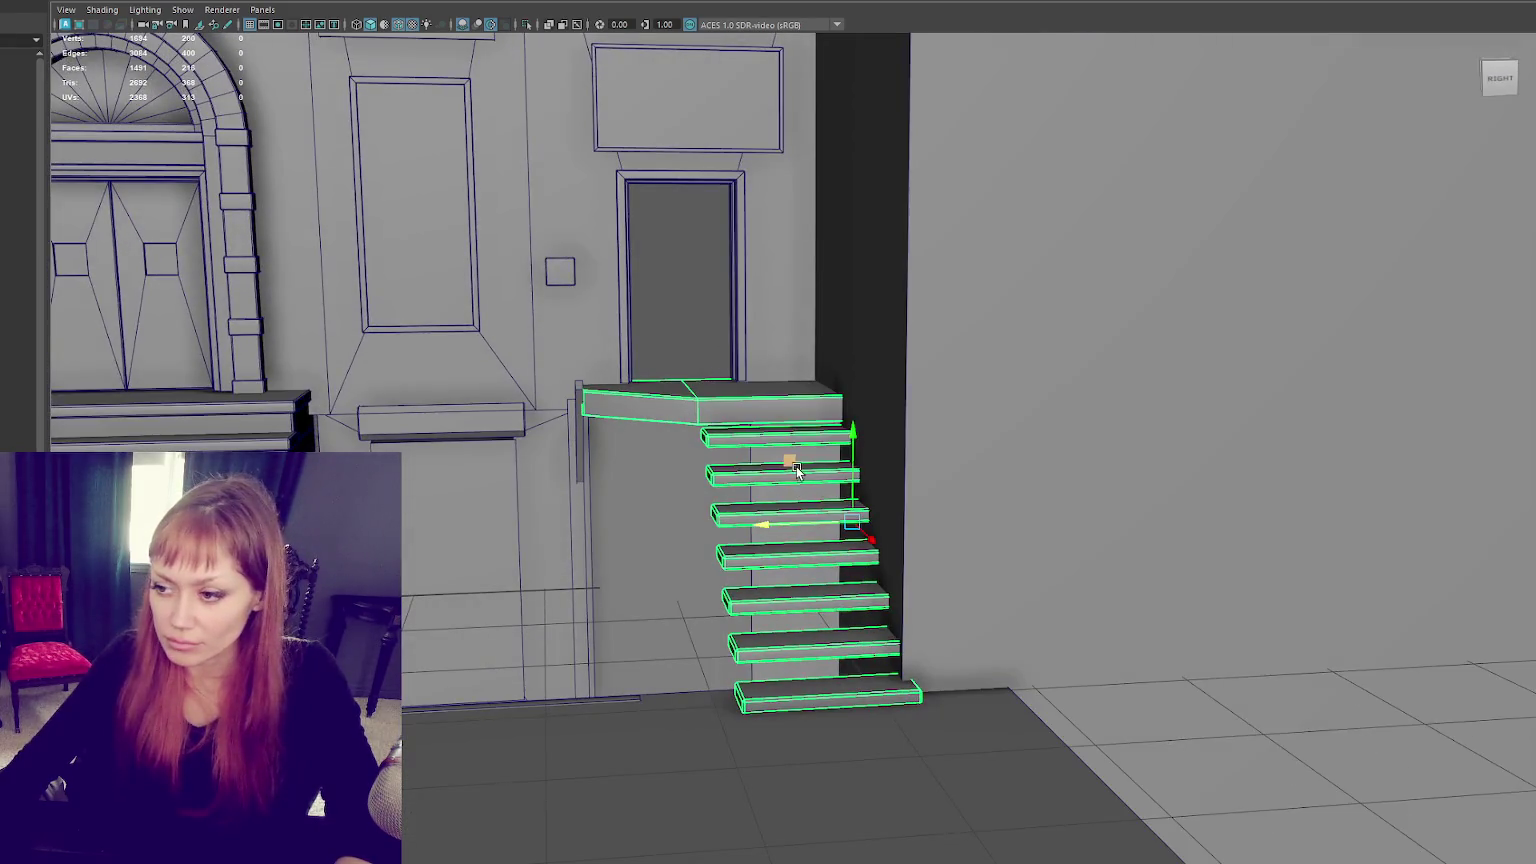
key("ctrl+1")
Step: Select the steps' faces, convert them to vertices, and pick the upper steps' corner vertices
key("ctrl+F11")
left_click_drag(867, 426, 837, 591)
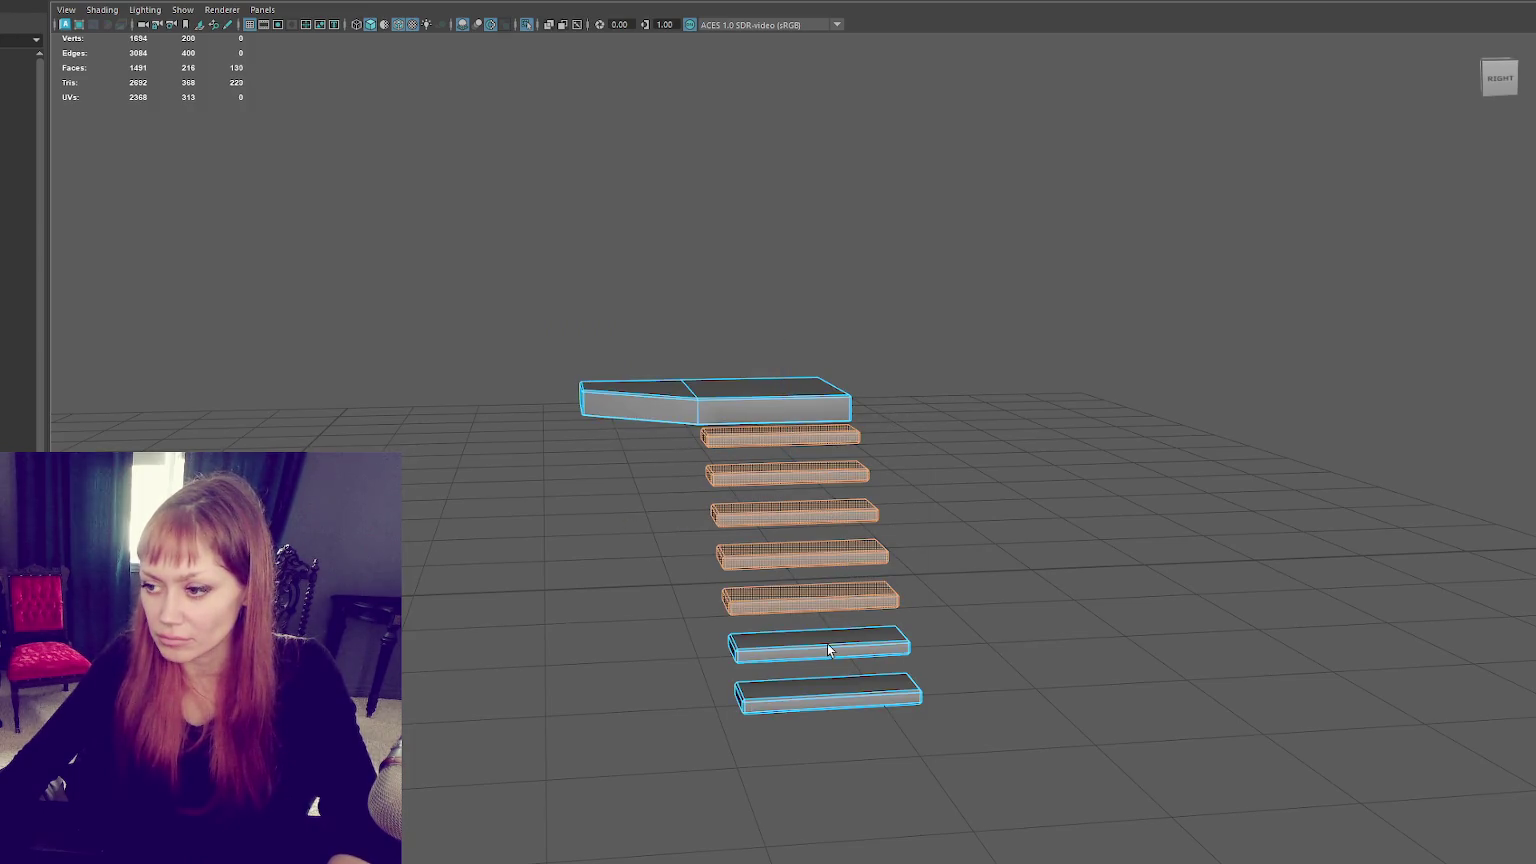
left_click_drag(828, 648, 825, 703)
key("f")
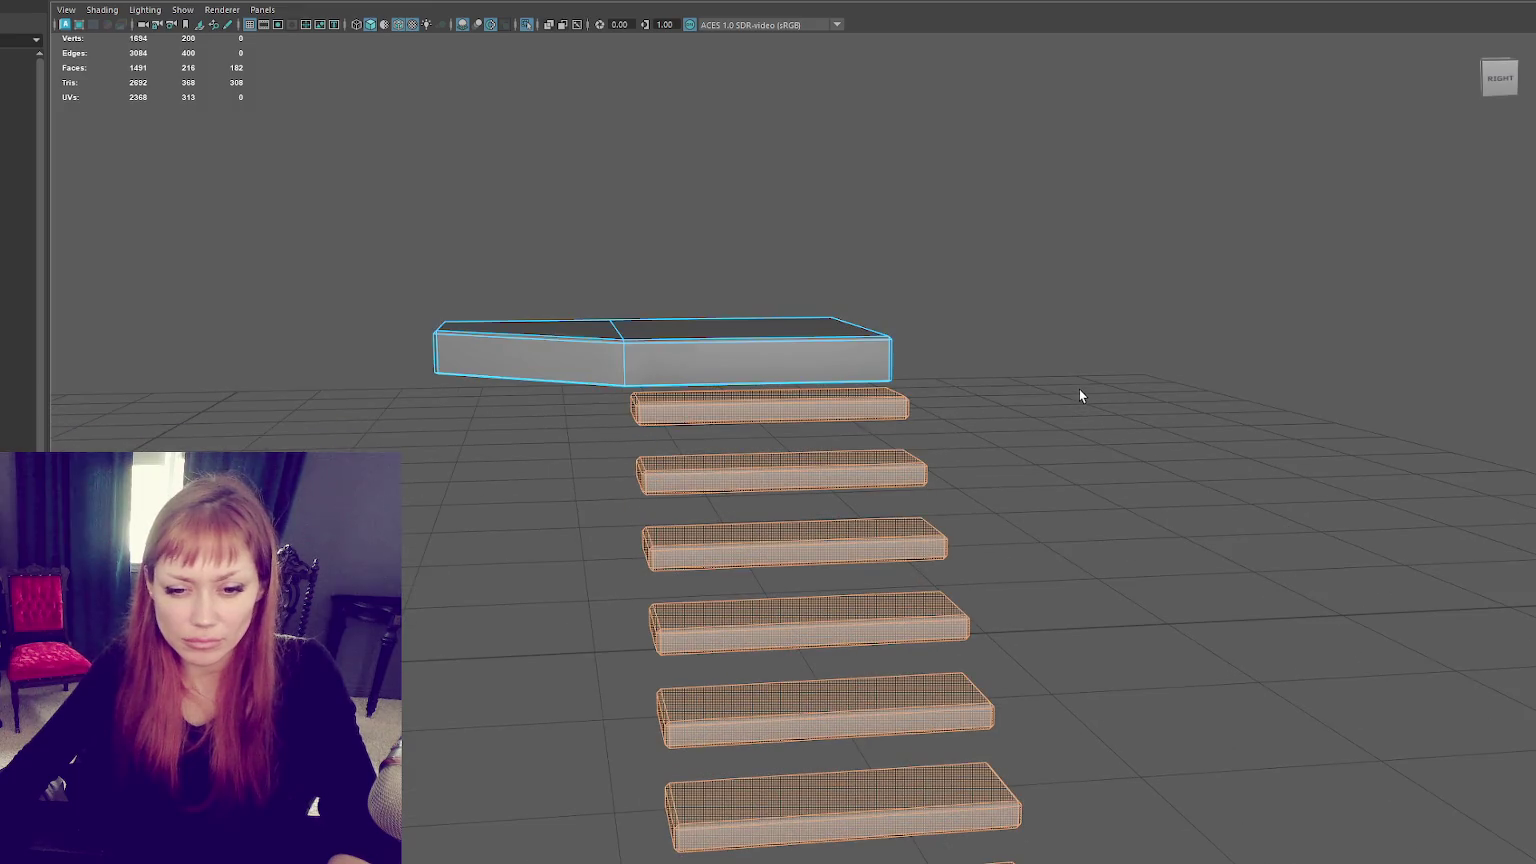
key("ctrl+F9")
key("4")
left_click_drag(950, 399, 590, 362, "alt")
left_click_drag(530, 412, 594, 450, "shift")
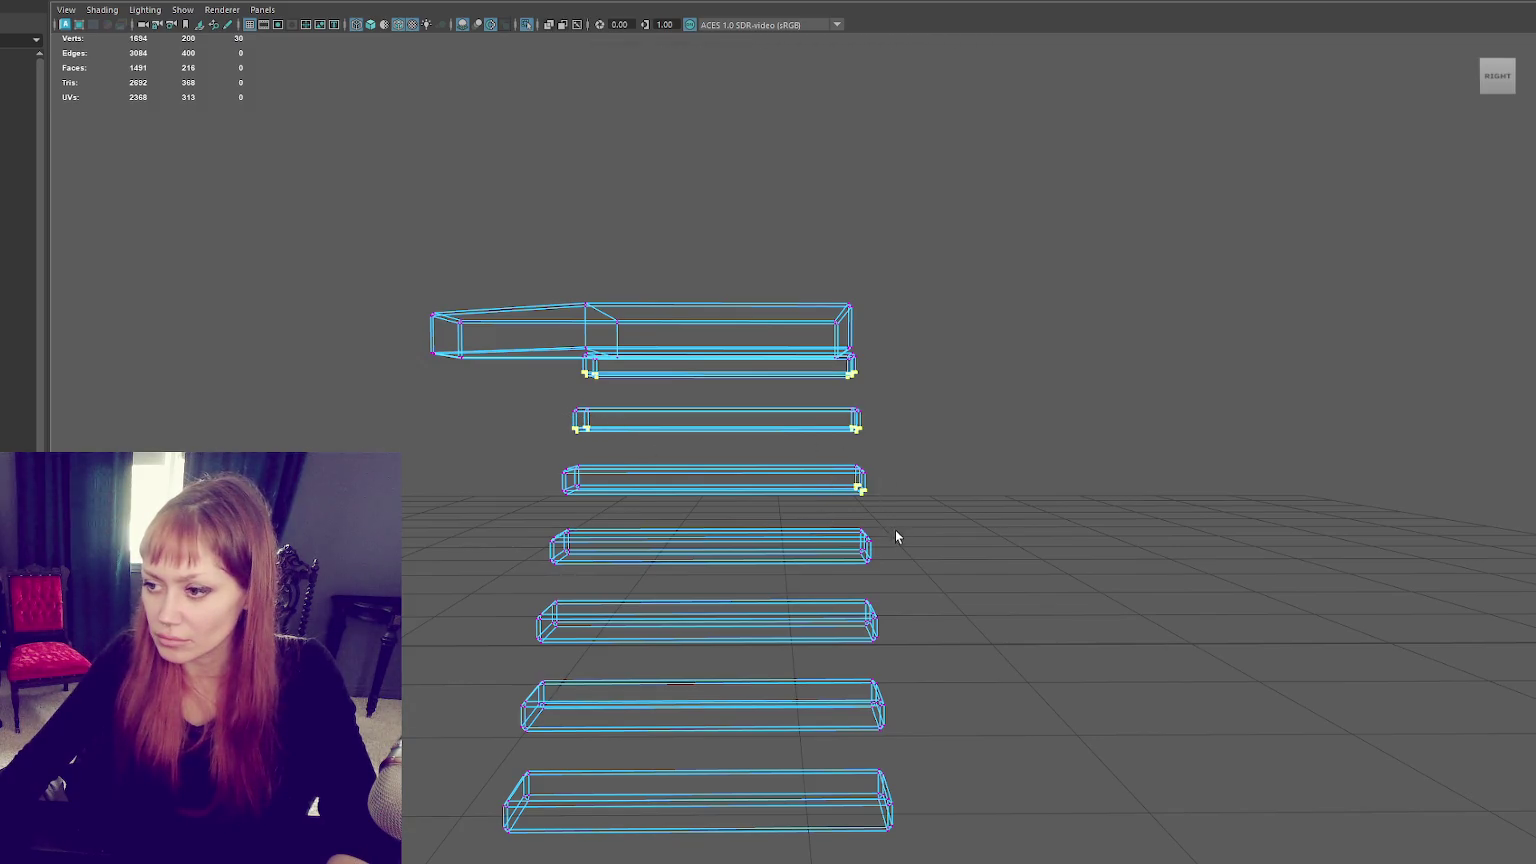
left_click_drag(903, 603, 906, 602, "alt")
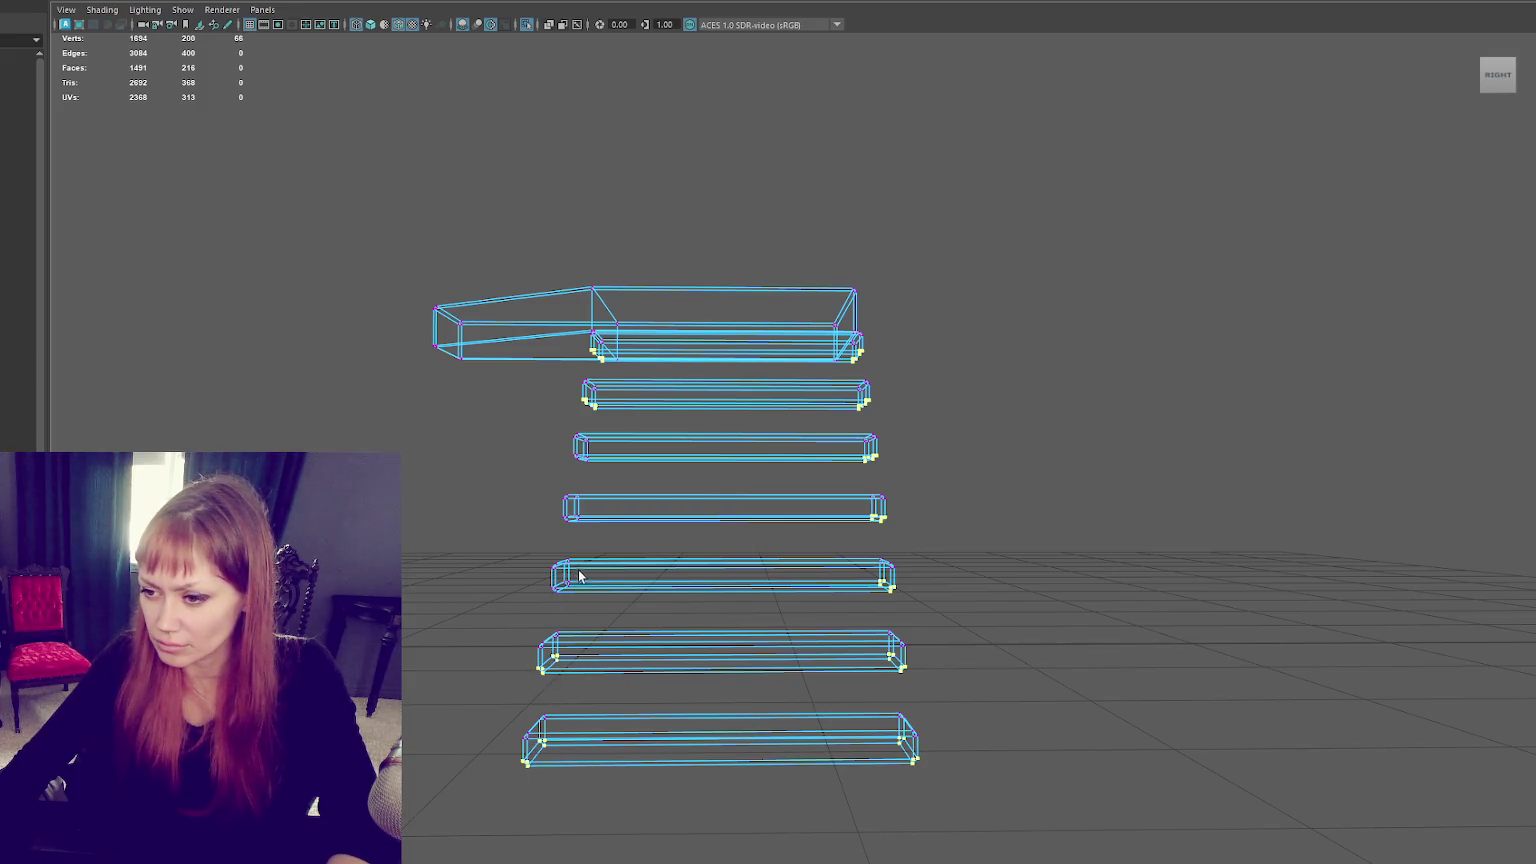
left_click_drag(598, 452, 667, 508, "alt")
key("5")
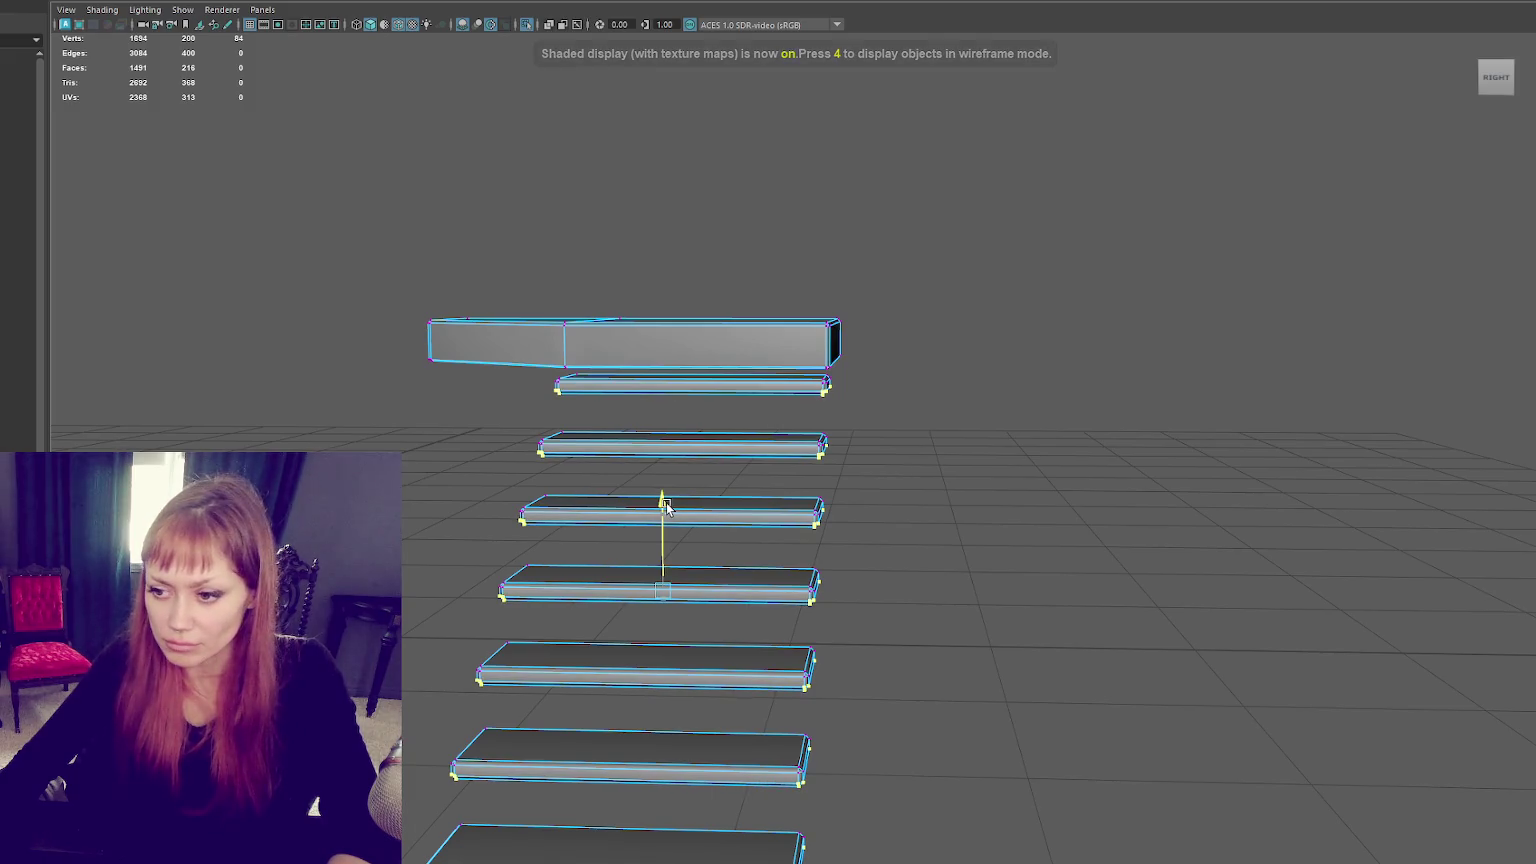
Step: Select an edge loop around the top step's rim and frame it
right_click_drag(667, 508, 1003, 296)
left_click(1000, 303)
key("ctrl+z")
left_click_drag(741, 354, 849, 394, "alt")
left_click(766, 357)
key("ctrl+z")
key("F10")
double_click(783, 268)
key("f")
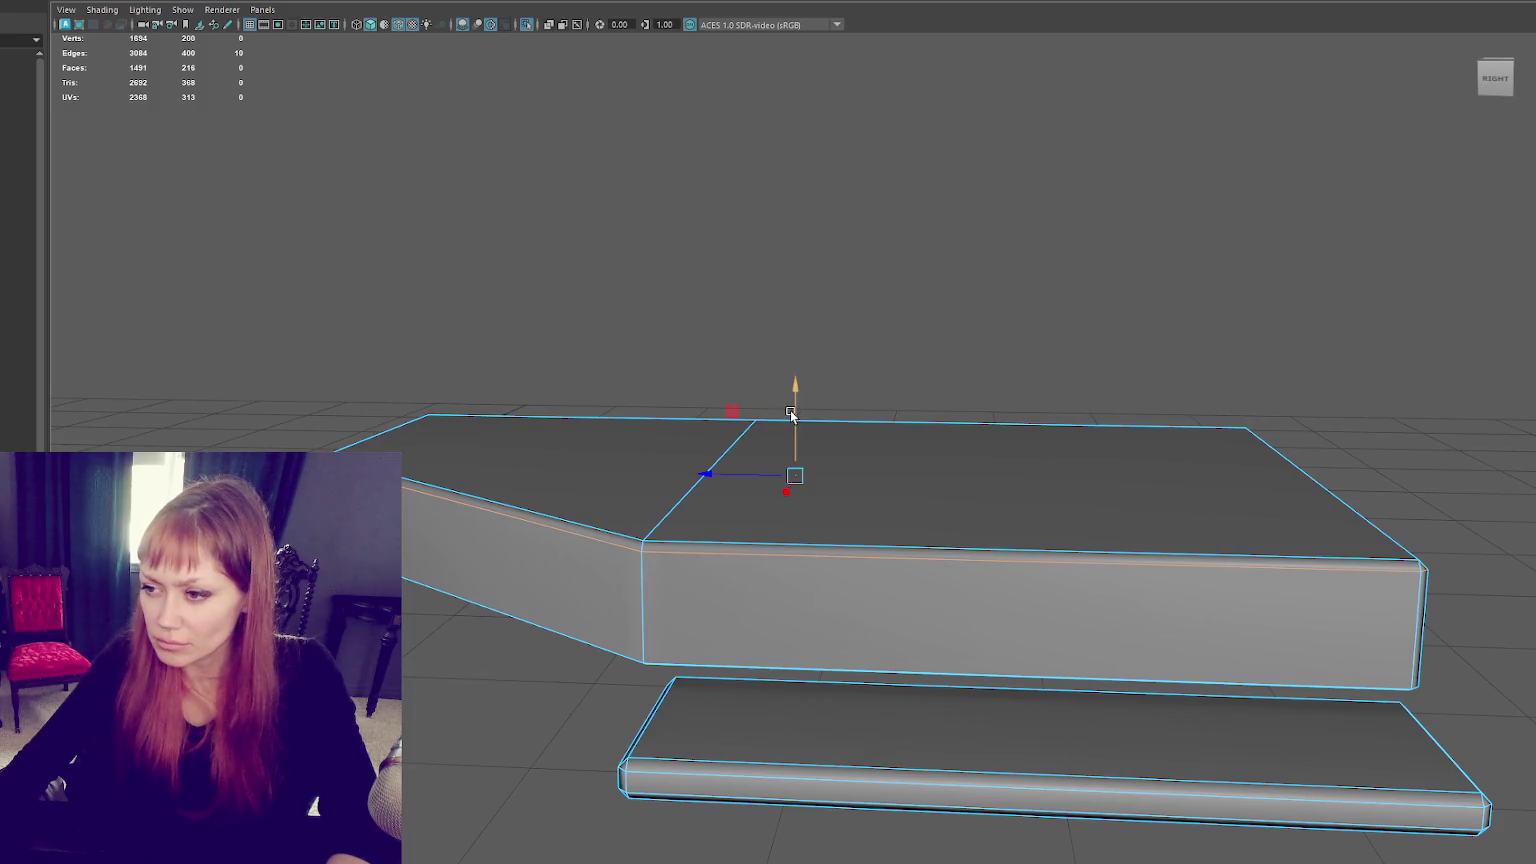
key("F11")
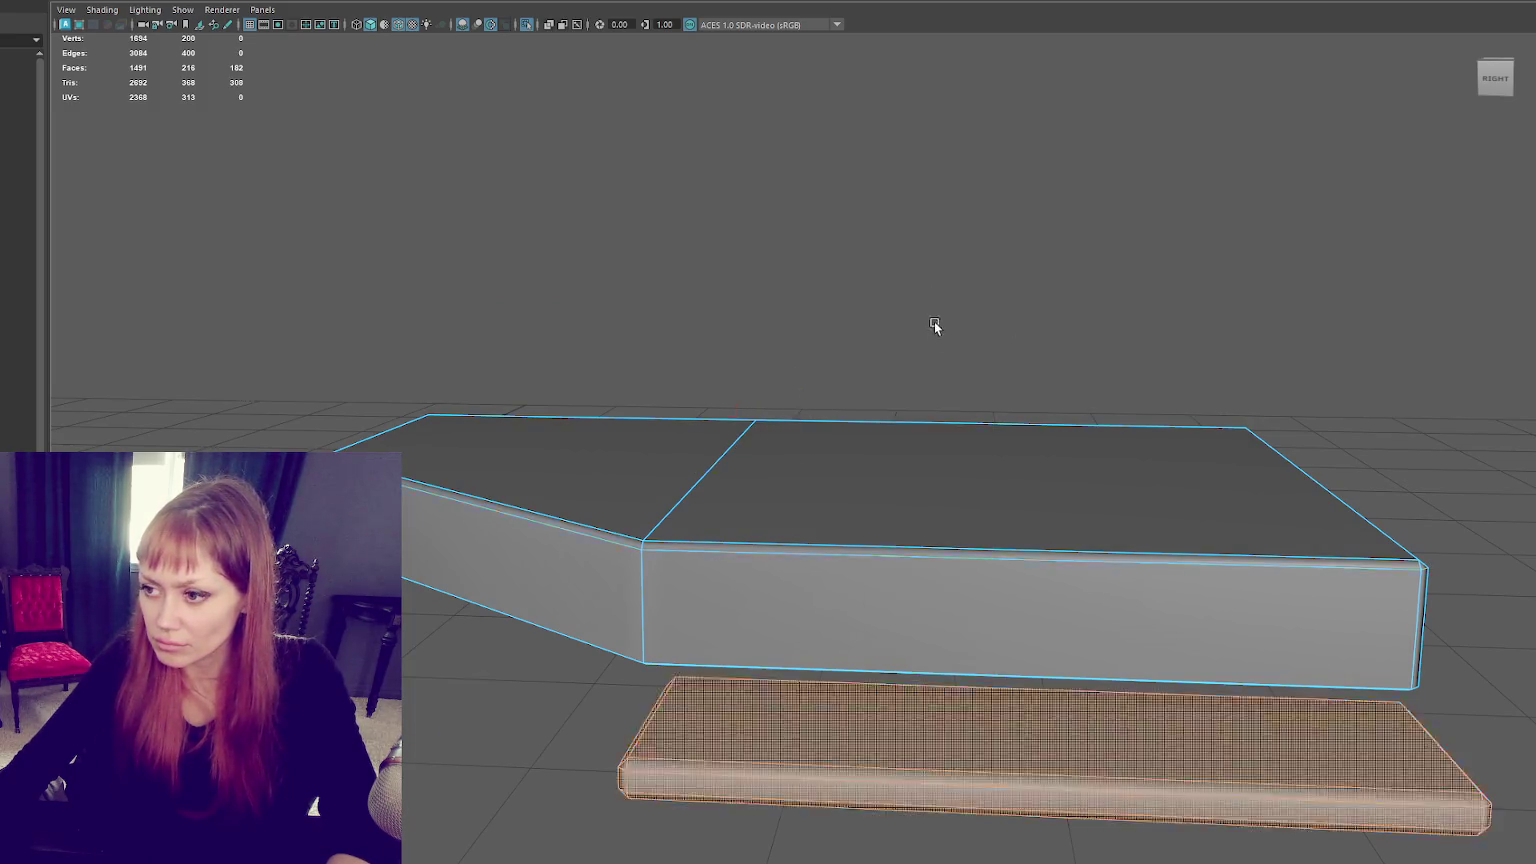
Step: Extrude the landing's top faces with a 0.06 offset to form a thin rim
left_click_drag(934, 326, 662, 411, "alt")
left_click(662, 410, "shift")
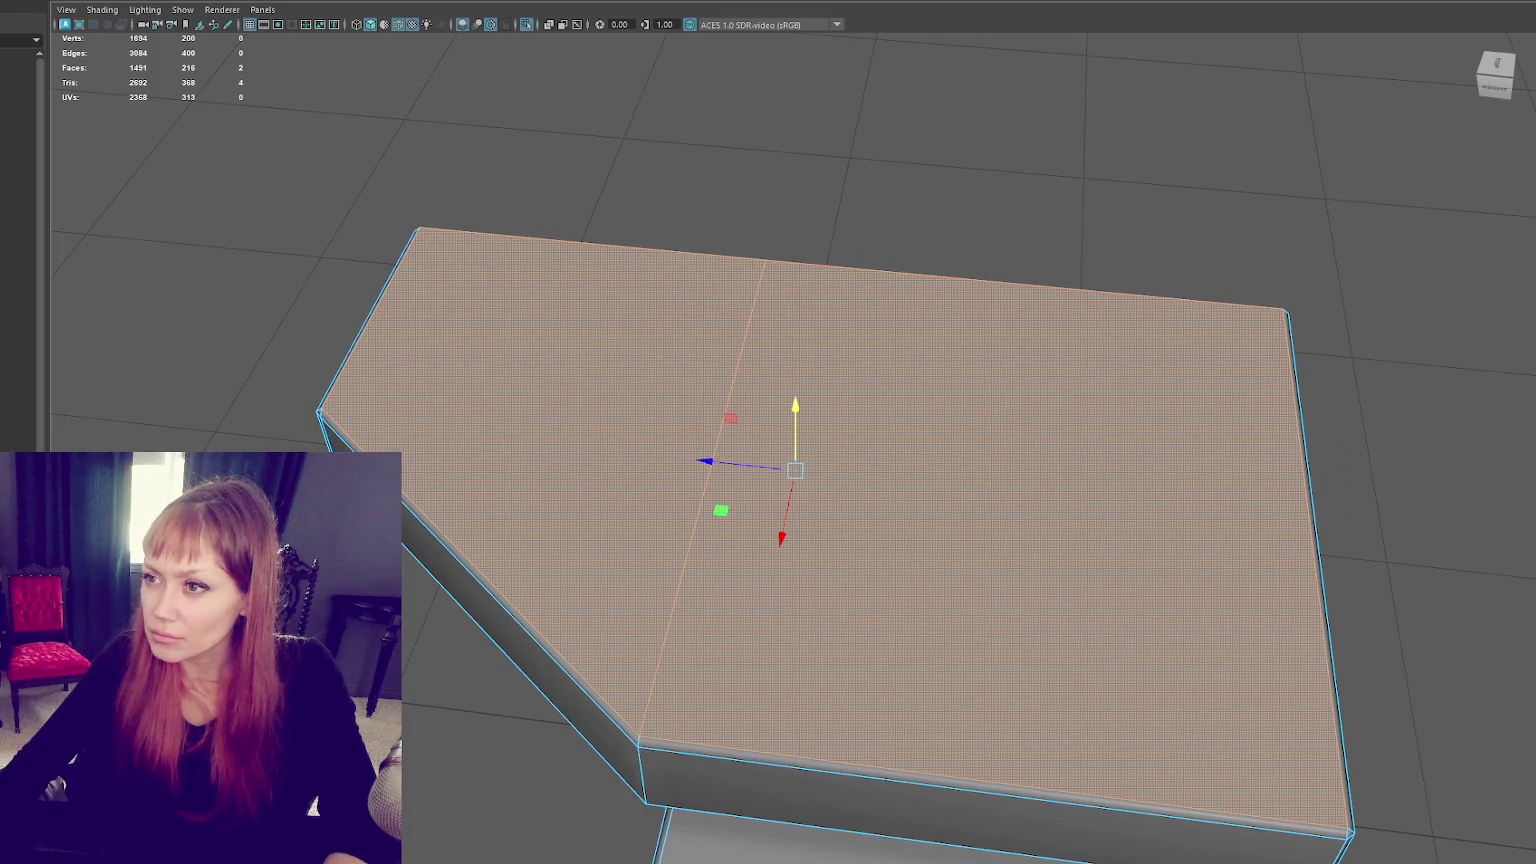
key("ctrl+e")
left_click(1274, 522)
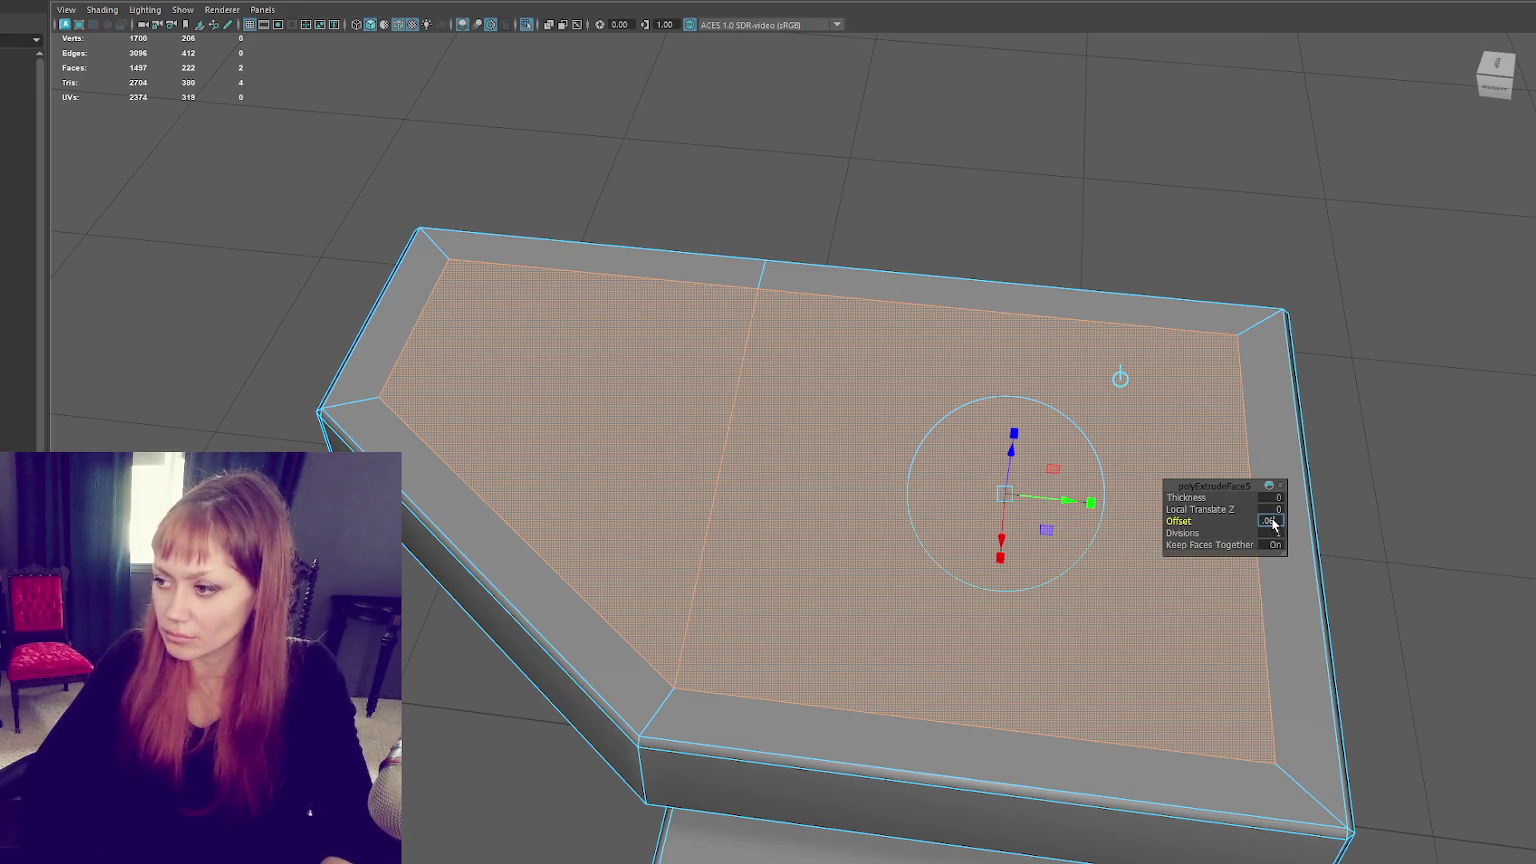
key("Return")
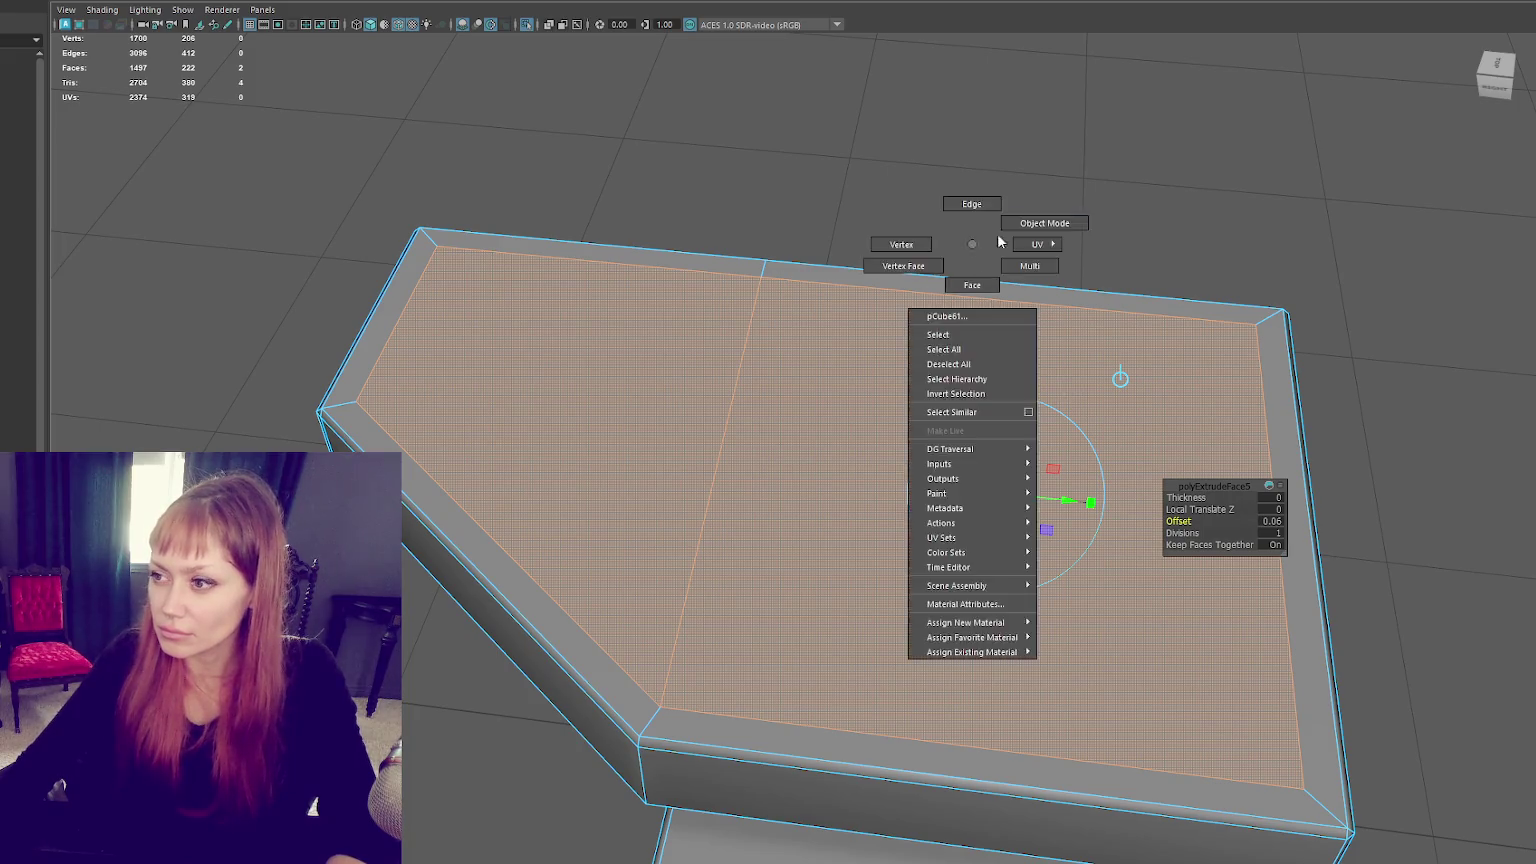
Step: Return to object mode and pull back to view the whole landing and staircase
right_click_drag(971, 248, 967, 205)
scroll(550, 334, "down", 5)
left_click_drag(550, 334, 1169, 488, "alt")
left_click(690, 206)
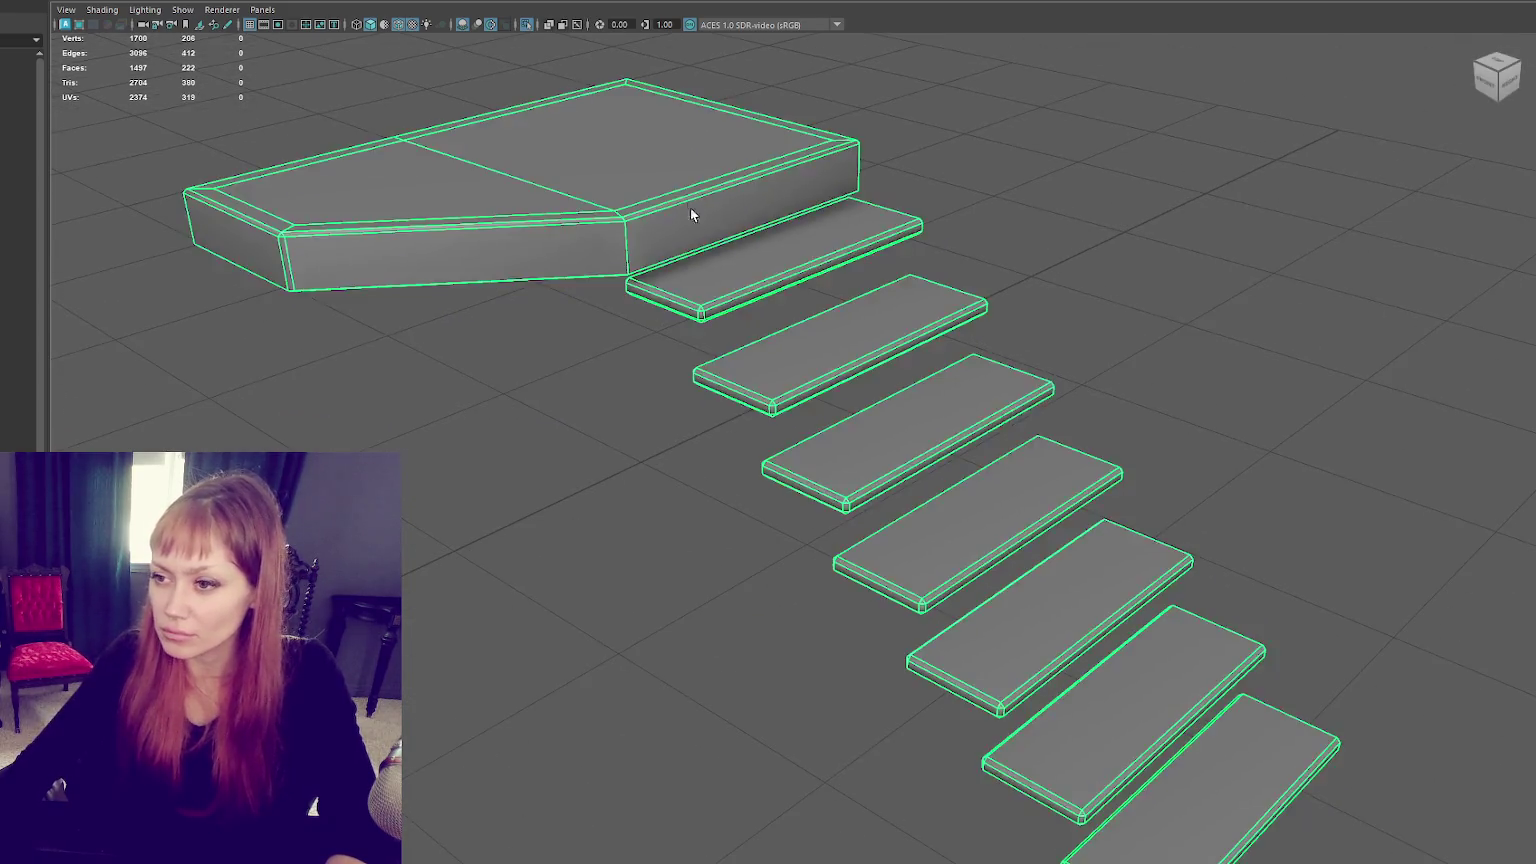
left_click_drag(690, 207, 784, 279, "alt")
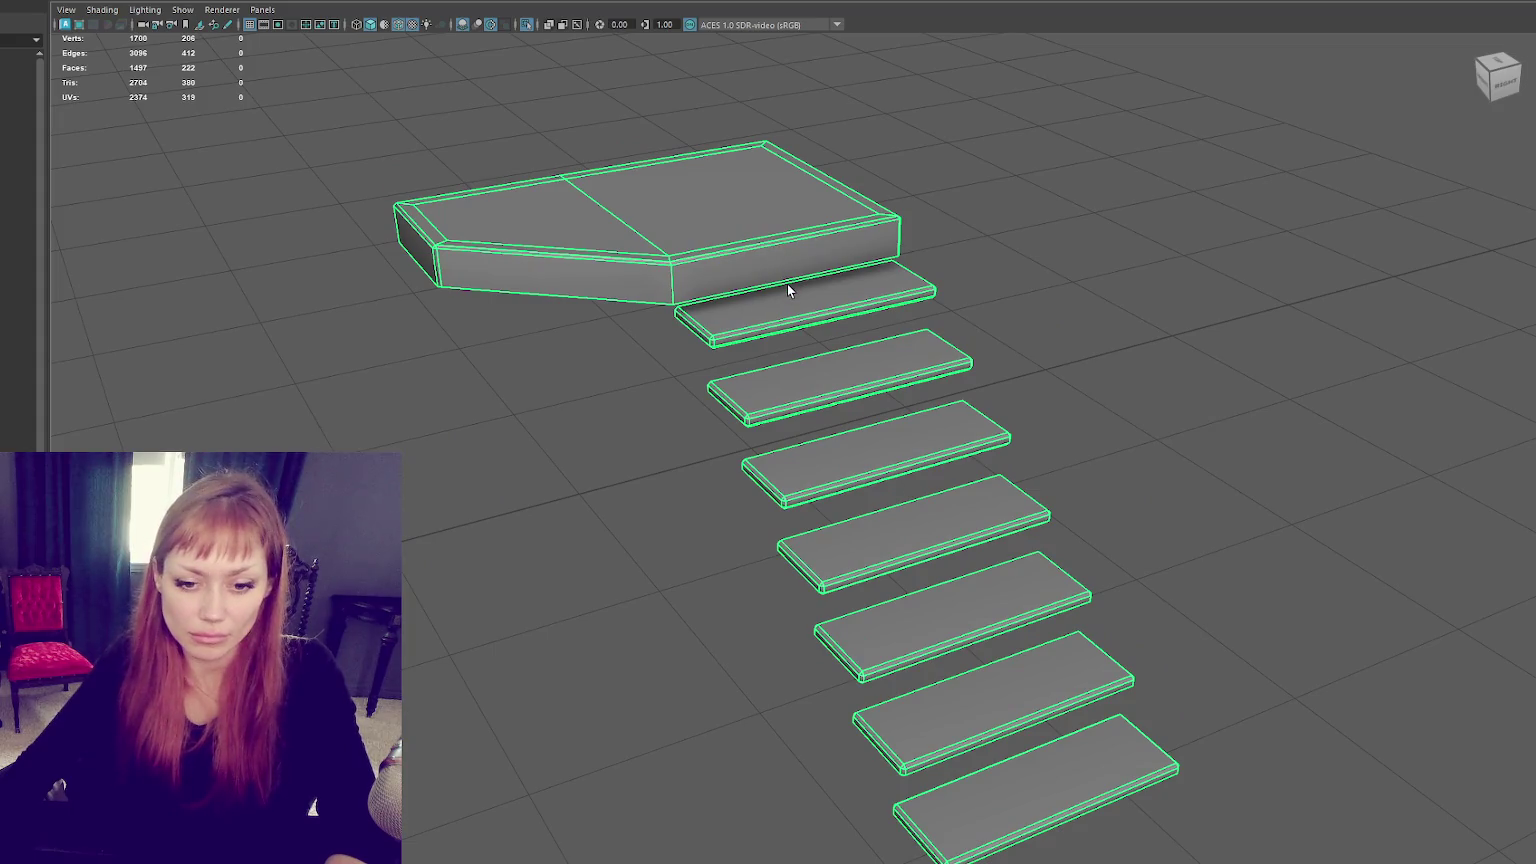
left_click(736, 507)
scroll(735, 507, "down", 4)
left_click_drag(735, 507, 700, 500, "alt")
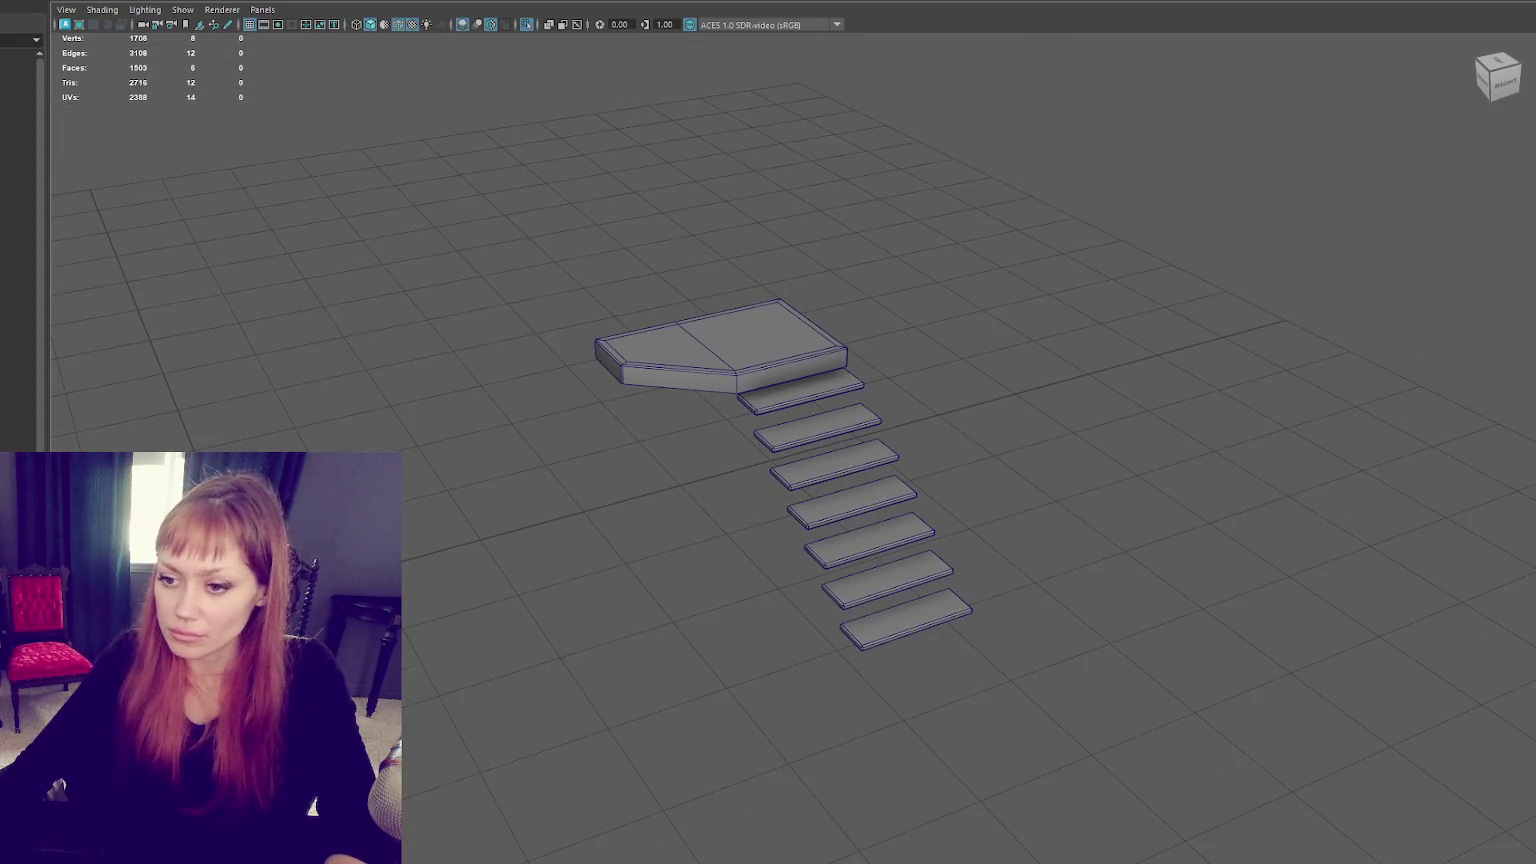
Step: Place the cube on the landing and duplicate it into a thin panel on the top step
left_click_drag(642, 543, 704, 522)
left_click_drag(720, 430, 735, 247)
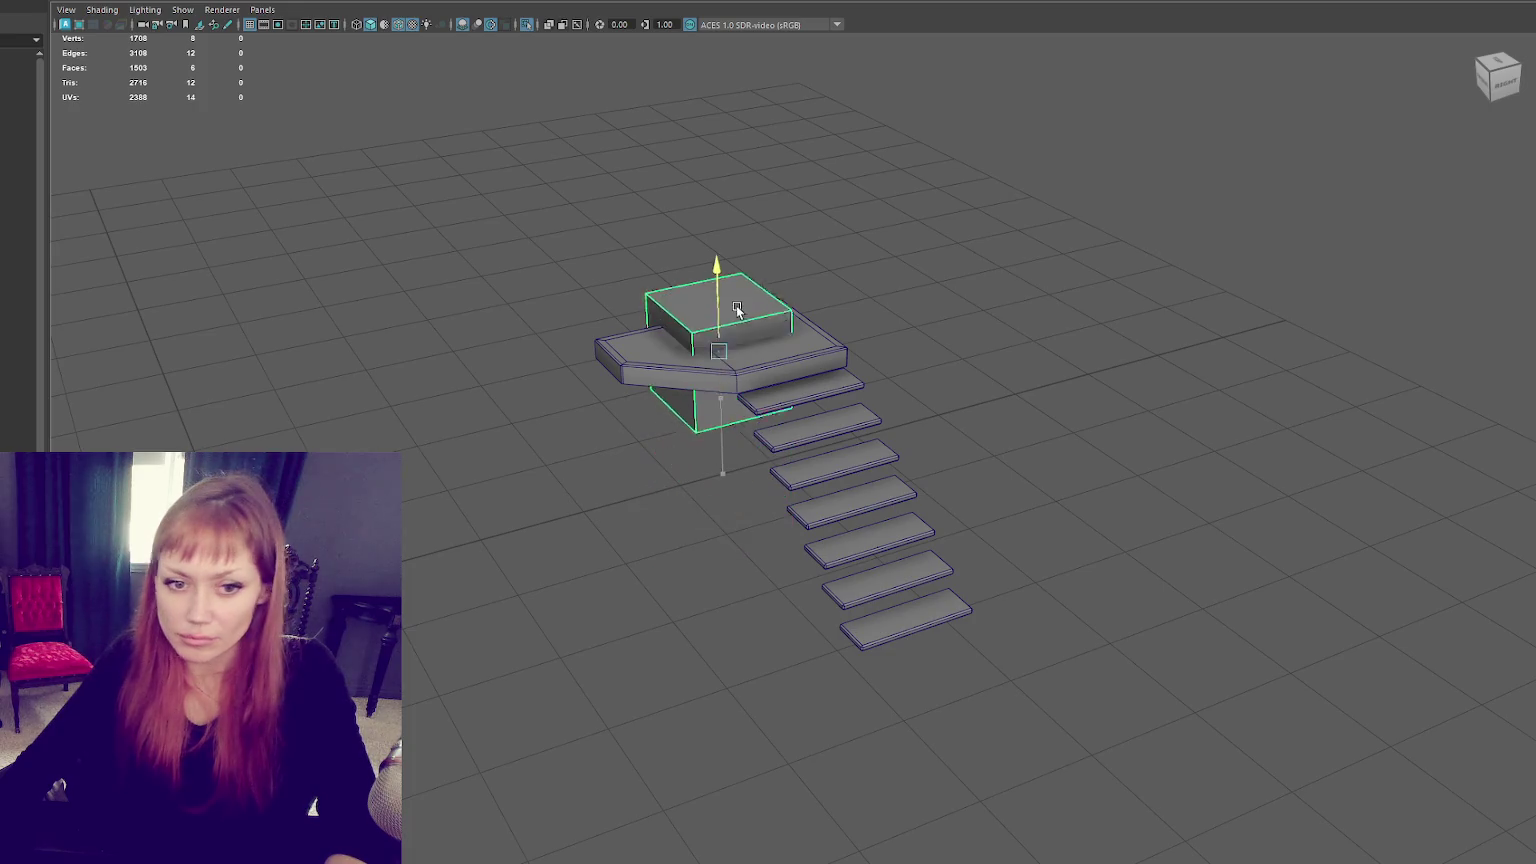
mouse_move(757, 318)
left_mouse_down()
mouse_move(818, 390)
mouse_move(826, 347)
left_mouse_up()
key("ctrl+d")
key("w")
key("r")
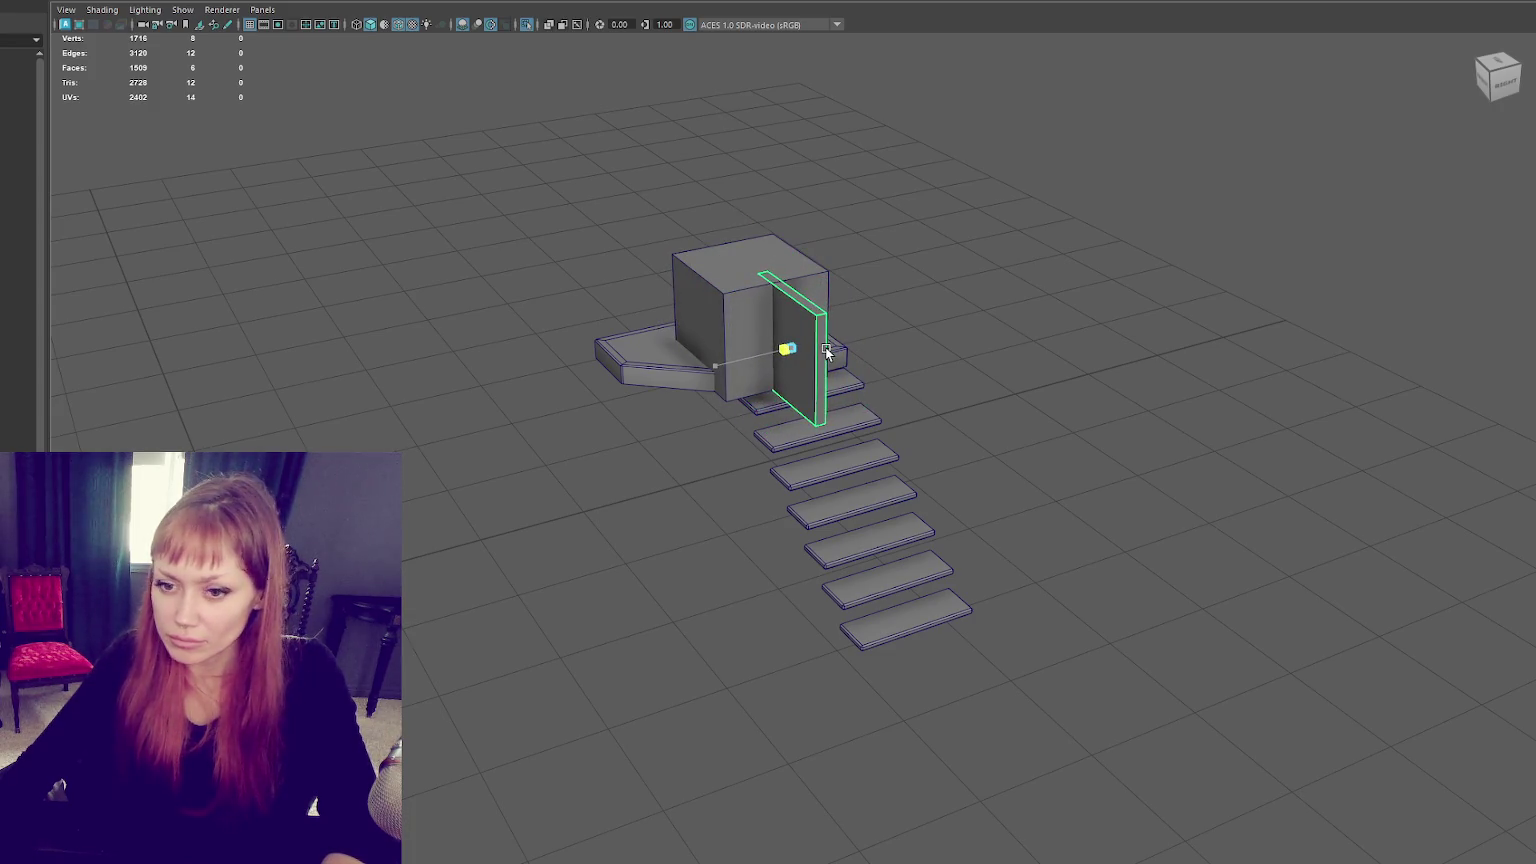
left_click_drag(789, 350, 777, 358)
key("w")
left_click_drag(781, 302, 787, 343)
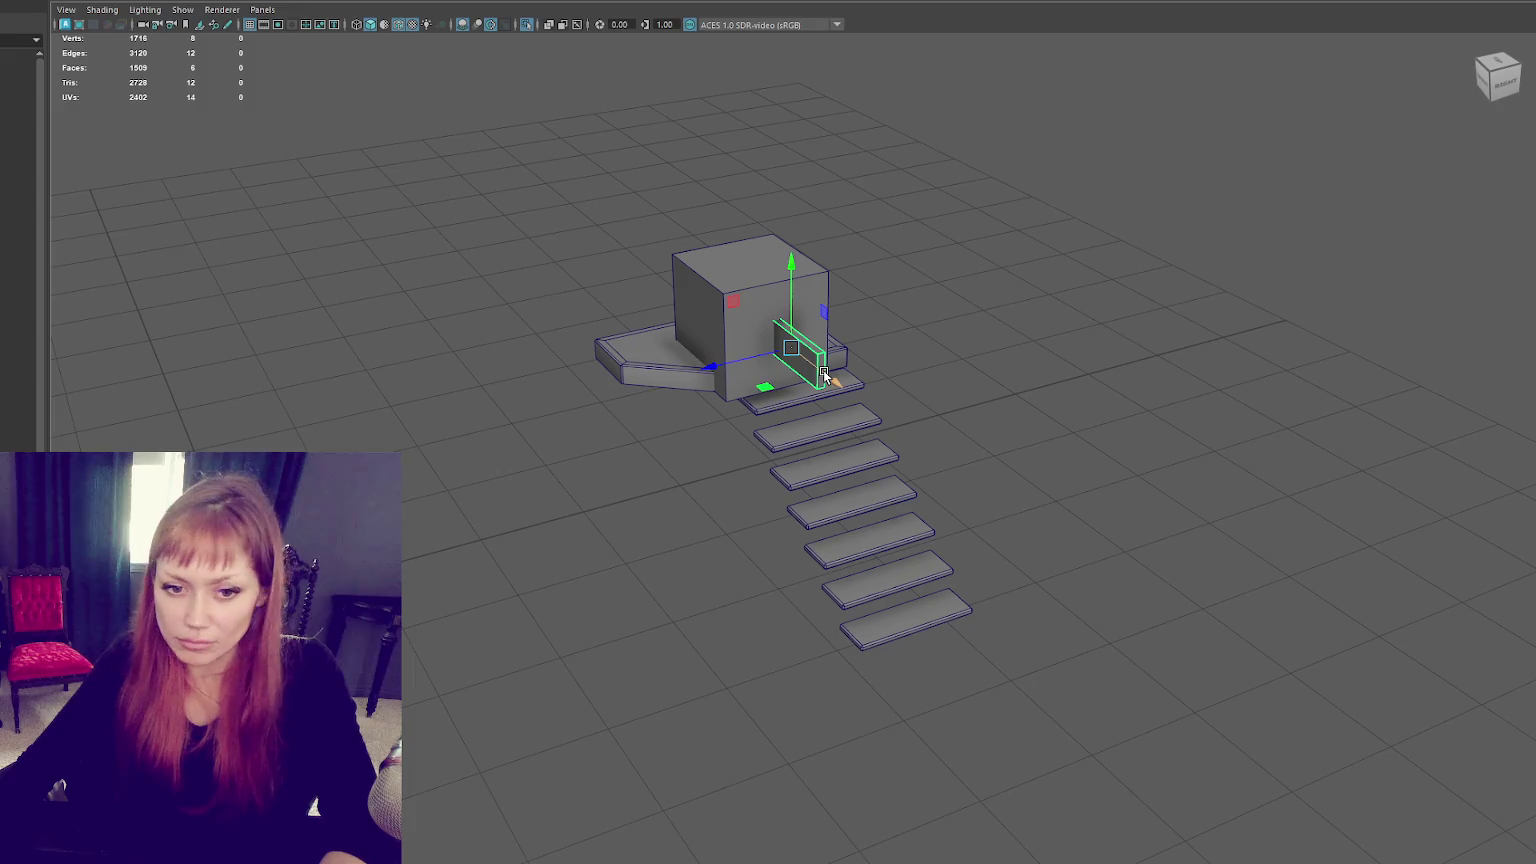
left_click_drag(789, 286, 780, 340)
Step: Stretch the panel's end face down to the bottom step and select its top vertices
right_click_drag(957, 344, 960, 372)
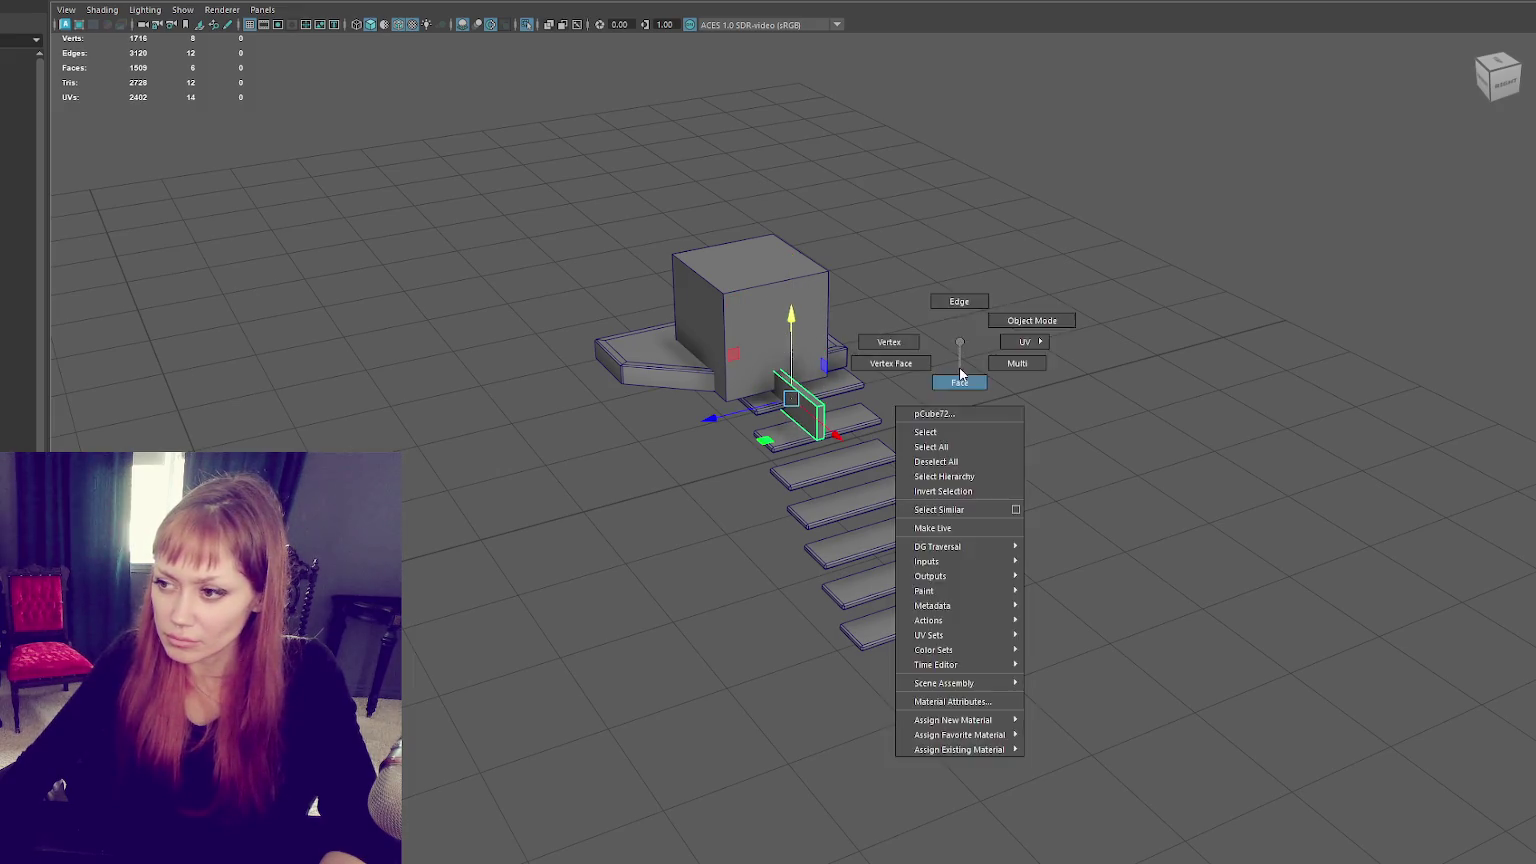
left_click(832, 367)
left_click_drag(832, 368, 825, 488)
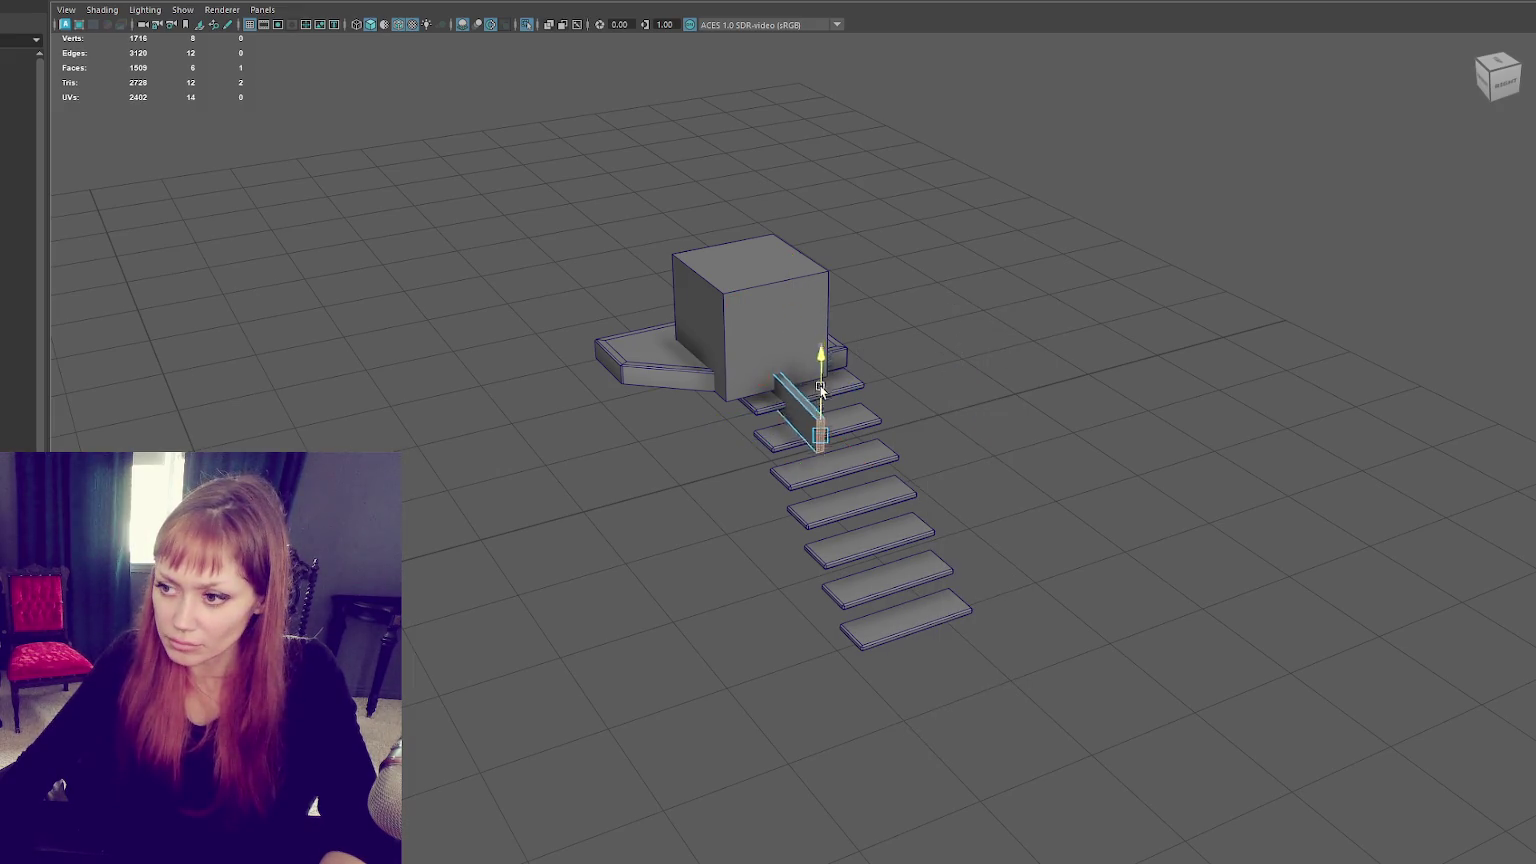
left_click_drag(837, 567, 948, 672)
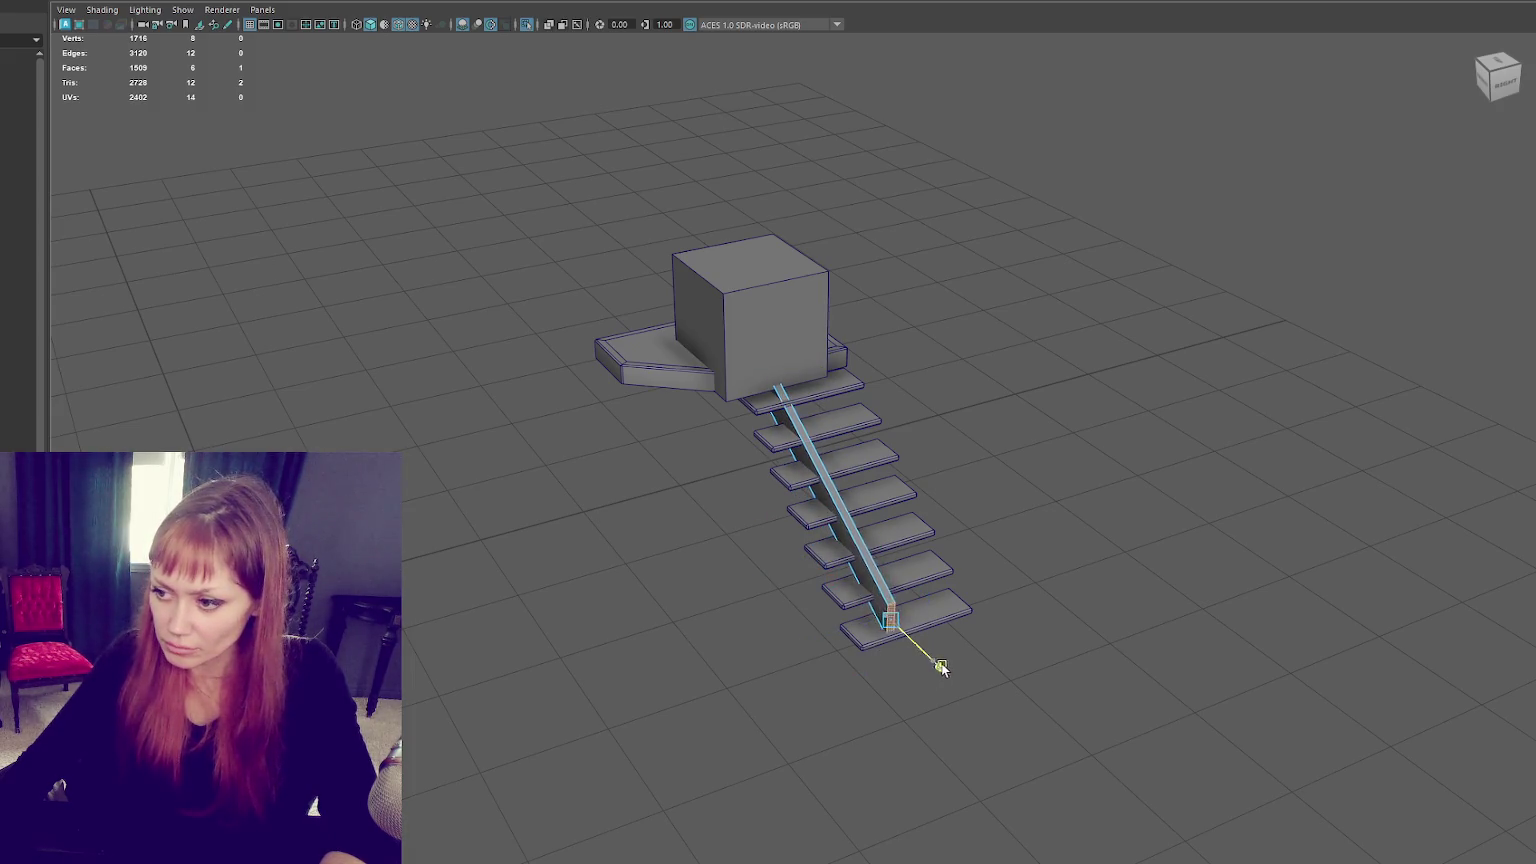
right_click_drag(922, 249, 857, 247)
left_click_drag(886, 231, 648, 466)
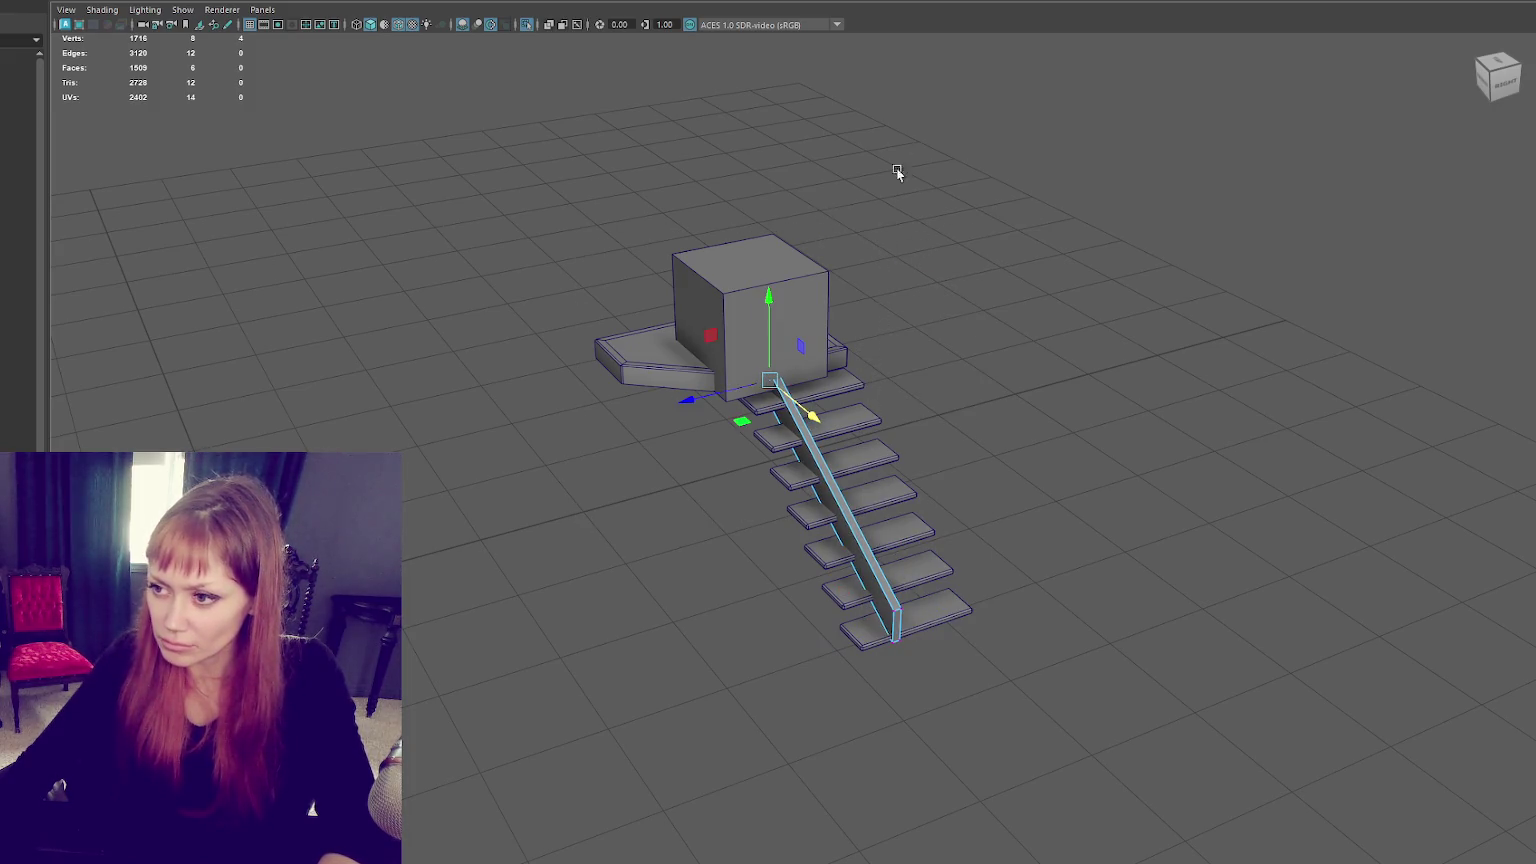
Step: Shrink the large cube on the landing to a small block
left_click(760, 290)
key("r")
left_click_drag(759, 330, 666, 335)
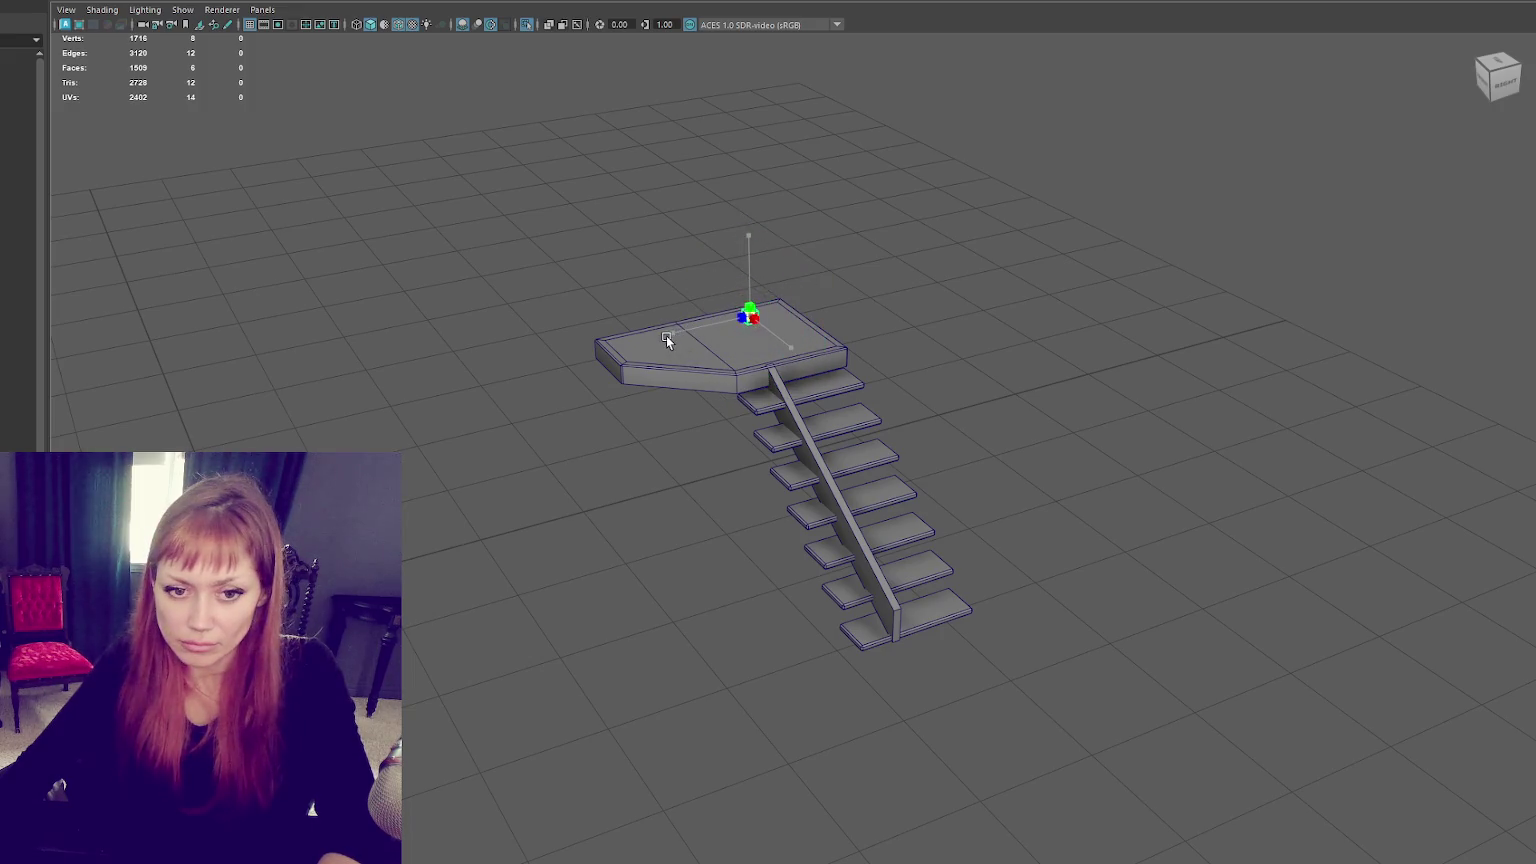
Step: Stretch the small cube into a tall post at the landing's front-right corner
key("f")
scroll(766, 346, "down", 5)
scroll(761, 310, "down", 3)
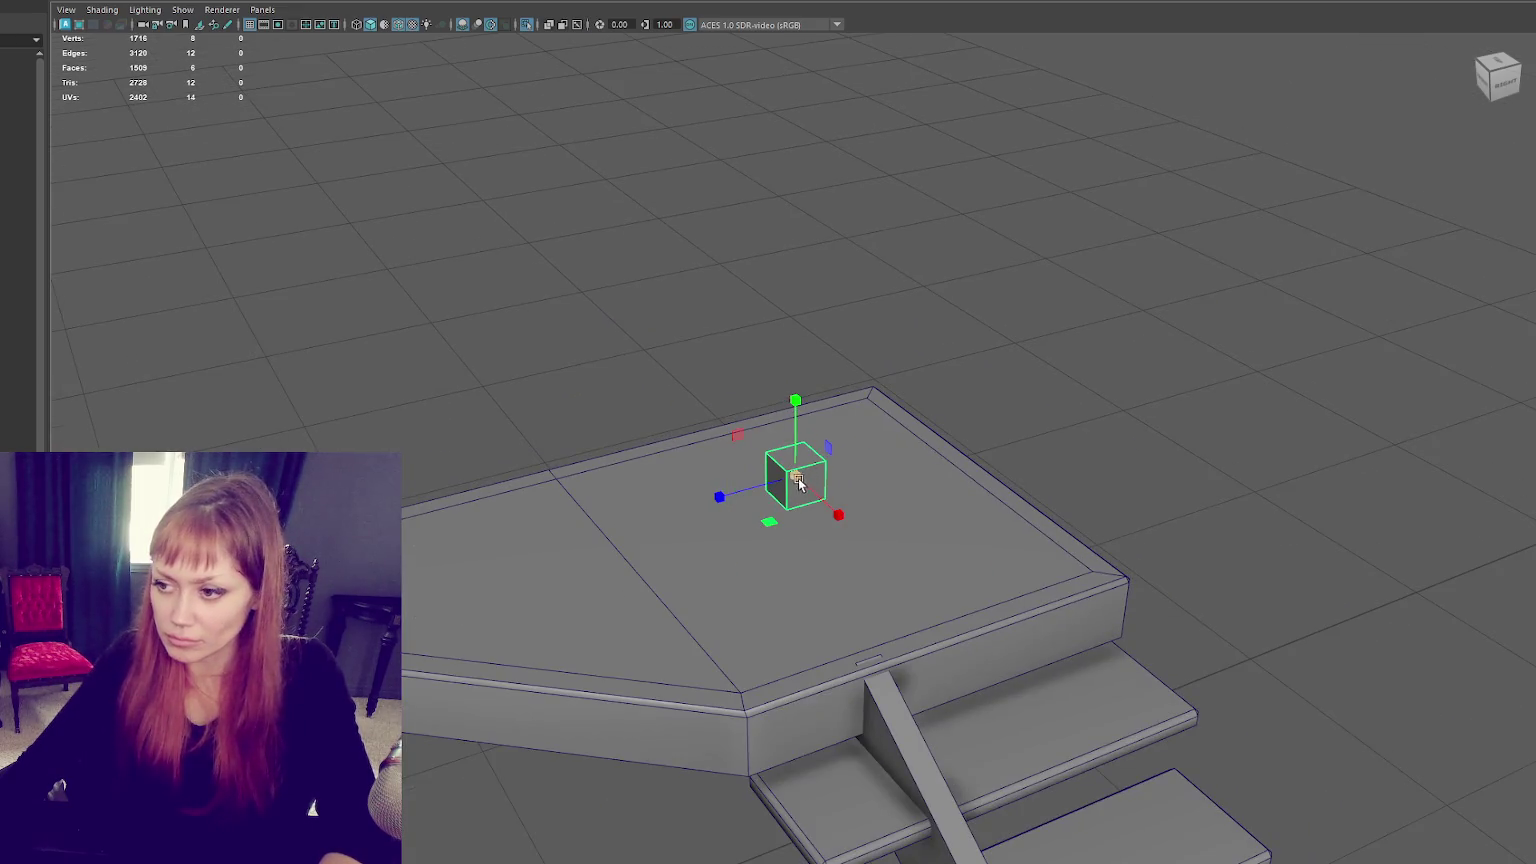
left_click_drag(790, 457, 817, 303)
scroll(816, 303, "down", 2)
left_click_drag(795, 420, 762, 407)
left_click_drag(822, 513, 865, 551)
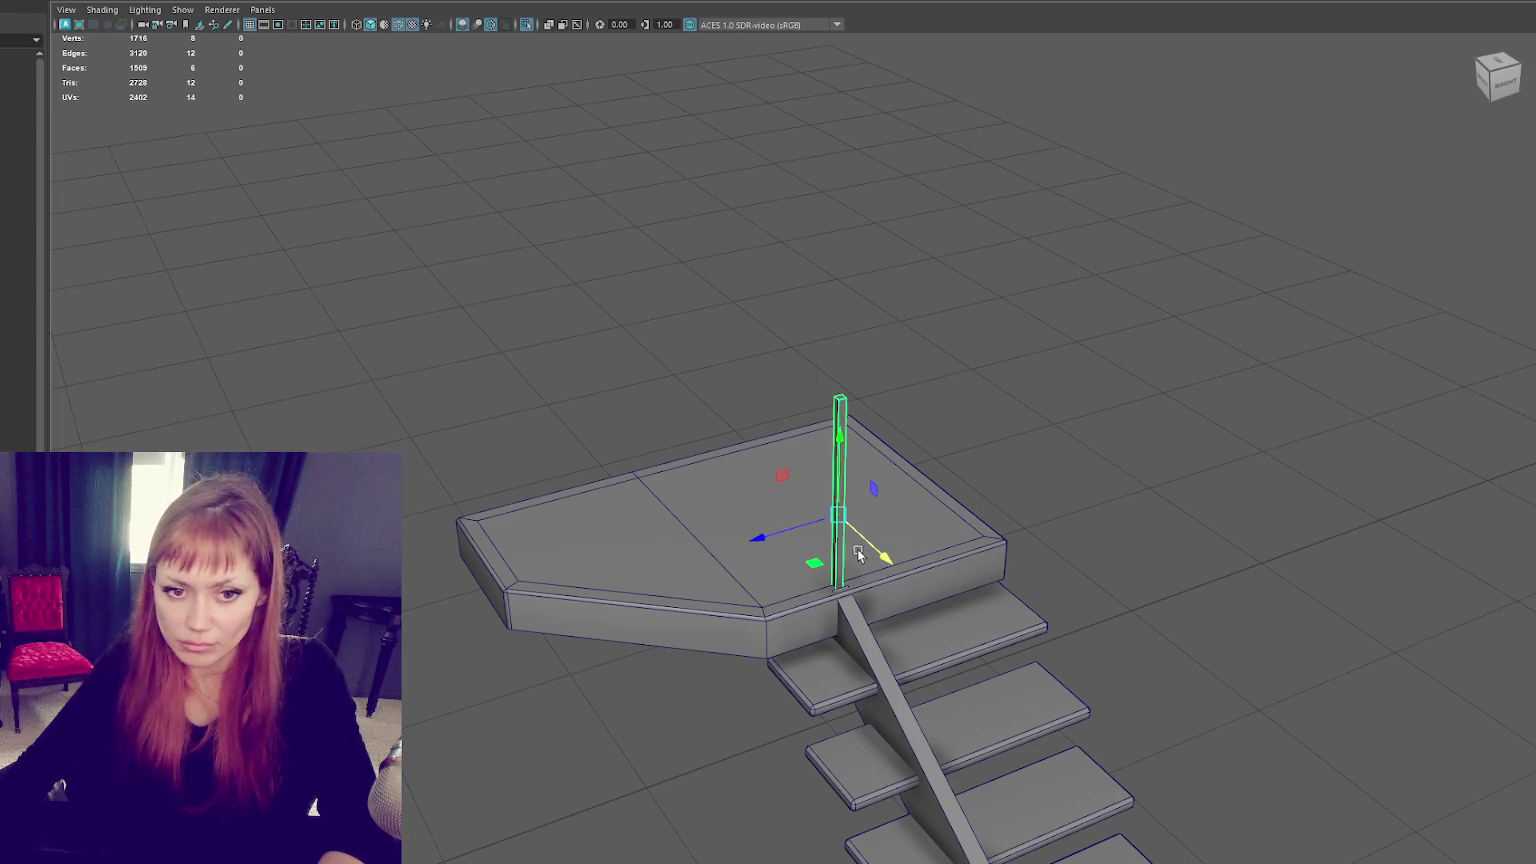
mouse_move(849, 480)
left_mouse_down("alt")
mouse_move(912, 446)
mouse_move(809, 443)
left_mouse_up("alt")
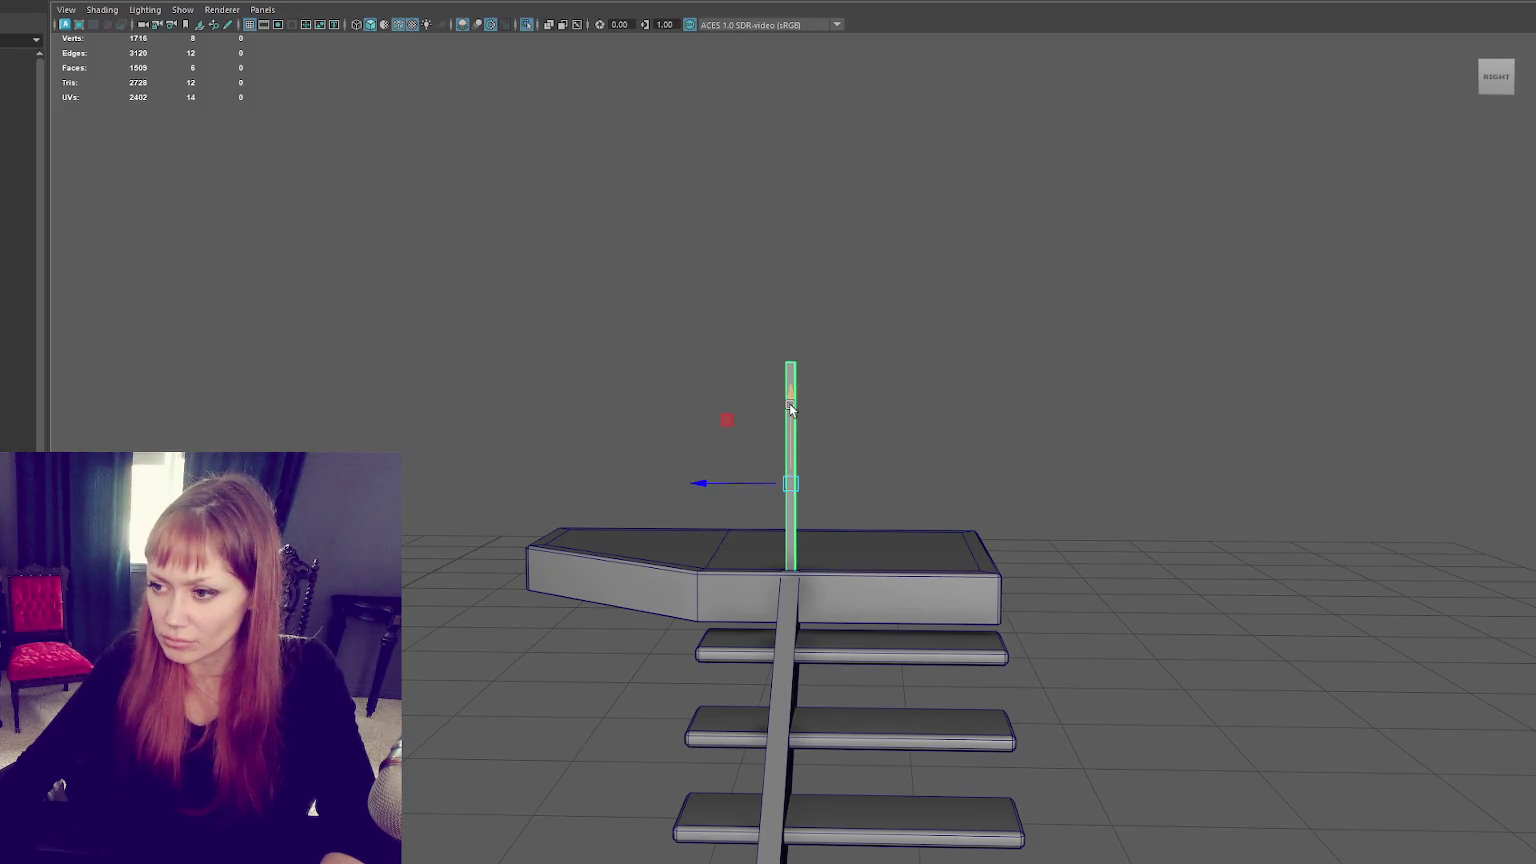
key("F9")
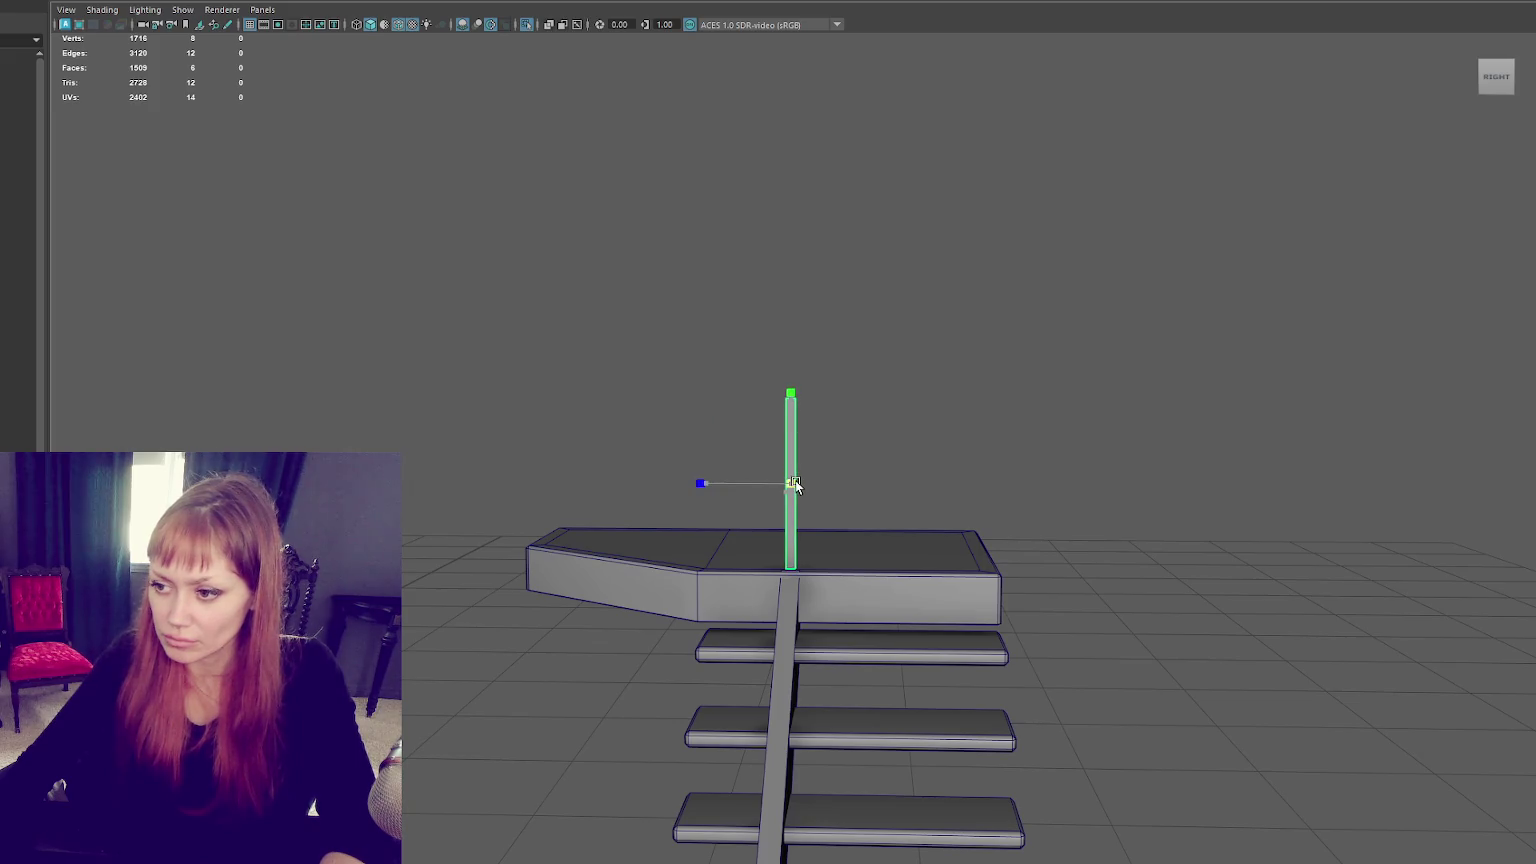
key("w")
mouse_move(795, 483)
left_mouse_down("alt")
mouse_move(797, 561)
mouse_move(681, 542)
left_mouse_up("alt")
Step: Duplicate the post several times and space the copies along the landing edge
key("ctrl+d")
scroll(908, 402, "down", 3)
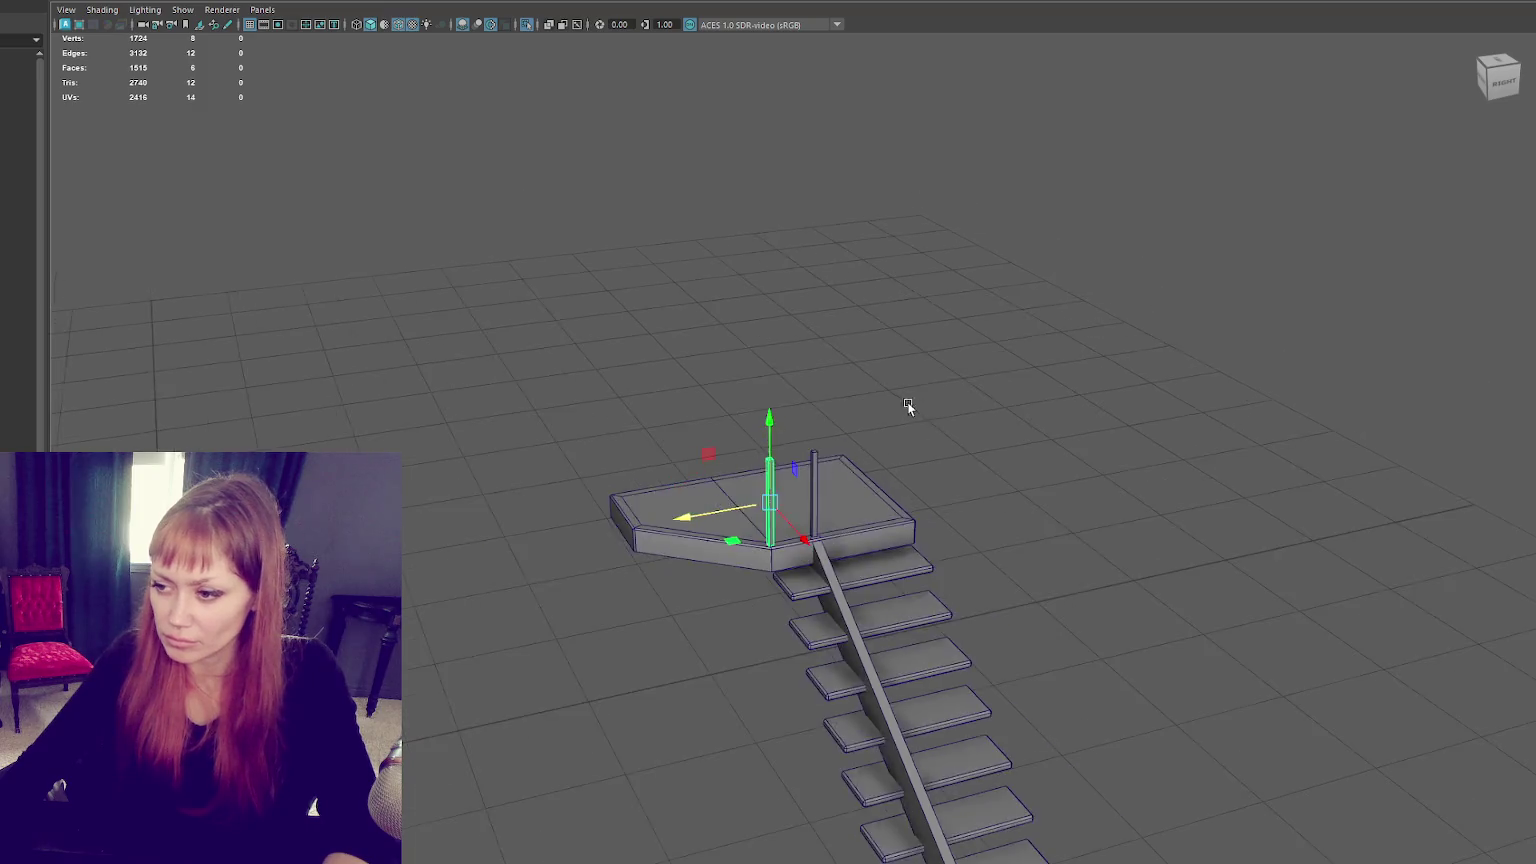
left_click_drag(907, 402, 866, 445, "alt")
key("ctrl+d")
middle_click_drag(803, 531, 613, 565)
mouse_move(694, 567)
left_mouse_down()
mouse_move(638, 527)
mouse_move(727, 537)
mouse_move(1041, 483)
mouse_move(872, 487)
mouse_move(570, 441)
mouse_move(489, 447)
left_mouse_up()
key("f")
key("ctrl+d")
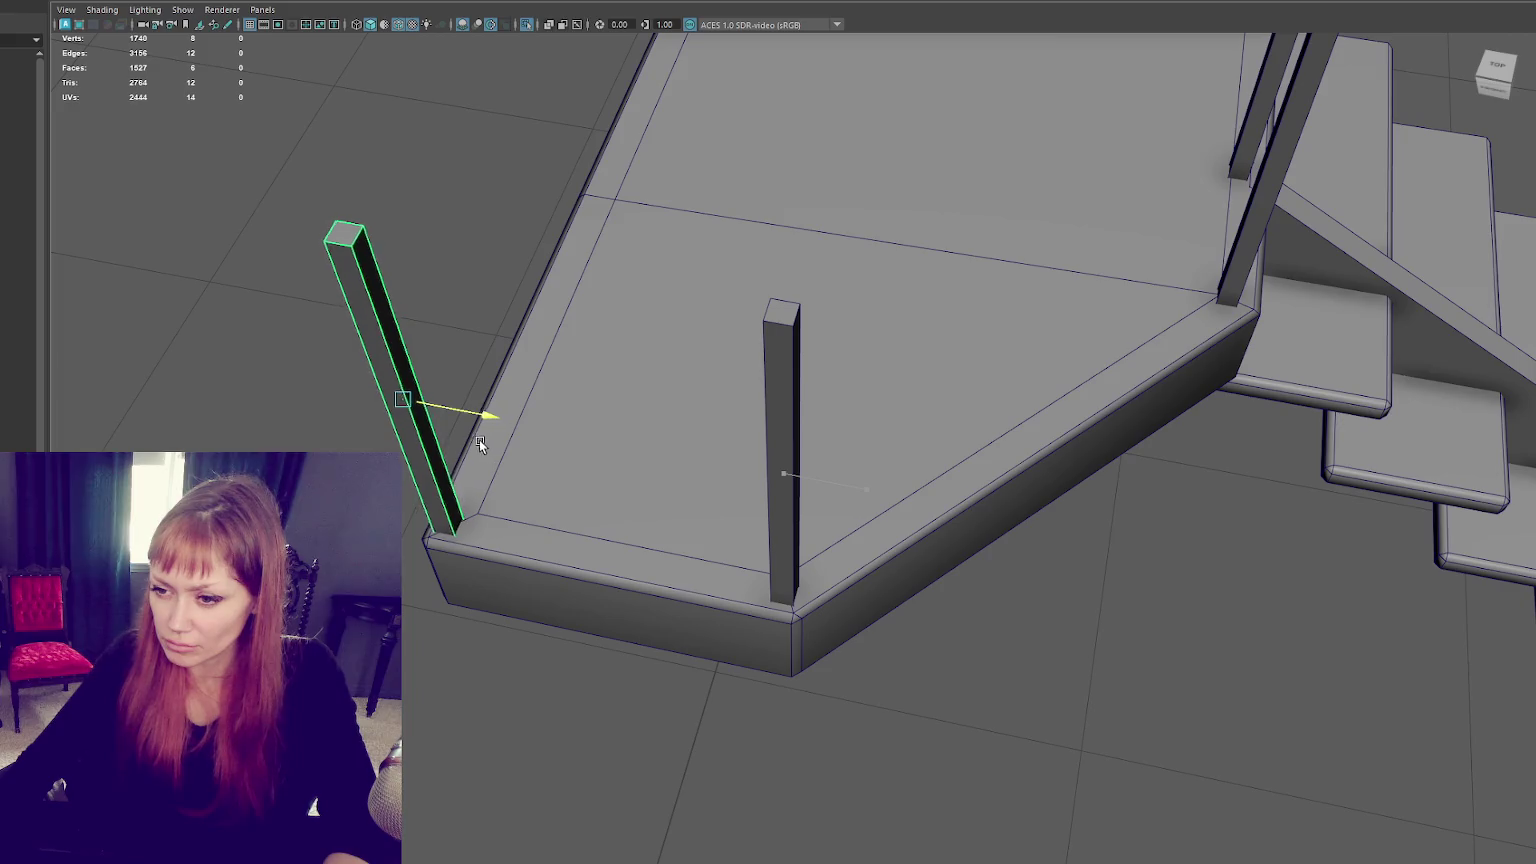
scroll(951, 357, "down", 5)
key("shift+d")
Step: Lower one post down beside the bottom step next to the stringer
mouse_move(1235, 273)
left_mouse_down()
mouse_move(604, 417)
mouse_move(549, 443)
left_mouse_up()
mouse_move(718, 330)
left_mouse_down("alt")
mouse_move(757, 328)
mouse_move(745, 461)
left_mouse_up("alt")
left_click(794, 449)
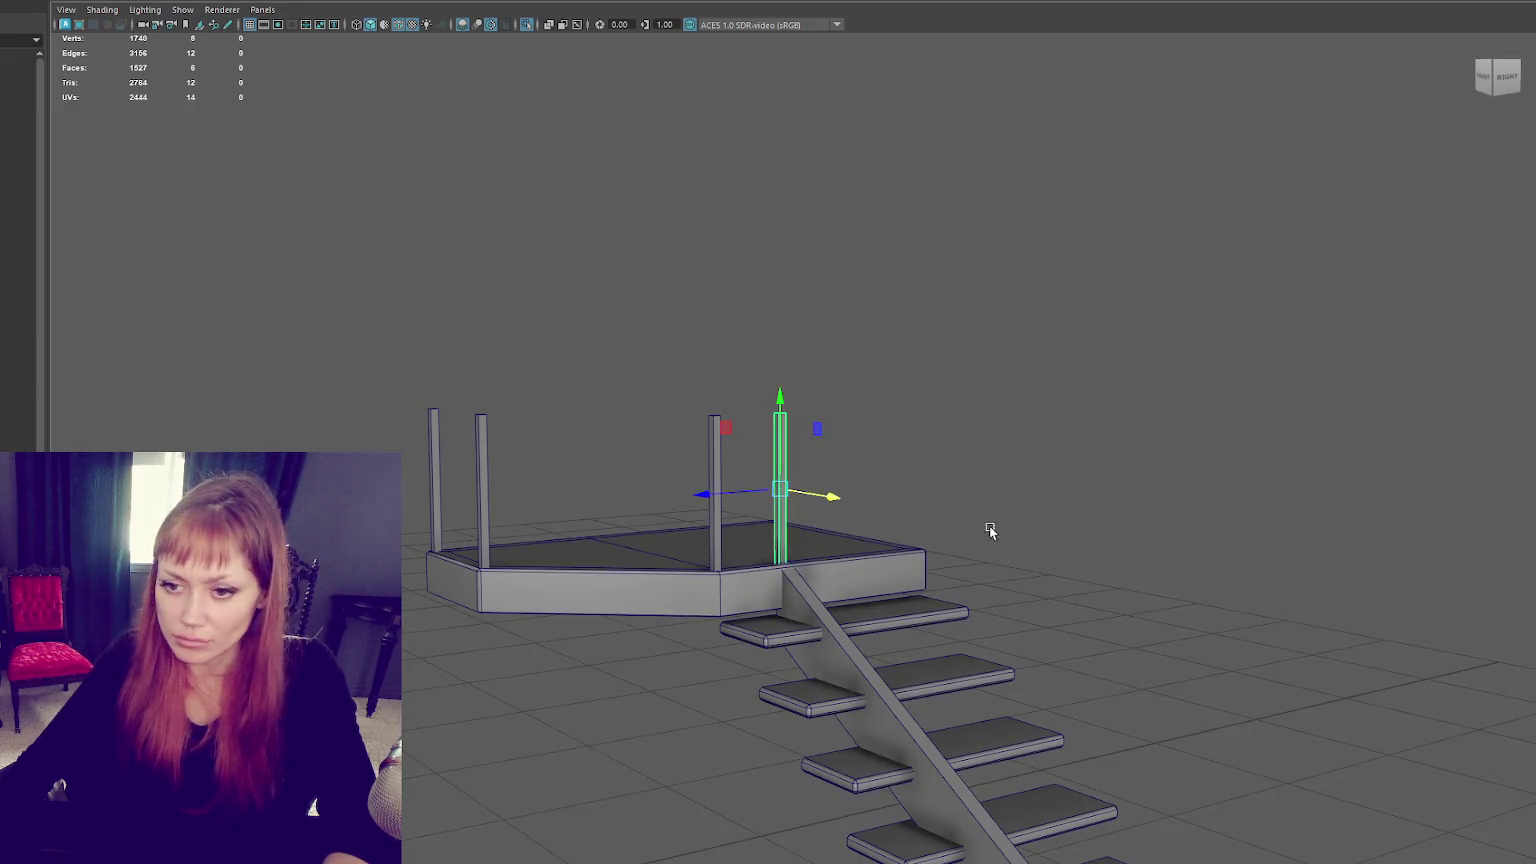
right_click_drag(991, 530, 759, 222, "alt")
mouse_move(759, 222)
left_mouse_down("alt")
mouse_move(608, 310)
mouse_move(792, 322)
left_mouse_up("alt")
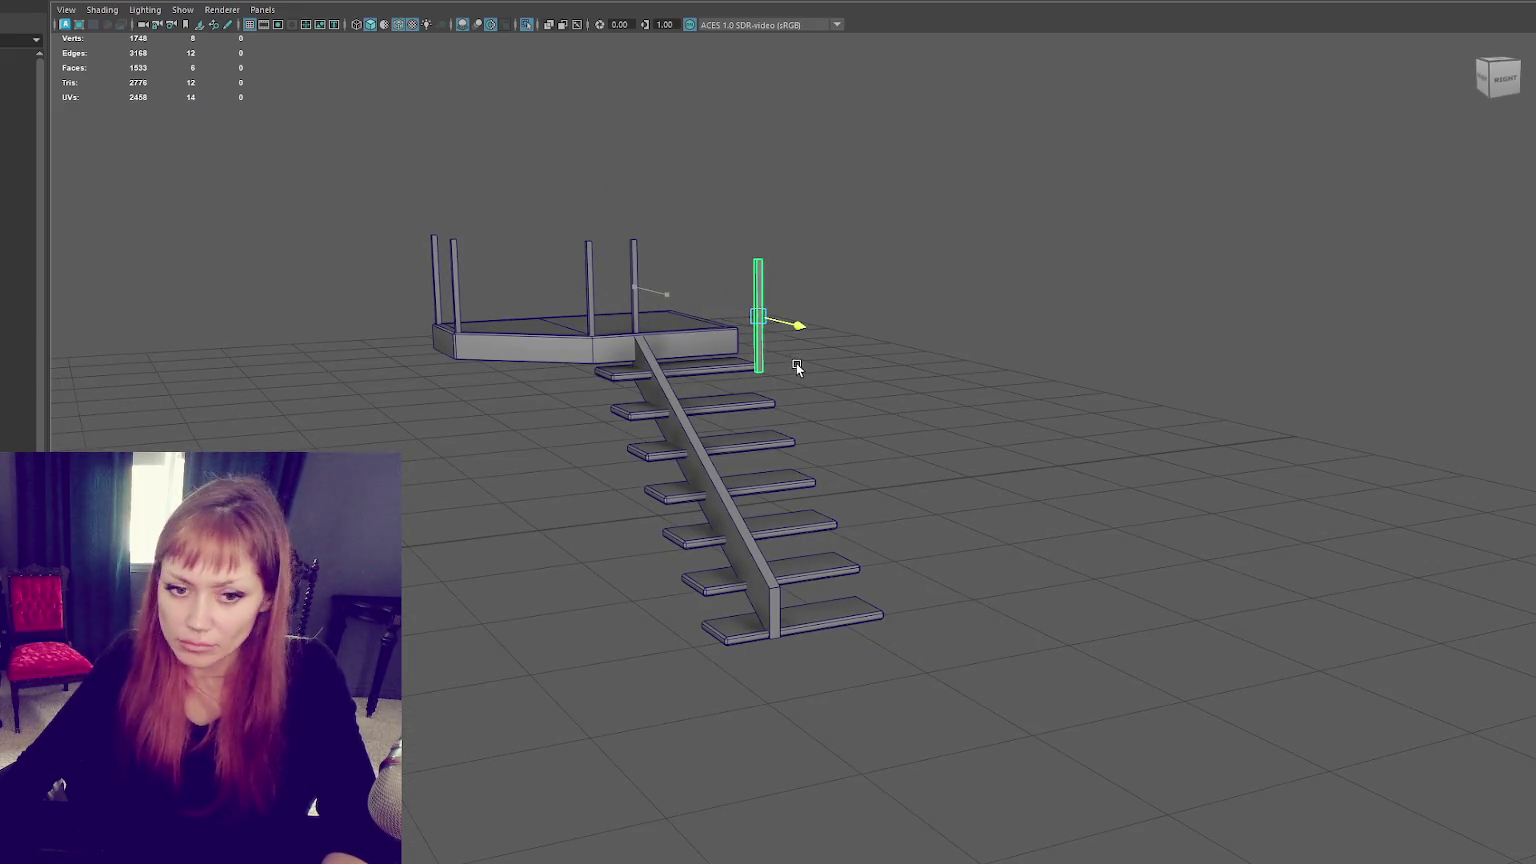
left_click_drag(766, 260, 746, 514)
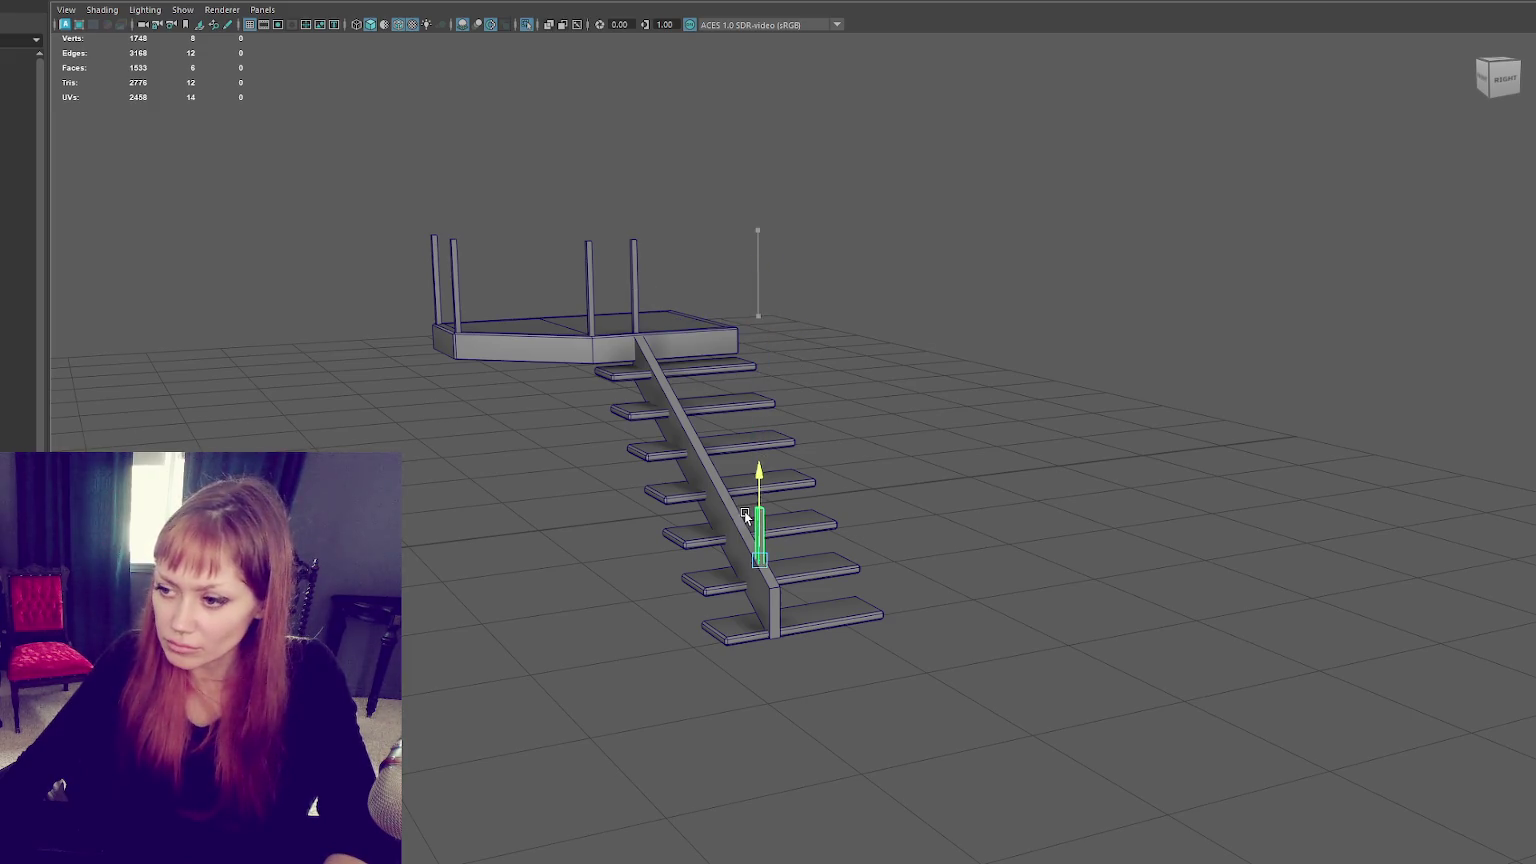
left_click_drag(780, 568, 802, 597)
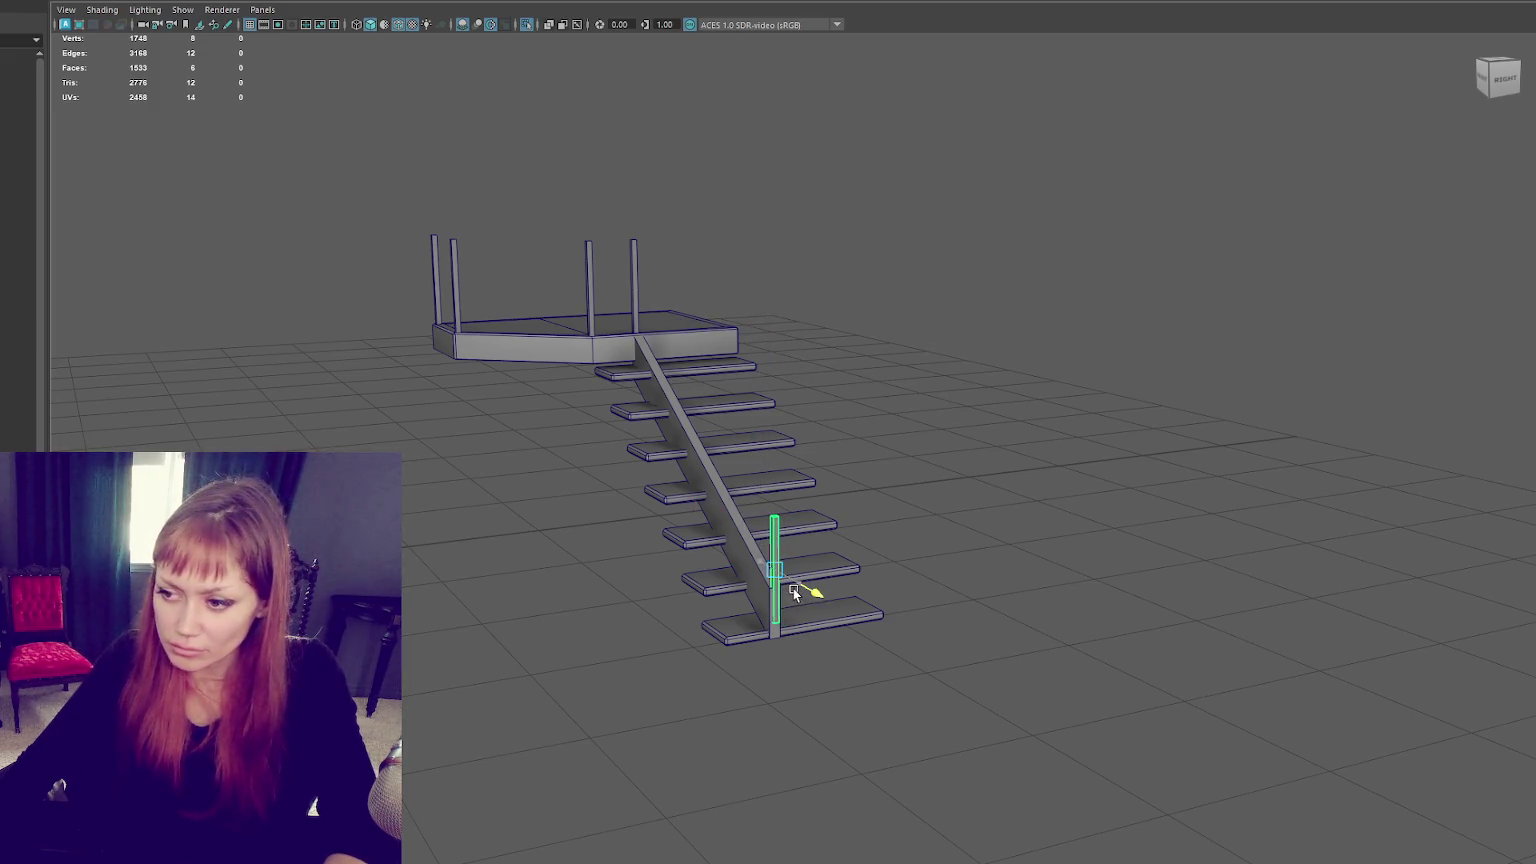
key("f")
mouse_move(791, 435)
left_mouse_down("alt")
mouse_move(842, 474)
mouse_move(761, 434)
mouse_move(771, 406)
mouse_move(734, 453)
left_mouse_up("alt")
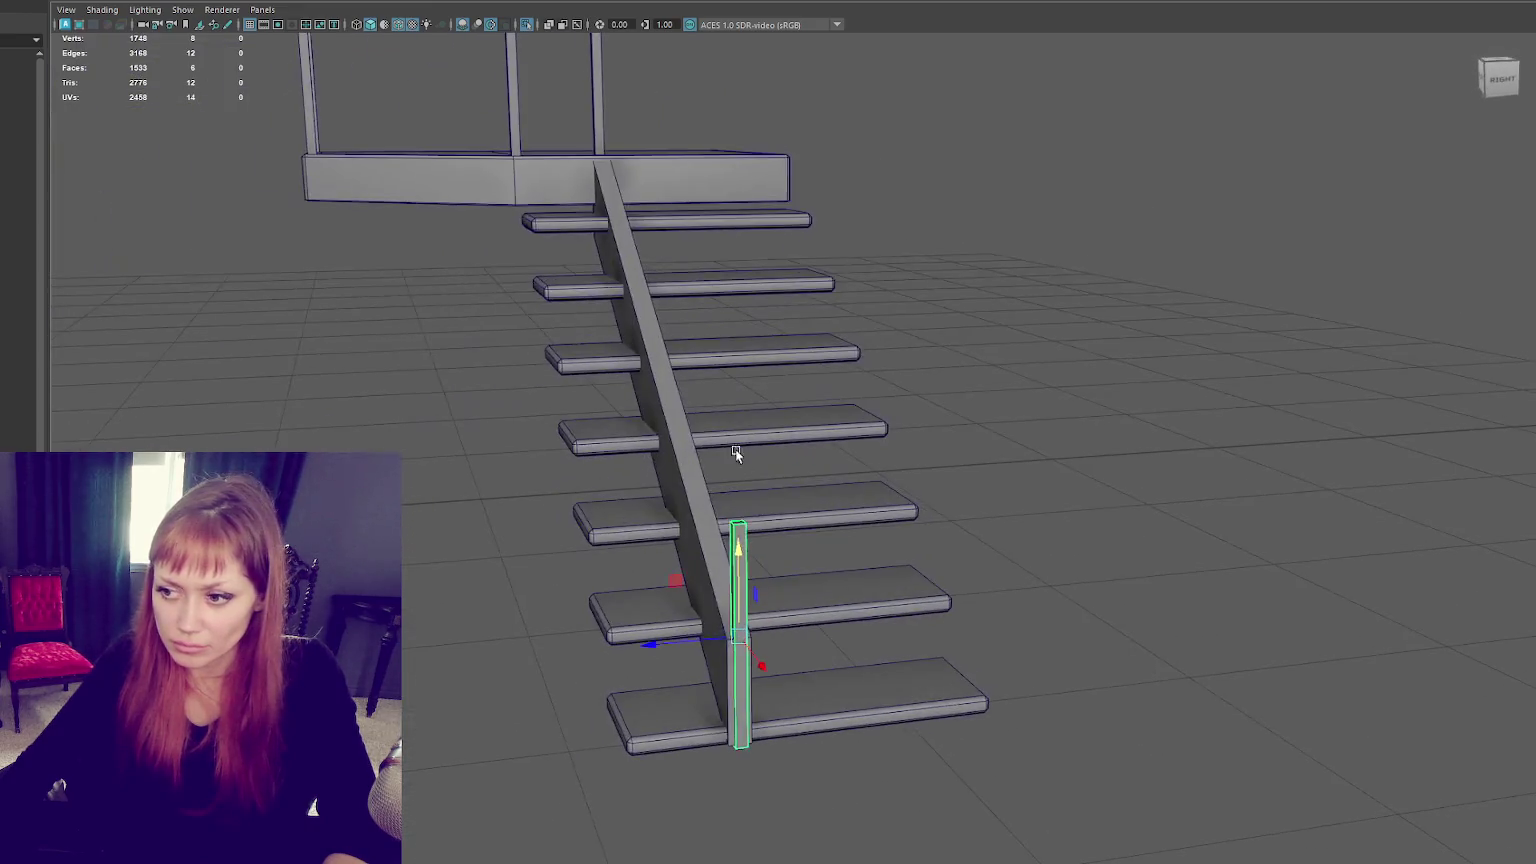
Step: Delete the extra post copy placed at the top of the stairs
left_click_drag(744, 547, 744, 100)
key("e")
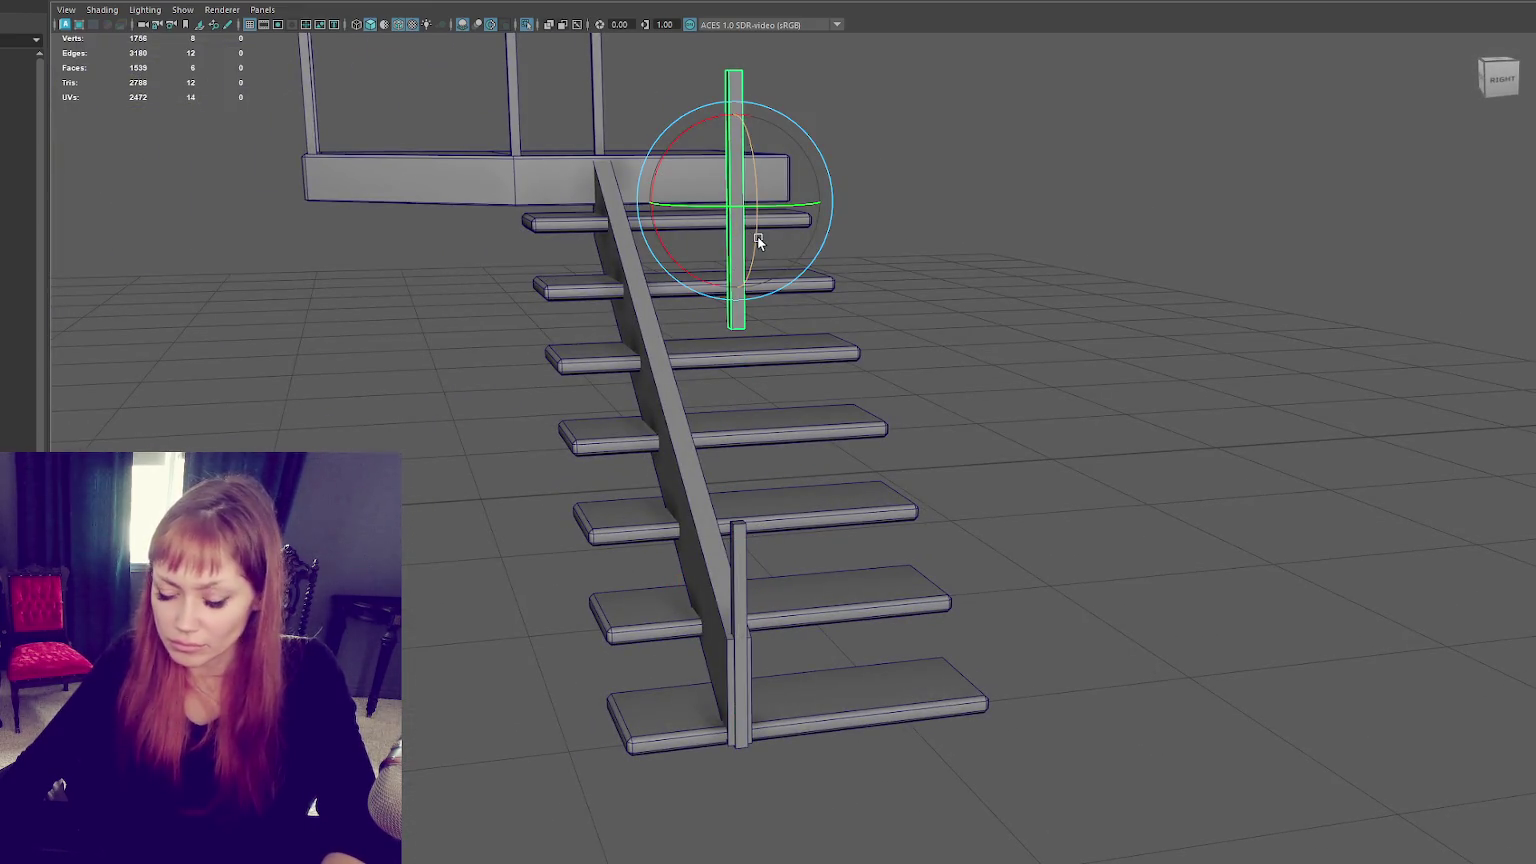
key("Delete")
Step: Raise the stringer's top-end vertices up to the landing post
left_click(678, 411)
mouse_move(678, 411)
left_mouse_down("alt")
mouse_move(843, 416)
mouse_move(942, 294)
left_mouse_up("alt")
key("F8")
left_click_drag(769, 255, 502, 305, "alt")
key("w")
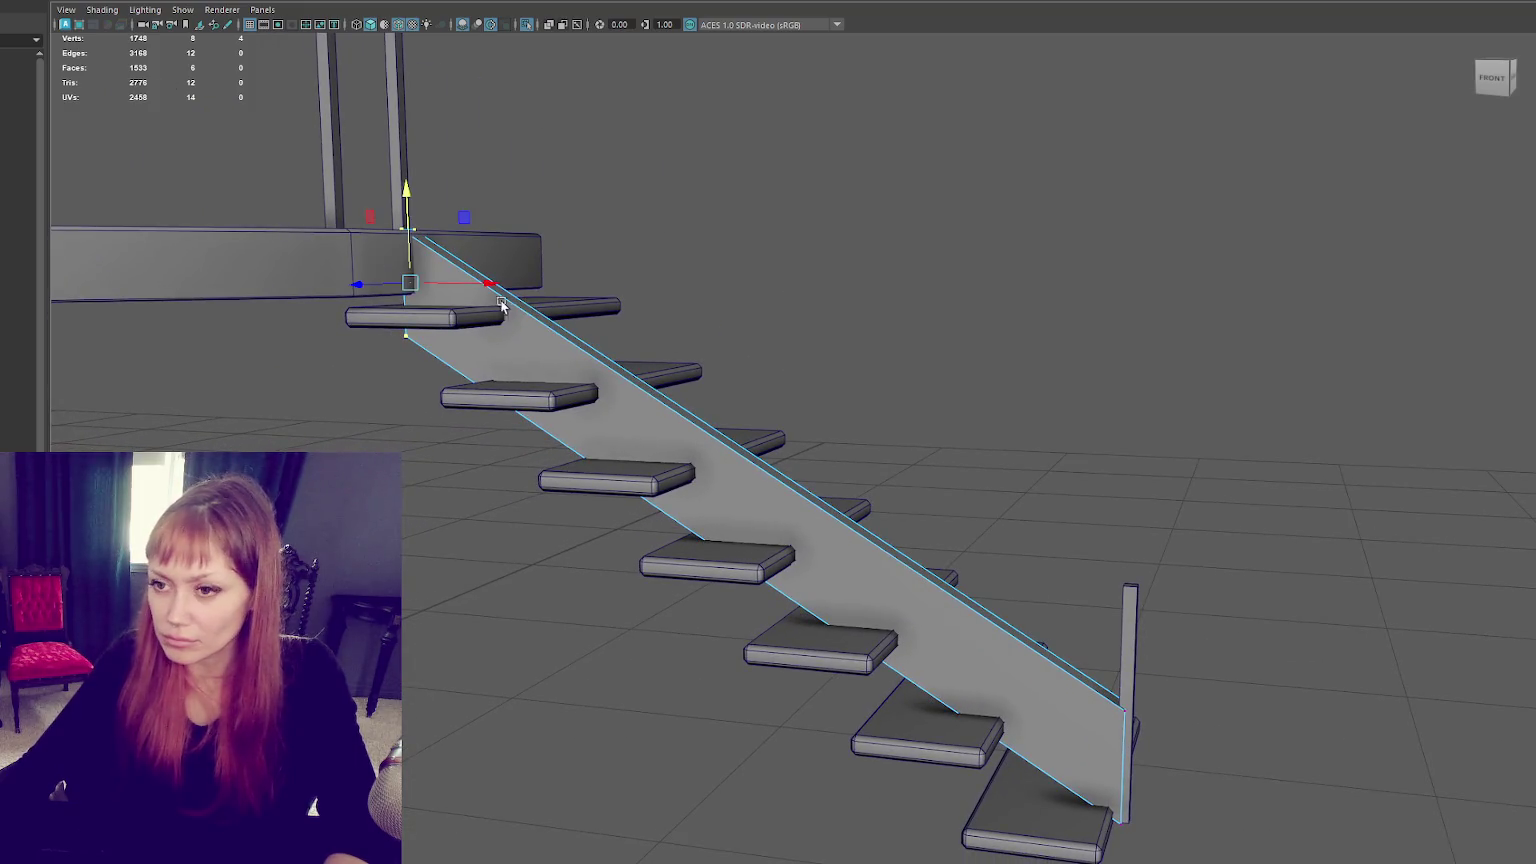
left_click_drag(407, 203, 418, 158)
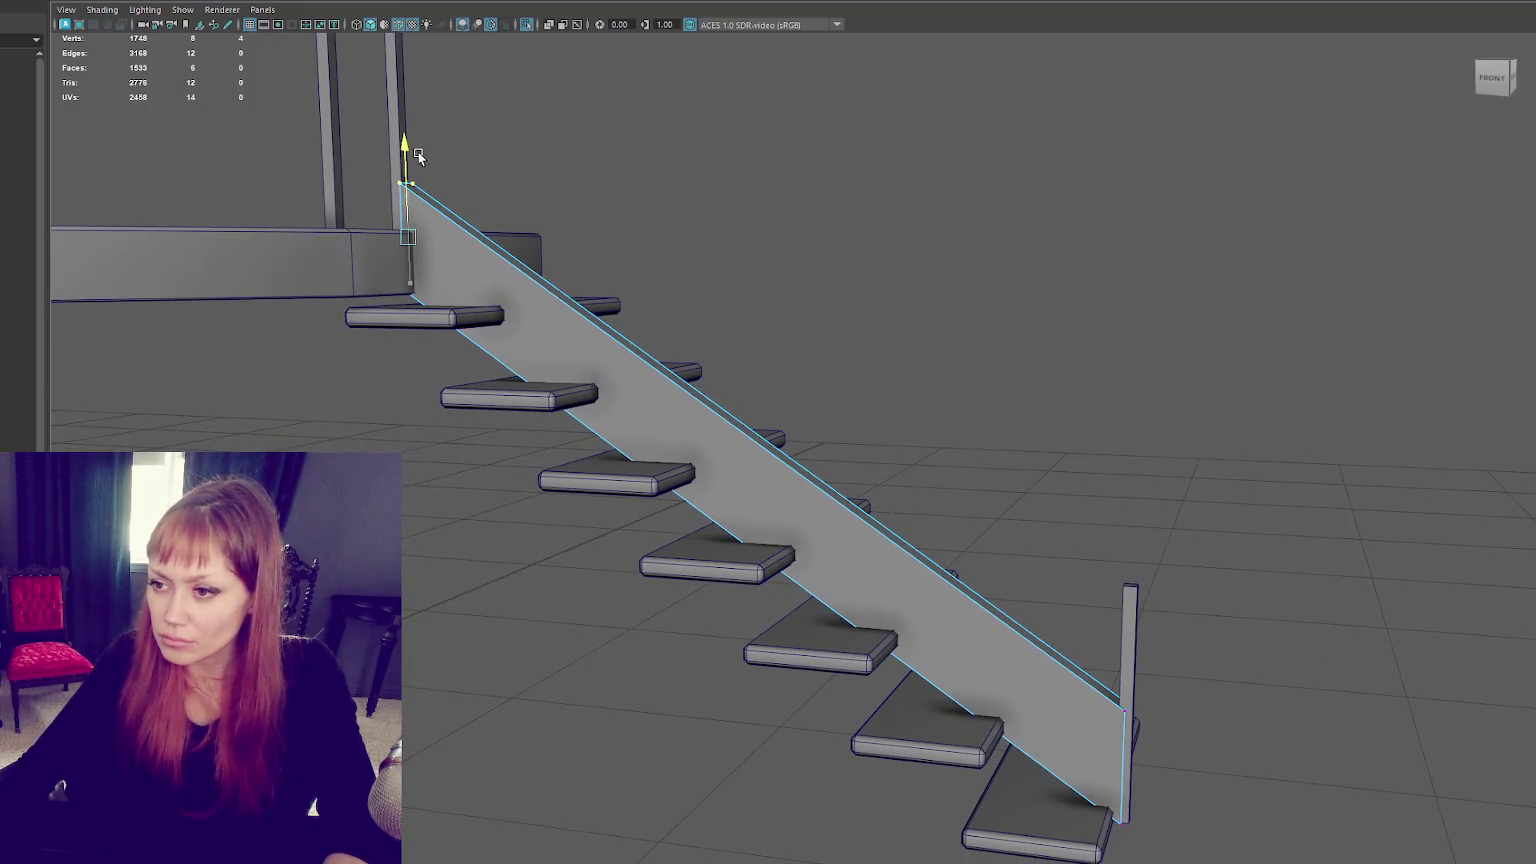
left_click_drag(418, 157, 427, 94)
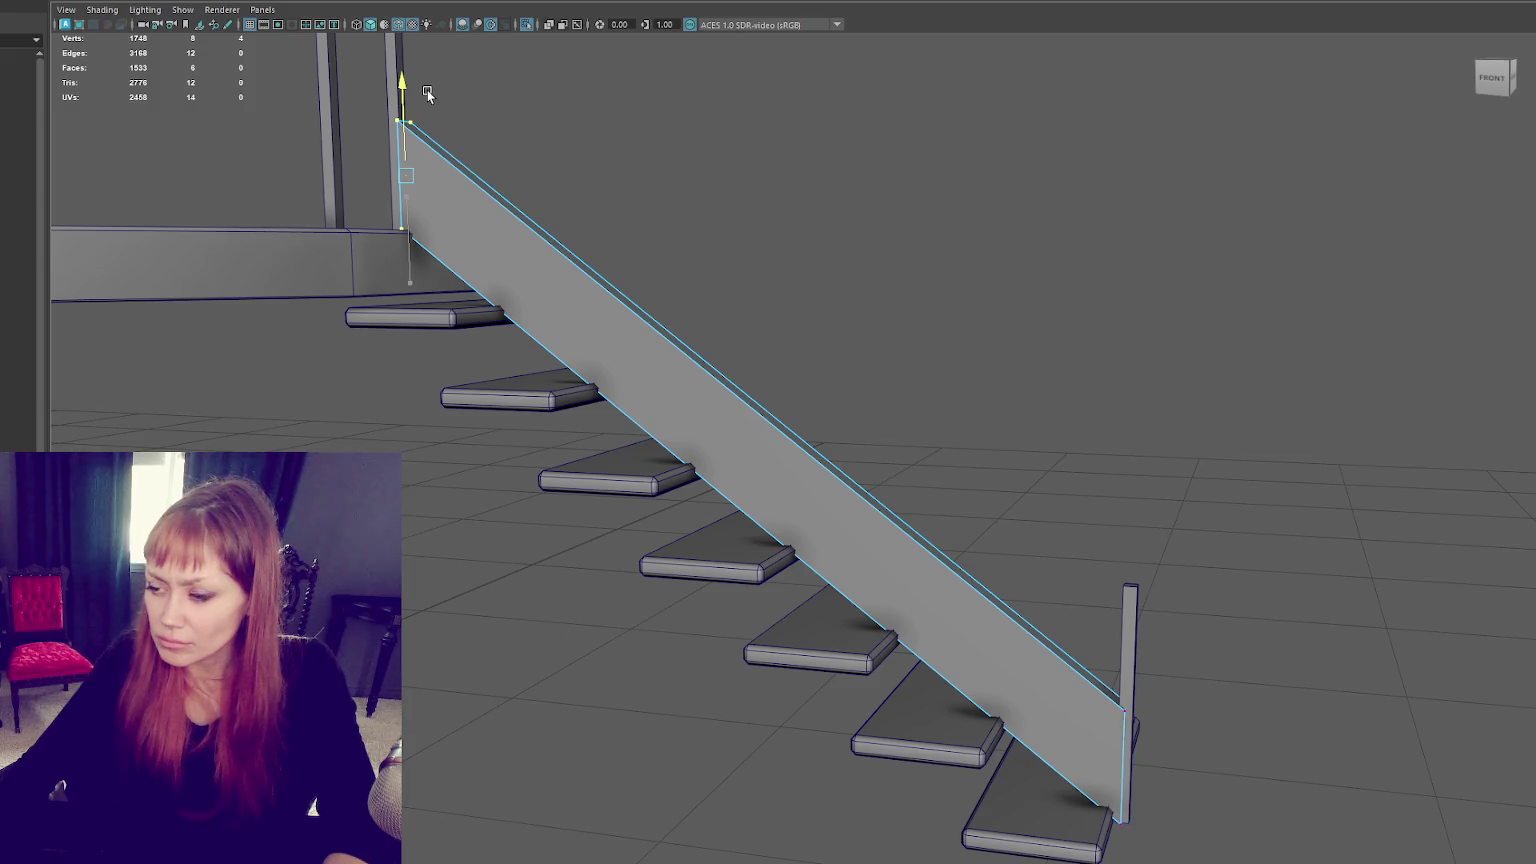
Step: Narrow the whole stringer into a thin board beneath the treads
left_click_drag(920, 307, 881, 274, "alt")
left_click(765, 358)
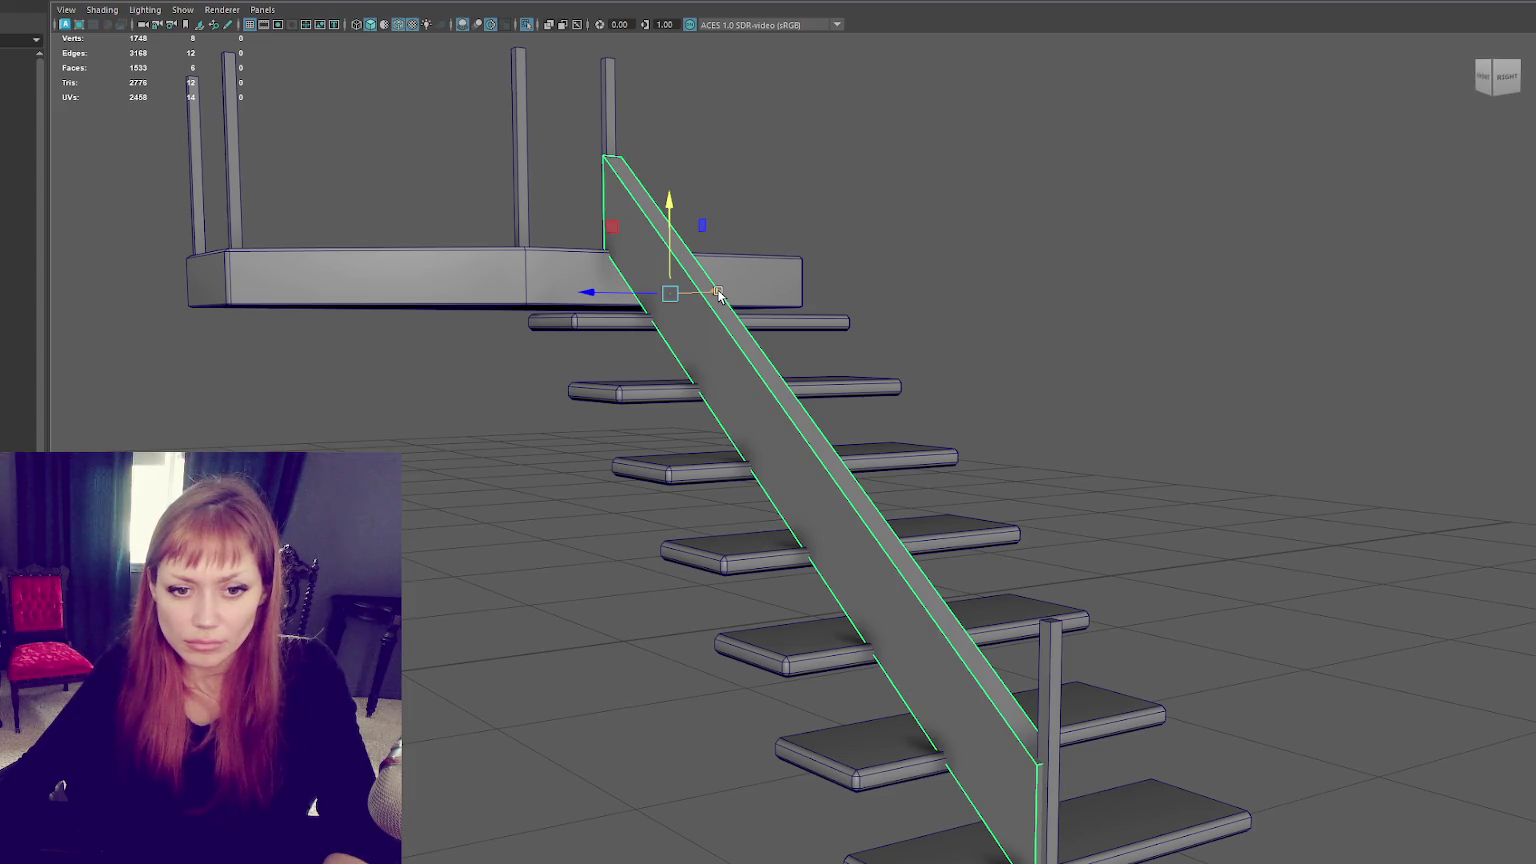
left_click_drag(717, 293, 665, 302)
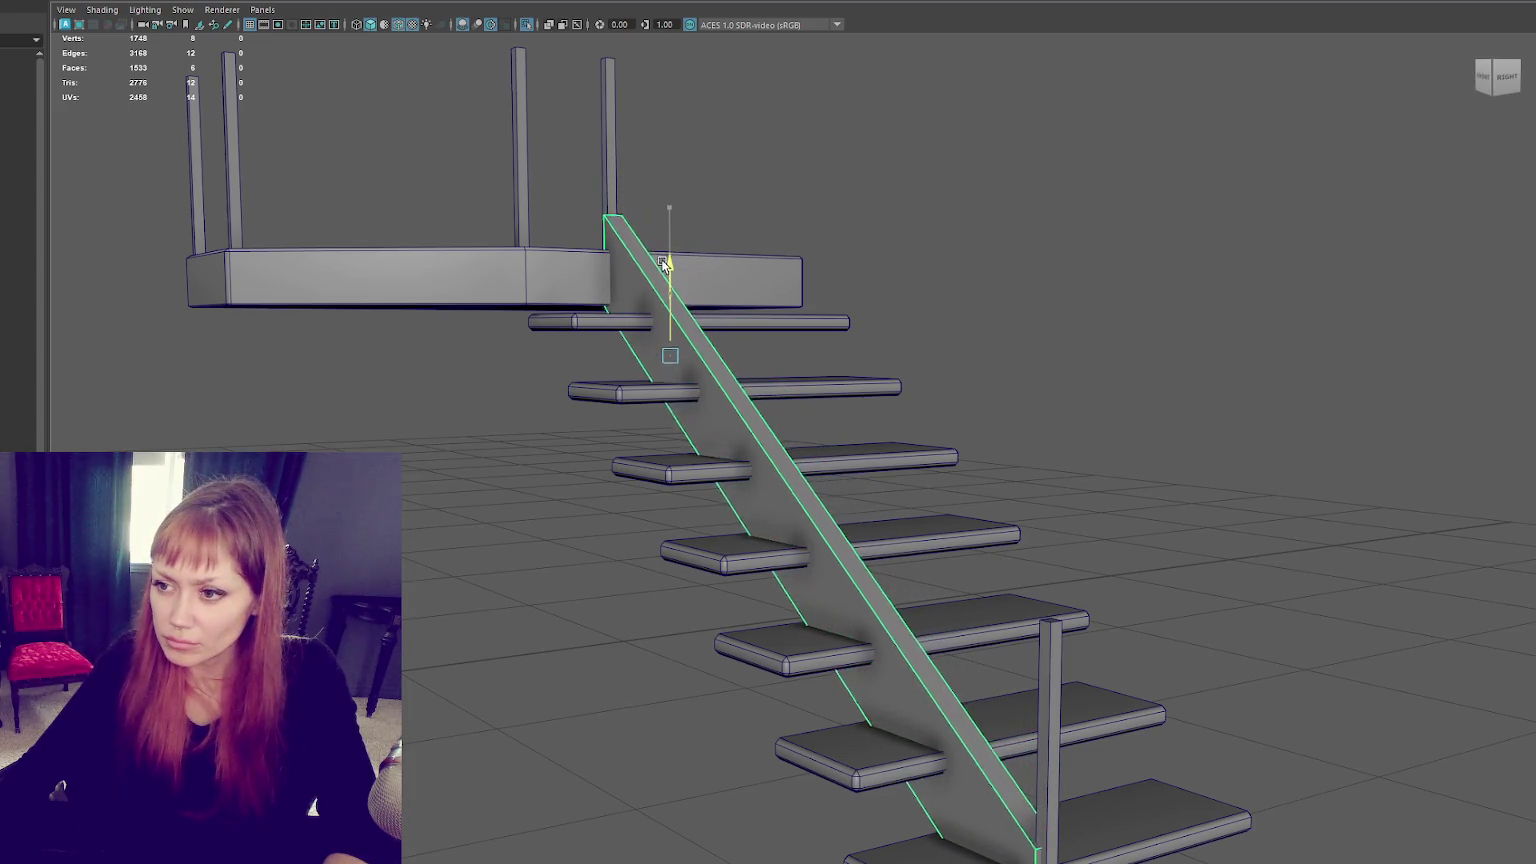
mouse_move(664, 302)
left_mouse_down("alt")
mouse_move(775, 318)
mouse_move(738, 336)
left_mouse_up("alt")
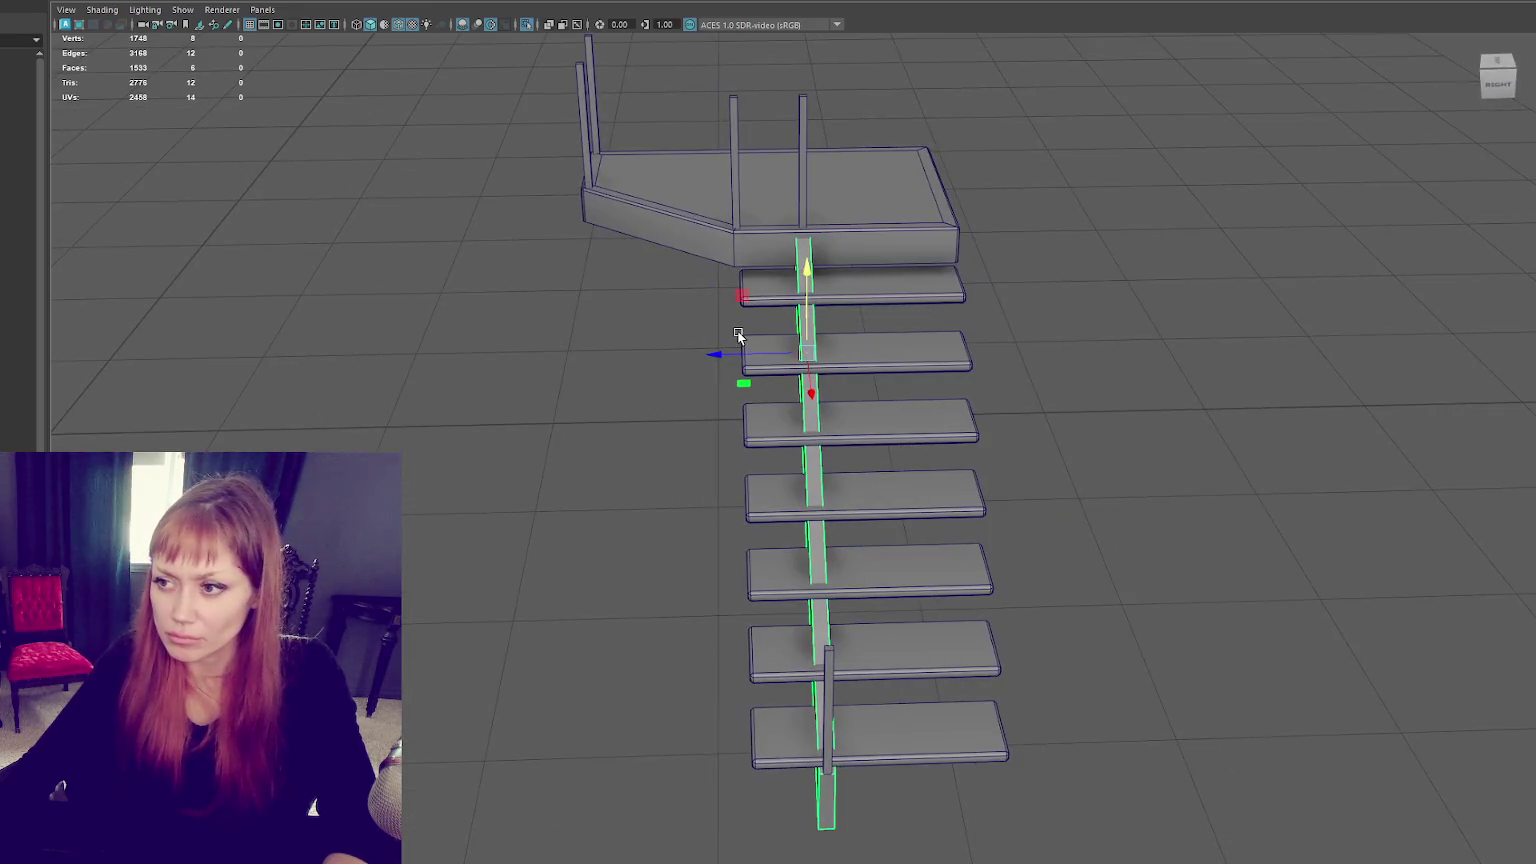
Step: Move the left-end vertices of all treads right so they meet the stringer
left_click(890, 436)
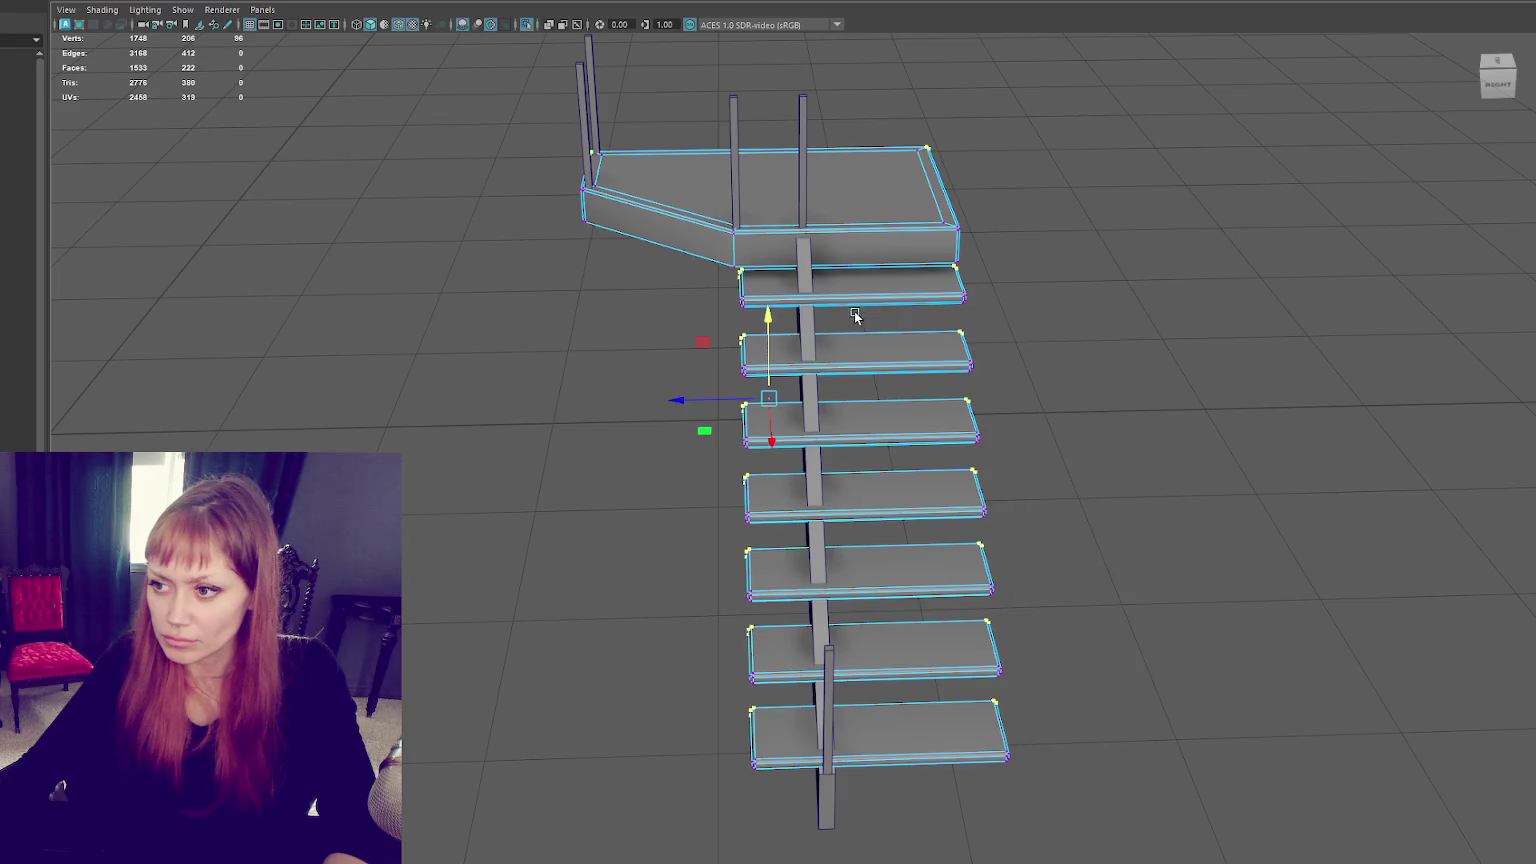
mouse_move(766, 272)
left_mouse_down()
mouse_move(735, 313)
mouse_move(757, 843)
left_mouse_up()
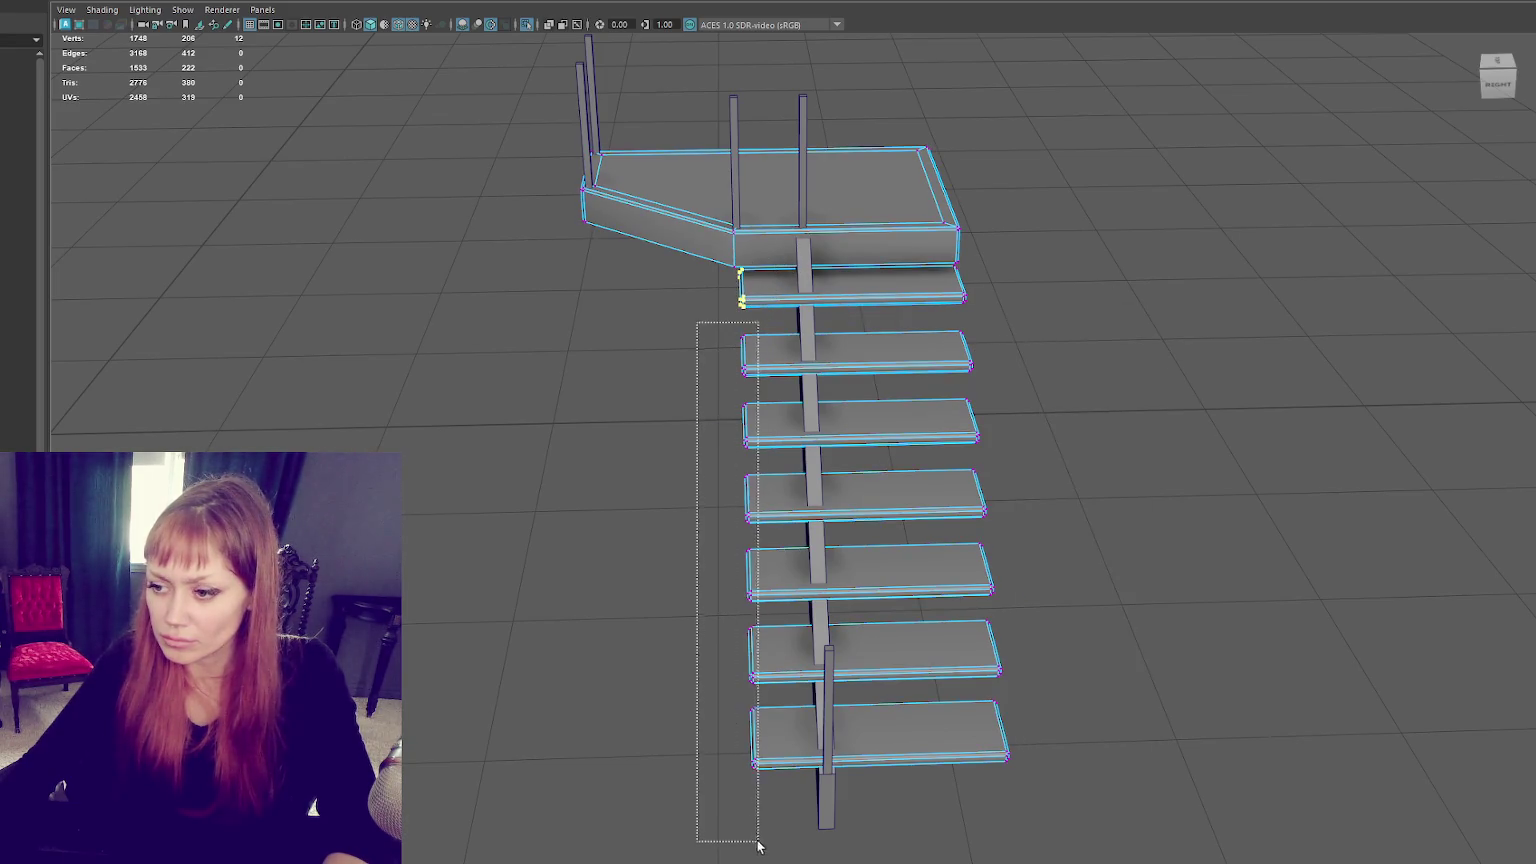
left_click_drag(699, 499, 782, 500)
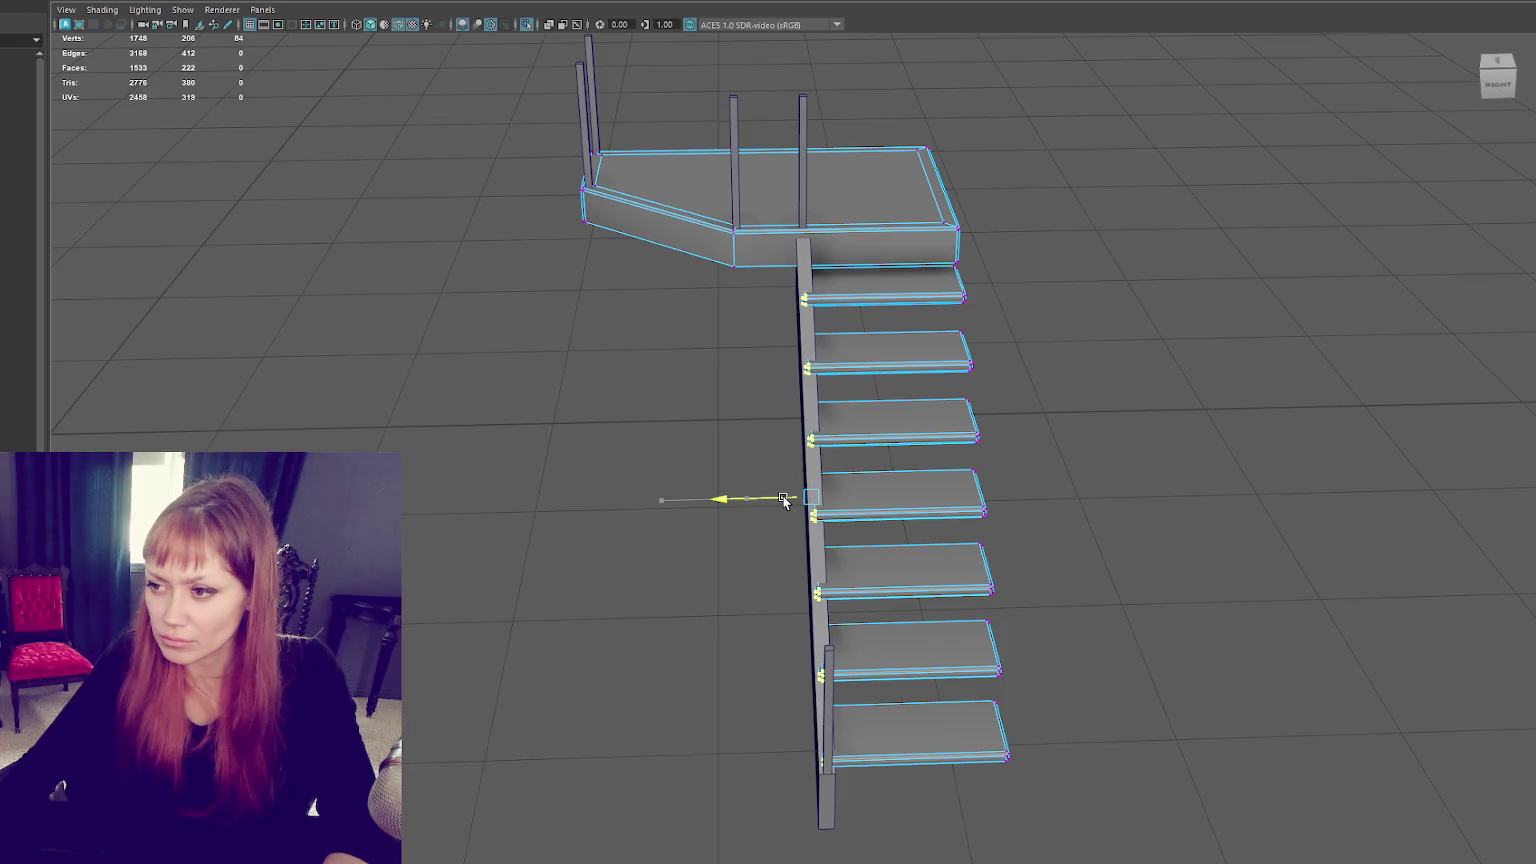
Step: Back in Object Mode, raise the stringer slightly using its pivot
right_click_drag(1080, 315, 1121, 290)
left_click_drag(1059, 345, 895, 406, "alt")
left_click(713, 478)
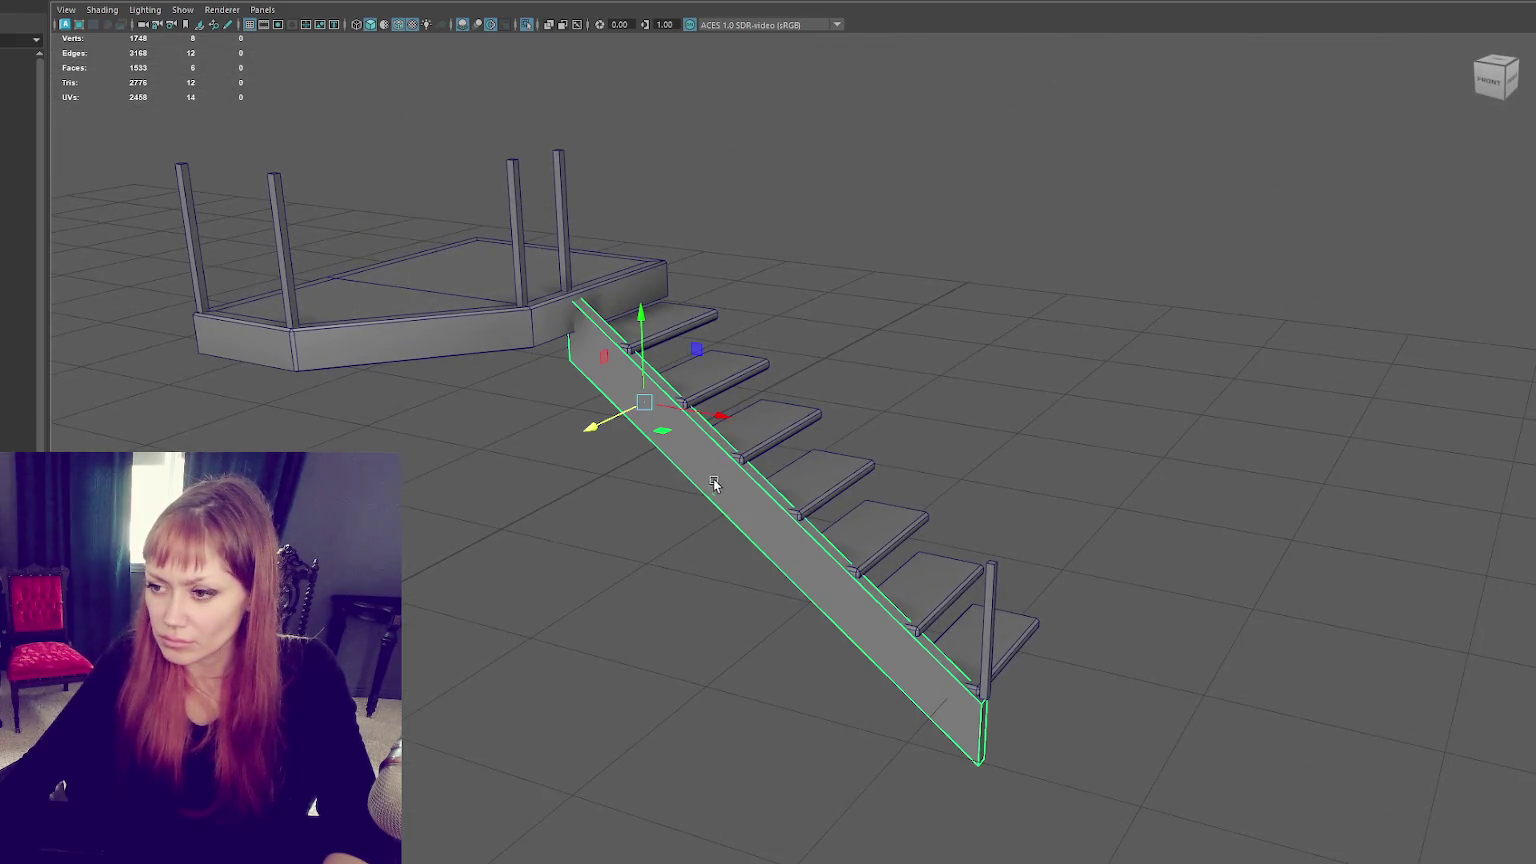
key("d")
left_click_drag(650, 356, 658, 345)
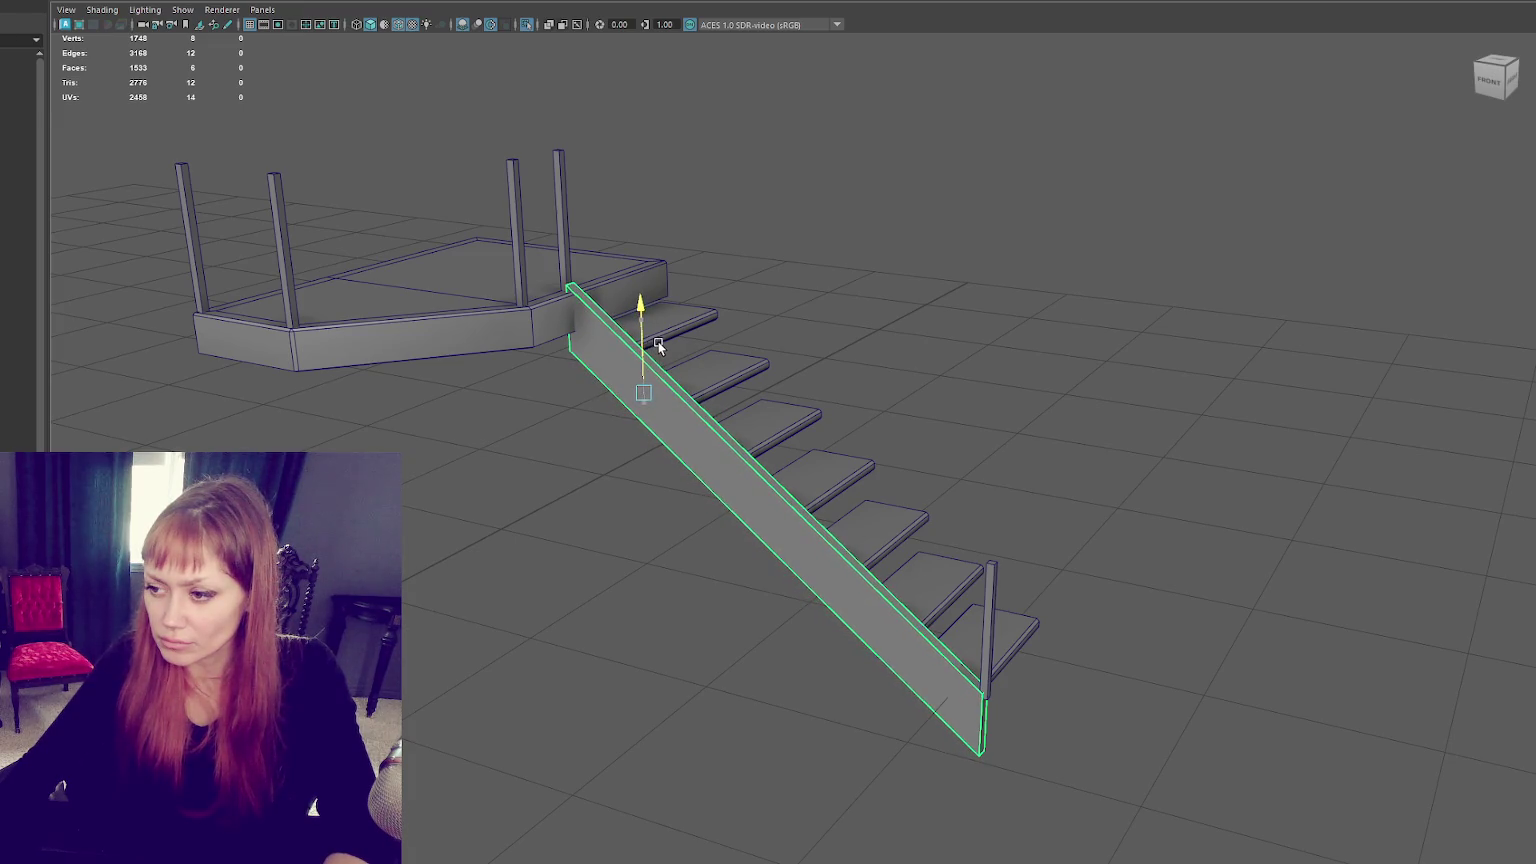
left_click(562, 254)
Step: Scale the upper and lower railing posts taller along Y
left_click(520, 273, "shift")
left_click(281, 250, "shift")
left_click(195, 236, "shift")
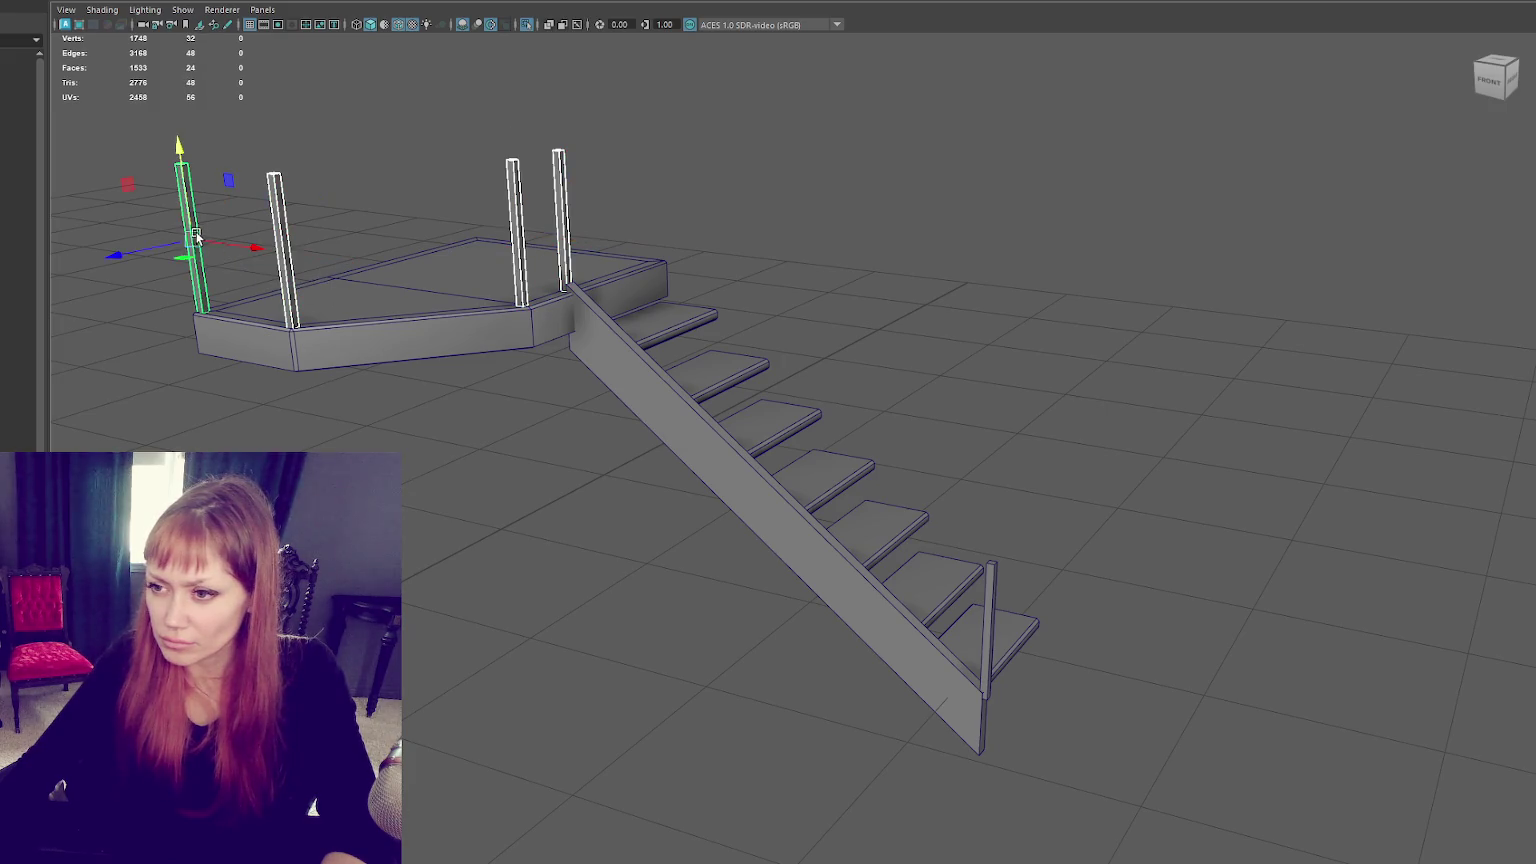
left_click(990, 622, "shift")
key("r")
left_click_drag(993, 554, 993, 537)
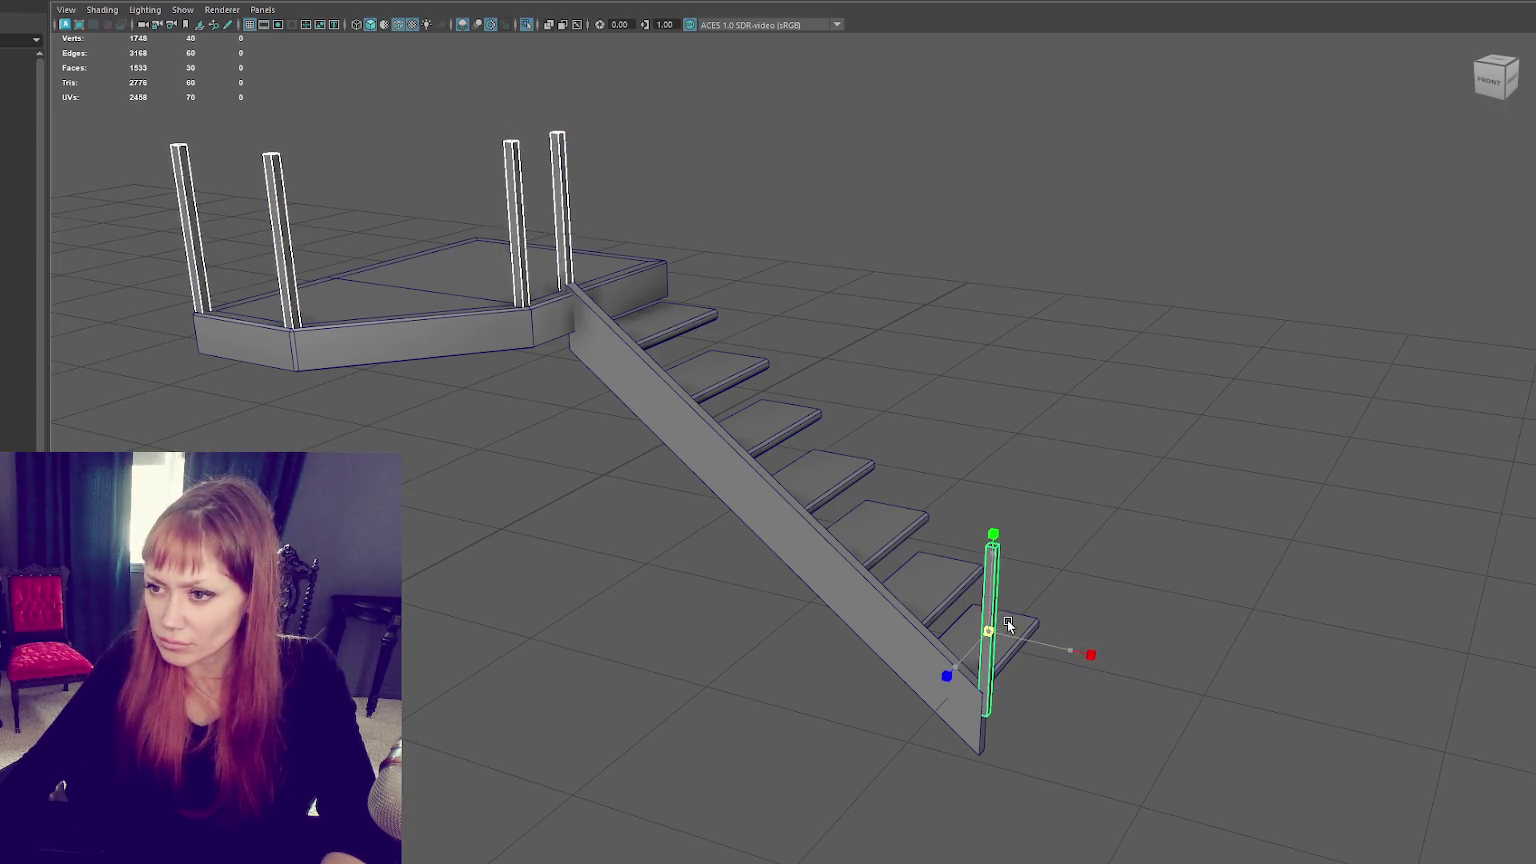
Step: Nudge the post beside the landing sideways and frame it close up
left_click(567, 245)
left_click_drag(619, 230, 630, 237)
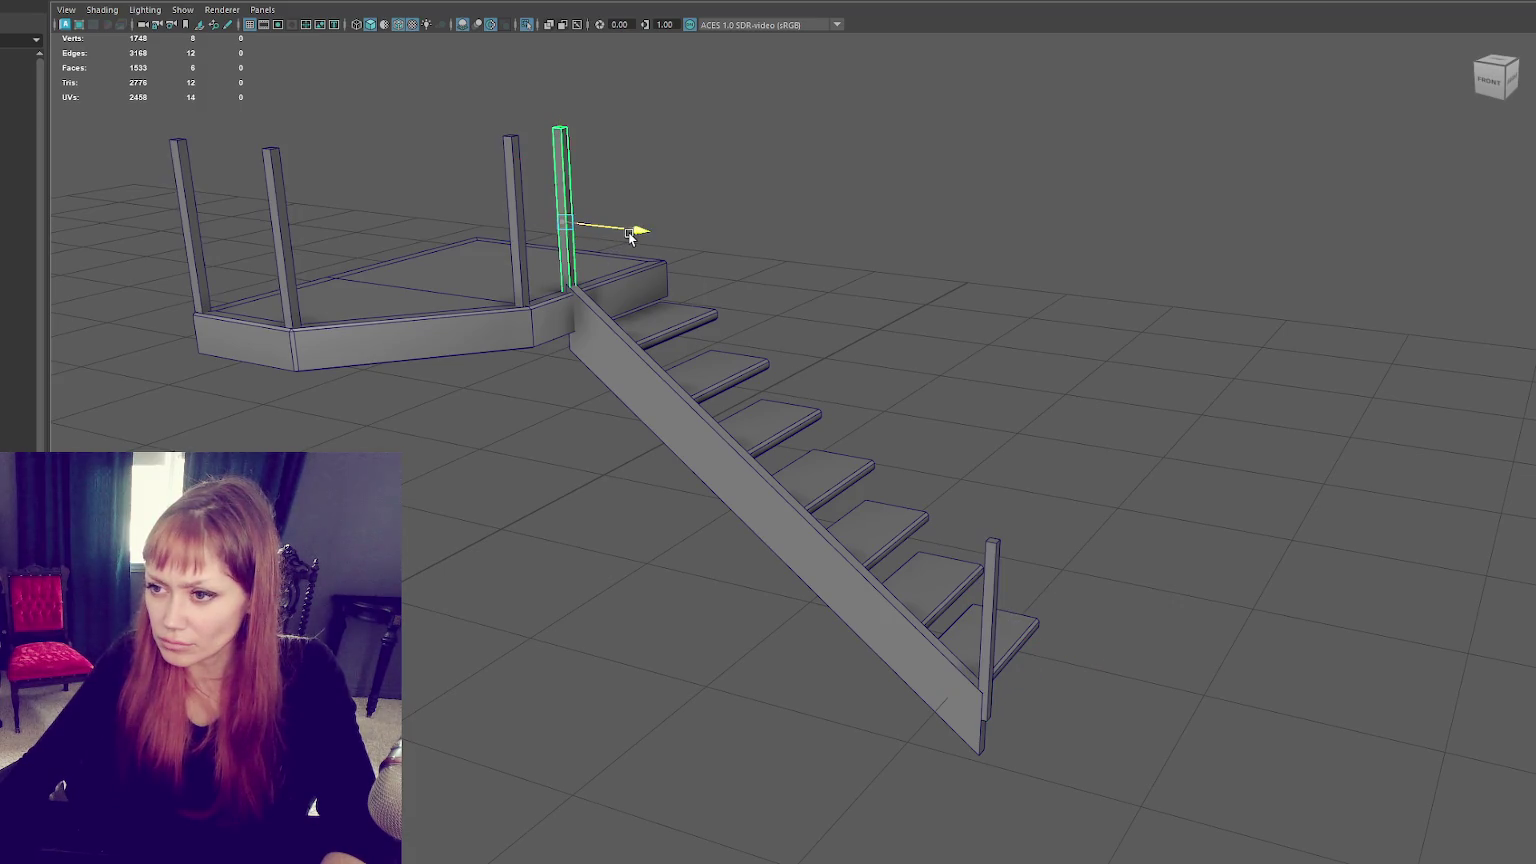
key("f")
scroll(830, 319, "down", 2)
scroll(1154, 651, "down", 5)
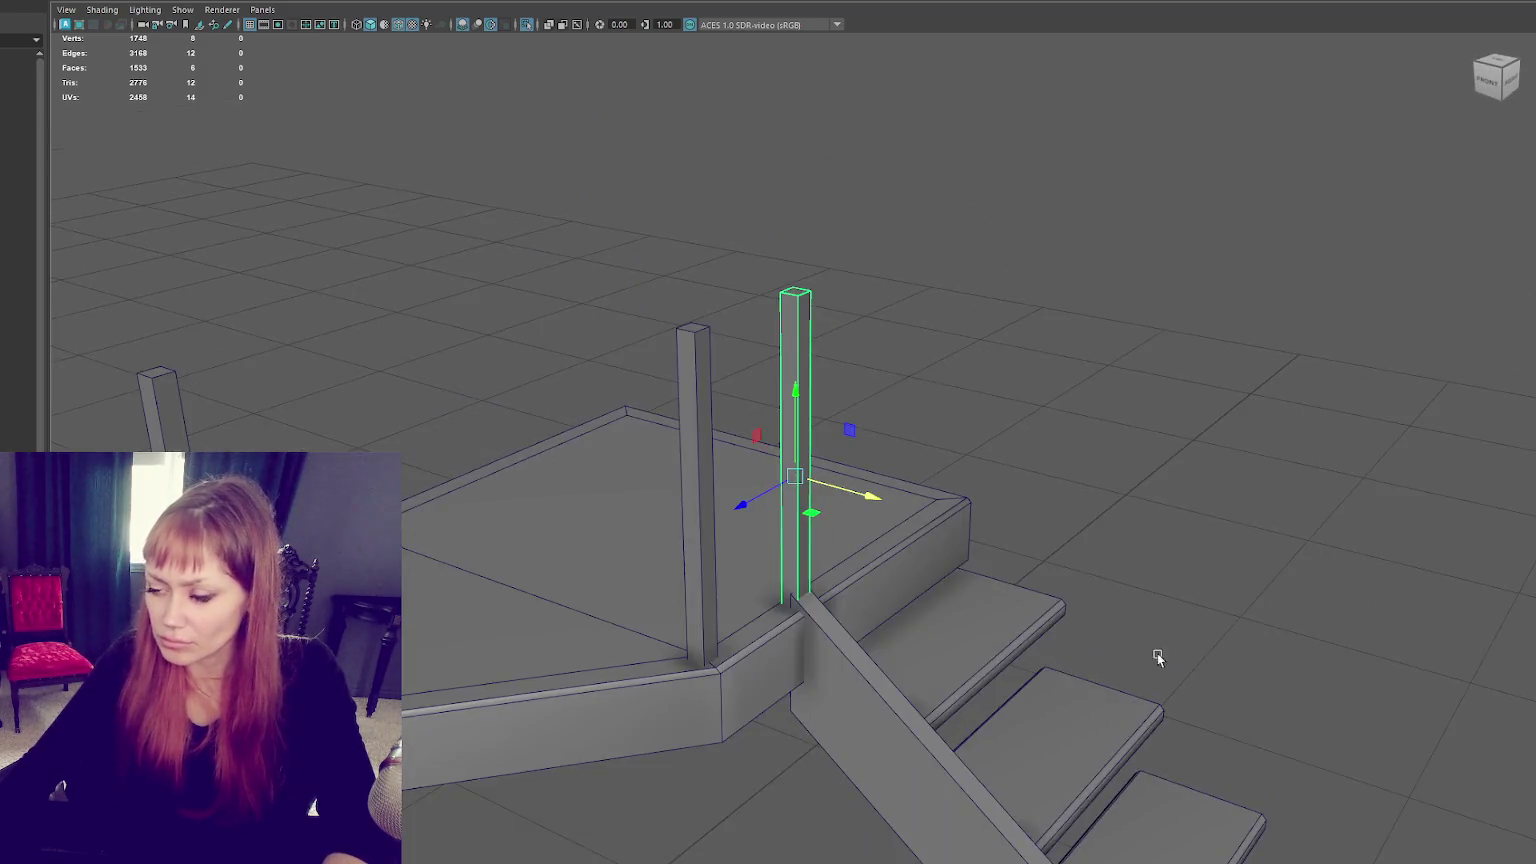
scroll(906, 165, "up", 5)
scroll(906, 166, "down", 5)
Step: Raise the top vertices of all railing posts
left_click_drag(1043, 351, 927, 358, "alt")
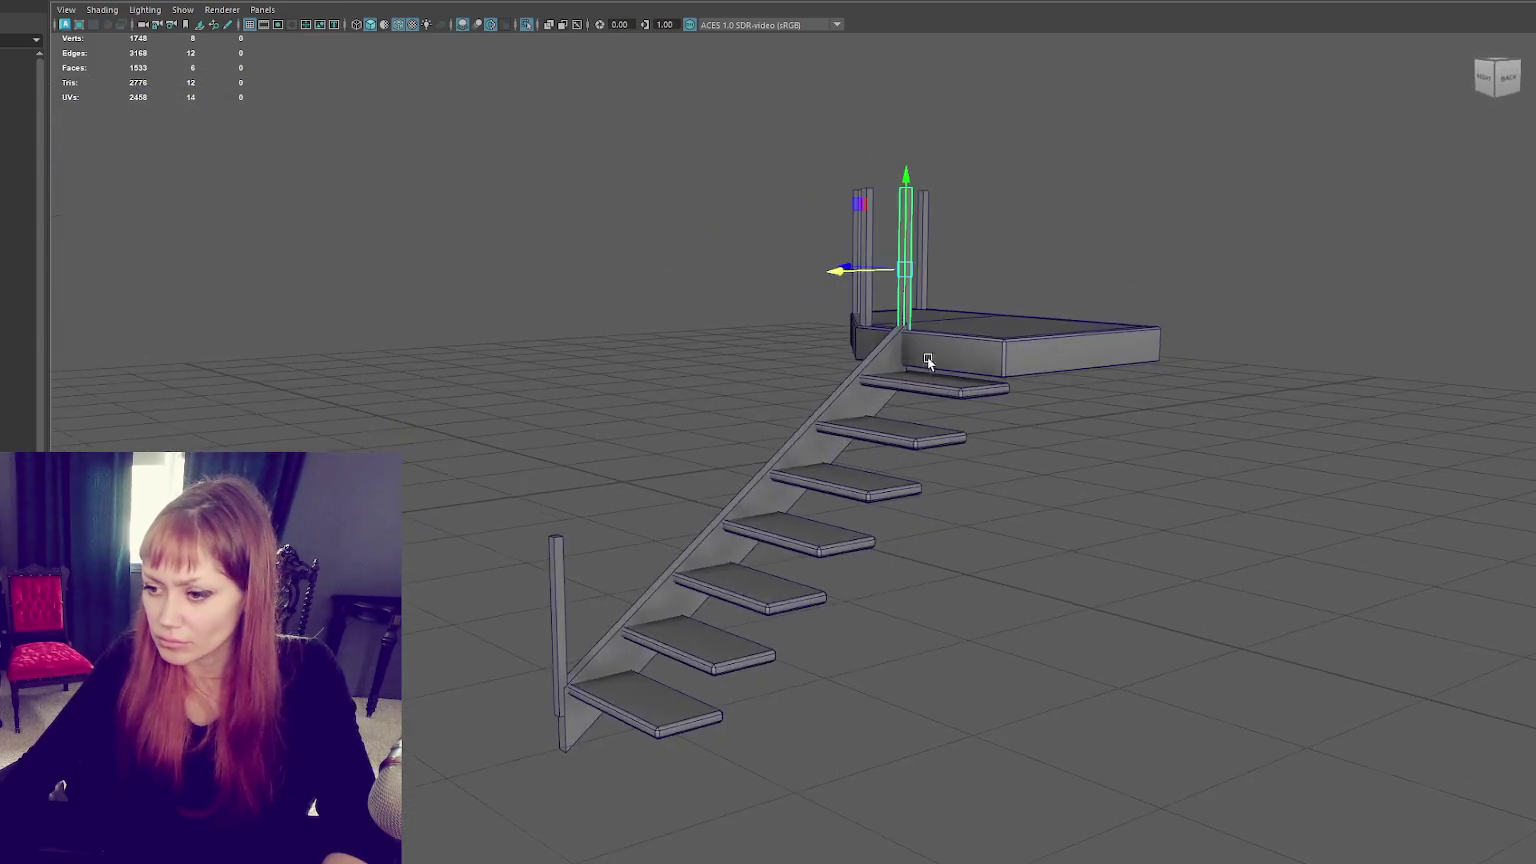
left_click(560, 622)
left_click_drag(963, 183, 632, 189, "shift")
key("F9")
left_click_drag(626, 113, 1135, 240)
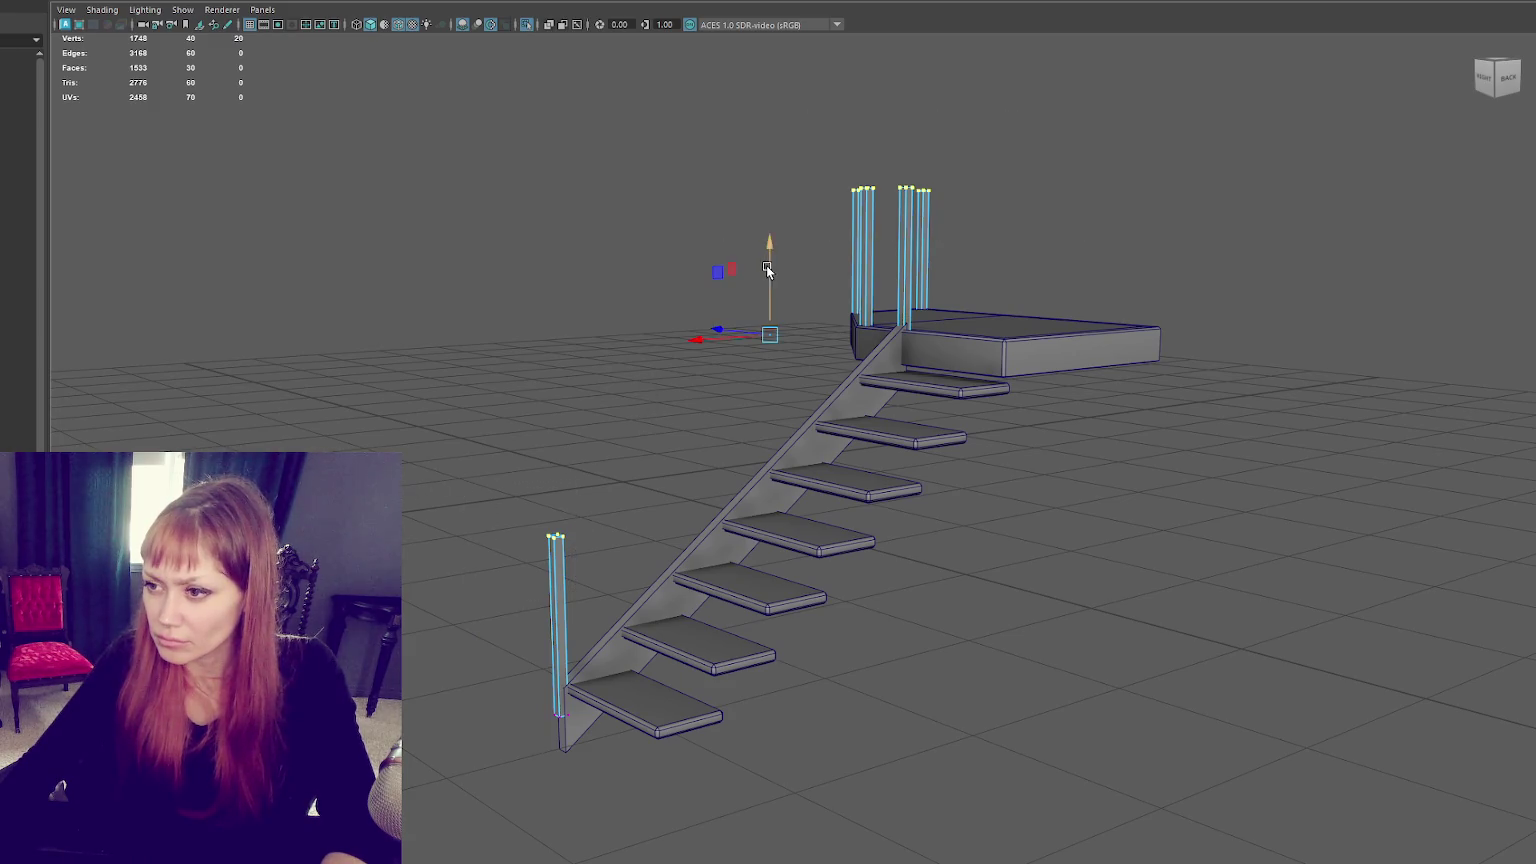
left_click_drag(768, 270, 768, 237)
Step: Duplicate the stringer, lift the copy, and raise its bottom face into a thin handrail
right_click_drag(371, 232, 430, 223)
mouse_move(430, 223)
left_mouse_down("alt")
mouse_move(677, 281)
mouse_move(813, 530)
left_mouse_up("alt")
left_click(789, 440)
key("ctrl+d")
left_click_drag(746, 342, 783, 185)
key("F11")
left_click_drag(888, 212, 886, 367, "alt")
left_click(884, 397)
mouse_move(854, 311)
left_mouse_down()
mouse_move(902, 262)
mouse_move(488, 288)
mouse_move(547, 237)
mouse_move(710, 274)
mouse_move(735, 257)
left_mouse_up()
key("F8")
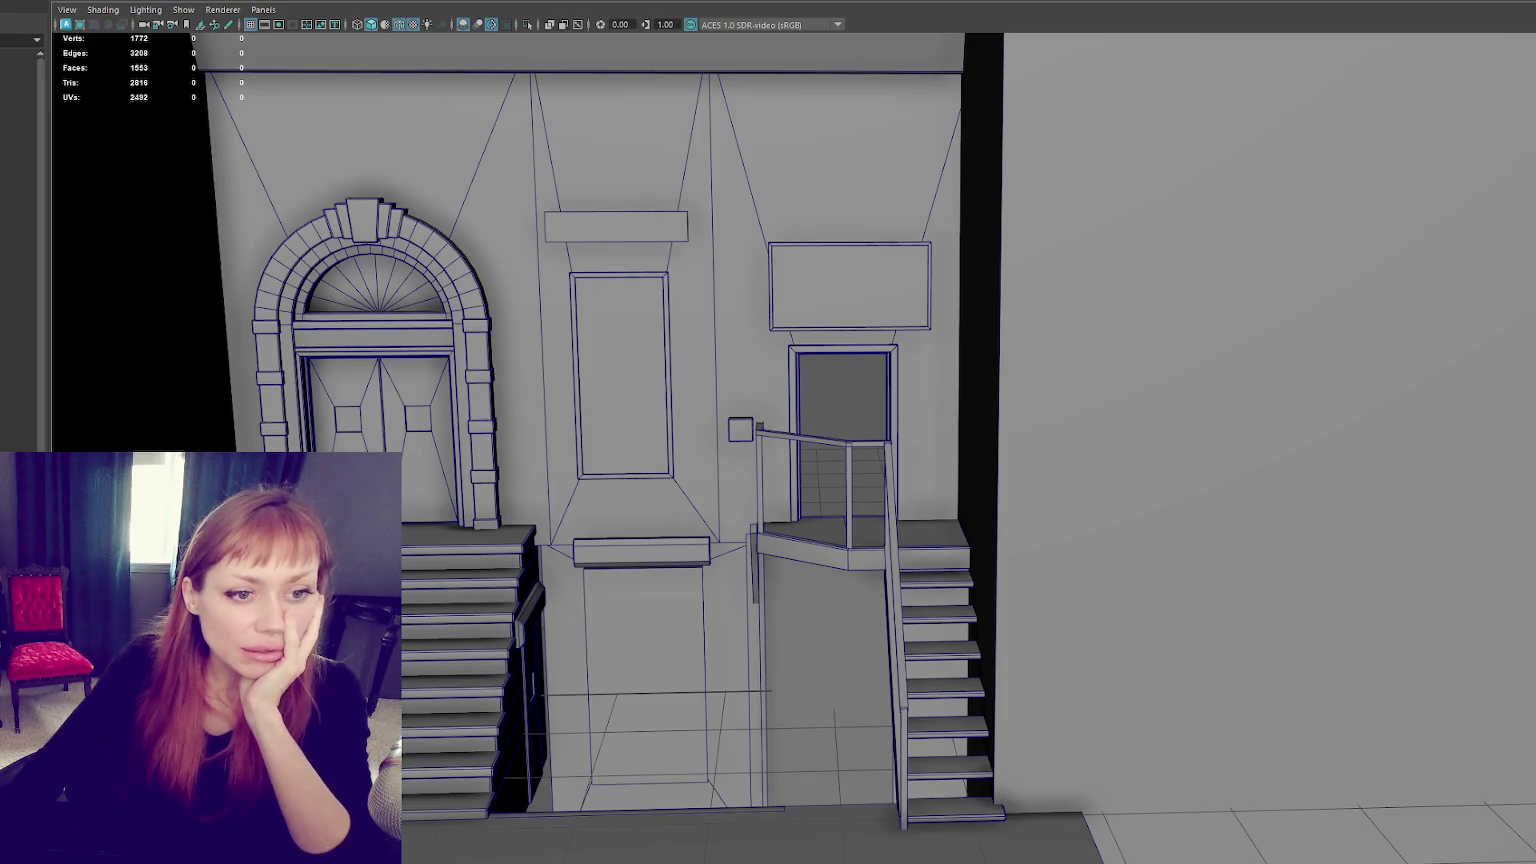
Step: Maximise Chrome on the Blender 4.0 Asset Bundles notes and enlarge the Human Base Meshes image
key("alt+Tab")
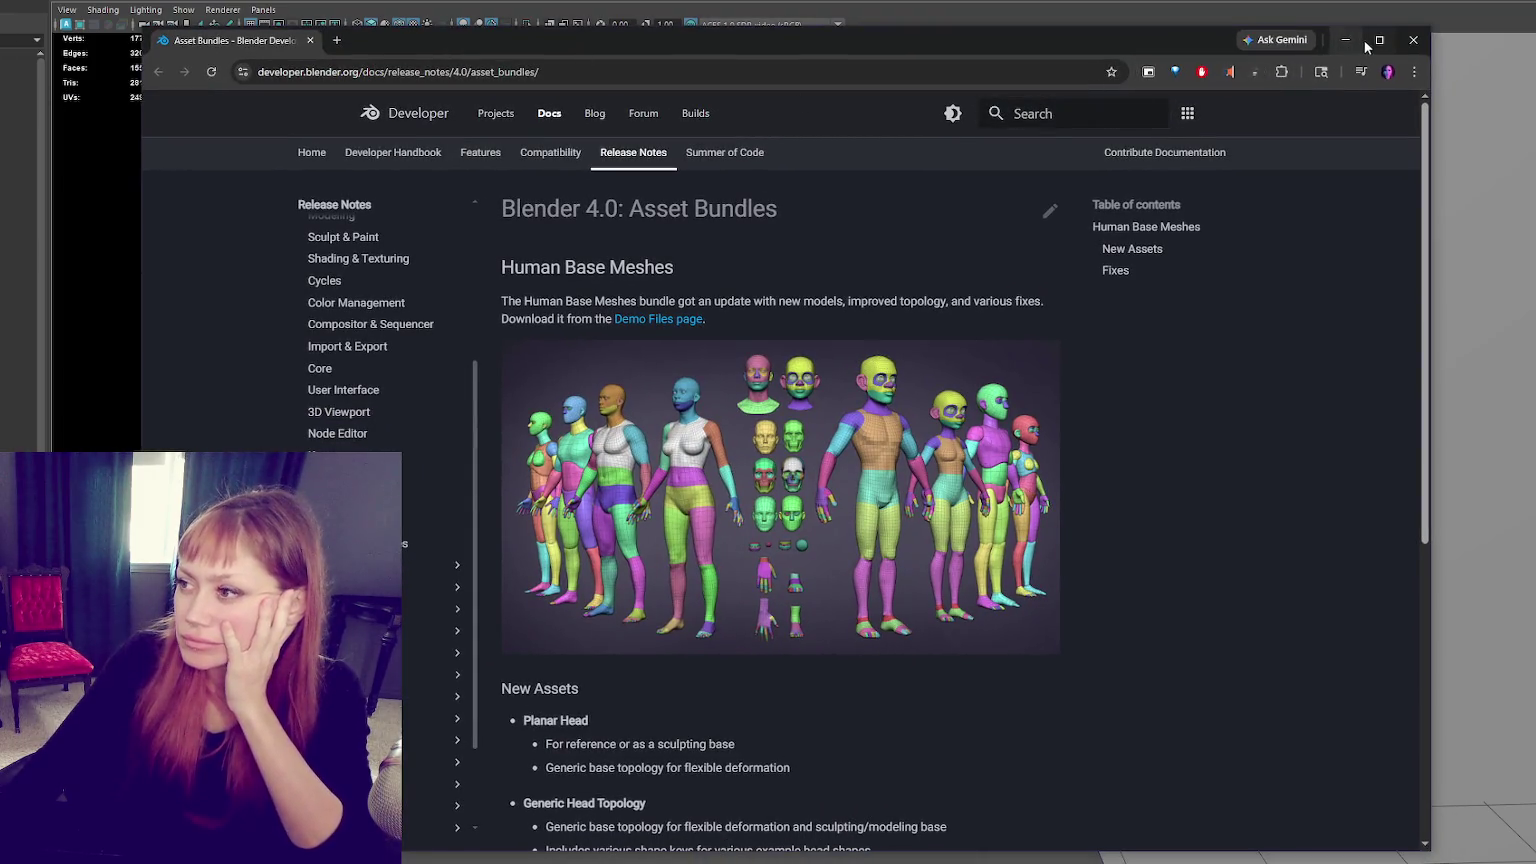
left_click(1378, 41)
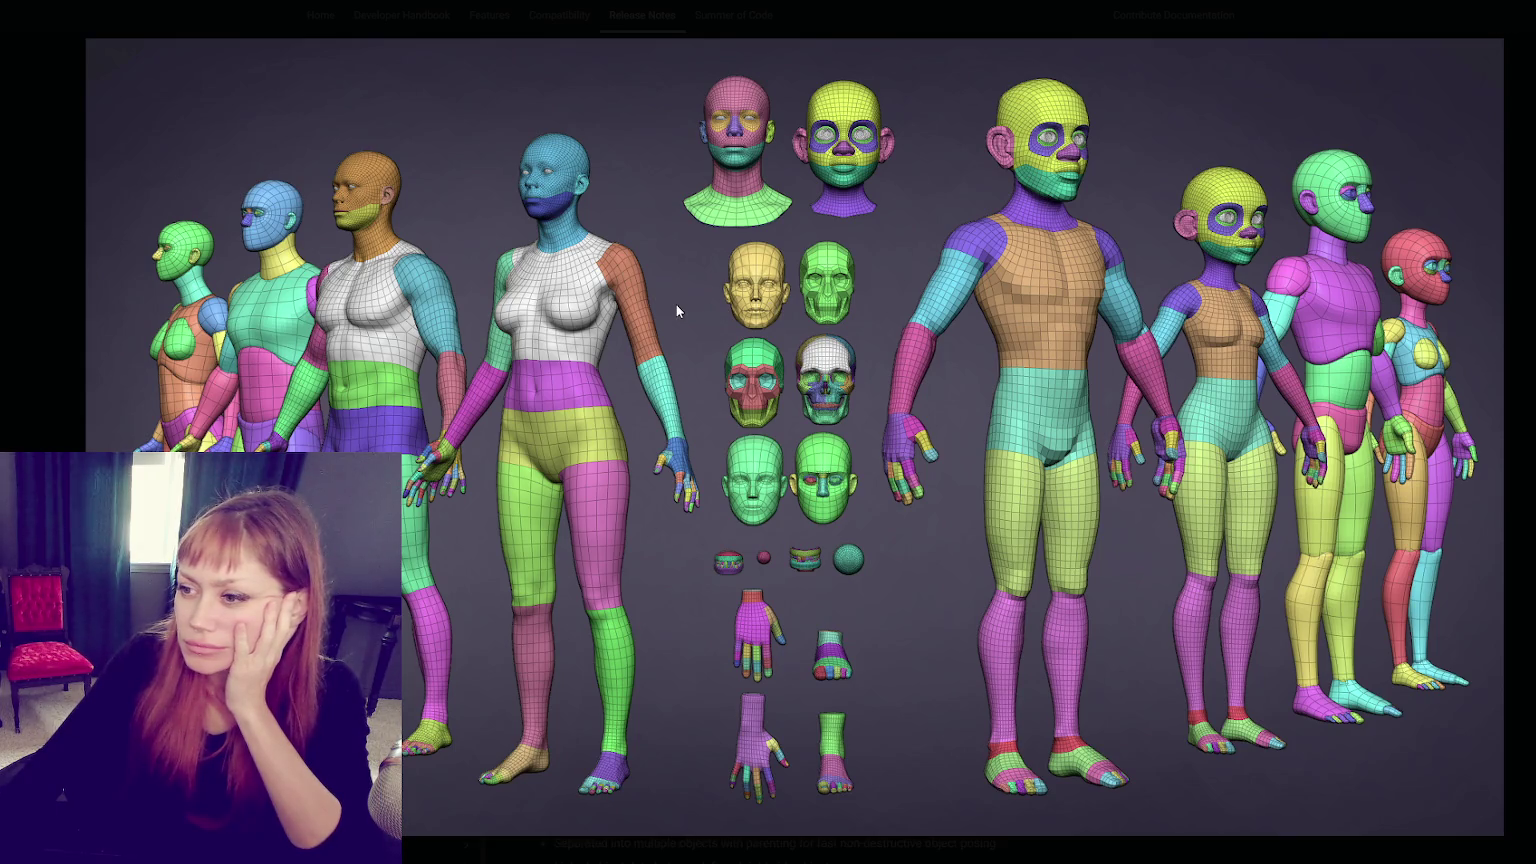
key("Escape")
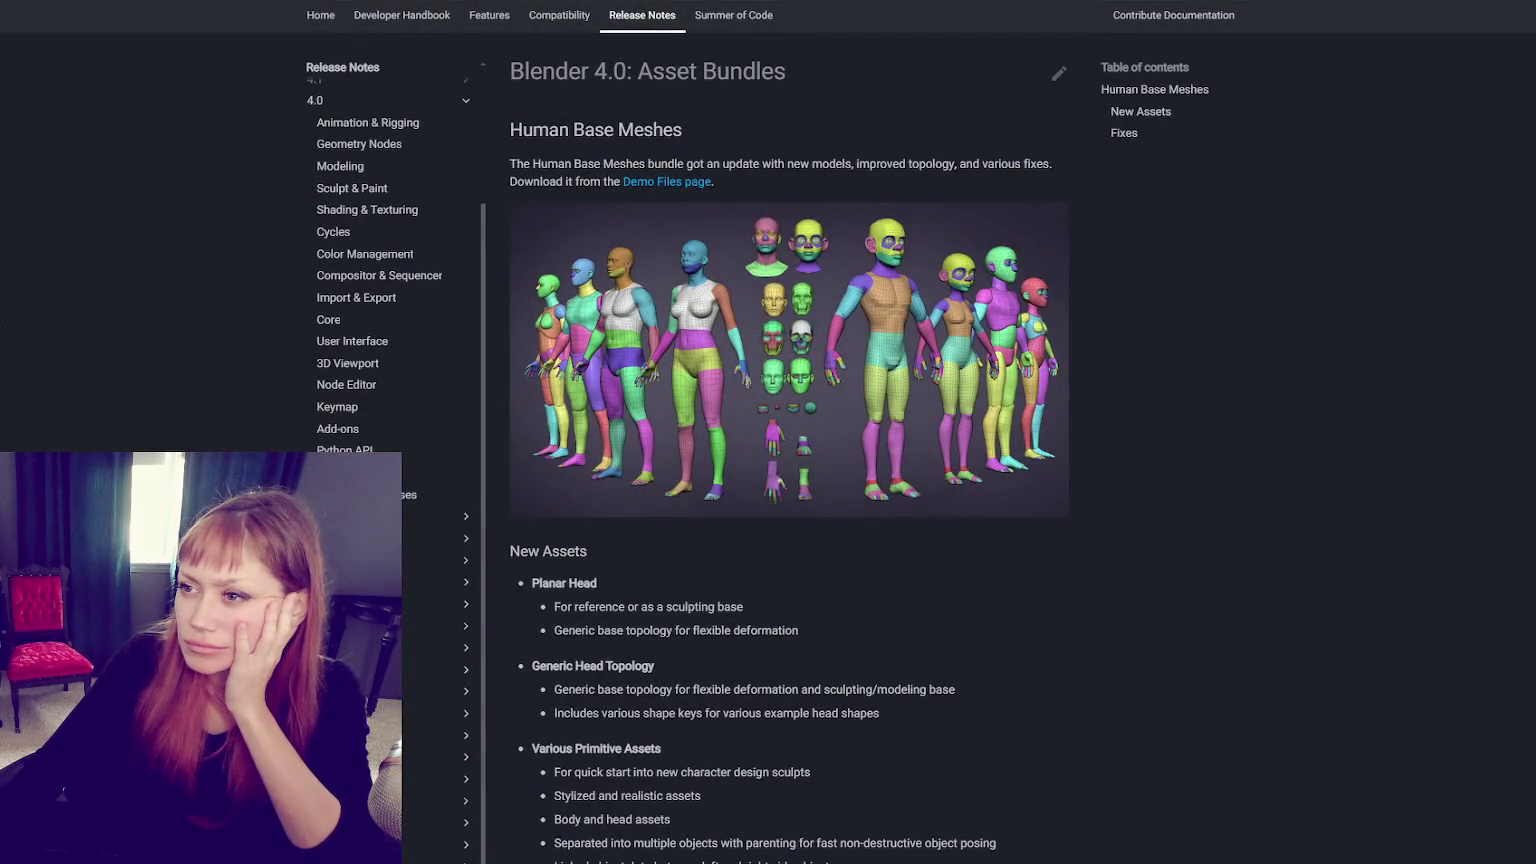
scroll(855, 413, "down", 3)
scroll(845, 400, "up", 4)
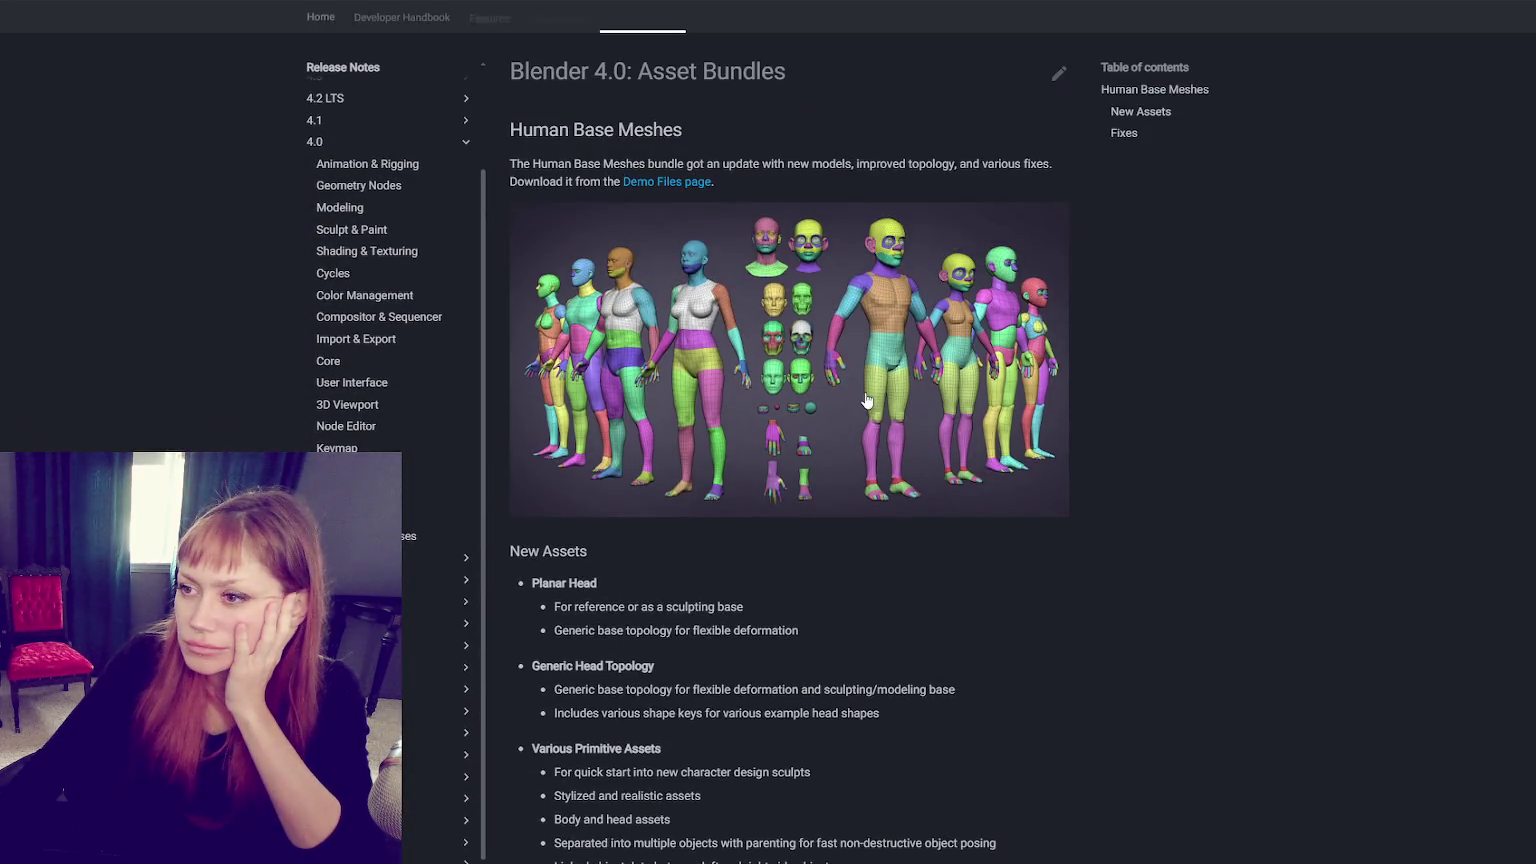
left_click(792, 374)
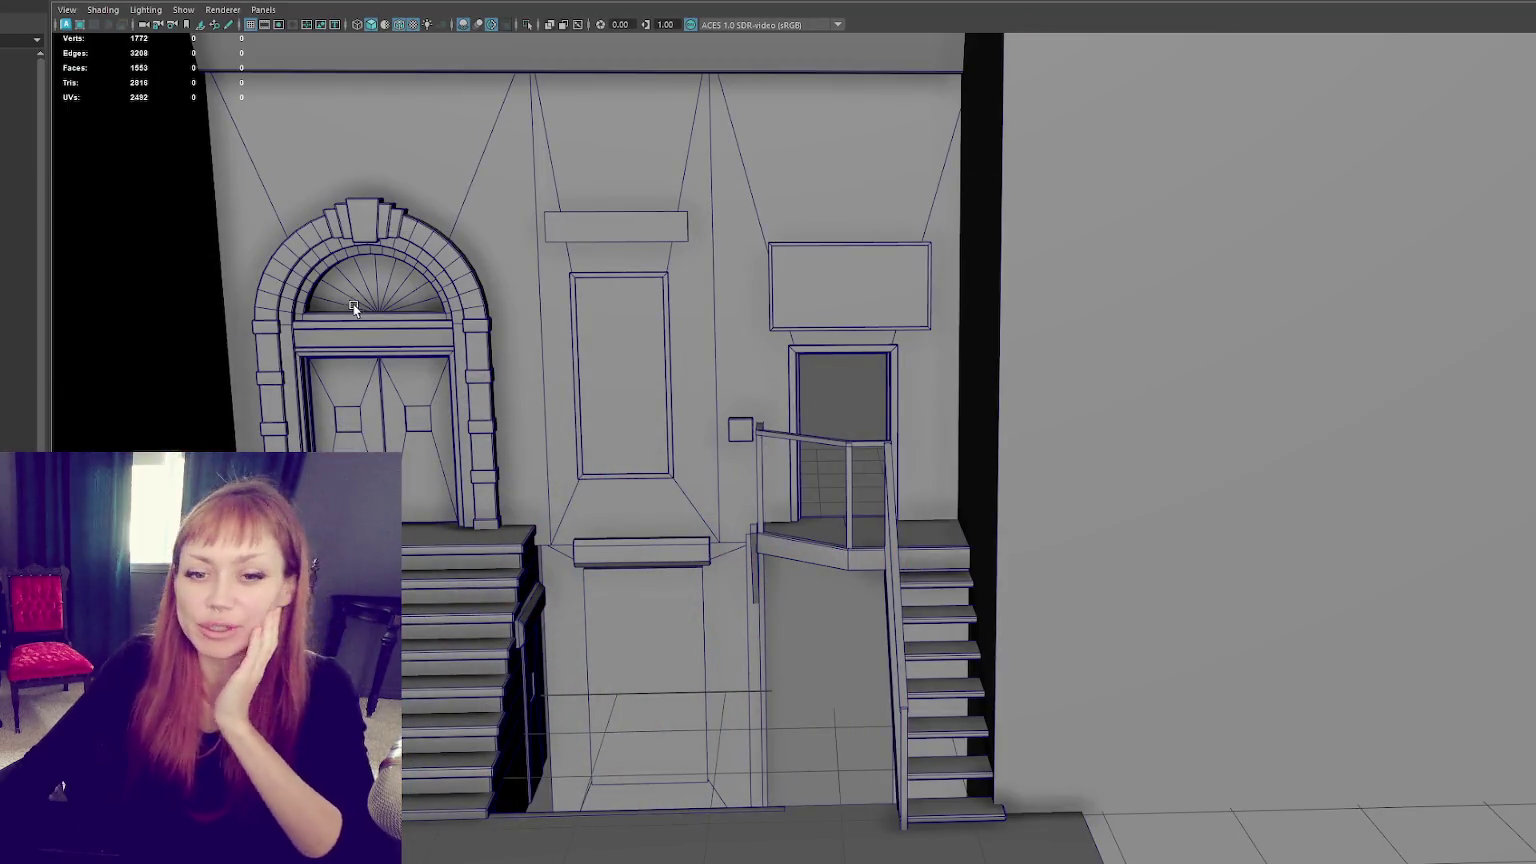
Step: Inspect the right-hand door frame and the panel above the door in front and perspective views
scroll(862, 410, "up", 3)
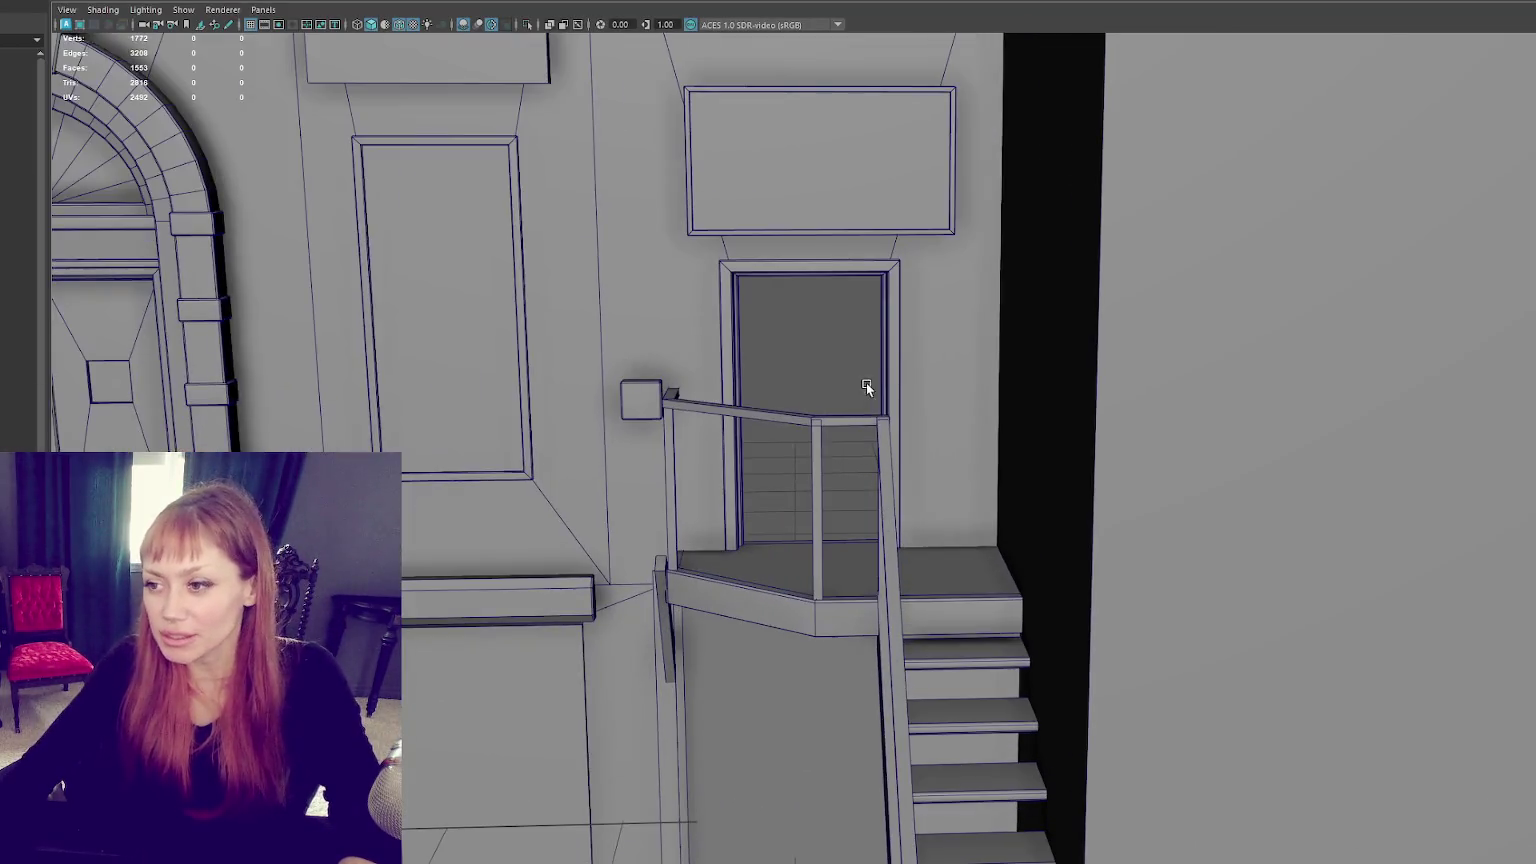
scroll(866, 388, "up", 2)
scroll(777, 339, "up", 2)
left_click(680, 335)
scroll(720, 344, "down", 1)
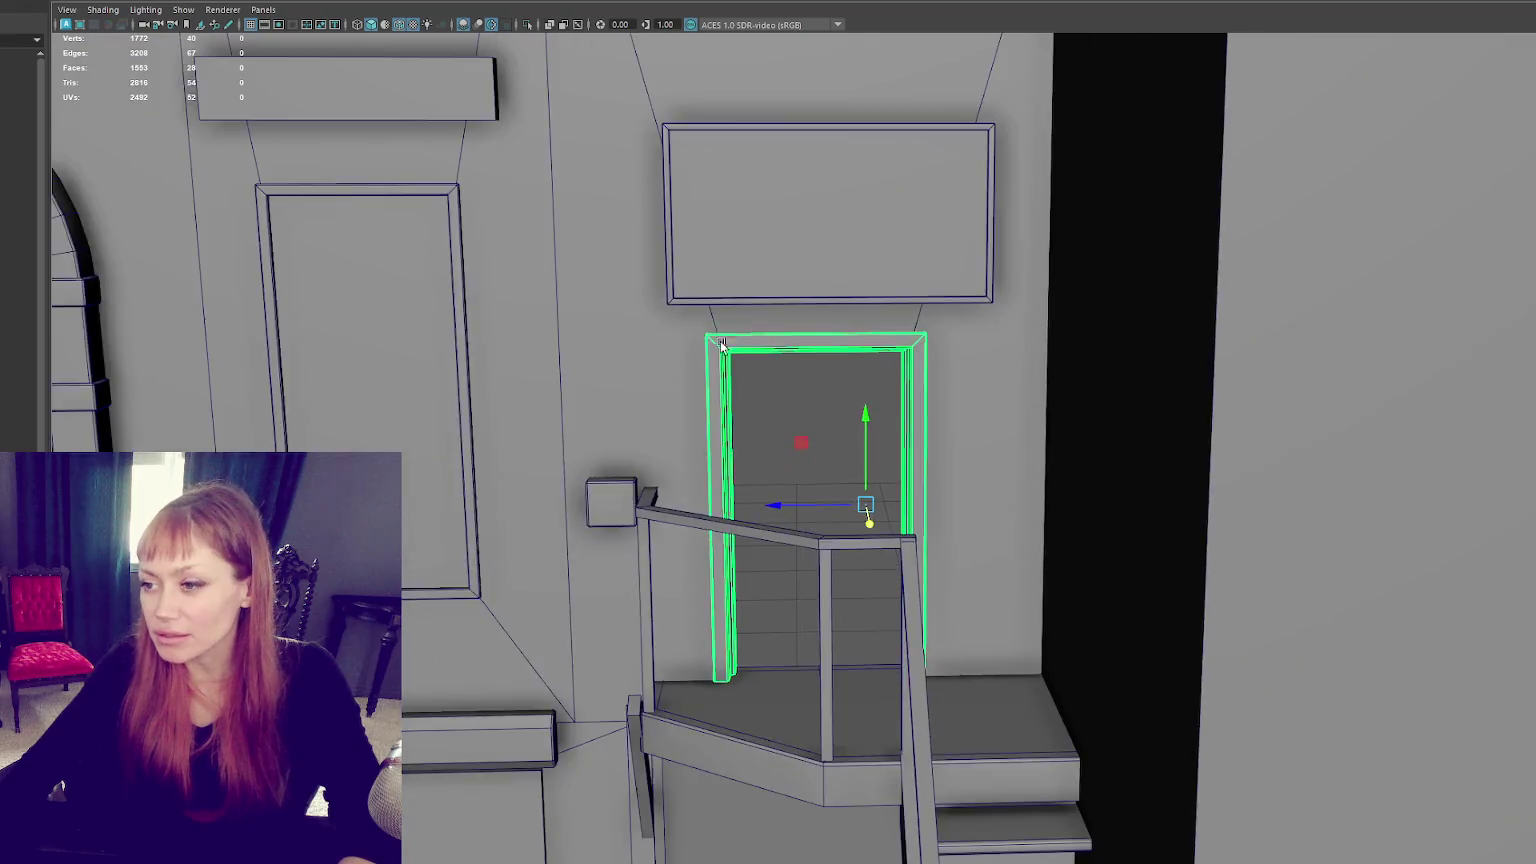
left_click_drag(721, 344, 840, 376, "alt")
left_click(643, 266)
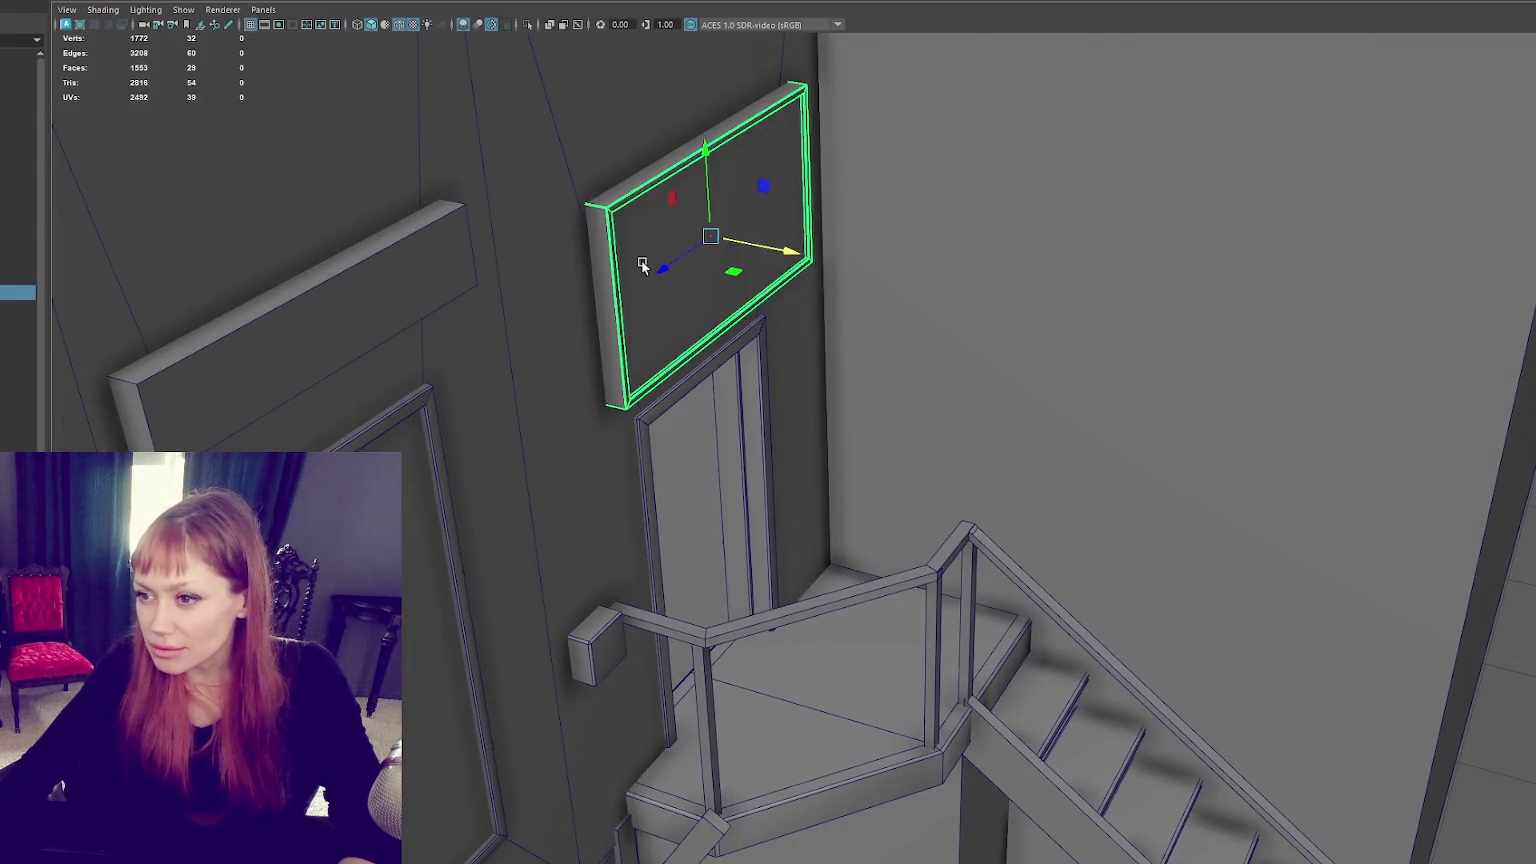
key("space")
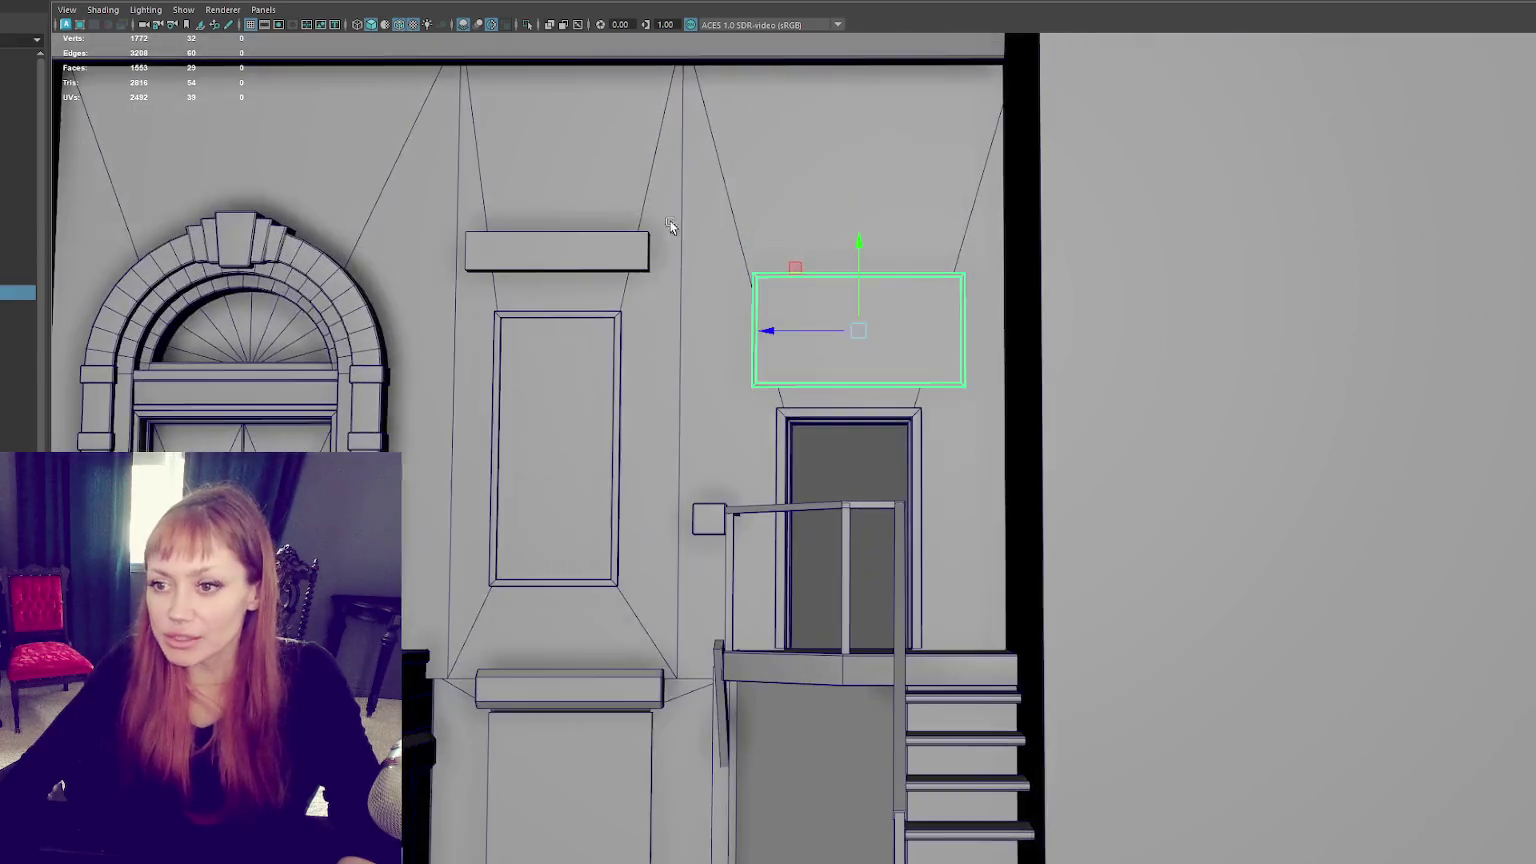
key("space")
Step: Nudge the top cornice bar slightly and review the whole facade
left_click(833, 201)
key("f")
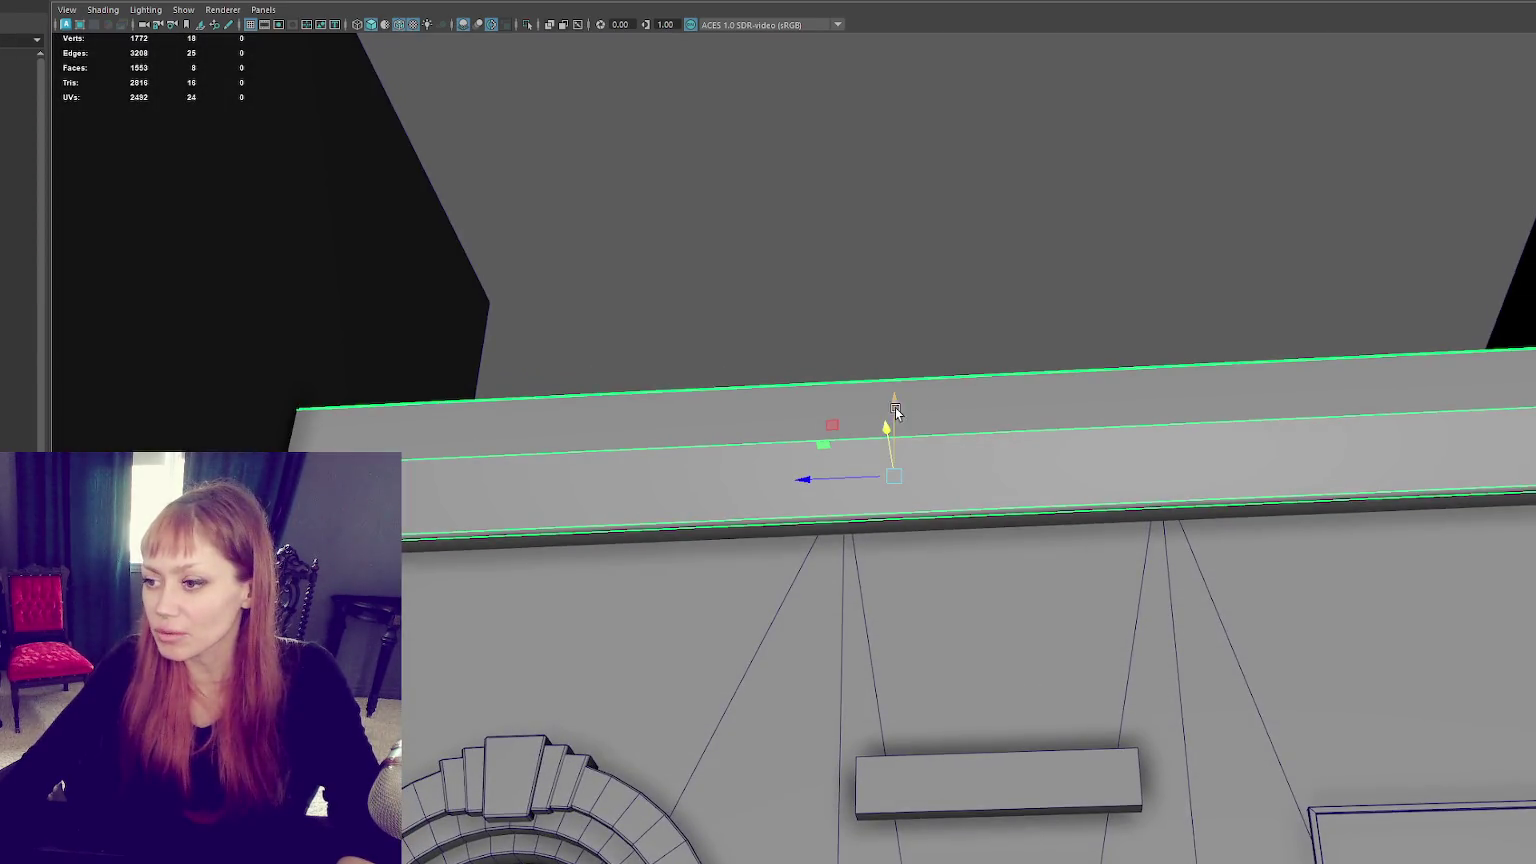
left_click_drag(886, 437, 883, 438)
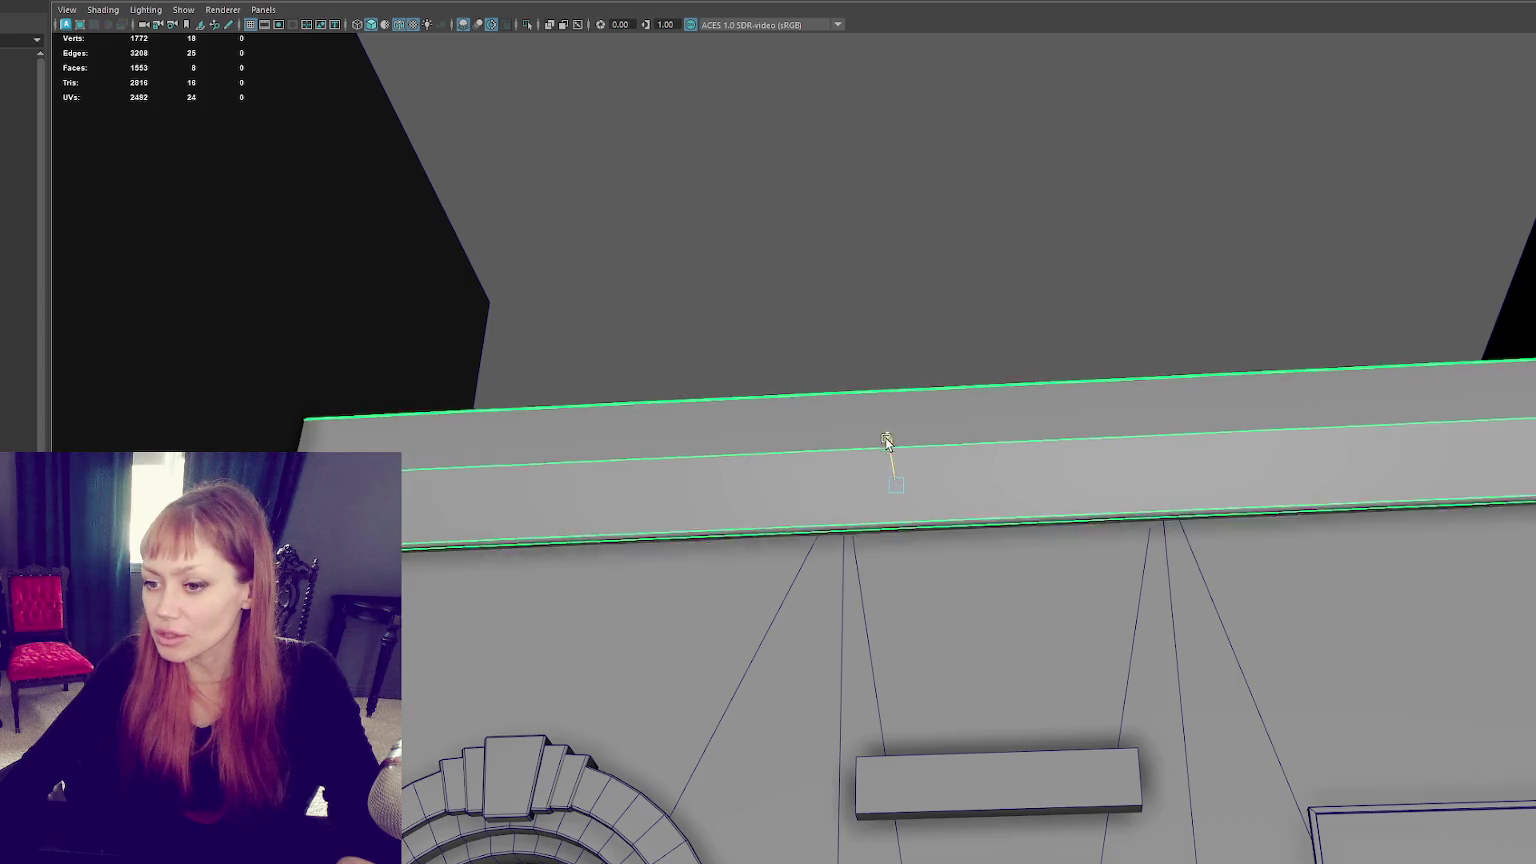
left_click(914, 240)
scroll(949, 401, "down", 10)
mouse_move(949, 401)
left_mouse_down("alt")
mouse_move(898, 365)
mouse_move(926, 177)
left_mouse_up("alt")
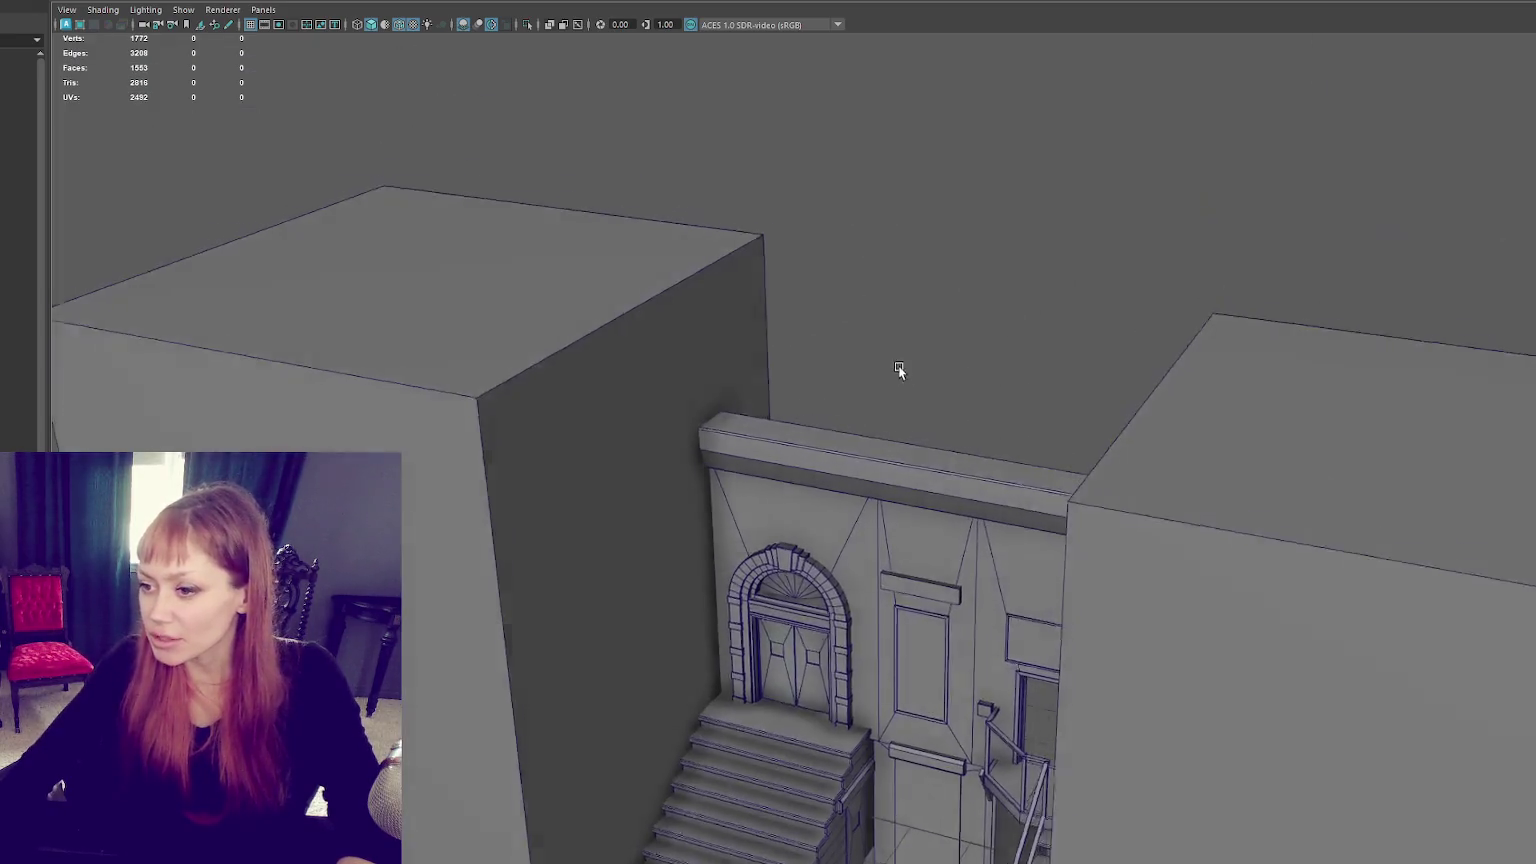
scroll(853, 373, "up", 5)
scroll(811, 424, "up", 5)
Step: Check the stair area and floor plane, deleting the floor plane and then undoing it
left_click(591, 471)
mouse_move(591, 471)
left_mouse_down("alt")
mouse_move(823, 298)
mouse_move(761, 295)
mouse_move(874, 280)
left_mouse_up("alt")
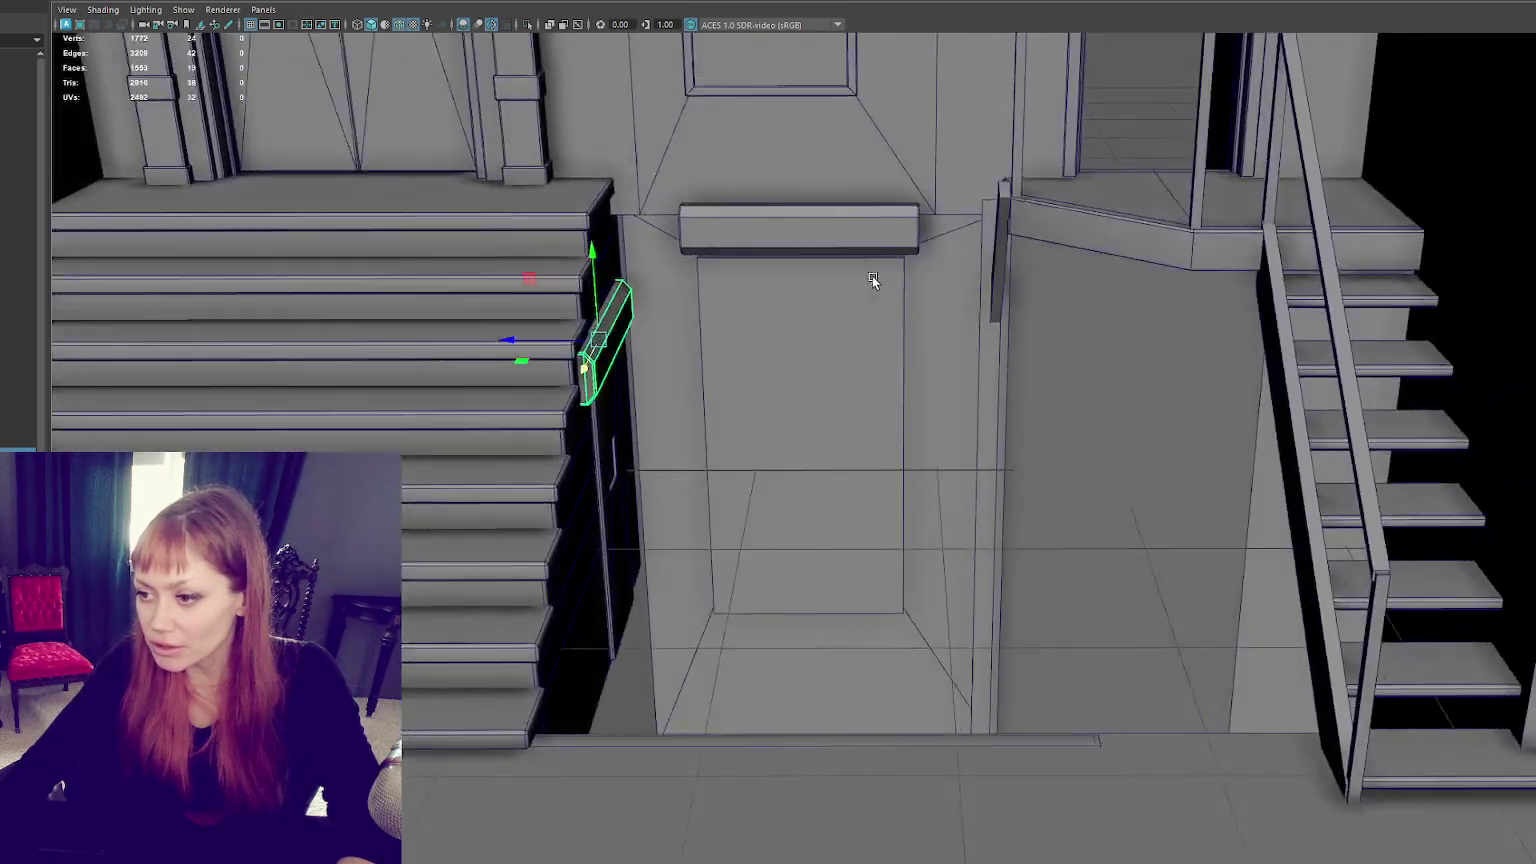
scroll(976, 474, "down", 5)
left_click(976, 474)
scroll(875, 619, "down", 5)
mouse_move(765, 543)
left_mouse_down("alt")
mouse_move(802, 496)
mouse_move(766, 537)
mouse_move(799, 216)
left_mouse_up("alt")
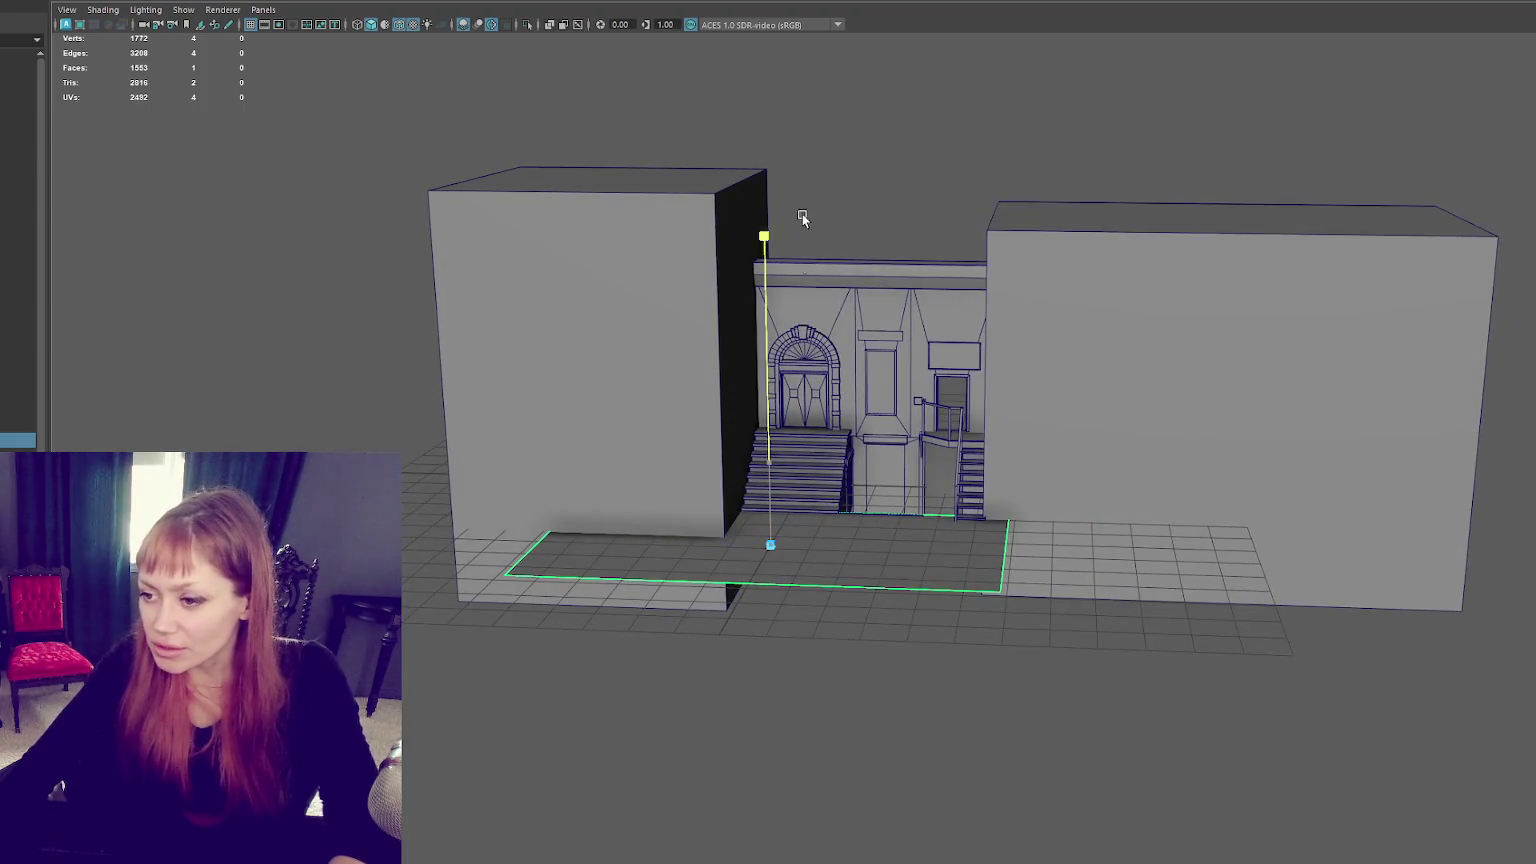
left_click(858, 566)
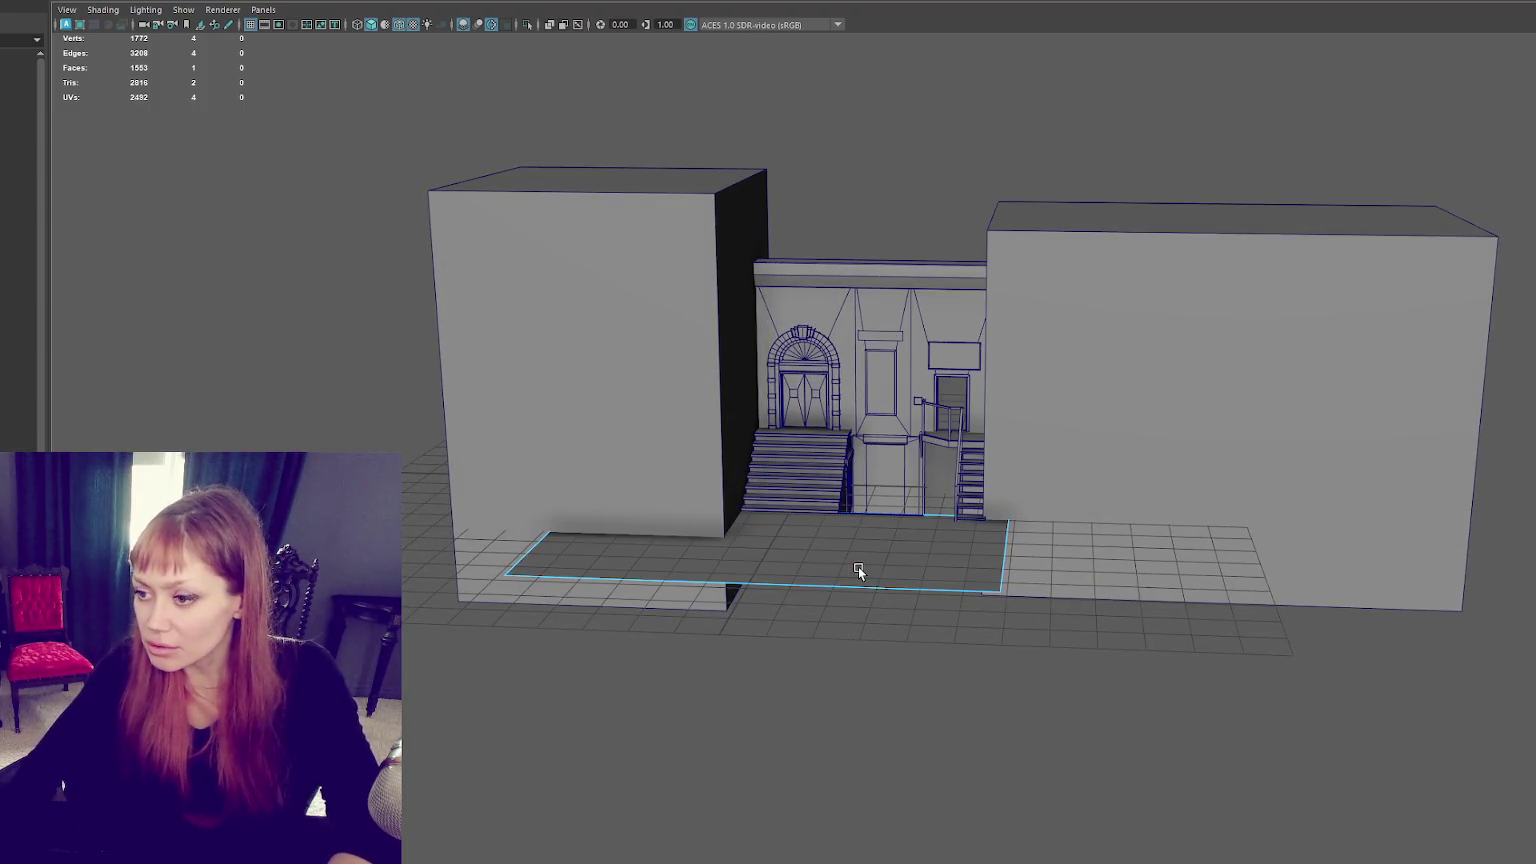
left_click(814, 568)
right_click_drag(814, 562, 826, 545)
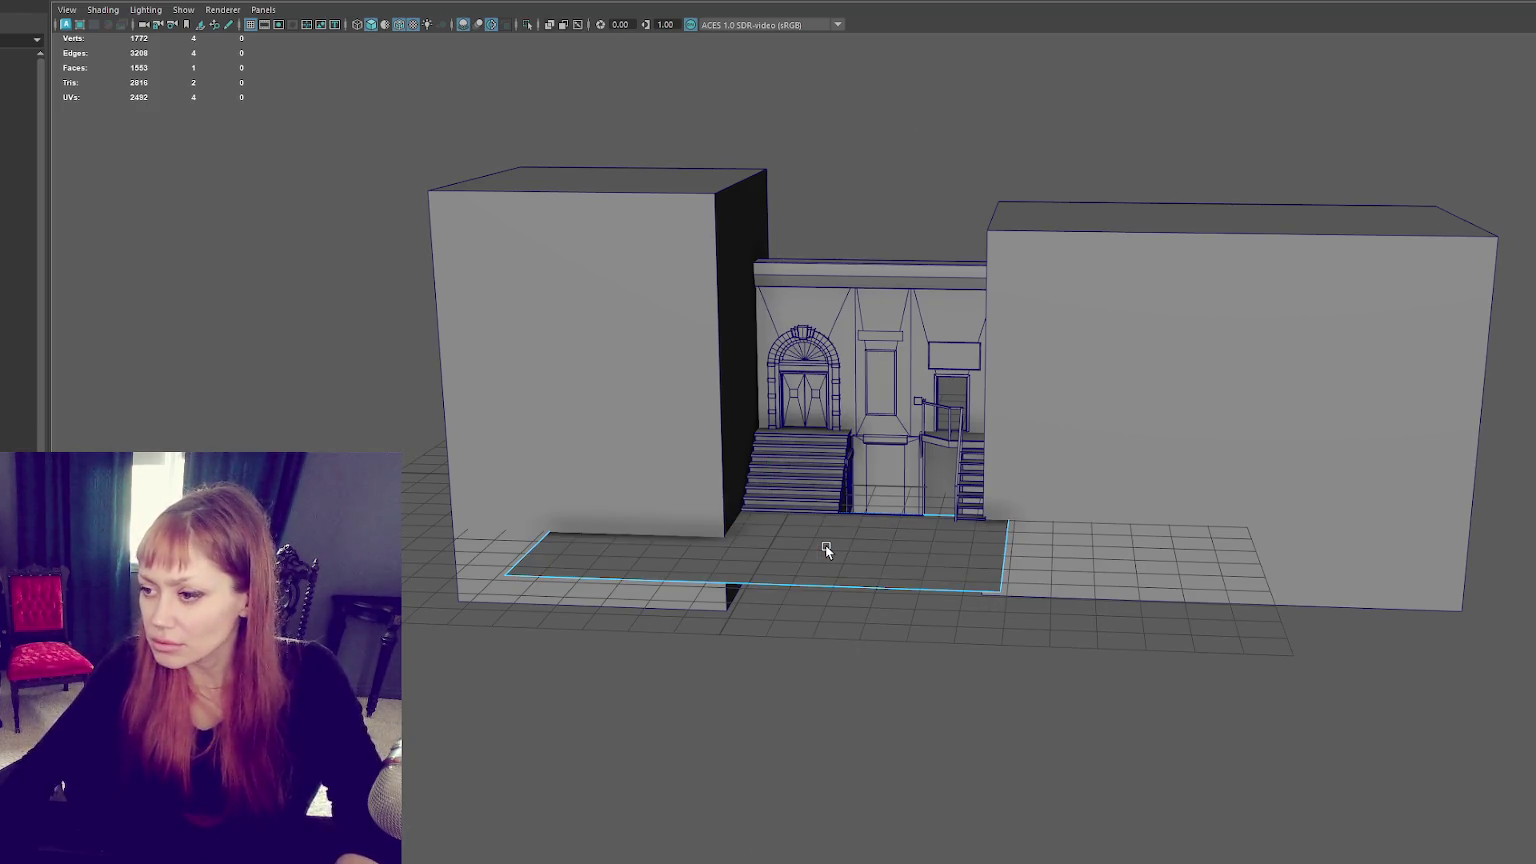
key("w")
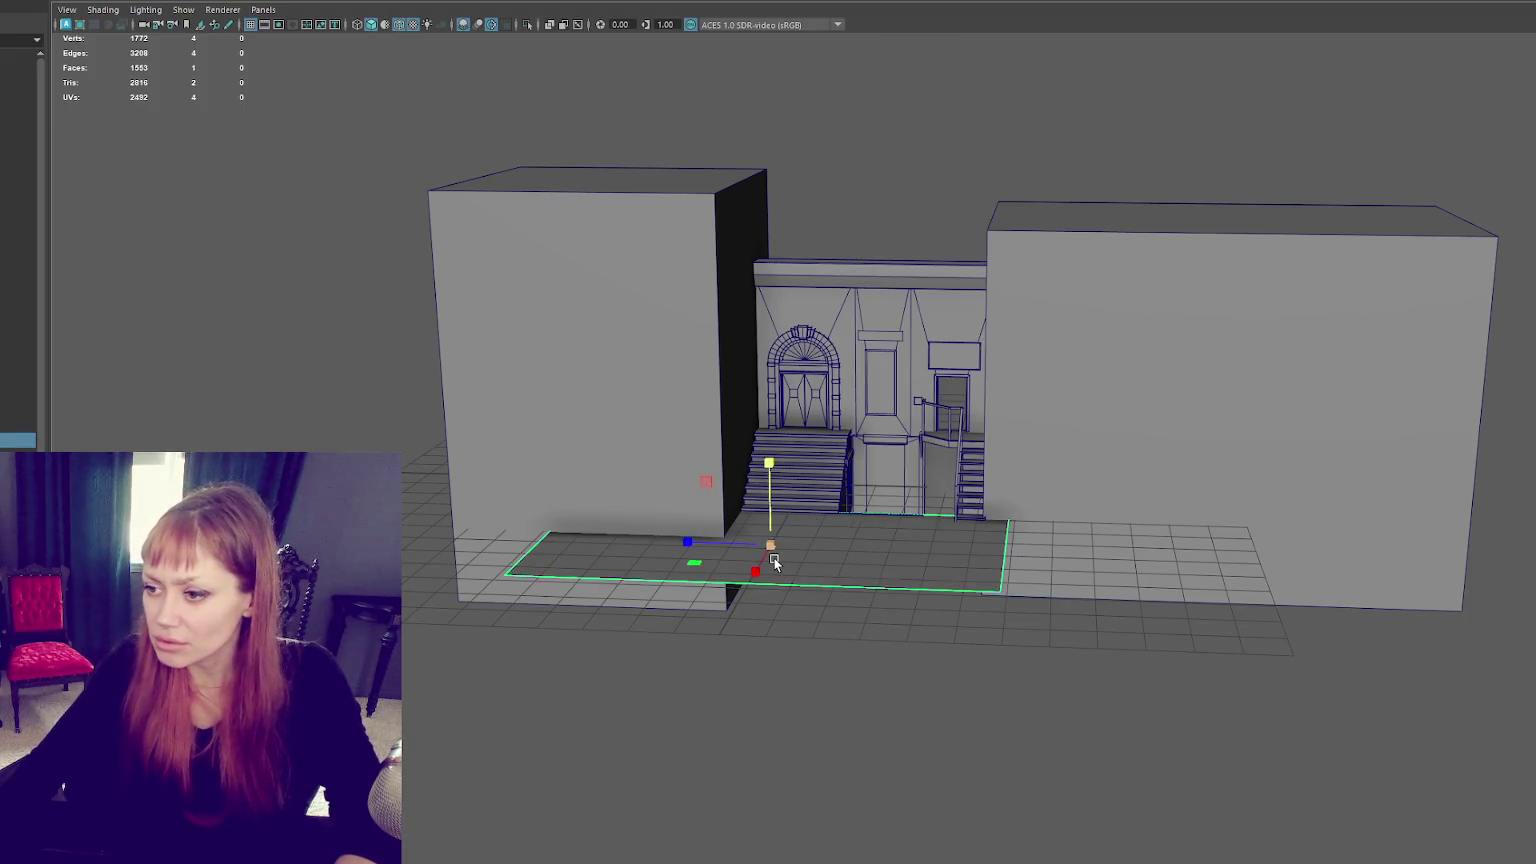
key("Delete")
key("ctrl+z")
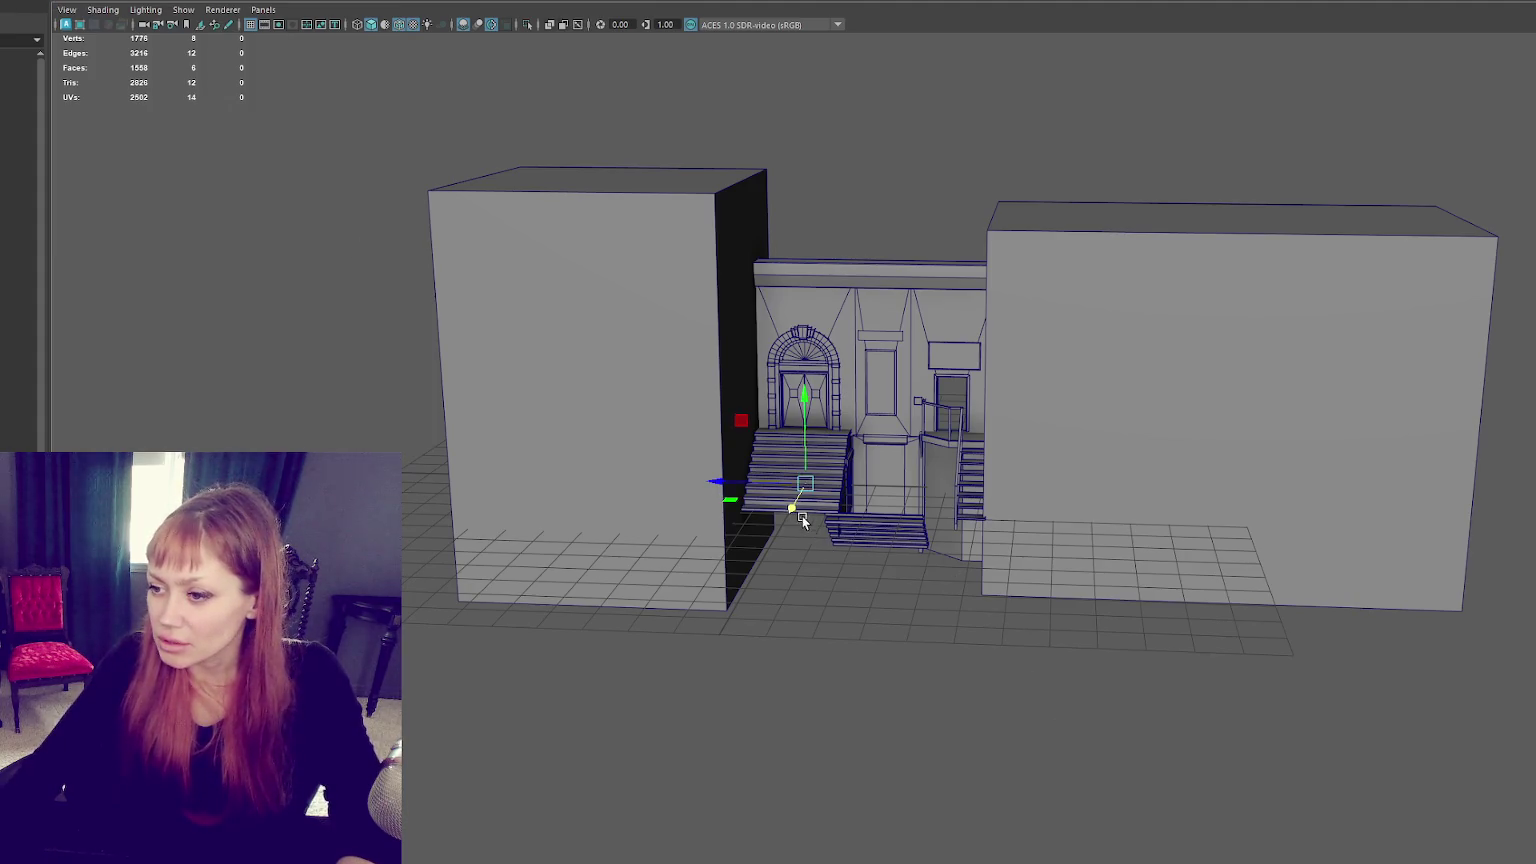
Step: Delete five cube faces, scale the remaining square huge, and place it at the building's base
left_click_drag(801, 521, 710, 680)
right_click(898, 247)
left_click_drag(760, 591, 533, 802)
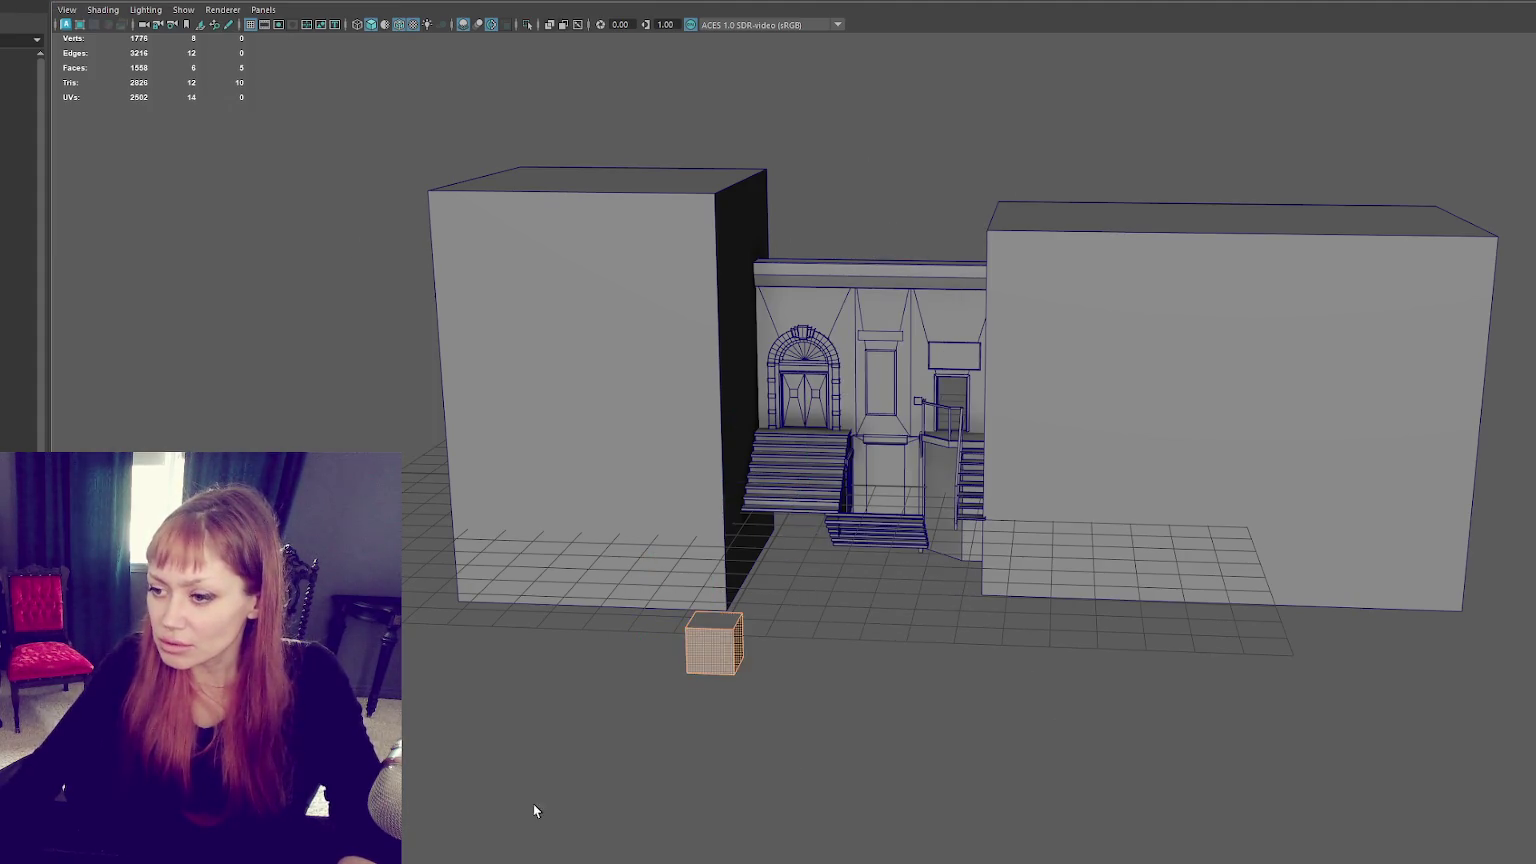
key("Delete")
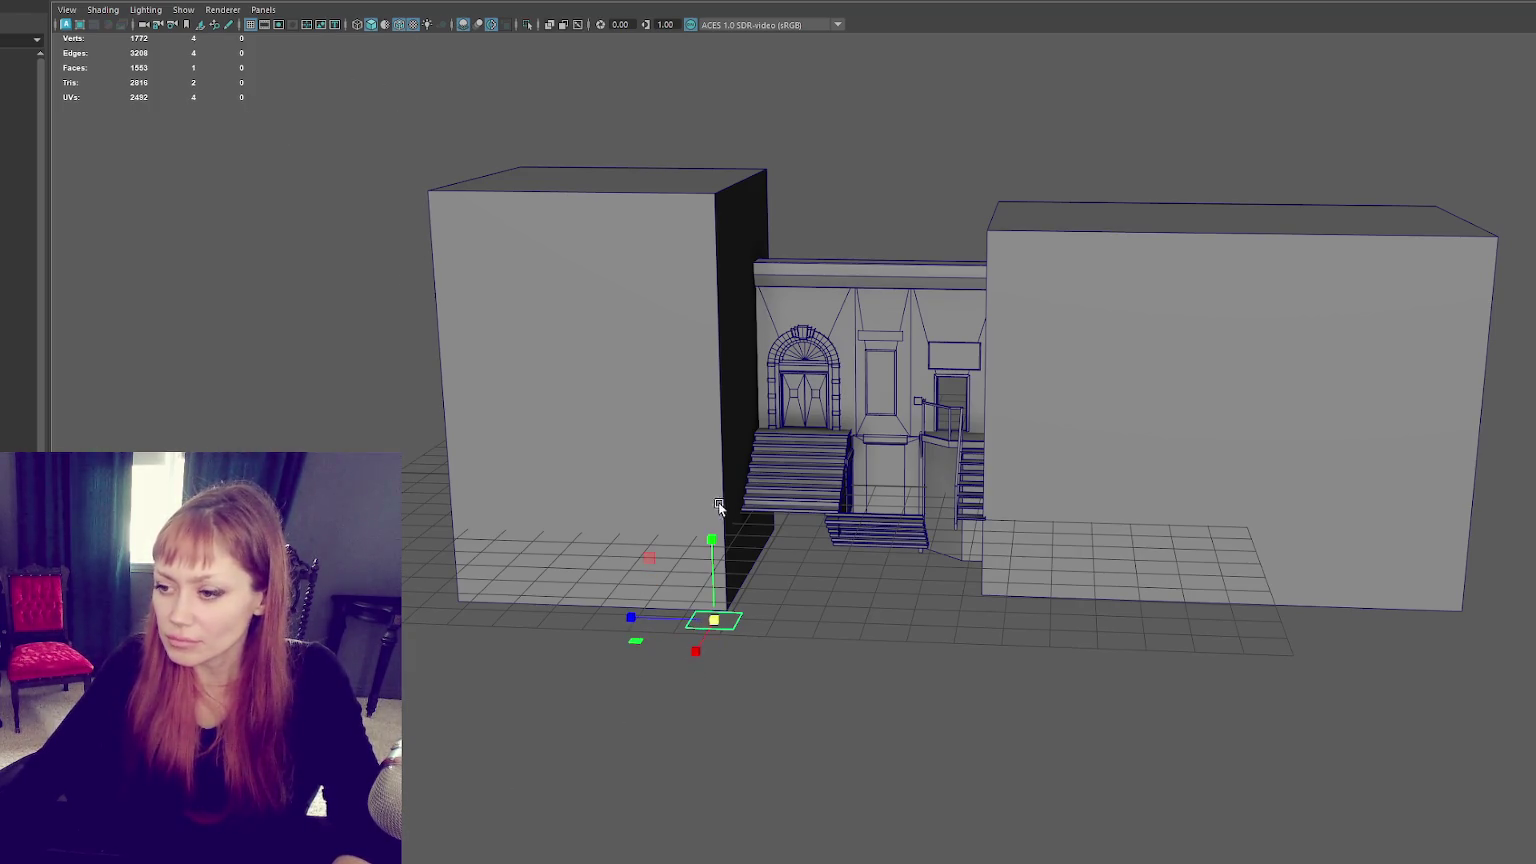
mouse_move(709, 626)
left_mouse_down()
mouse_move(1011, 599)
mouse_move(1441, 599)
left_mouse_up()
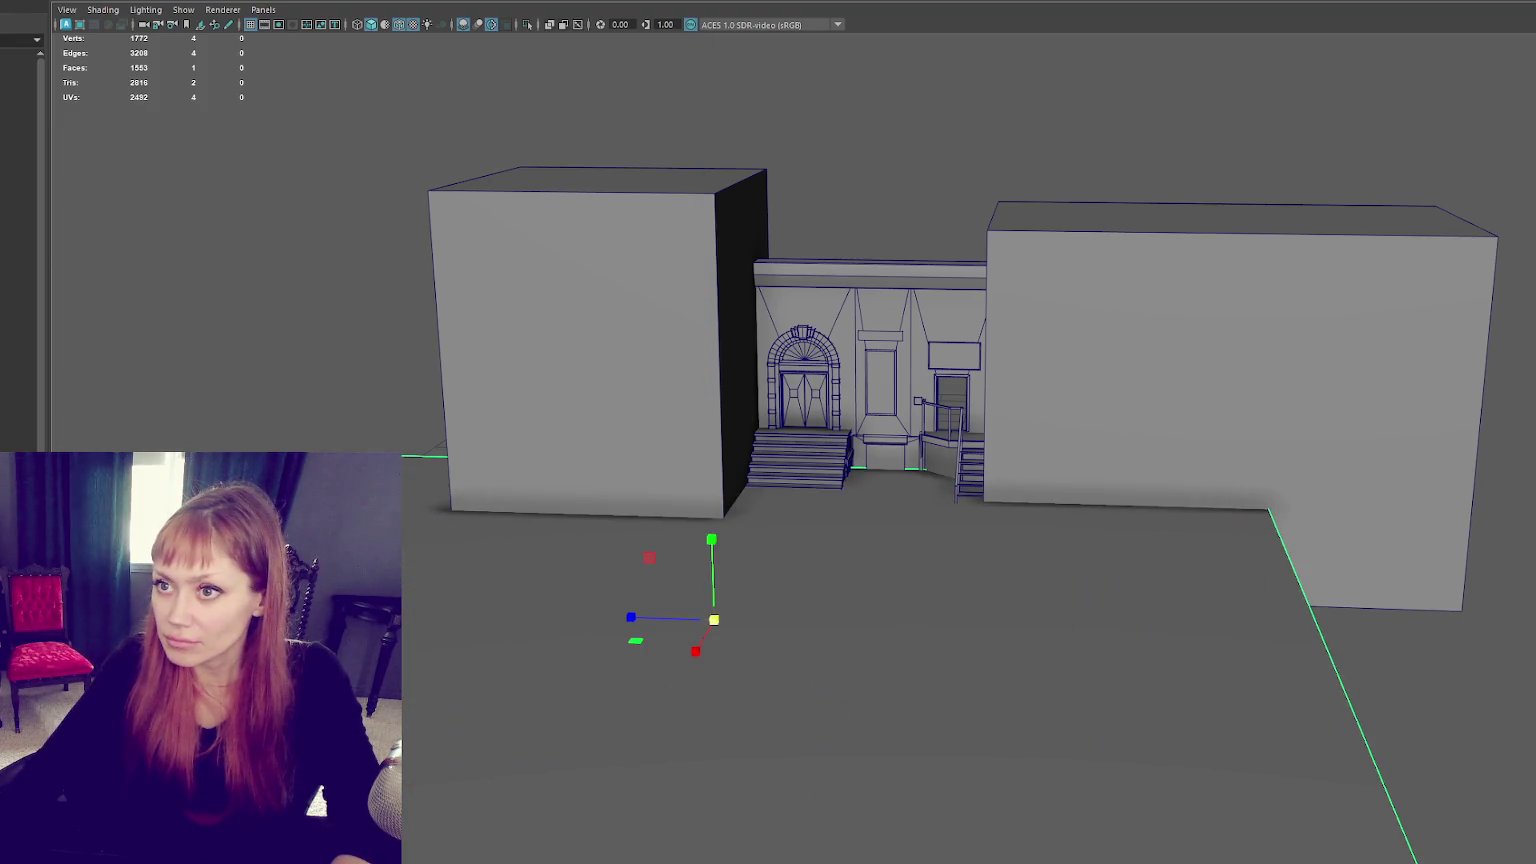
key("w")
left_click_drag(720, 538, 698, 586)
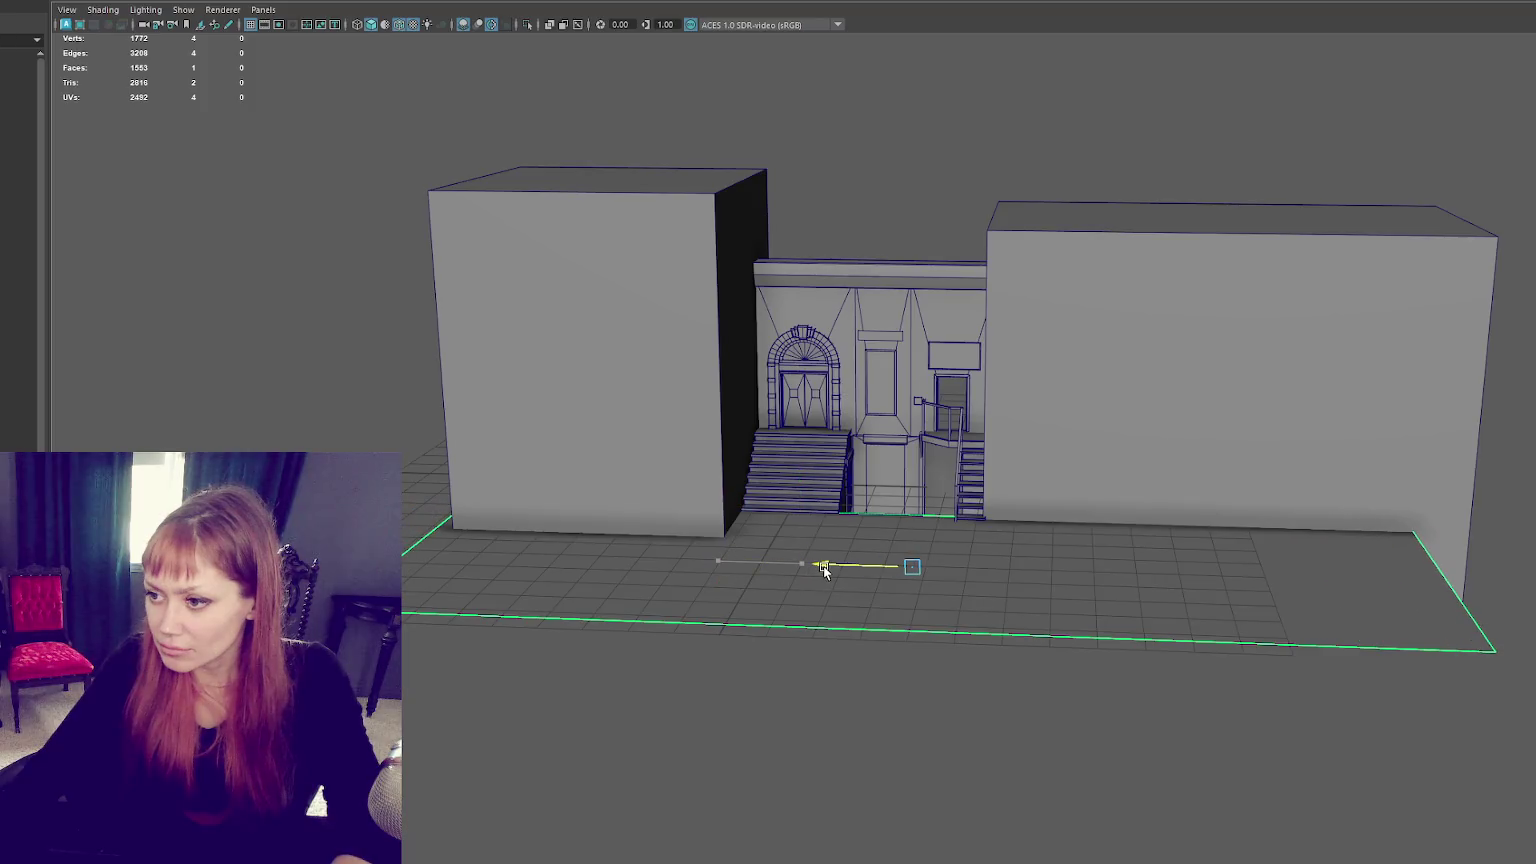
scroll(634, 483, "up", 3)
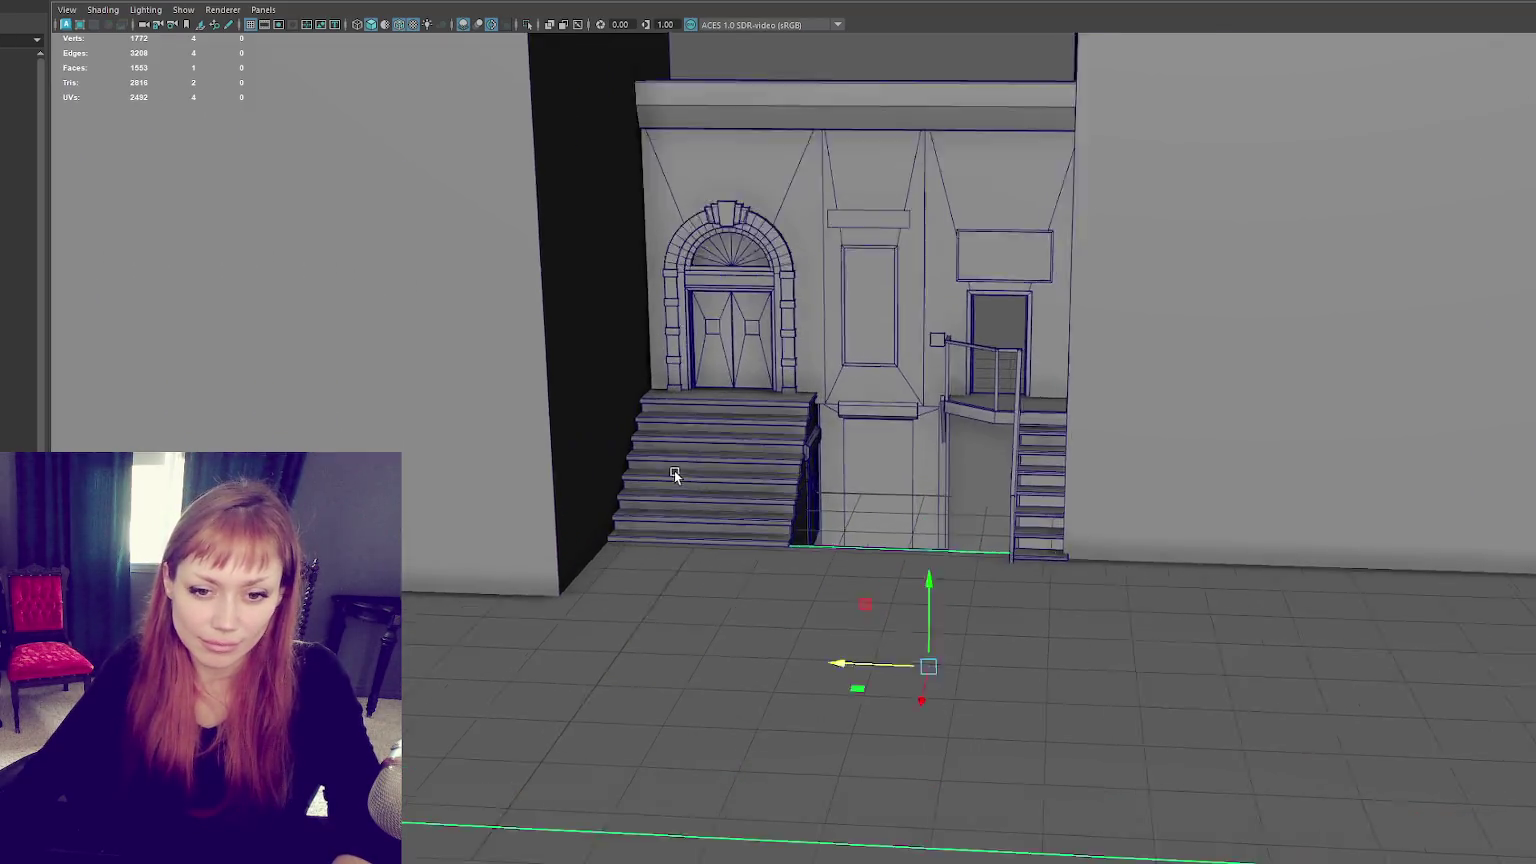
Step: Shift-move a copy of the floor face toward the stairs and lower it slightly
scroll(671, 470, "up", 3)
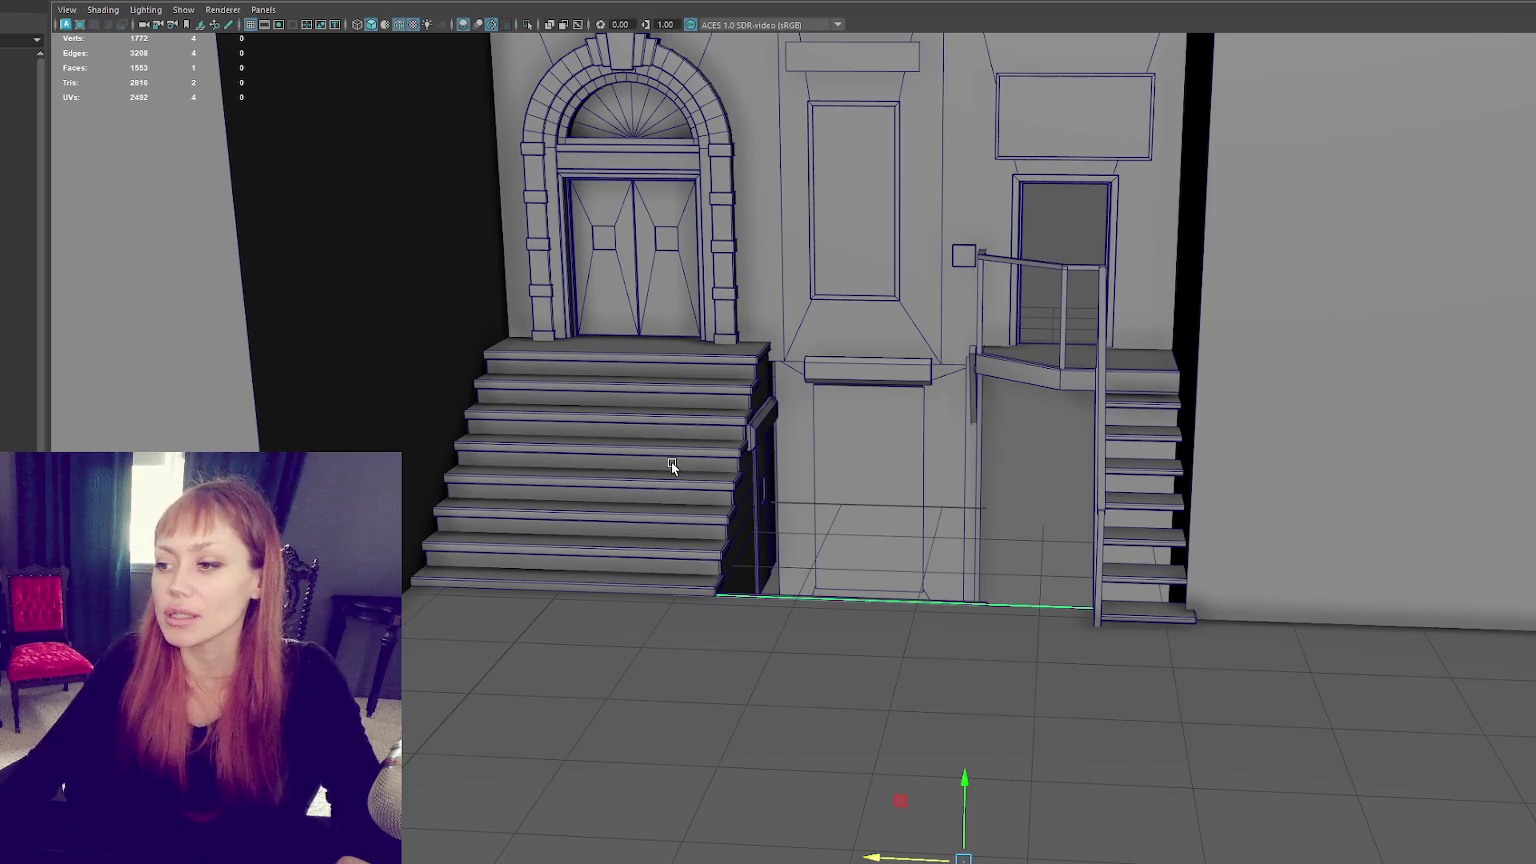
scroll(780, 397, "up", 3)
scroll(778, 384, "up", 2)
scroll(778, 381, "down", 5)
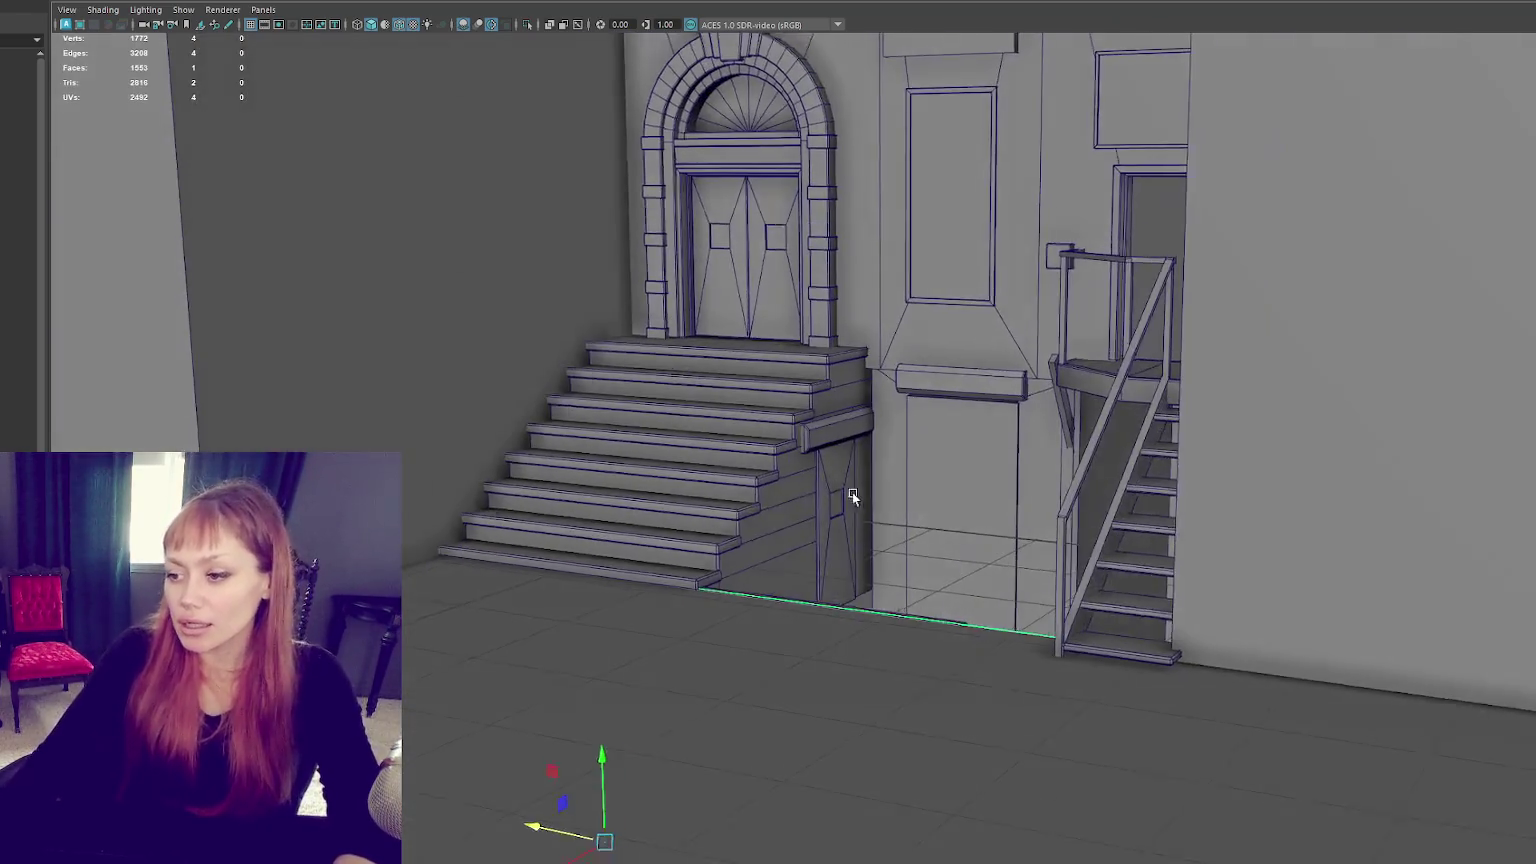
scroll(689, 504, "down", 3)
left_click_drag(689, 504, 646, 552, "alt")
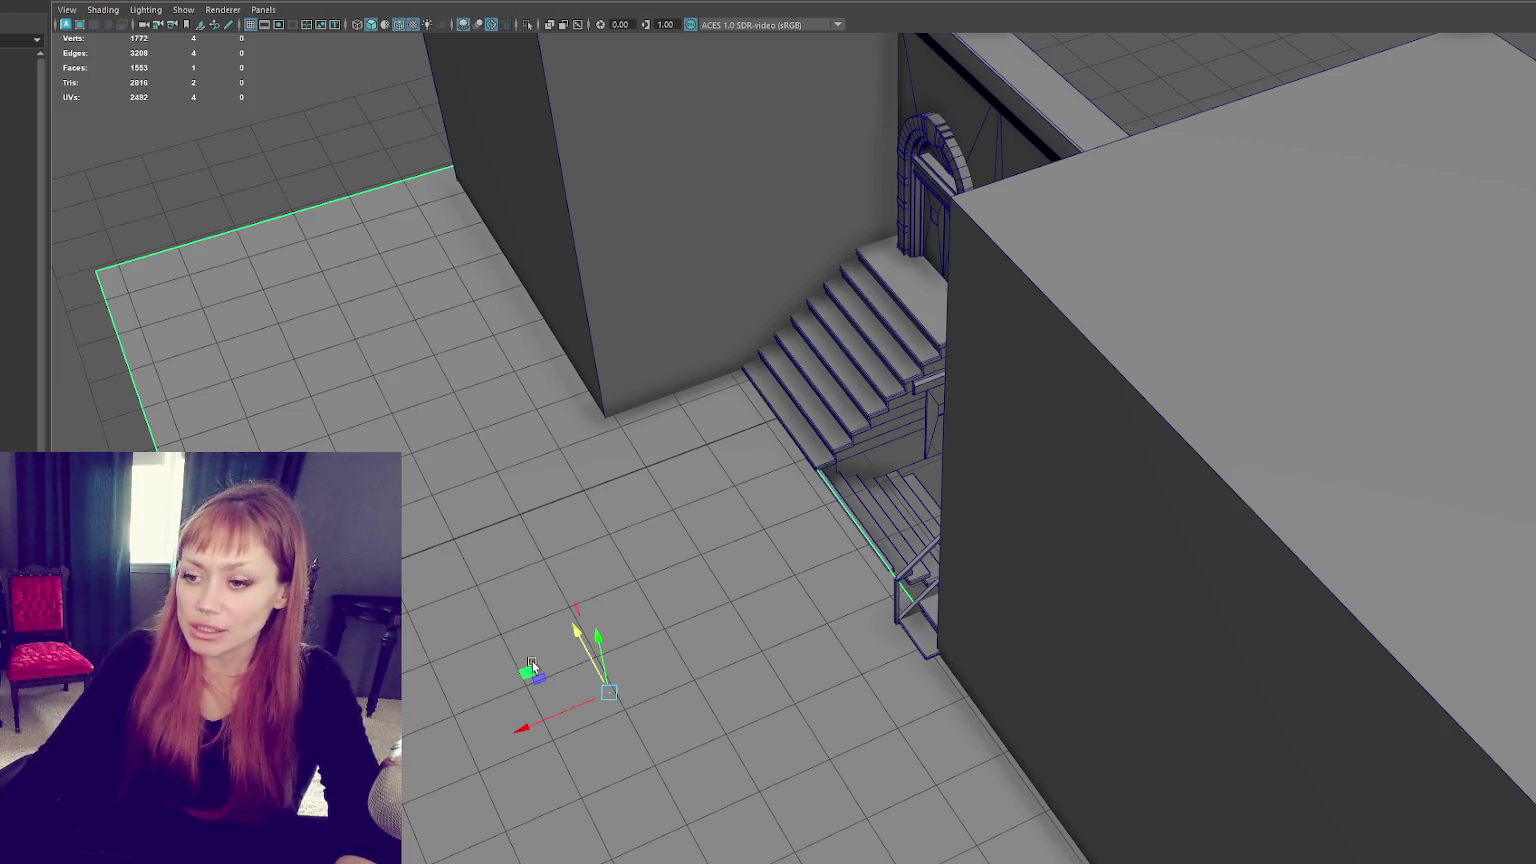
mouse_move(531, 728)
left_mouse_down()
mouse_move(898, 555)
mouse_move(1065, 559)
left_mouse_up()
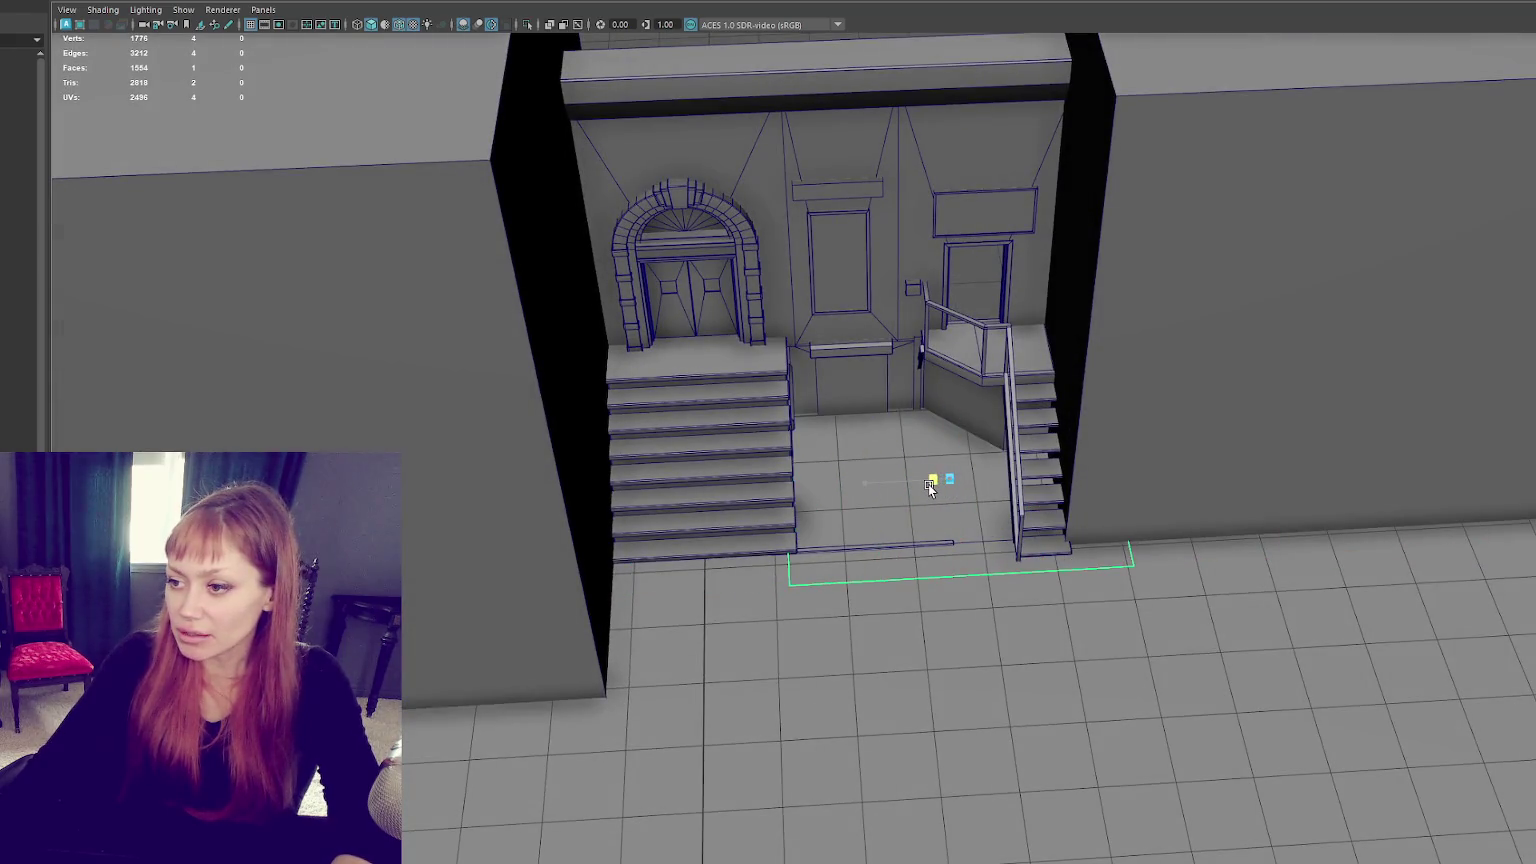
key("f")
mouse_move(951, 424)
left_mouse_down("alt")
mouse_move(867, 385)
mouse_move(891, 400)
mouse_move(894, 508)
mouse_move(909, 489)
mouse_move(843, 458)
mouse_move(946, 439)
left_mouse_up("alt")
scroll(826, 295, "up", 3)
scroll(730, 539, "down", 3)
Step: Combine the side landing, stairs, posts, handrails and stringer into one mesh
mouse_move(730, 539)
left_mouse_down("alt")
mouse_move(828, 549)
mouse_move(760, 542)
mouse_move(781, 552)
left_mouse_up("alt")
scroll(794, 537, "up", 2)
left_click(782, 553)
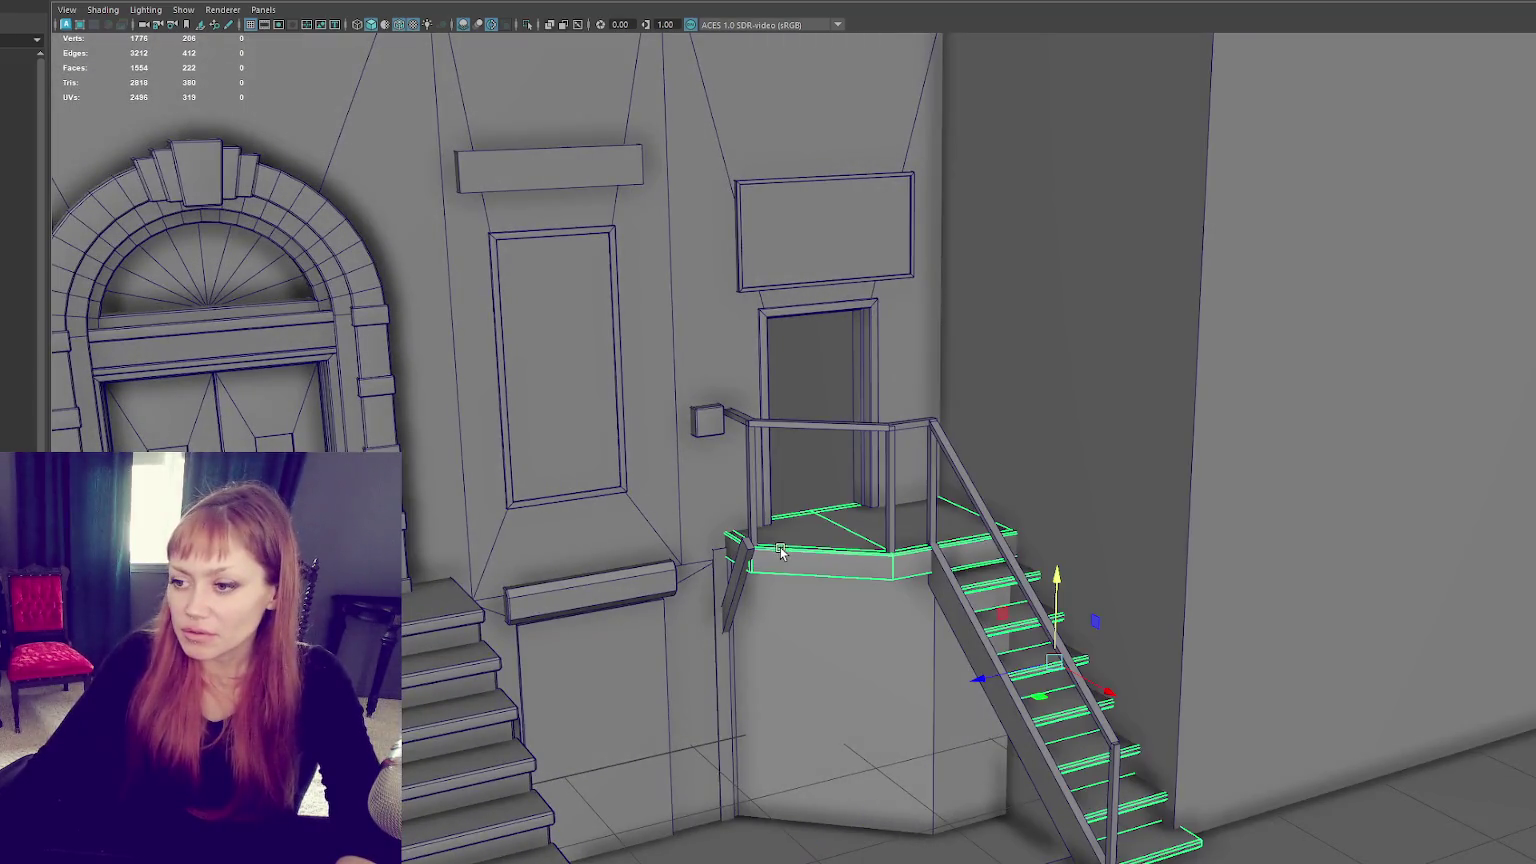
left_click(758, 518, "shift")
left_click(806, 428, "shift")
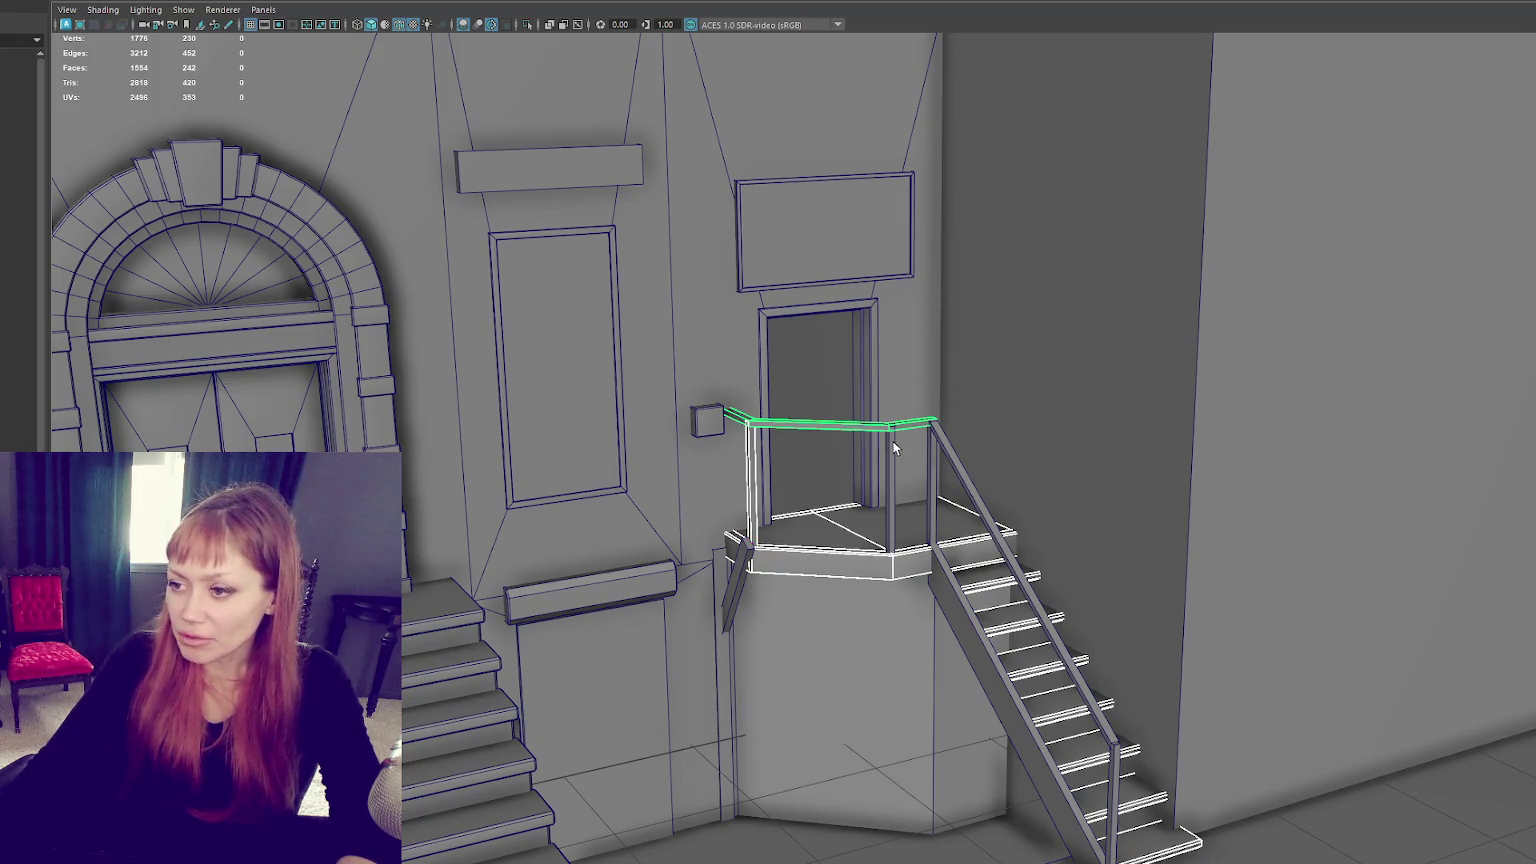
left_click(940, 443, "shift")
left_click(932, 471, "shift")
left_click(1110, 774, "shift")
left_click(948, 701, "shift")
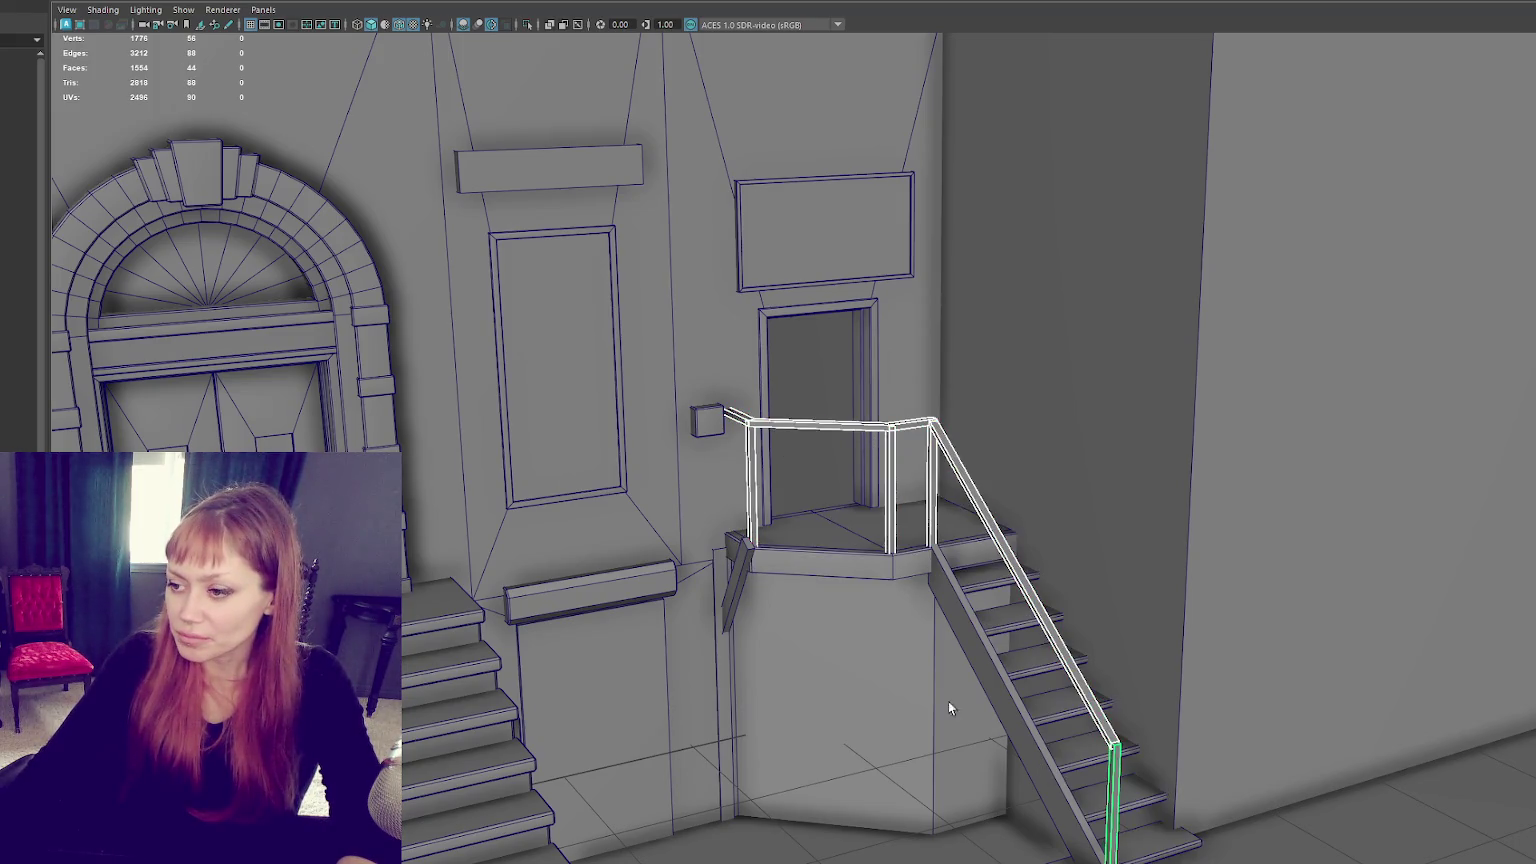
left_click(906, 579, "shift")
left_click(1015, 699, "shift")
left_click_drag(1015, 699, 806, 641, "alt")
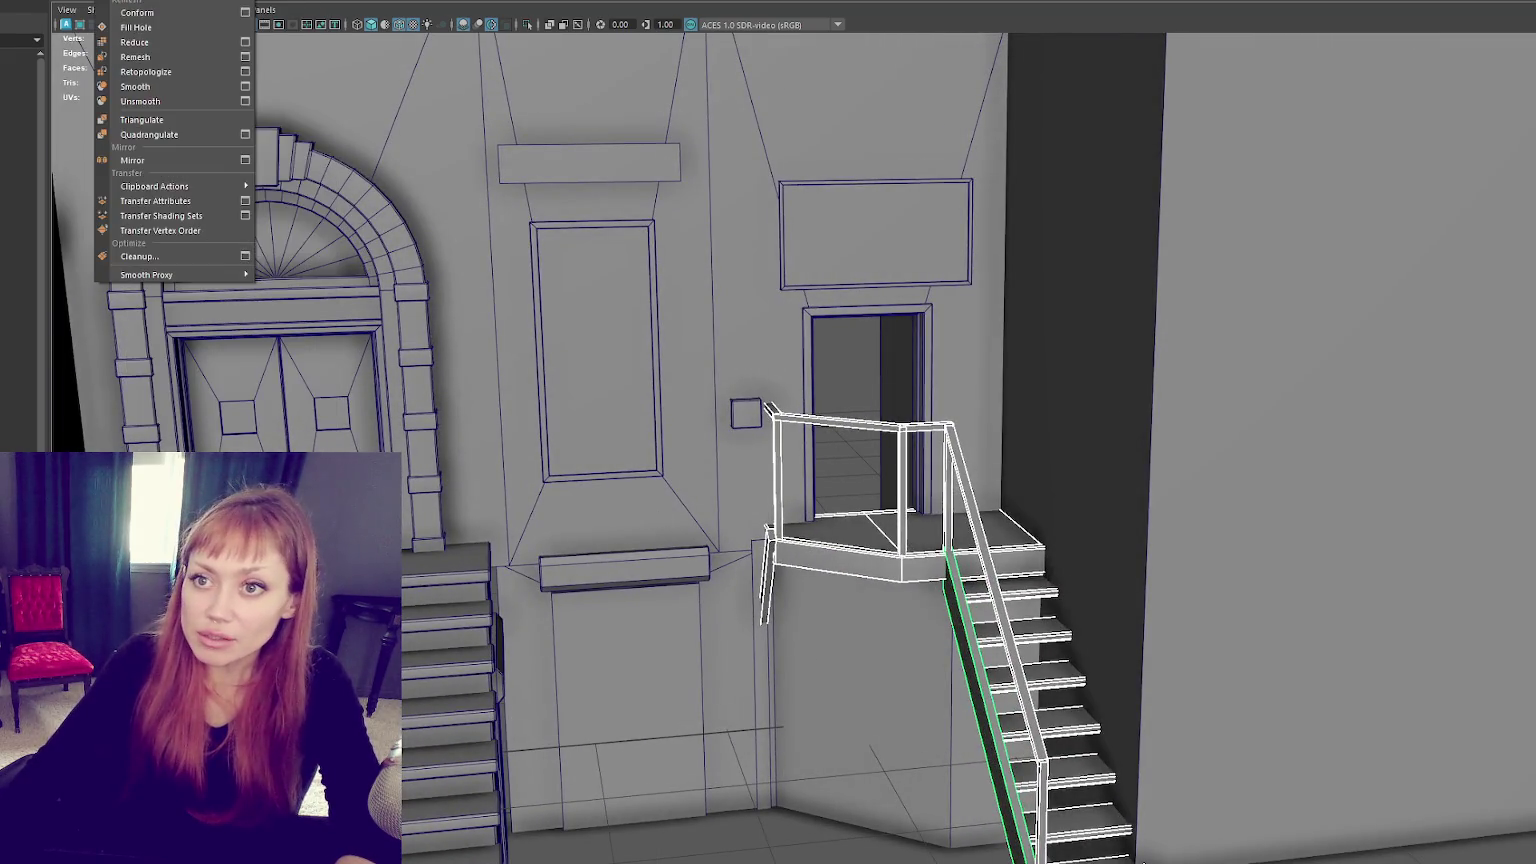
left_click(278, 2)
Step: Take the support post under the landing with the Move tool and select it with the combined stairs
left_click_drag(767, 318, 823, 687, "alt")
left_click(806, 698)
key("w")
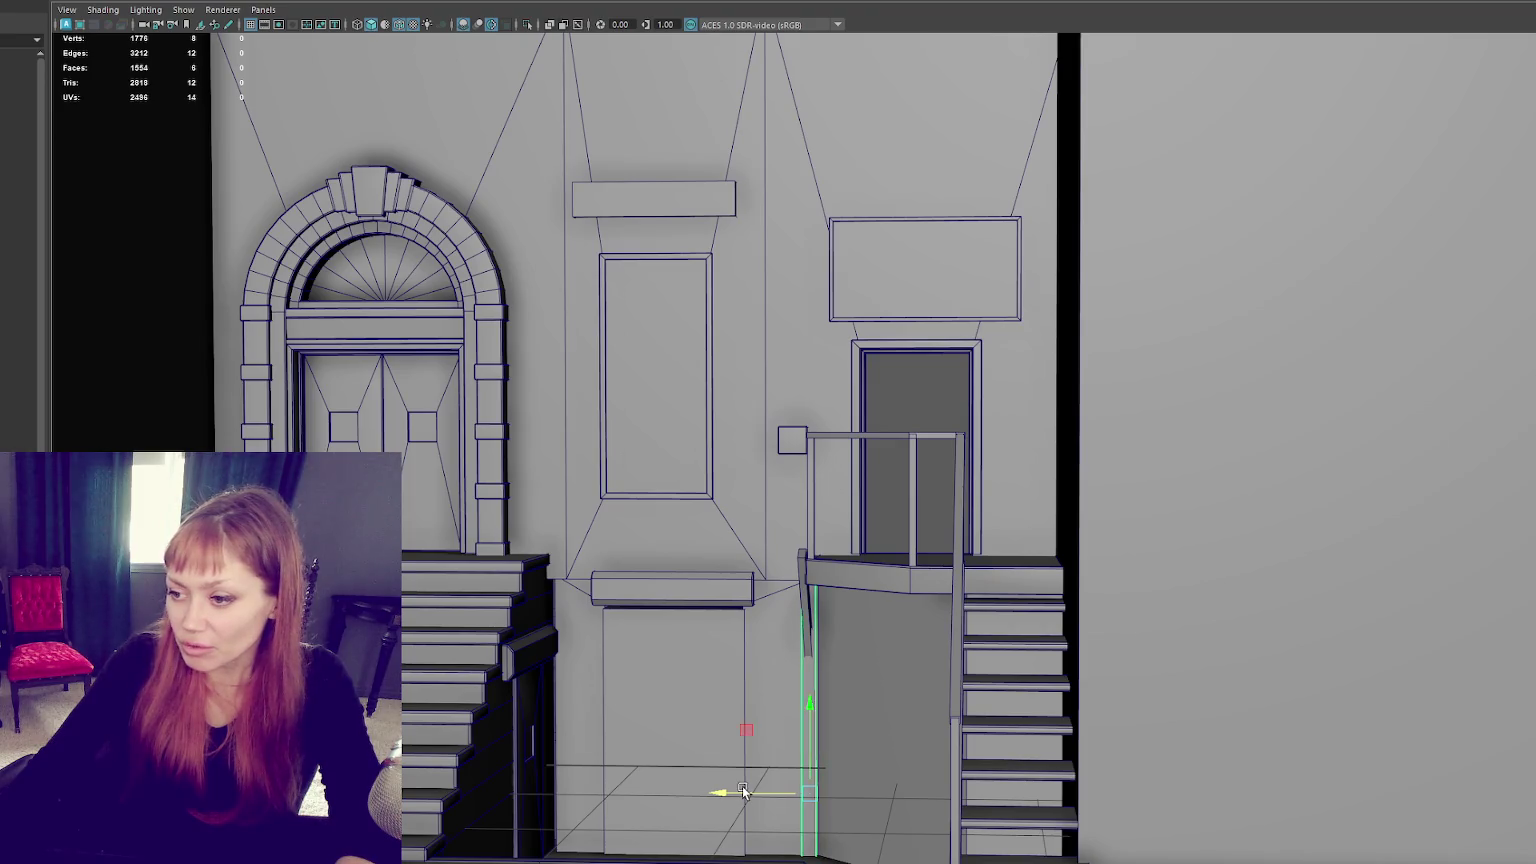
left_click_drag(741, 791, 816, 769, "alt")
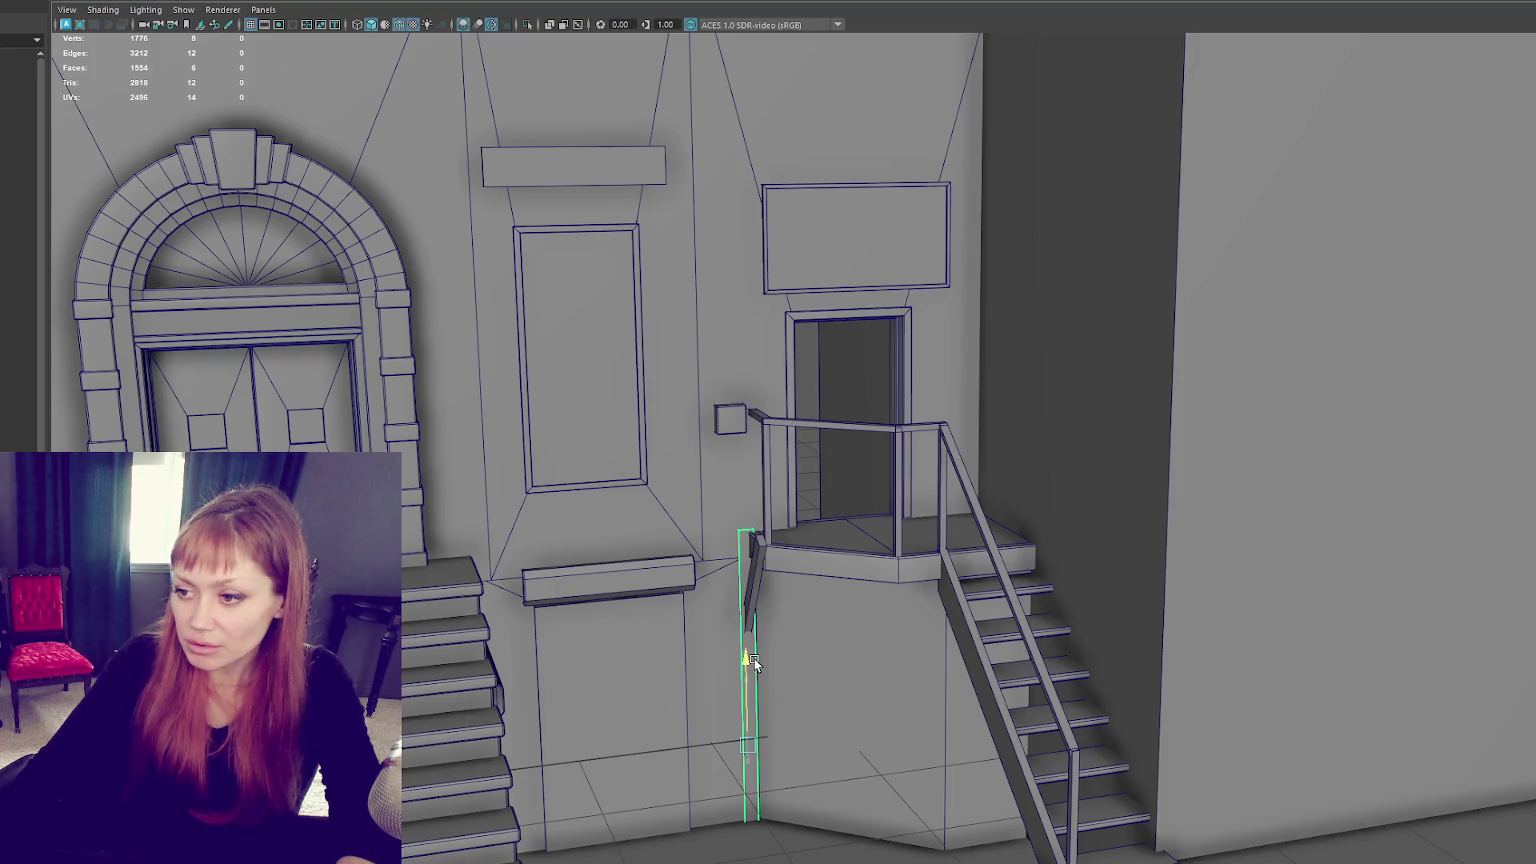
left_click(799, 570)
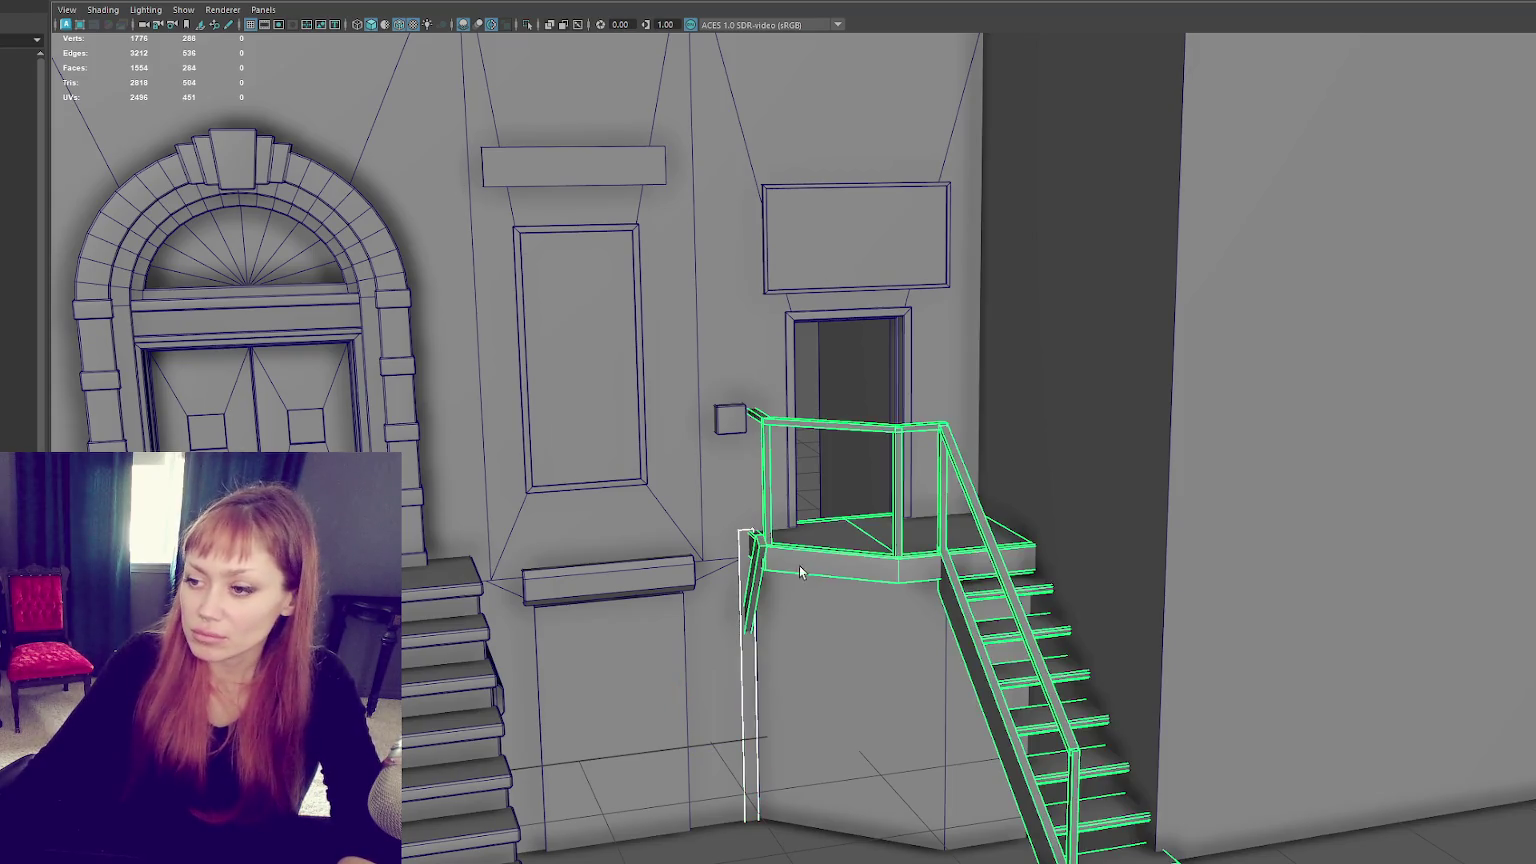
left_click(747, 541, "shift")
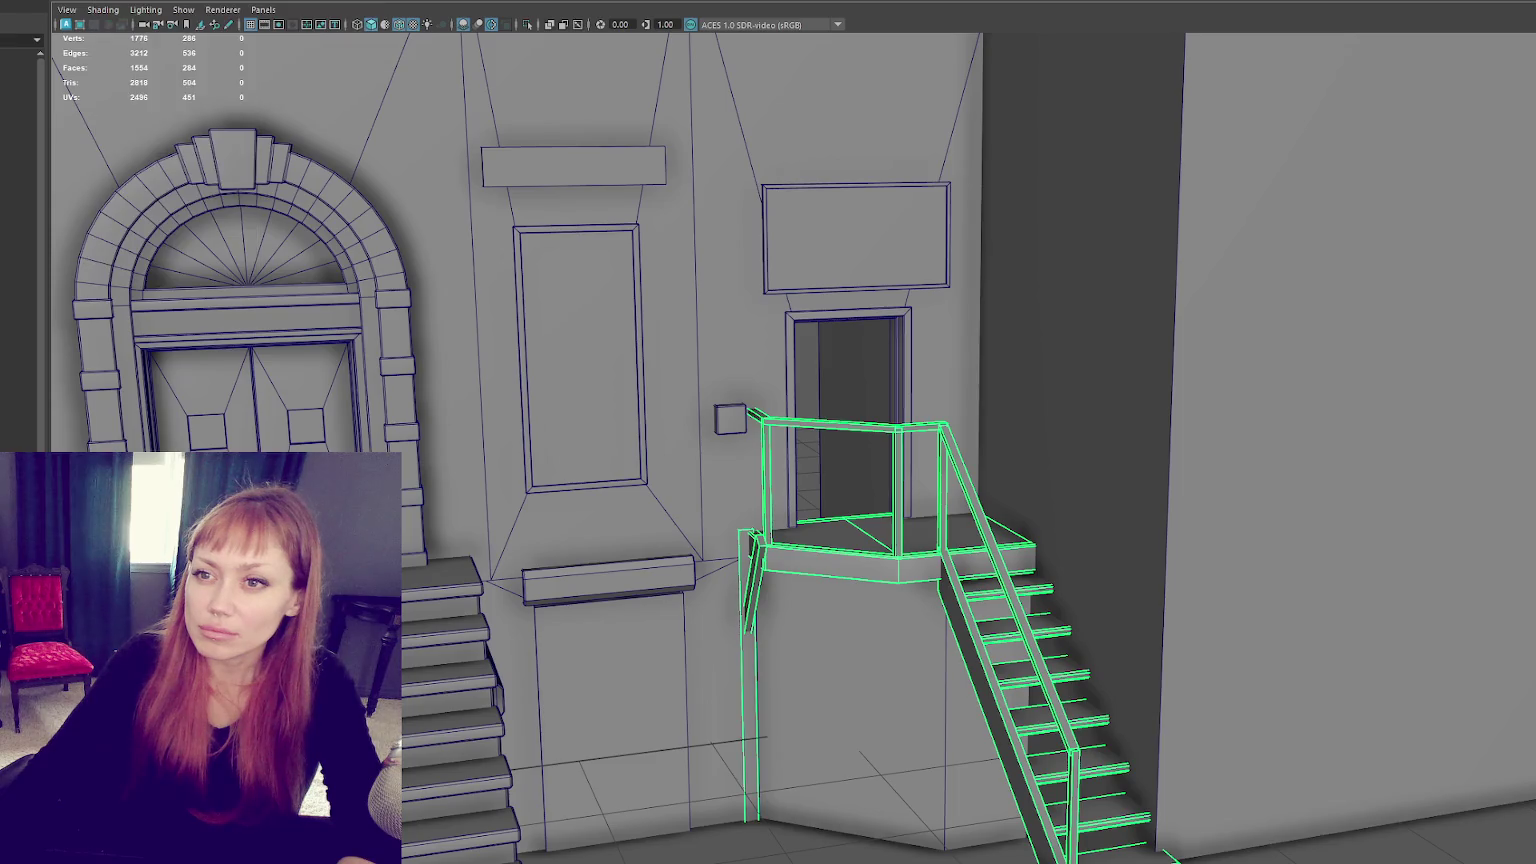
left_click_drag(358, 61, 589, 314, "alt")
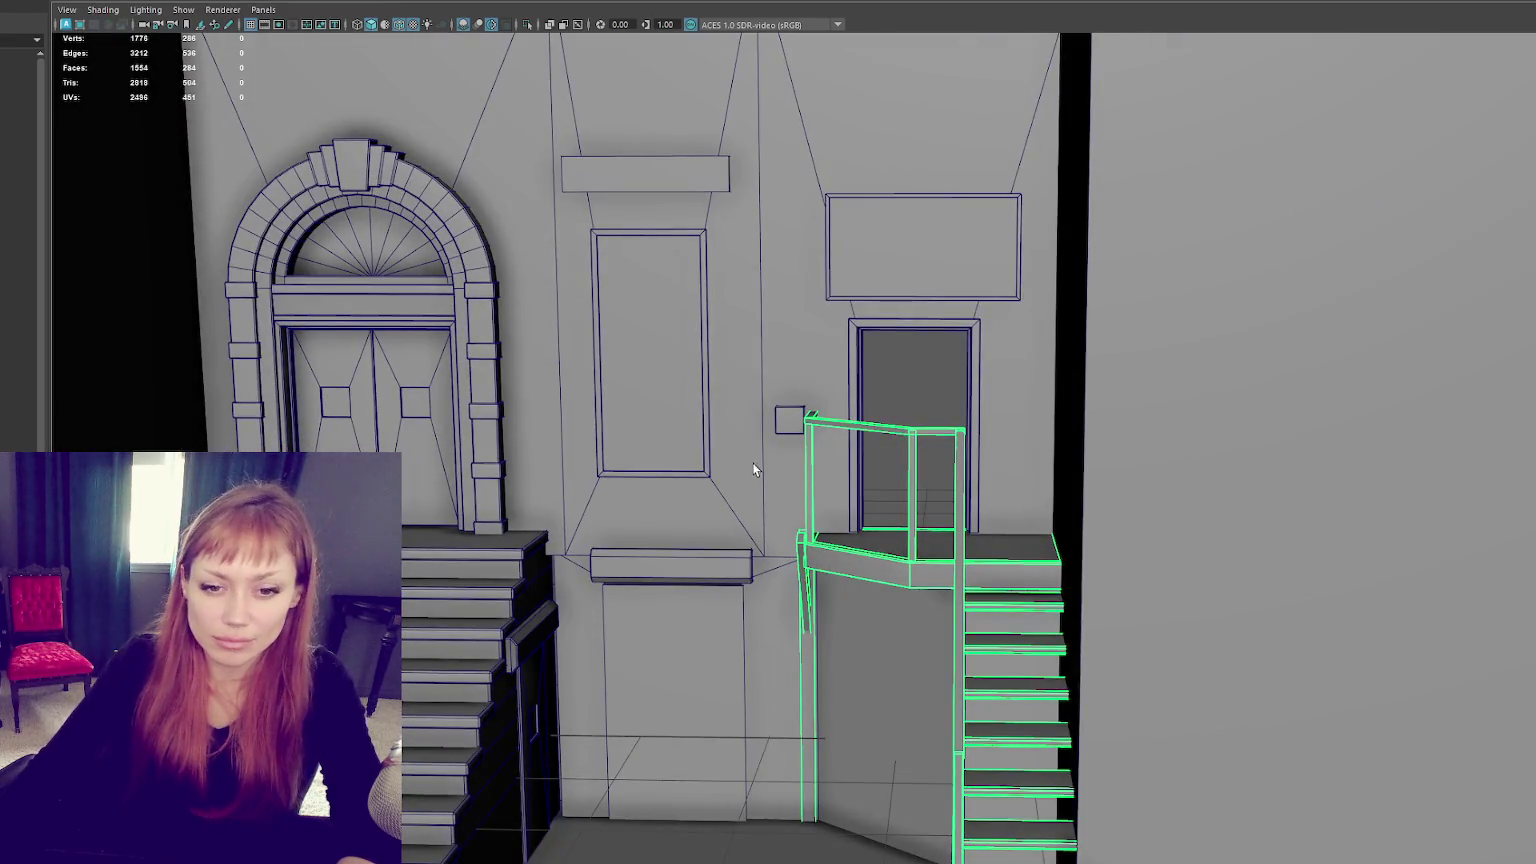
scroll(753, 462, "up", 3)
Step: Review the facade, selecting the wall and then the object behind the door
mouse_move(795, 502)
left_mouse_down("alt")
mouse_move(933, 440)
mouse_move(1015, 320)
mouse_move(1016, 250)
mouse_move(676, 358)
left_mouse_up("alt")
left_click(933, 440)
left_click(1047, 287)
left_click(1046, 287)
left_click(802, 297)
mouse_move(802, 298)
left_mouse_down("alt")
mouse_move(870, 237)
mouse_move(926, 291)
left_mouse_up("alt")
scroll(1054, 588, "down", 3)
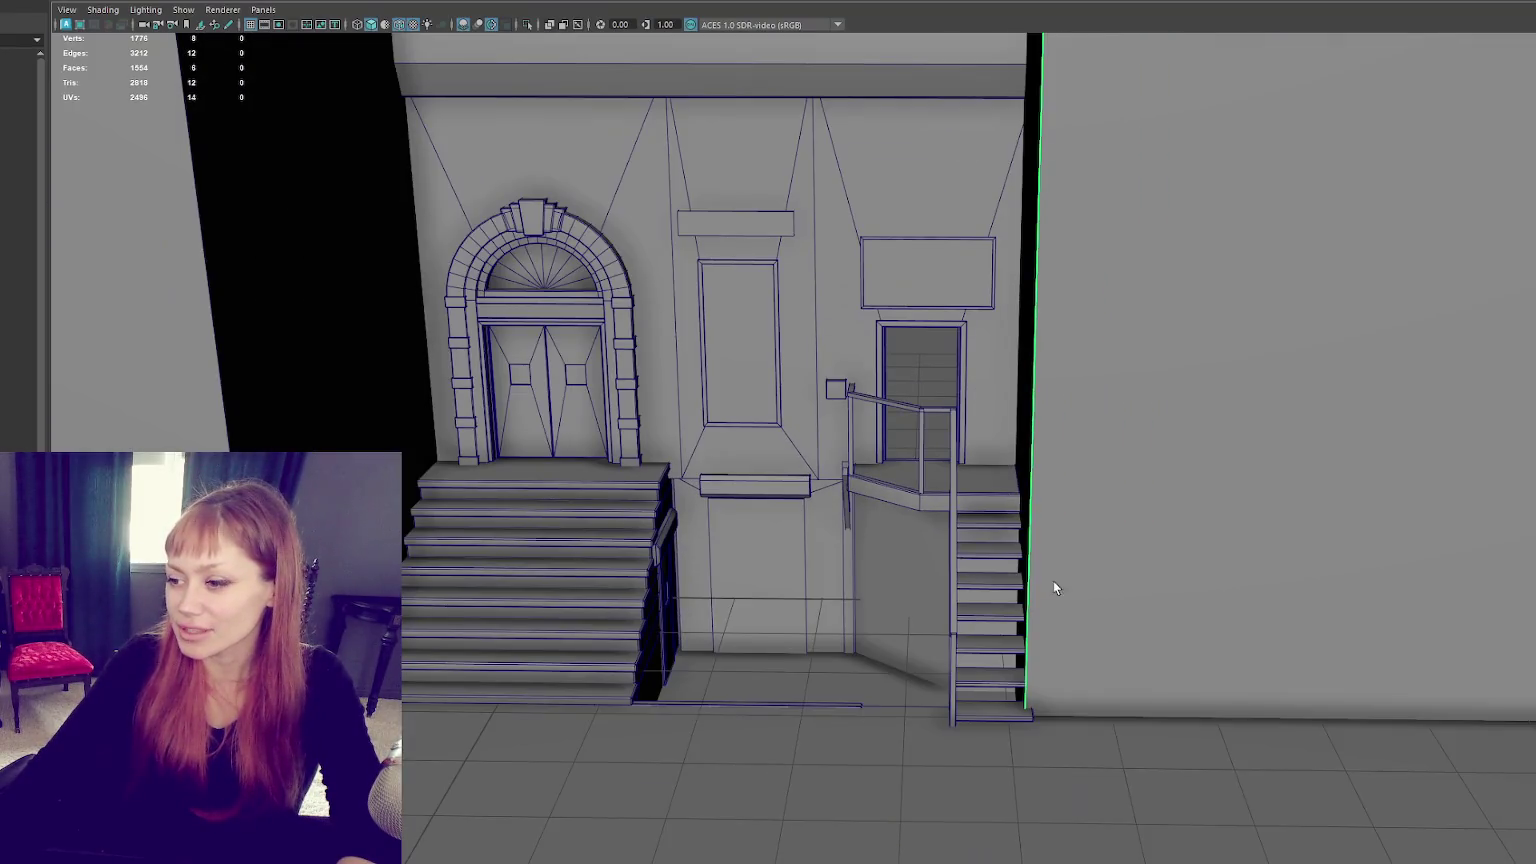
Step: Move the right wall block further to the right
left_click(958, 507)
mouse_move(998, 512)
left_mouse_down("alt")
mouse_move(1036, 394)
mouse_move(1090, 400)
left_mouse_up("alt")
left_click(1037, 395)
key("w")
left_click_drag(1223, 405, 1290, 407)
Step: Stretch the right-side vertices of the cornice, facade and side stairs out to the wall
scroll(974, 541, "up", 5)
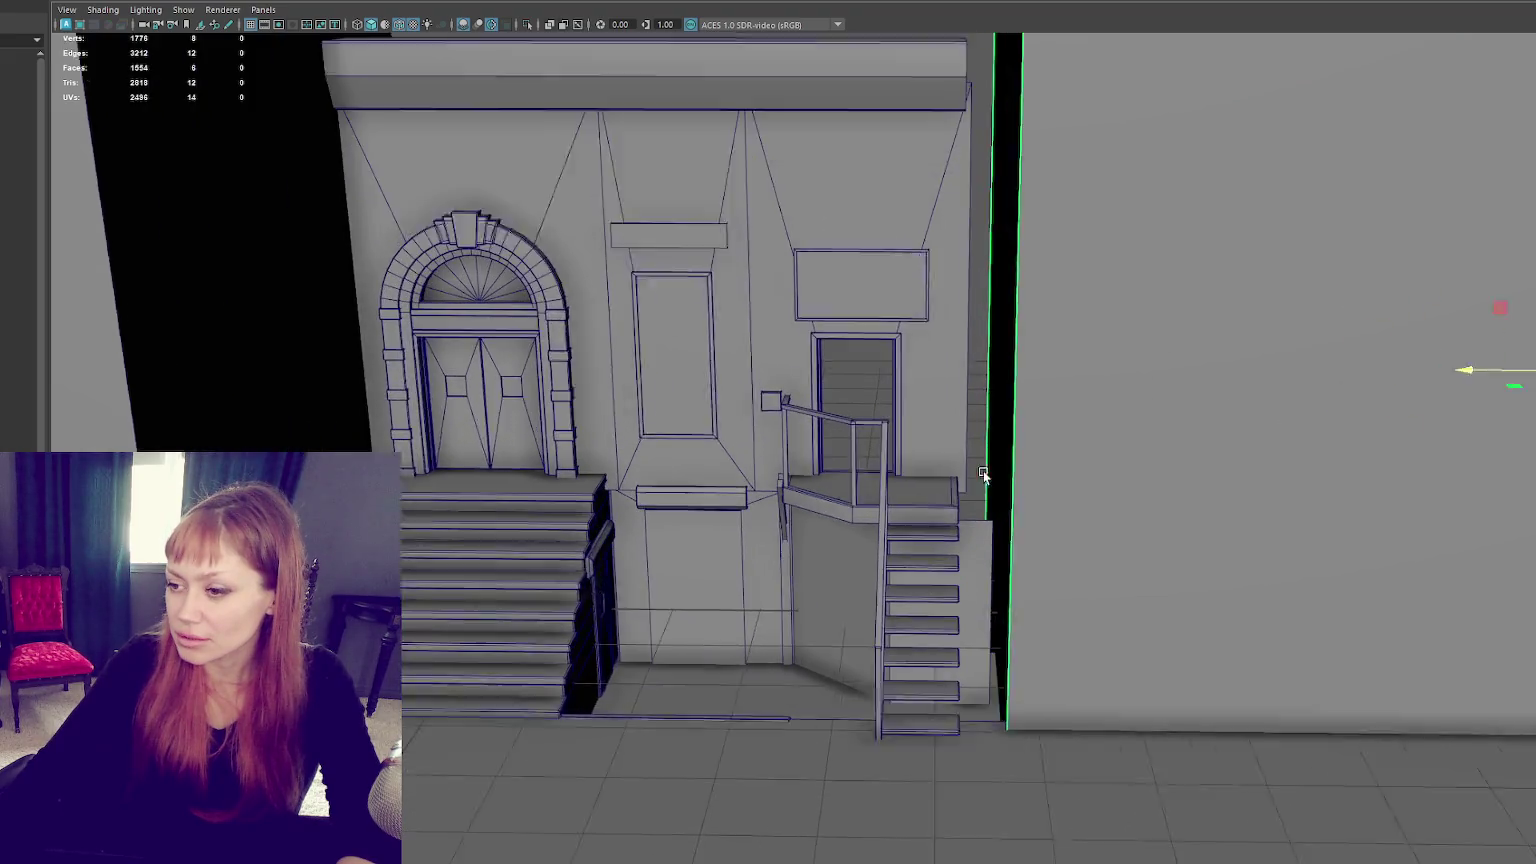
left_click(974, 541)
scroll(851, 148, "down", 2)
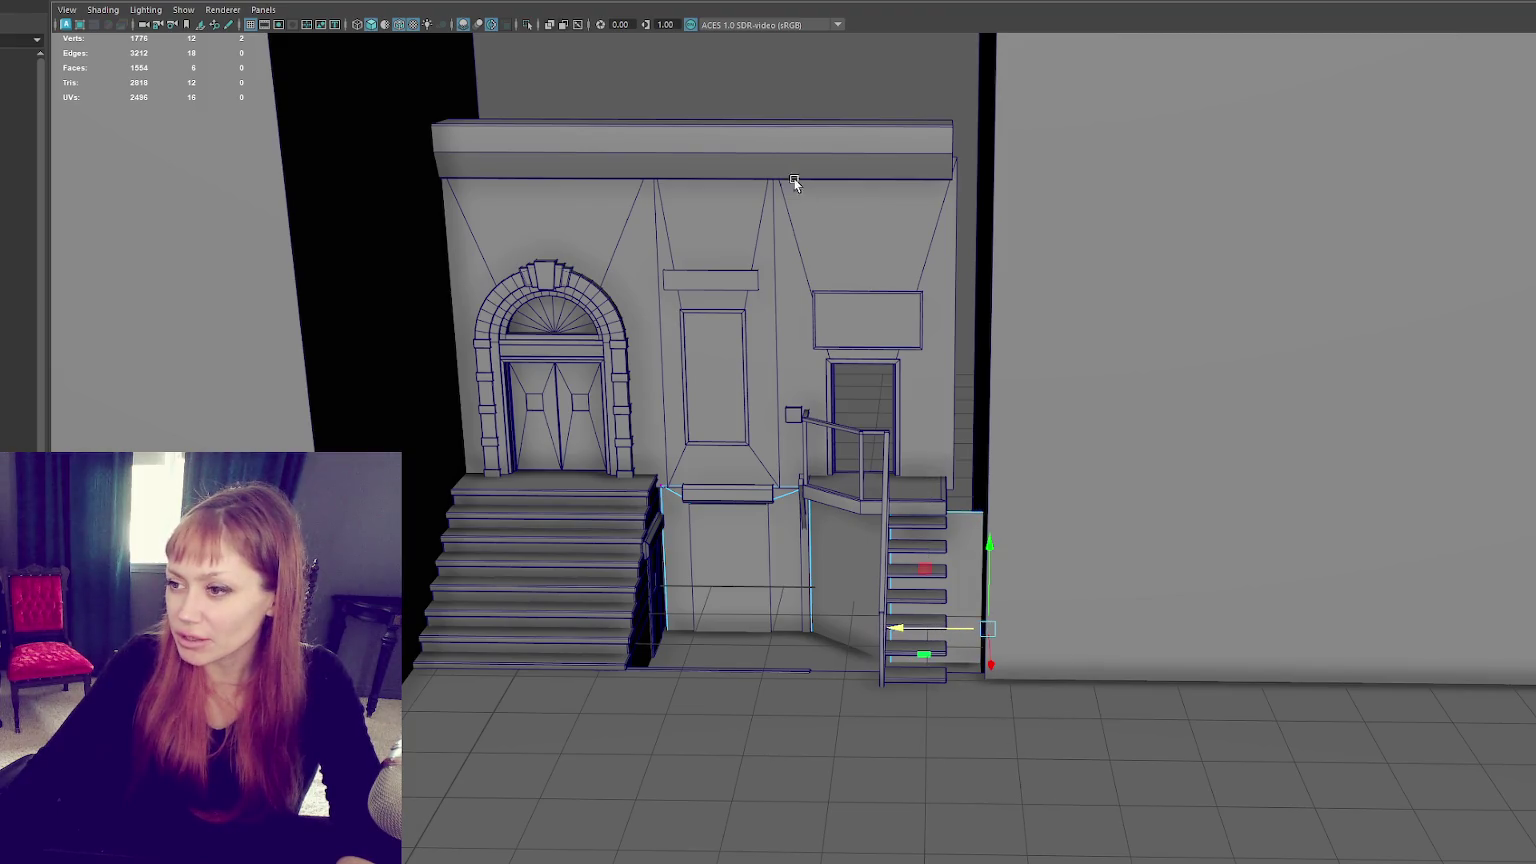
right_click_drag(795, 182, 751, 178)
left_click(899, 233, "shift")
left_click(917, 535, "shift")
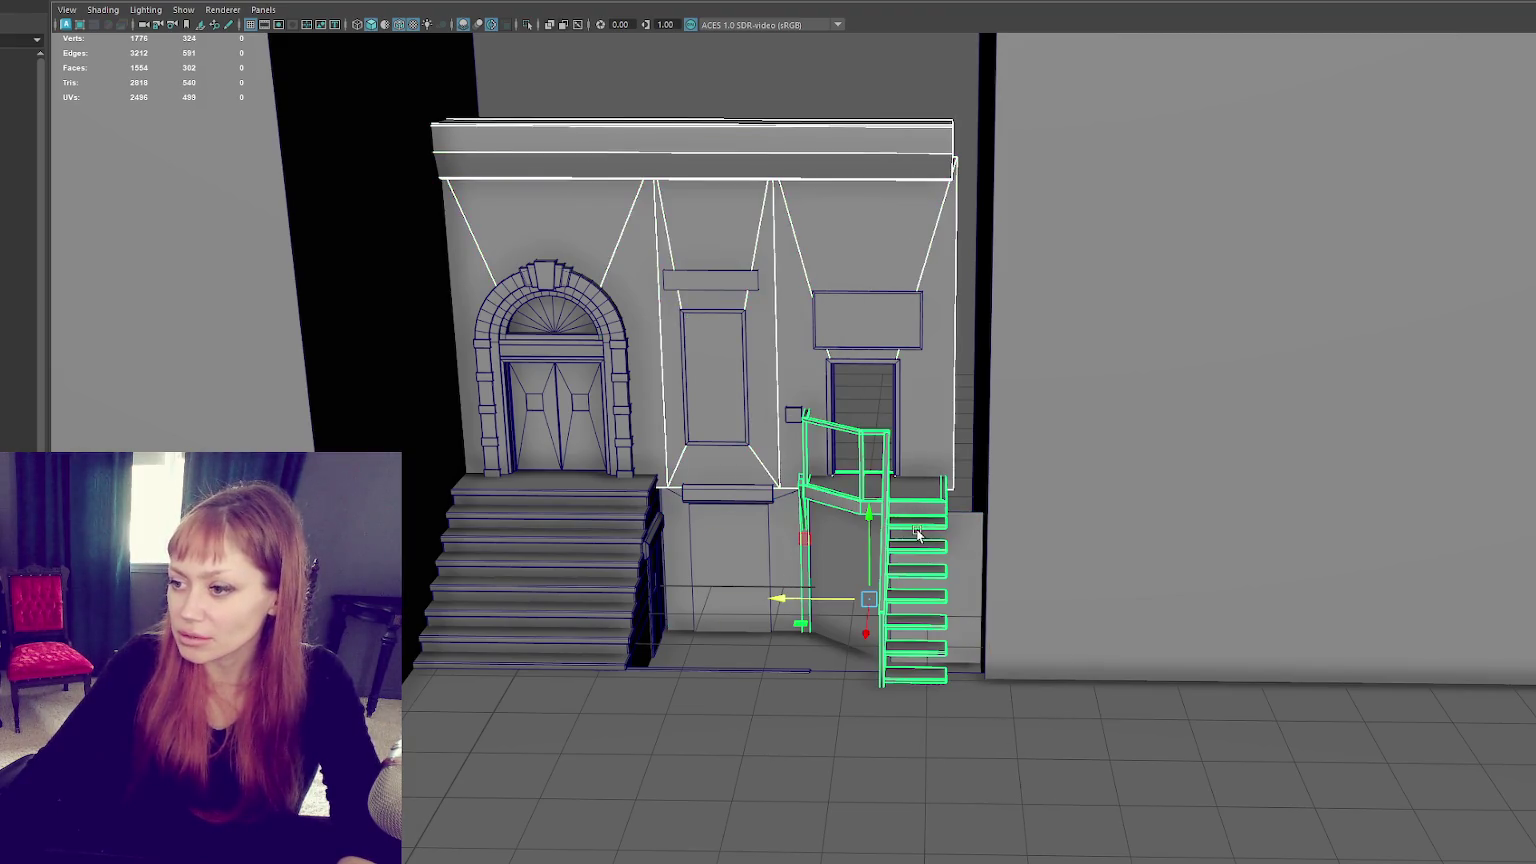
key("4")
left_click_drag(888, 86, 1101, 739)
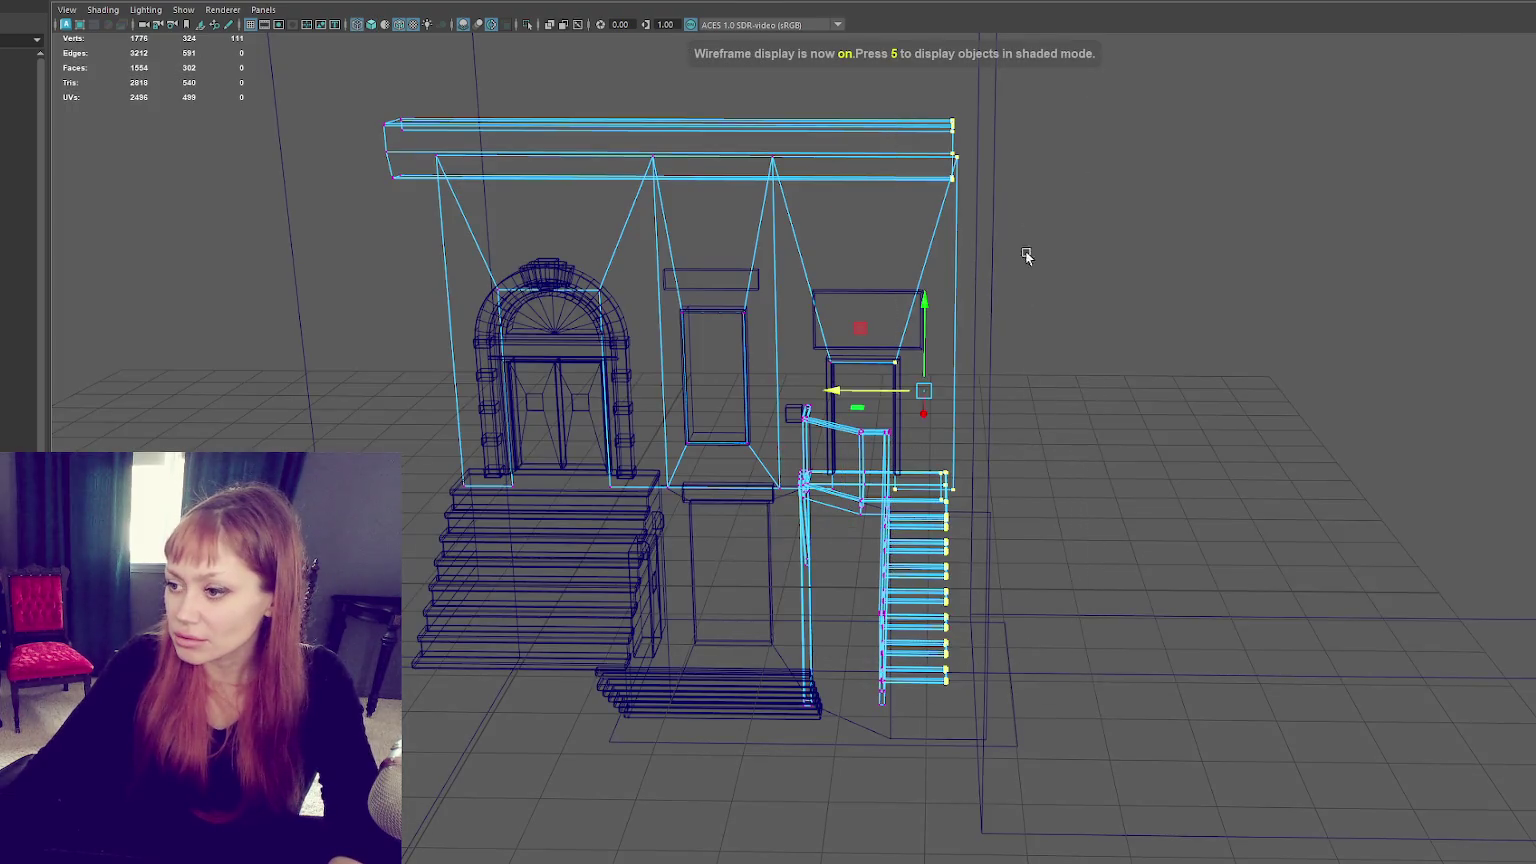
left_click_drag(981, 489, 980, 490)
key("5")
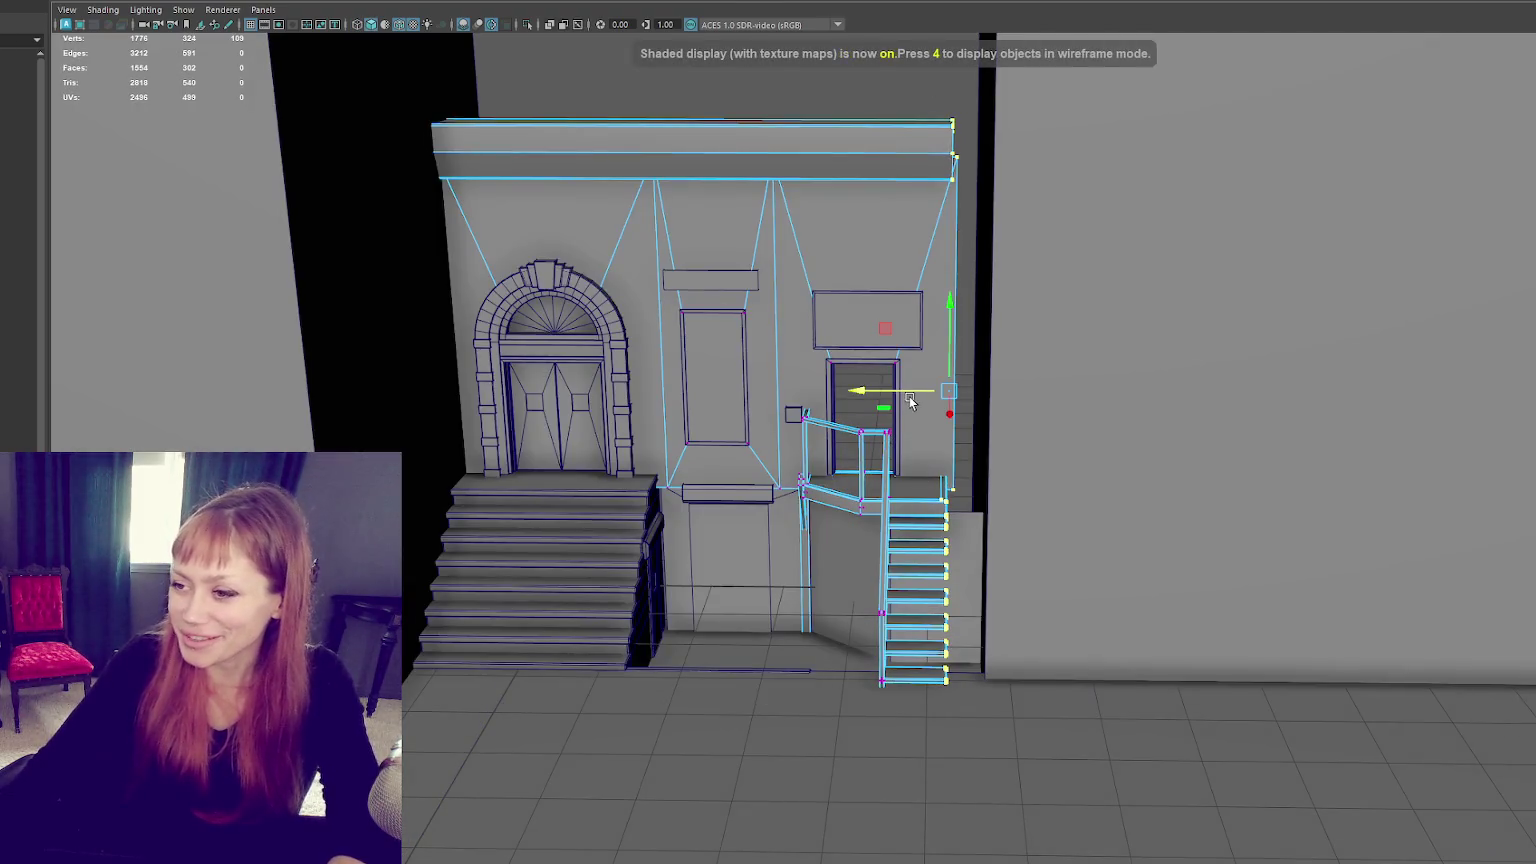
left_click_drag(919, 397, 956, 390)
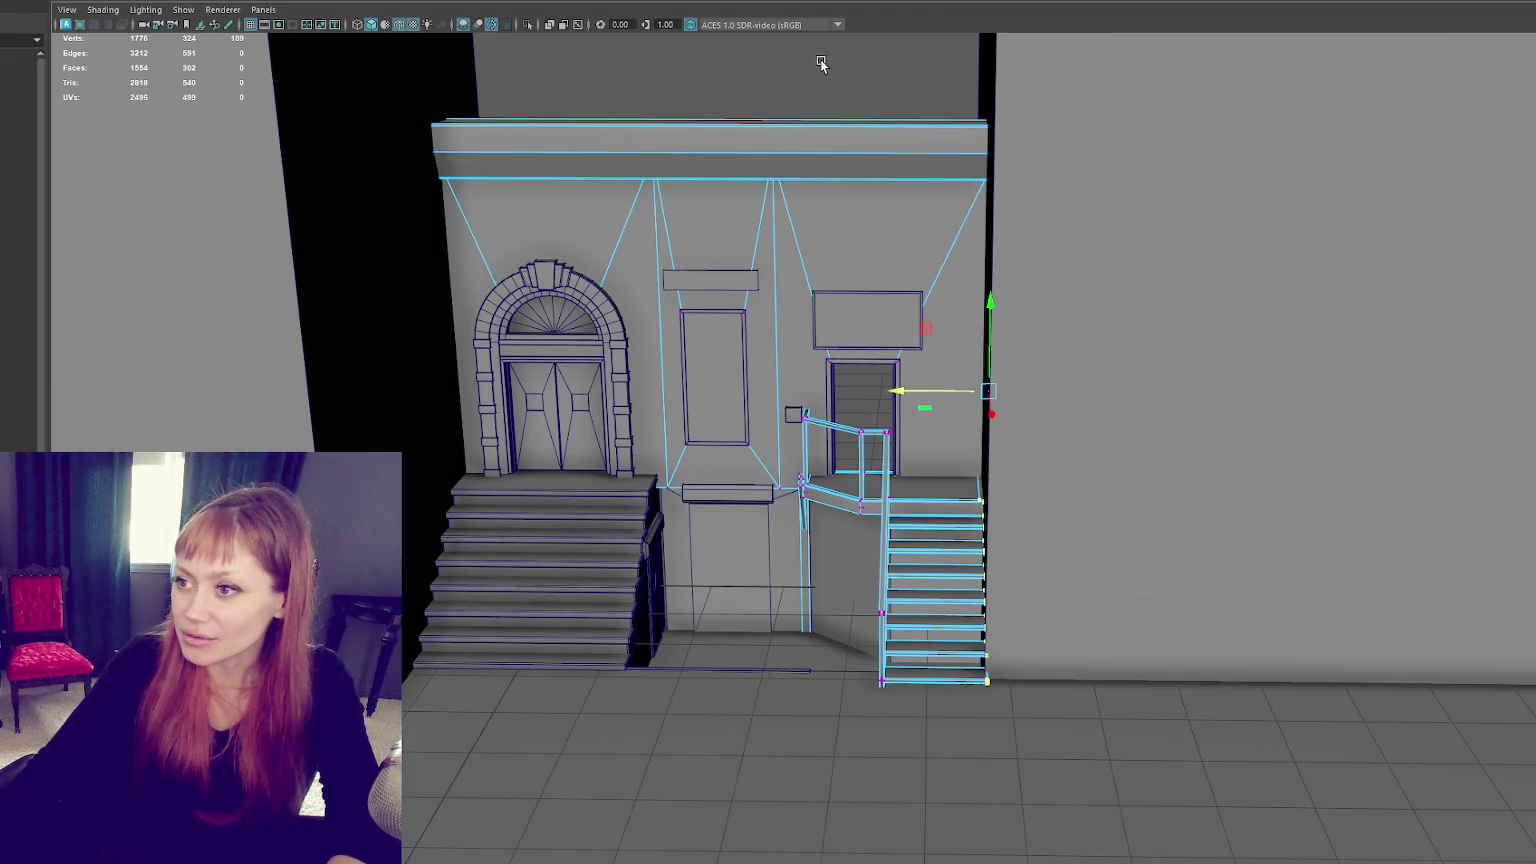
Step: Return to object selection and reselect the railing and stairs from an angled view
right_click_drag(820, 58, 835, 45)
left_click(858, 483)
left_click(822, 95)
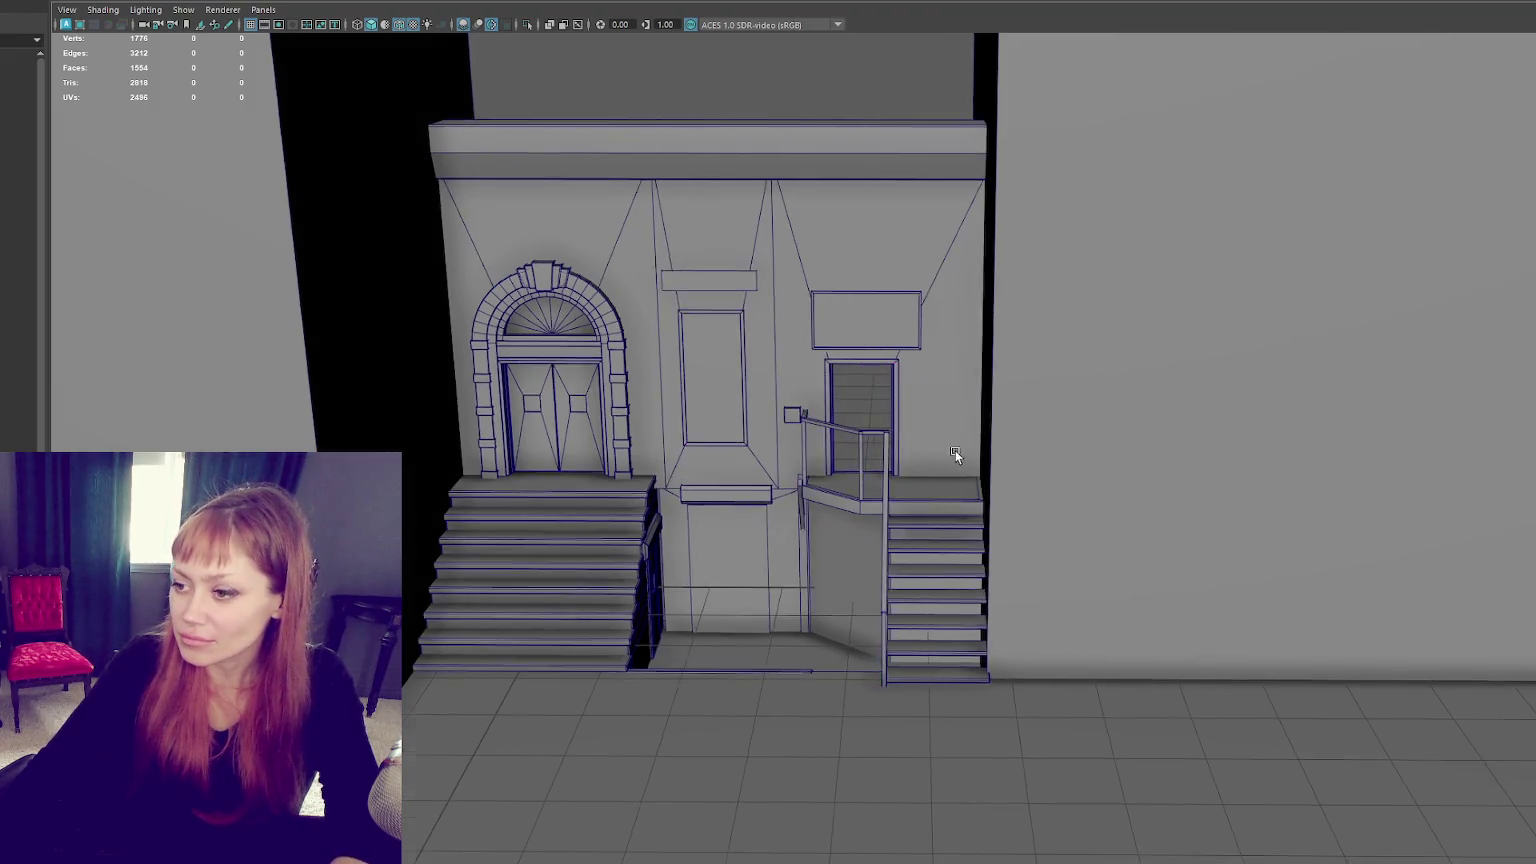
left_click_drag(955, 450, 897, 555, "alt")
left_click(898, 556)
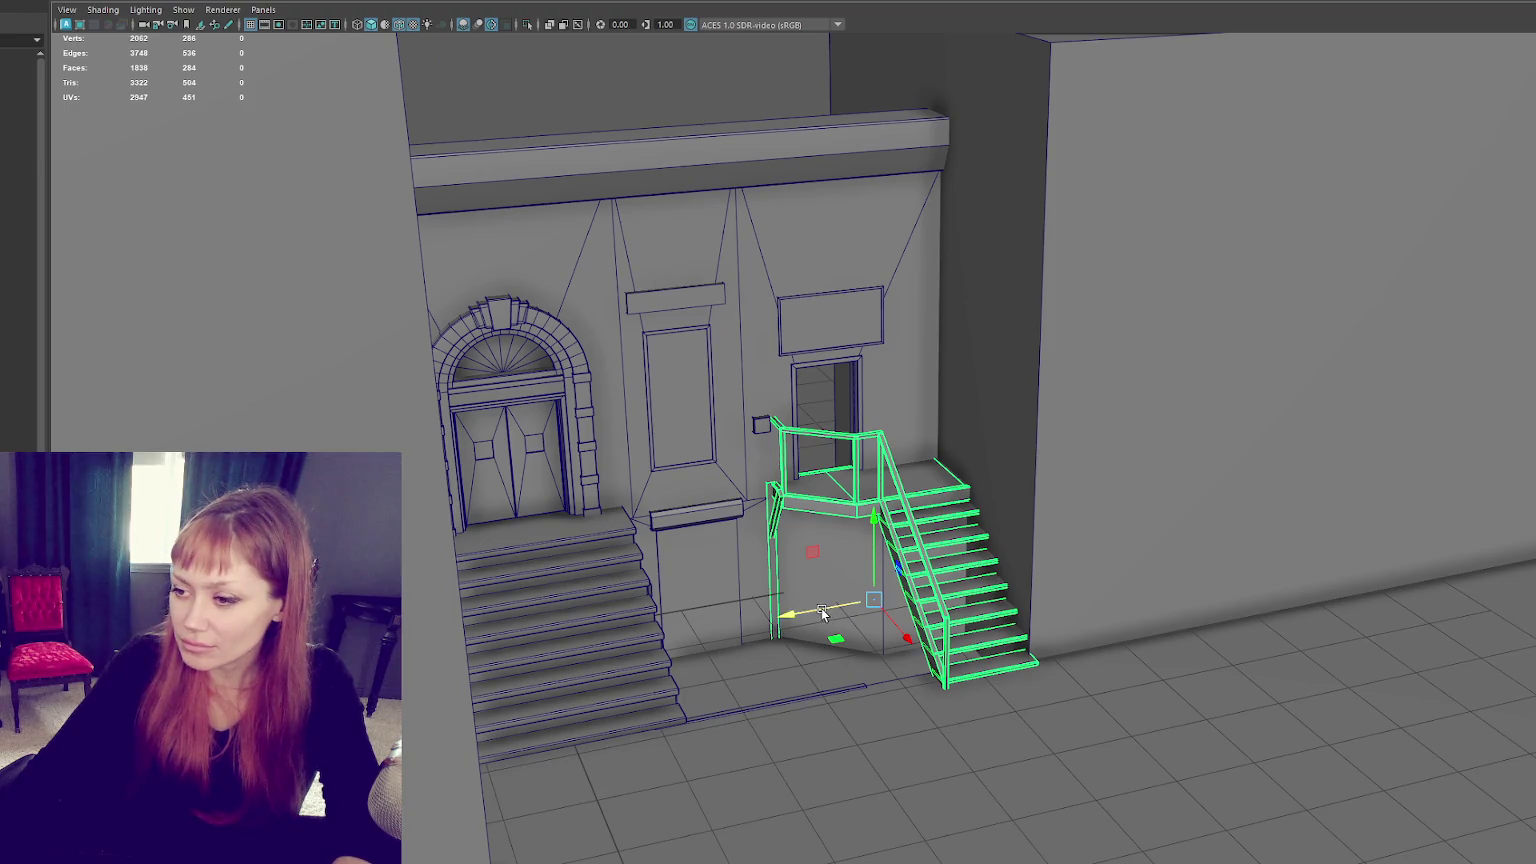
Step: Shift the railing right, then isolate it and delete the stairs and platform faces
left_click_drag(822, 613, 910, 591)
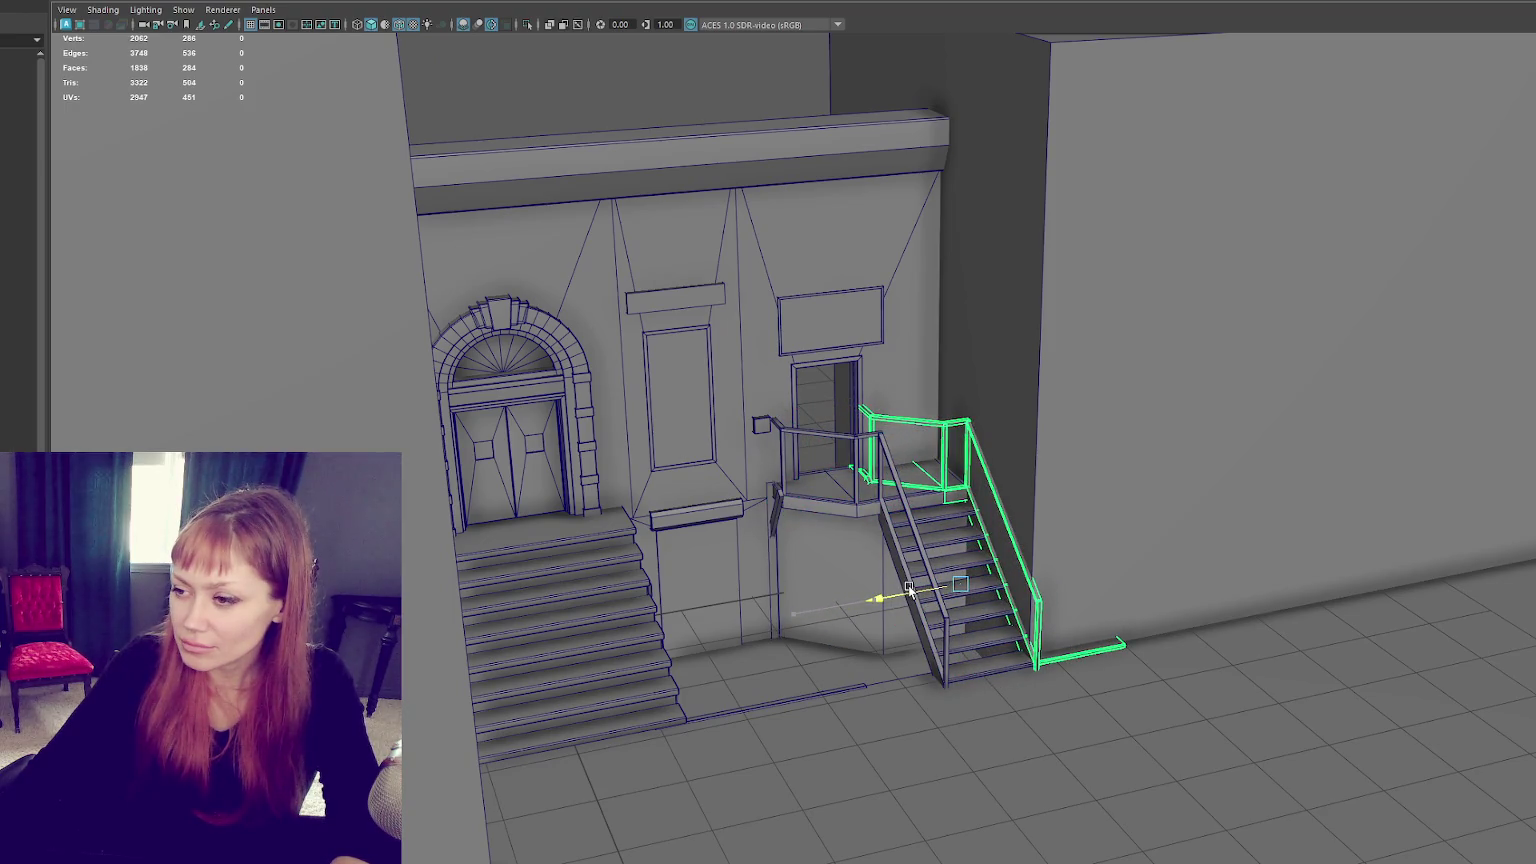
key("ctrl+1")
right_click_drag(1098, 302, 1100, 346)
key("f")
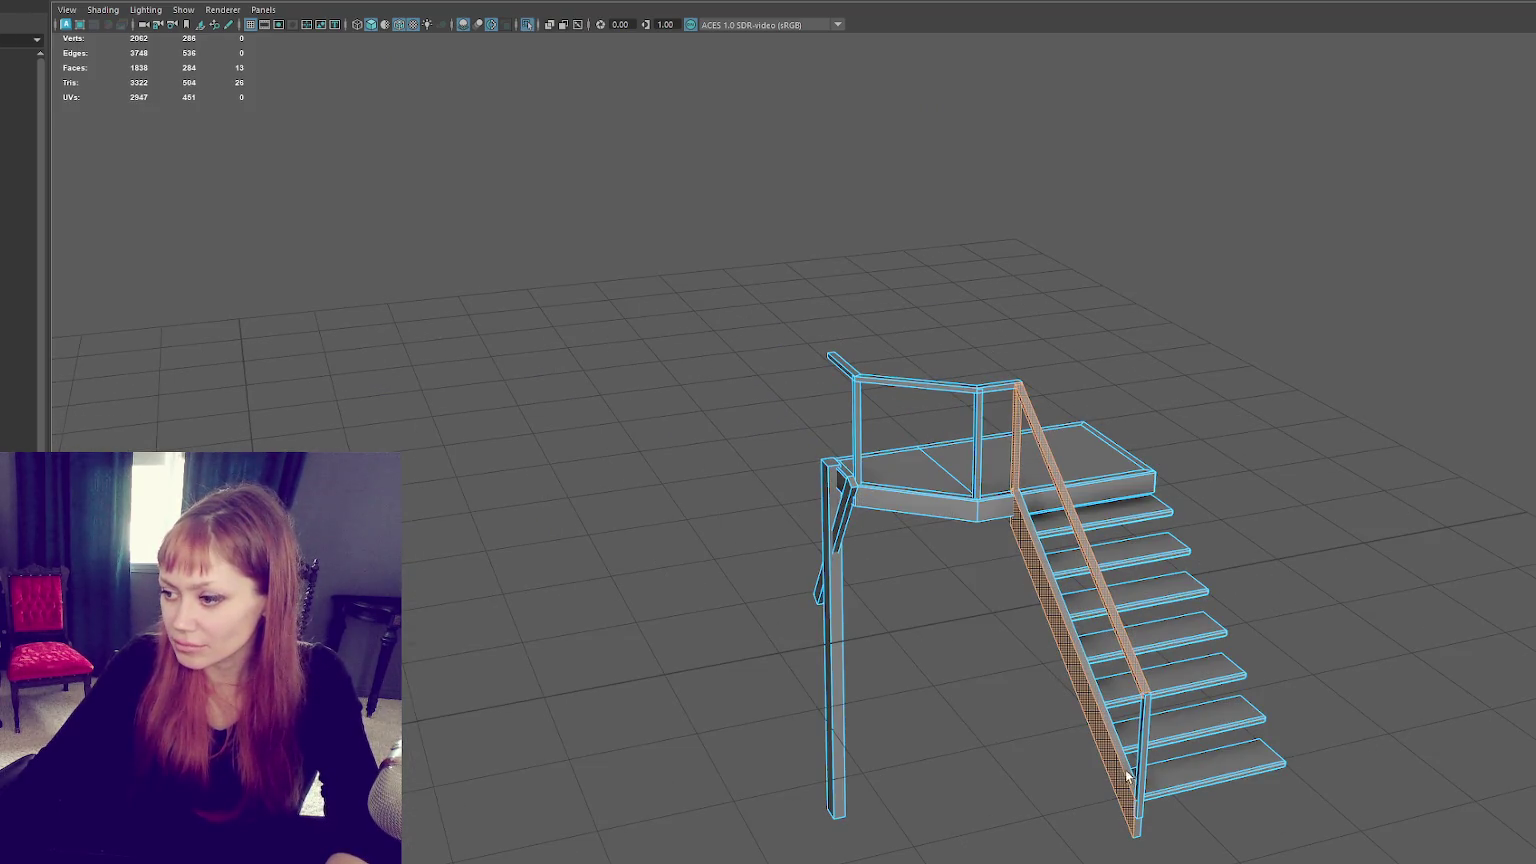
left_click_drag(1438, 273, 1337, 399)
key("Delete")
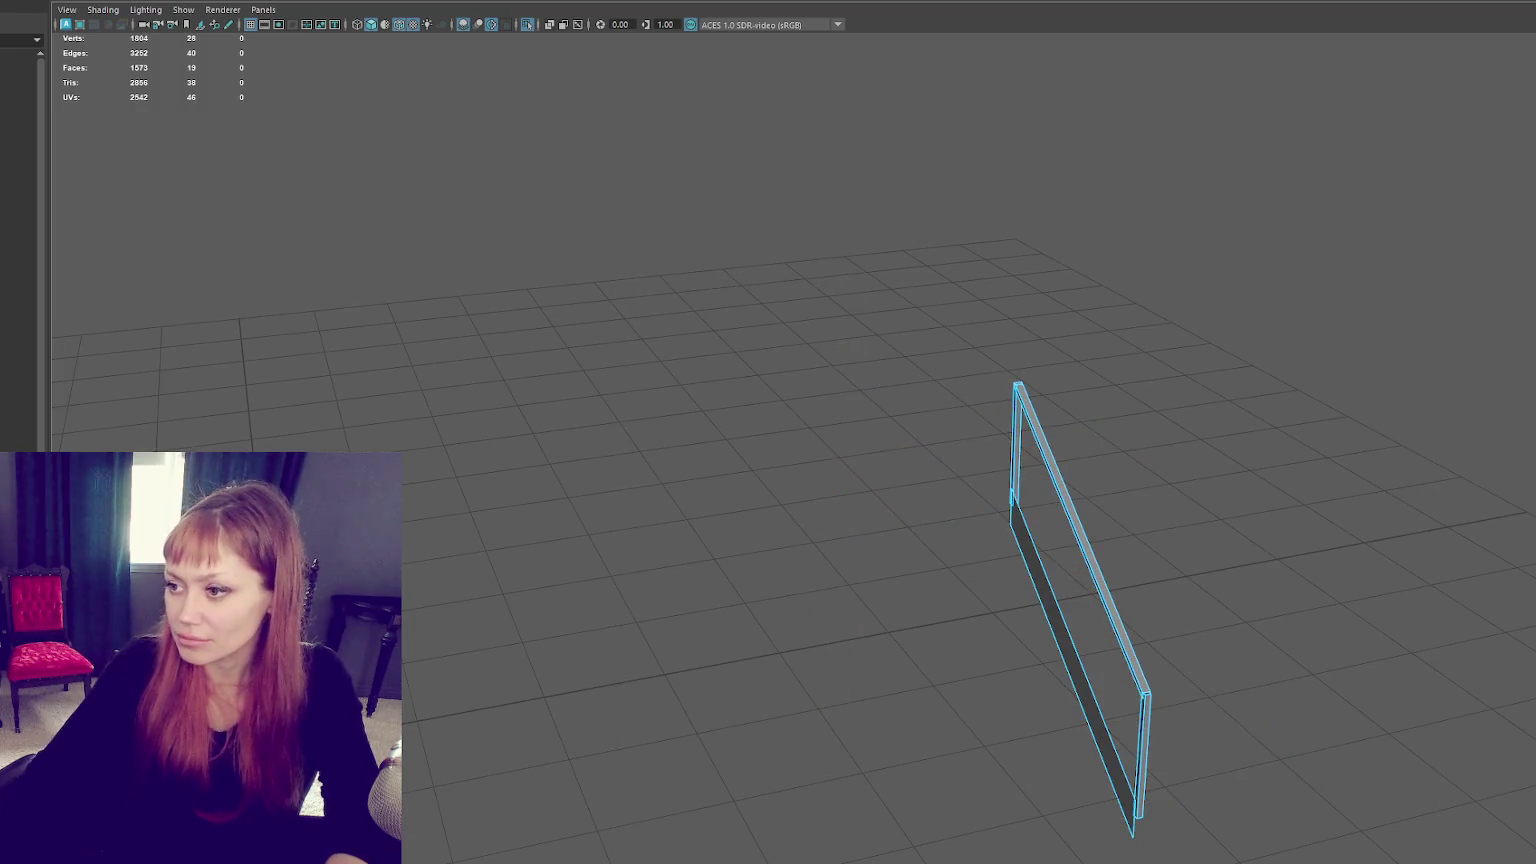
Step: Bring the whole building back and frame the wall-side stair railing
left_click(463, 437)
left_click_drag(595, 357, 746, 372, "alt")
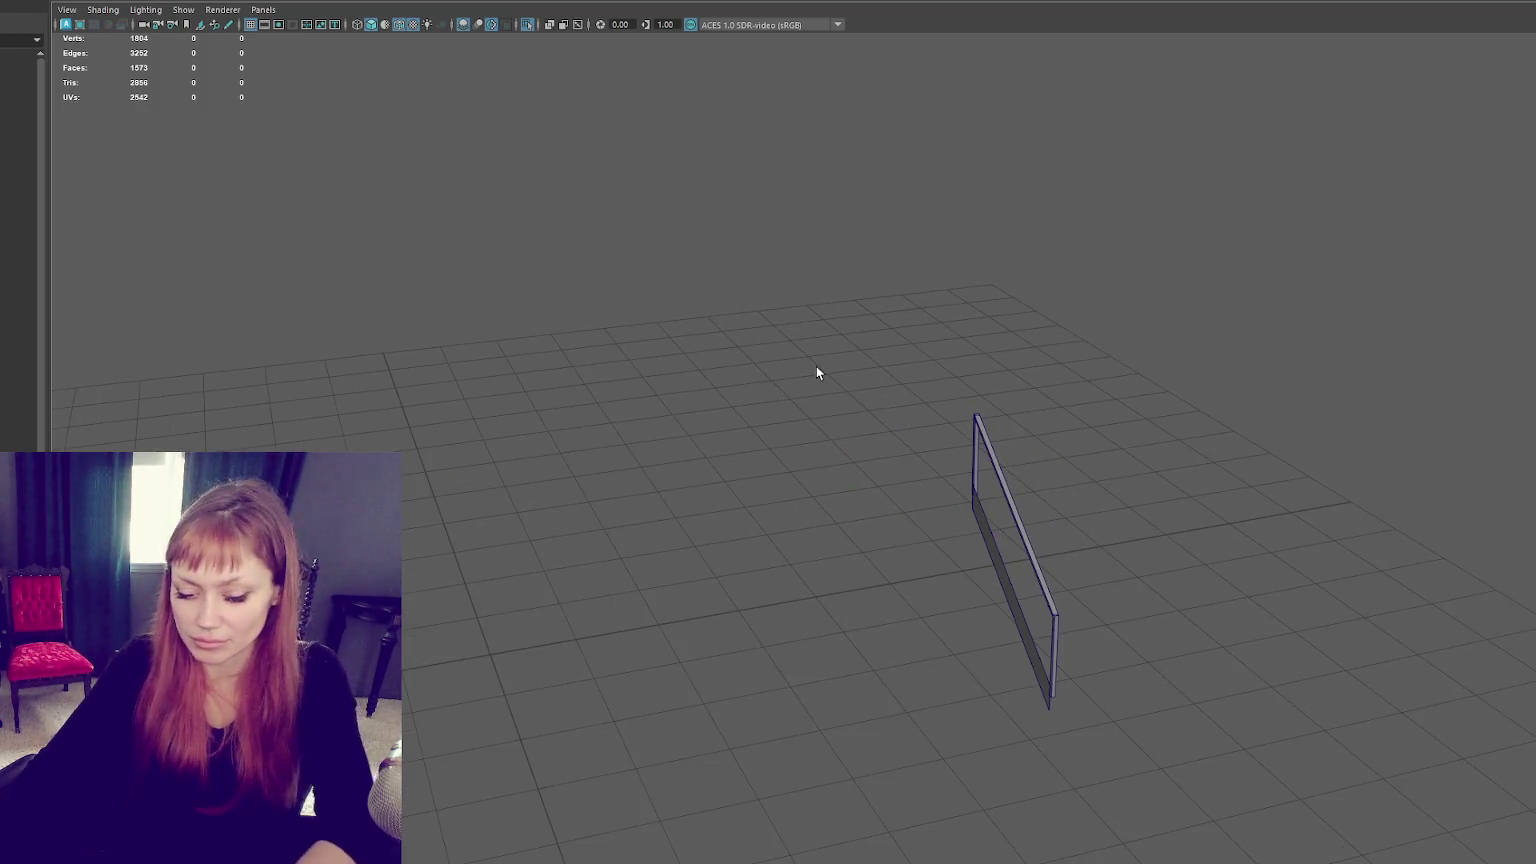
key("ctrl+1")
left_click(986, 441)
key("f")
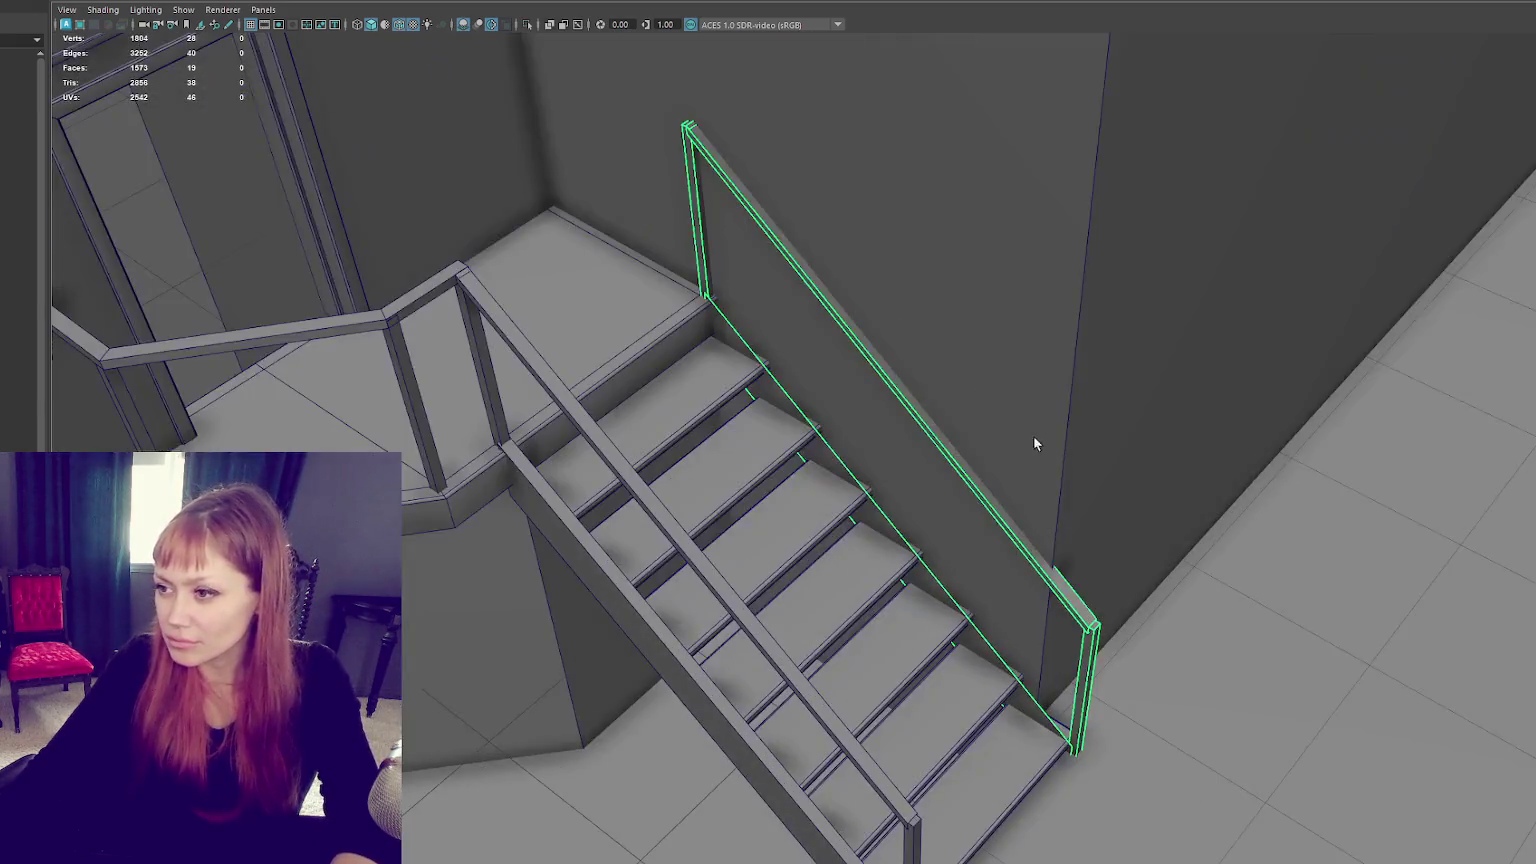
Step: Pick the top face of the railing post to add a short level section
left_click_drag(1033, 434, 919, 298, "alt")
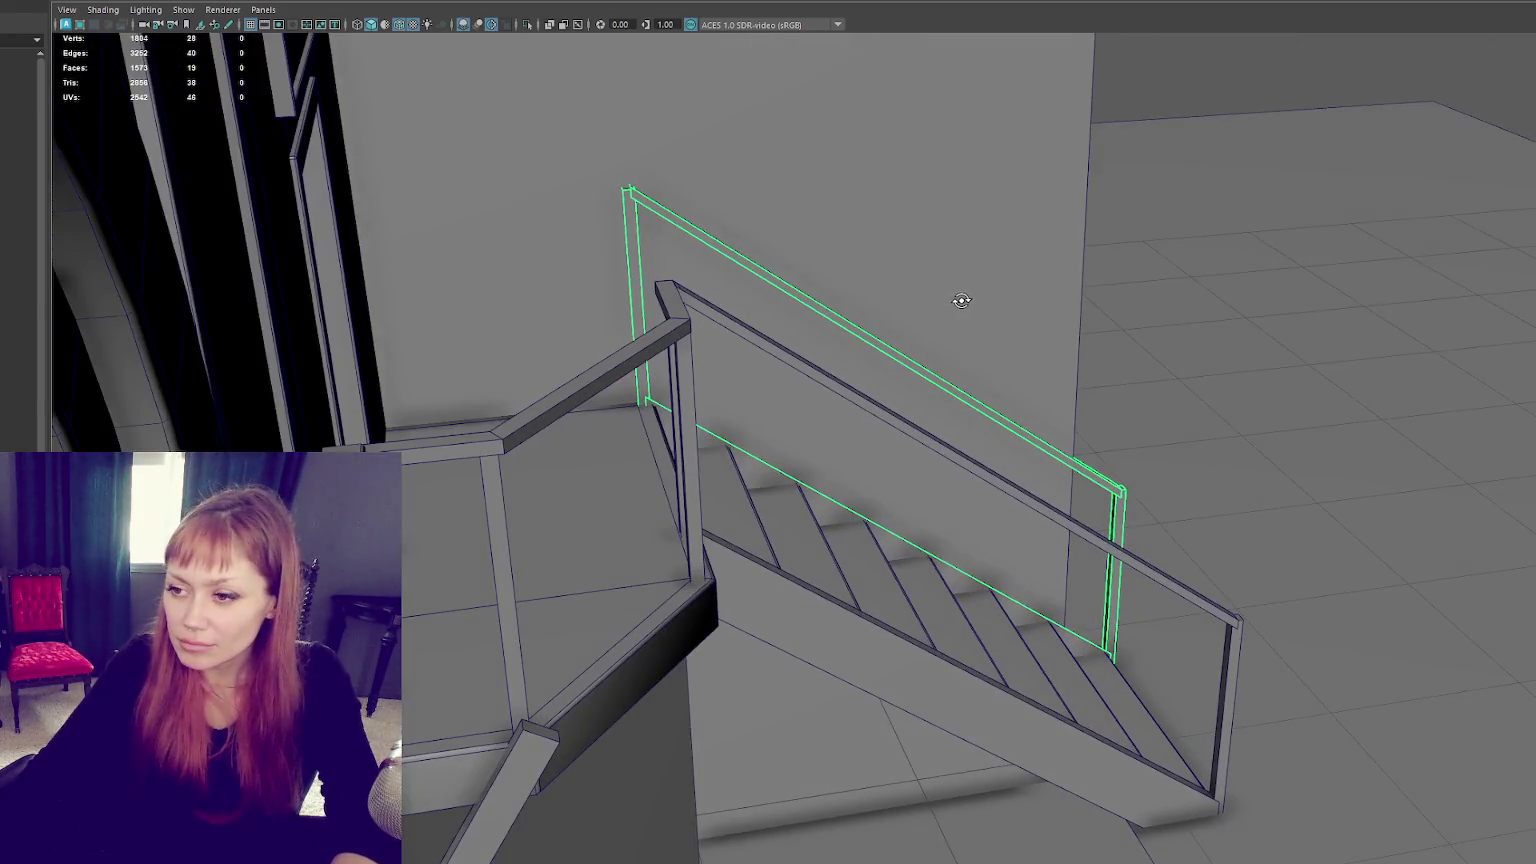
scroll(617, 185, "up", 3)
left_click_drag(617, 185, 682, 471, "alt")
right_click_drag(600, 429, 591, 464)
left_click(600, 519)
mouse_move(600, 520)
left_mouse_down("alt")
mouse_move(590, 596)
mouse_move(699, 530)
mouse_move(674, 15)
left_mouse_up("alt")
key("F8")
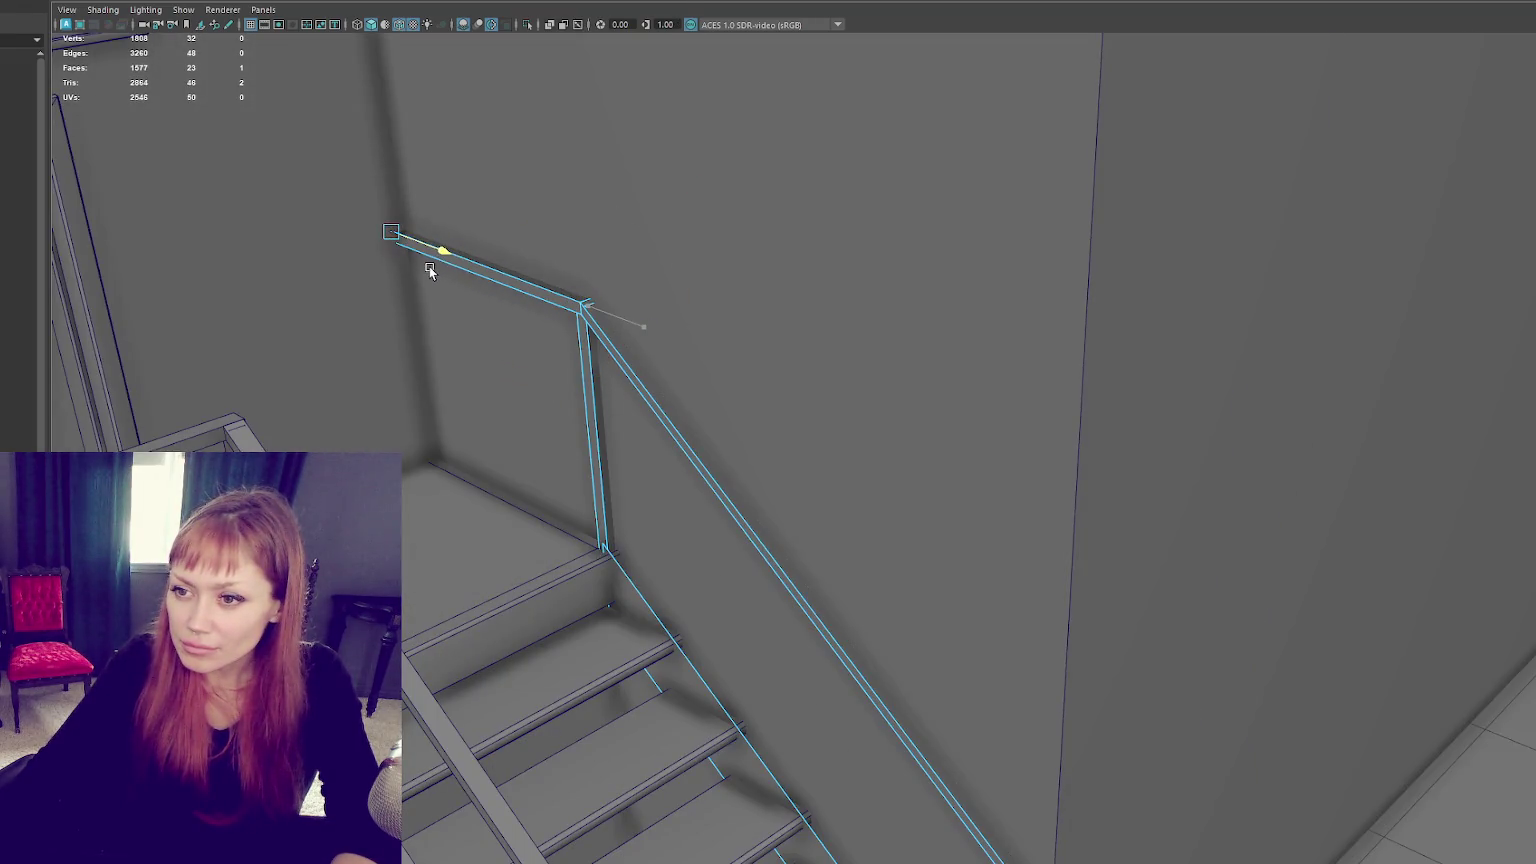
Step: Deselect the railing and pull back to an angled view of the whole facade
scroll(430, 267, "down", 3)
scroll(454, 272, "down", 3)
scroll(491, 292, "down", 2)
left_click_drag(639, 308, 602, 287, "alt")
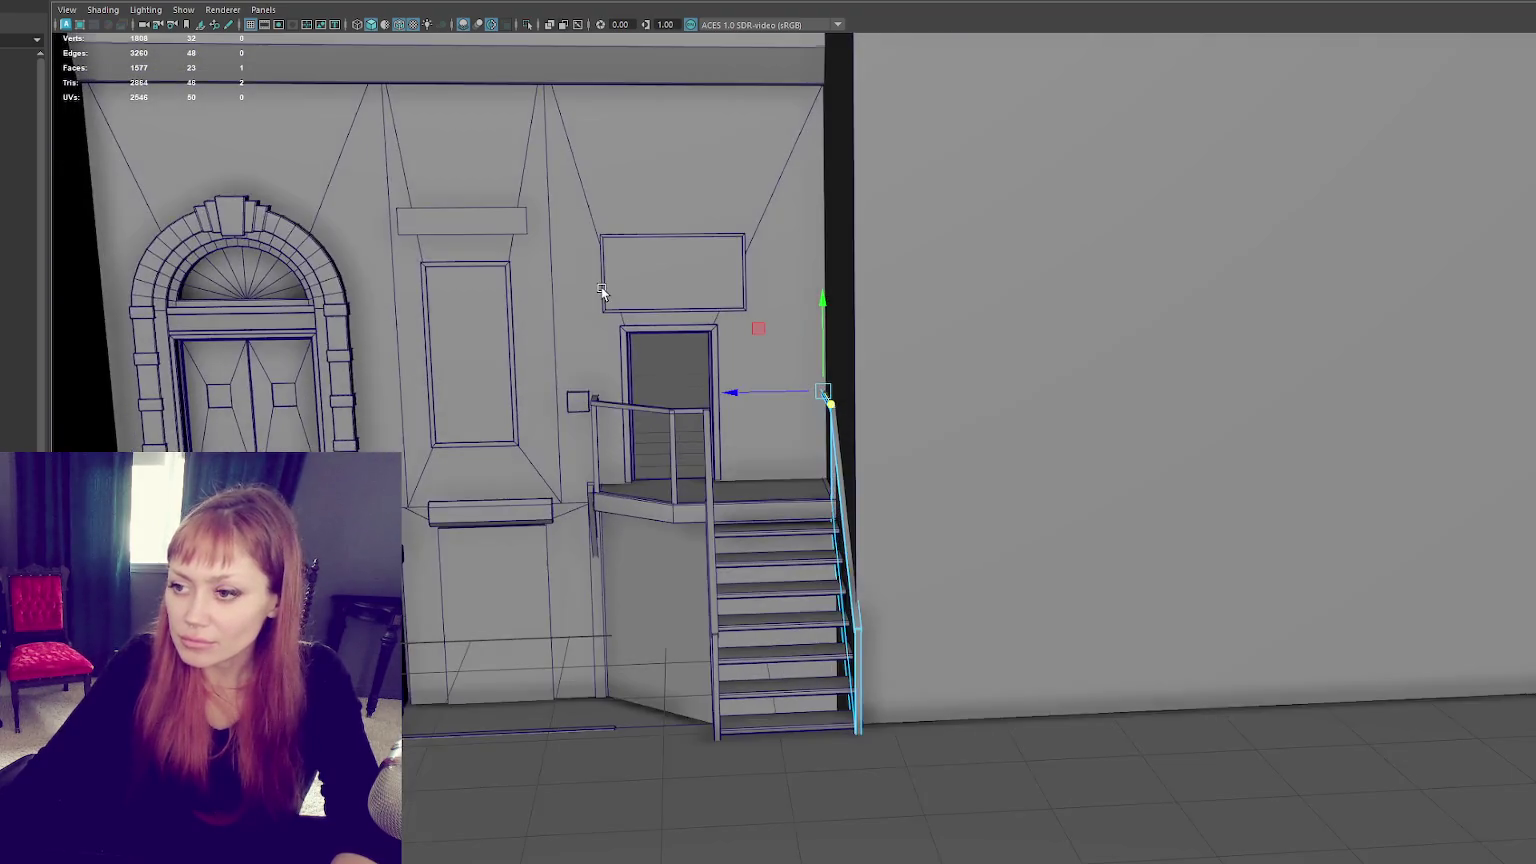
middle_click_drag(602, 286, 633, 363, "alt")
left_click(607, 78)
scroll(615, 151, "down", 4)
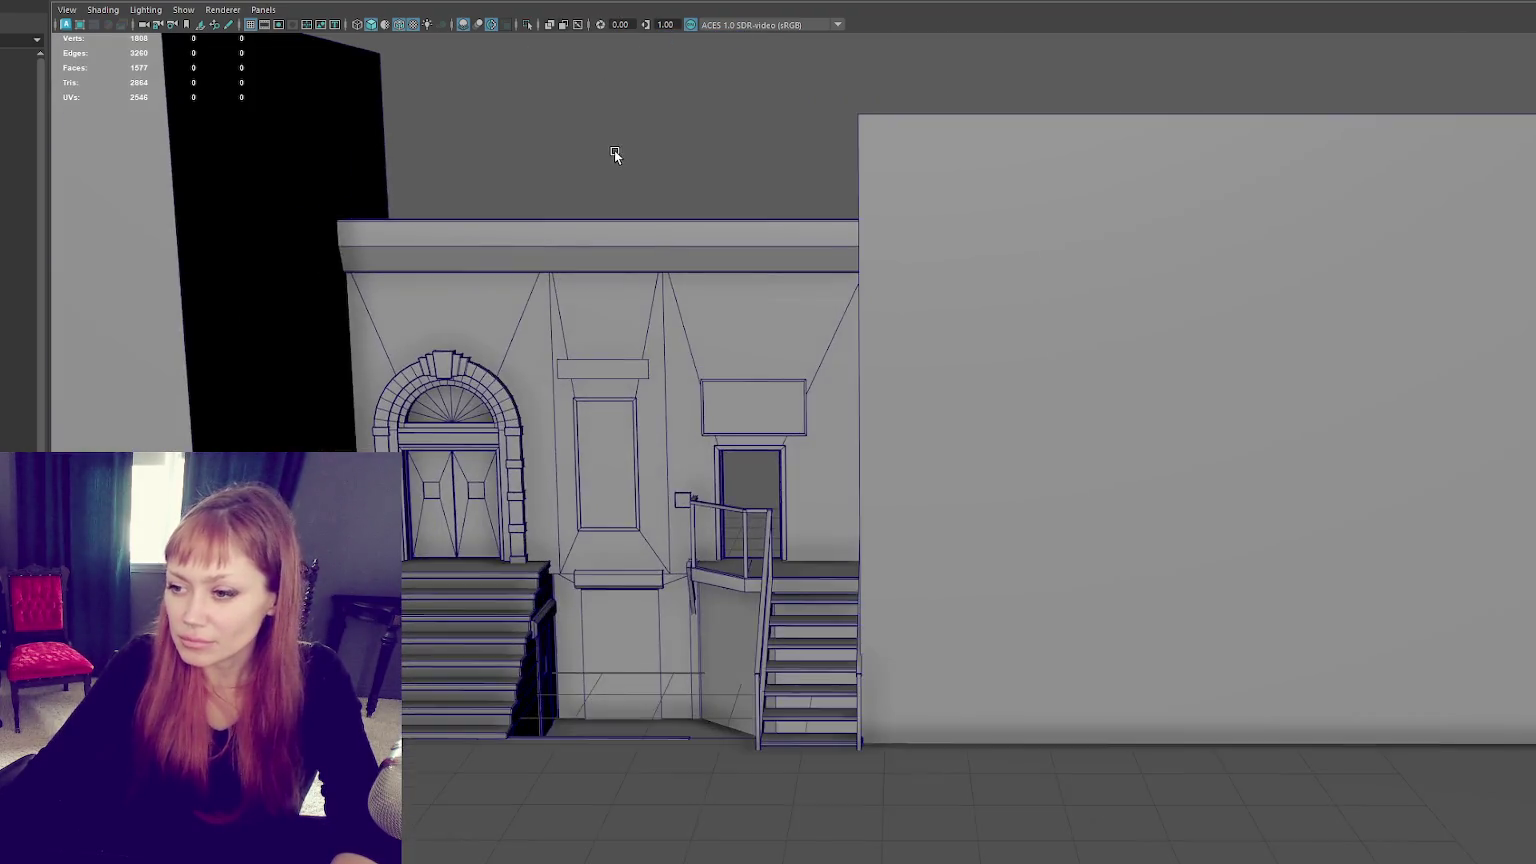
left_click_drag(614, 150, 640, 149, "alt")
scroll(636, 155, "up", 2)
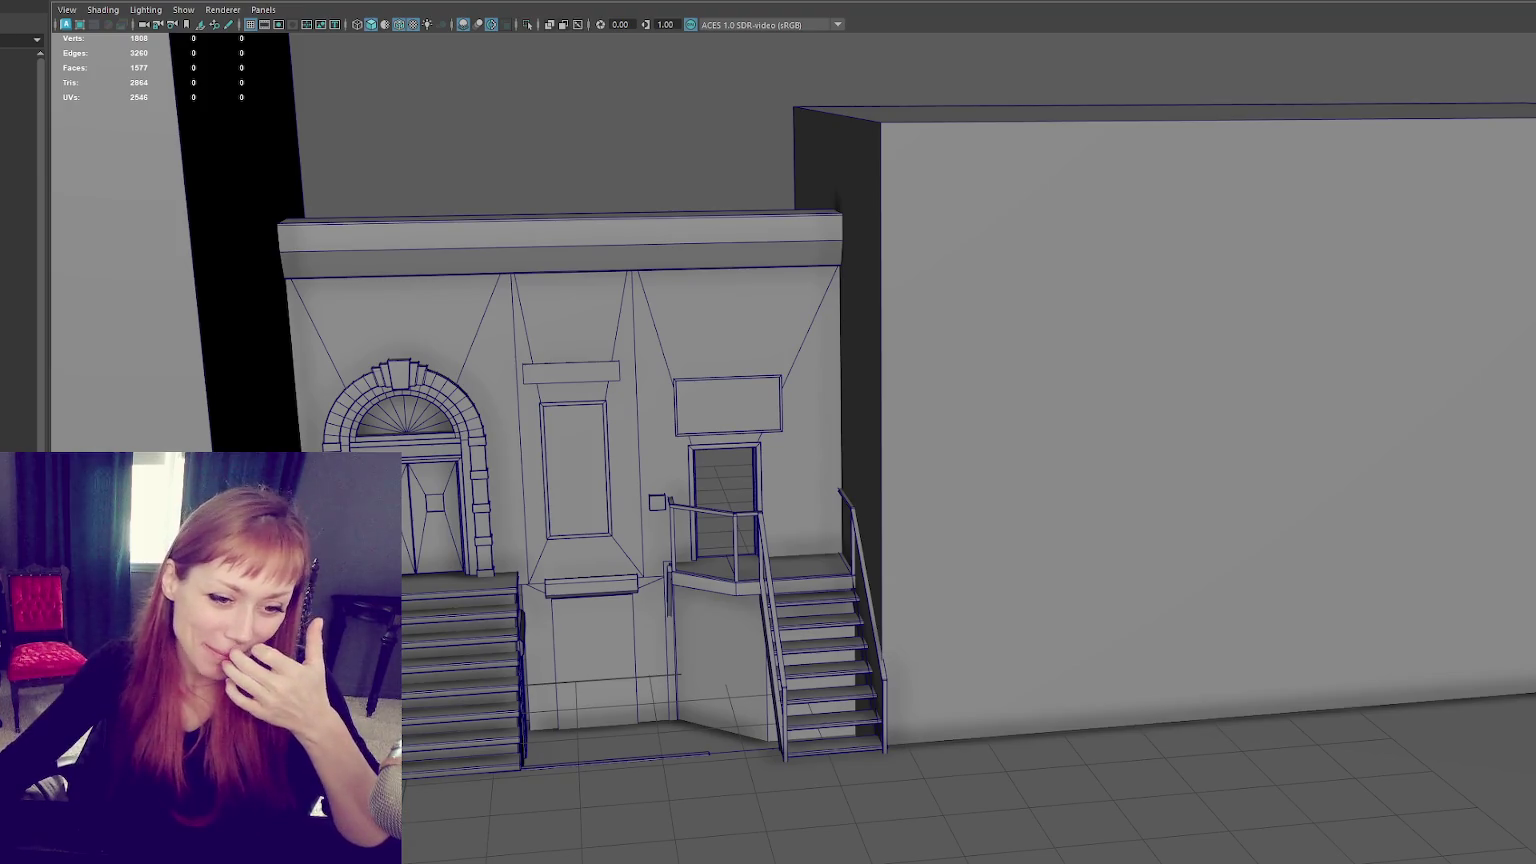
left_click(554, 460)
scroll(553, 460, "up", 4)
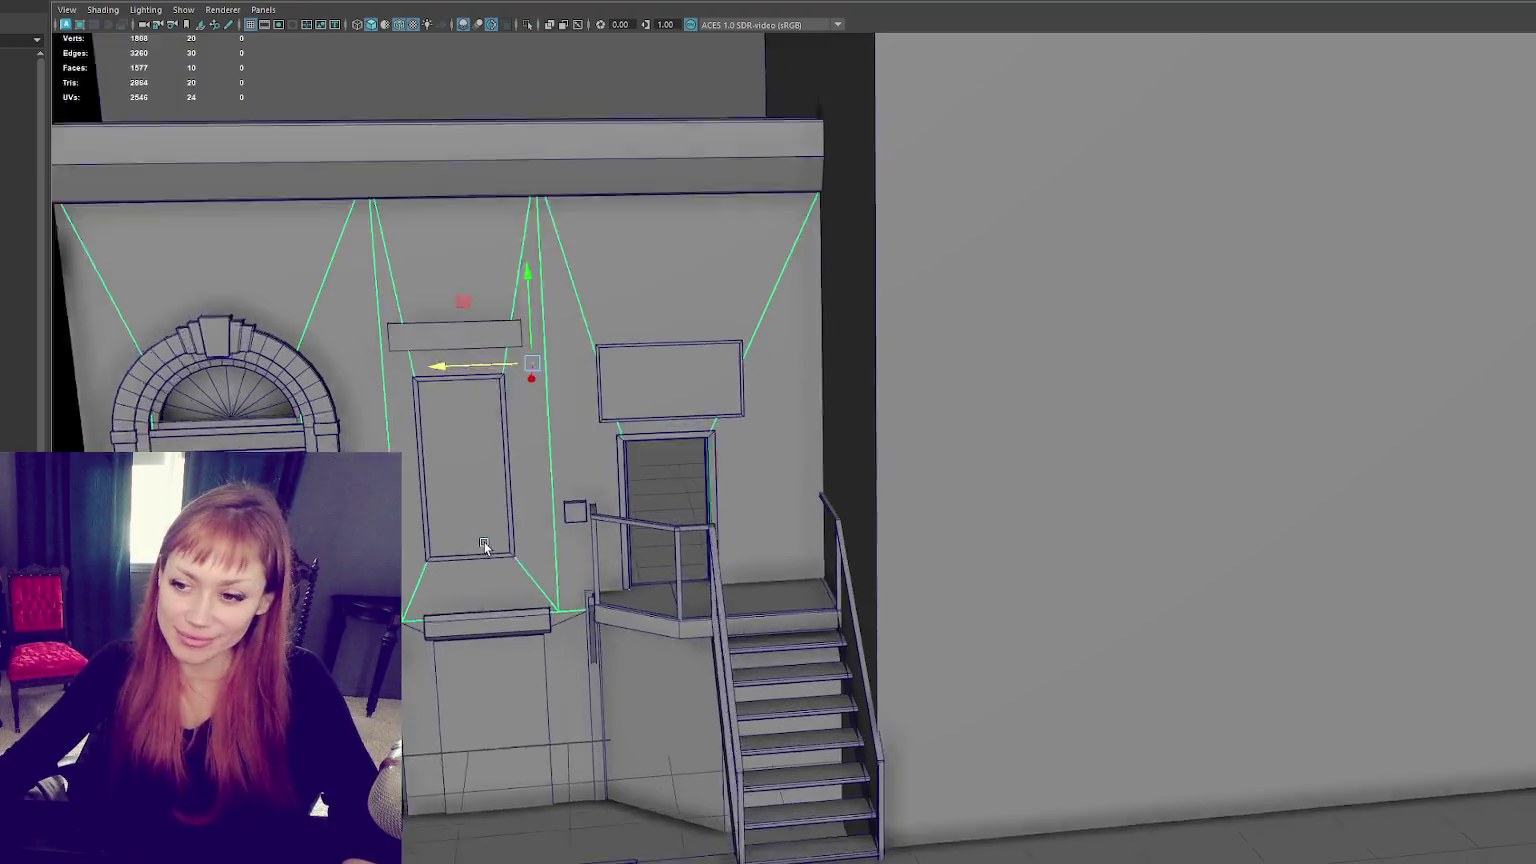
scroll(435, 387, "down", 3)
left_click(395, 390)
scroll(504, 426, "up", 1)
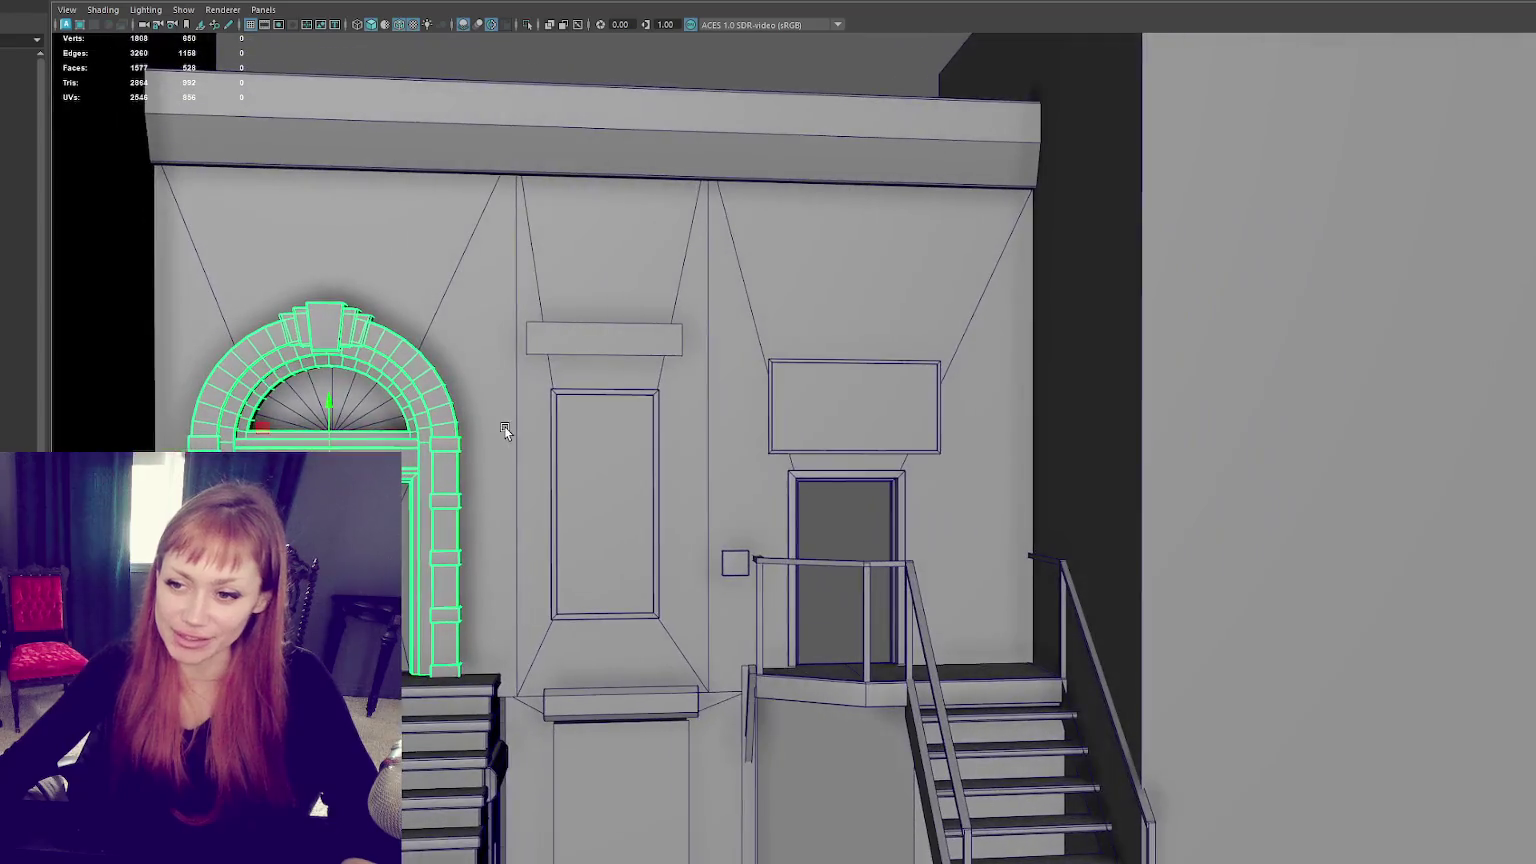
left_click(850, 537)
scroll(850, 537, "up", 1)
scroll(901, 499, "up", 2)
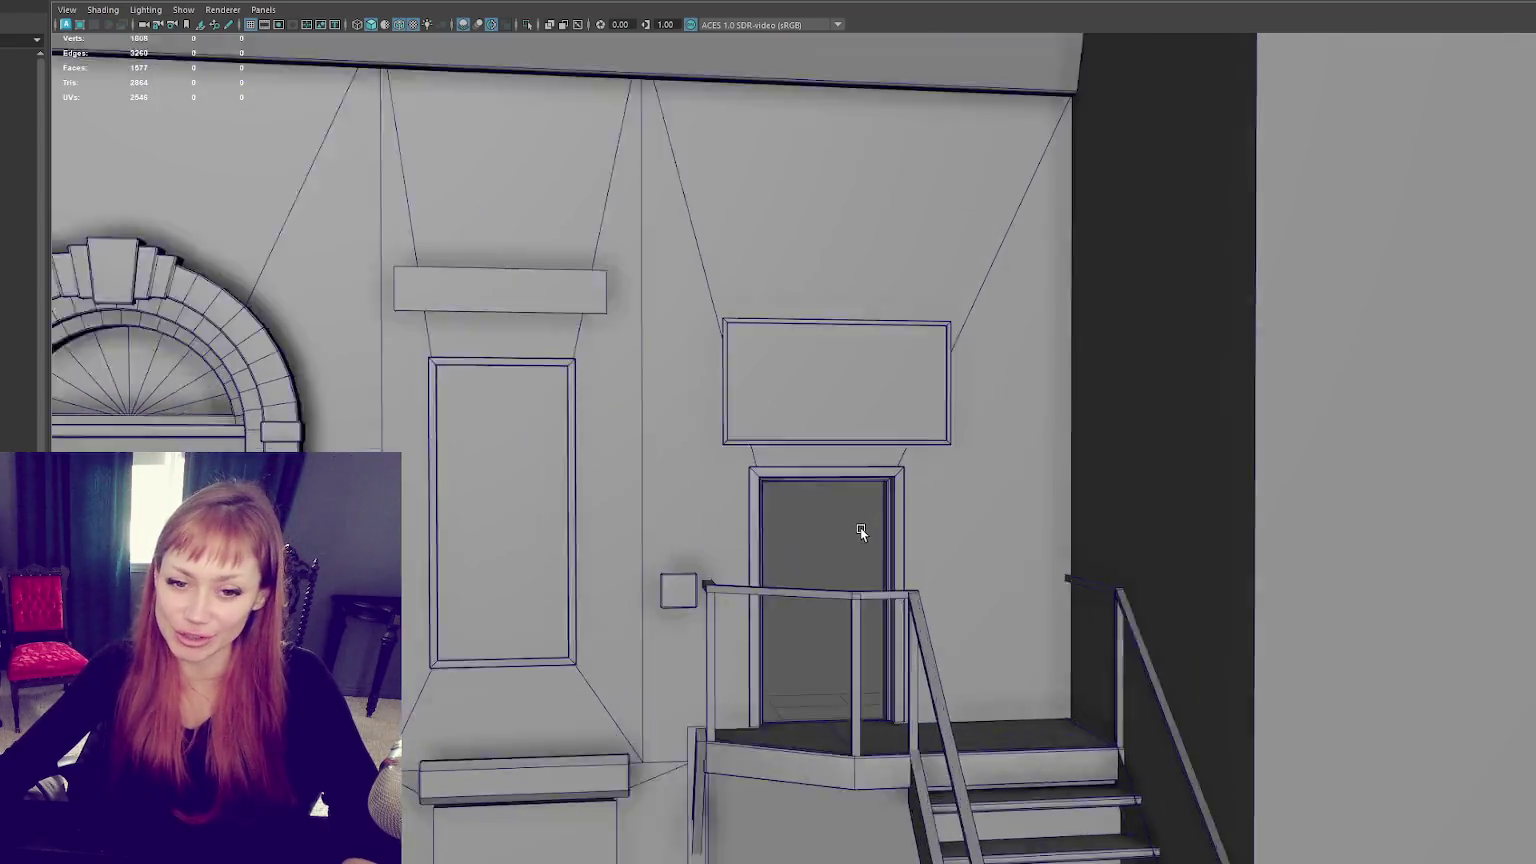
scroll(860, 526, "up", 3)
mouse_move(820, 490)
middle_mouse_down("alt")
mouse_move(814, 536)
mouse_move(903, 418)
middle_mouse_up("alt")
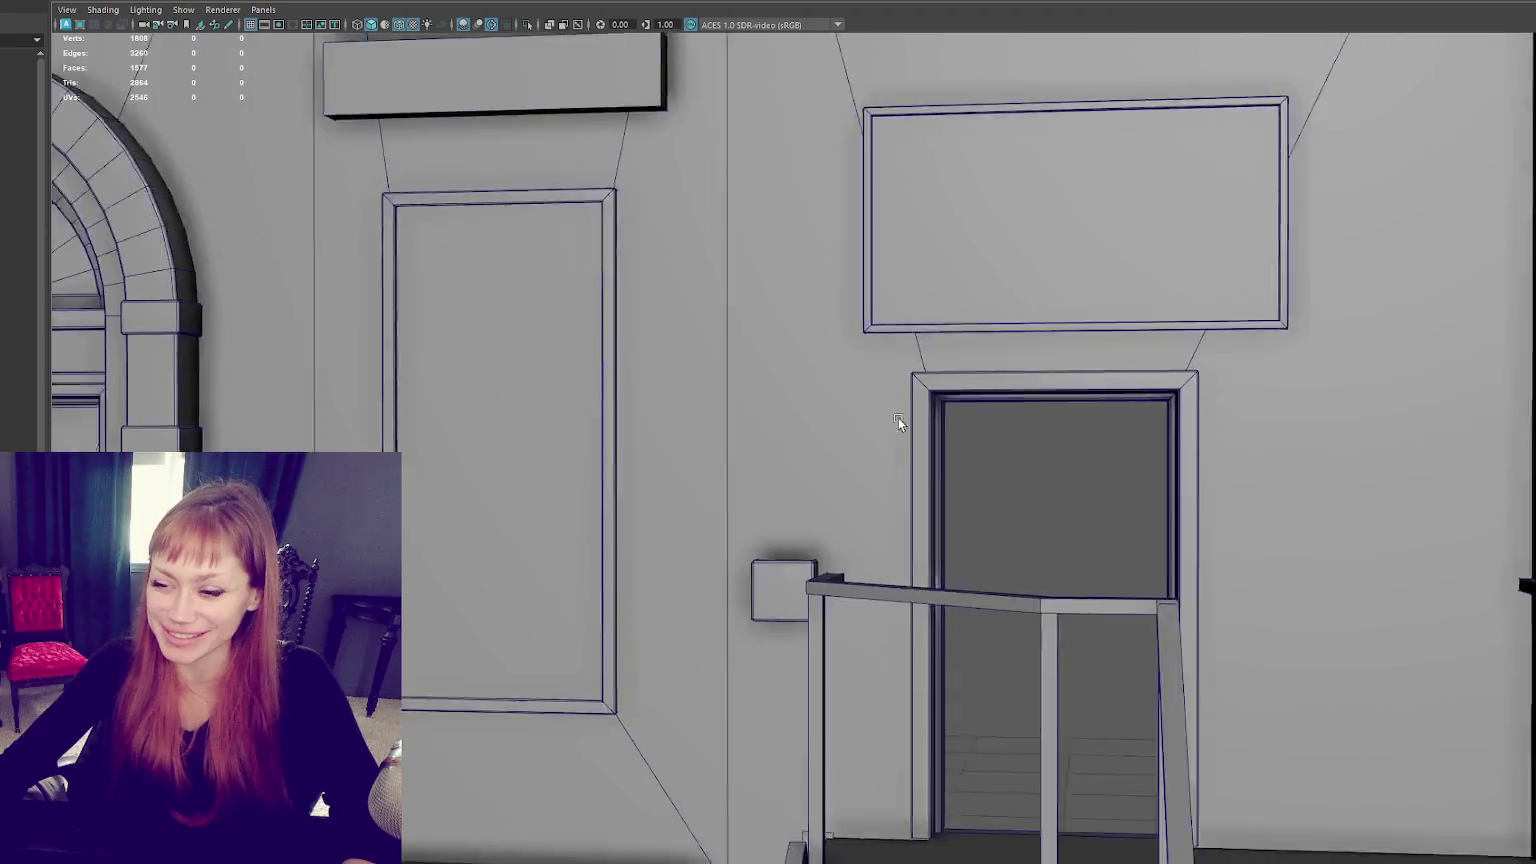
scroll(910, 441, "down", 3)
left_click_drag(914, 453, 913, 410, "alt")
left_click(674, 645)
mouse_move(674, 646)
left_mouse_down("alt")
mouse_move(668, 261)
mouse_move(812, 267)
left_mouse_up("alt")
key("a")
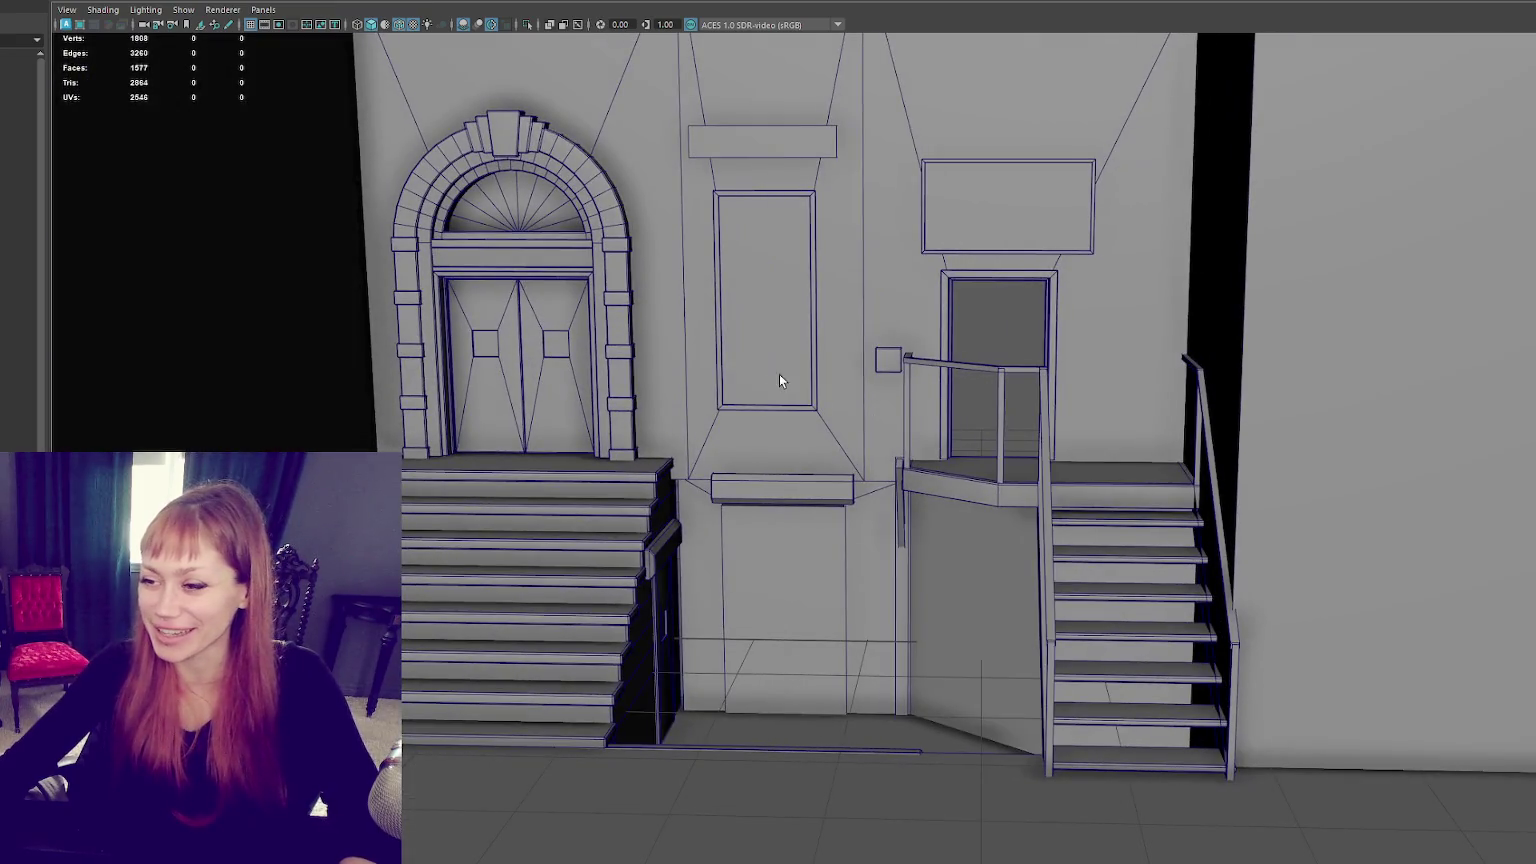
left_click(827, 664)
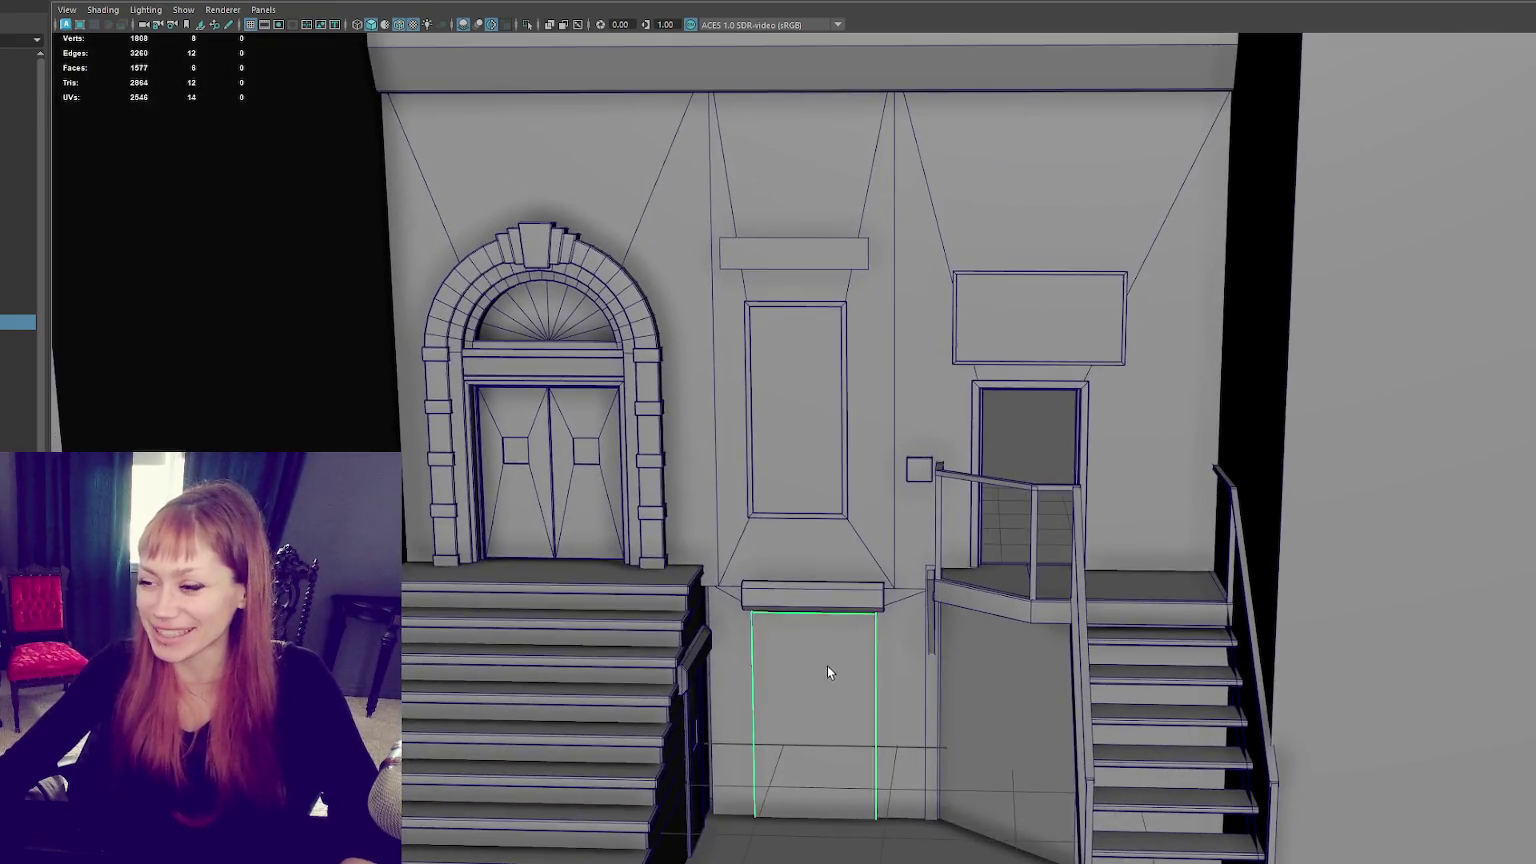
Step: Adjust the height of the lower panel's top edge
key("f")
left_click_drag(1035, 566, 1048, 557)
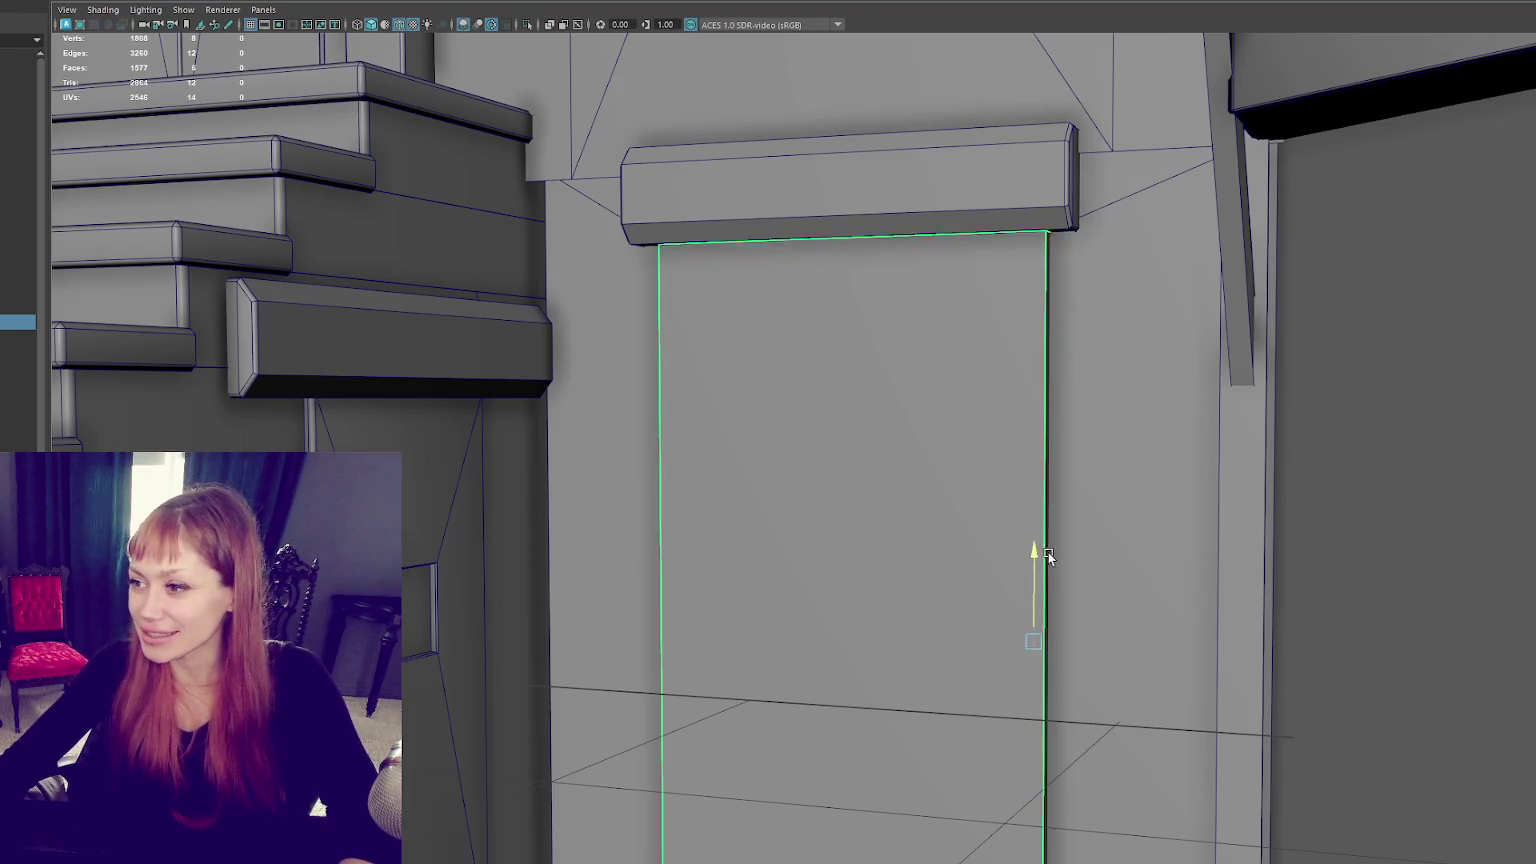
scroll(1013, 539, "down", 3)
left_click(827, 452)
scroll(827, 451, "down", 2)
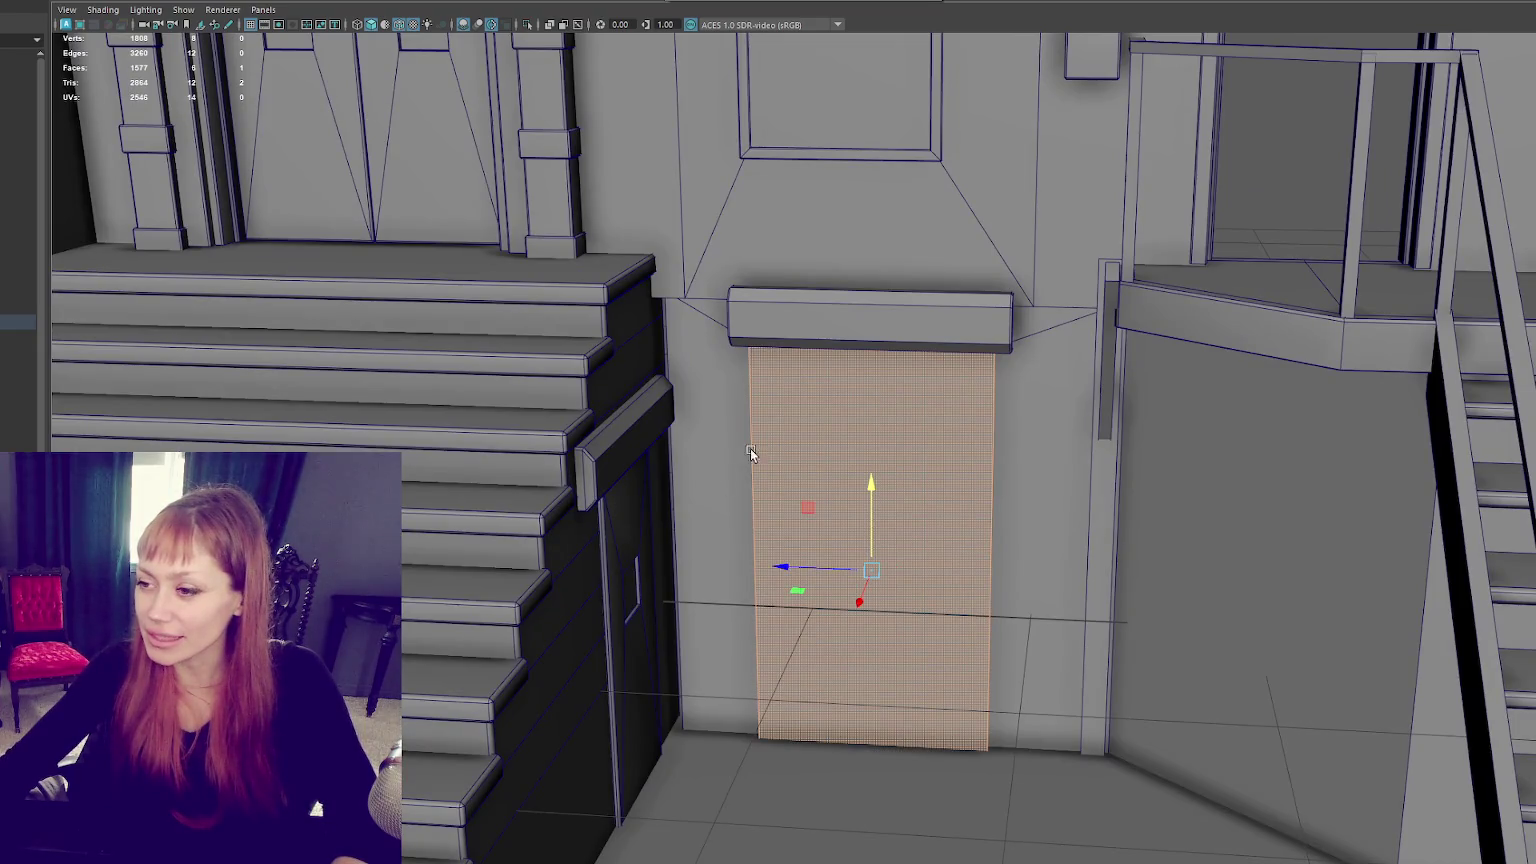
key("F8")
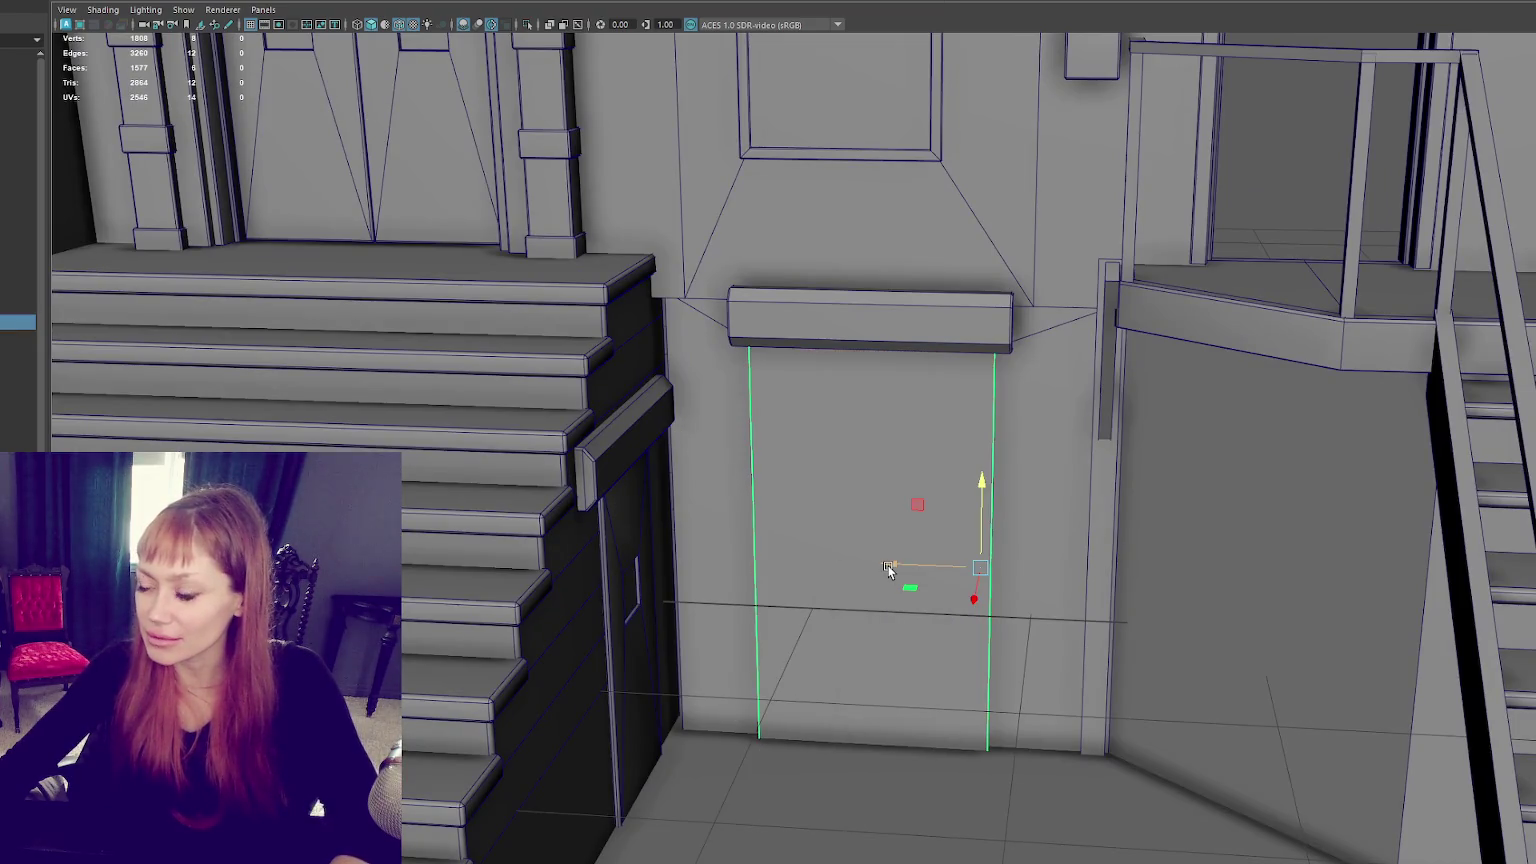
Step: Scale the panel into a thin jamb strip and place it at the doorway's left side
key("q")
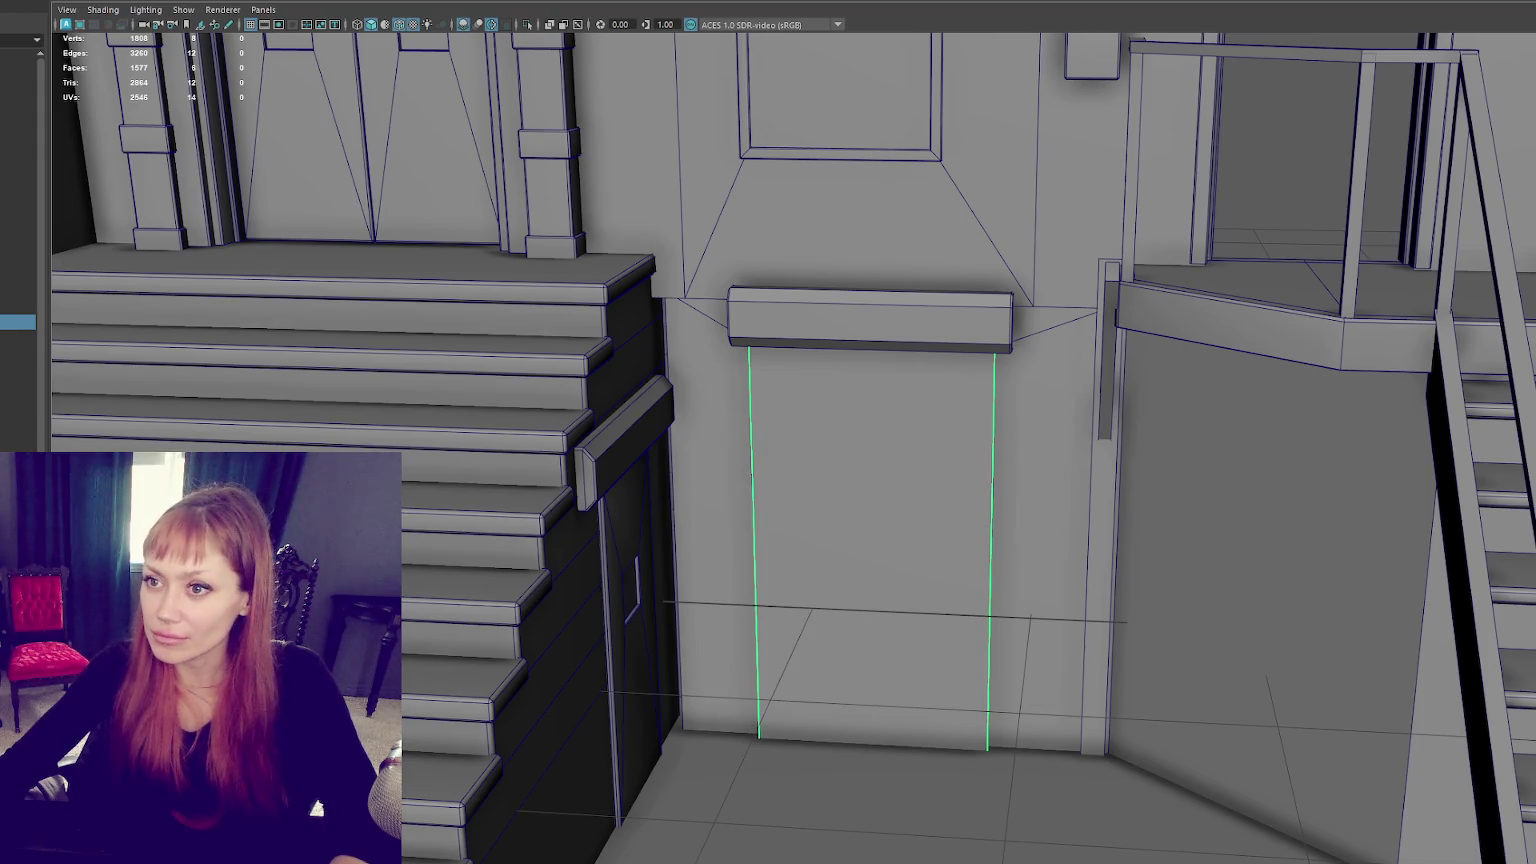
left_click_drag(780, 558, 867, 553)
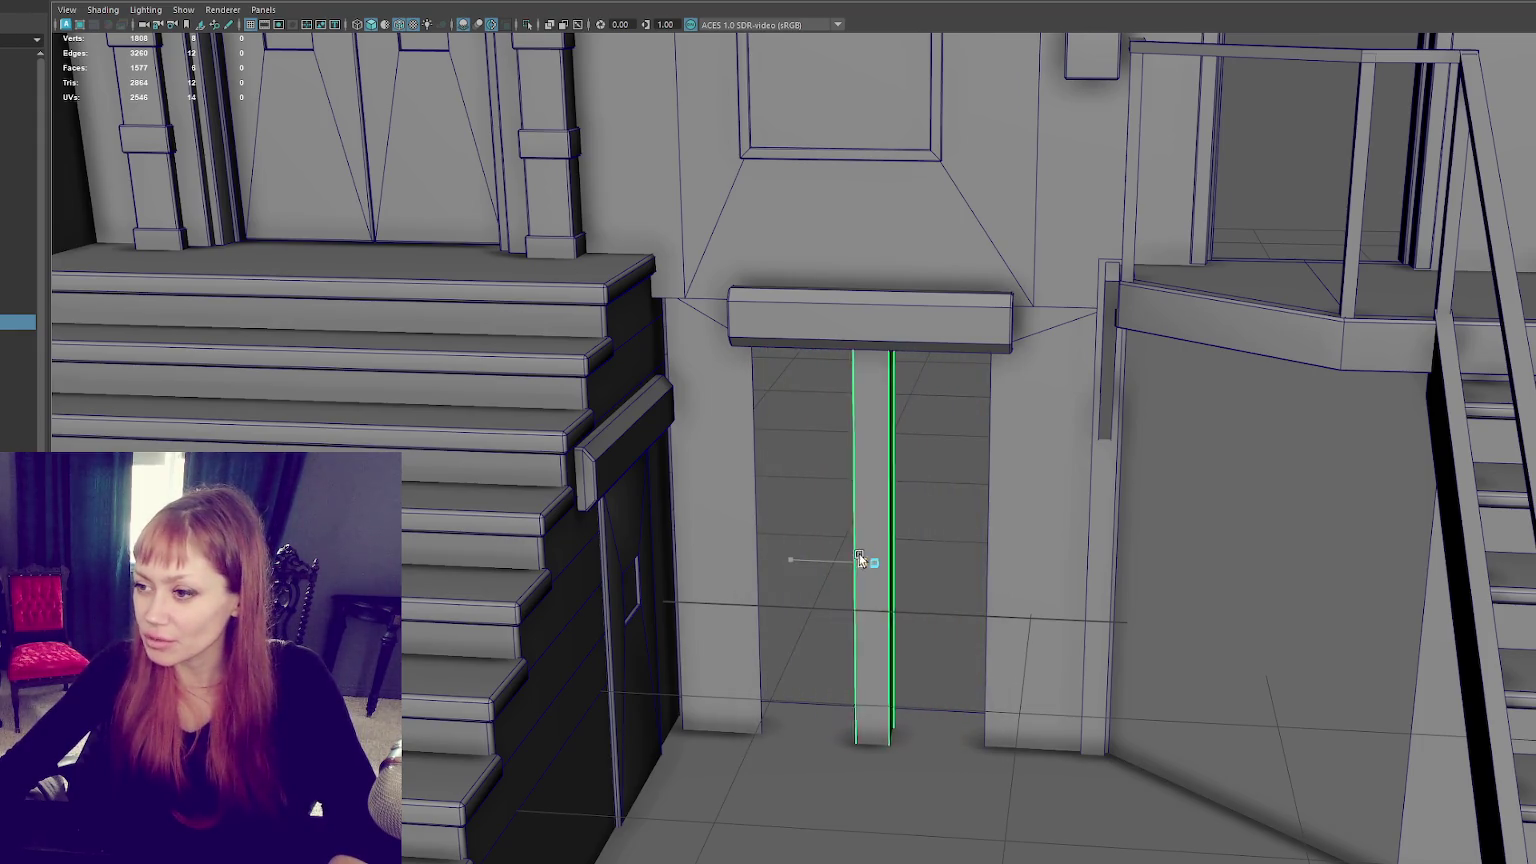
key("f")
left_click_drag(910, 506, 929, 490, "alt")
mouse_move(814, 477)
left_mouse_down()
mouse_move(987, 488)
mouse_move(618, 416)
mouse_move(876, 355)
left_mouse_up()
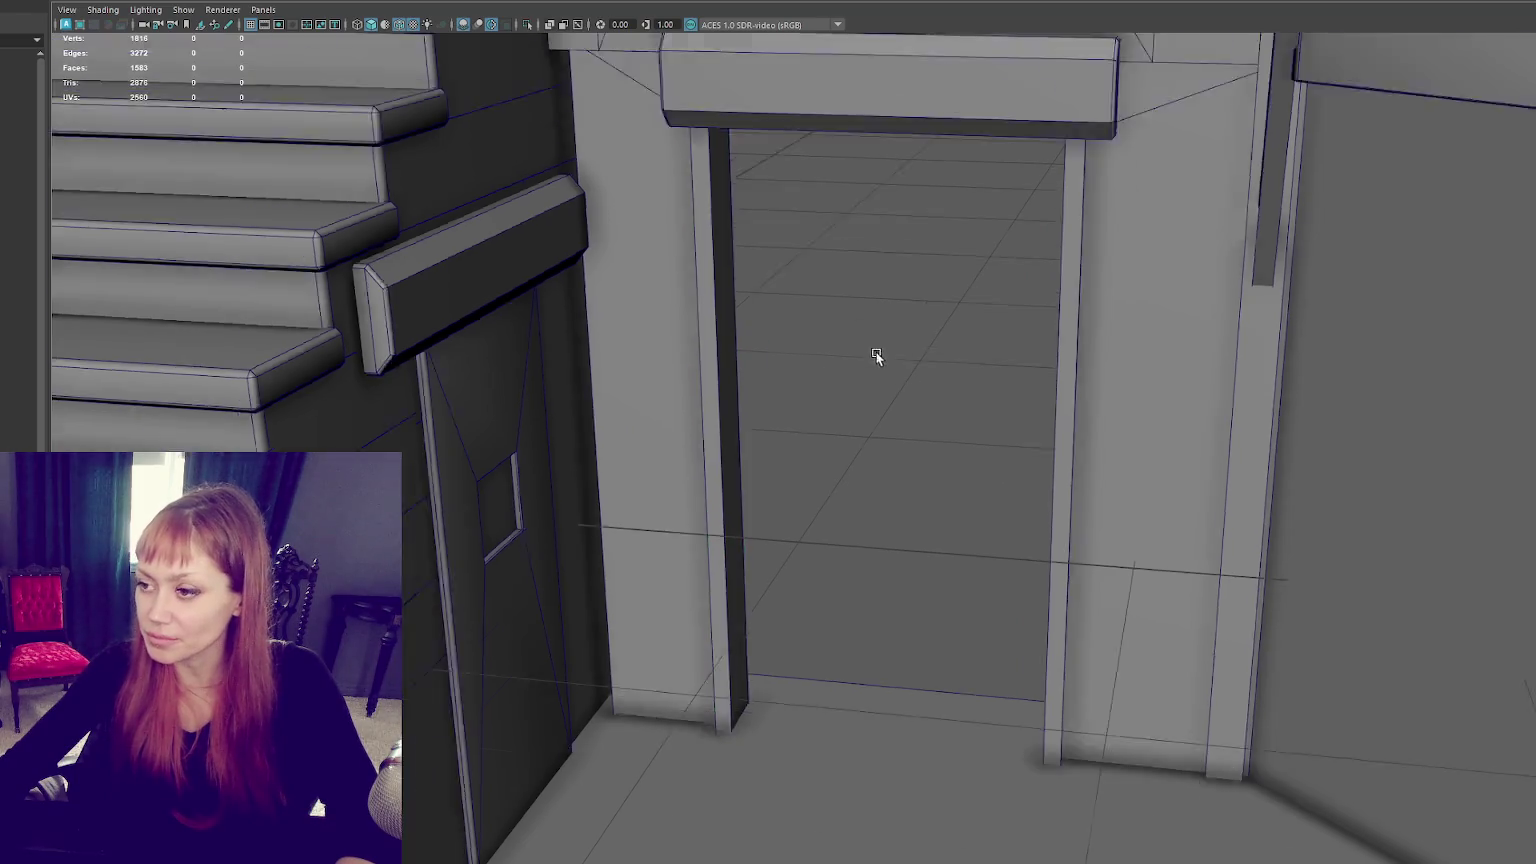
scroll(876, 352, "down", 5)
Step: Duplicate the jamb strip and move the copy to the doorway's right side
left_click(764, 351)
key("ctrl+d")
mouse_move(695, 477)
left_mouse_down()
mouse_move(824, 480)
mouse_move(400, 482)
left_mouse_up()
key("r")
scroll(1166, 417, "up", 3)
mouse_move(1166, 416)
left_mouse_down("alt")
mouse_move(870, 485)
mouse_move(903, 477)
mouse_move(760, 410)
left_mouse_up("alt")
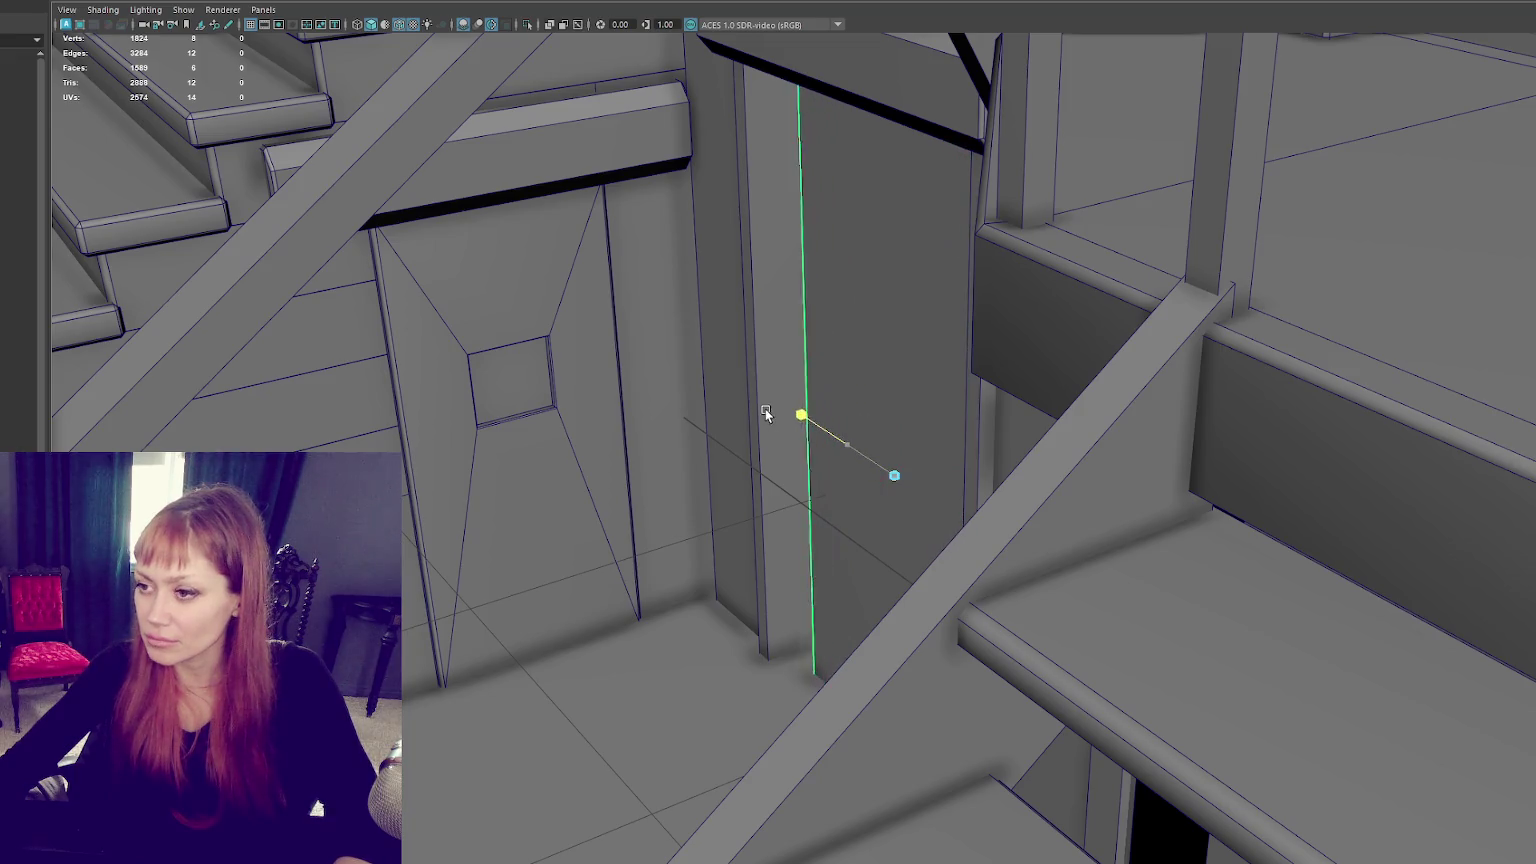
Step: Fine-tune the right jamb's width, then view the stairs from above
key("f")
left_click_drag(810, 484, 799, 491)
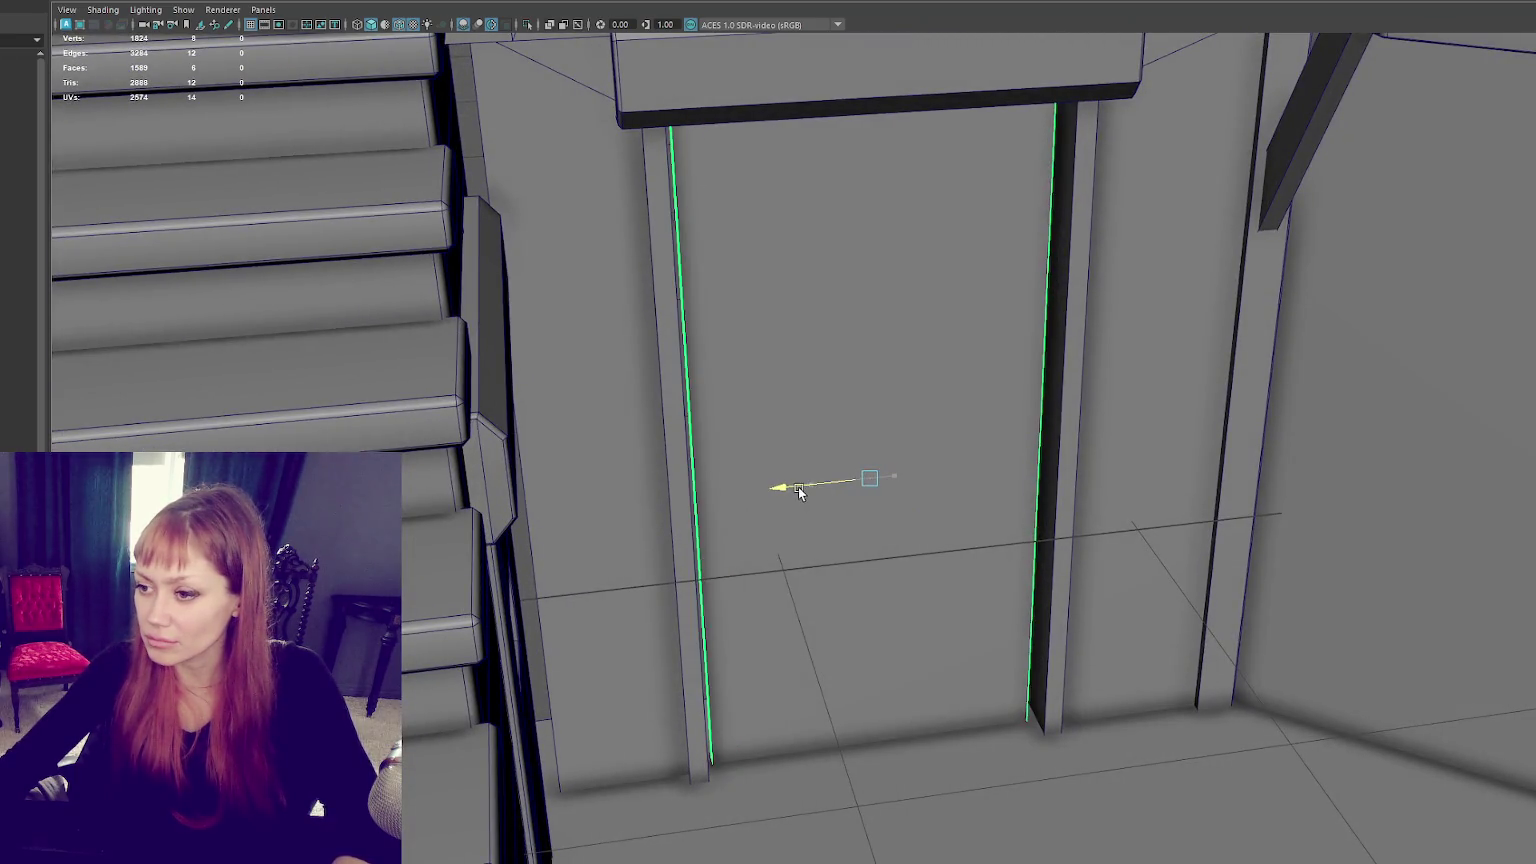
scroll(789, 490, "down", 5)
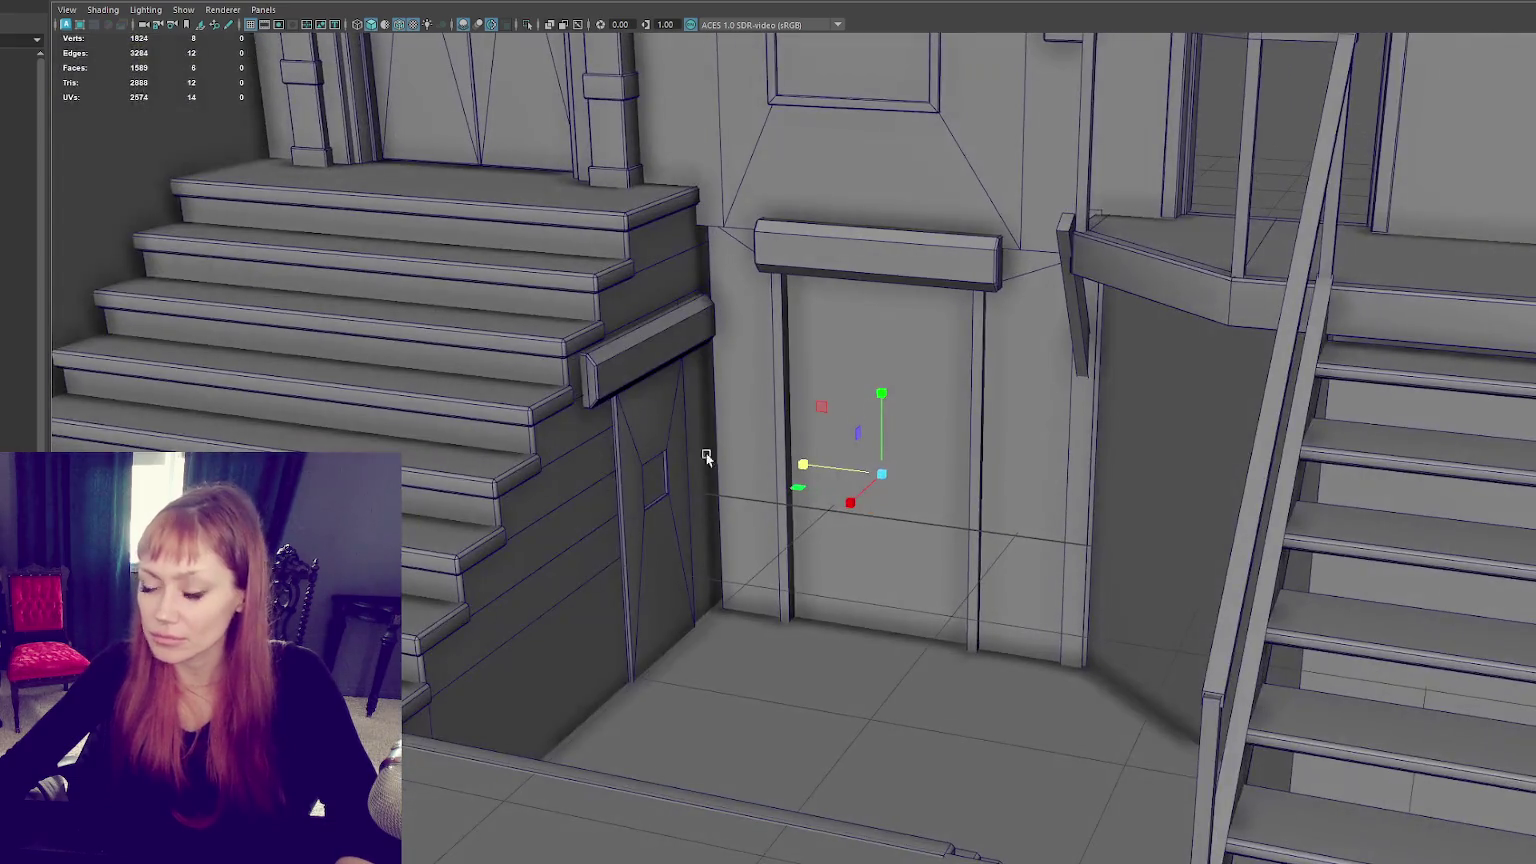
left_click_drag(881, 474, 850, 506)
key("f")
scroll(1000, 471, "down", 5)
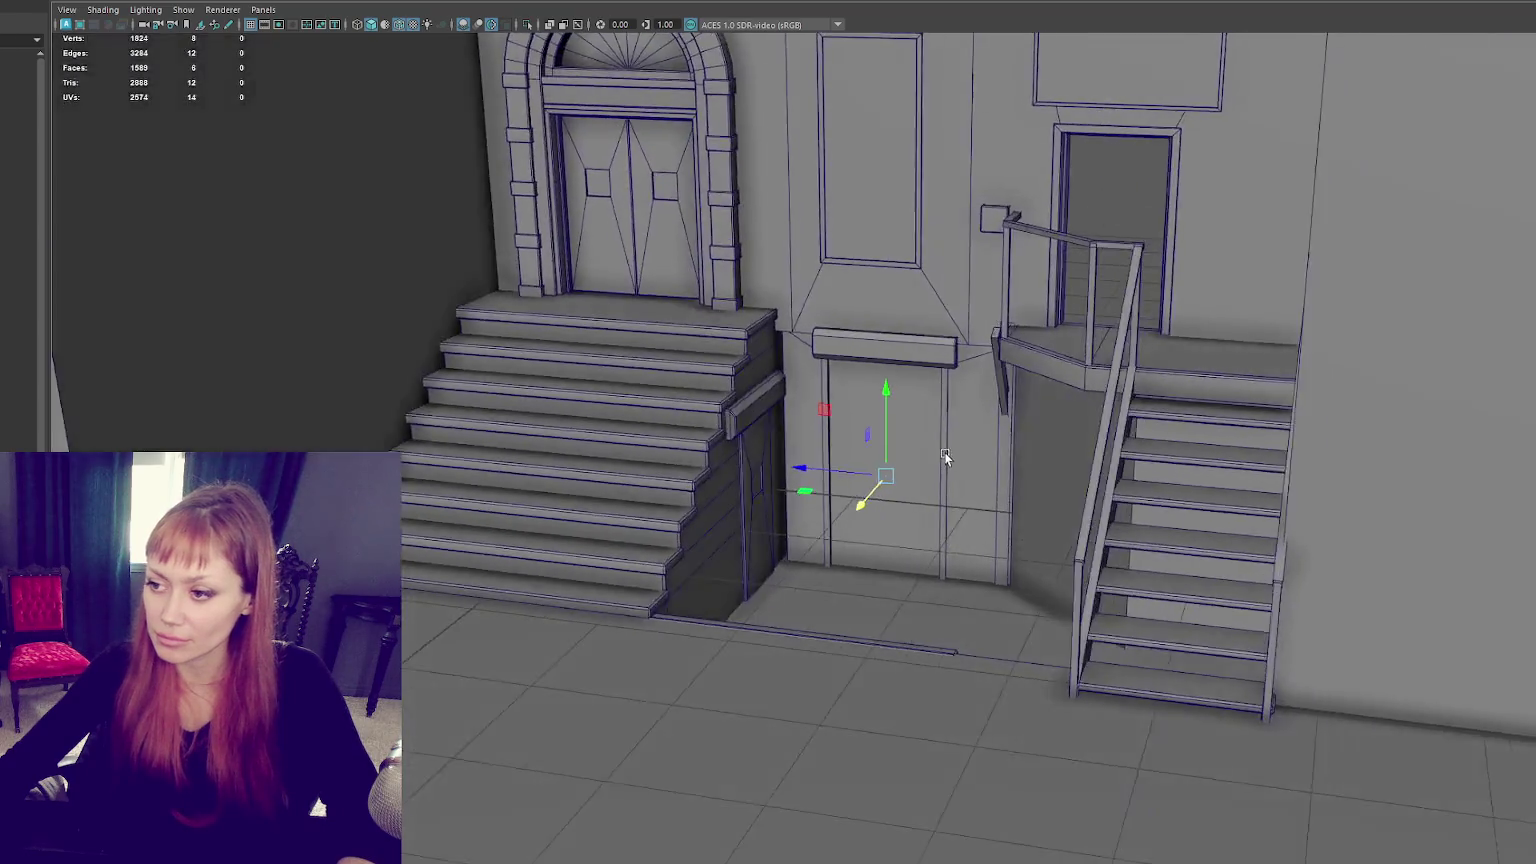
scroll(946, 458, "down", 3)
left_click_drag(946, 458, 914, 453, "alt")
scroll(938, 645, "up", 3)
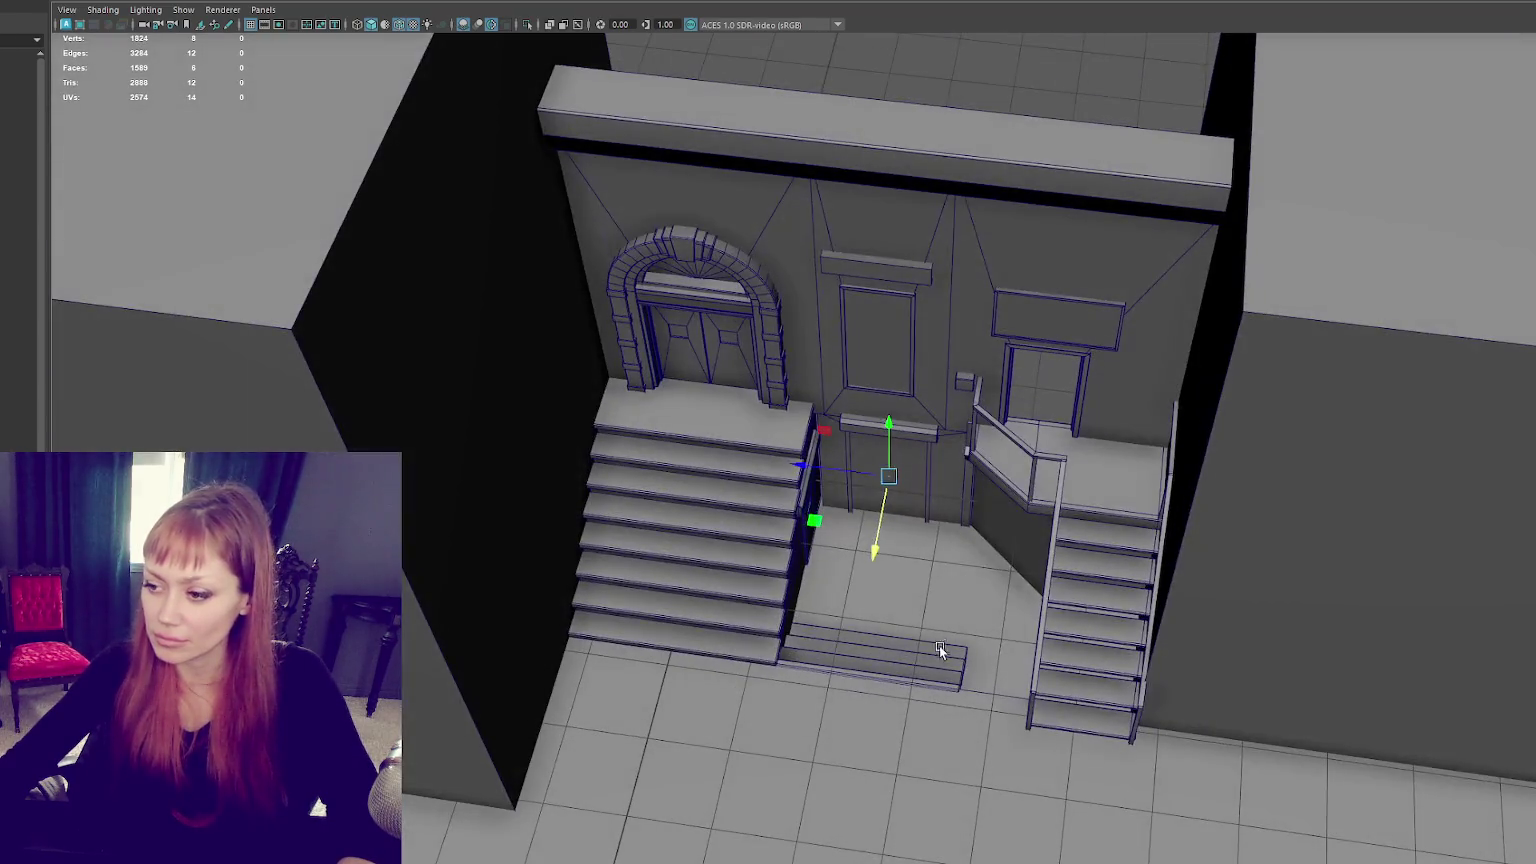
Step: Shift the bottom step piece slightly sideways along X
left_click(938, 646)
left_click_drag(939, 646, 982, 673, "alt")
scroll(994, 686, "up", 3)
mouse_move(869, 658)
left_mouse_down()
mouse_move(901, 654)
mouse_move(881, 651)
mouse_move(850, 589)
left_mouse_up()
scroll(881, 648, "down", 3)
scroll(847, 583, "up", 3)
scroll(819, 468, "up", 3)
mouse_move(820, 468)
left_mouse_down("alt")
mouse_move(650, 473)
mouse_move(835, 482)
left_mouse_up("alt")
scroll(835, 482, "down", 5)
mouse_move(1010, 506)
left_mouse_down("alt")
mouse_move(943, 537)
mouse_move(841, 442)
left_mouse_up("alt")
scroll(853, 271, "up", 3)
Step: Extrude the step undersides downward and lower them into longer risers
right_click(853, 271)
left_click(854, 310)
left_click_drag(854, 310, 859, 256, "alt")
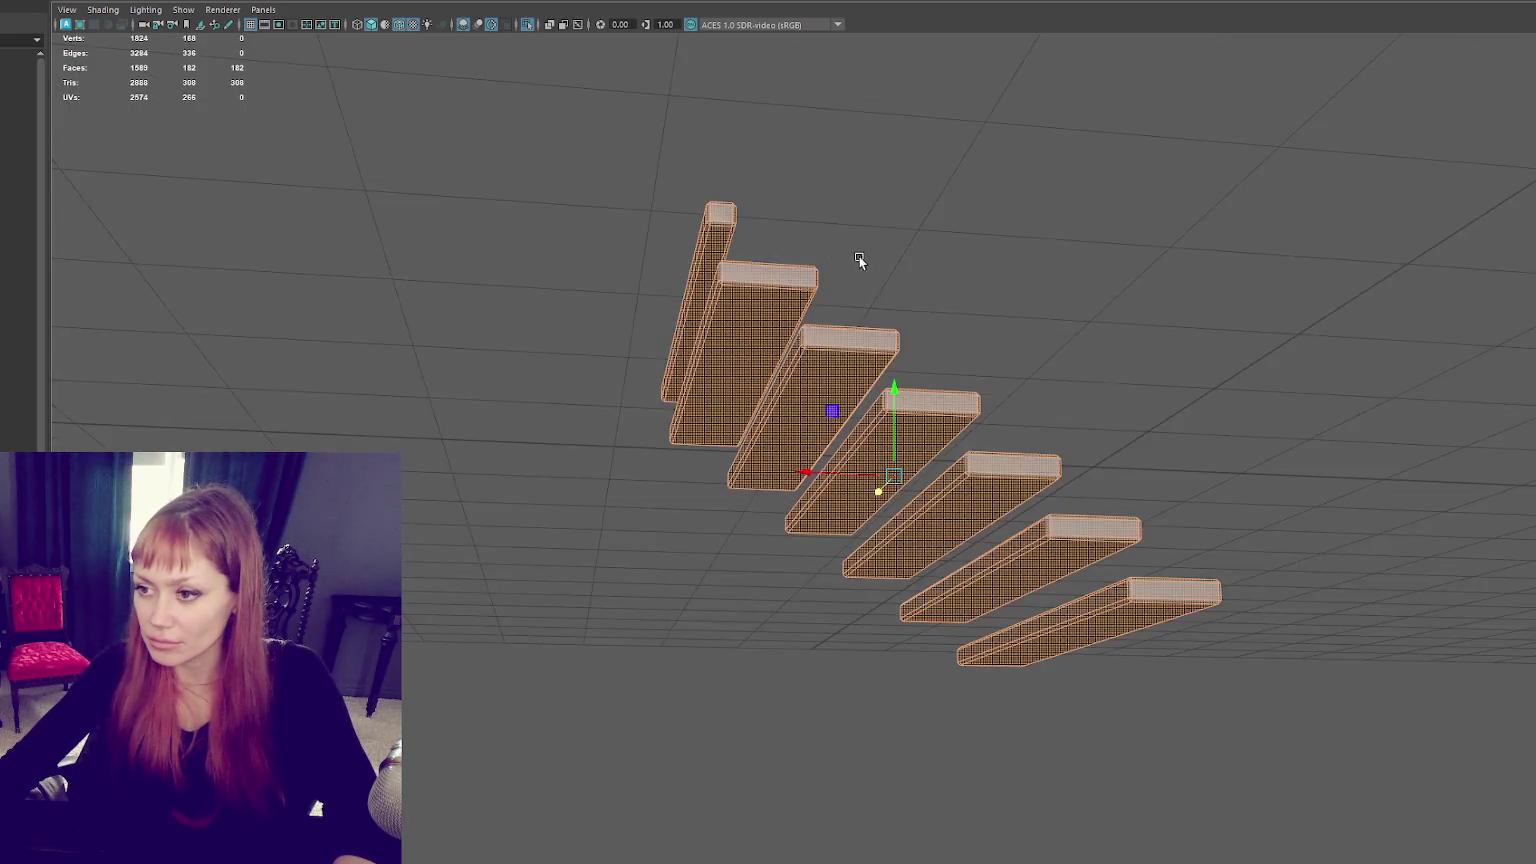
left_click_drag(699, 321, 1059, 646)
key("ctrl+e")
left_click_drag(893, 405, 887, 618)
key("r")
mouse_move(899, 485)
left_mouse_down()
mouse_move(886, 622)
mouse_move(781, 575)
mouse_move(862, 573)
mouse_move(840, 532)
left_mouse_up()
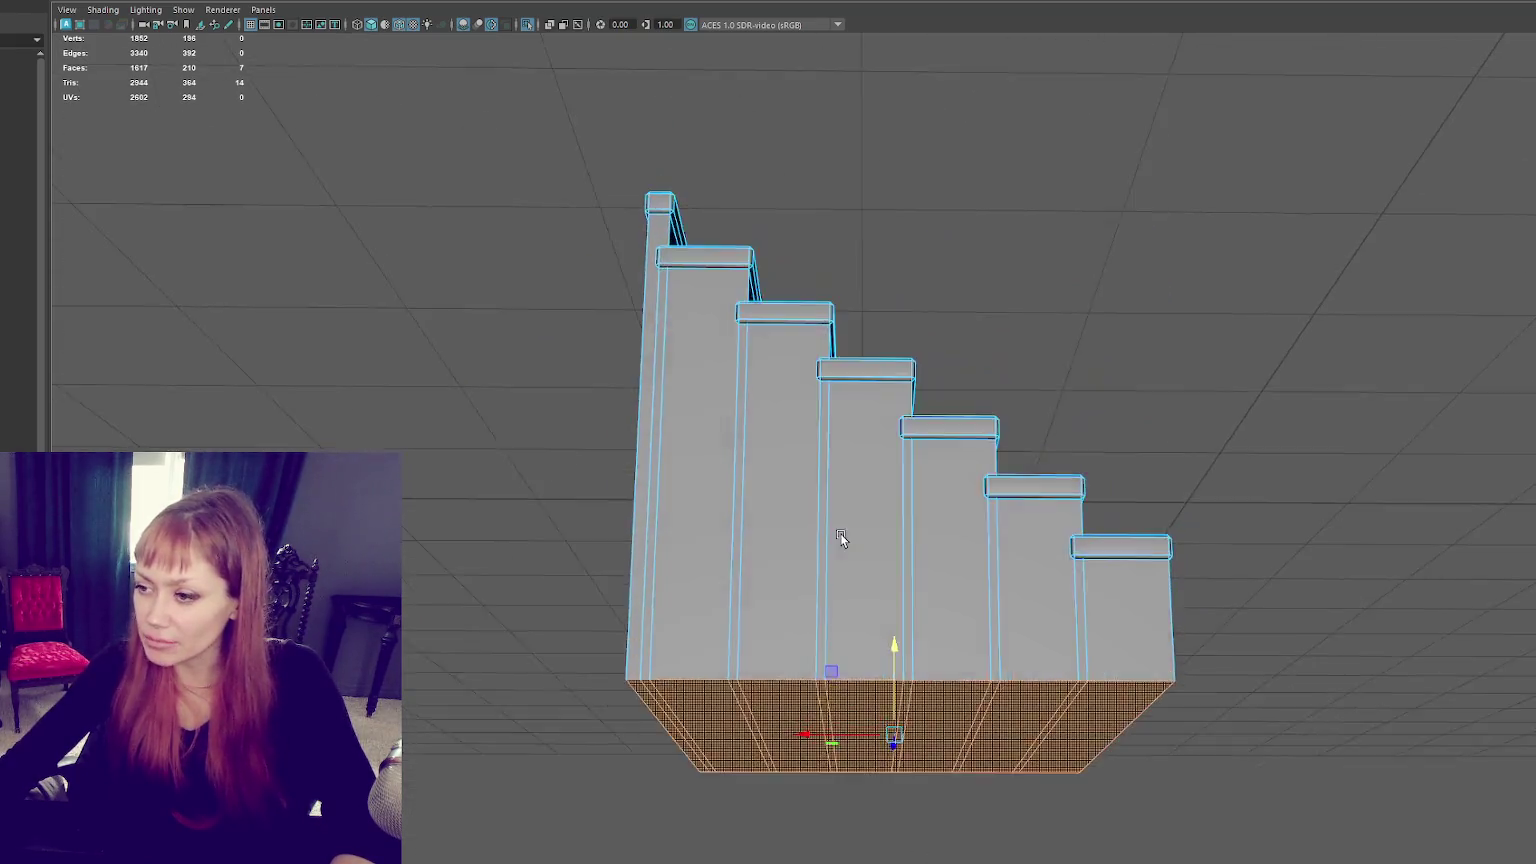
Step: Select the fourth step's front face and several side faces of the steps
left_click(936, 568)
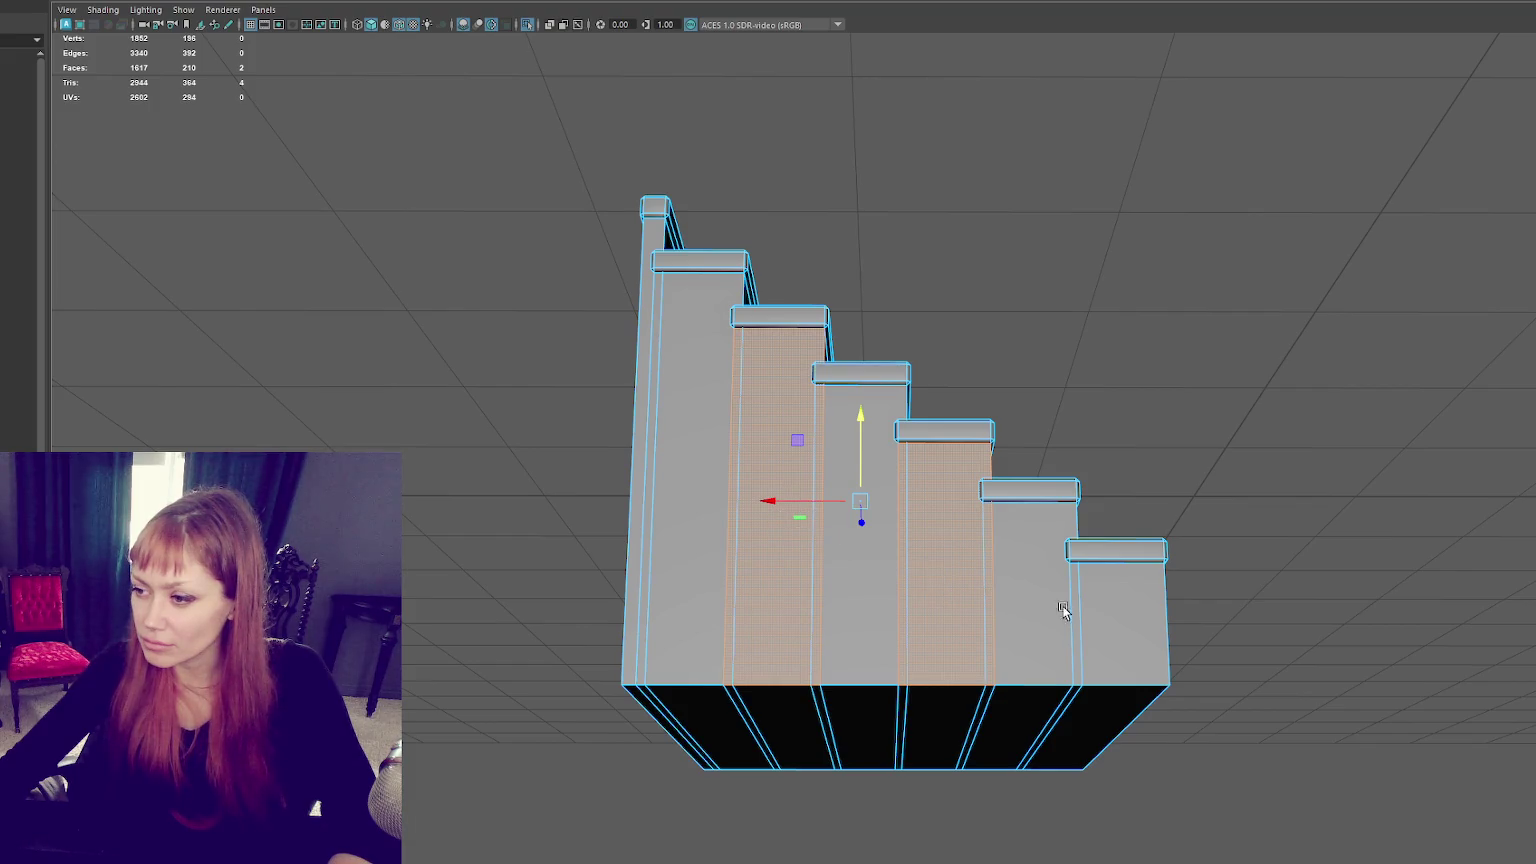
left_click(1108, 615)
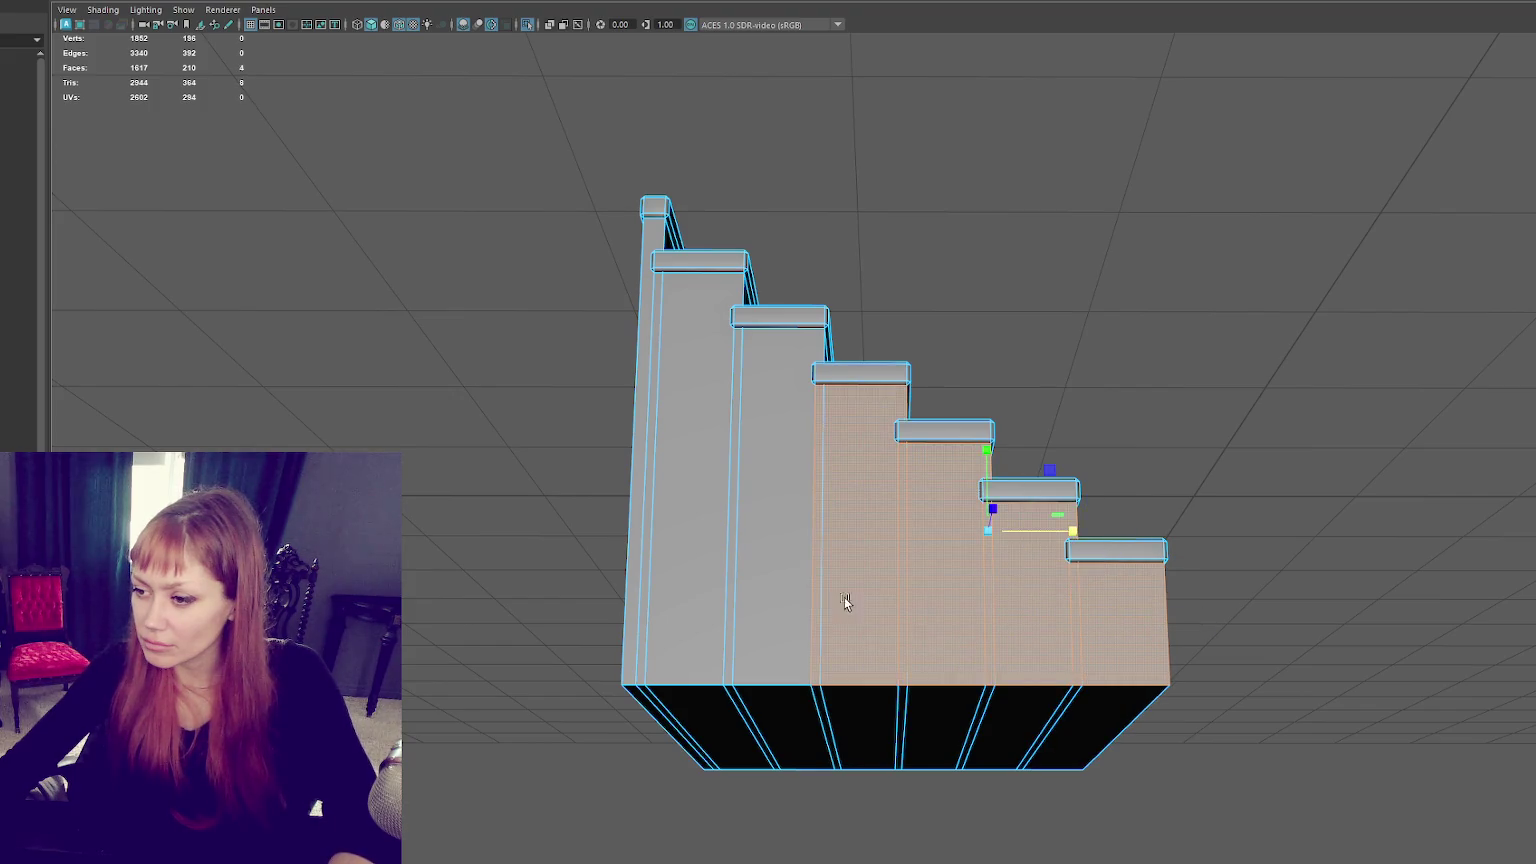
left_click(633, 566, "shift")
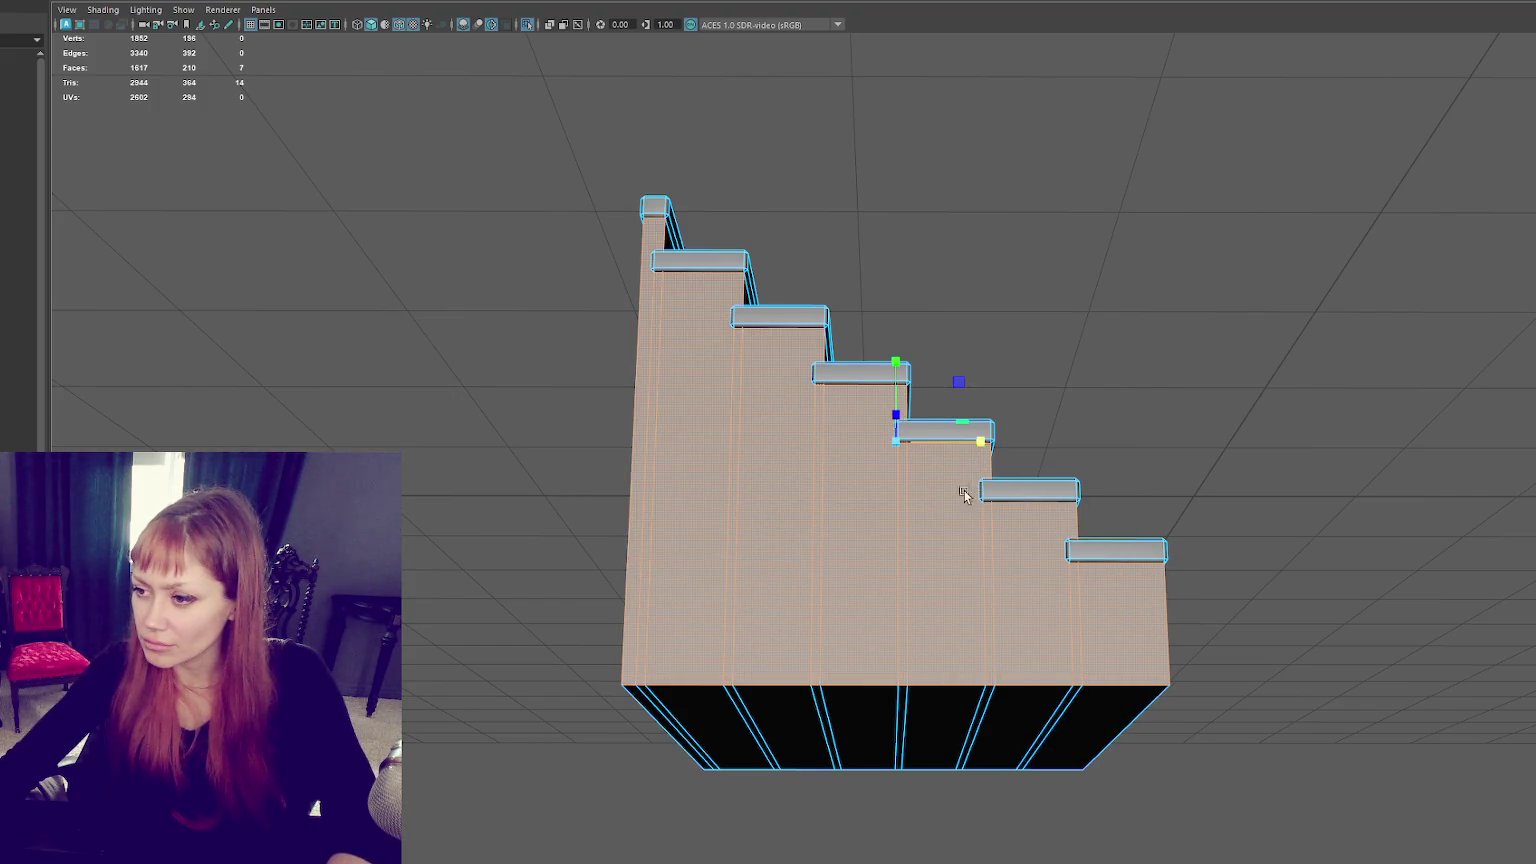
mouse_move(1178, 398)
left_mouse_down("alt")
mouse_move(858, 411)
mouse_move(1063, 435)
mouse_move(1224, 423)
mouse_move(810, 467)
left_mouse_up("alt")
left_click(776, 494)
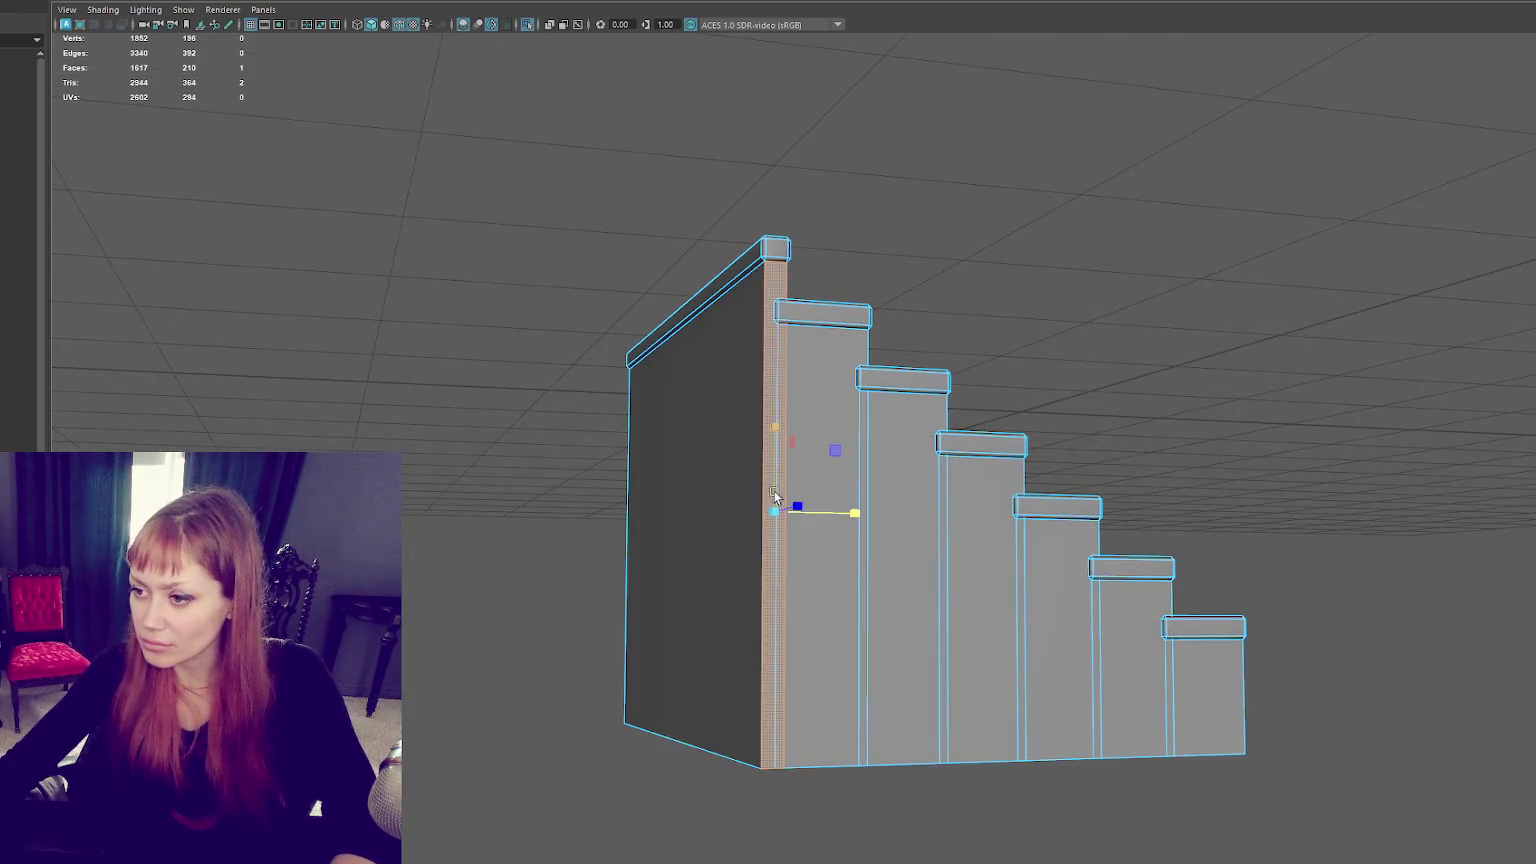
left_click(835, 536, "shift")
left_click(905, 639, "shift")
Step: Add more side faces, then select the rightmost face and the loop around the top step
mouse_move(1119, 663)
left_mouse_down("alt")
mouse_move(992, 634)
mouse_move(1167, 580)
mouse_move(915, 584)
mouse_move(1226, 562)
left_mouse_up("alt")
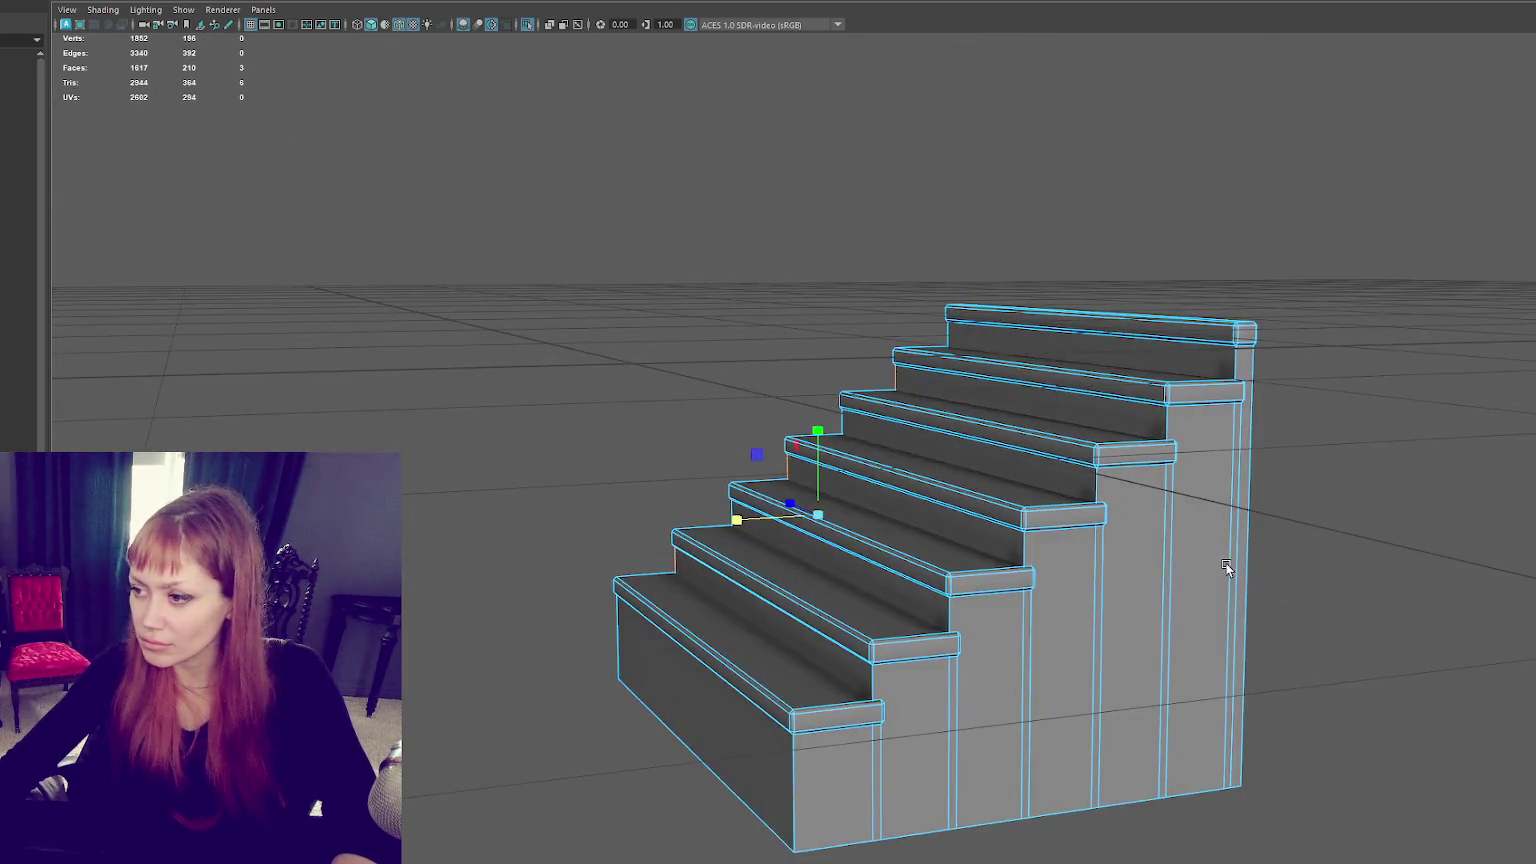
left_click(1185, 577, "shift")
left_click(1063, 651, "shift")
left_click(903, 743, "shift")
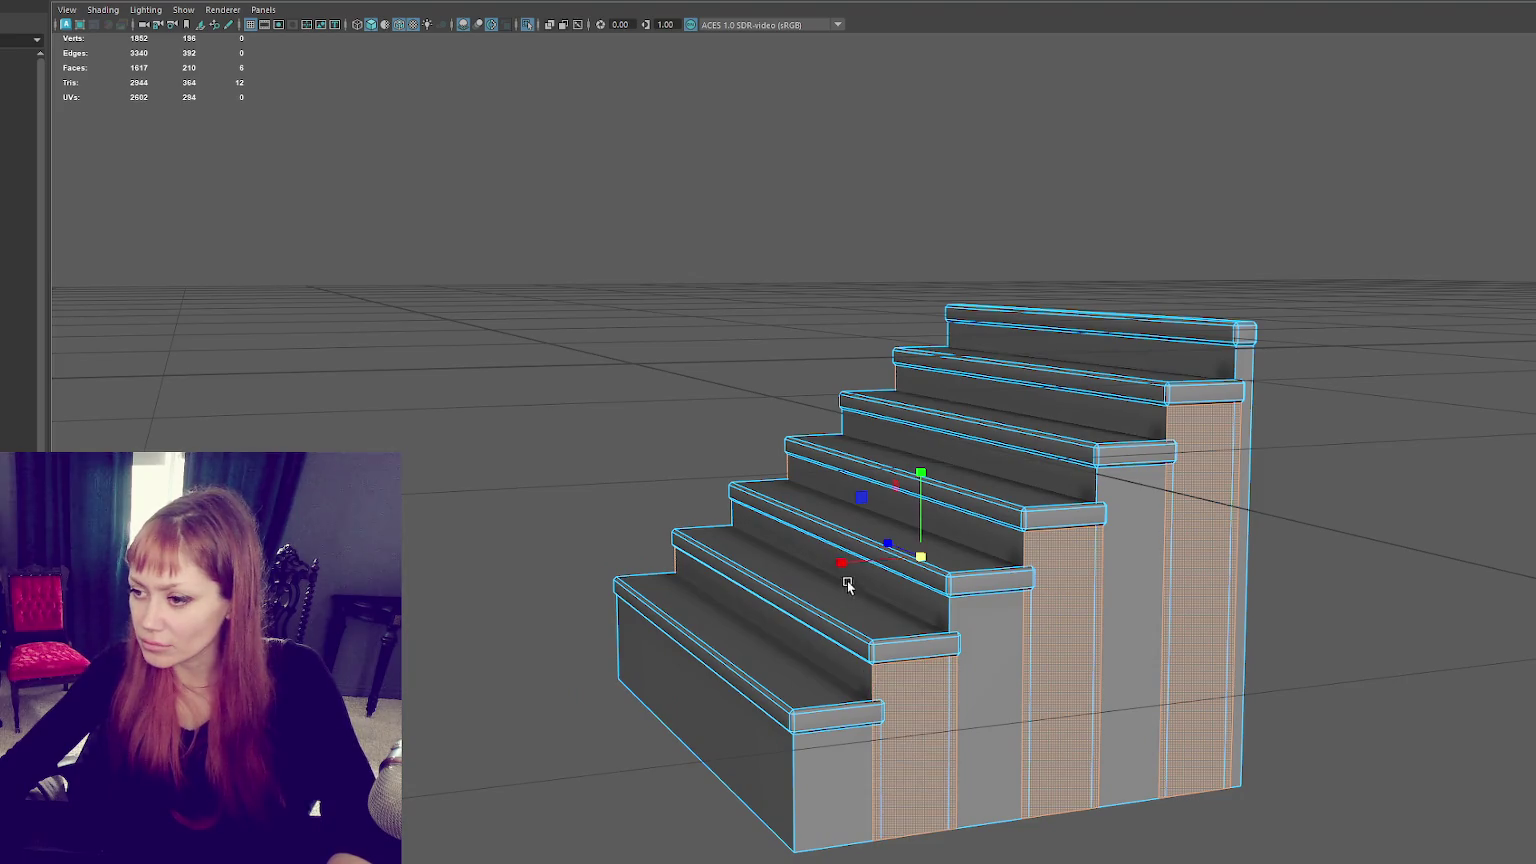
left_click_drag(845, 562, 852, 560)
left_click(1214, 497)
left_click_drag(822, 501, 1027, 397, "alt")
double_click(1026, 397, "shift")
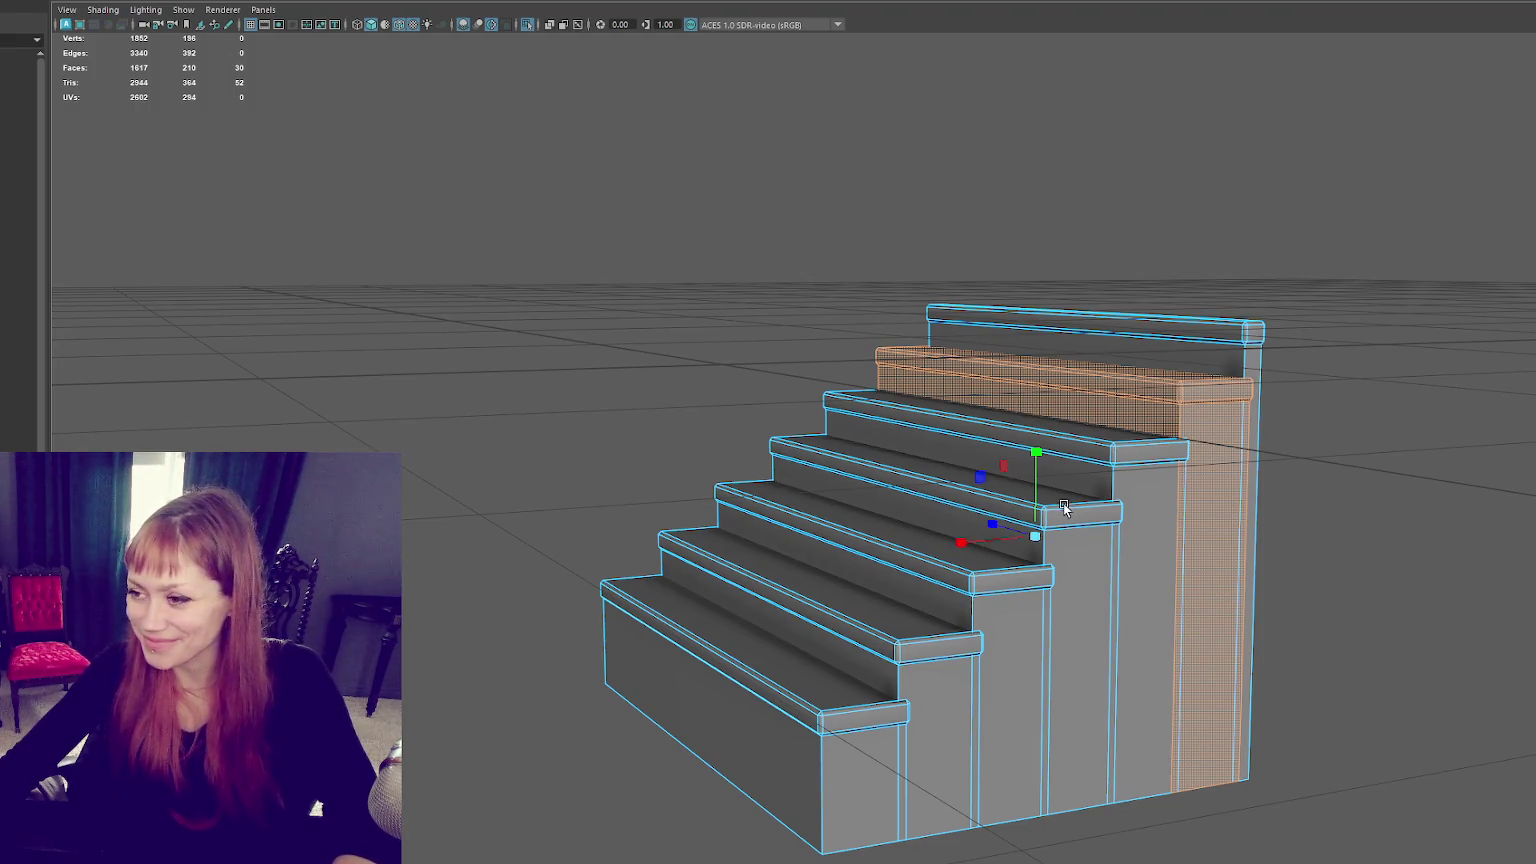
Step: Inspect the stair riser faces one at a time, working downward
left_click(1149, 424)
left_click_drag(1034, 480, 1161, 591, "alt")
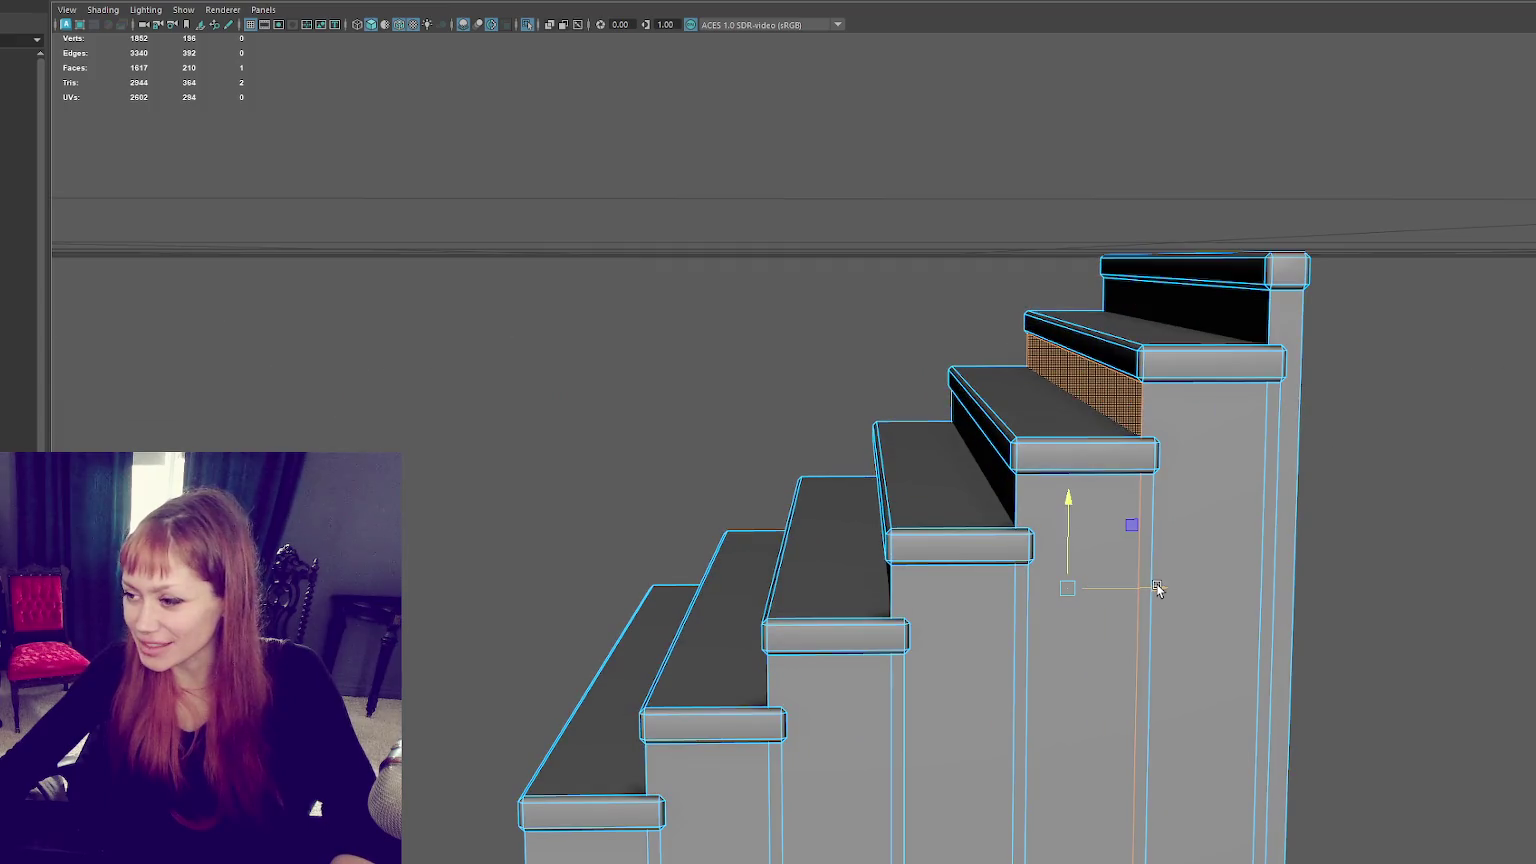
left_click(994, 503)
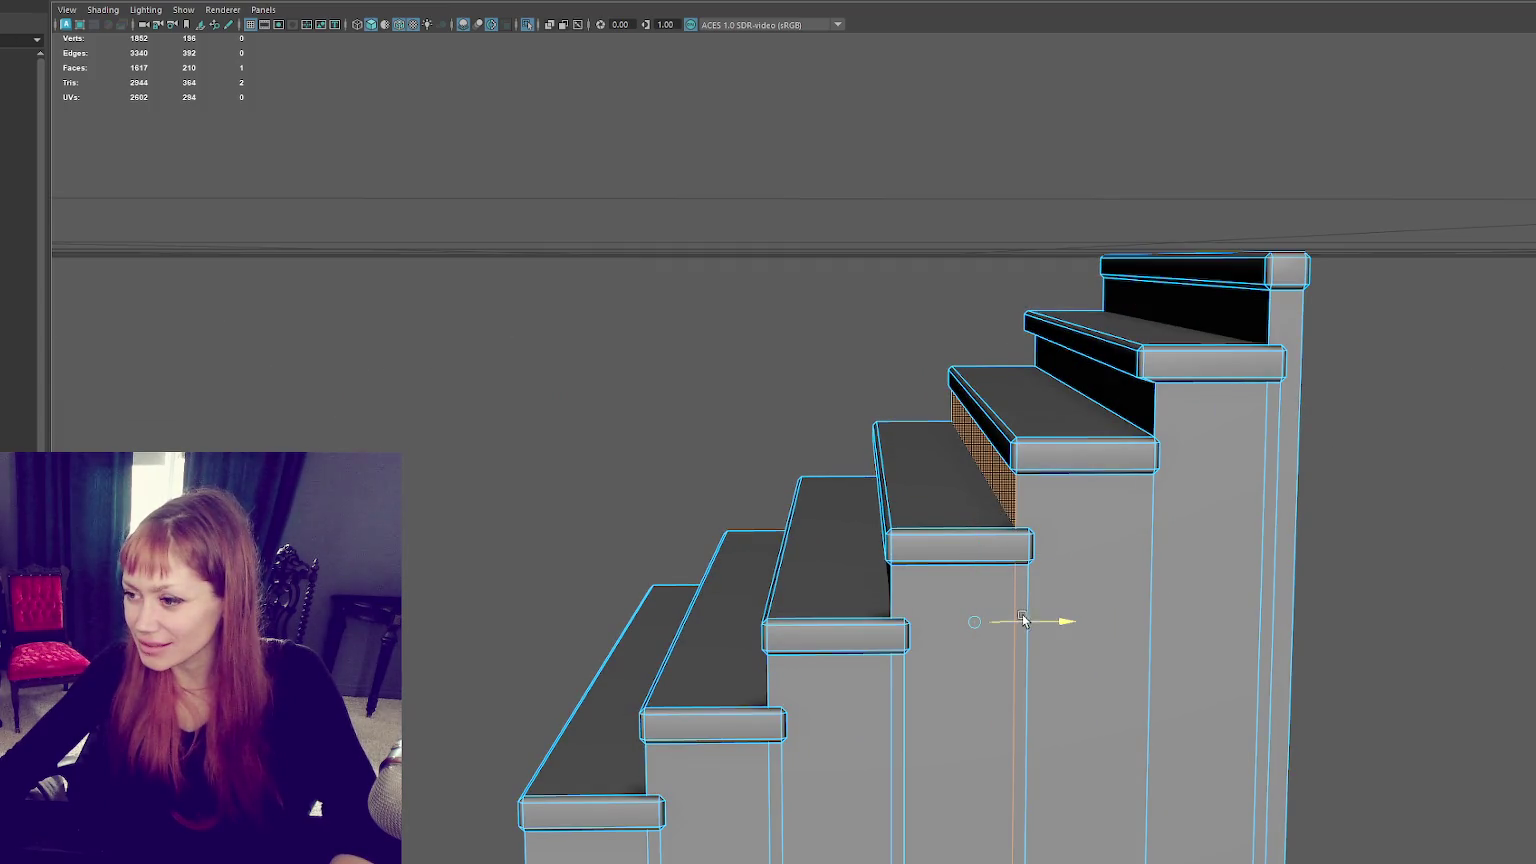
left_click_drag(902, 589, 953, 618, "alt")
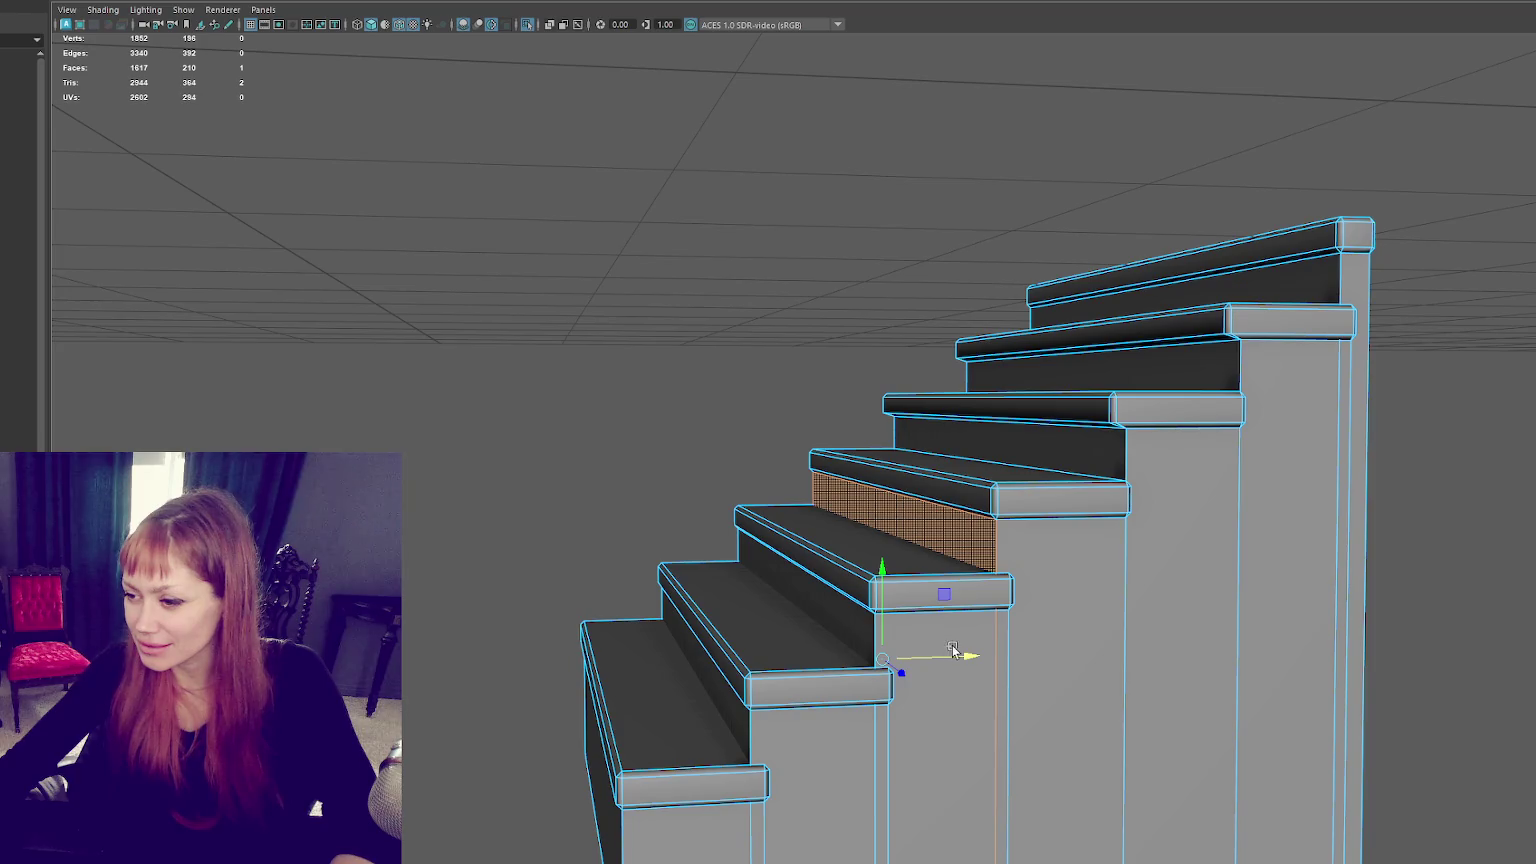
left_click(850, 612)
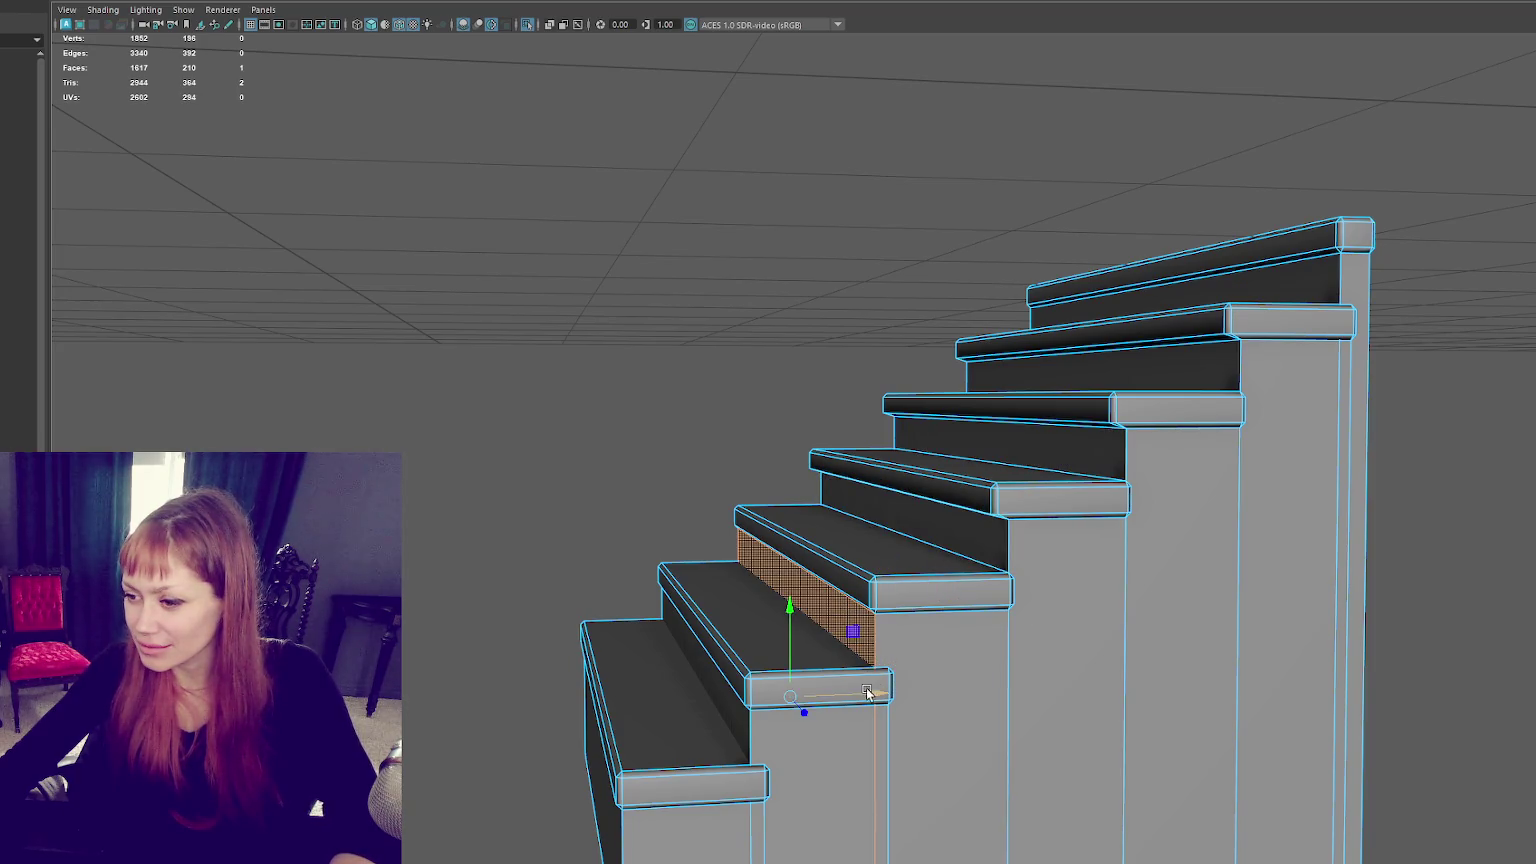
left_click(755, 735)
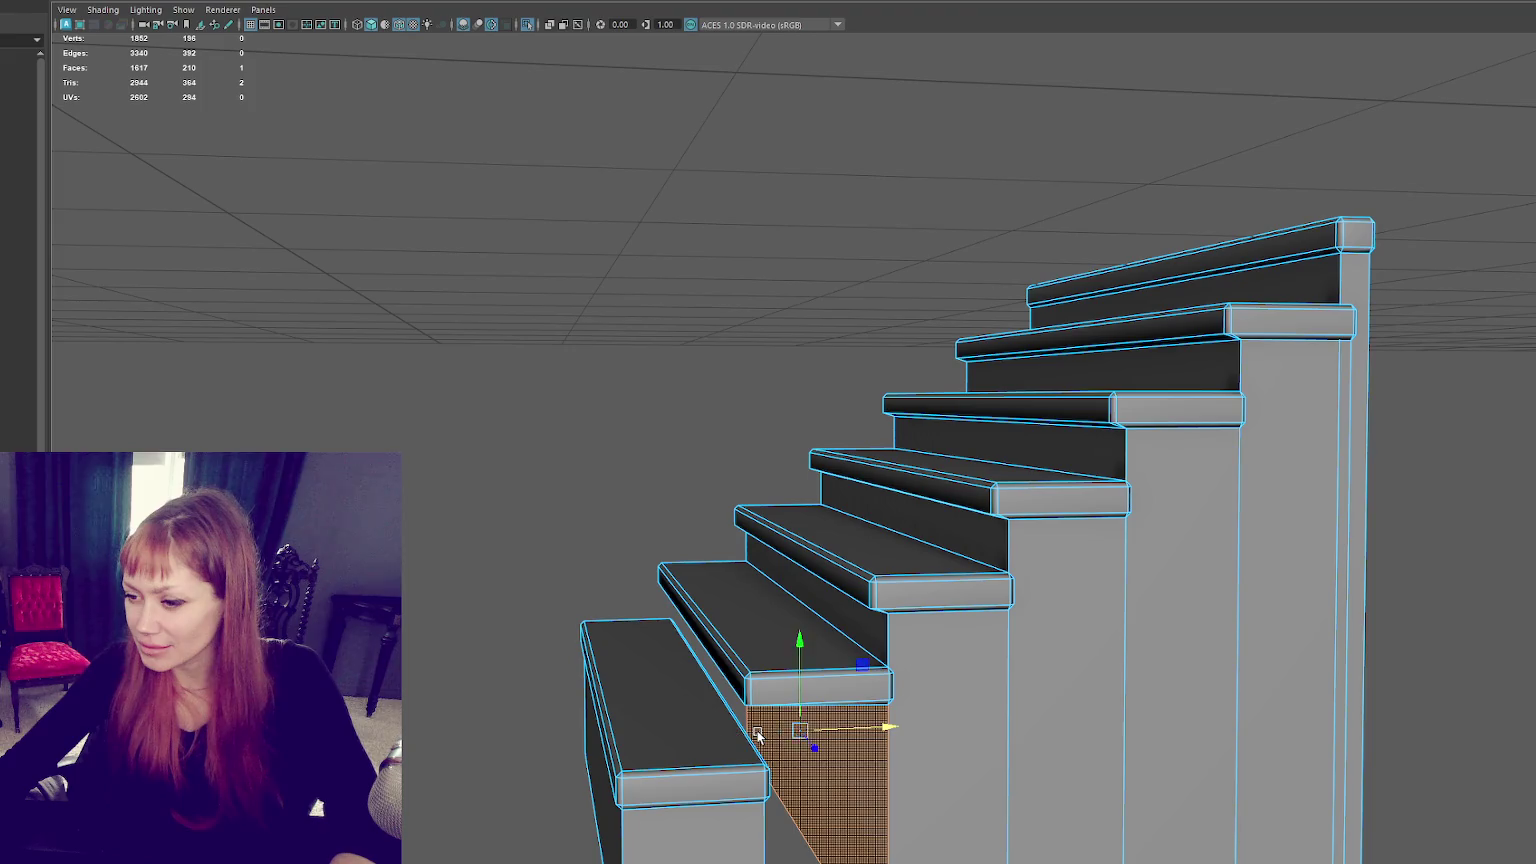
Step: Slide the lower stair's narrow side face slightly right, then view the whole stair block
left_click(760, 718)
left_click_drag(758, 740, 757, 815)
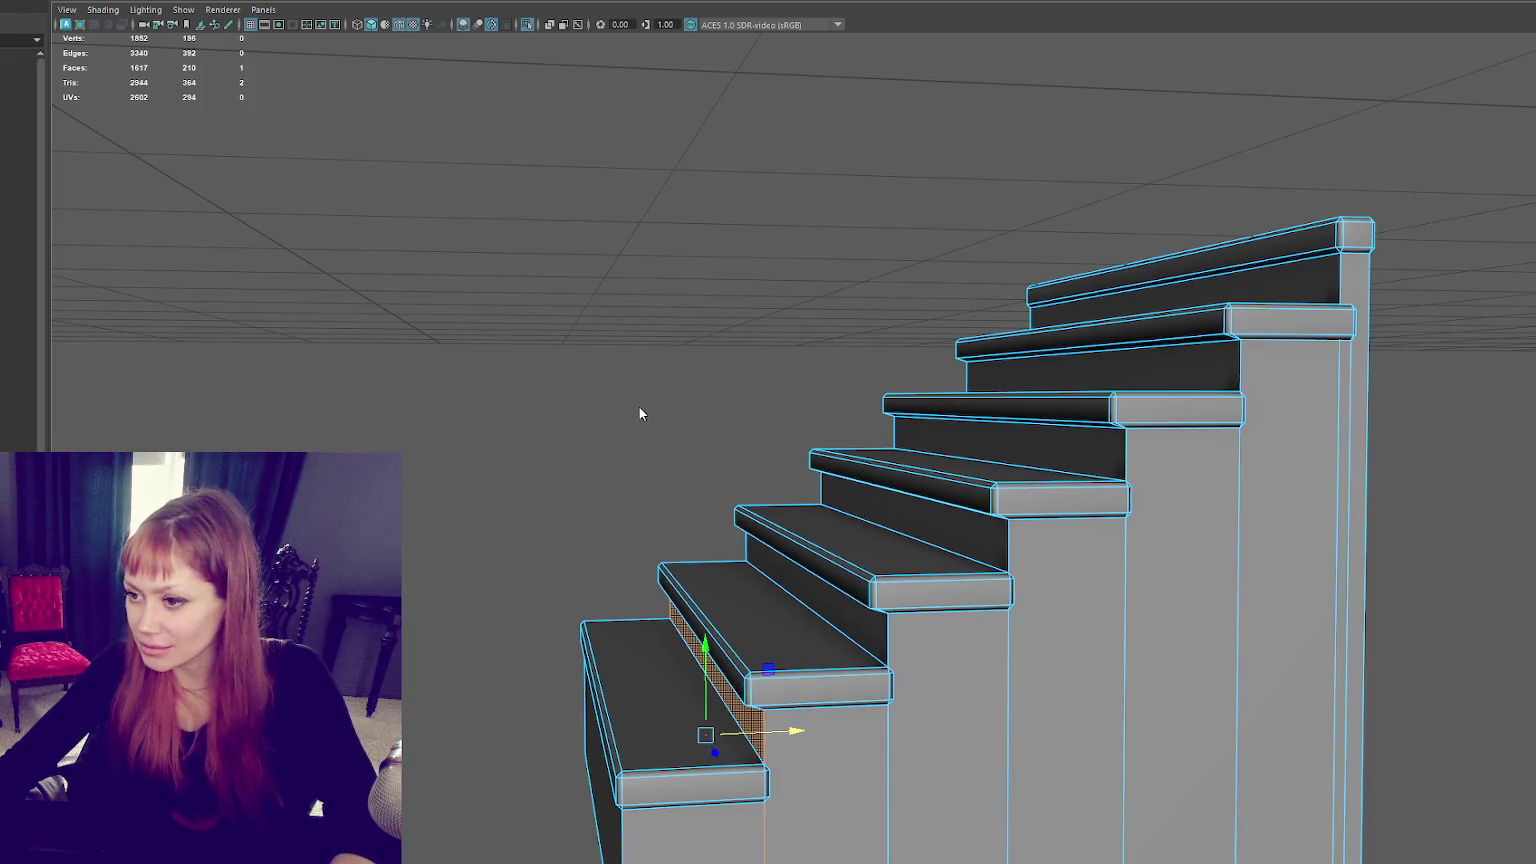
left_click(715, 351)
scroll(705, 346, "up", 3)
scroll(725, 363, "up", 5)
mouse_move(725, 363)
left_mouse_down("alt")
mouse_move(857, 344)
mouse_move(727, 351)
mouse_move(967, 353)
mouse_move(1005, 289)
left_mouse_up("alt")
Step: Delete the front riser faces and the thin side face of the block under the stairs
left_click(920, 415)
right_click_drag(919, 416, 919, 430)
left_click(921, 481)
left_click(990, 471, "shift")
key("Delete")
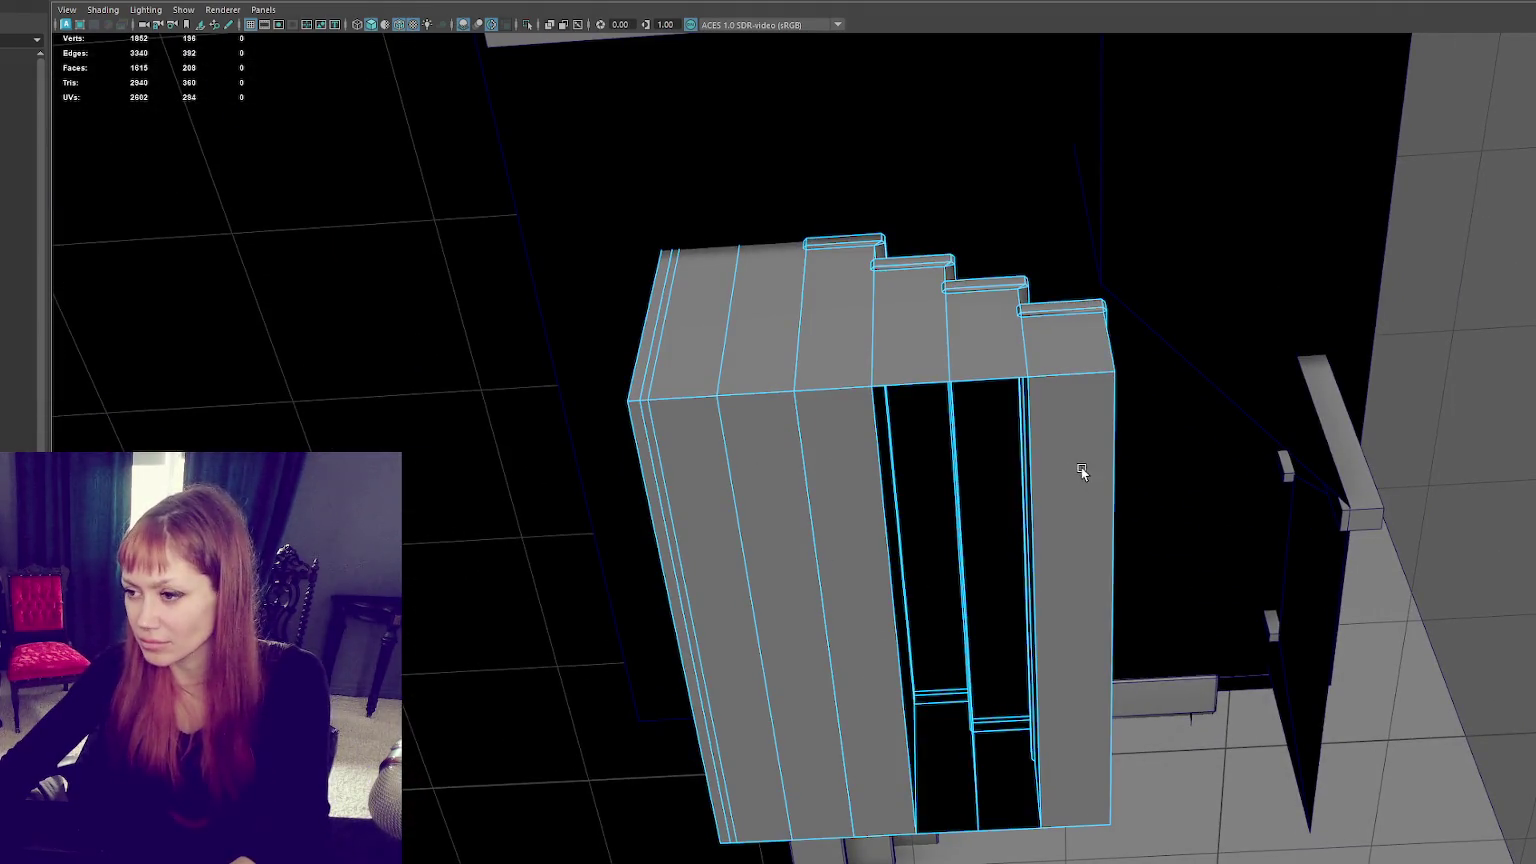
left_click(1082, 467)
key("Delete")
left_click(849, 559)
key("Delete")
left_click(708, 570)
key("Delete")
key("Delete")
Step: Delete the block's bottom faces in wireframe, then return to shaded display
mouse_move(915, 505)
left_mouse_down("alt")
mouse_move(965, 531)
mouse_move(848, 552)
mouse_move(847, 611)
left_mouse_up("alt")
key("4")
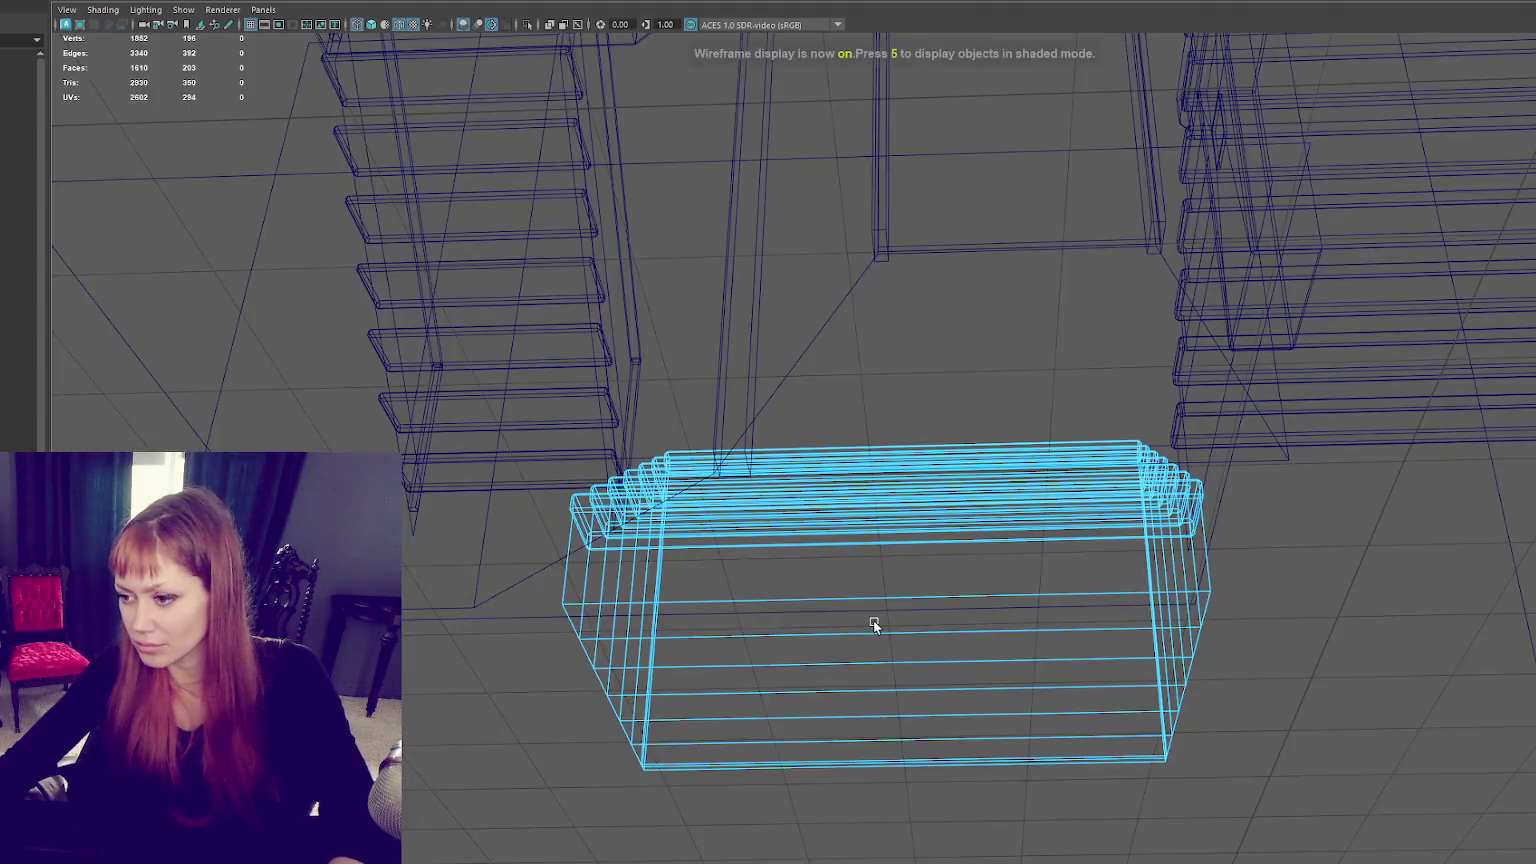
left_click_drag(941, 800, 945, 807)
key("Delete")
key("5")
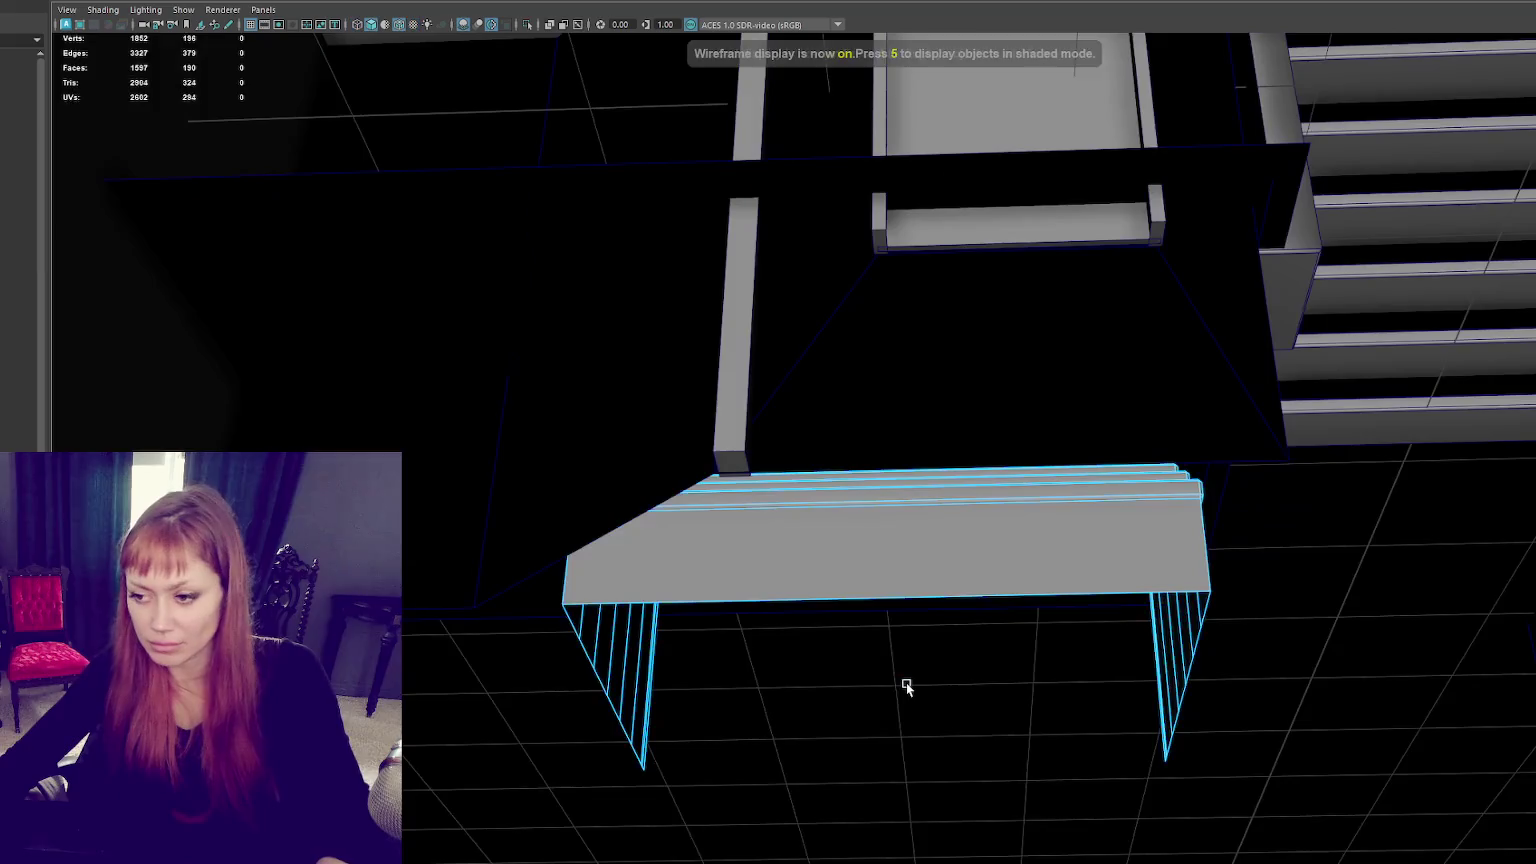
mouse_move(929, 567)
left_mouse_down("alt")
mouse_move(977, 634)
mouse_move(1210, 636)
left_mouse_up("alt")
scroll(1260, 656, "up", 3)
right_click_drag(897, 495, 924, 479)
mouse_move(924, 479)
left_mouse_down("alt")
mouse_move(1048, 503)
mouse_move(1139, 485)
mouse_move(1084, 464)
left_mouse_up("alt")
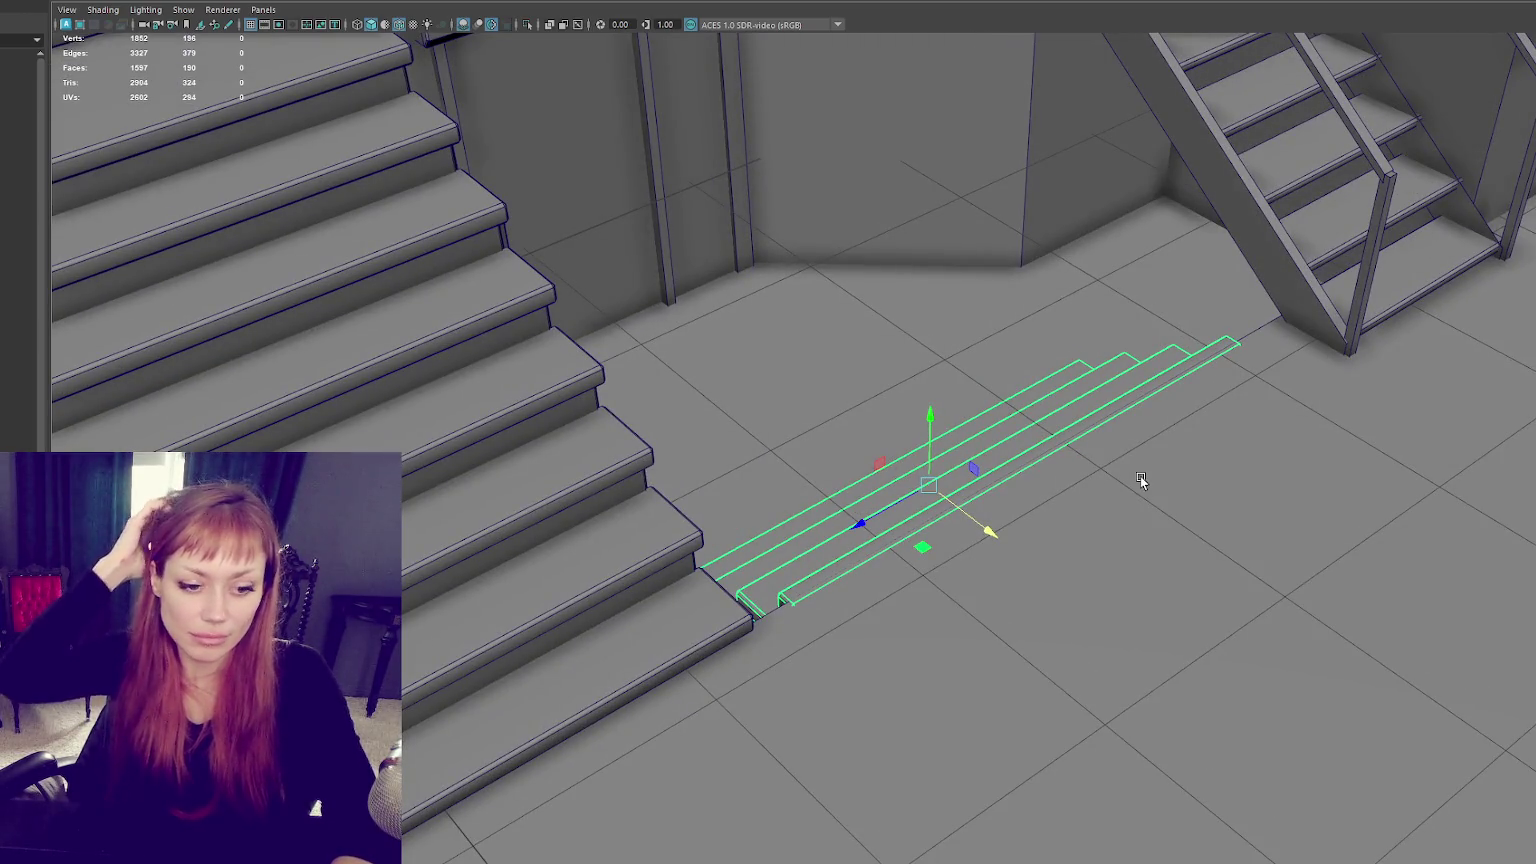
mouse_move(1140, 476)
left_mouse_down("alt")
mouse_move(1289, 274)
mouse_move(1161, 473)
mouse_move(941, 441)
left_mouse_up("alt")
Step: Bevel the under-stair box's vertical edge with a Fraction of 0.01
left_click(899, 464)
key("4")
key("f")
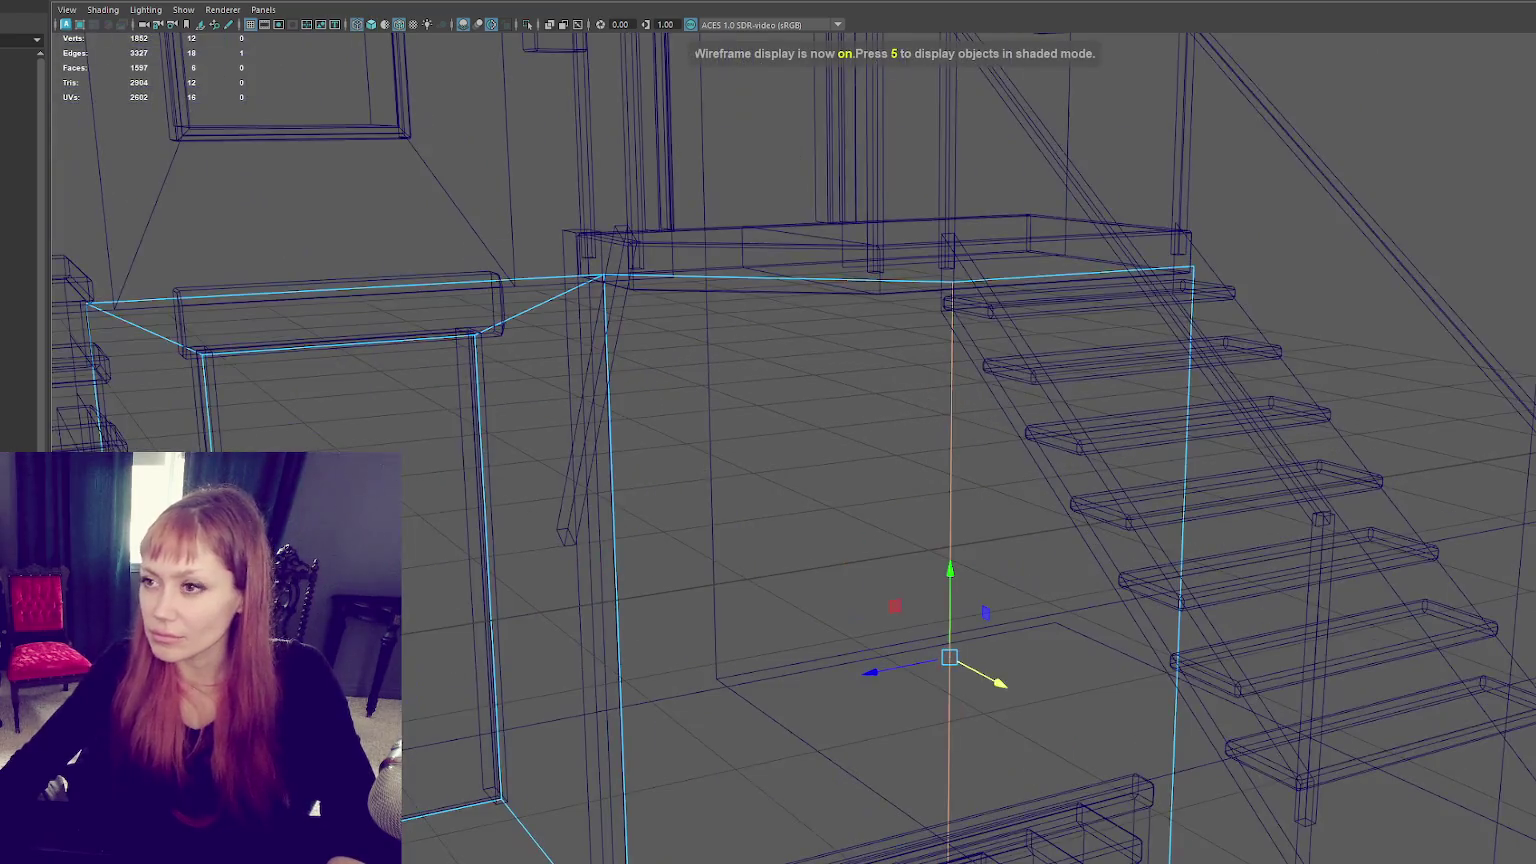
key("ctrl+b")
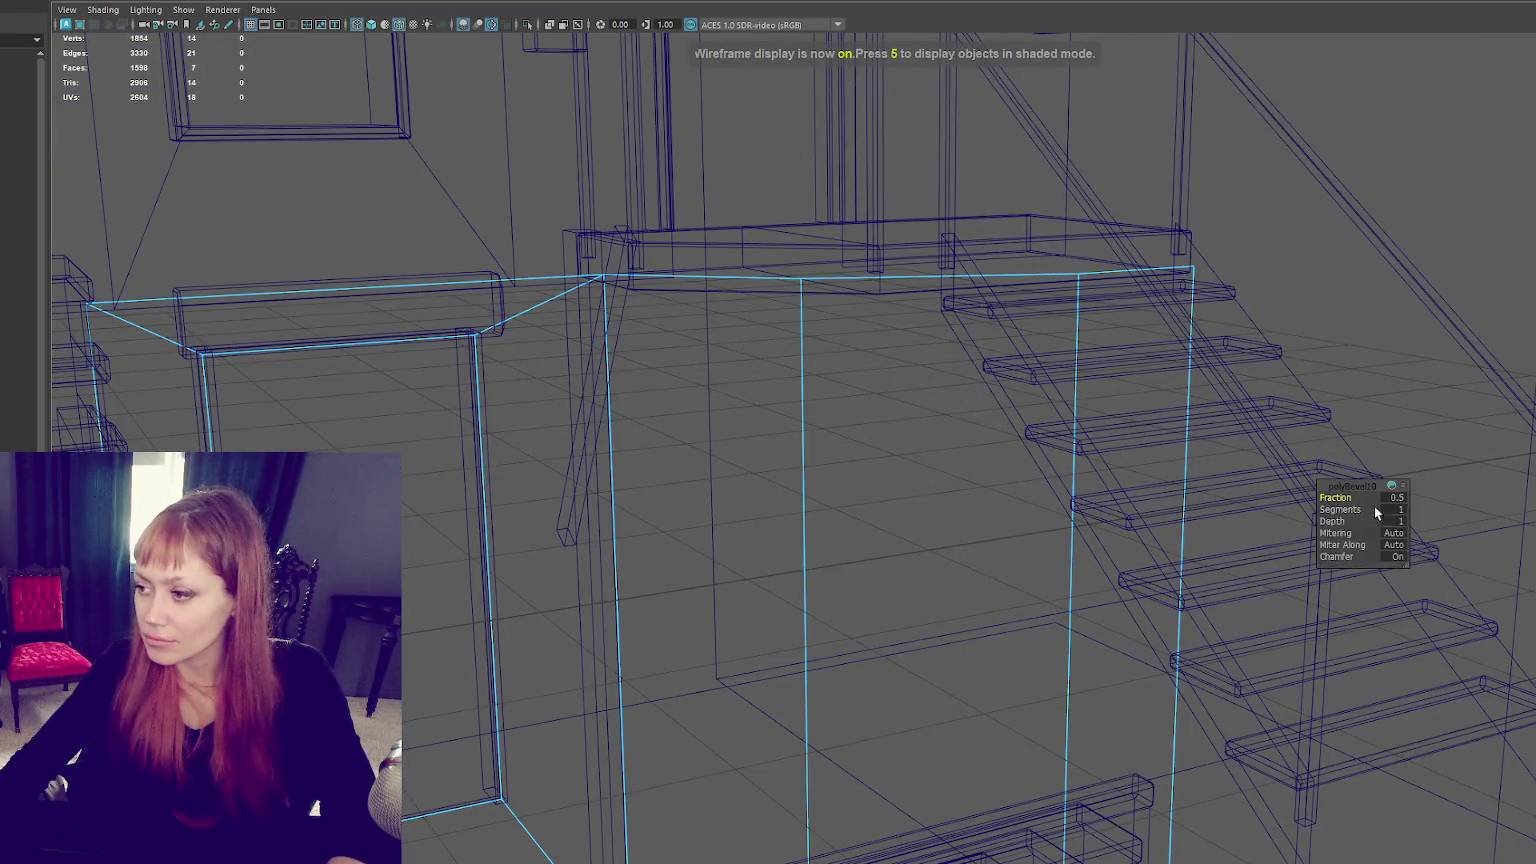
type("0.1")
key("Return")
type("6")
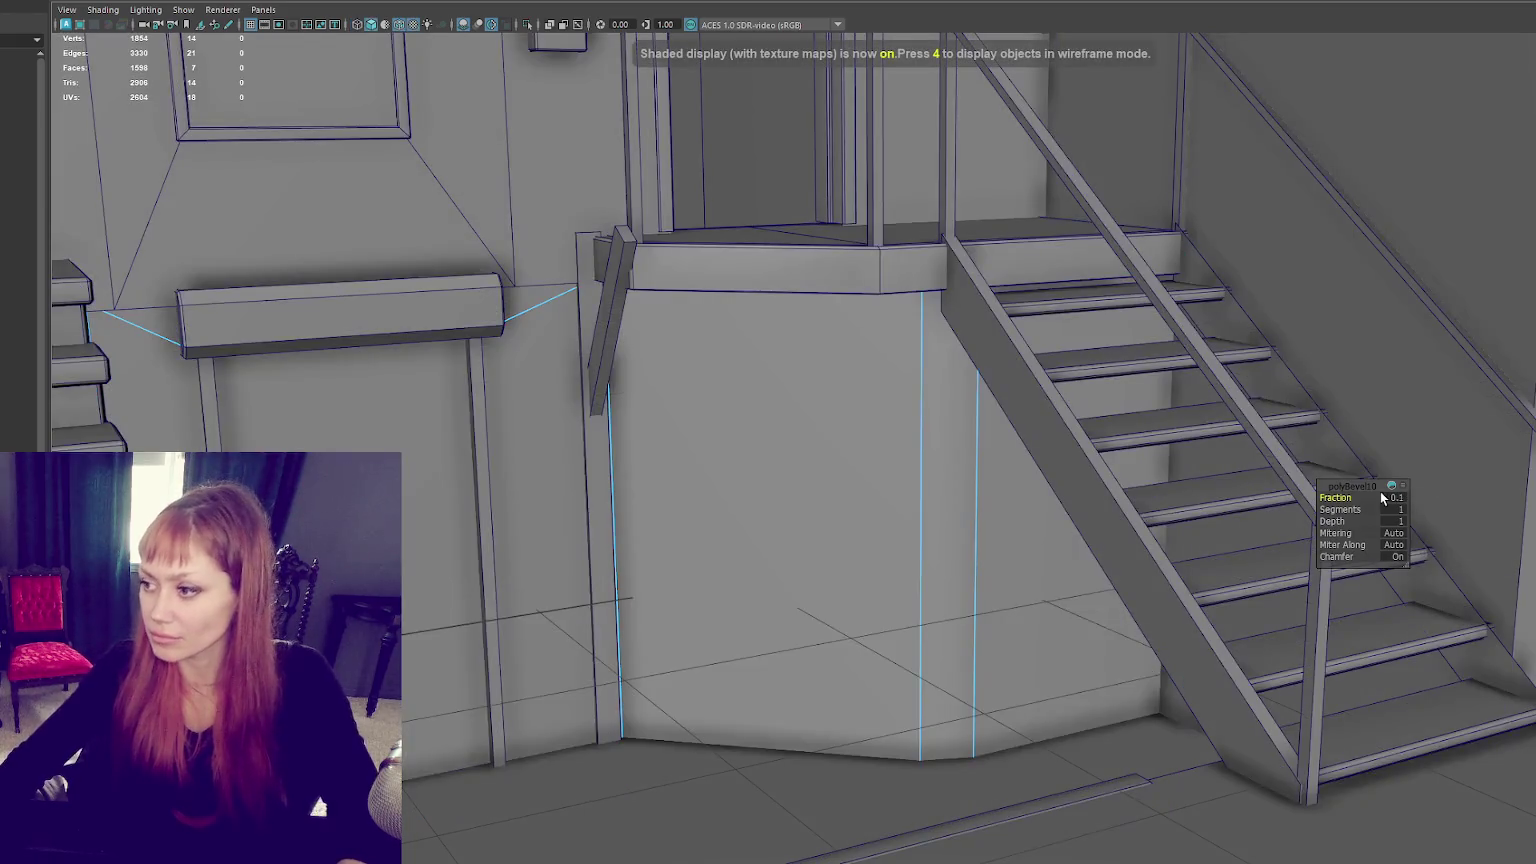
type("0.05")
key("Return")
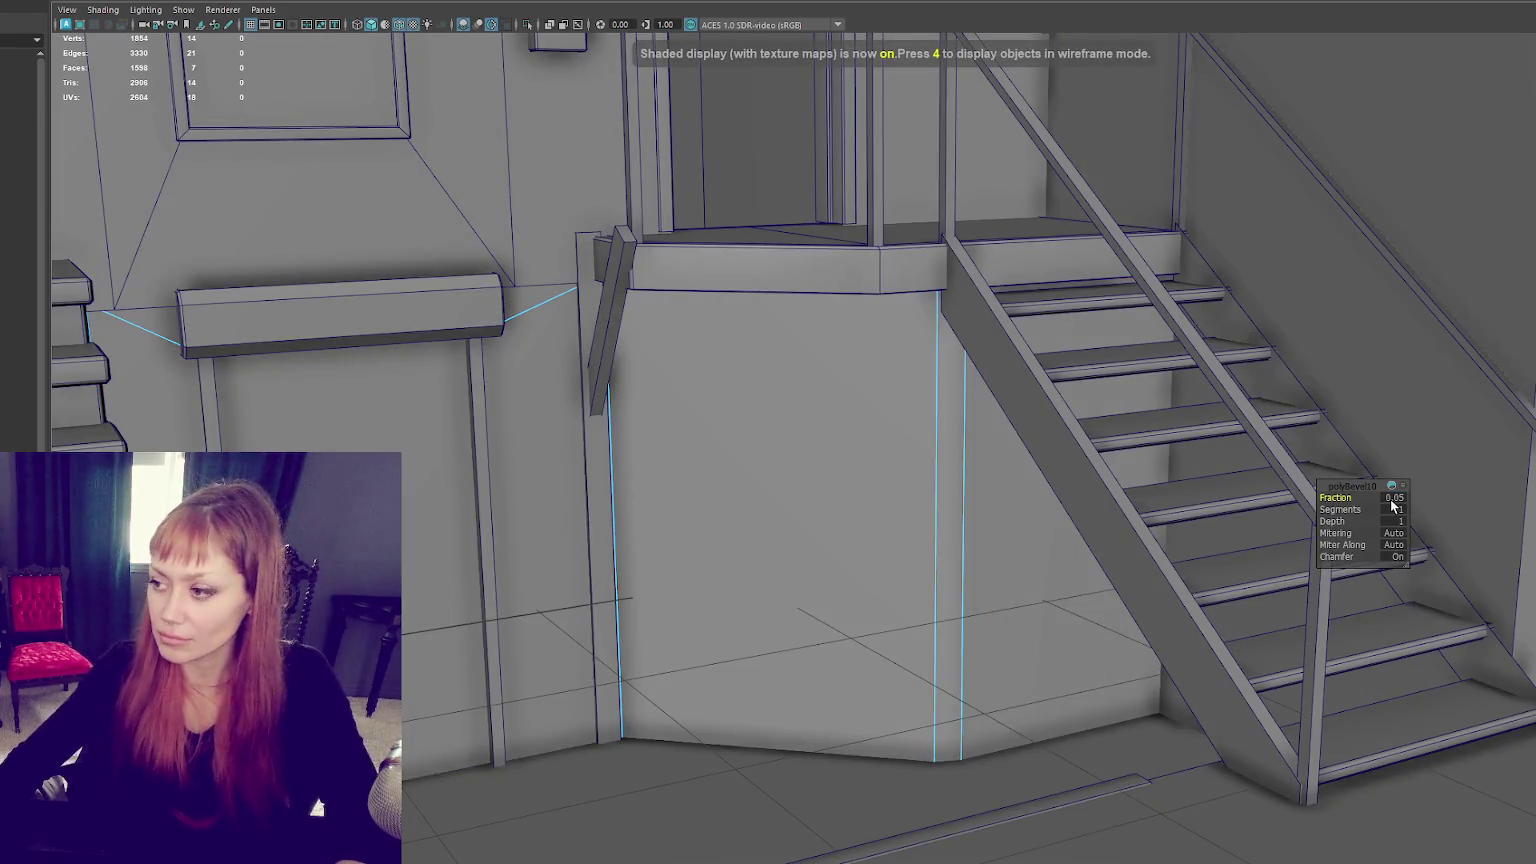
type("0.01")
key("Return")
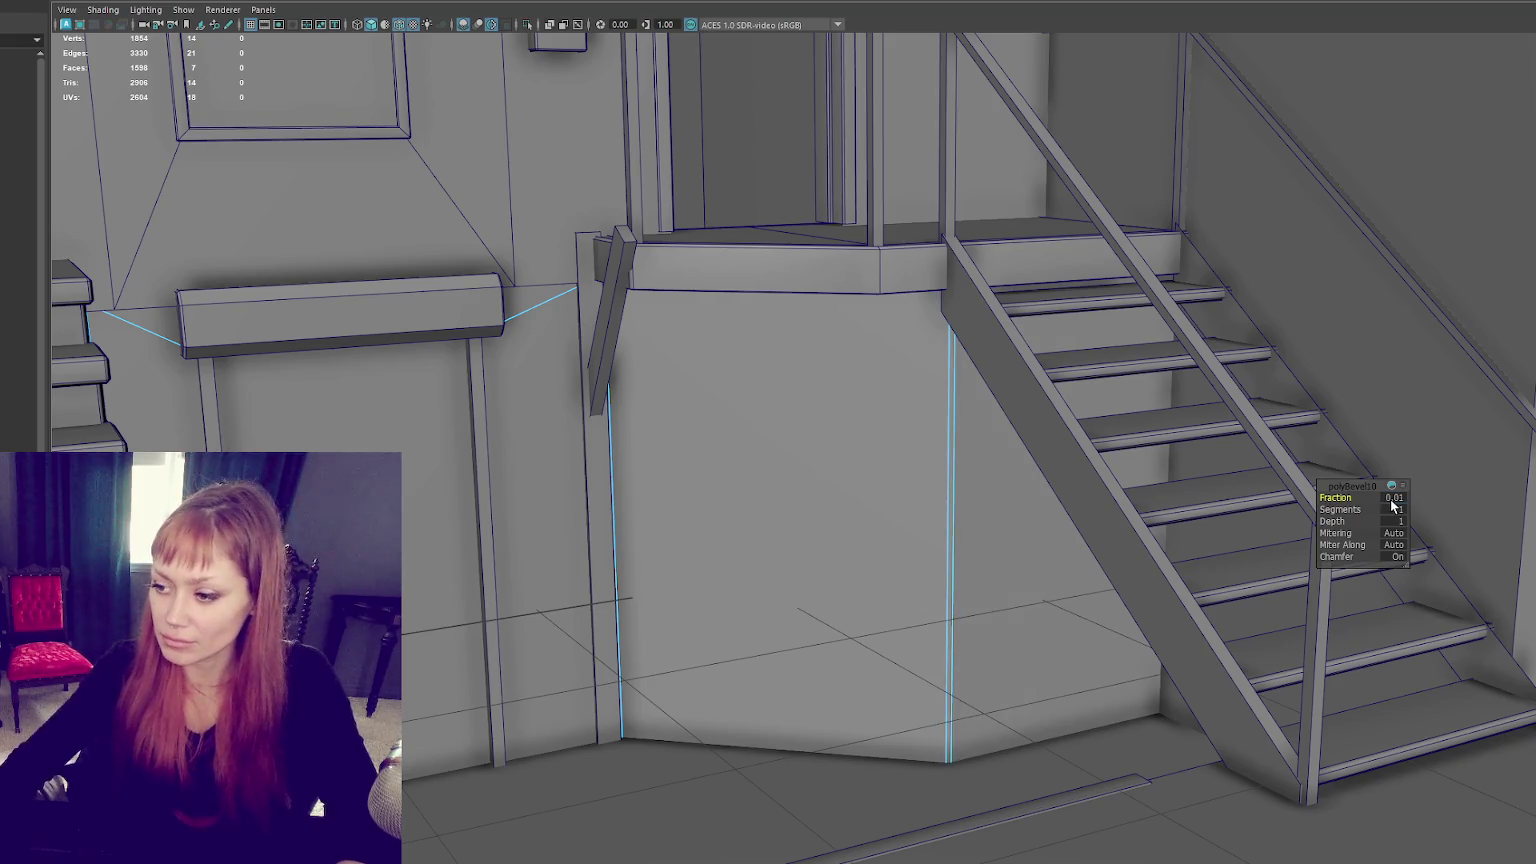
left_click(946, 455)
Step: Select the long edges of the left door-frame strip
right_click_drag(886, 384, 1006, 401, "shift")
left_click_drag(1005, 401, 775, 438, "alt")
right_click_drag(845, 393, 841, 406, "shift")
mouse_move(841, 406)
left_mouse_down("alt")
mouse_move(984, 415)
mouse_move(886, 435)
left_mouse_up("alt")
scroll(886, 435, "up", 5)
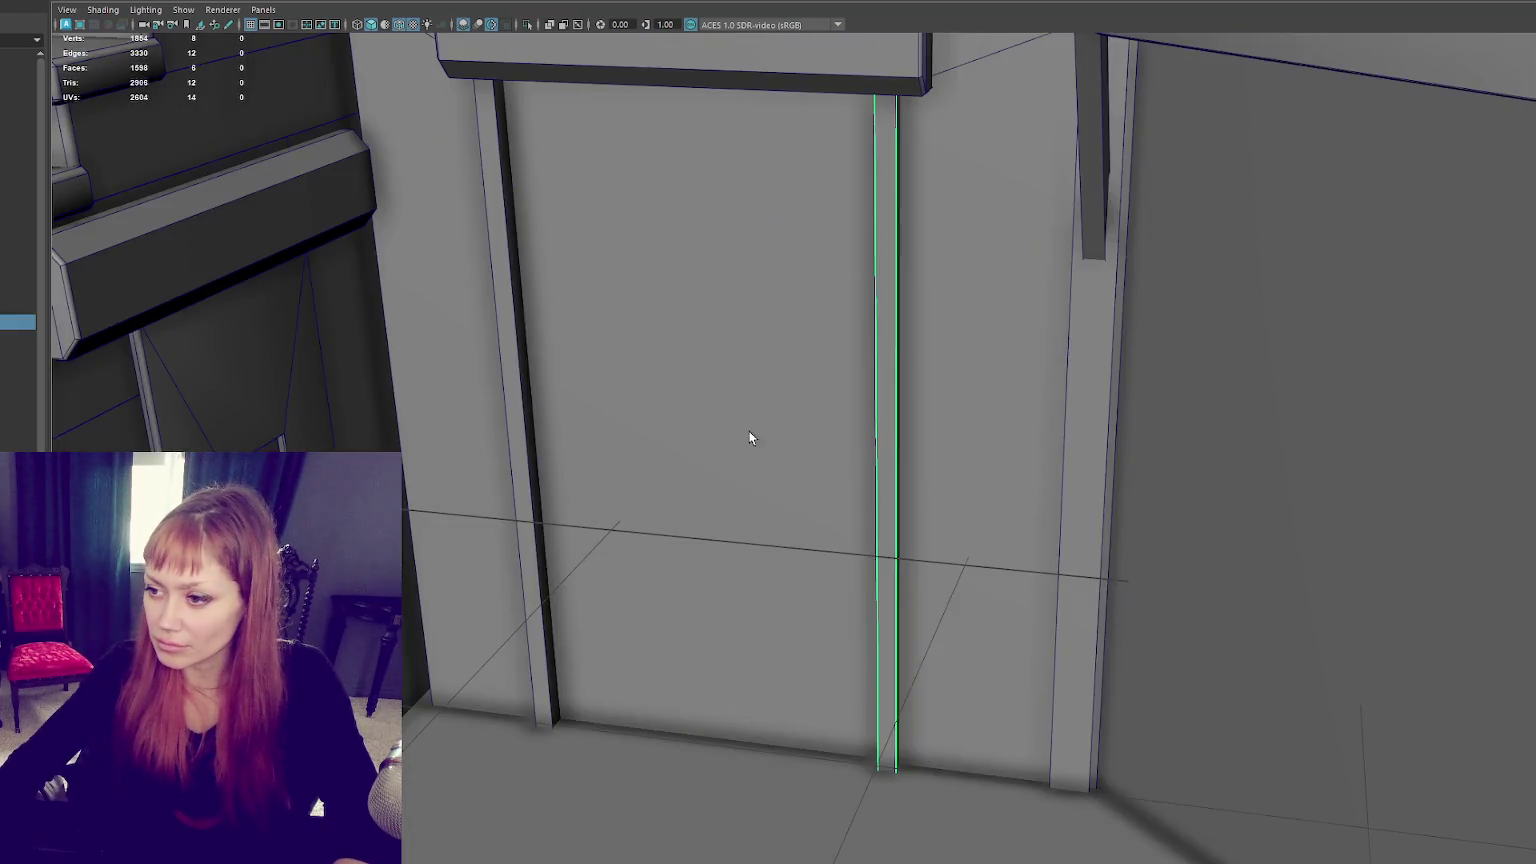
left_click(524, 432, "shift")
key("4")
mouse_move(728, 310)
left_mouse_down("alt")
mouse_move(688, 276)
mouse_move(570, 233)
mouse_move(604, 226)
mouse_move(805, 319)
left_mouse_up("alt")
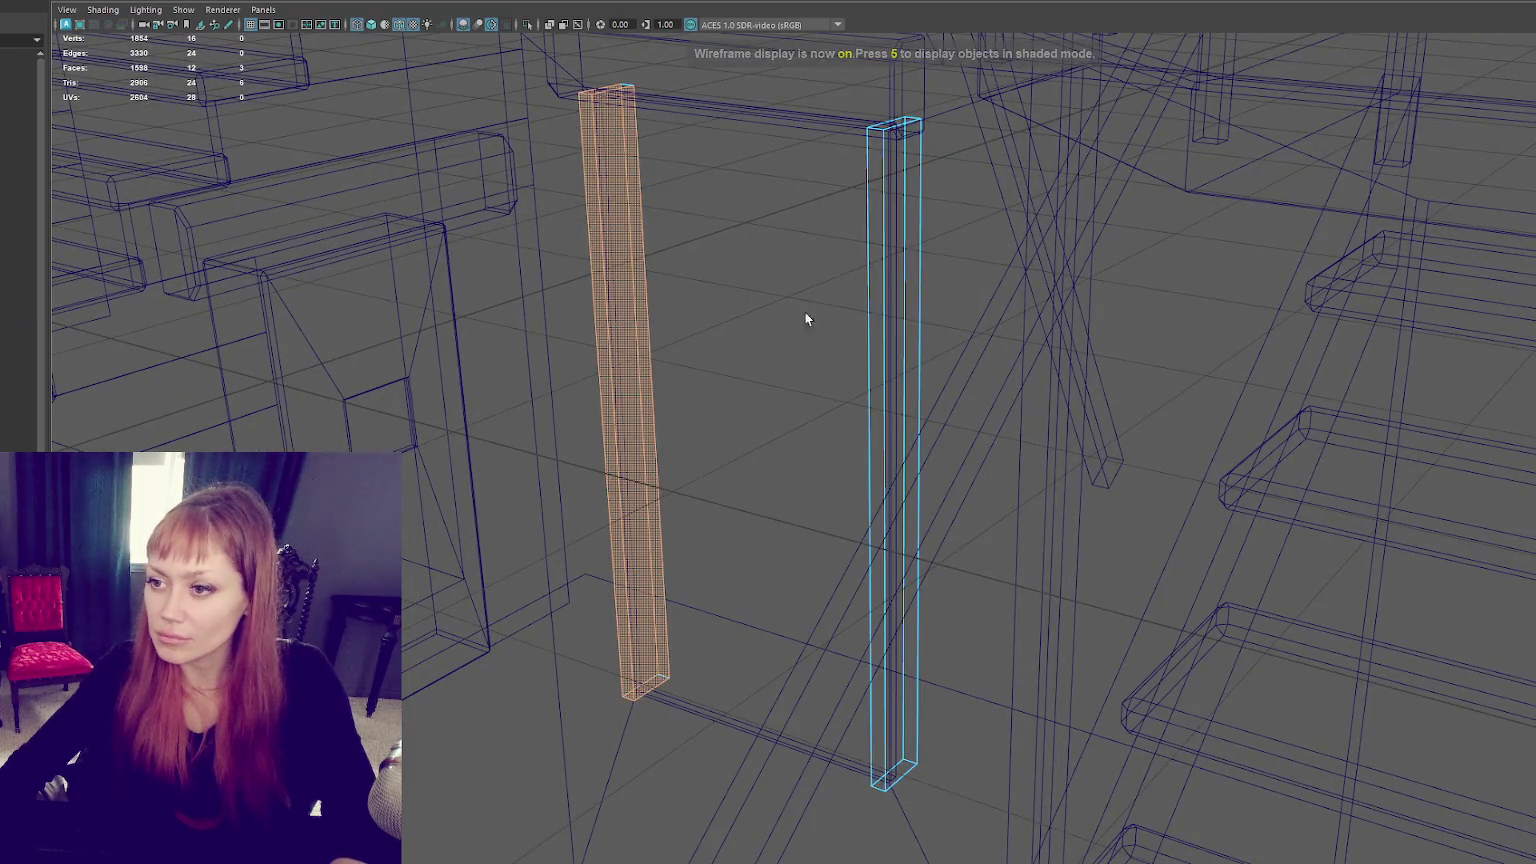
left_click_drag(901, 333, 664, 218, "alt")
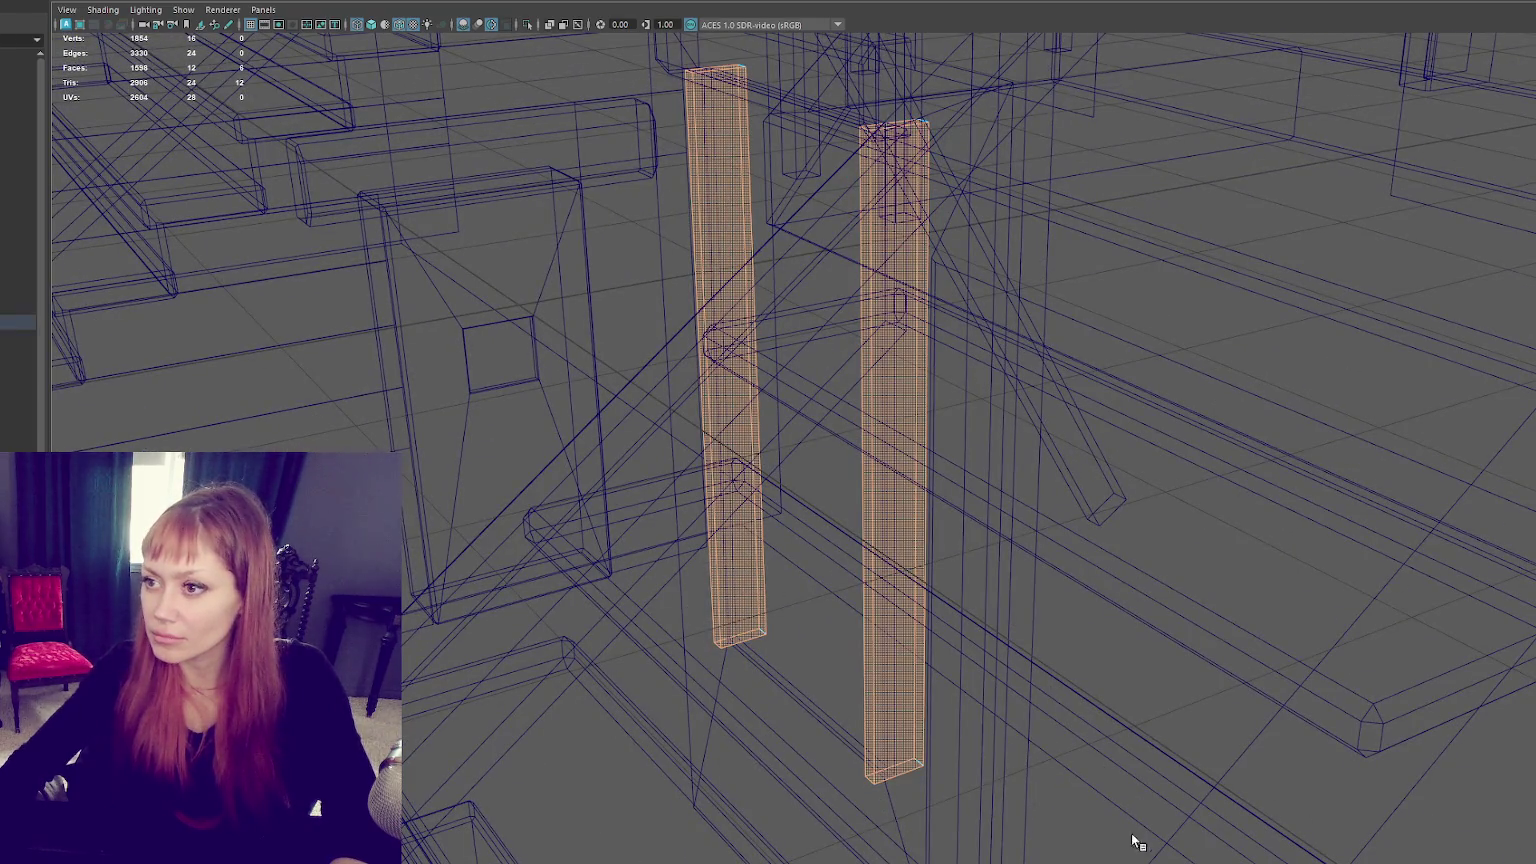
key("1")
key("f")
key("5")
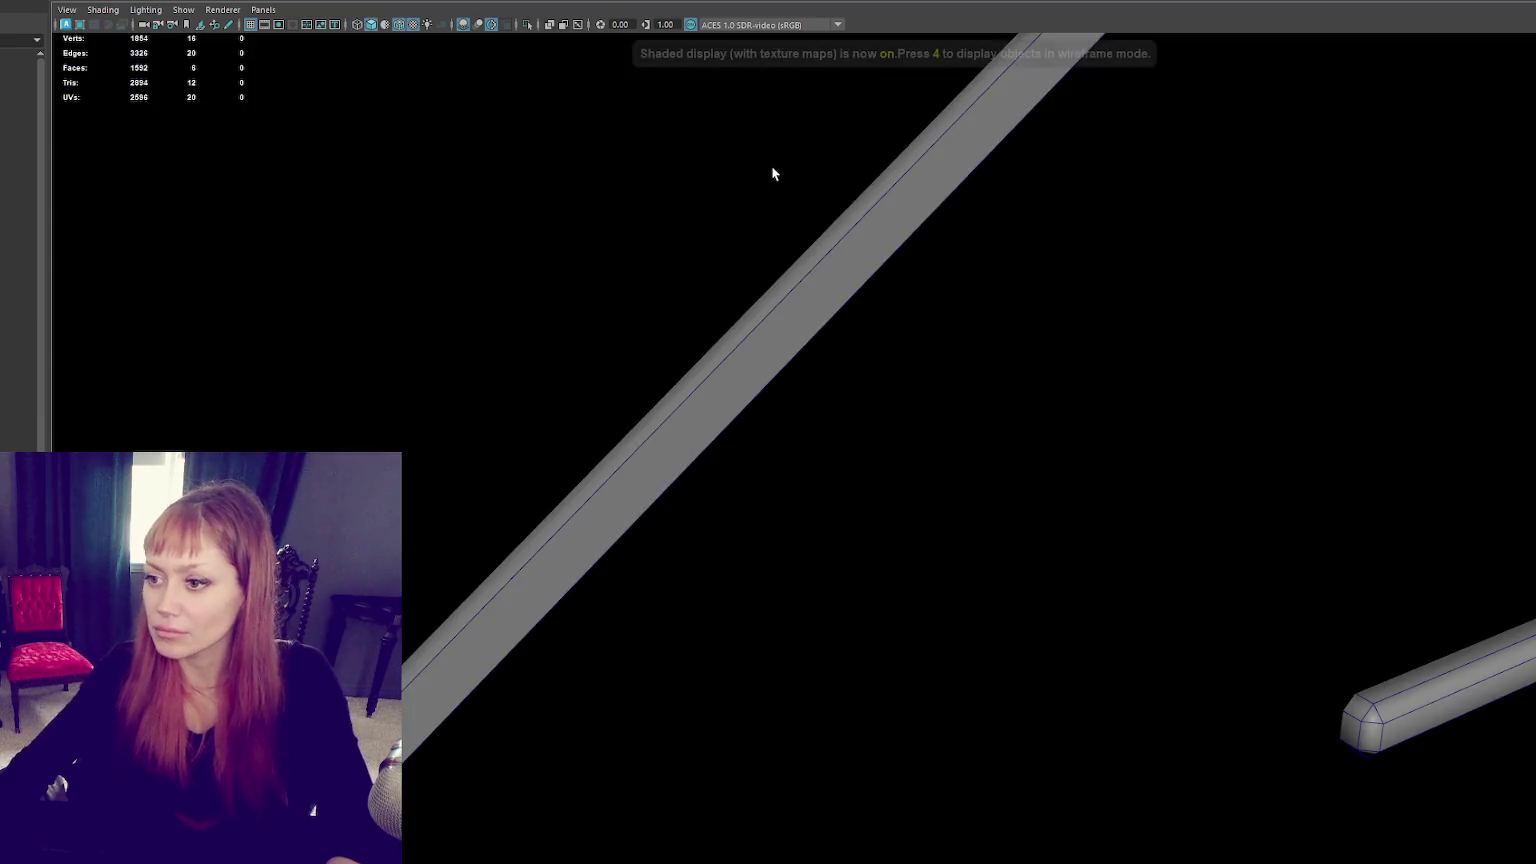
left_click_drag(832, 166, 837, 193, "alt")
right_click_drag(713, 249, 741, 243)
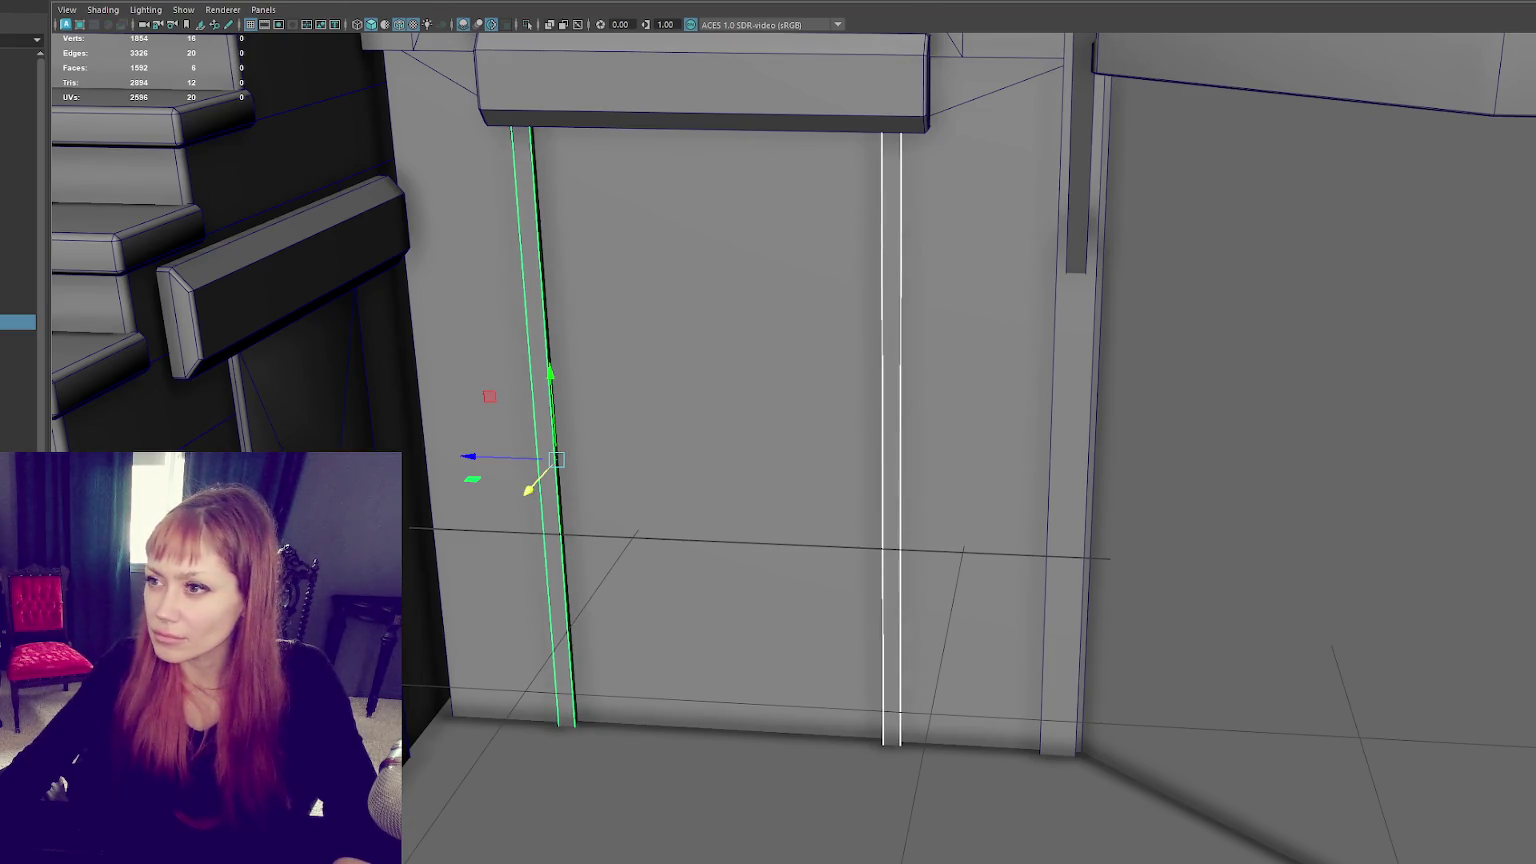
Step: Try a 0.1 bevel and a Thickness 1 extrusion on the strips, undoing both
key("ctrl+b")
left_click(1387, 501)
type("0.1")
key("Return")
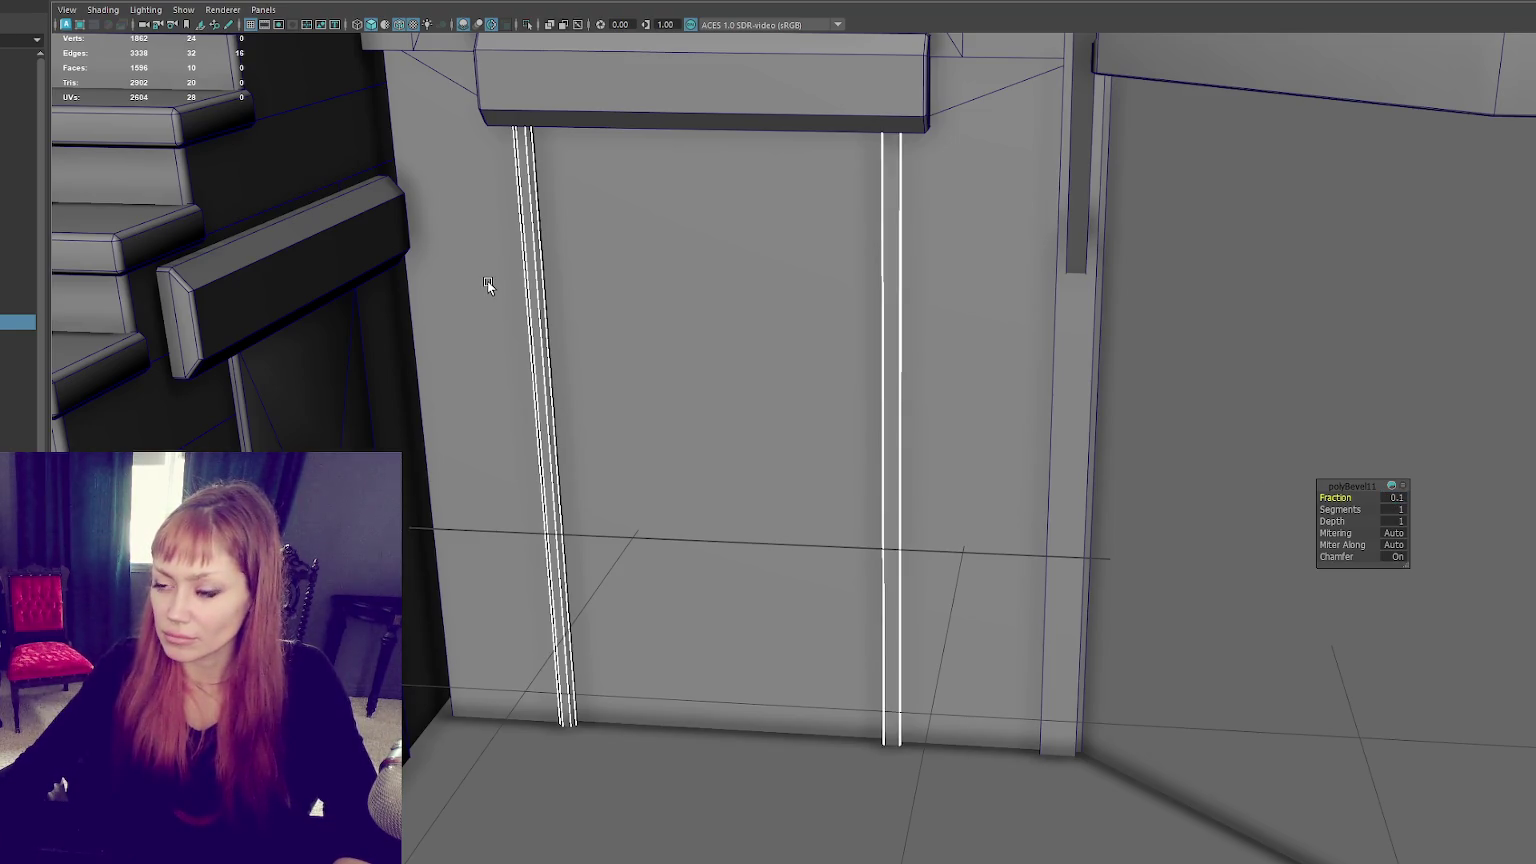
key("ctrl+z")
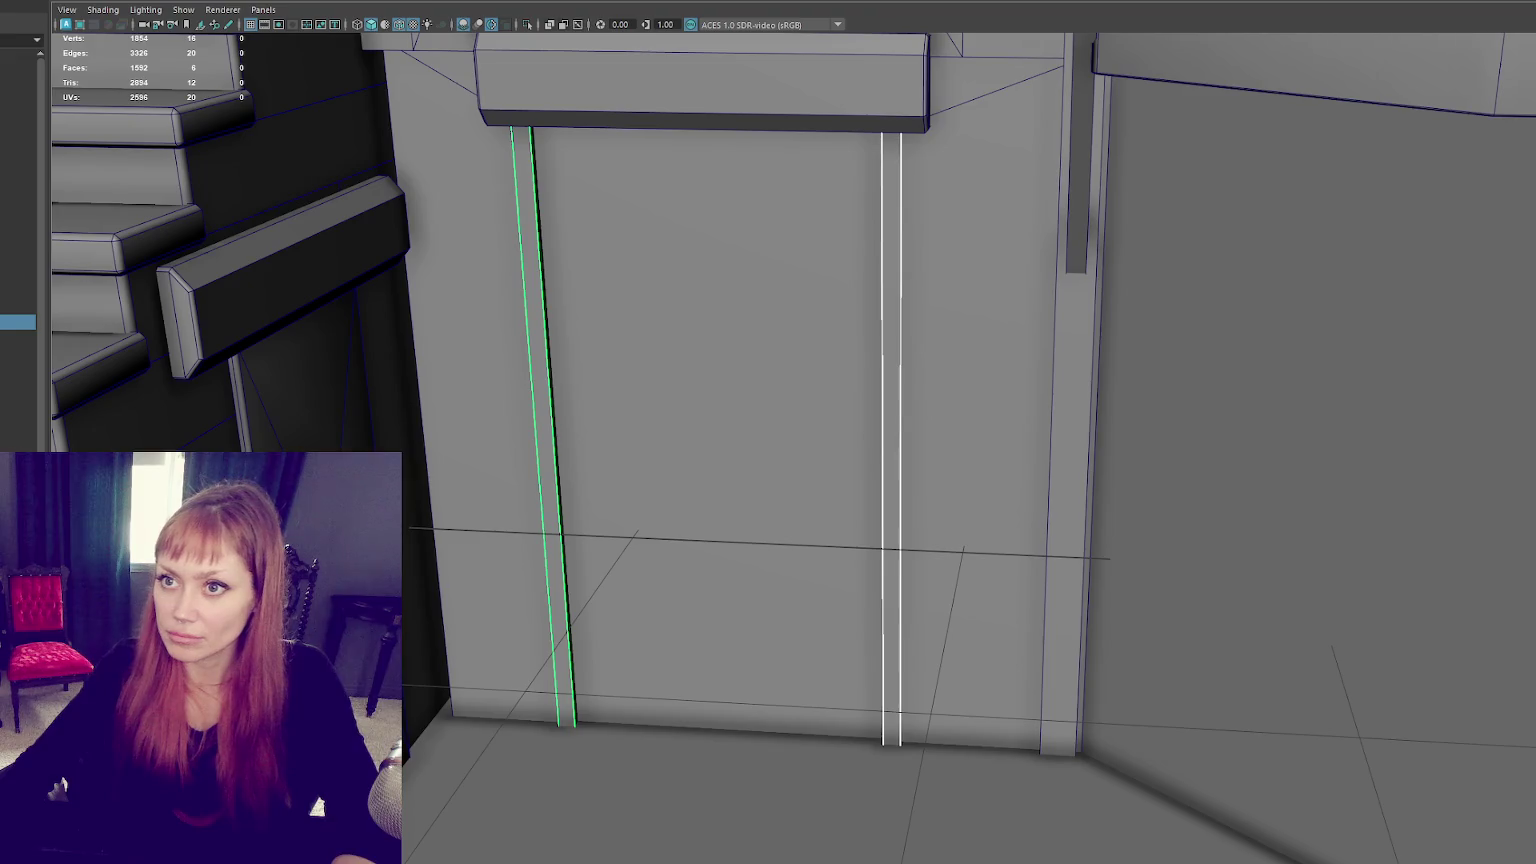
left_click(171, 150)
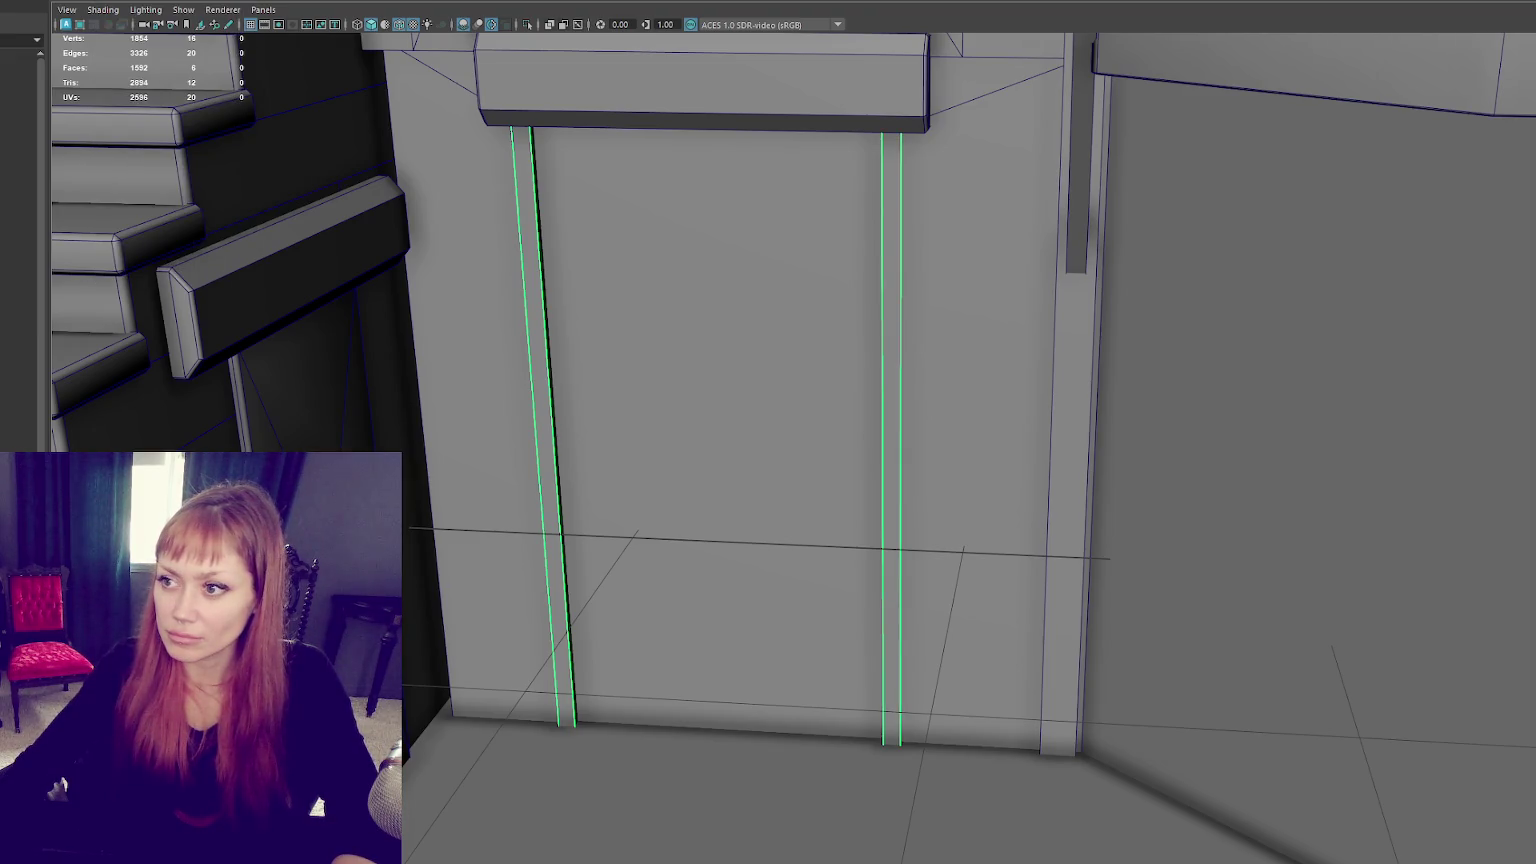
key("ctrl+e")
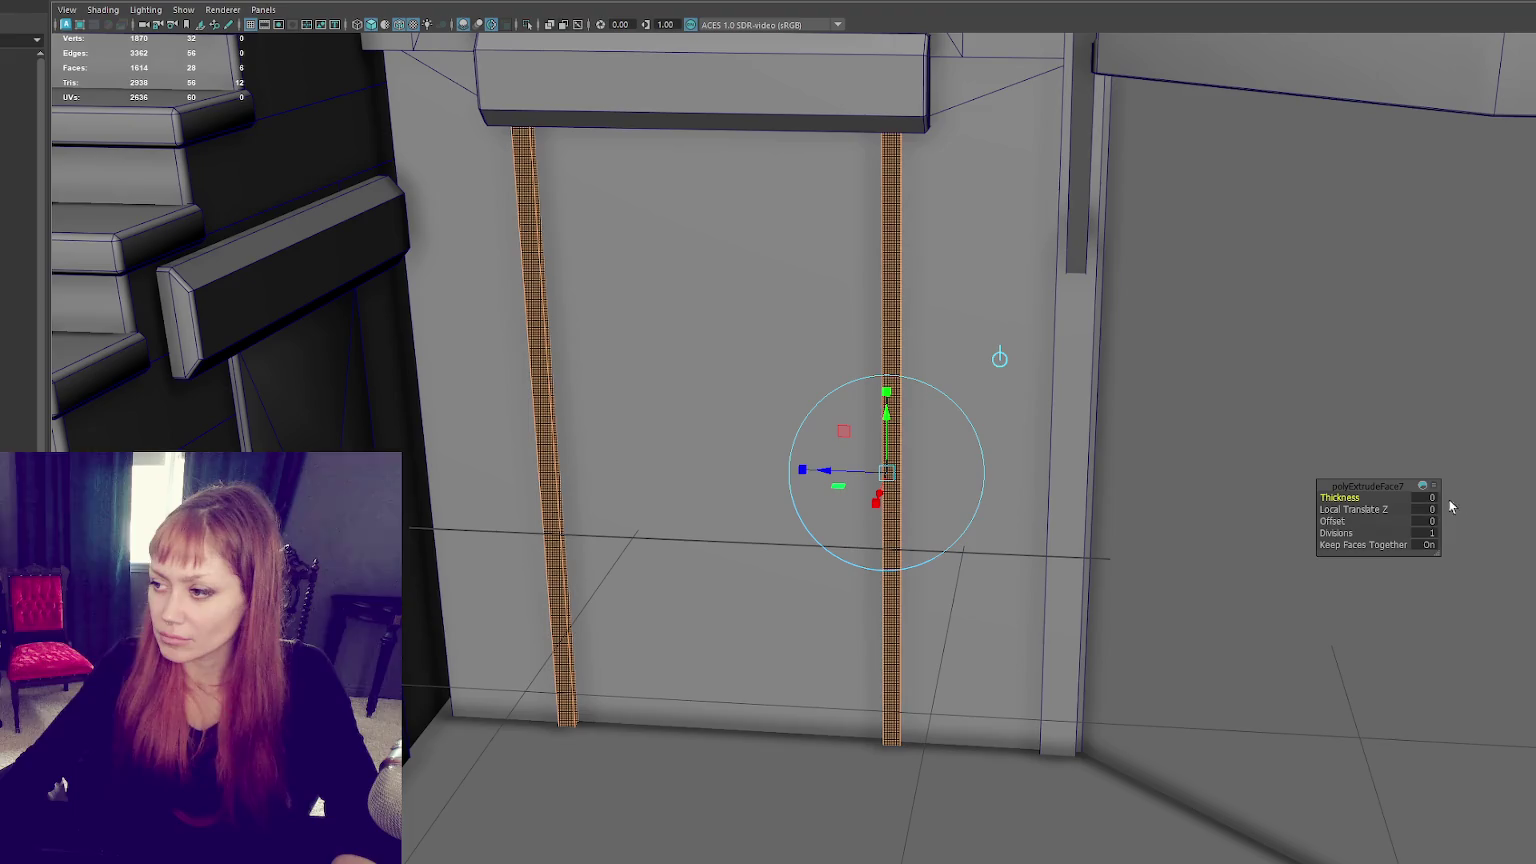
type("1")
key("Return")
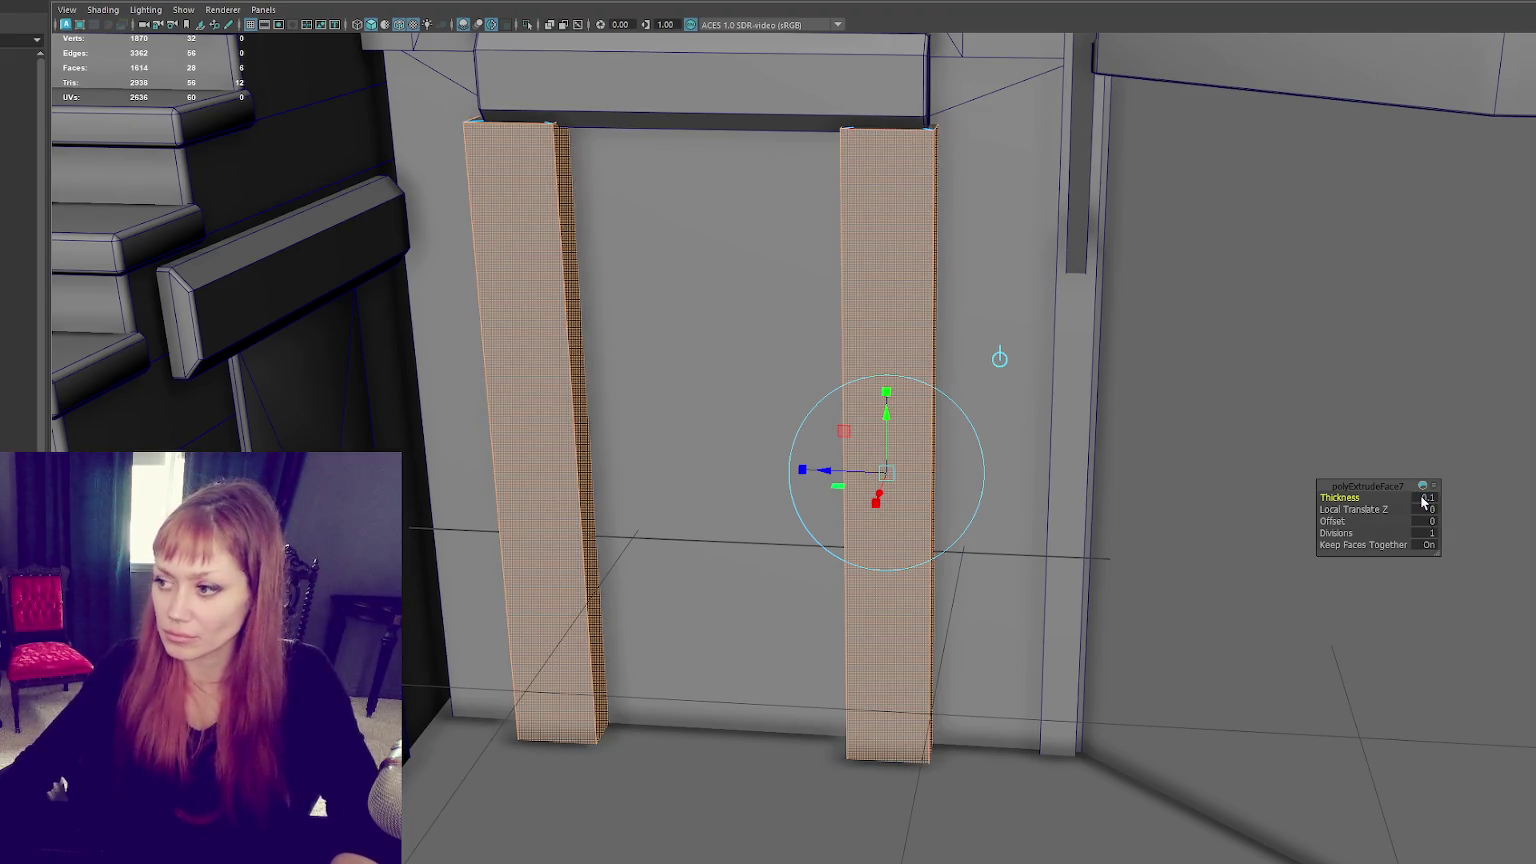
key("ctrl+z")
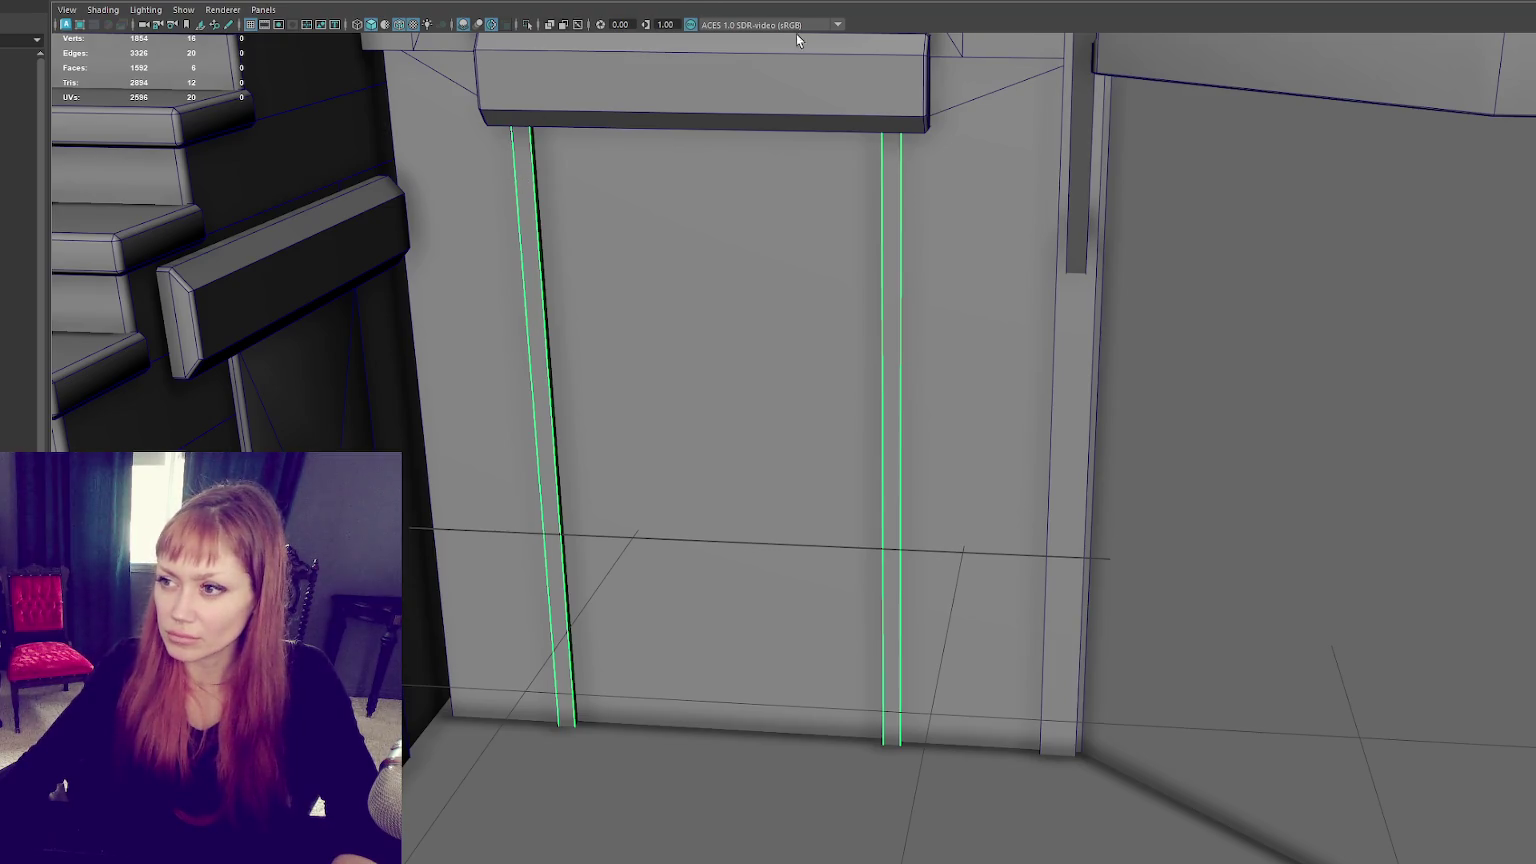
Step: Bevel both door-frame strips' edges with a Fraction of 0.2
key("ctrl+b")
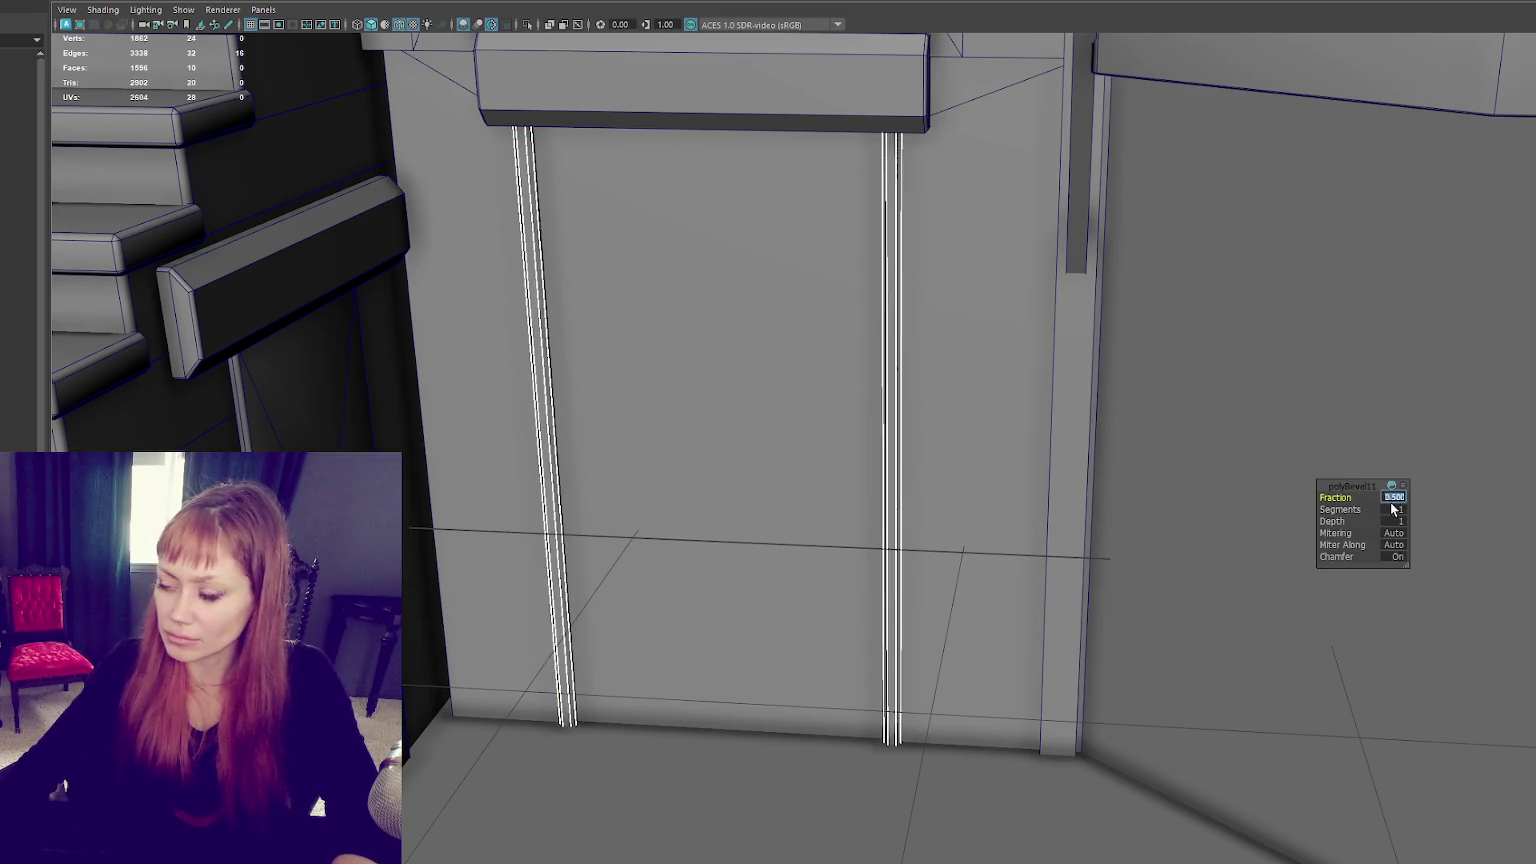
type("0.1")
key("Return")
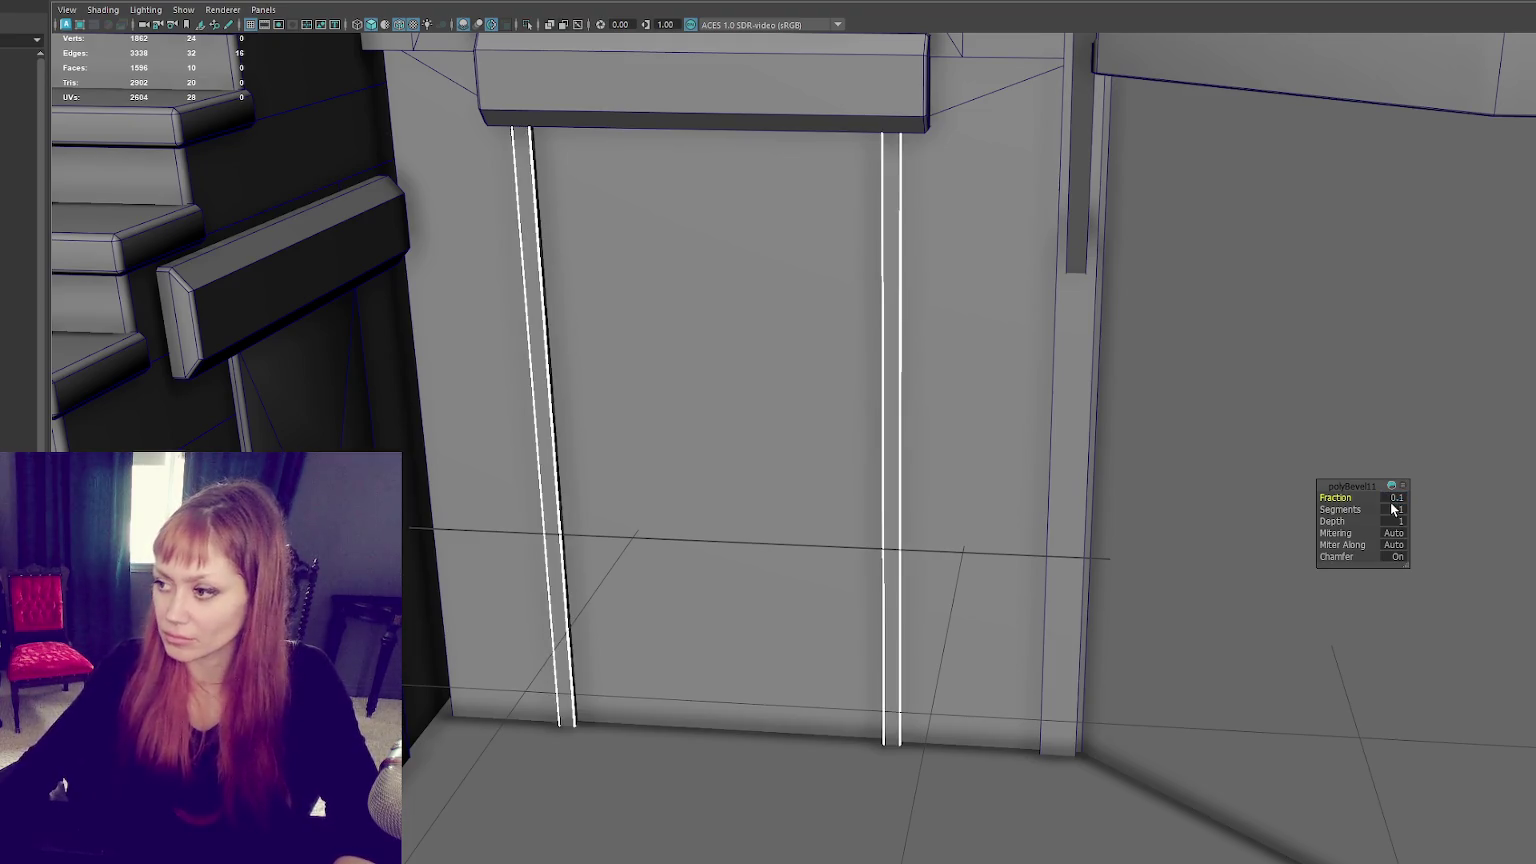
type("0.2")
key("Return")
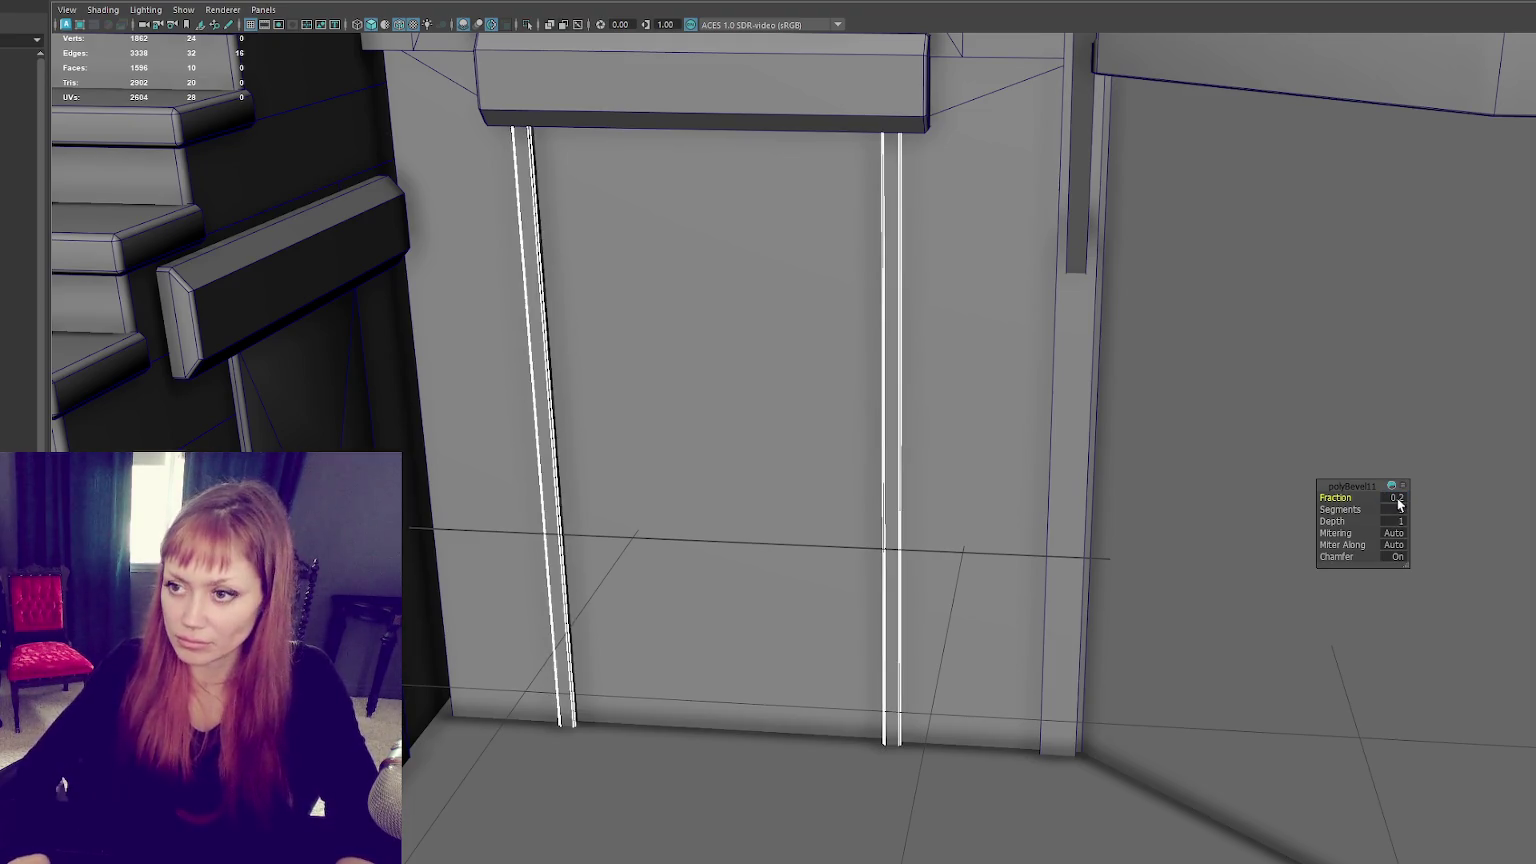
right_click_drag(898, 300, 909, 266)
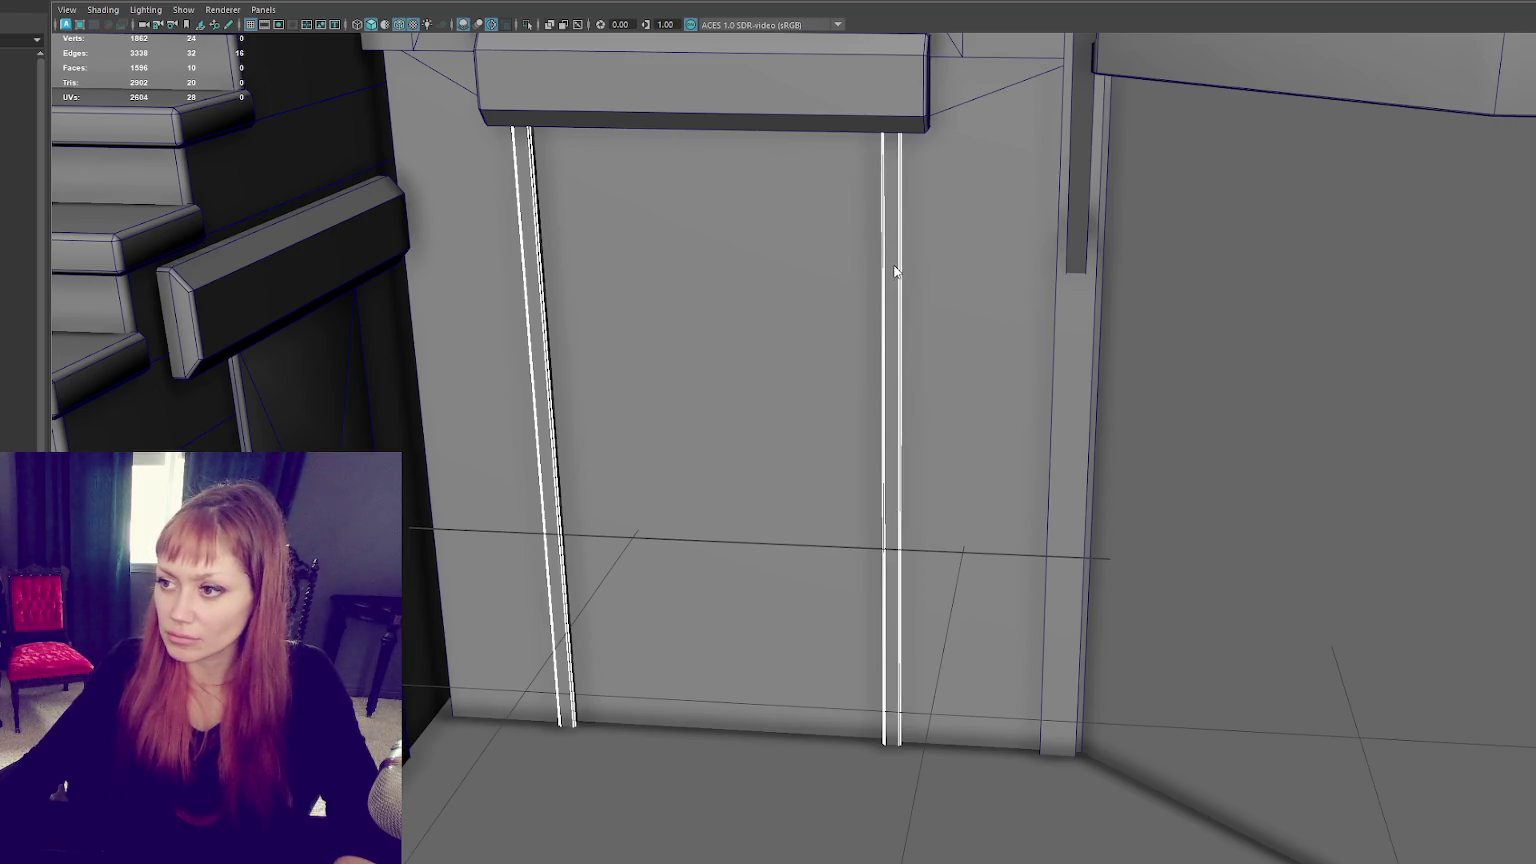
right_click_drag(983, 298, 878, 293)
scroll(878, 293, "down", 5)
scroll(867, 315, "up", 1)
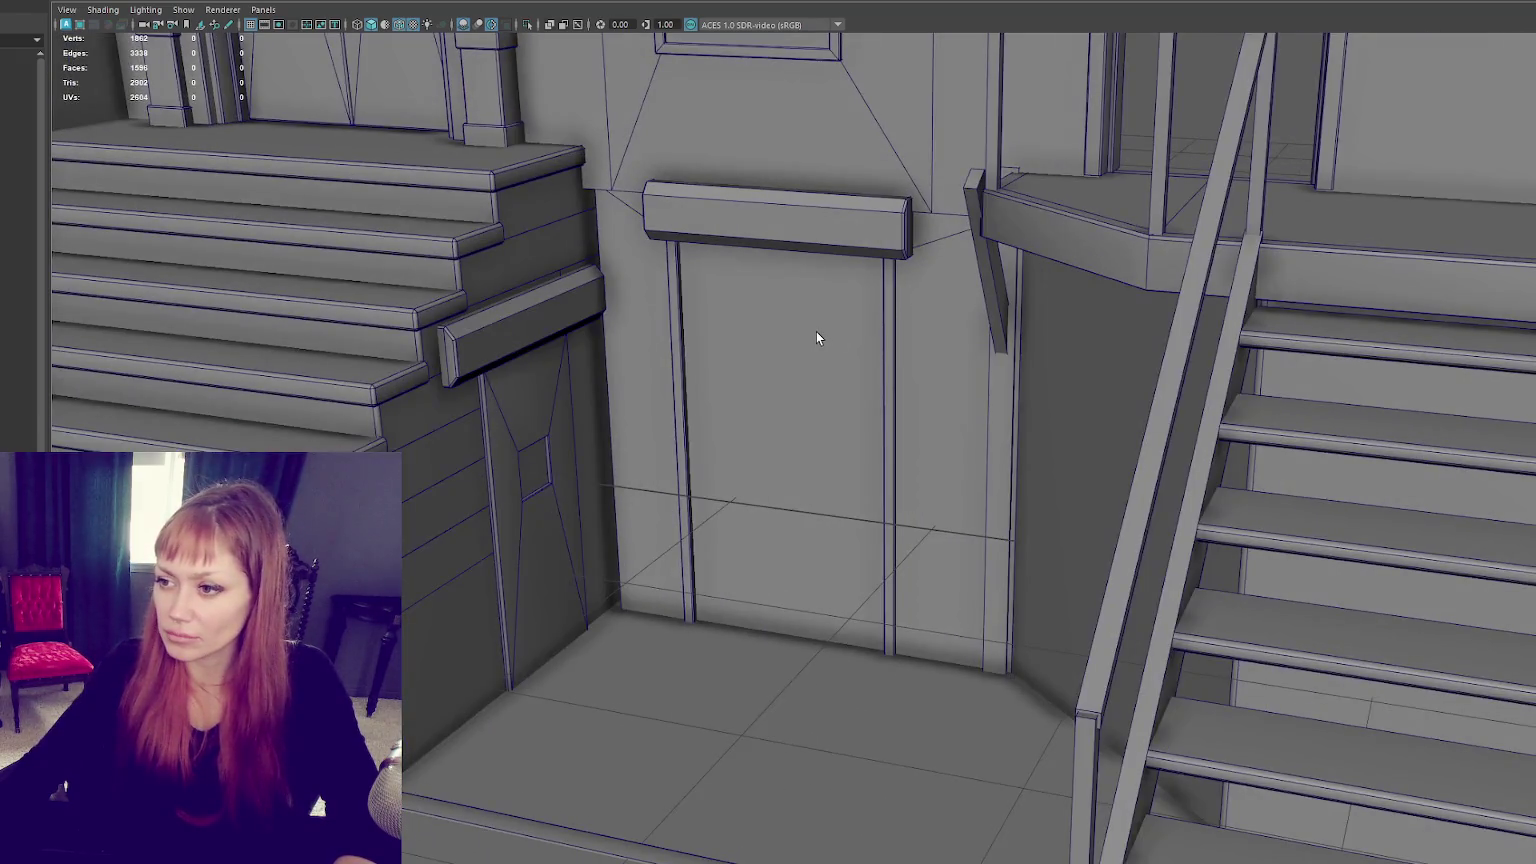
Step: Select the wall around the lower doorway and view it front-on in wireframe
left_click(772, 302)
key("4")
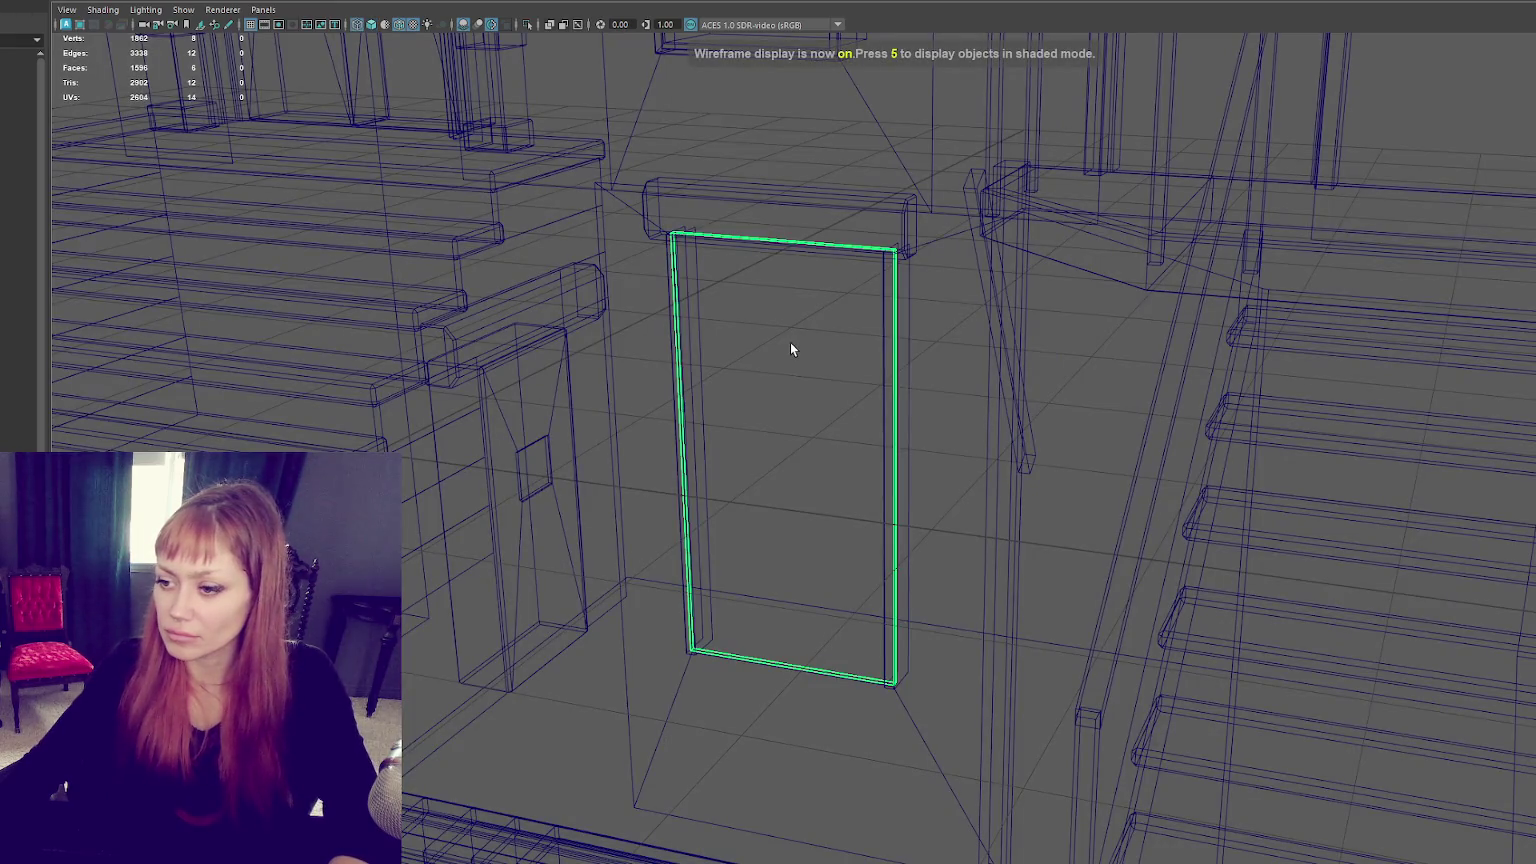
key("ctrl+F11")
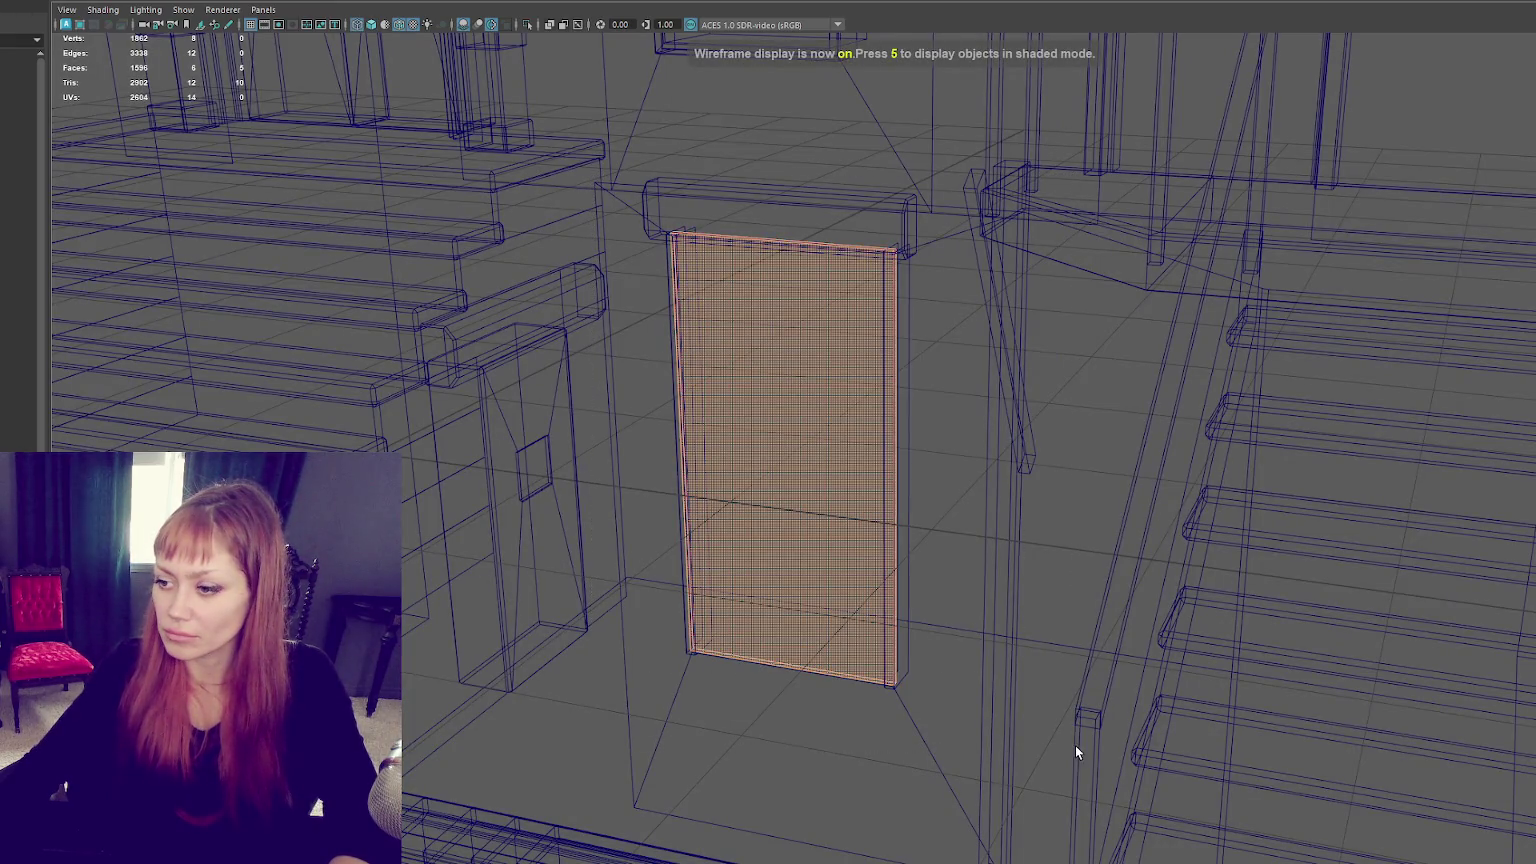
right_click_drag(801, 410, 793, 345)
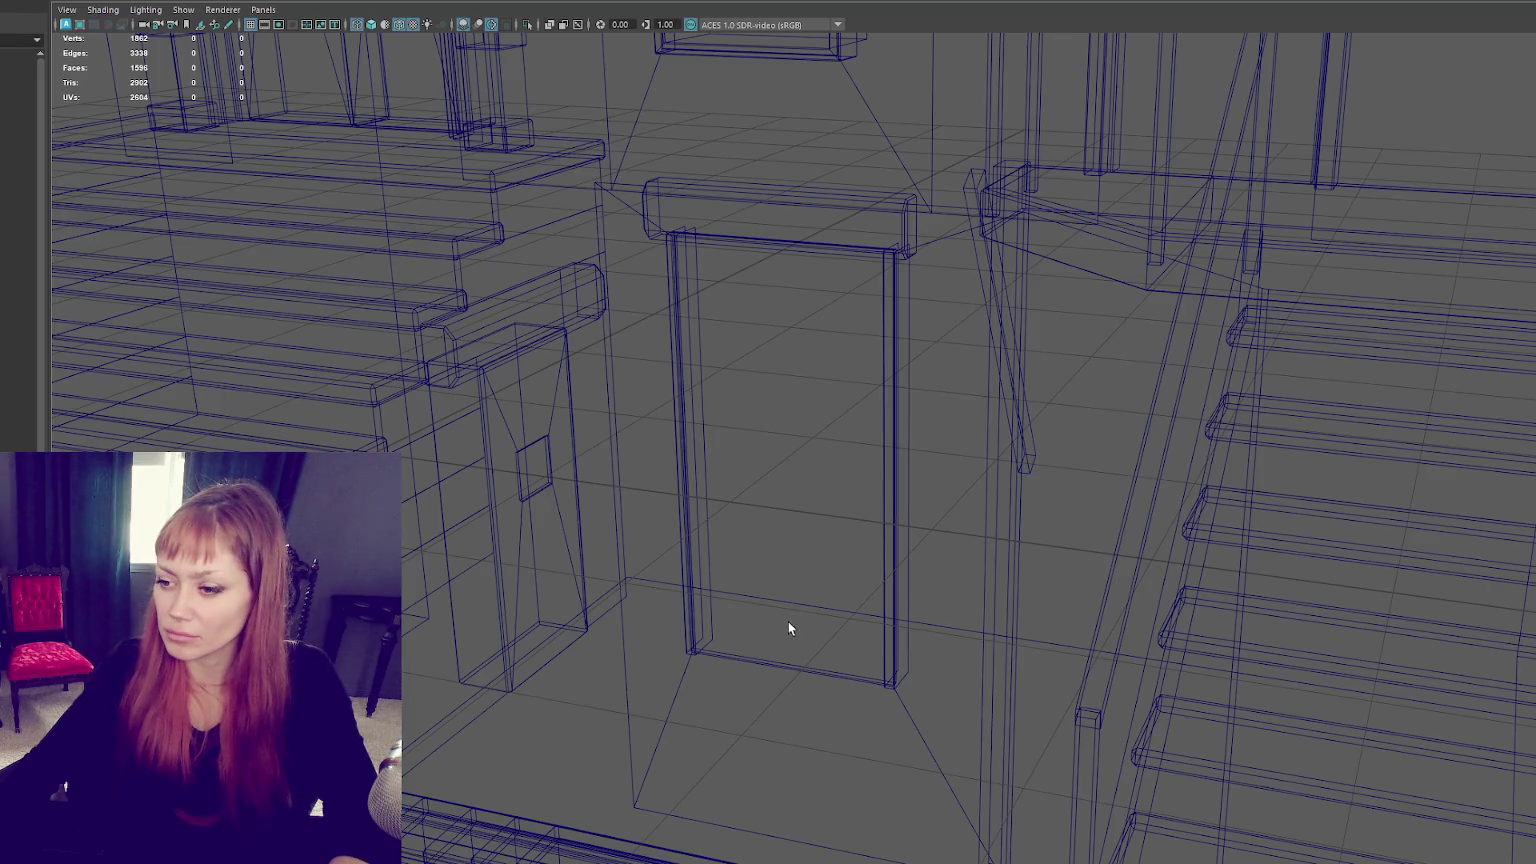
left_click(790, 649)
left_click_drag(791, 709, 1468, 498, "alt")
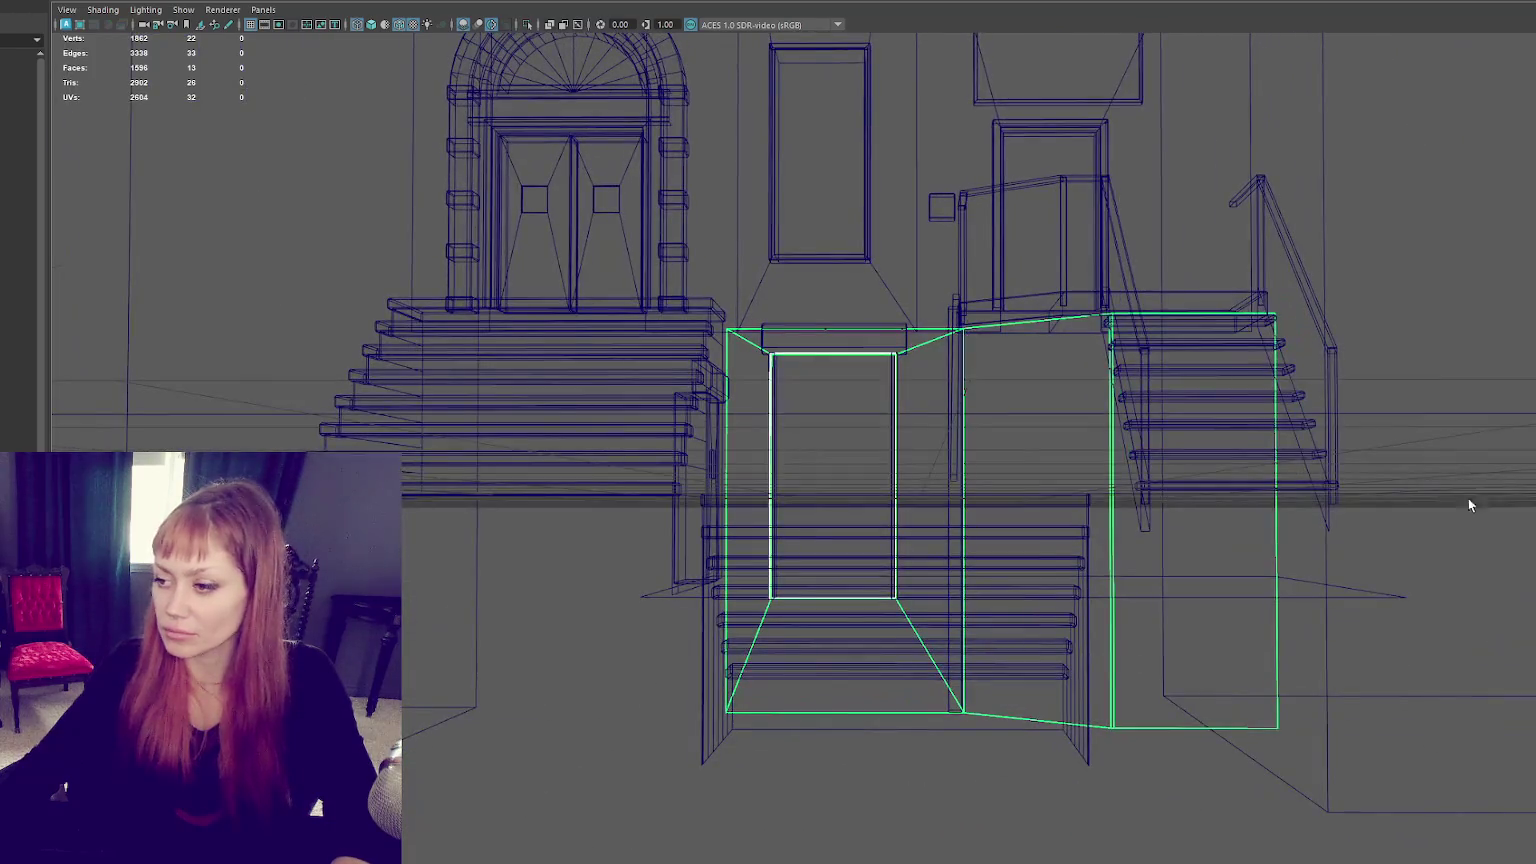
right_click_drag(1385, 454, 1390, 501)
Step: Delete the two wall faces filling the doorway opening
left_click_drag(1351, 663, 1145, 727)
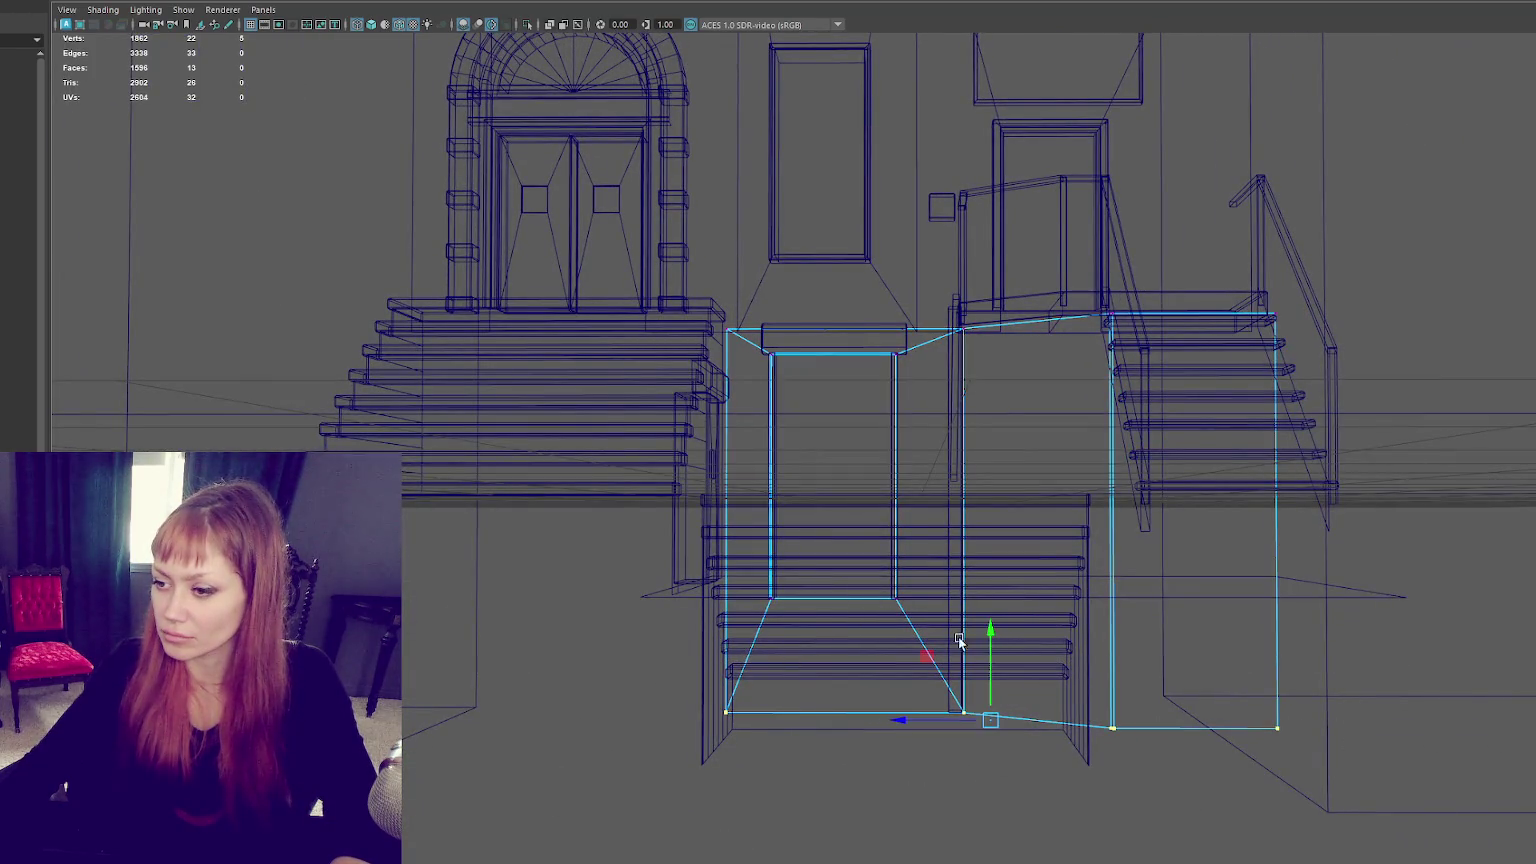
right_click_drag(841, 501, 840, 545)
left_click(826, 660)
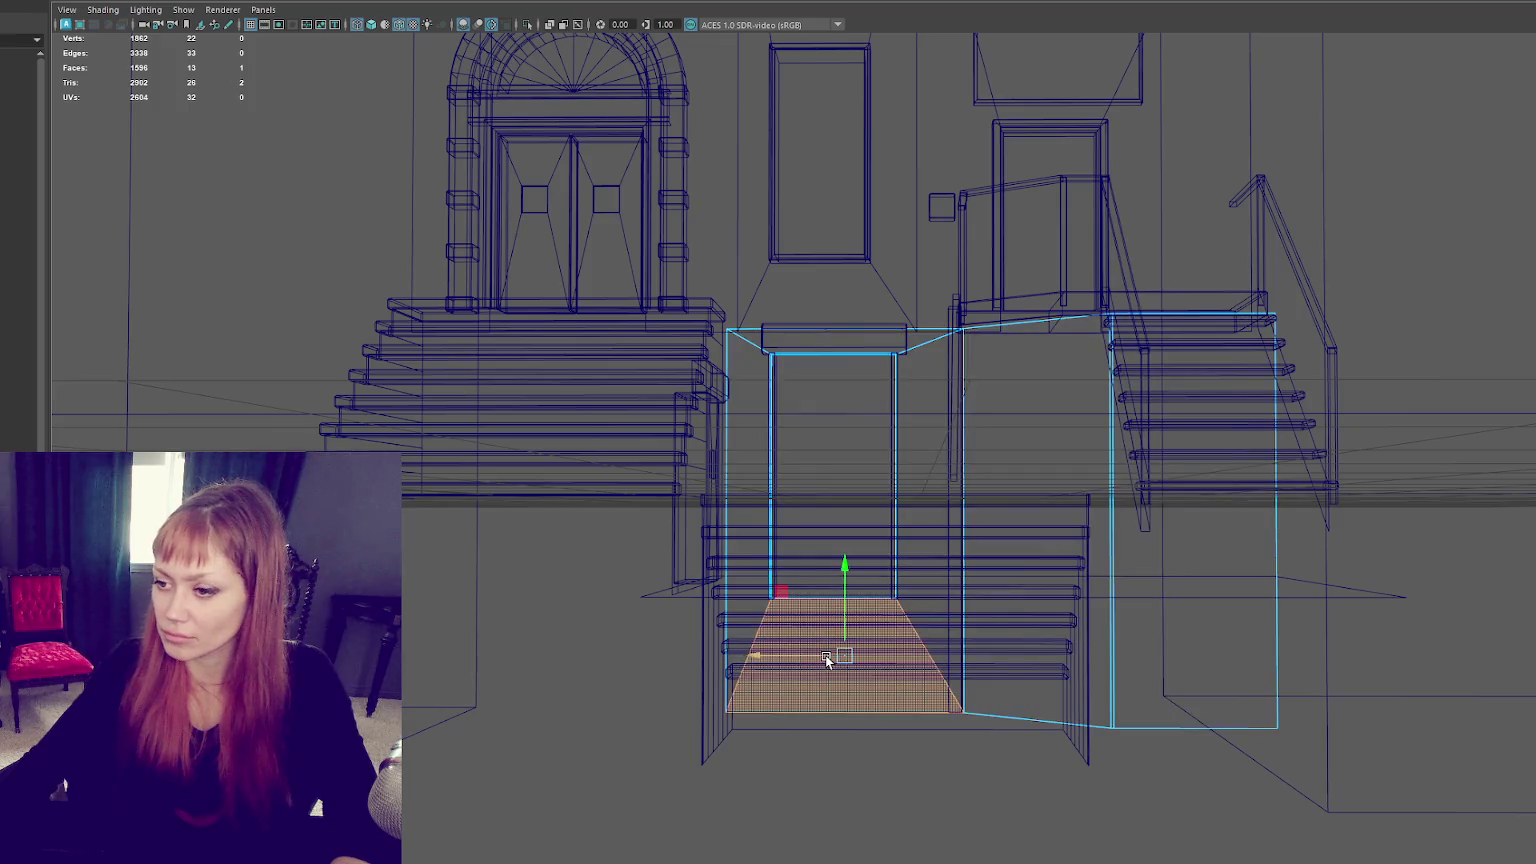
key("Delete")
left_click(840, 577)
key("Delete")
Step: Raise the opening's five bottom vertices and return to shaded display
right_click_drag(1429, 249, 1363, 255)
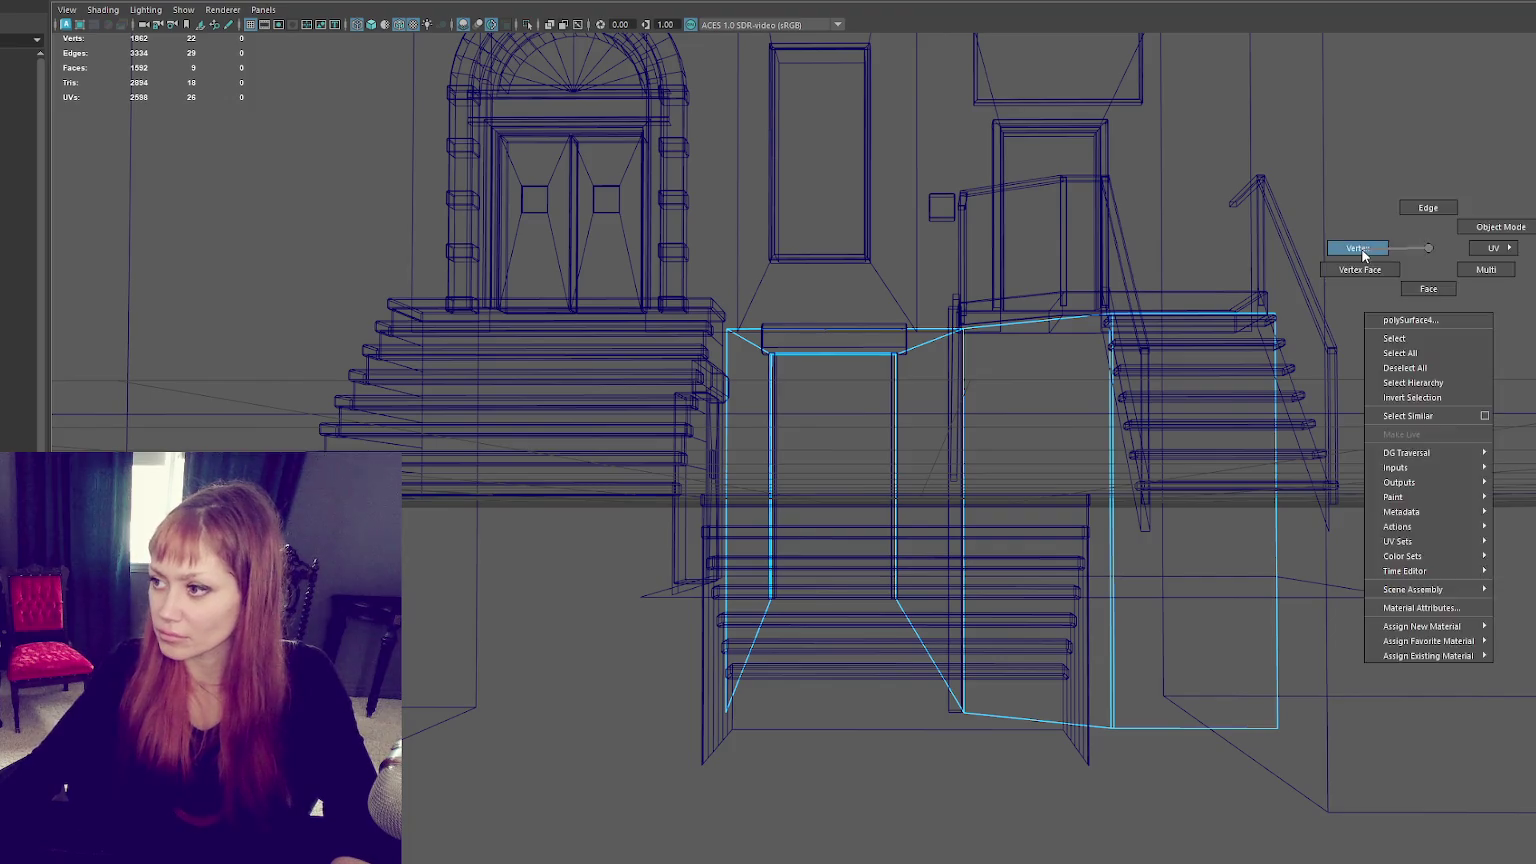
left_click_drag(1389, 626, 624, 778)
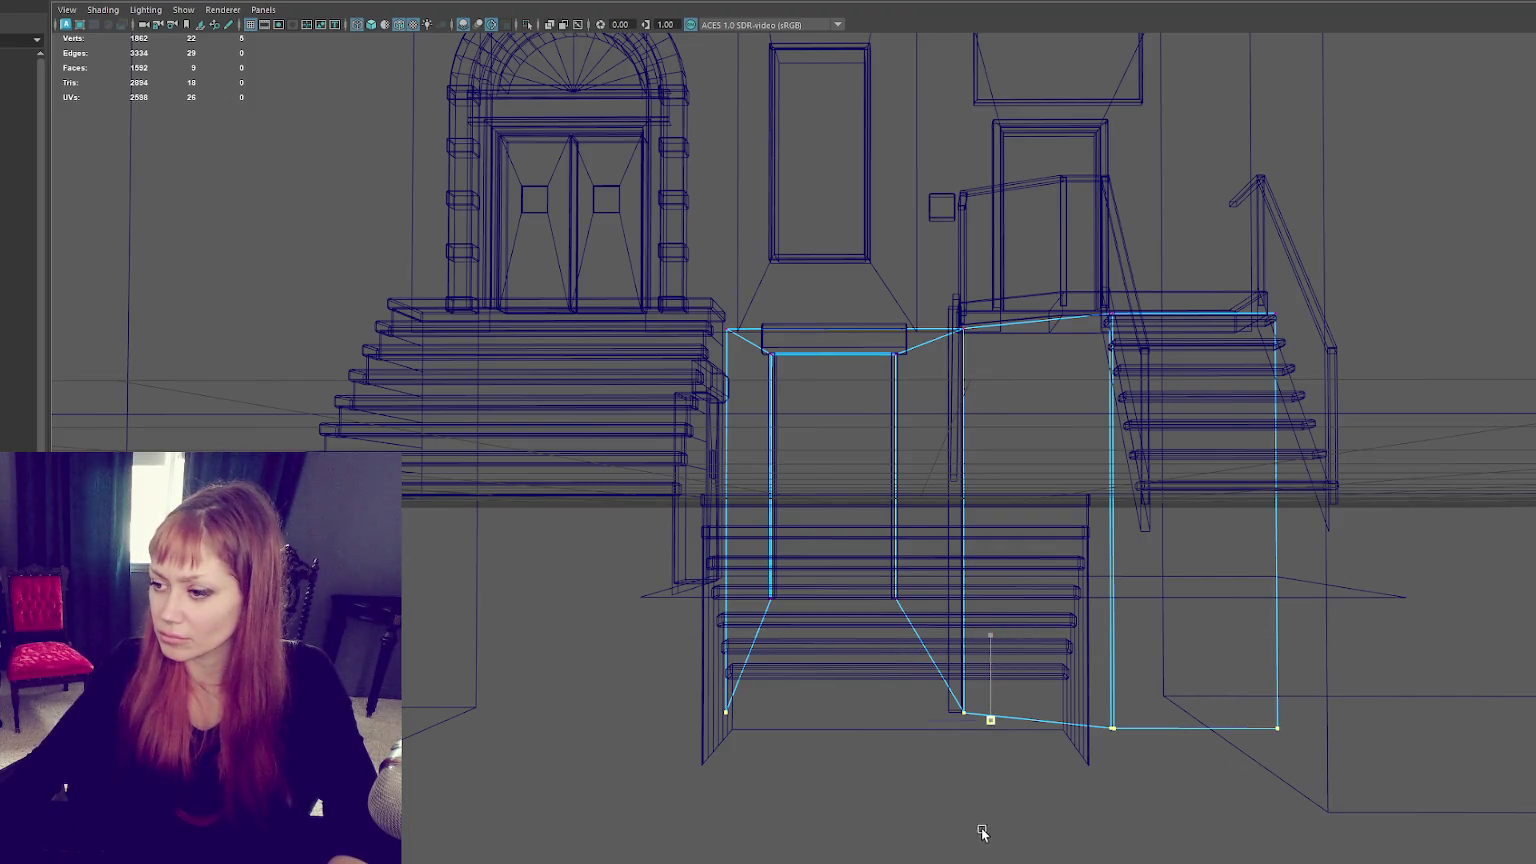
mouse_move(994, 640)
left_mouse_down()
mouse_move(926, 610)
mouse_move(964, 566)
left_mouse_up()
key("6")
key("F8")
mouse_move(977, 679)
left_mouse_down("alt")
mouse_move(1069, 689)
mouse_move(1184, 753)
mouse_move(1036, 791)
mouse_move(964, 762)
mouse_move(975, 742)
mouse_move(958, 727)
mouse_move(980, 724)
left_mouse_up("alt")
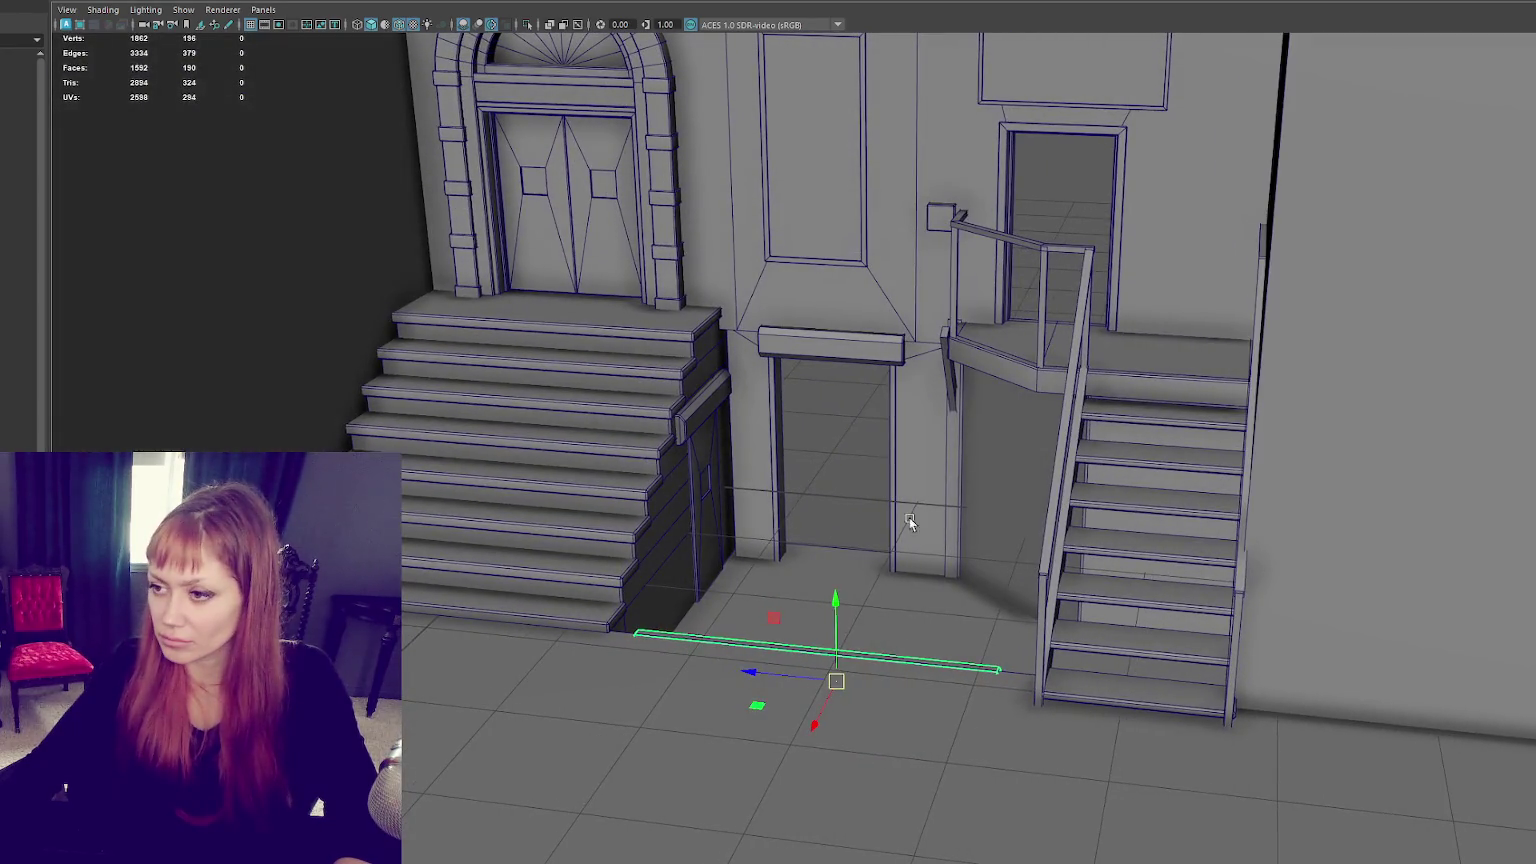
Step: Delete the panel under the stairs
mouse_move(965, 439)
left_mouse_down("alt")
mouse_move(801, 418)
mouse_move(825, 427)
left_mouse_up("alt")
left_click(600, 480)
mouse_move(600, 481)
left_mouse_down("alt")
mouse_move(676, 405)
mouse_move(594, 418)
mouse_move(698, 374)
left_mouse_up("alt")
key("Delete")
Step: Rotate both door jambs around the vertical axis and move them toward the camera
left_click(698, 374)
key("e")
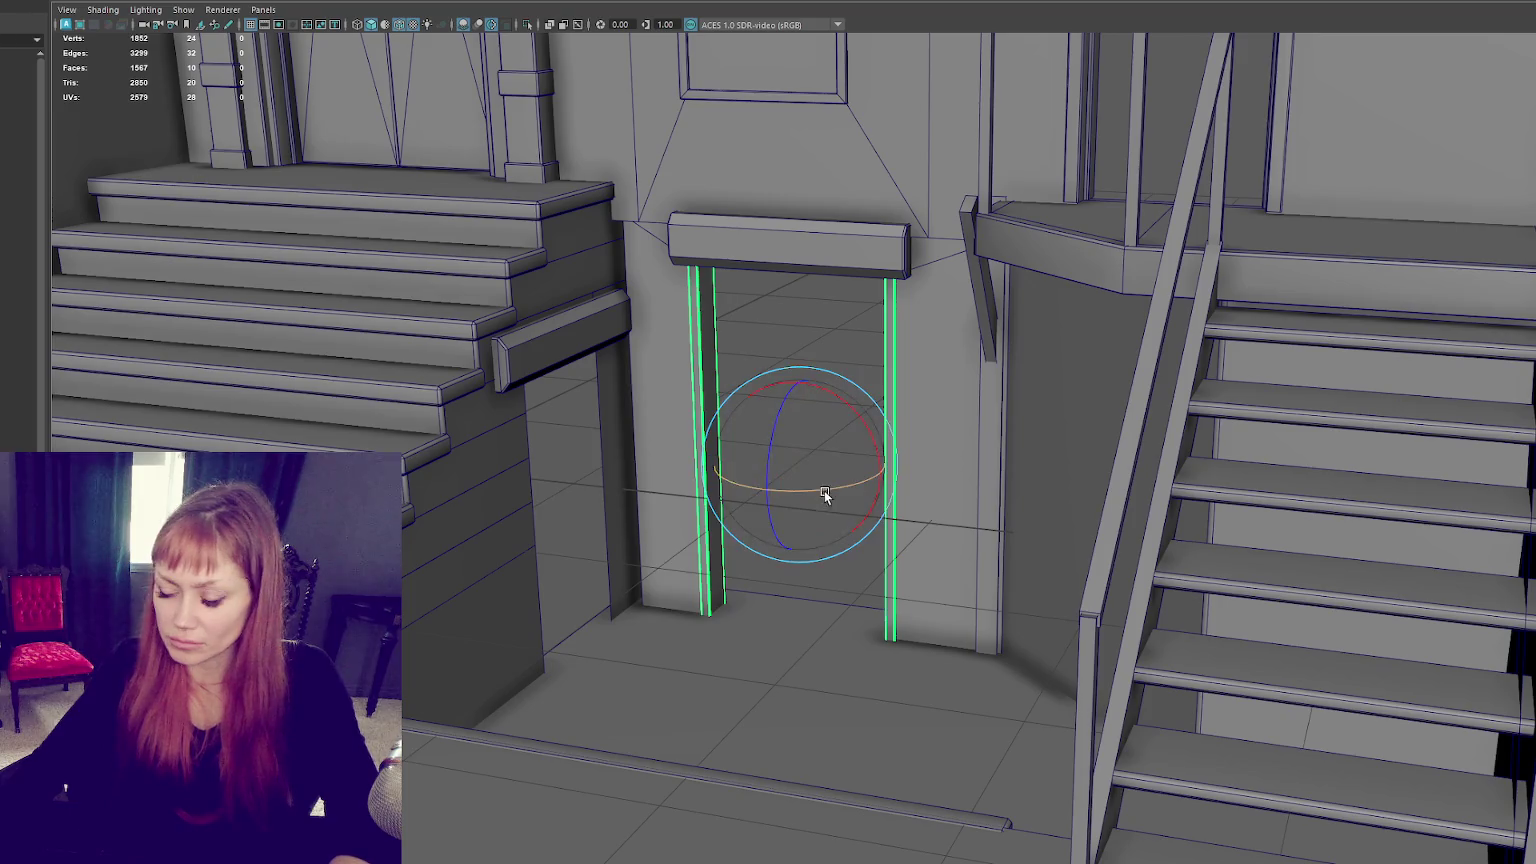
left_click_drag(828, 485, 919, 480)
key("w")
mouse_move(761, 481)
left_mouse_down()
mouse_move(514, 470)
mouse_move(513, 506)
mouse_move(514, 480)
left_mouse_up()
Step: Place the jambs in the doorway under the left stair header, tops flush with it
mouse_move(514, 480)
right_mouse_down("alt")
mouse_move(723, 473)
mouse_move(639, 473)
right_mouse_up("alt")
left_click_drag(639, 473, 657, 497, "alt")
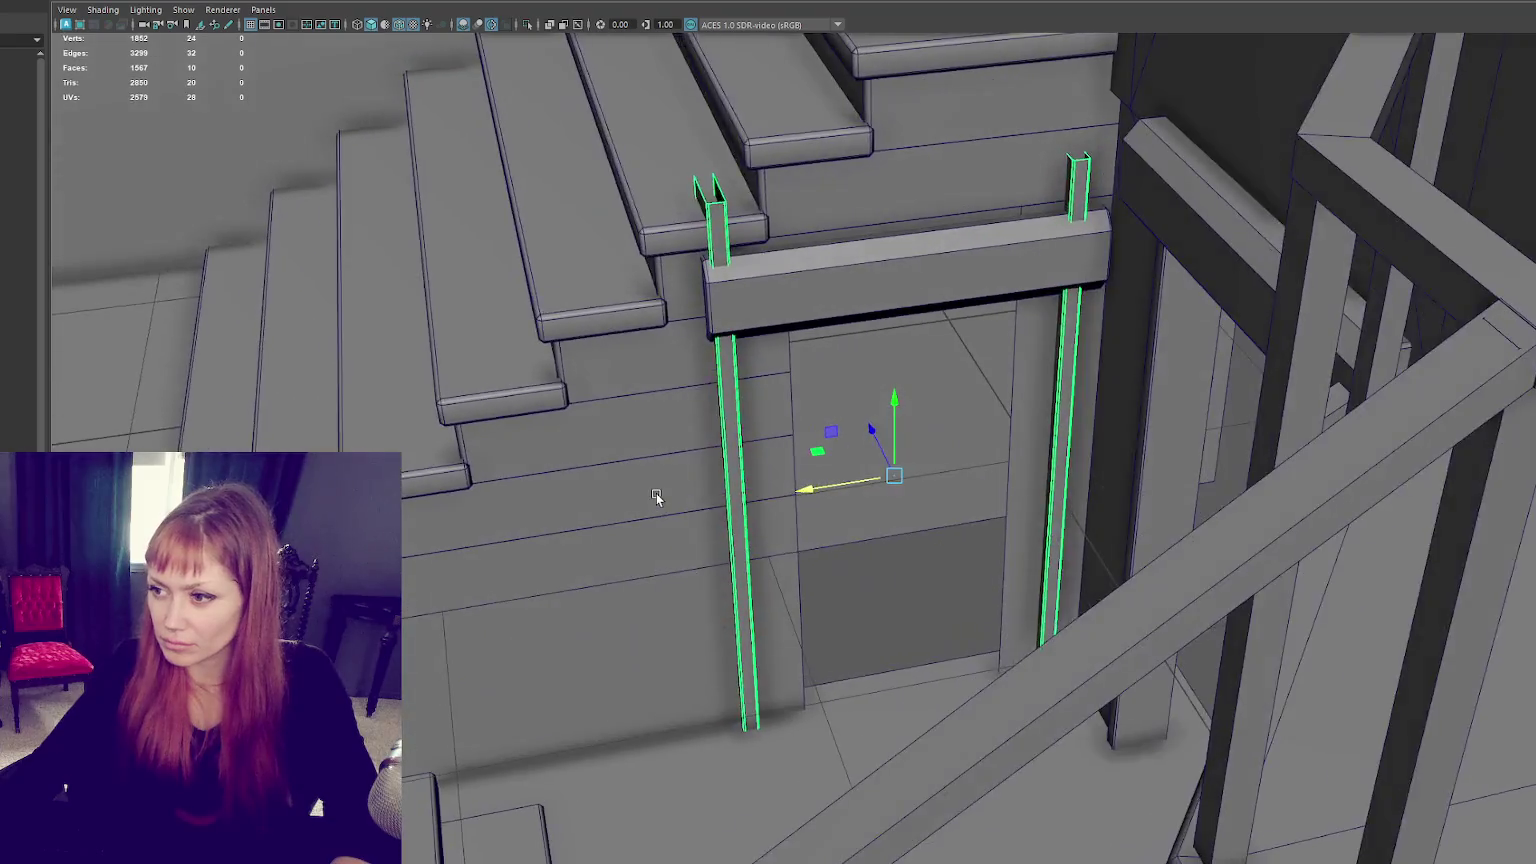
scroll(661, 499, "down", 3)
mouse_move(778, 439)
right_mouse_down("alt")
mouse_move(863, 459)
mouse_move(1030, 453)
mouse_move(909, 422)
right_mouse_up("alt")
left_click_drag(898, 405, 894, 425)
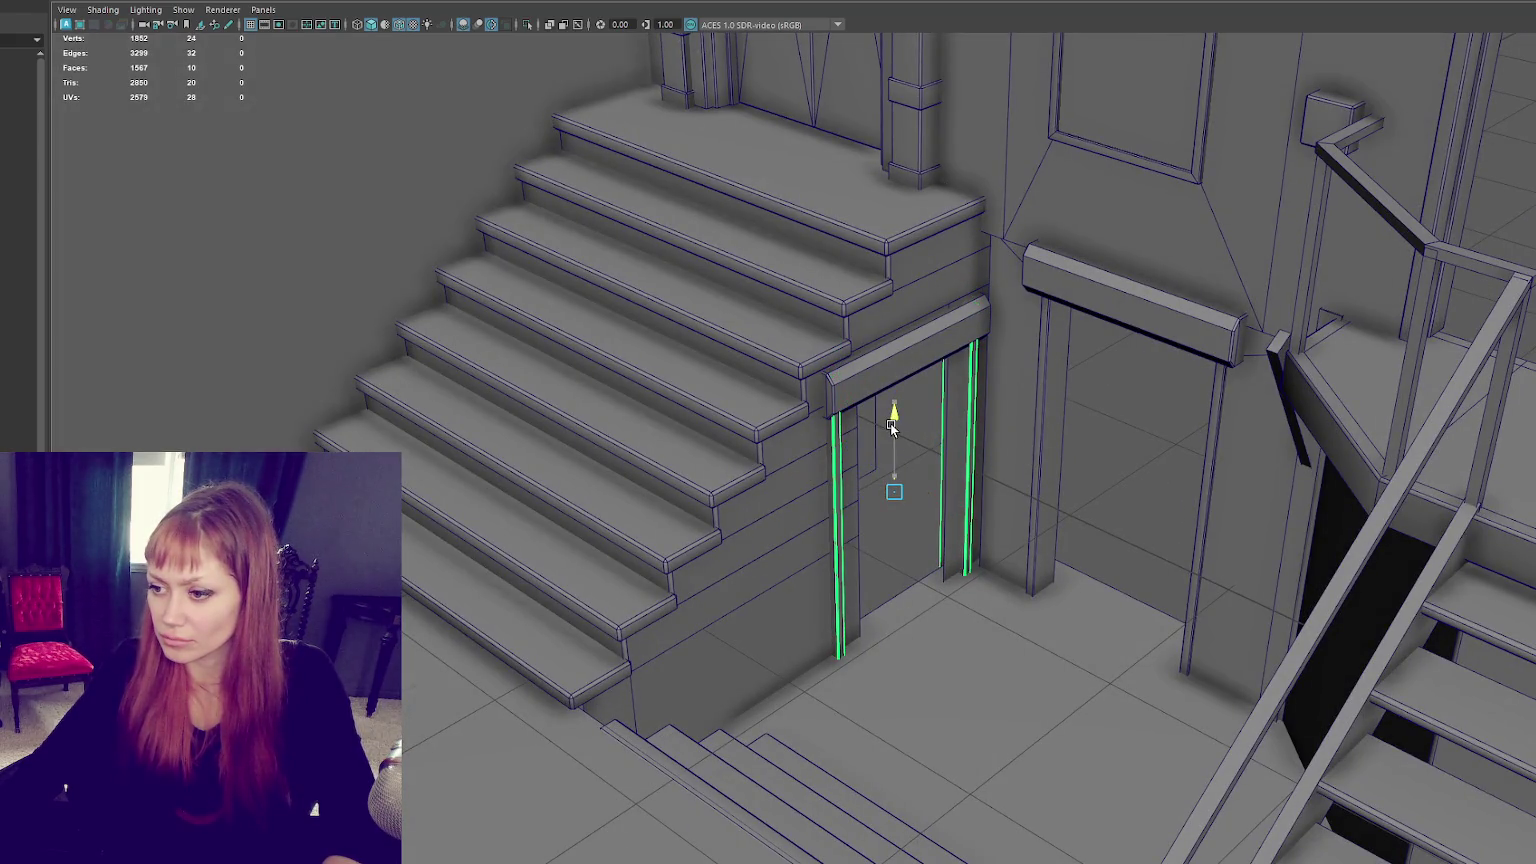
left_click_drag(892, 427, 929, 475, "alt")
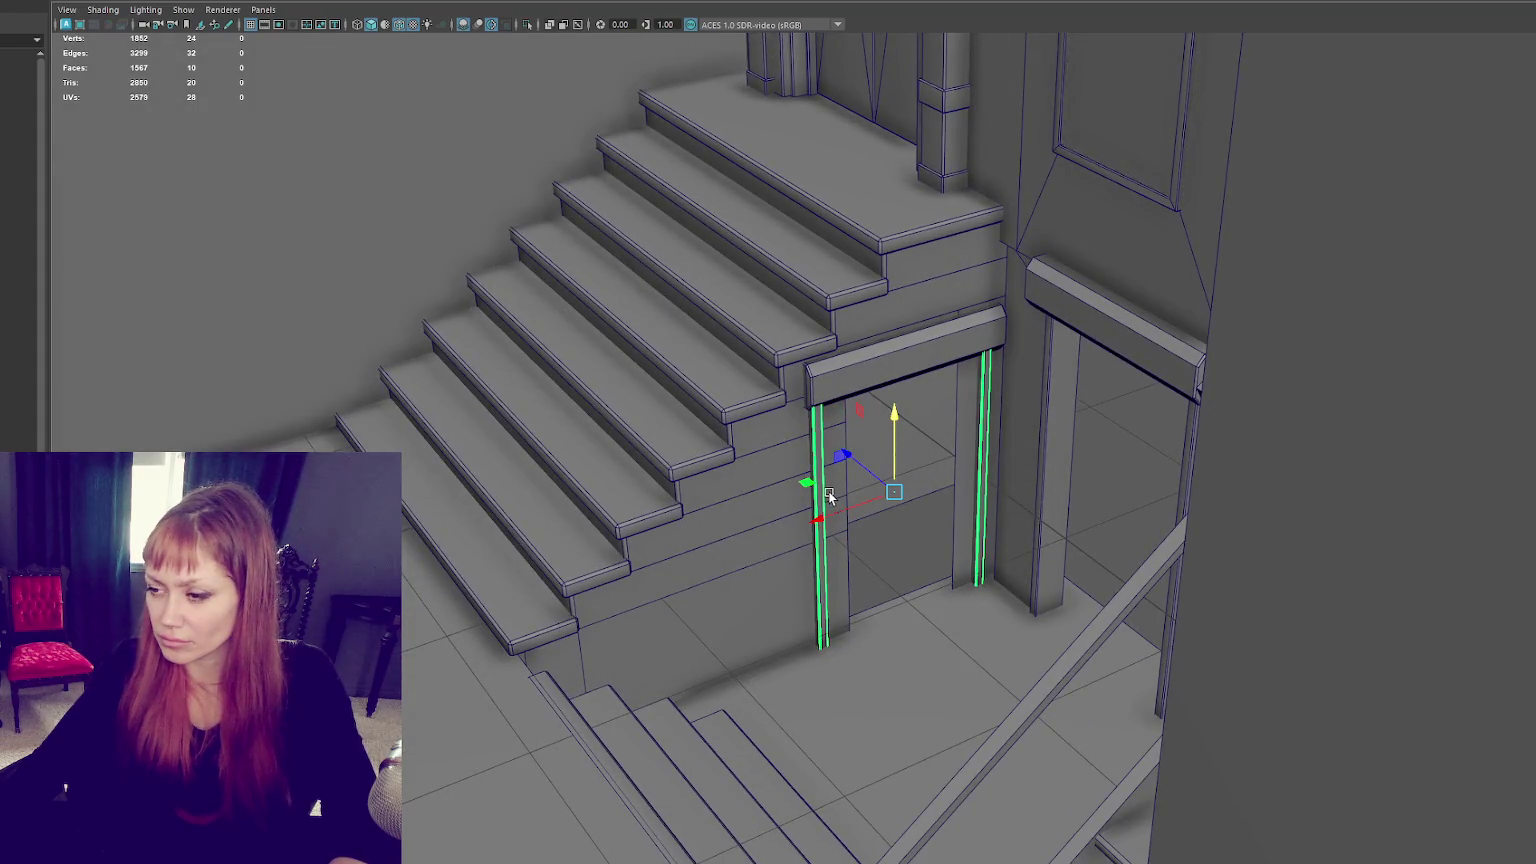
left_click_drag(818, 522, 815, 524)
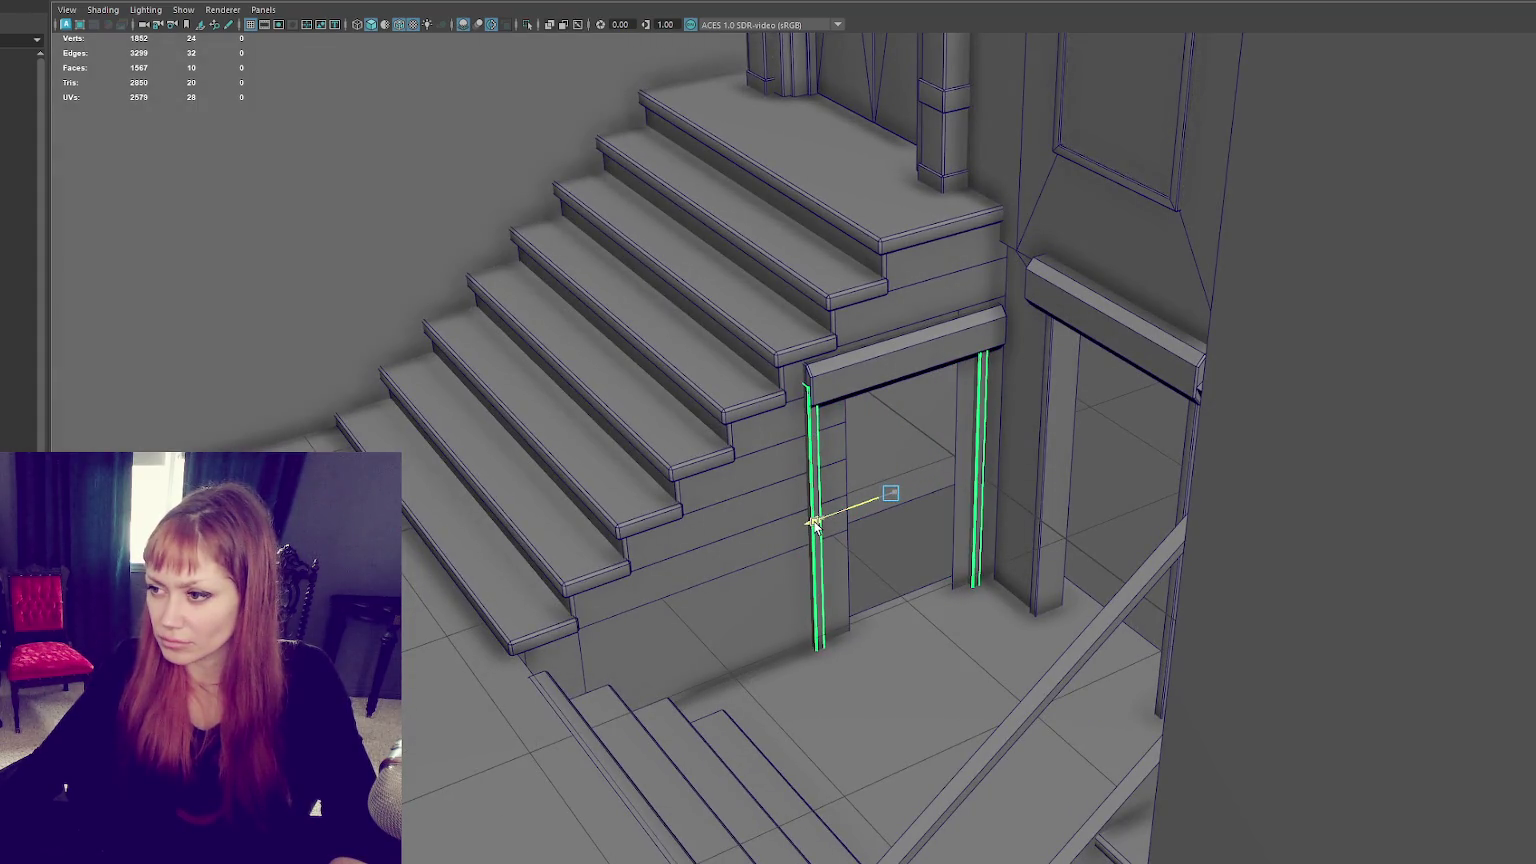
right_click_drag(815, 443, 720, 439)
left_click_drag(696, 326, 847, 699)
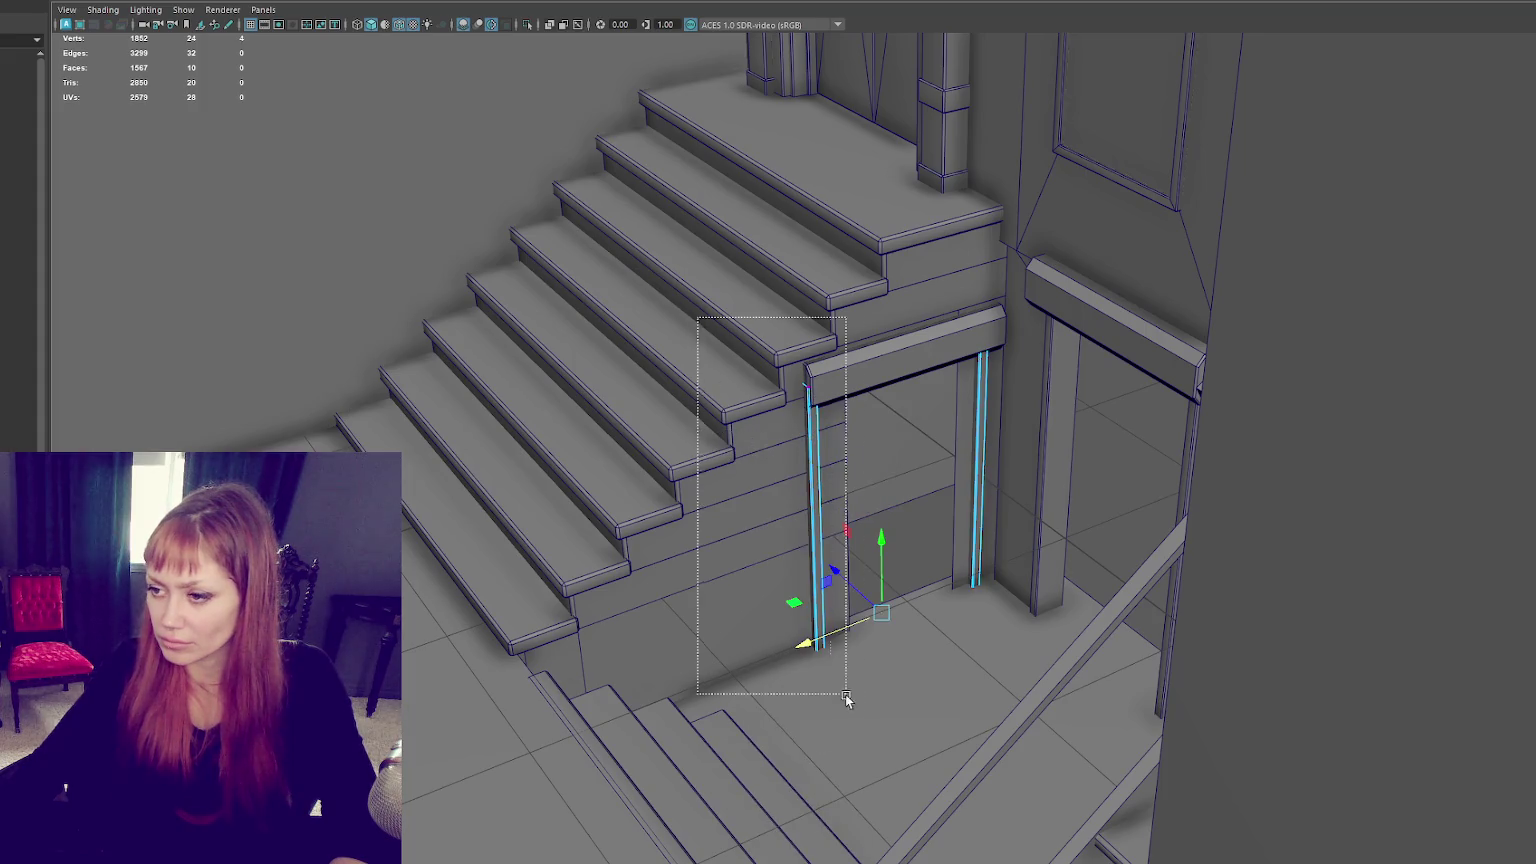
Step: Isolate the stairs and door jambs and view them front-on
left_click_drag(760, 540, 747, 547)
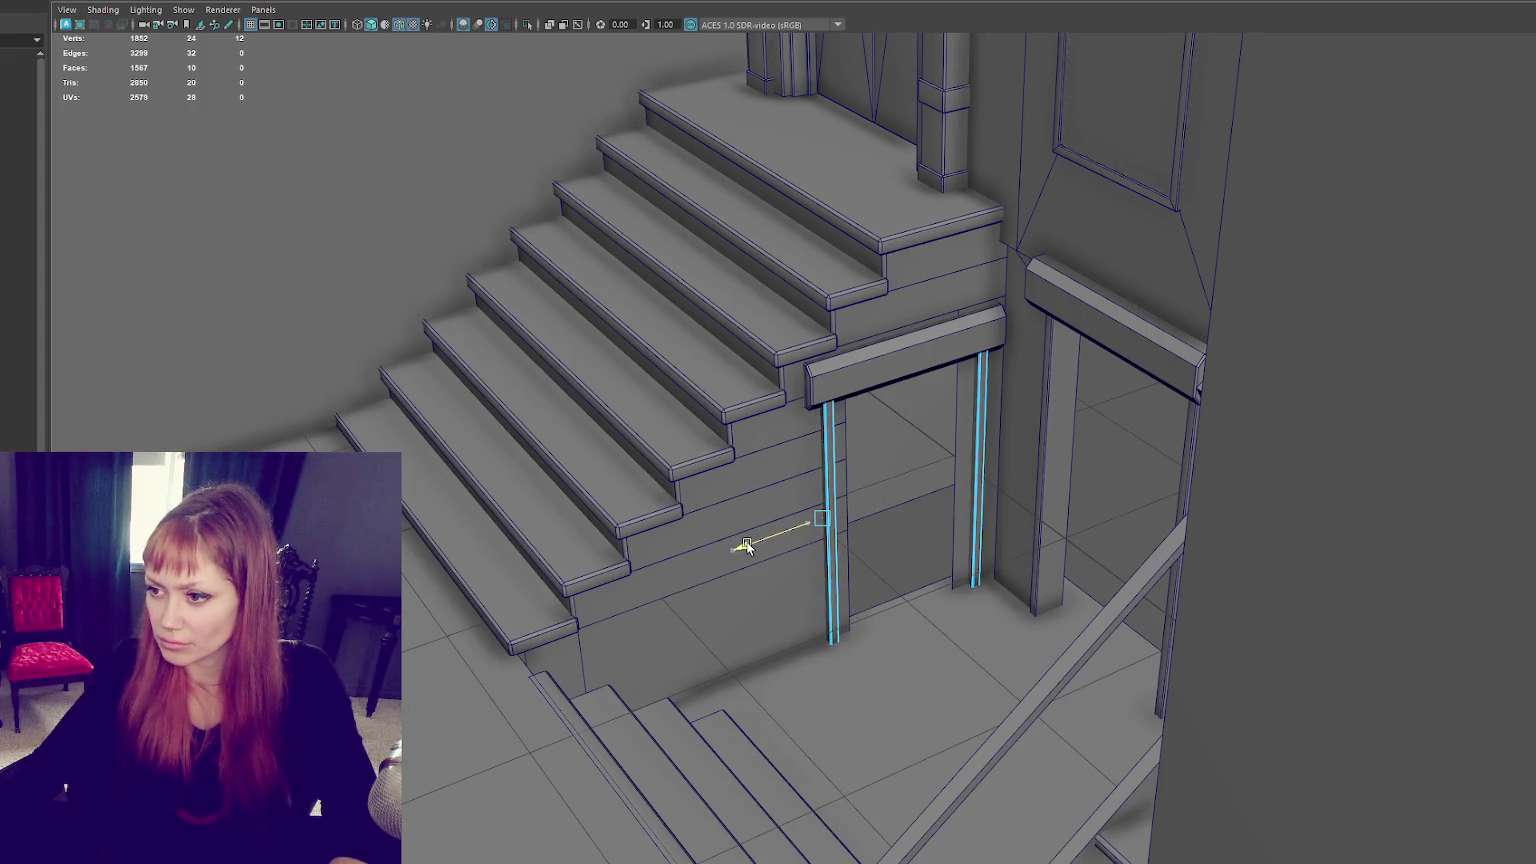
right_click_drag(754, 456, 807, 418)
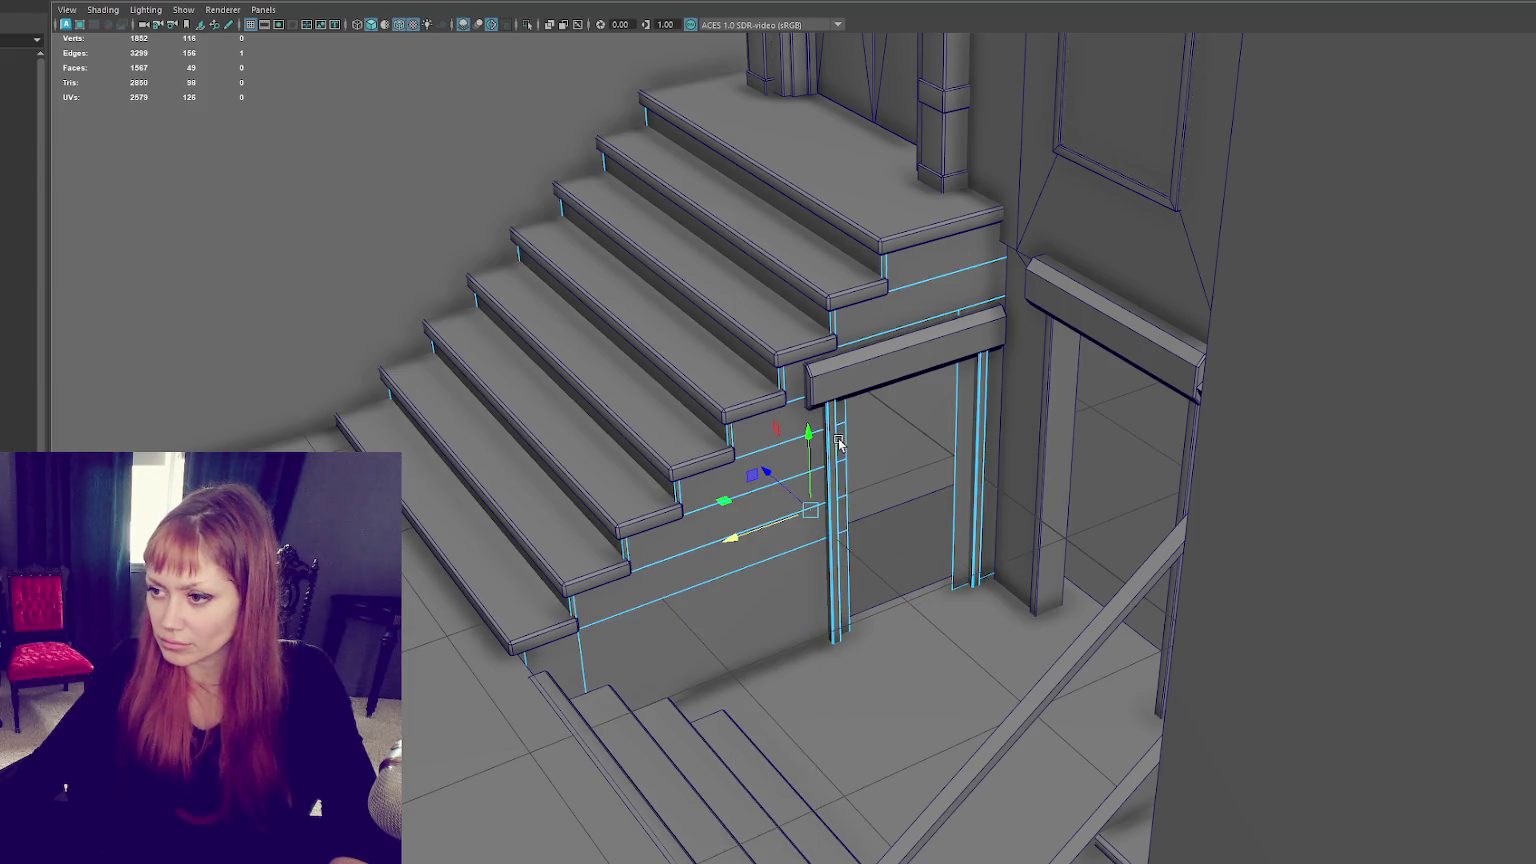
left_click(833, 442)
key("ctrl+1")
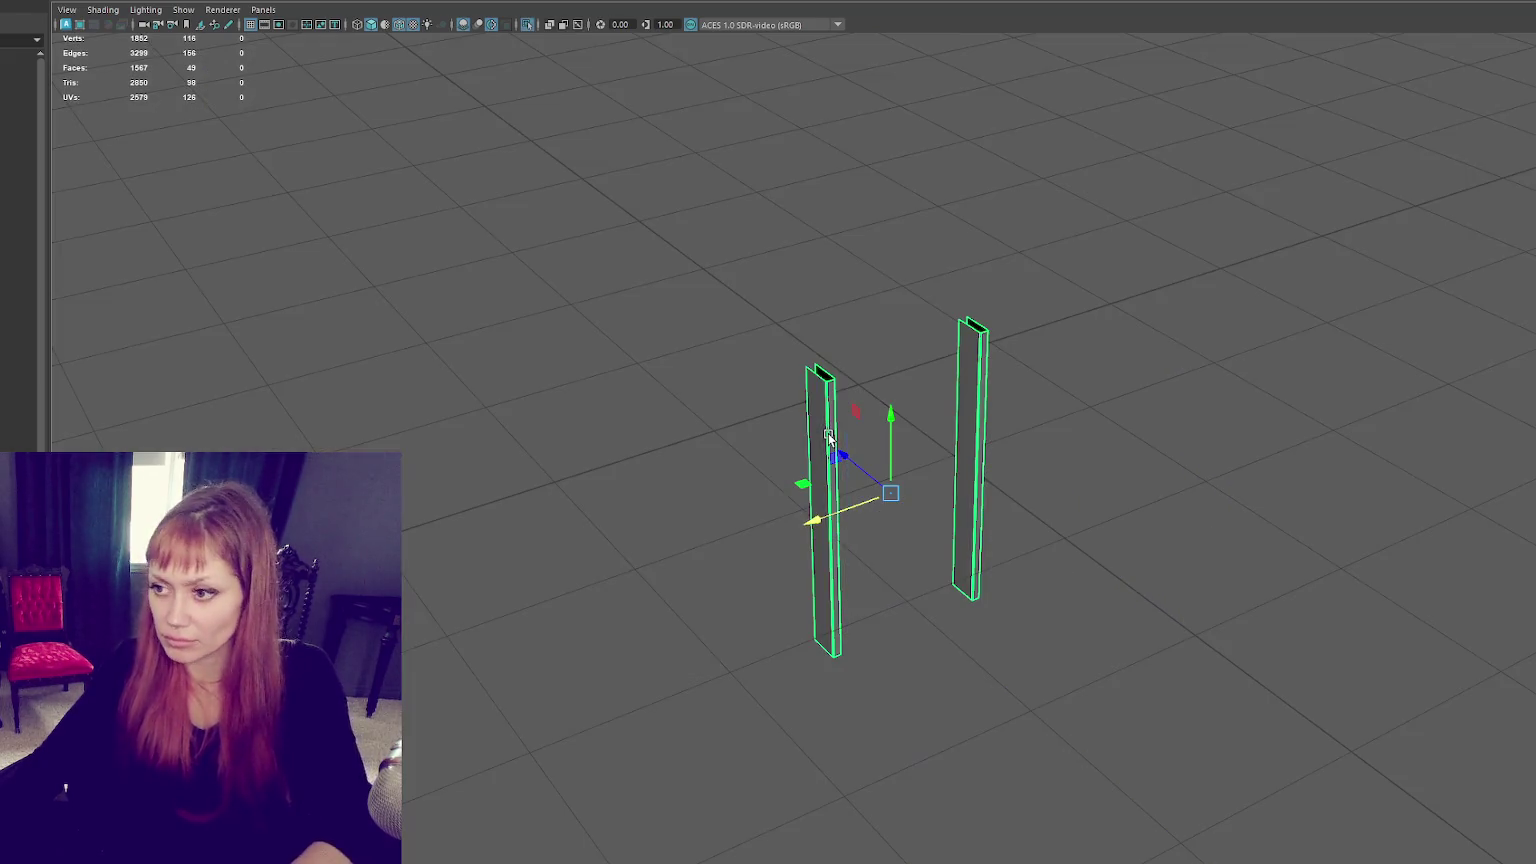
left_click(728, 312)
key("ctrl+1")
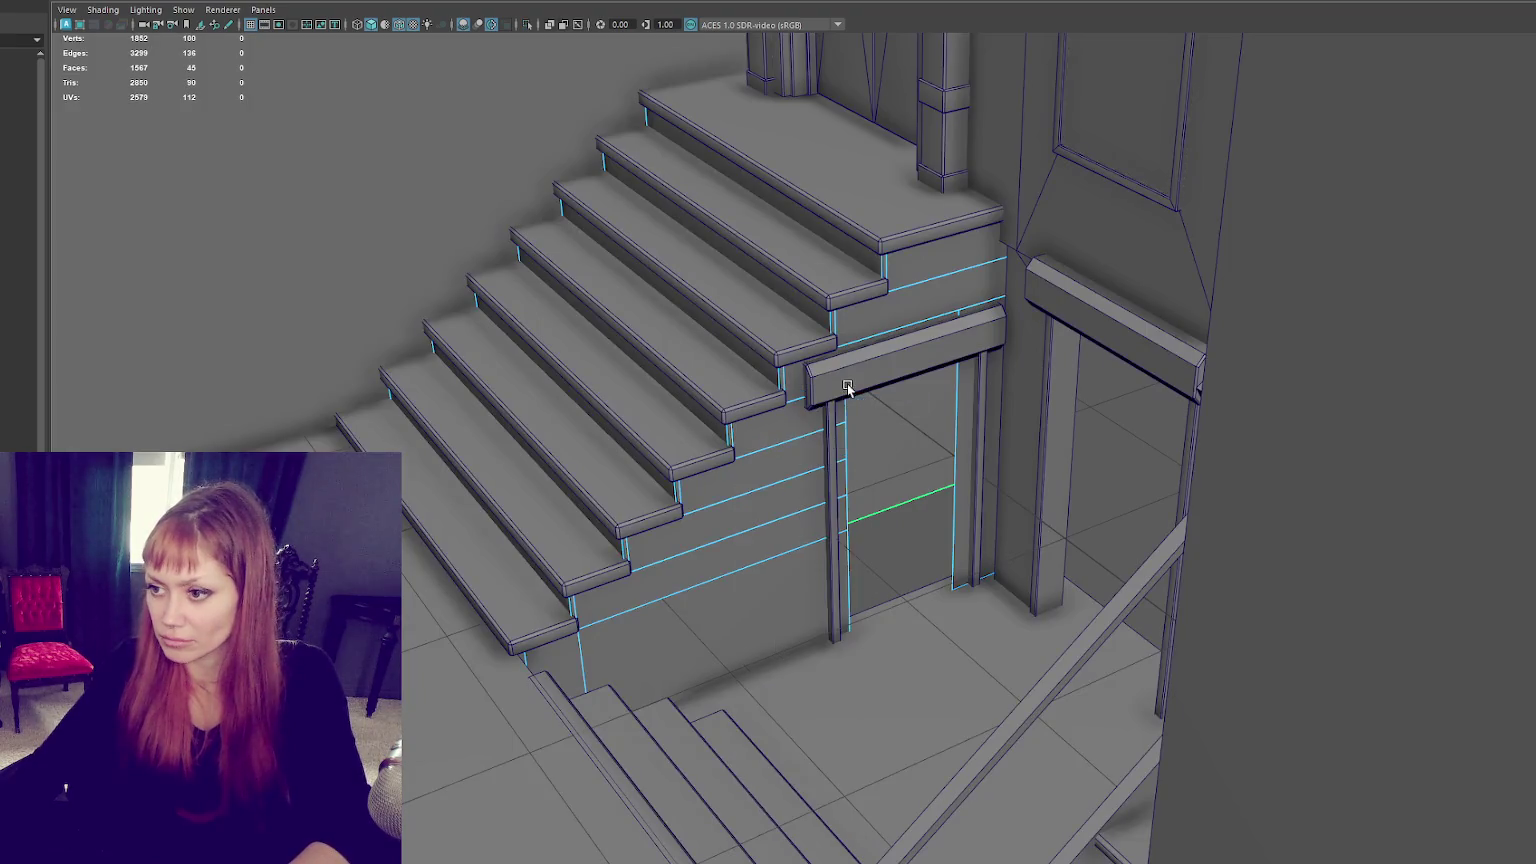
key("ctrl+1")
mouse_move(816, 441)
left_mouse_down("alt")
mouse_move(982, 392)
mouse_move(1042, 344)
left_mouse_up("alt")
left_click_drag(1149, 254, 904, 668)
Step: Slide the right jamb left and the left jamb right to the opening's edges
left_click_drag(948, 499, 924, 503)
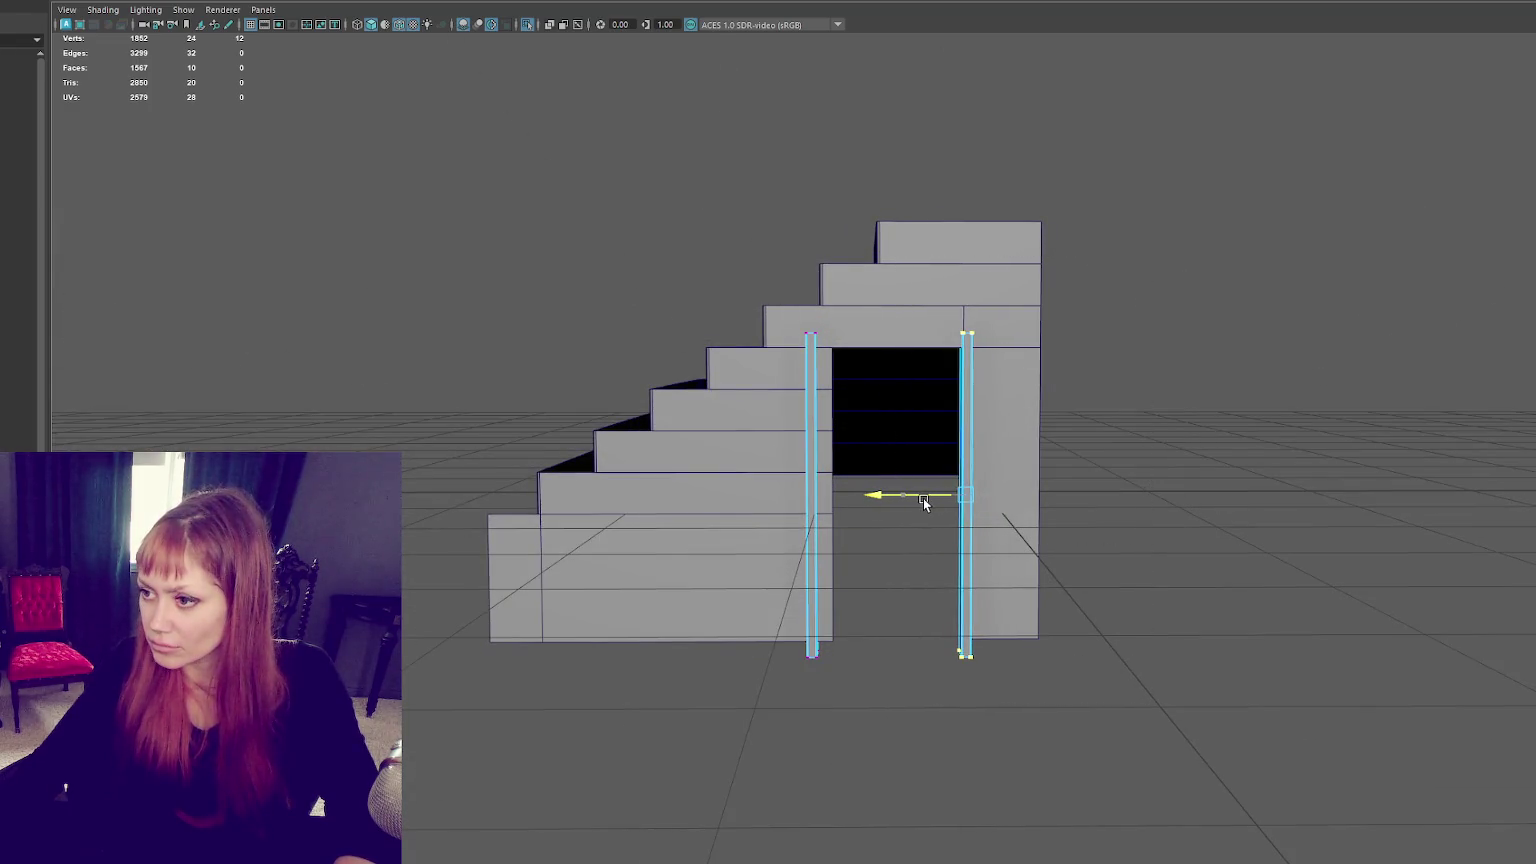
left_click_drag(867, 274, 680, 748)
left_click_drag(717, 494, 736, 493)
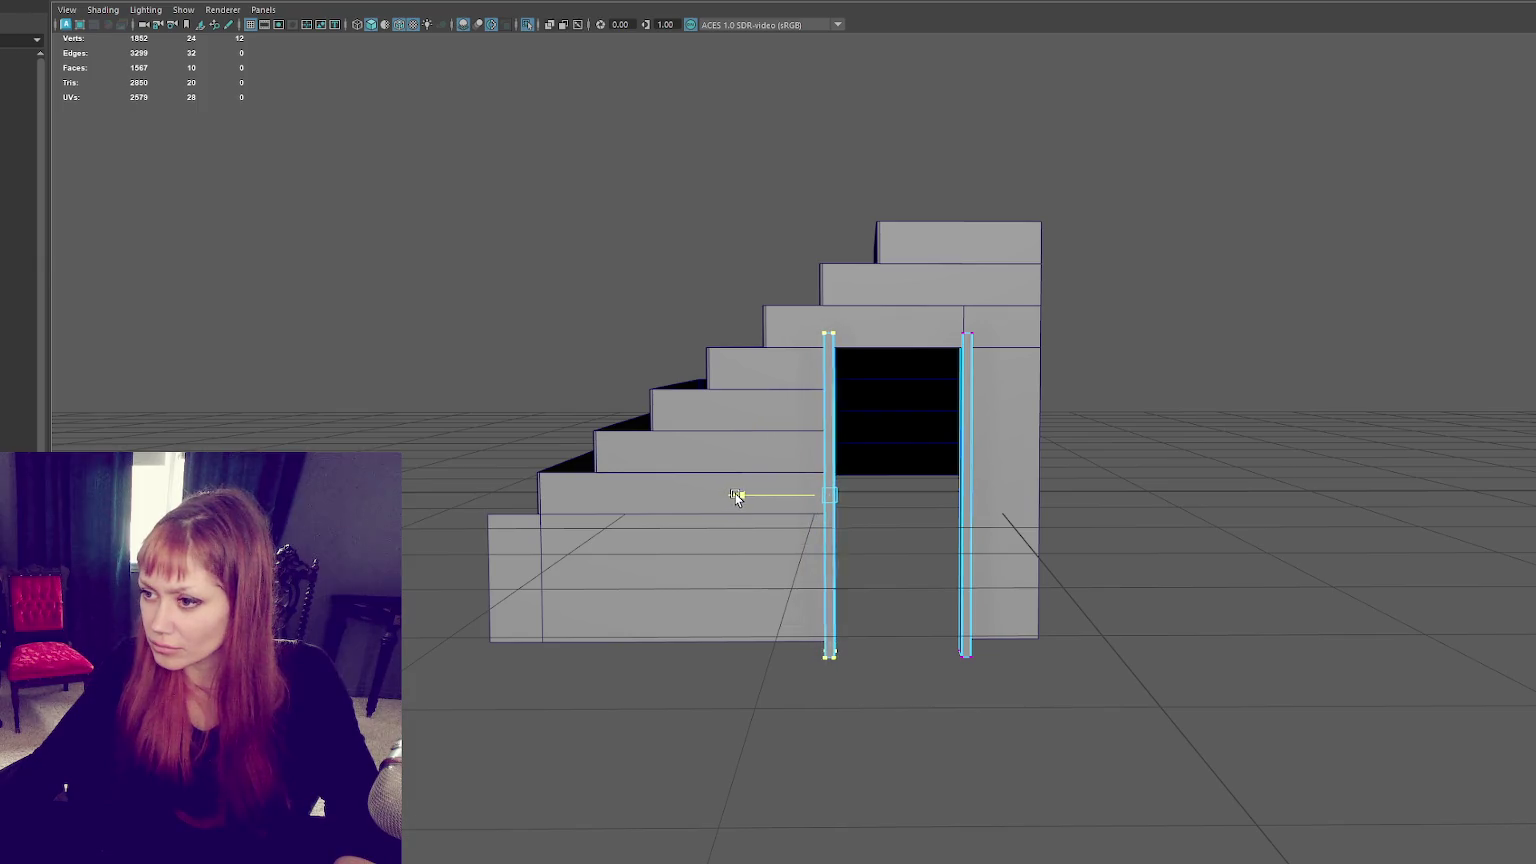
left_click(1110, 296)
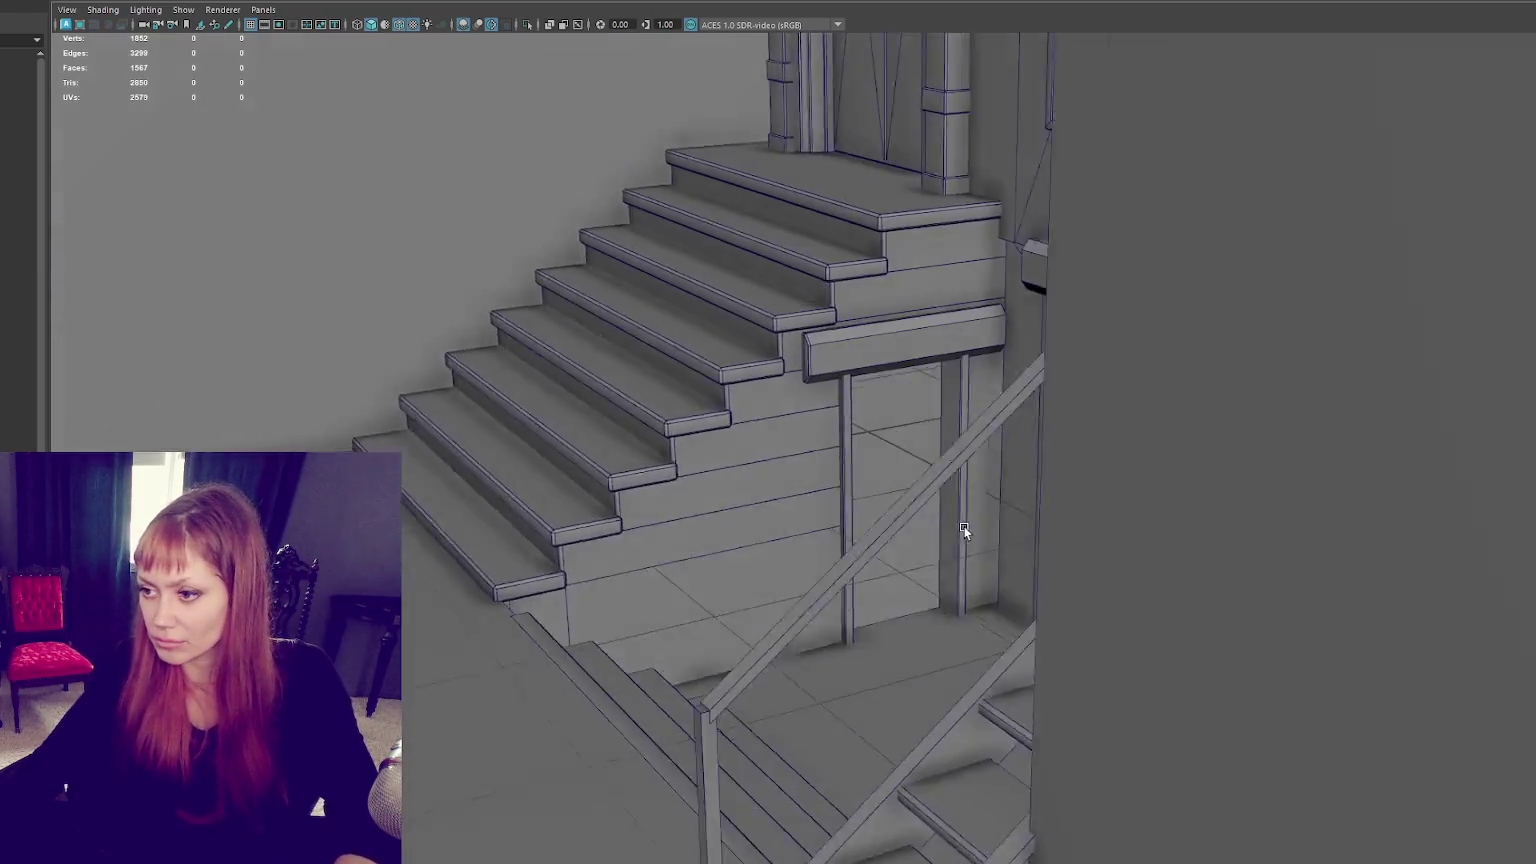
mouse_move(963, 526)
left_mouse_down("alt")
mouse_move(1059, 481)
mouse_move(901, 504)
left_mouse_up("alt")
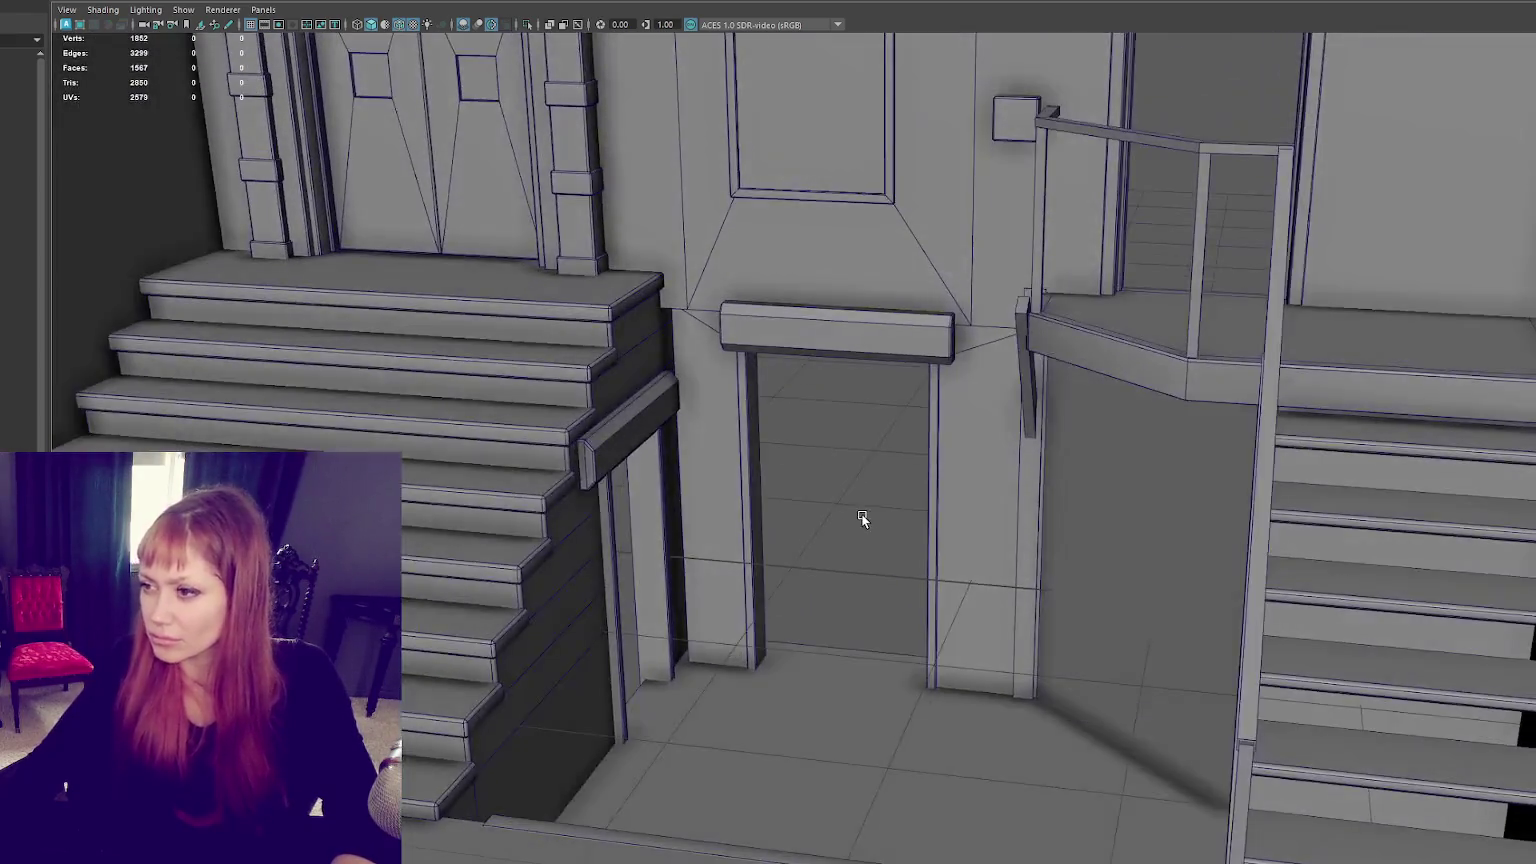
scroll(890, 519, "down", 3)
scroll(875, 507, "down", 2)
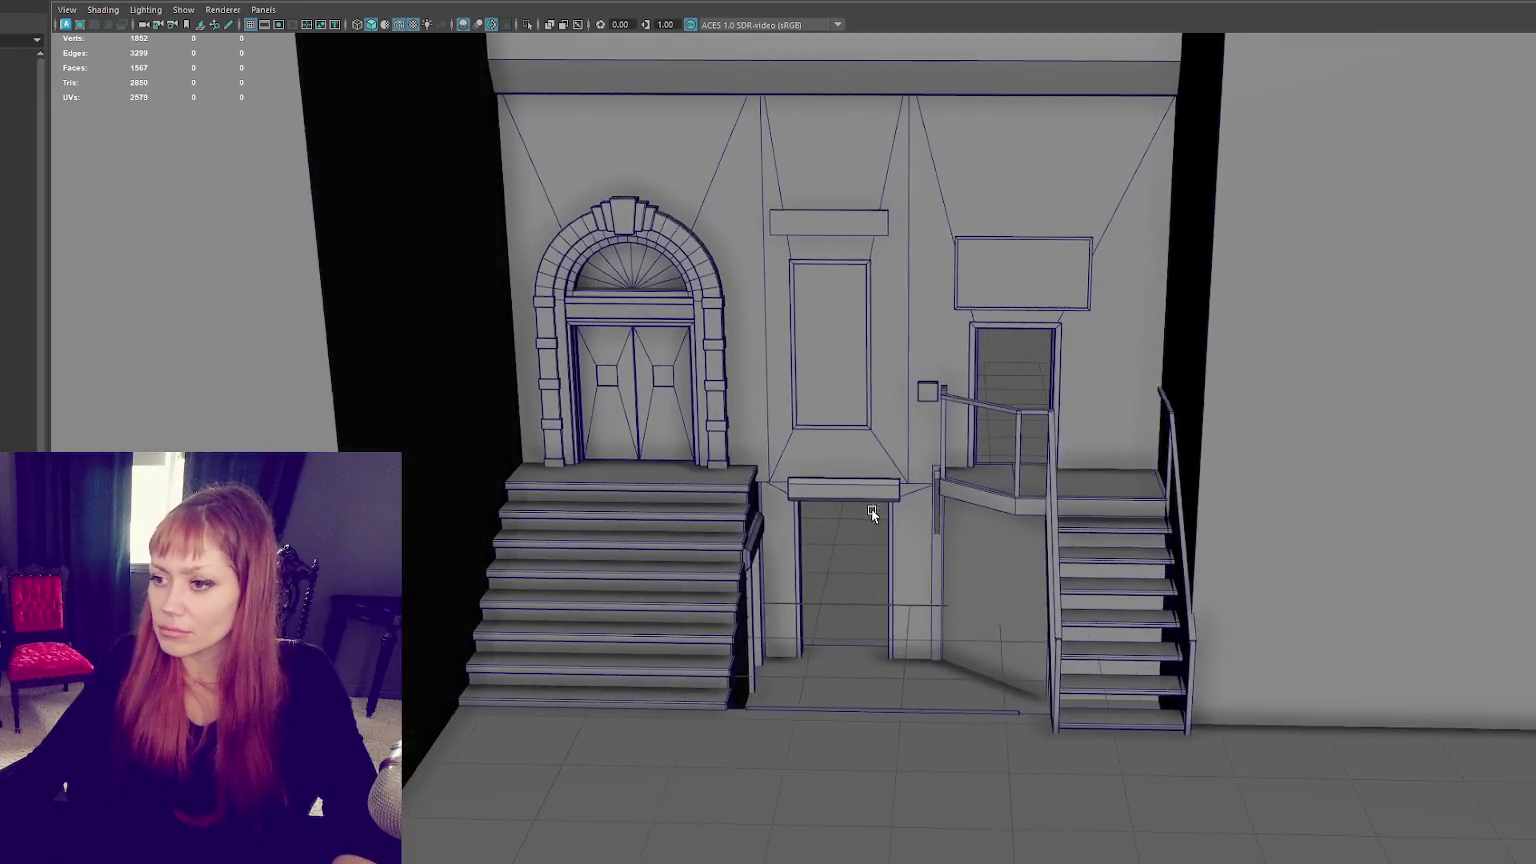
scroll(871, 509, "up", 6)
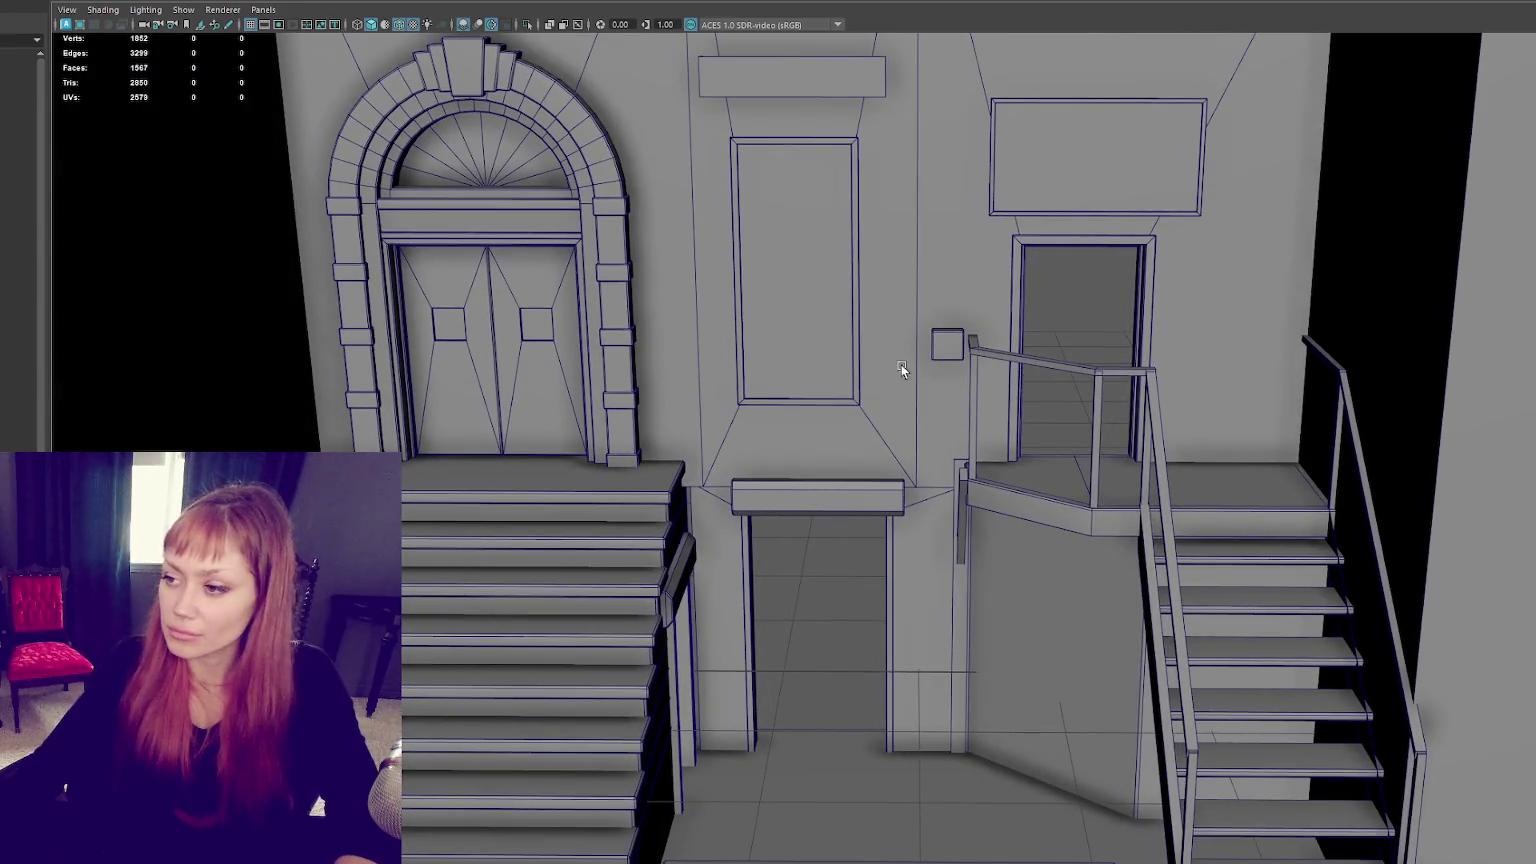
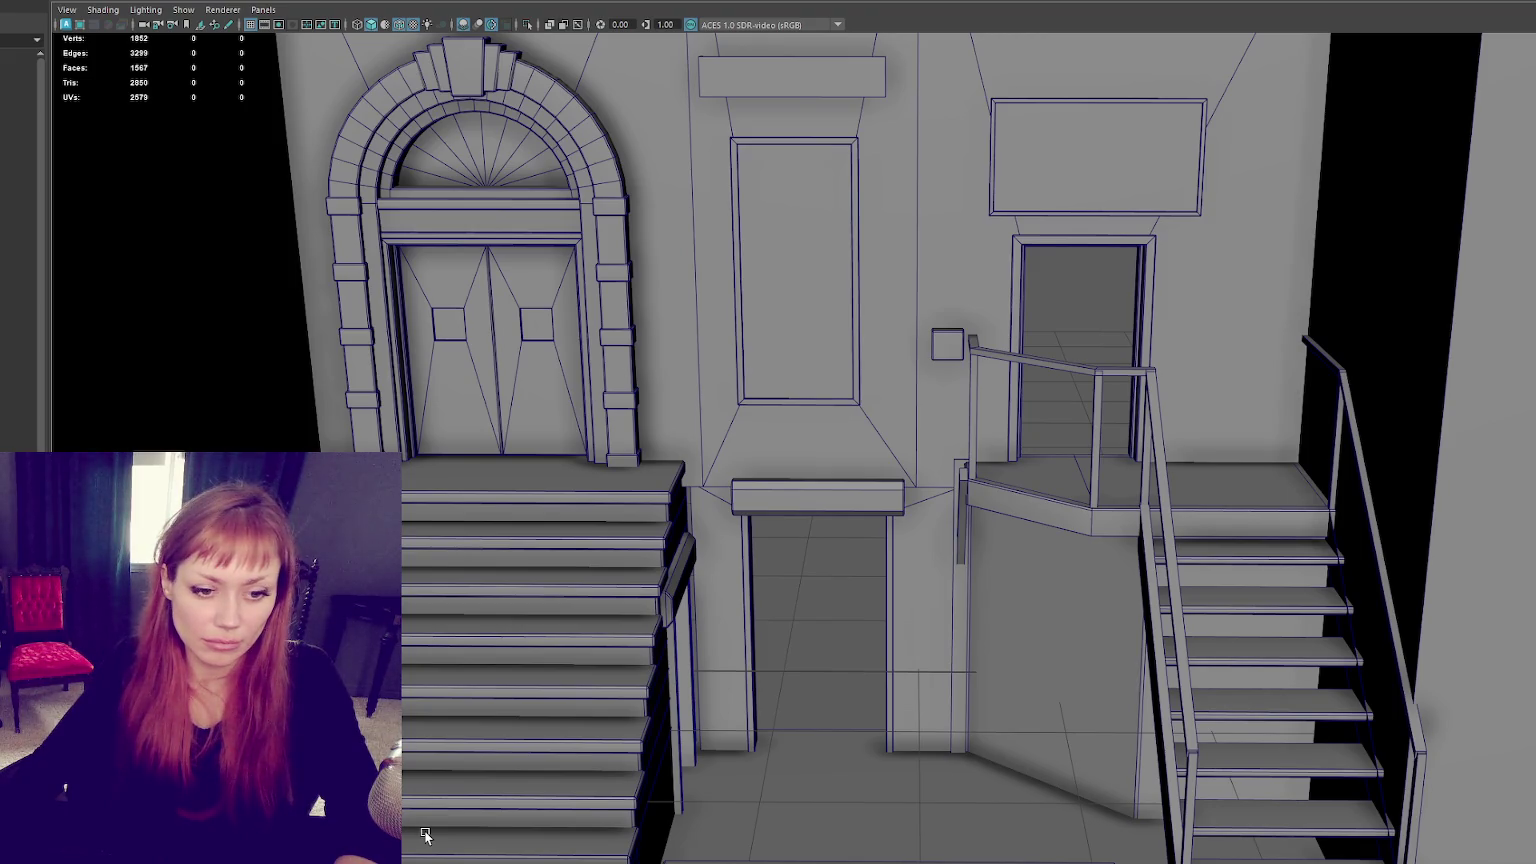
Step: Move a copy of the right staircase toward the centre, isolate it, and delete its step faces
scroll(971, 543, "down", 3)
left_click(1087, 520)
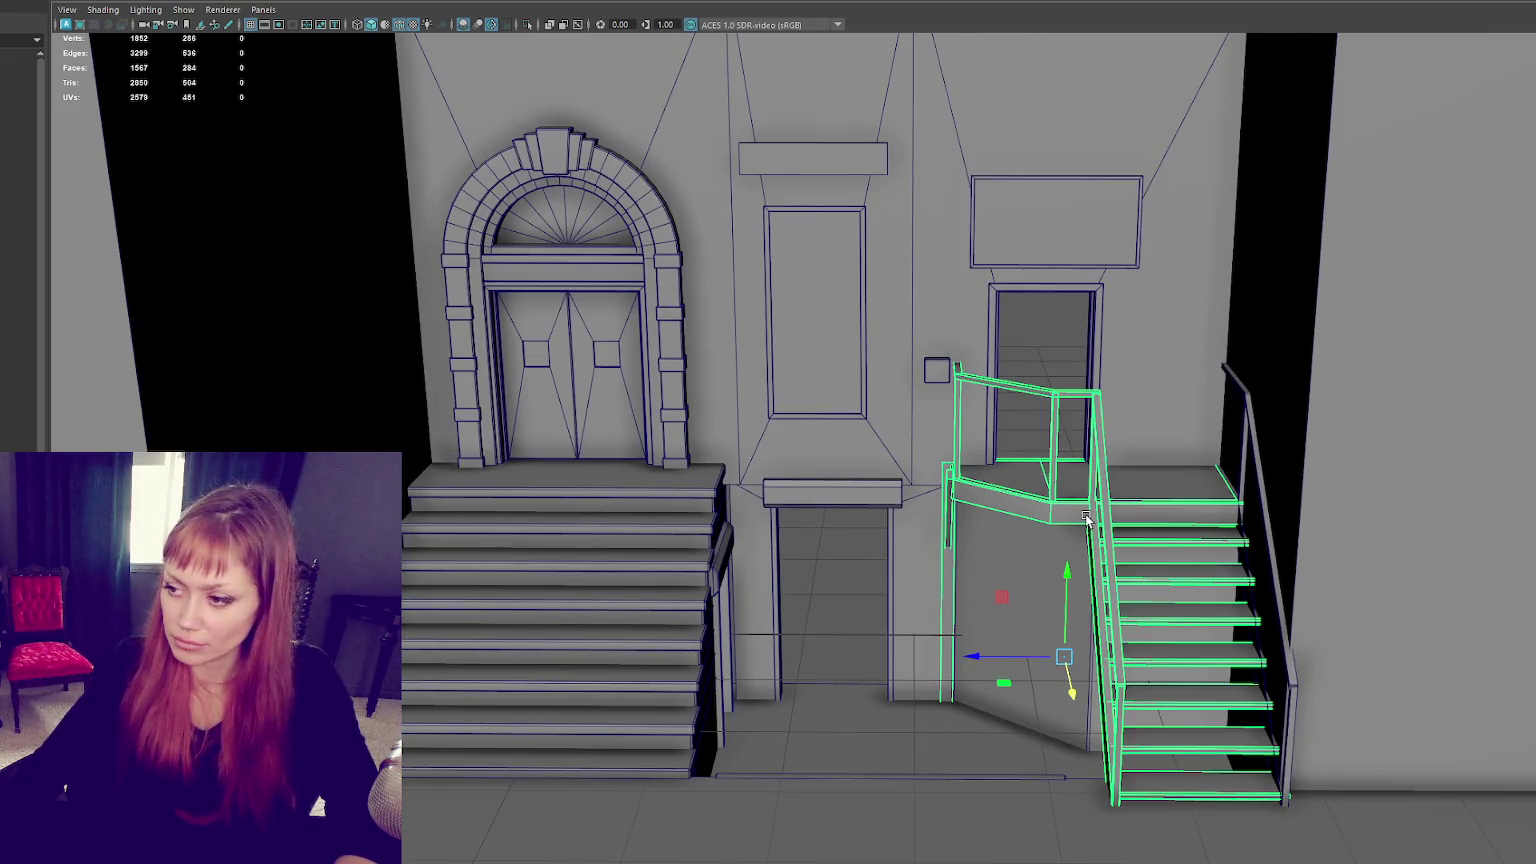
left_click_drag(983, 665, 573, 672)
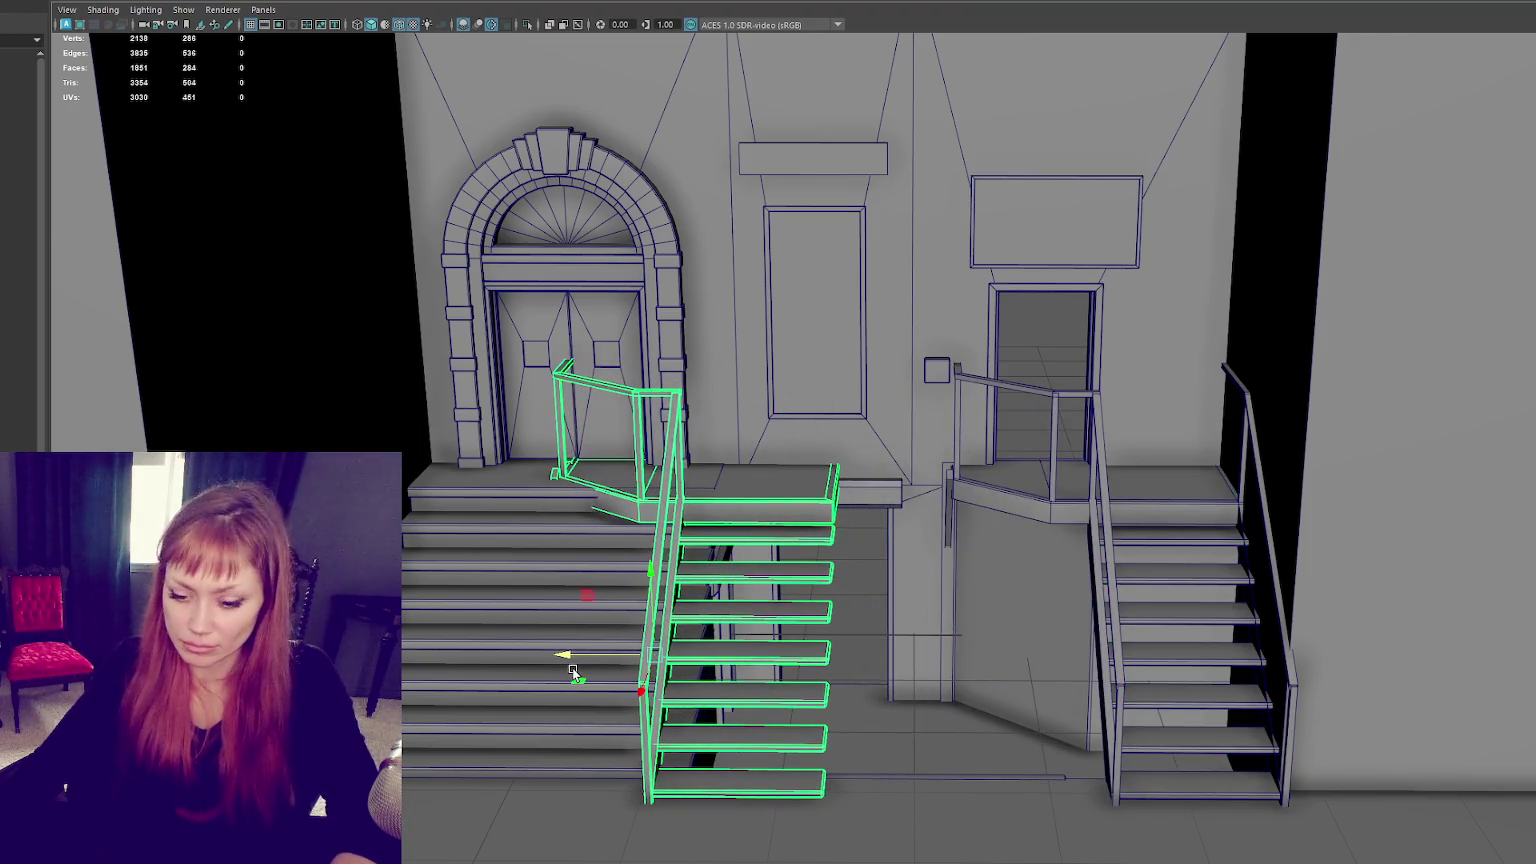
key("ctrl+1")
key("F11")
mouse_move(905, 370)
left_mouse_down()
mouse_move(752, 847)
mouse_move(622, 570)
left_mouse_up()
key("Delete")
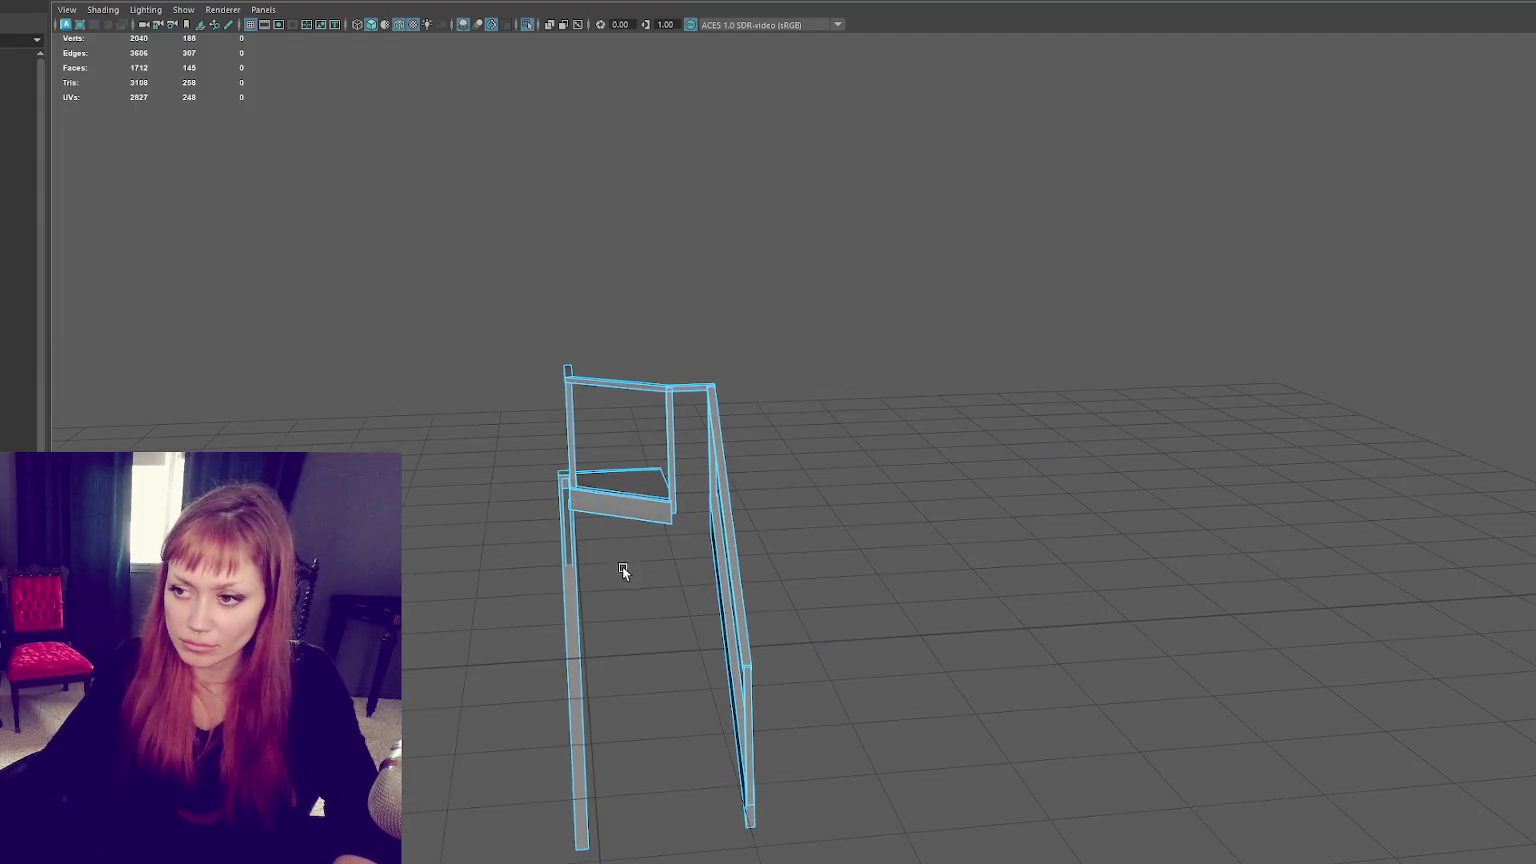
Step: Delete the copy's top crossbar and left frame piece, leaving only the railing
left_click(683, 383)
key("Delete")
left_click(668, 400)
key("Delete")
left_click(830, 317)
left_click_drag(830, 317, 786, 333, "alt")
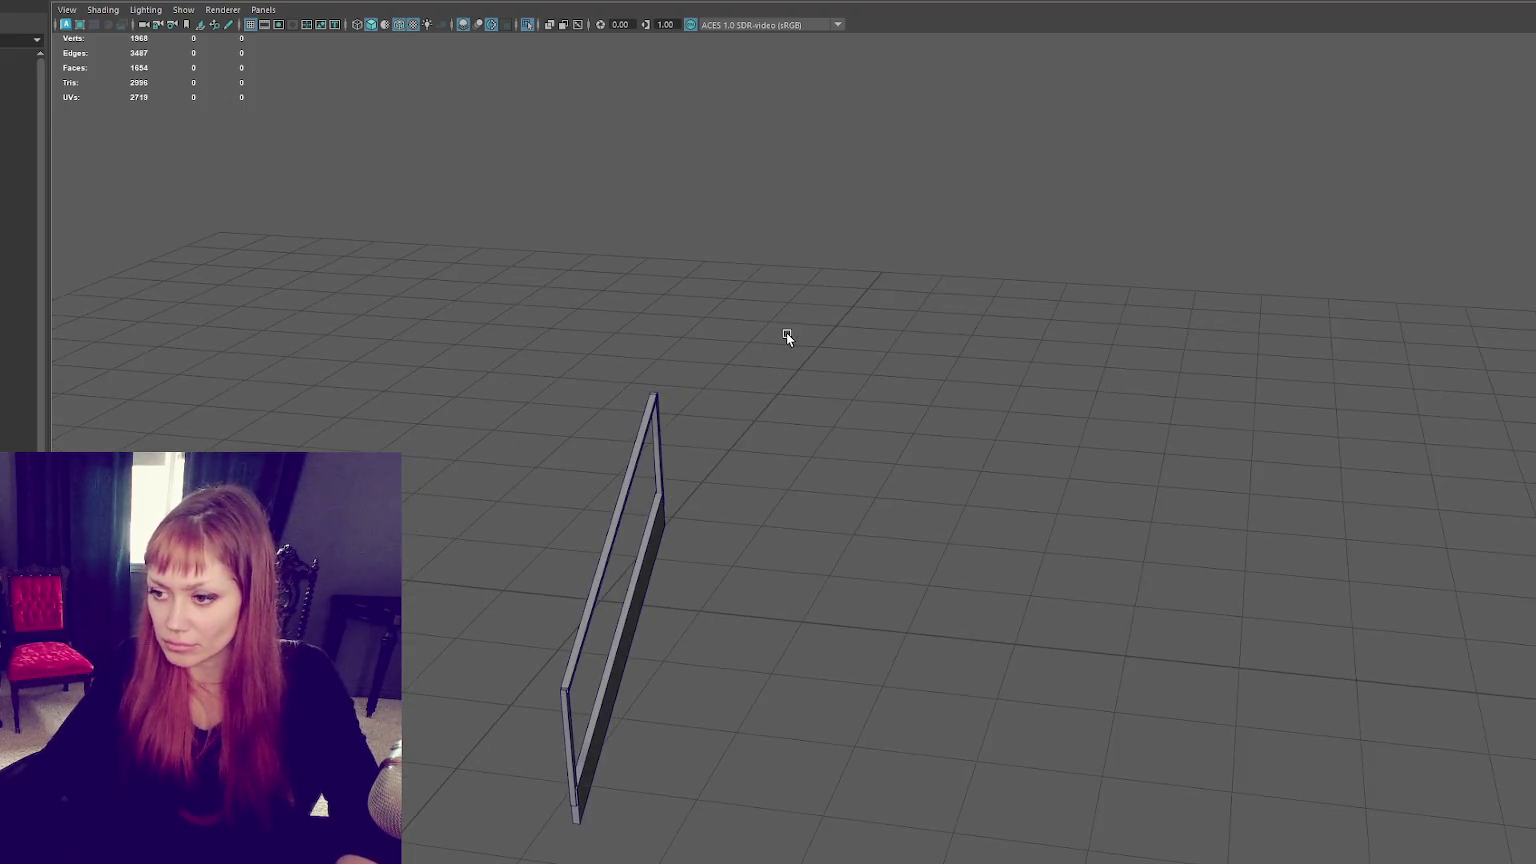
key("ctrl+1")
Step: Position the railing along the outer edge of the left stairs
scroll(730, 370, "up", 2)
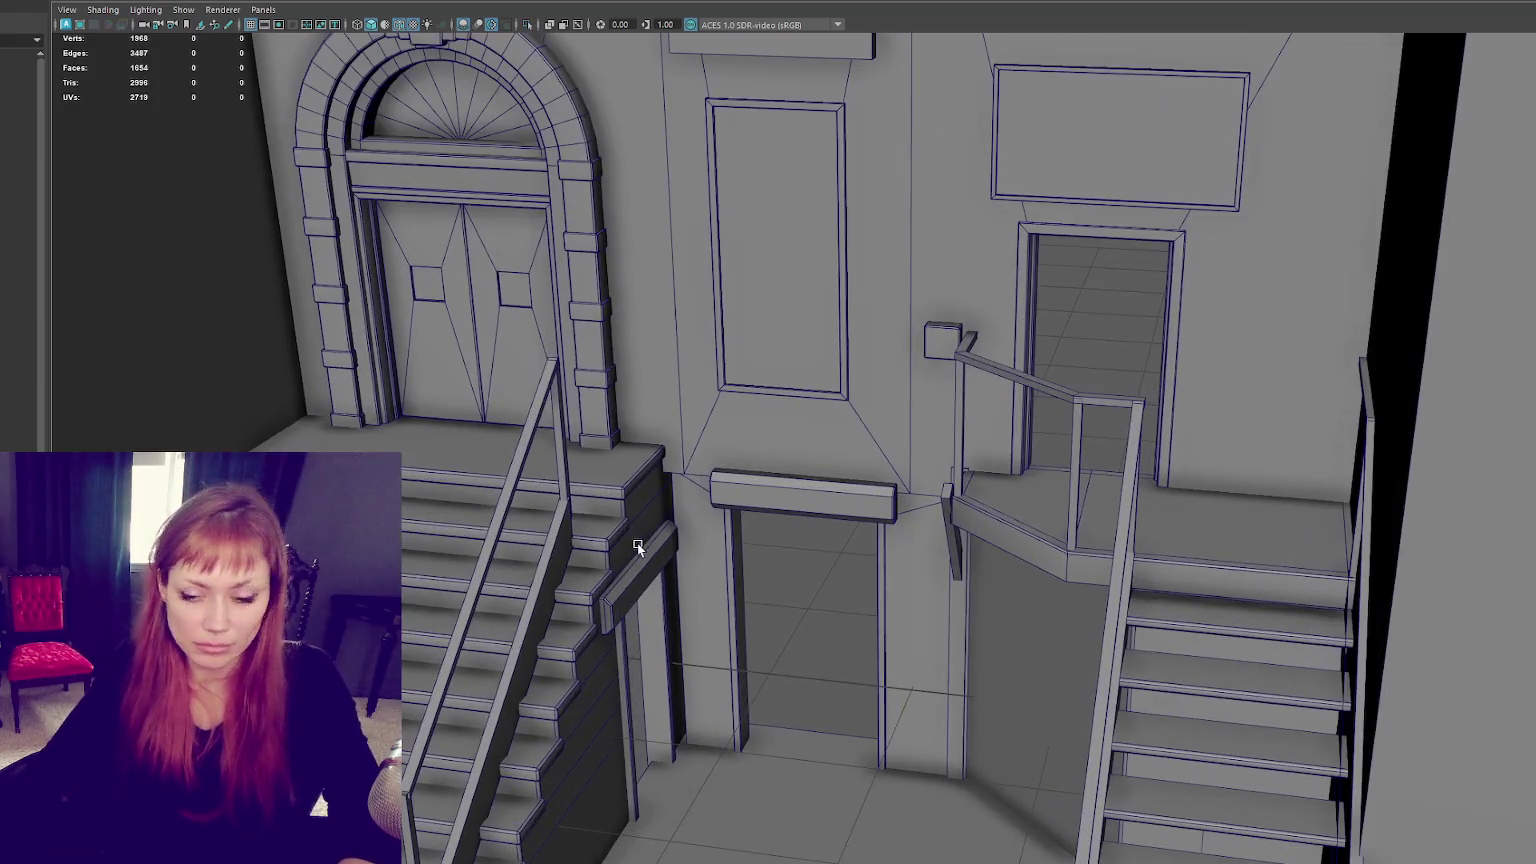
left_click(550, 587)
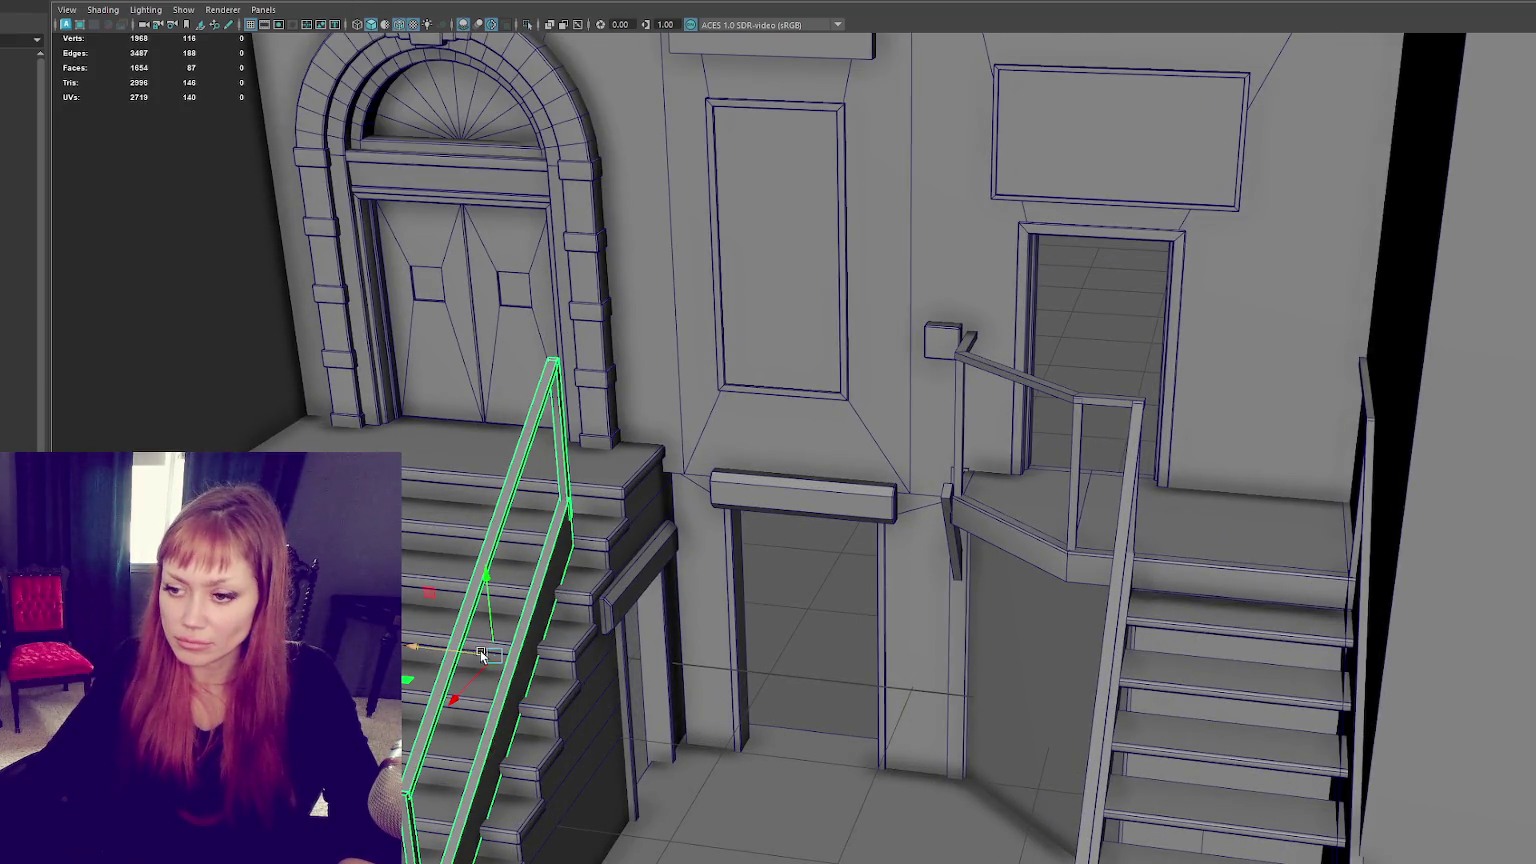
key("Delete")
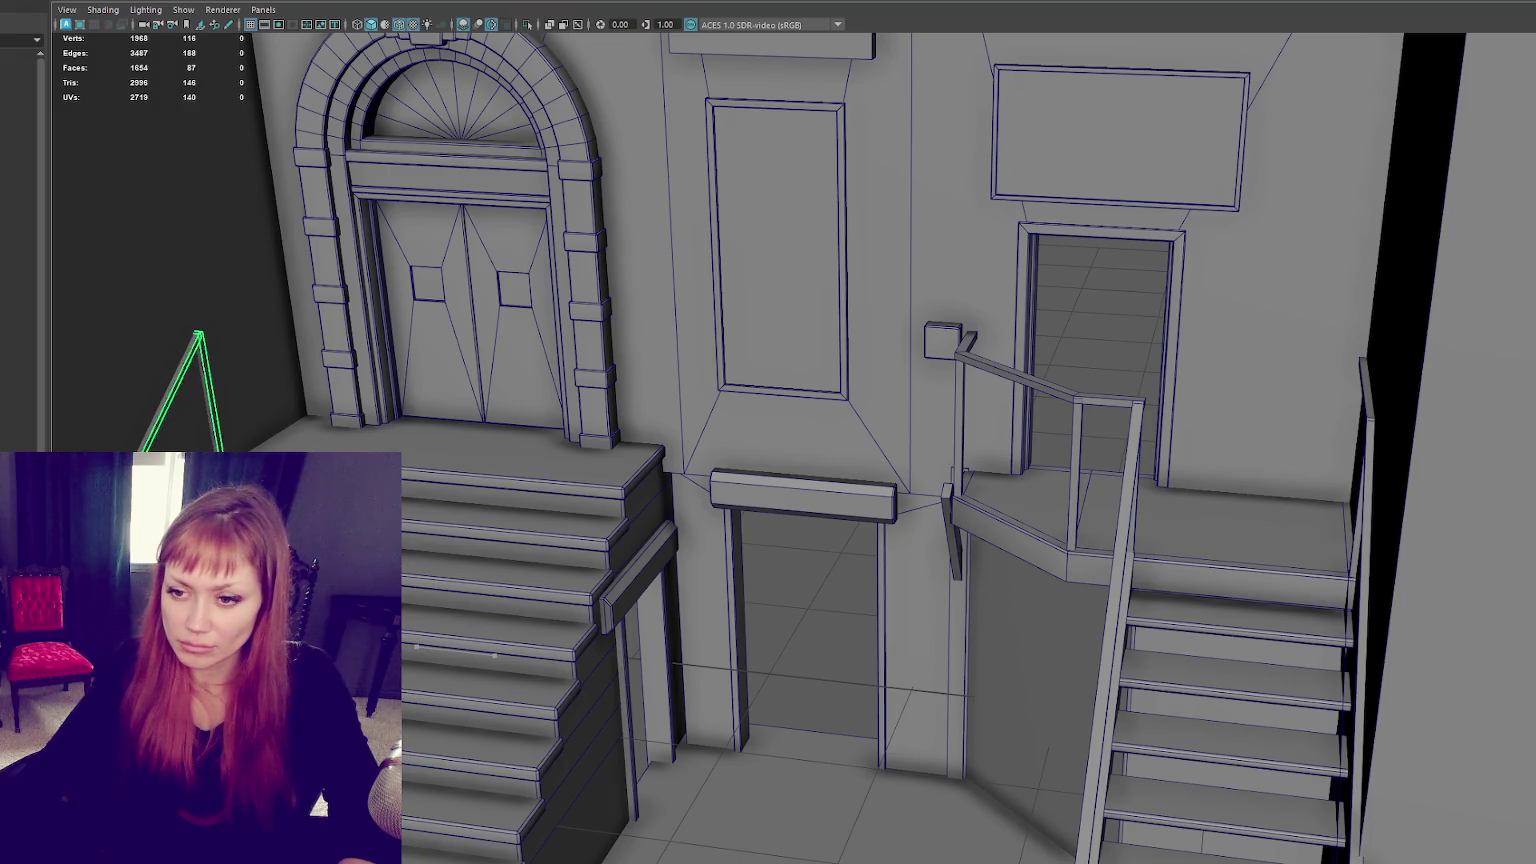
middle_click_drag(768, 450, 821, 438, "alt")
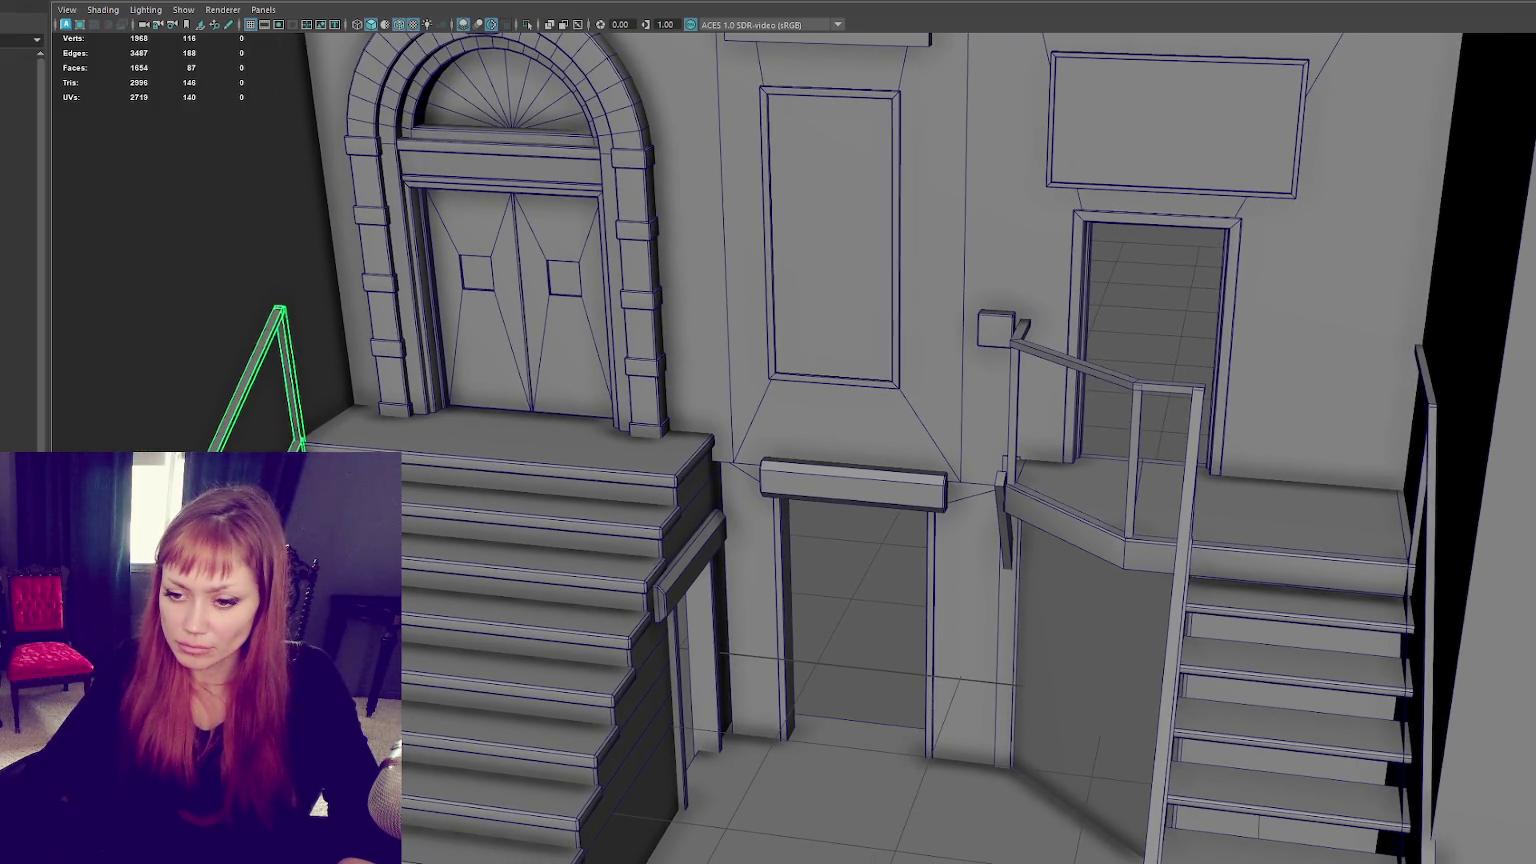
Step: Duplicate the railing onto the other side of the stairs and inspect it in isolation
key("ctrl+d")
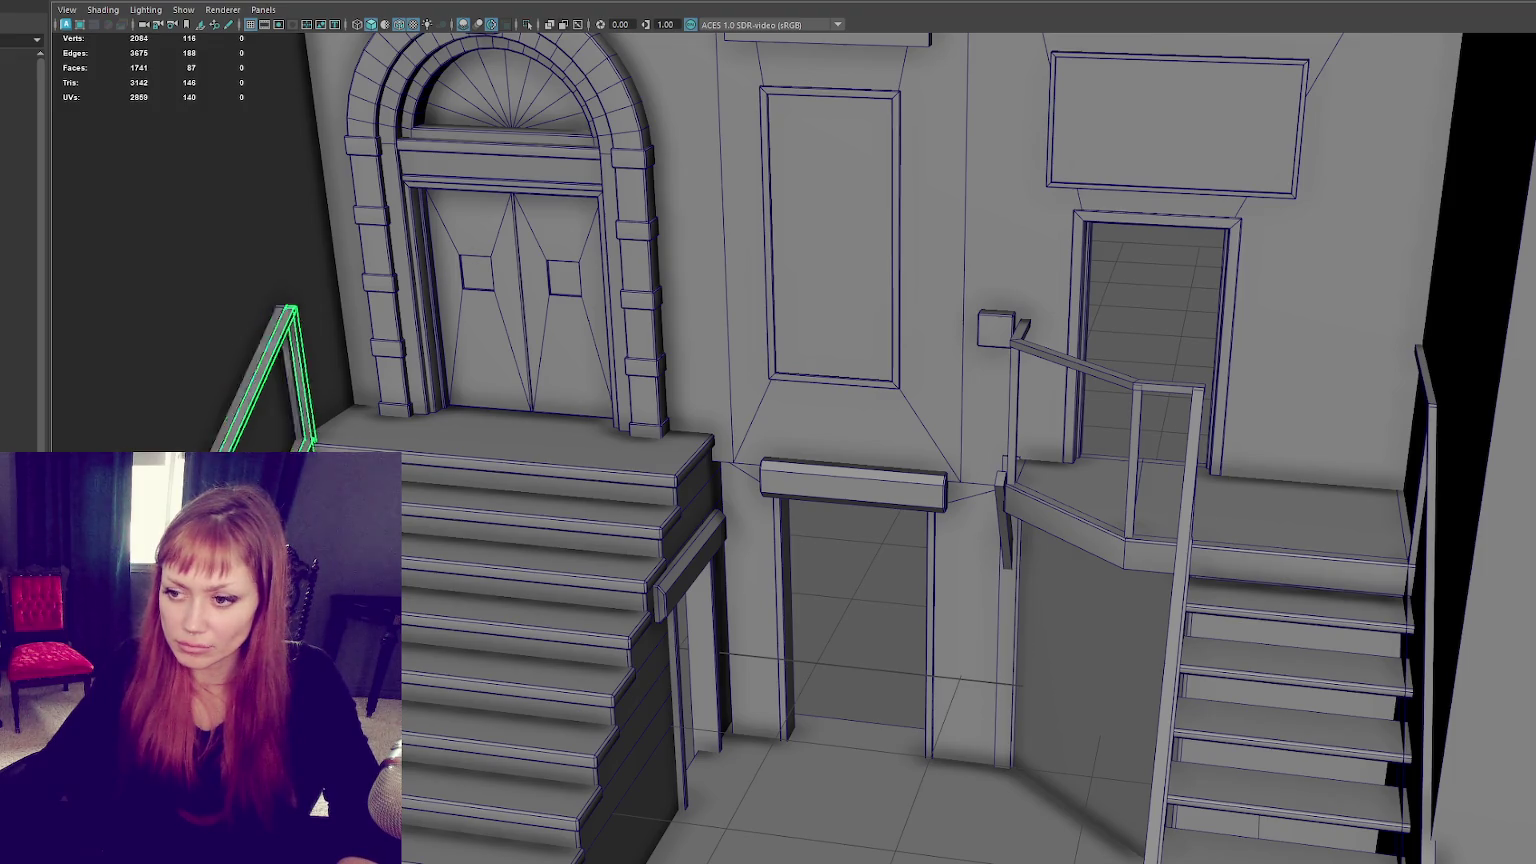
left_click_drag(145, 607, 530, 636)
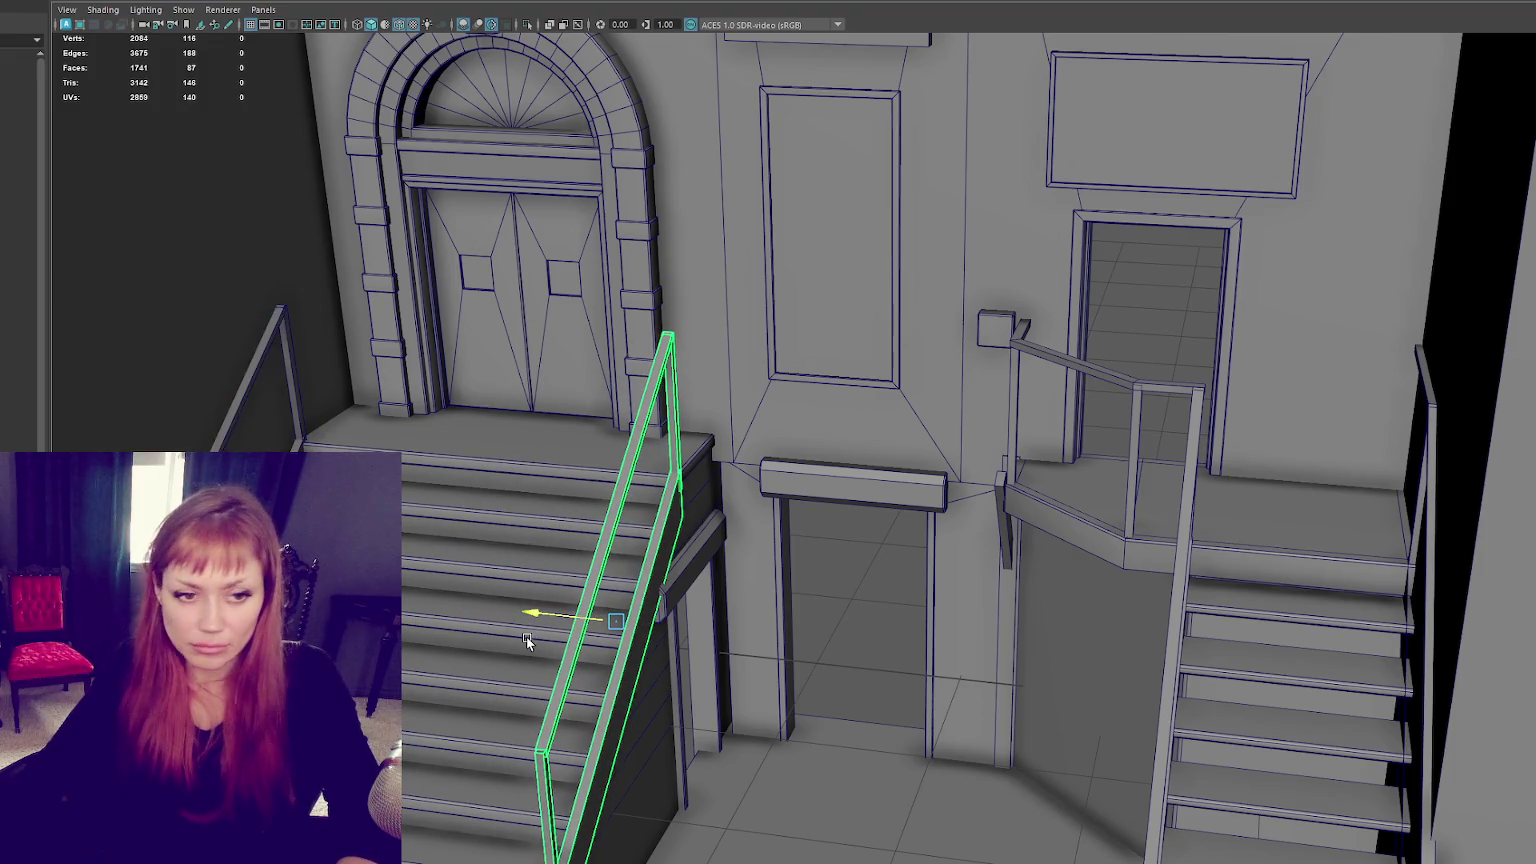
key("f")
left_click_drag(700, 537, 600, 532, "alt")
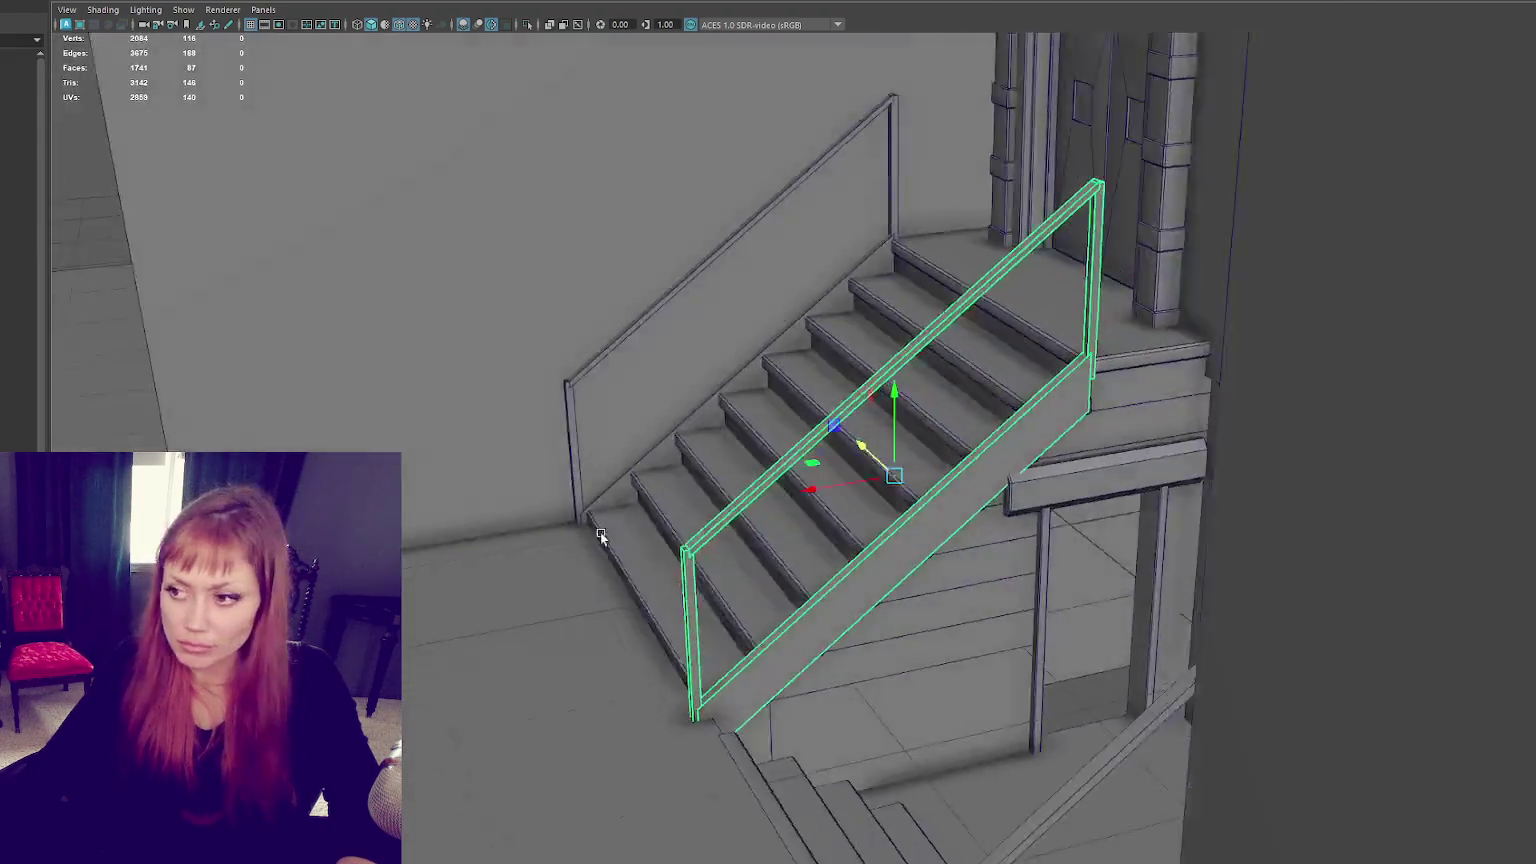
mouse_move(738, 452)
left_mouse_down("alt")
mouse_move(788, 466)
mouse_move(756, 468)
mouse_move(867, 446)
mouse_move(810, 445)
mouse_move(1087, 408)
left_mouse_up("alt")
scroll(798, 458, "up", 5)
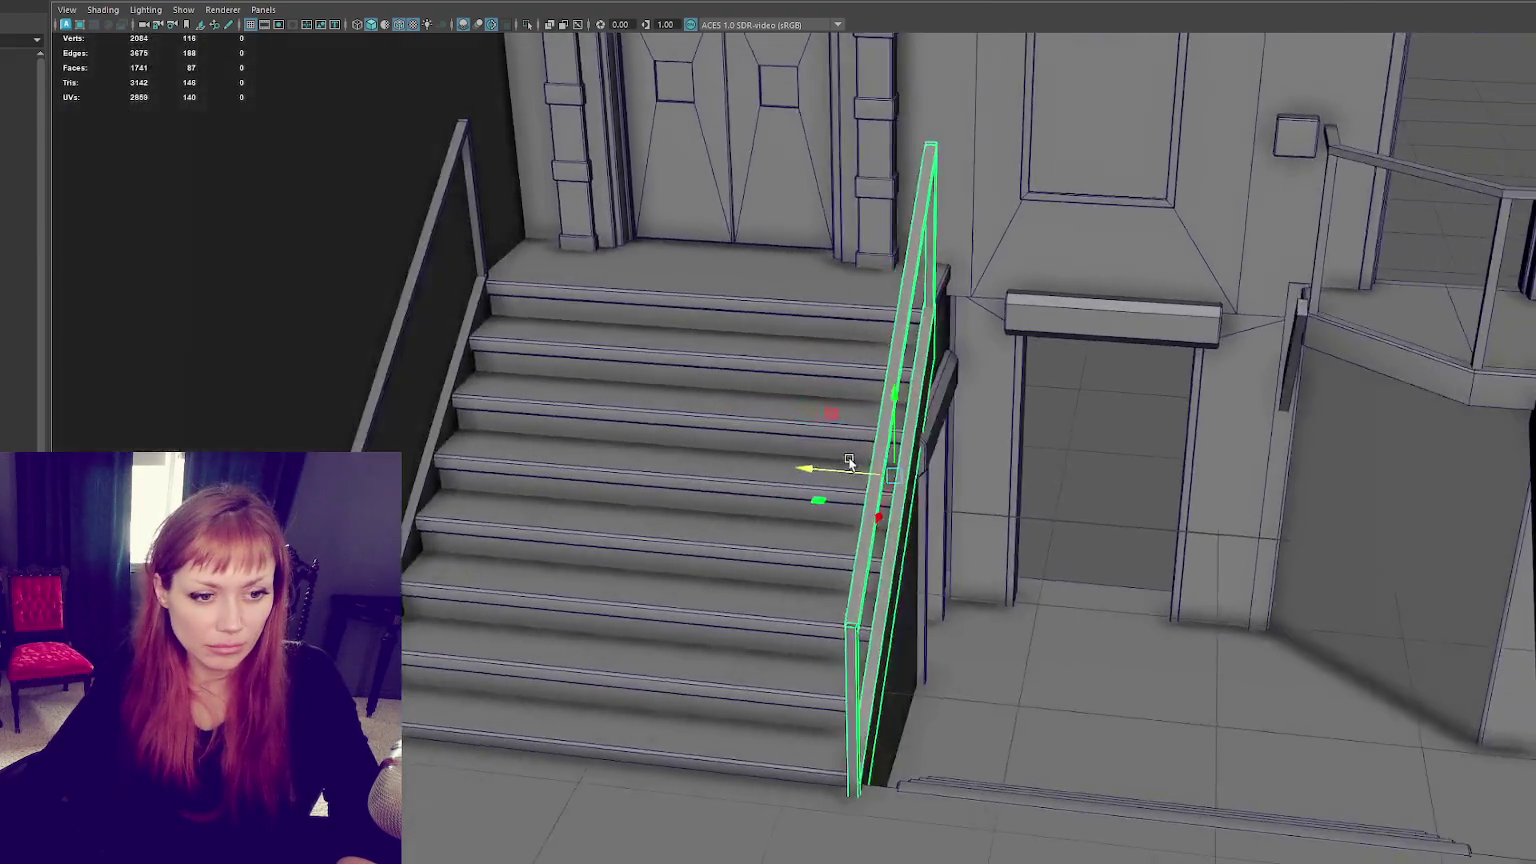
scroll(867, 446, "down", 3)
key("ctrl+1")
right_click_drag(1087, 408, 1066, 485)
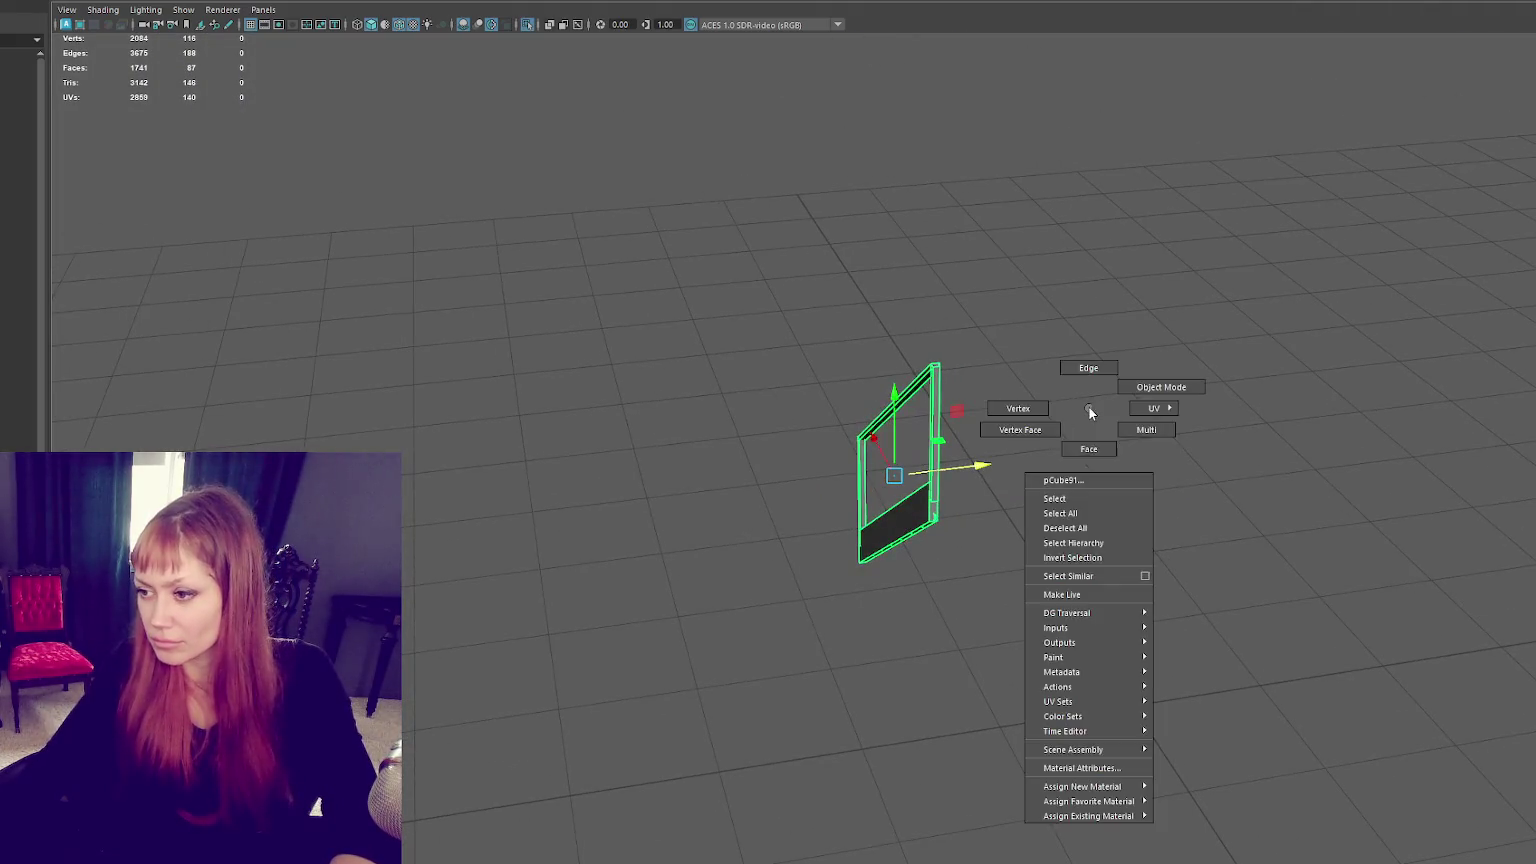
Step: Extrude the upright post's top faces horizontally to form a top rail
left_click(1002, 248)
left_click(985, 276)
key("ctrl+e")
mouse_move(778, 264)
left_mouse_down("alt")
mouse_move(1158, 261)
mouse_move(1032, 370)
left_mouse_up("alt")
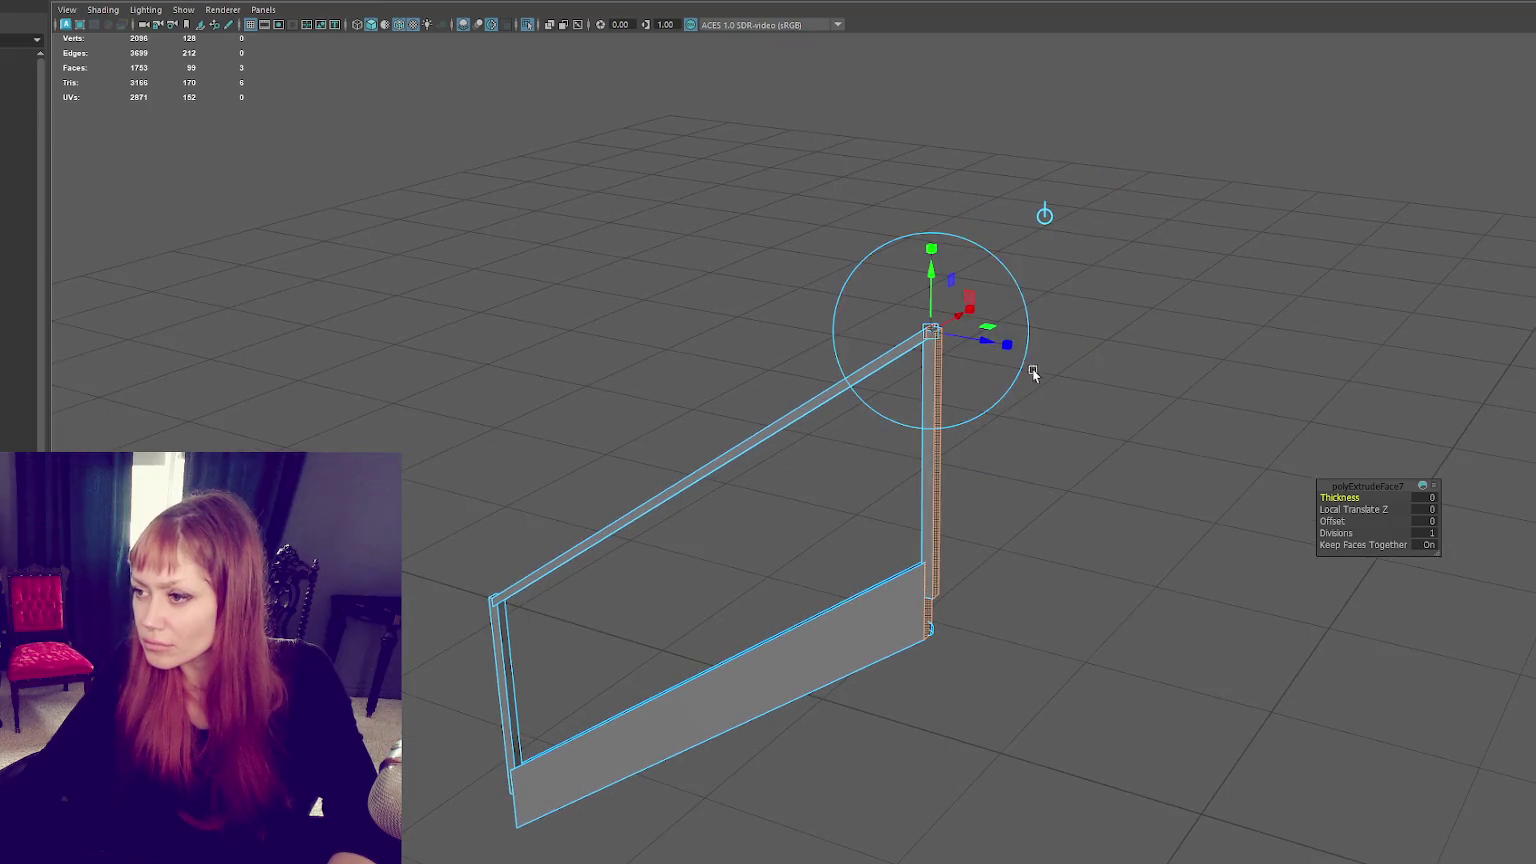
key("ctrl+z")
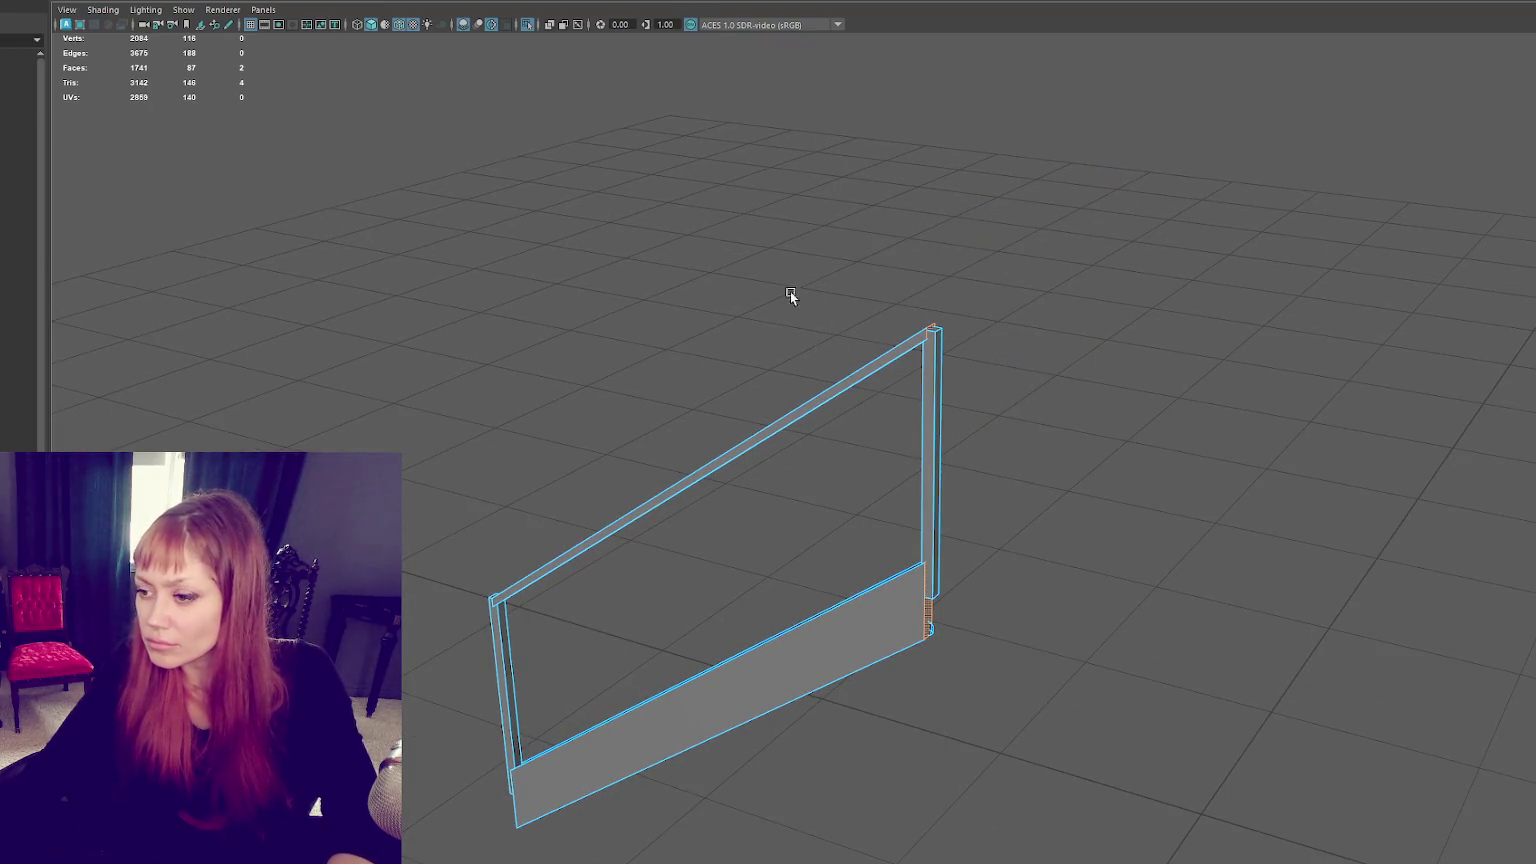
key("ctrl+e")
mouse_move(878, 481)
left_mouse_down()
mouse_move(1169, 569)
mouse_move(1080, 542)
mouse_move(1073, 512)
left_mouse_up()
left_click(1060, 517)
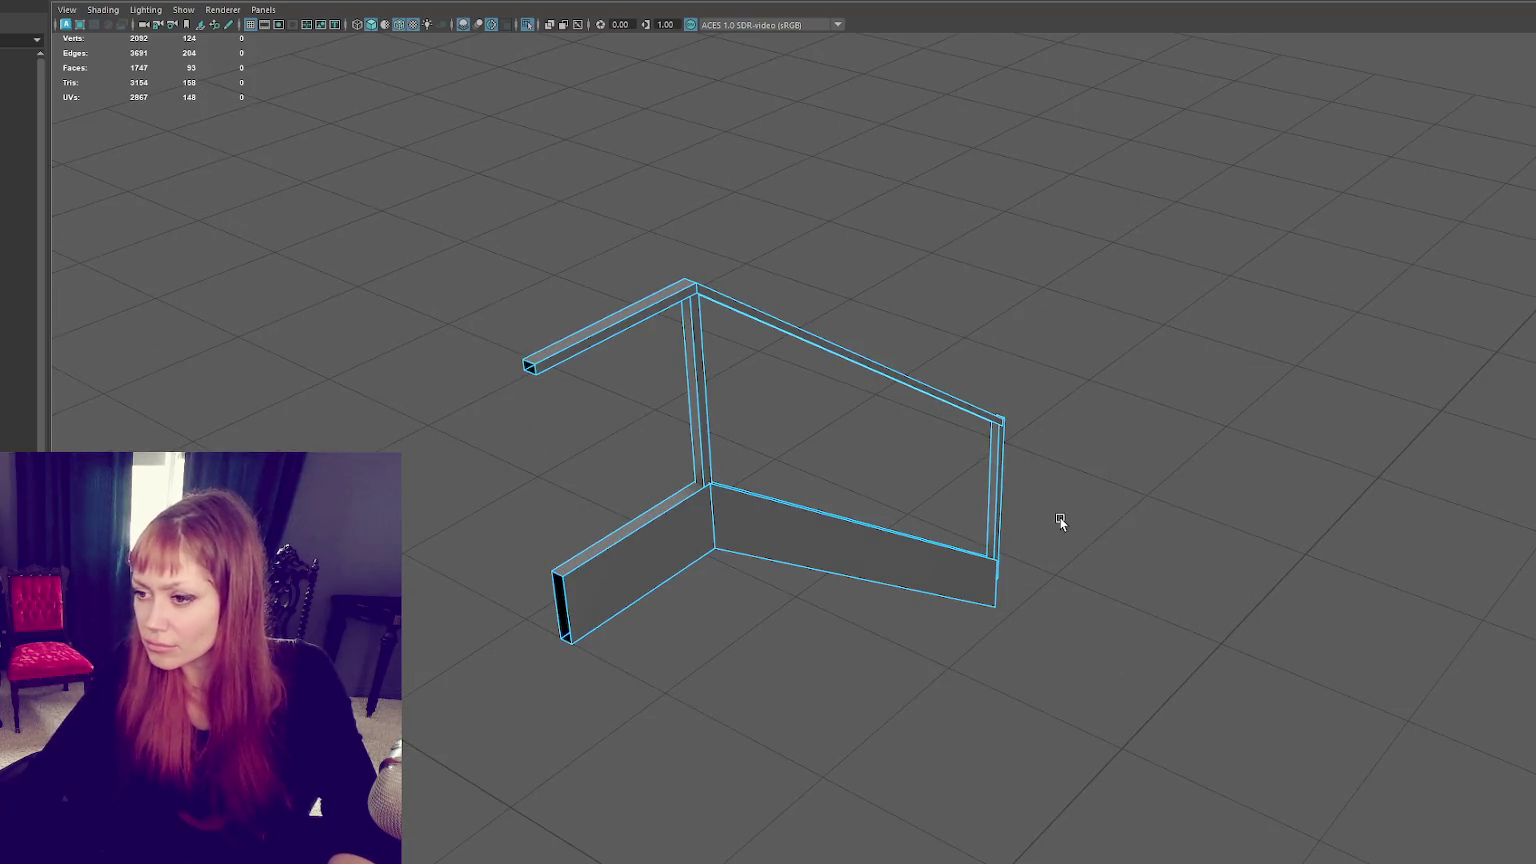
mouse_move(1098, 202)
left_mouse_down("alt")
mouse_move(1133, 181)
mouse_move(972, 185)
left_mouse_up("alt")
Step: Delete the leftover faces on the railing's upright post and return to the full scene
left_click(936, 239)
key("F11")
left_click(955, 285)
key("f")
mouse_move(950, 318)
left_mouse_down("alt")
mouse_move(1034, 325)
mouse_move(1006, 420)
left_mouse_up("alt")
left_click_drag(984, 487, 978, 488)
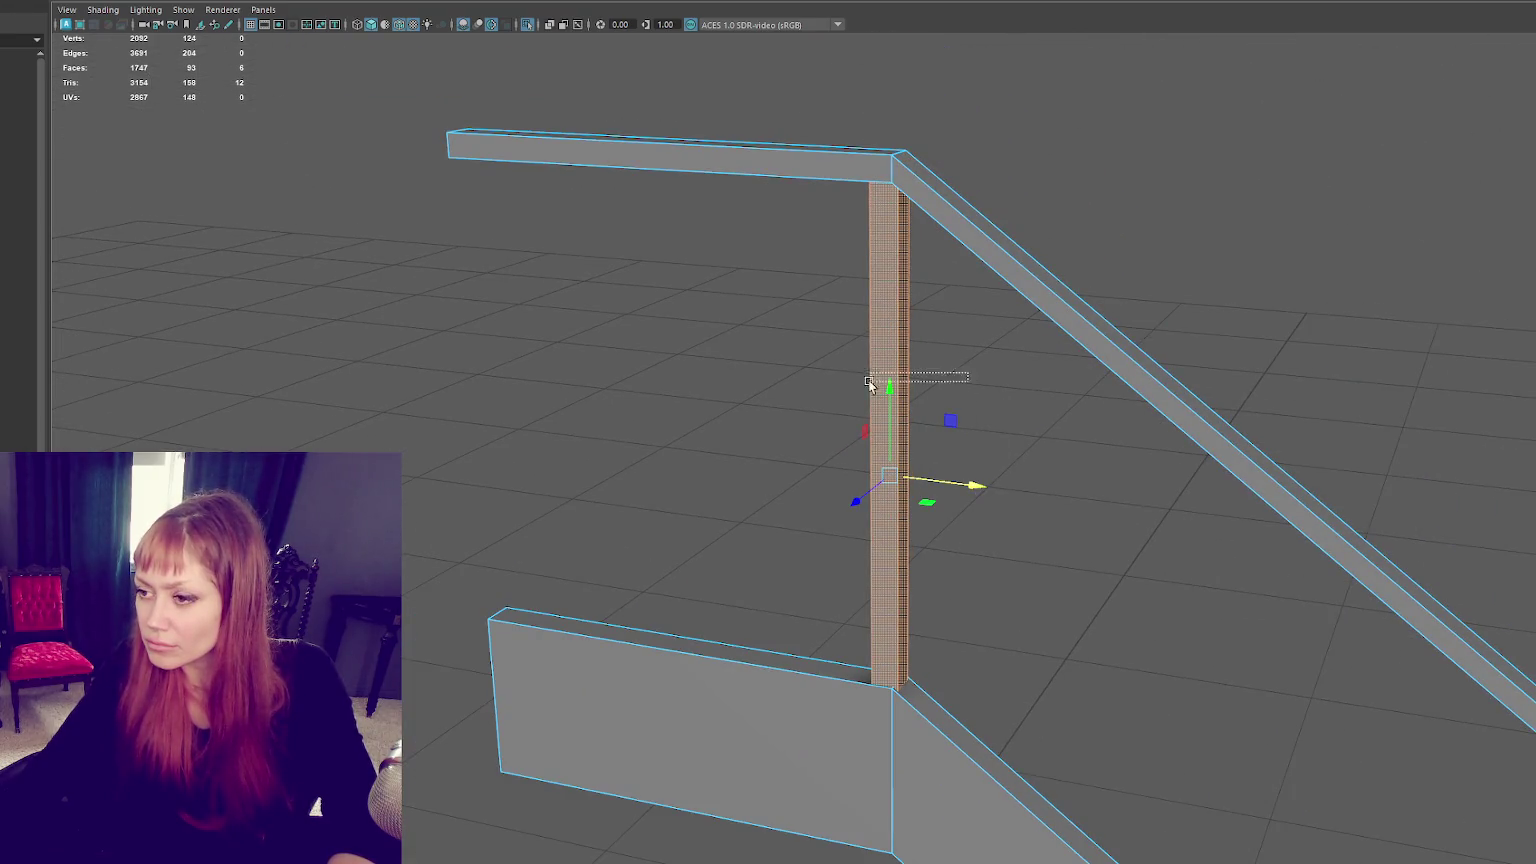
left_click_drag(724, 181, 724, 181, "shift")
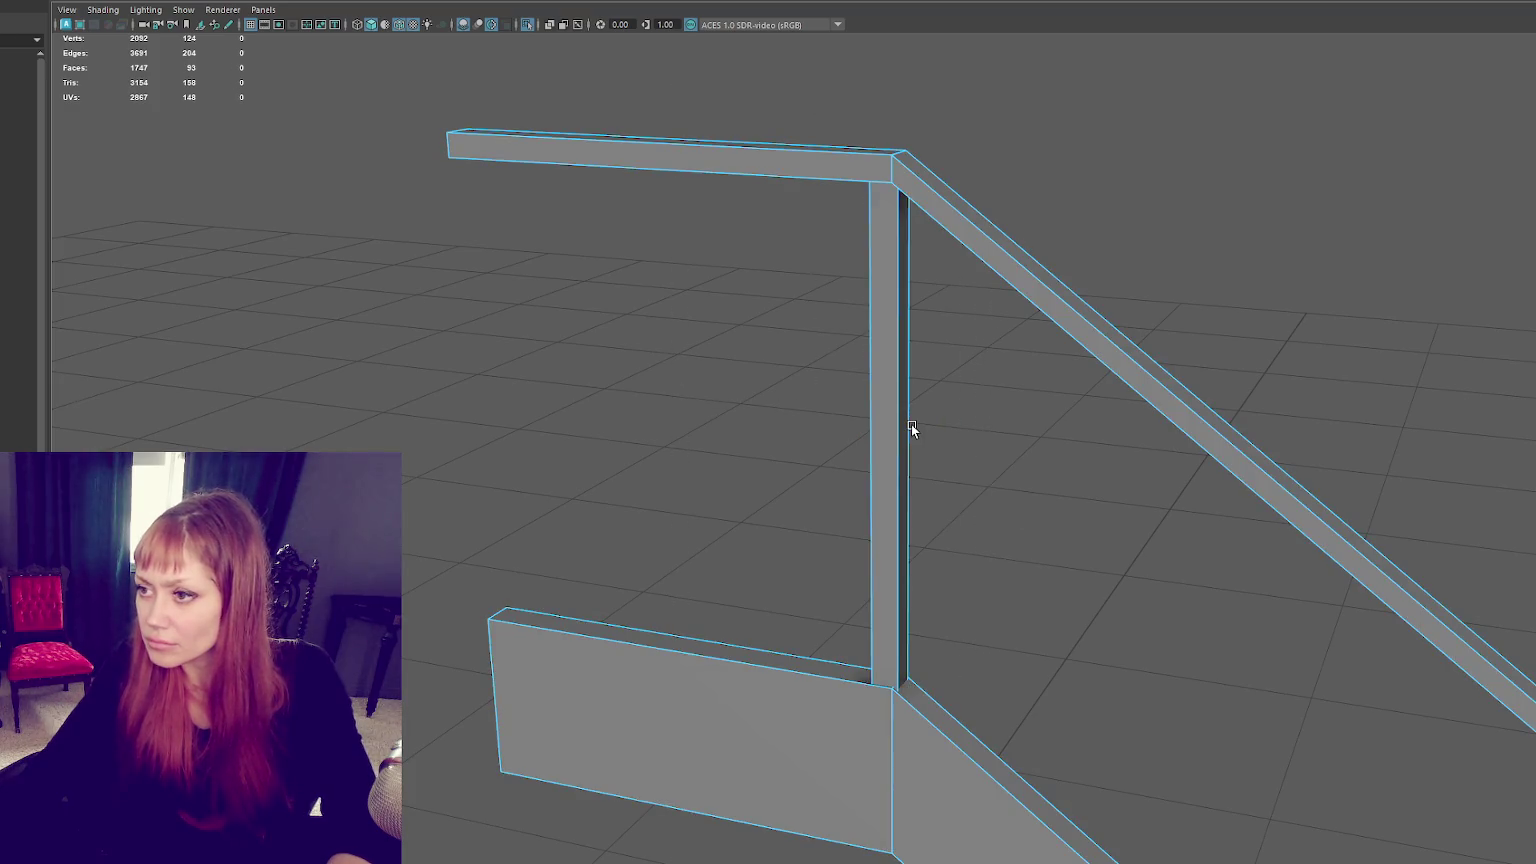
key("4")
key("Delete")
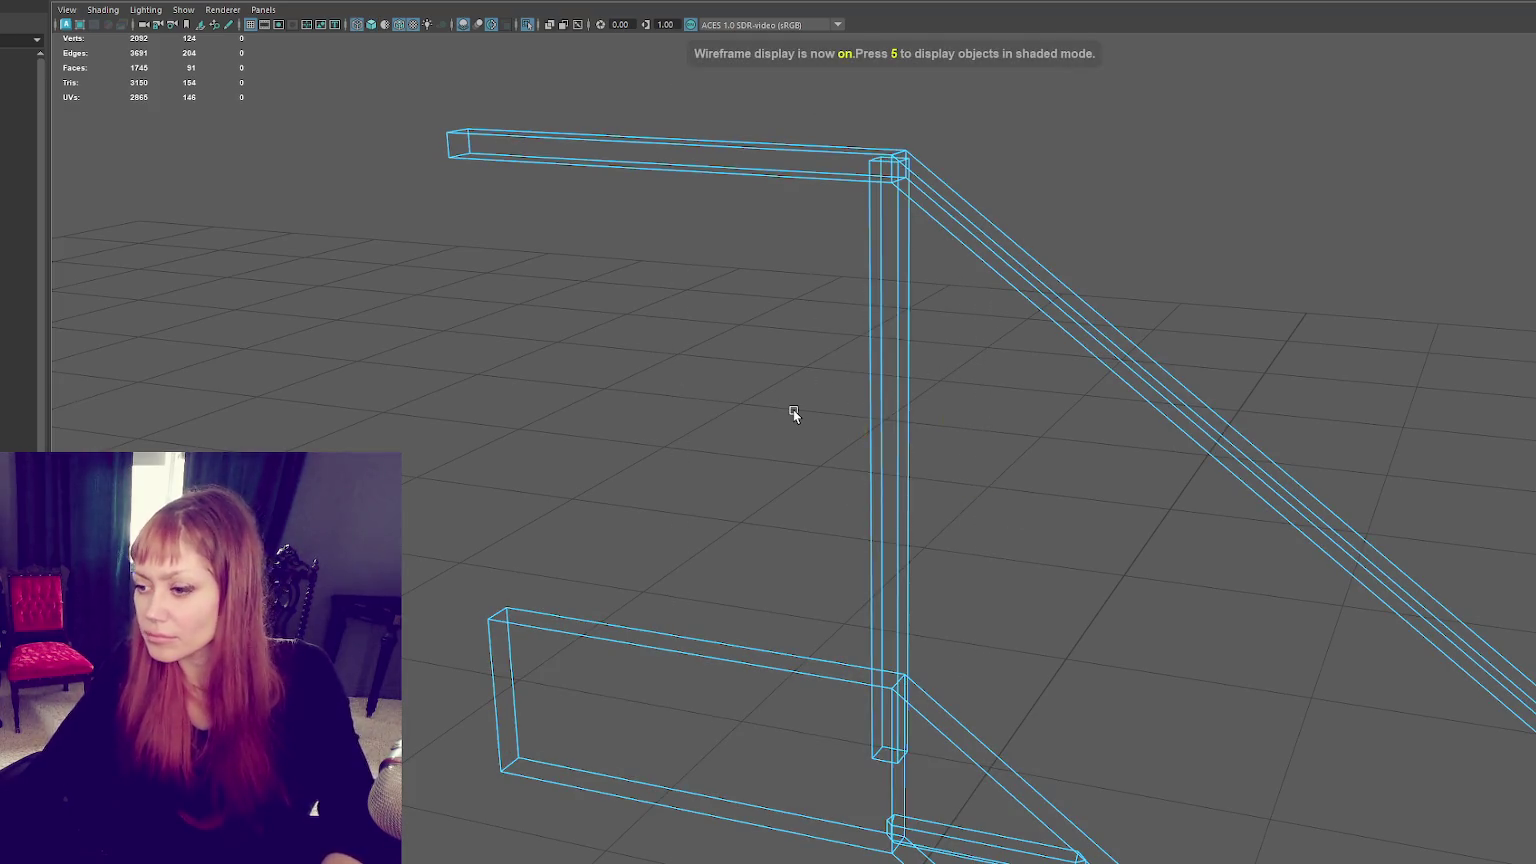
key("5")
left_click(665, 295)
key("ctrl+1")
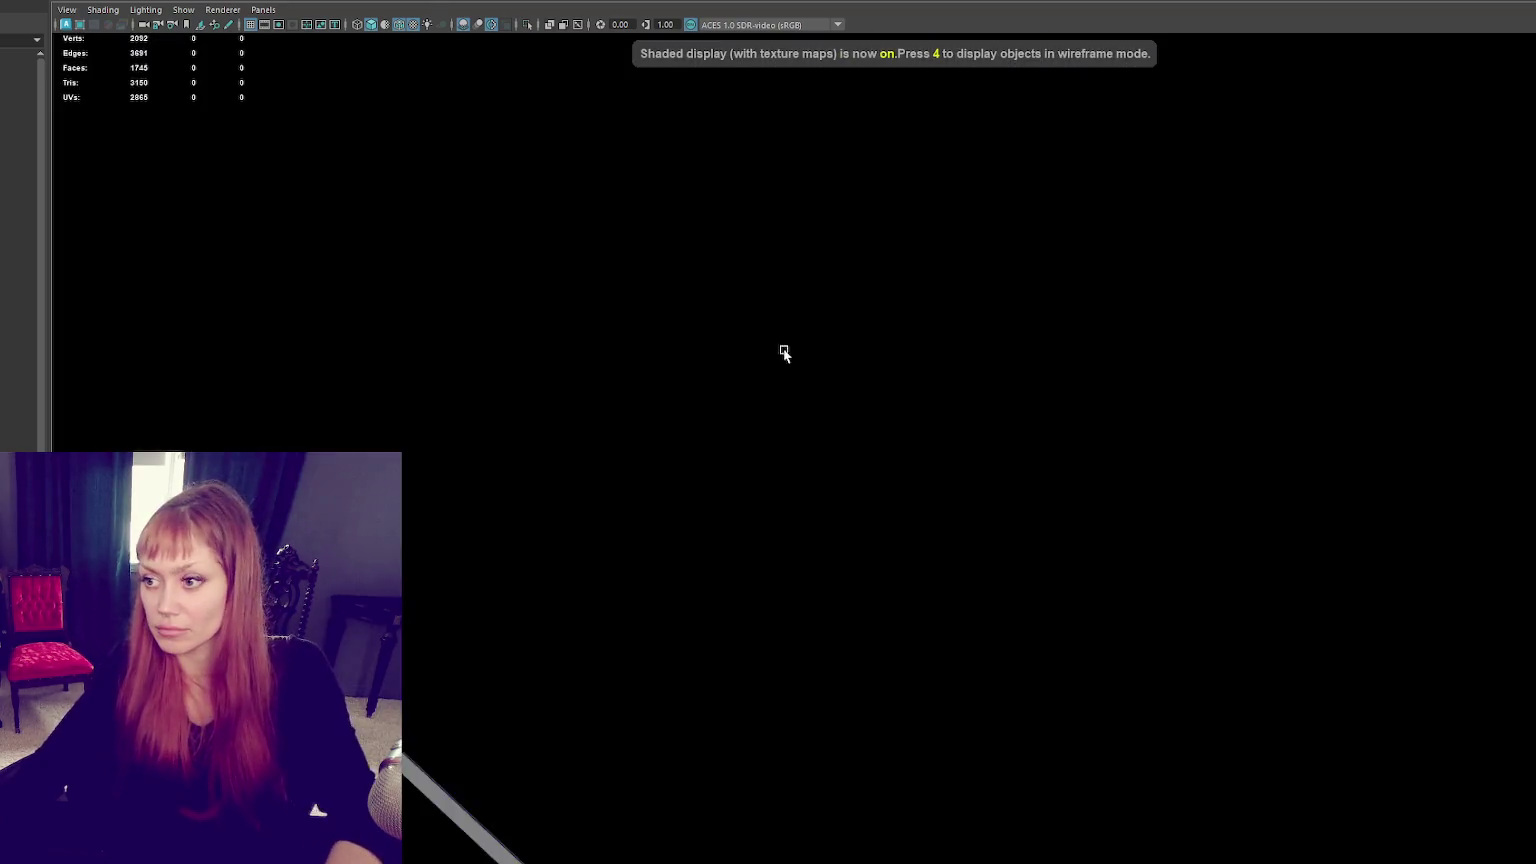
left_click(881, 359)
Step: Frame the right staircase railing and pick faces on its handrail and post
key("f")
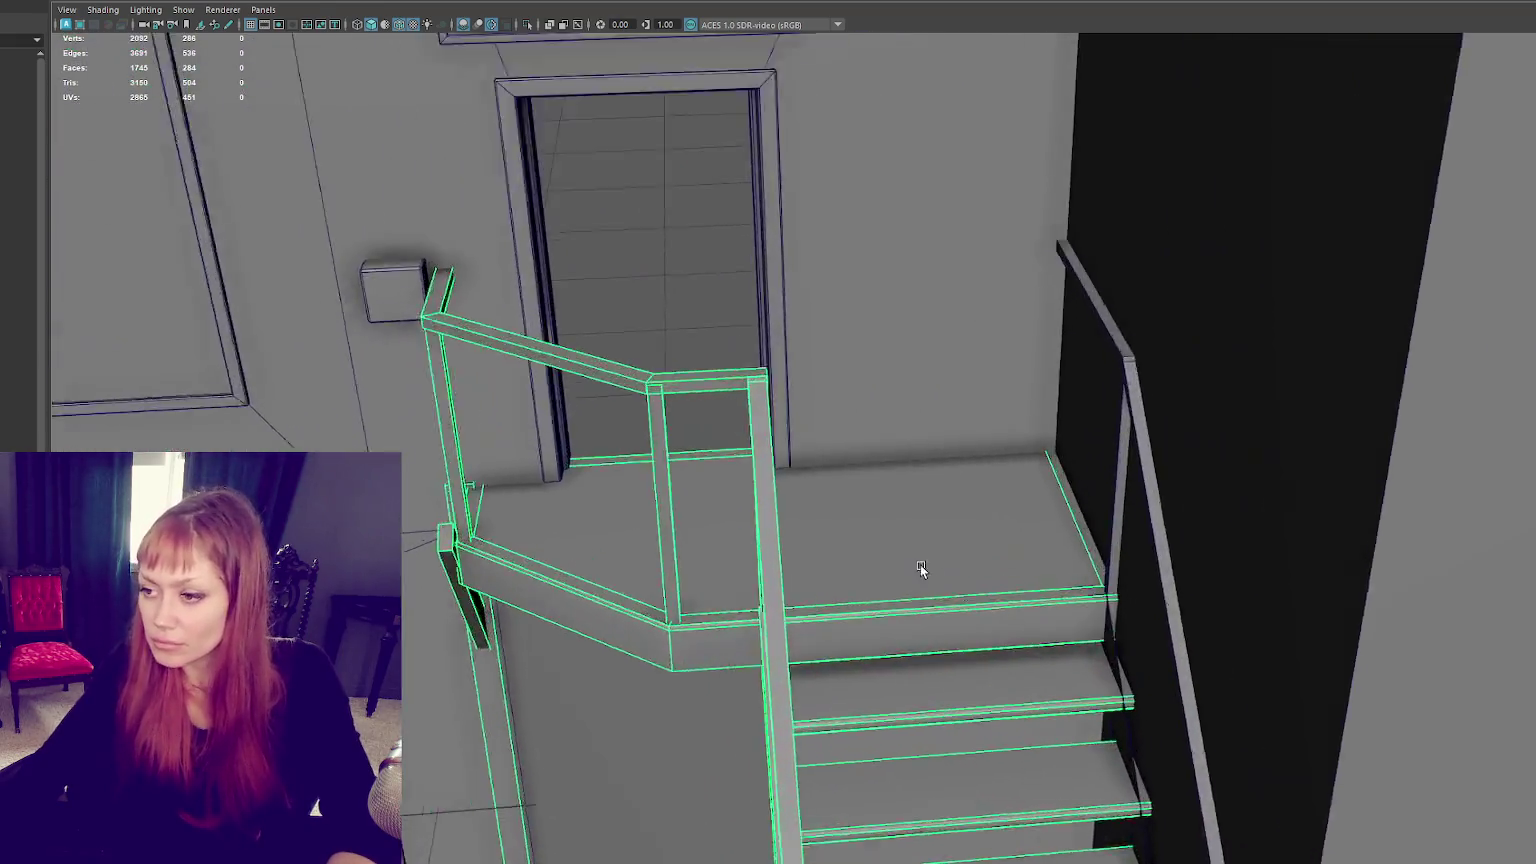
mouse_move(921, 568)
left_mouse_down("alt")
mouse_move(768, 487)
mouse_move(898, 433)
left_mouse_up("alt")
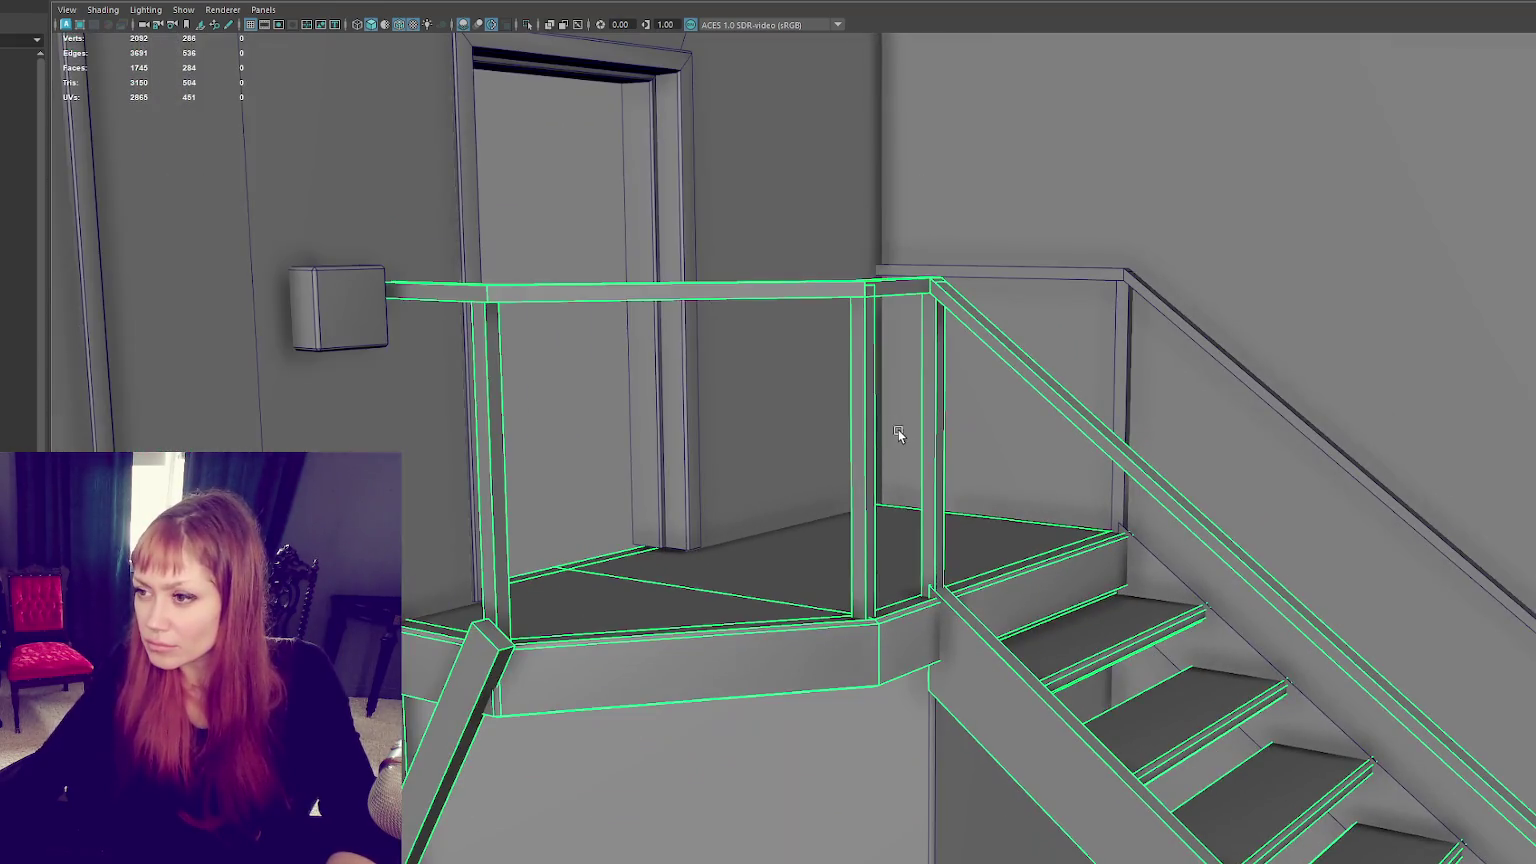
right_click(888, 287)
left_click(887, 322)
right_click(891, 291)
left_click(890, 288)
scroll(912, 298, "up", 3)
left_click_drag(912, 298, 897, 585, "alt")
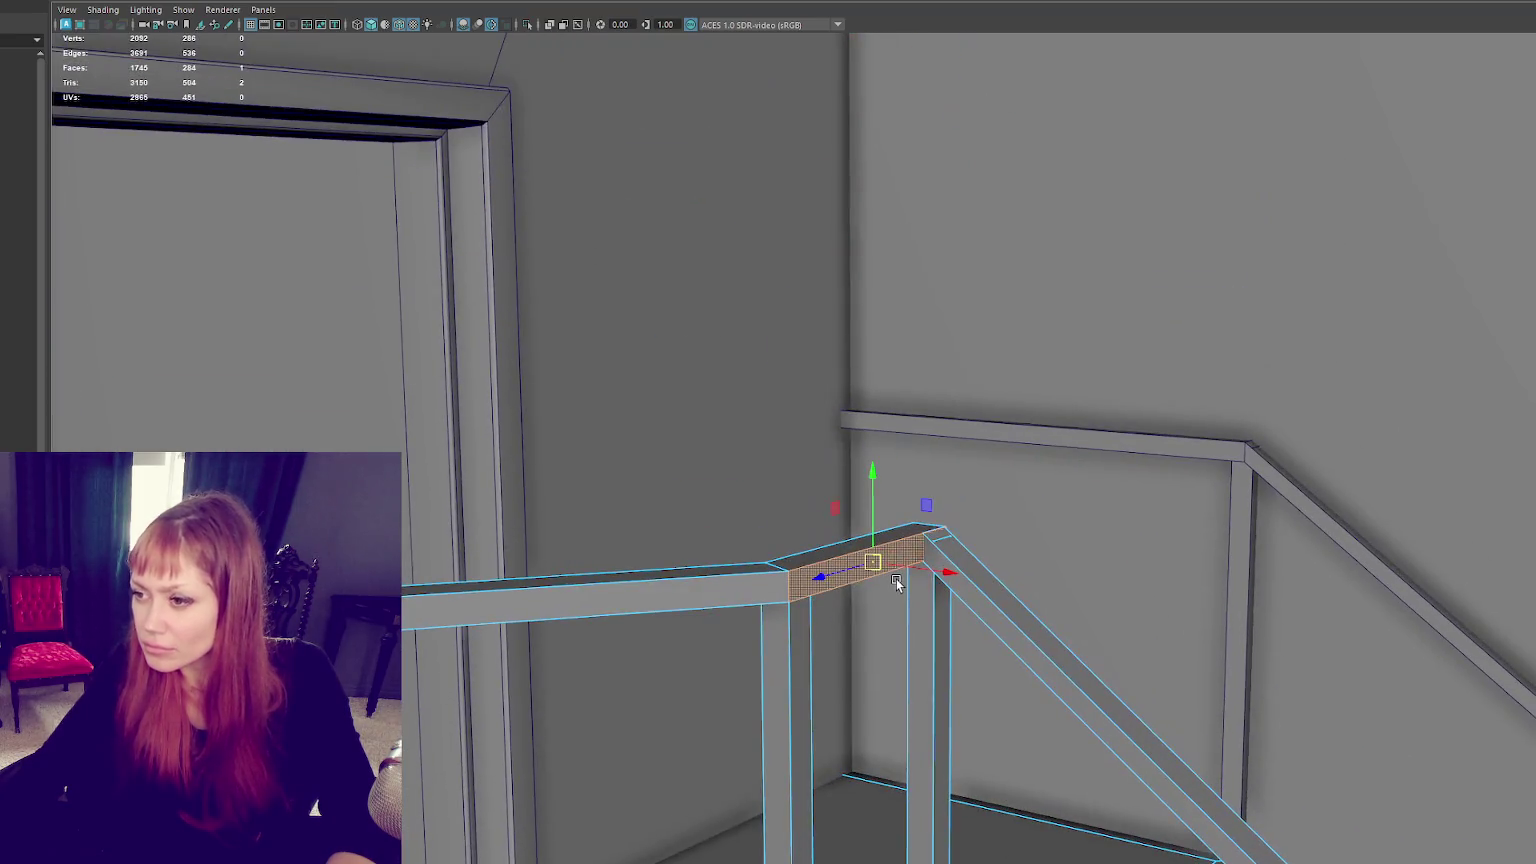
key("w")
left_click_drag(950, 569, 946, 587, "alt")
double_click(860, 562)
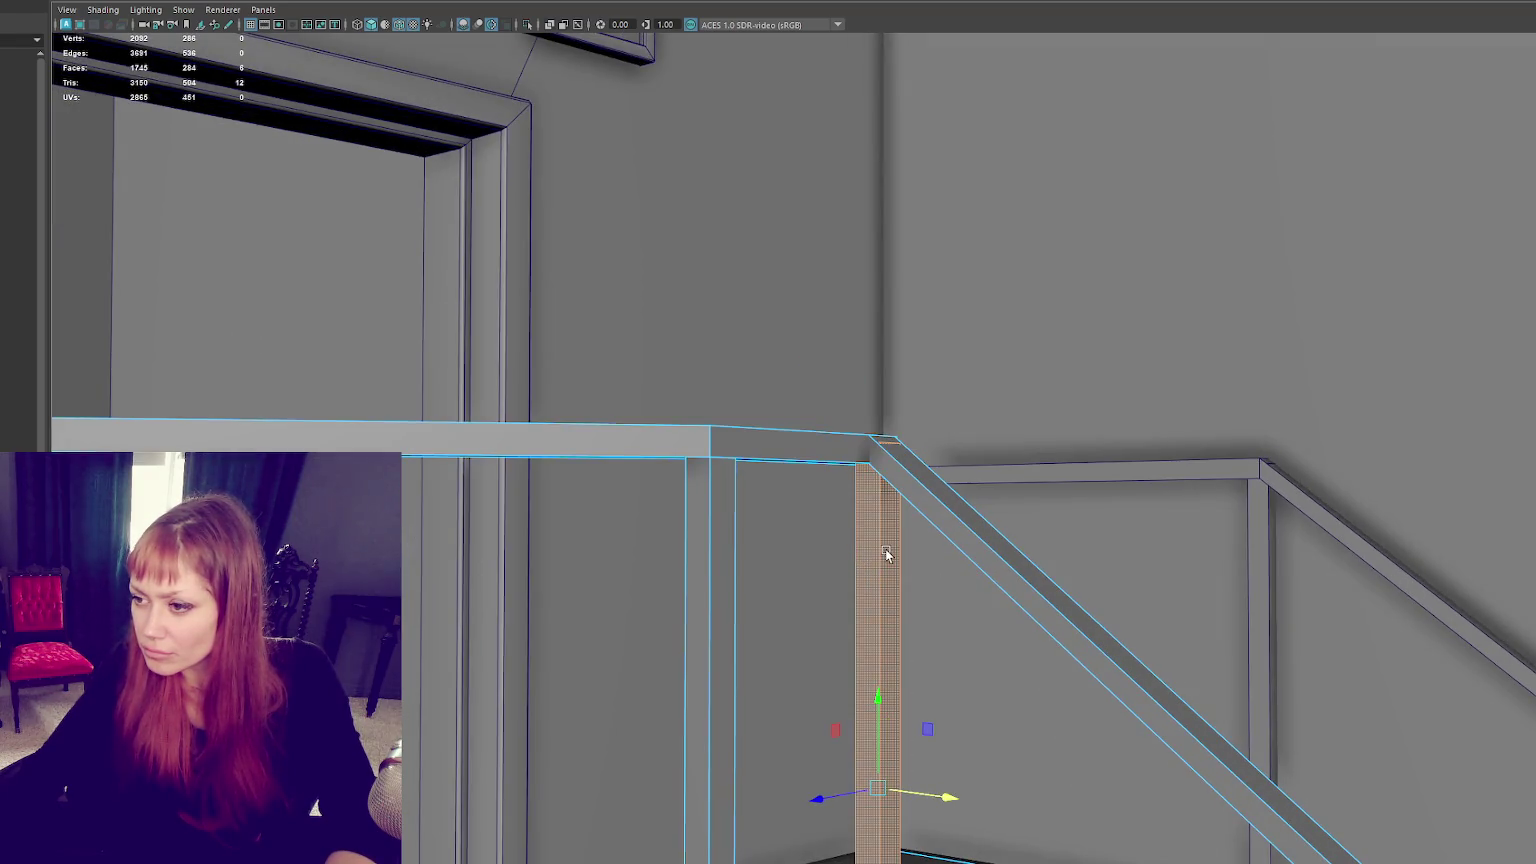
left_click(886, 550)
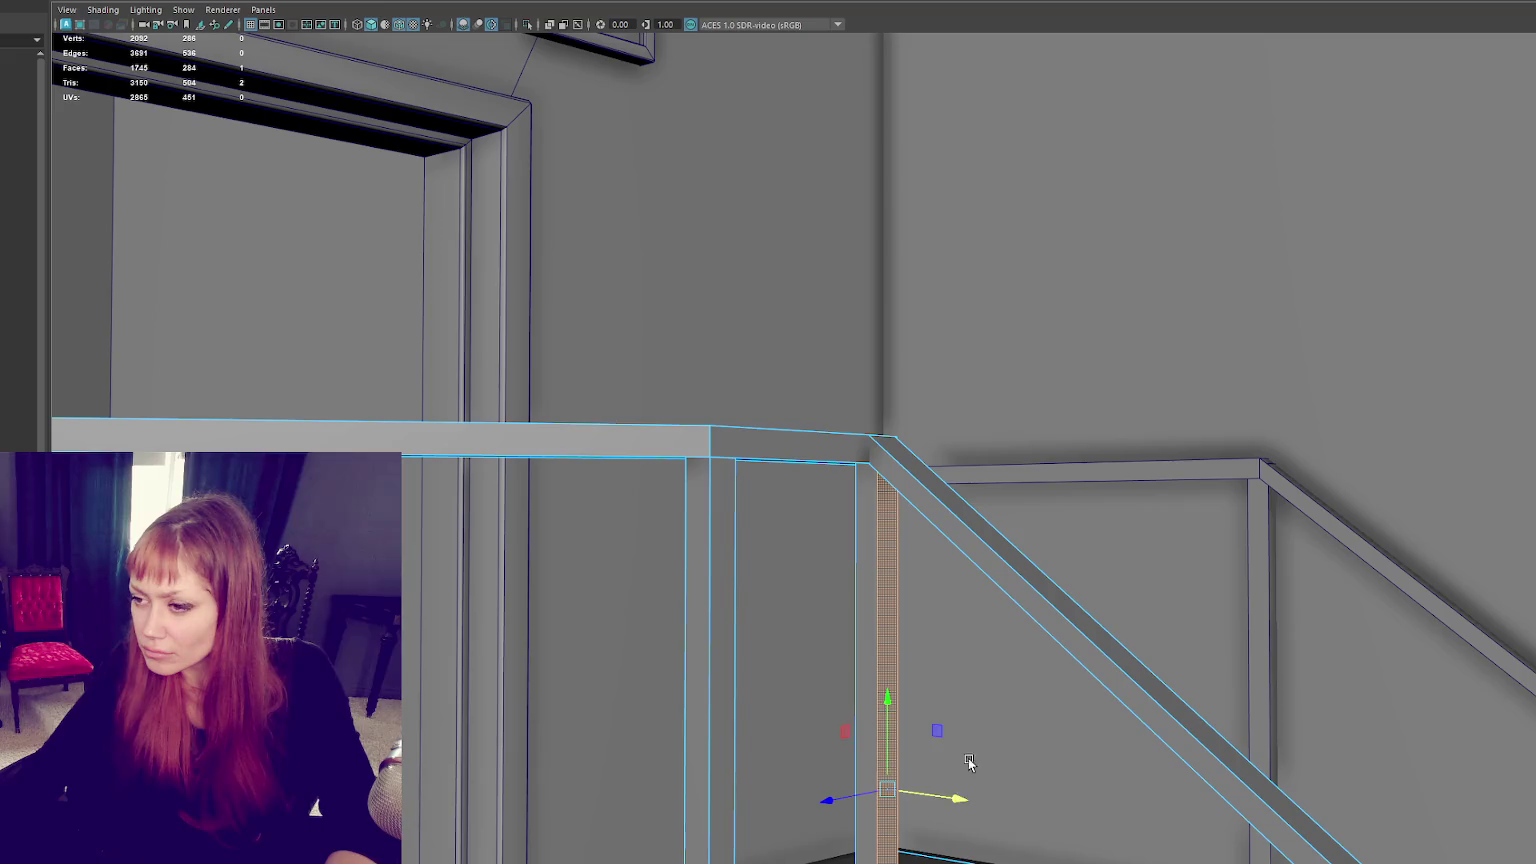
left_click_drag(969, 763, 930, 638, "alt")
left_click(868, 664)
Step: Select the edge at the rail corner and check the joint geometry in wireframe
right_click_drag(867, 664, 855, 549)
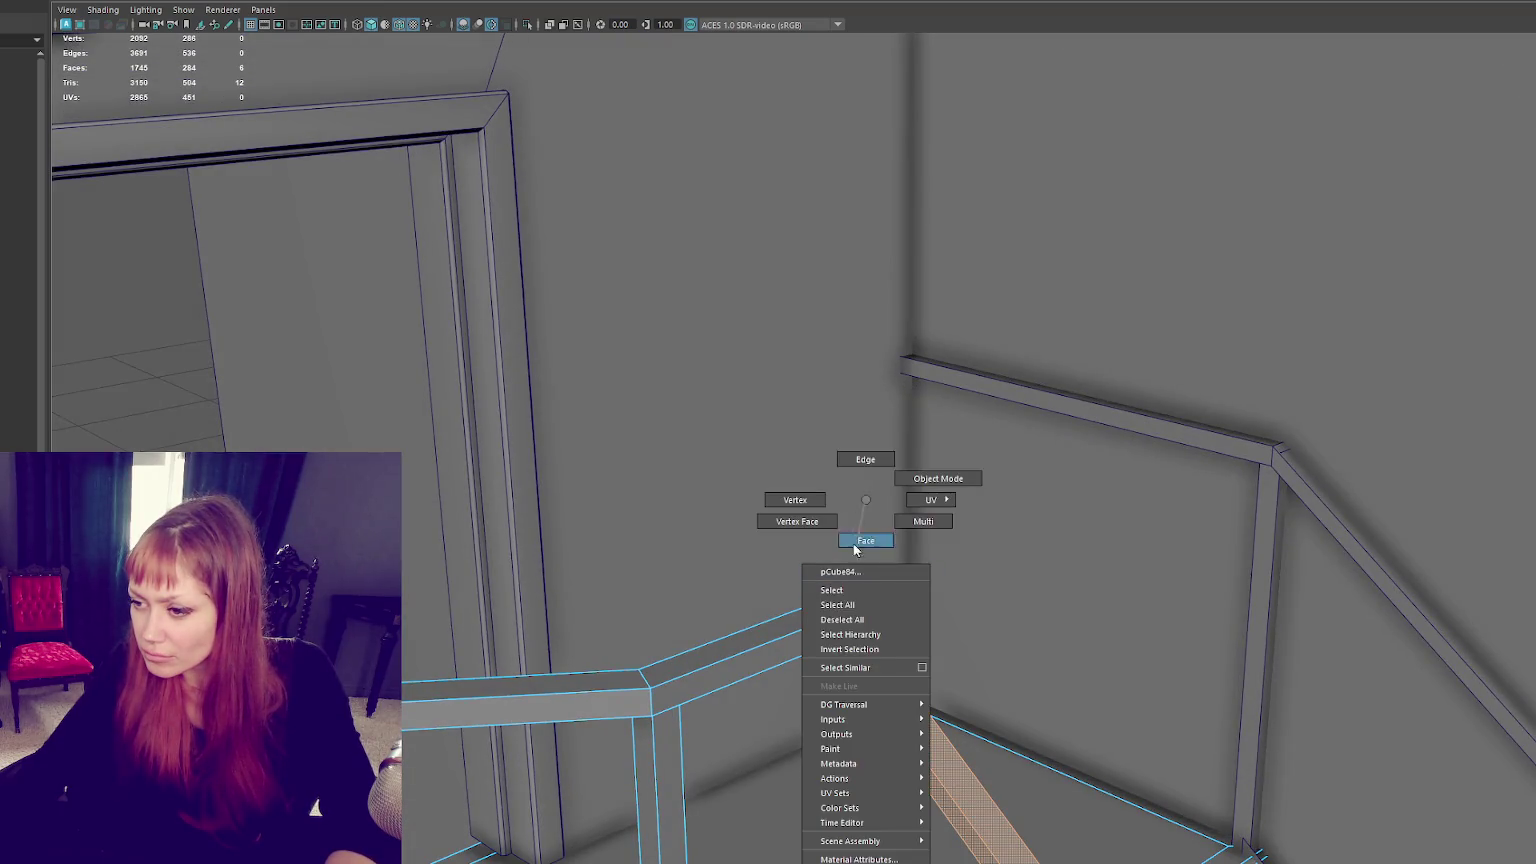
scroll(880, 615, "down", 5)
scroll(870, 607, "up", 3)
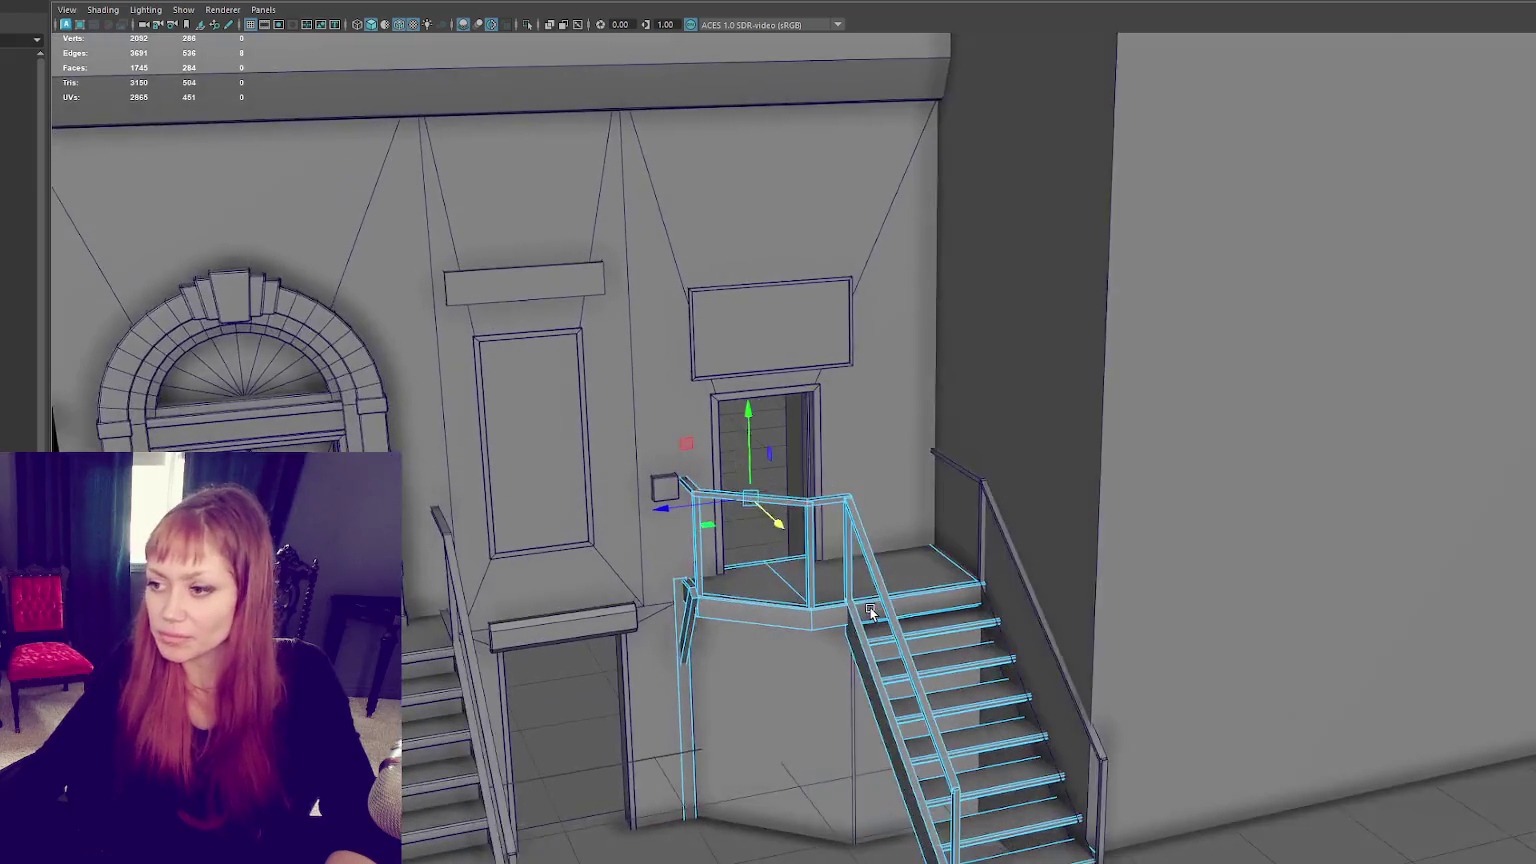
scroll(860, 580, "up", 3)
left_click(834, 535)
scroll(780, 560, "up", 3)
scroll(715, 610, "up", 3)
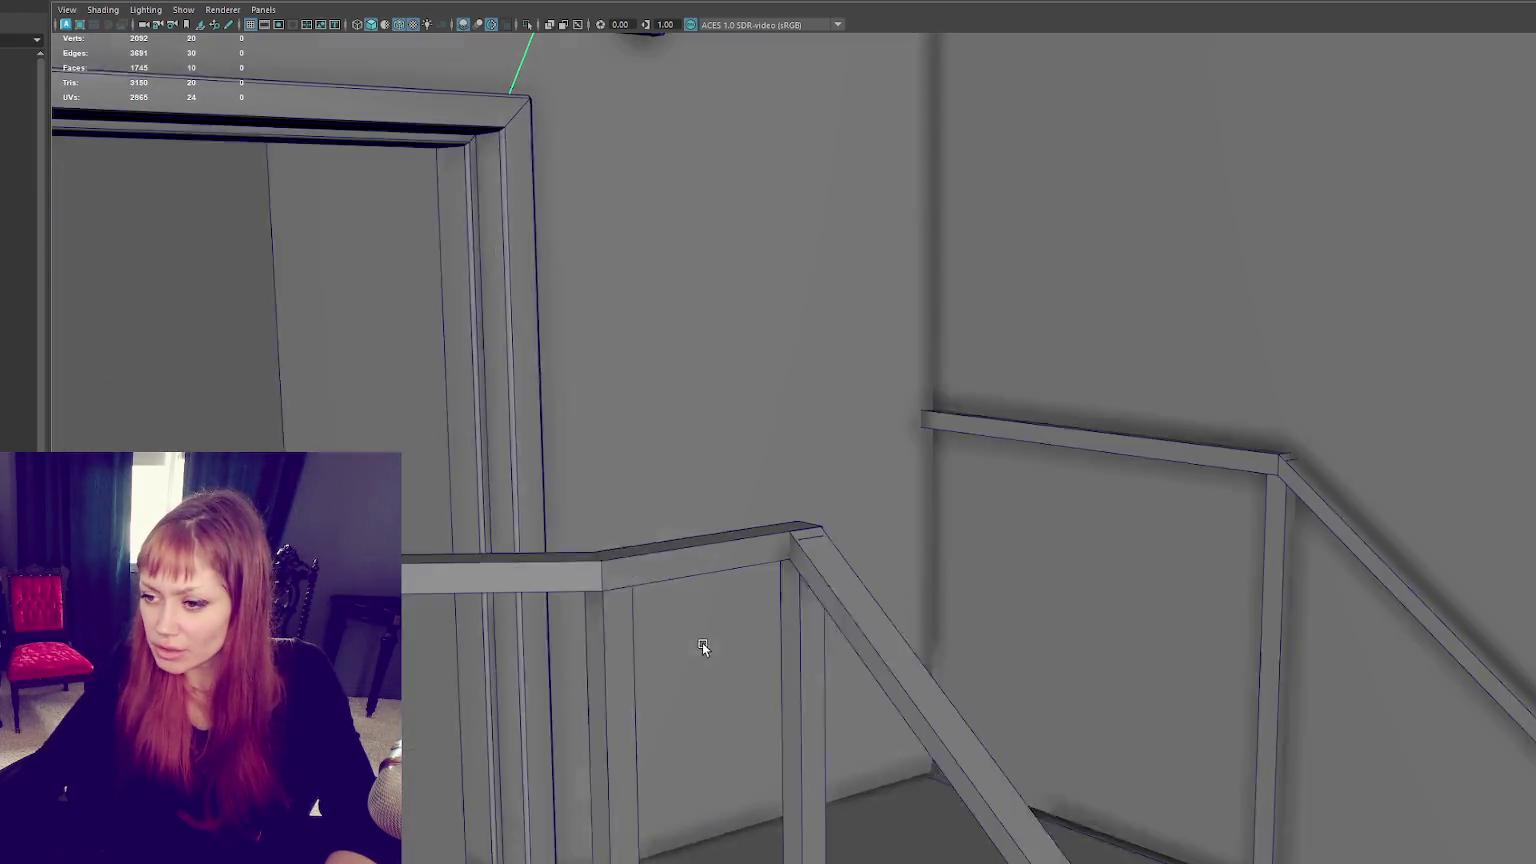
left_click(823, 530)
right_click_drag(856, 499, 856, 468)
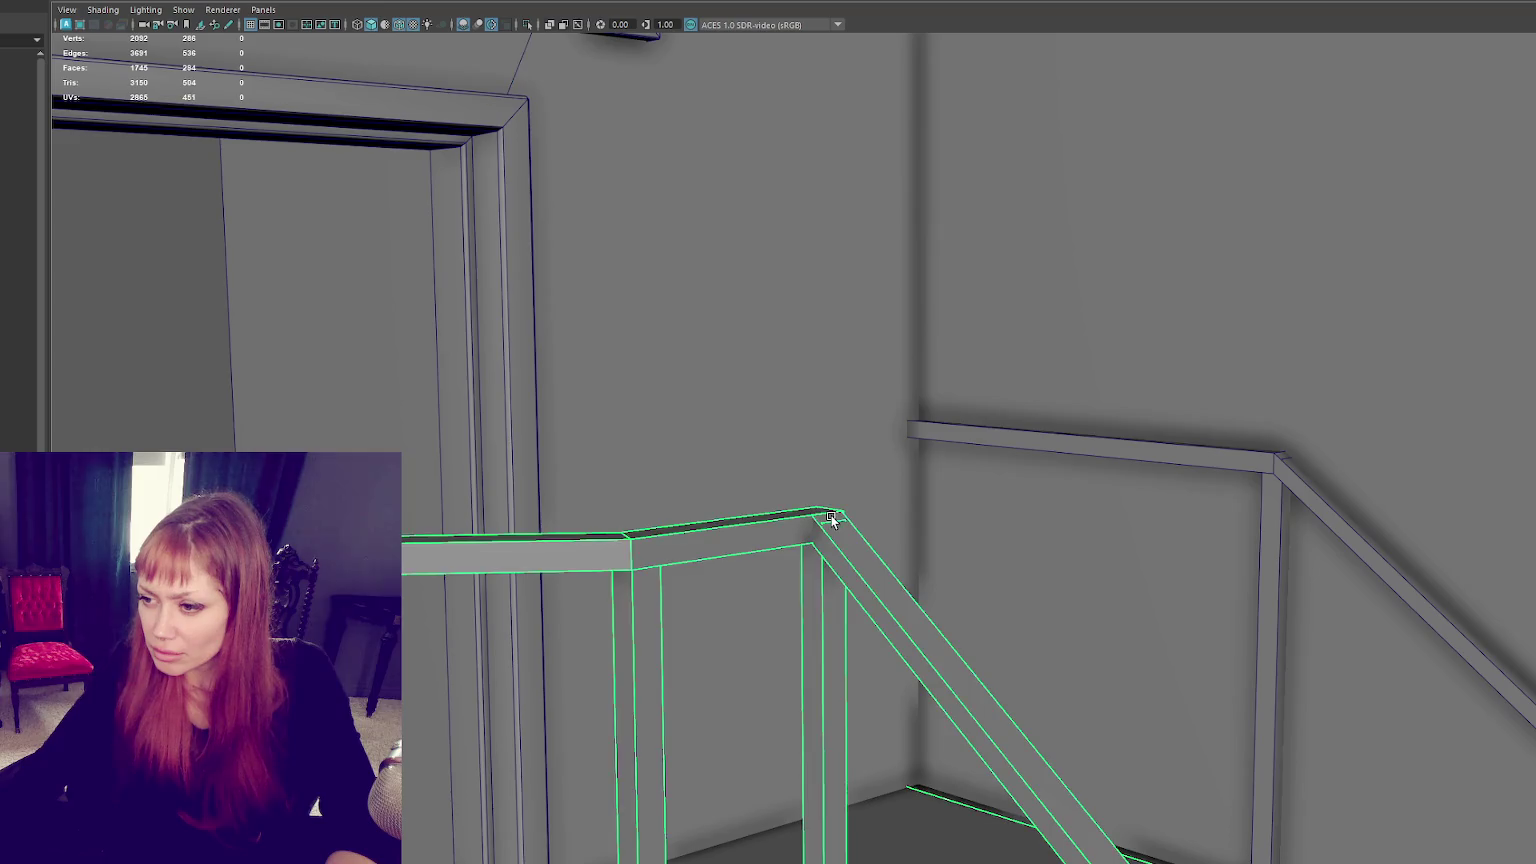
right_click_drag(842, 545, 835, 464)
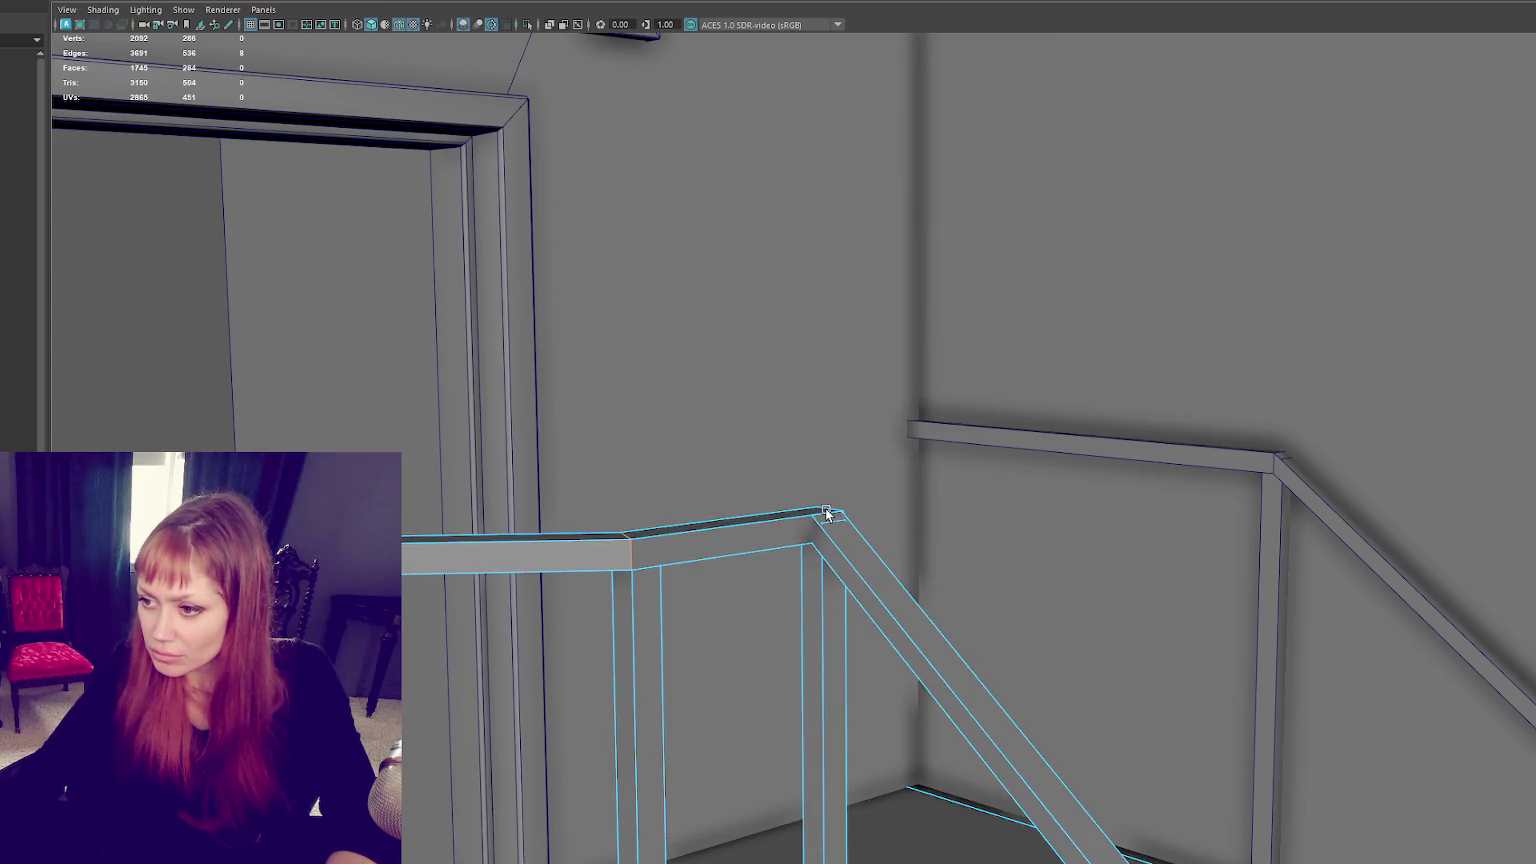
left_click(826, 510)
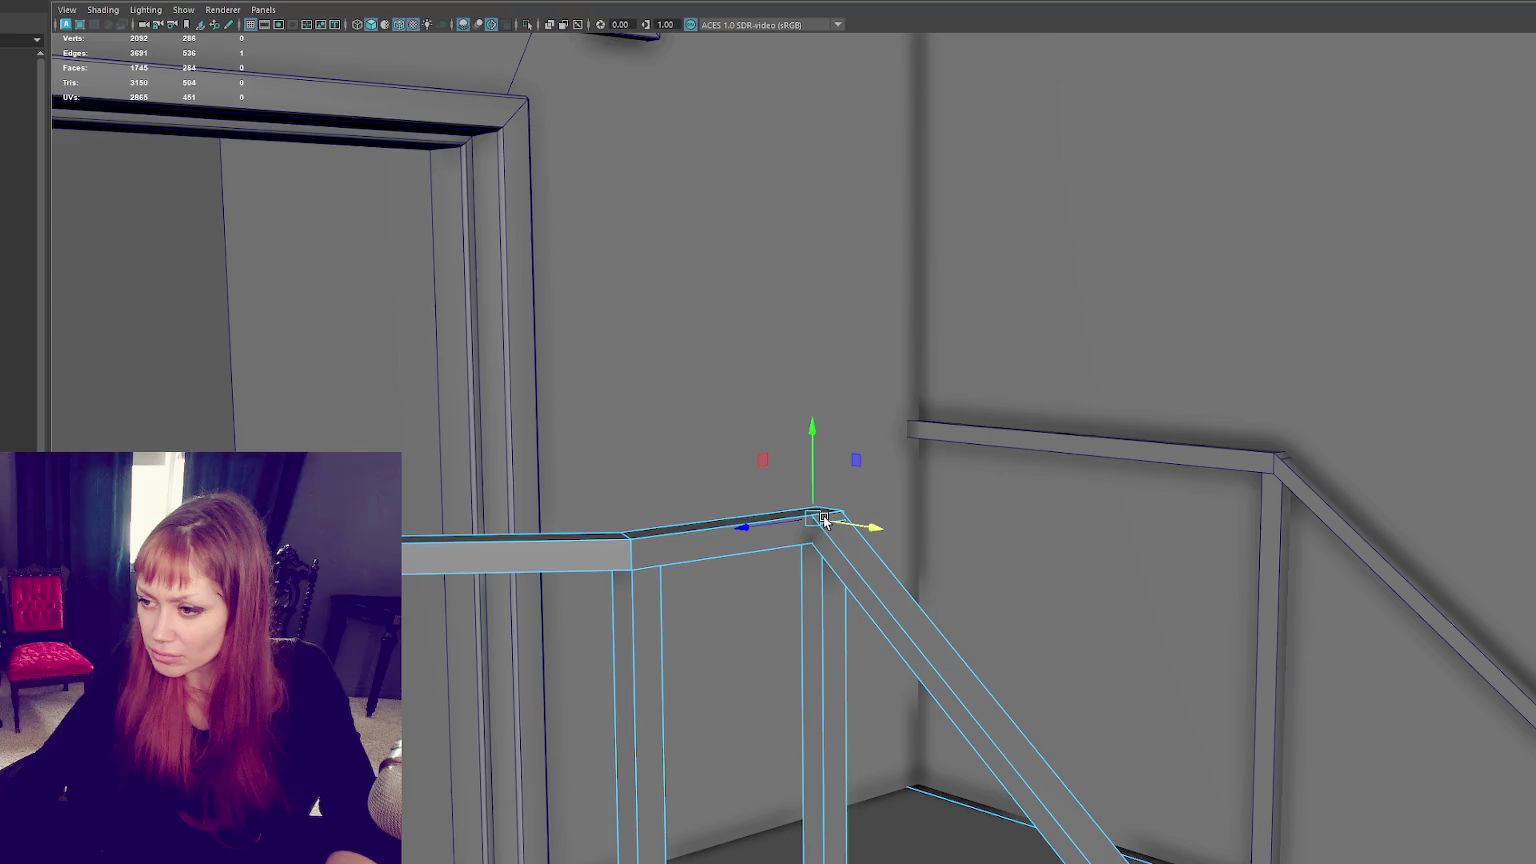
key("4")
key("5")
right_click_drag(850, 531, 856, 551)
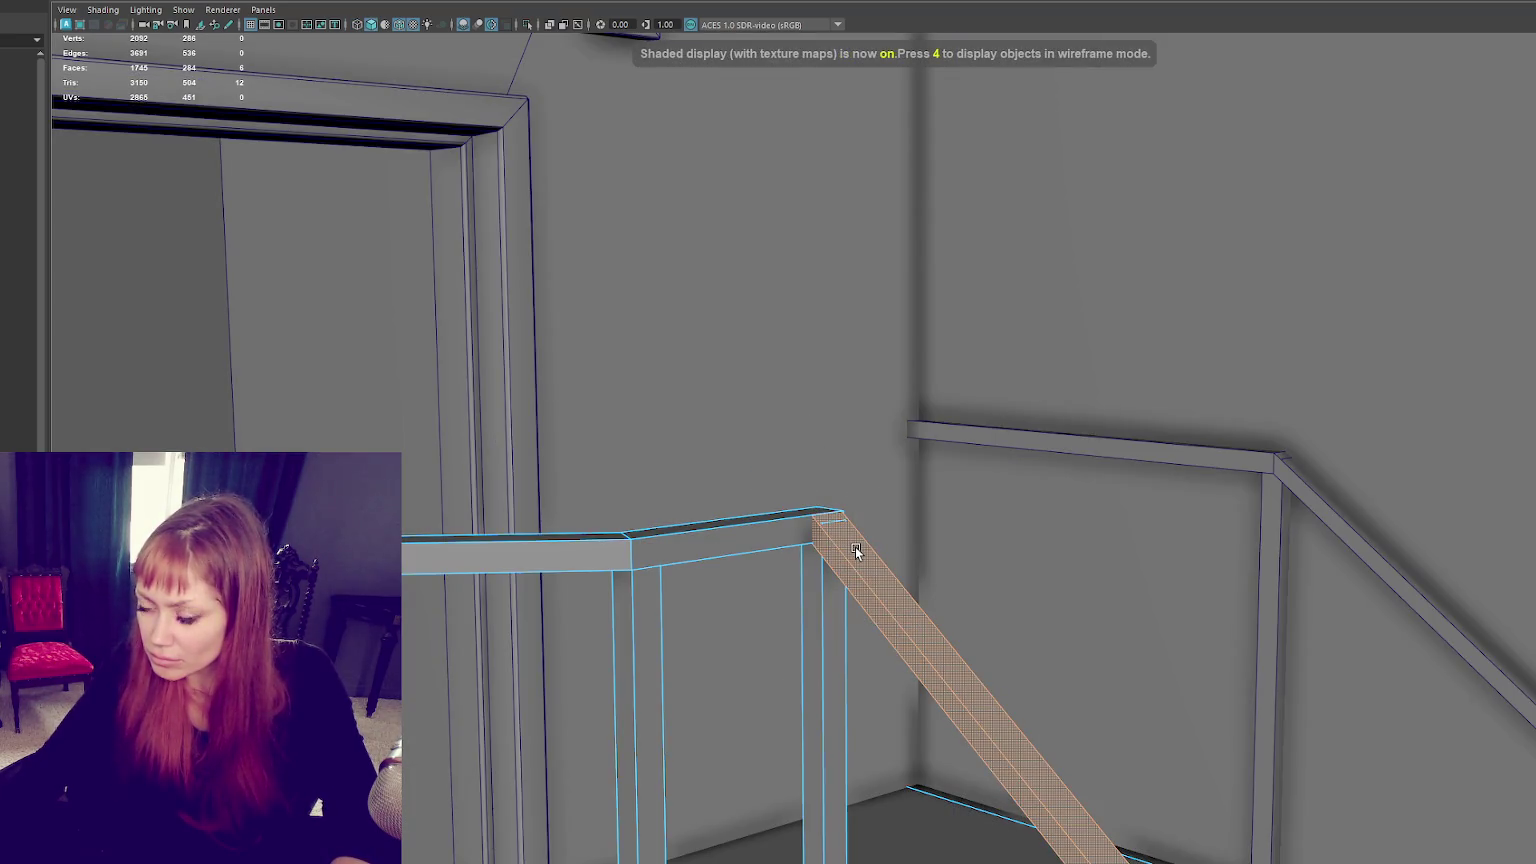
left_click(861, 545)
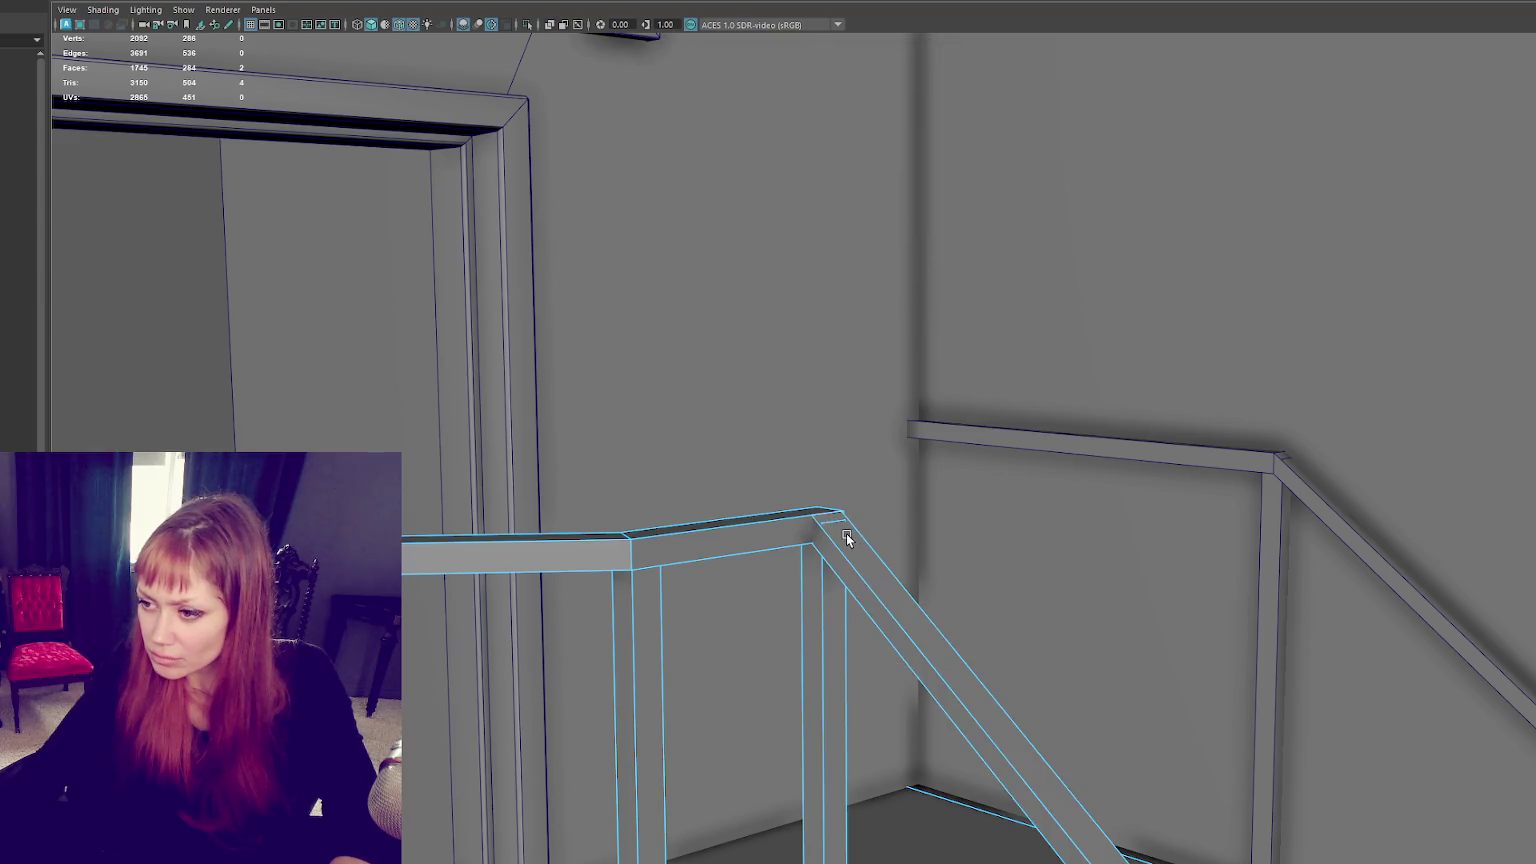
key("4")
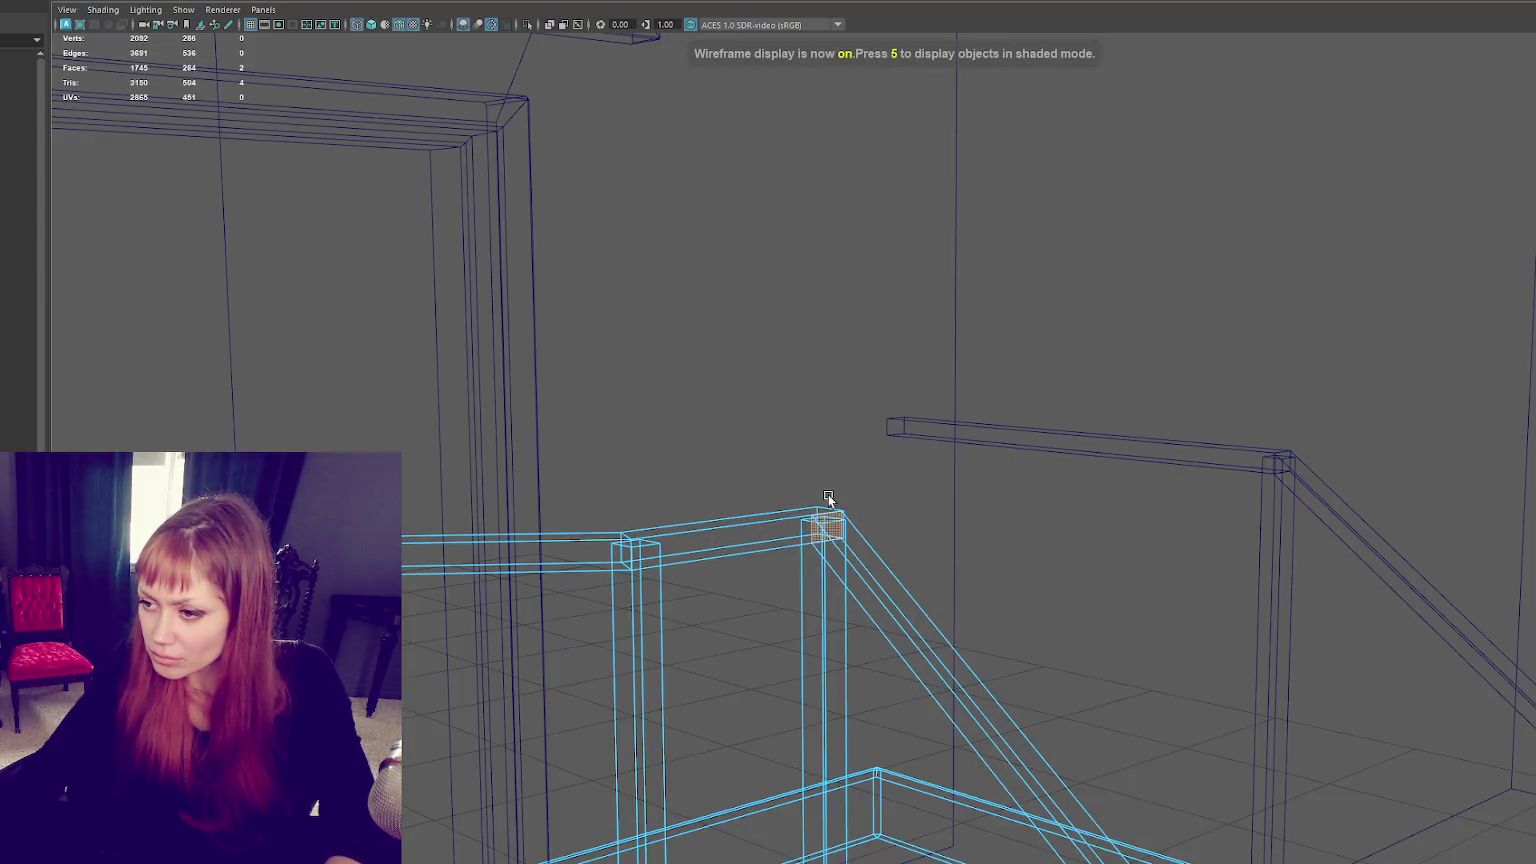
key("5")
Step: Examine the rail corner's faces and edges, then inspect the joint from underneath
scroll(844, 520, "down", 3)
scroll(851, 542, "down", 3)
scroll(859, 560, "up", 2)
scroll(859, 562, "up", 5)
left_click(761, 583)
right_click_drag(761, 500, 757, 474)
left_click(762, 570)
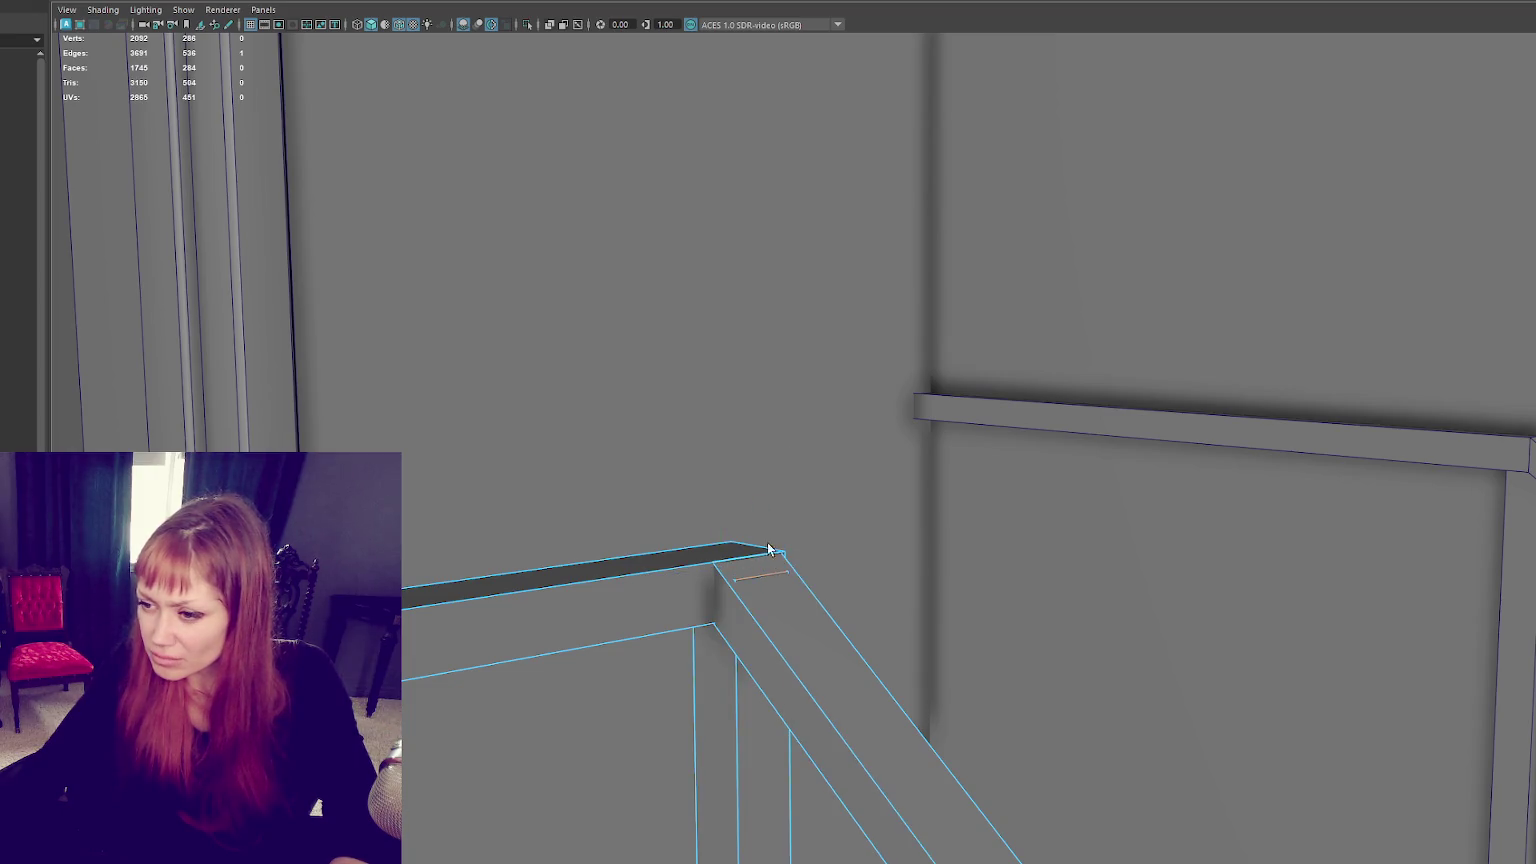
key("5")
right_click_drag(700, 530, 775, 450)
scroll(955, 540, "down", 3)
scroll(905, 542, "down", 2)
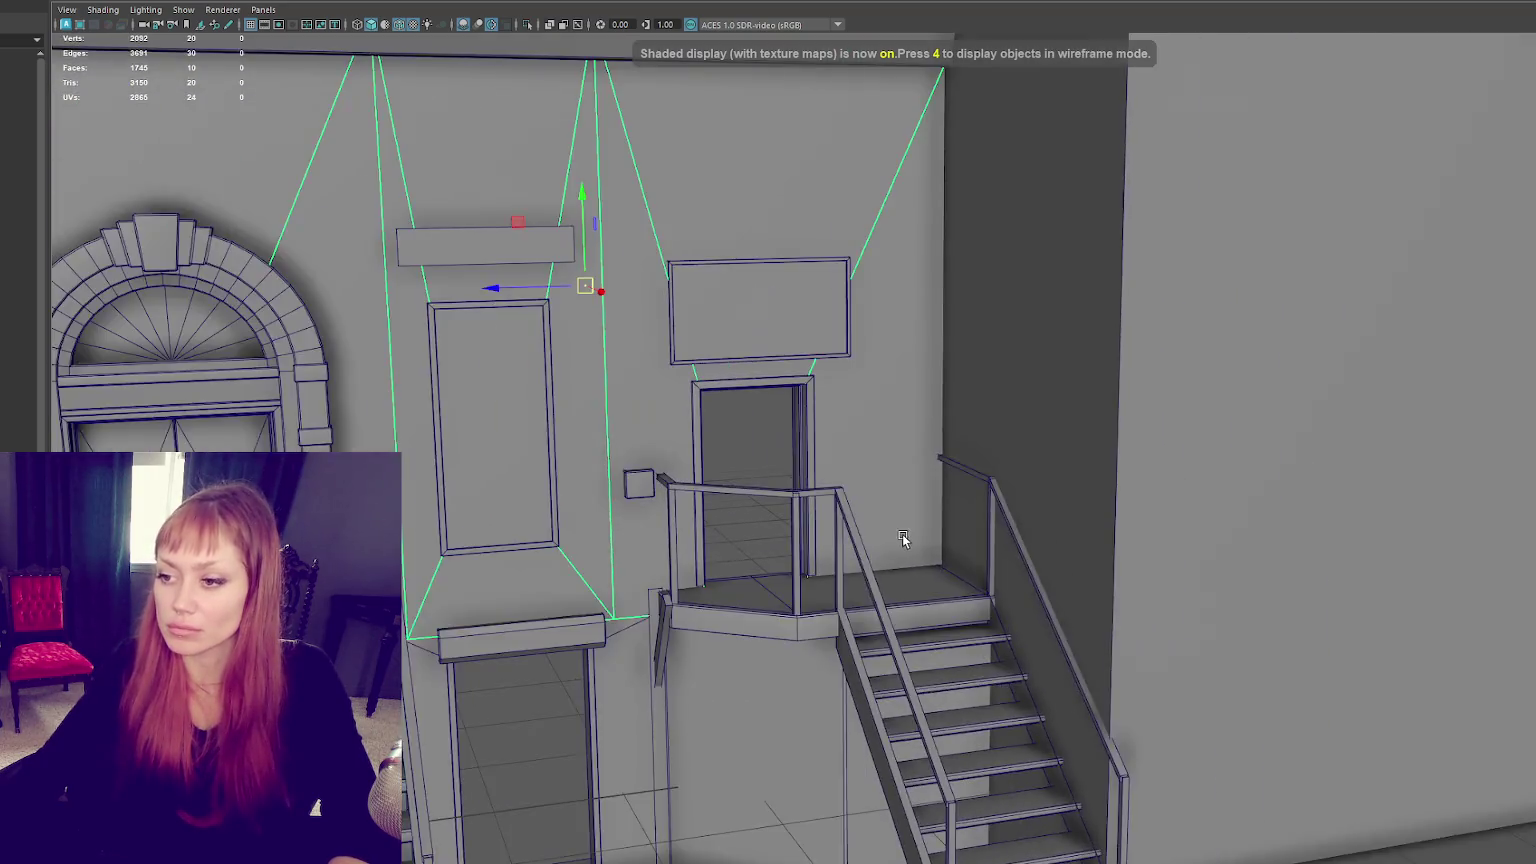
scroll(722, 578, "up", 5)
scroll(775, 541, "down", 3)
scroll(784, 520, "up", 5)
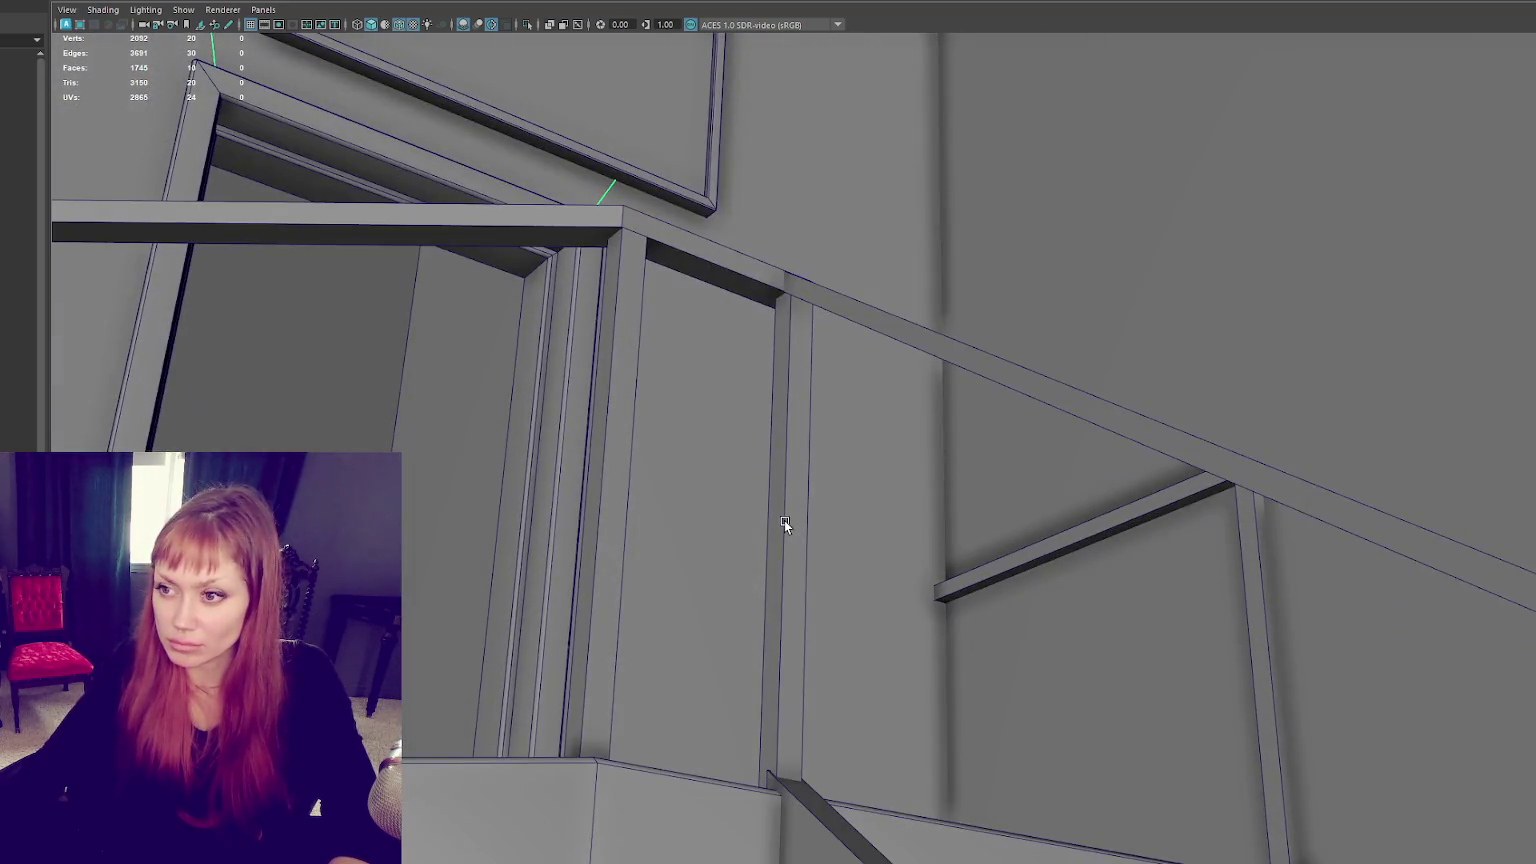
left_click_drag(776, 508, 915, 504, "alt")
scroll(853, 508, "down", 2)
Step: Move the small corner face of the rail outward so the handrails meet at the joint
right_click_drag(1102, 397, 1070, 298)
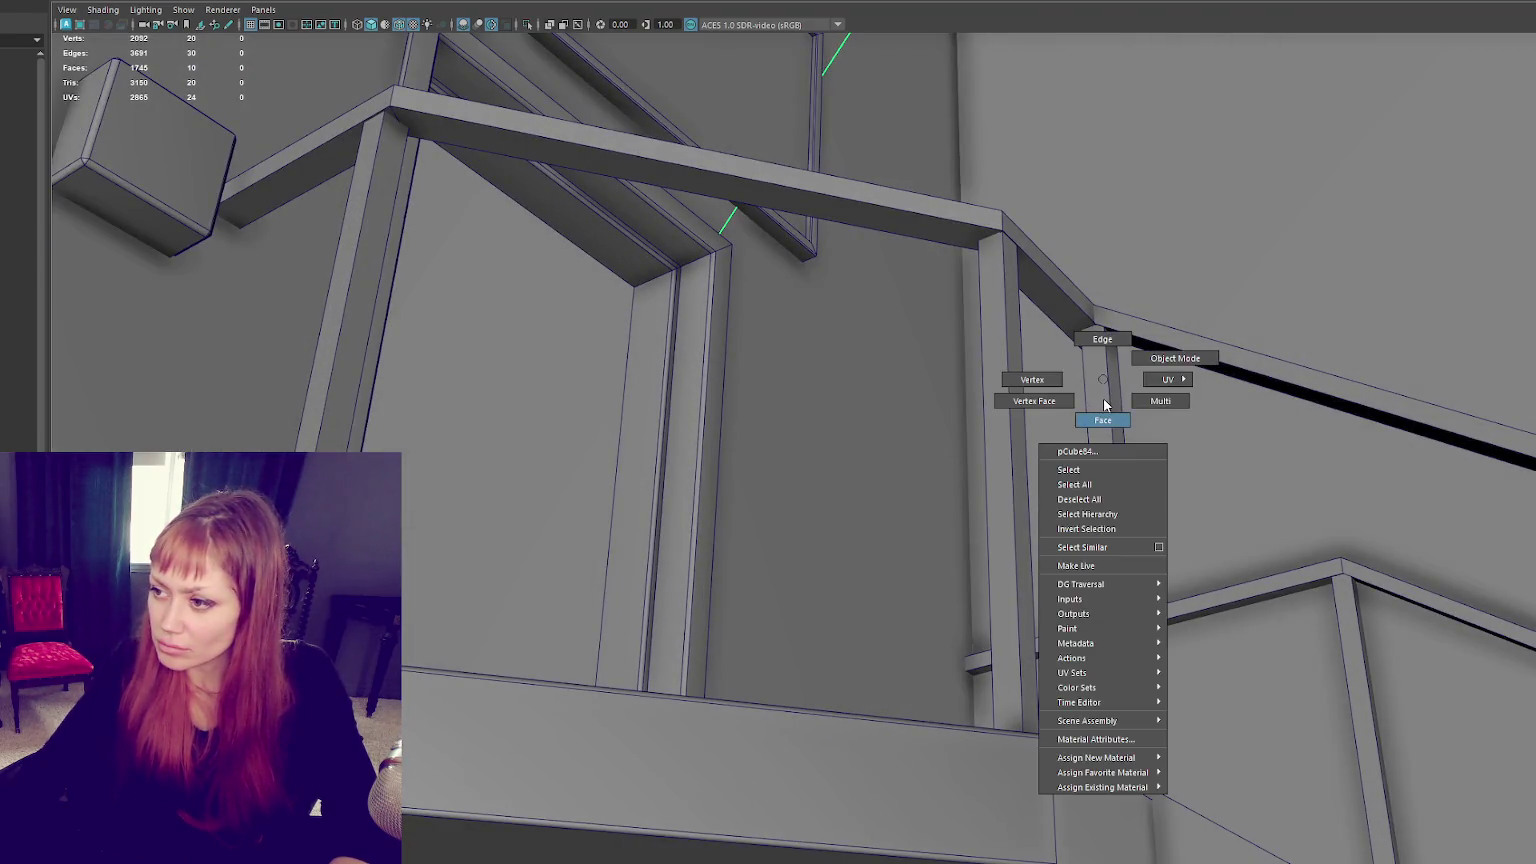
left_click(1068, 292)
key("w")
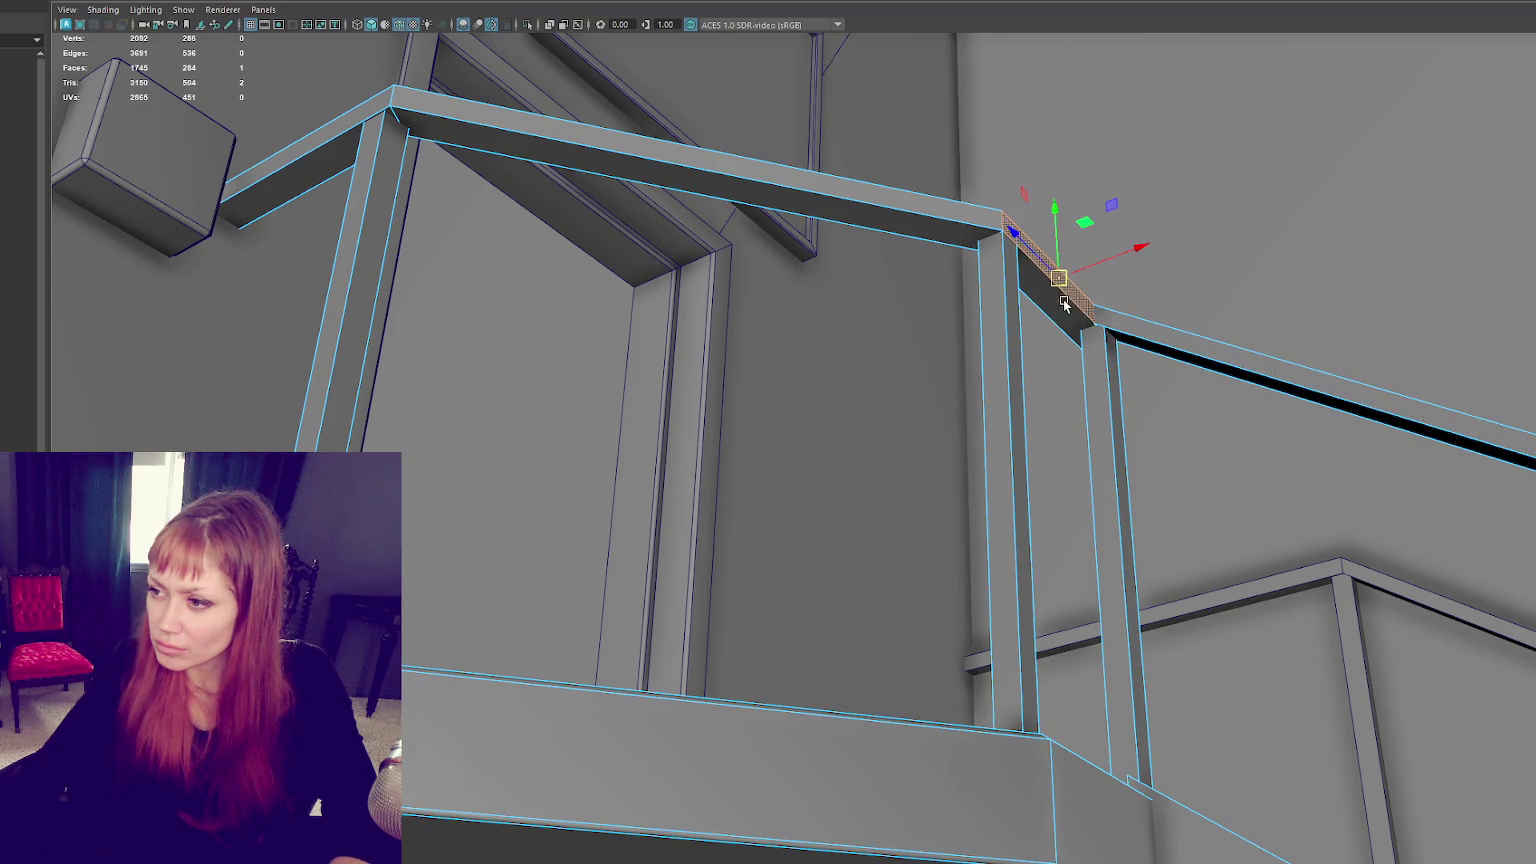
mouse_move(1115, 262)
left_mouse_down()
mouse_move(1315, 411)
mouse_move(1245, 497)
mouse_move(1208, 445)
left_mouse_up()
scroll(506, 391, "down", 2)
scroll(563, 338, "down", 3)
scroll(594, 377, "down", 3)
scroll(947, 407, "down", 2)
left_click_drag(920, 418, 913, 418, "alt")
mouse_move(558, 456)
left_mouse_down("alt")
mouse_move(730, 422)
mouse_move(685, 403)
left_mouse_up("alt")
Step: Pick the lower doorway's face and stretch its side and bottom edges to the frame and floor
left_click(685, 403)
key("4")
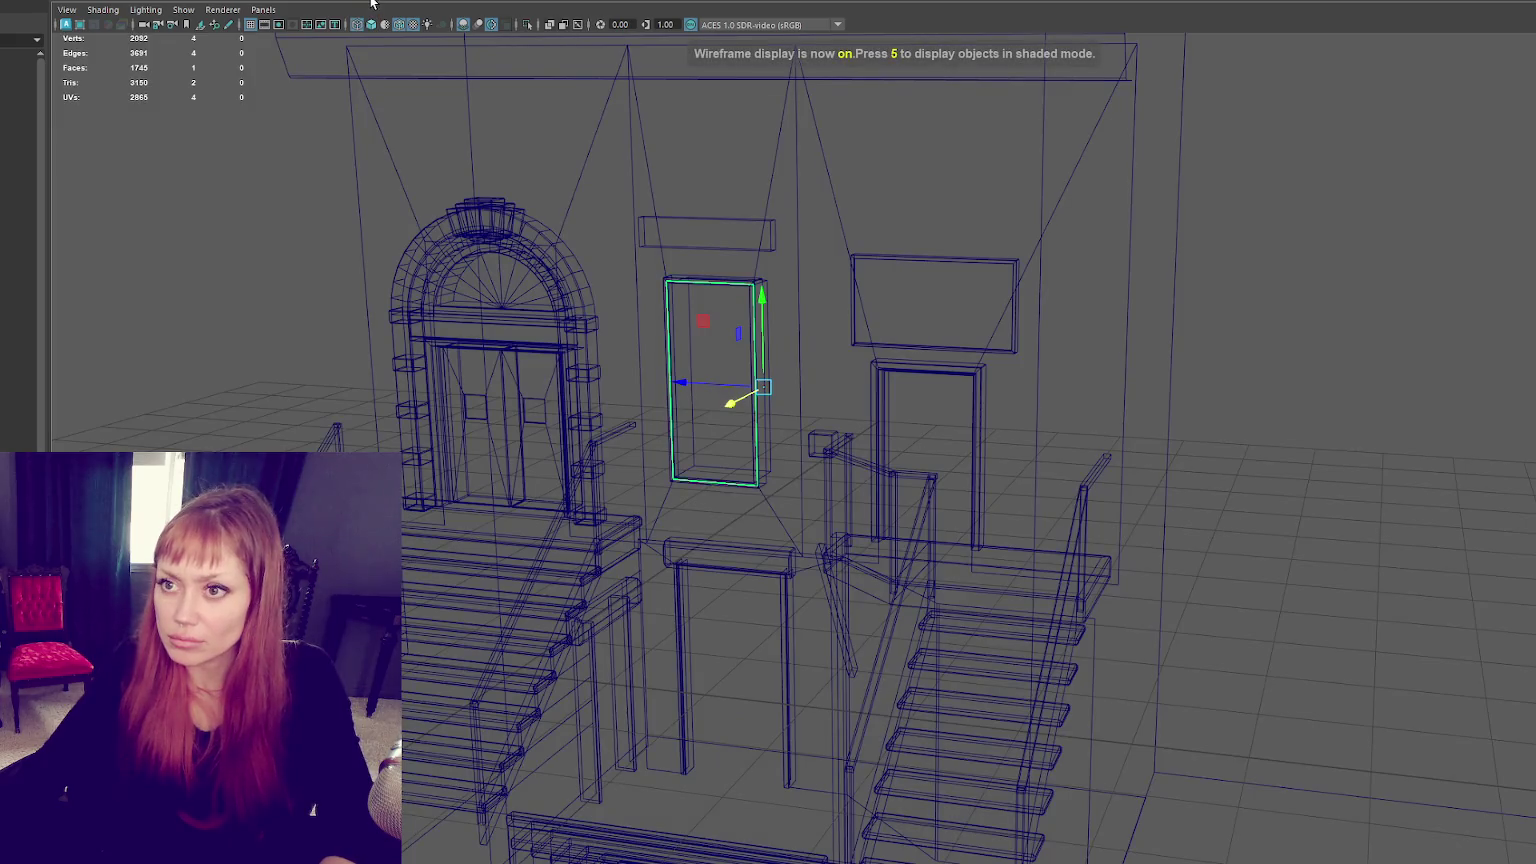
key("6")
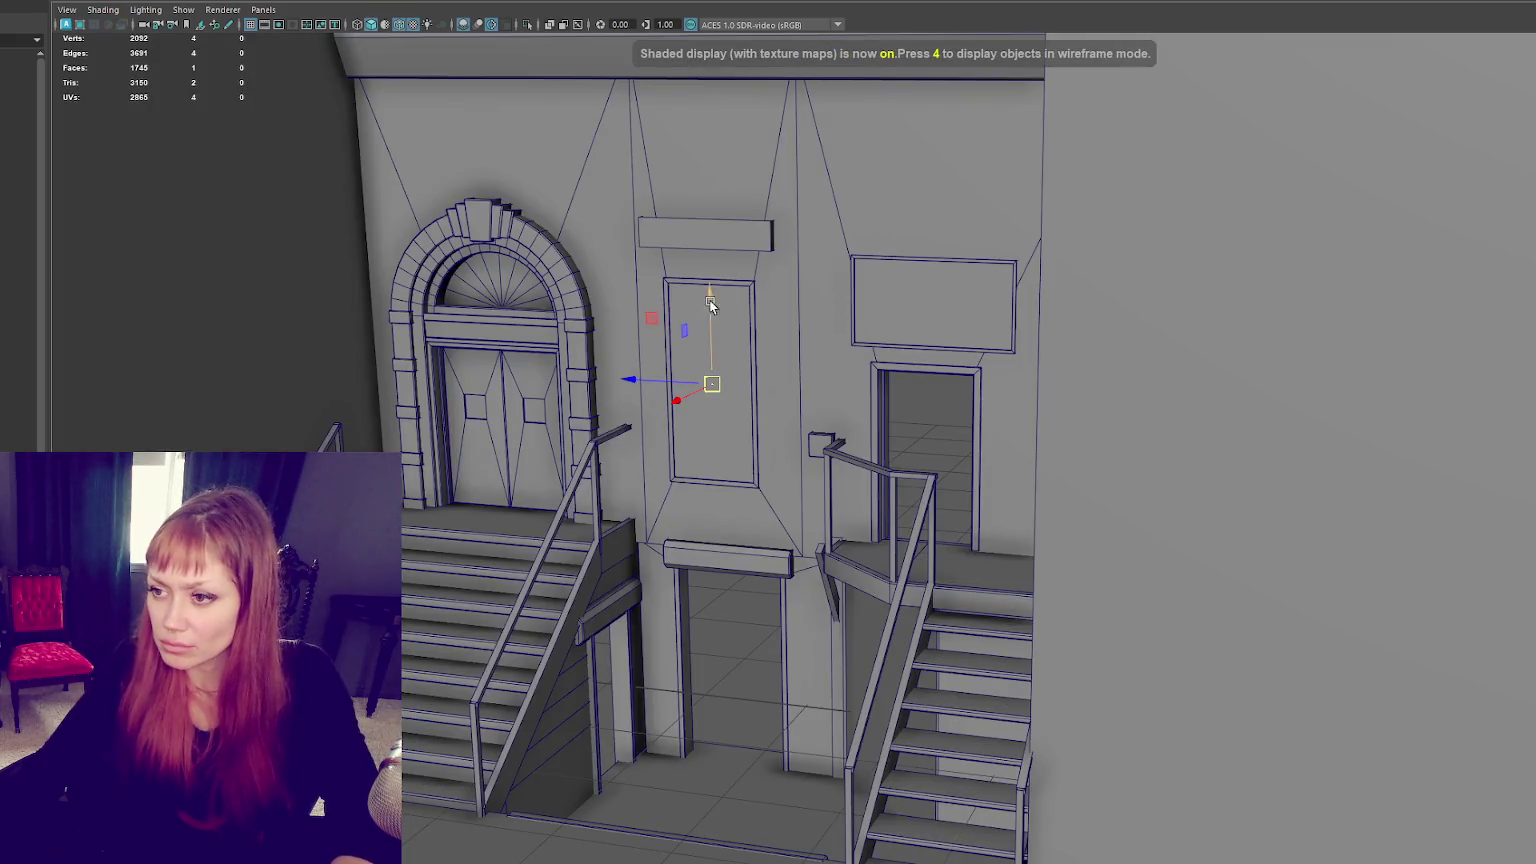
left_click(684, 578)
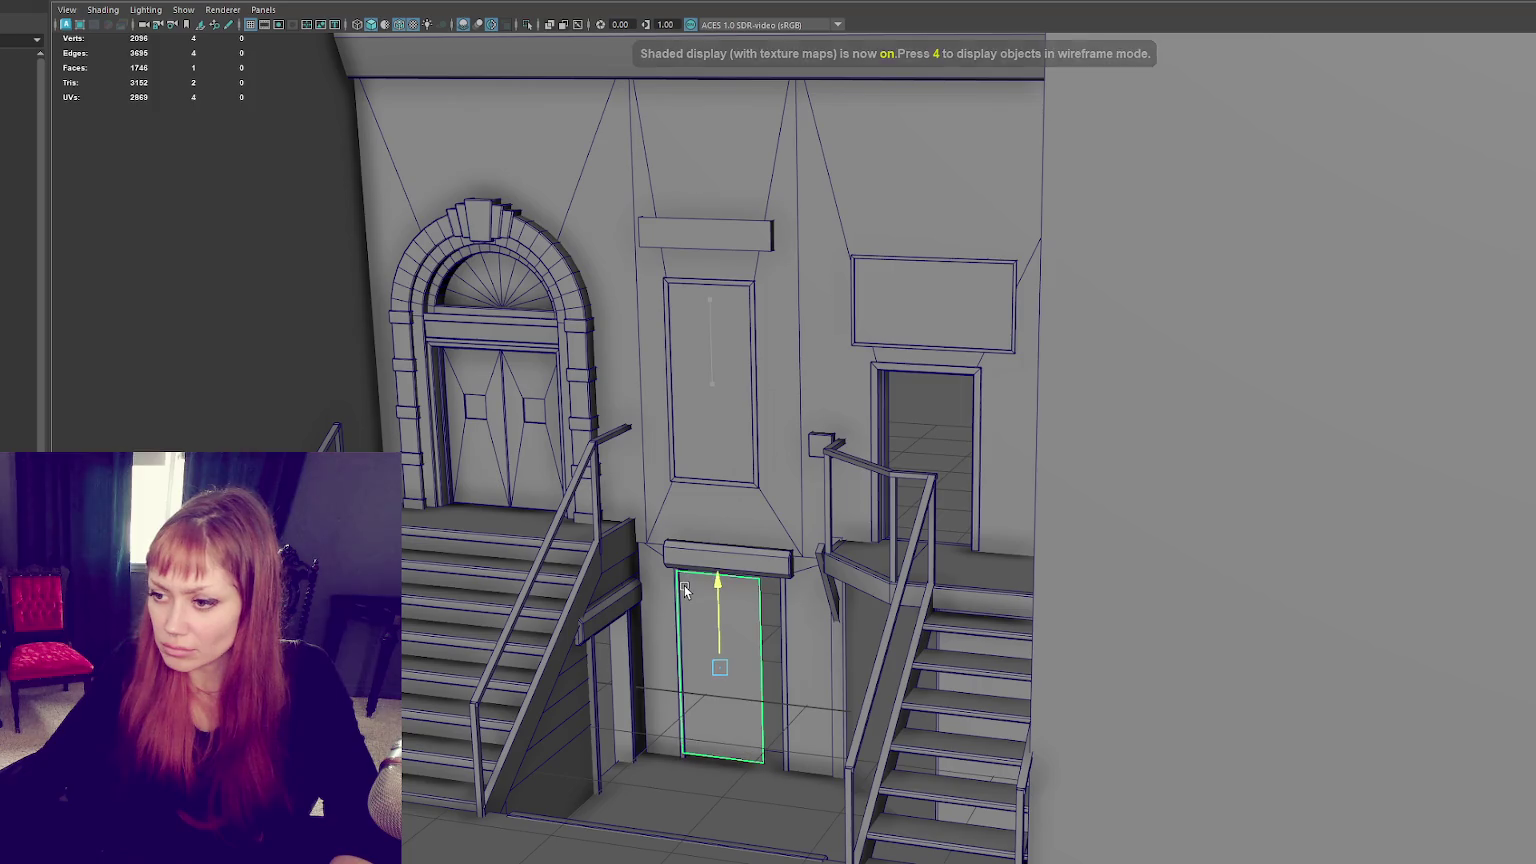
key("f")
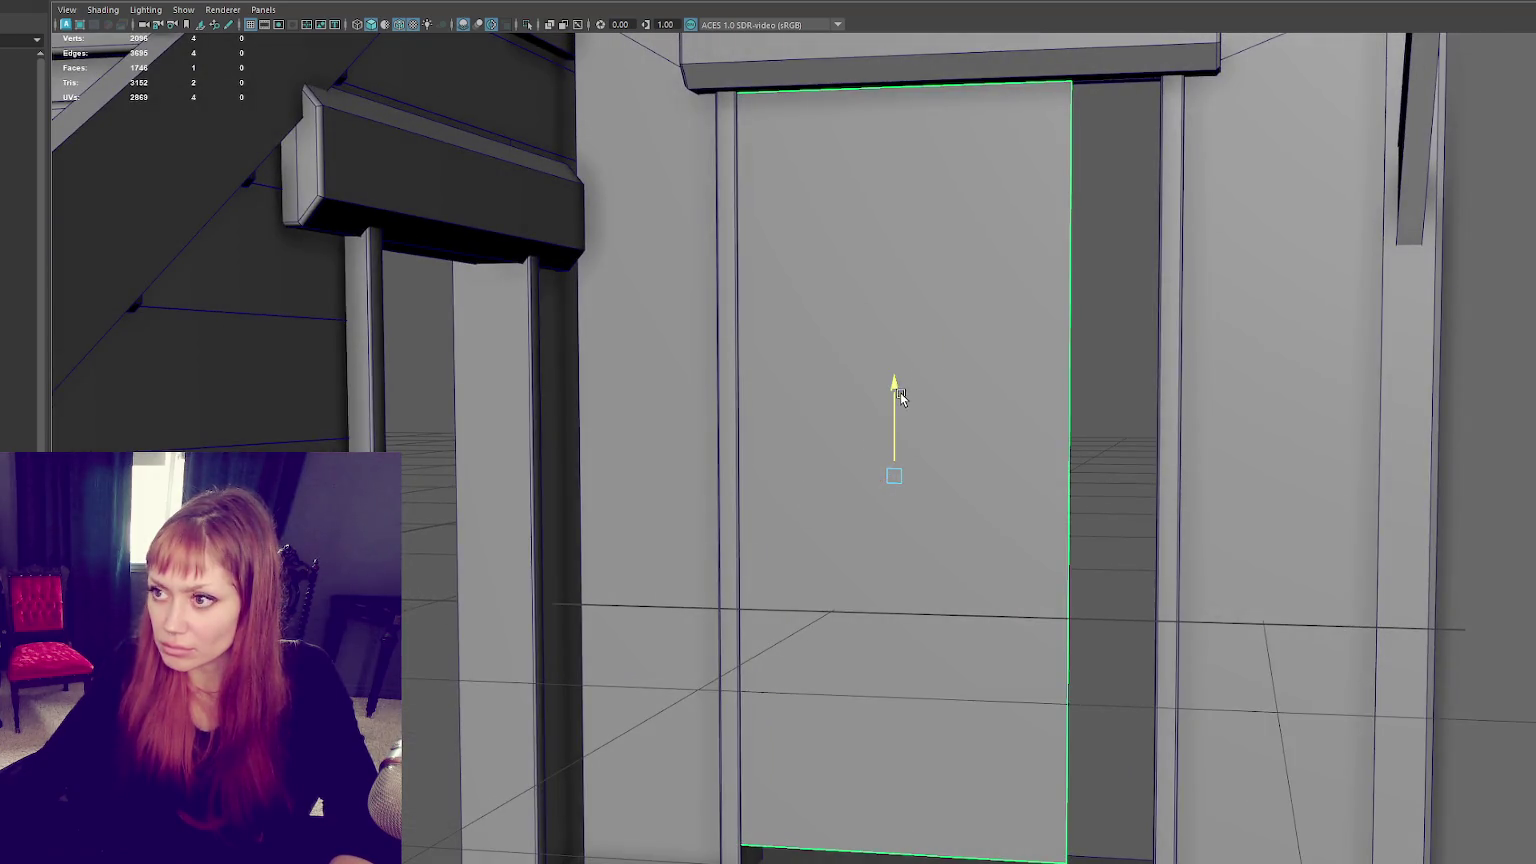
left_click(1097, 289)
left_click_drag(985, 455, 1072, 472)
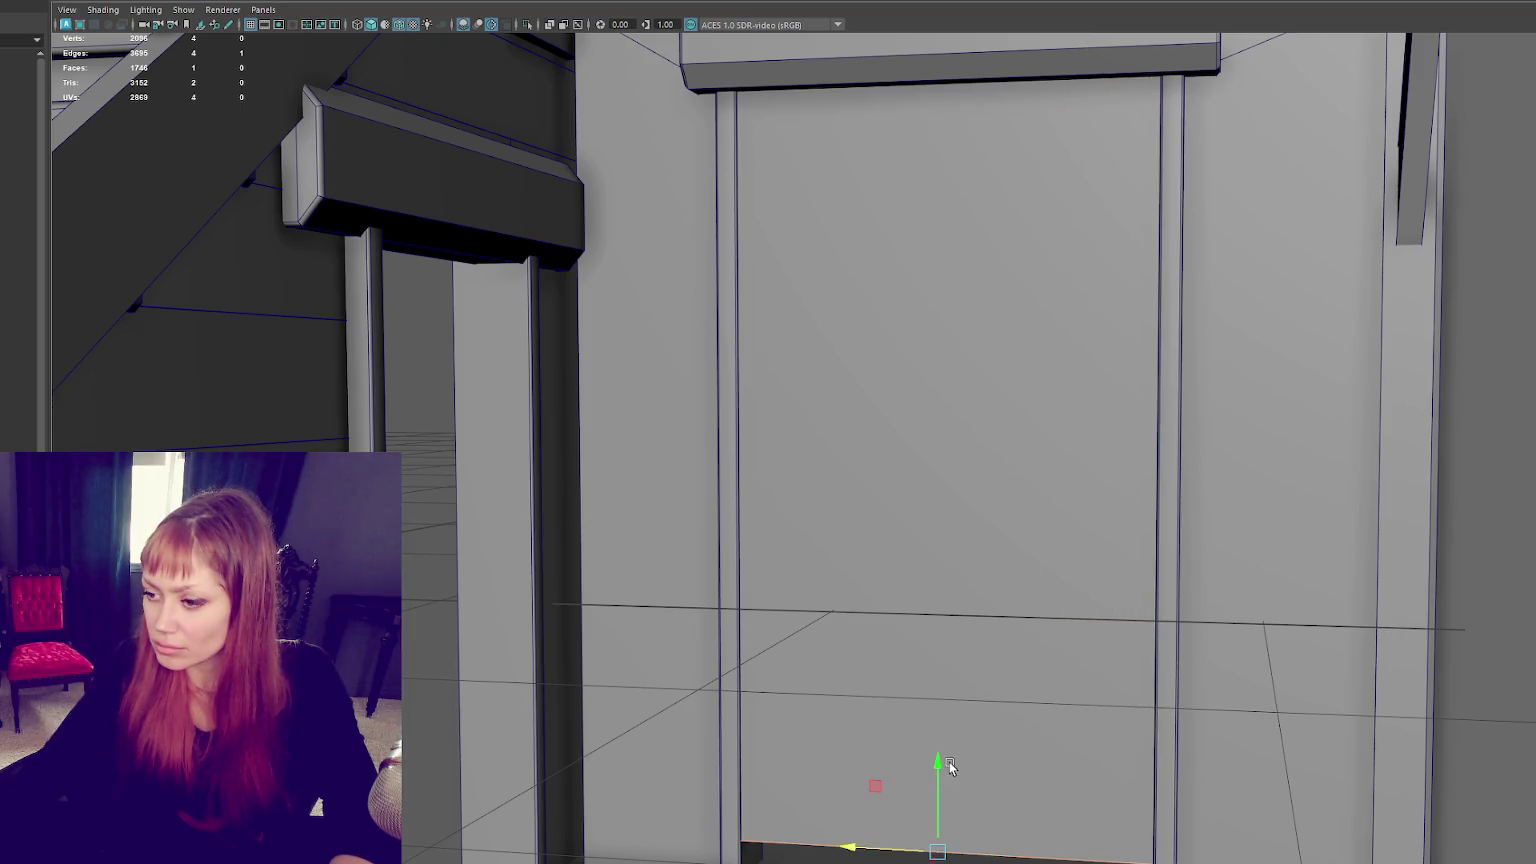
left_click_drag(950, 766, 936, 810)
Step: Rotate the door face around its vertical axis and move it left into the doorway
left_click(886, 428)
left_click_drag(980, 367, 456, 120, "alt")
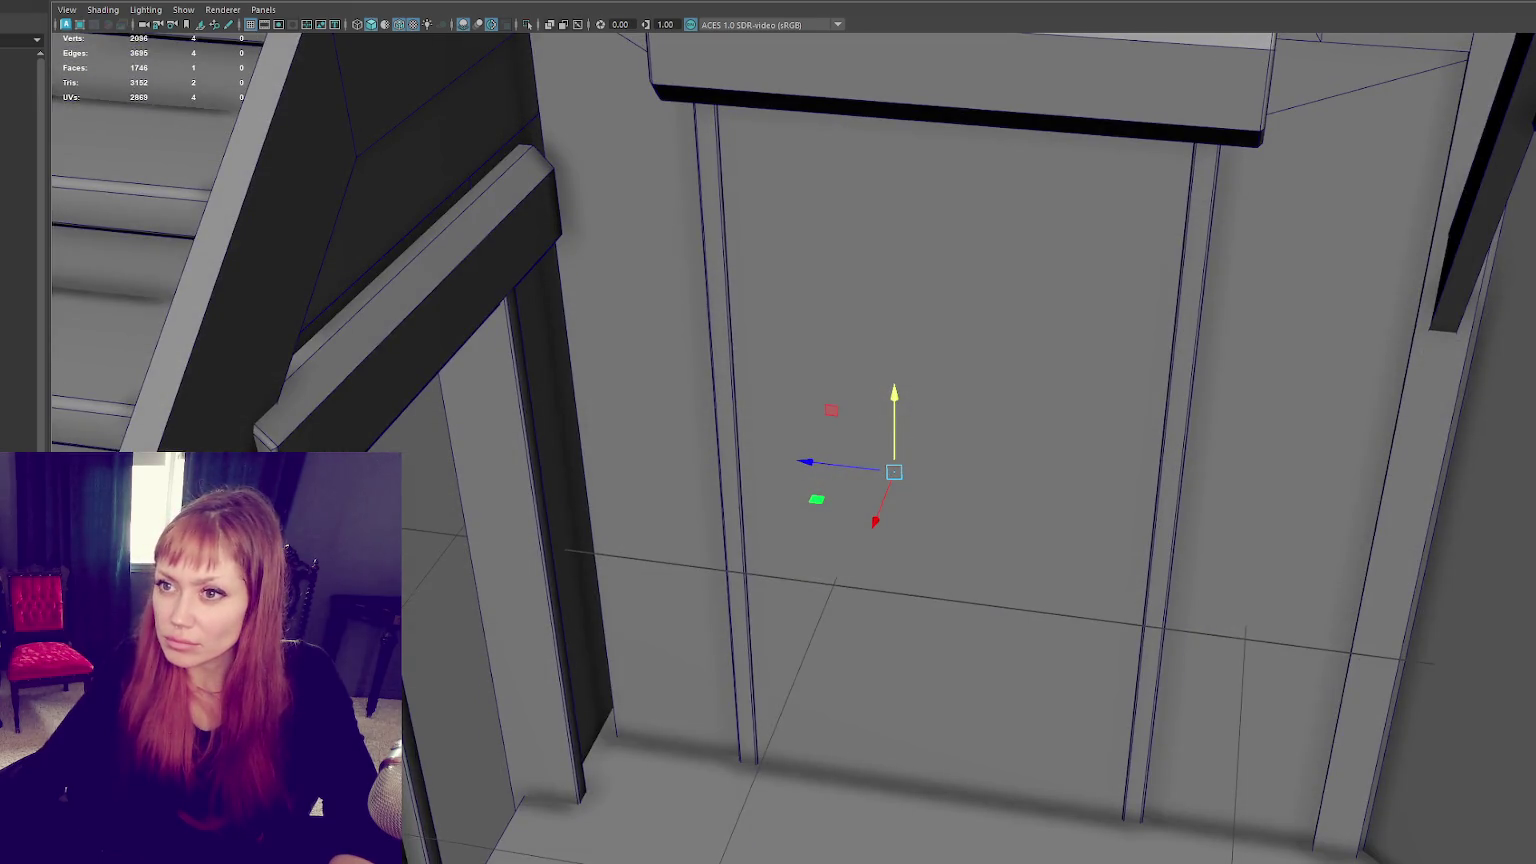
key("e")
left_click_drag(948, 548, 1035, 531)
key("w")
mouse_move(934, 498)
left_mouse_down()
mouse_move(497, 480)
mouse_move(581, 456)
mouse_move(588, 478)
mouse_move(490, 526)
left_mouse_up()
key("4")
key("f")
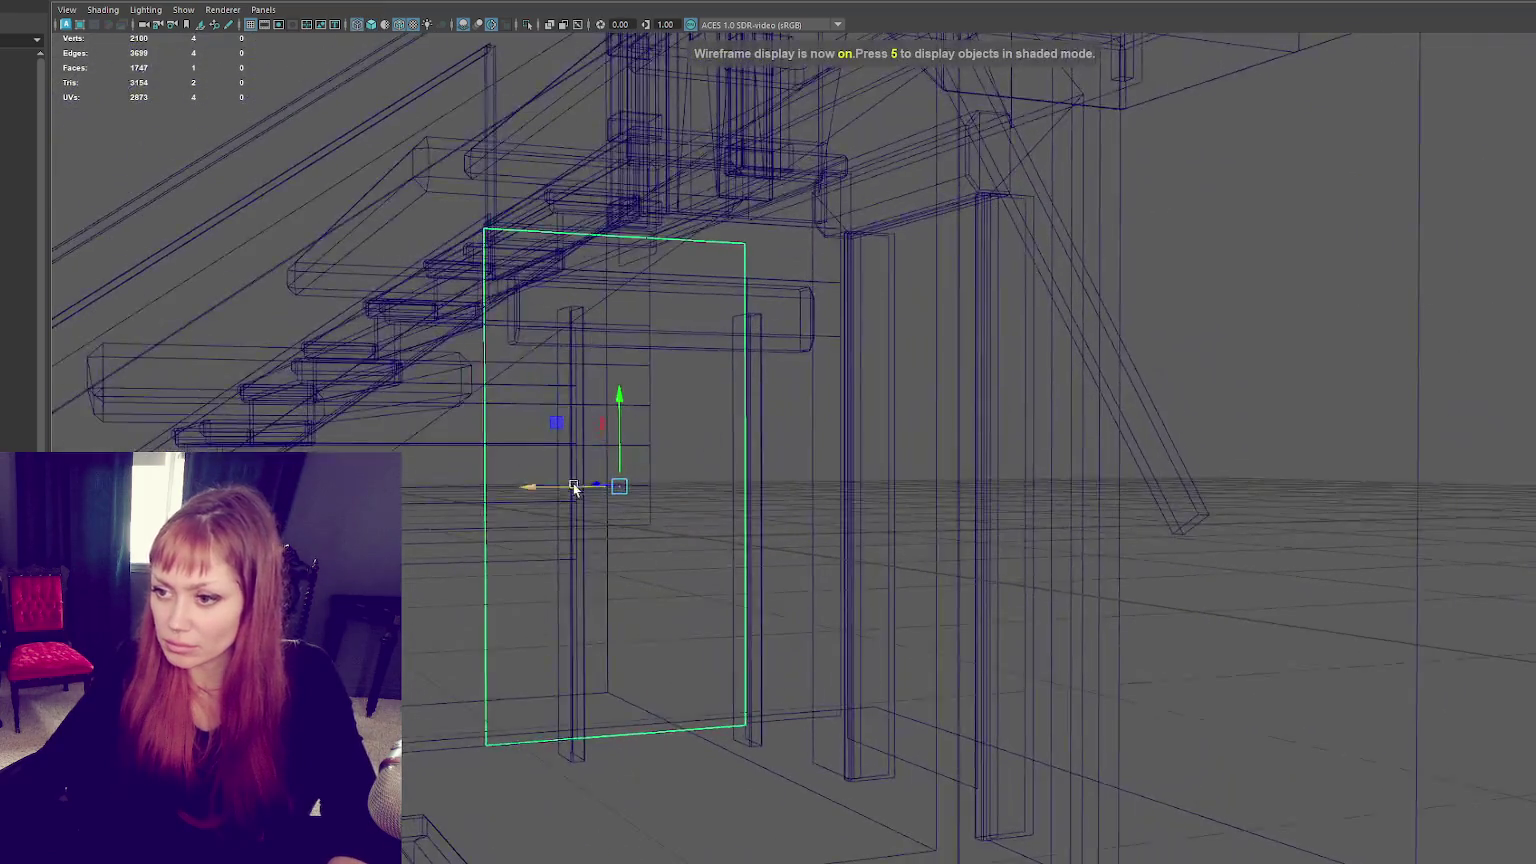
left_click_drag(532, 490, 575, 490)
Step: Shrink the door face vertically to fit and adjust its edges, undoing the post edge-loop selection
key("r")
mouse_move(660, 405)
left_mouse_down()
mouse_move(659, 428)
mouse_move(907, 422)
mouse_move(895, 400)
mouse_move(905, 475)
left_mouse_up()
key("f")
key("5")
key("w")
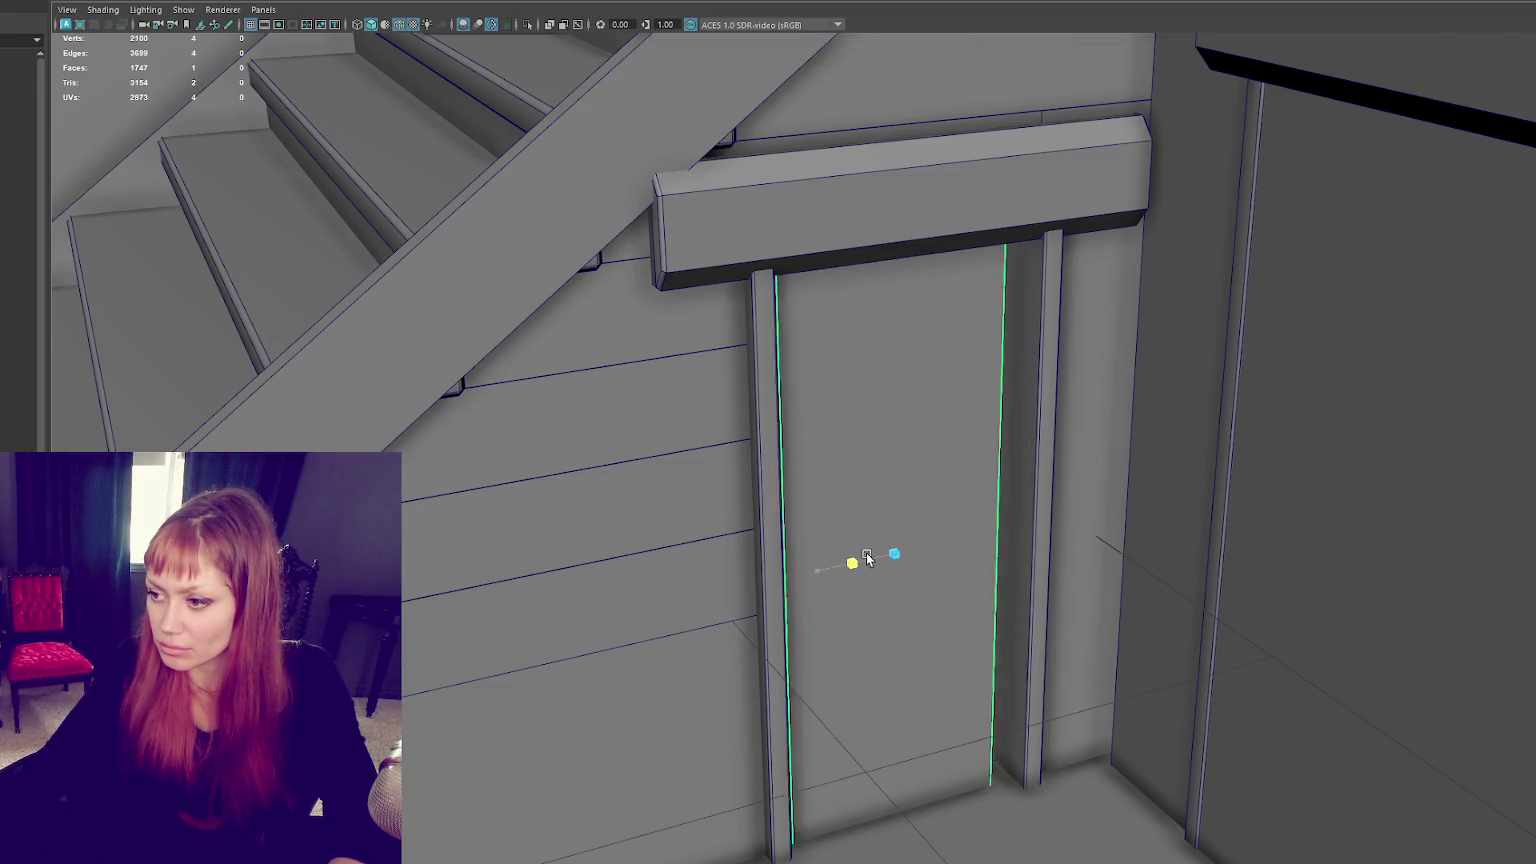
mouse_move(971, 559)
left_mouse_down("alt")
mouse_move(910, 580)
mouse_move(814, 558)
left_mouse_up("alt")
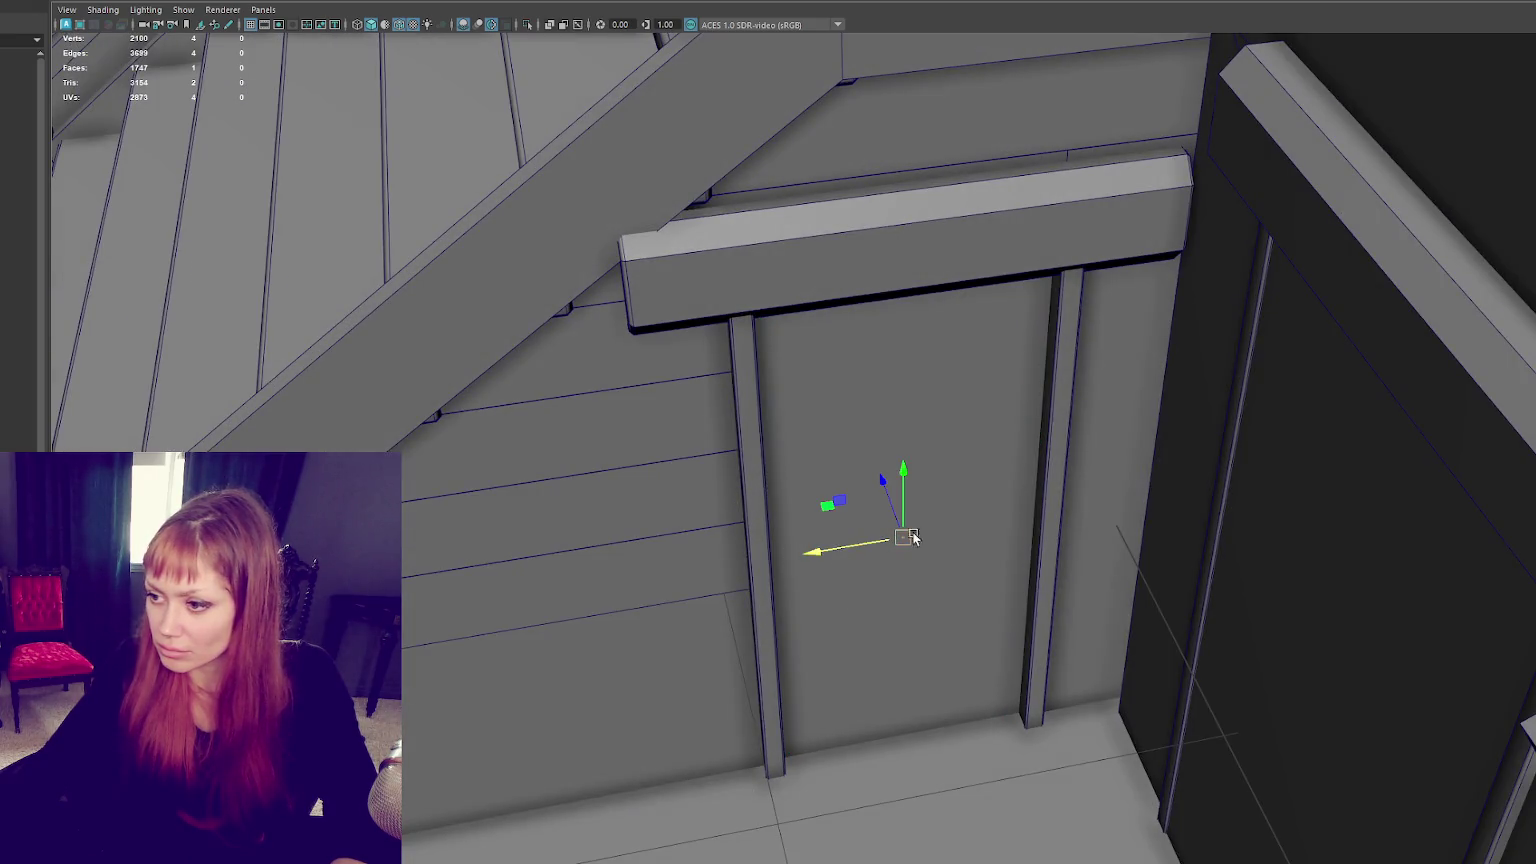
left_click_drag(913, 537, 890, 492)
double_click(763, 447)
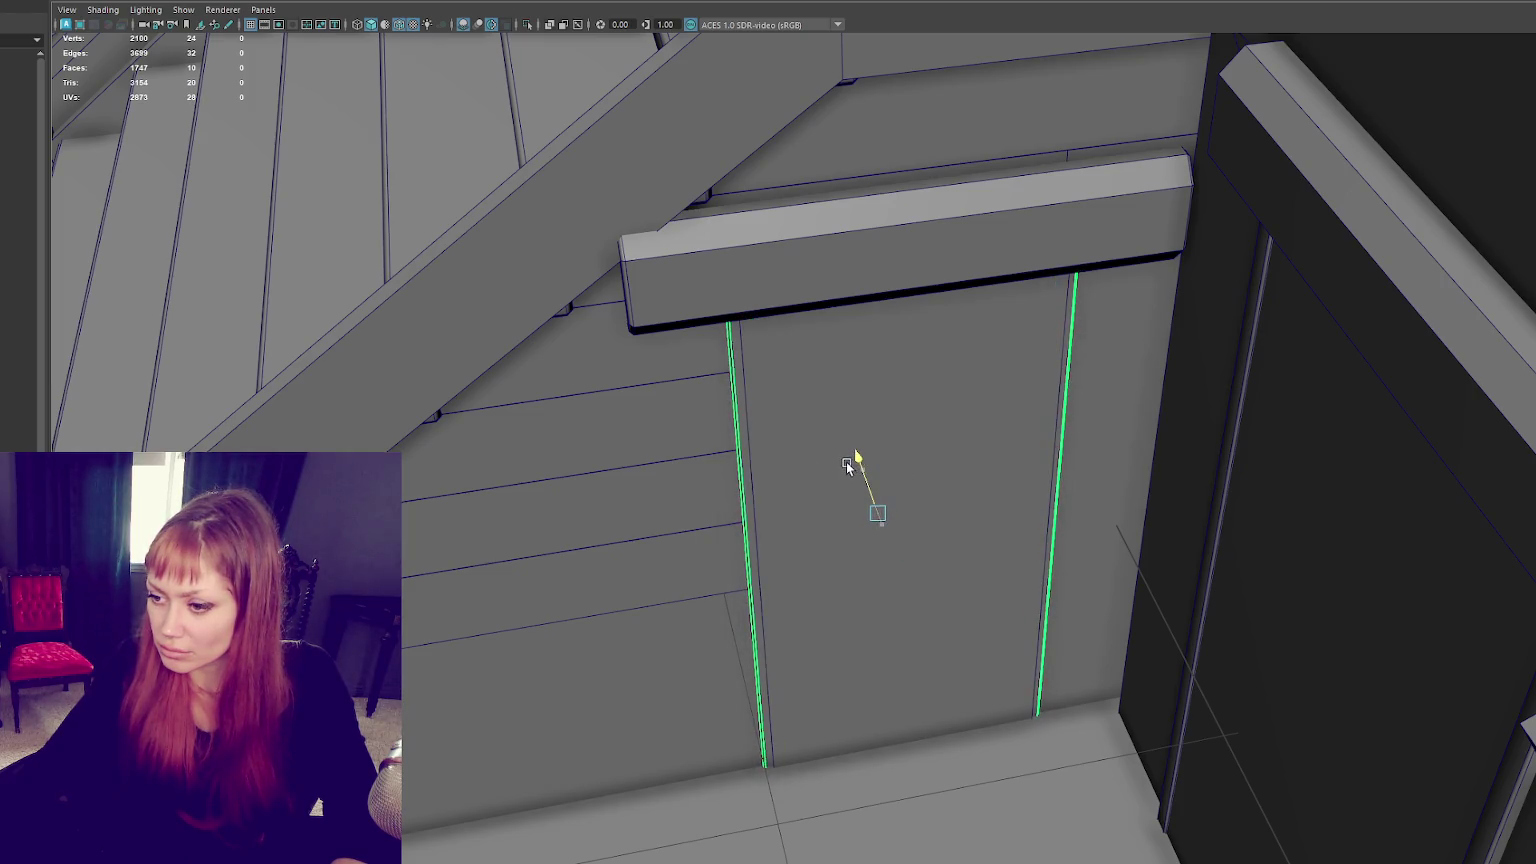
key("ctrl+z")
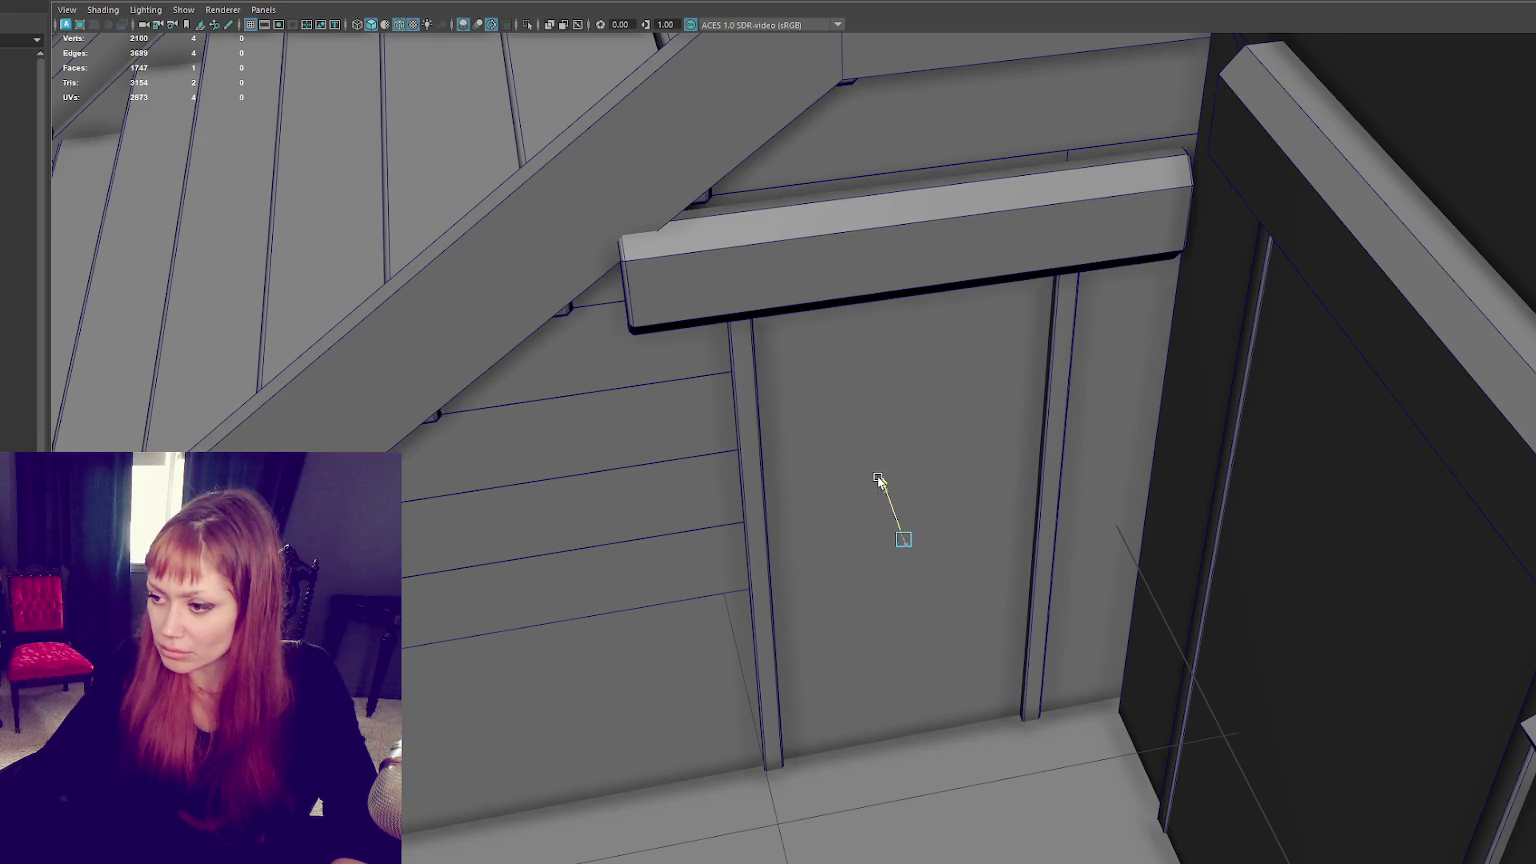
Step: Shift the lintel beam above the door slightly left to line up
left_click(856, 274)
mouse_move(856, 274)
left_mouse_down("alt")
mouse_move(885, 233)
mouse_move(857, 250)
left_mouse_up("alt")
right_click_drag(796, 189, 730, 189)
mouse_move(703, 86)
left_mouse_down()
mouse_move(660, 228)
mouse_move(668, 191)
left_mouse_up()
right_click_drag(845, 172, 870, 150)
left_click_drag(810, 192, 792, 205)
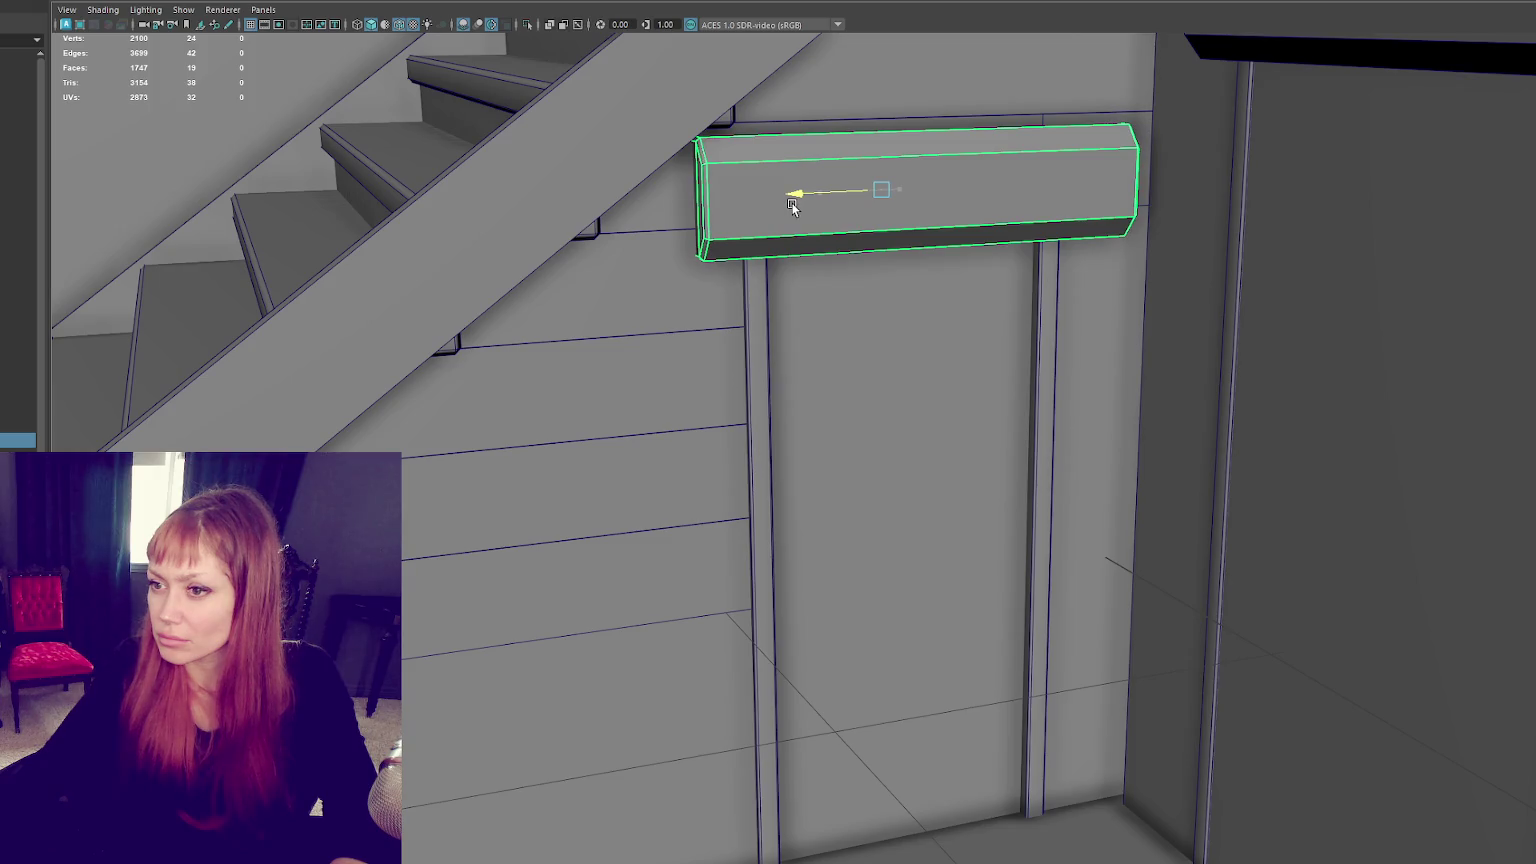
Step: Select the stair stringer and view the stairs in wireframe
scroll(800, 205, "down", 5)
left_click_drag(900, 200, 958, 148, "alt")
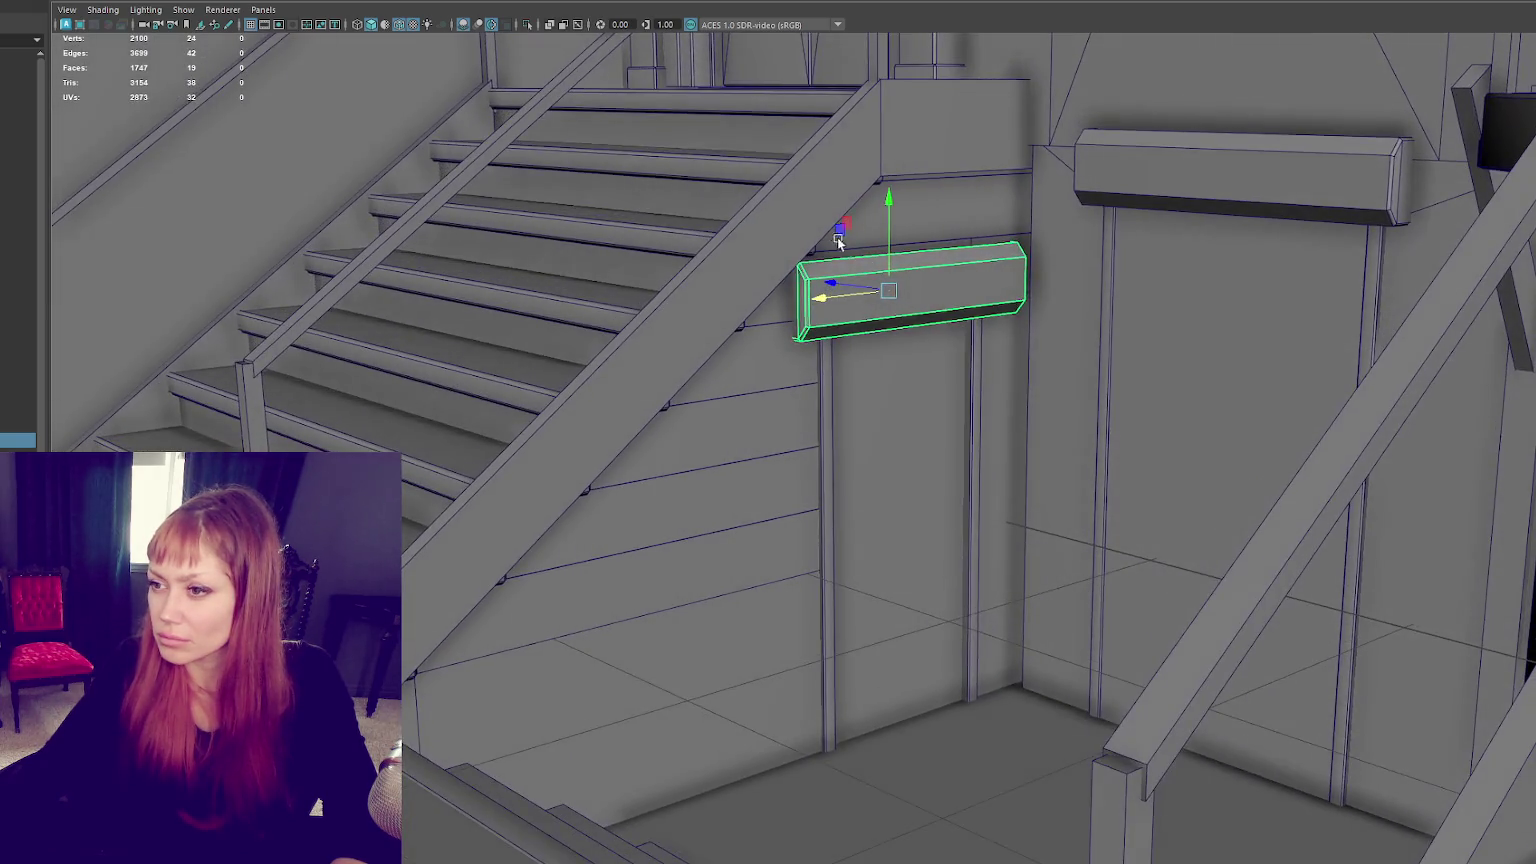
left_click(958, 148)
mouse_move(958, 148)
right_mouse_down()
mouse_move(906, 146)
mouse_move(995, 147)
mouse_move(900, 170)
right_mouse_up()
key("4")
Step: Select the stair treads and stringer and isolate them
left_click(926, 173)
middle_click_drag(900, 170, 893, 295, "alt")
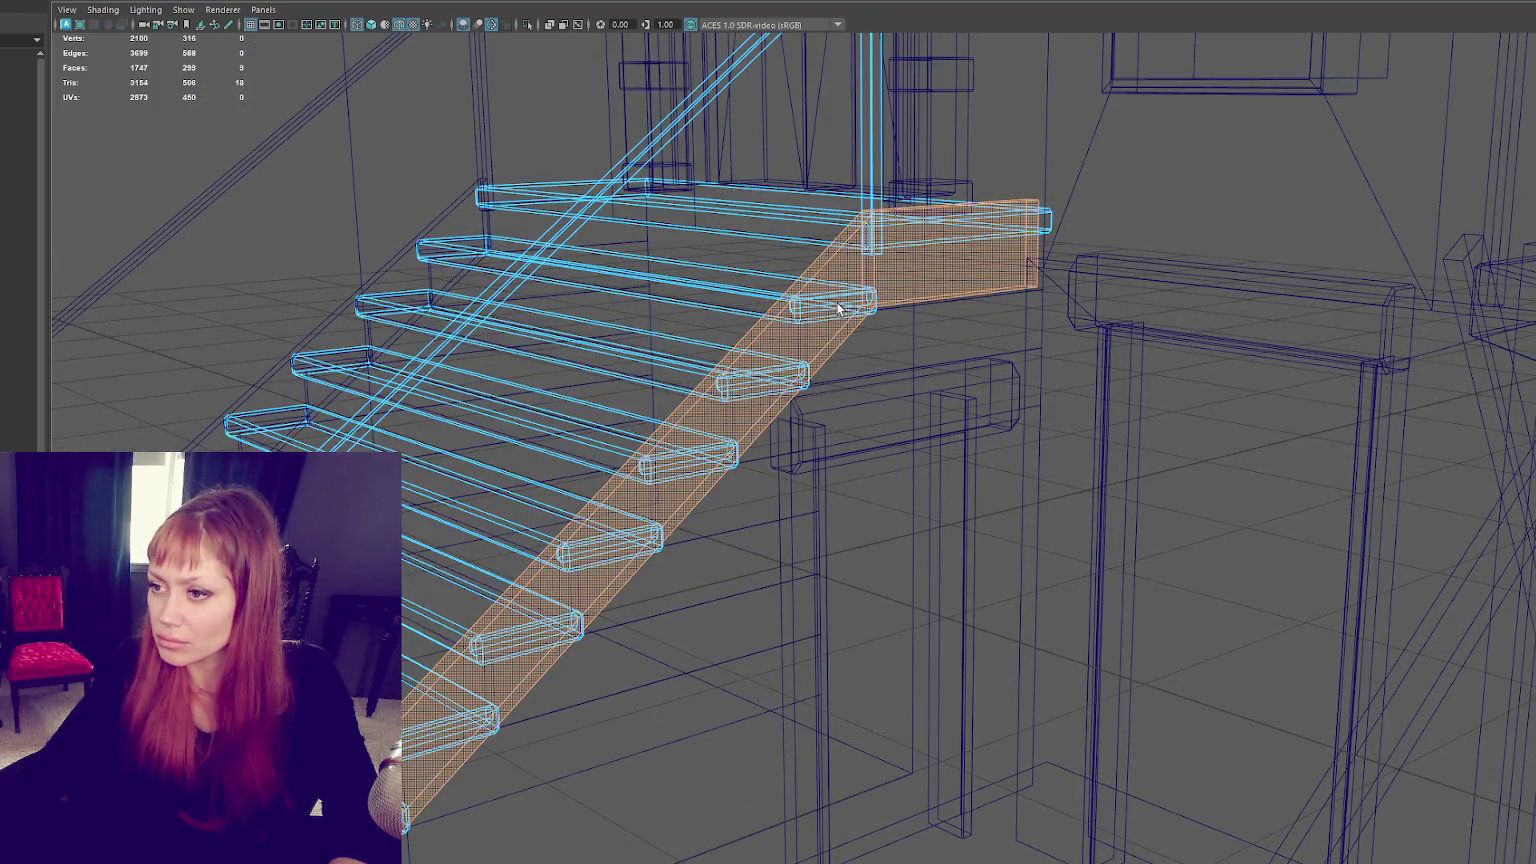
left_click(838, 300)
left_click(914, 298, "shift")
key("f")
key("ctrl+1")
left_click_drag(913, 312, 839, 377, "alt")
Step: Select the tread and landing faces, delete them, then undo the deletion
key("F11")
left_click(797, 268)
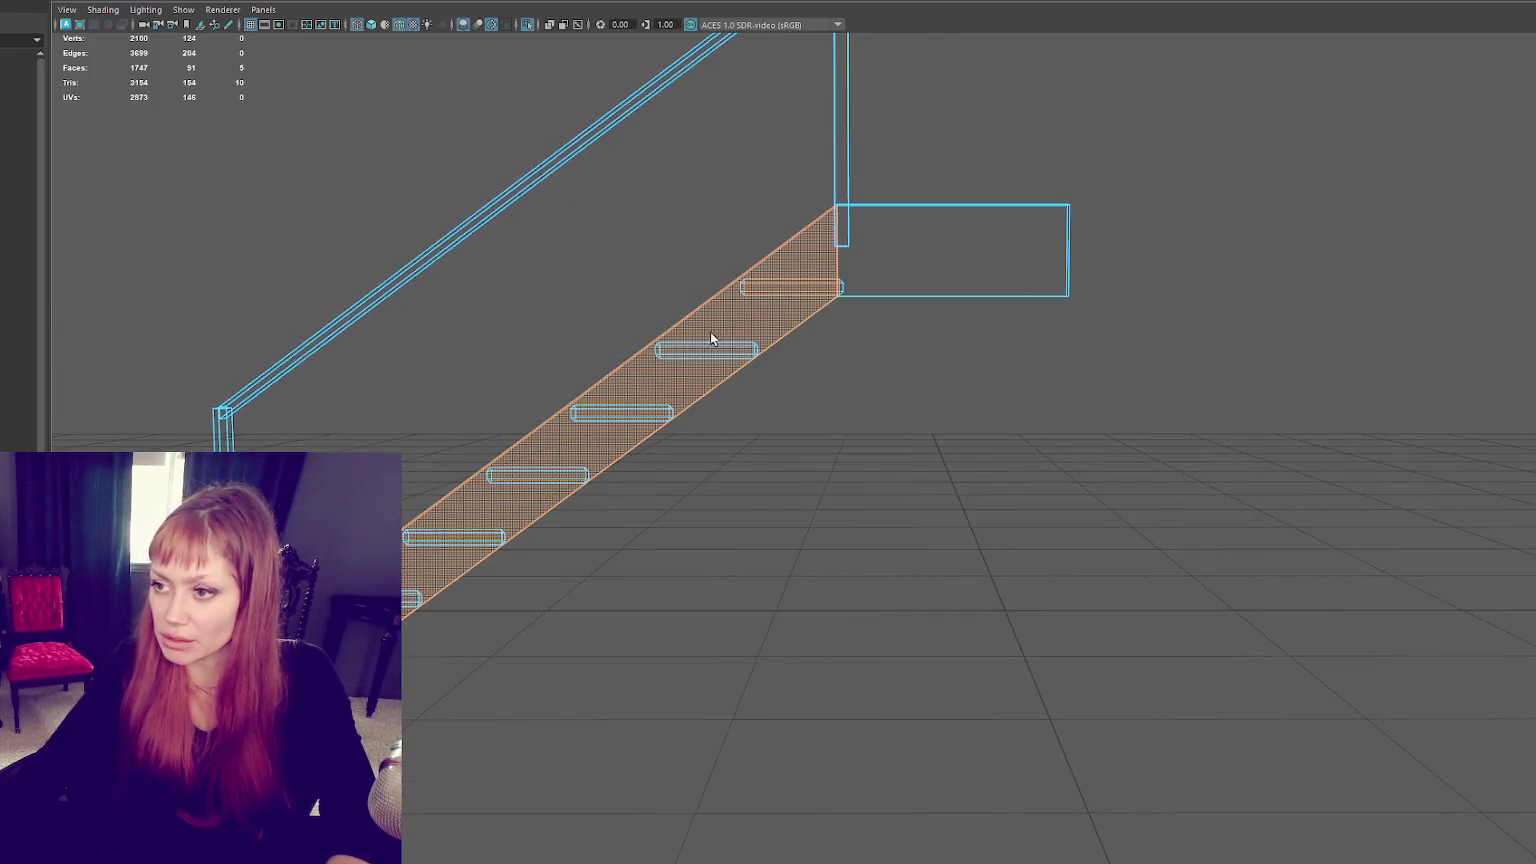
left_click(895, 268, "shift")
left_click_drag(787, 208, 619, 526, "shift")
key("Delete")
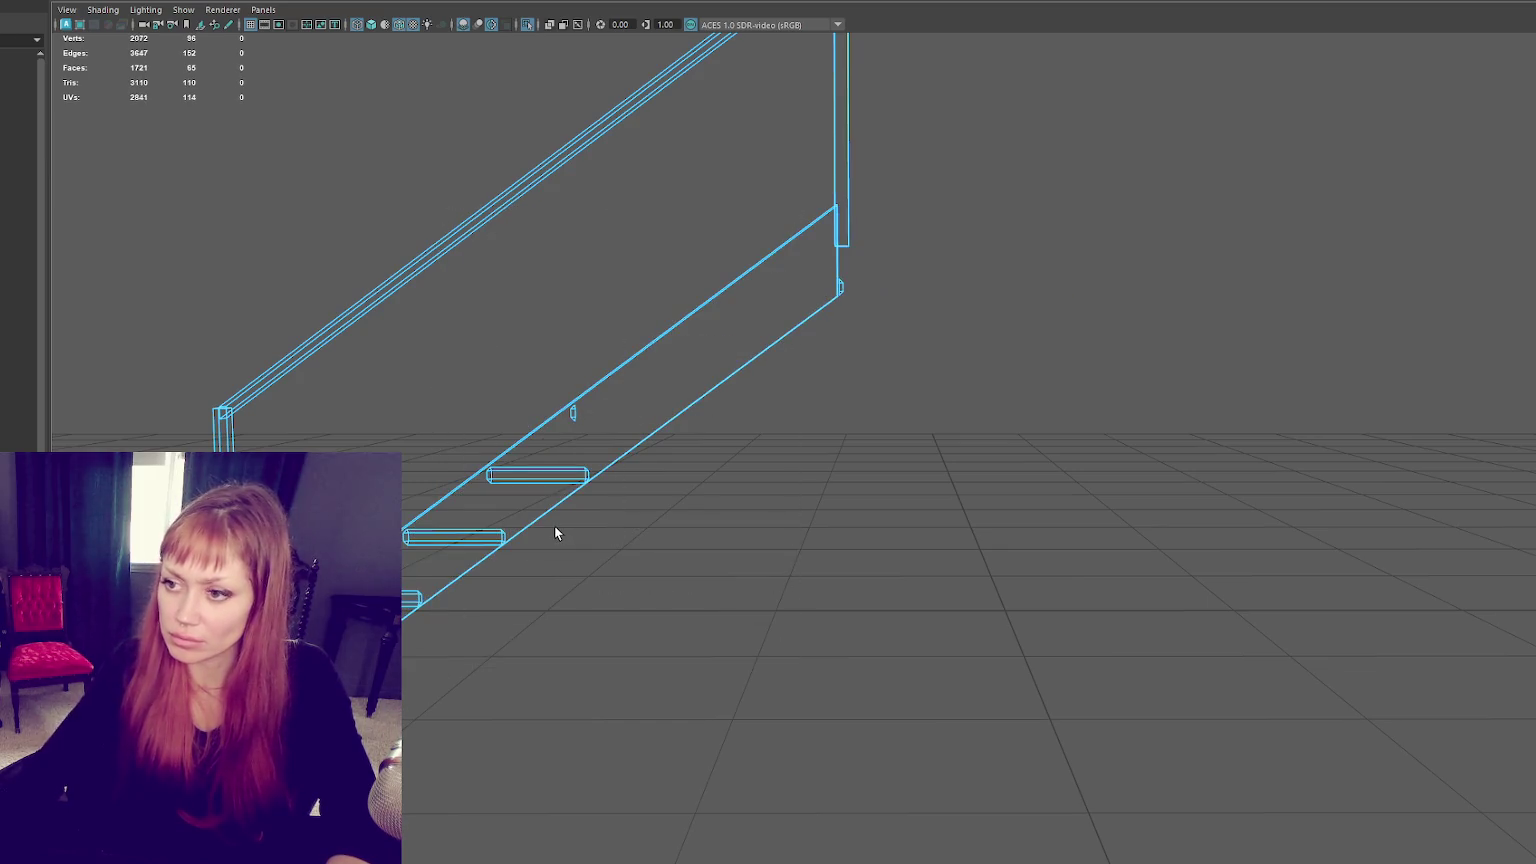
key("ctrl+z")
mouse_move(744, 402)
left_mouse_down("alt")
mouse_move(866, 390)
mouse_move(813, 390)
left_mouse_up("alt")
key("6")
Step: Select all the railing pieces together, then bring the rest of the scene back
left_click(700, 326)
mouse_move(700, 326)
left_mouse_down("alt")
mouse_move(840, 367)
mouse_move(874, 248)
left_mouse_up("alt")
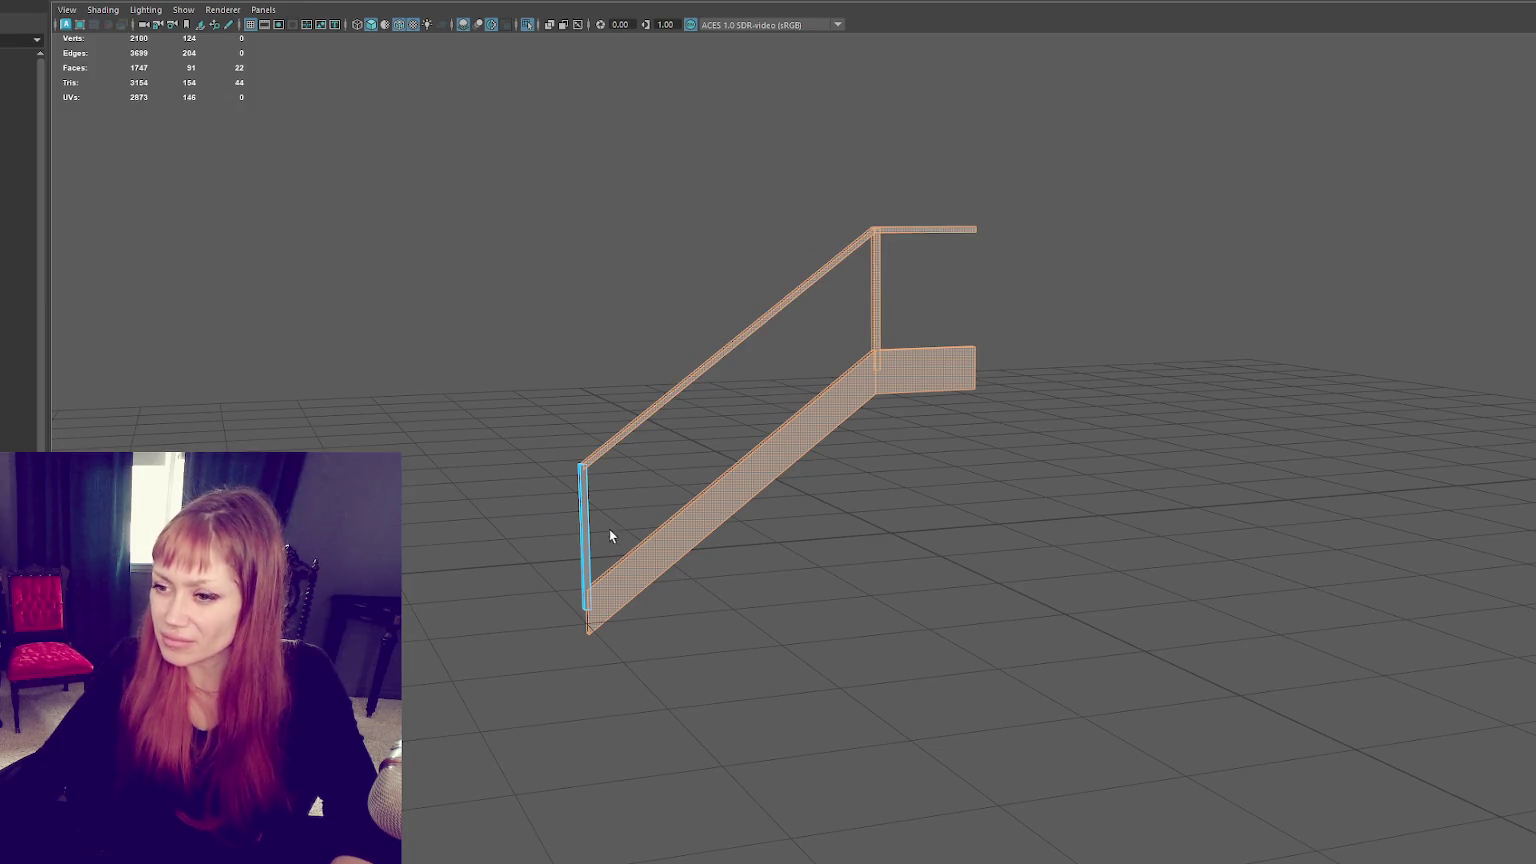
left_click_drag(1033, 264, 1035, 266)
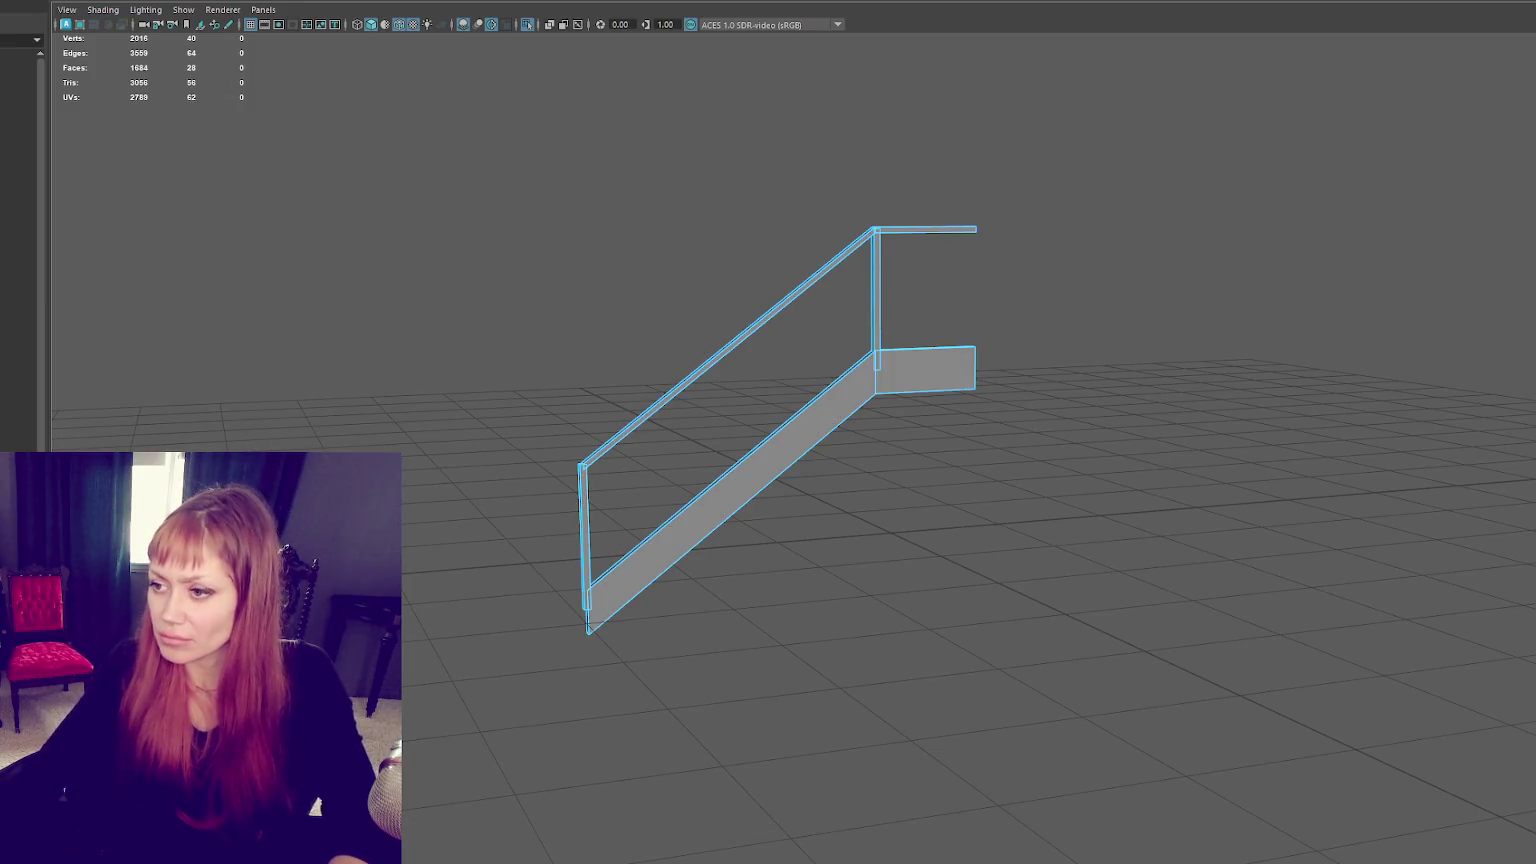
key("4")
key("5")
scroll(487, 389, "up", 5)
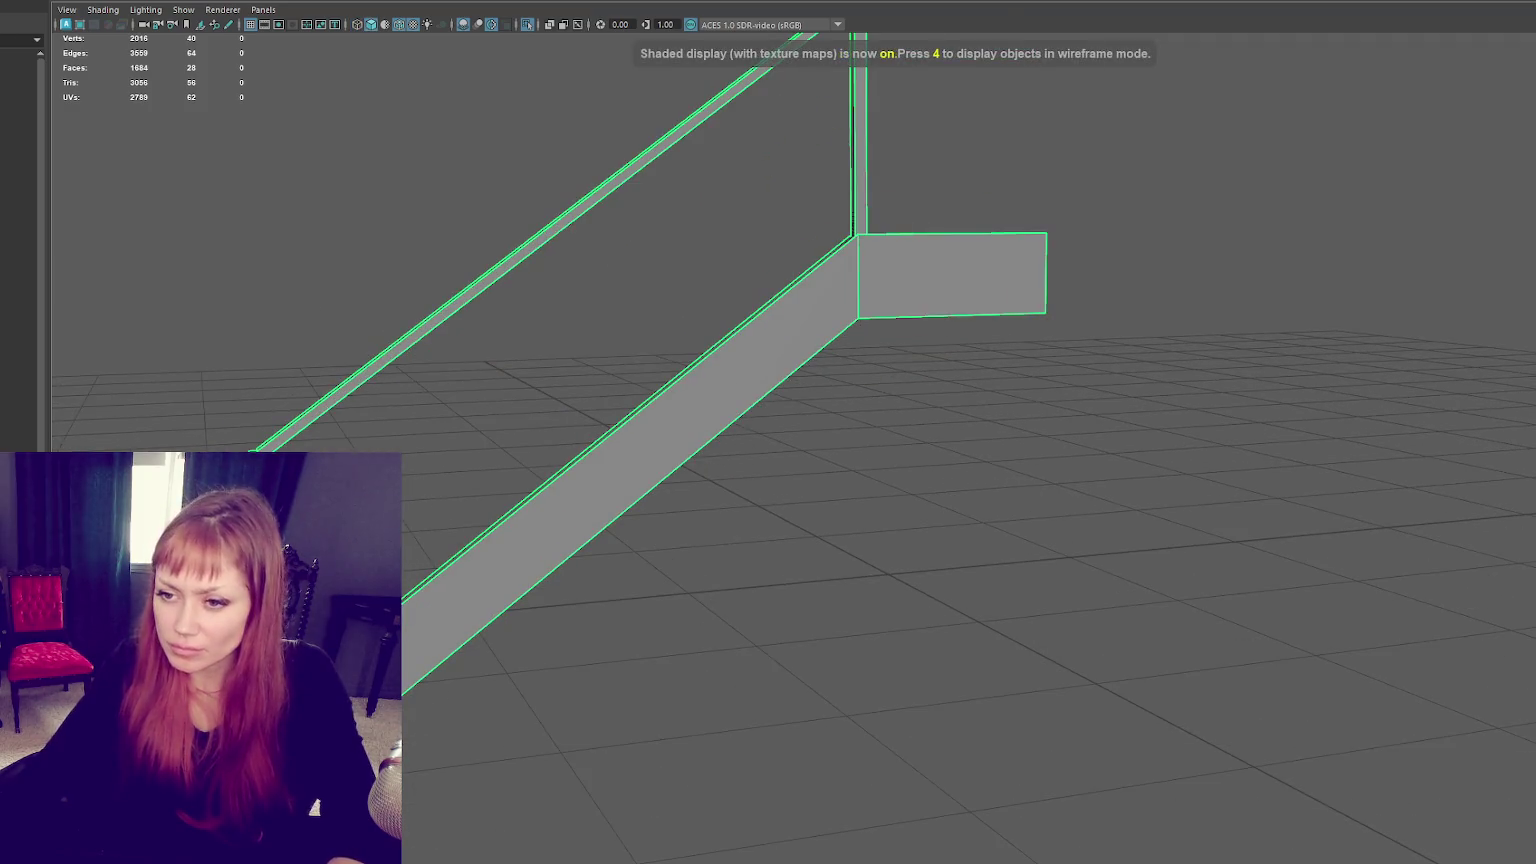
key("F11")
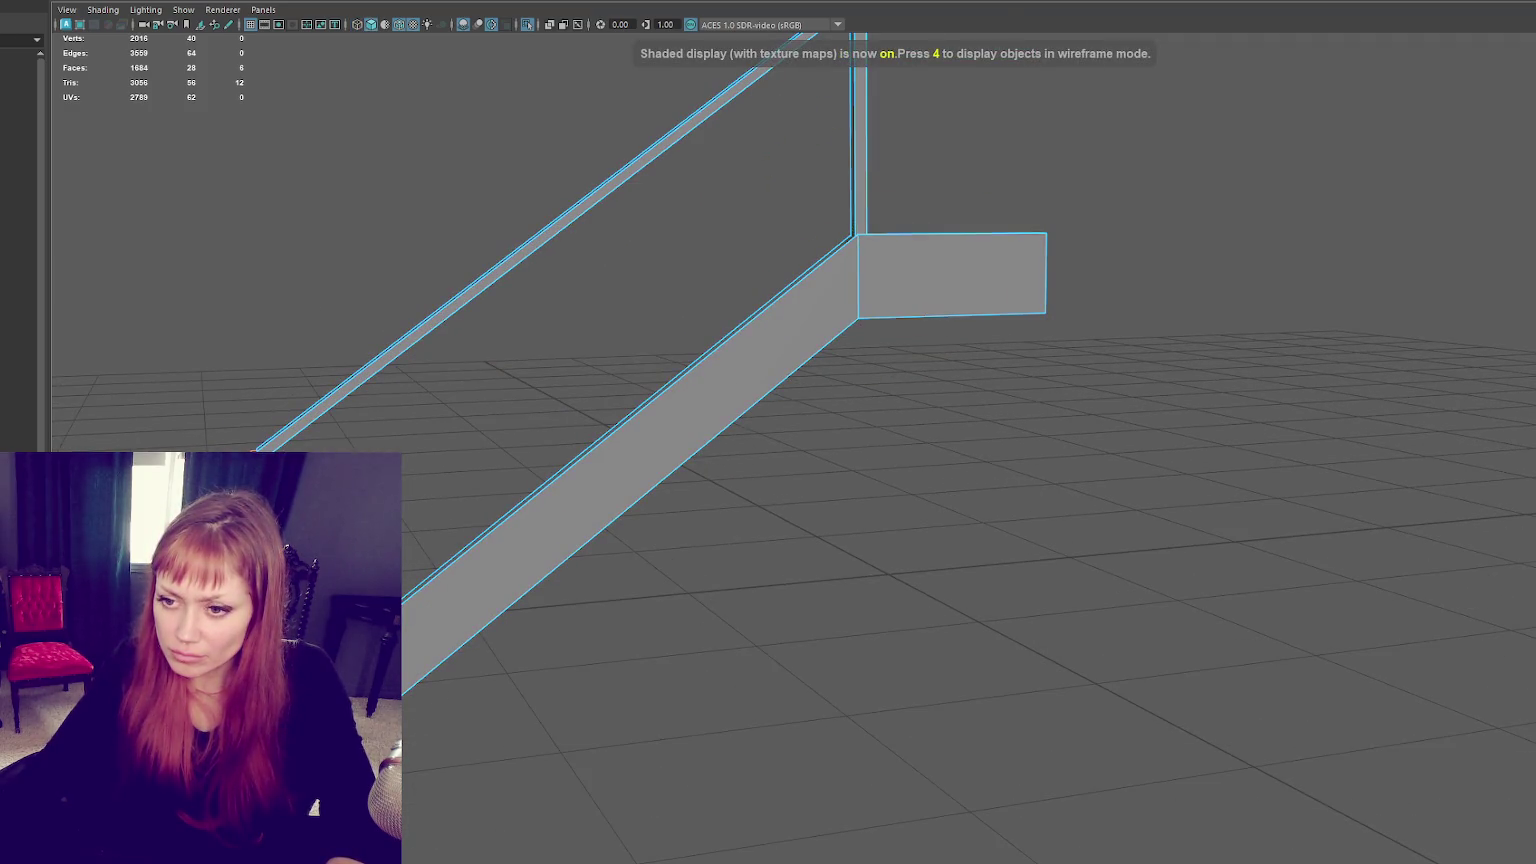
key("F8")
key("ctrl+1")
scroll(476, 333, "down", 5)
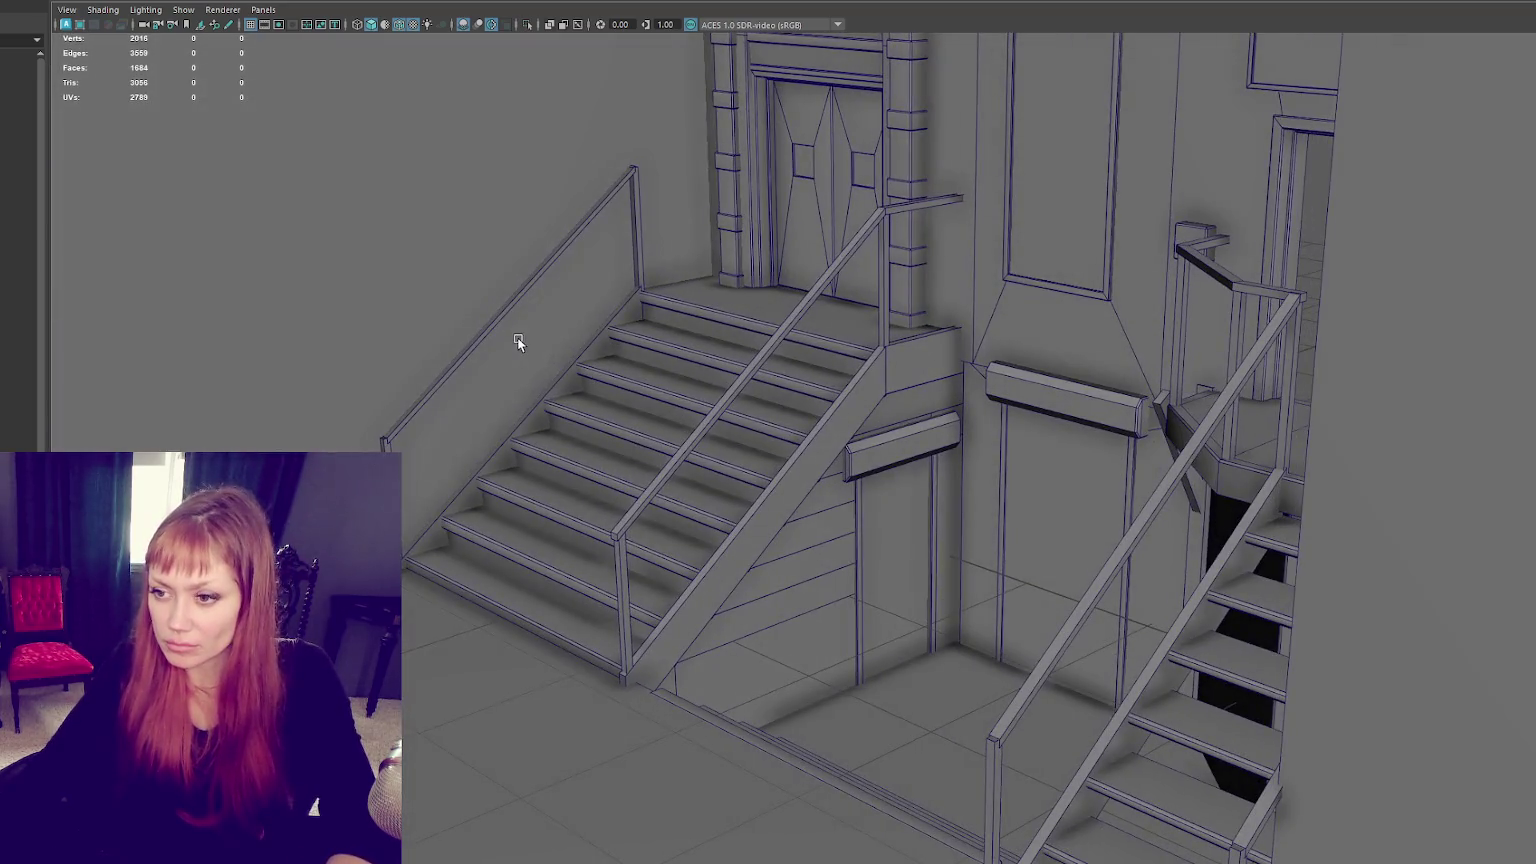
Step: Delete the extra left railing and duplicate the stair railing onto the stairs' left edge
left_click(559, 388)
key("Delete")
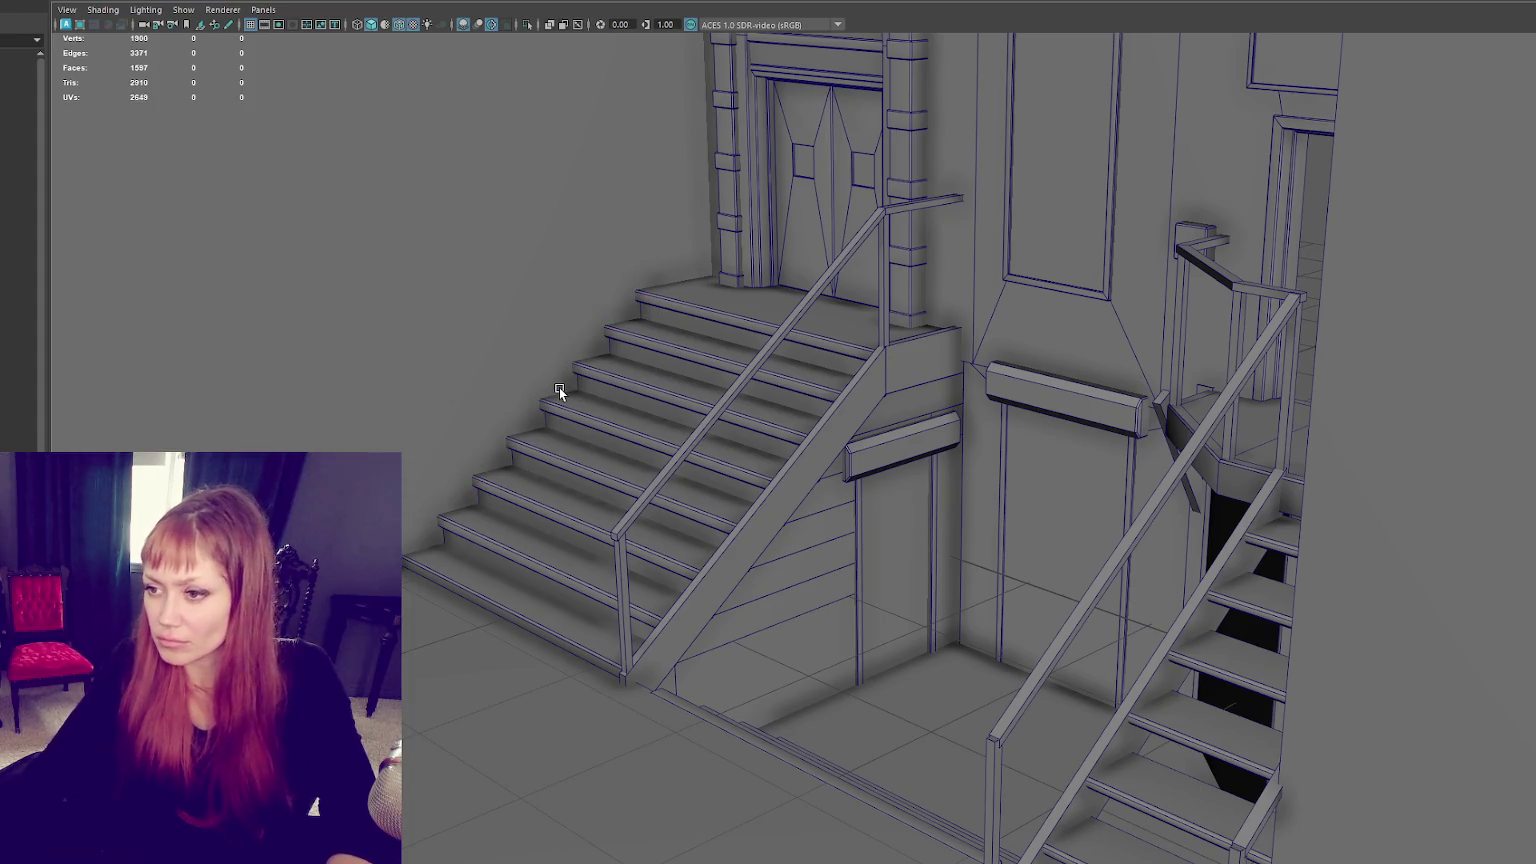
left_click(800, 446)
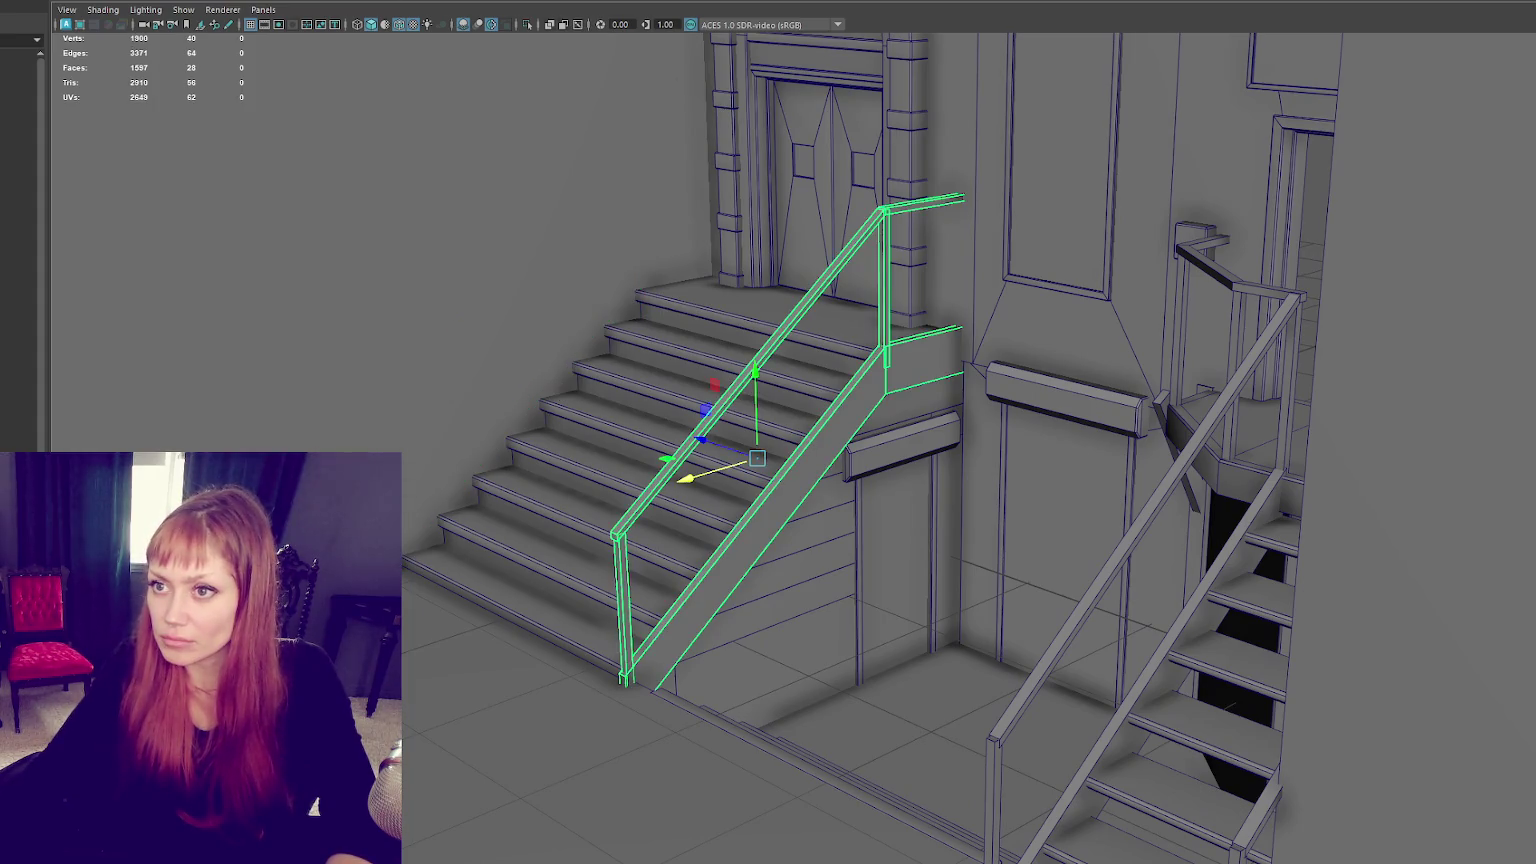
key("ctrl+d")
mouse_move(792, 440)
left_mouse_down()
mouse_move(532, 360)
mouse_move(535, 378)
left_mouse_up()
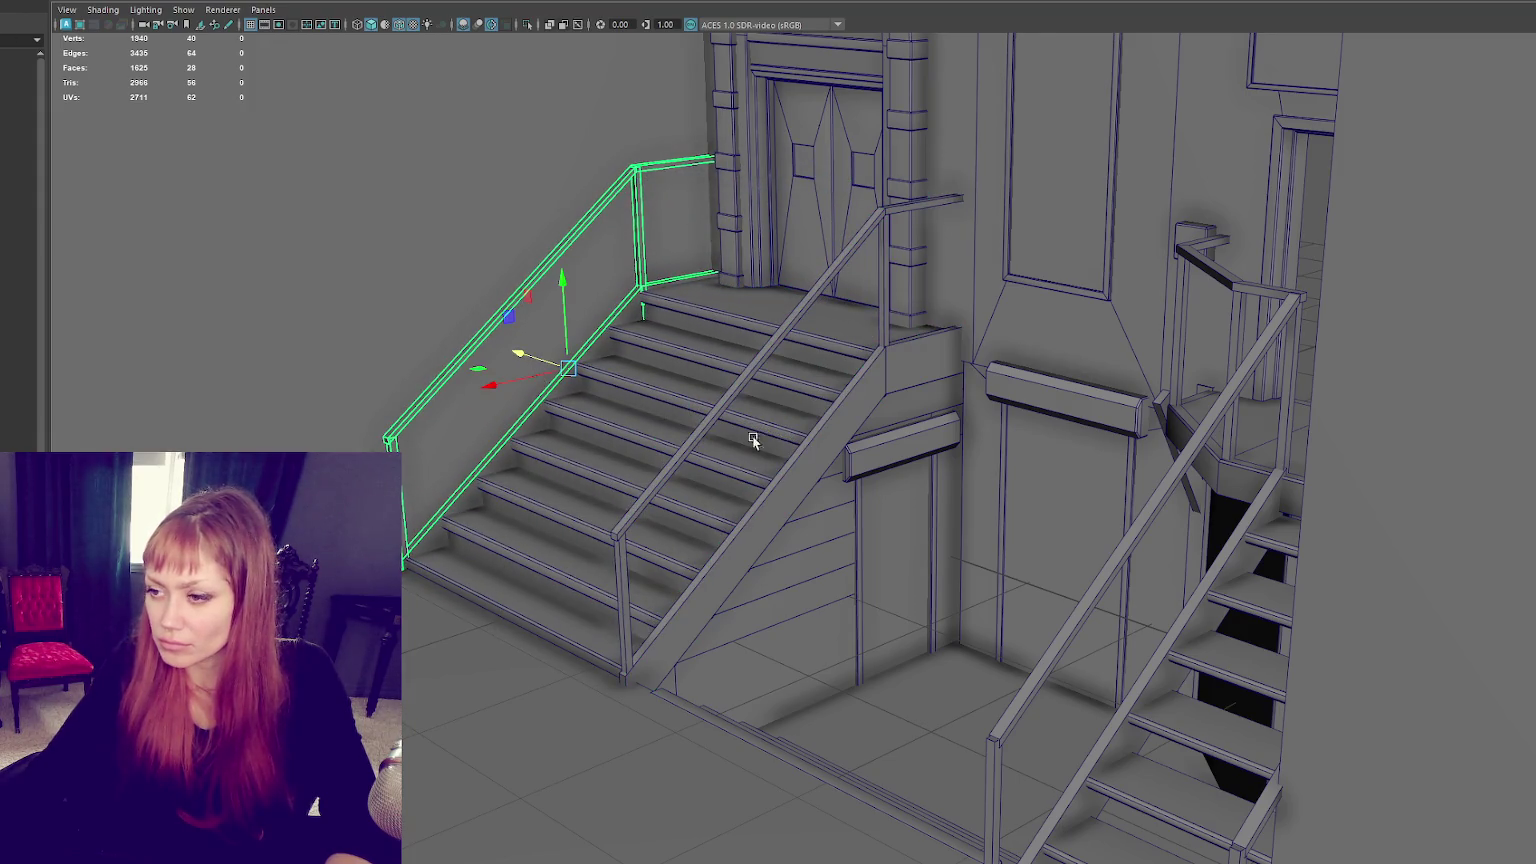
Step: Isolate the staircase and lower the thin faces under the landing and stringer
left_click(846, 436)
key("ctrl+1")
mouse_move(1057, 454)
left_mouse_down("alt")
mouse_move(960, 418)
mouse_move(930, 331)
left_mouse_up("alt")
scroll(949, 396, "up", 3)
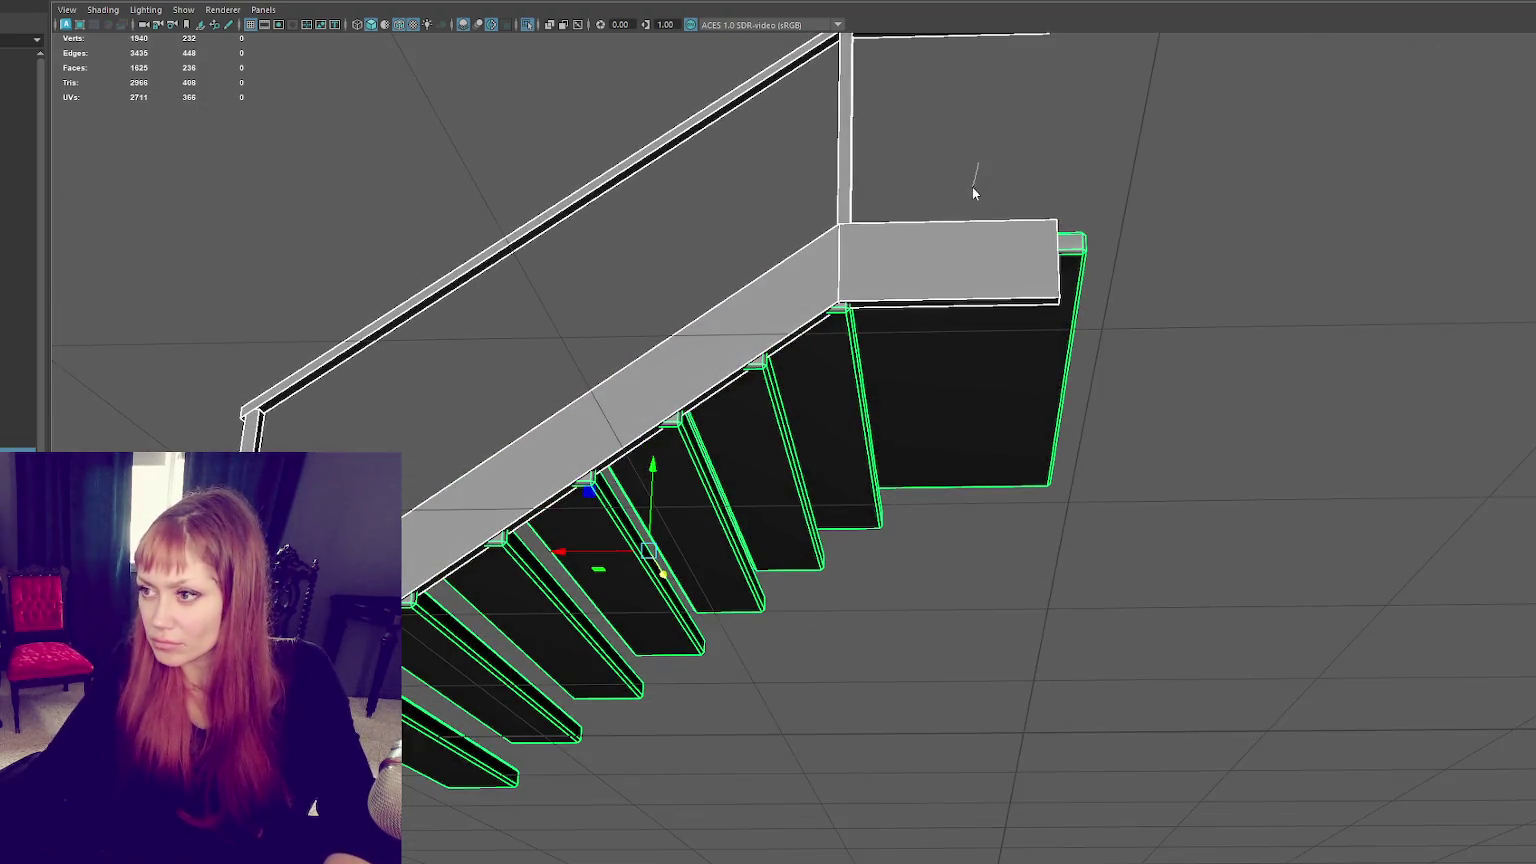
key("F11")
left_click(911, 304)
left_click(797, 342, "shift")
left_click_drag(651, 410, 647, 450)
left_click(646, 233)
mouse_move(646, 240)
left_mouse_down("alt")
mouse_move(832, 358)
mouse_move(950, 384)
mouse_move(908, 380)
left_mouse_up("alt")
left_click(897, 437)
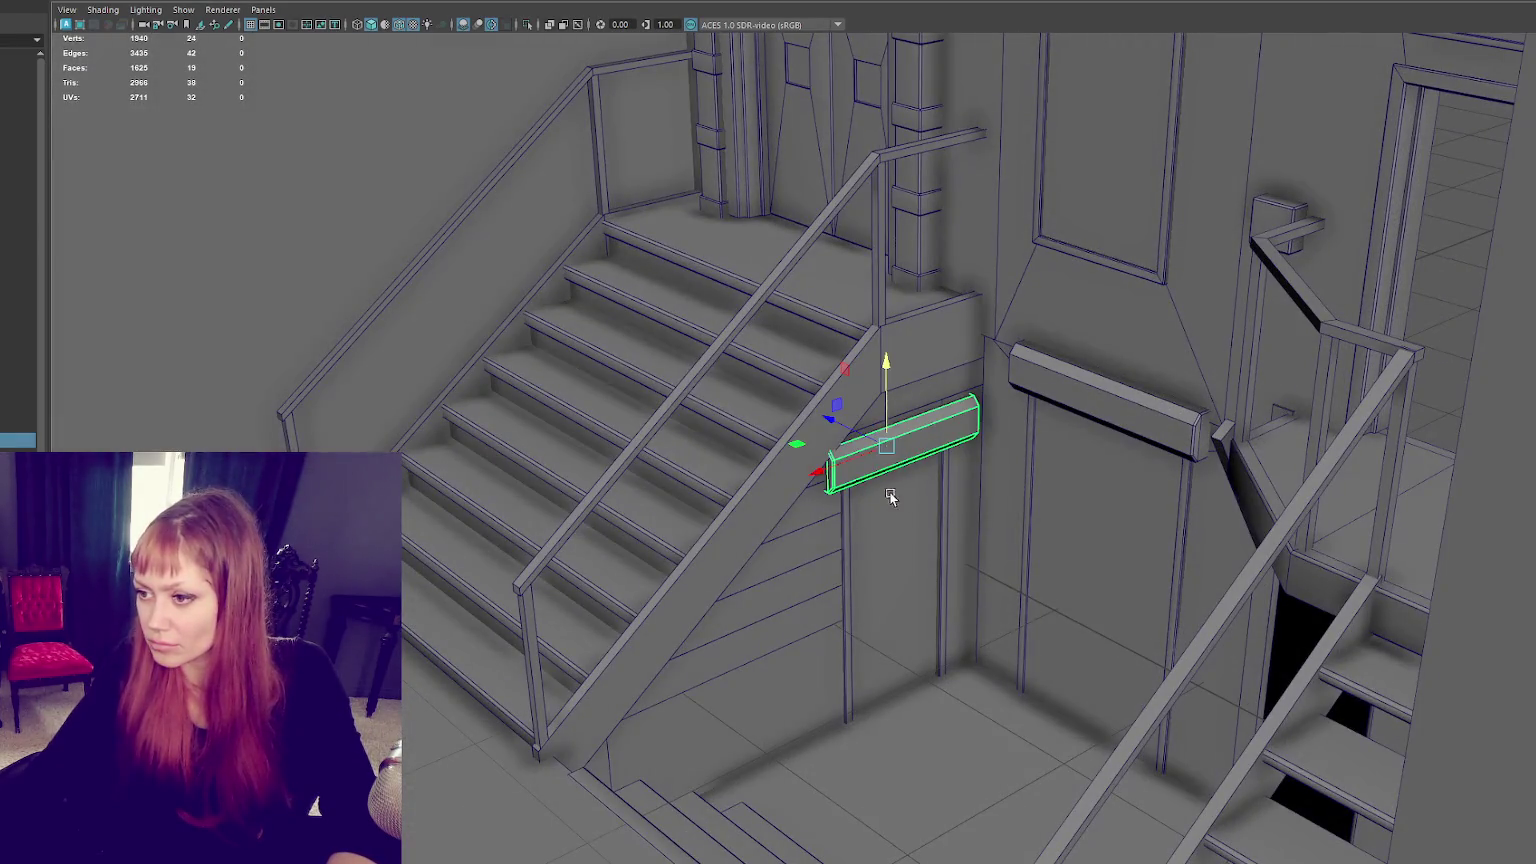
Step: Nudge the doorway frame right and isolate it with the header beam, posts and stairs
left_click_drag(823, 607, 829, 606)
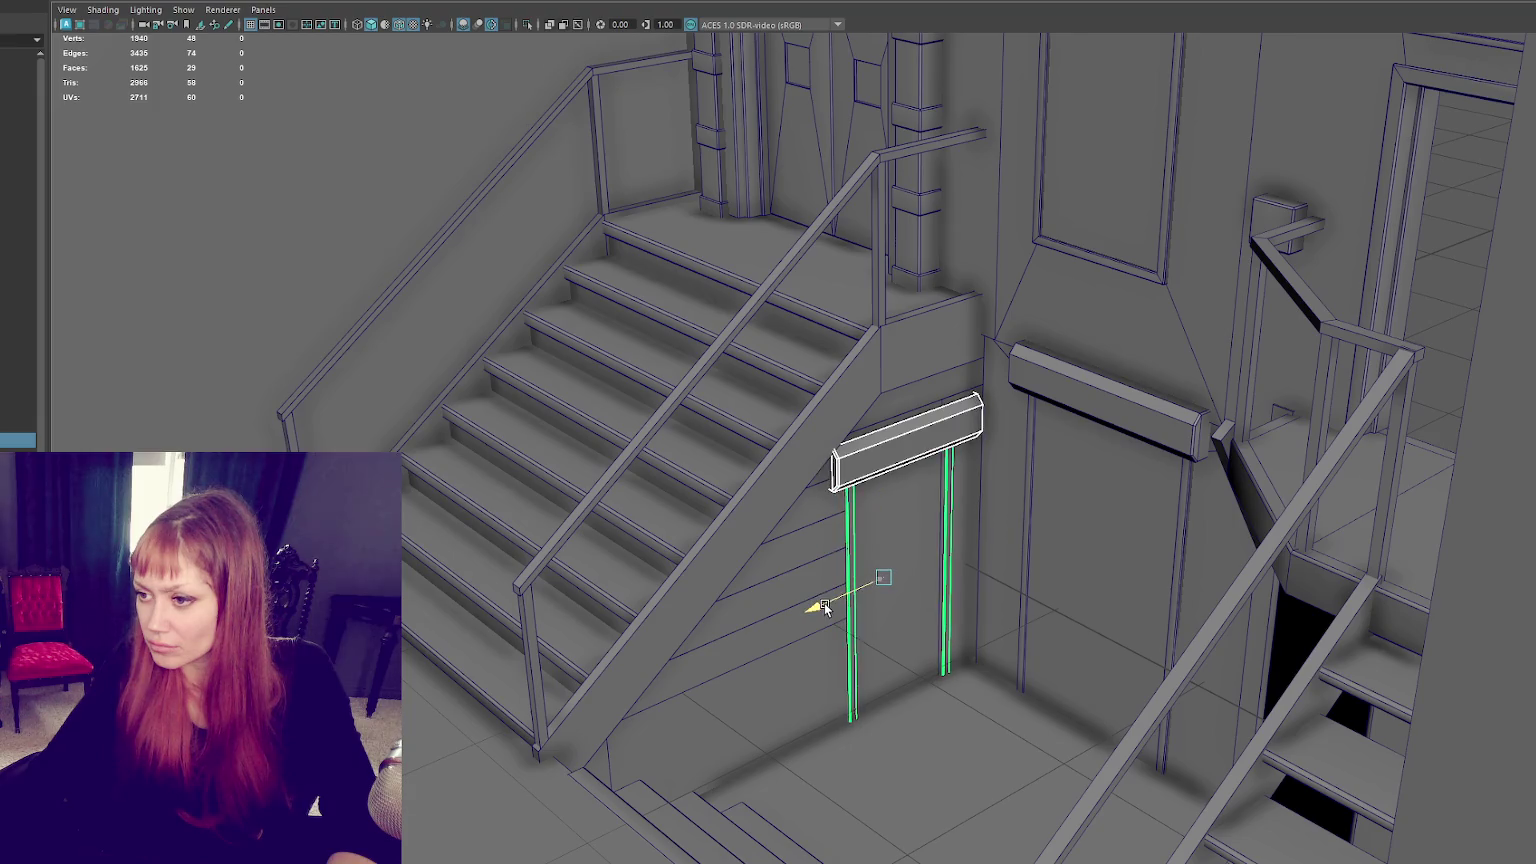
left_click(828, 527, "shift")
left_click(973, 476, "shift")
left_click(954, 487, "shift")
left_click(954, 487, "shift")
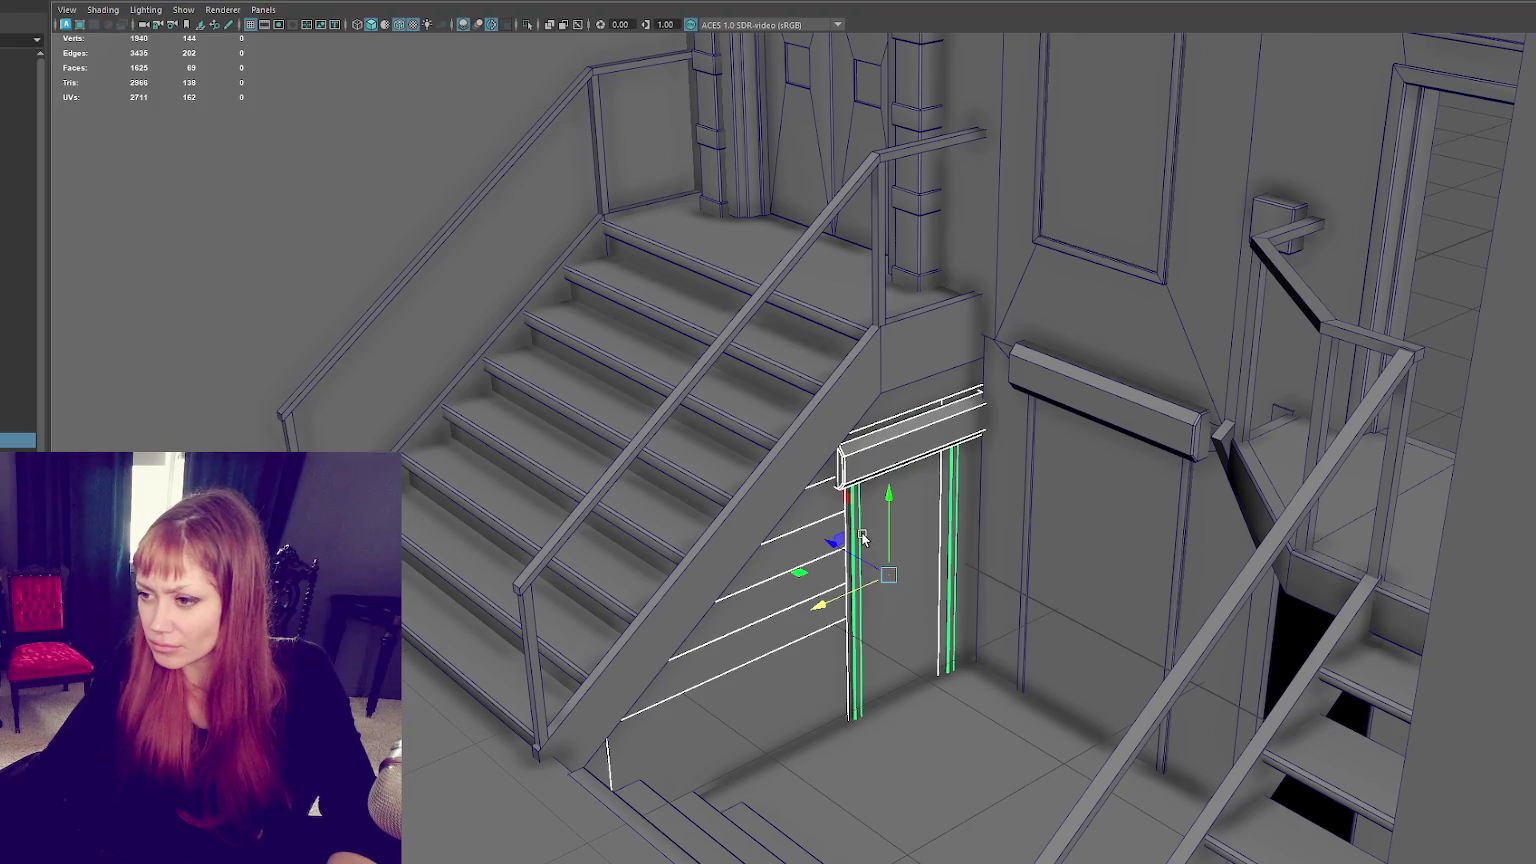
key("ctrl+1")
left_click_drag(1022, 506, 954, 488, "alt")
left_click(954, 487, "ctrl")
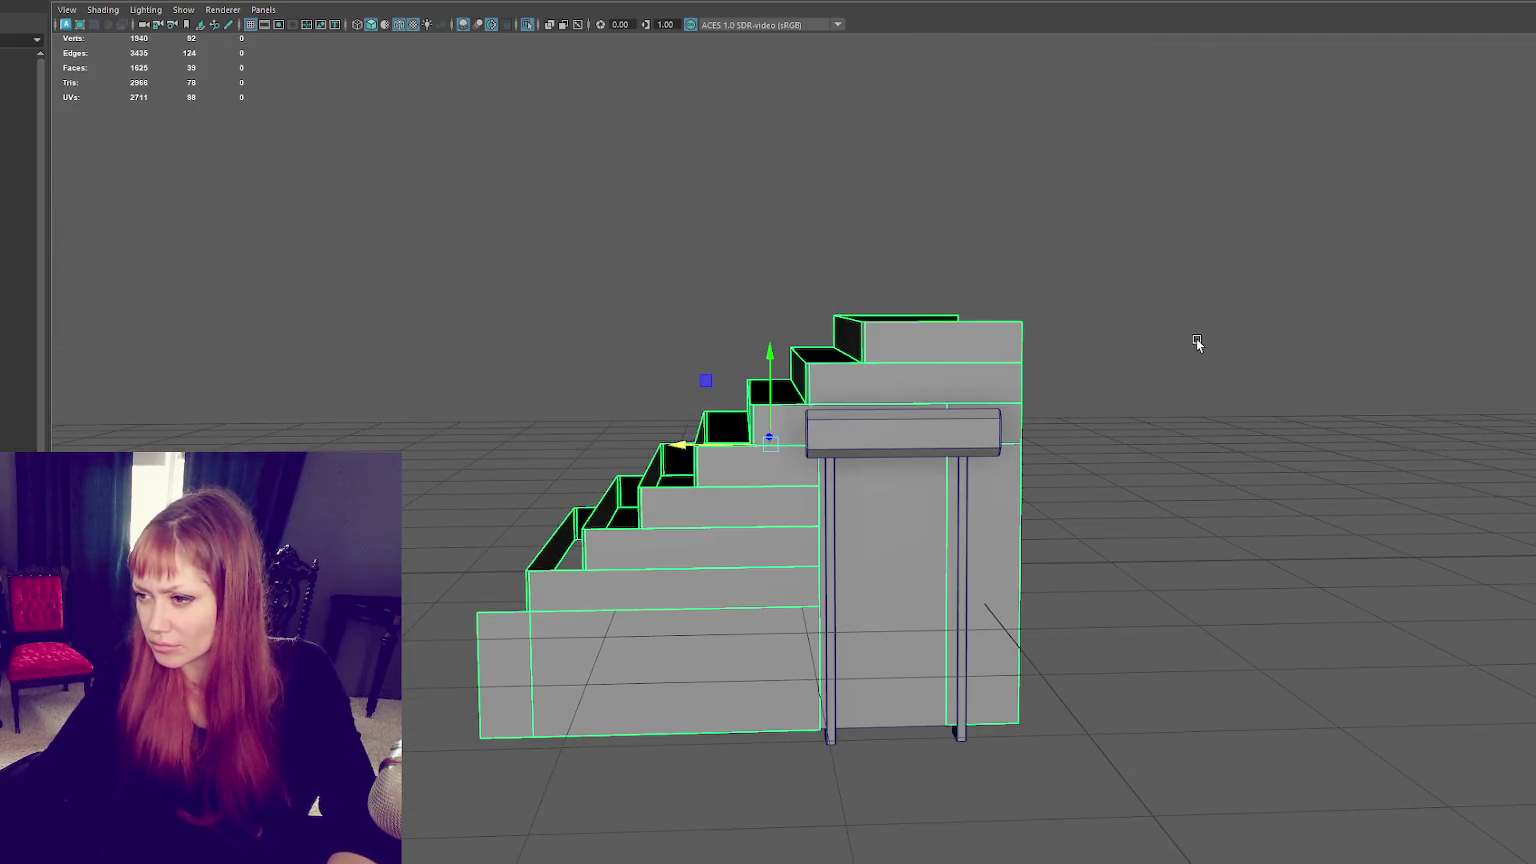
Step: Shift the edge loop along both frame legs to the right, then show the whole scene
key("4")
mouse_move(970, 405)
left_mouse_down("alt")
mouse_move(976, 500)
mouse_move(965, 470)
left_mouse_up("alt")
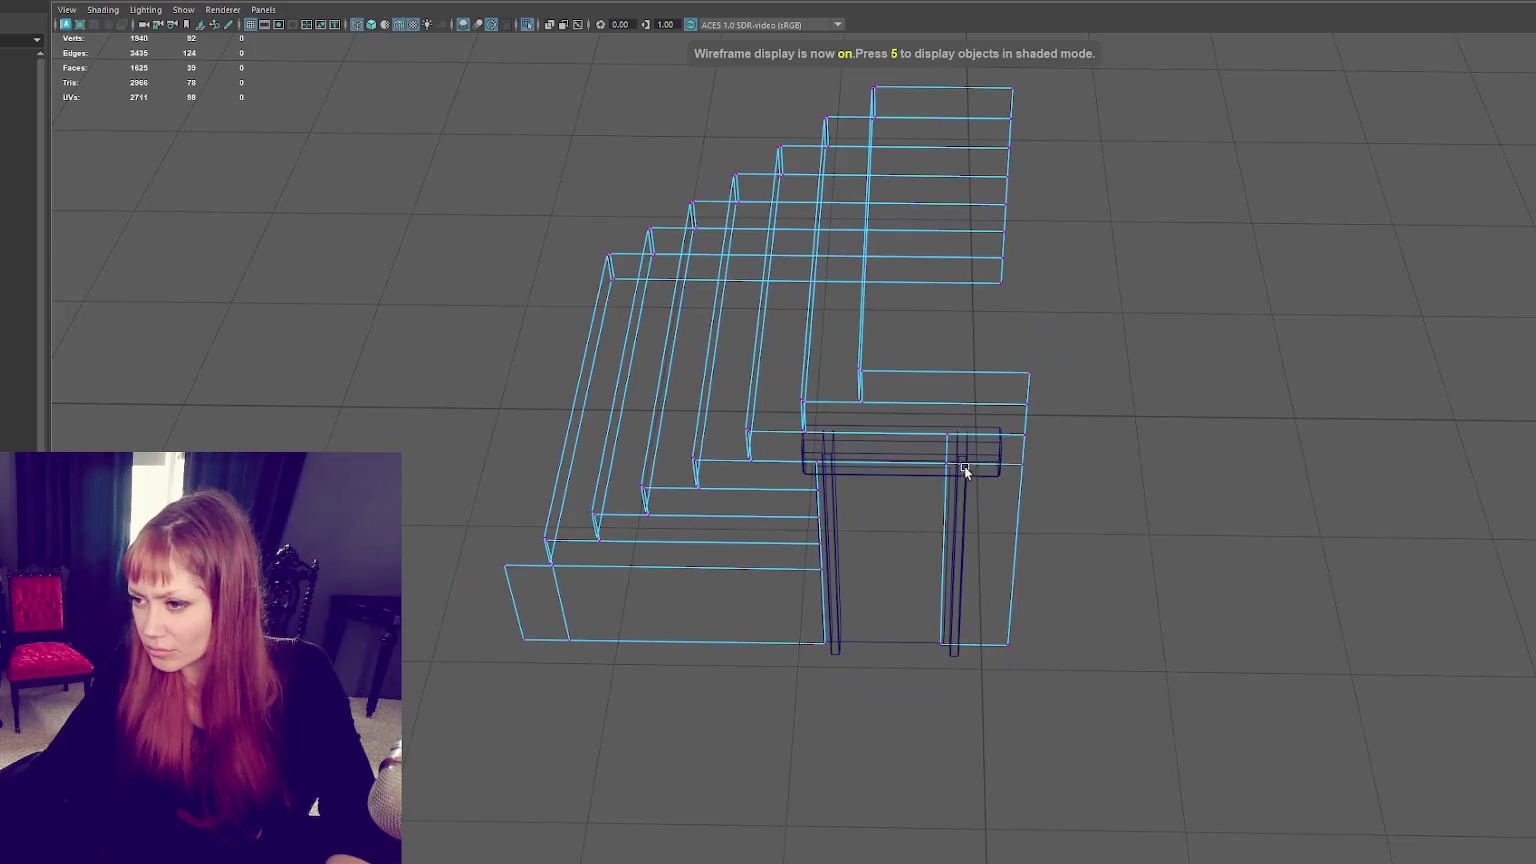
left_click(952, 462)
double_click(833, 548)
left_click_drag(836, 548, 839, 548)
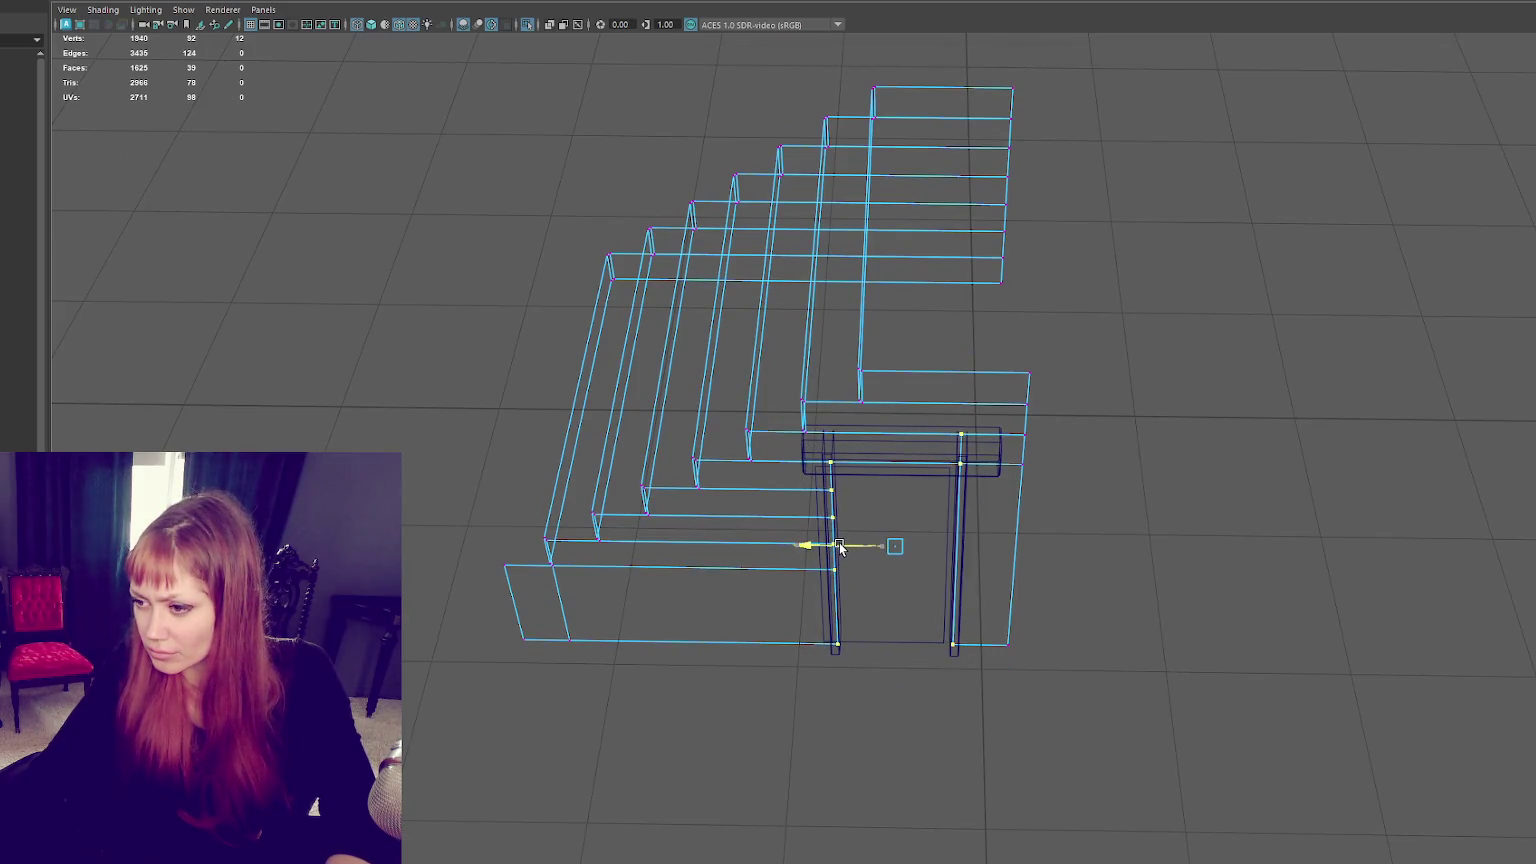
left_click(1213, 319)
left_click(836, 560)
left_click(1262, 318)
key("ctrl+1")
key("6")
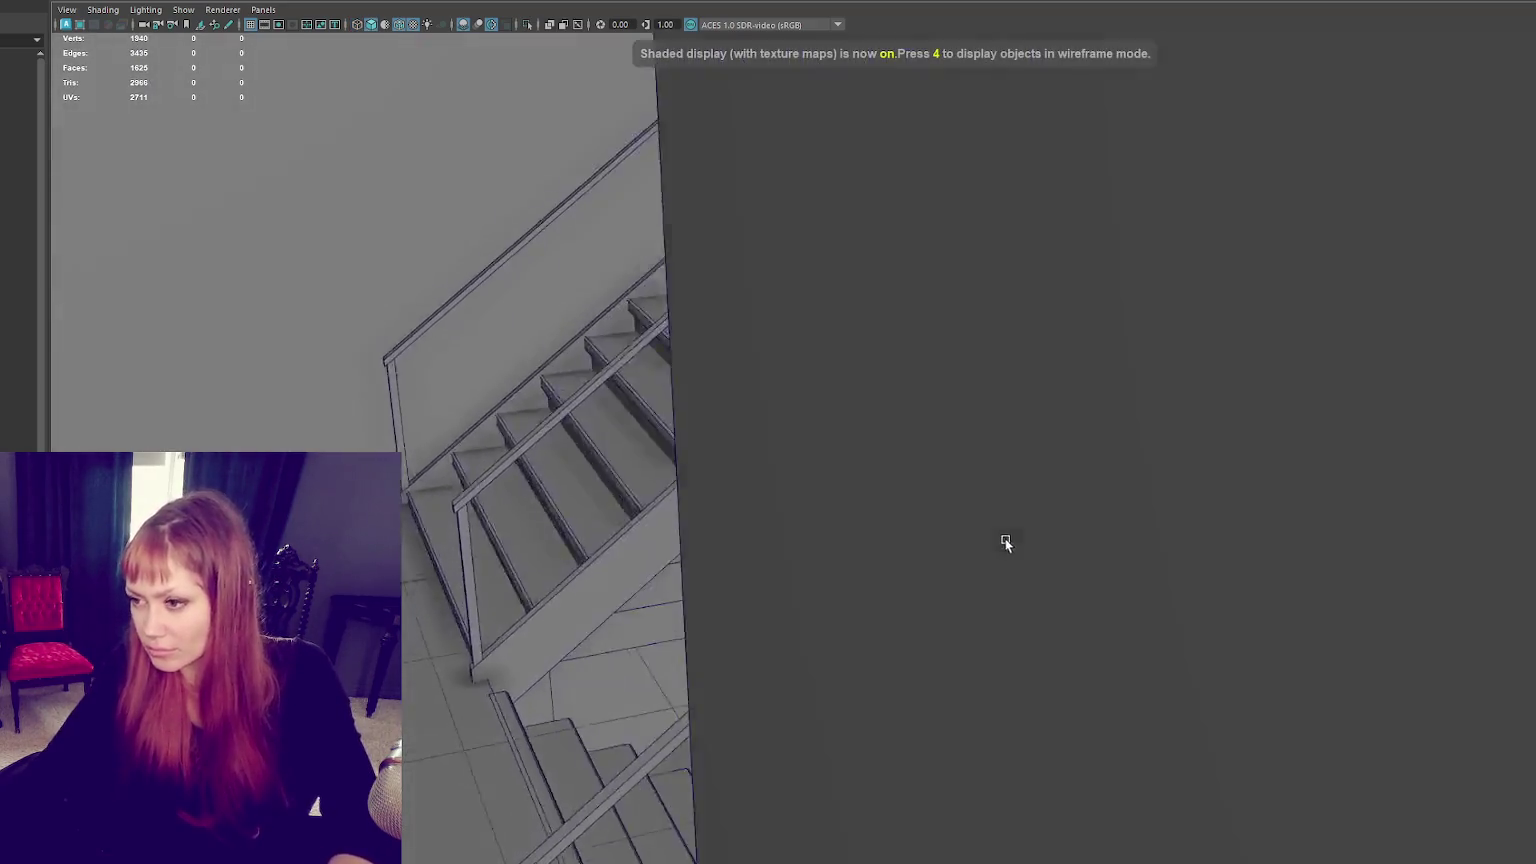
scroll(1006, 538, "down", 5)
Step: Shorten the header beam by pulling its right-end vertices left, then slide it slightly right
left_click(910, 437)
right_click_drag(910, 437, 870, 437)
left_click_drag(906, 343, 1170, 578)
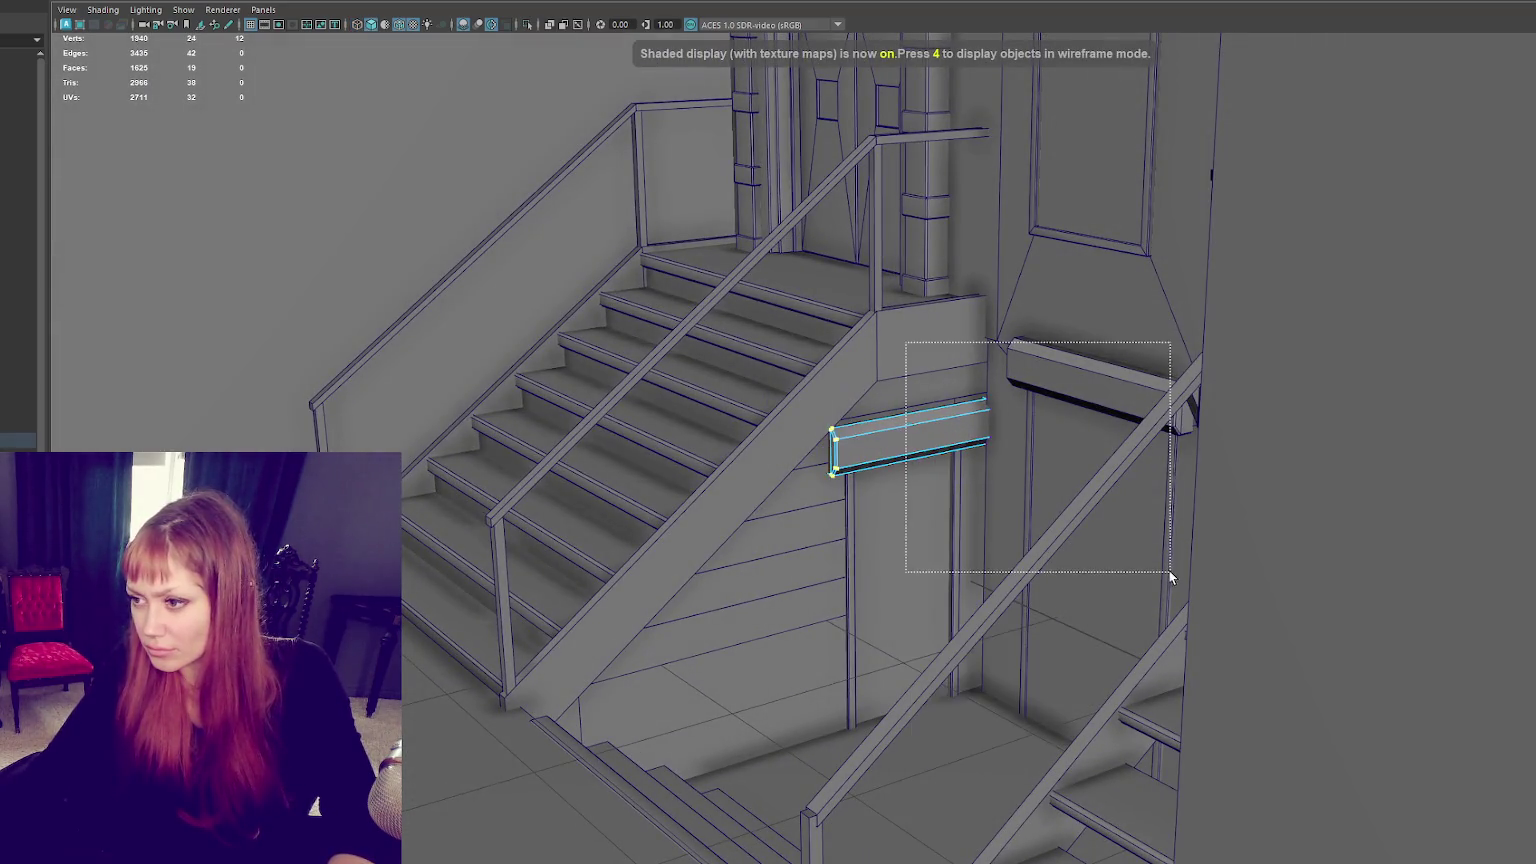
left_click_drag(944, 430, 930, 432)
right_click_drag(926, 437, 967, 412)
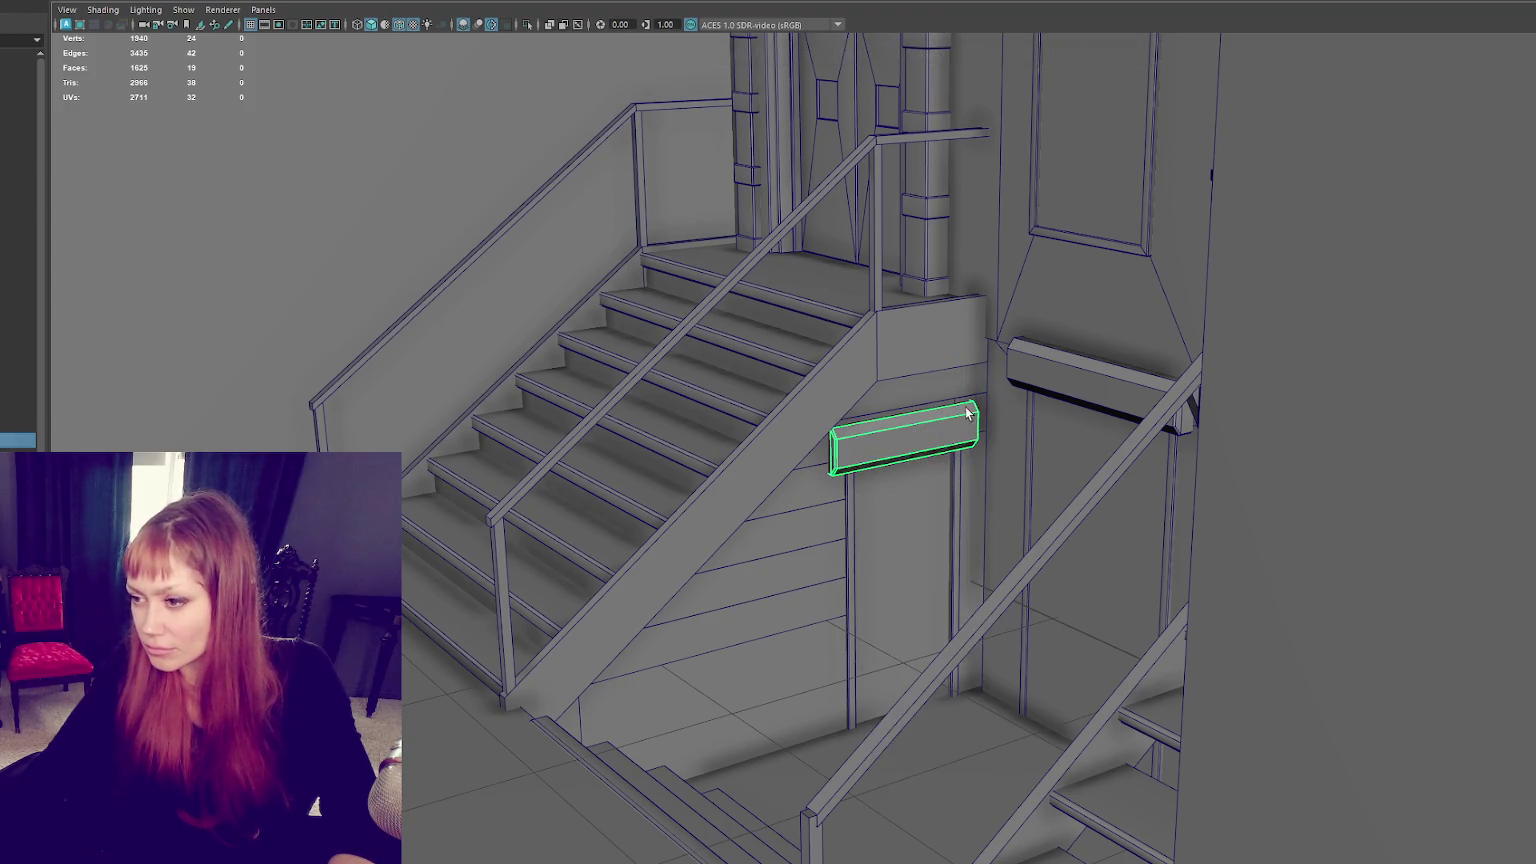
left_click_drag(853, 457, 857, 451)
key("f")
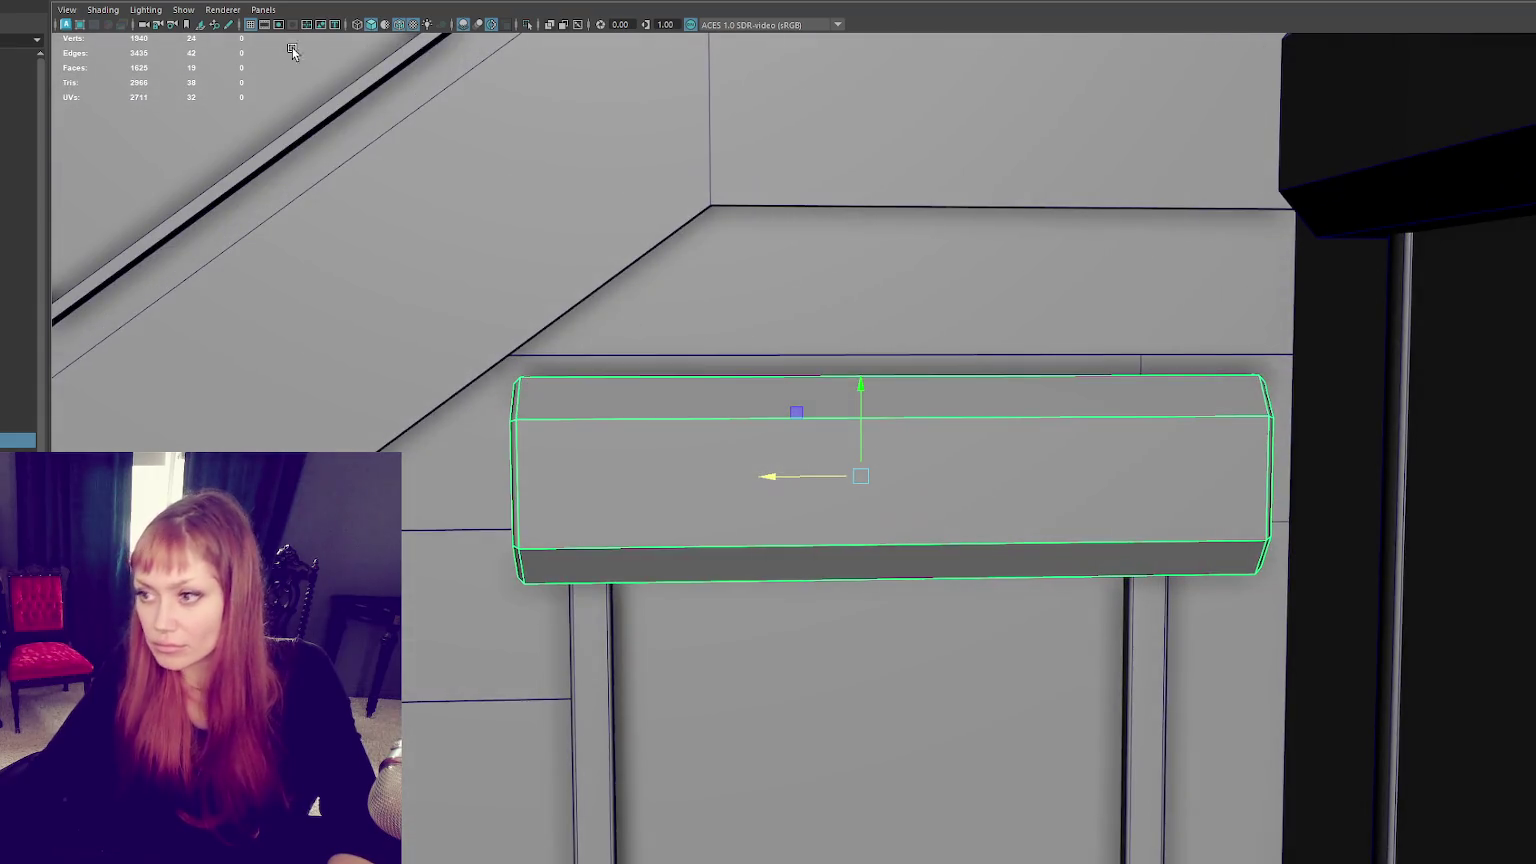
key("ctrl+z")
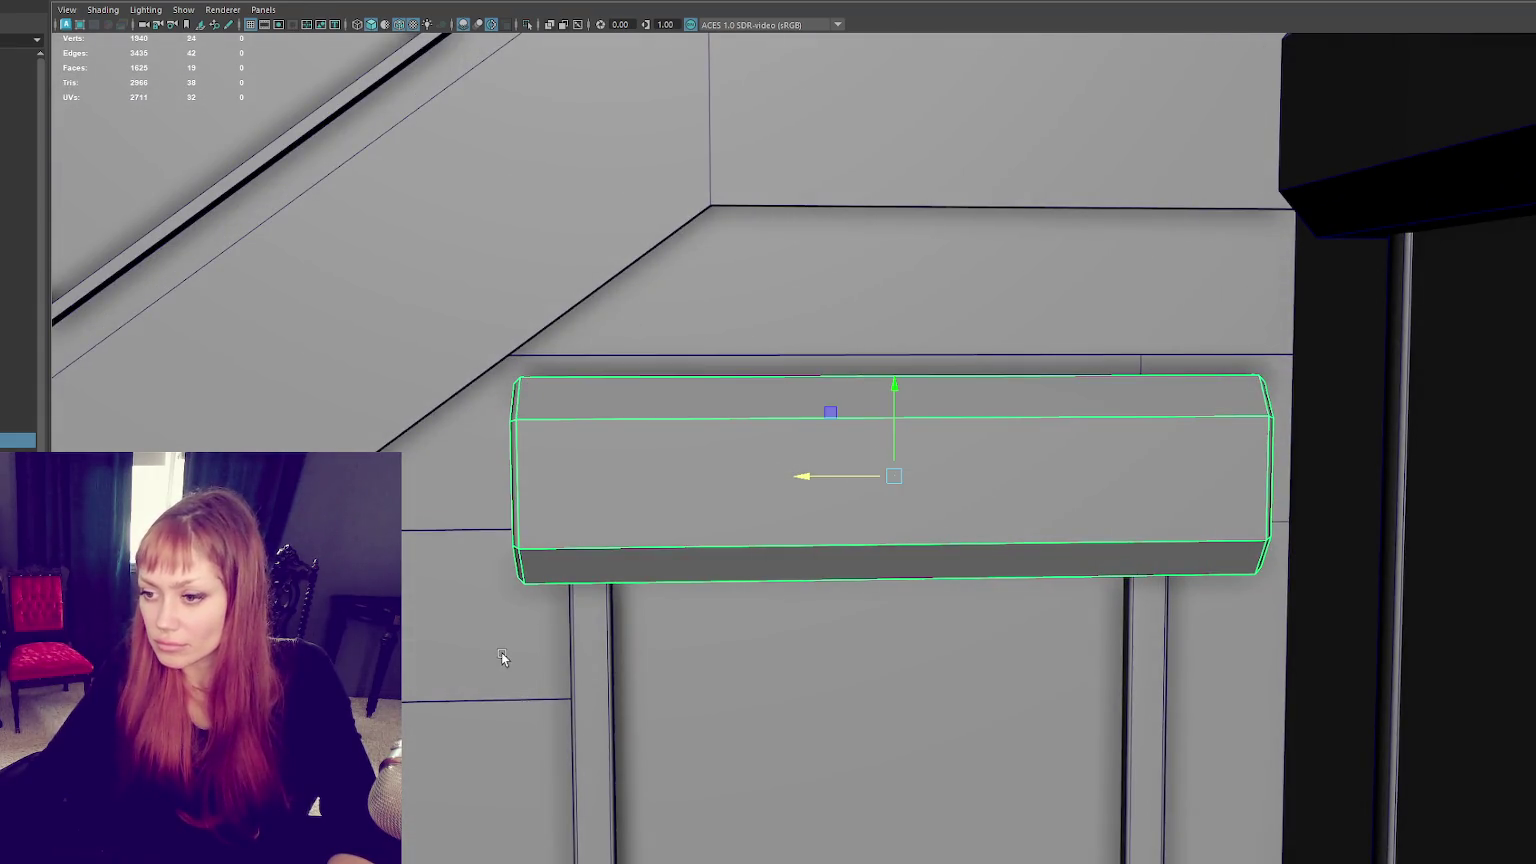
Step: Isolate the beam and neighbouring parts and move the two door posts slightly right
left_click(502, 652)
left_click(761, 642, "shift")
left_click(833, 514, "shift")
key("ctrl+1")
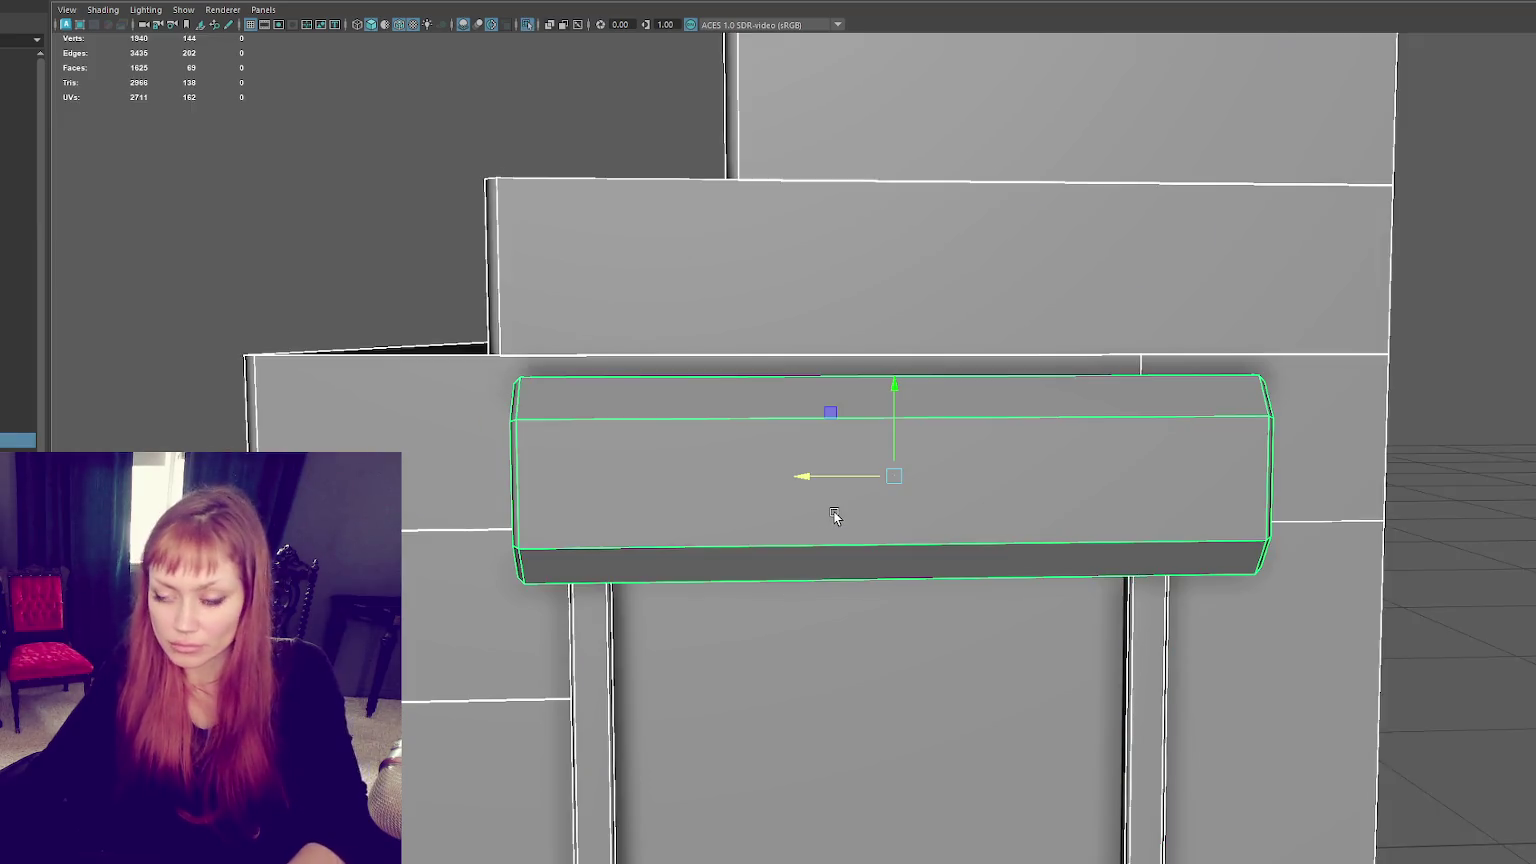
scroll(845, 580, "down", 5)
scroll(930, 625, "down", 4)
left_click(978, 610)
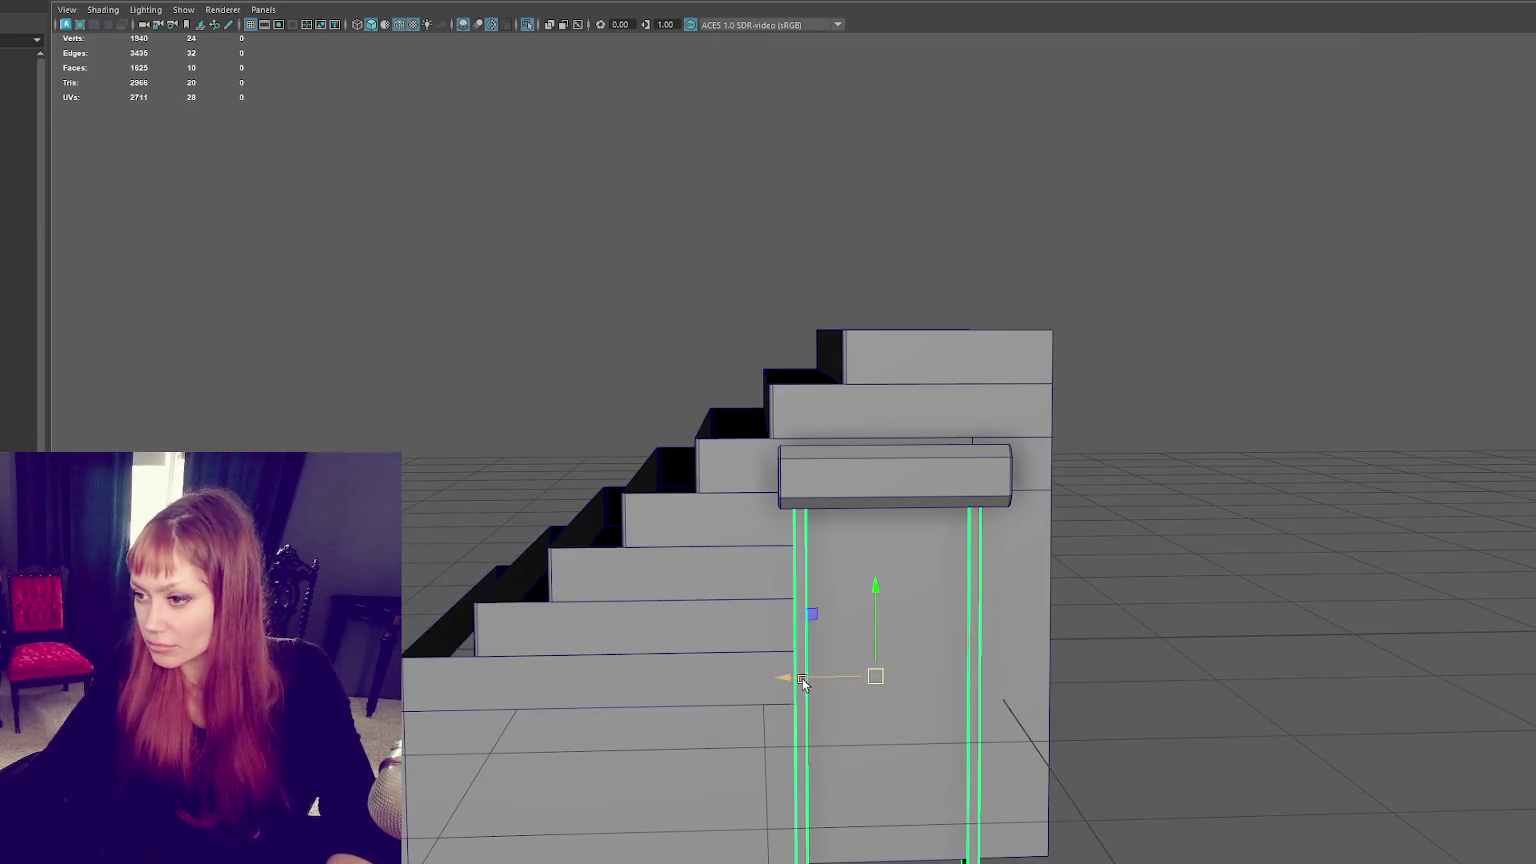
left_click_drag(801, 681, 810, 679)
Step: Box-select the vertices of both door posts in wireframe to adjust them
right_click(1205, 370)
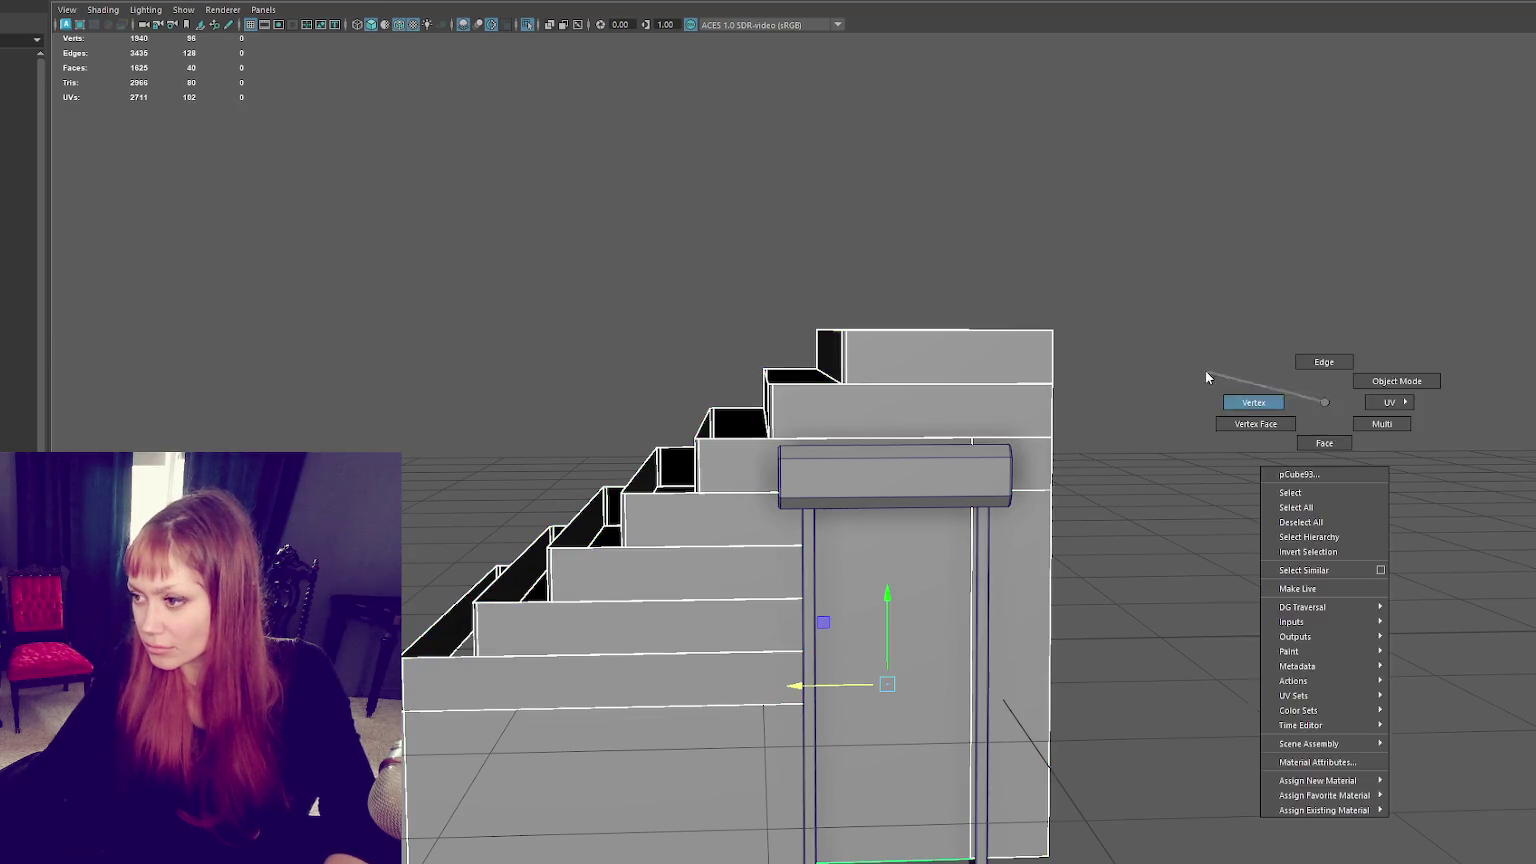
key("4")
mouse_move(938, 638)
left_mouse_down("alt")
mouse_move(949, 418)
mouse_move(985, 855)
left_mouse_up("alt")
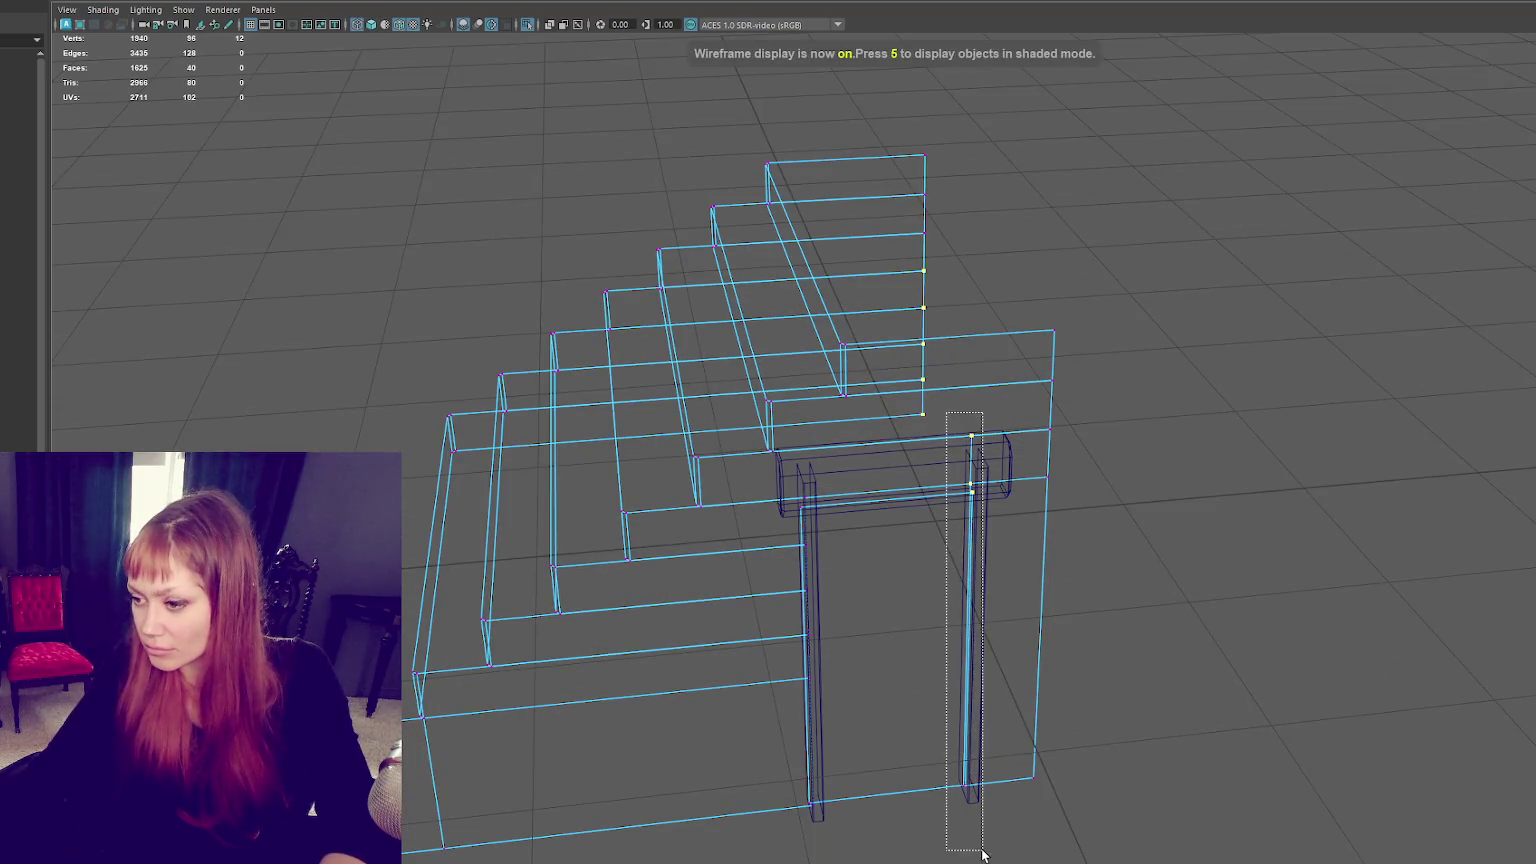
left_click_drag(840, 490, 765, 848)
key("5")
left_click_drag(818, 702, 815, 651, "alt")
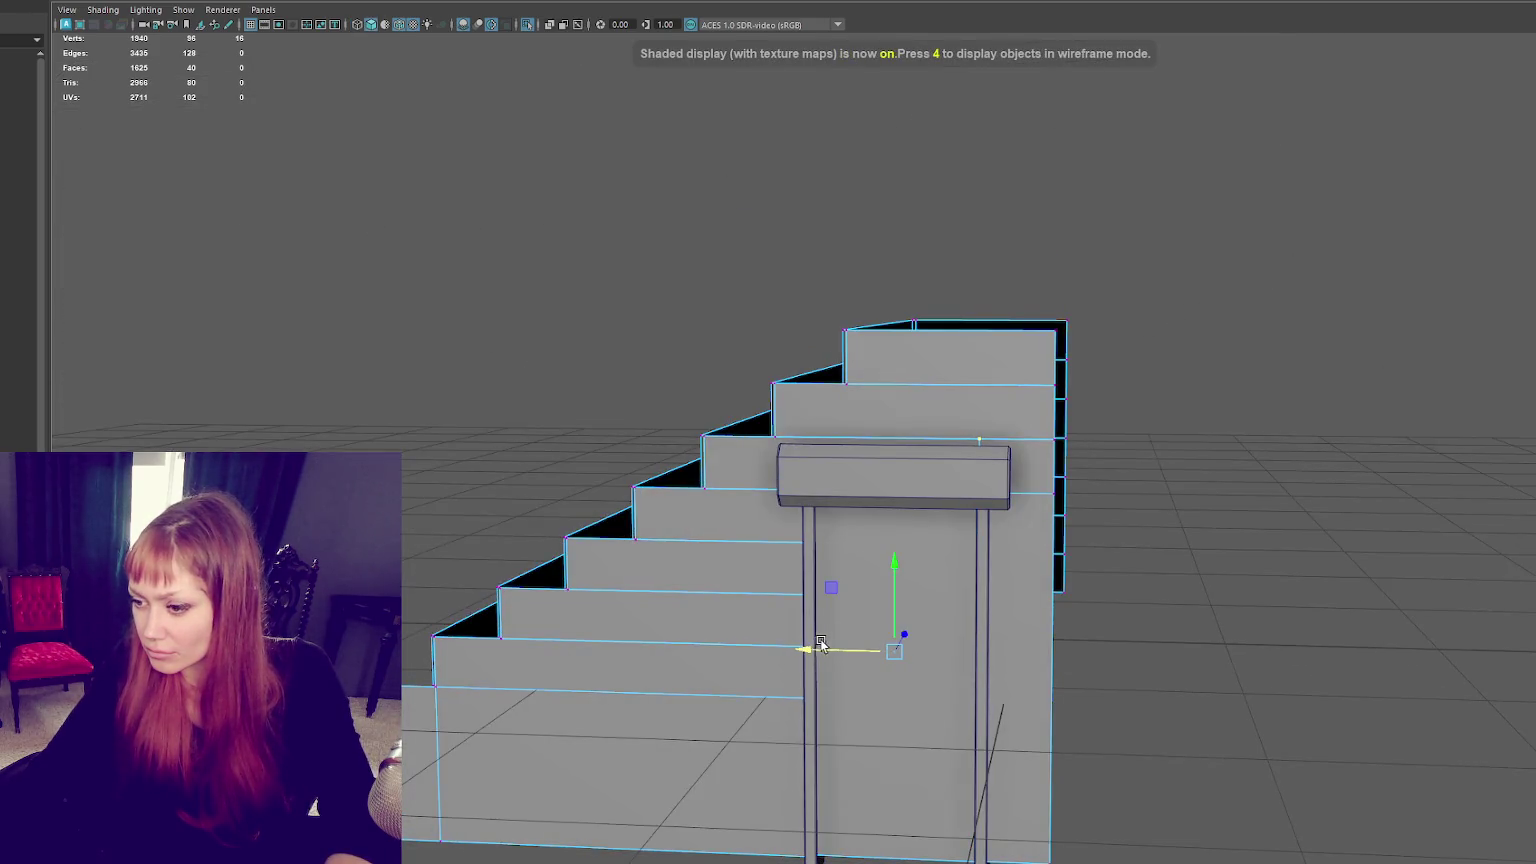
left_click(1094, 448)
left_click_drag(1094, 449, 1172, 453, "alt")
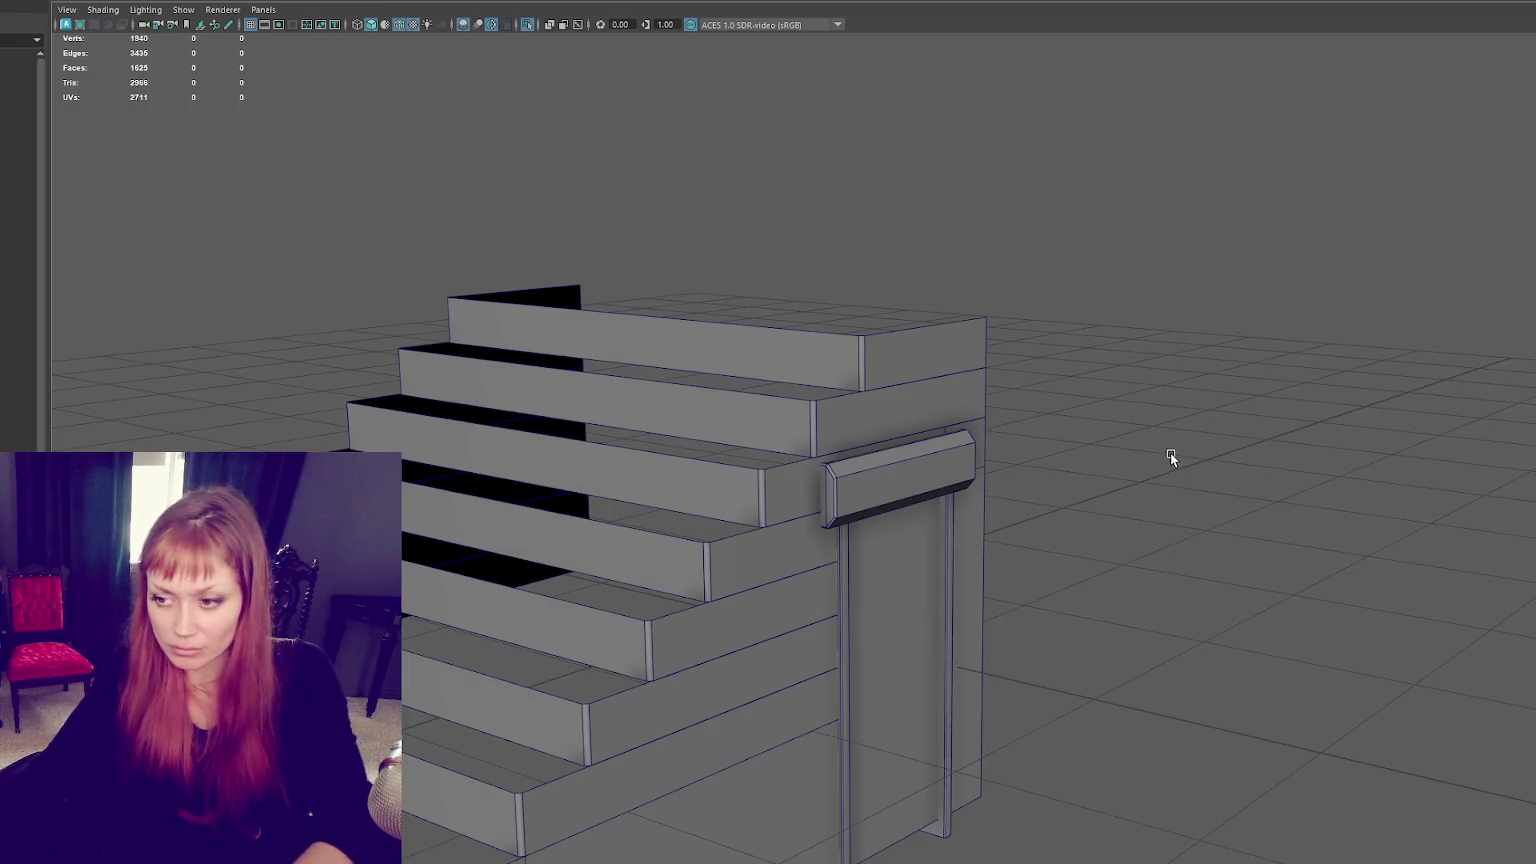
Step: Return to the full facade viewed head-on and select the small square on the wall
key("f")
mouse_move(997, 529)
left_mouse_down("alt")
mouse_move(1032, 542)
mouse_move(755, 476)
mouse_move(812, 458)
left_mouse_up("alt")
scroll(808, 464, "down", 2)
scroll(810, 440, "up", 5)
left_click(816, 406)
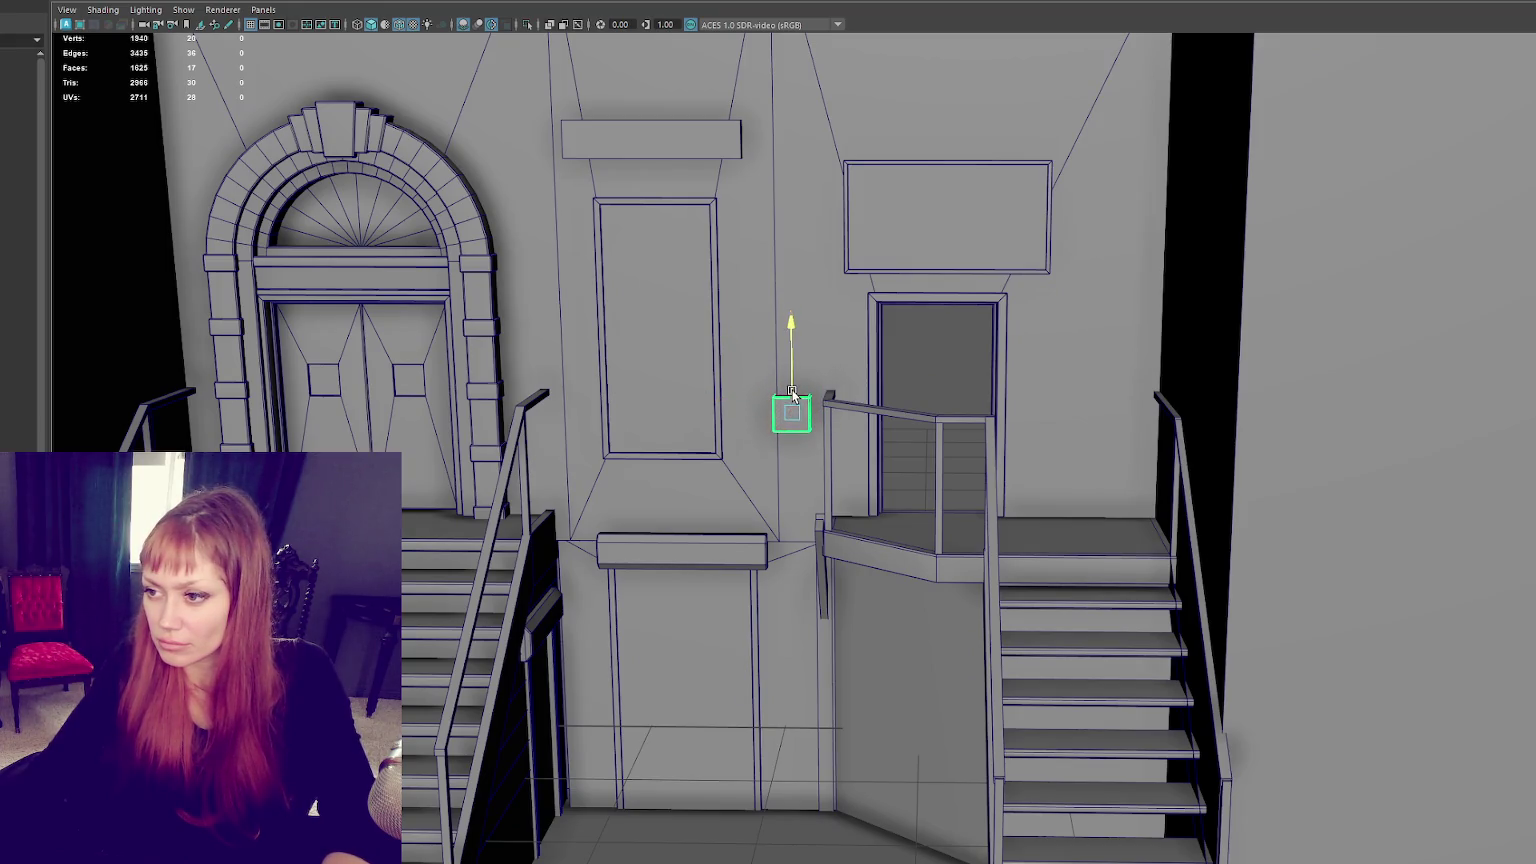
Step: Inspect the top cornice's top edge in component mode, toggling between wireframe and textured display
scroll(830, 388, "down", 3)
left_click_drag(845, 383, 911, 390, "alt")
left_click(911, 390)
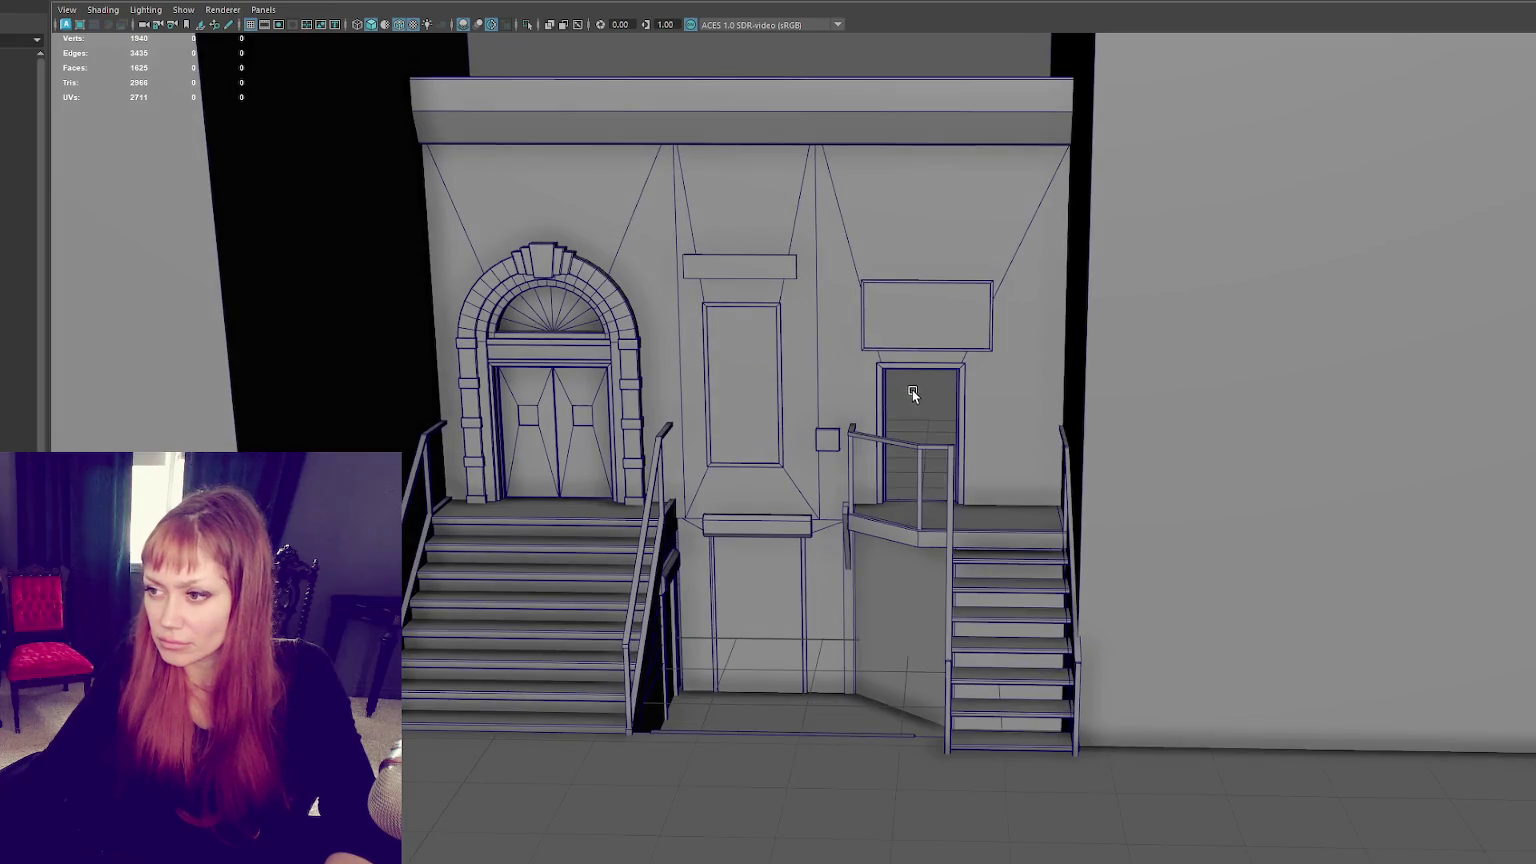
scroll(940, 390, "down", 3)
scroll(878, 219, "up", 3)
scroll(898, 387, "up", 2)
left_click(878, 289)
key("F9")
left_click_drag(158, 142, 1255, 291)
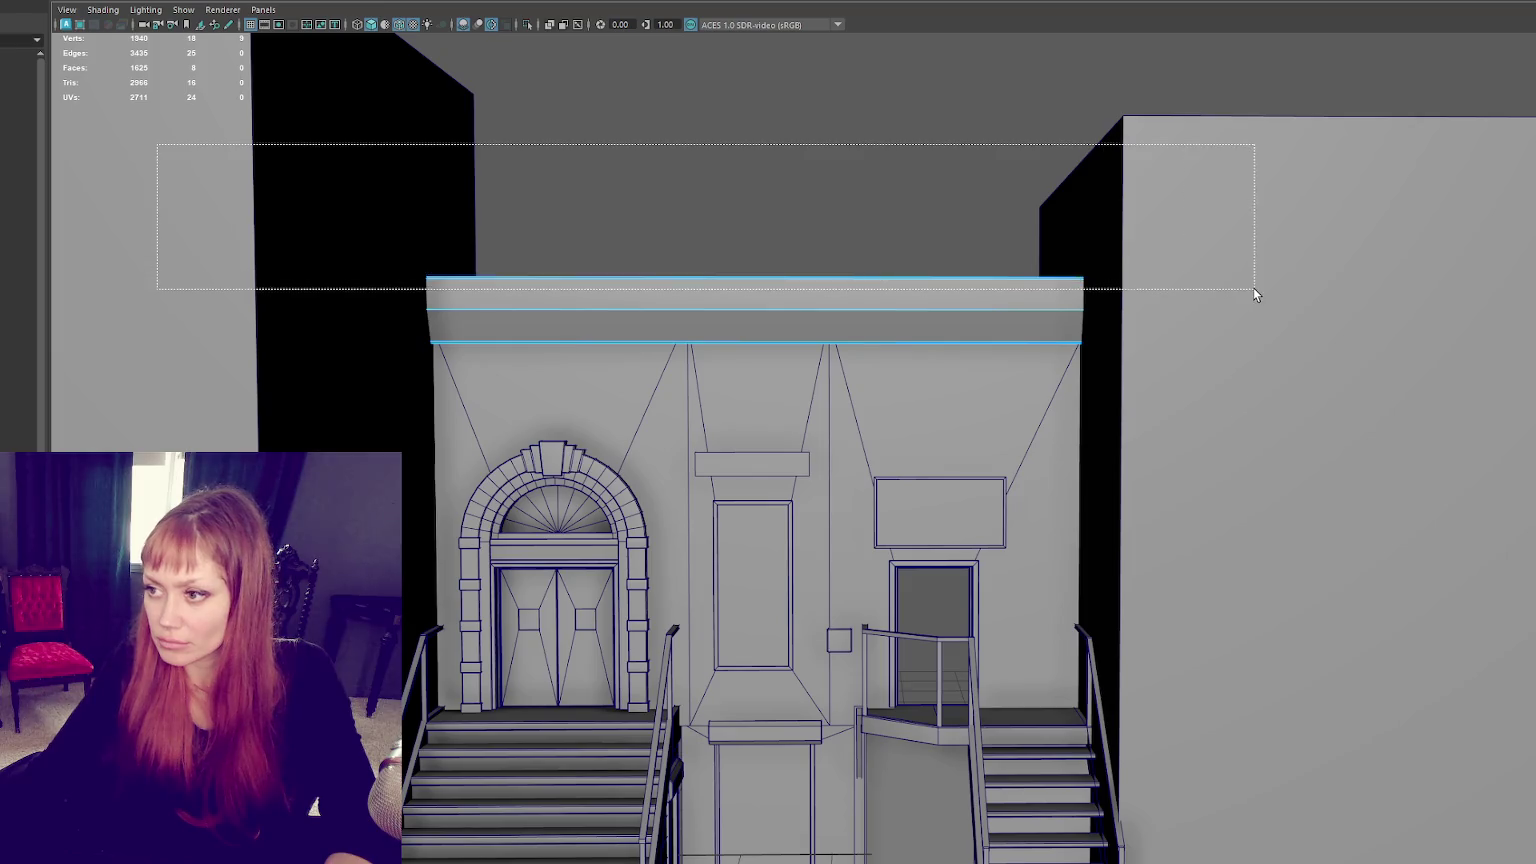
key("4")
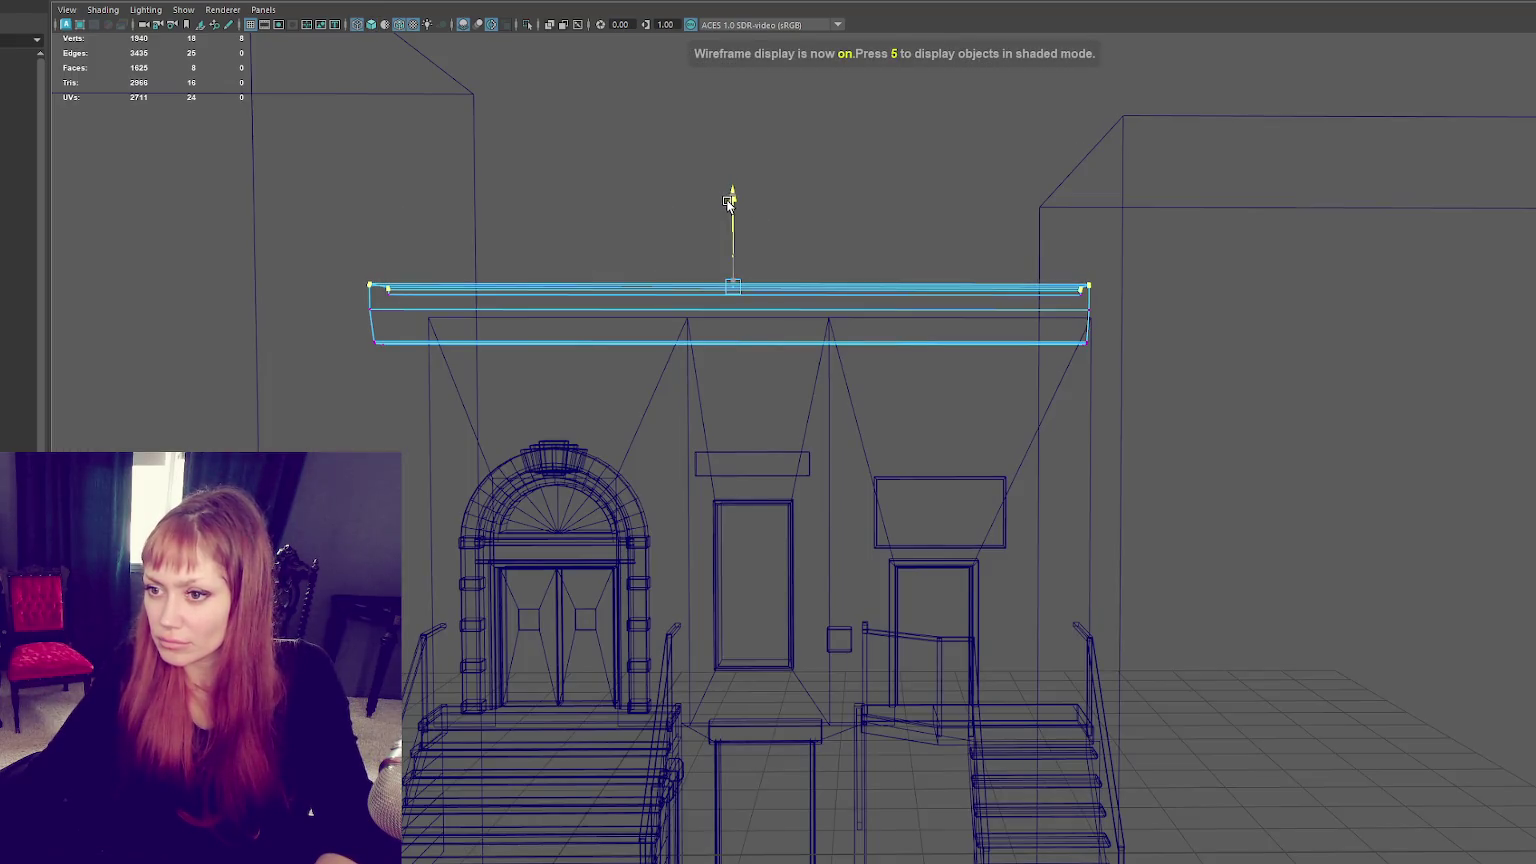
left_click_drag(323, 193, 1249, 301)
key("6")
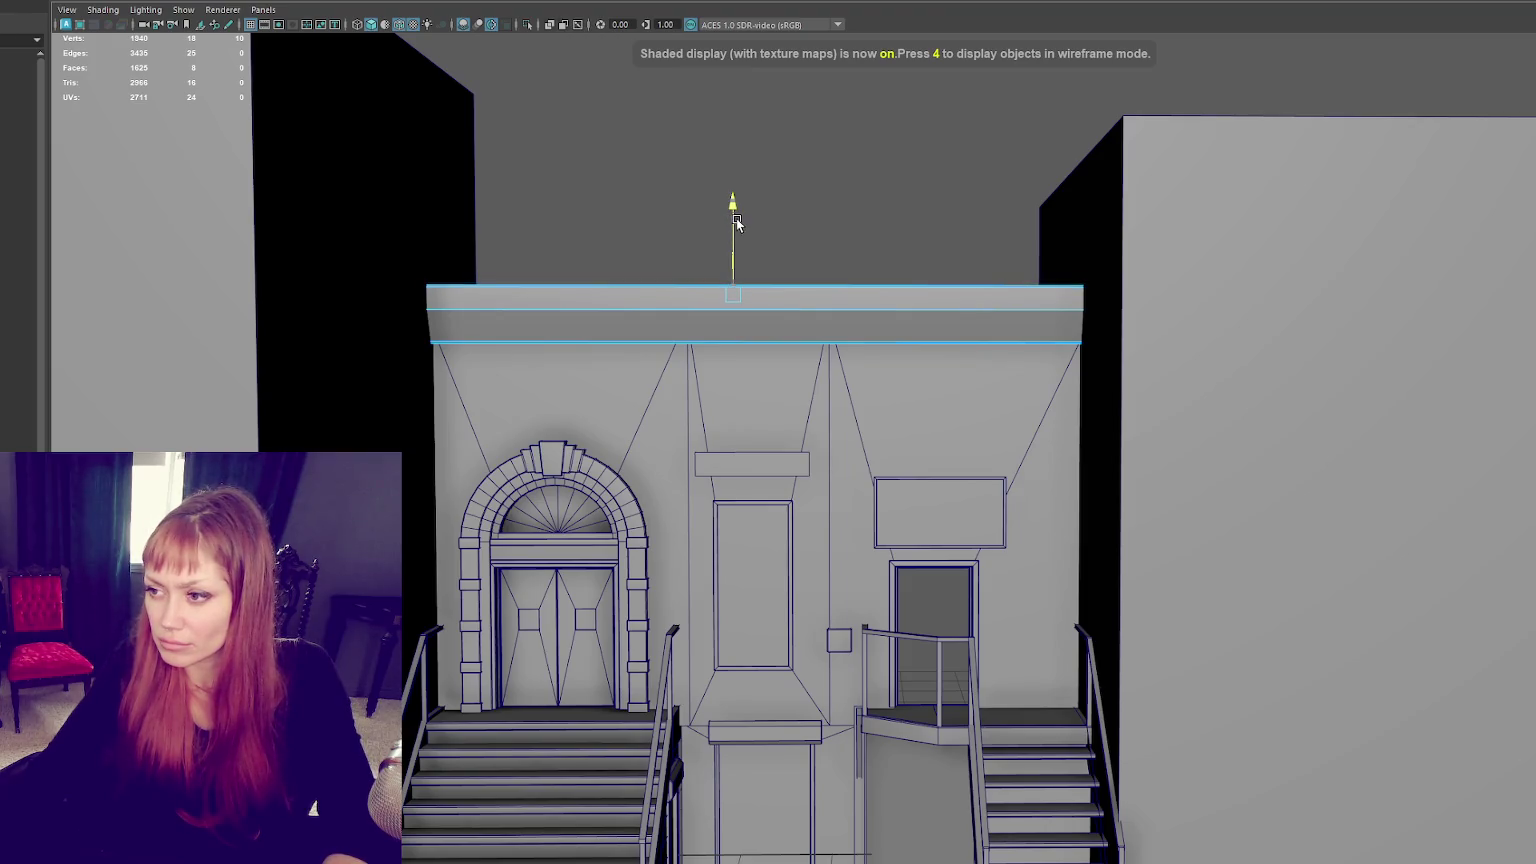
key("F8")
scroll(690, 298, "down", 3)
Step: Group the facade, side blocks and ground together with Ctrl+G
left_click(690, 298)
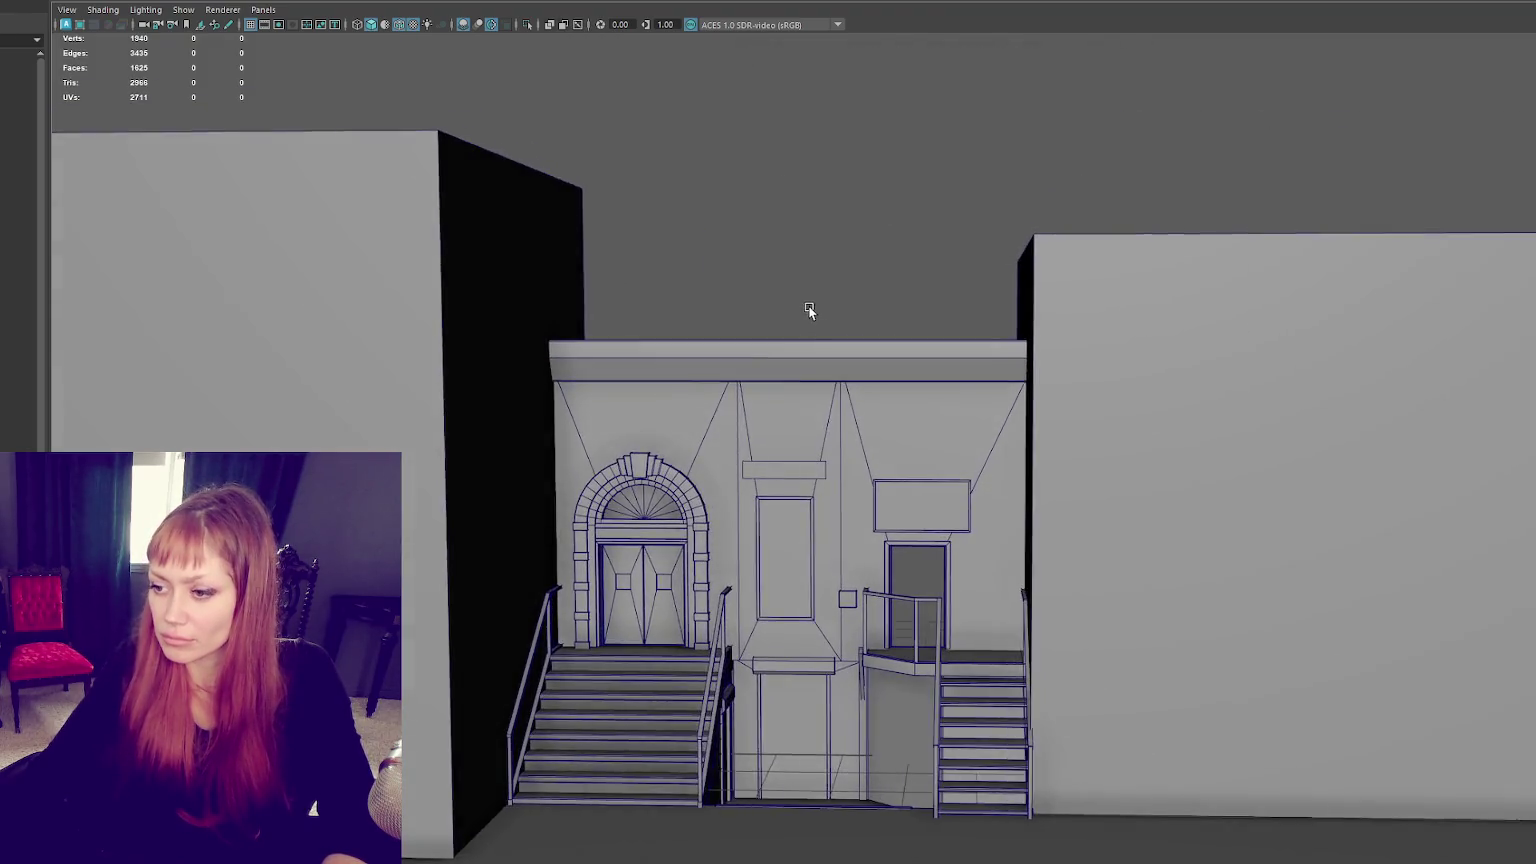
scroll(926, 425, "down", 3)
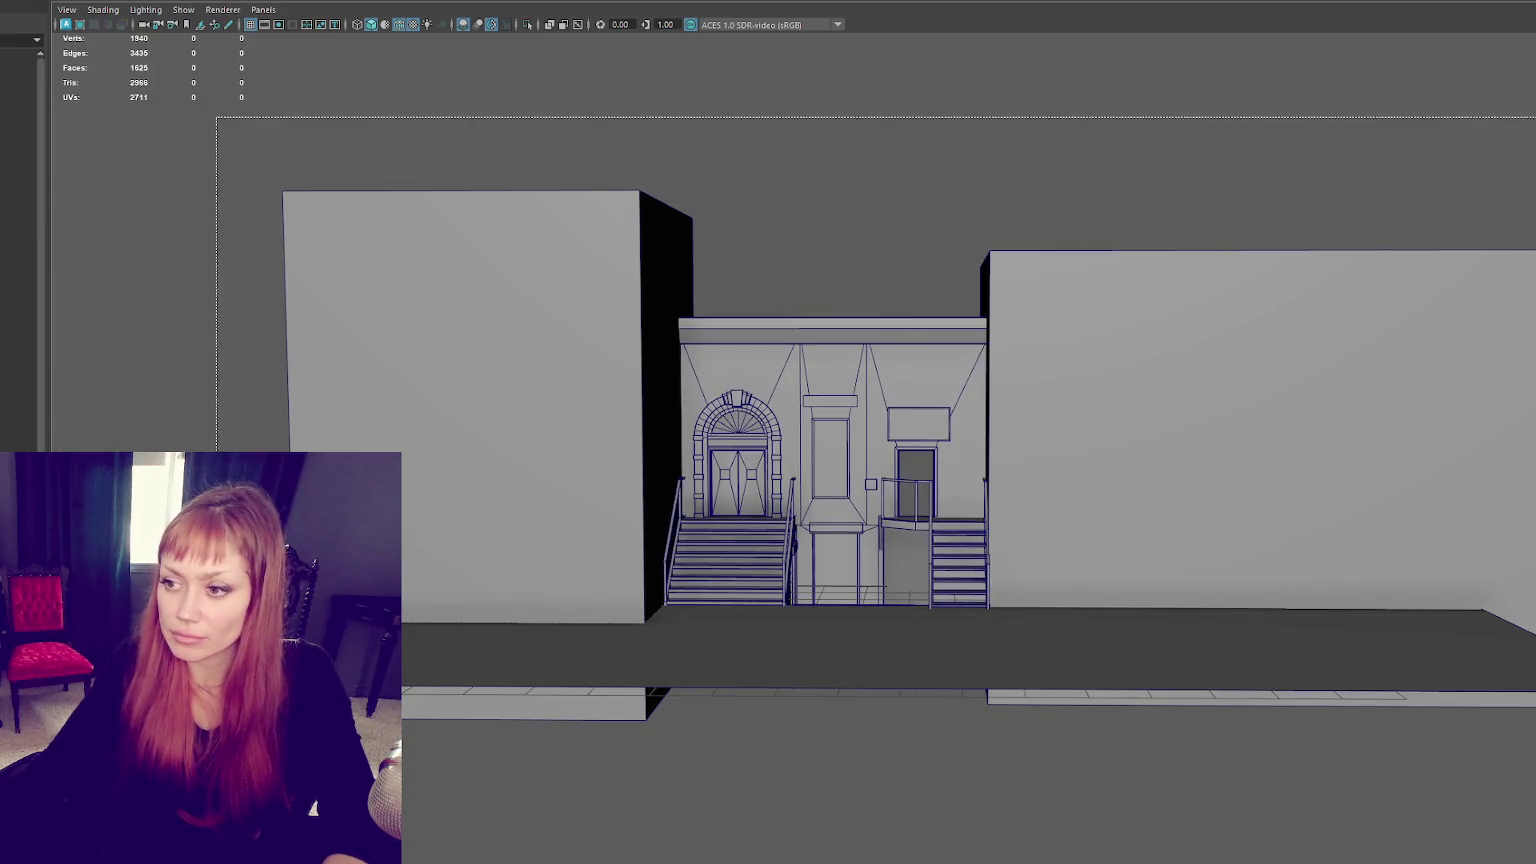
left_click_drag(277, 124, 1200, 780)
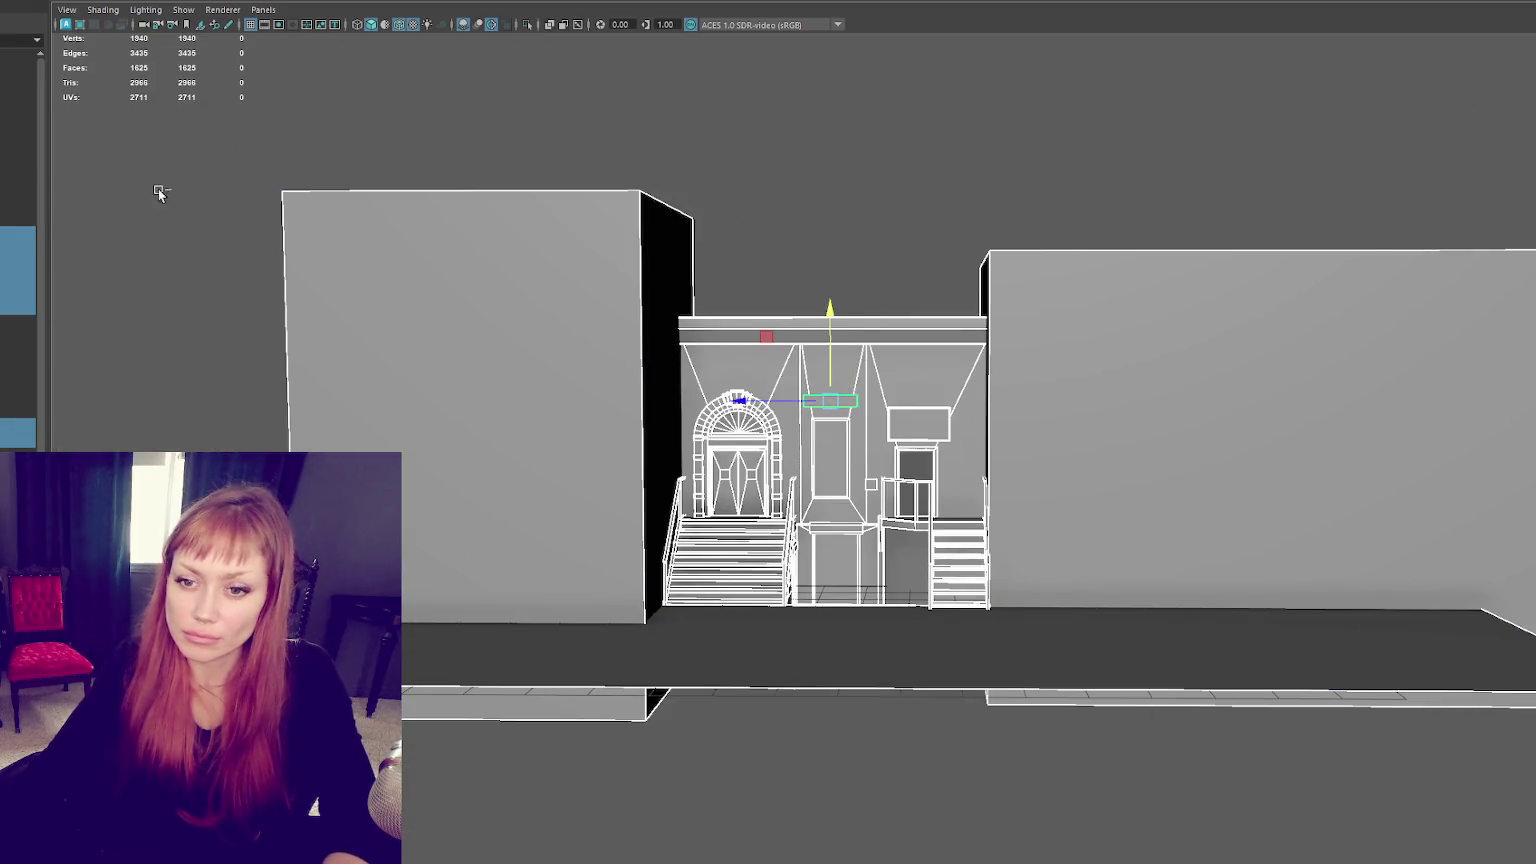
key("ctrl+g")
key("Escape")
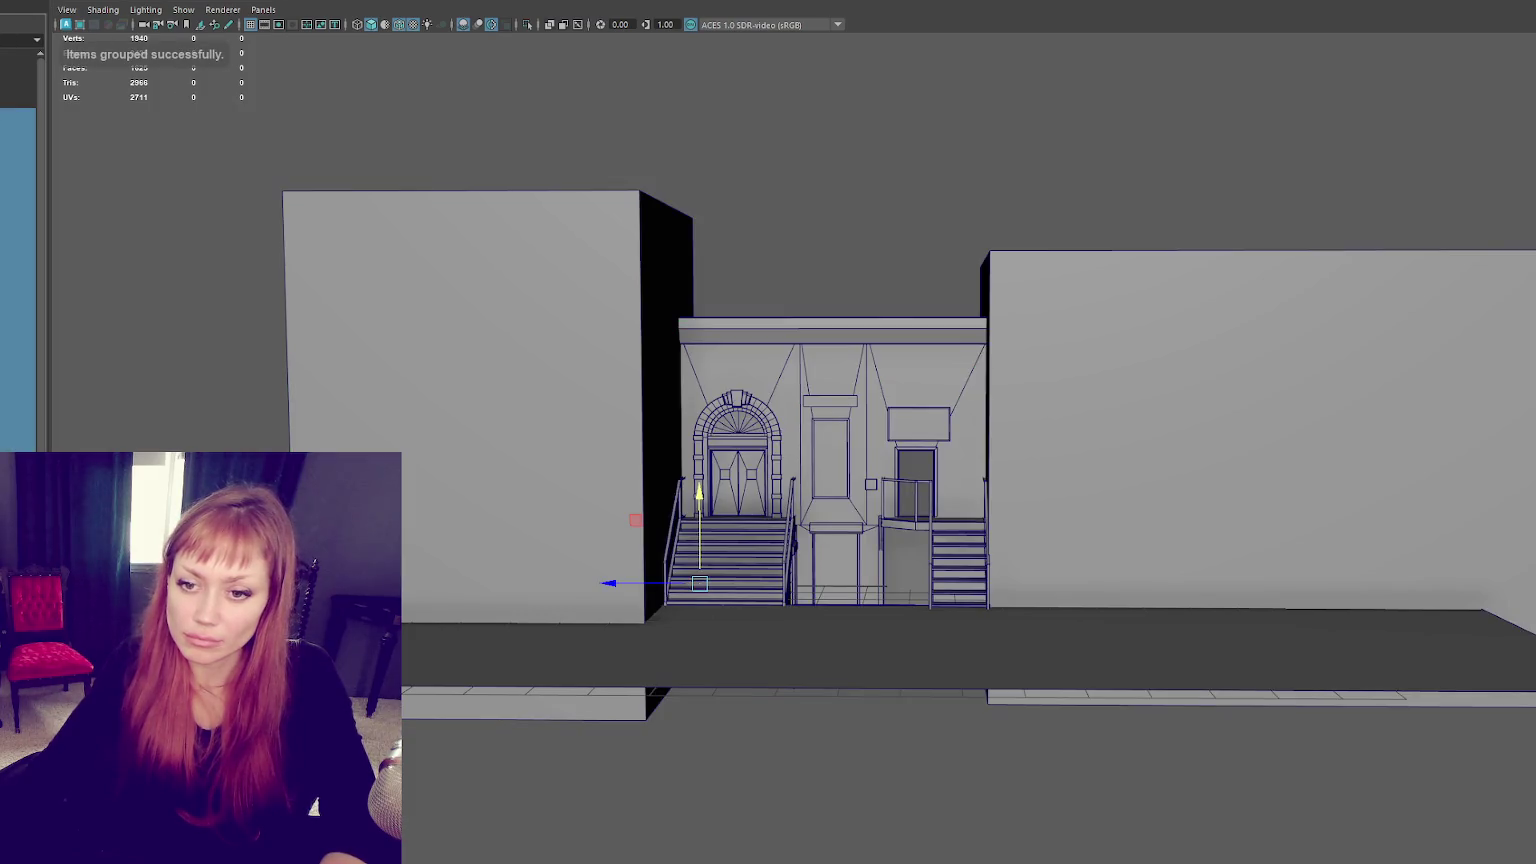
Step: Select the grouped building model in the Outliner and check the File menu
left_click(20, 115)
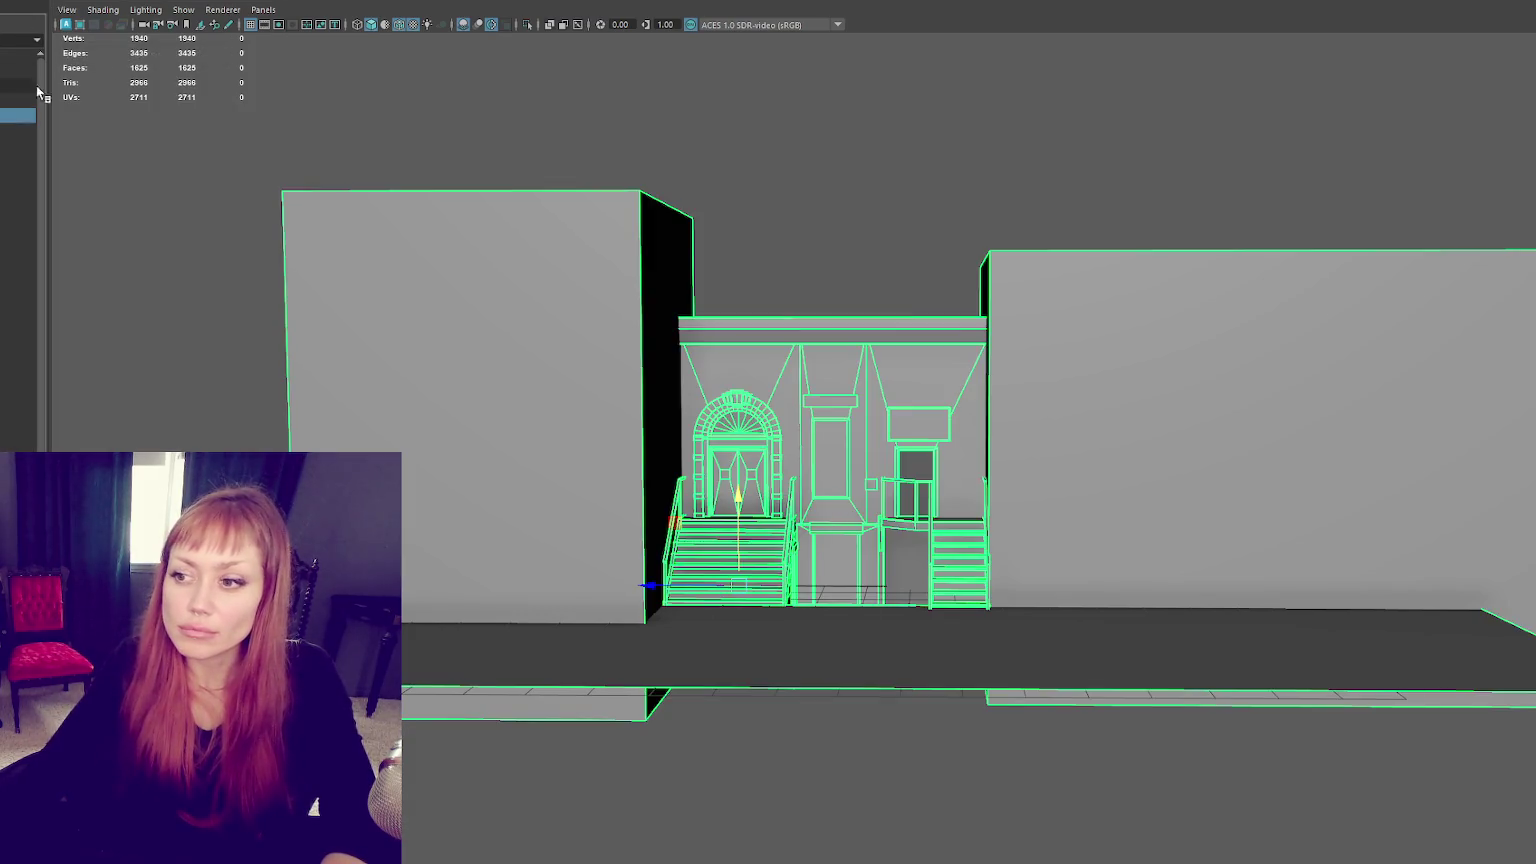
left_click(20, 3)
left_click(20, 3)
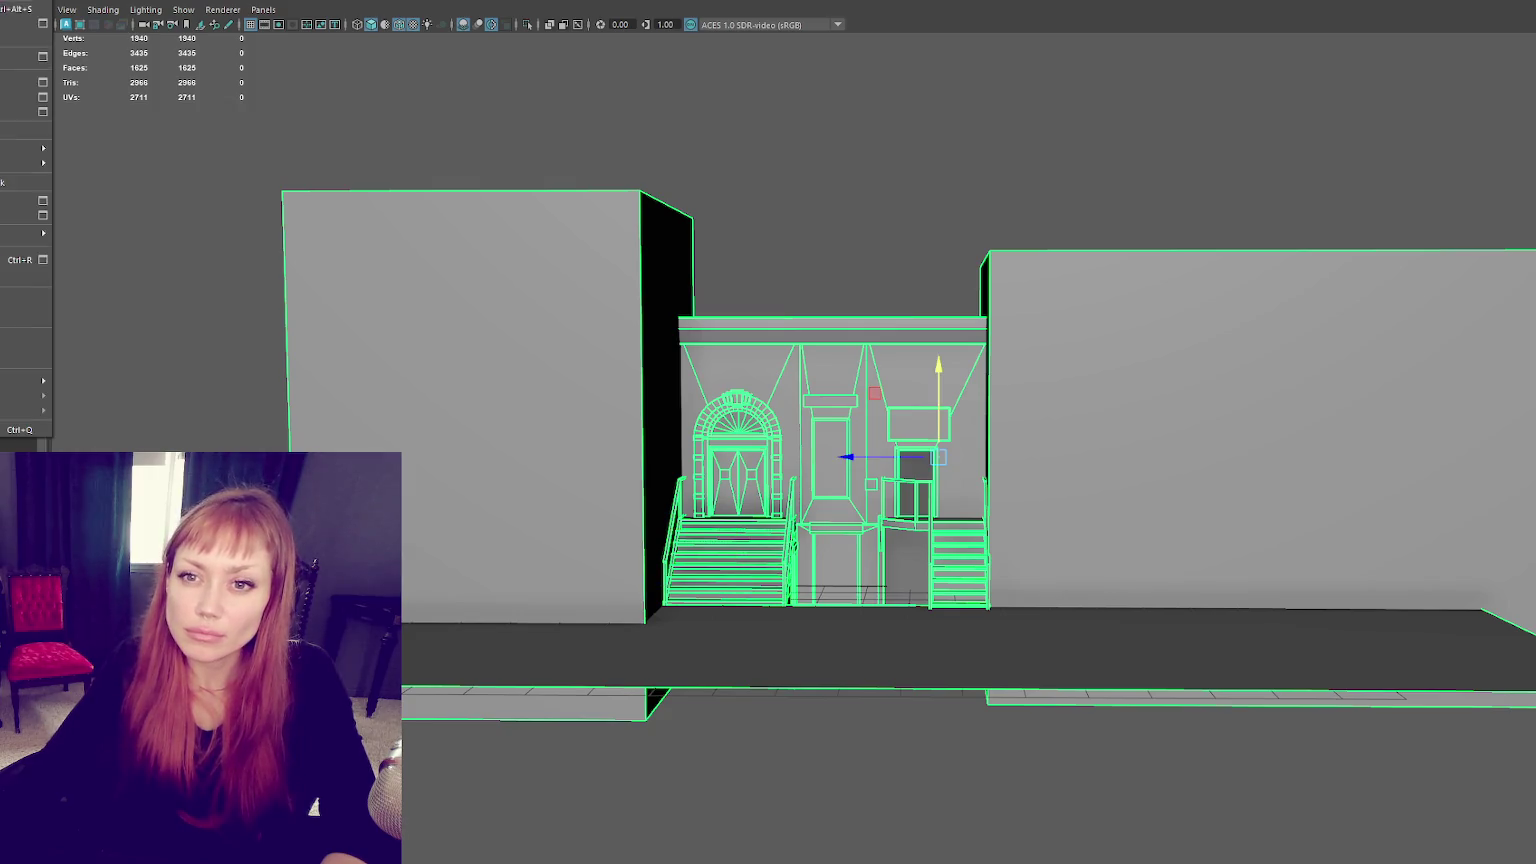
key("Escape")
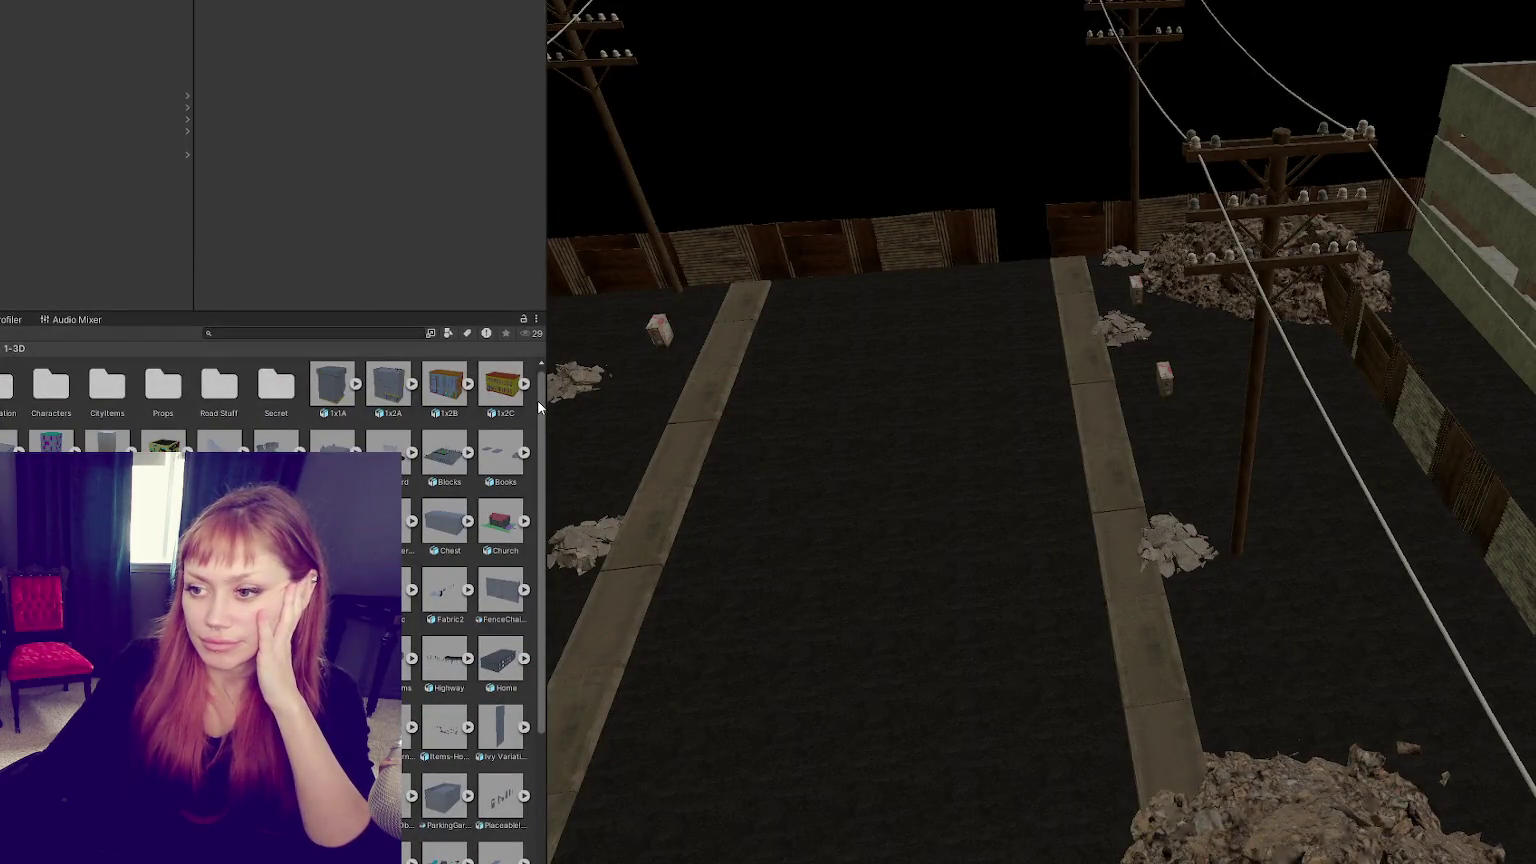
Step: Unpack the WastelandChunk4 street piece from its prefab
left_click_drag(543, 397, 176, 397)
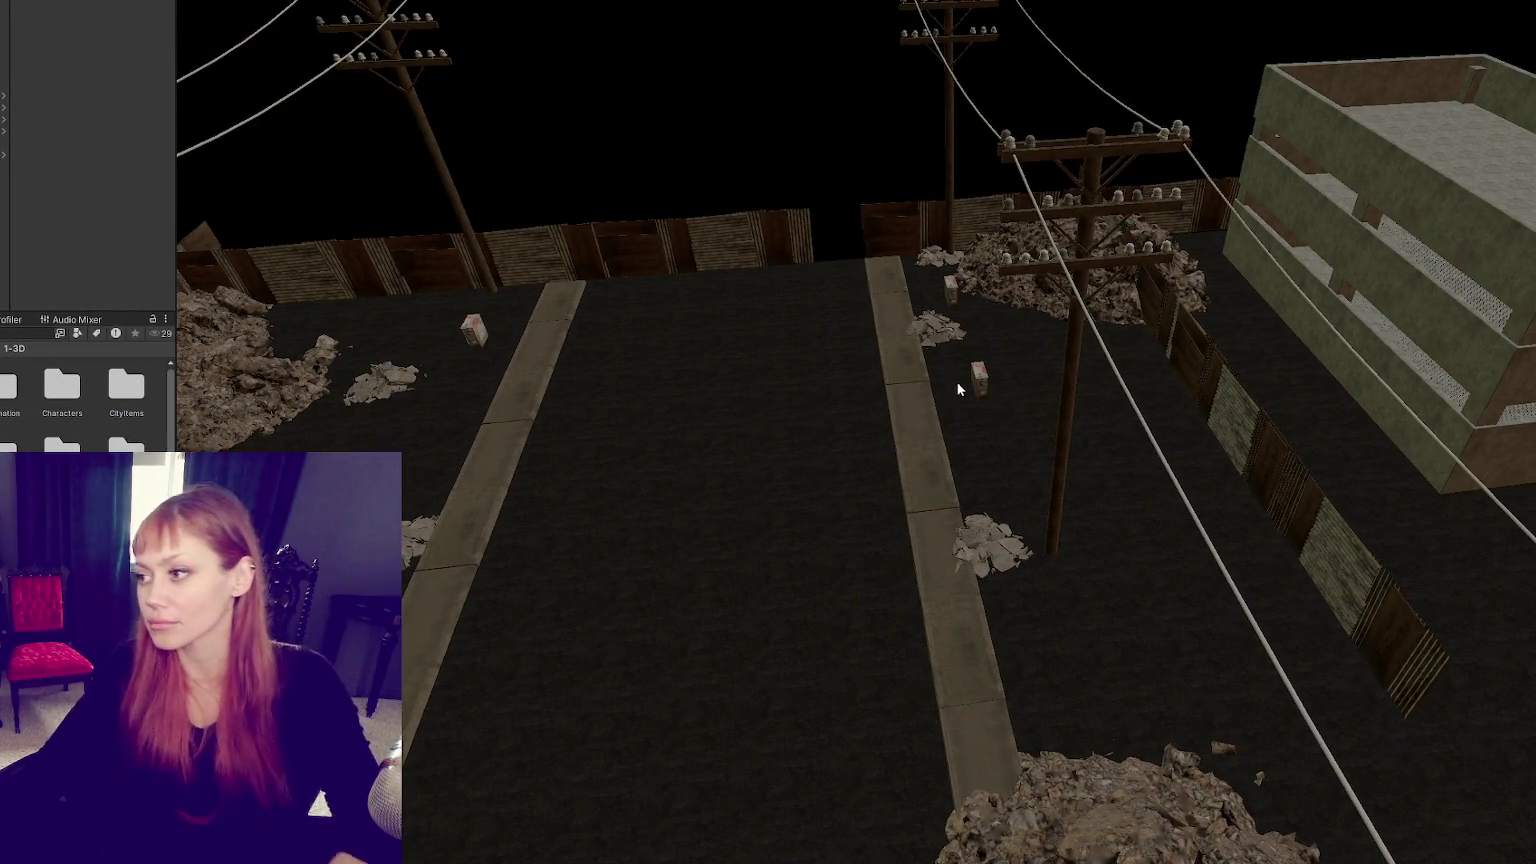
left_click(5, 131)
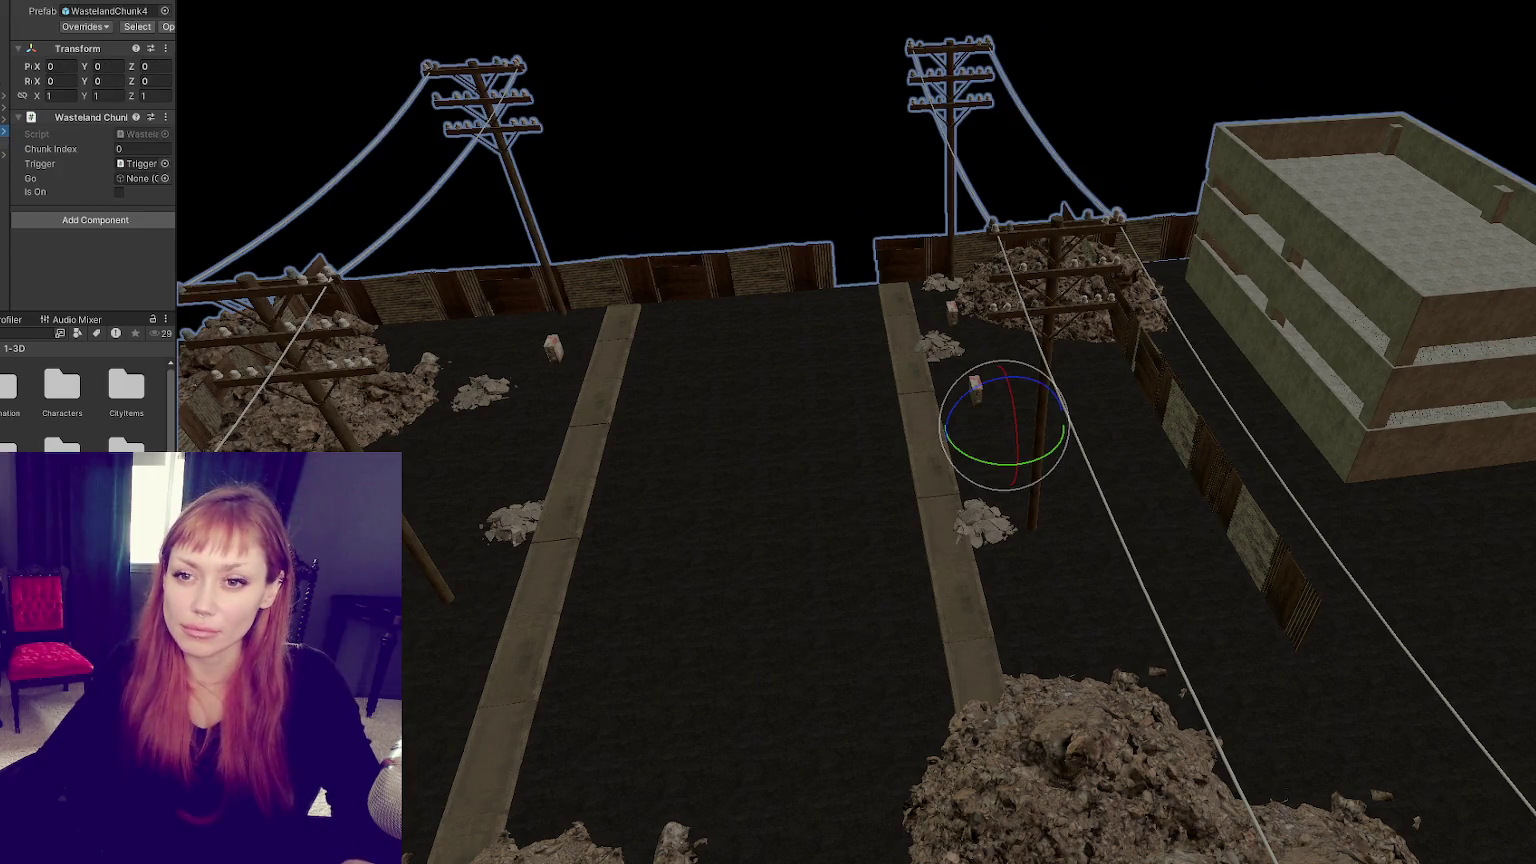
left_click_drag(10, 131, 115, 131)
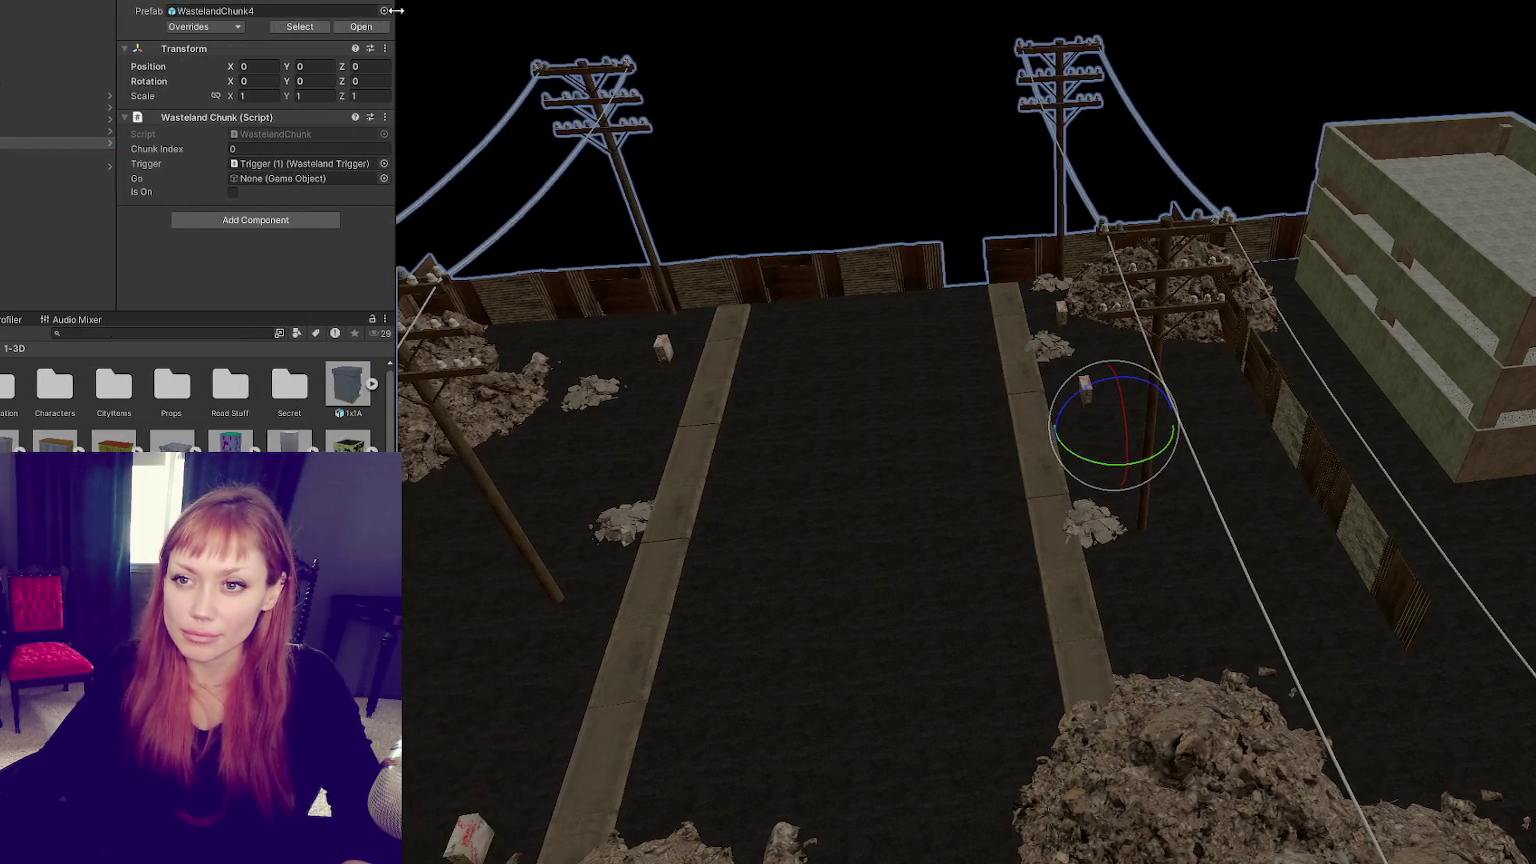
right_click(10, 144)
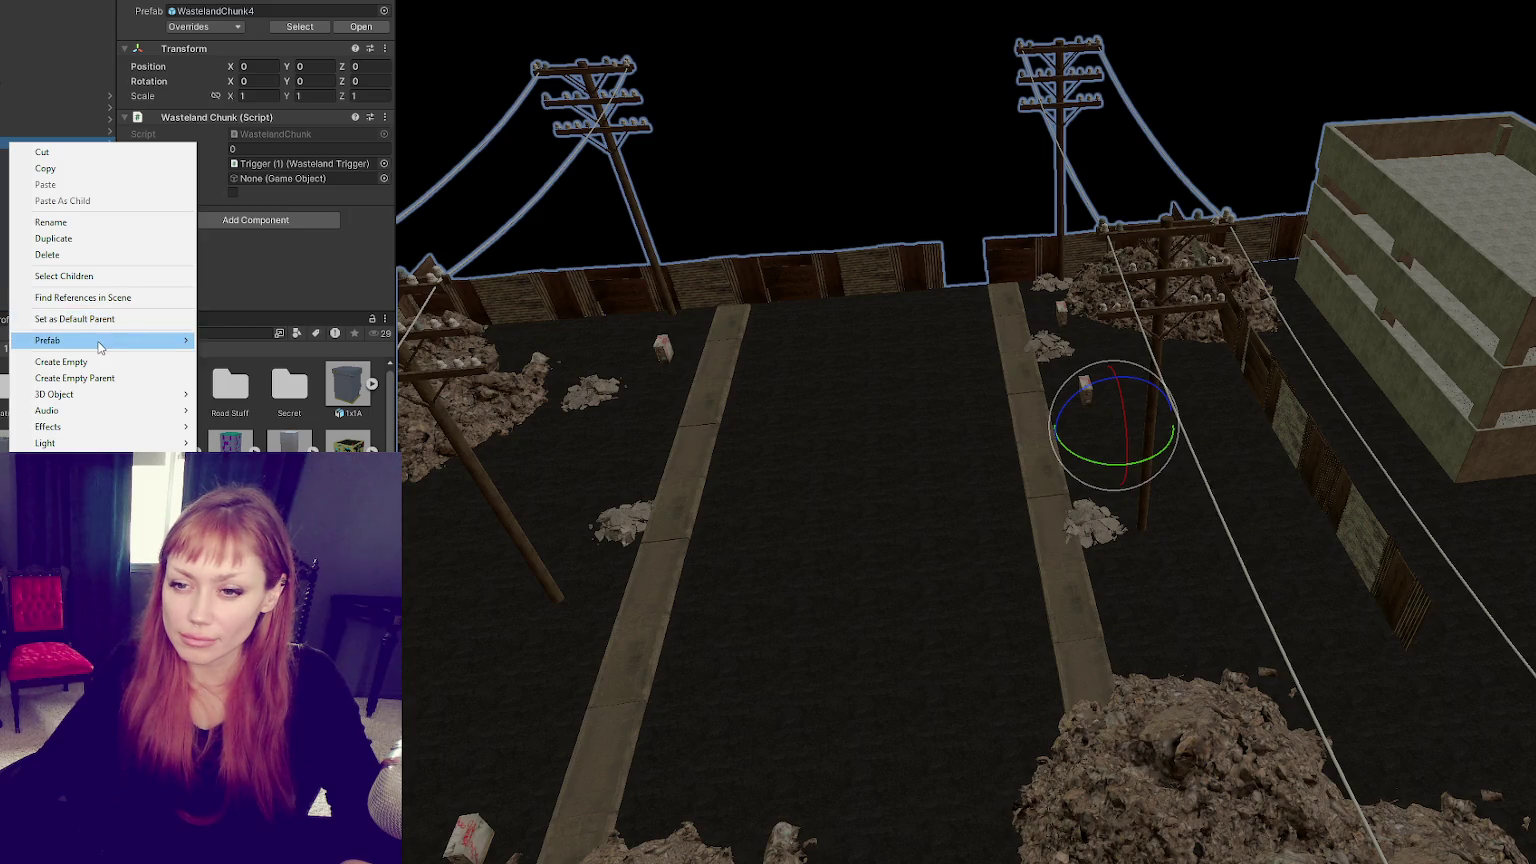
mouse_move(72, 340)
left_click(274, 432)
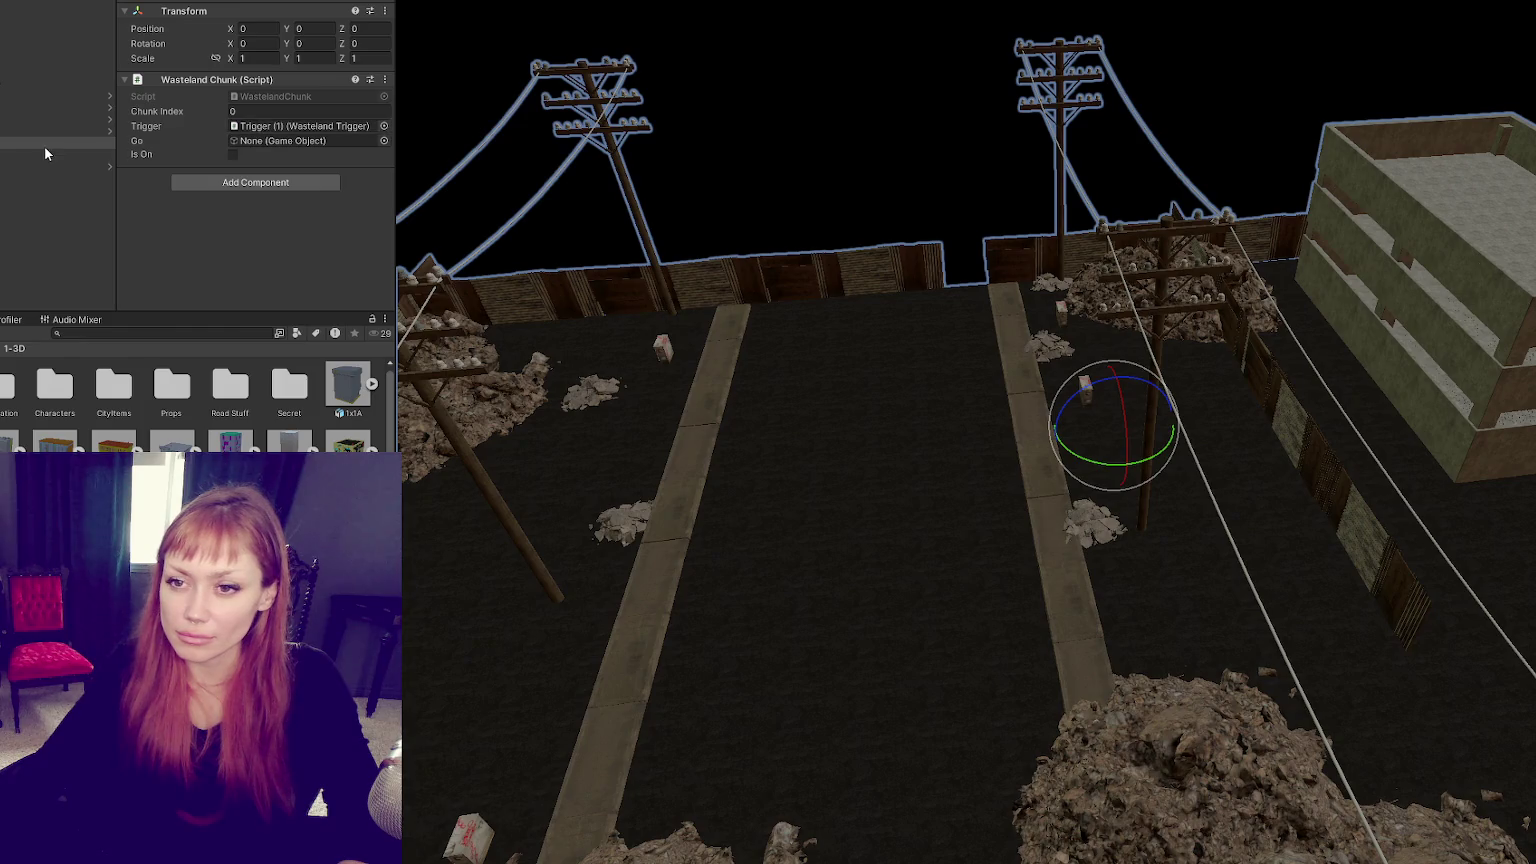
Step: Delete the ParkingGarage building from the street
mouse_move(796, 396)
left_mouse_down("alt")
mouse_move(1459, 409)
mouse_move(1039, 386)
left_mouse_up("alt")
left_click(949, 376)
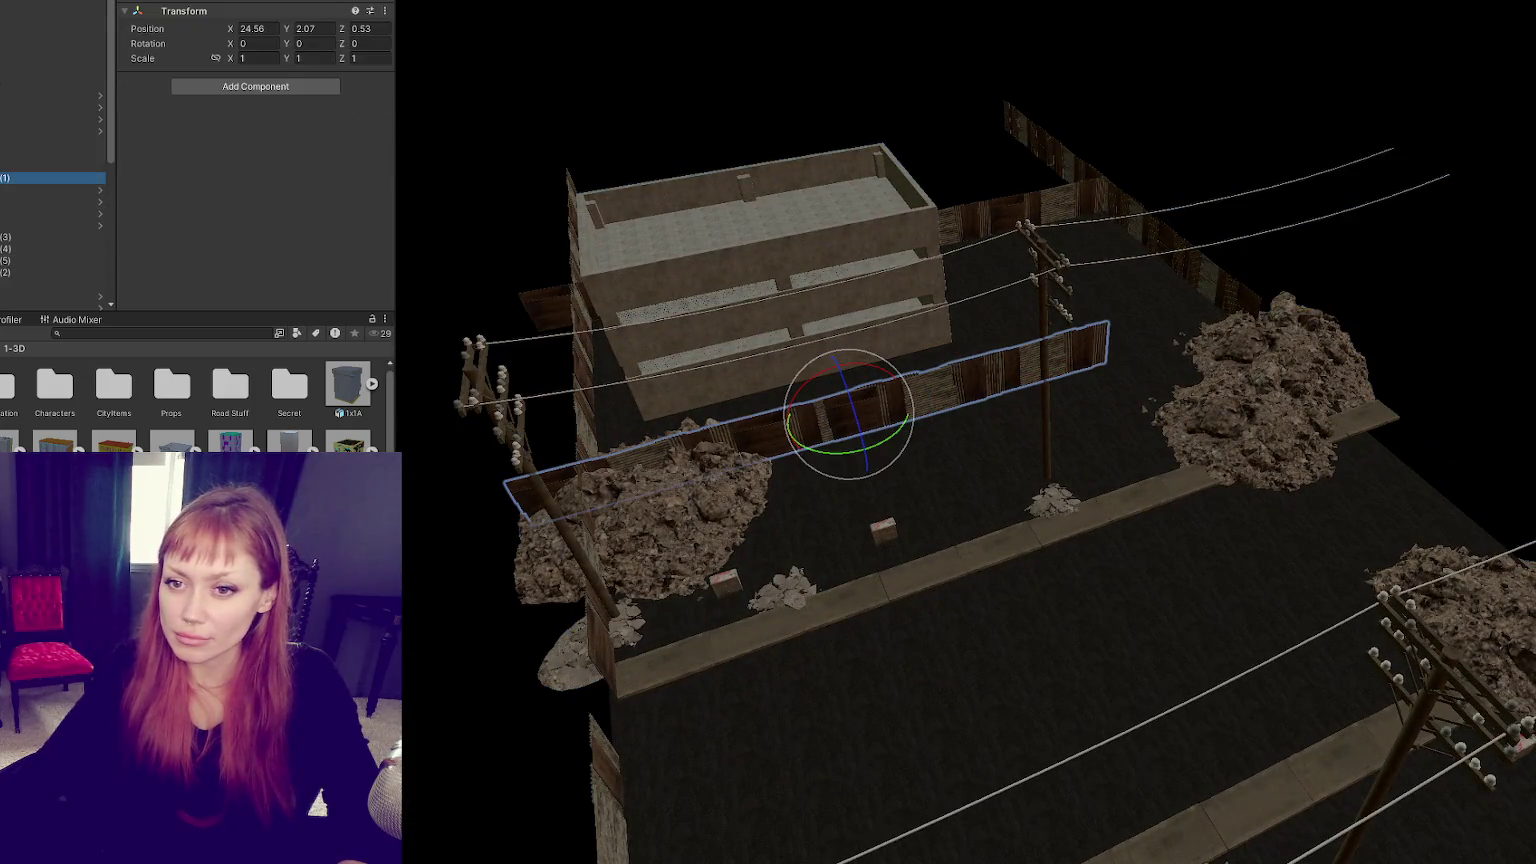
left_click(750, 264)
key("Delete")
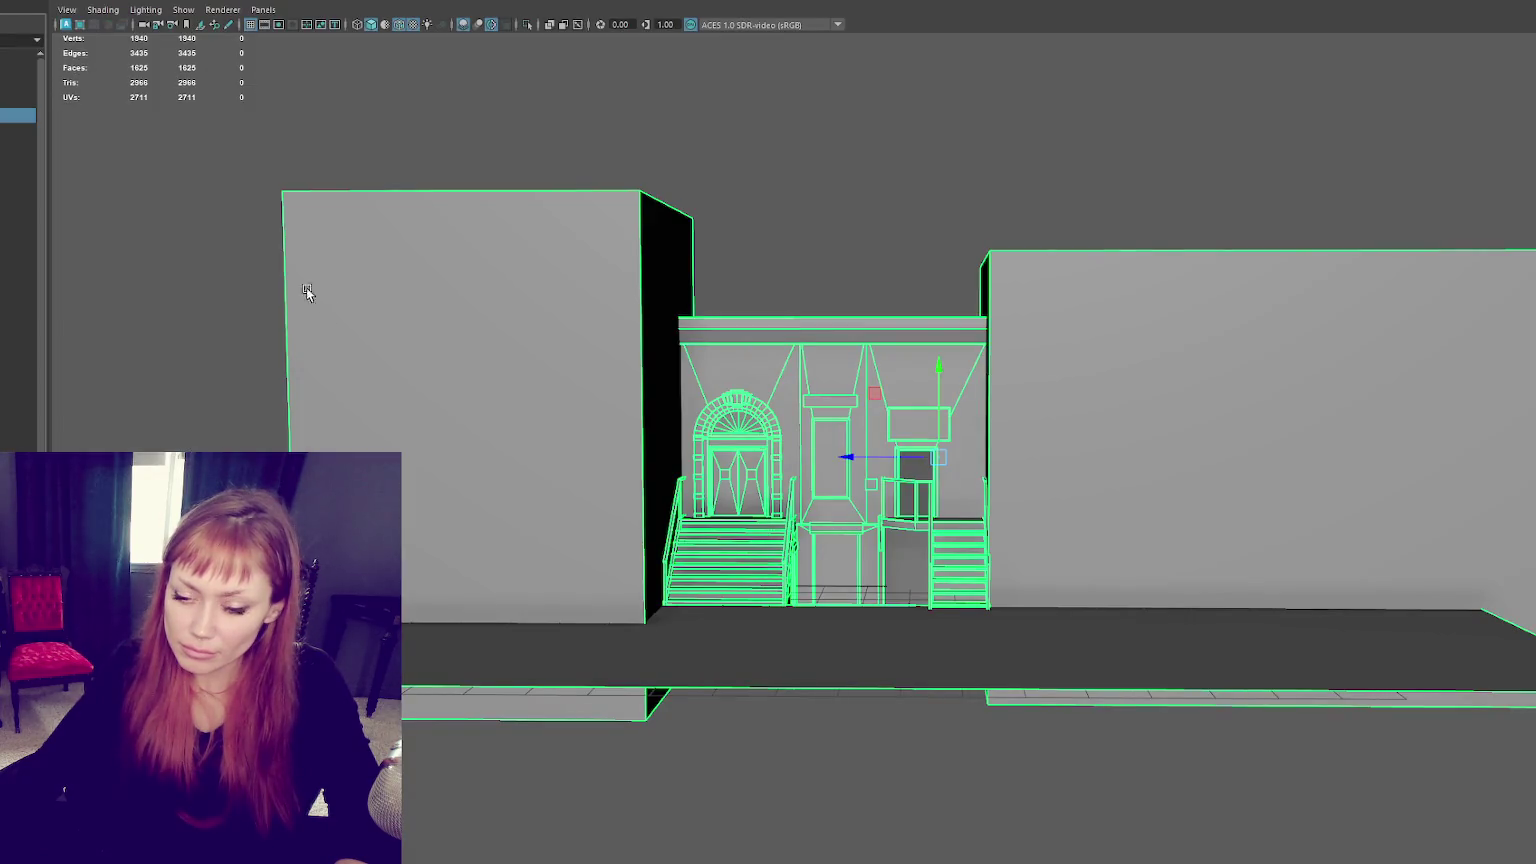
key("alt+Tab")
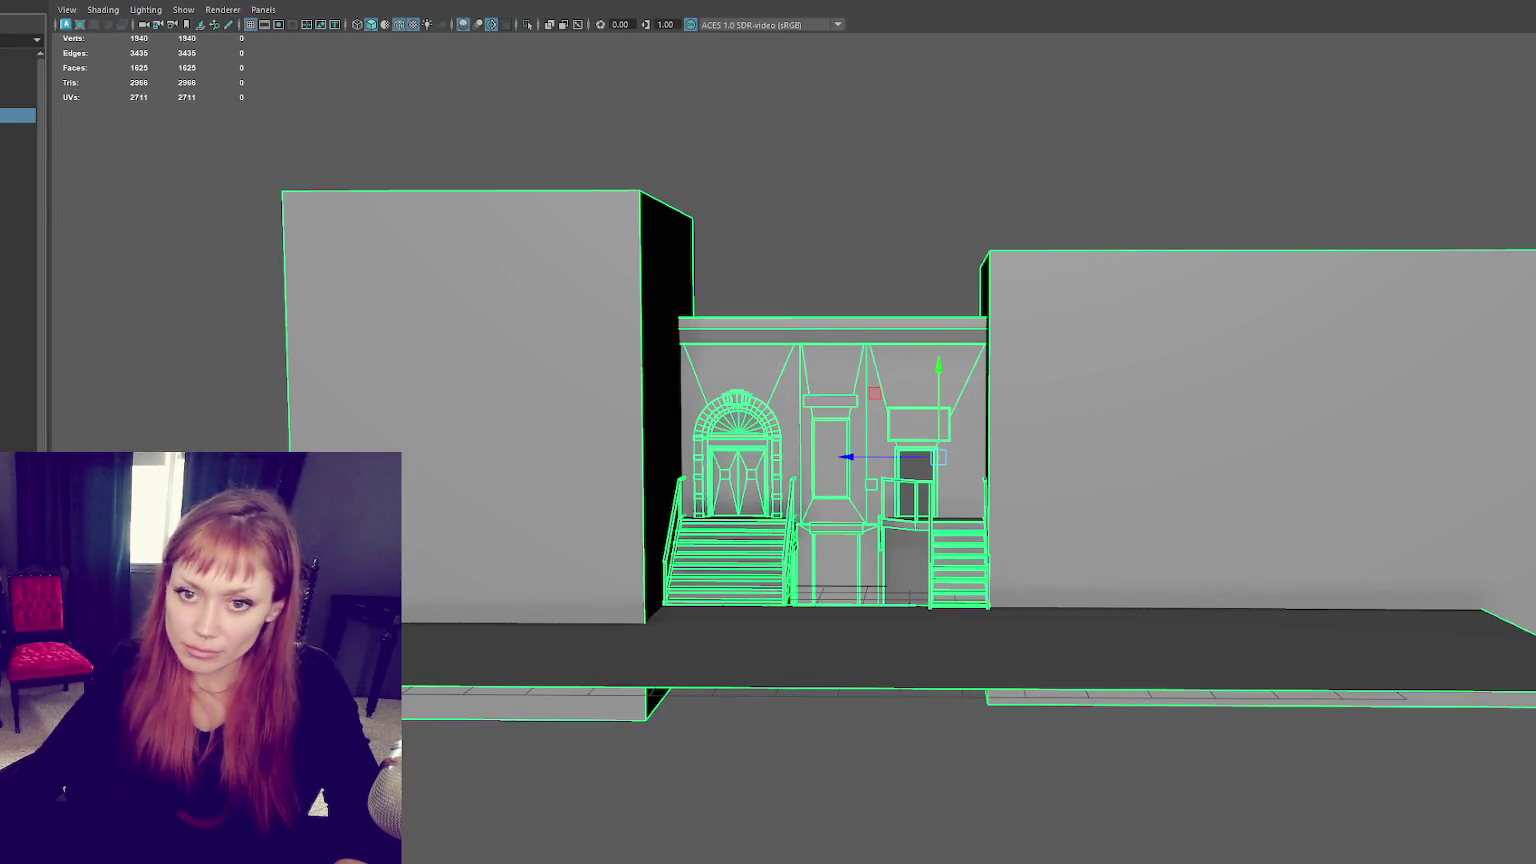
key("alt+Tab")
left_click(15, 1)
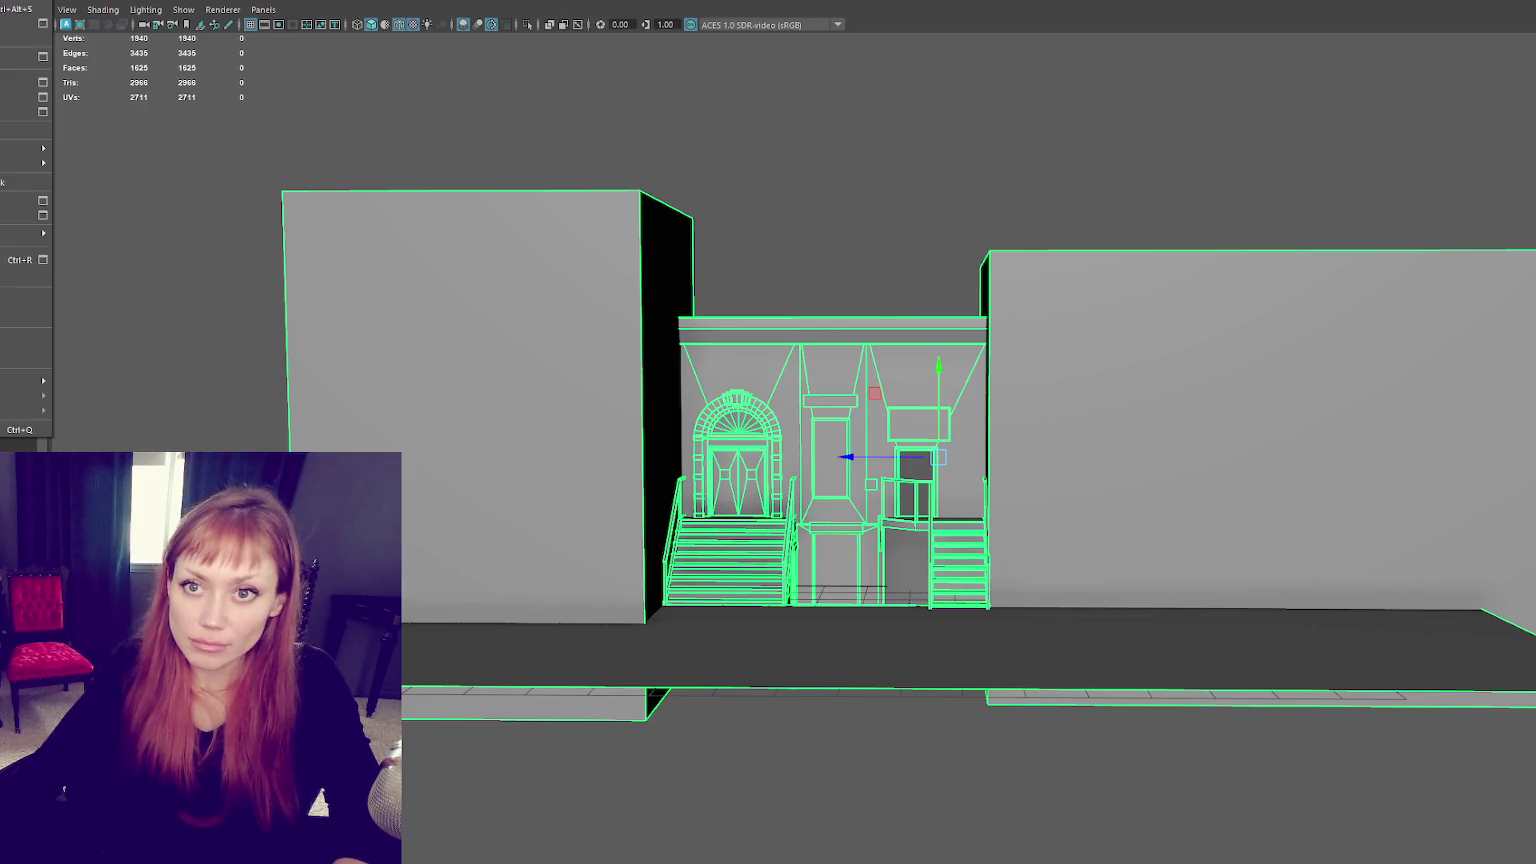
left_click(20, 112)
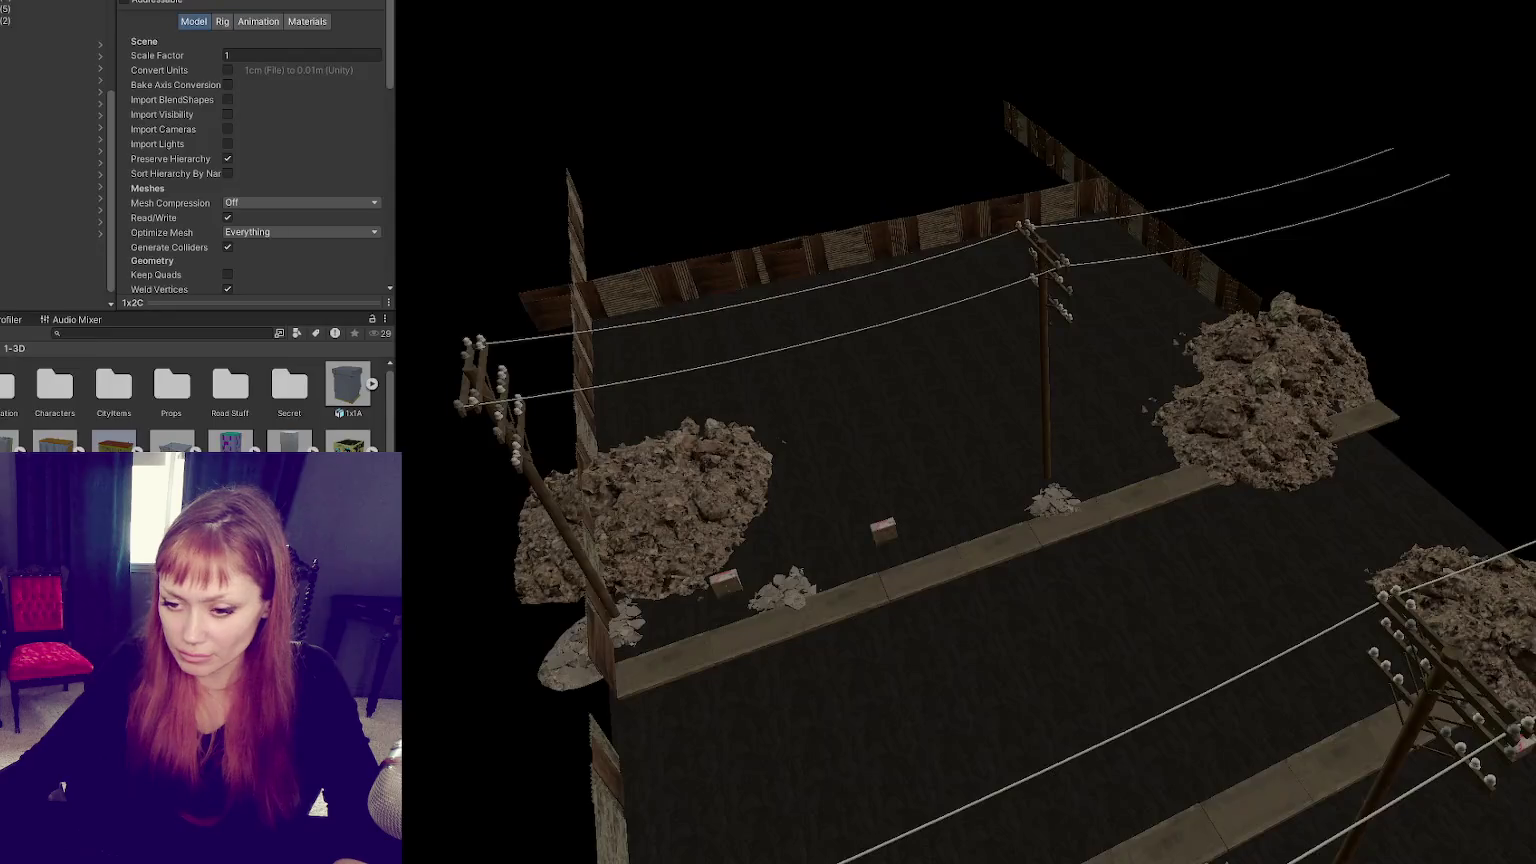
Step: Turn on Generate Lightmap UVs in Building-01's Model import settings and apply
left_click(307, 21)
left_click(259, 22)
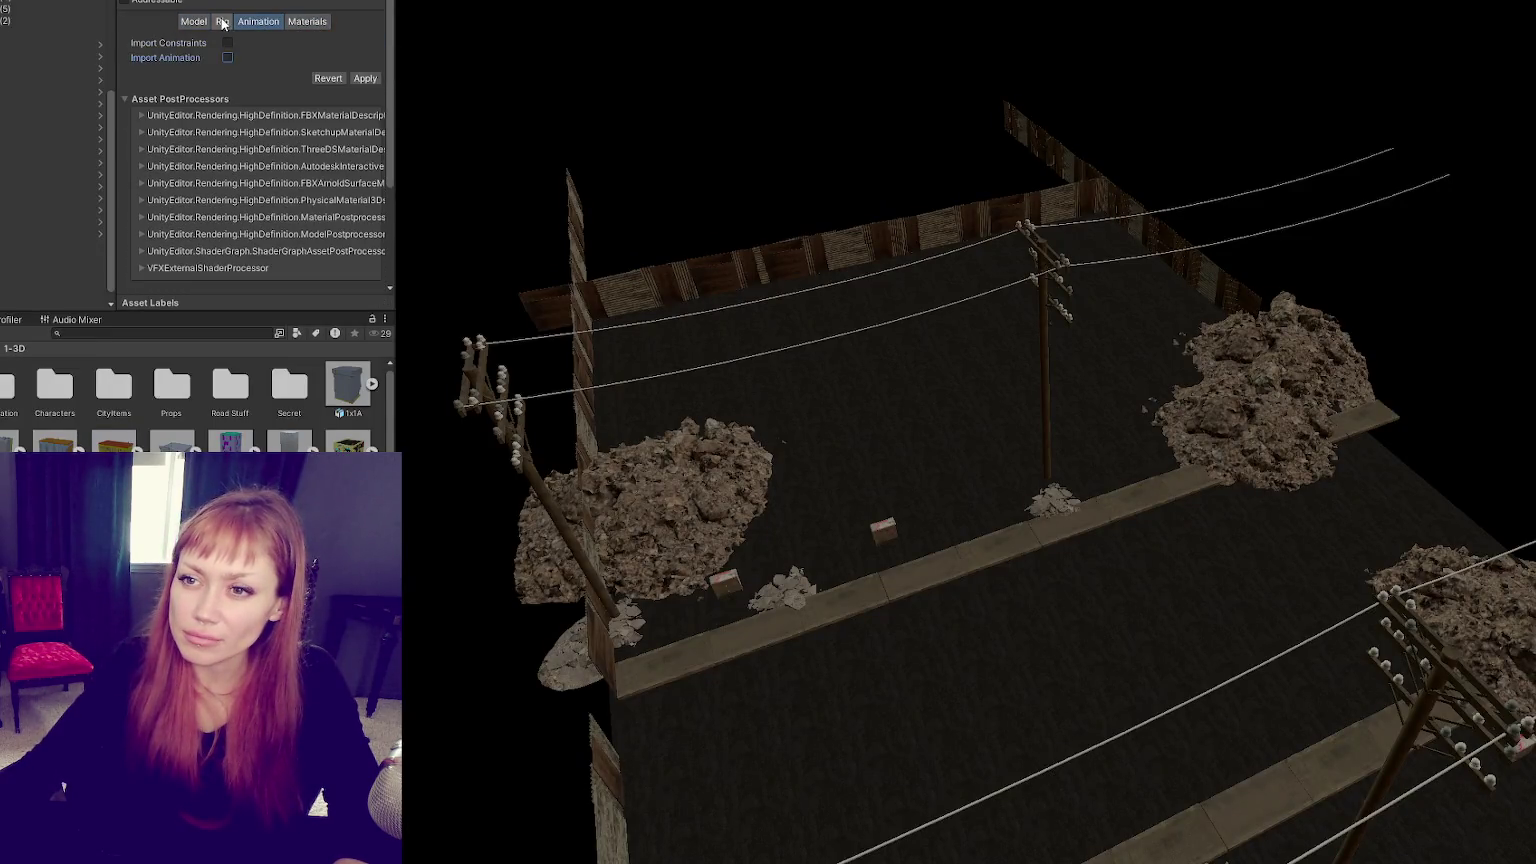
left_click(223, 22)
left_click(195, 22)
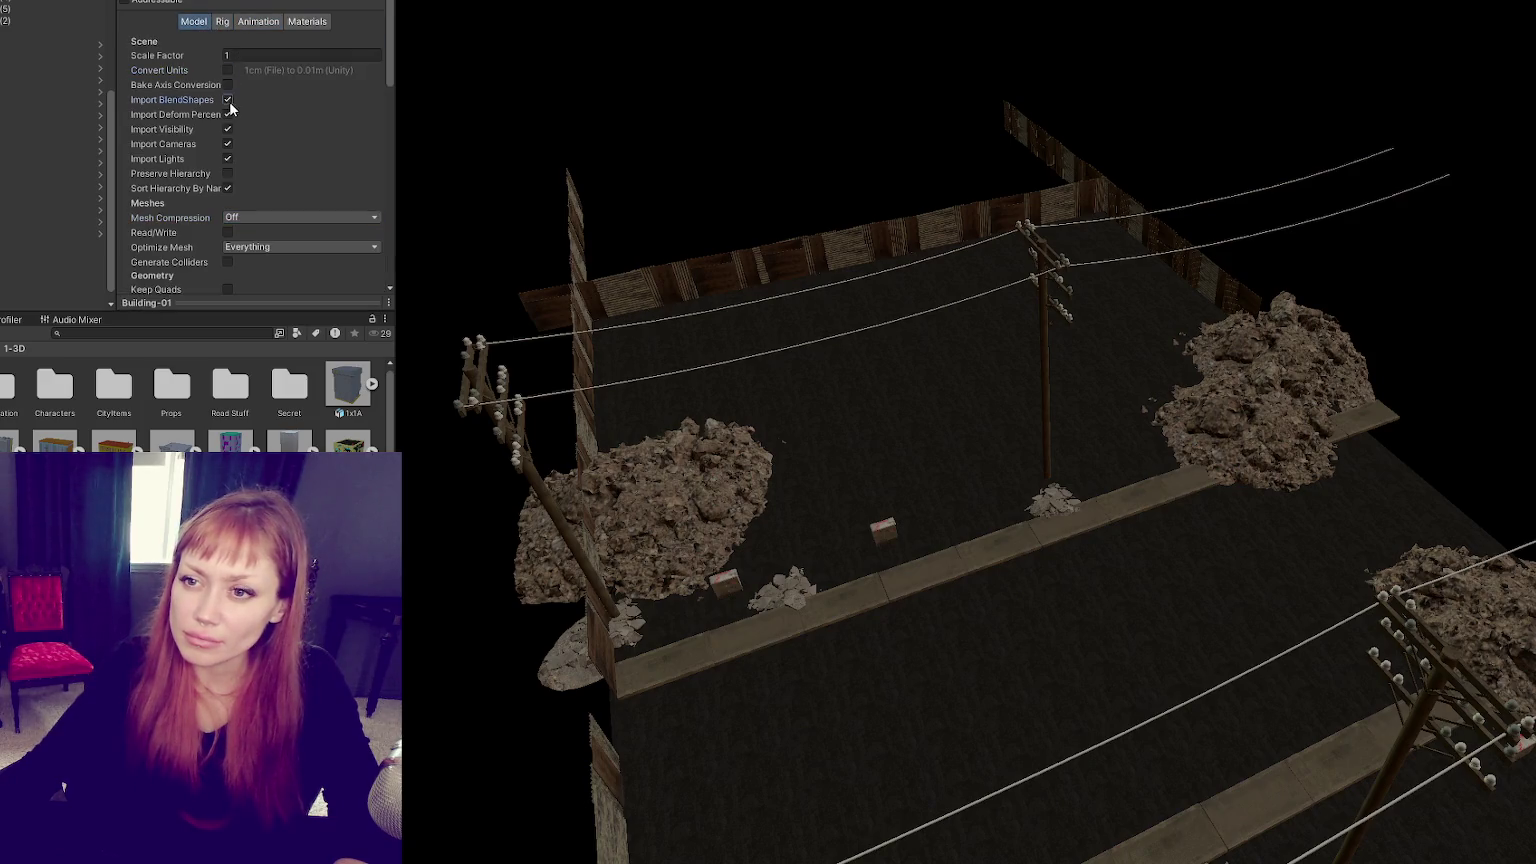
scroll(228, 164, "down", 2)
scroll(226, 100, "down", 2)
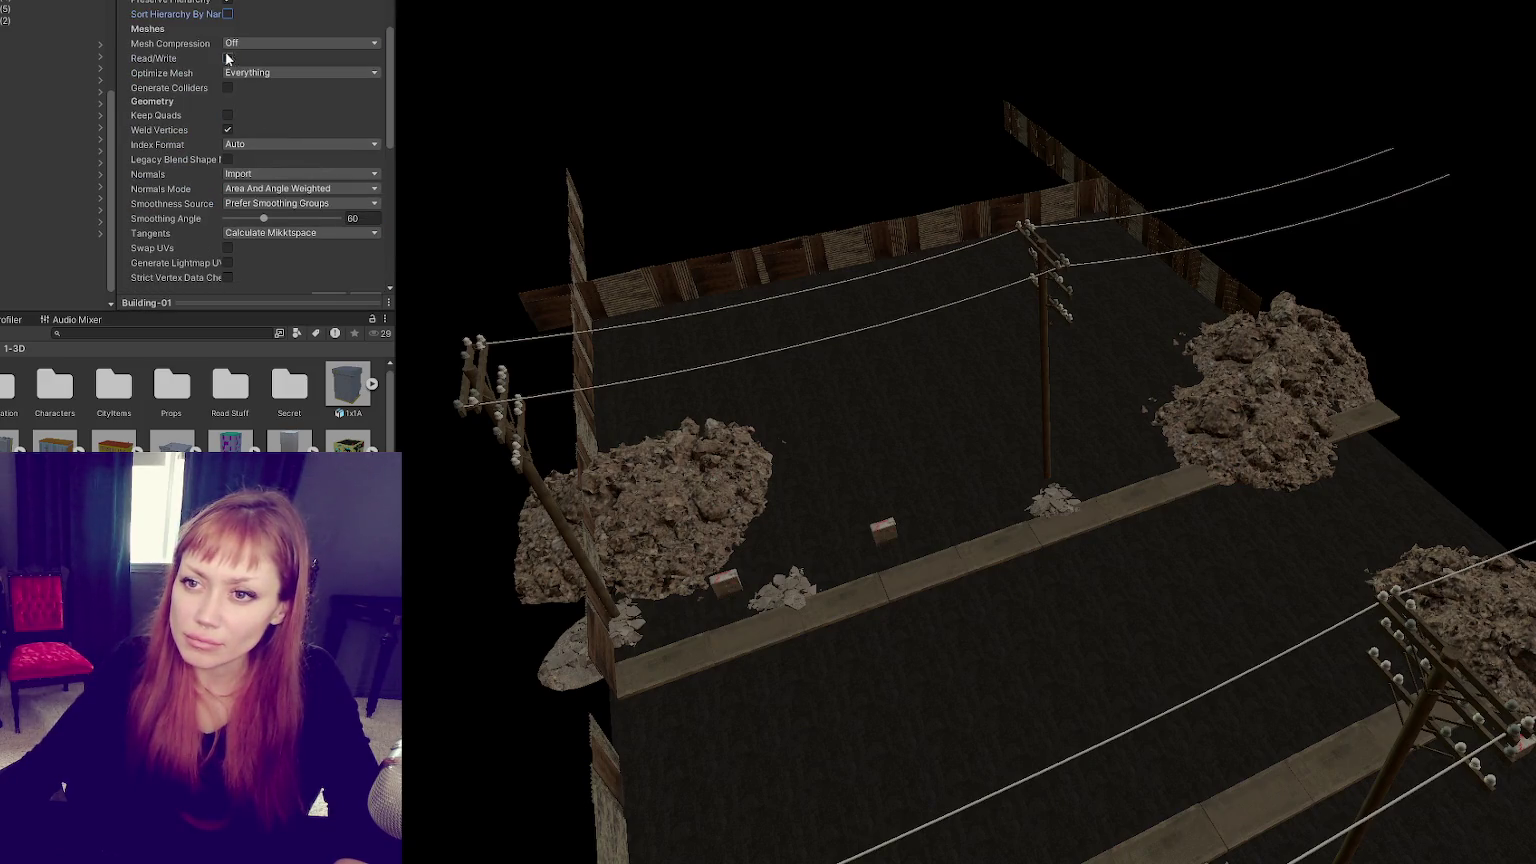
scroll(231, 97, "down", 4)
left_click(228, 103)
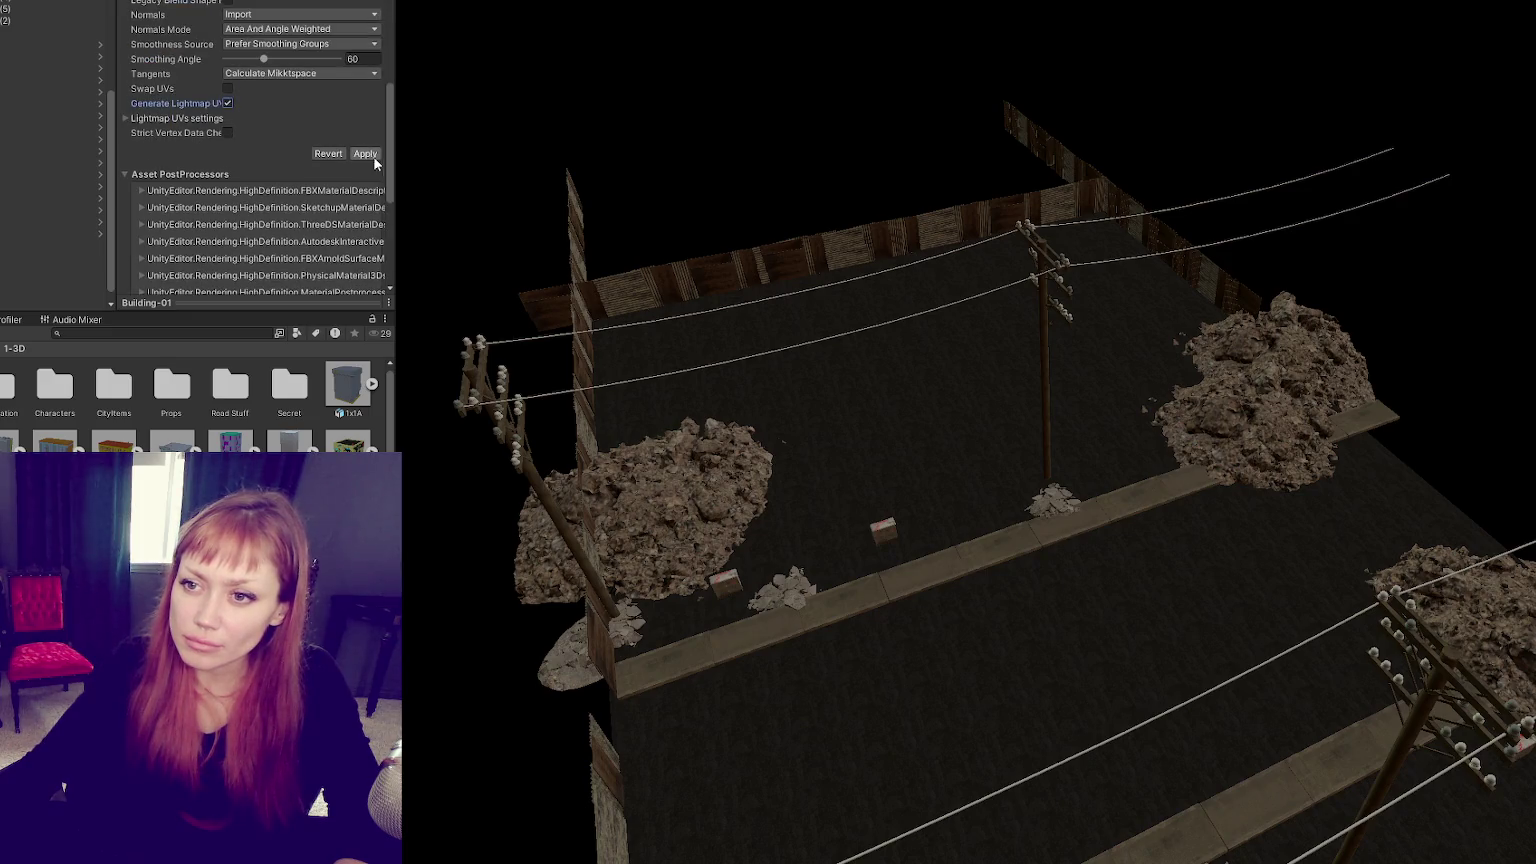
left_click(370, 153)
Step: Place Building-01 beside the road, leaving the ground plane unmoved, and select the building
left_click_drag(290, 445, 878, 427)
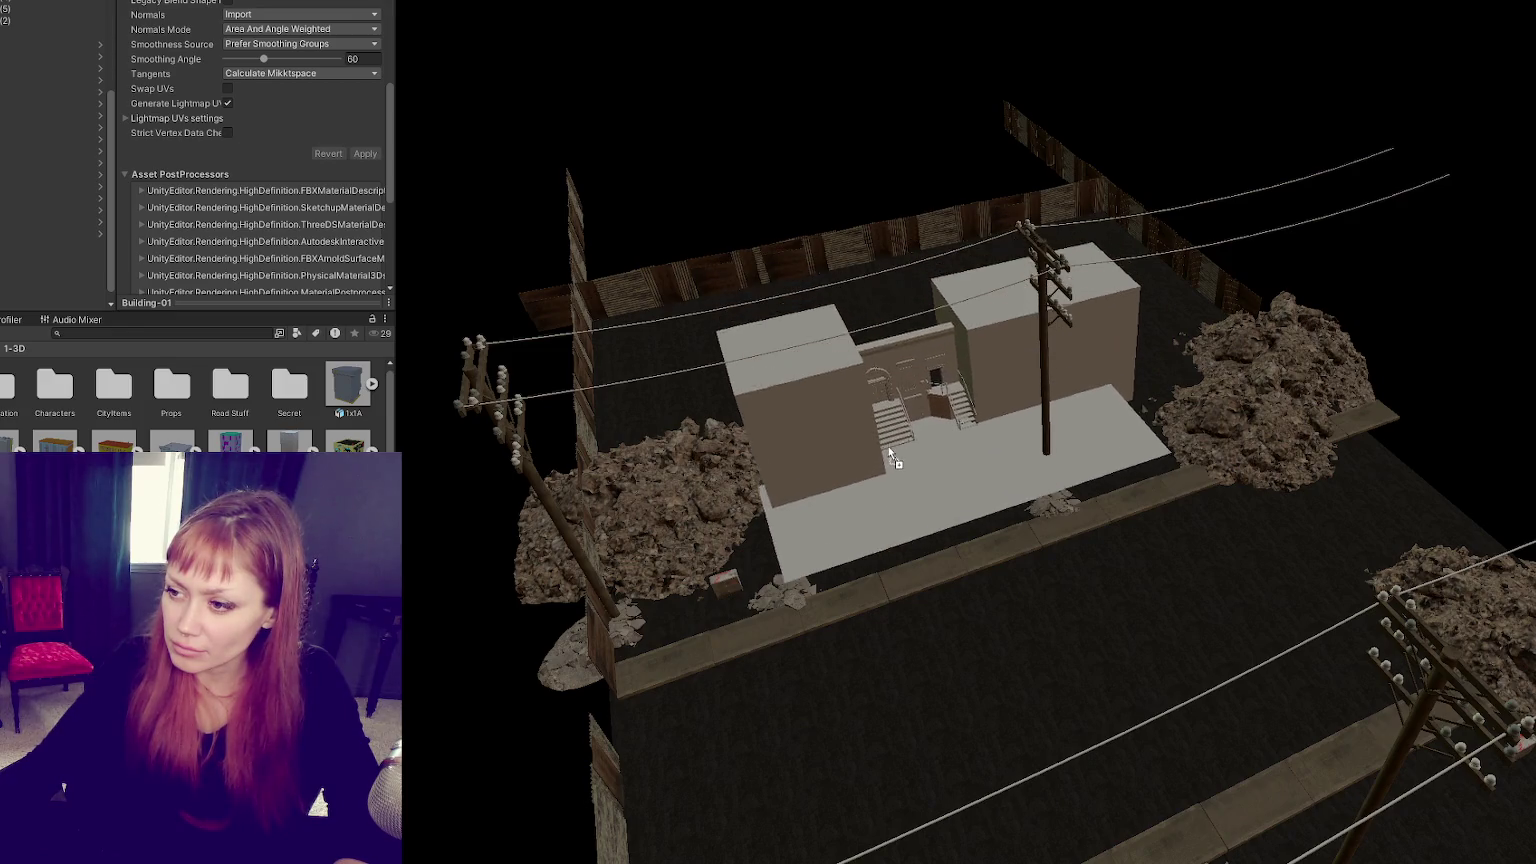
mouse_move(879, 424)
left_mouse_down()
mouse_move(955, 371)
mouse_move(968, 380)
left_mouse_up()
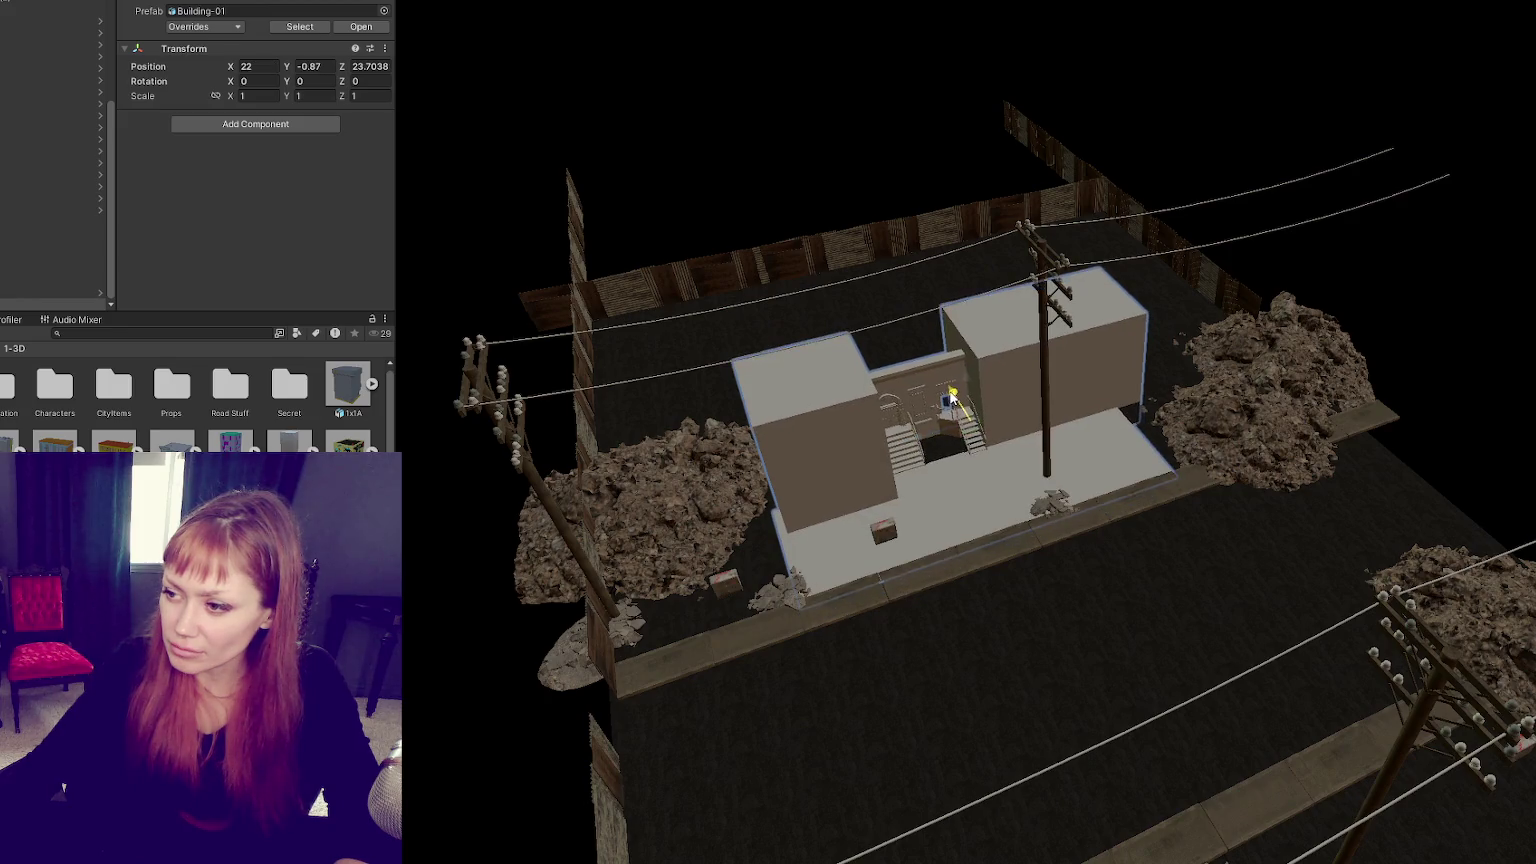
left_click(1008, 634)
scroll(1080, 585, "down", 2)
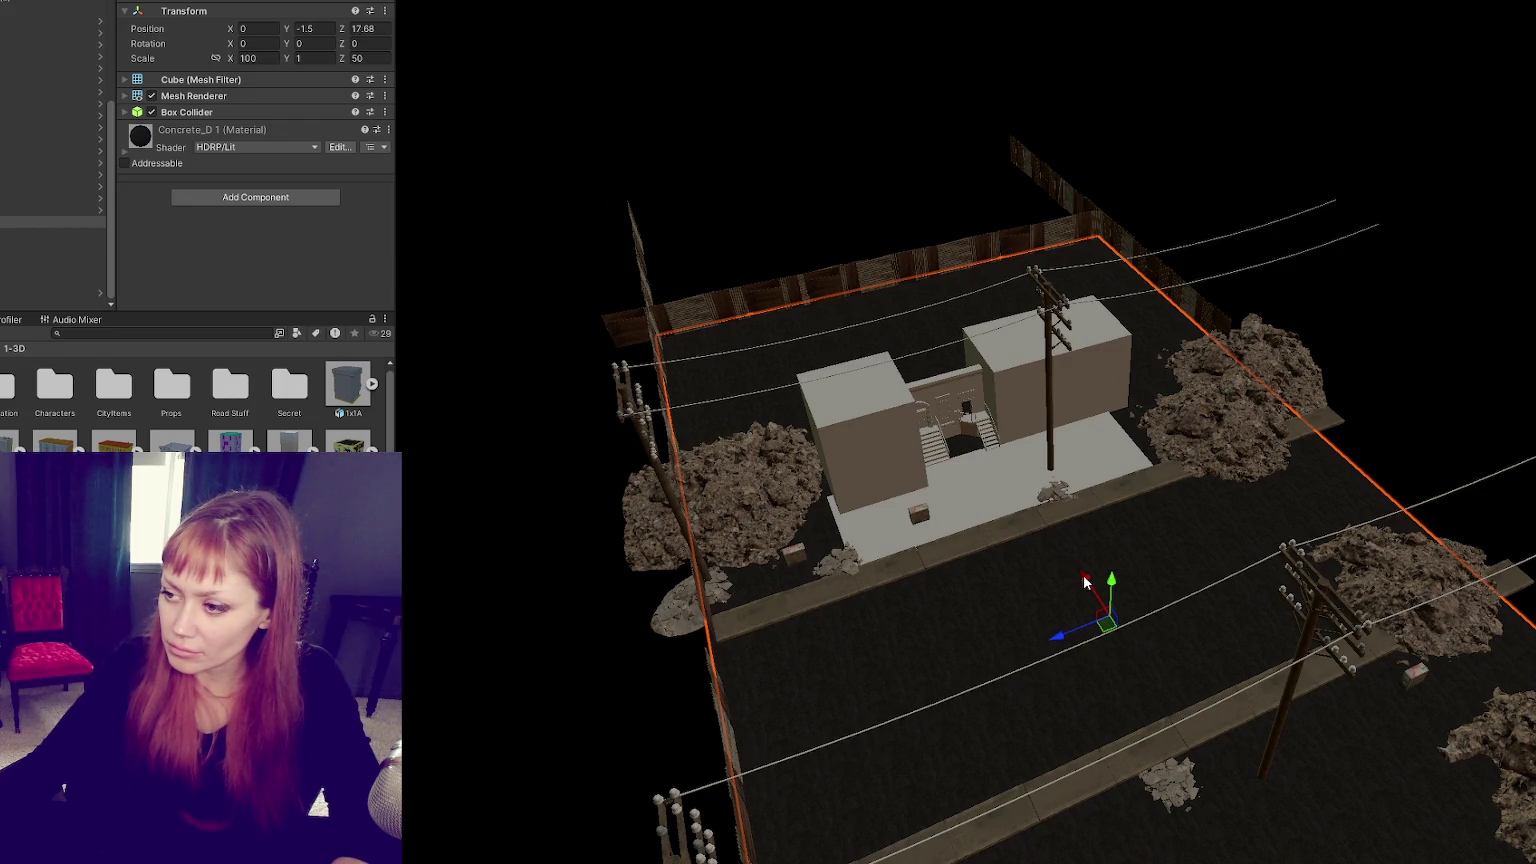
left_click_drag(1084, 580, 1300, 775)
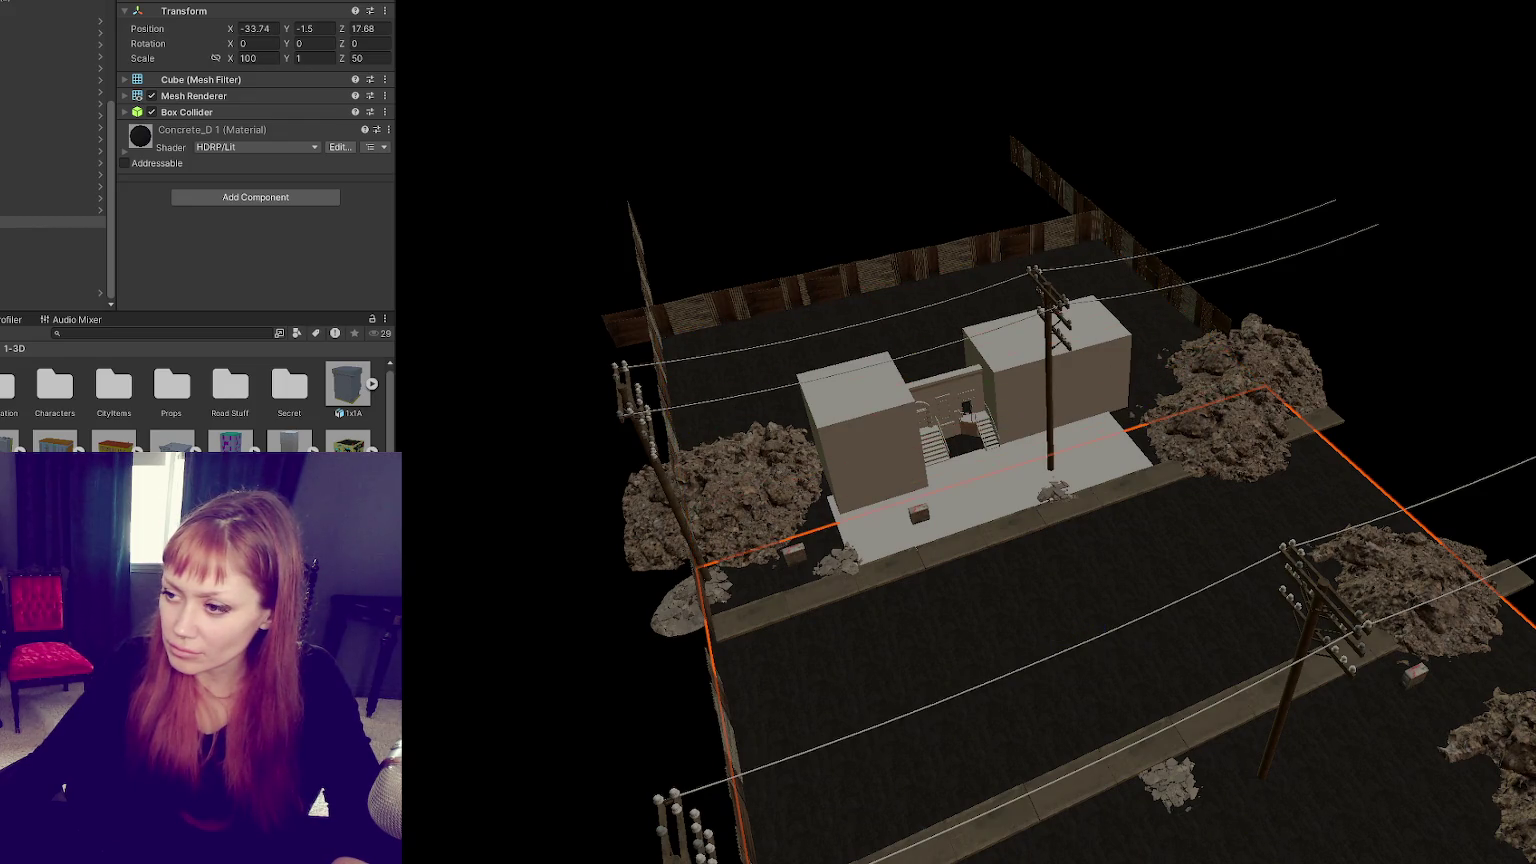
key("ctrl+z")
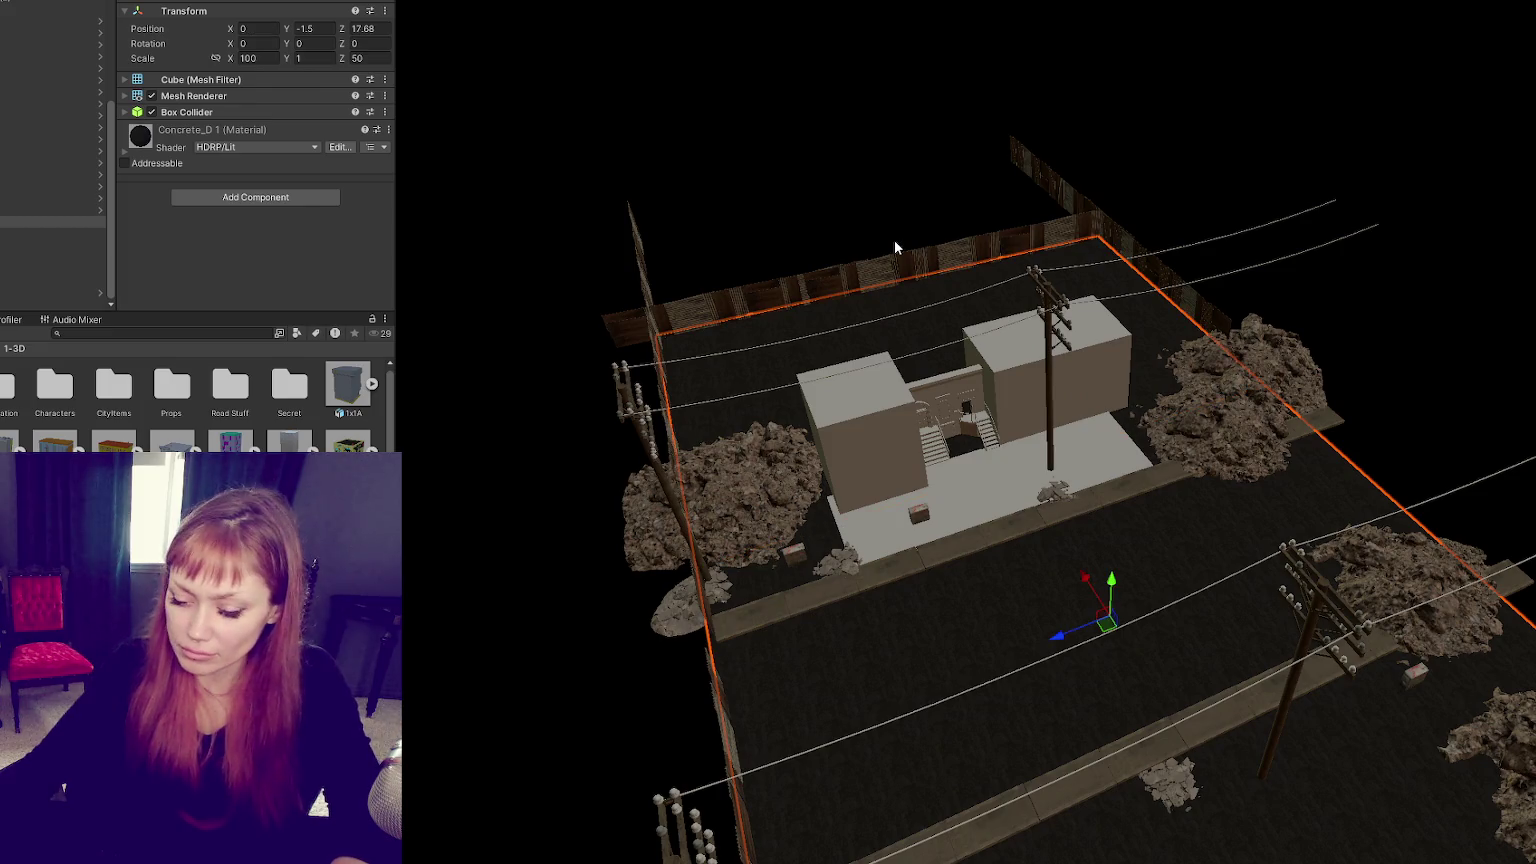
left_click(894, 243)
left_click(988, 620)
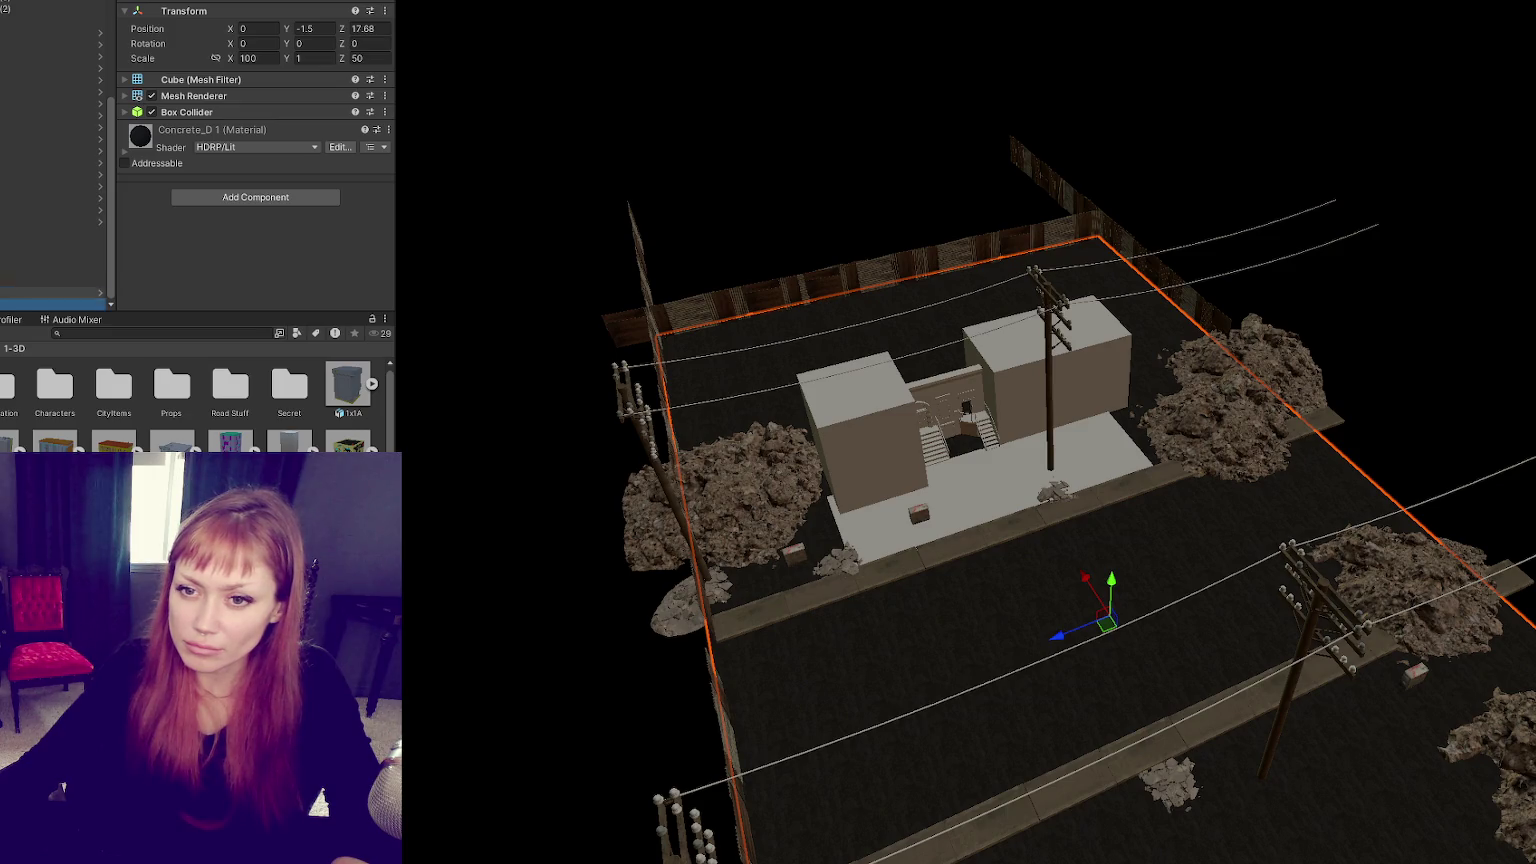
left_click(50, 233)
key("alt+Tab")
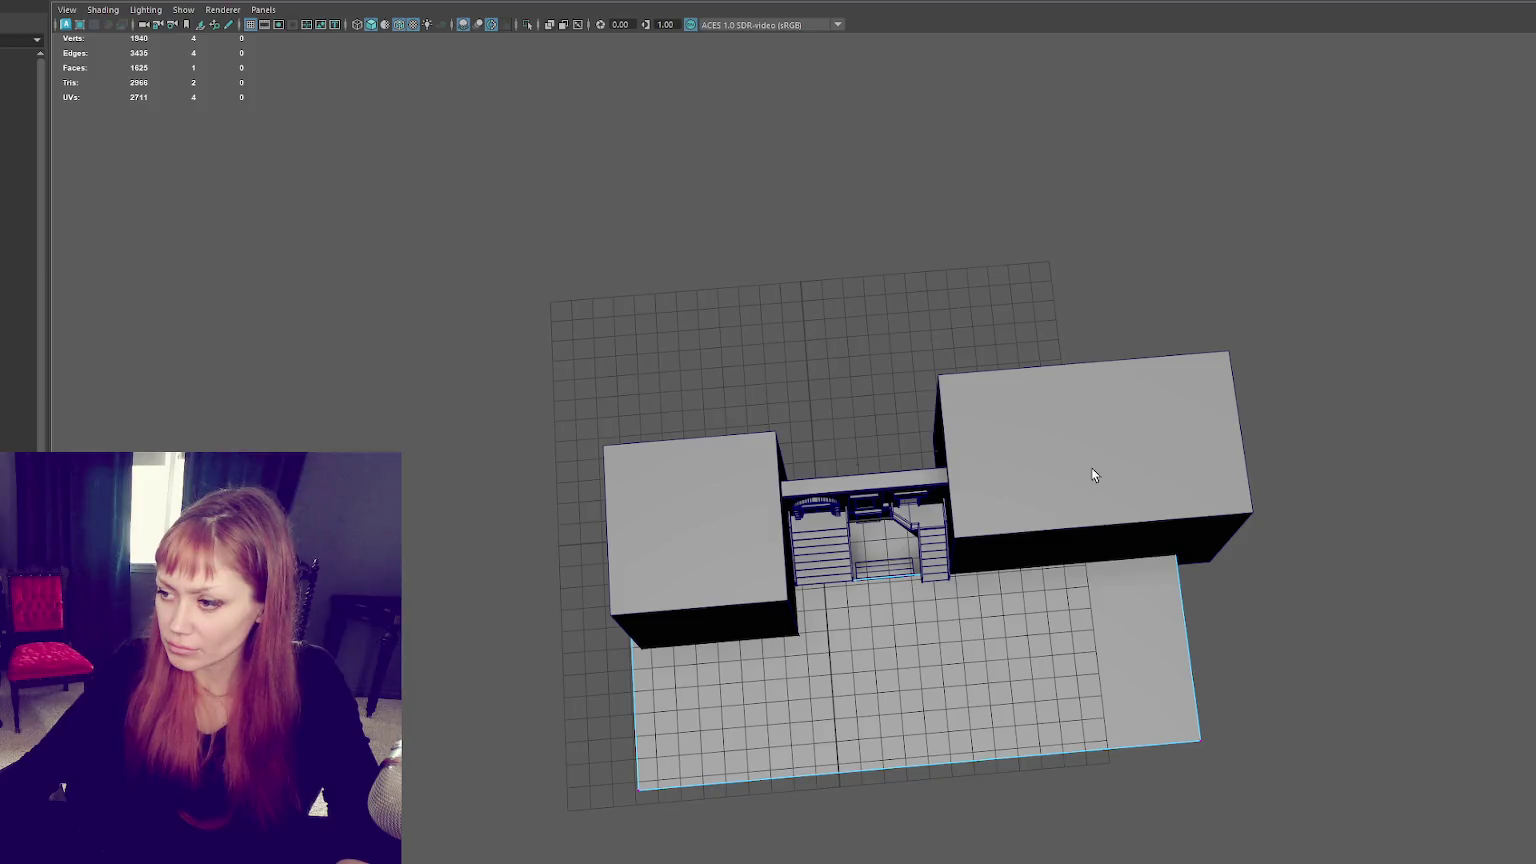
Step: Try adding and sliding edge loops across the ground plane in wireframe view
scroll(1404, 450, "up", 3)
scroll(1404, 450, "down", 3)
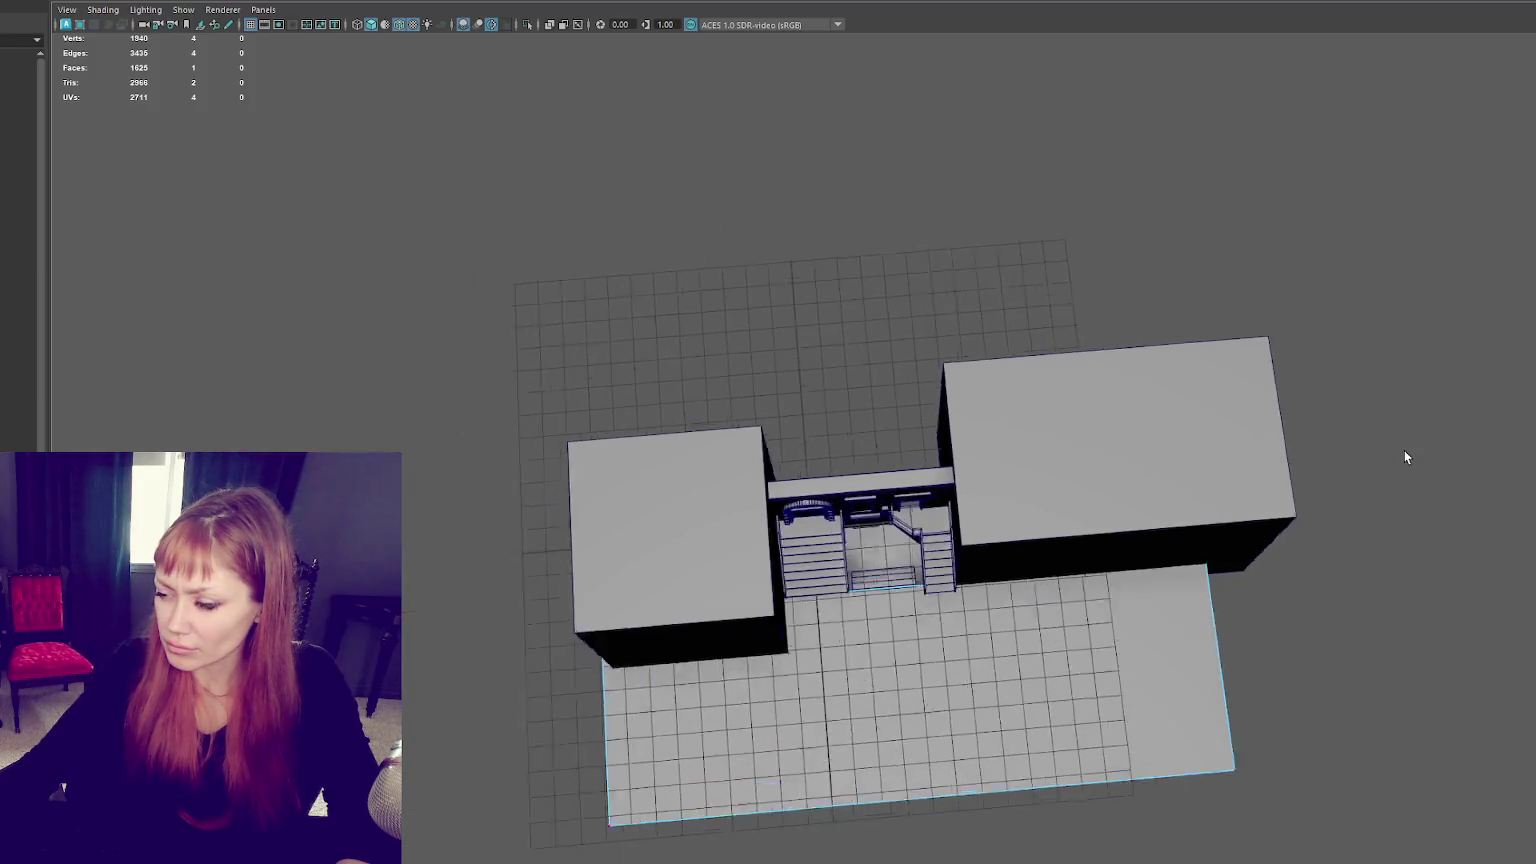
scroll(1402, 458, "down", 2)
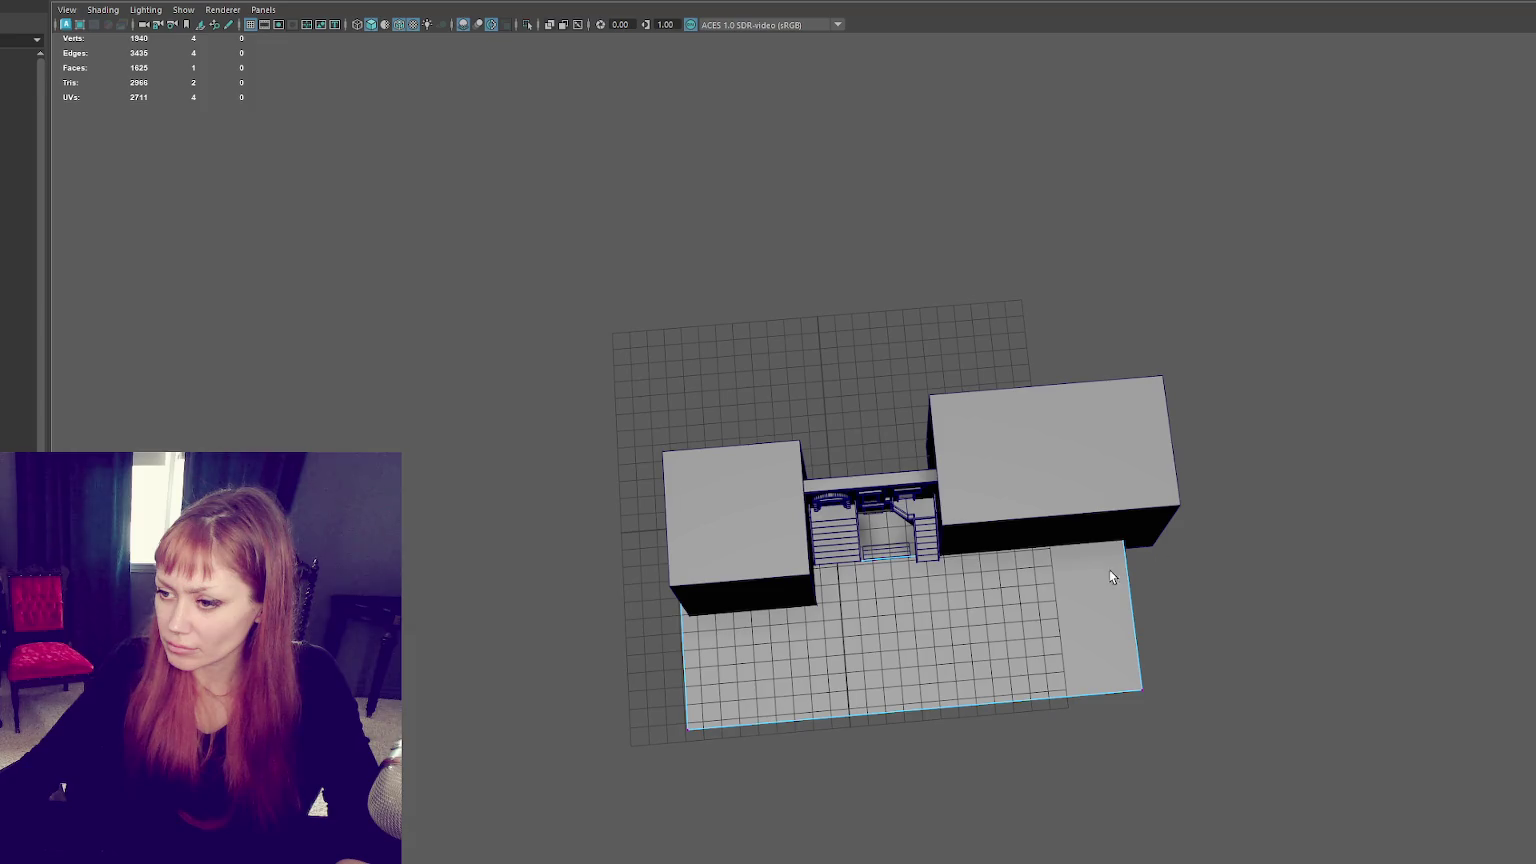
left_click_drag(1109, 569, 934, 276, "alt")
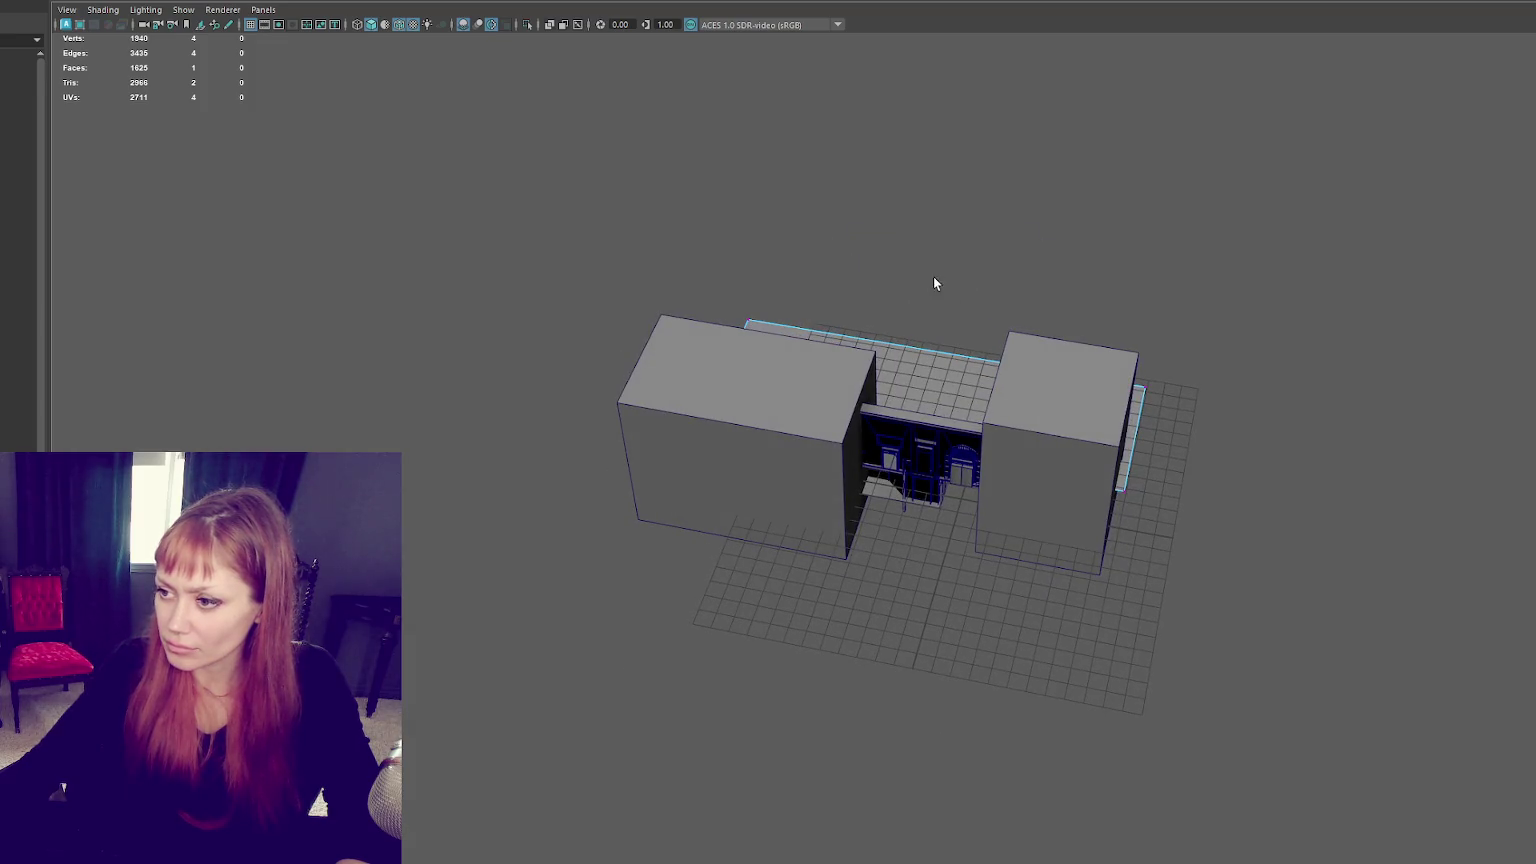
key("4")
left_click_drag(894, 260, 1000, 52, "alt")
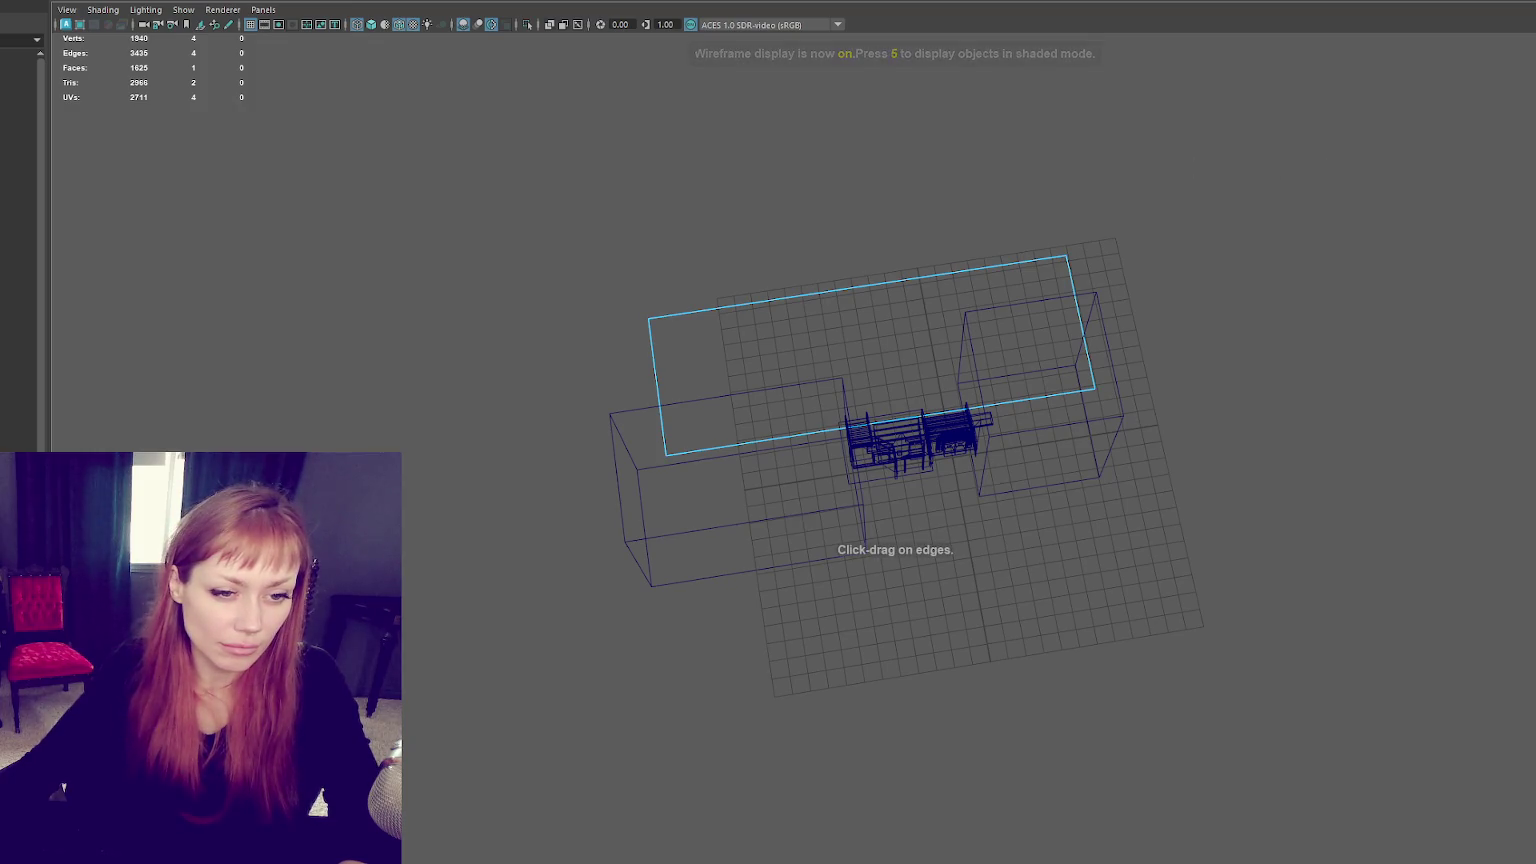
left_click(986, 404)
key("w")
mouse_move(905, 347)
left_mouse_down()
mouse_move(968, 332)
mouse_move(958, 314)
left_mouse_up()
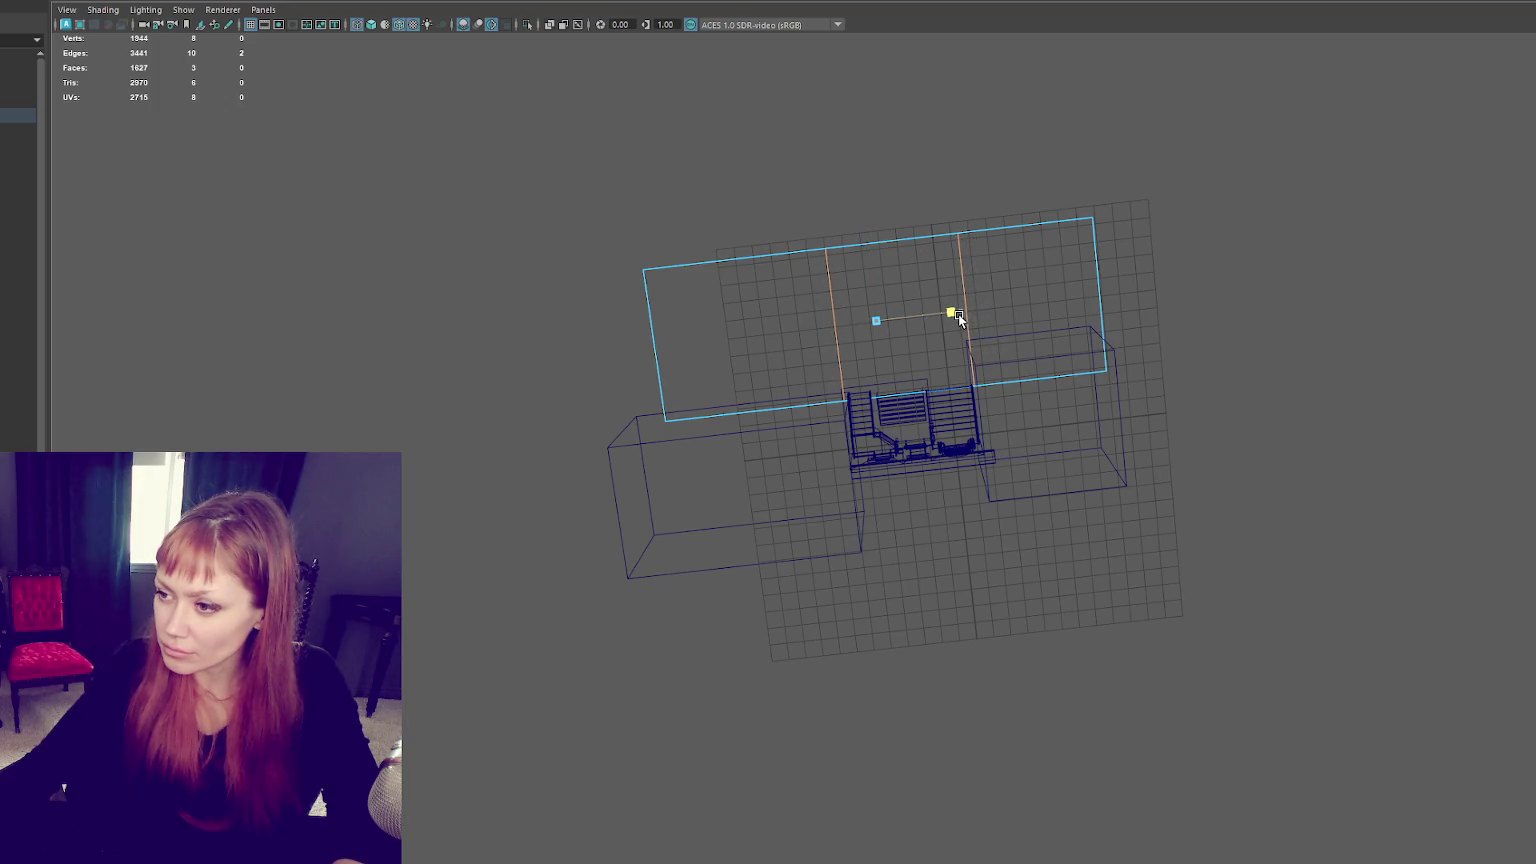
key("q")
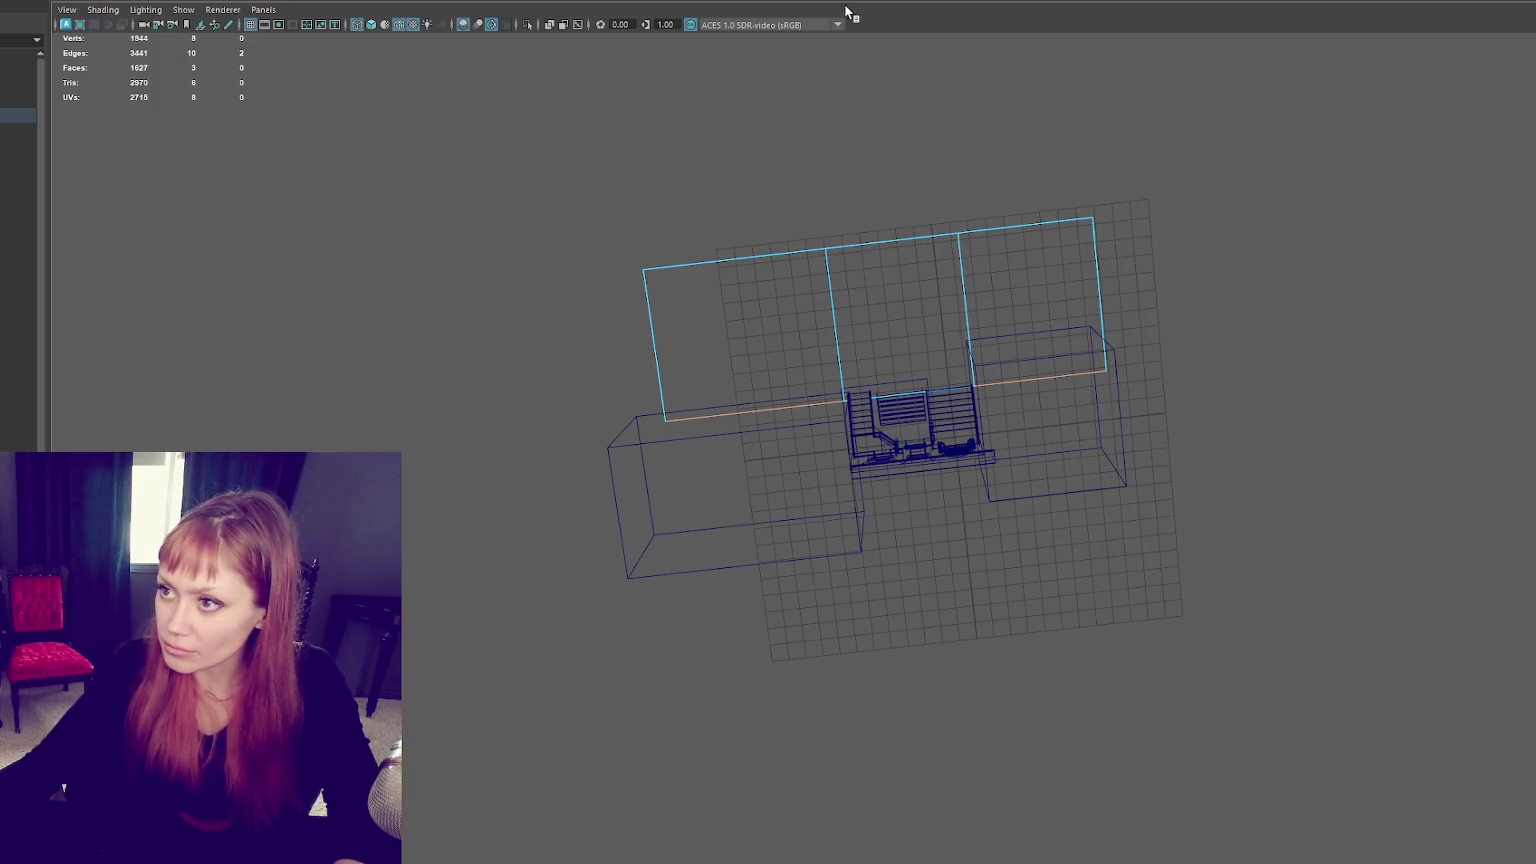
left_click(822, 420)
mouse_move(822, 420)
left_mouse_down("alt")
mouse_move(997, 420)
mouse_move(893, 476)
mouse_move(958, 644)
left_mouse_up("alt")
key("ctrl+z")
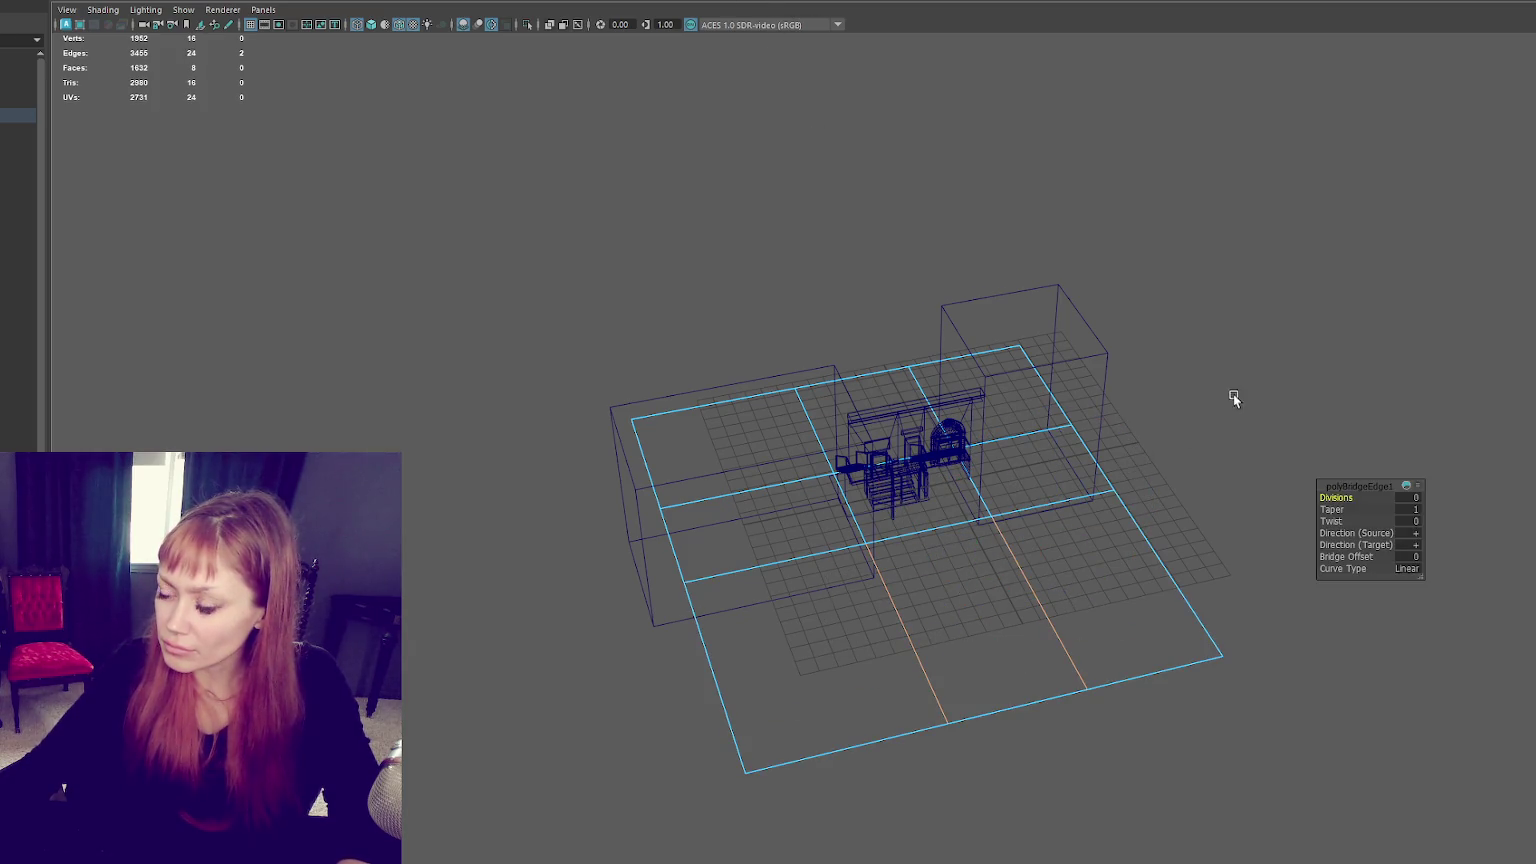
Step: Stretch the ground plane's right and left edge vertices outward along X
left_click_drag(1234, 394, 1197, 350, "alt")
left_click_drag(1297, 292, 1103, 790)
left_click_drag(1180, 553, 1308, 566)
left_click_drag(749, 307, 361, 770)
mouse_move(754, 521)
left_mouse_down()
mouse_move(644, 491)
mouse_move(671, 456)
mouse_move(550, 316)
left_mouse_up()
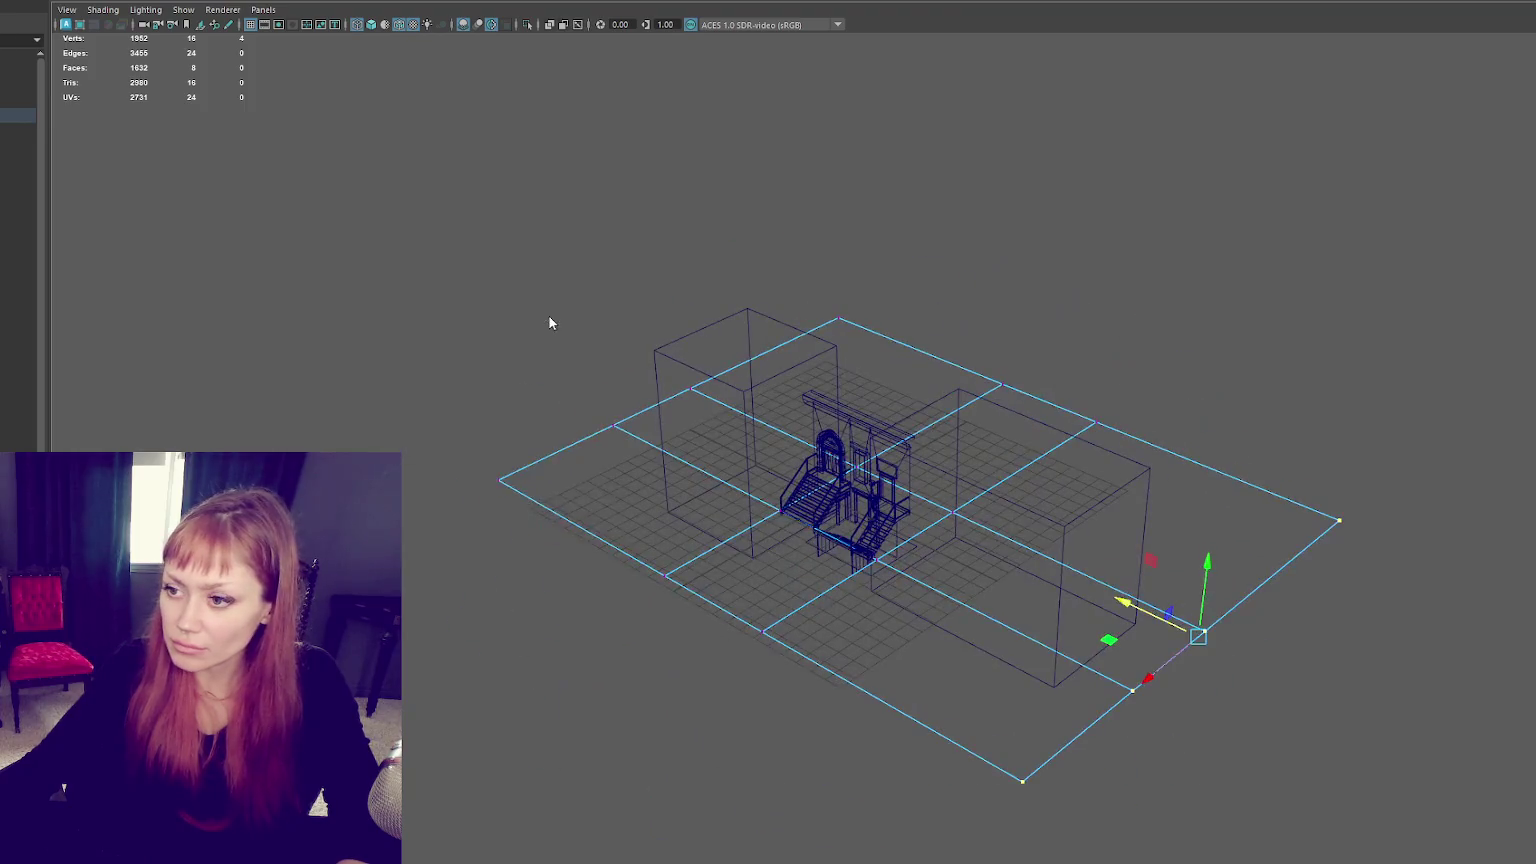
Step: Send the whole building group to Unity via File > Send to Unity > Selection
left_click(30, 115)
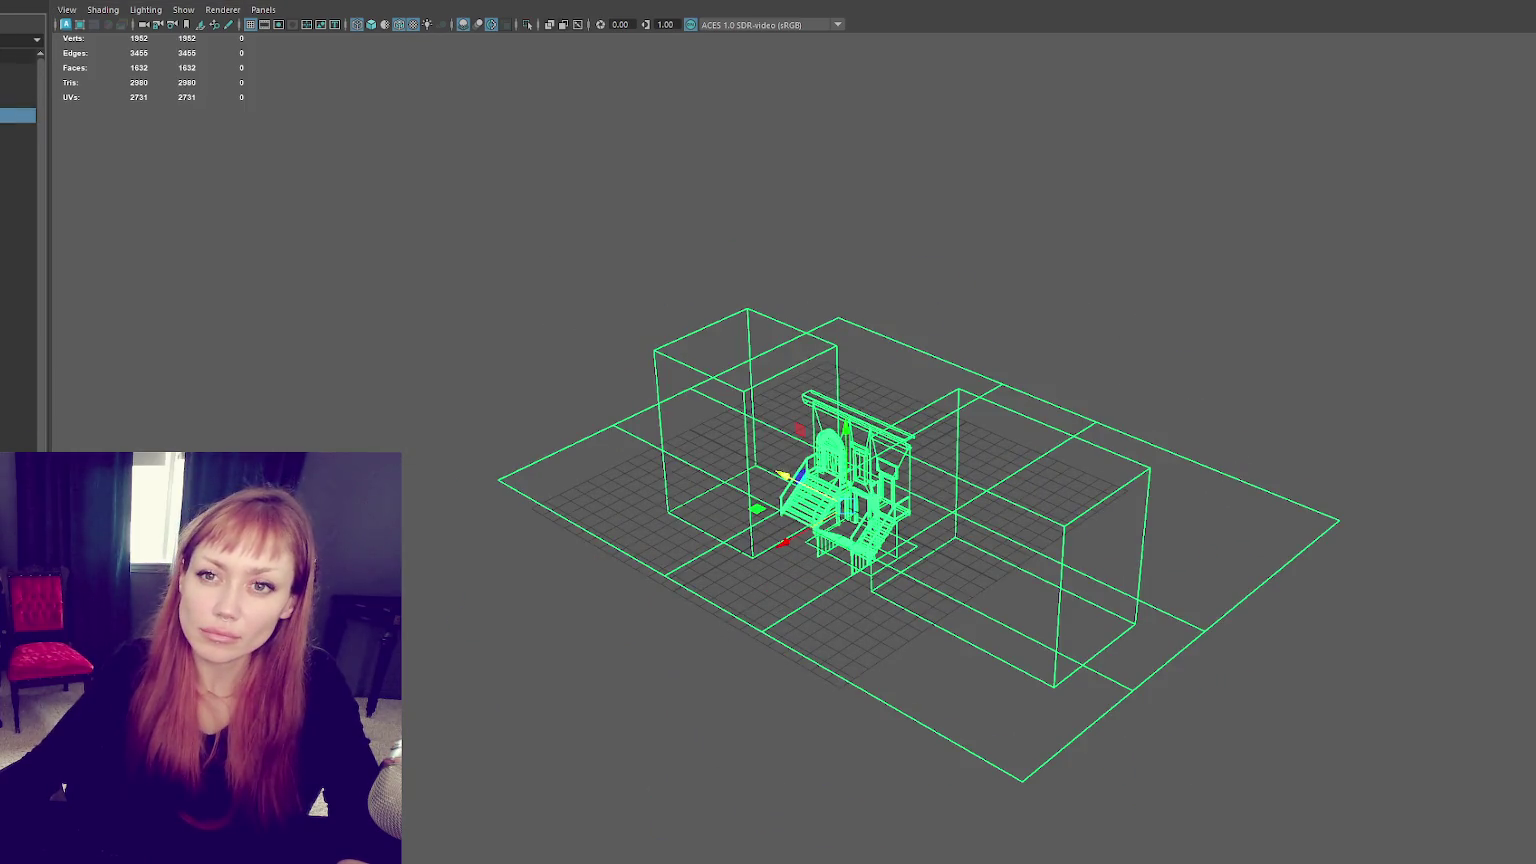
left_click(20, 3)
left_click(87, 164)
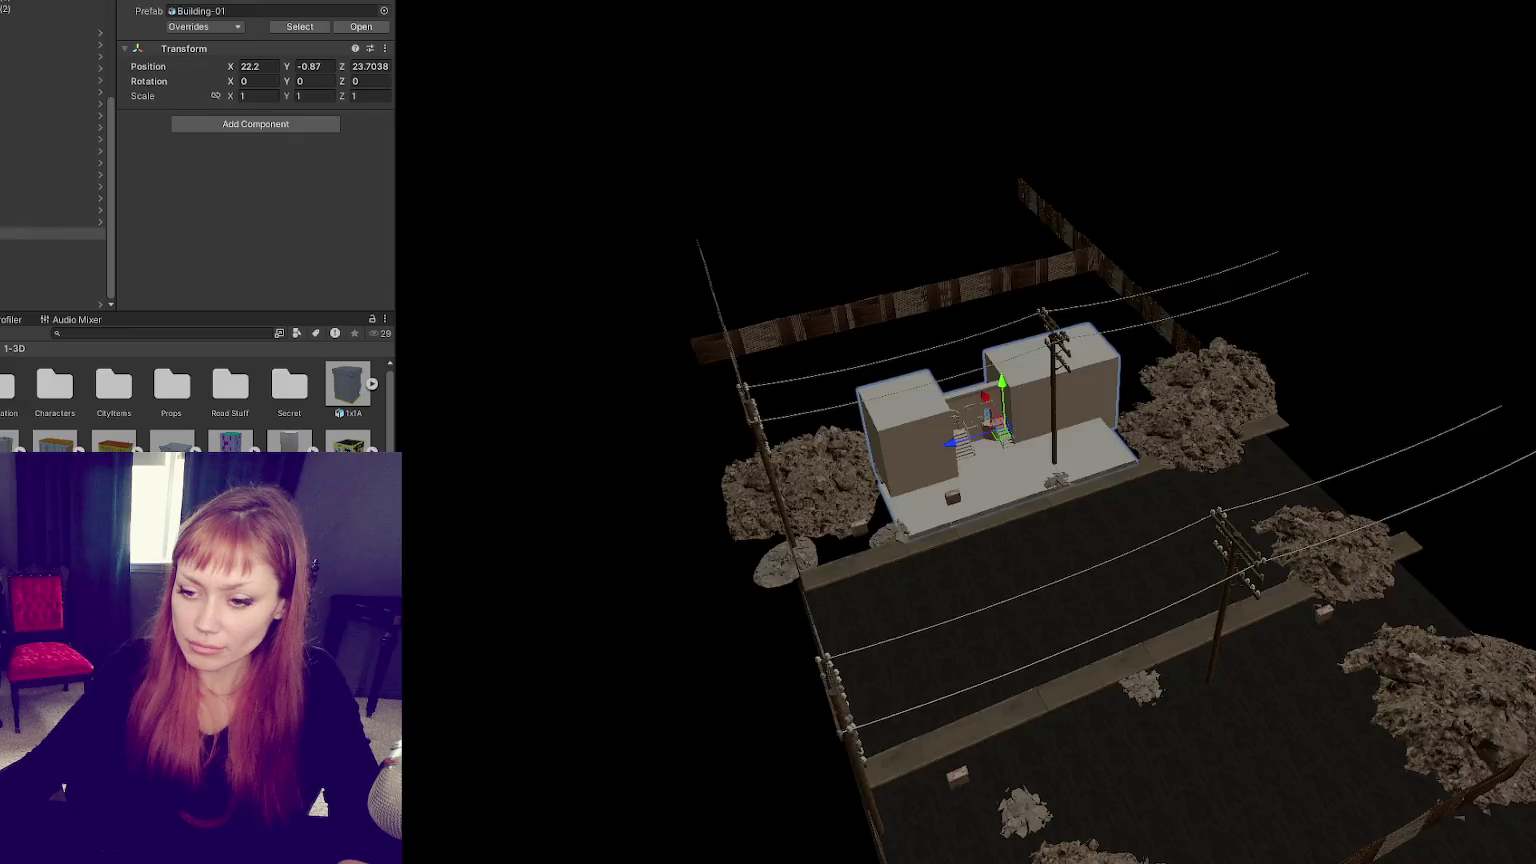
Step: Zoom in on the imported building and search the Project panel for 'brick'
mouse_move(857, 590)
left_mouse_down("alt")
mouse_move(898, 573)
mouse_move(912, 590)
mouse_move(936, 442)
left_mouse_up("alt")
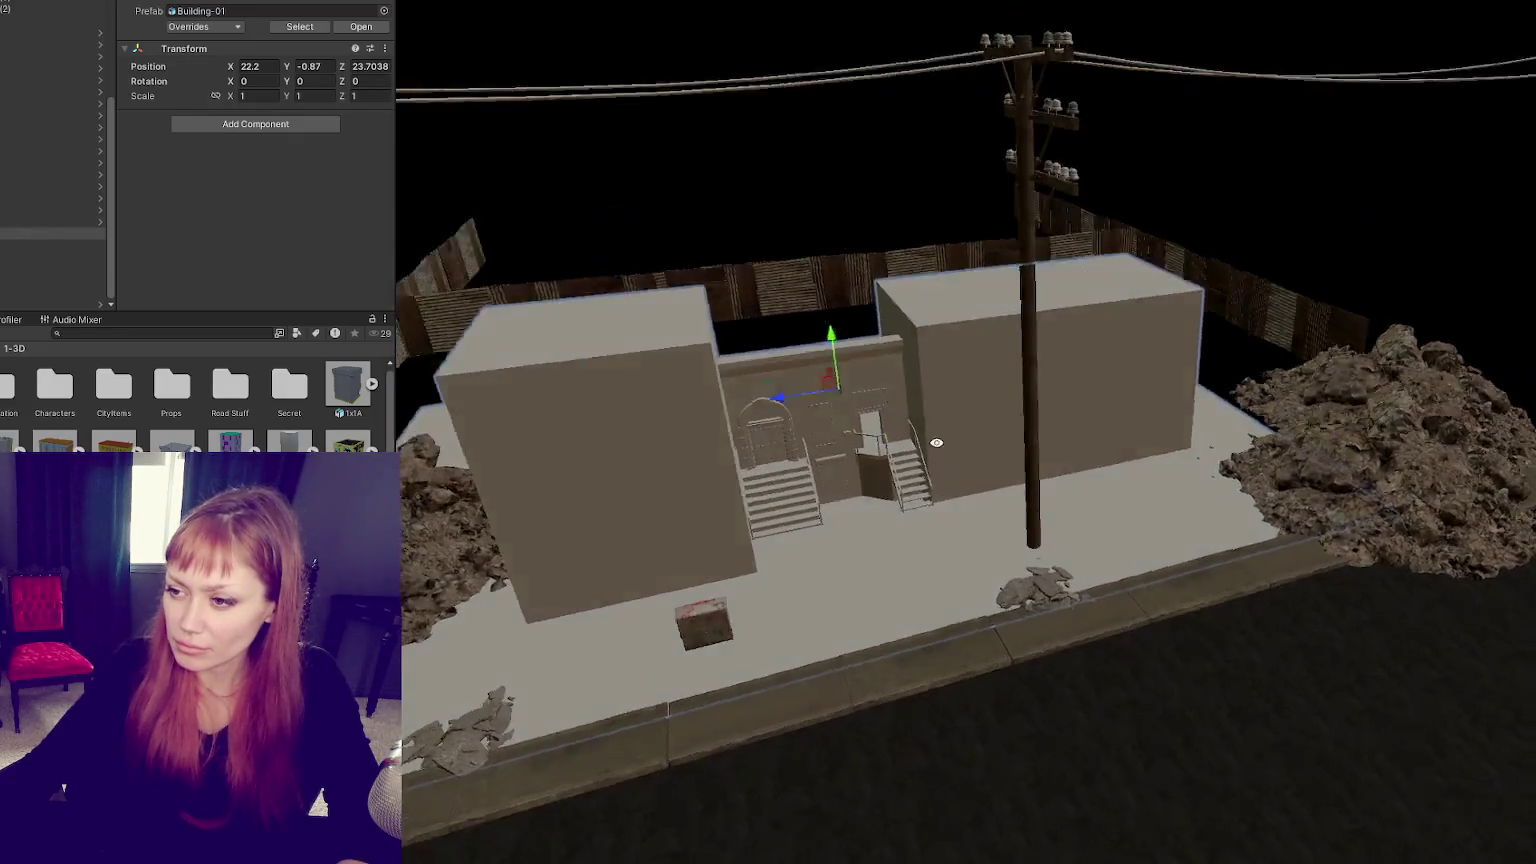
scroll(936, 442, "up", 3)
type("brick")
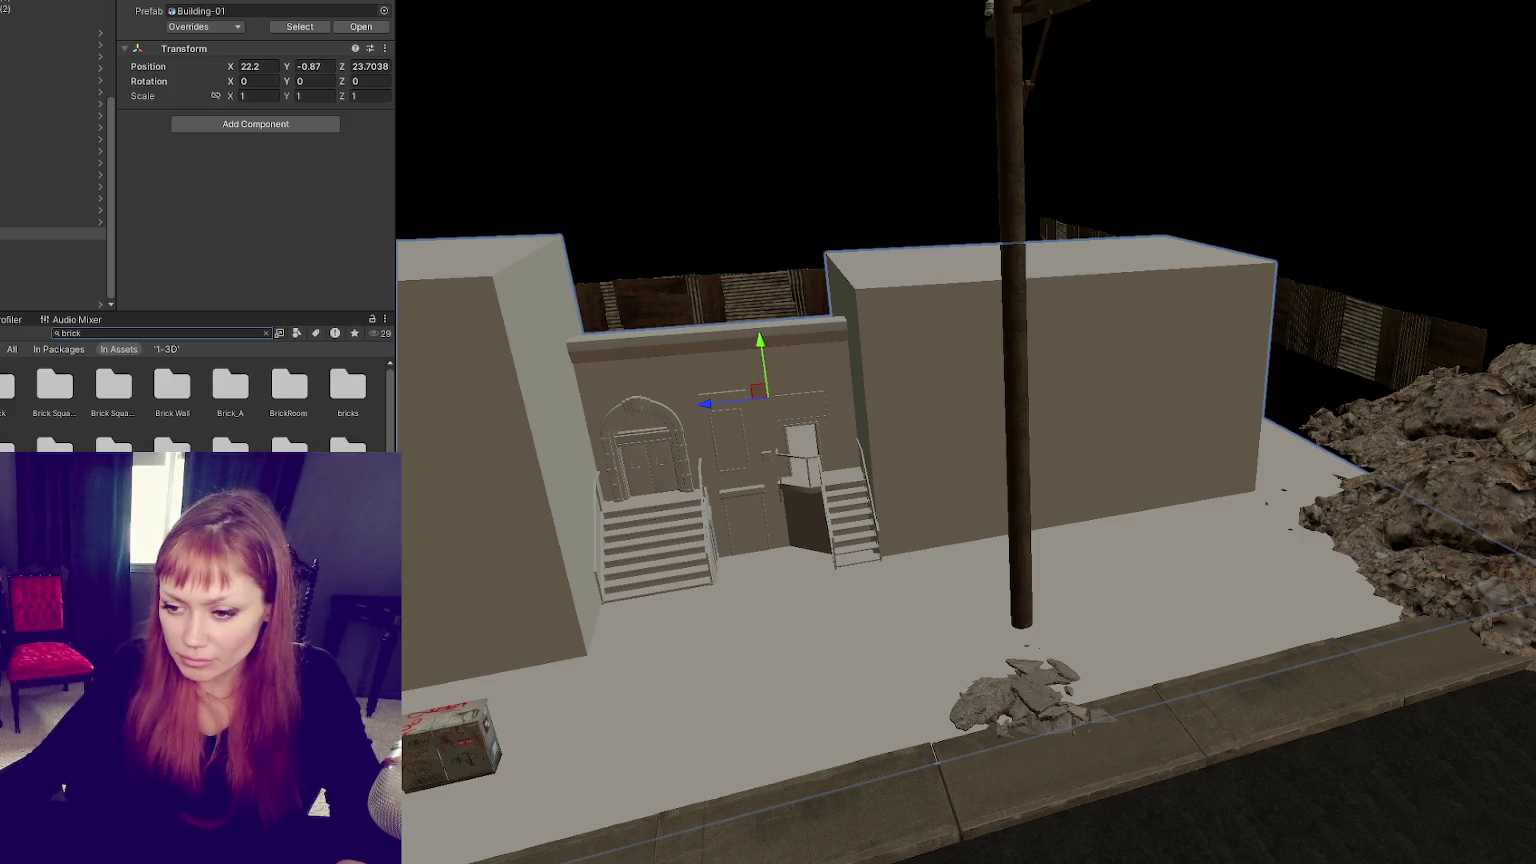
Step: Switch to shaded display and drag the left side block's outer vertices further left
left_click_drag(472, 560, 678, 386)
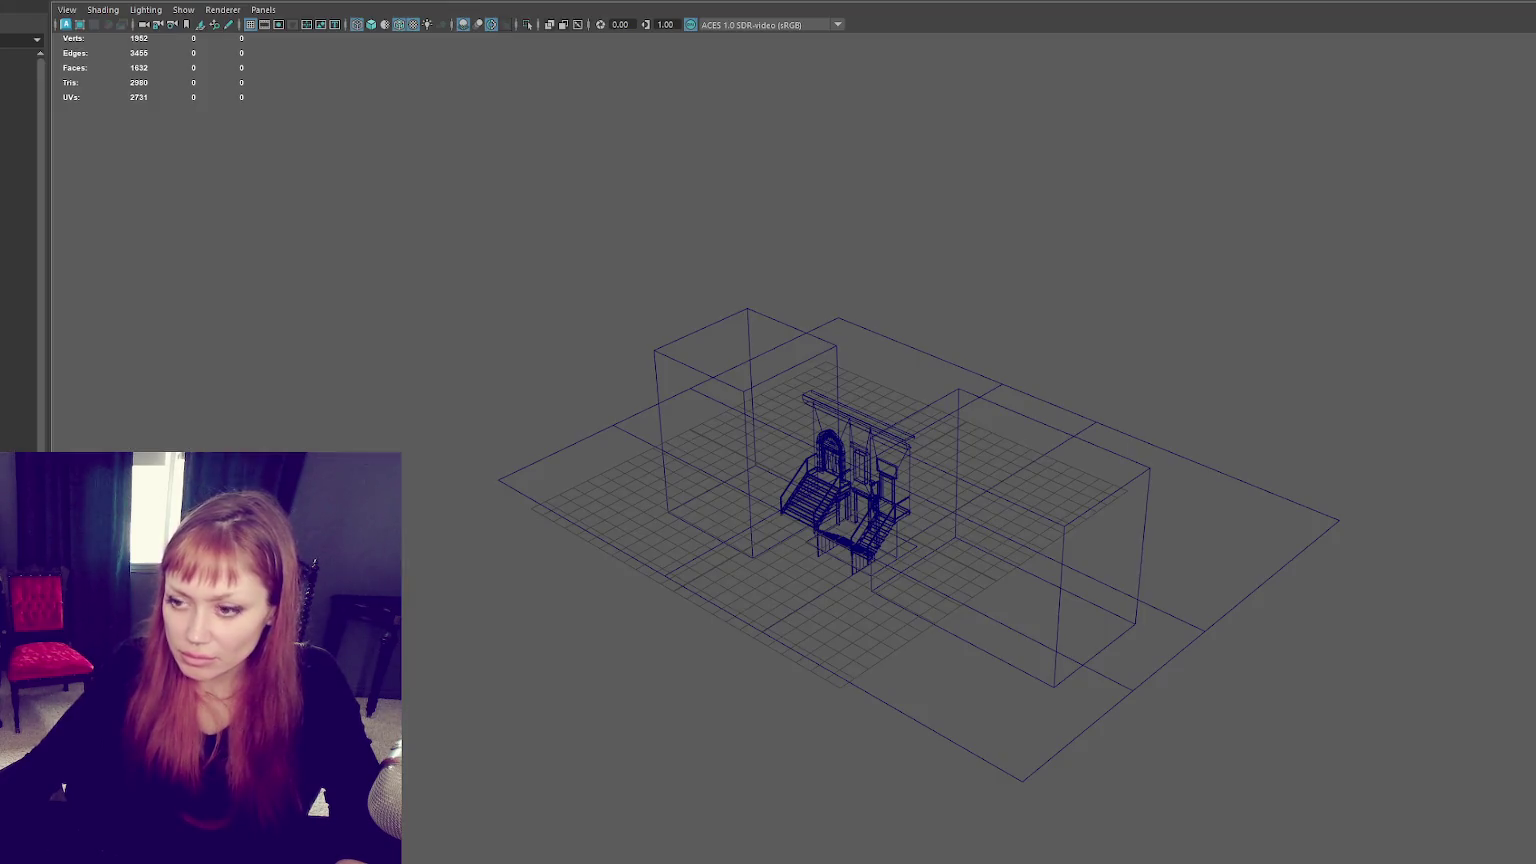
key("5")
left_click_drag(814, 449, 857, 445, "alt")
left_click(1086, 419)
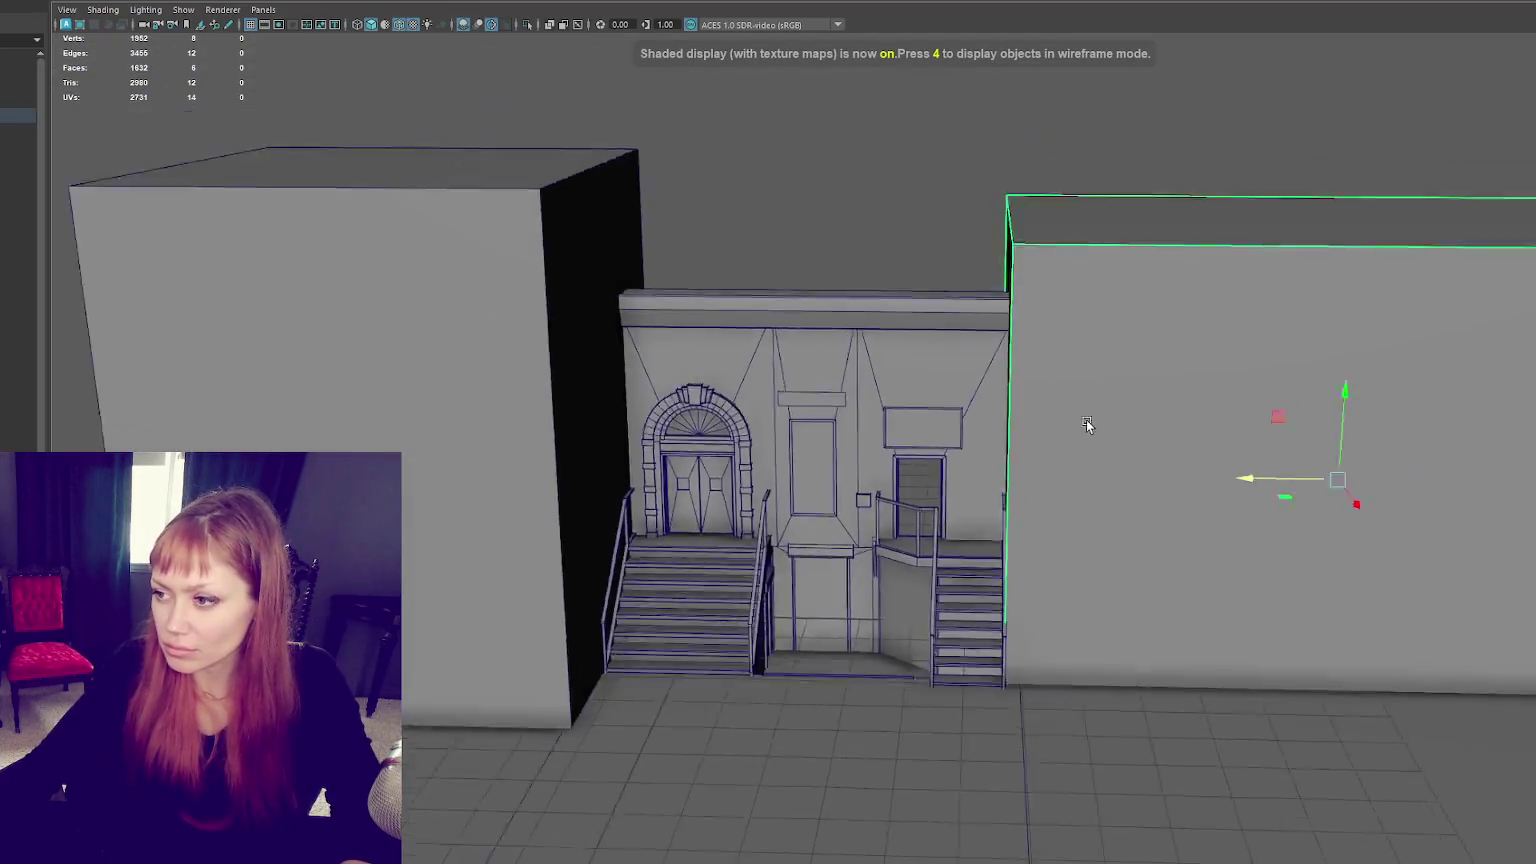
scroll(550, 500, "down", 2)
left_click(550, 500)
key("F9")
left_click_drag(617, 165, 395, 645)
left_click_drag(425, 468, 200, 468)
right_click_drag(566, 175, 500, 150)
Step: Box-select the front and side faces of both side blocks in face mode
left_click(1159, 398)
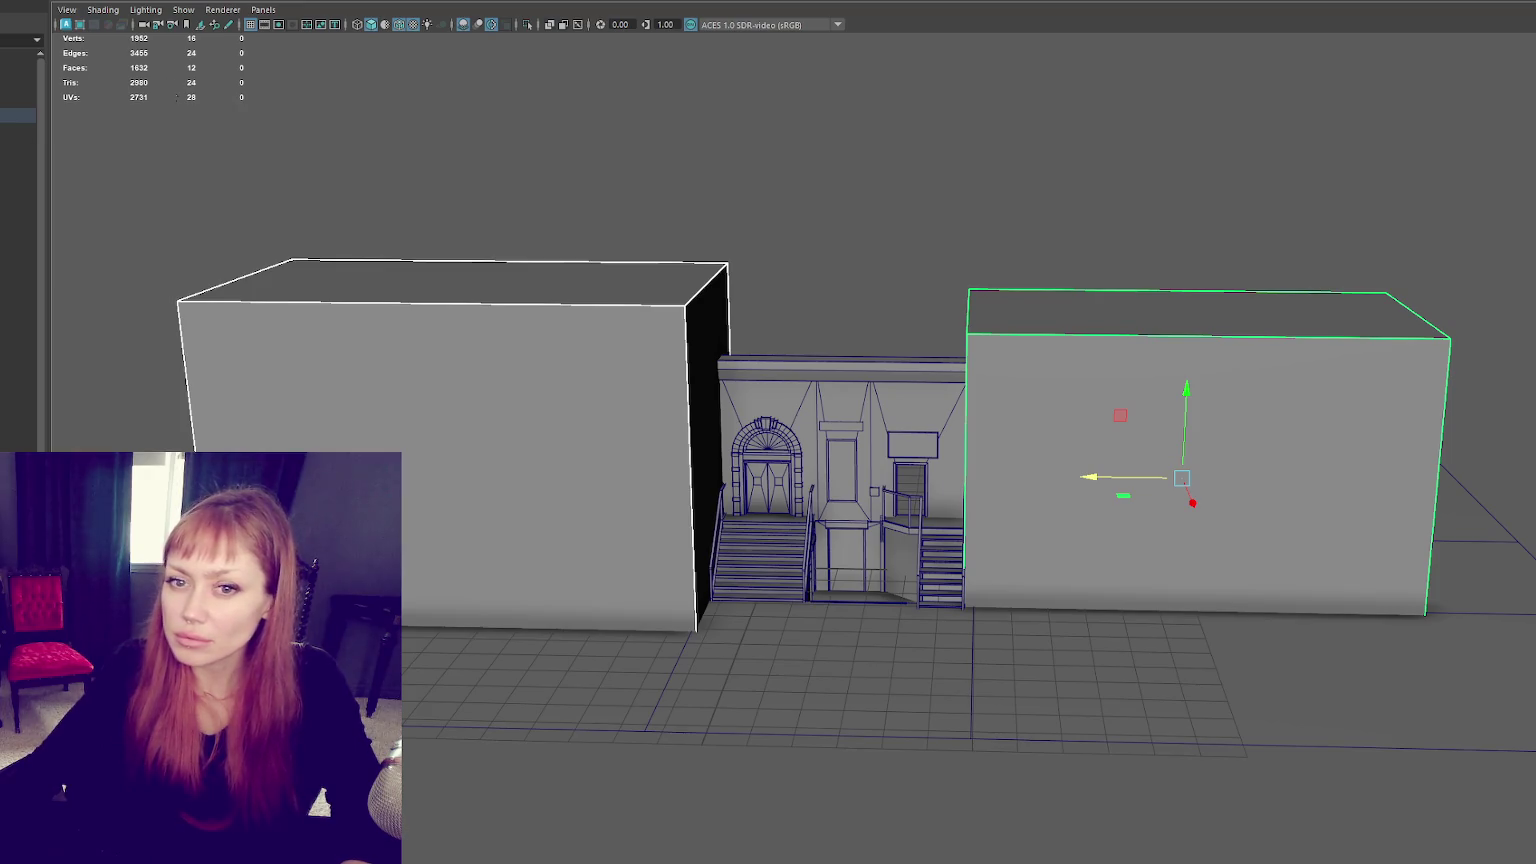
left_click(415, 24)
left_click(339, 332)
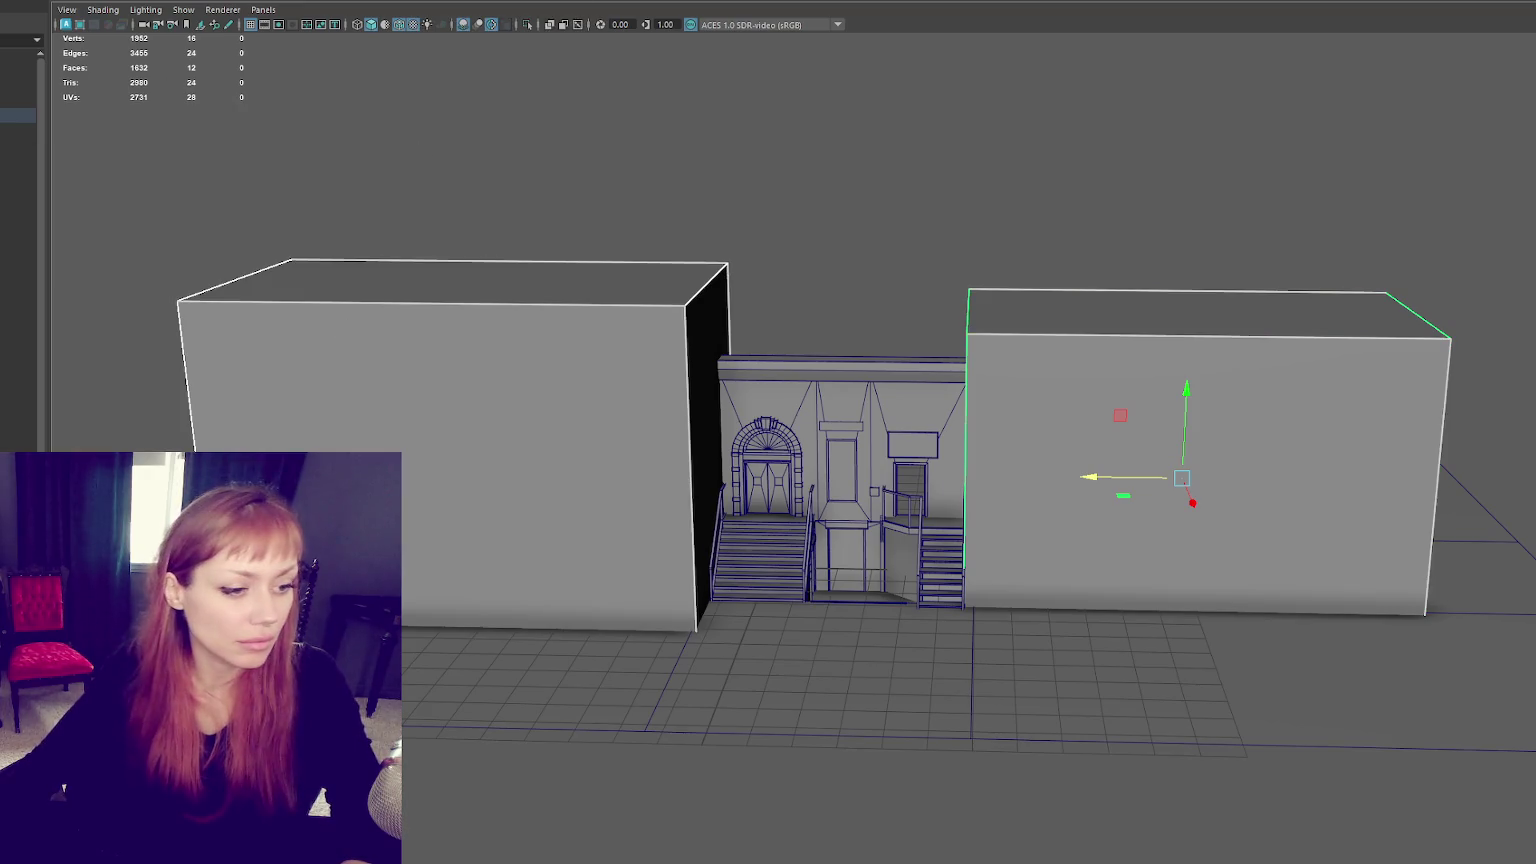
key("ctrl+F11")
key("ctrl+F11")
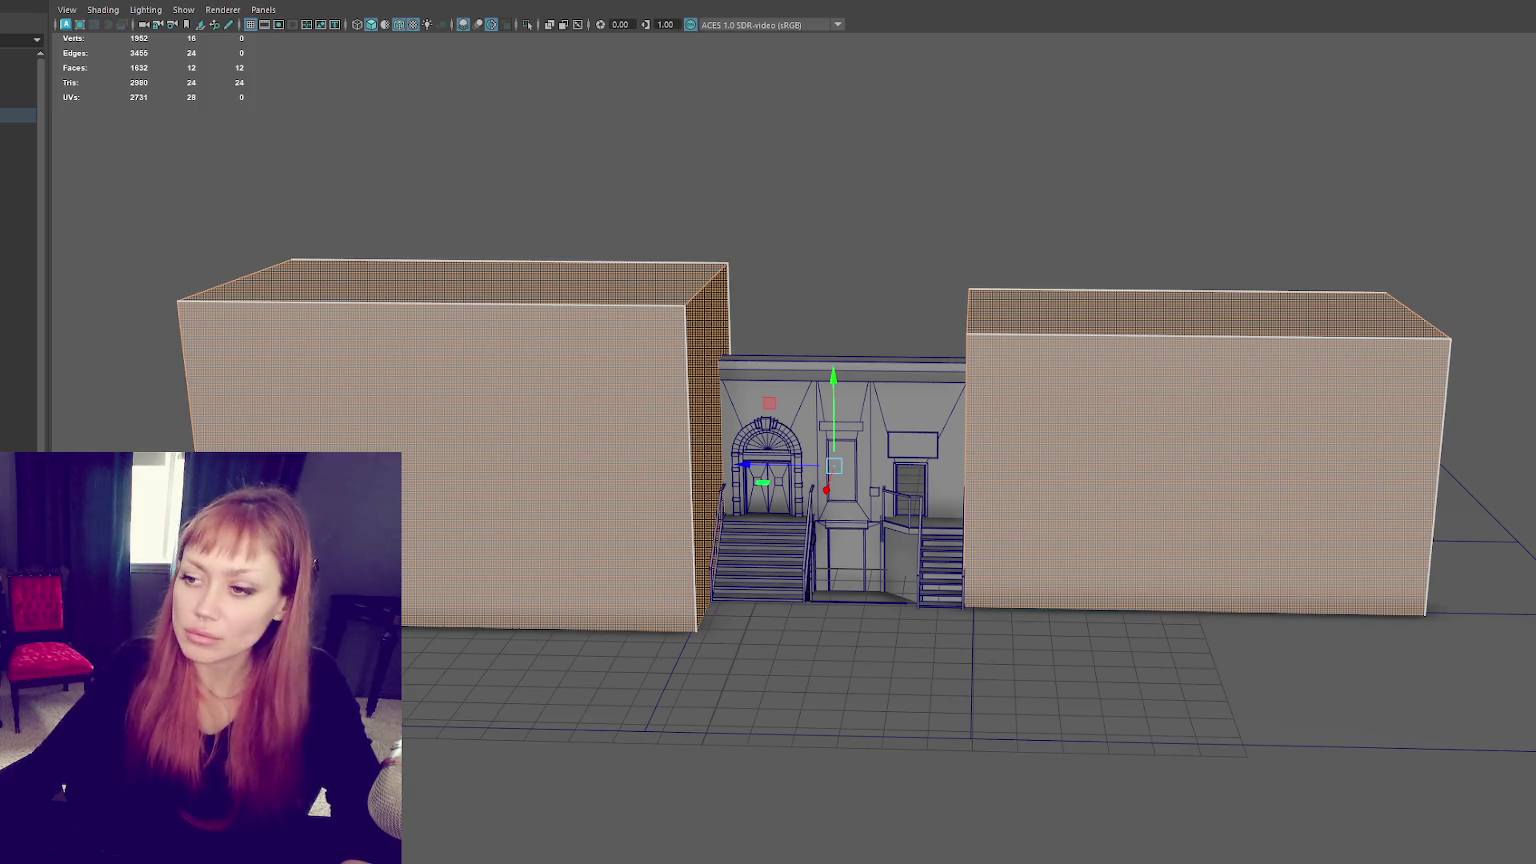
left_click_drag(565, 357, 577, 398, "alt")
scroll(760, 340, "down", 3)
left_click_drag(1430, 235, 320, 658)
left_click_drag(1440, 434, 350, 497, "ctrl")
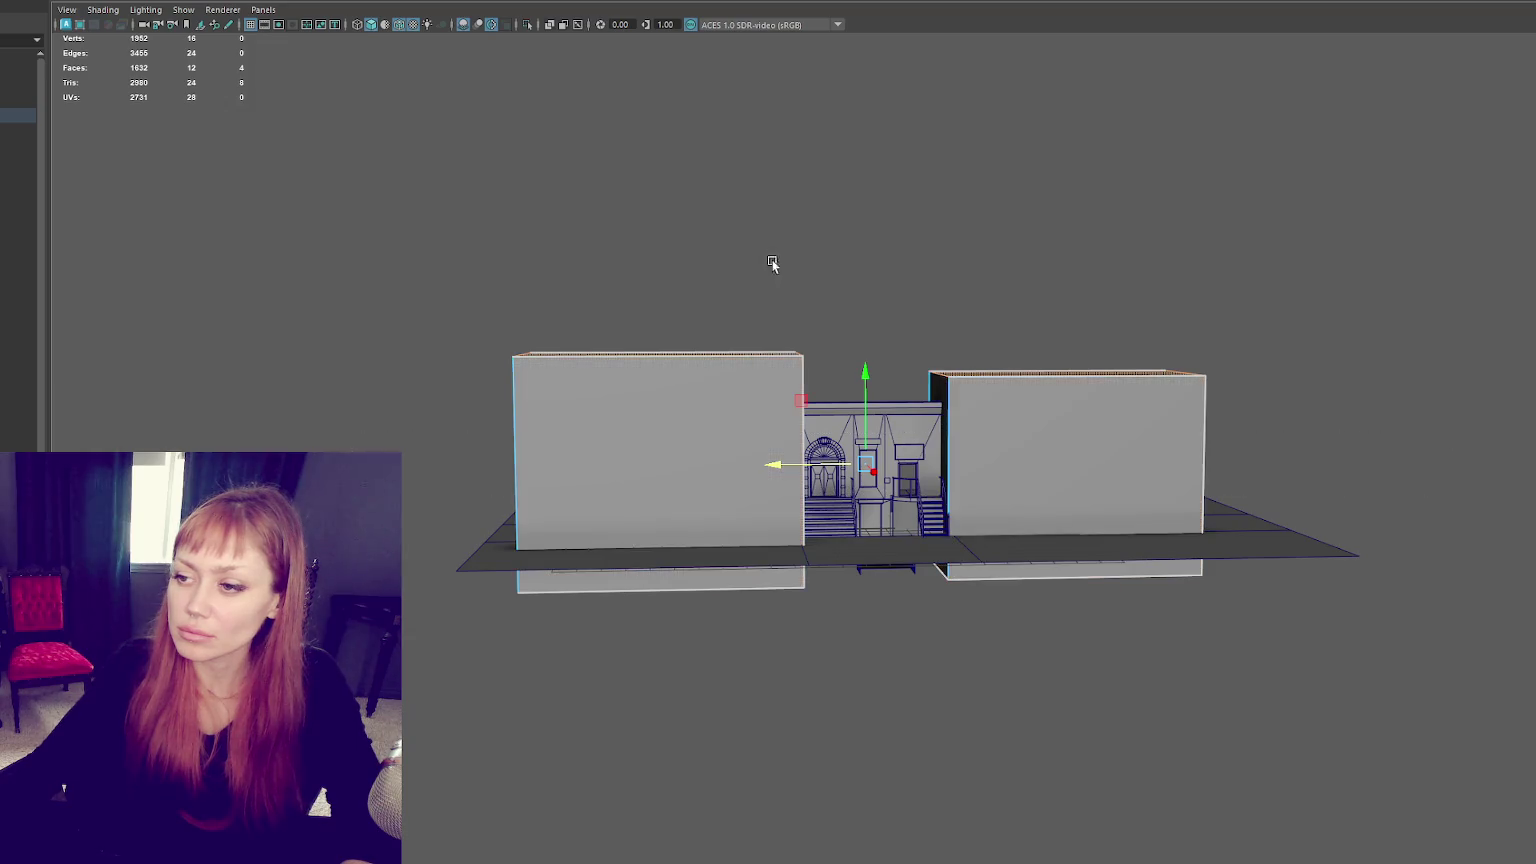
left_click_drag(295, 192, 1286, 627, "shift")
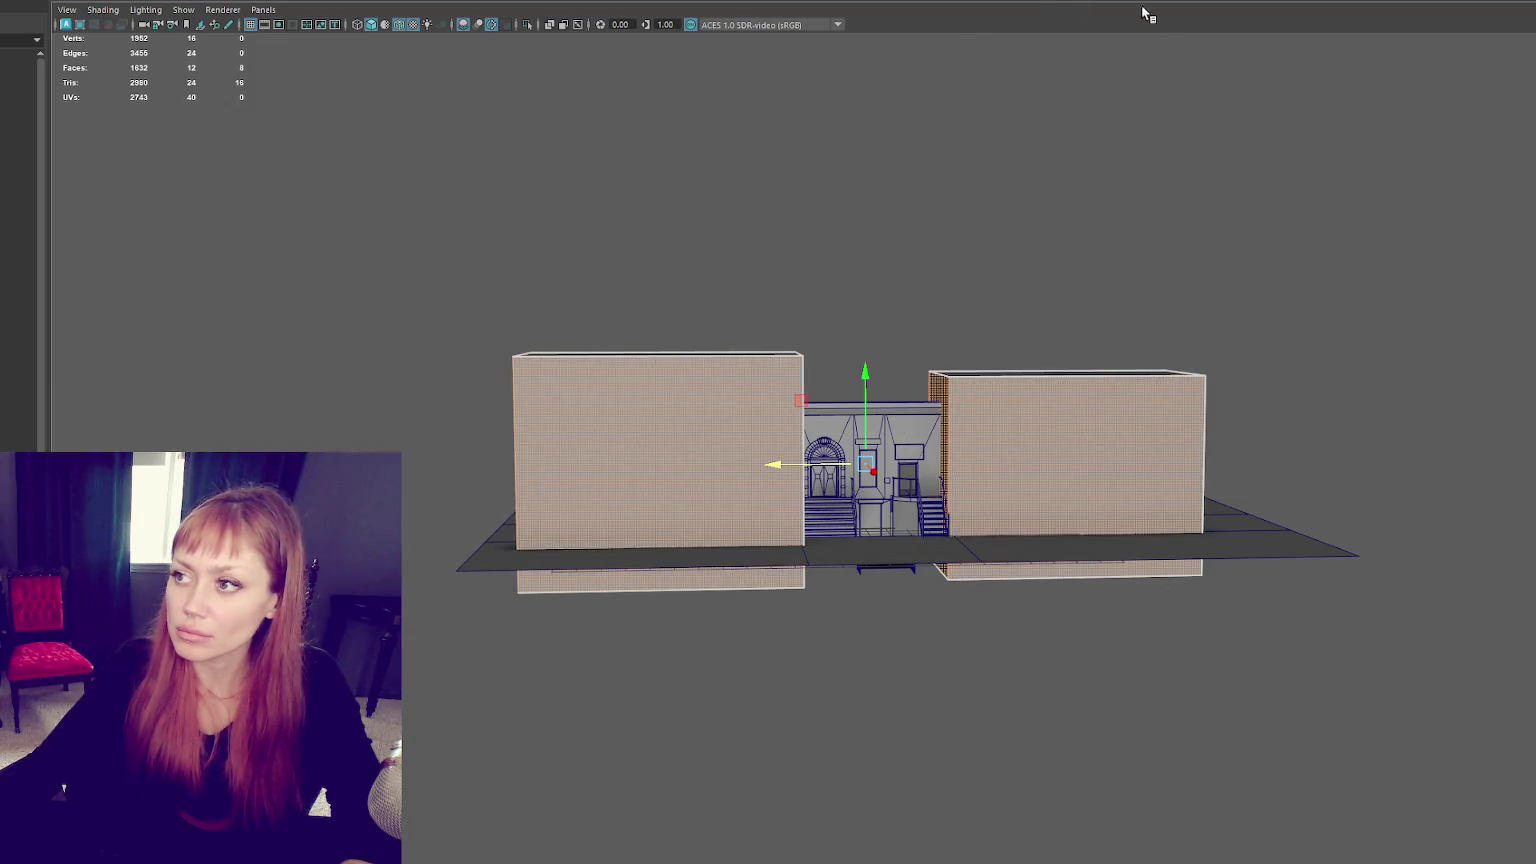
Step: Select all faces of both blocks, then the right block, and orbit to a frontal view
left_click_drag(1071, 84, 1090, 264, "alt")
left_click(1235, 226)
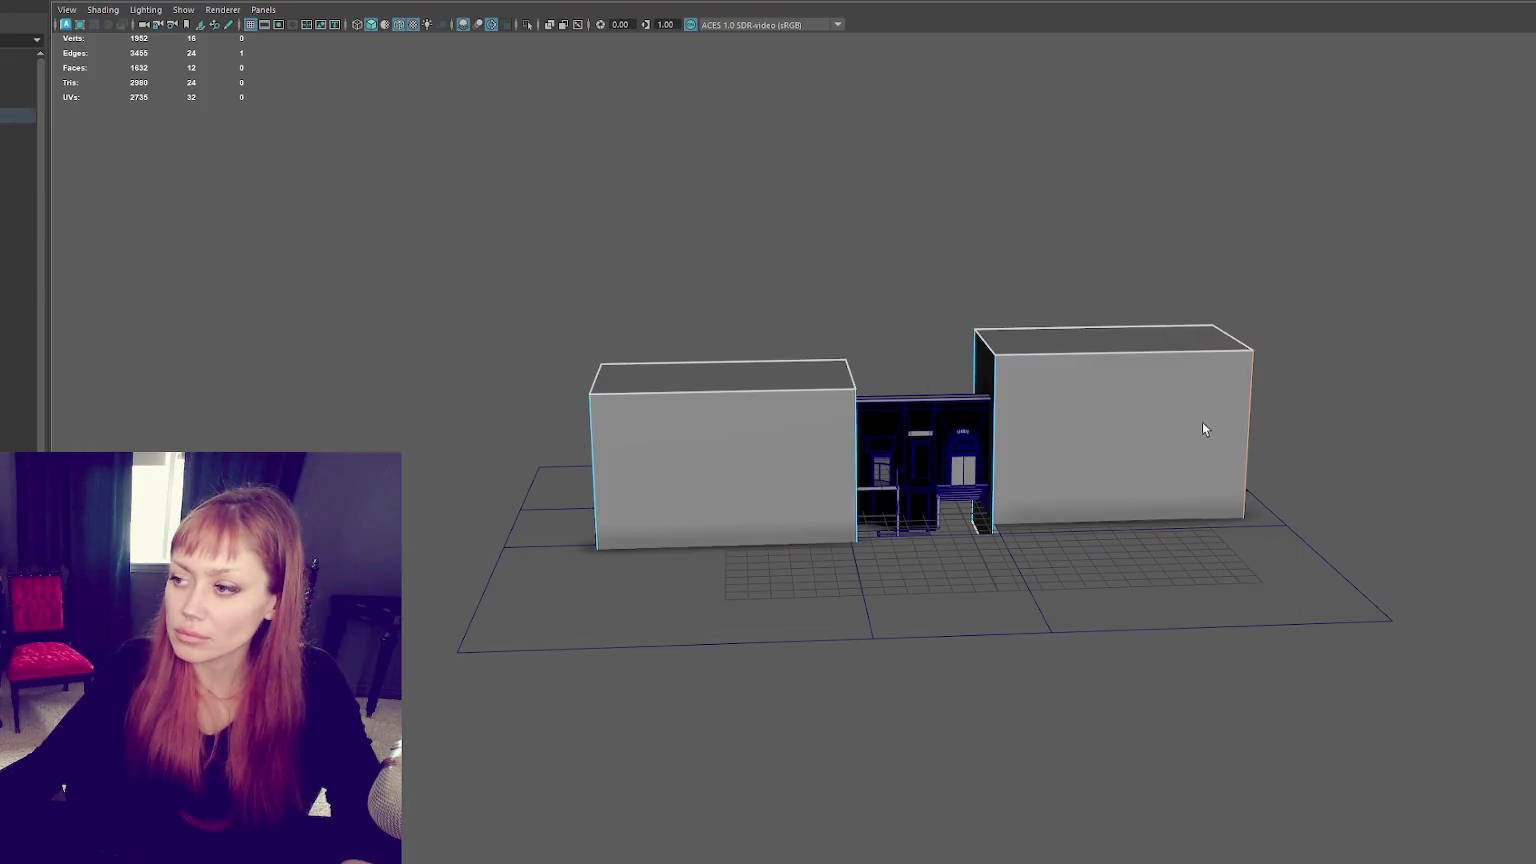
left_click(596, 463, "shift")
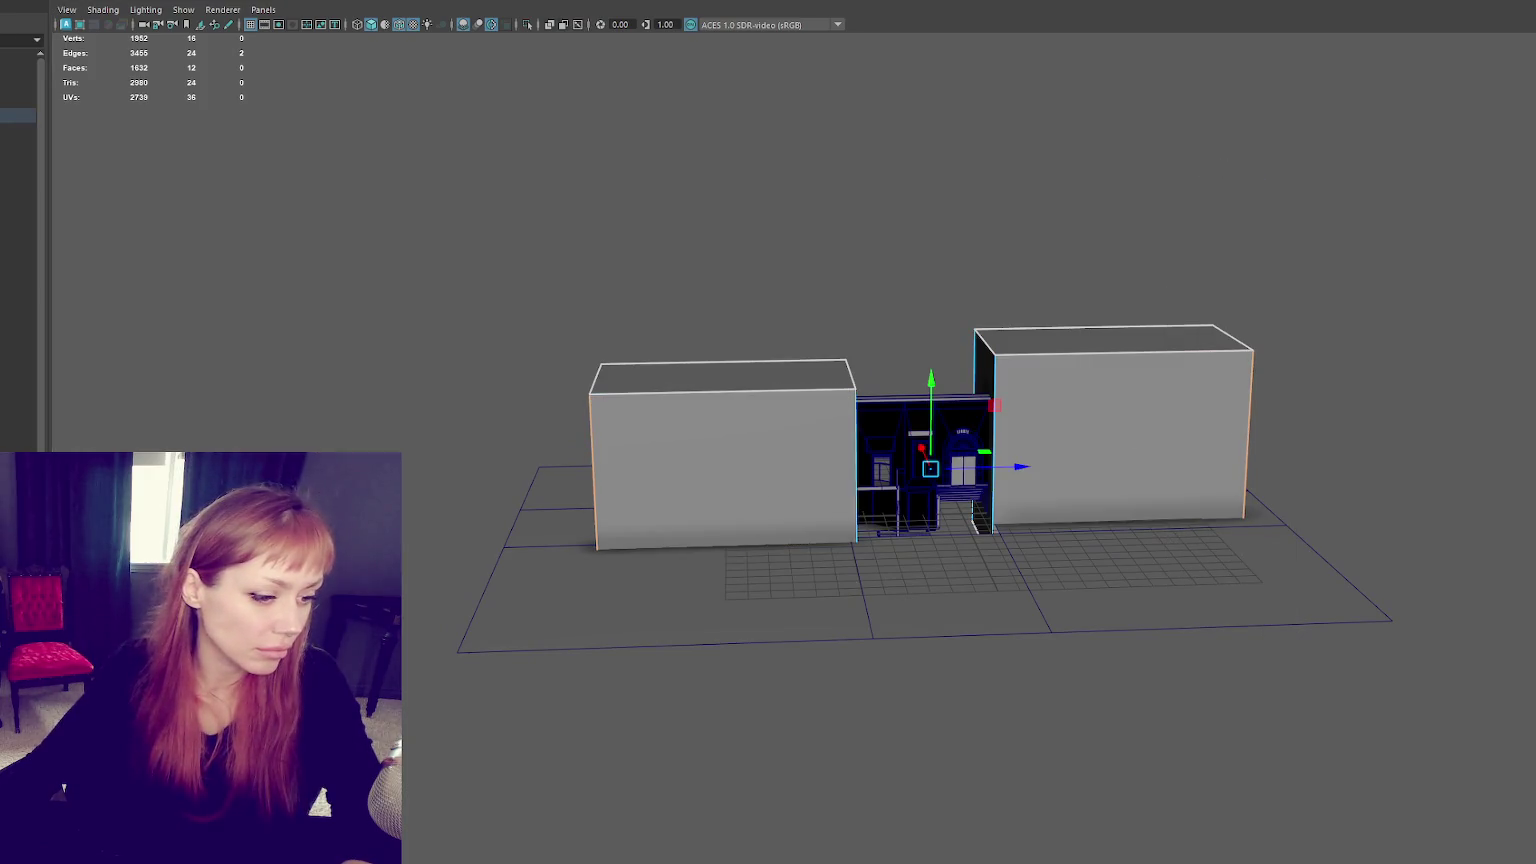
key("ctrl+F11")
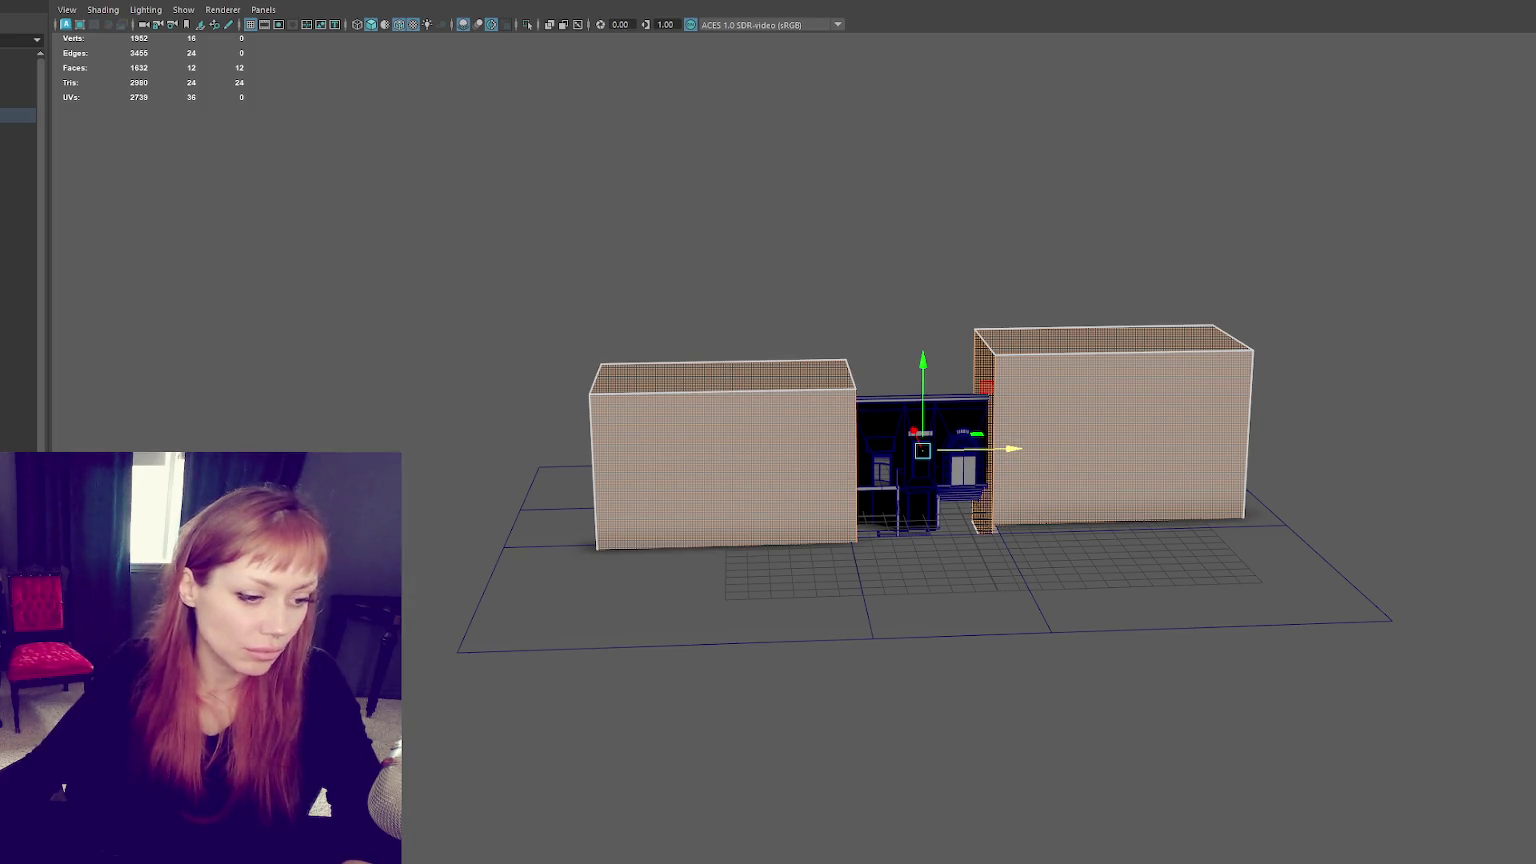
right_click_drag(358, 230, 442, 185)
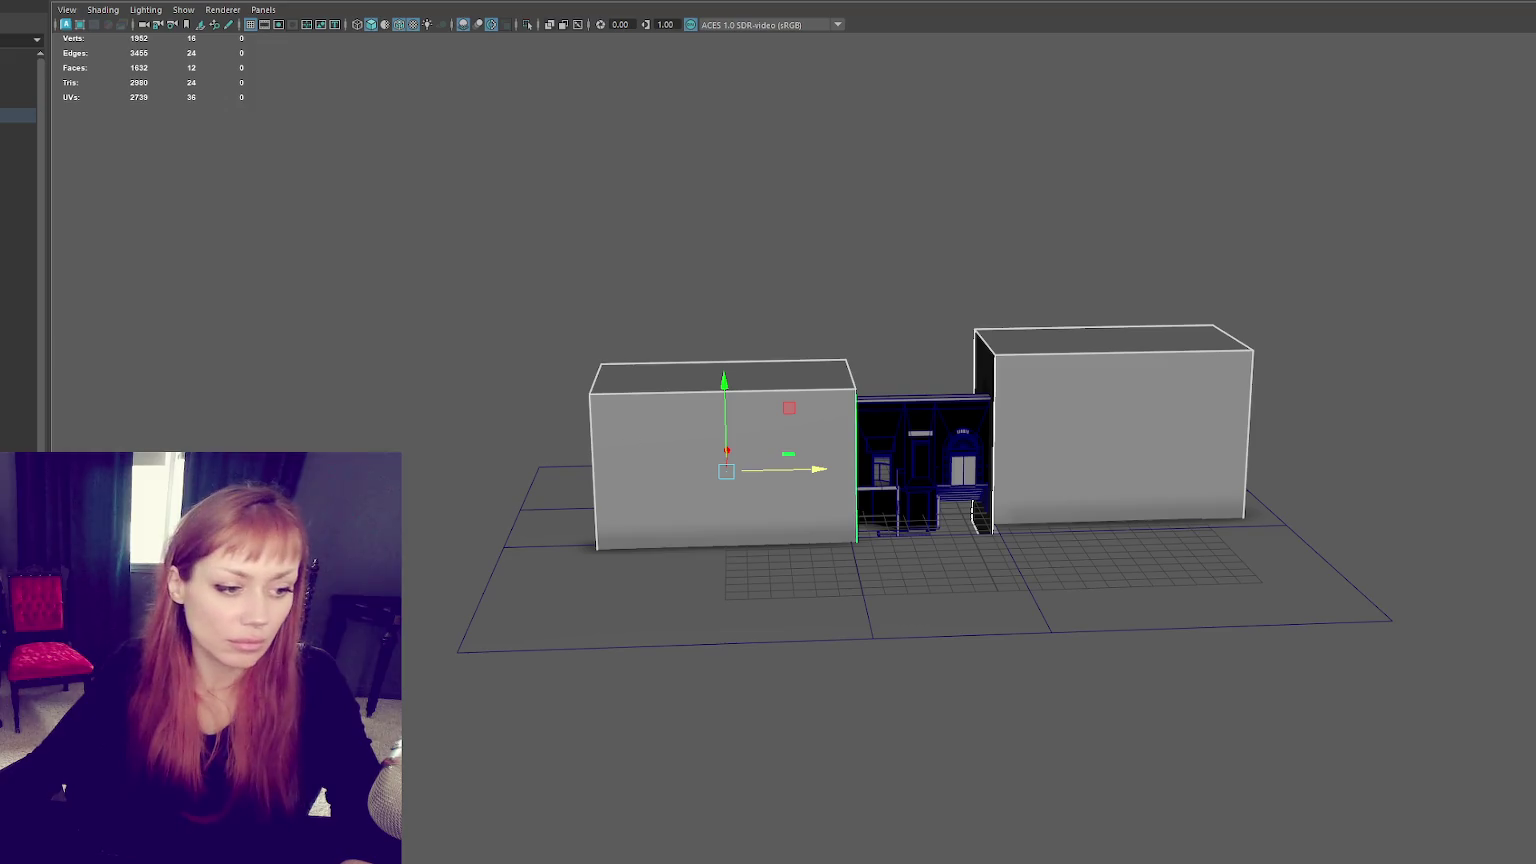
left_click(1120, 440)
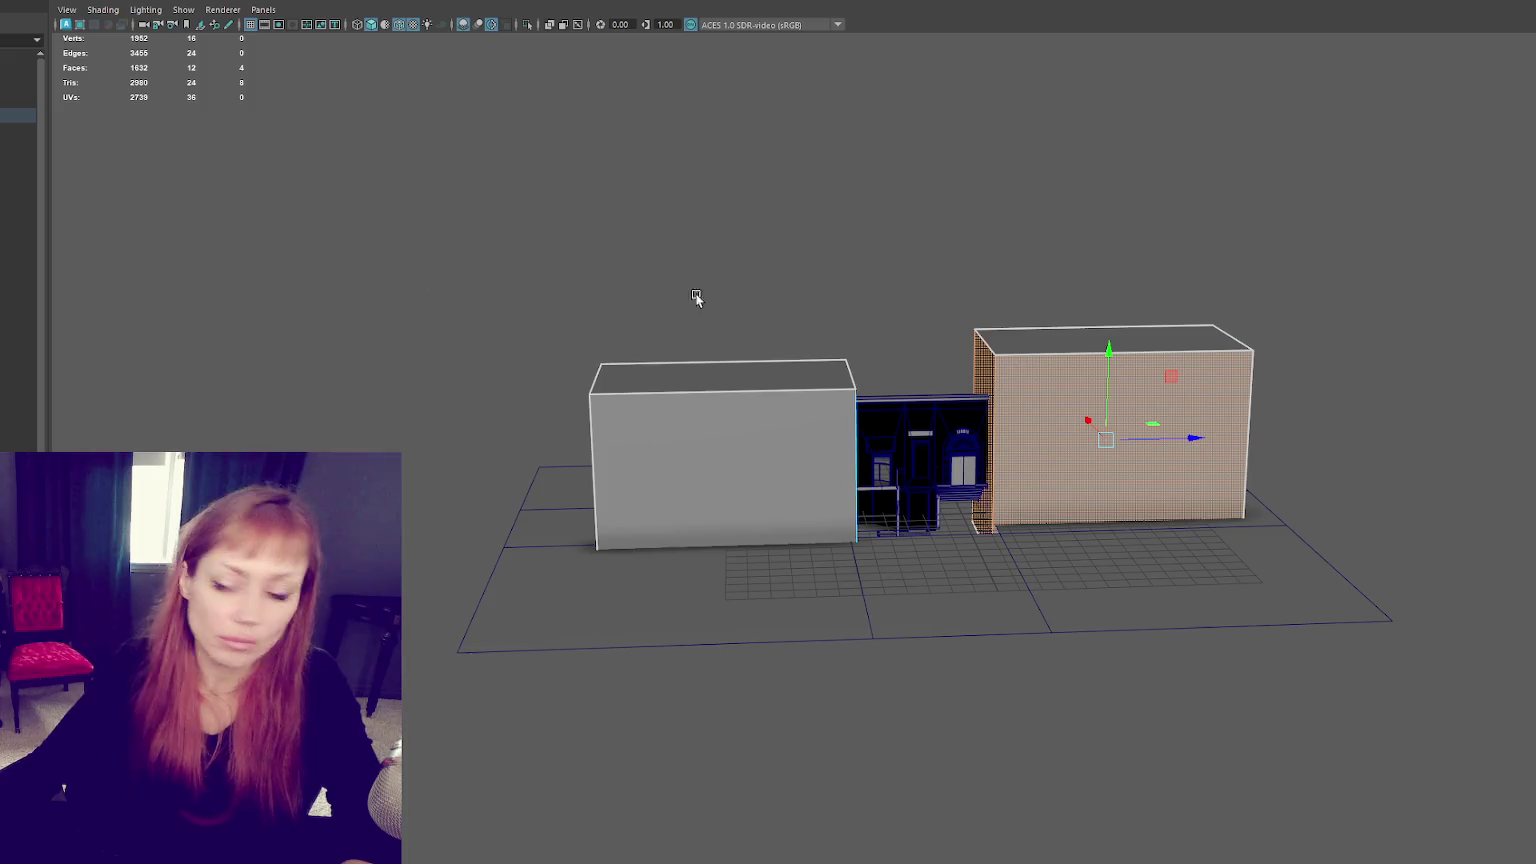
left_click_drag(696, 298, 314, 310, "alt")
scroll(782, 385, "up", 3)
left_click_drag(782, 385, 860, 419, "alt")
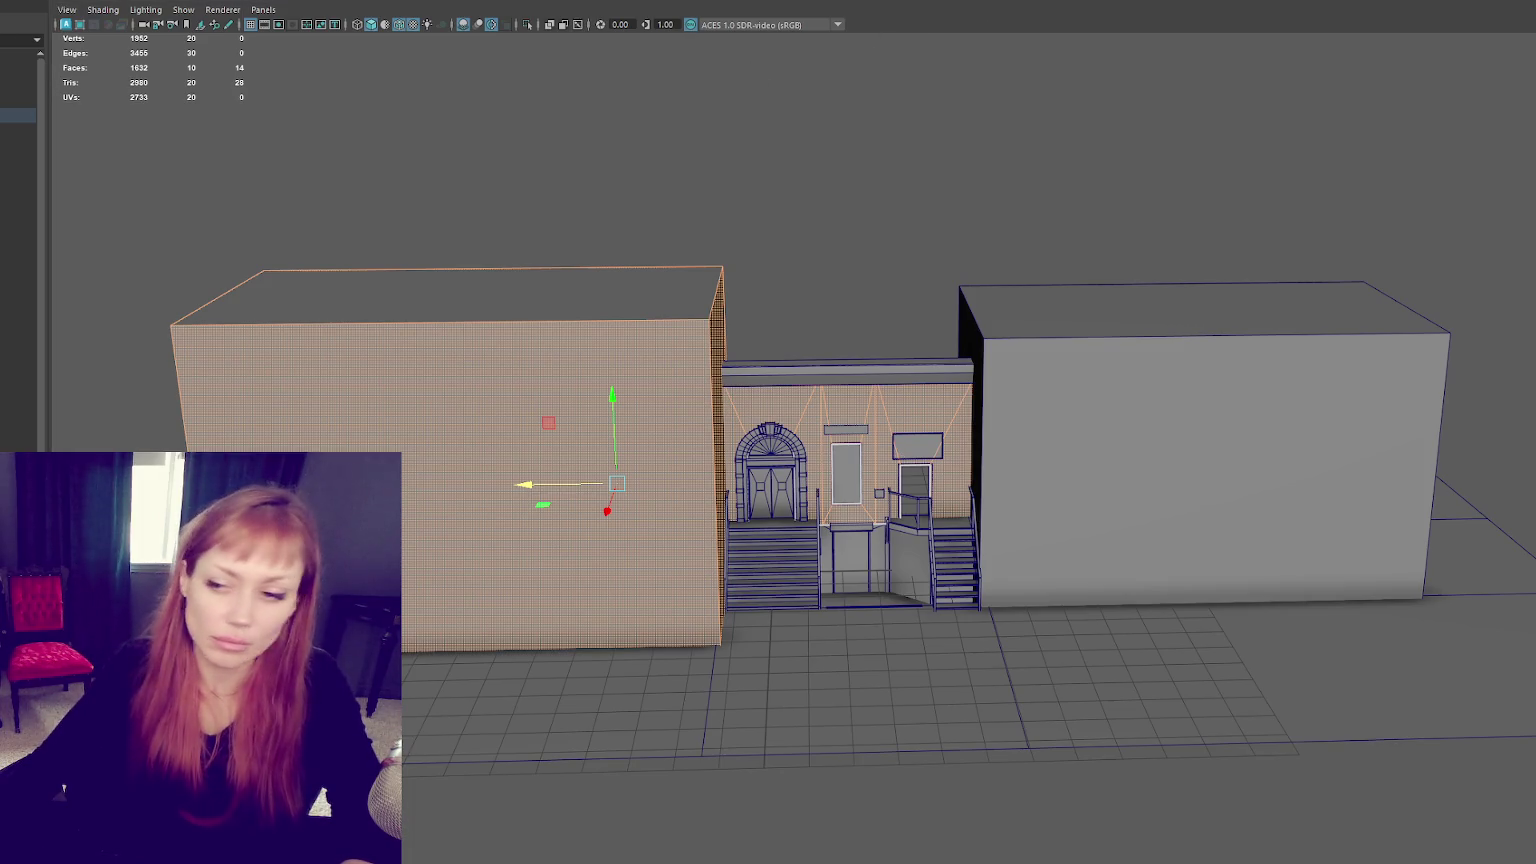
Step: Select the side blocks, middle facade and lower doorway piece in face mode, then clear the selection
left_click(1114, 233)
key("ctrl+z")
left_click(857, 410, "shift")
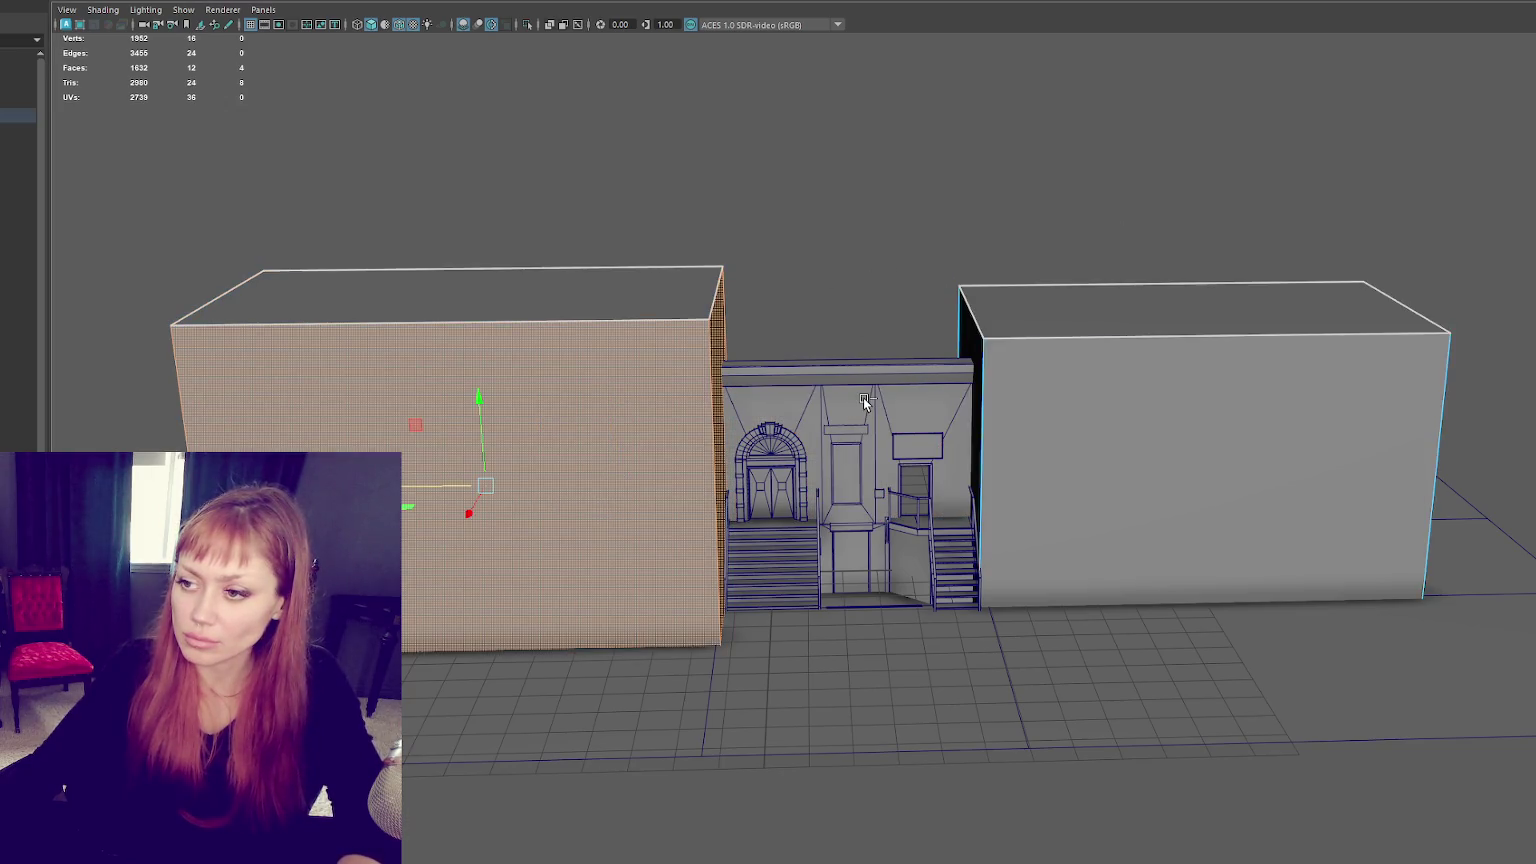
left_click(847, 416)
key("ctrl+F11")
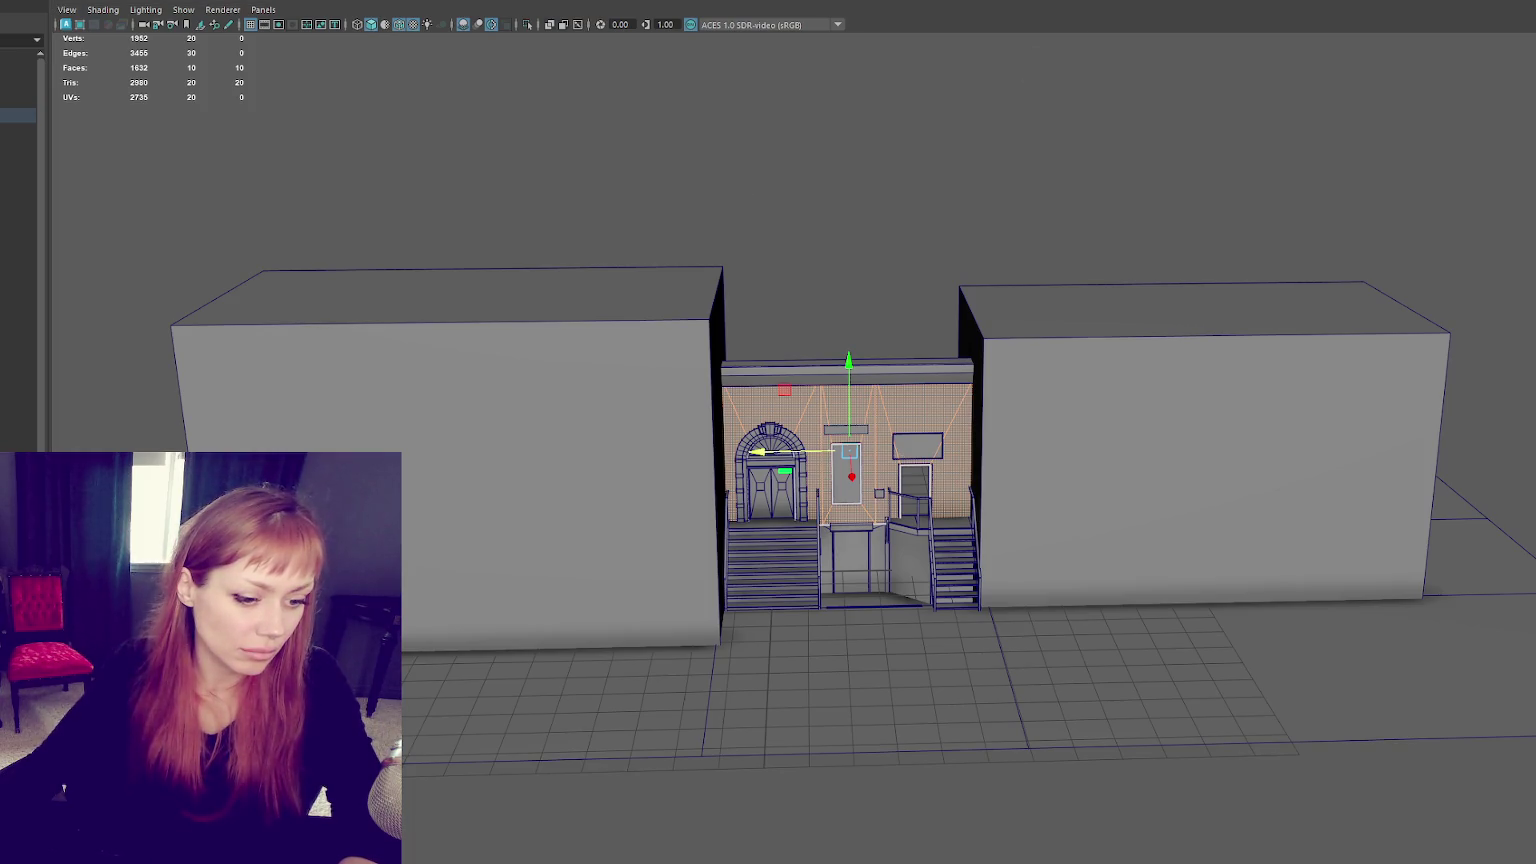
scroll(497, 583, "up", 2)
scroll(700, 600, "up", 3)
left_click(865, 610)
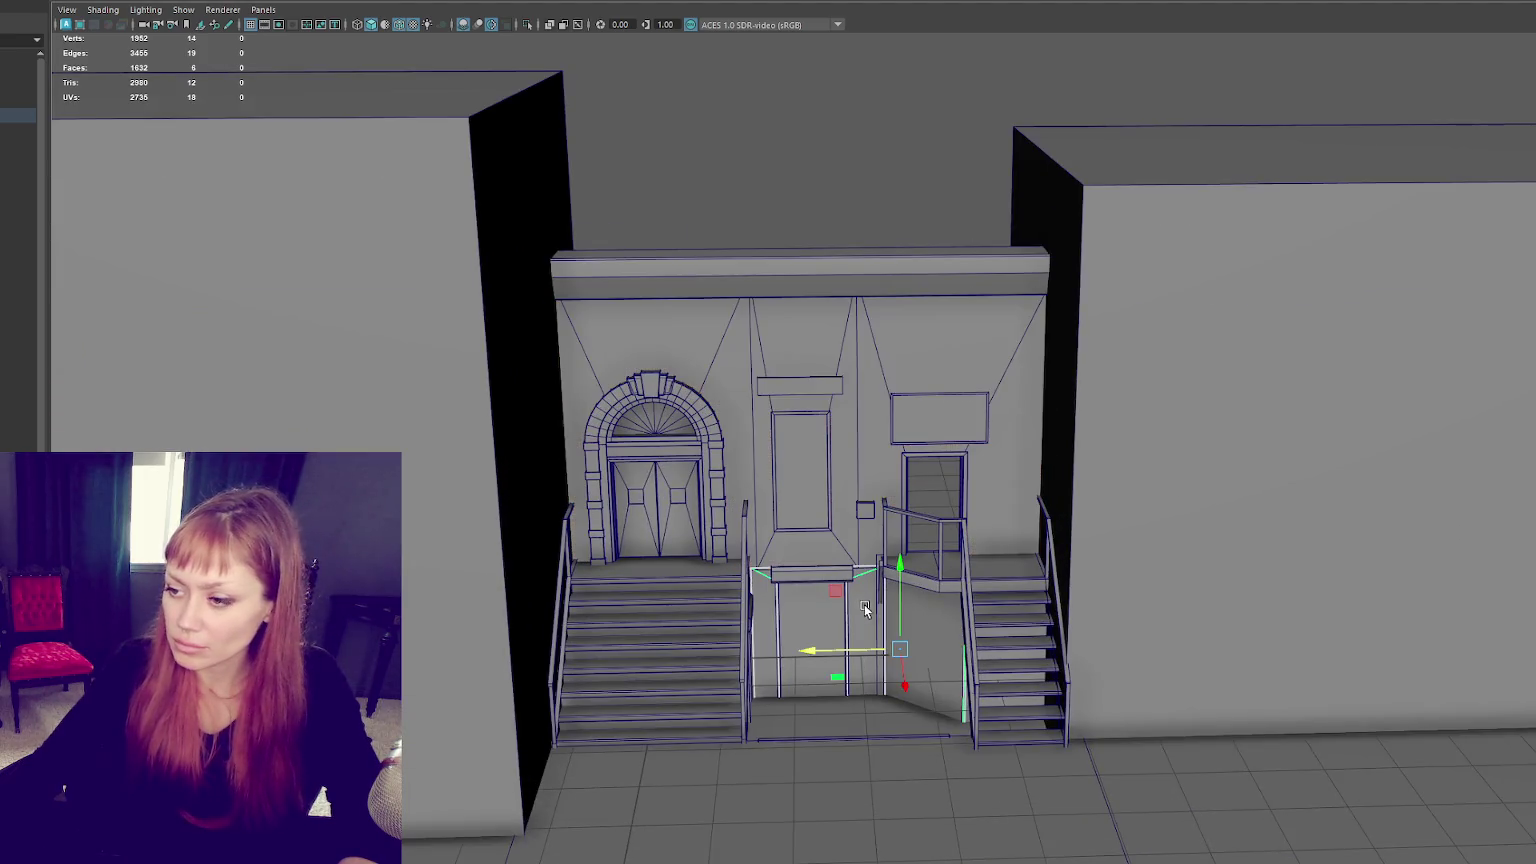
key("ctrl+F11")
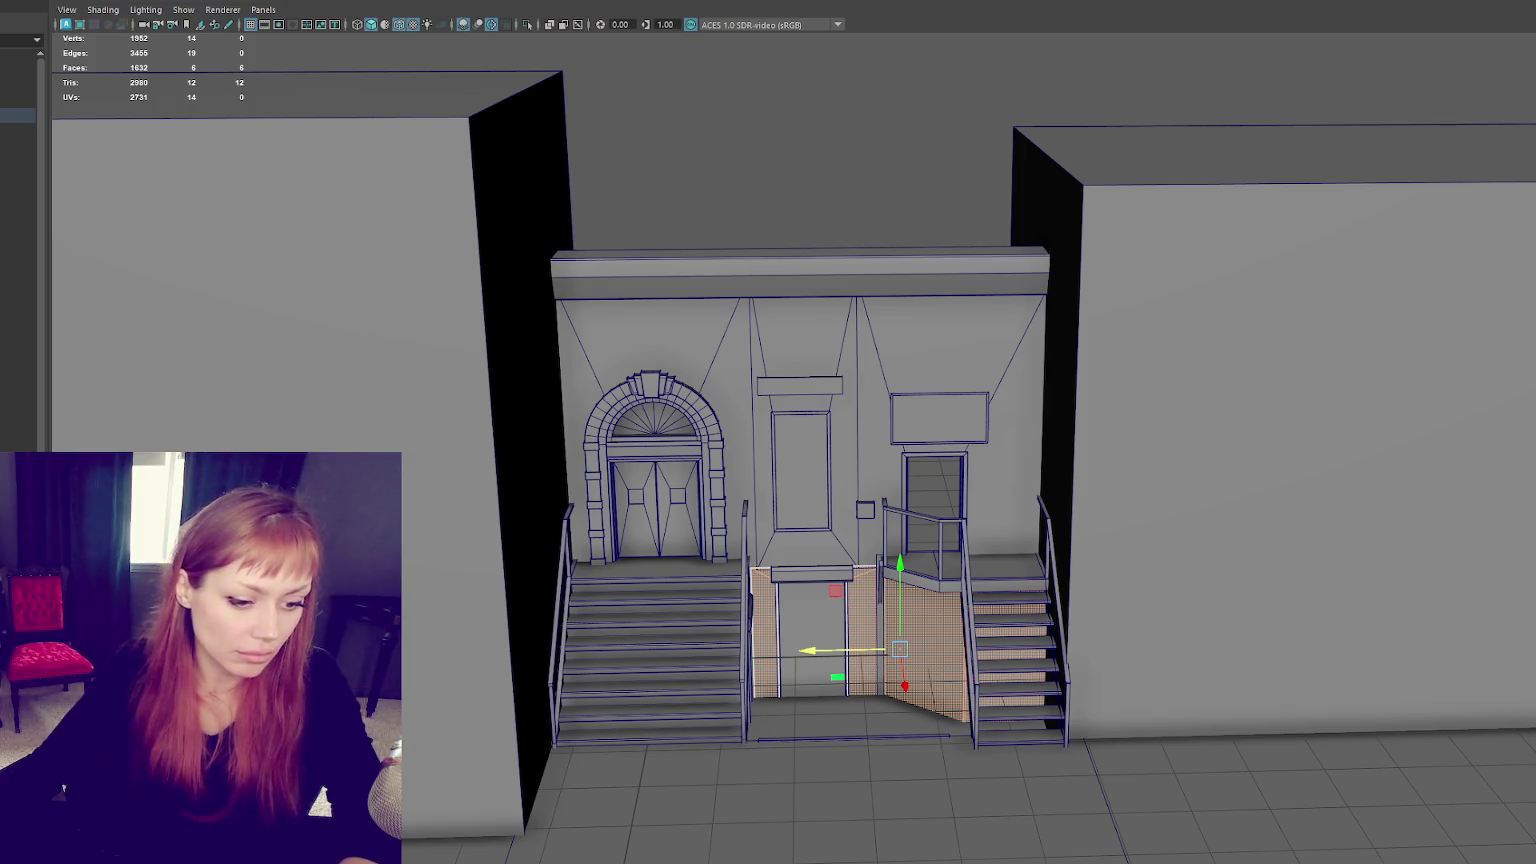
left_click(806, 113)
mouse_move(806, 113)
left_mouse_down("alt")
mouse_move(838, 177)
mouse_move(450, 790)
left_mouse_up("alt")
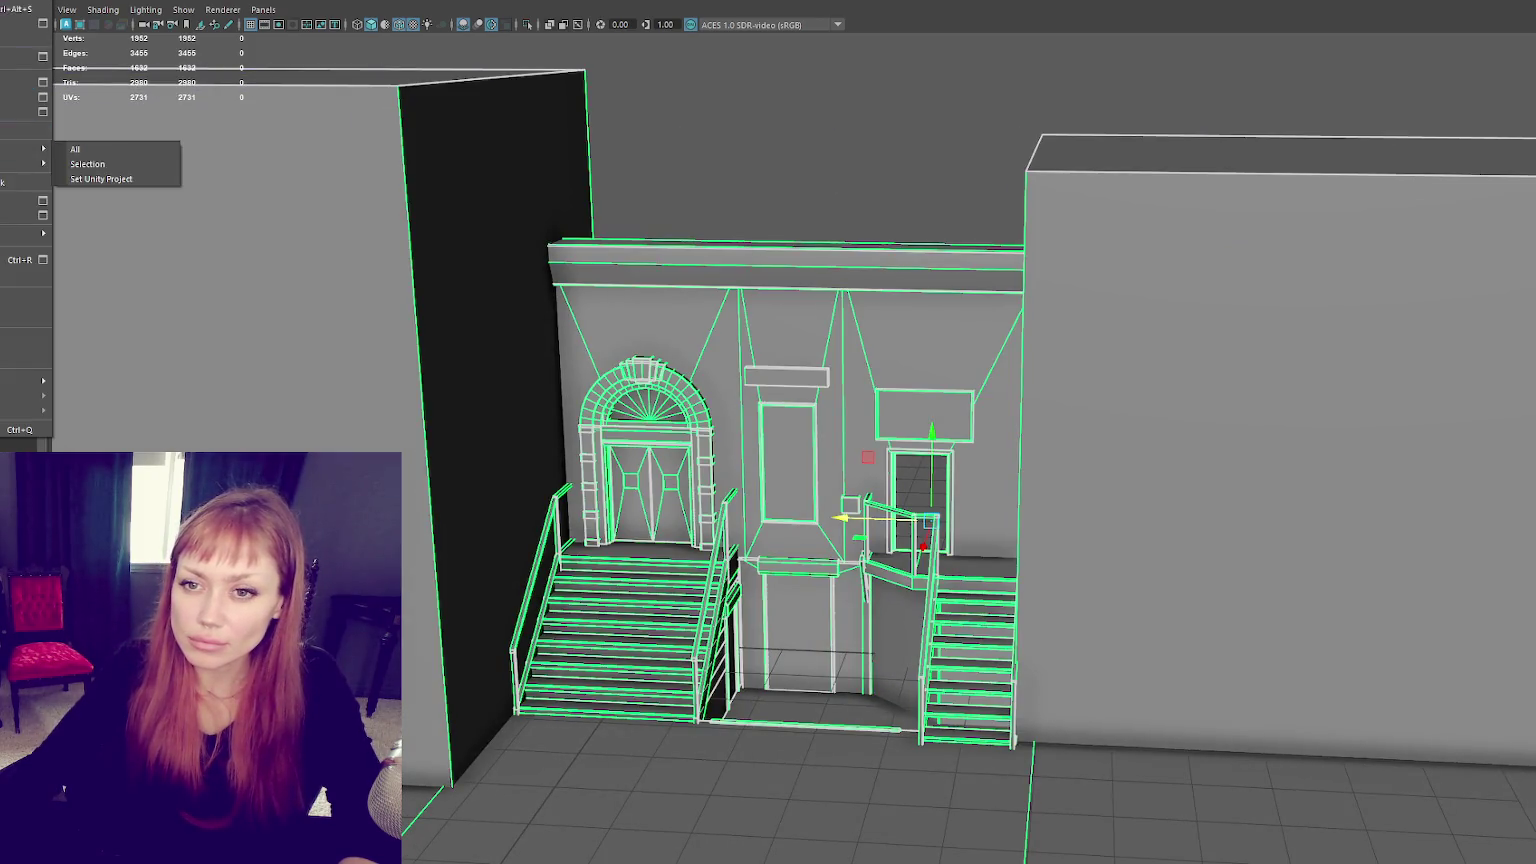
Step: Send the building to Unity and drag the Brick material onto the back wall and left block
left_click(87, 164)
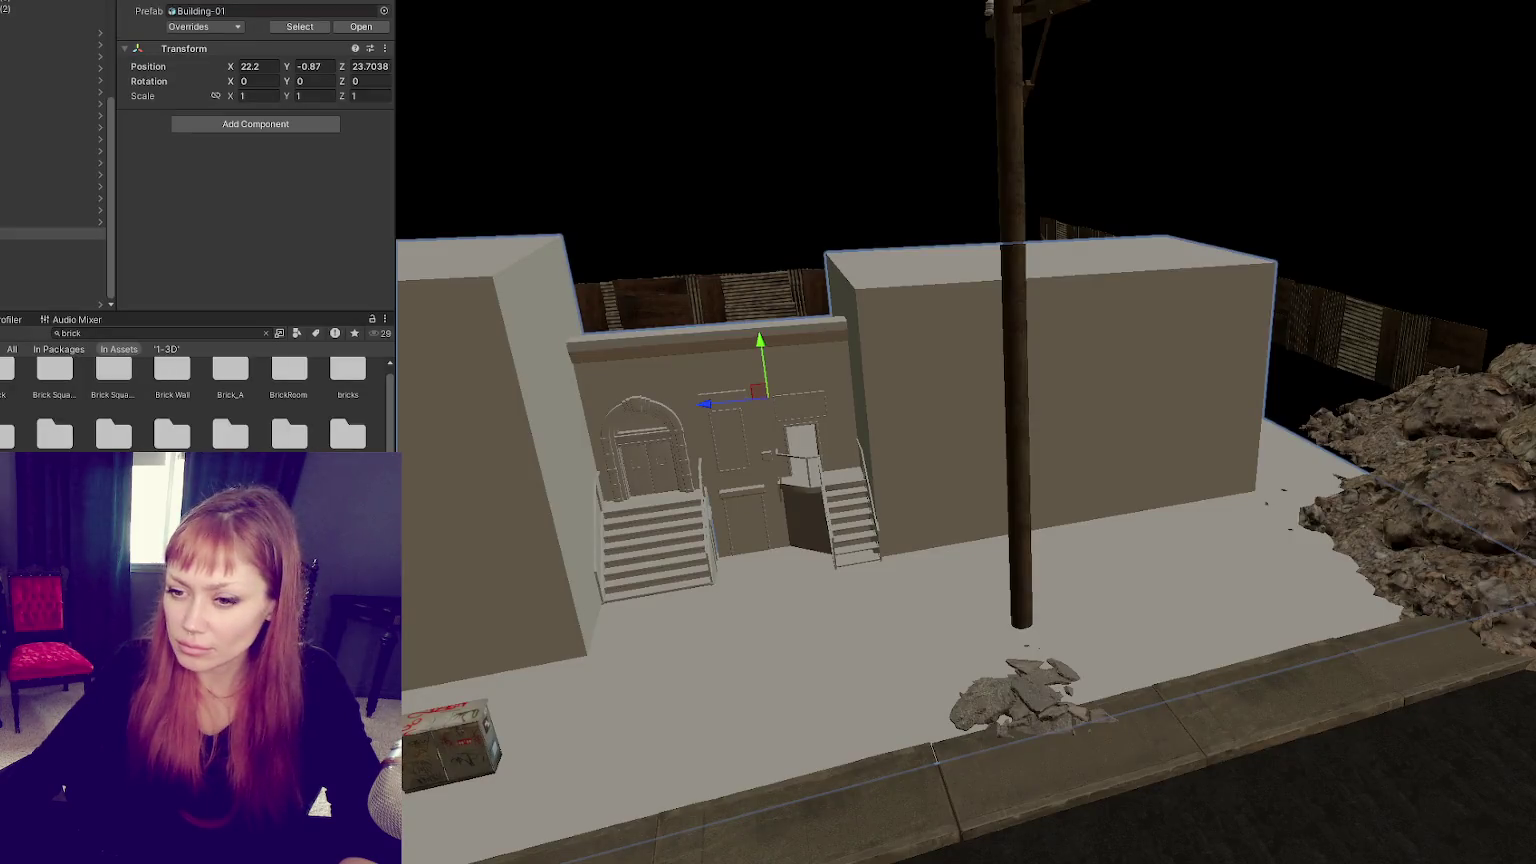
left_click_drag(458, 598, 766, 444)
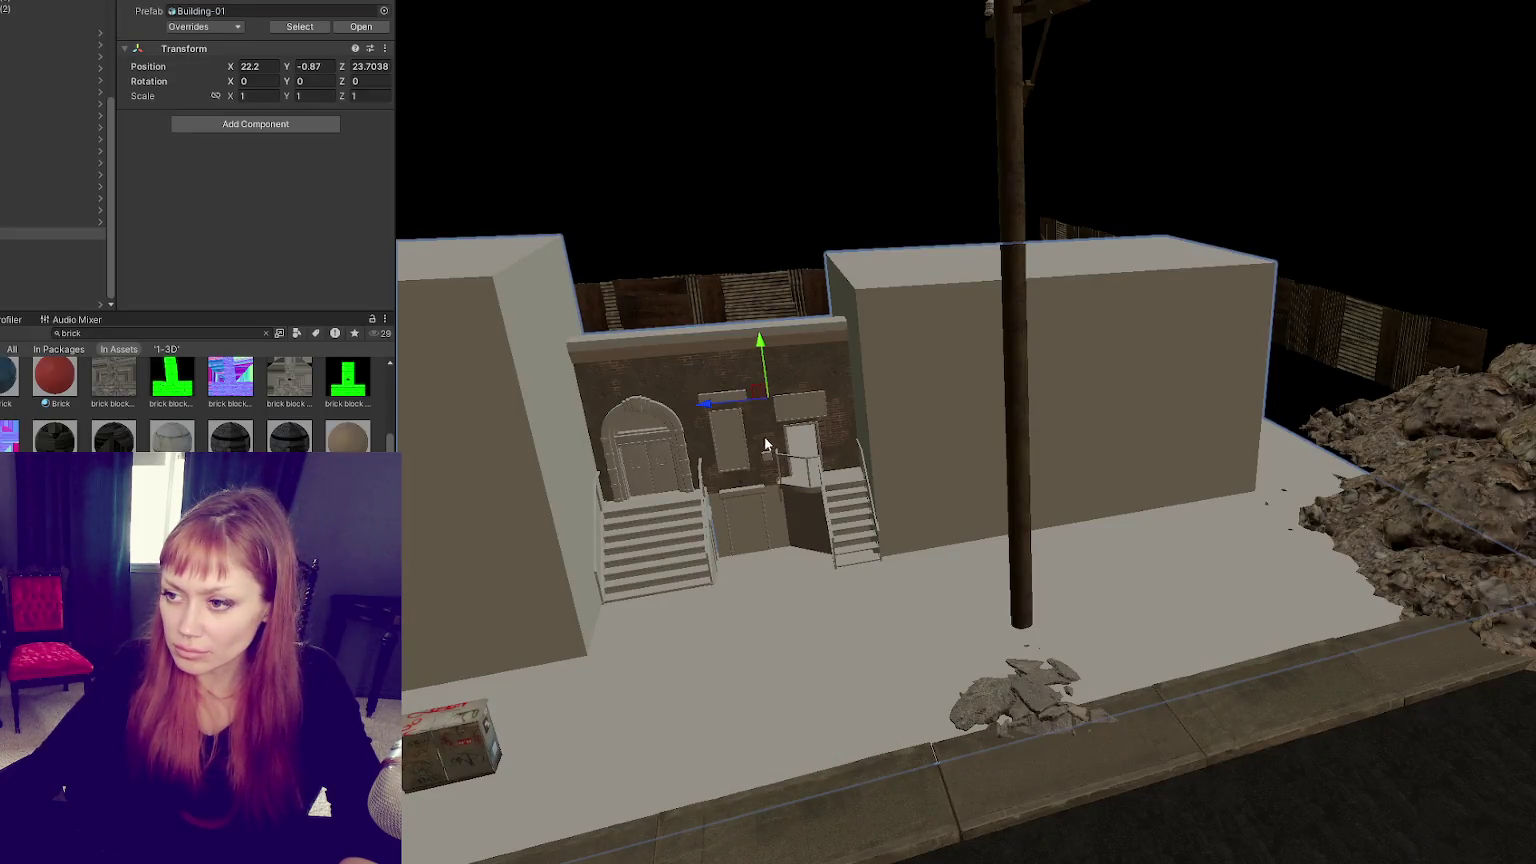
mouse_move(54, 375)
left_mouse_down()
mouse_move(502, 485)
mouse_move(950, 386)
left_mouse_up()
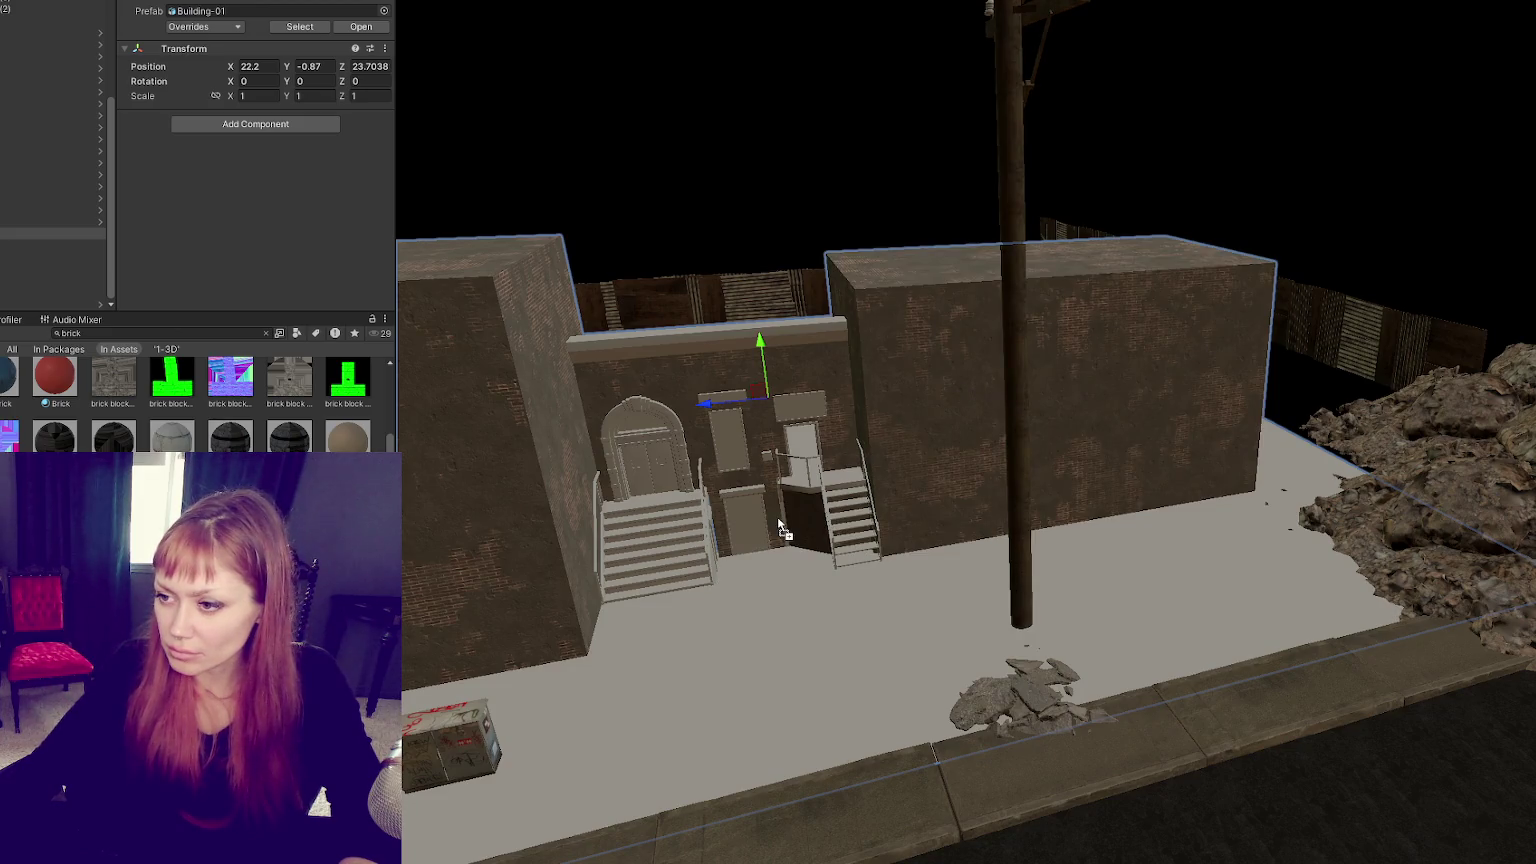
mouse_move(778, 516)
right_mouse_down()
mouse_move(689, 542)
mouse_move(603, 525)
right_mouse_up()
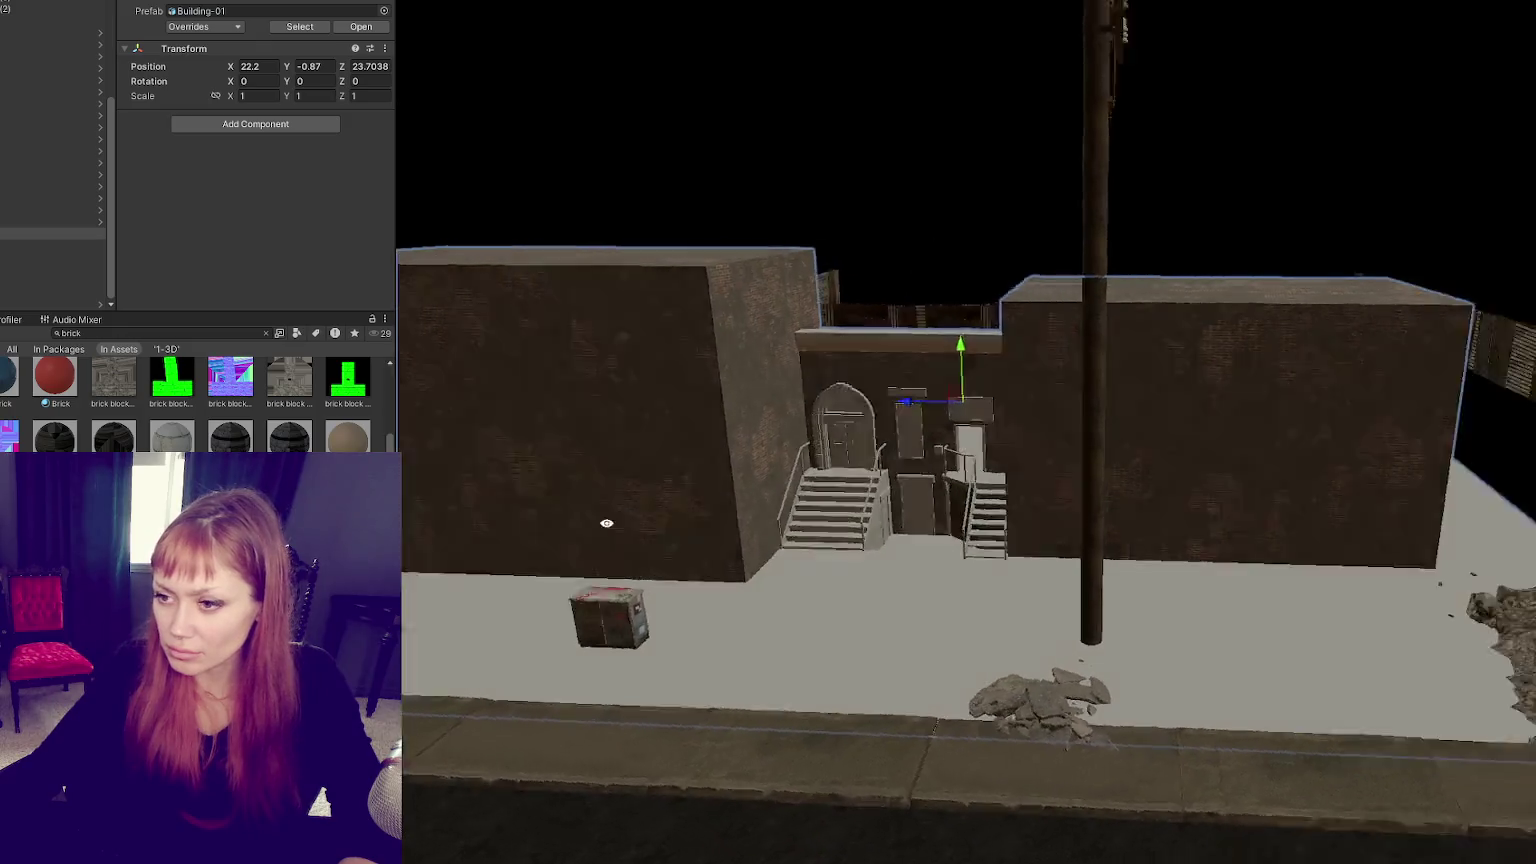
right_click(60, 233)
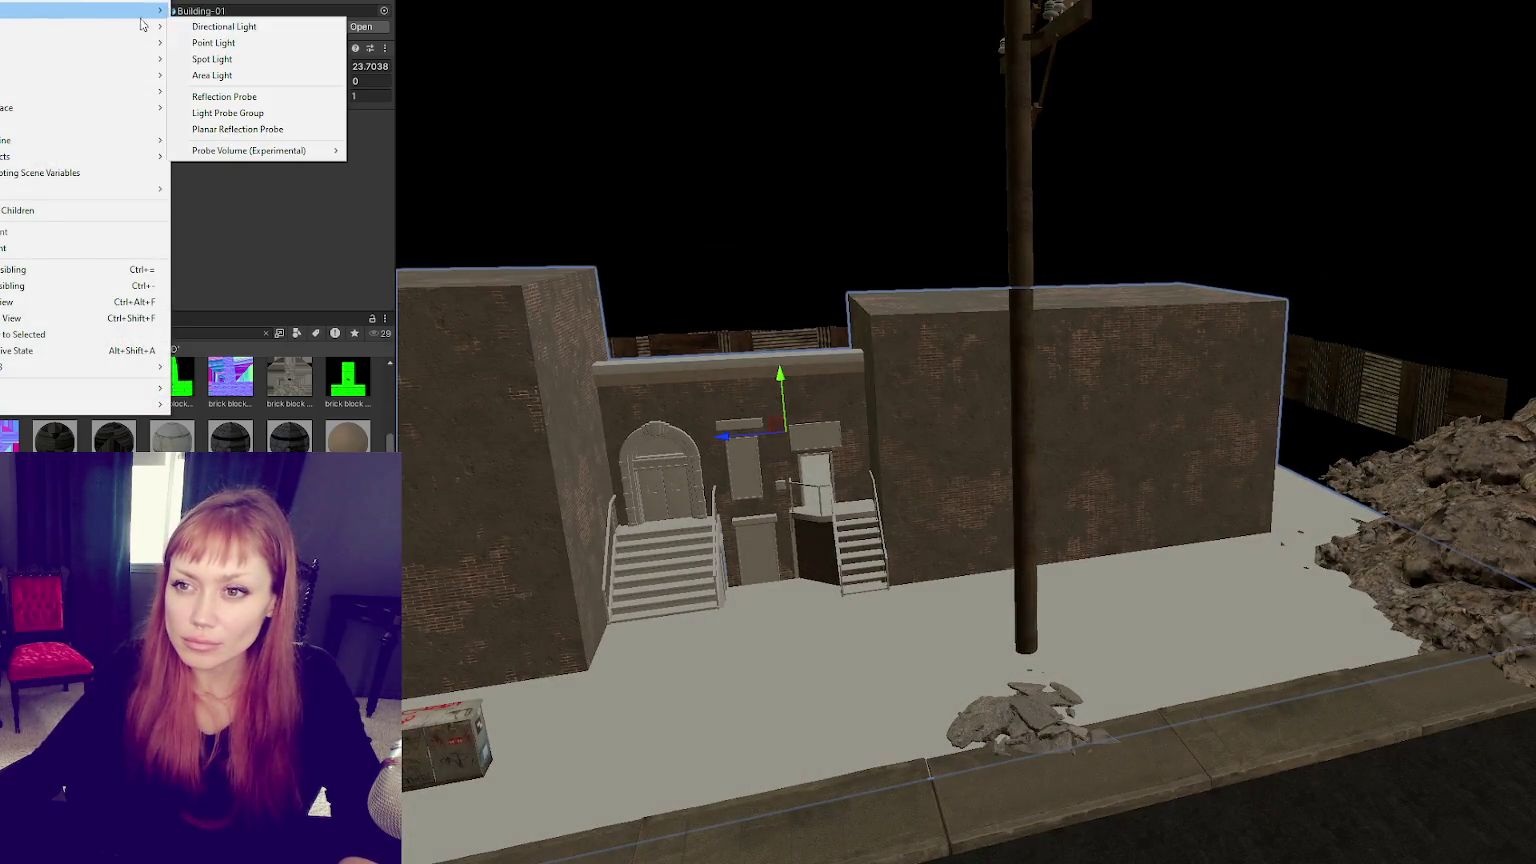
Step: Add a point light and position it behind the building in the alley
mouse_move(84, 10)
left_click(310, 42)
left_click_drag(1012, 446, 1008, 449)
mouse_move(684, 492)
right_mouse_down()
mouse_move(532, 616)
mouse_move(560, 600)
right_mouse_up()
left_click_drag(1060, 470, 896, 478)
right_click_drag(896, 478, 546, 253)
mouse_move(693, 267)
right_mouse_down()
mouse_move(730, 326)
mouse_move(703, 288)
mouse_move(876, 402)
right_mouse_up()
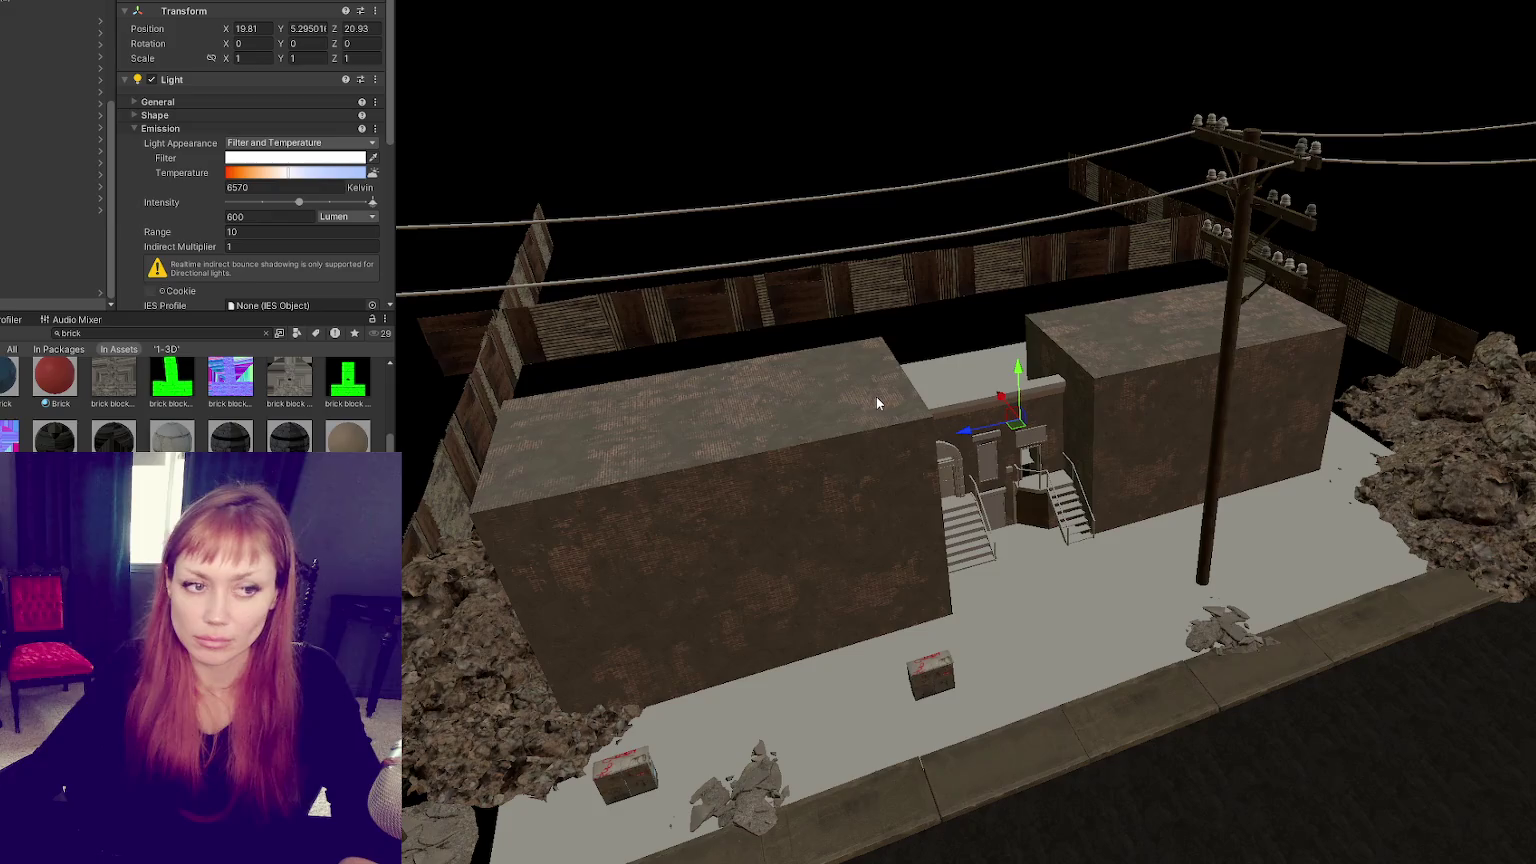
left_click_drag(962, 431, 995, 416)
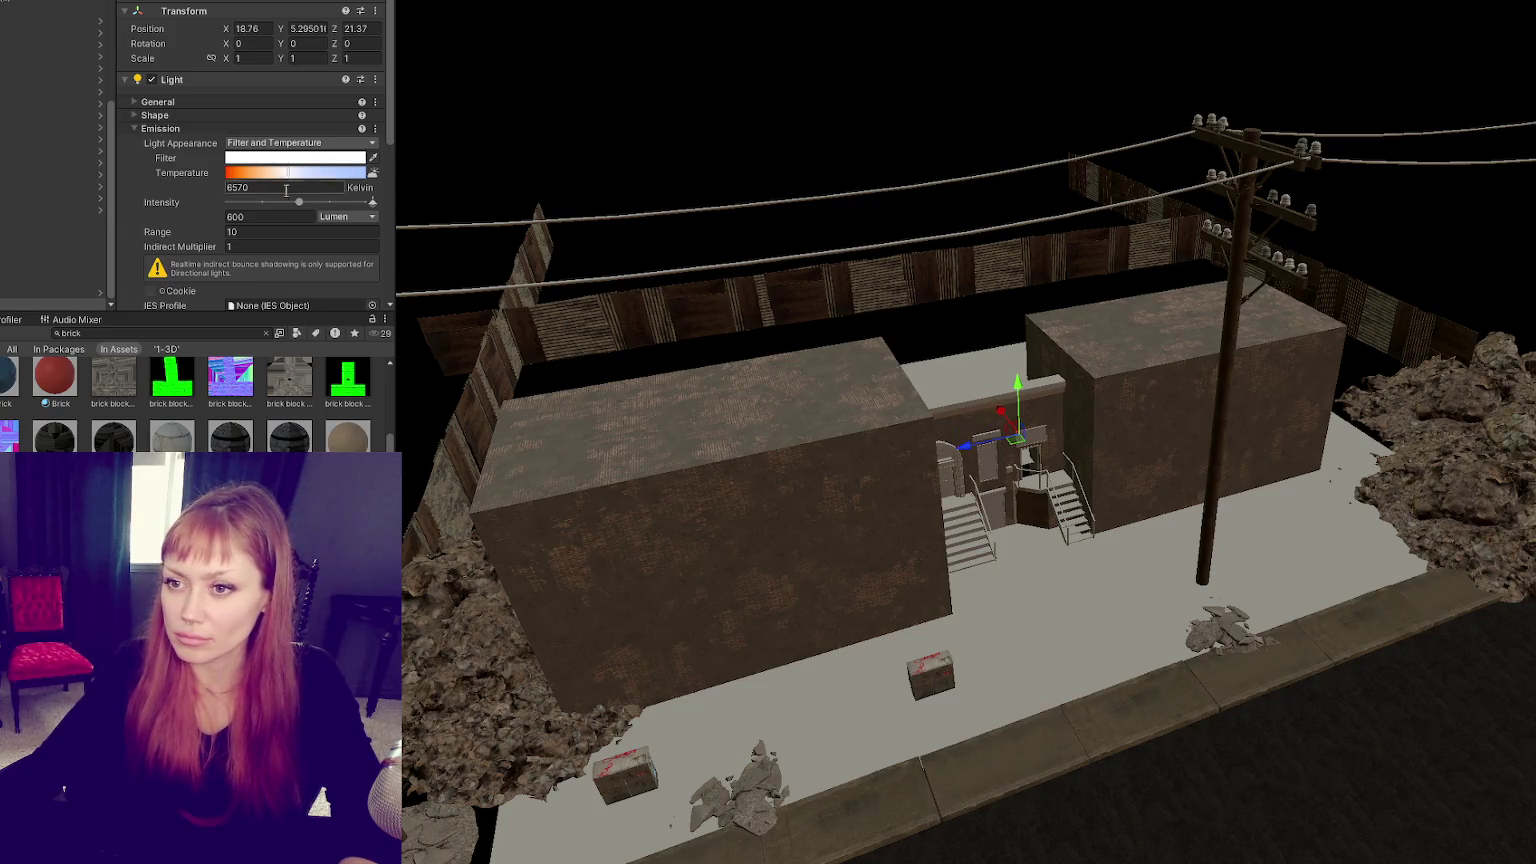
Step: Give the light a warm pinkish-orange filter colour
left_click(300, 157)
left_click(385, 244)
left_click(457, 260)
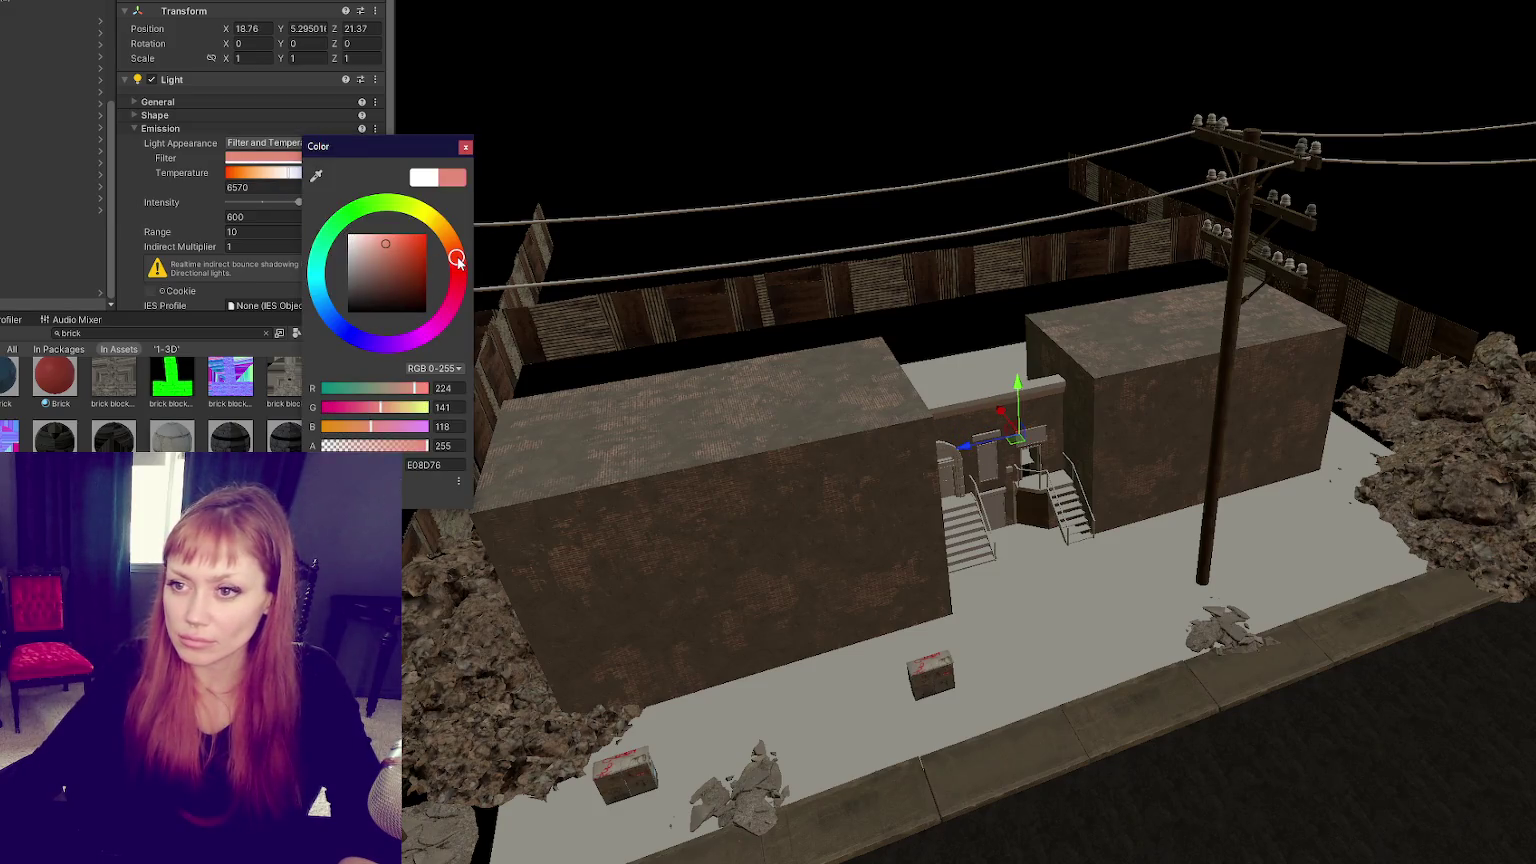
left_click_drag(372, 246, 394, 250)
left_click(465, 147)
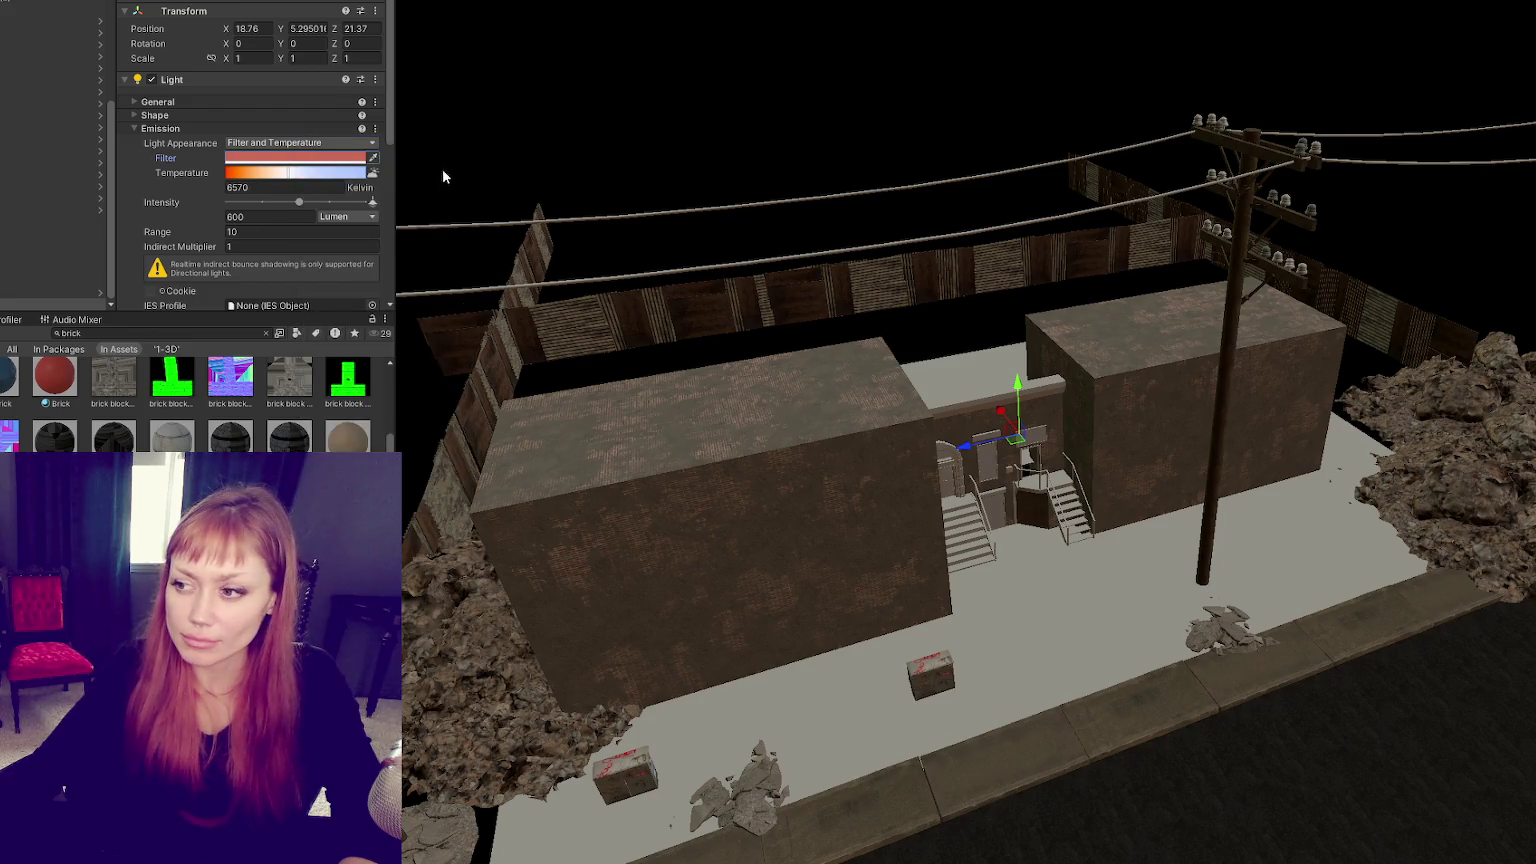
Step: Set the light intensity to 100 Lux and save the scene
left_click(335, 216)
left_click(340, 250)
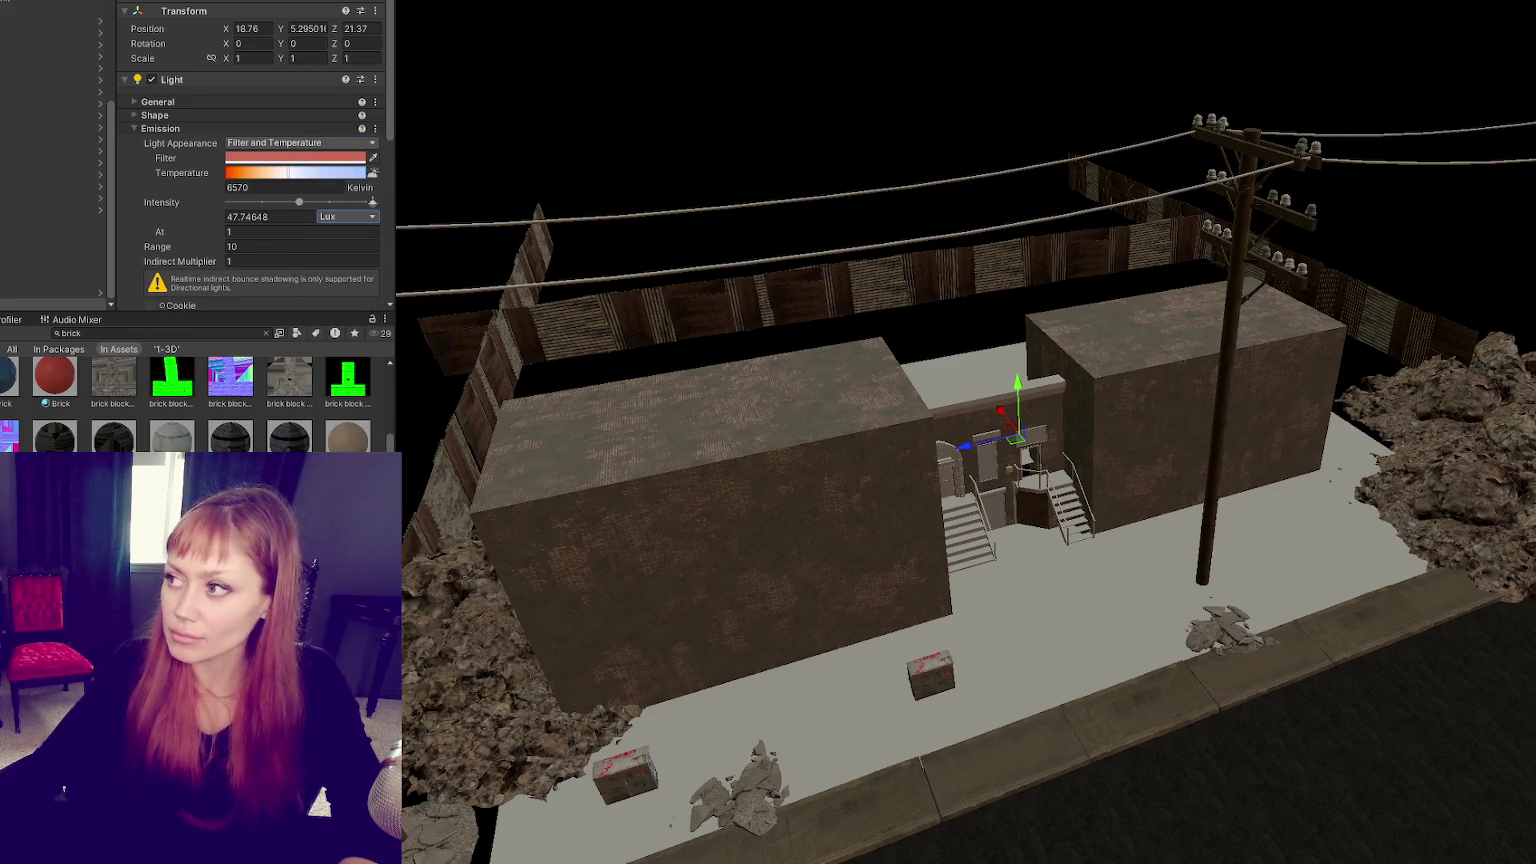
type("1000000")
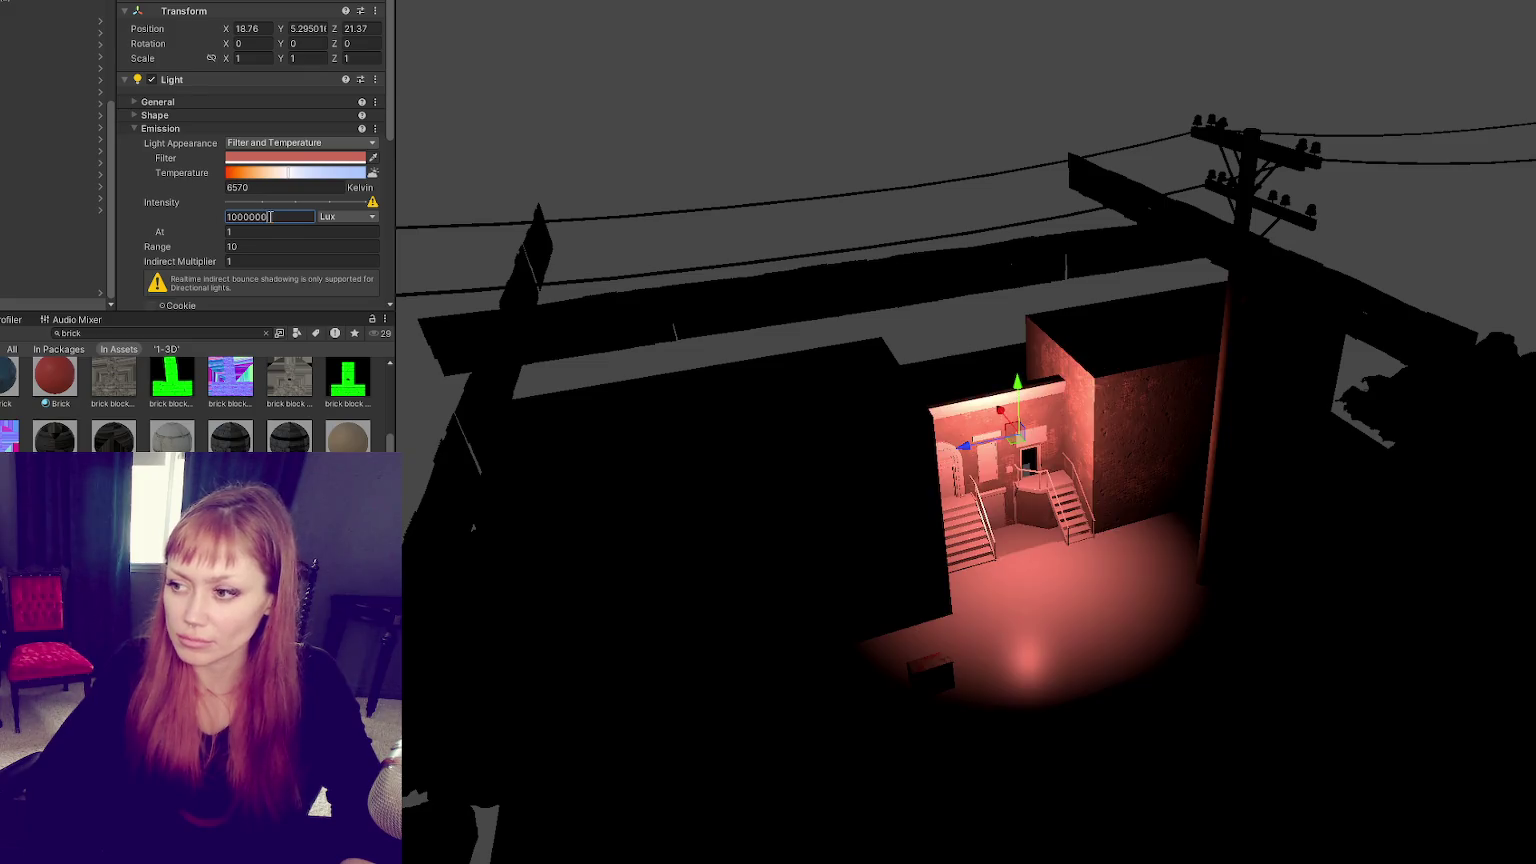
key("ctrl+z")
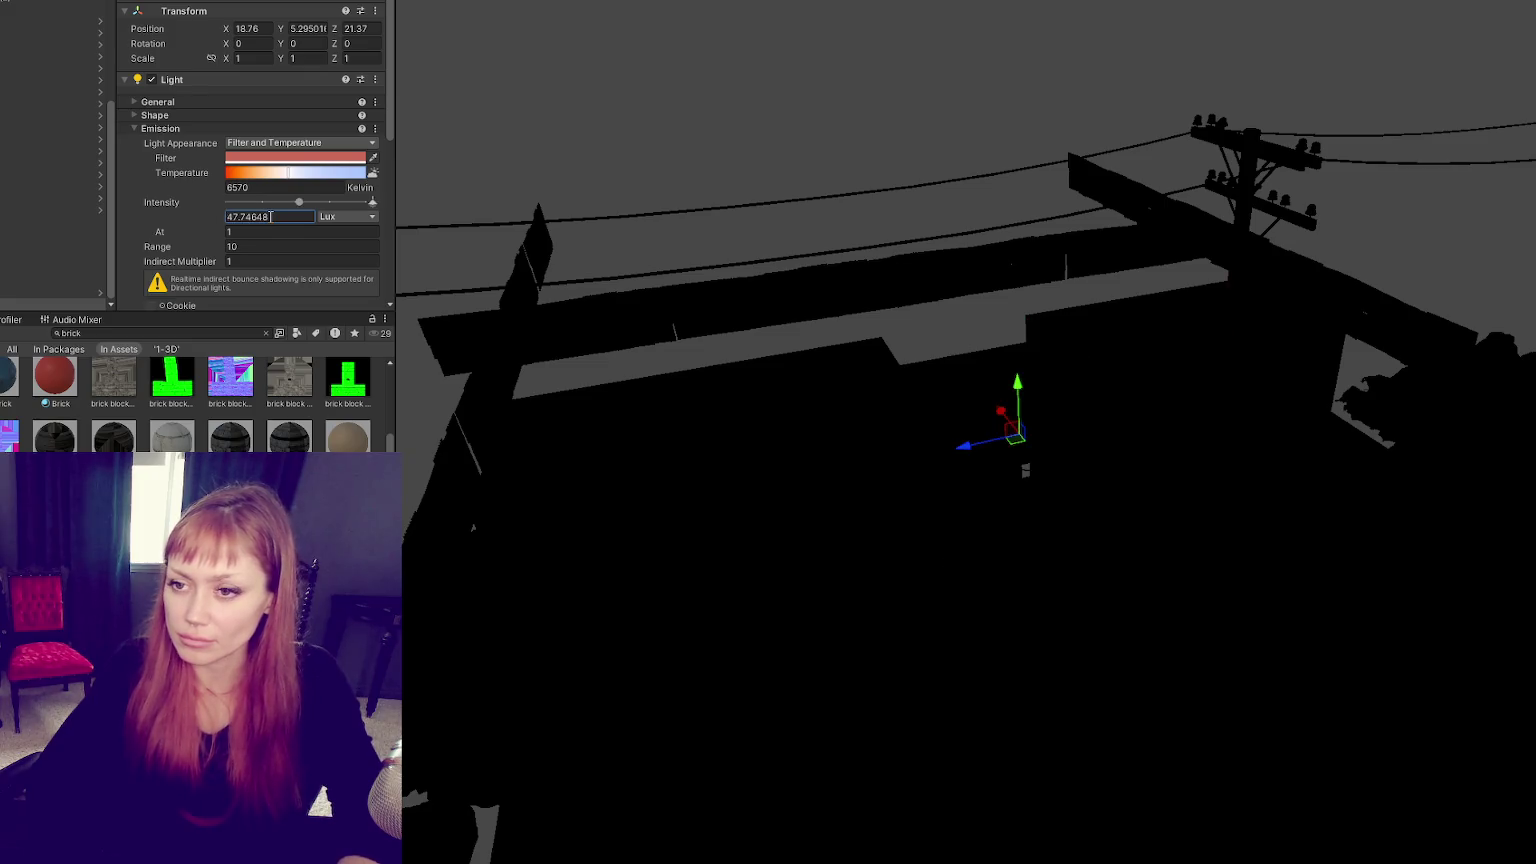
type("100")
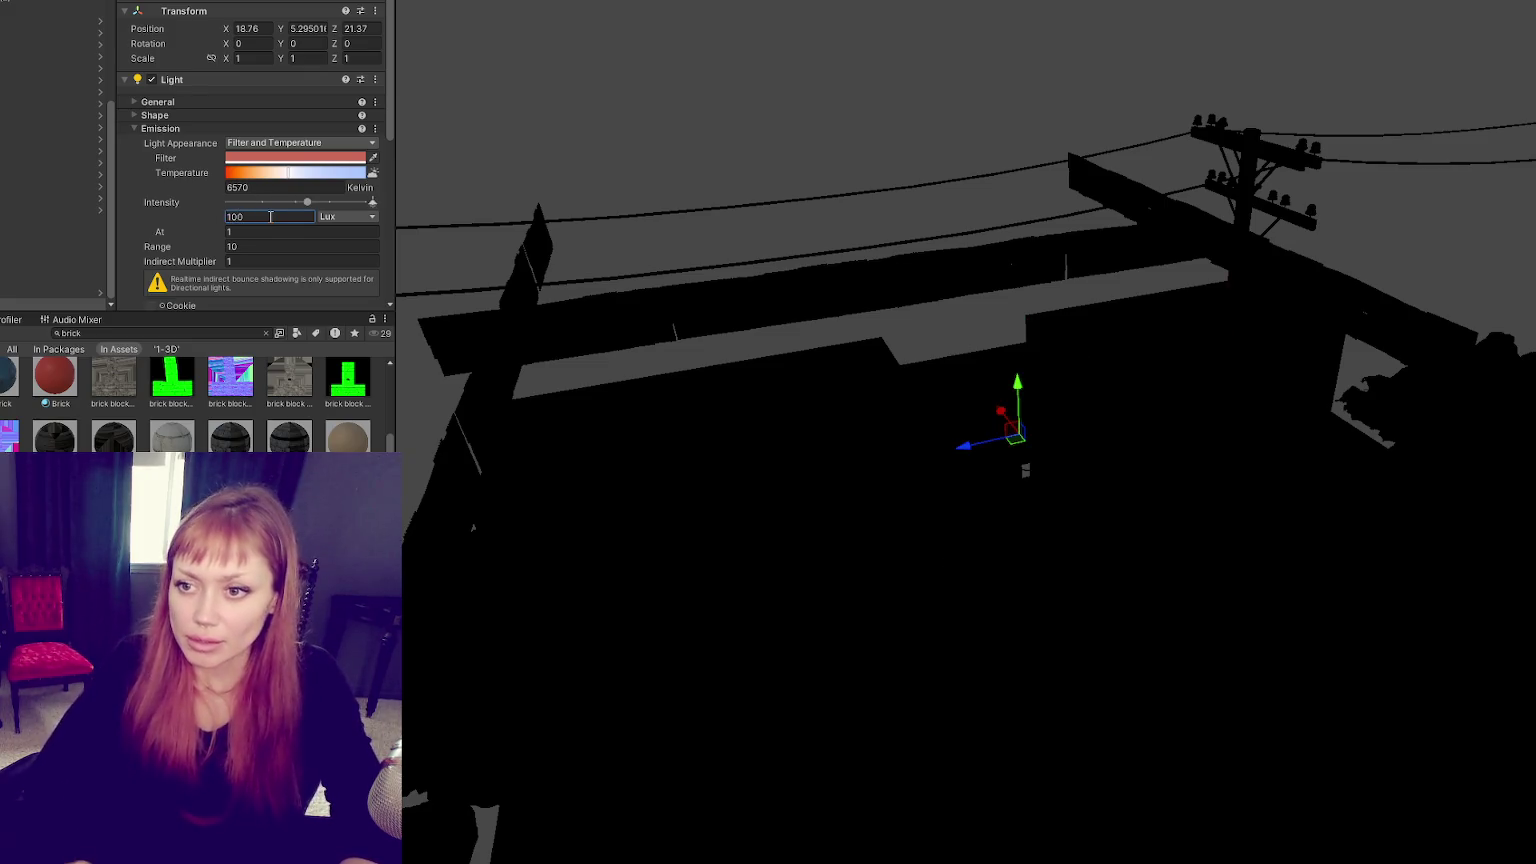
key("ctrl+s")
key("Escape")
left_click(572, 154)
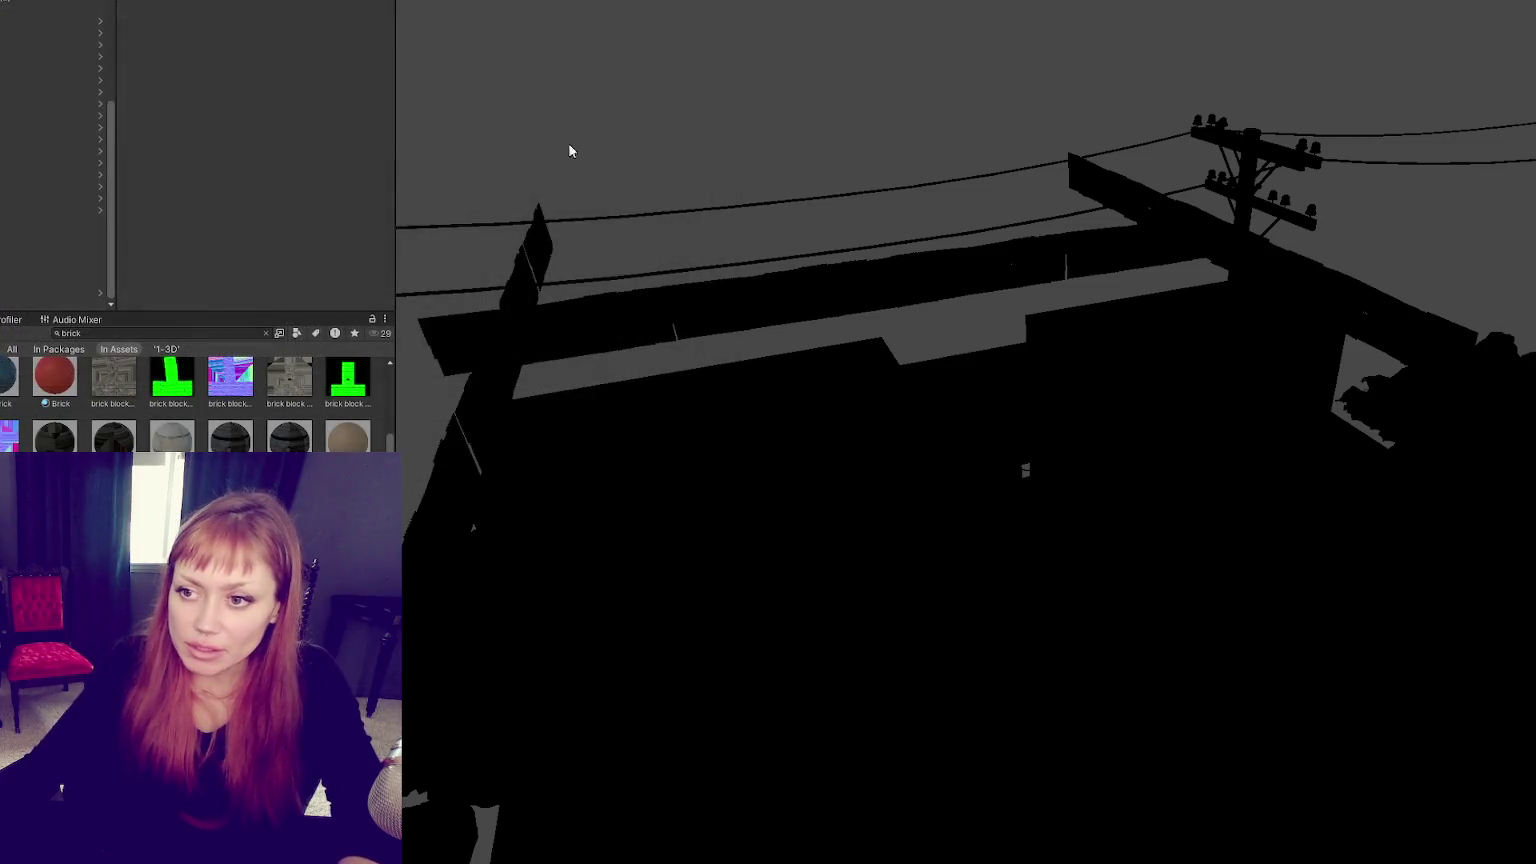
left_click(266, 333)
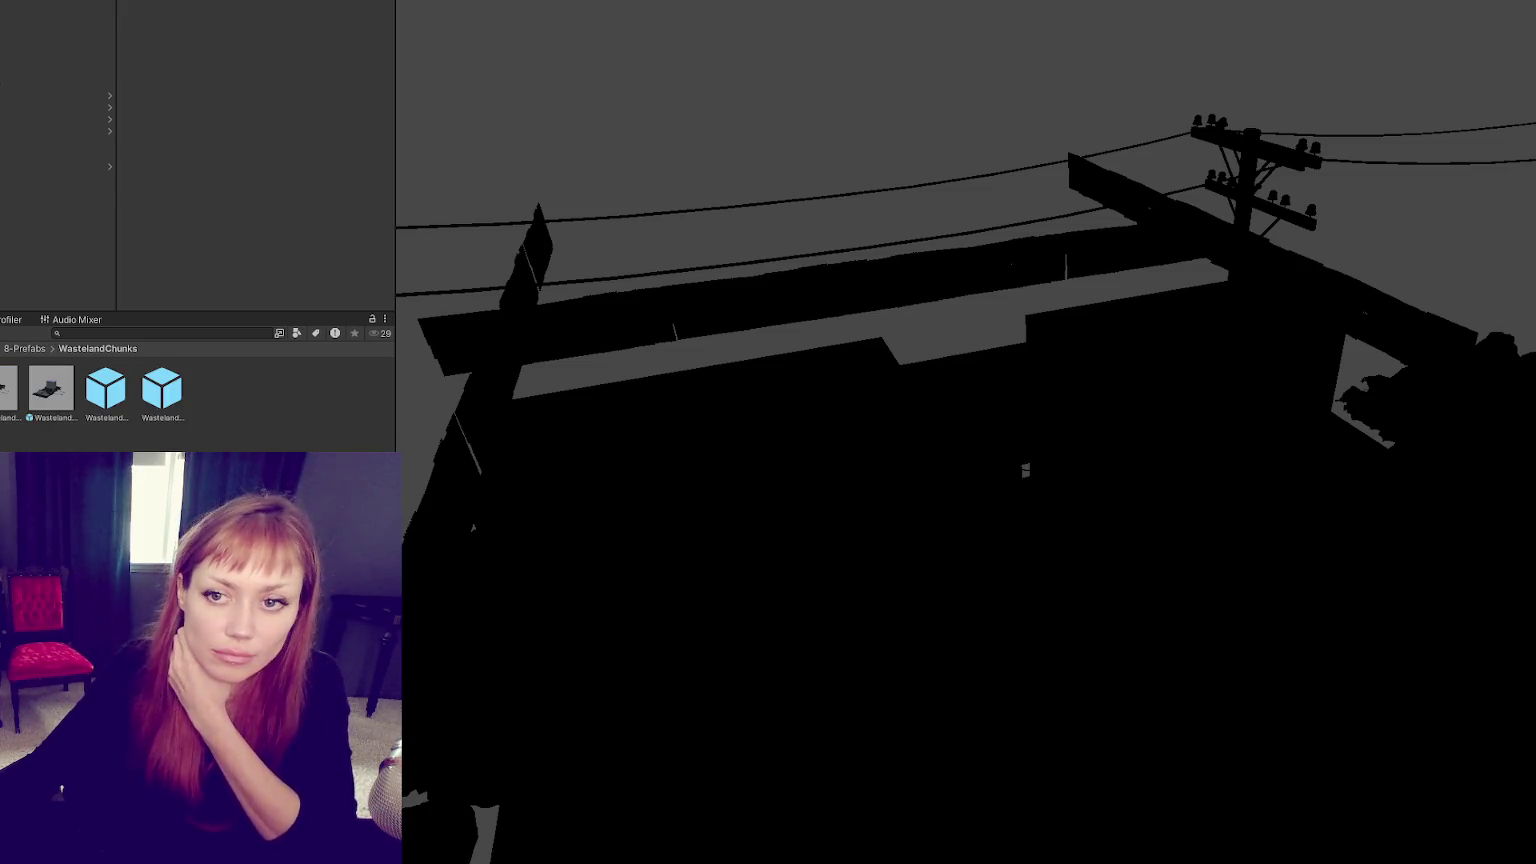
Step: Make the scene chunk into the WastelandChunk5 prefab and add it to the Wasteland Chunks list
left_click(57, 142)
left_click_drag(57, 142, 290, 388)
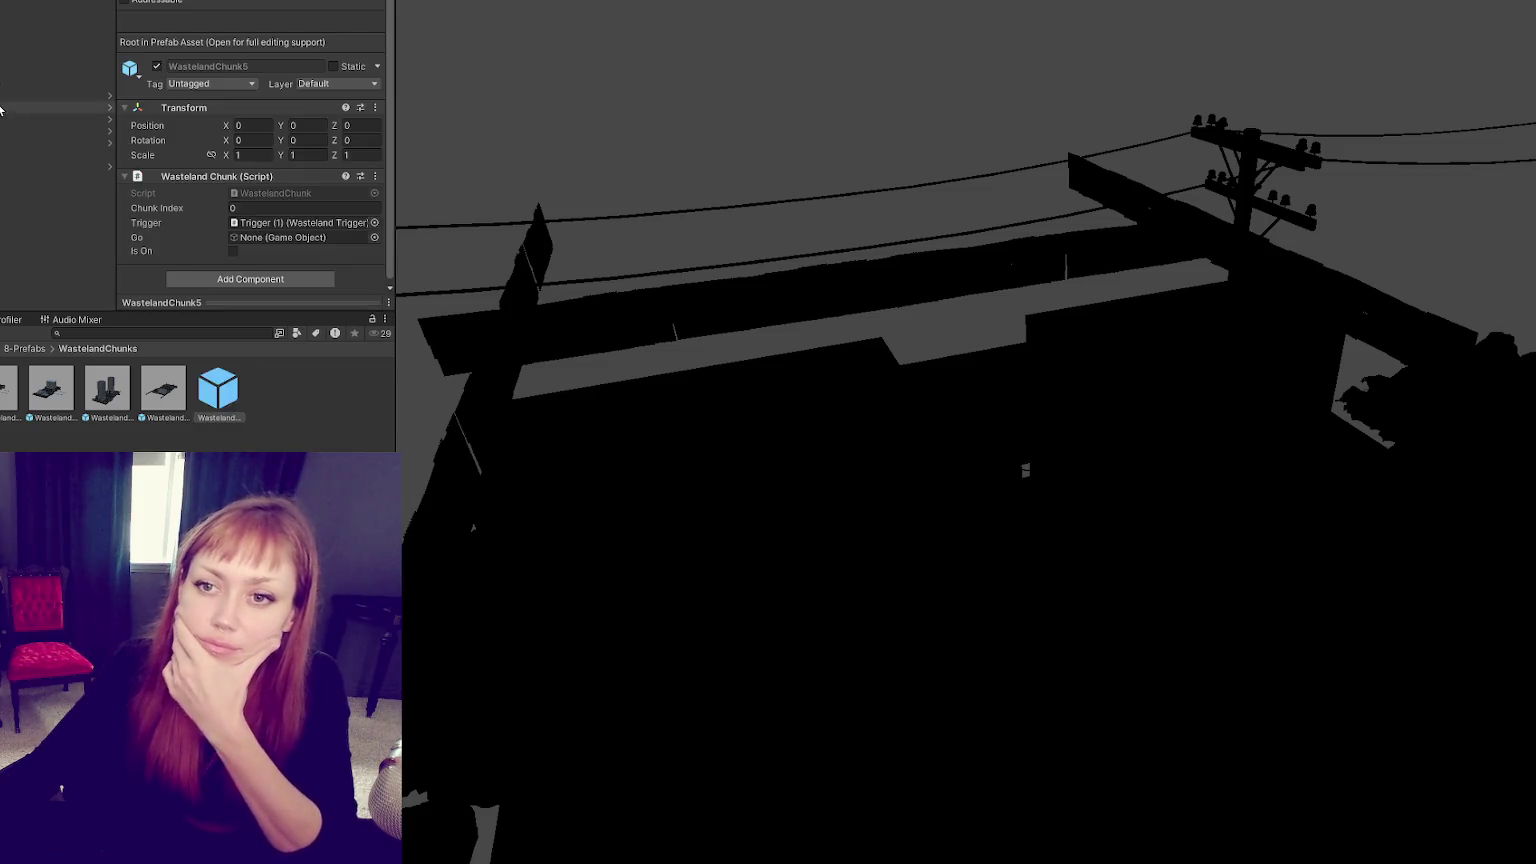
left_click_drag(60, 131, 175, 236)
mouse_move(57, 153)
left_mouse_down()
mouse_move(153, 228)
mouse_move(190, 232)
left_mouse_up()
left_click(57, 142)
key("f")
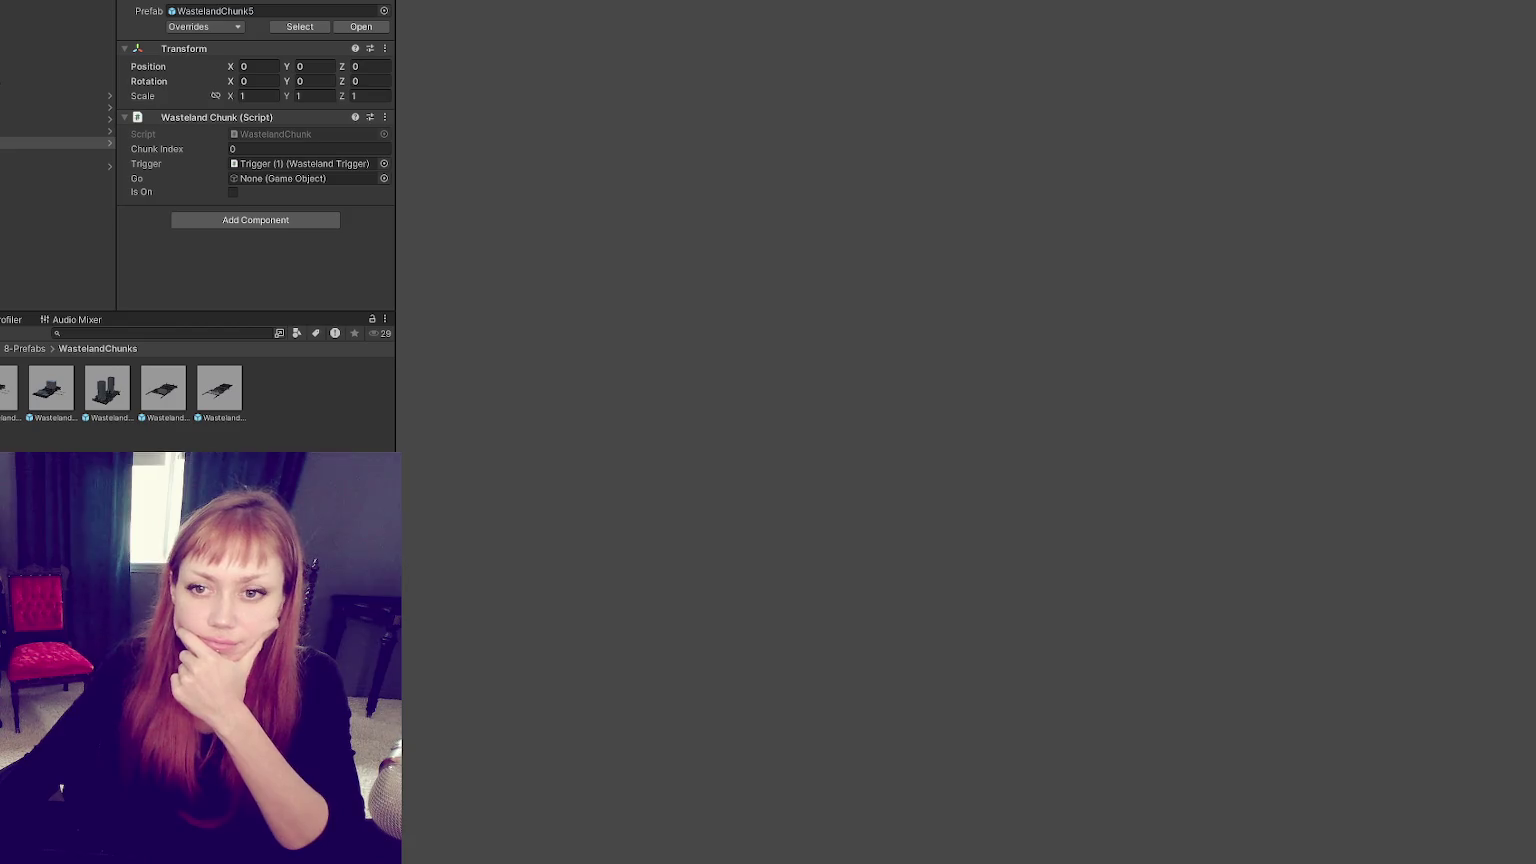
Step: Apply all overrides on the WastelandChunk5 instance and save the modified scene
left_click(10, 171)
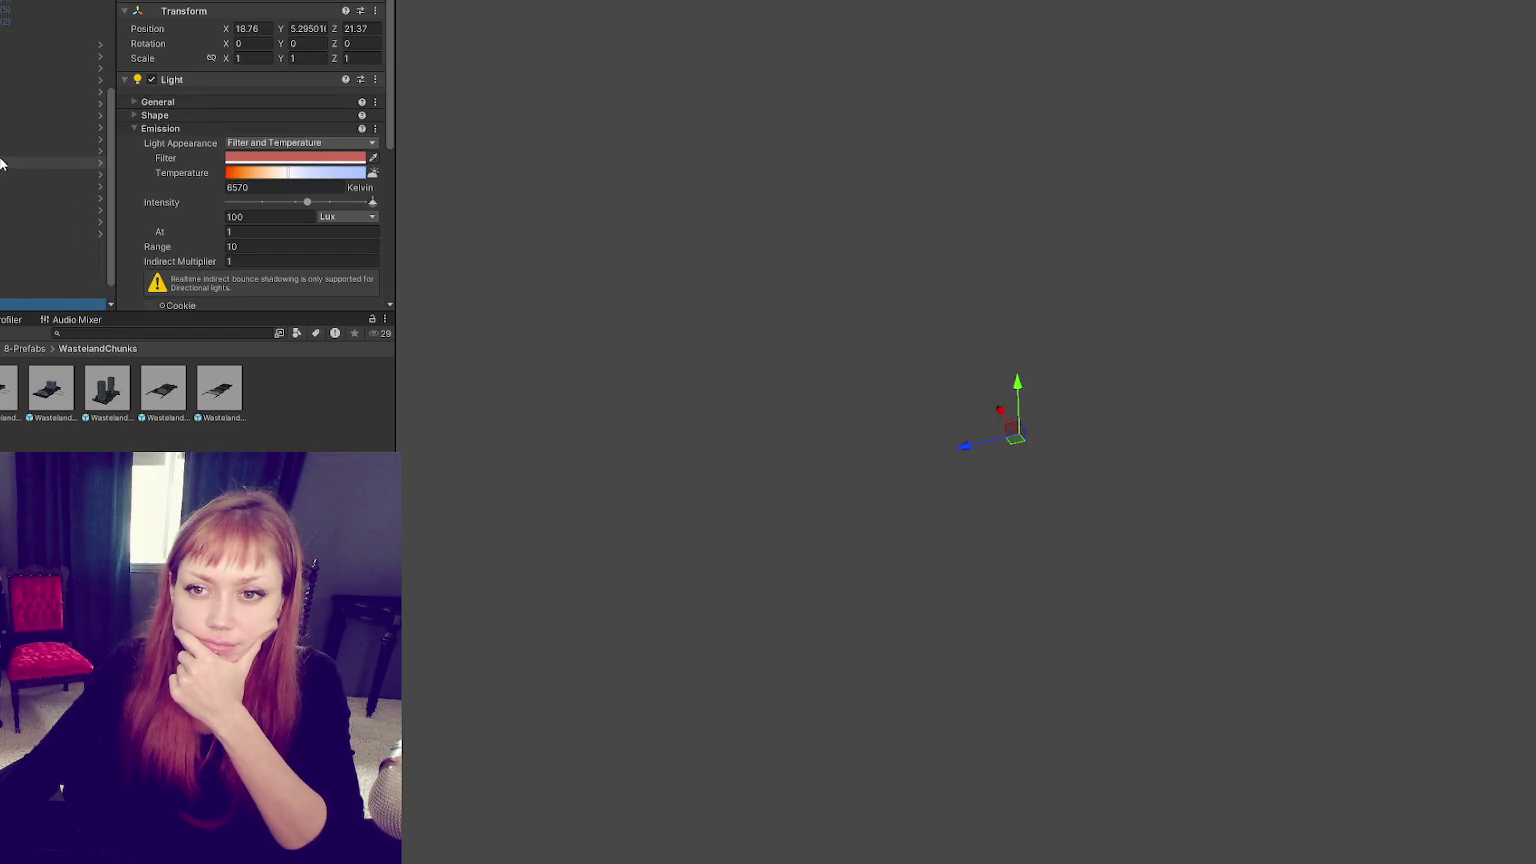
left_click(60, 78)
left_click(10, 142)
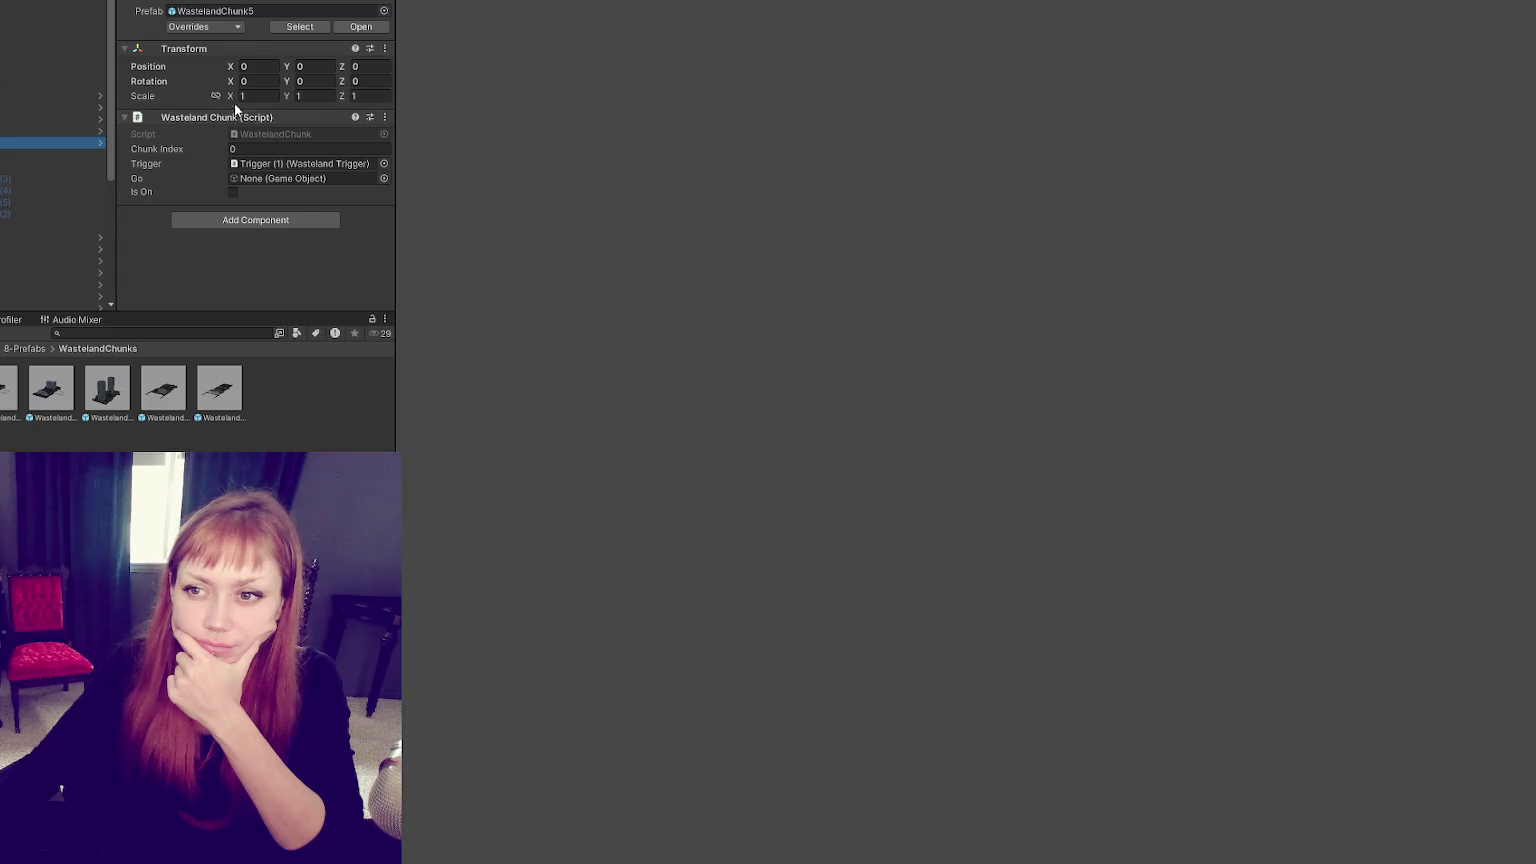
left_click(238, 27)
left_click(320, 118)
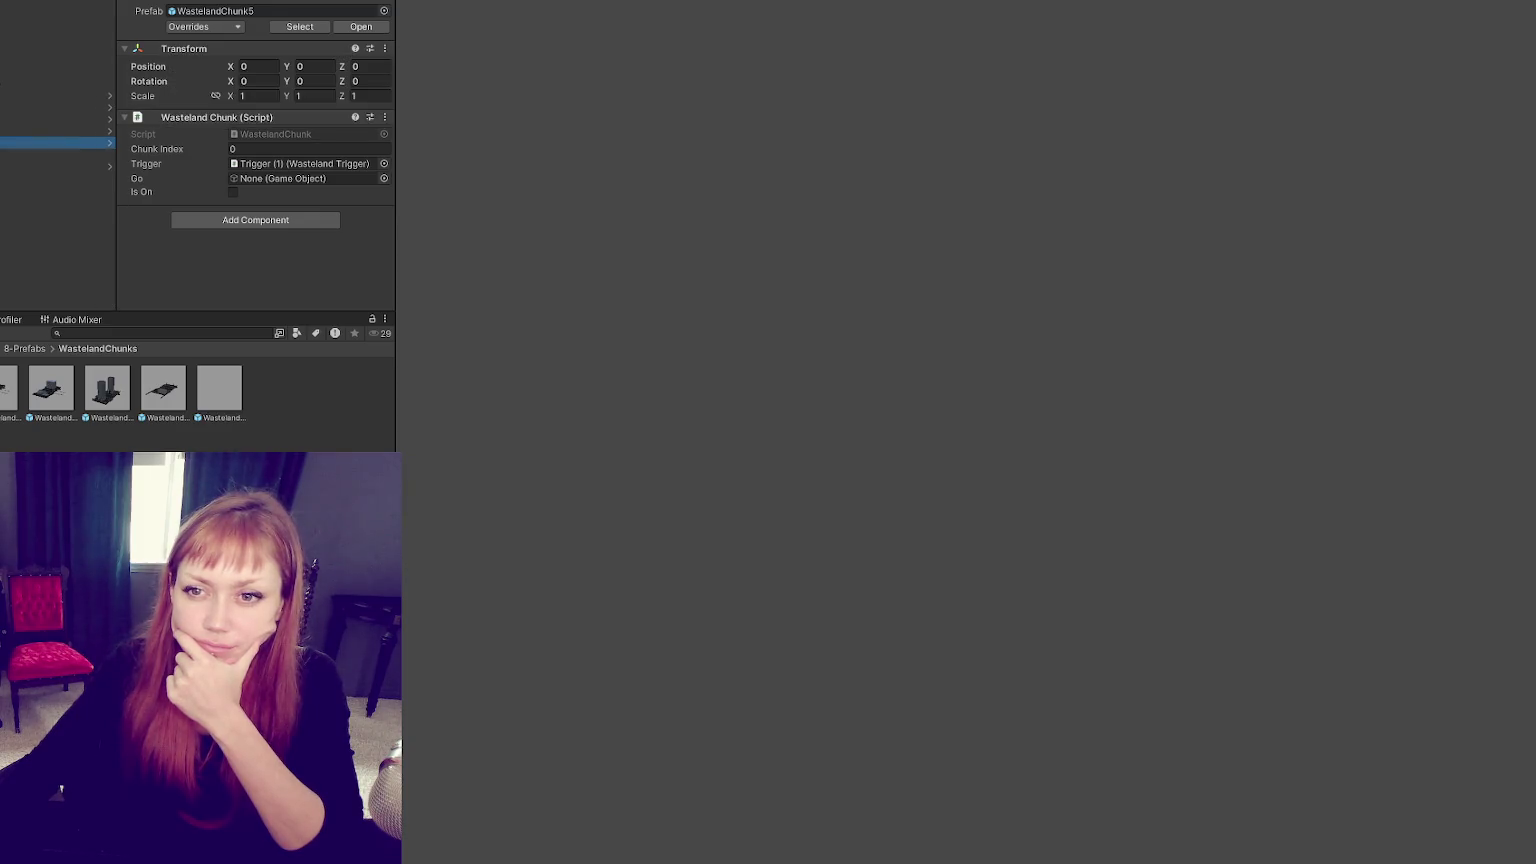
left_click(238, 27)
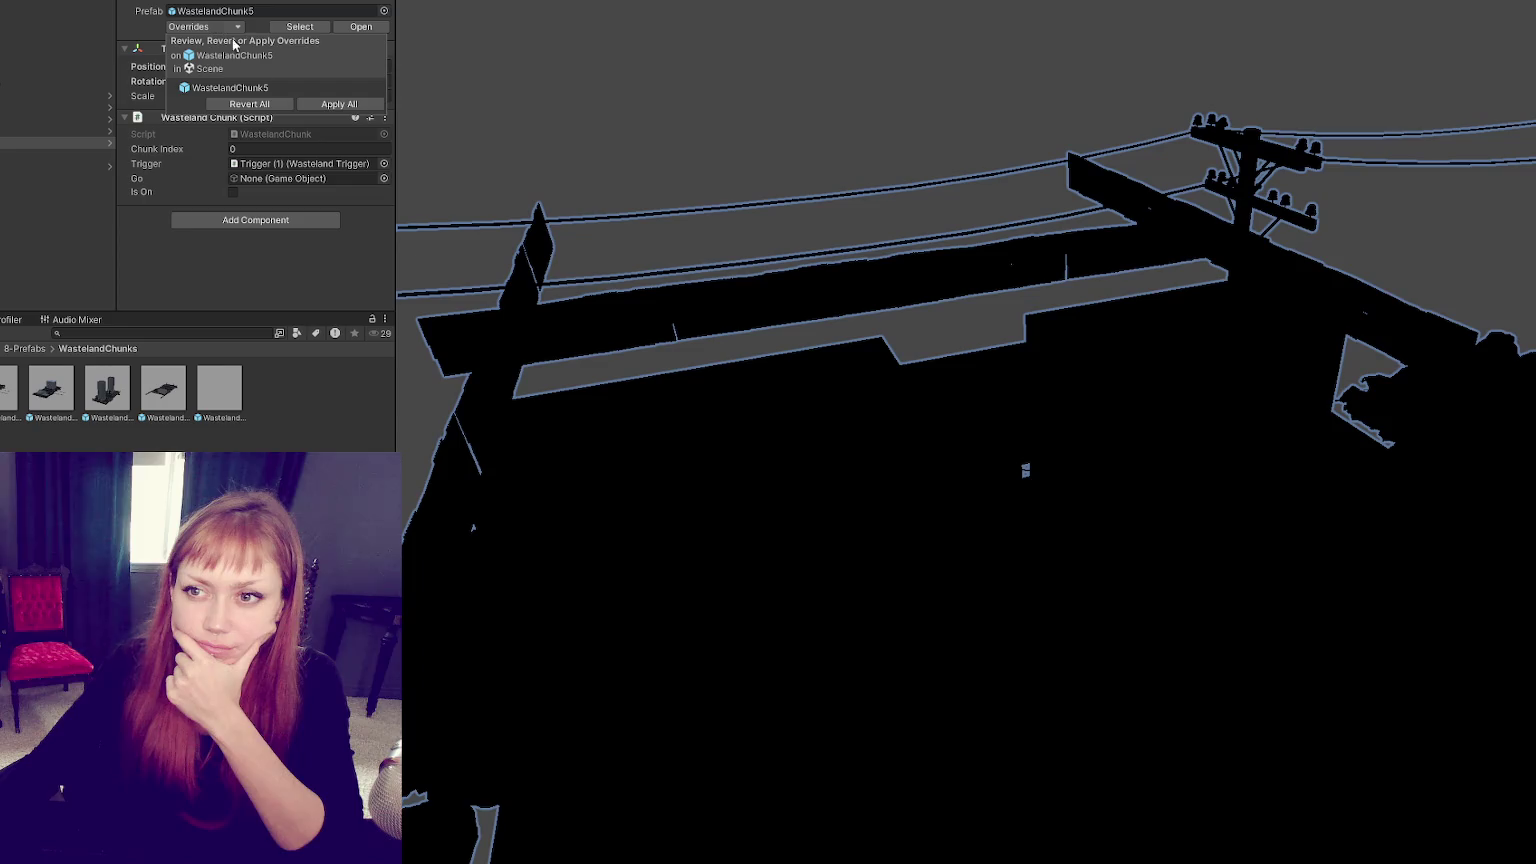
left_click(348, 103)
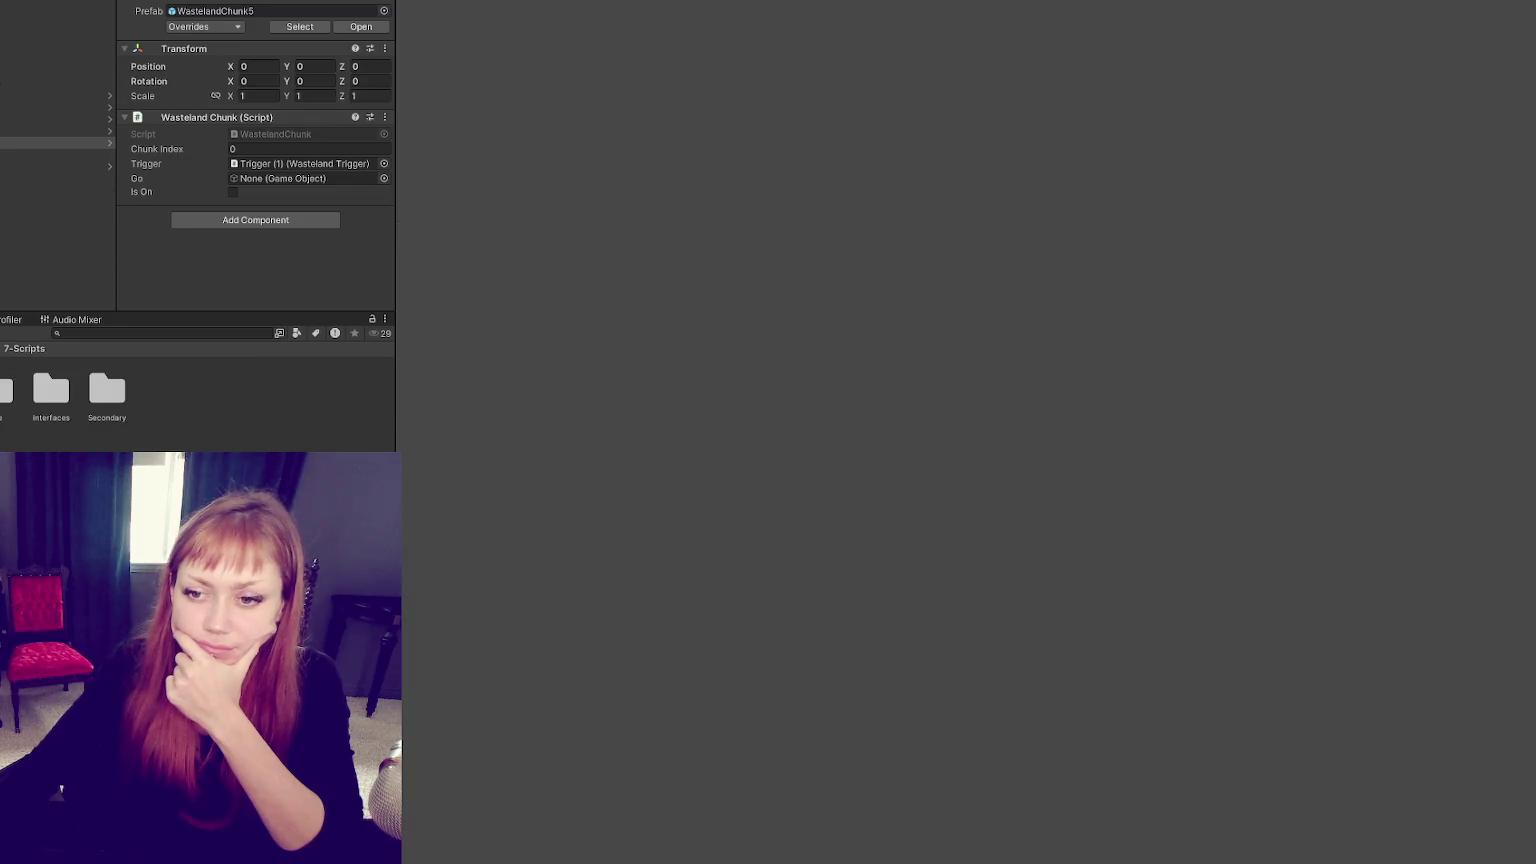
left_click(760, 441)
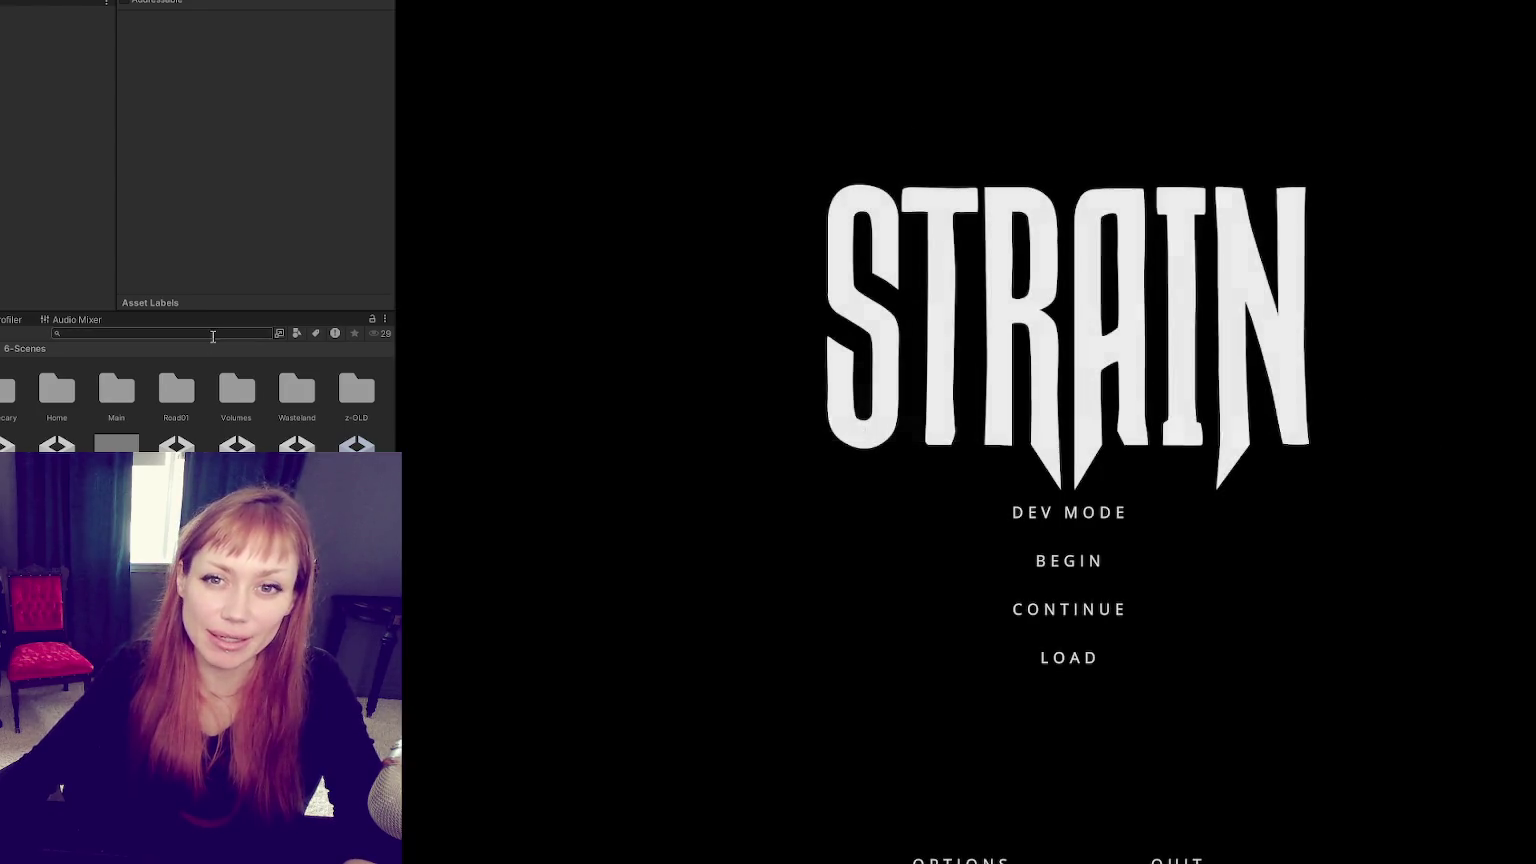
Step: Play in DEV MODE, walking past the red shed, down the street and through the fence gap
left_click(1045, 505)
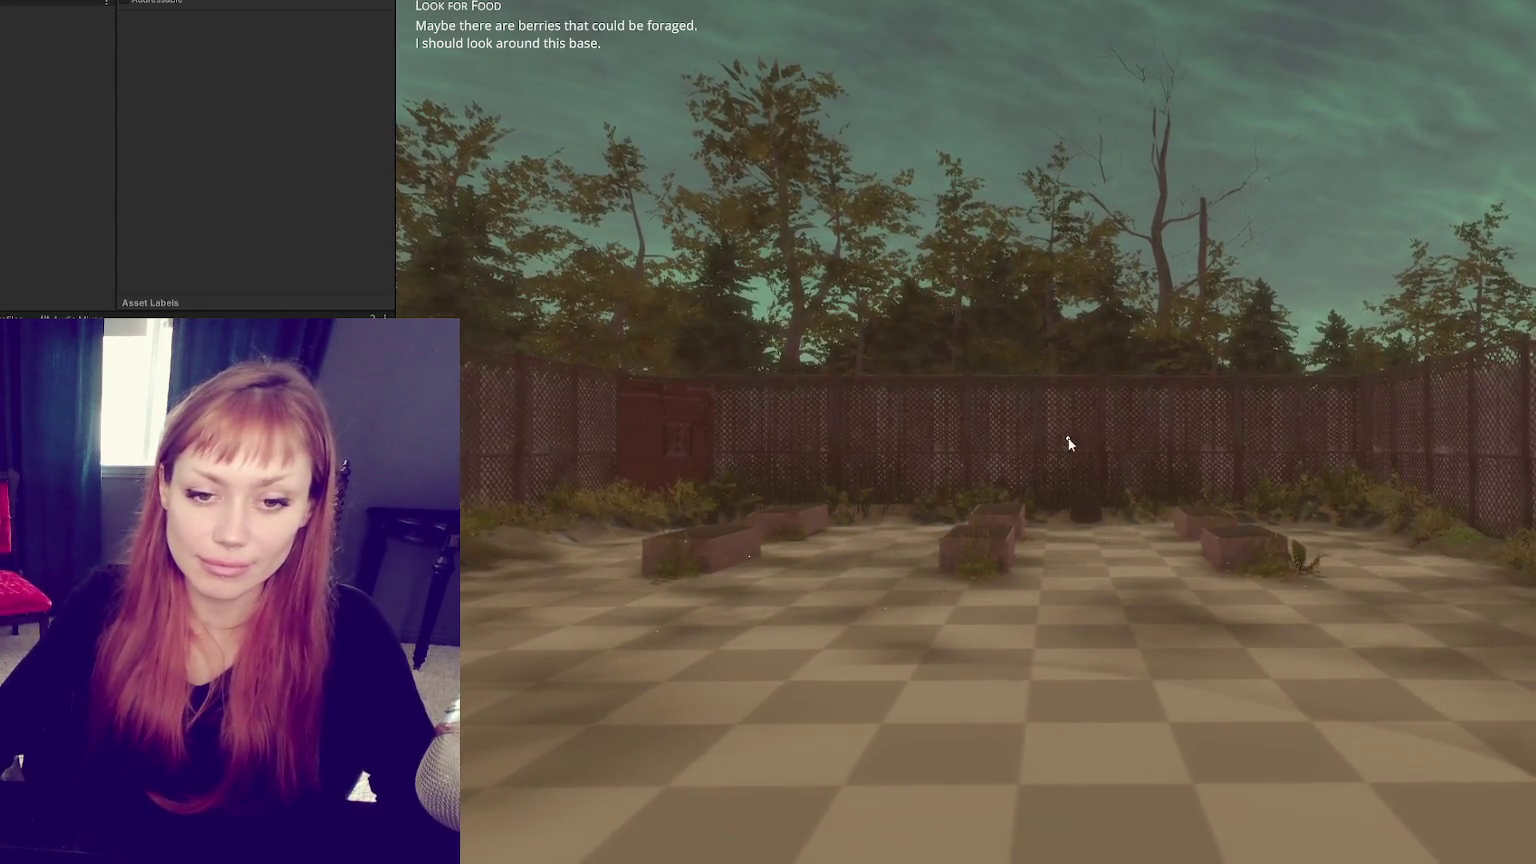
left_click(1068, 443)
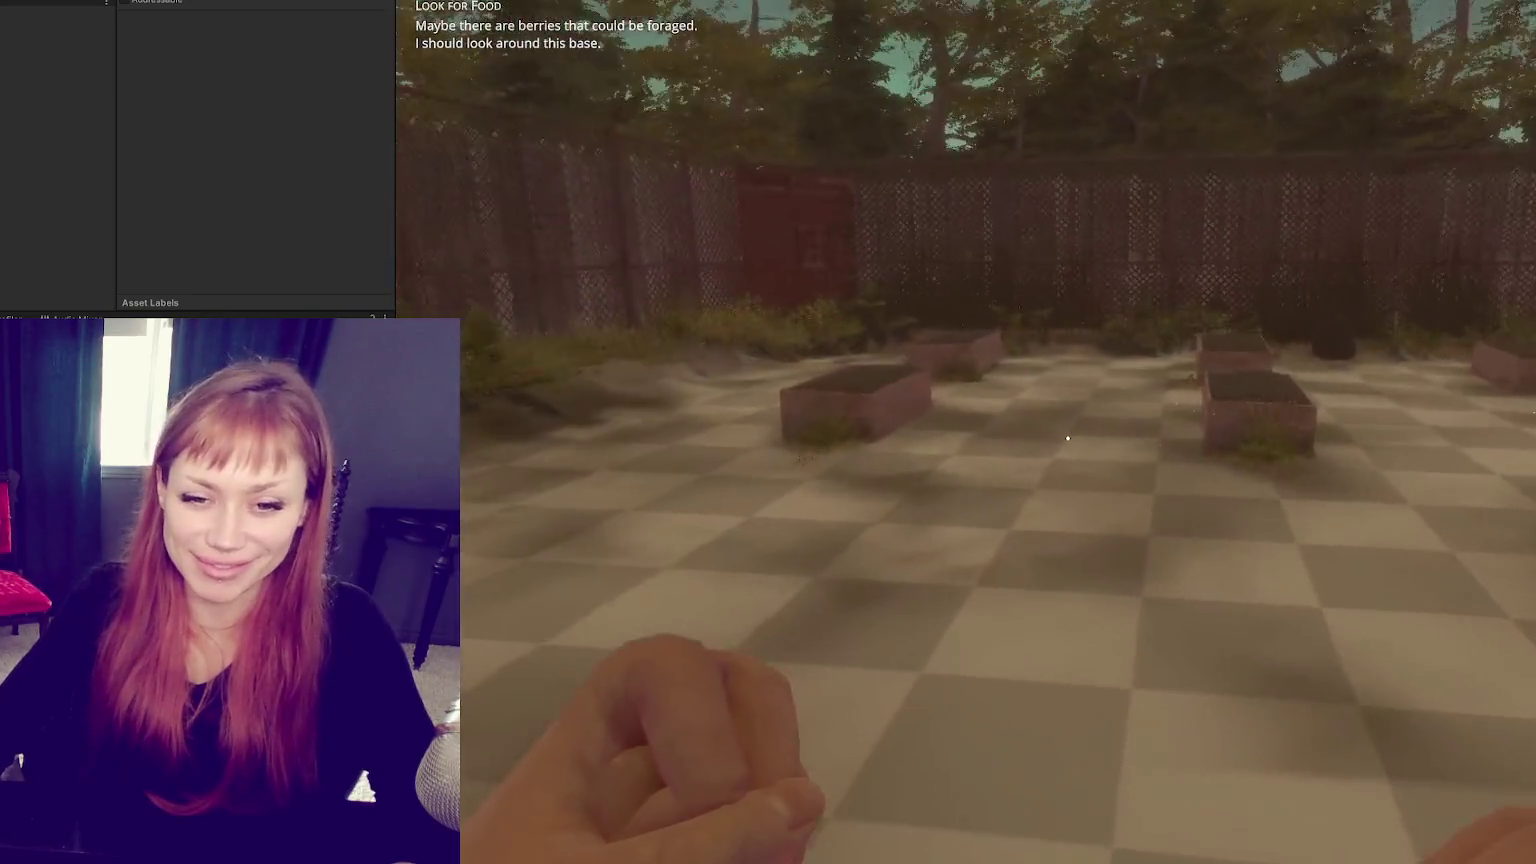
key("w")
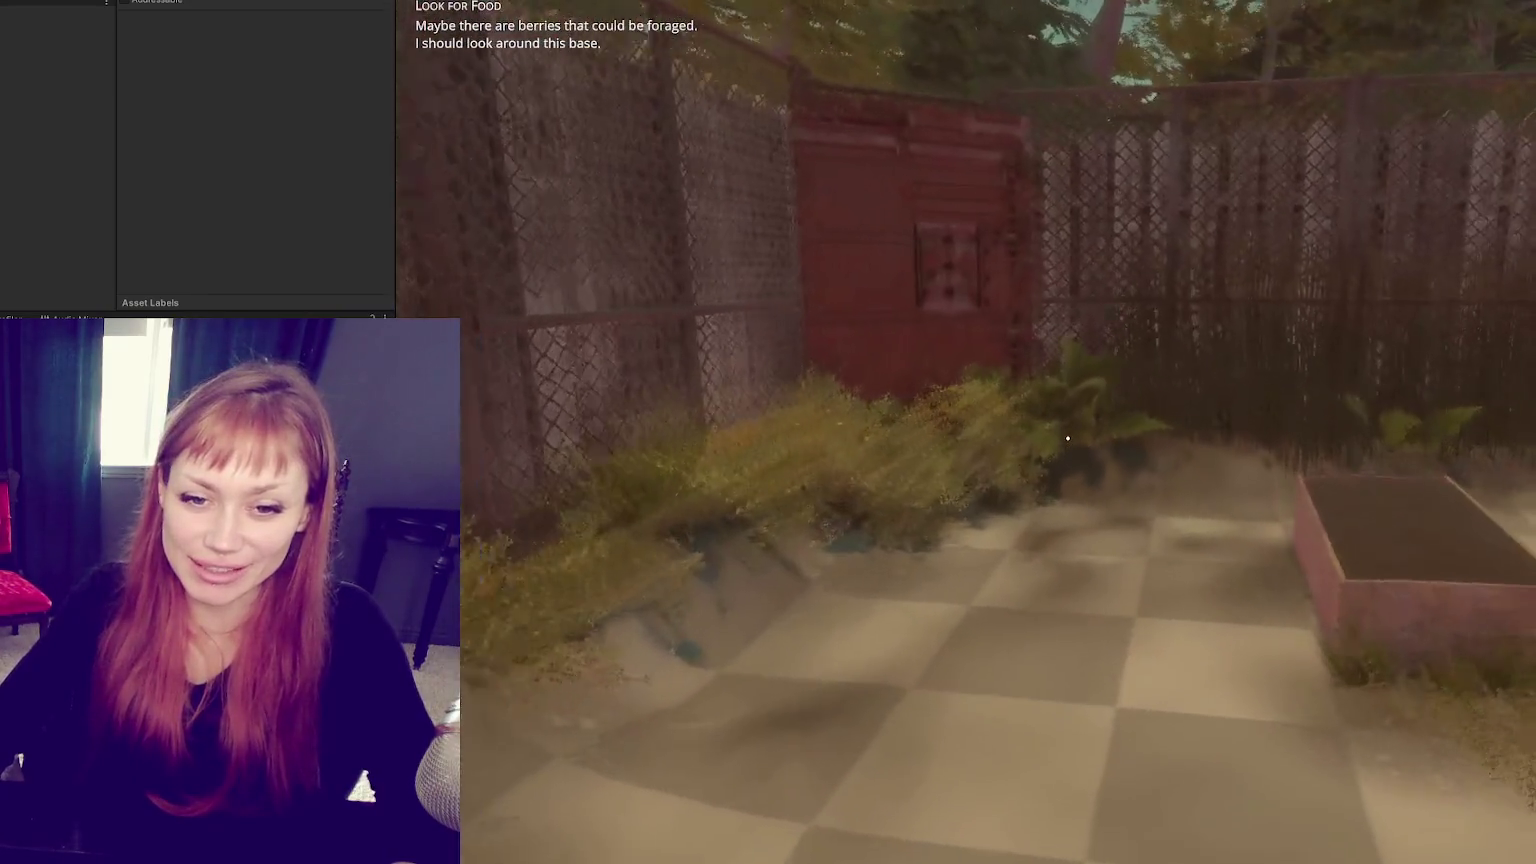
key("w")
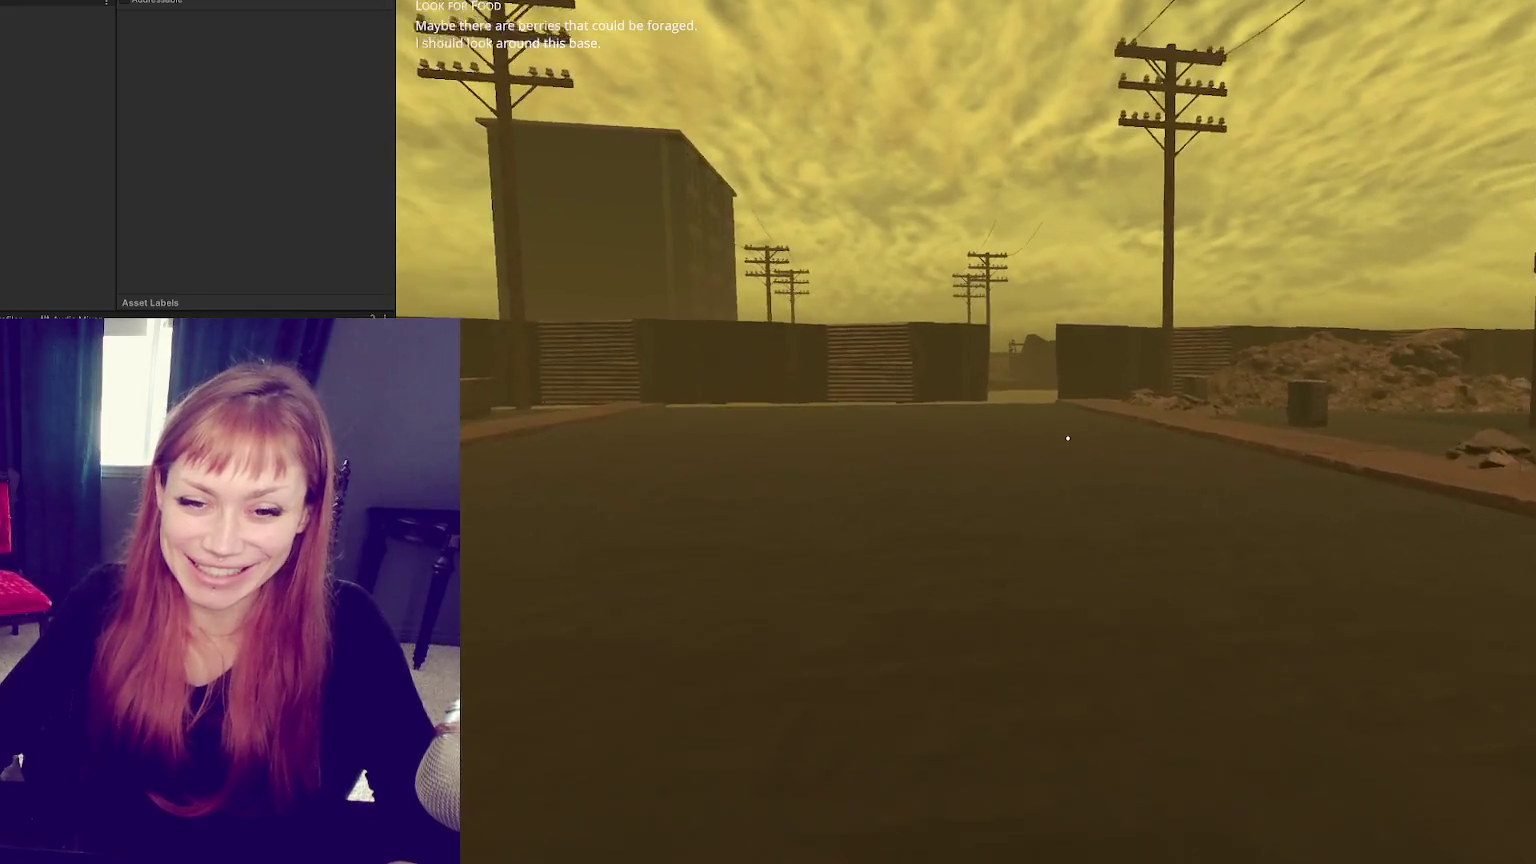
key("w")
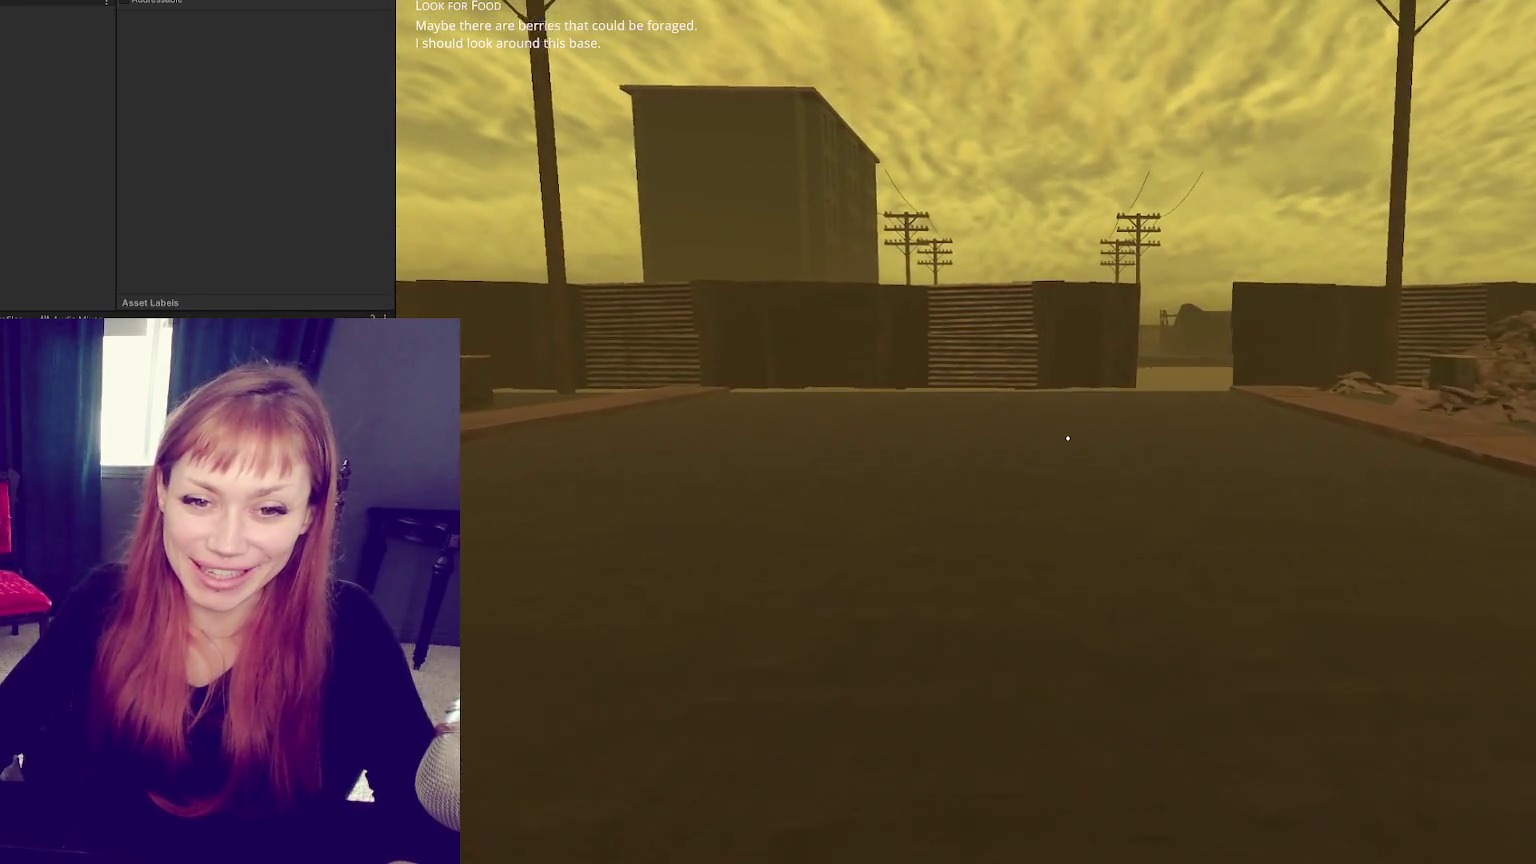
key("w")
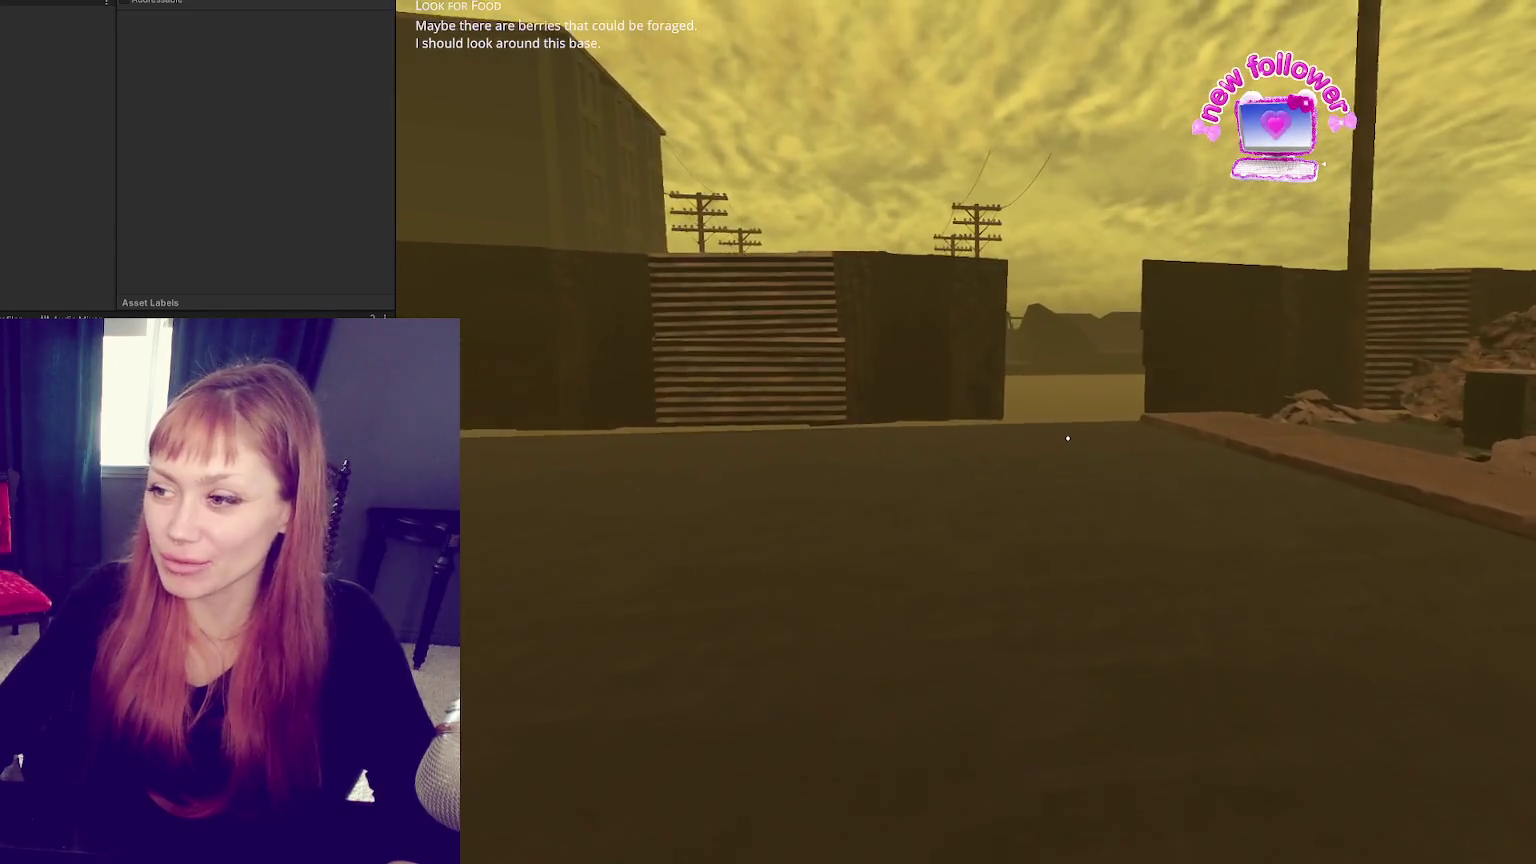
key("w")
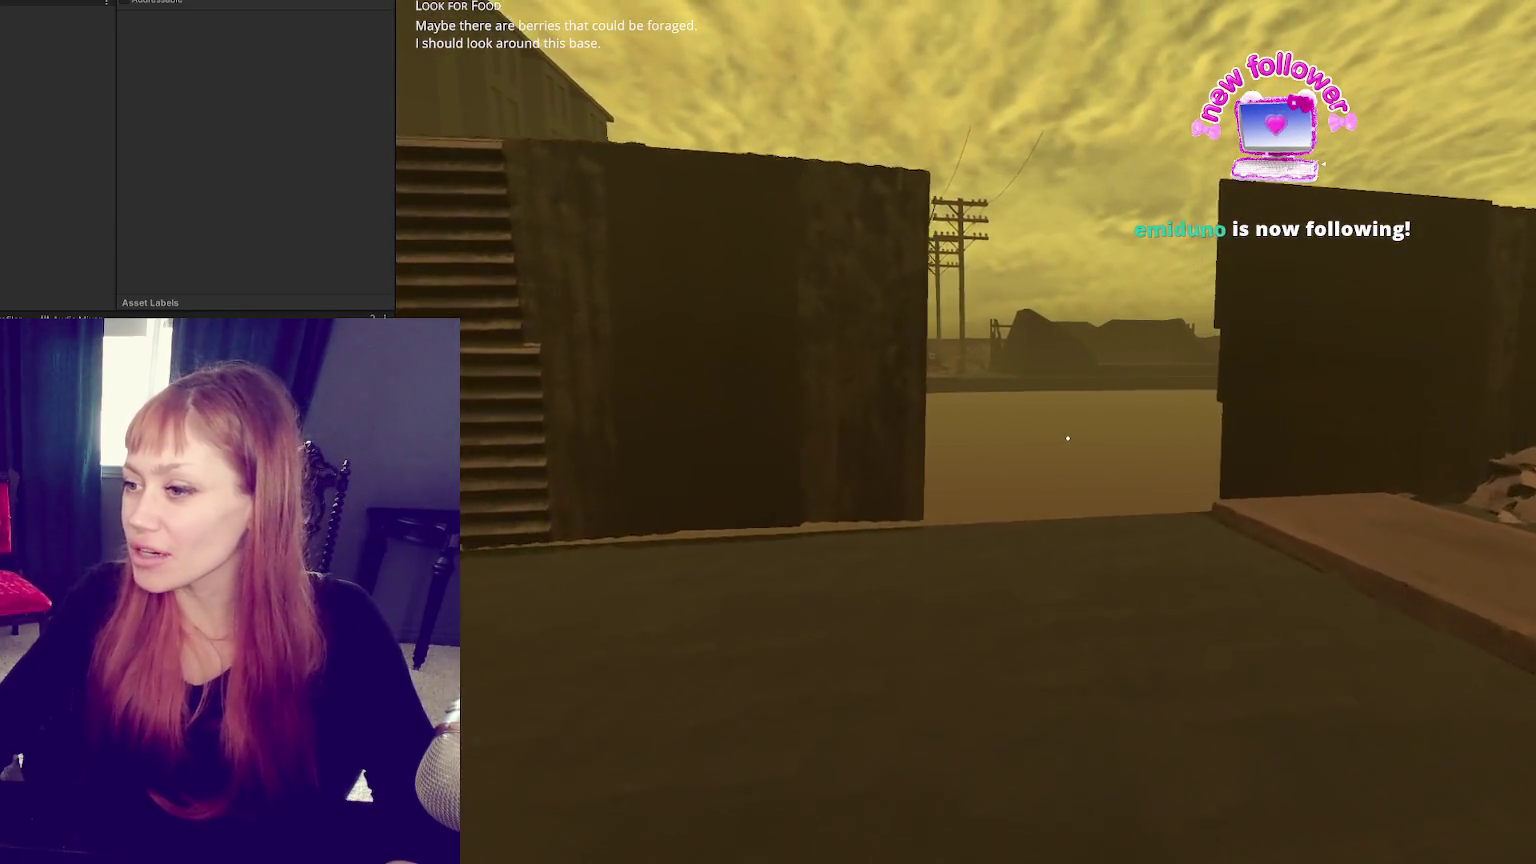
key("w")
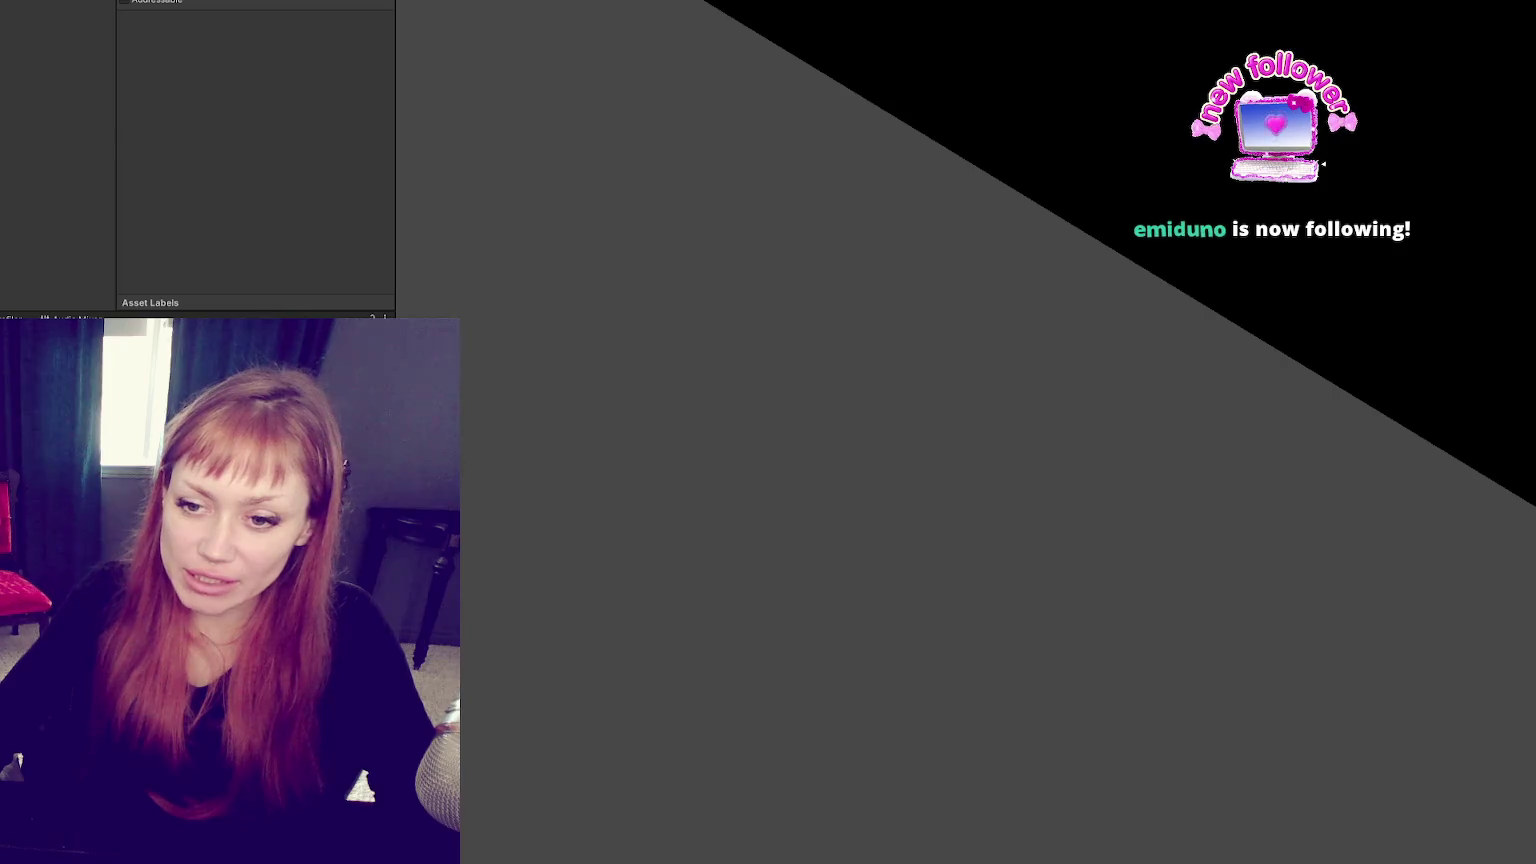
Step: Apply All overrides on the selected WastelandChunk instances, save the Wasteland scene, and relaunch in DEV MODE
left_click(55, 95)
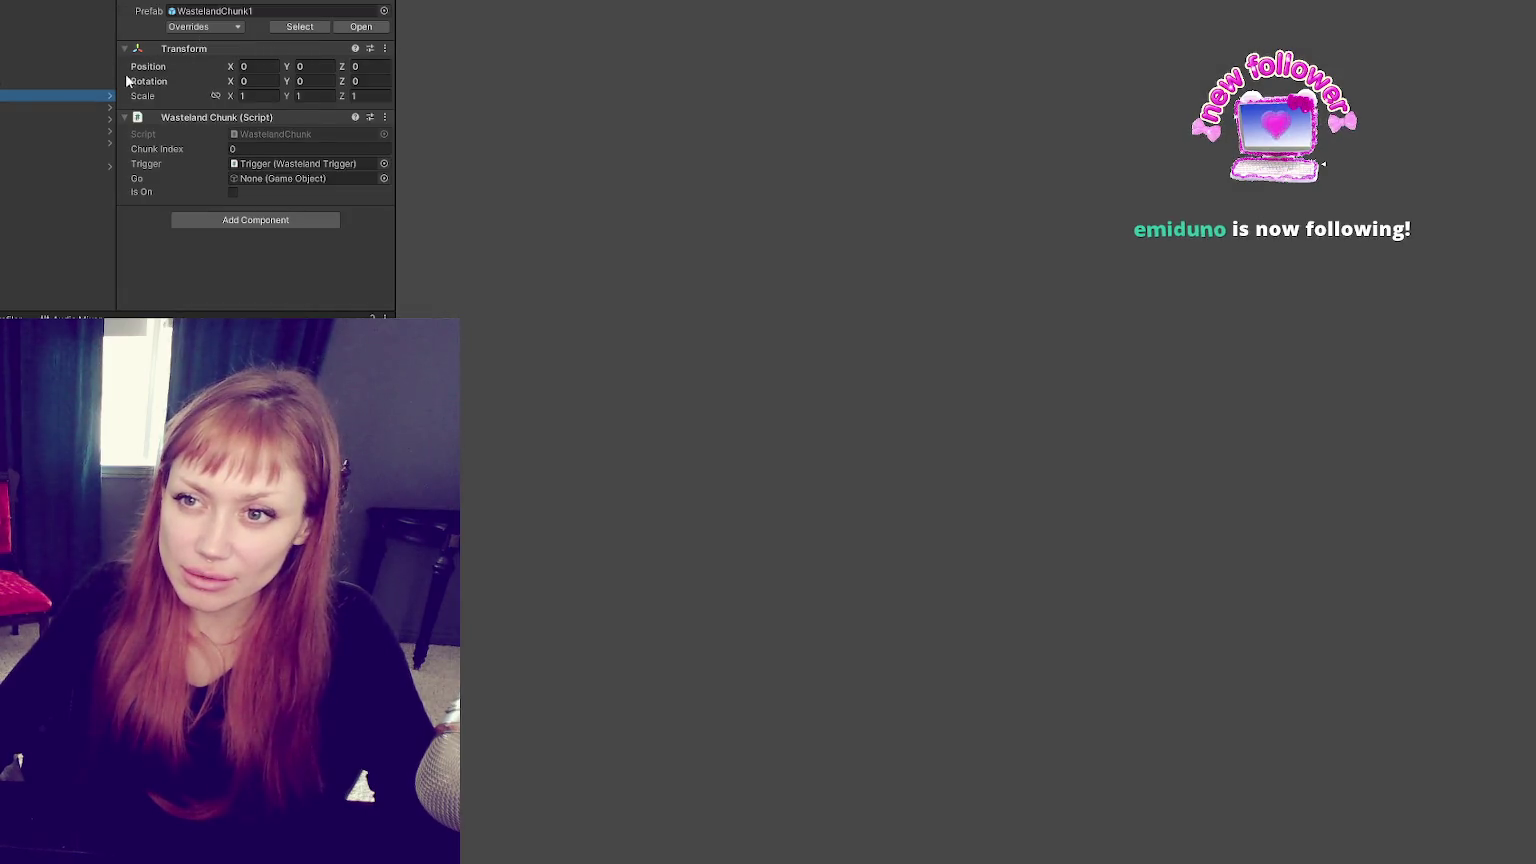
left_click(208, 27)
key("Escape")
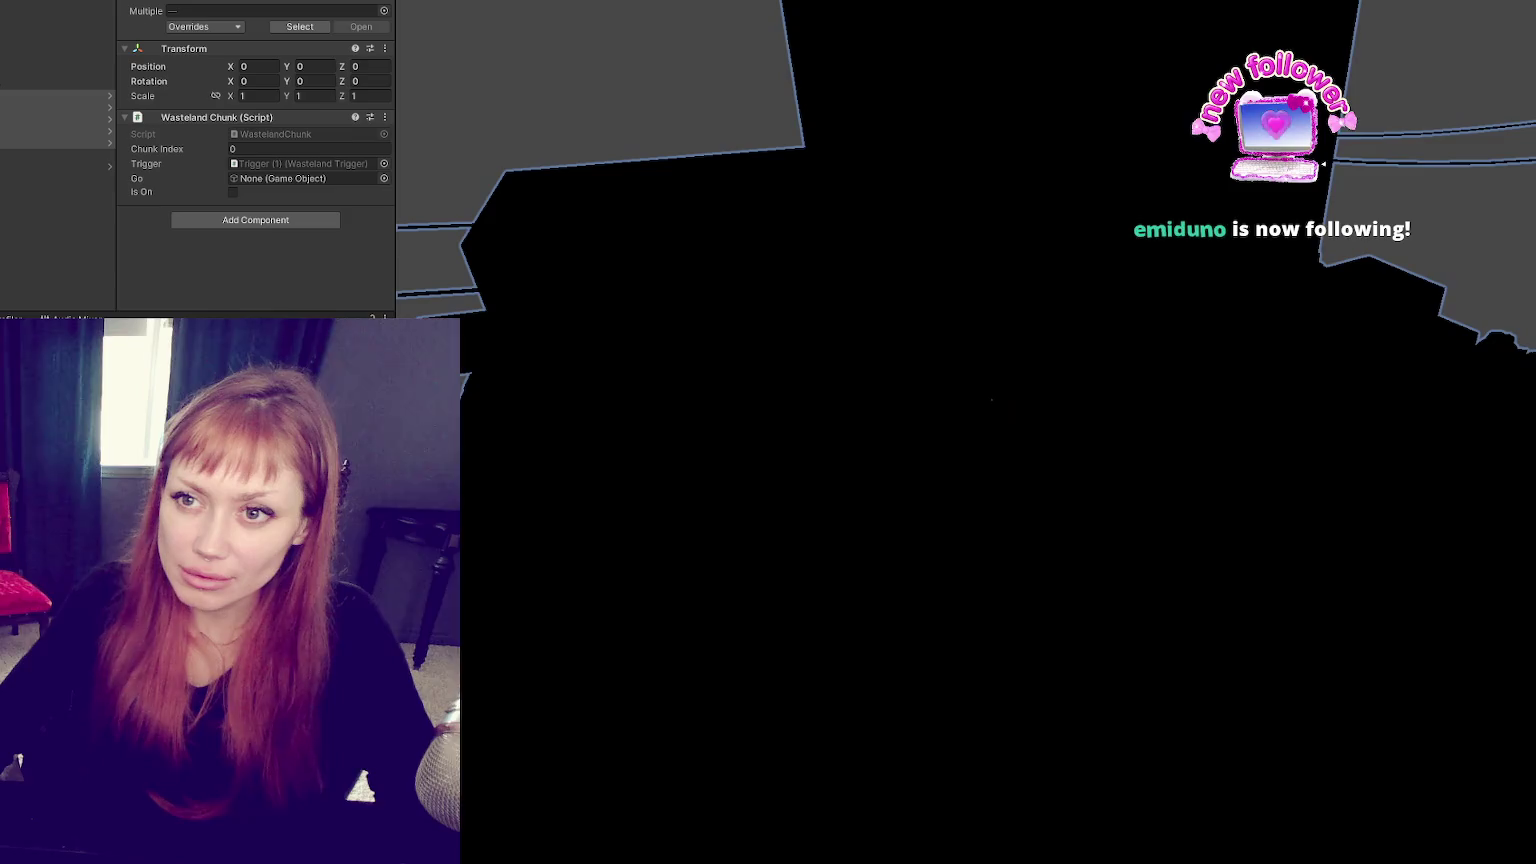
left_click(192, 31)
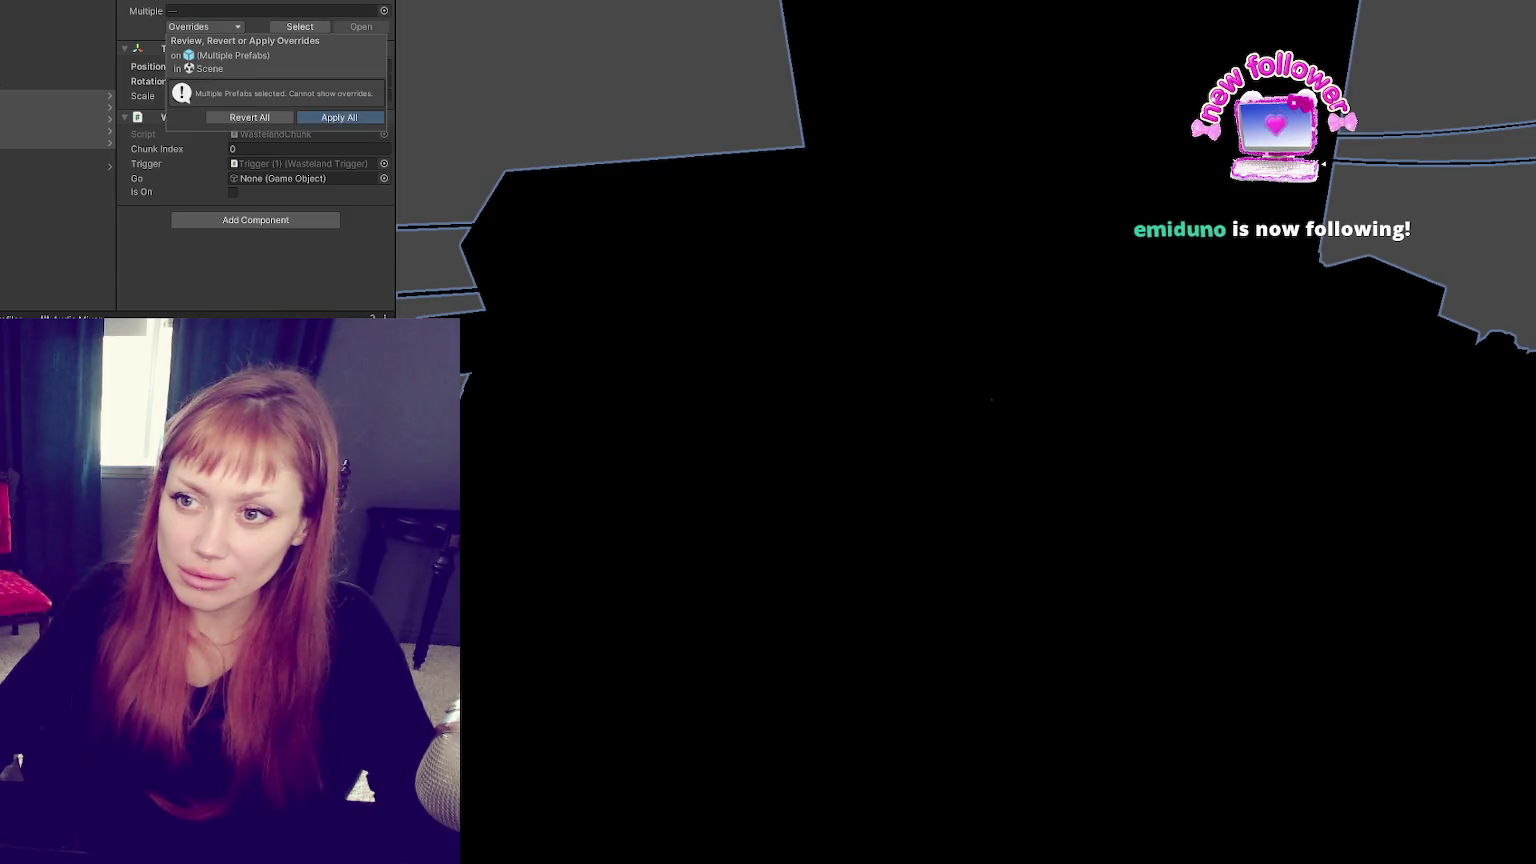
left_click(339, 117)
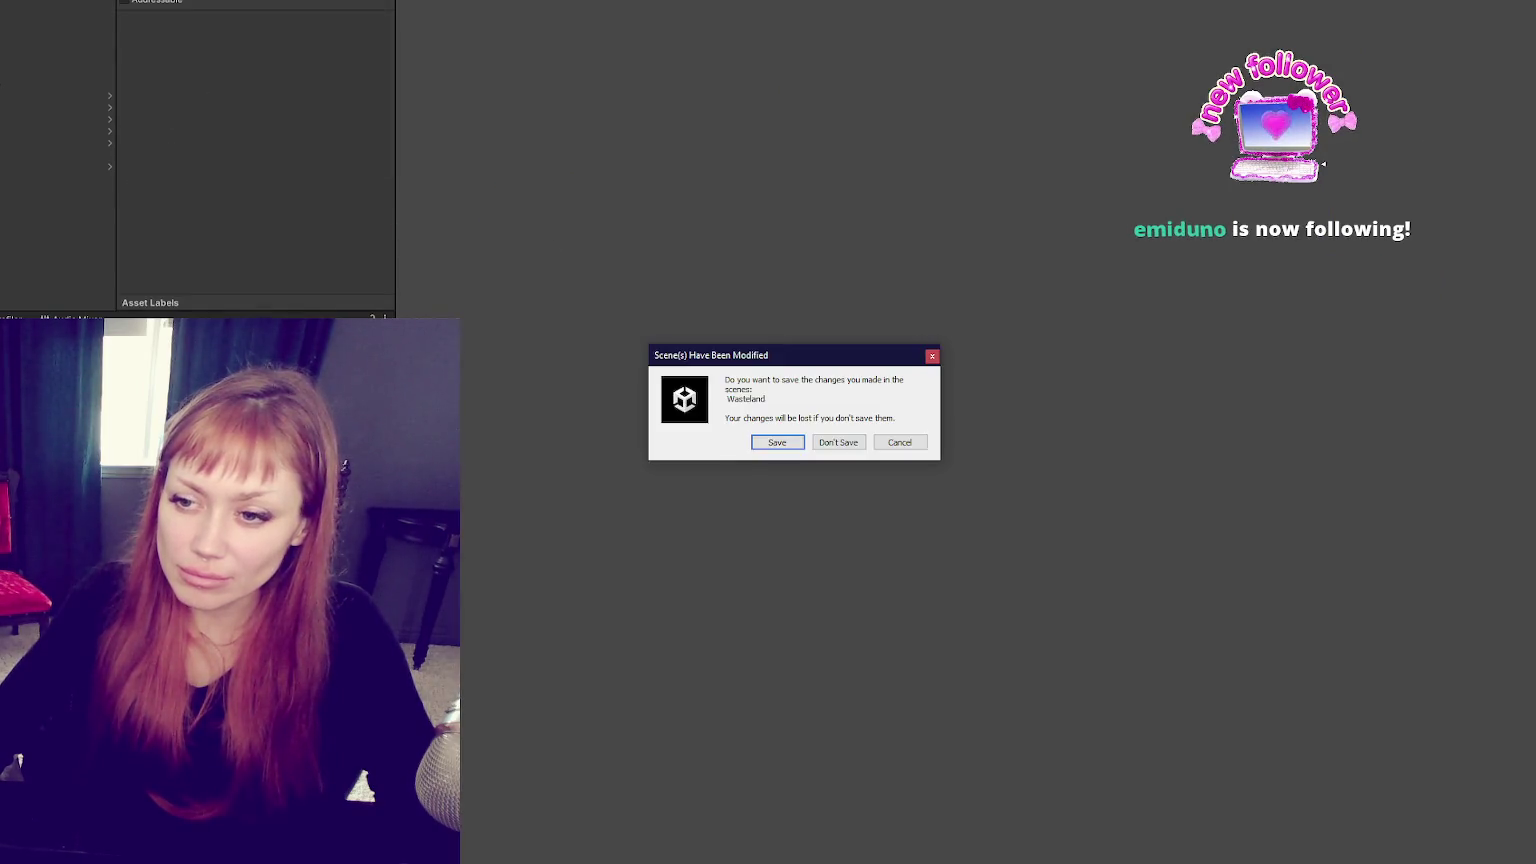
left_click(789, 445)
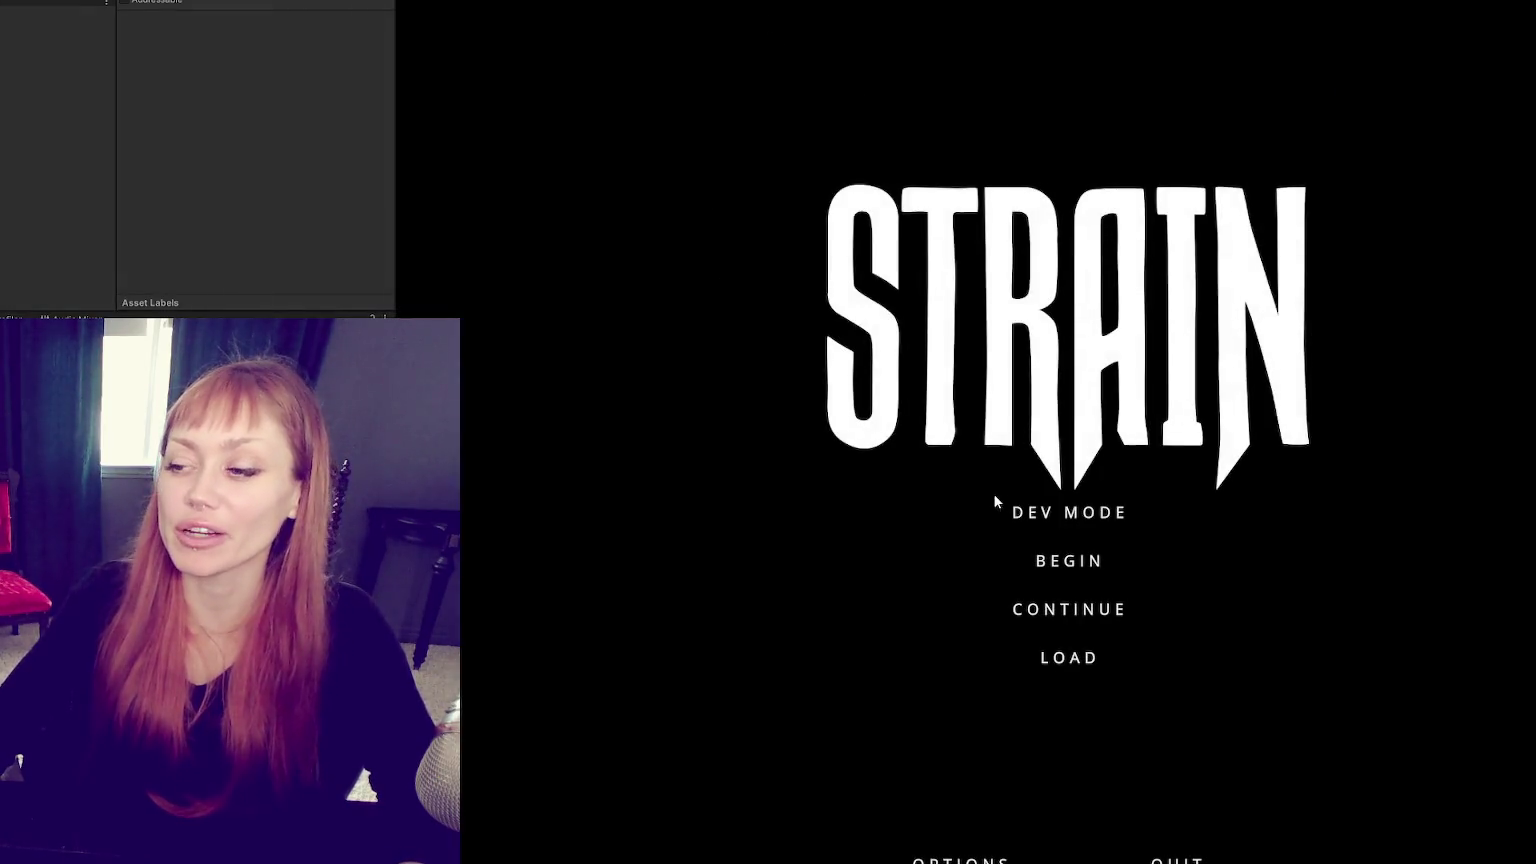
left_click(1035, 520)
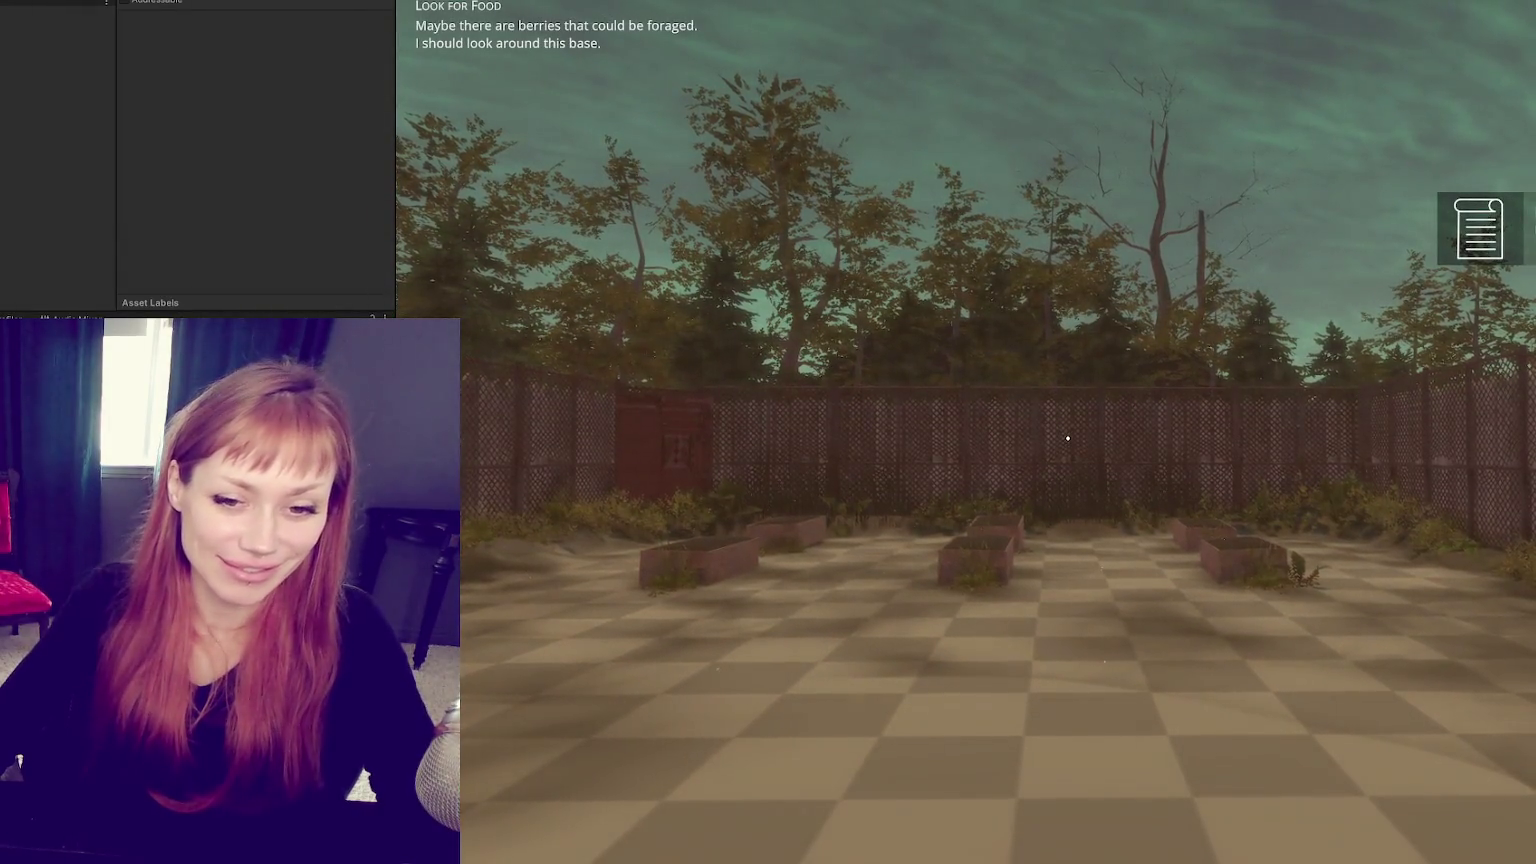
Step: Walk past the planters and out the red door, show the Tasks list, then start a game again
key("w")
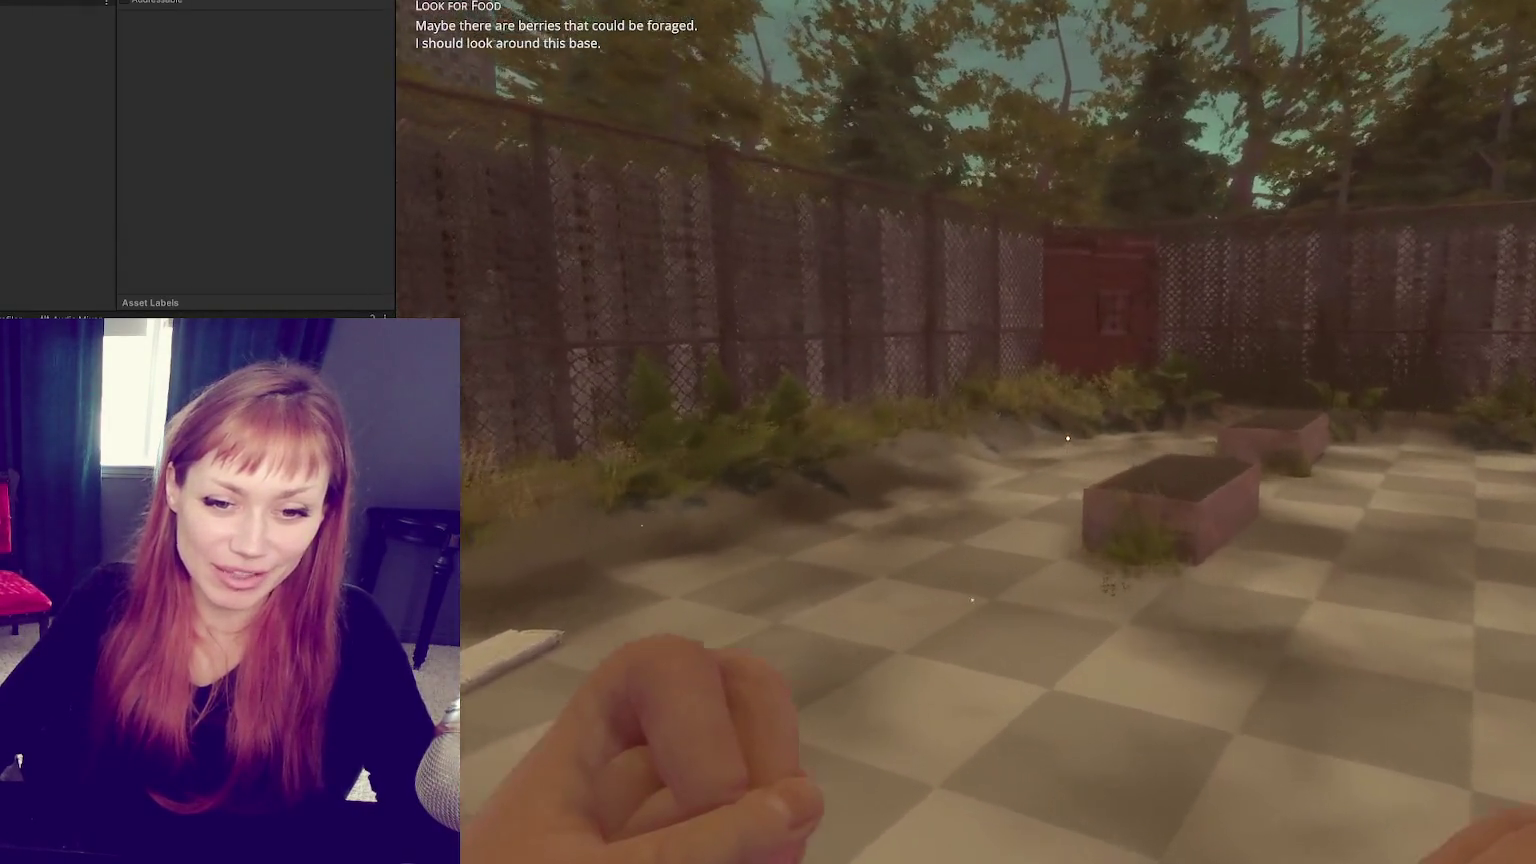
key("w")
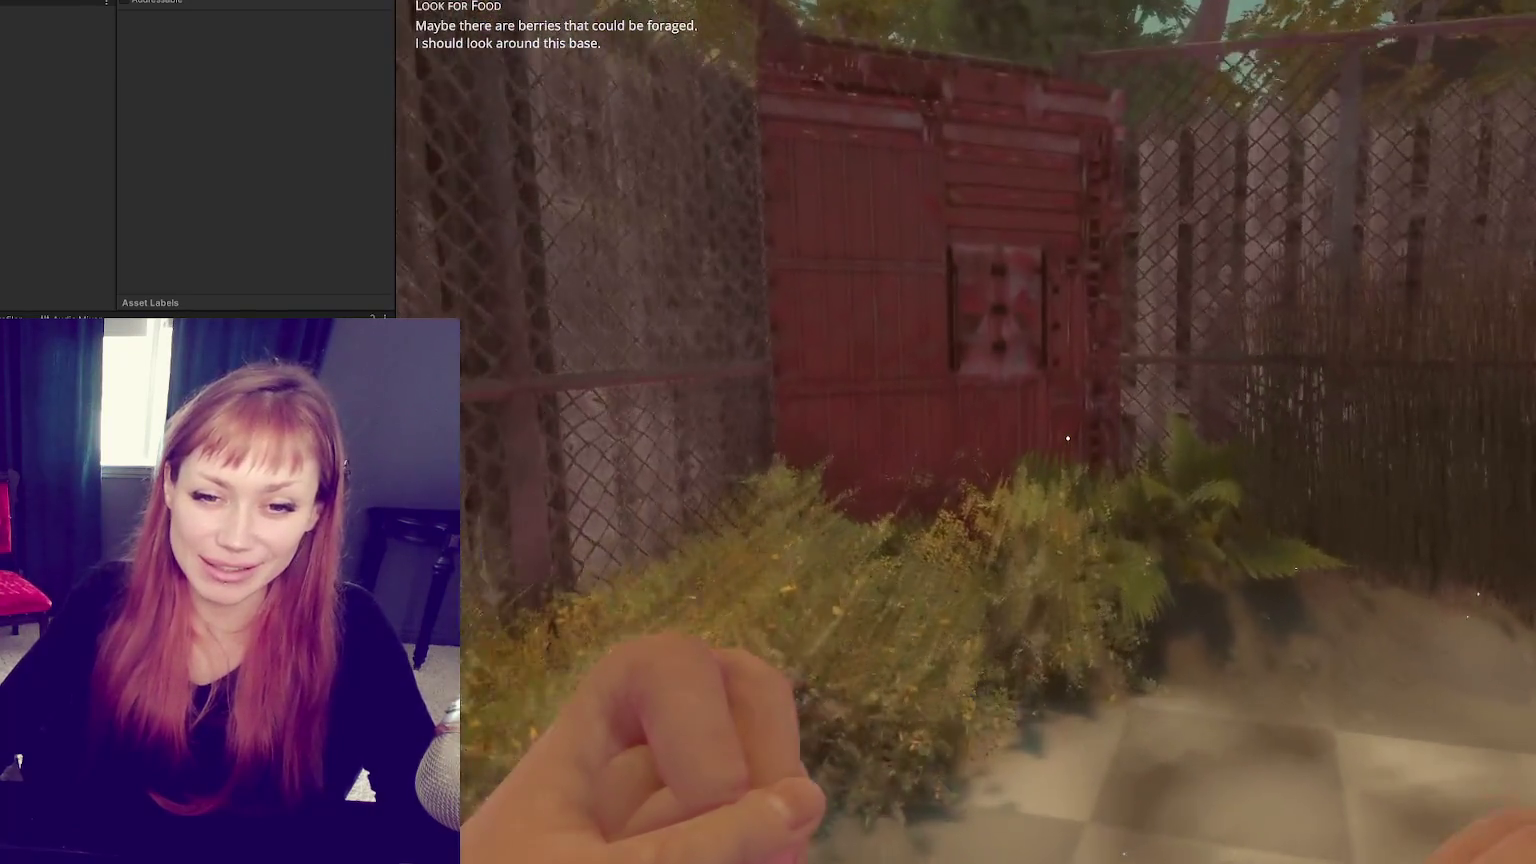
key("w")
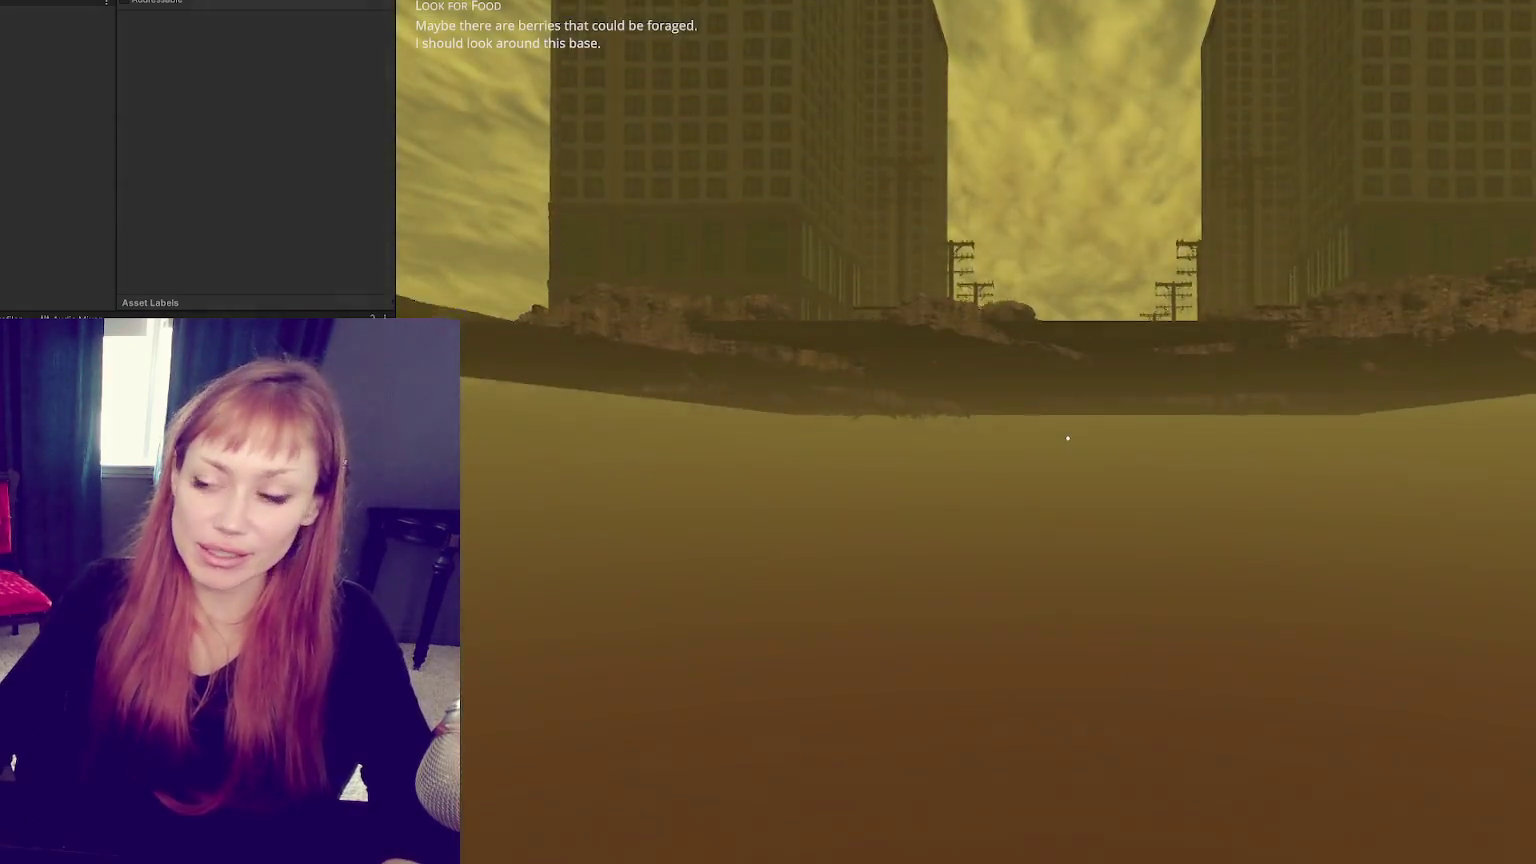
key("Tab")
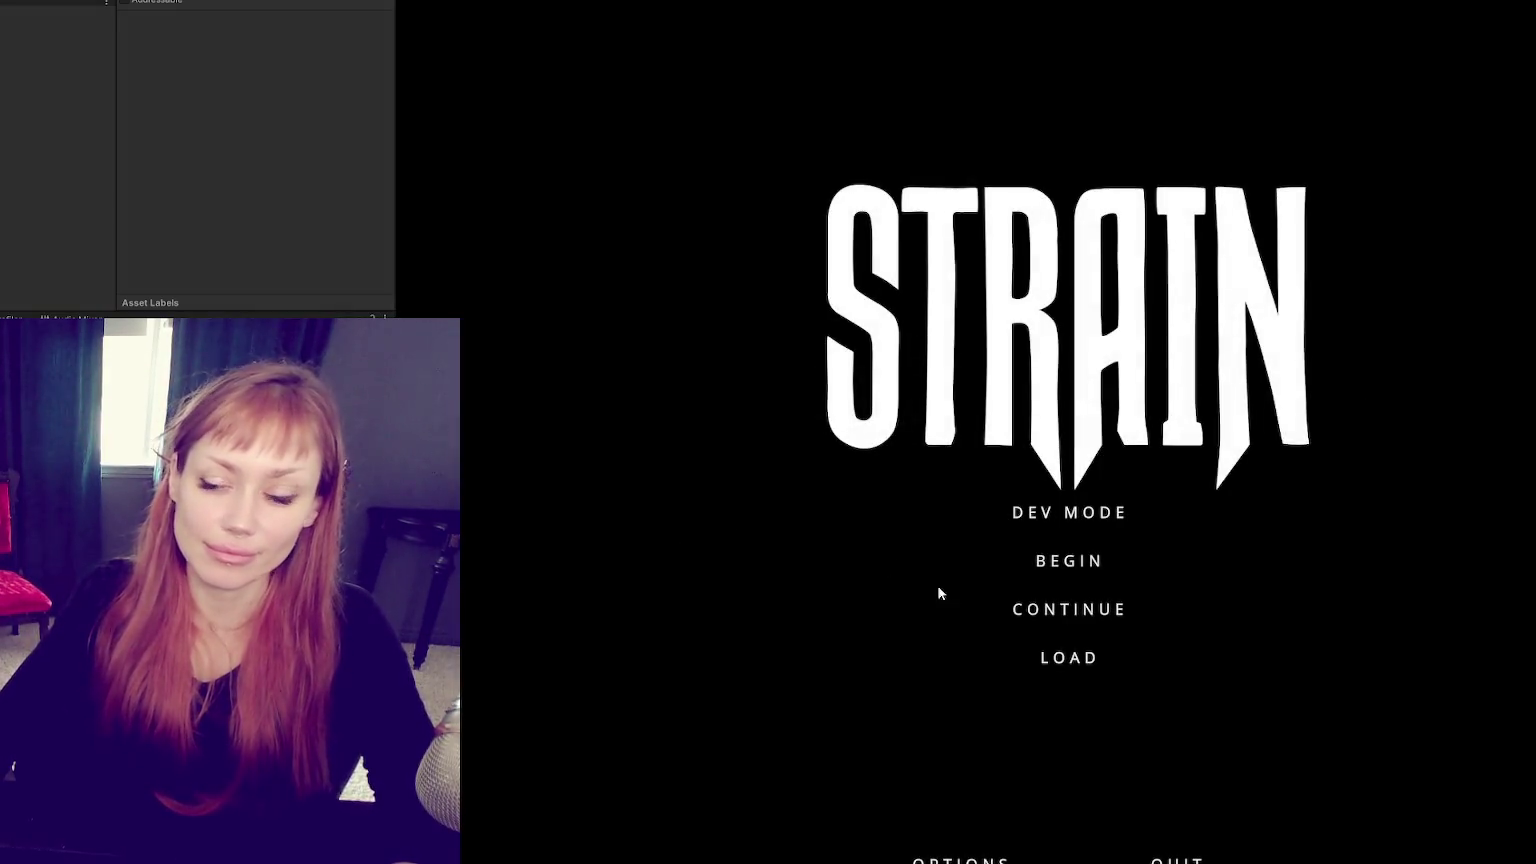
left_click(1056, 518)
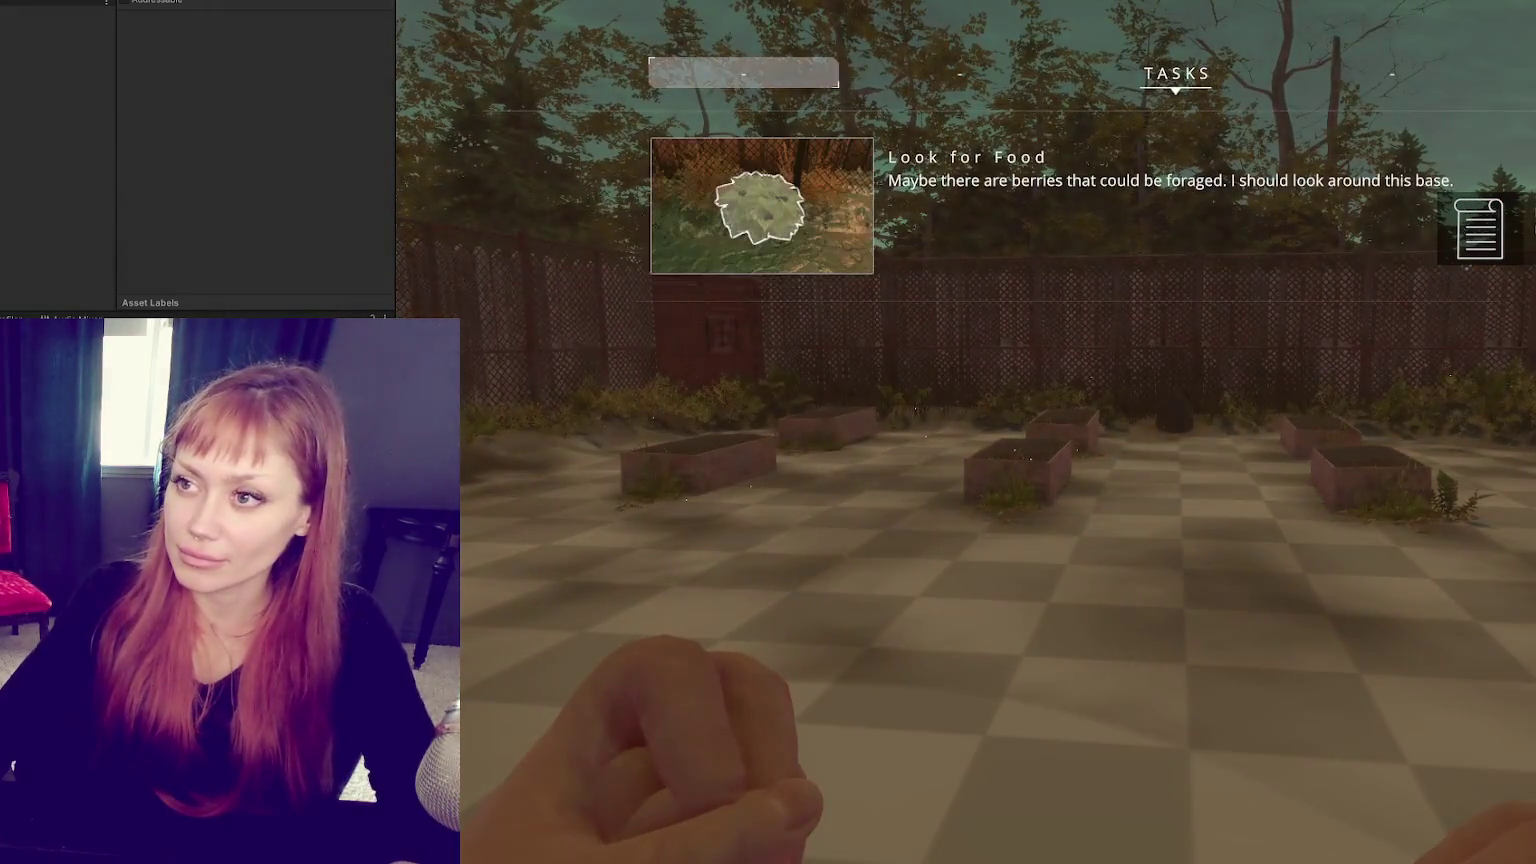
Step: Exit through the red shed door, walk down the street showing Look for Food, then stop play
key("w")
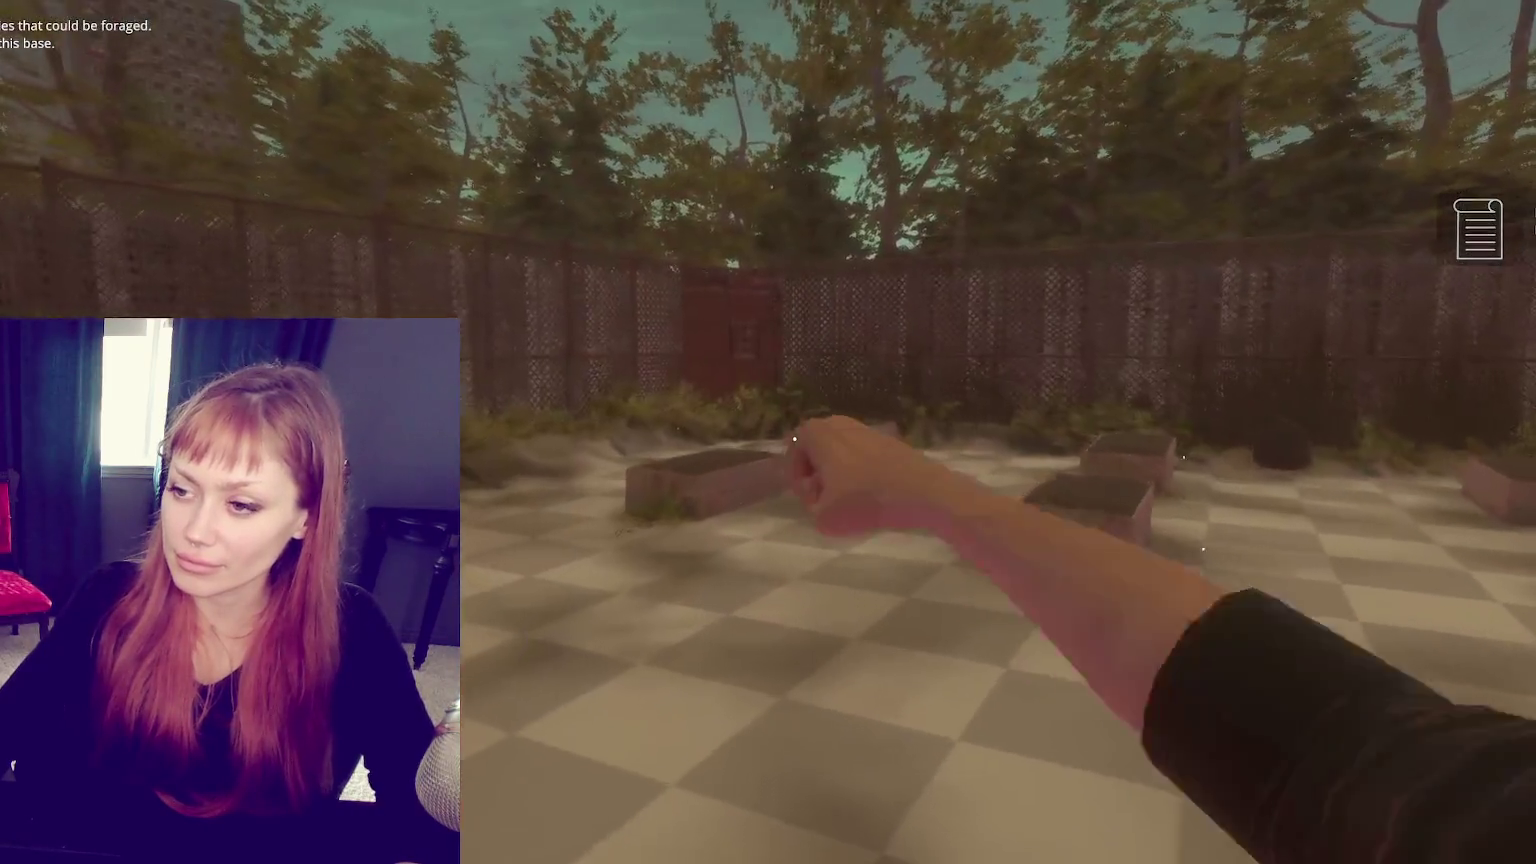
key("w")
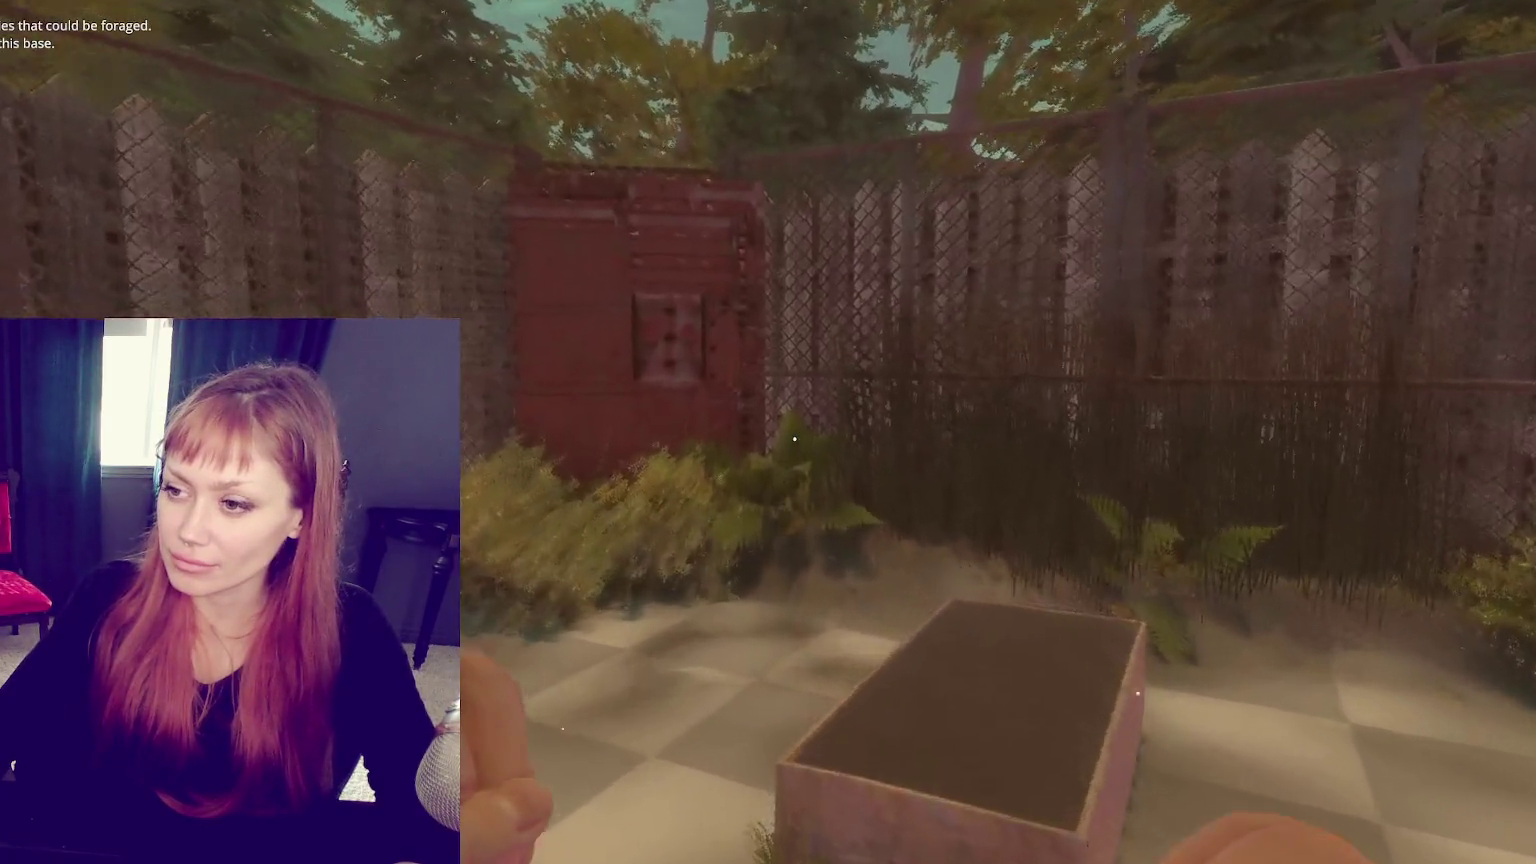
key("e")
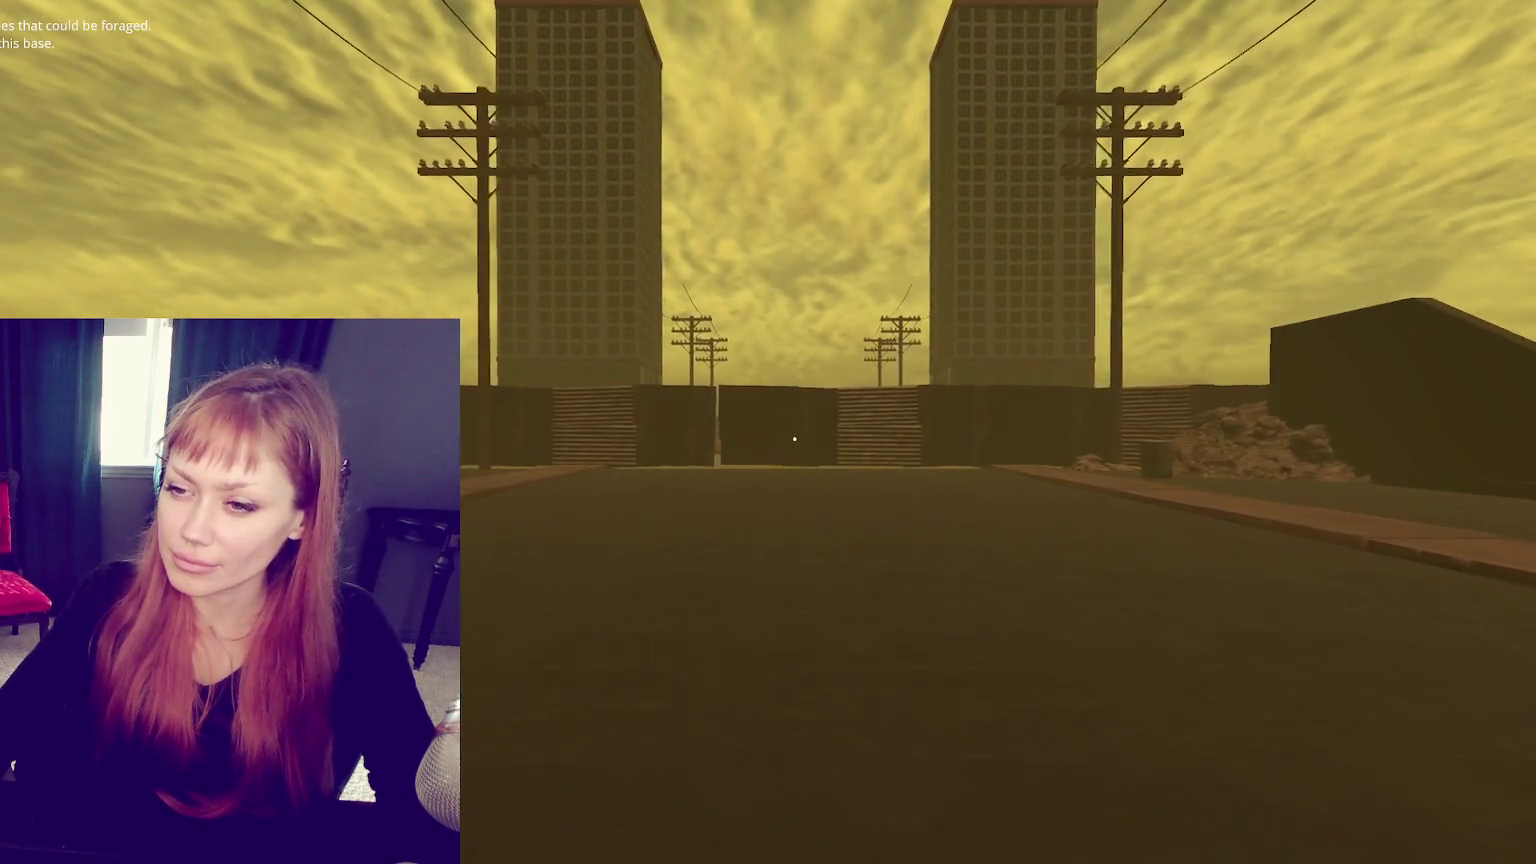
key("w")
key("Tab")
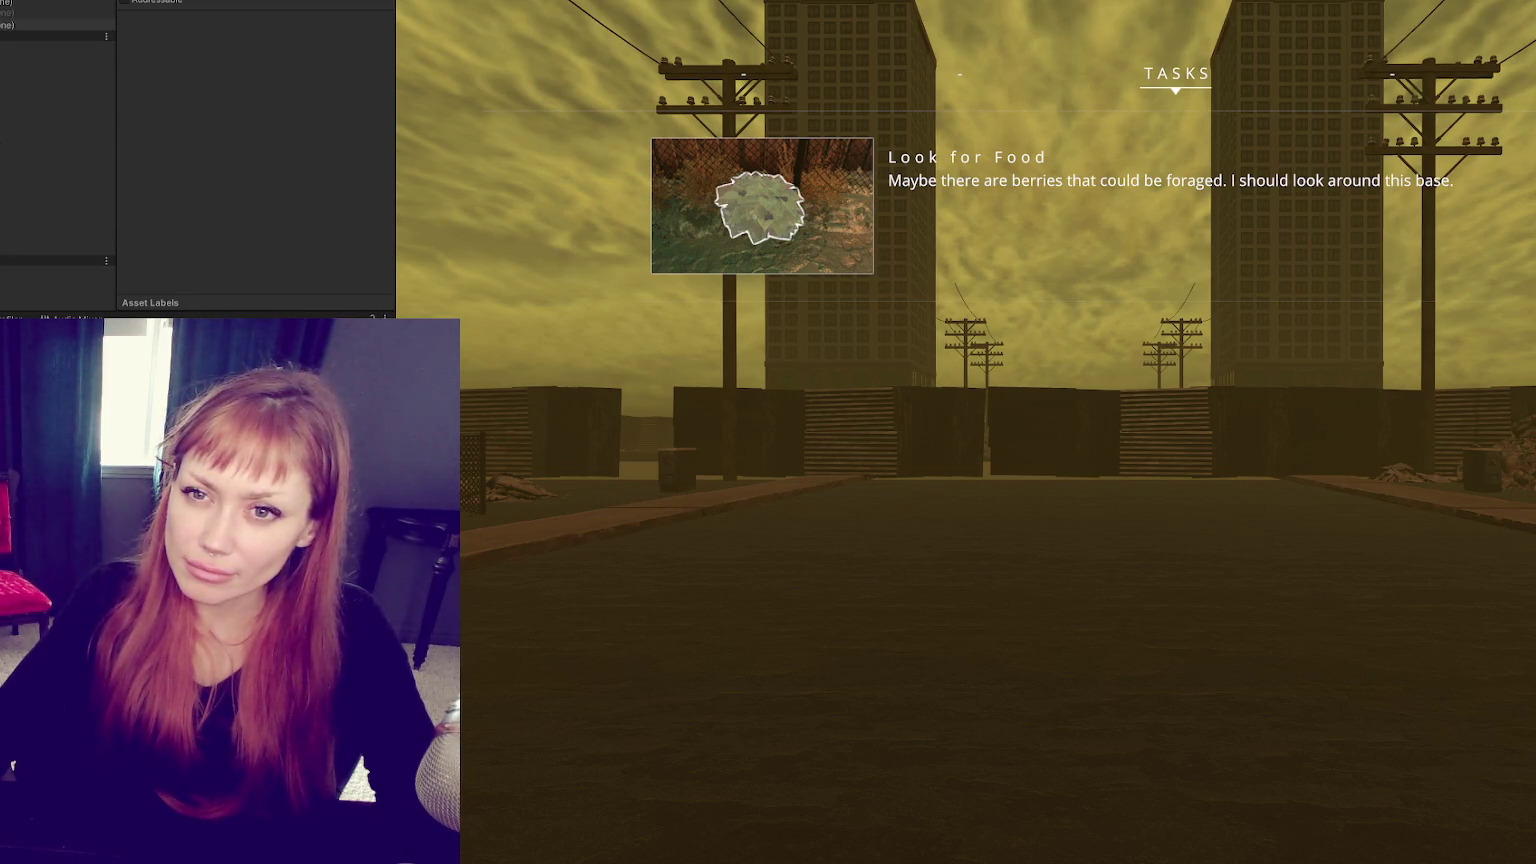
left_click(5, 17)
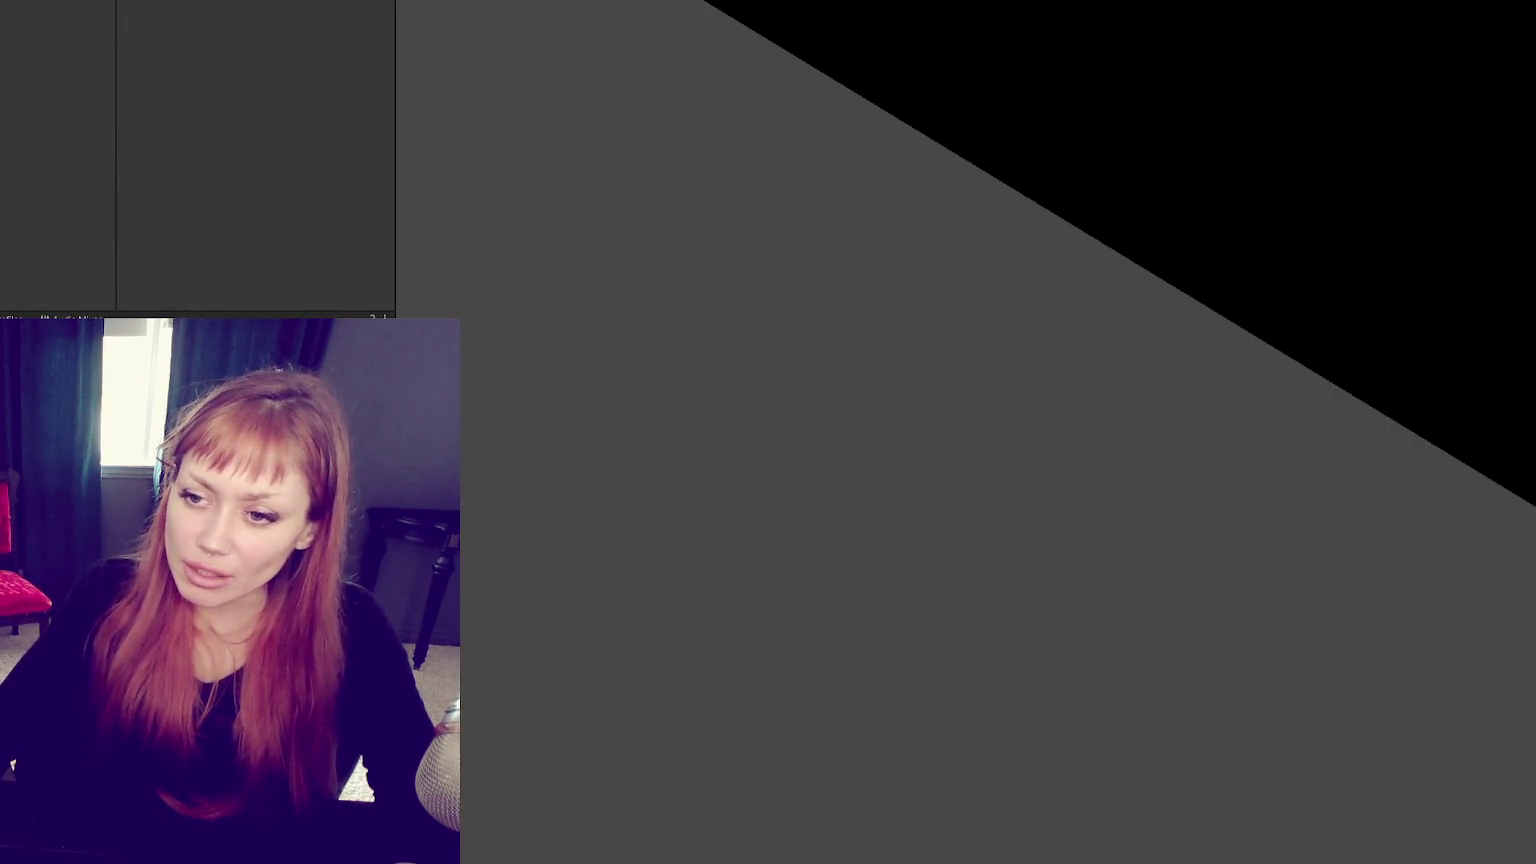
Step: Select WastelandChunk4, review its prefab overrides list, and save the modified scene
left_click(57, 131)
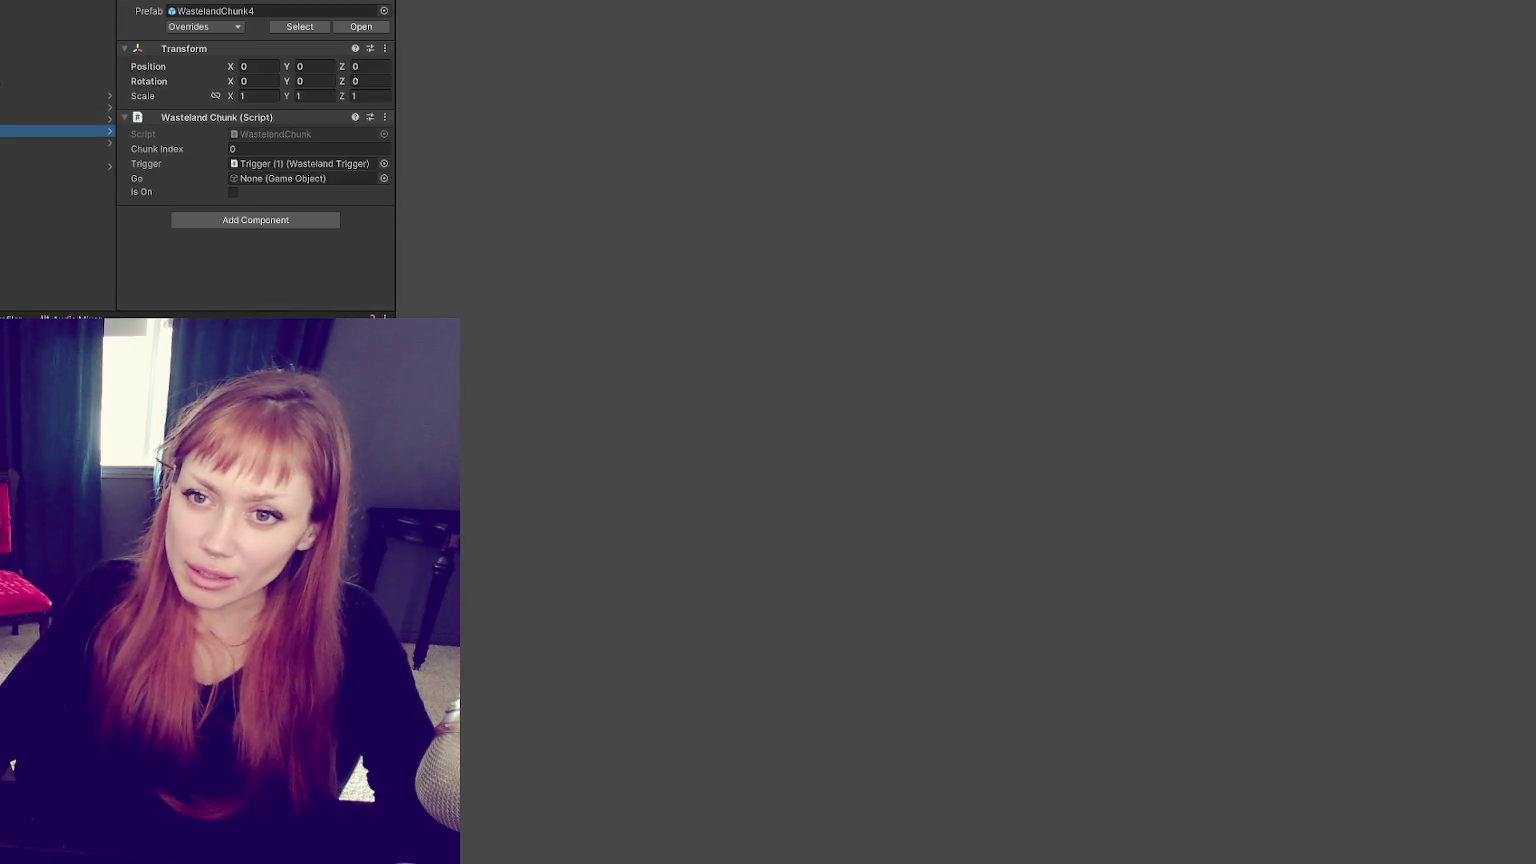
left_click(181, 3)
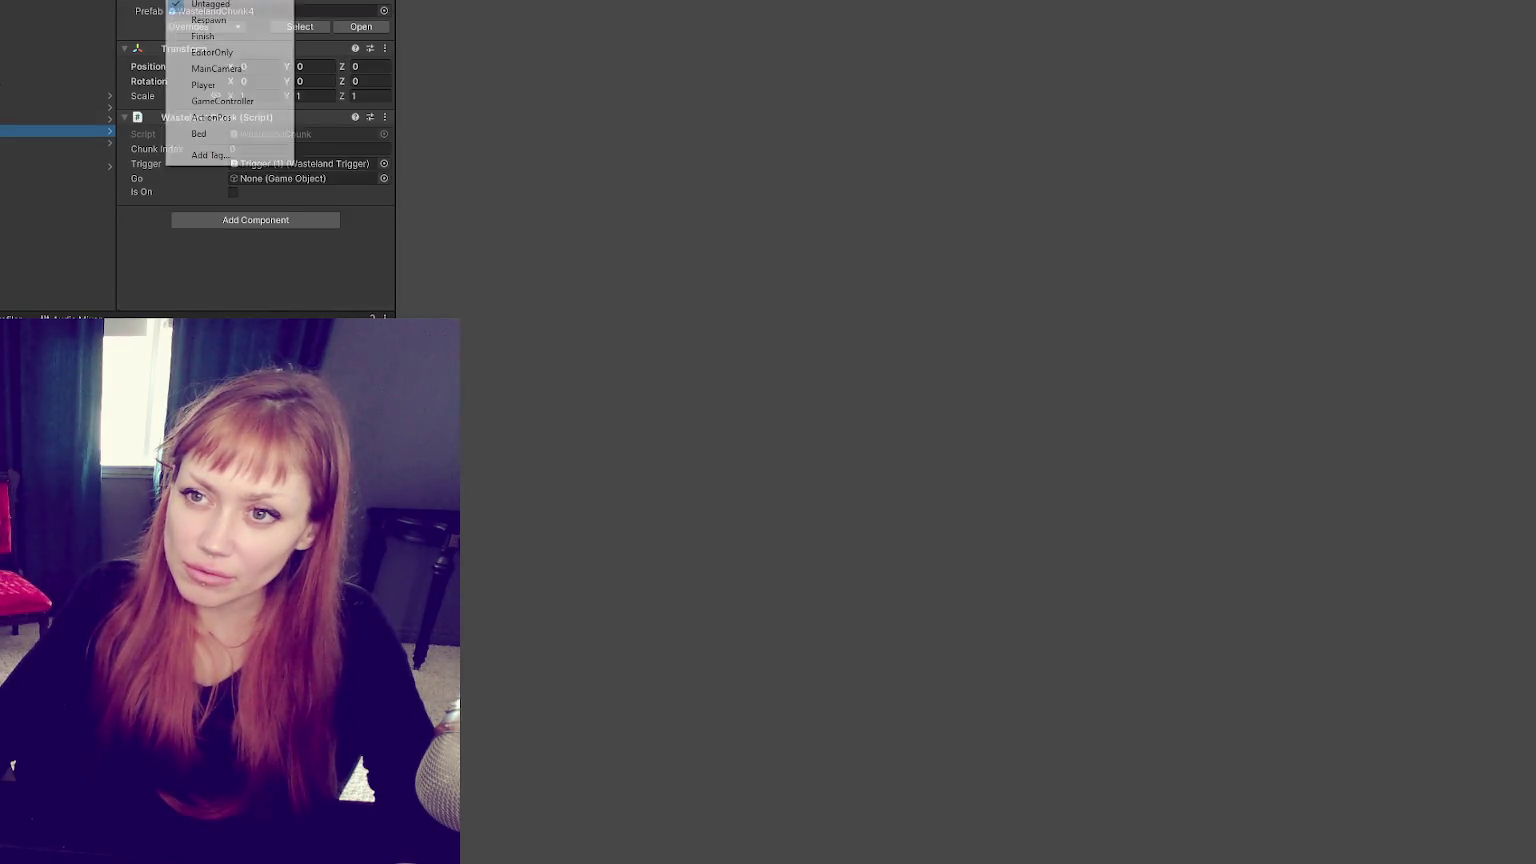
left_click(240, 27)
left_click(240, 27)
left_click(240, 27)
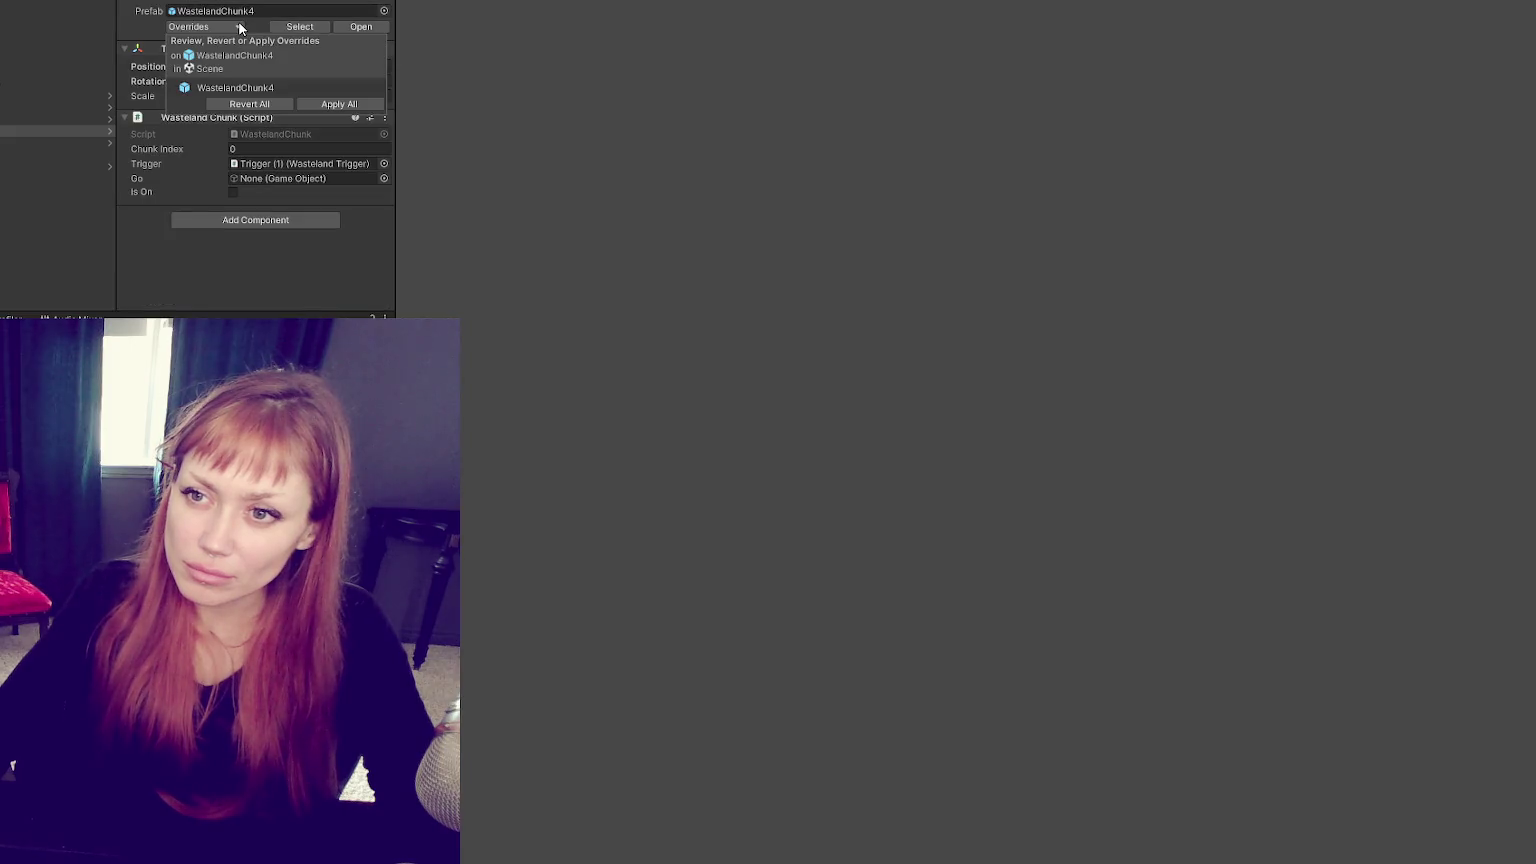
left_click(174, 3)
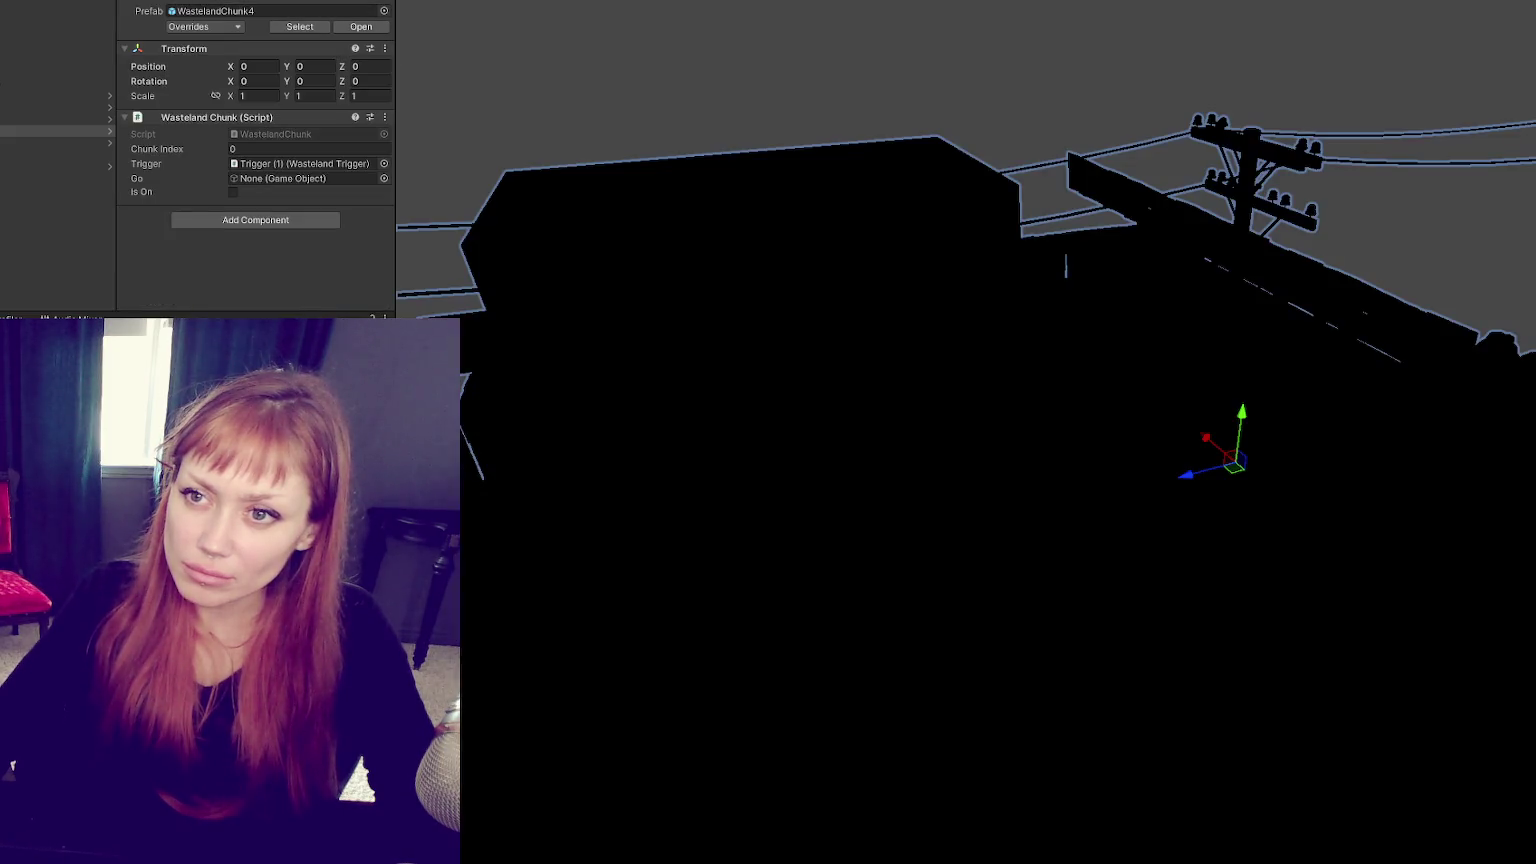
left_click(229, 28)
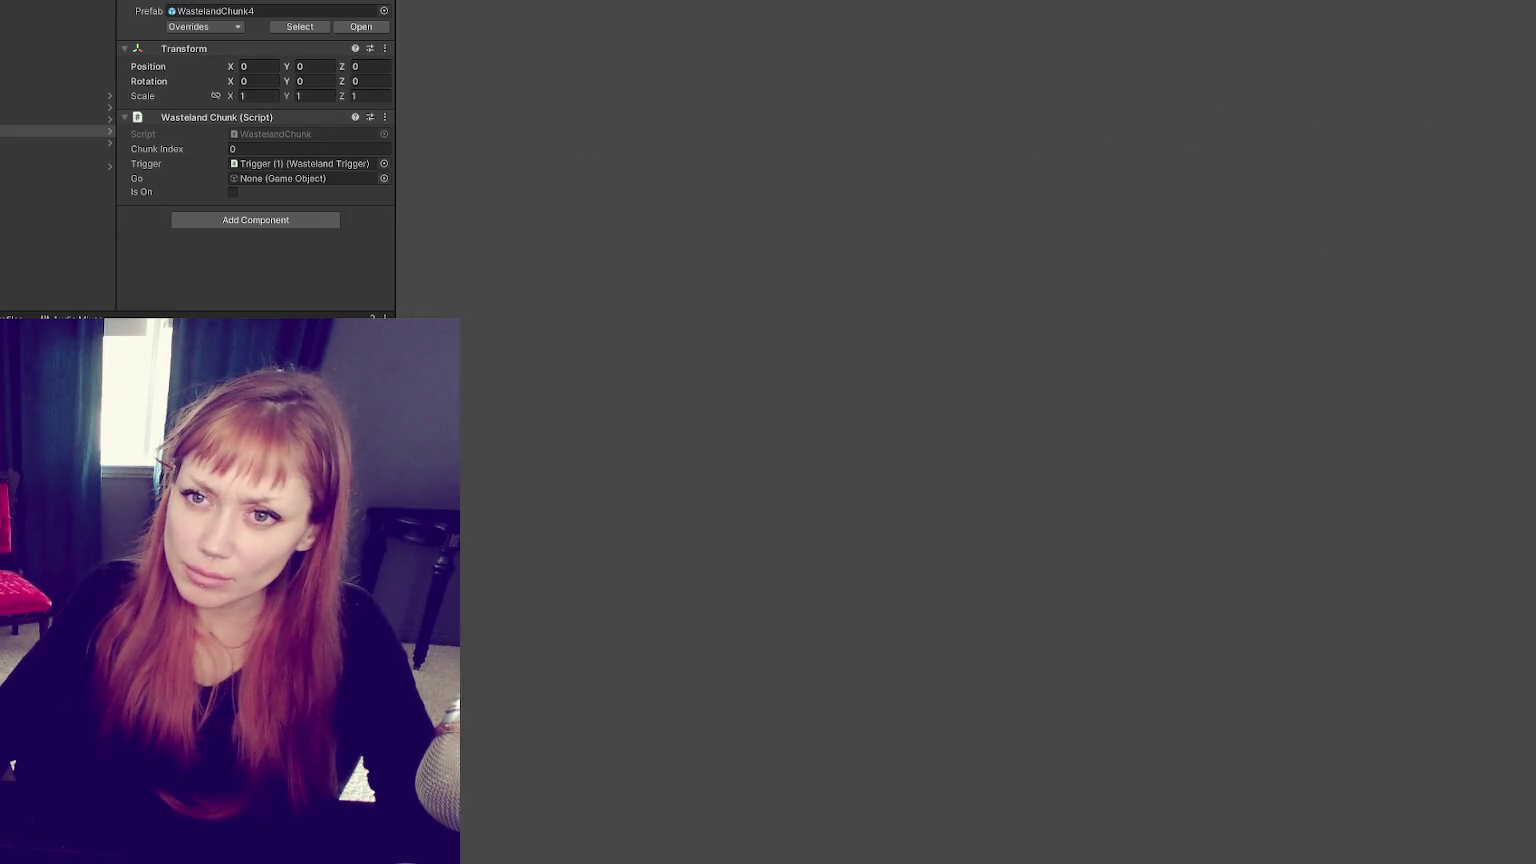
scroll(247, 110, "down", 3)
scroll(247, 117, "down", 2)
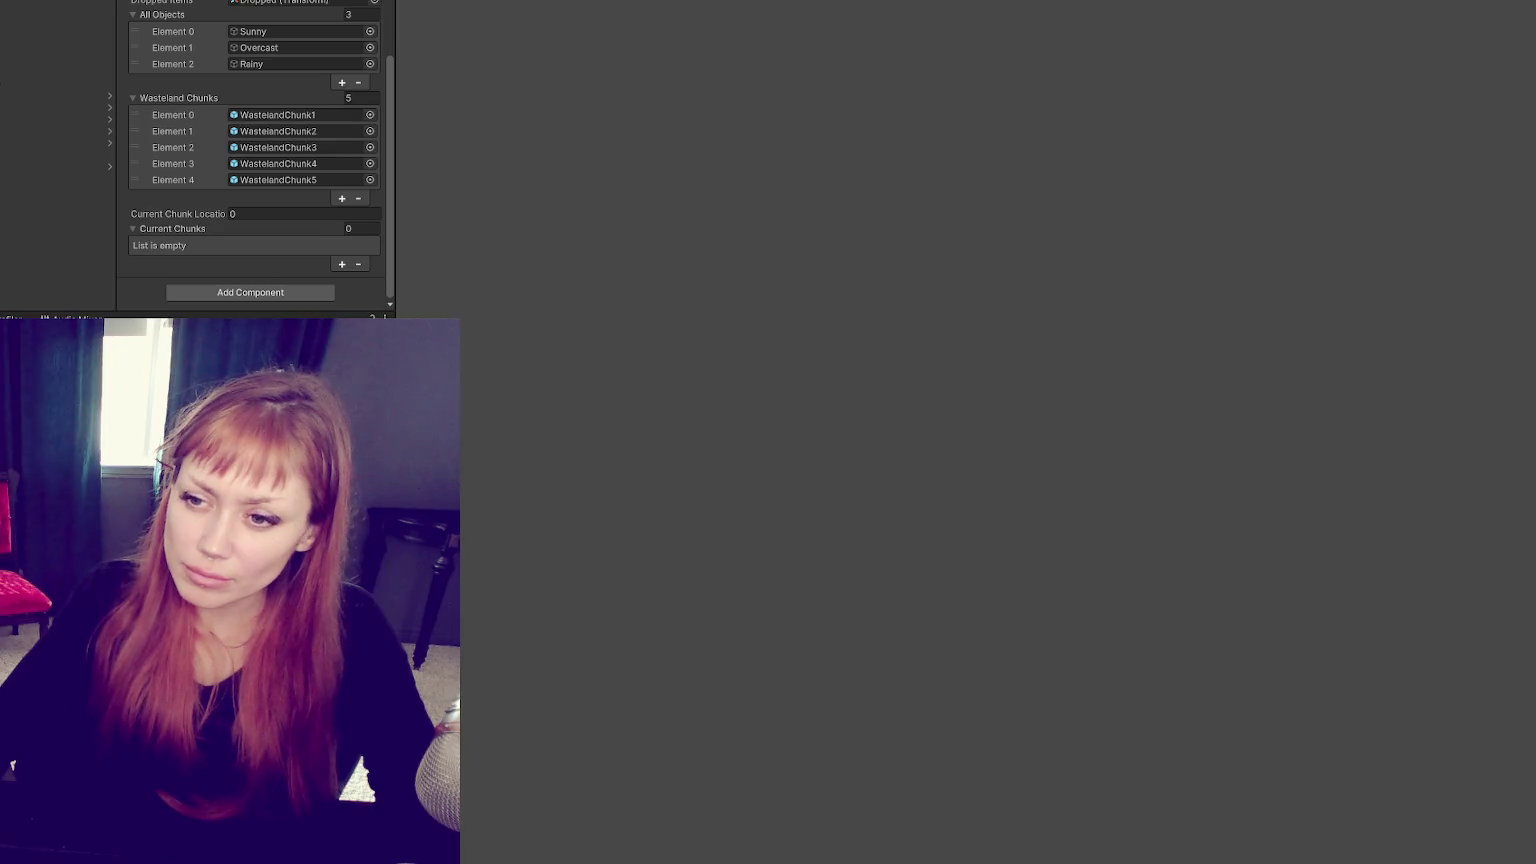
left_click(778, 441)
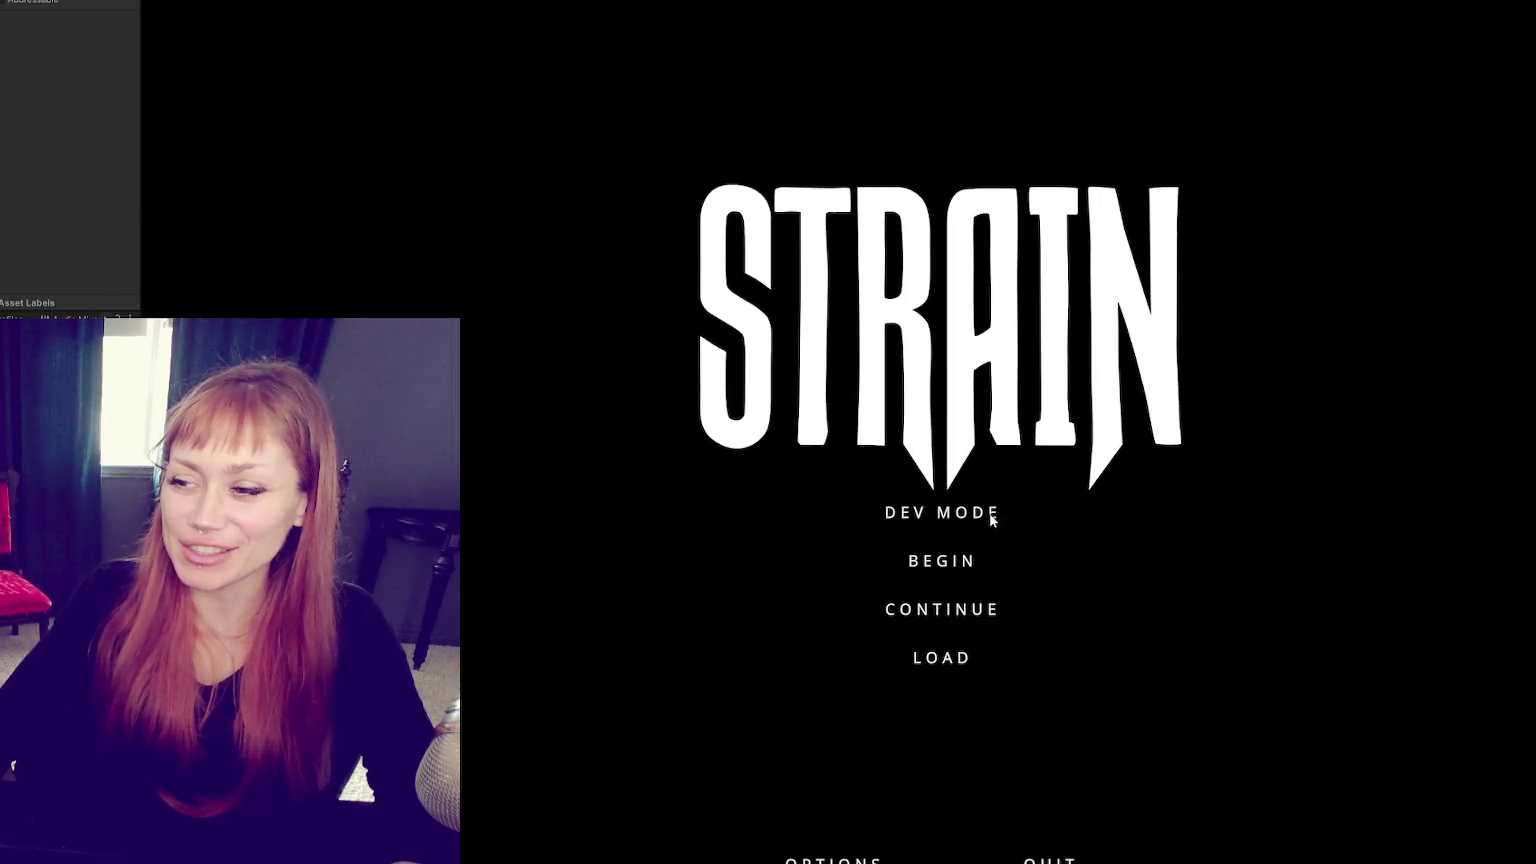
Step: Start in dev mode and walk across the courtyard out through the red door
left_click(990, 514)
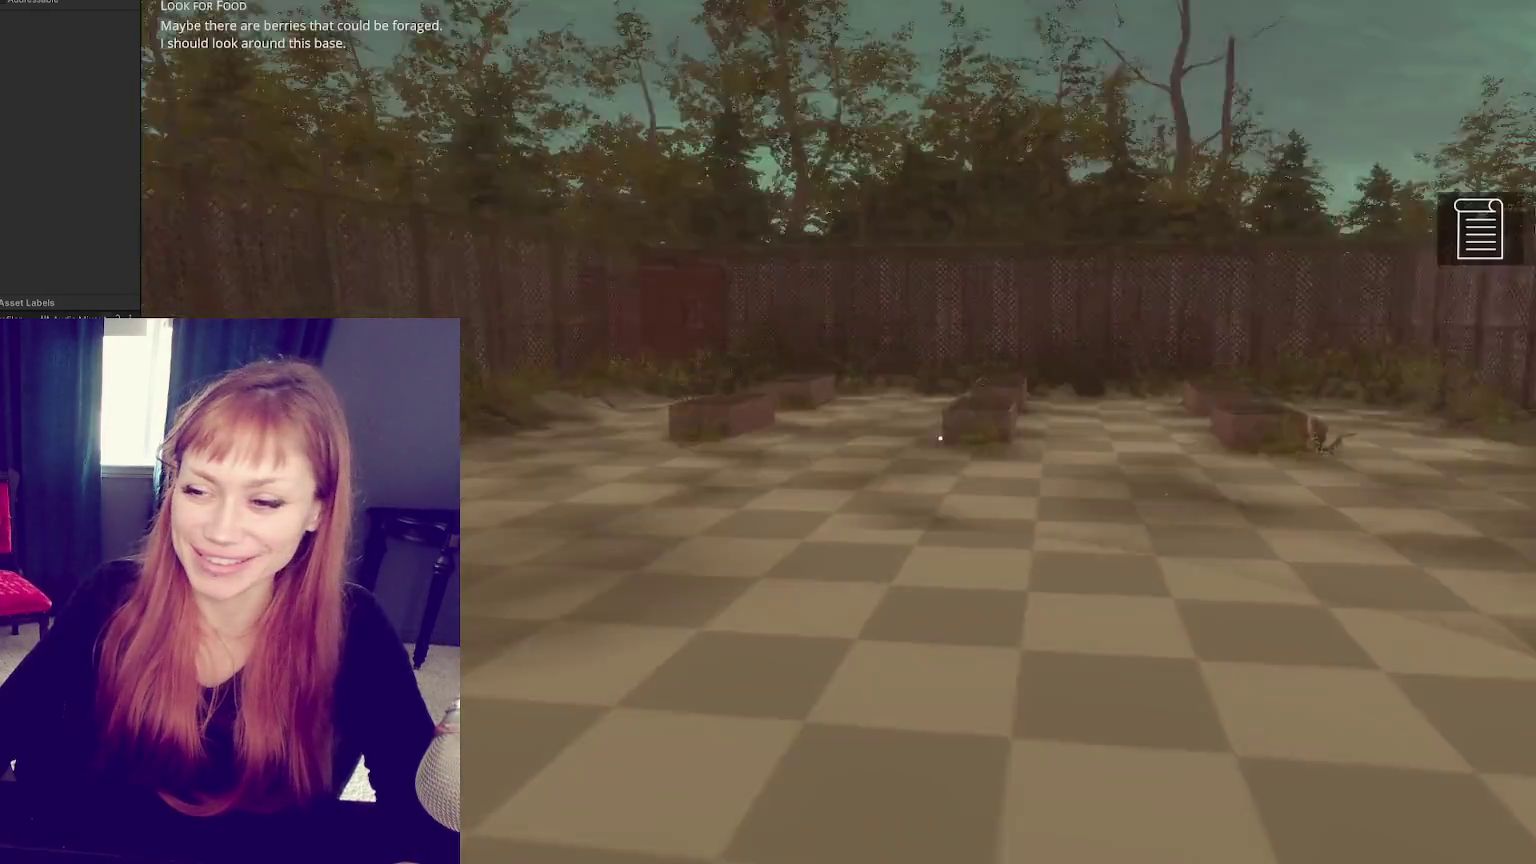
left_click(940, 437)
key("w")
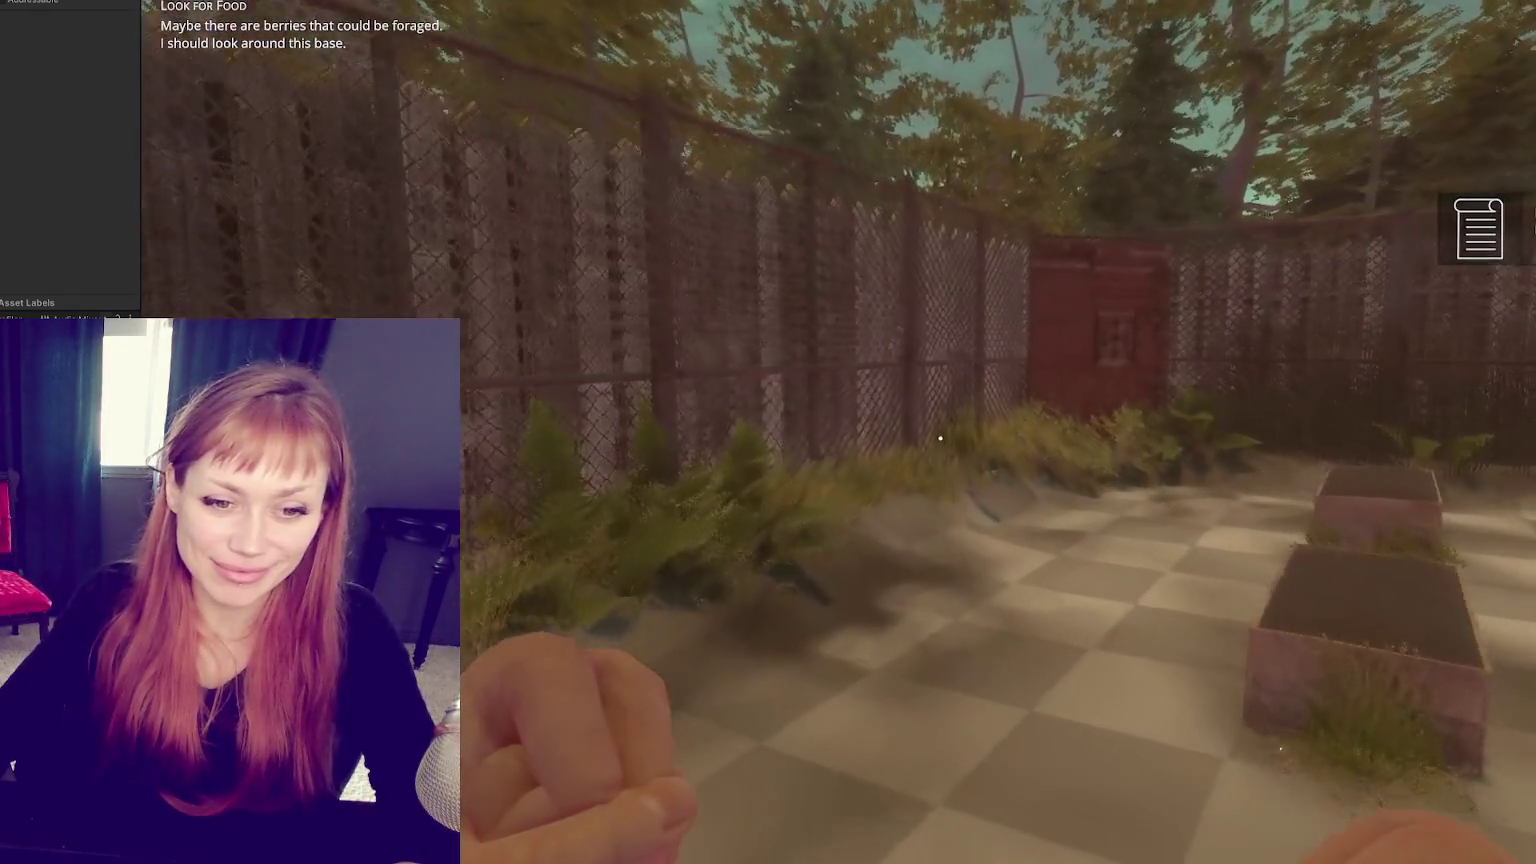
key("w")
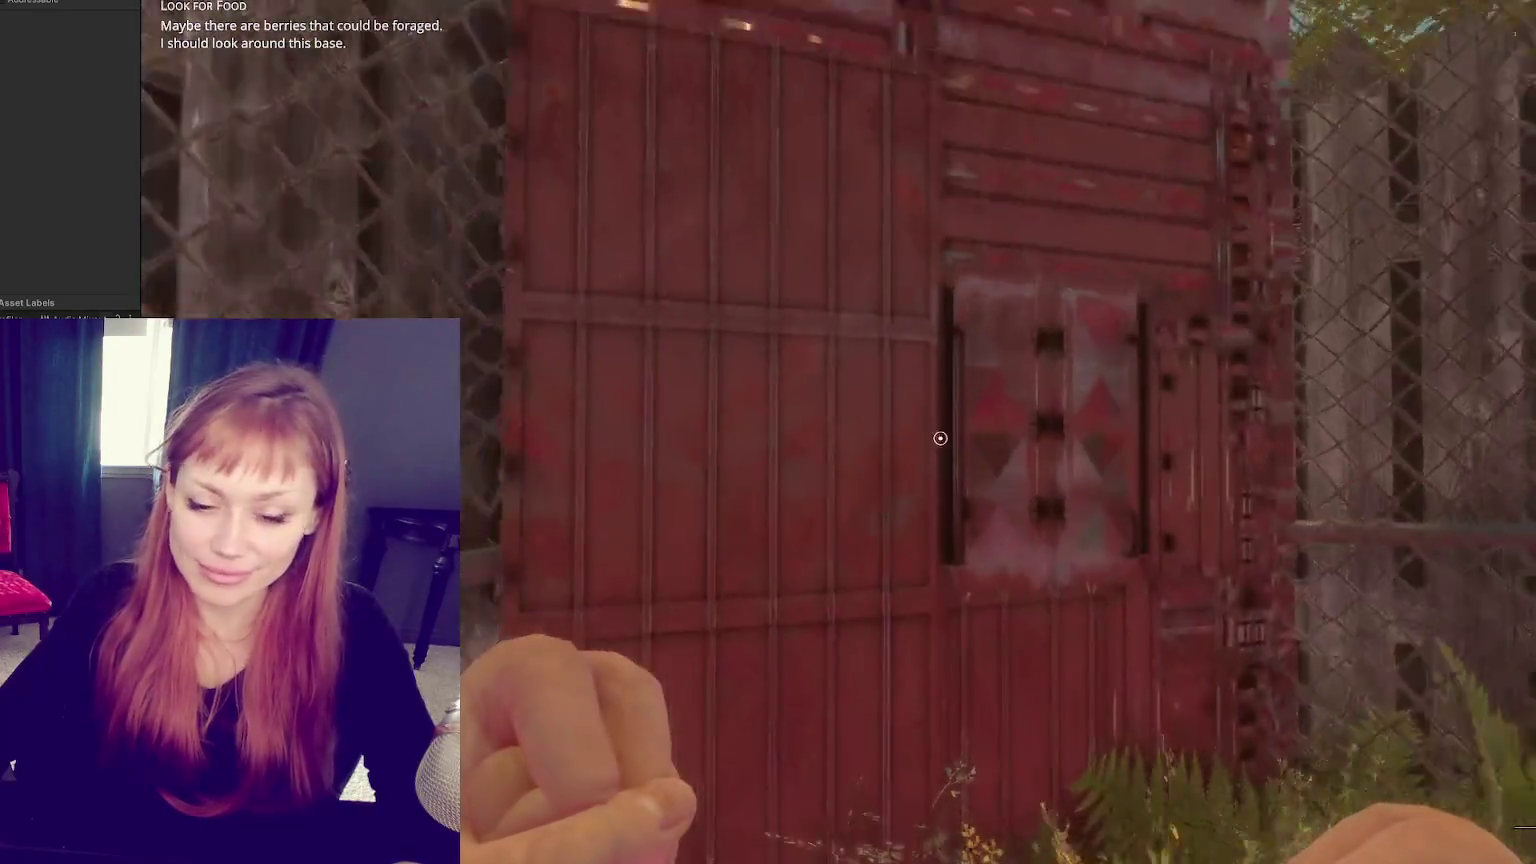
left_click(940, 438)
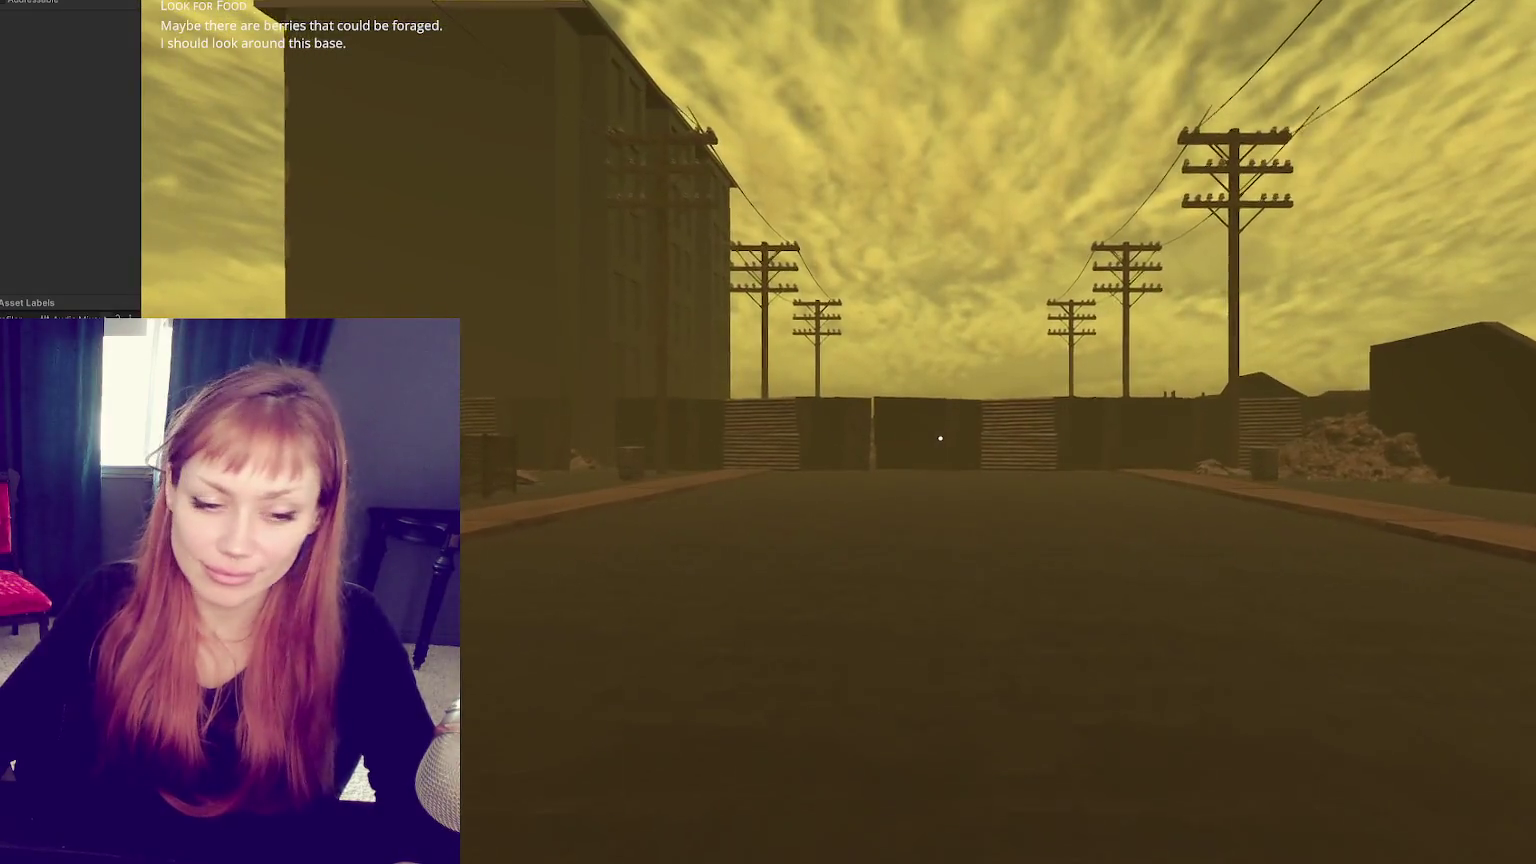
Step: Walk along the street and sidewalk past the box toward the gap between the dark walls
key("w")
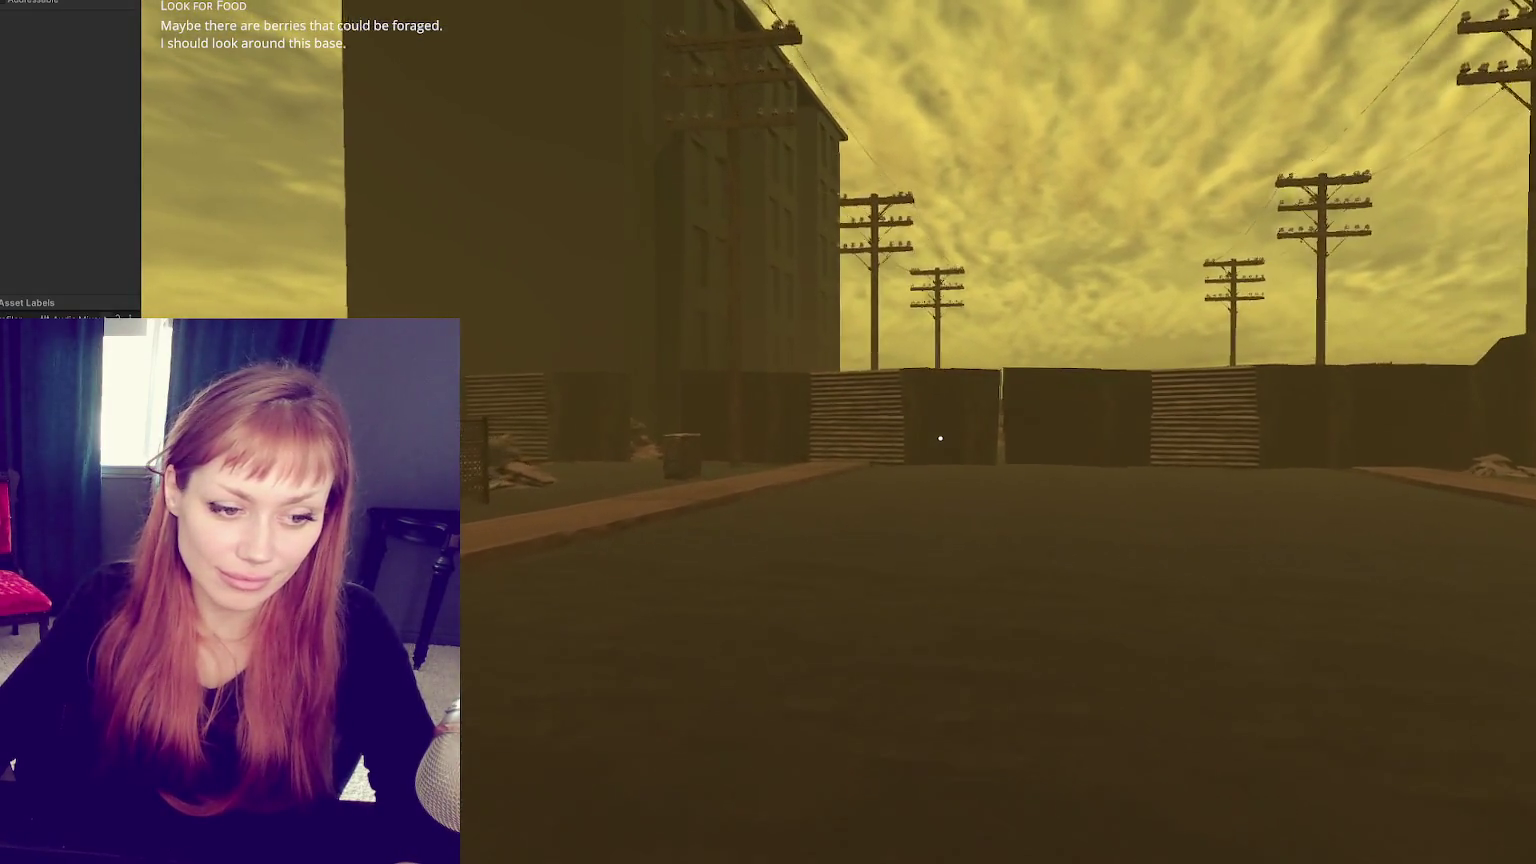
key("w")
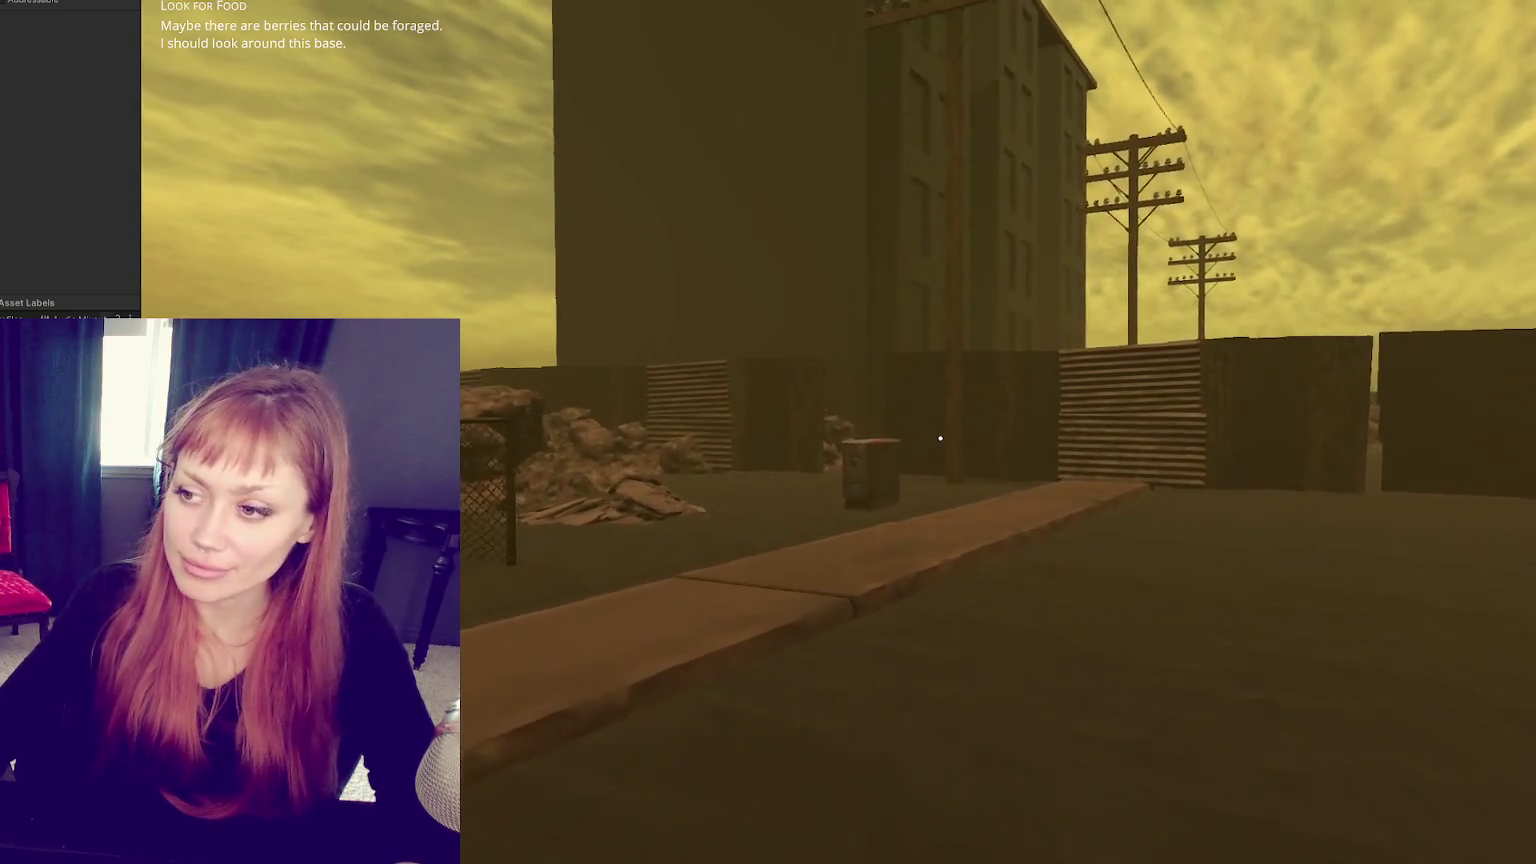
key("w")
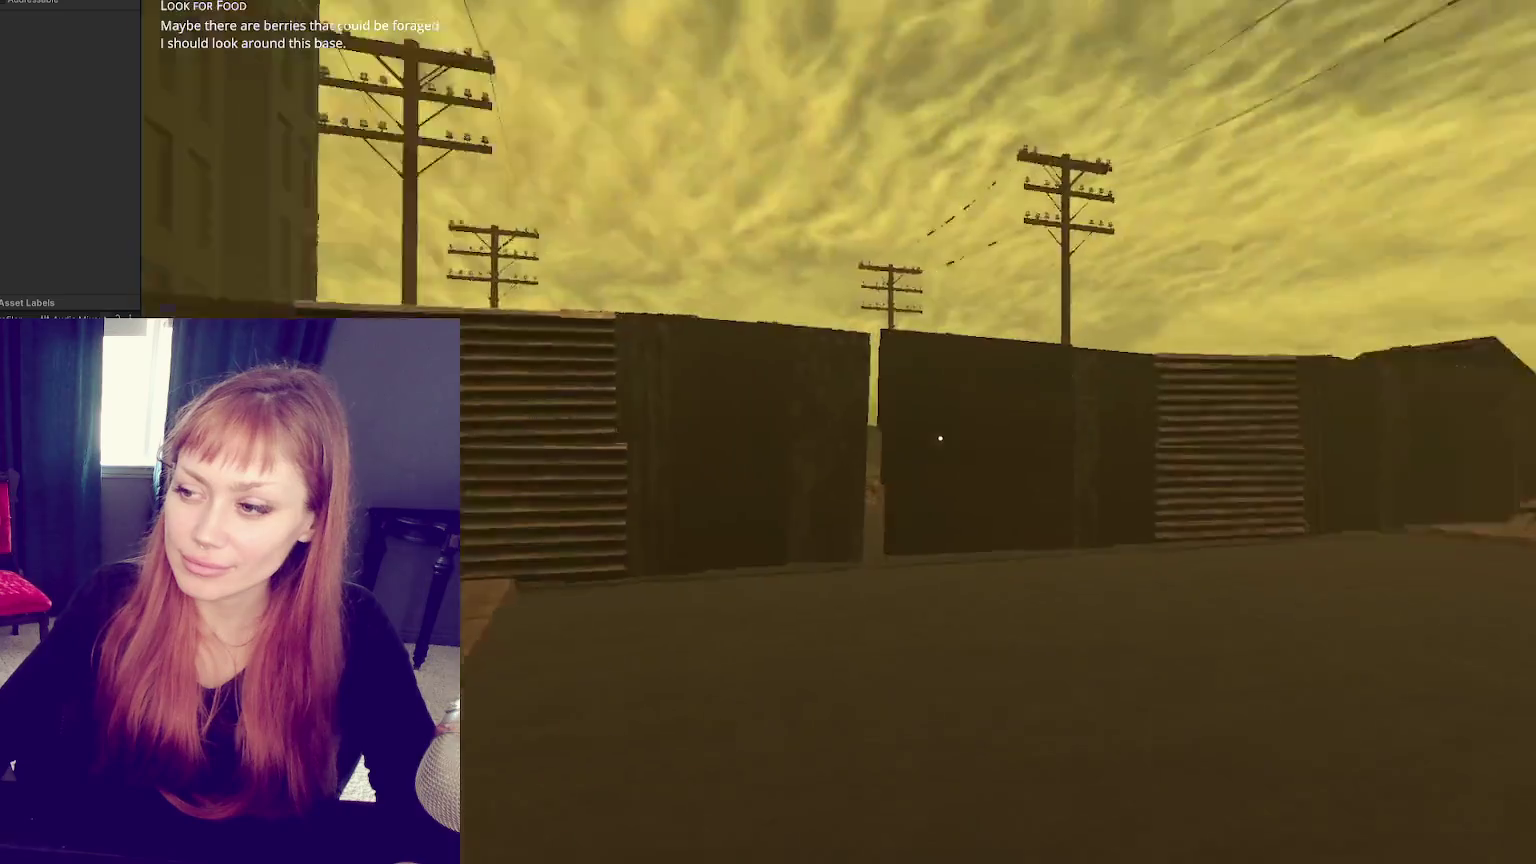
key("w")
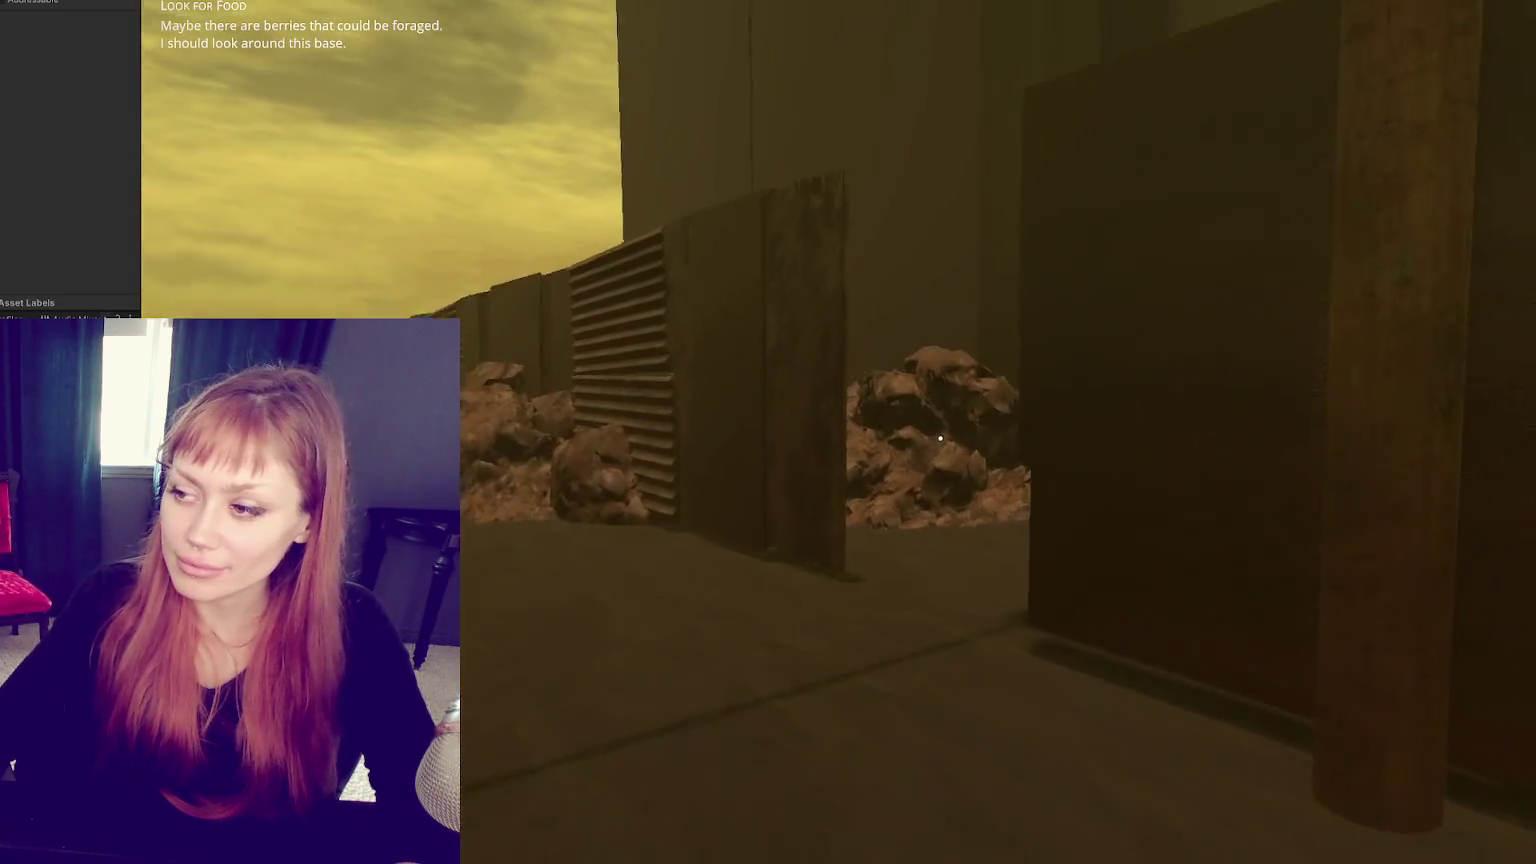
key("w")
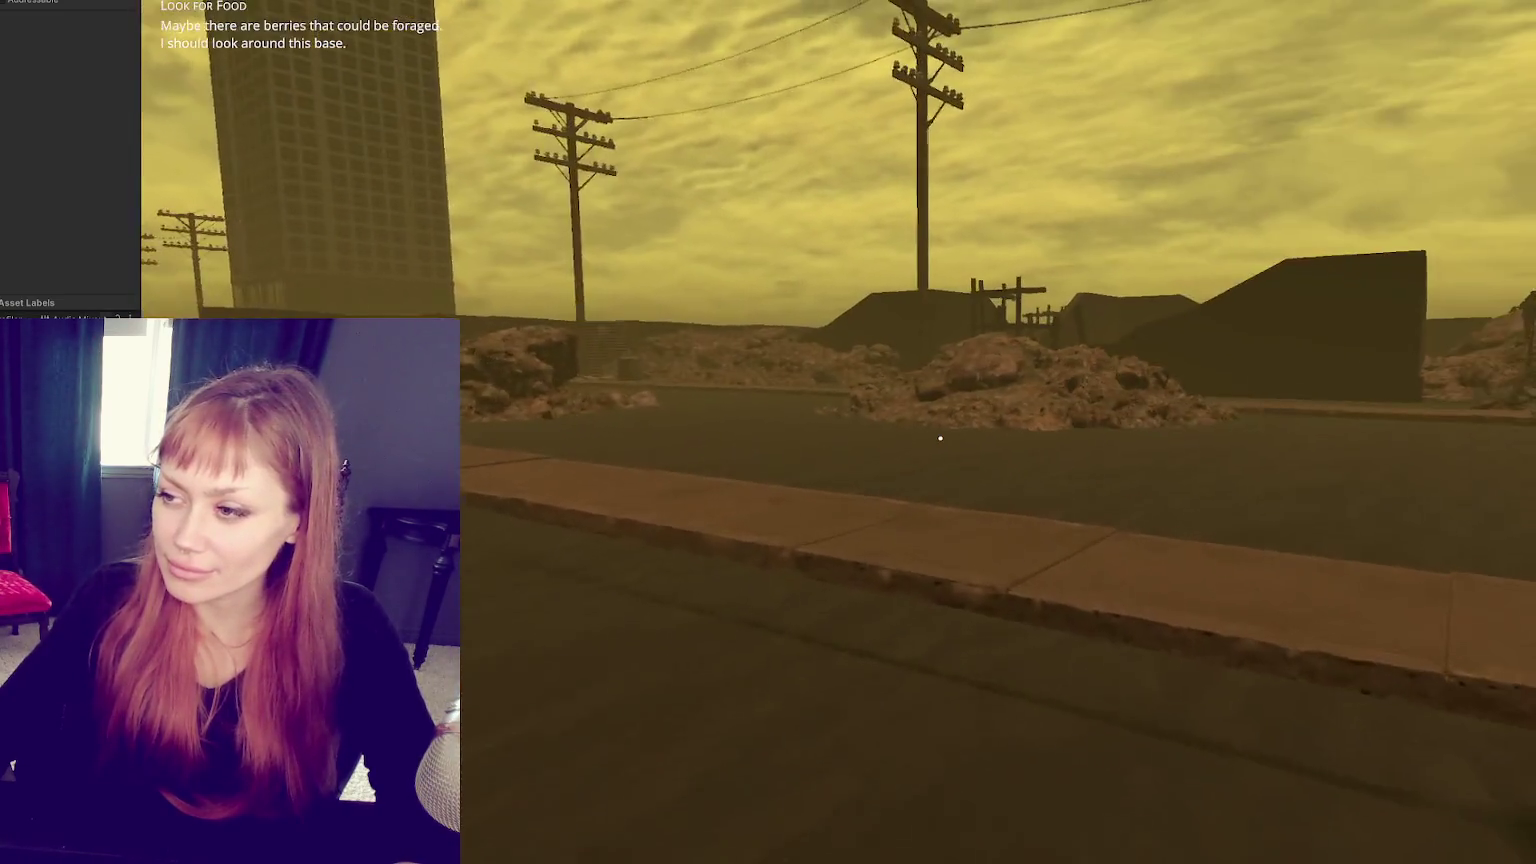
key("w")
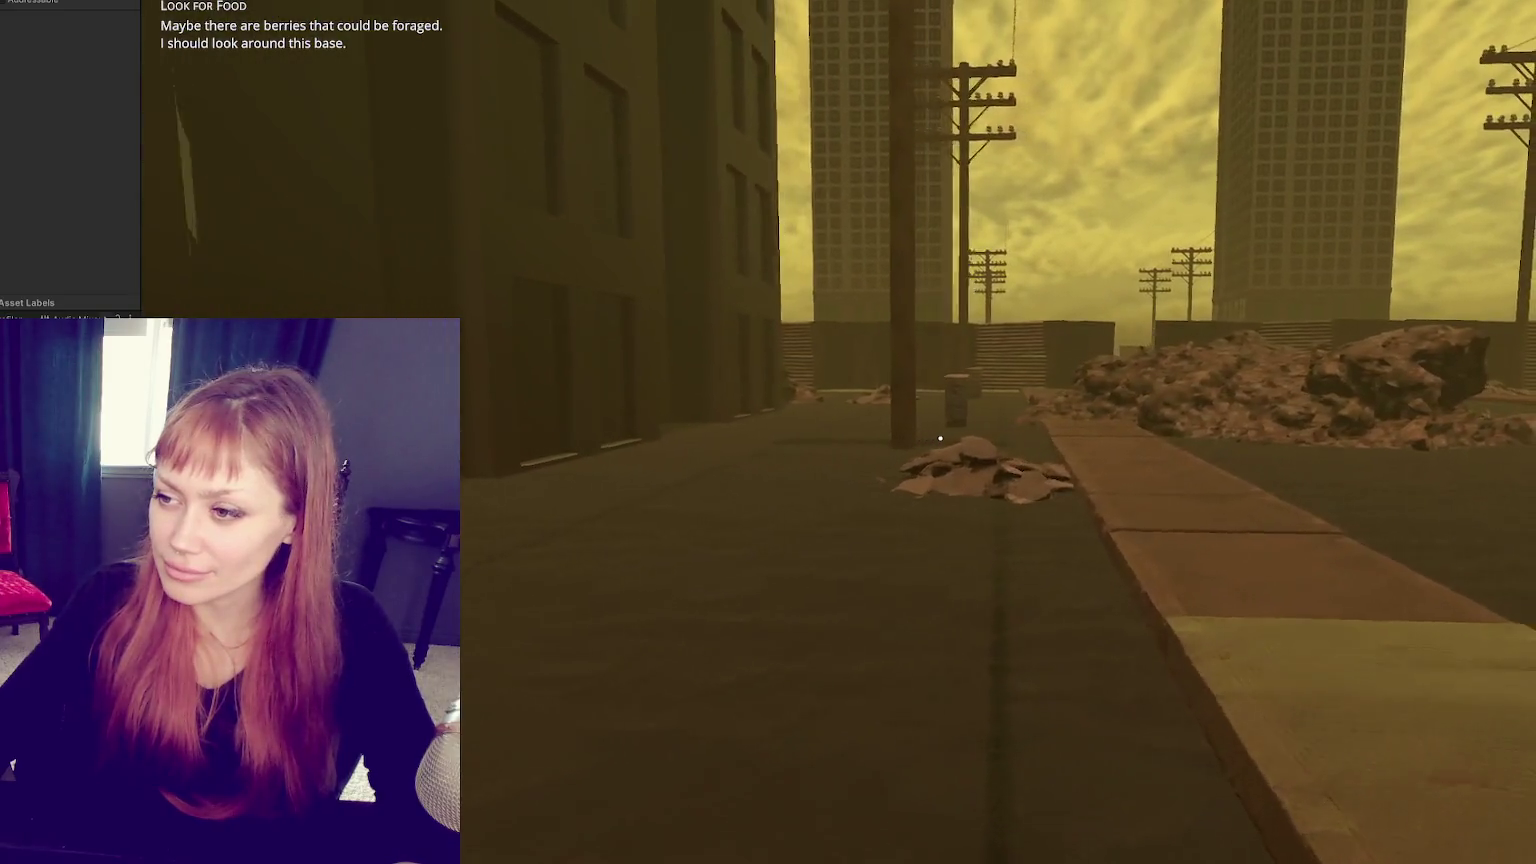
key("w")
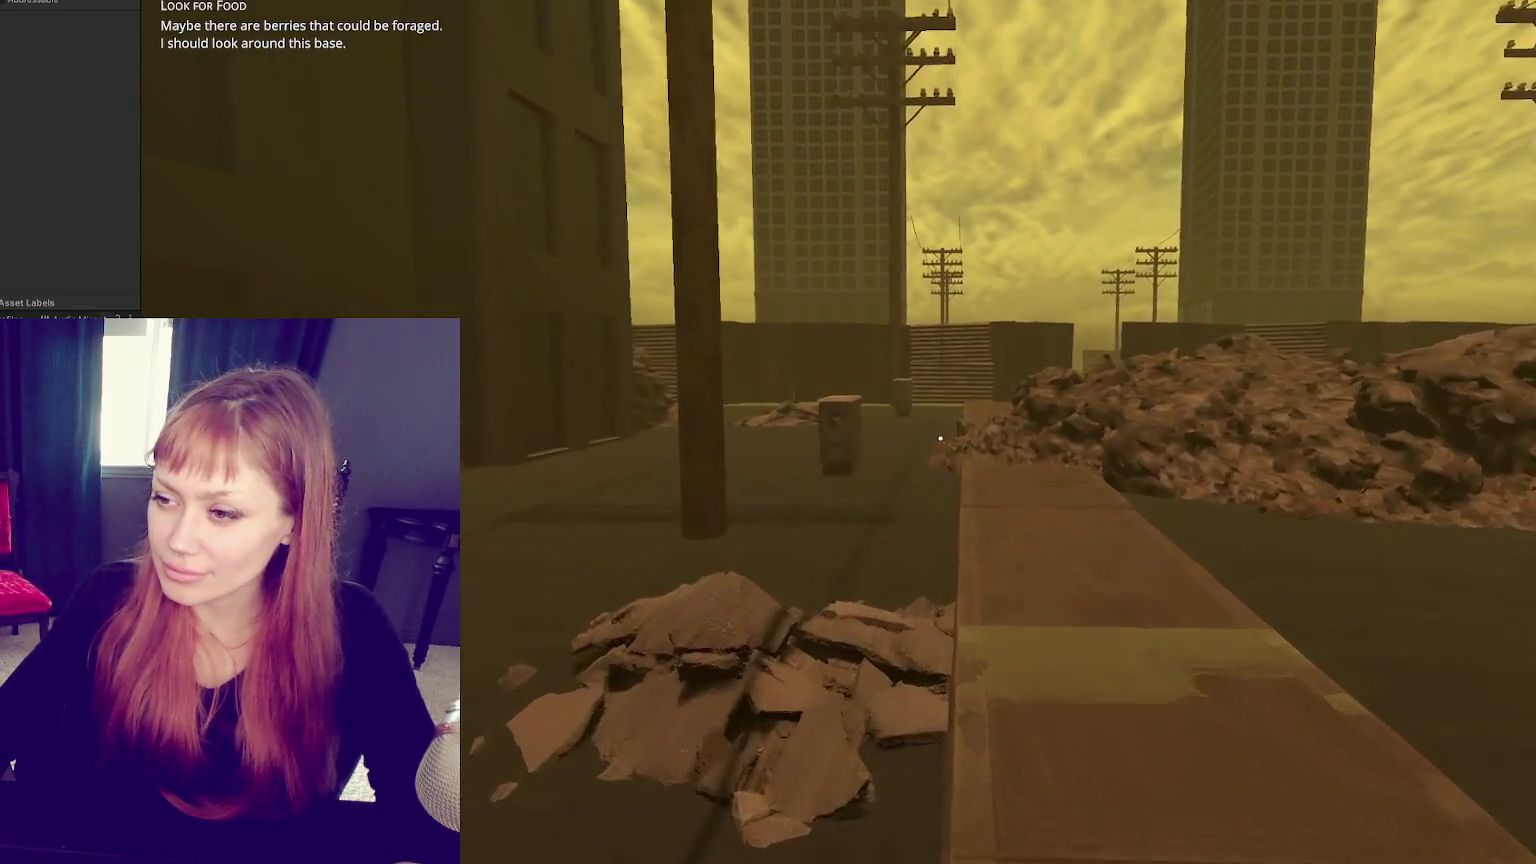
key("w")
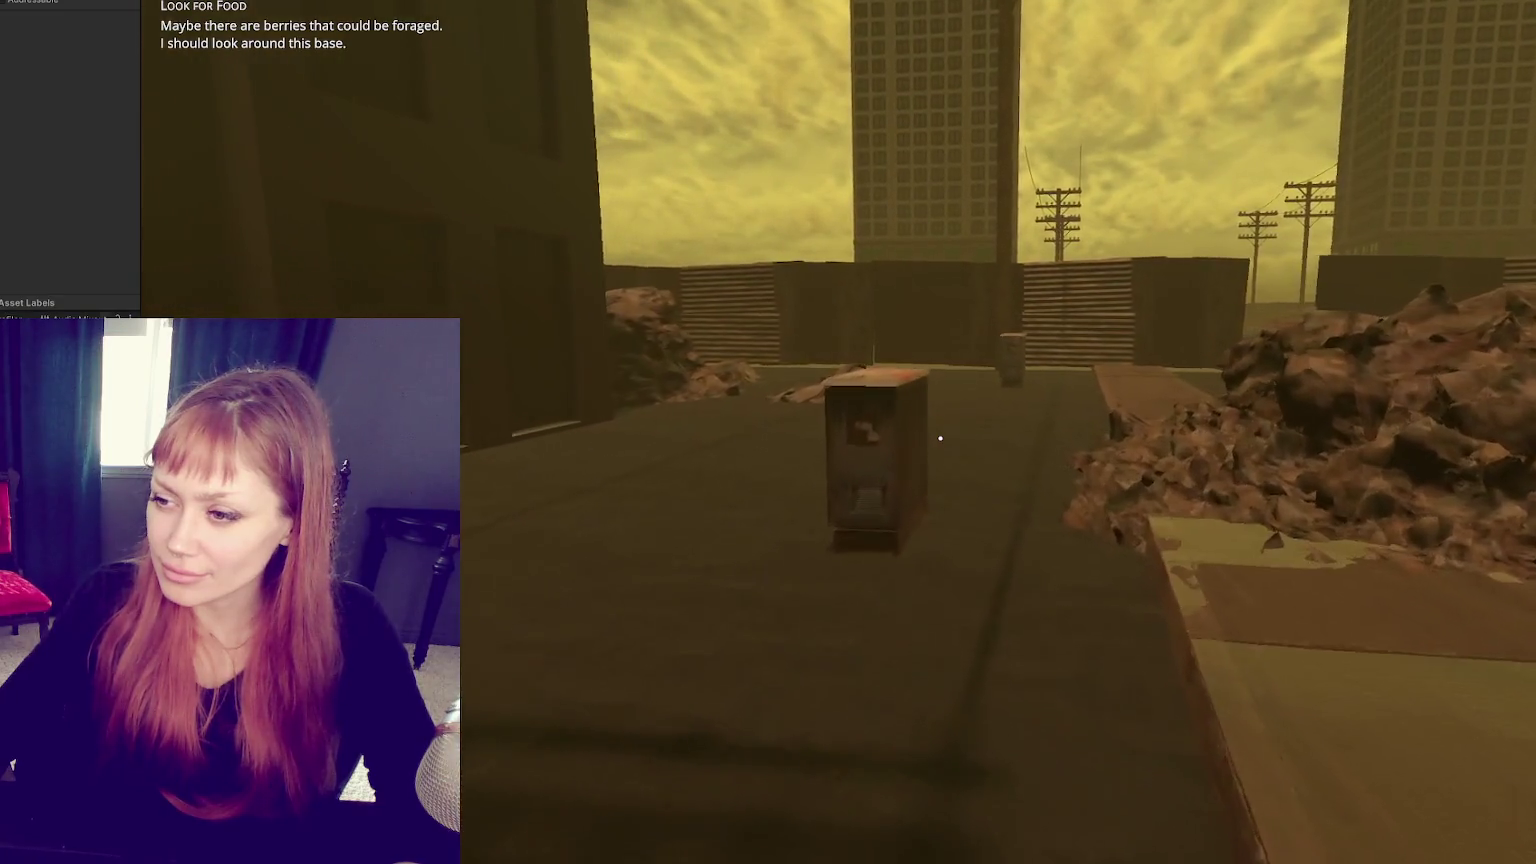
key("w")
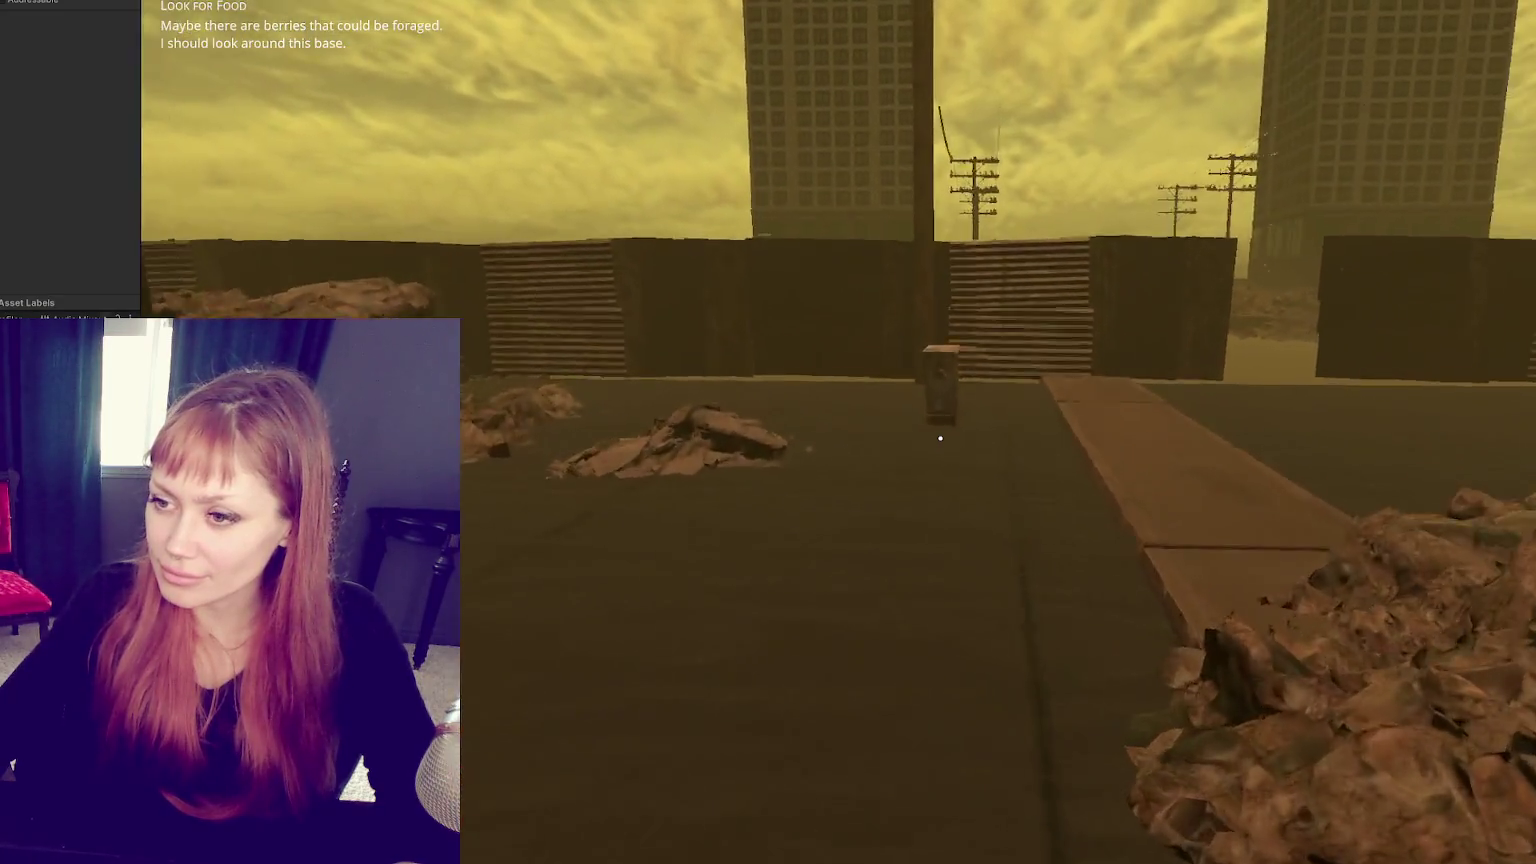
key("w")
key("w")
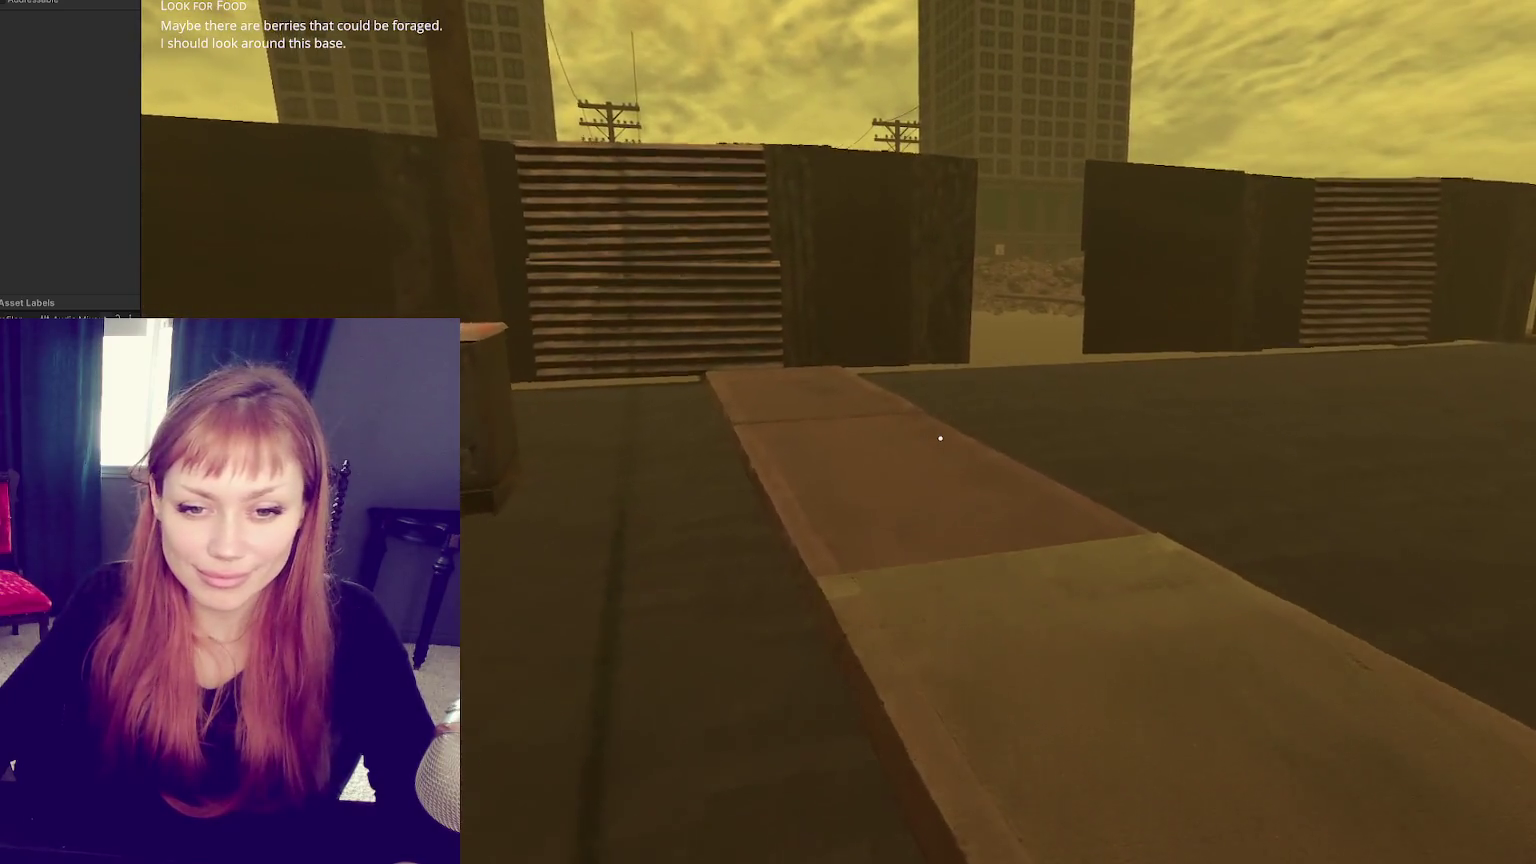
key("w")
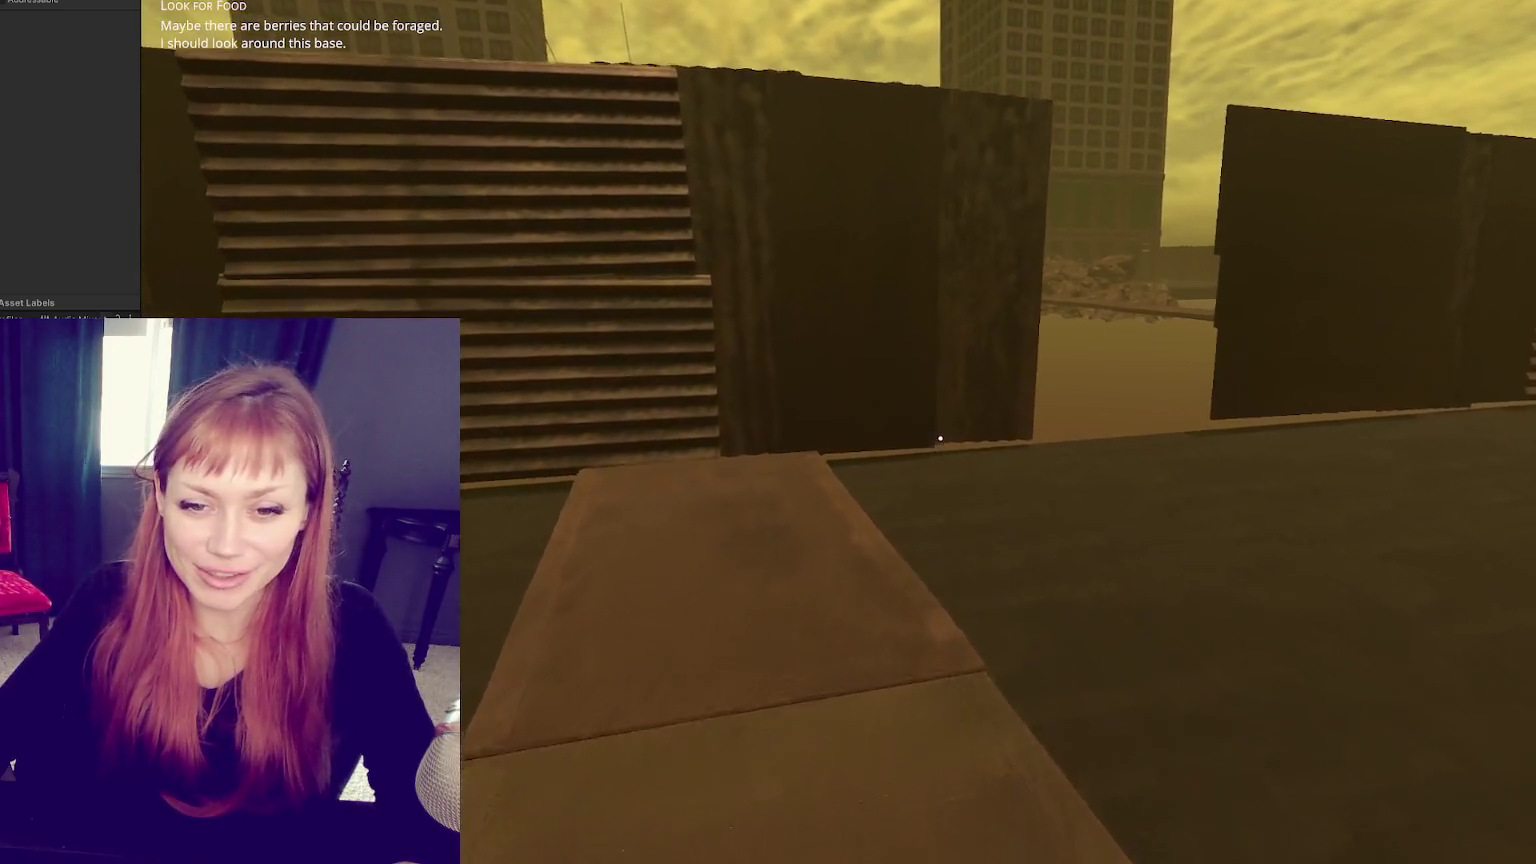
key("w")
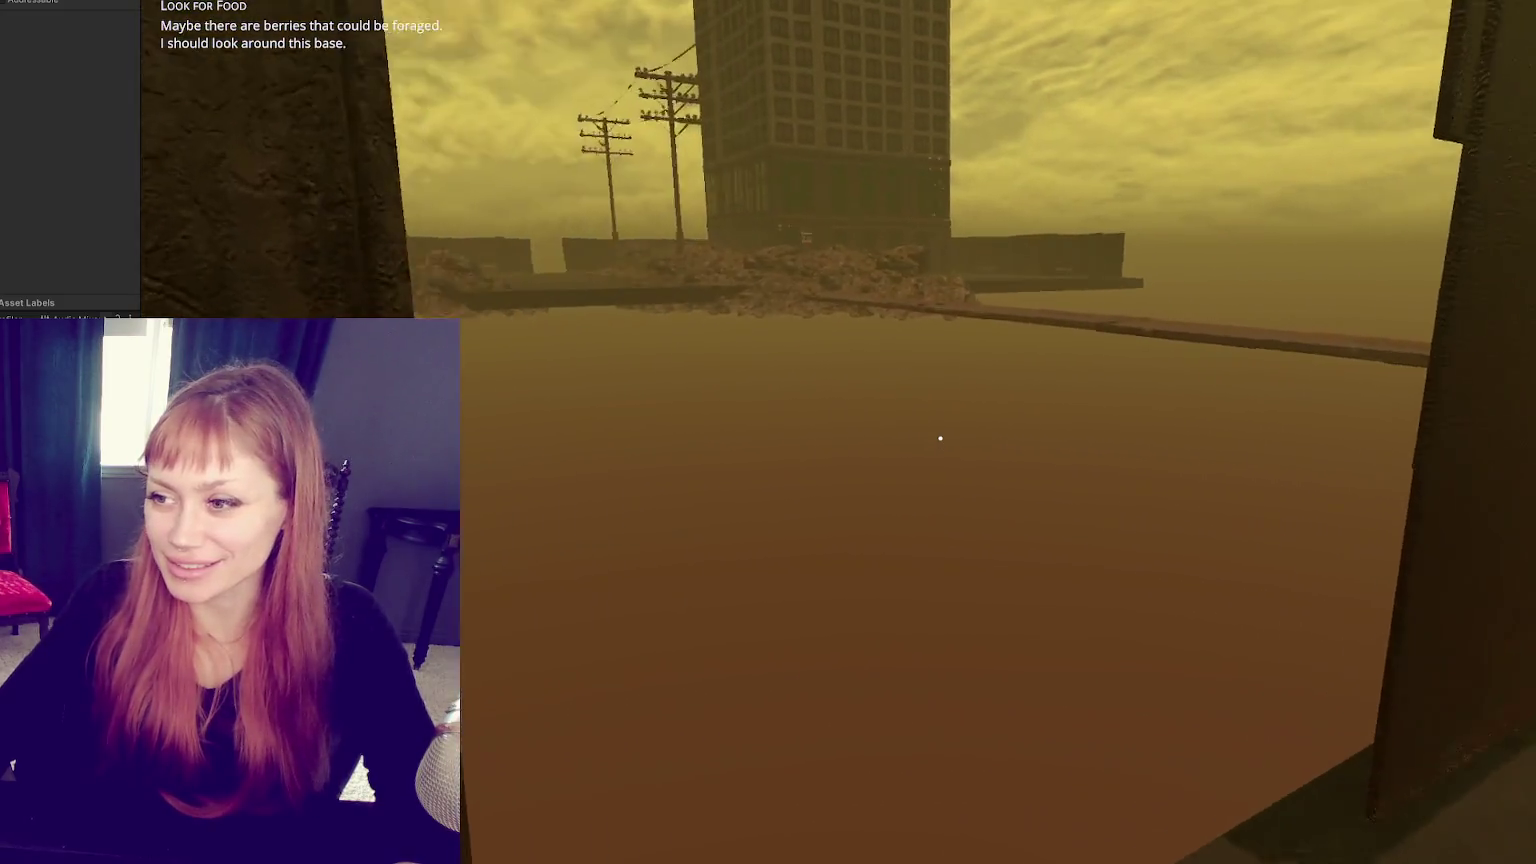
key("Tab")
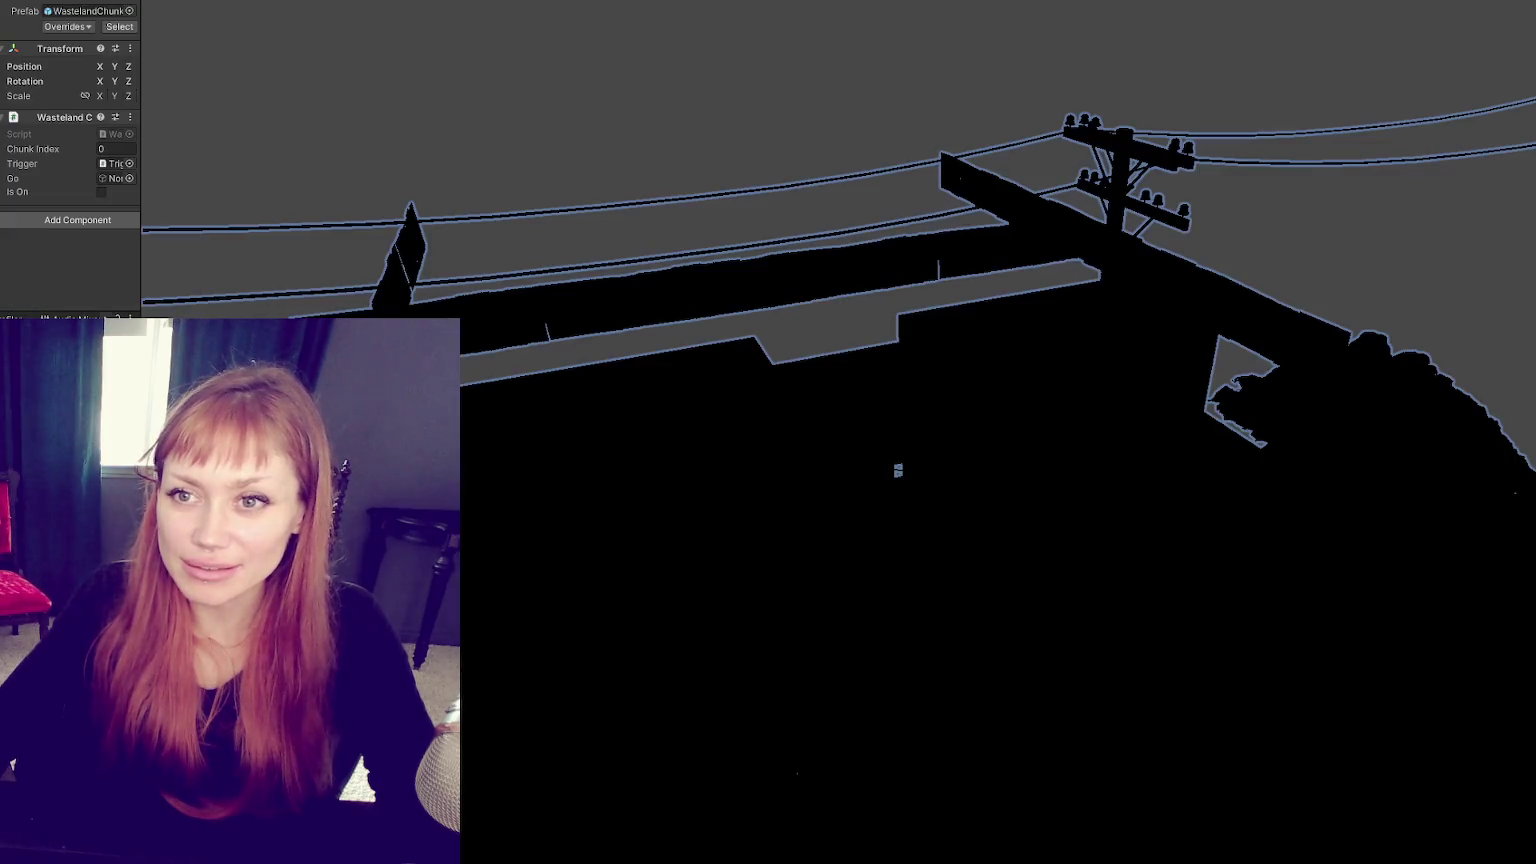
Step: Stop the playtest and save the modified Wasteland scene
left_click(62, 27)
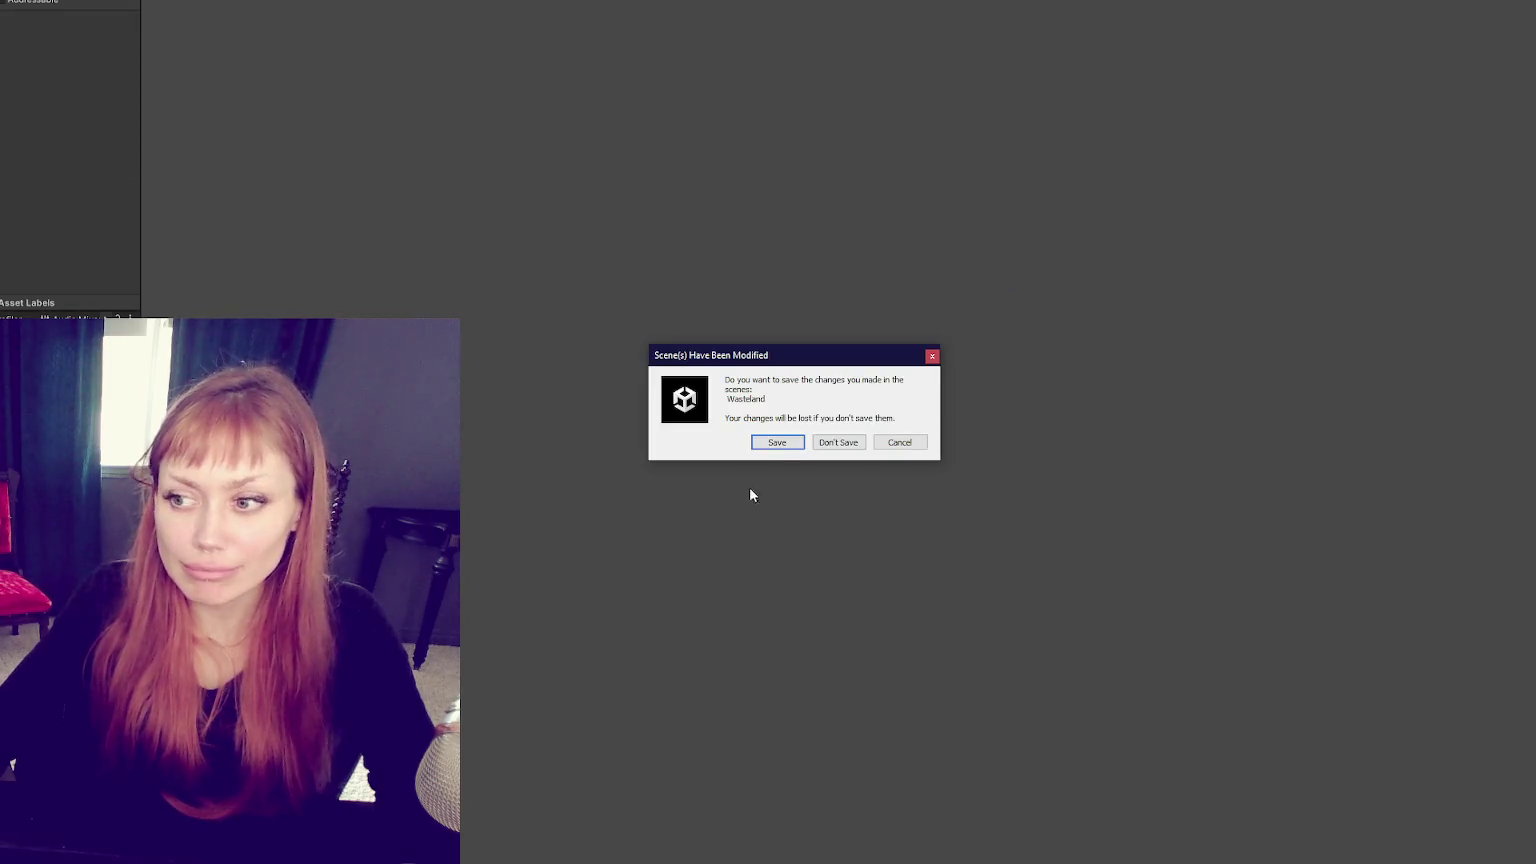
key("Return")
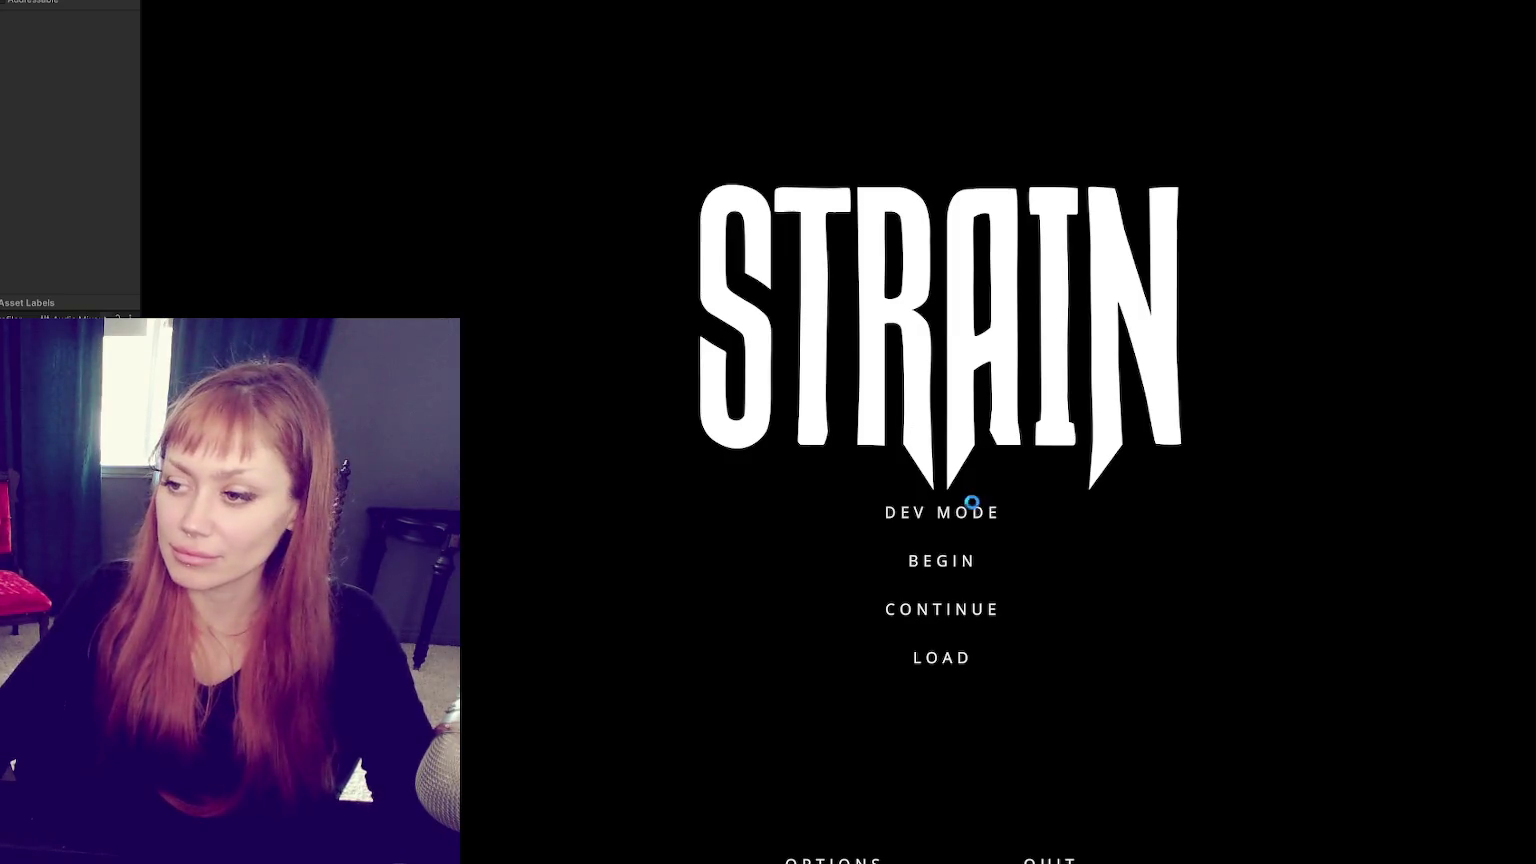
Step: Play in dev mode, walk past the planter boxes to the red door, and show the Look for Food task
left_click(888, 511)
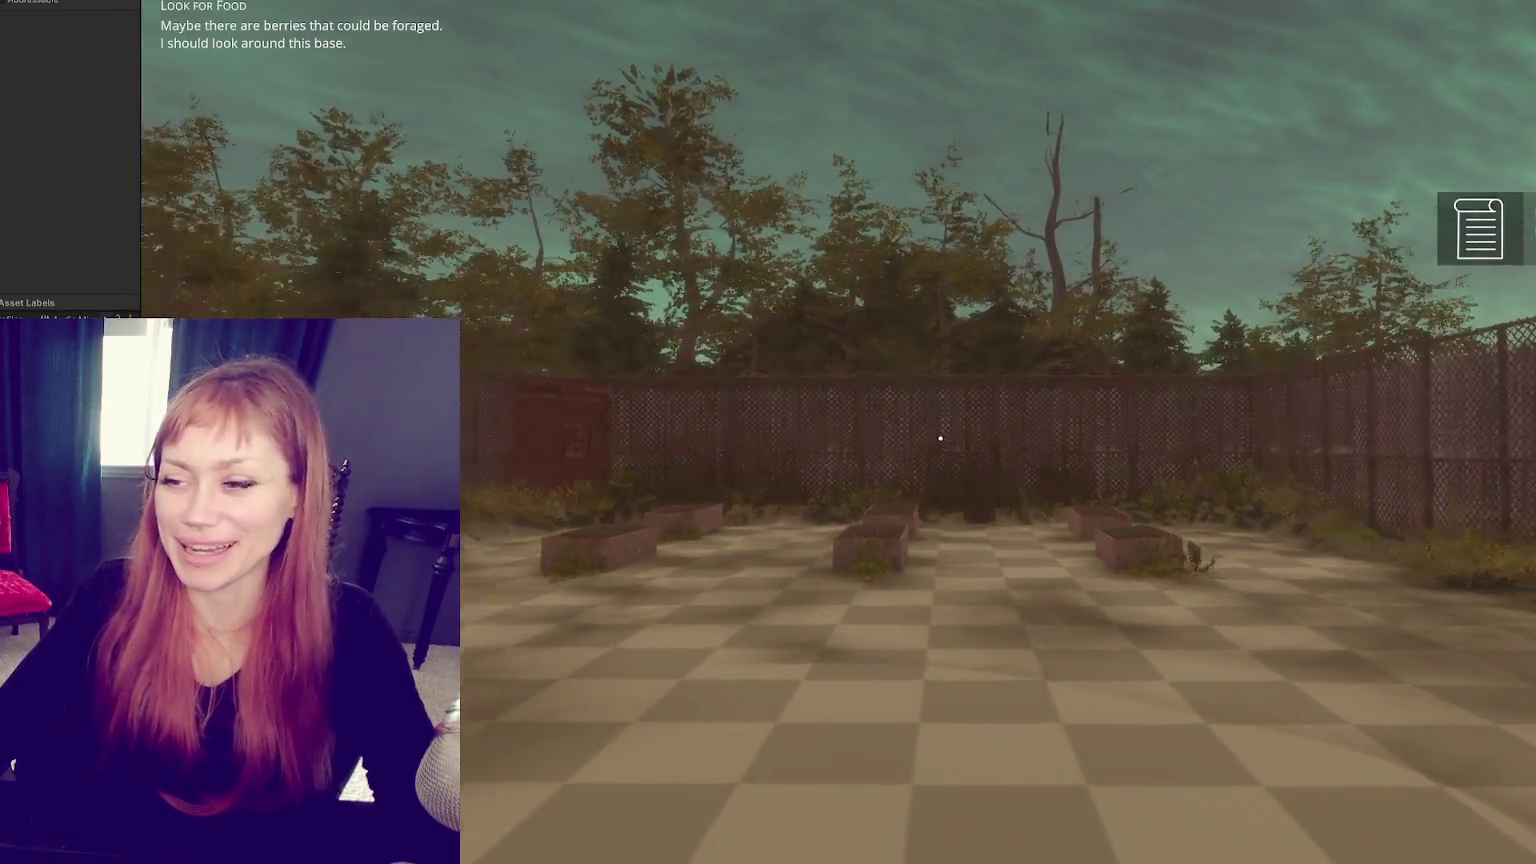
key("w")
key("w")
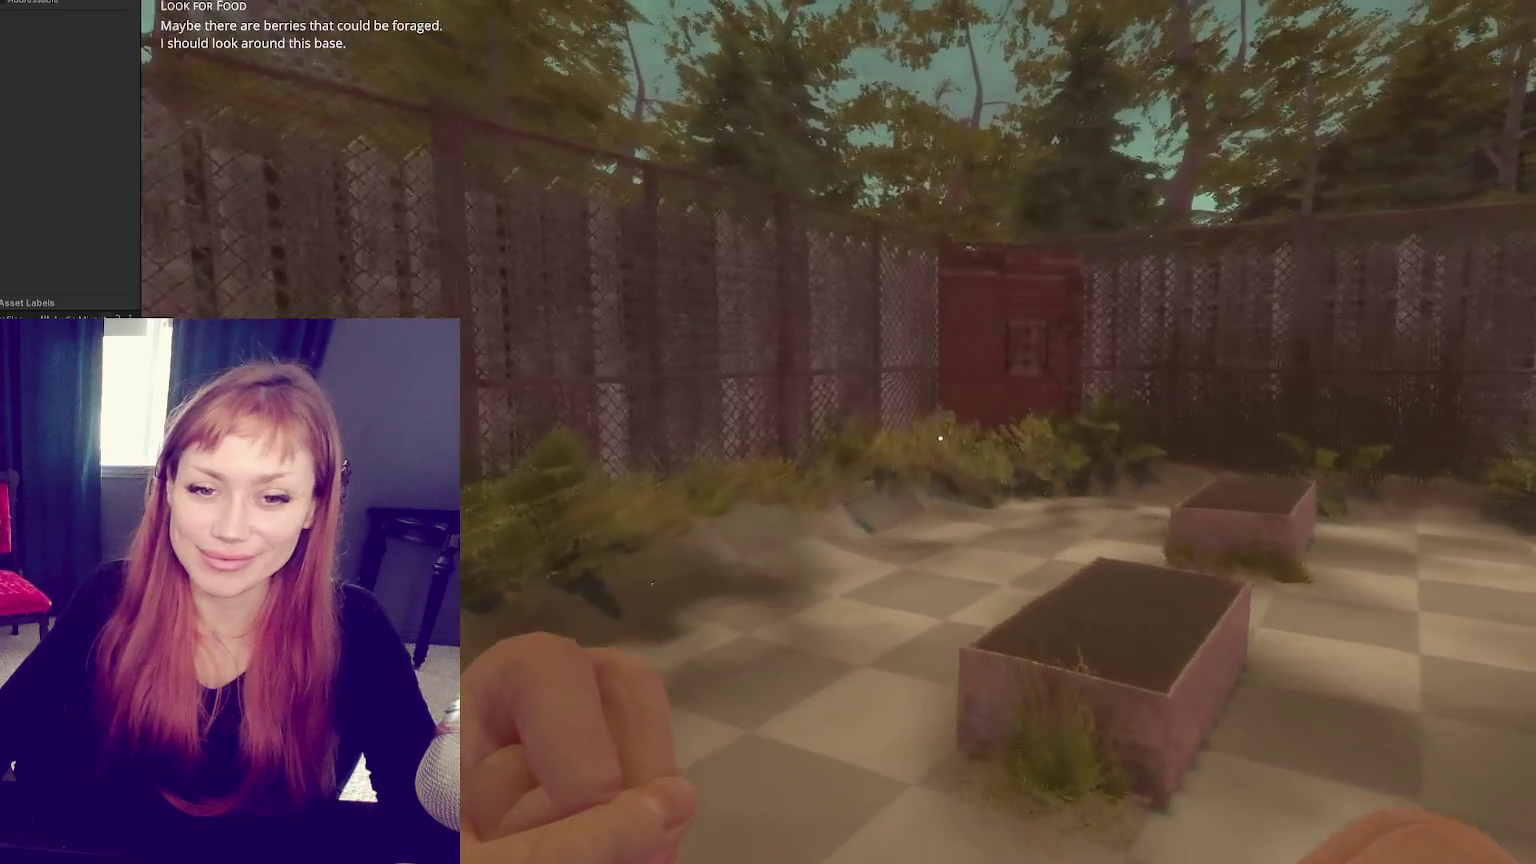
key("w")
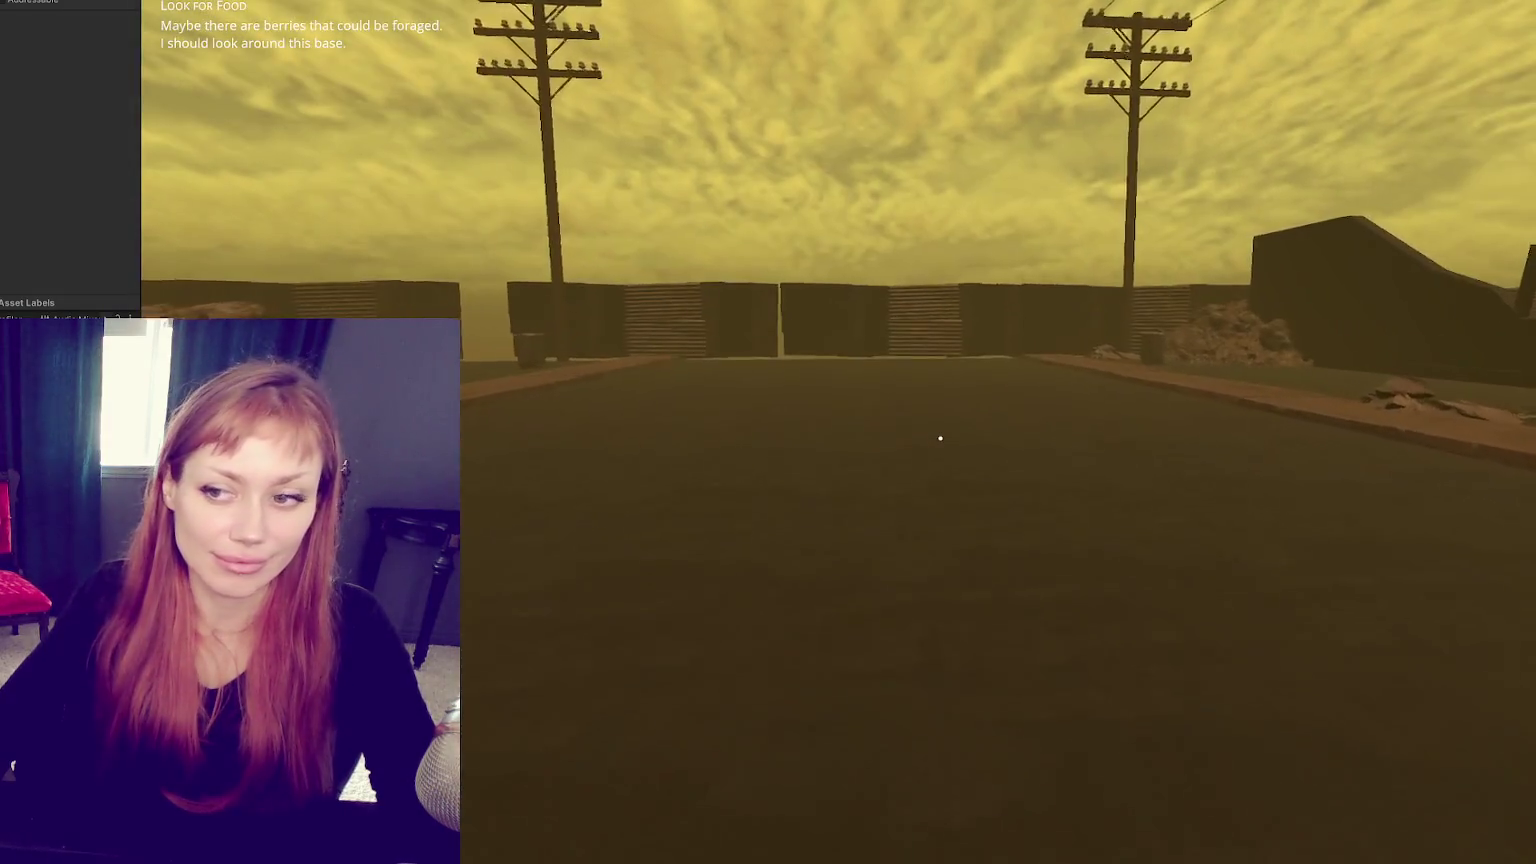
key("Tab")
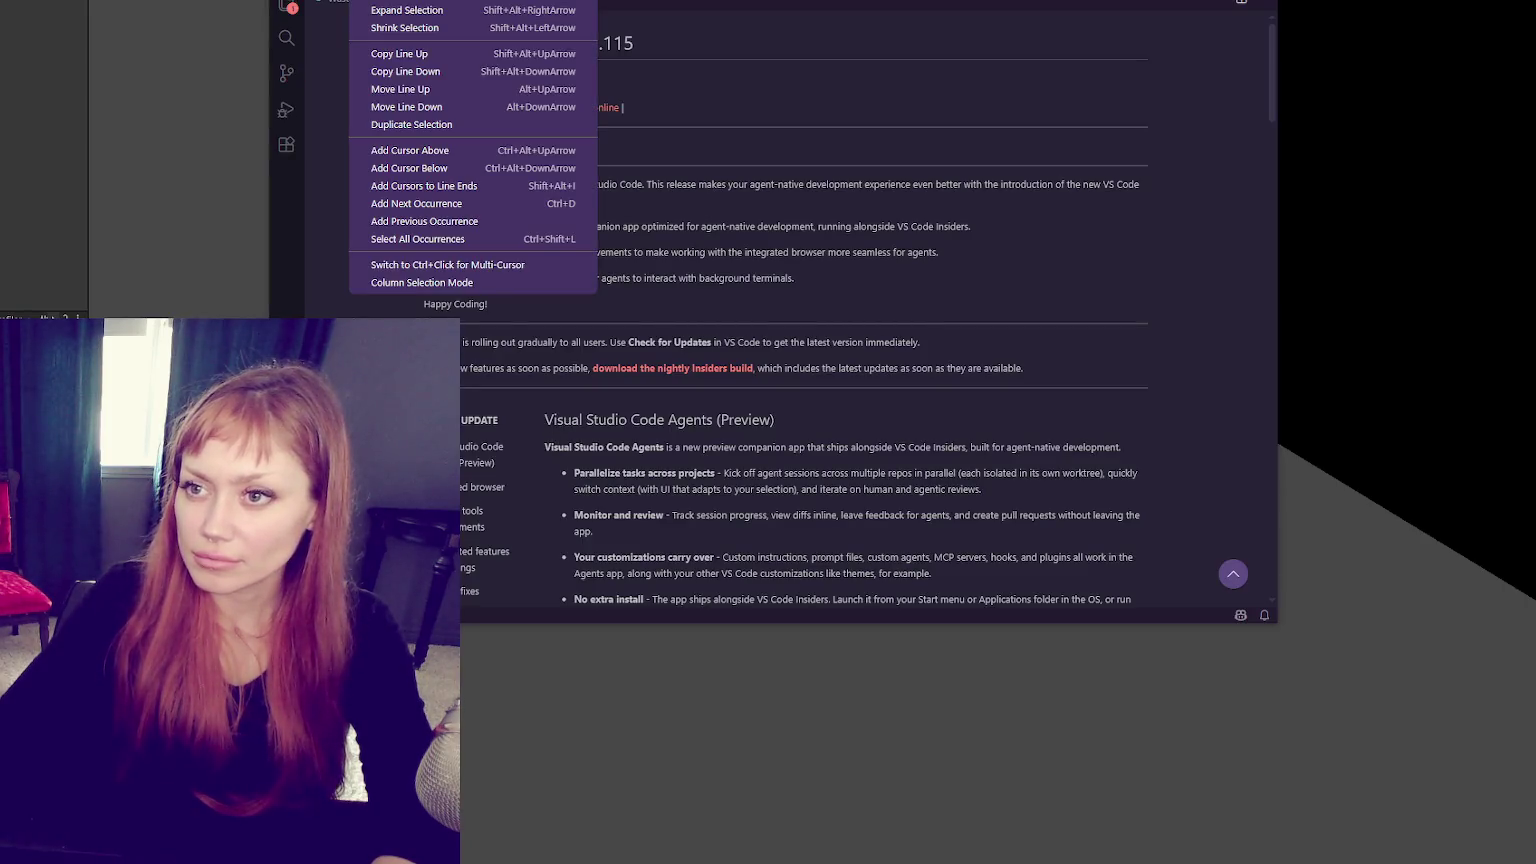
left_click(340, 3)
Step: Review WastelandControls.cs, checking where startNumOfChunks and GenerateChunk are used
scroll(683, 448, "down", 6)
scroll(683, 448, "down", 7)
scroll(683, 448, "down", 7)
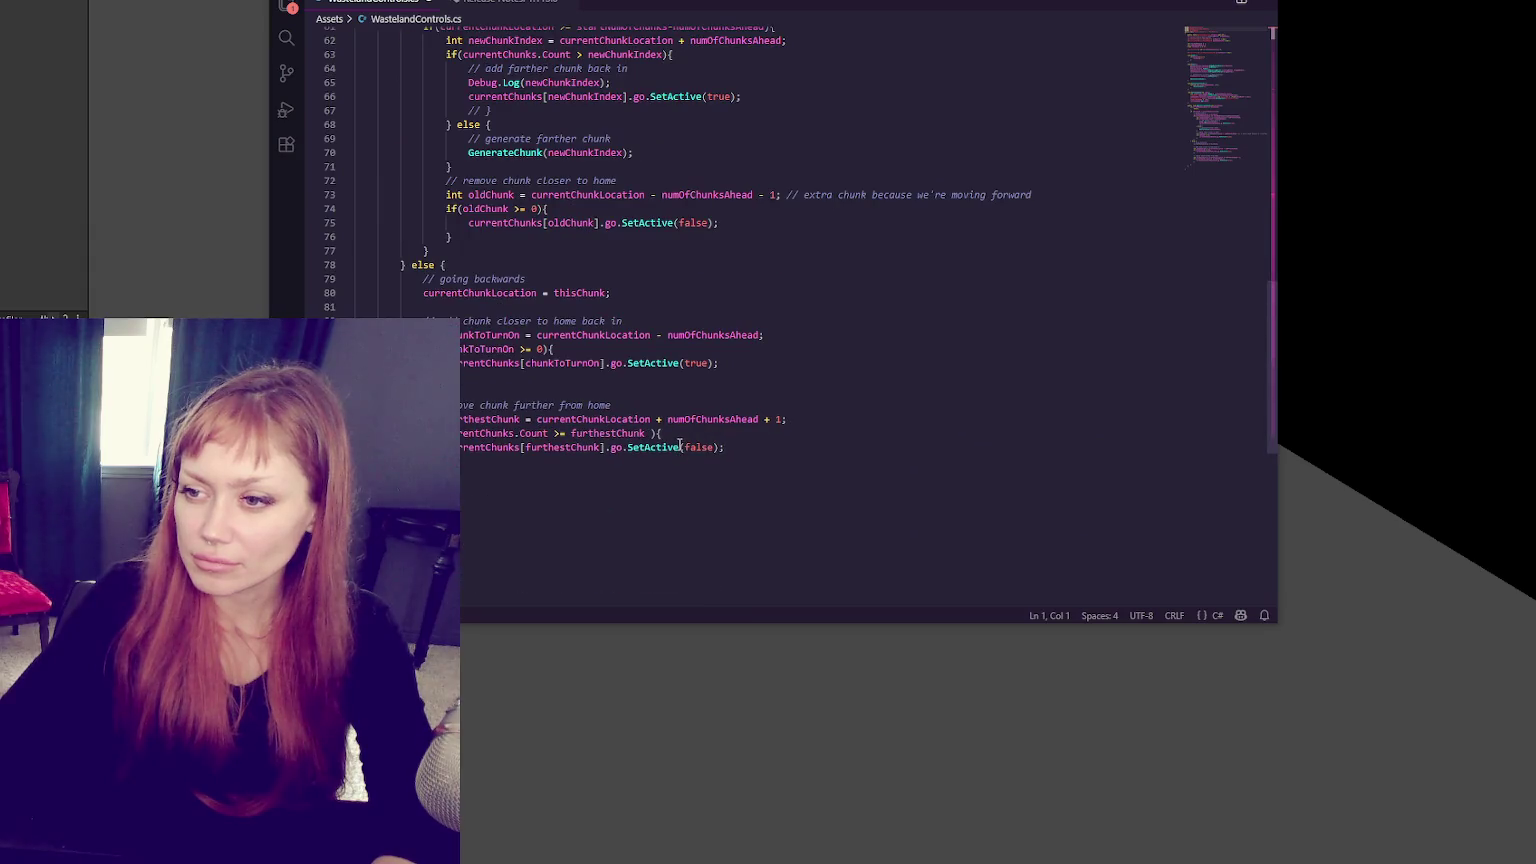
scroll(680, 443, "up", 6)
scroll(696, 404, "up", 10)
scroll(696, 404, "up", 3)
scroll(535, 372, "down", 5)
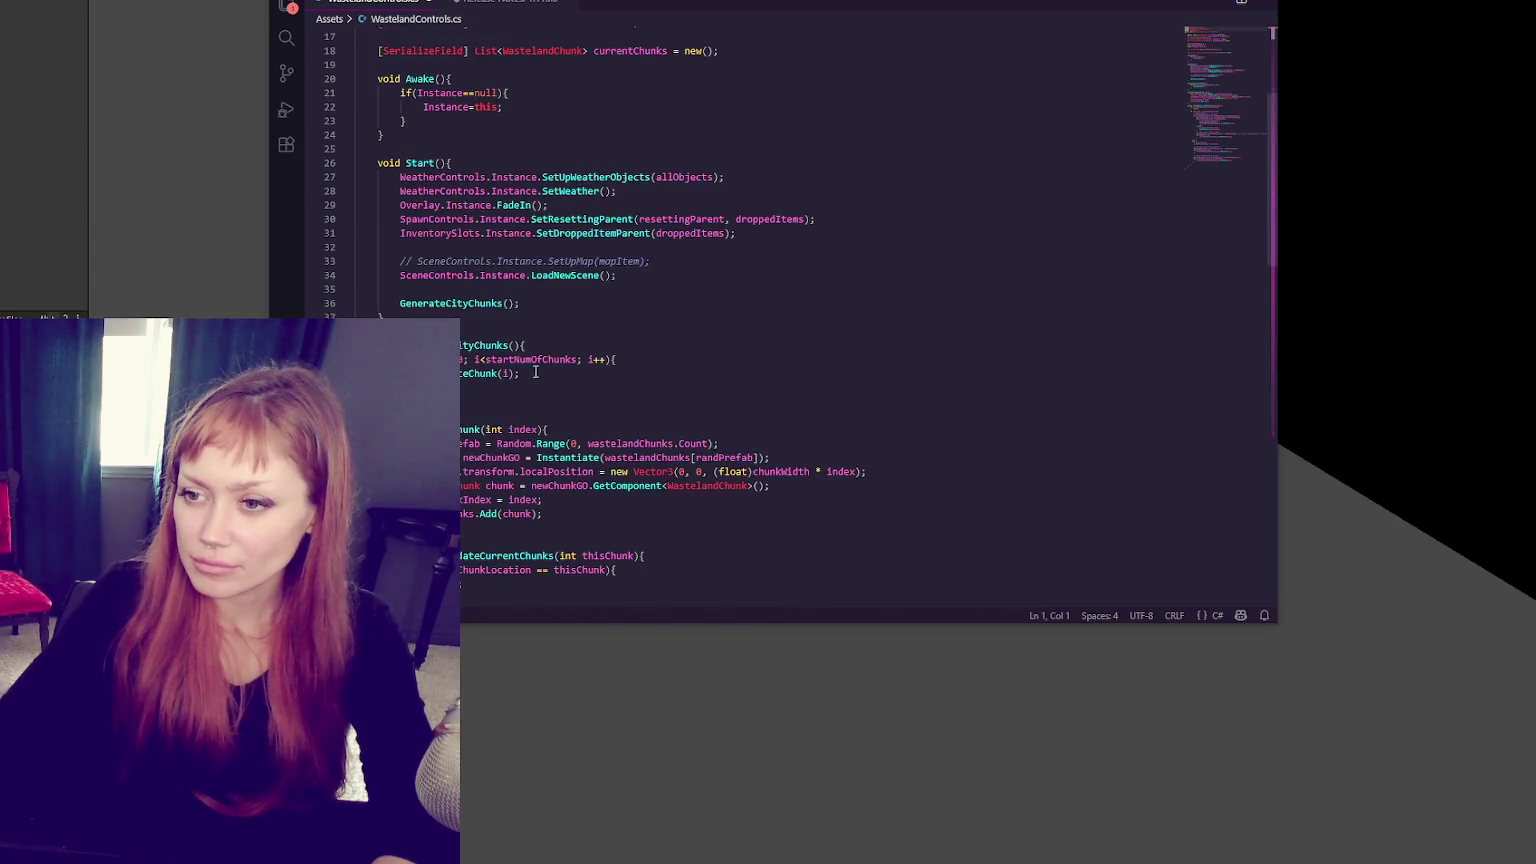
double_click(530, 359)
scroll(493, 377, "up", 5)
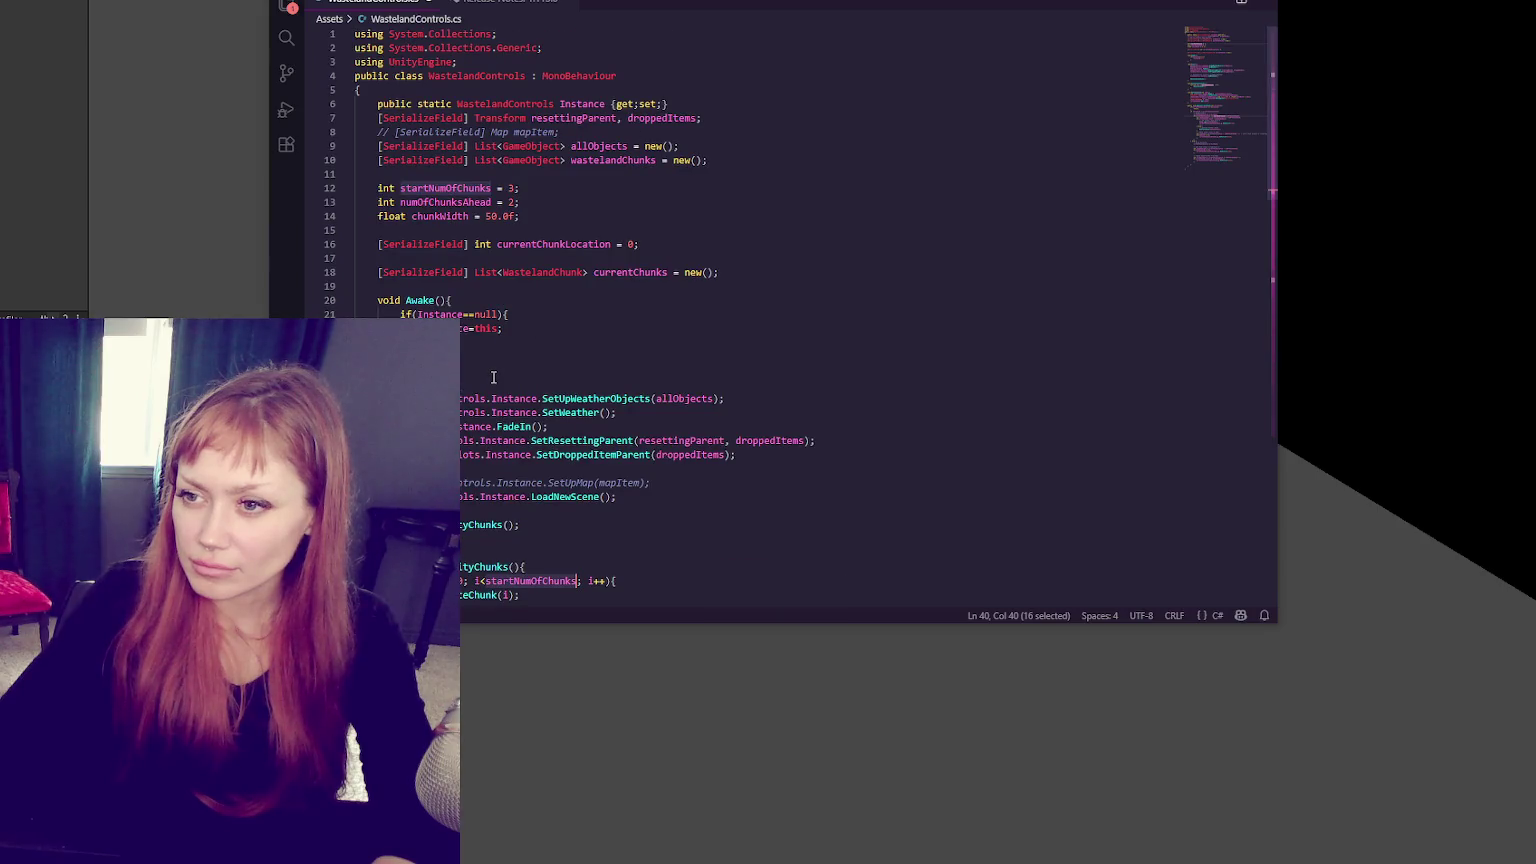
scroll(493, 377, "down", 5)
double_click(478, 373)
scroll(604, 366, "down", 3)
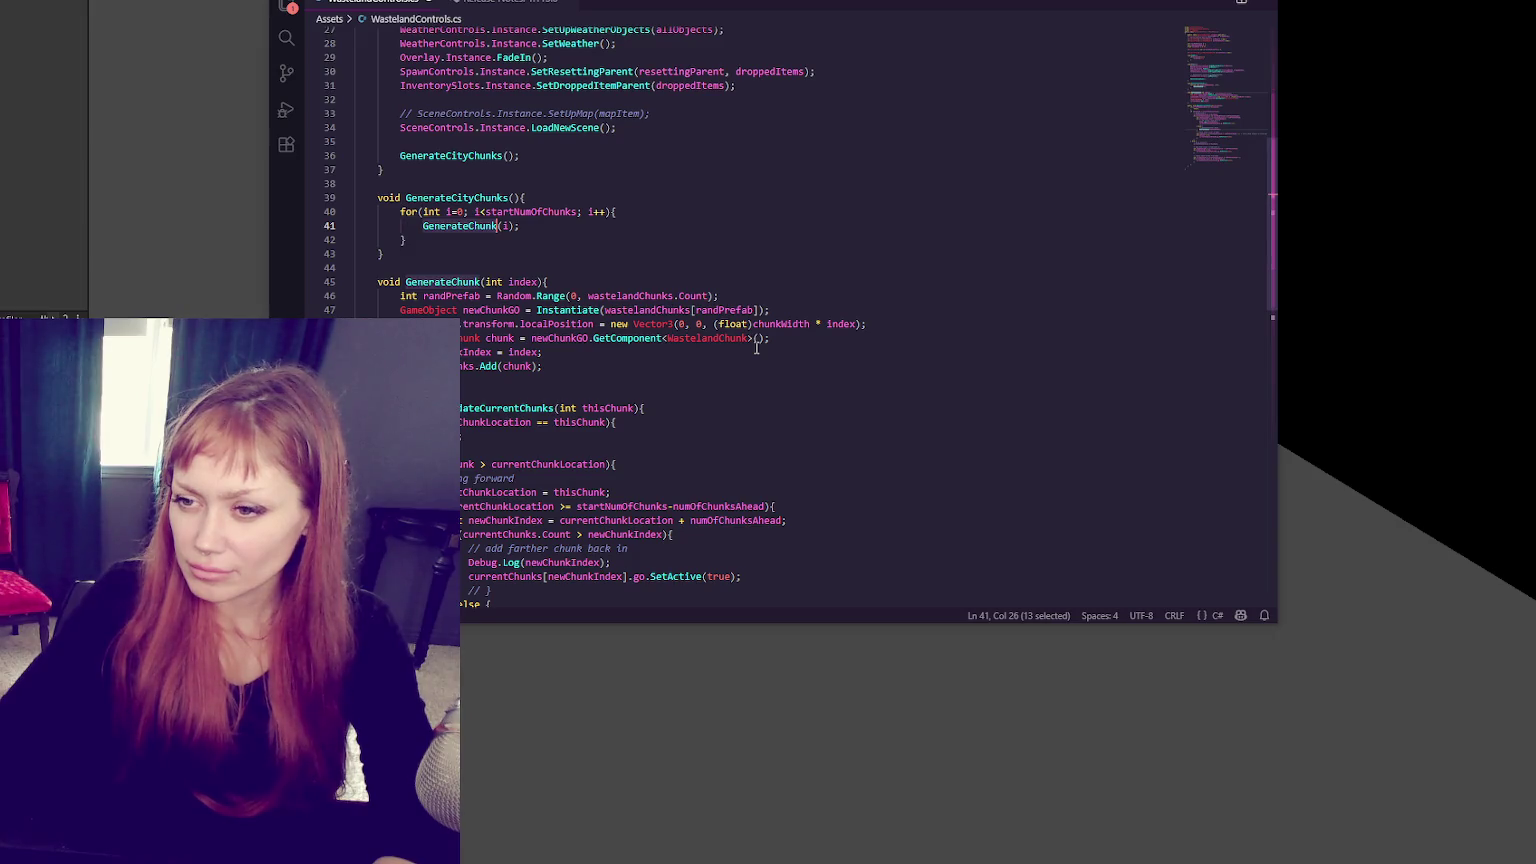
scroll(755, 346, "up", 3)
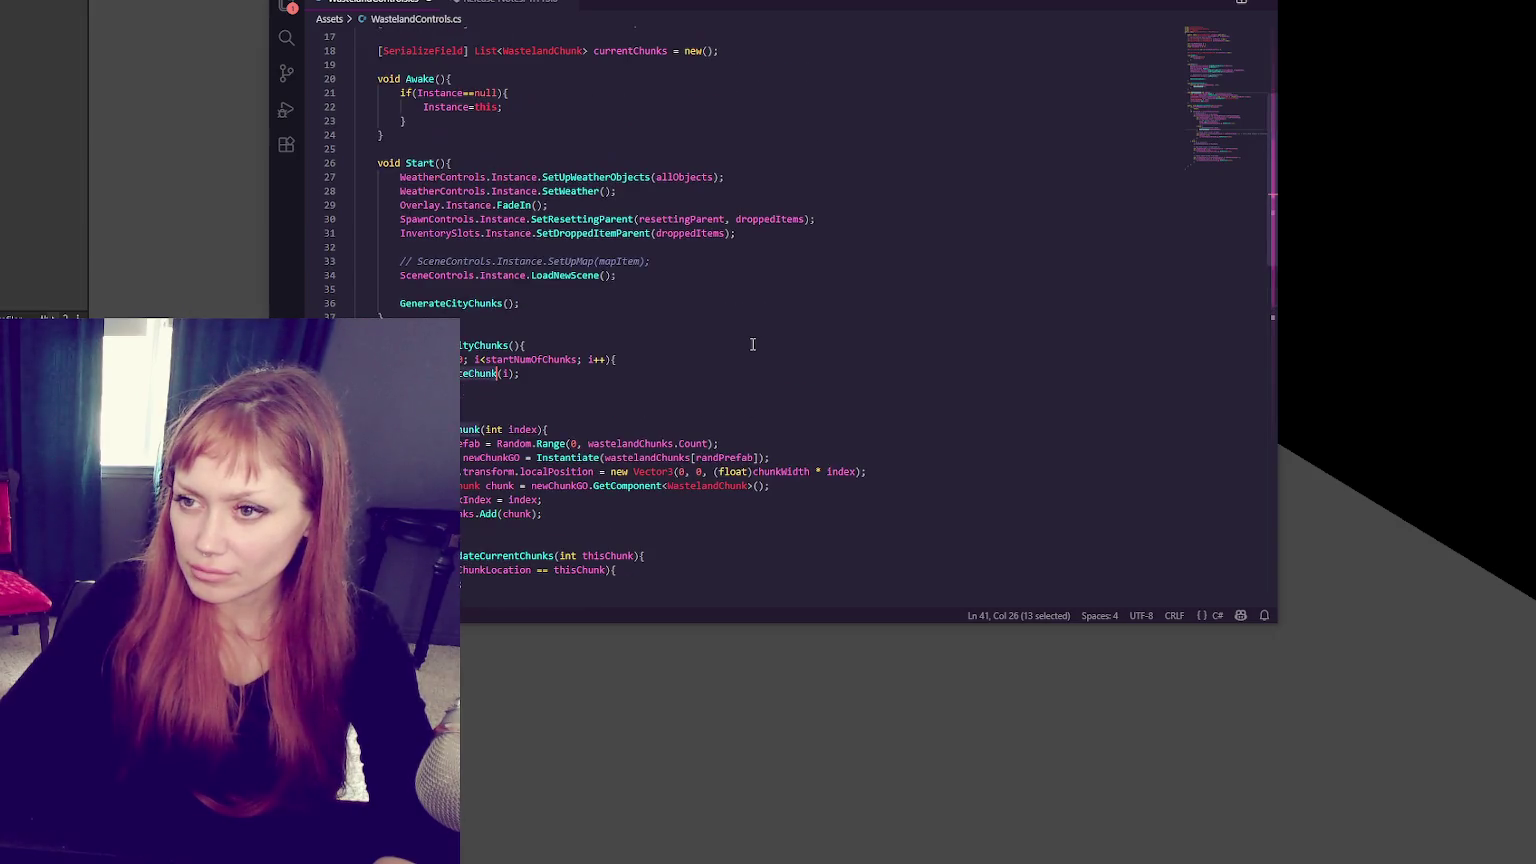
scroll(752, 344, "up", 4)
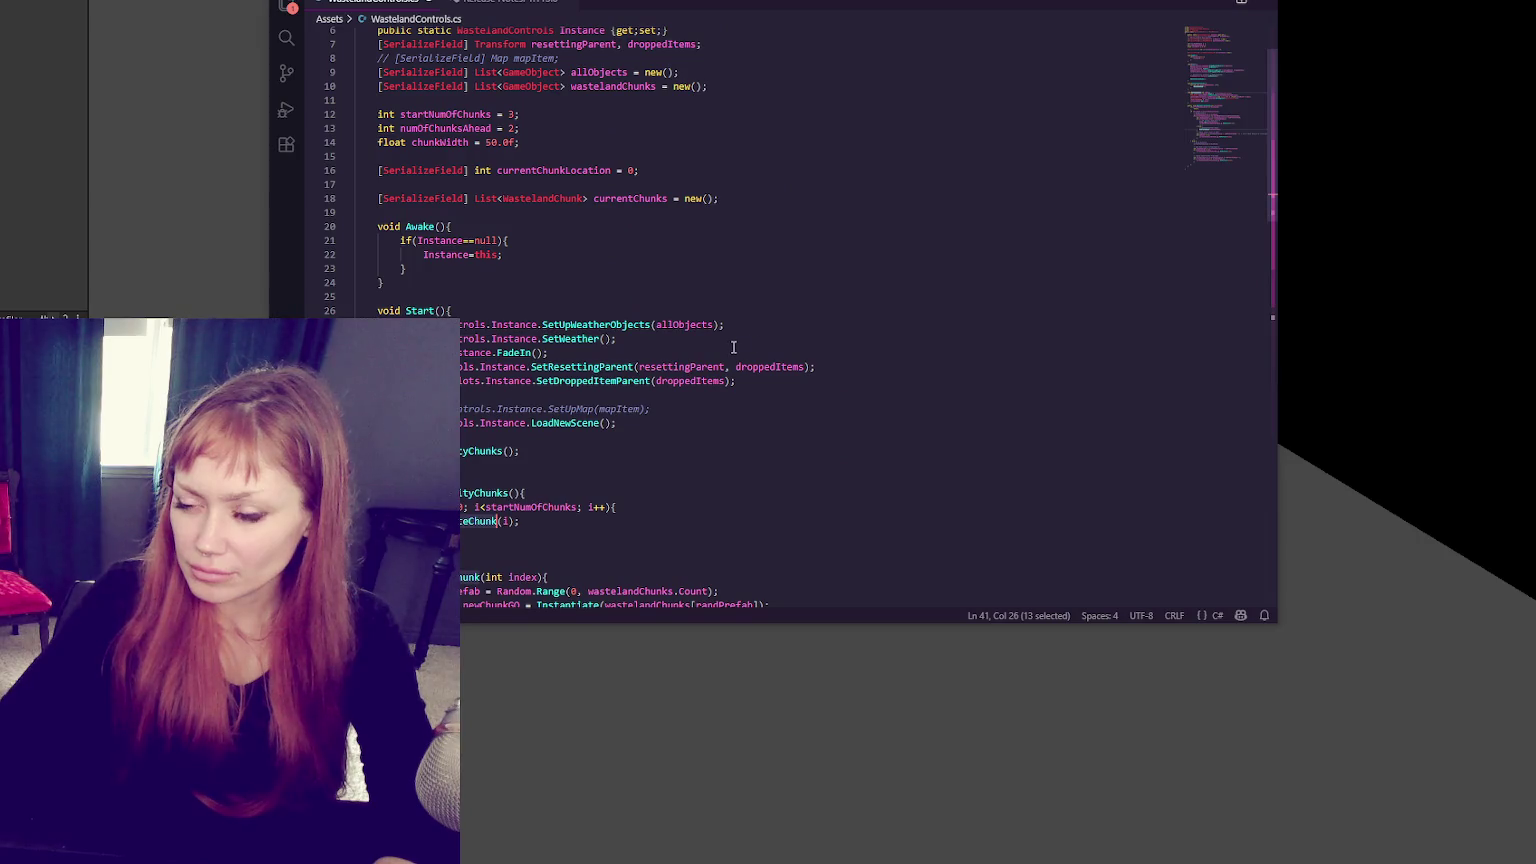
scroll(733, 347, "down", 7)
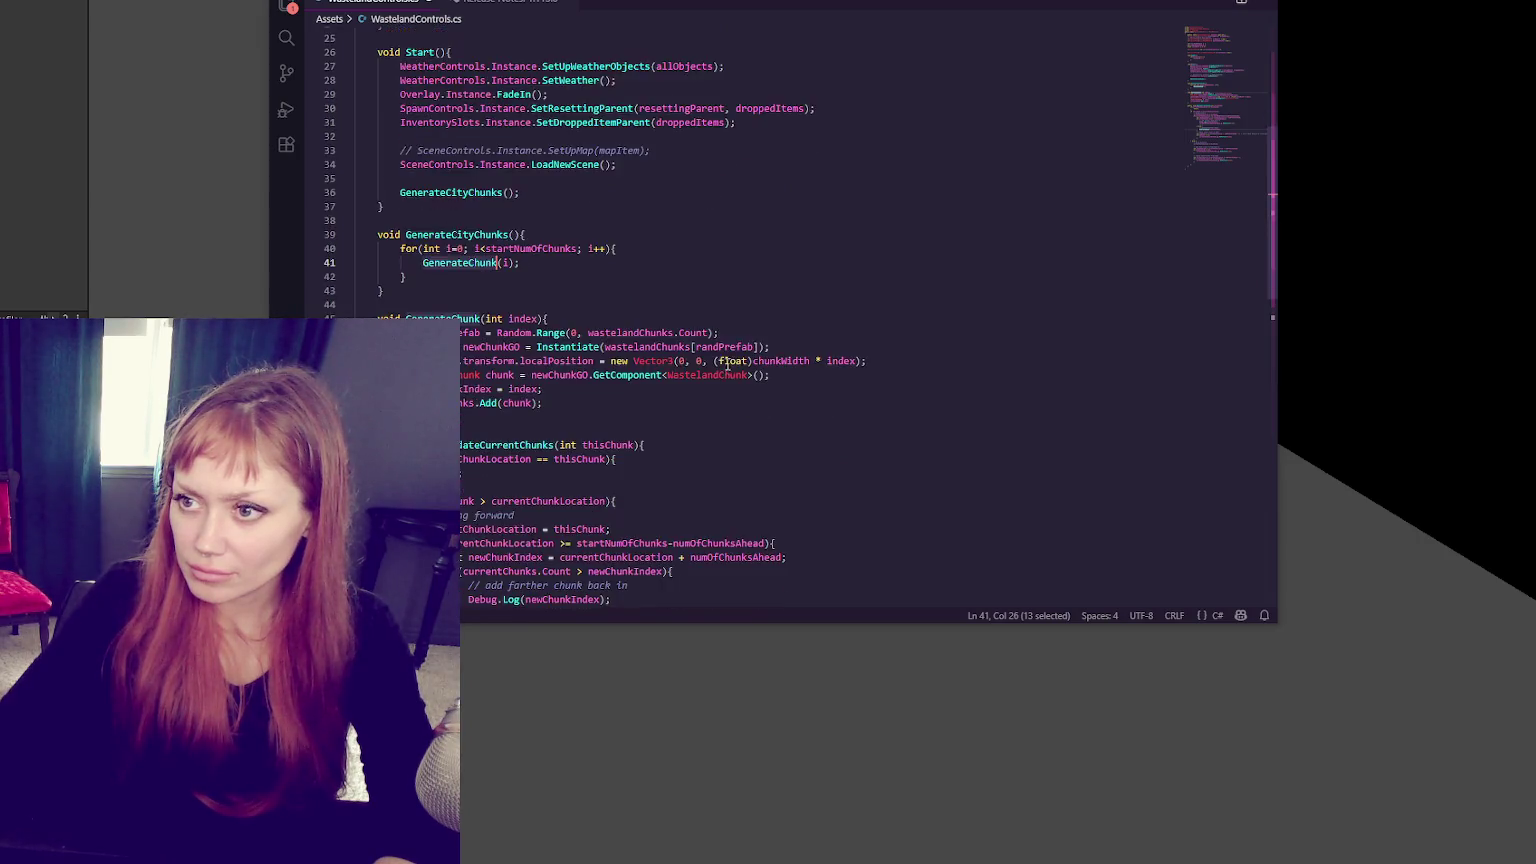
scroll(720, 362, "down", 7)
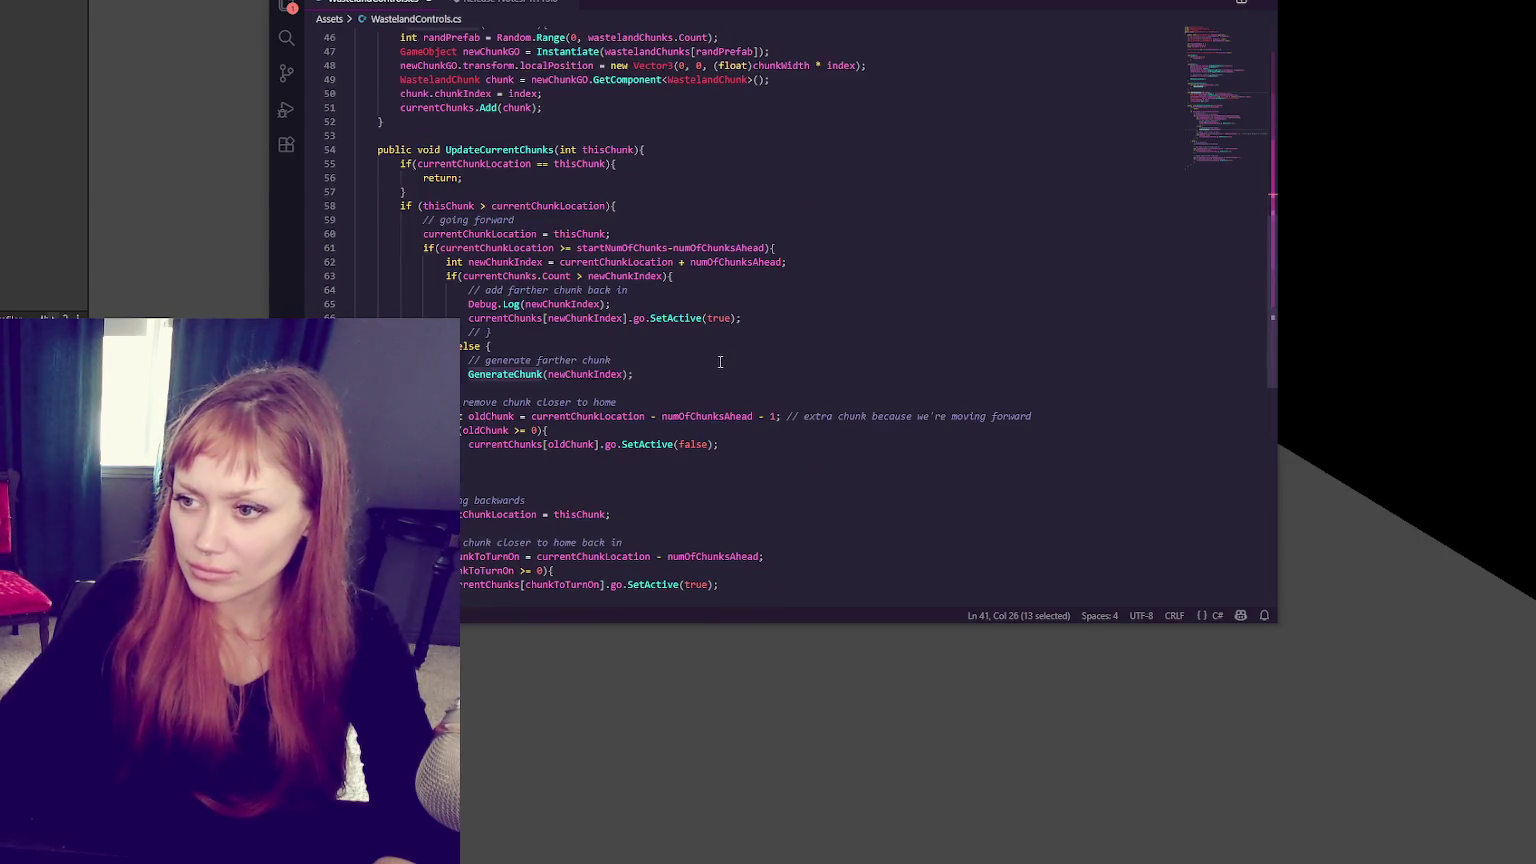
Step: Add Debug.Log("set false"); inside the oldChunk check and before the furthestChunk deactivation
left_click(705, 431)
key("Return")
type("Debug.Log(\"set false\");")
left_click_drag(705, 431, 705, 444)
key("ctrl+c")
scroll(708, 440, "down", 4)
scroll(745, 420, "down", 2)
left_click(776, 404)
key("ctrl+v")
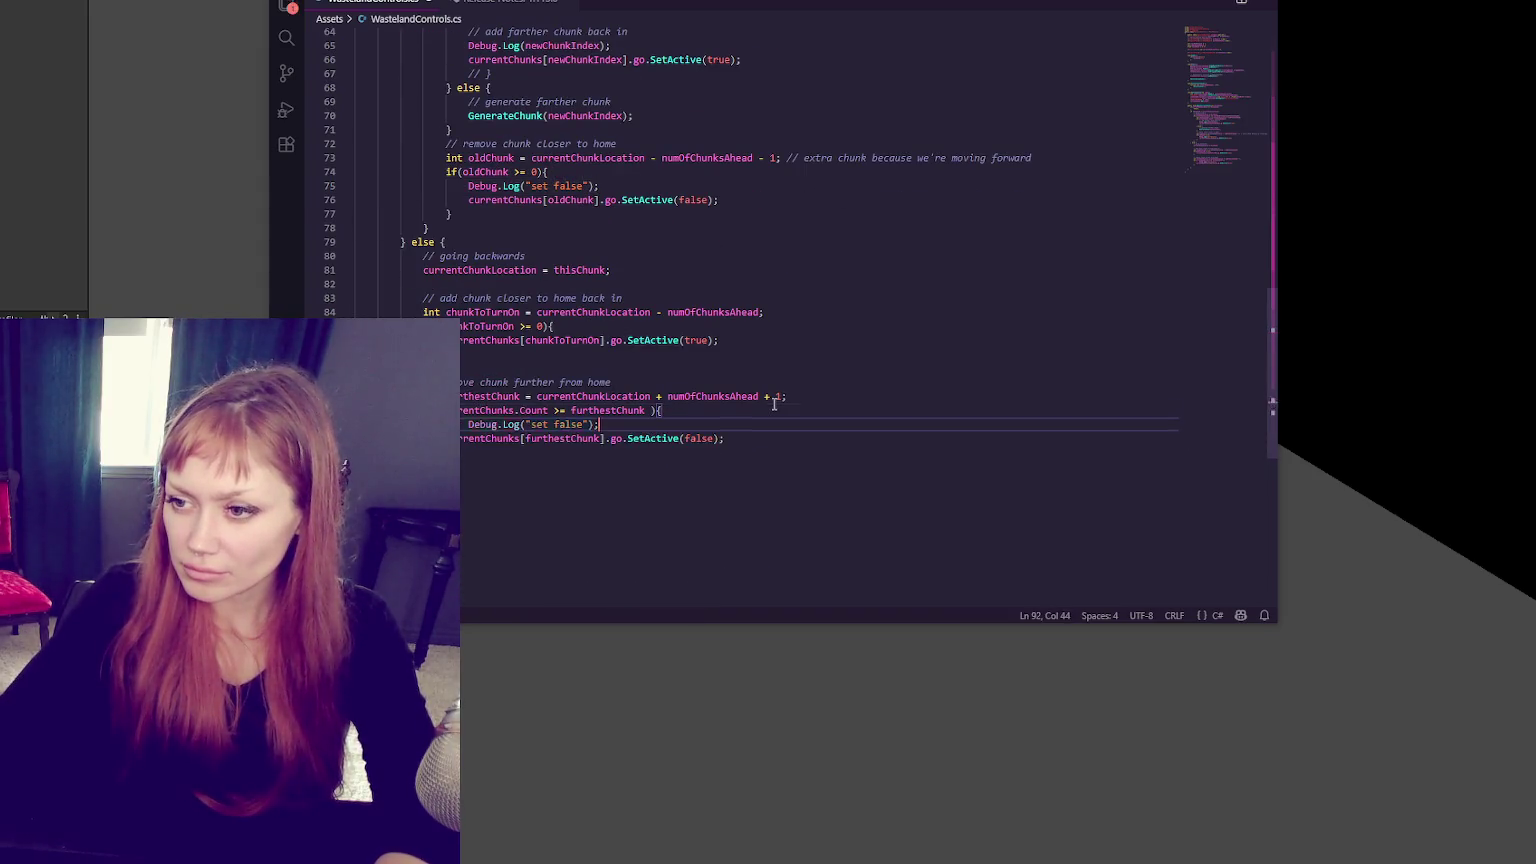
scroll(771, 401, "up", 5)
scroll(760, 400, "up", 5)
scroll(725, 397, "up", 4)
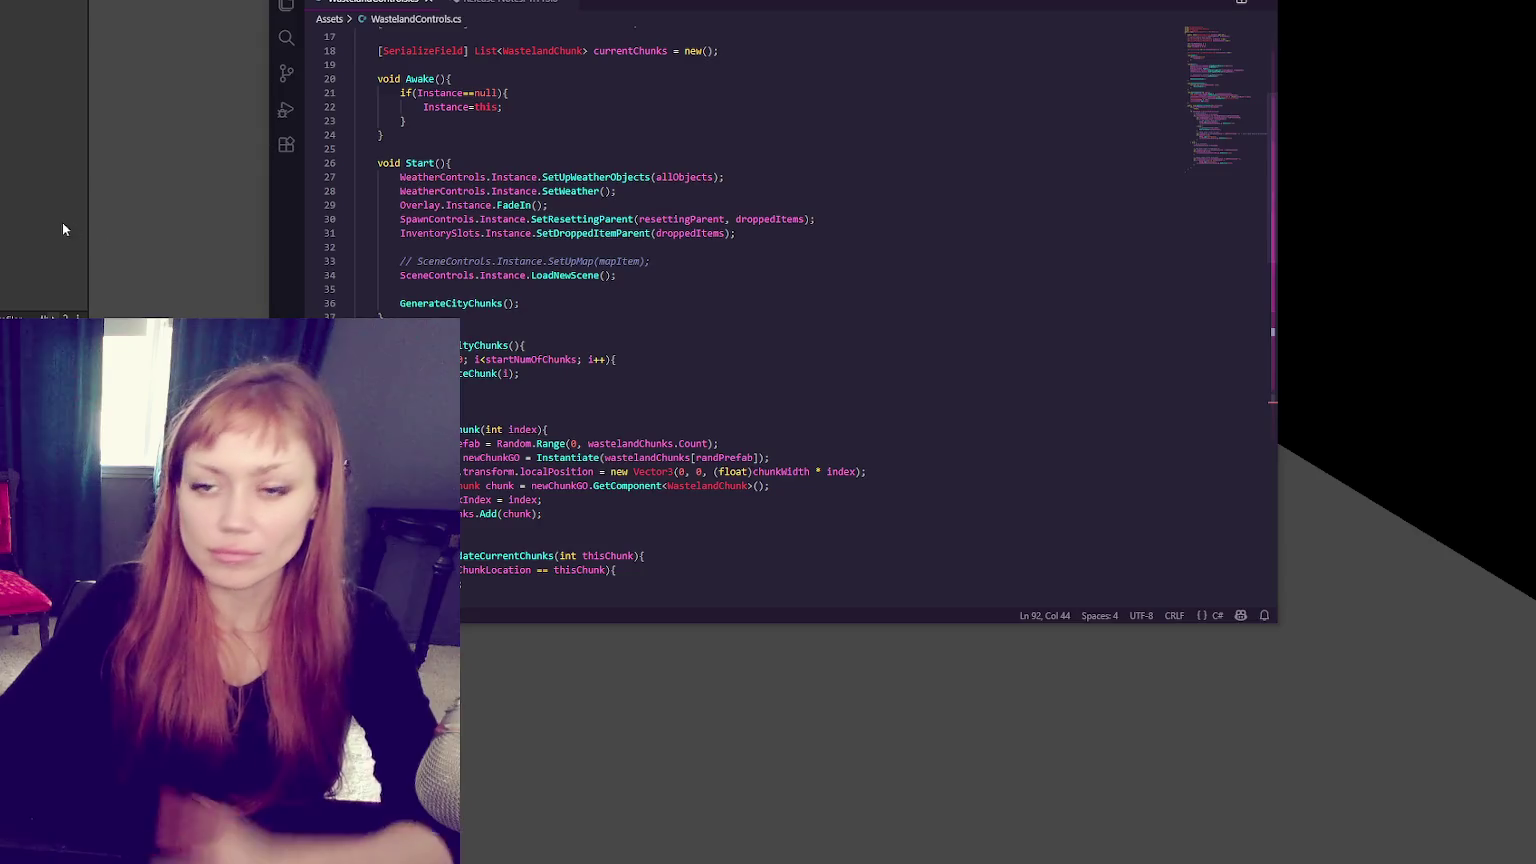
left_click(62, 228)
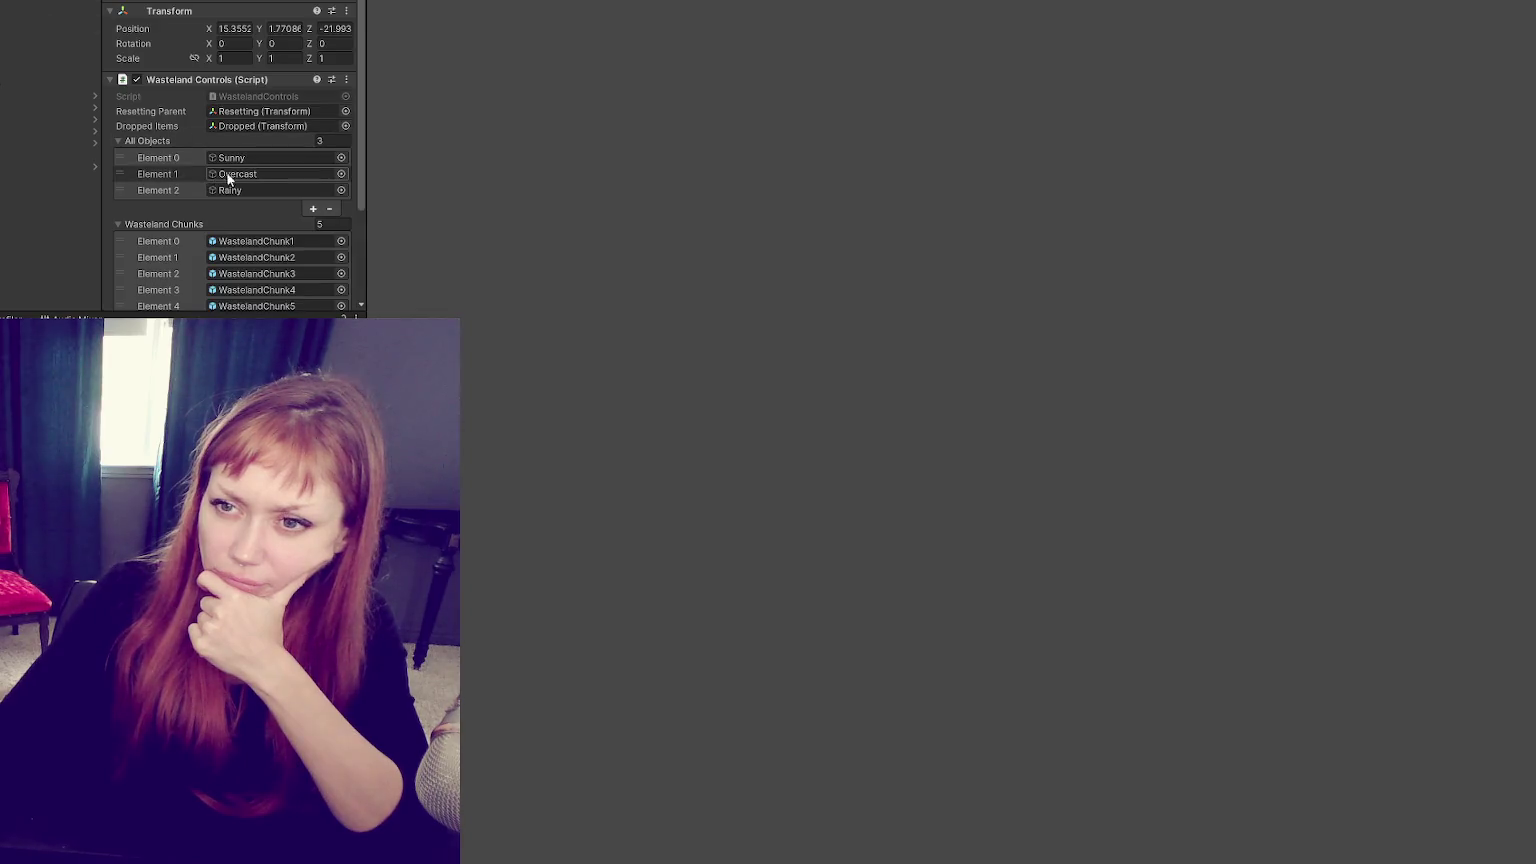
Step: Look over the Wasteland Chunks entries and try reordering Element 1 in the list
scroll(285, 175, "down", 3)
left_click(258, 170)
left_click(254, 182)
left_click(270, 152)
left_click_drag(285, 140, 304, 190)
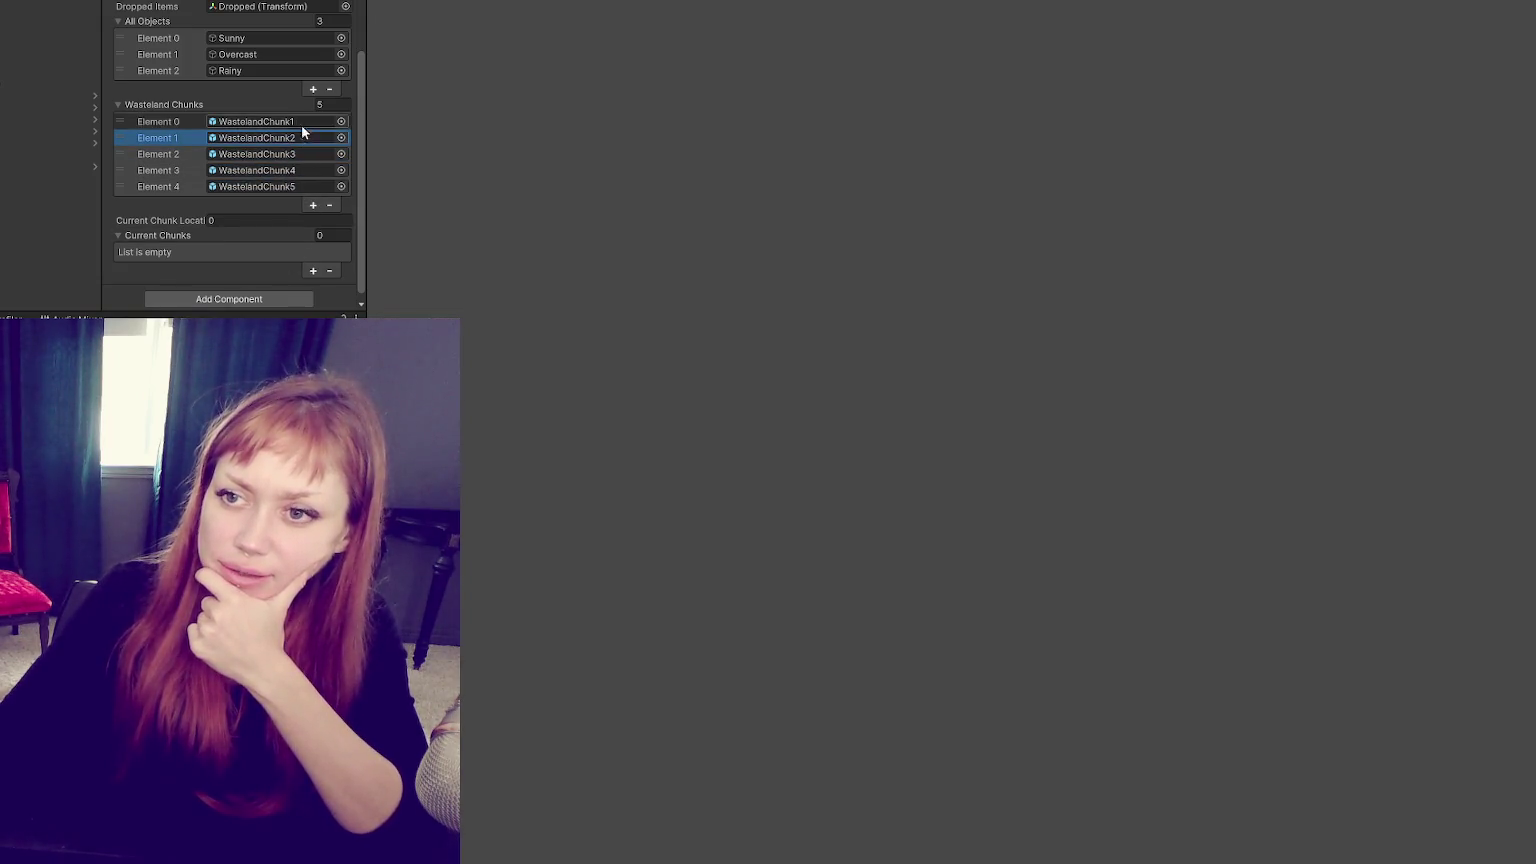
left_click_drag(302, 184, 300, 181)
Step: Save the Wasteland scene and launch the game again in DEV MODE
left_click(300, 185)
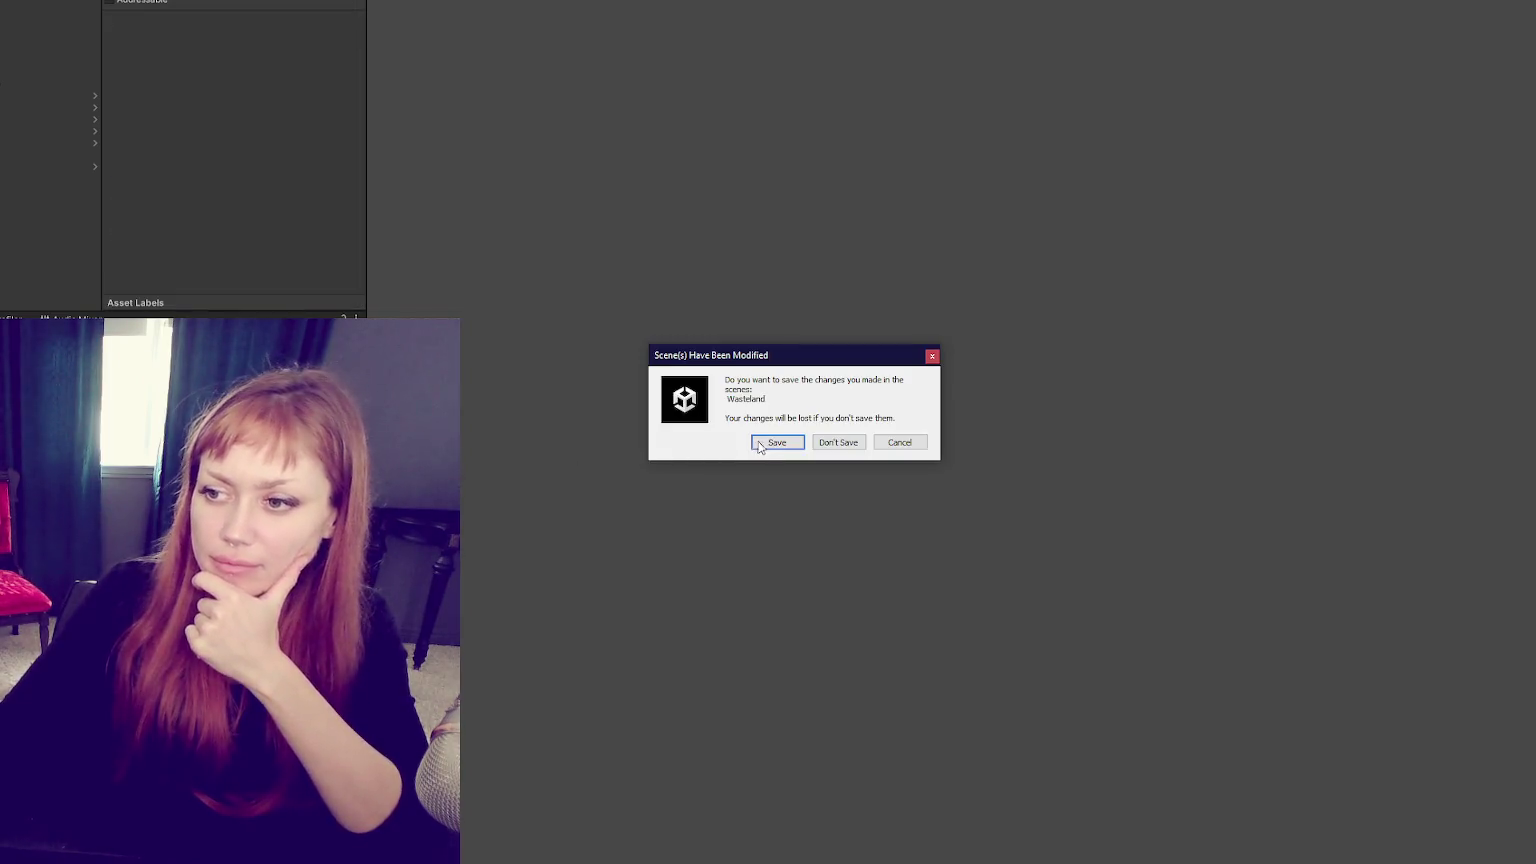
key("Return")
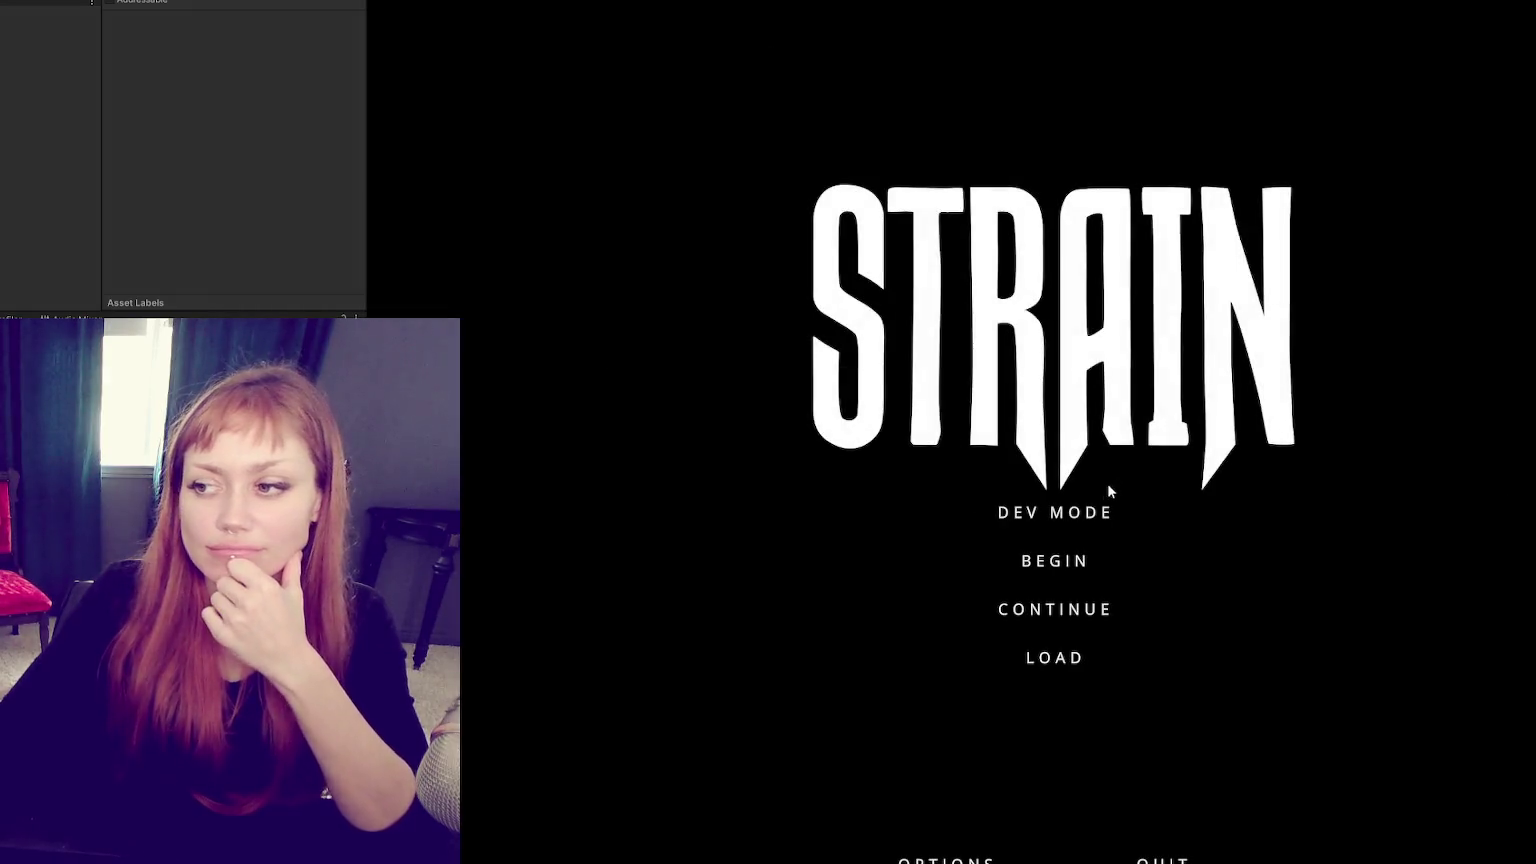
left_click(1109, 491)
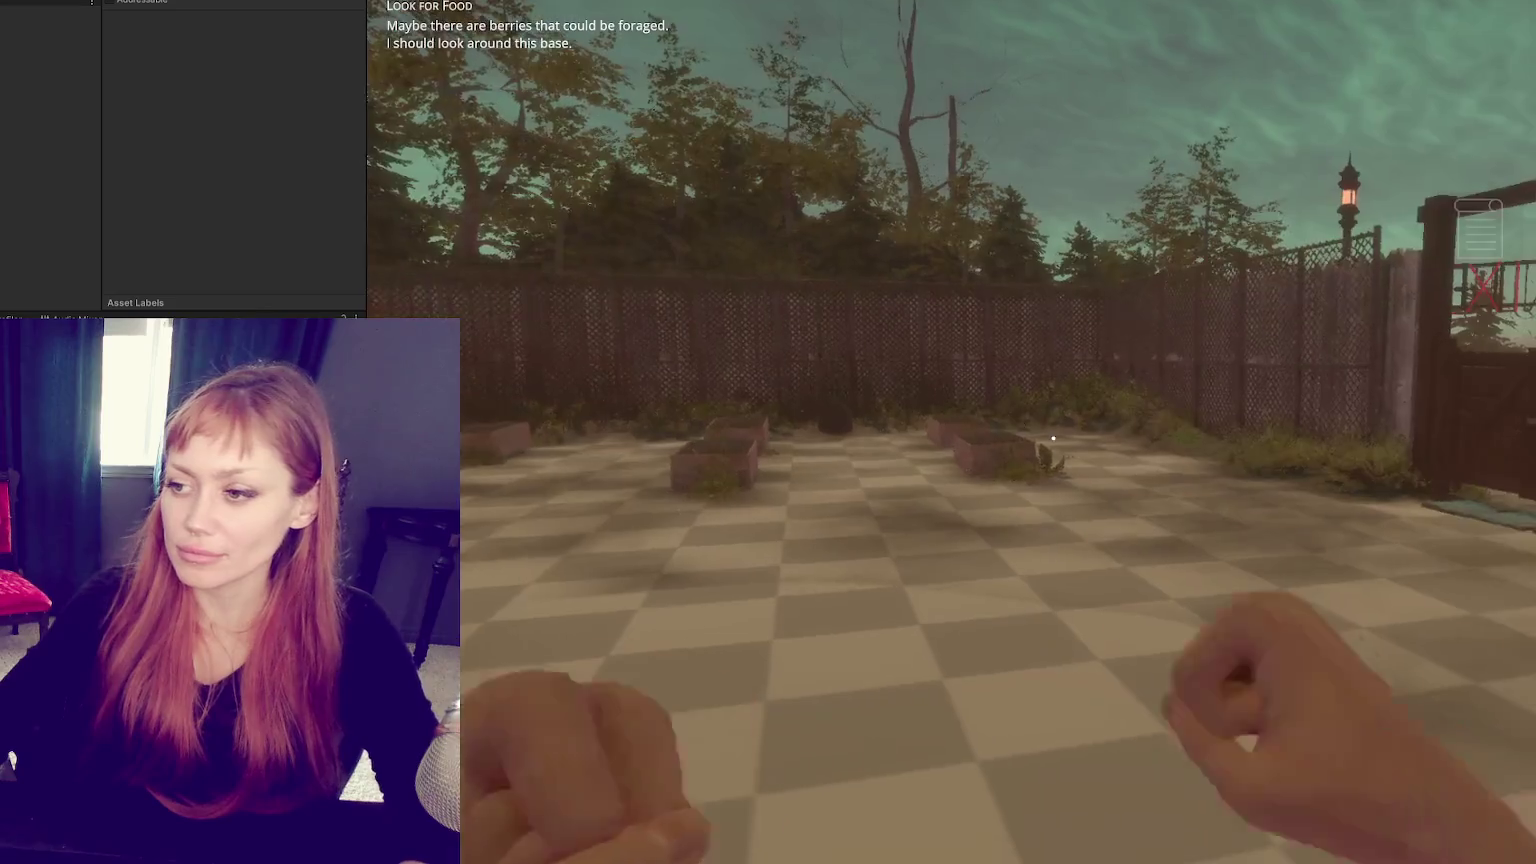
Step: Walk the player out through the red gate and down the wasteland road
key("w")
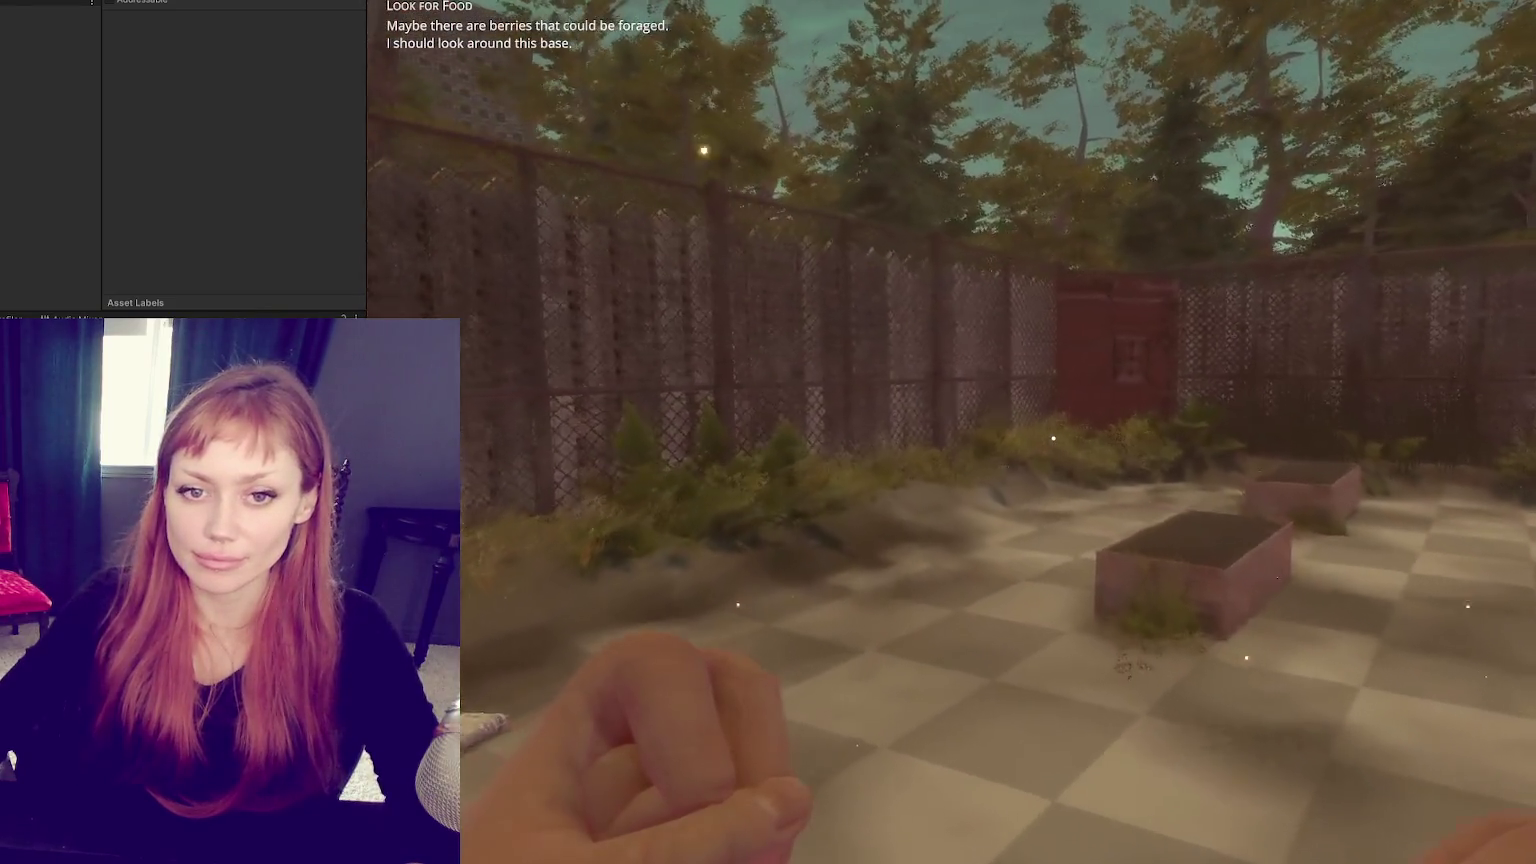
key("w")
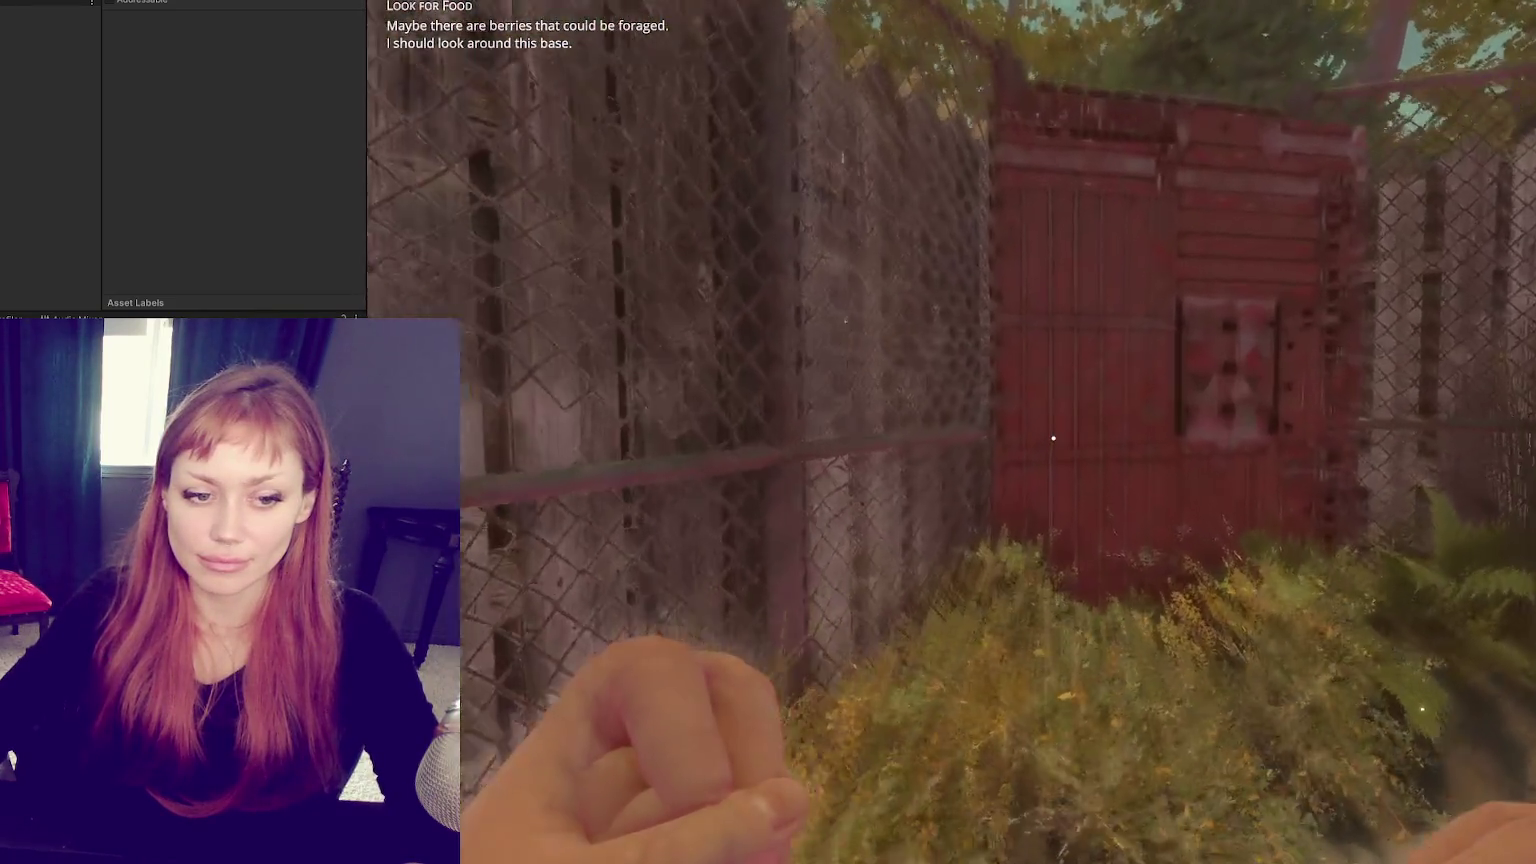
key("w")
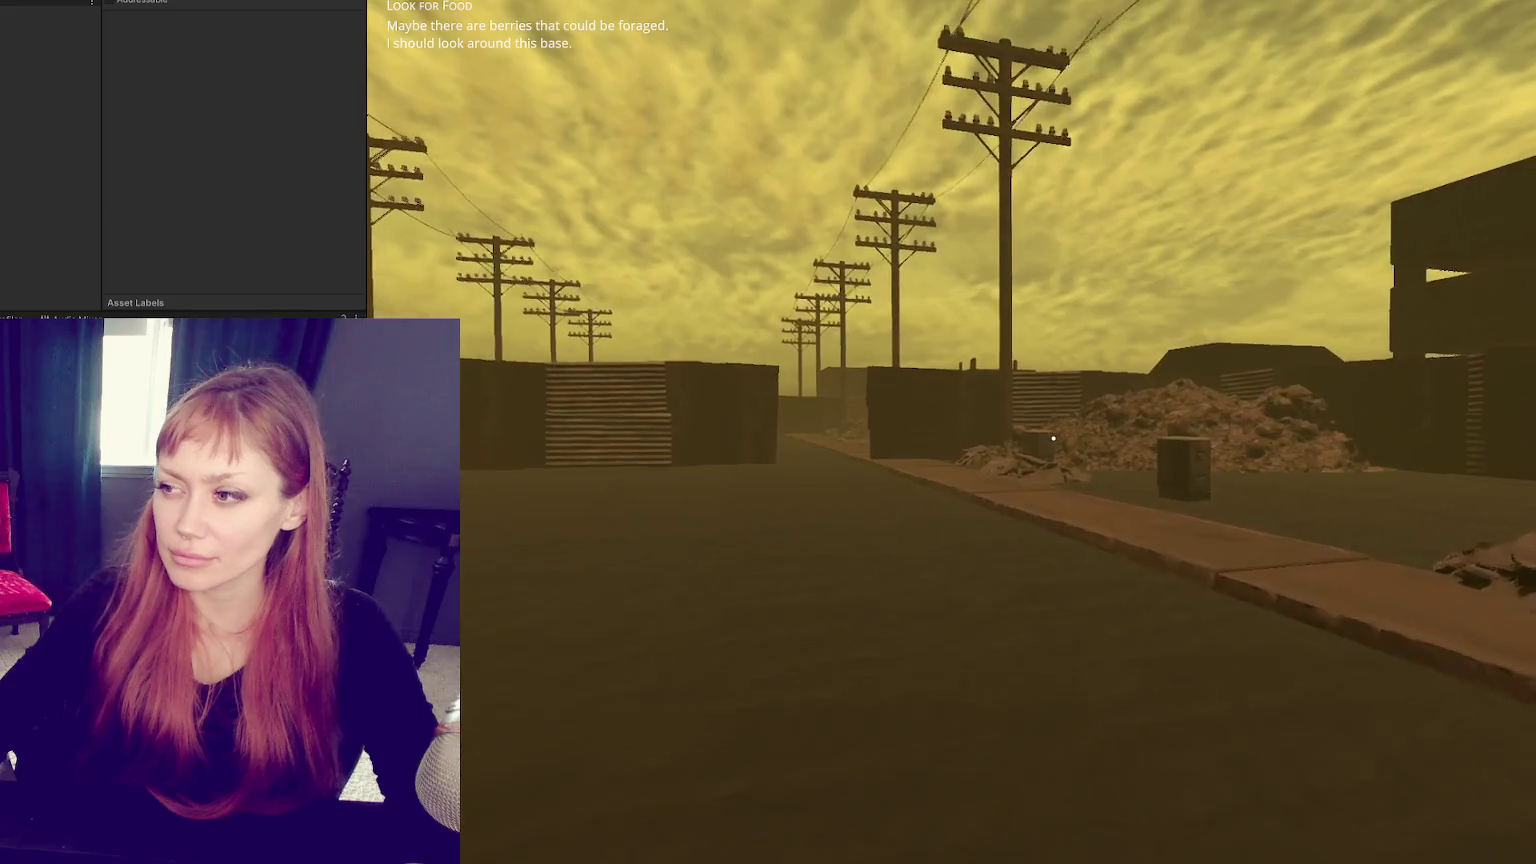
key("w")
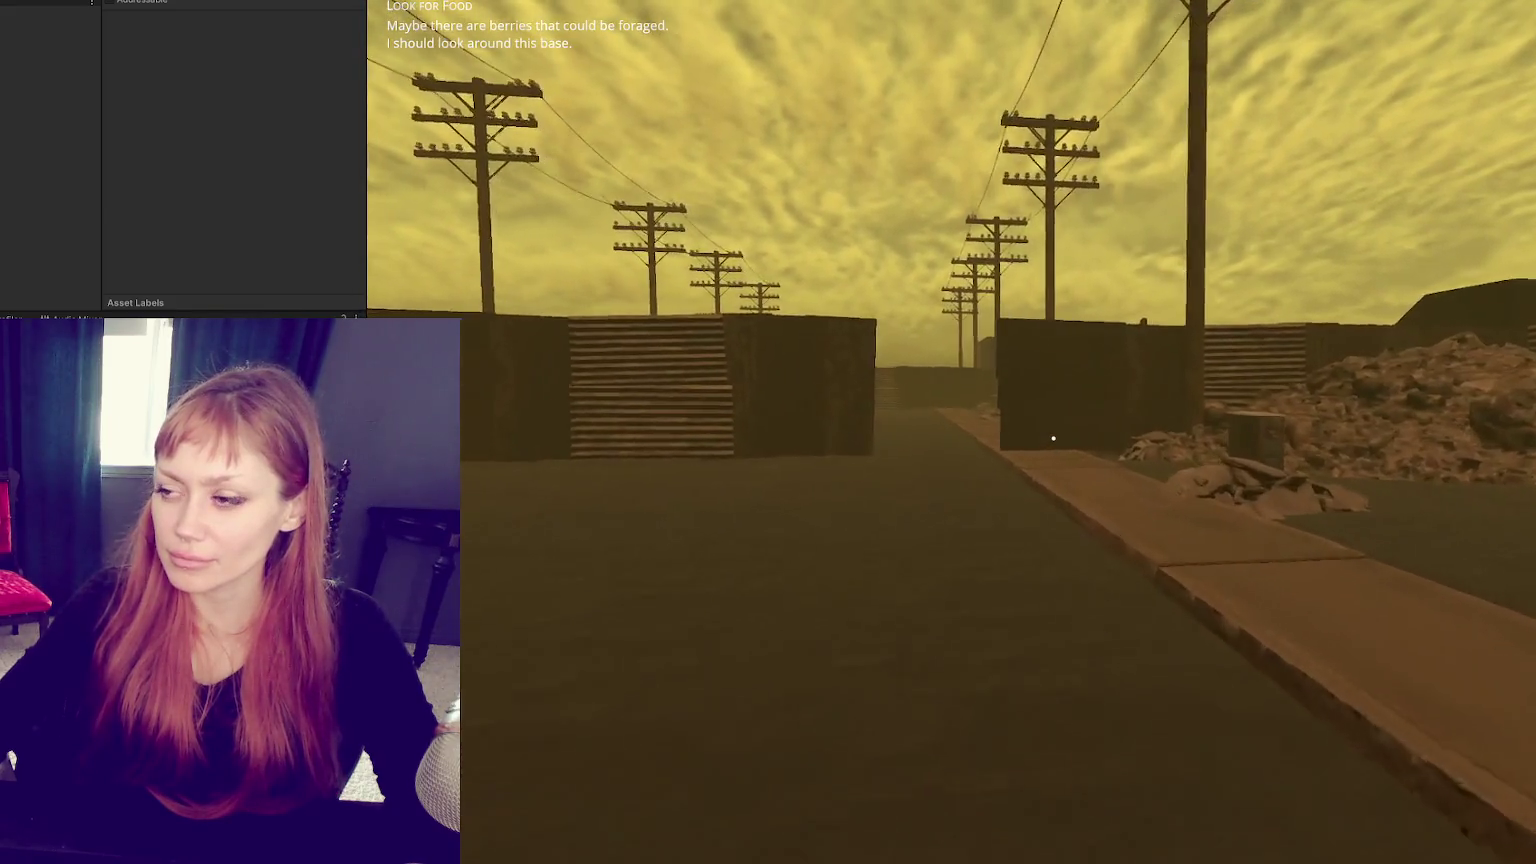
key("w")
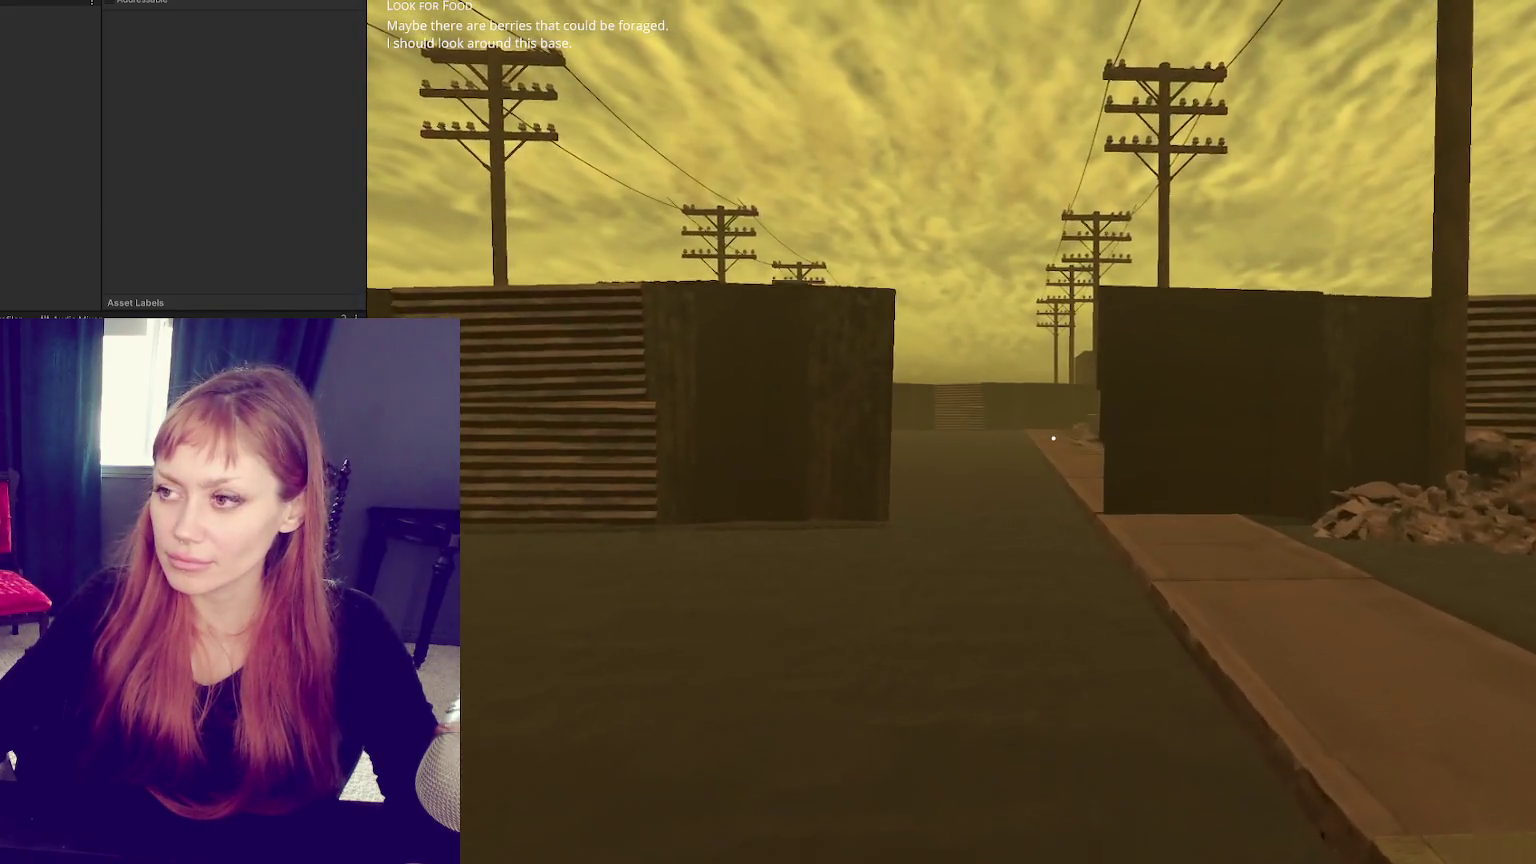
key("w")
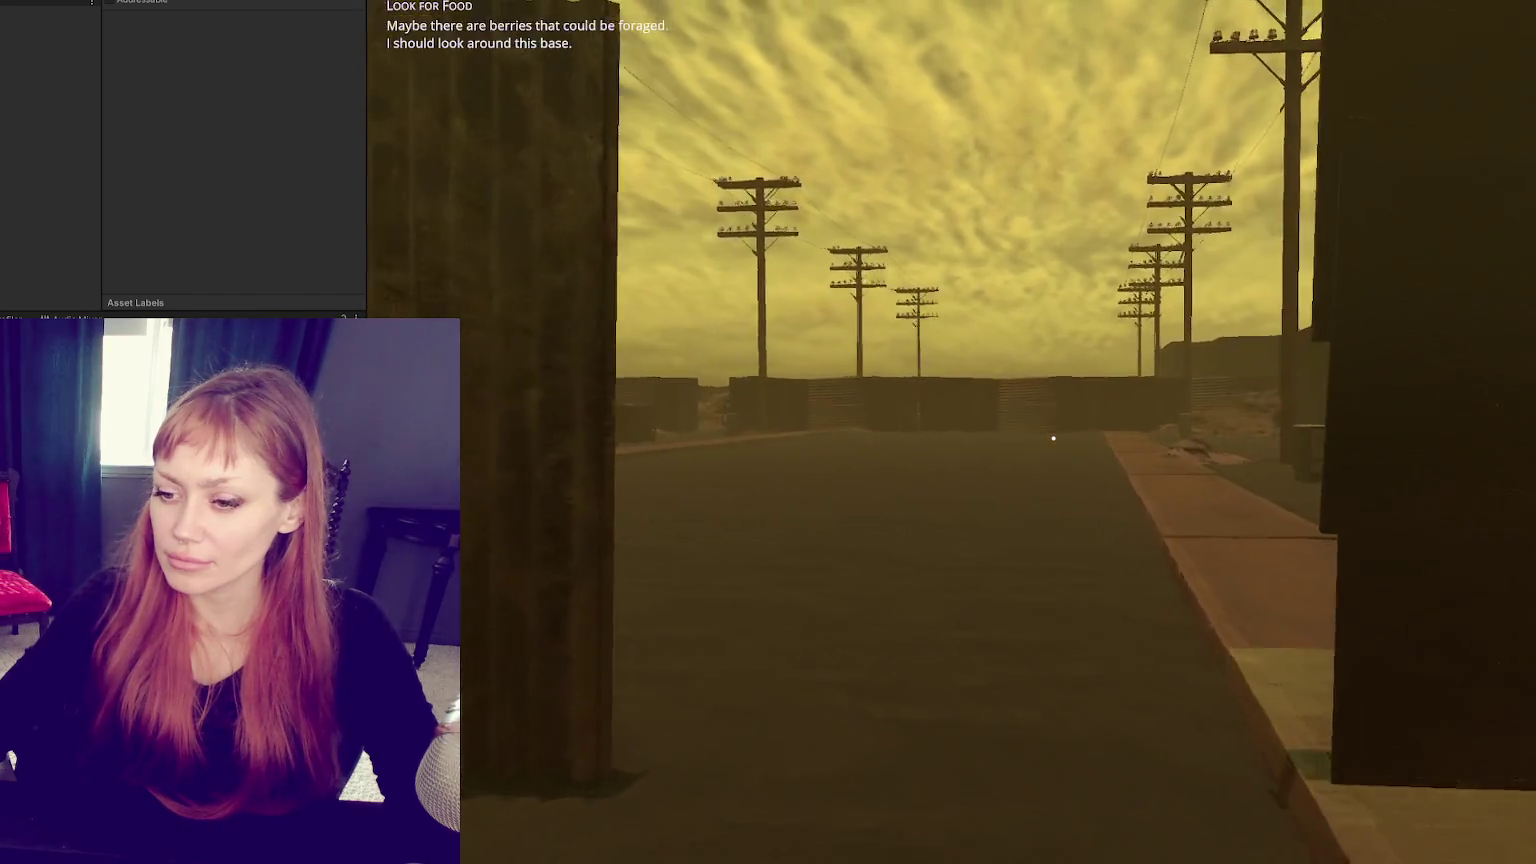
key("w")
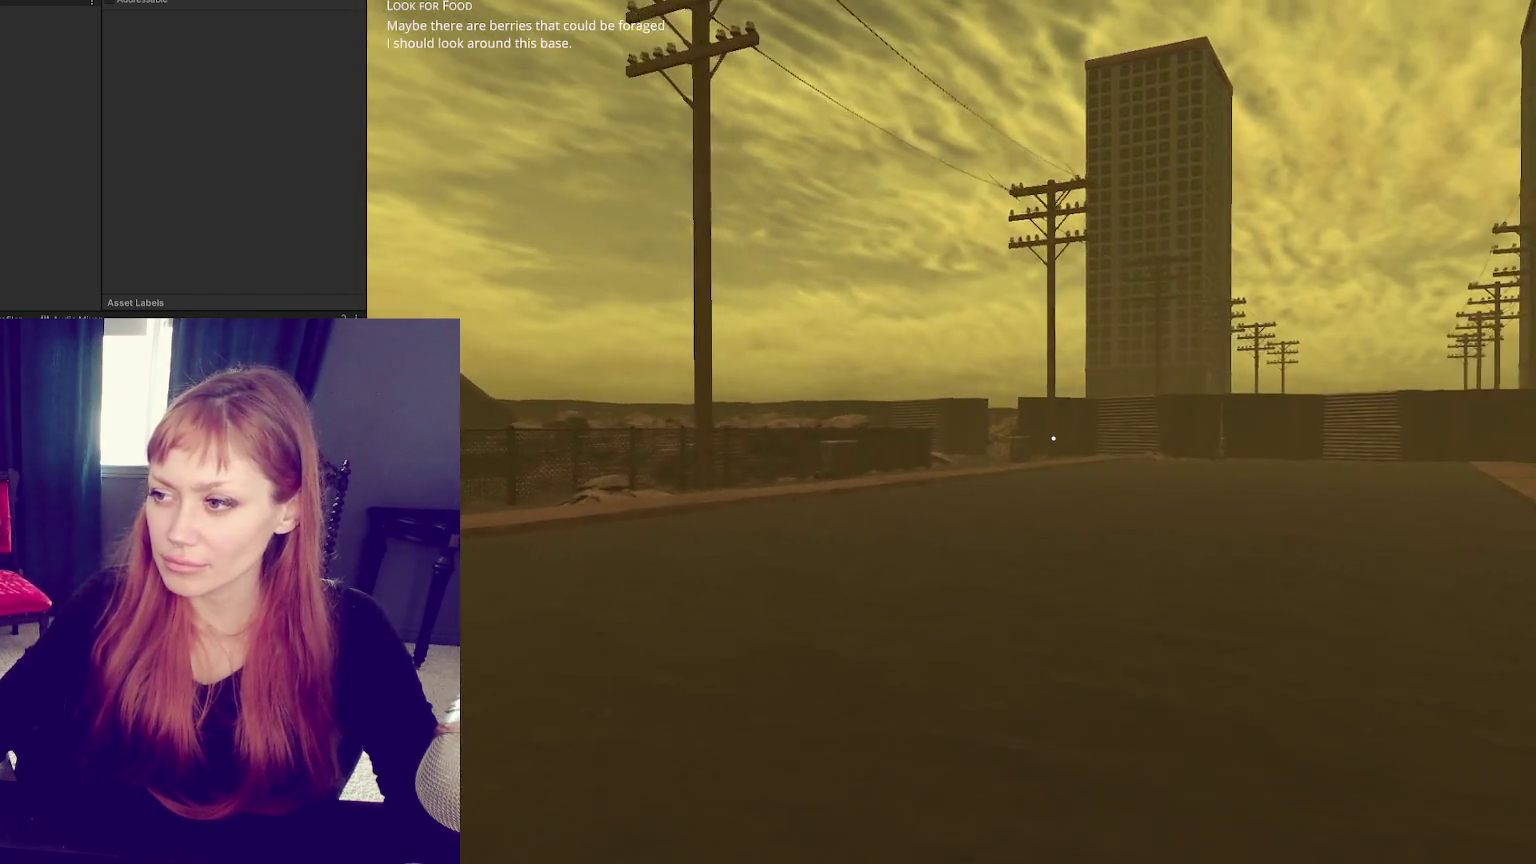
key("w")
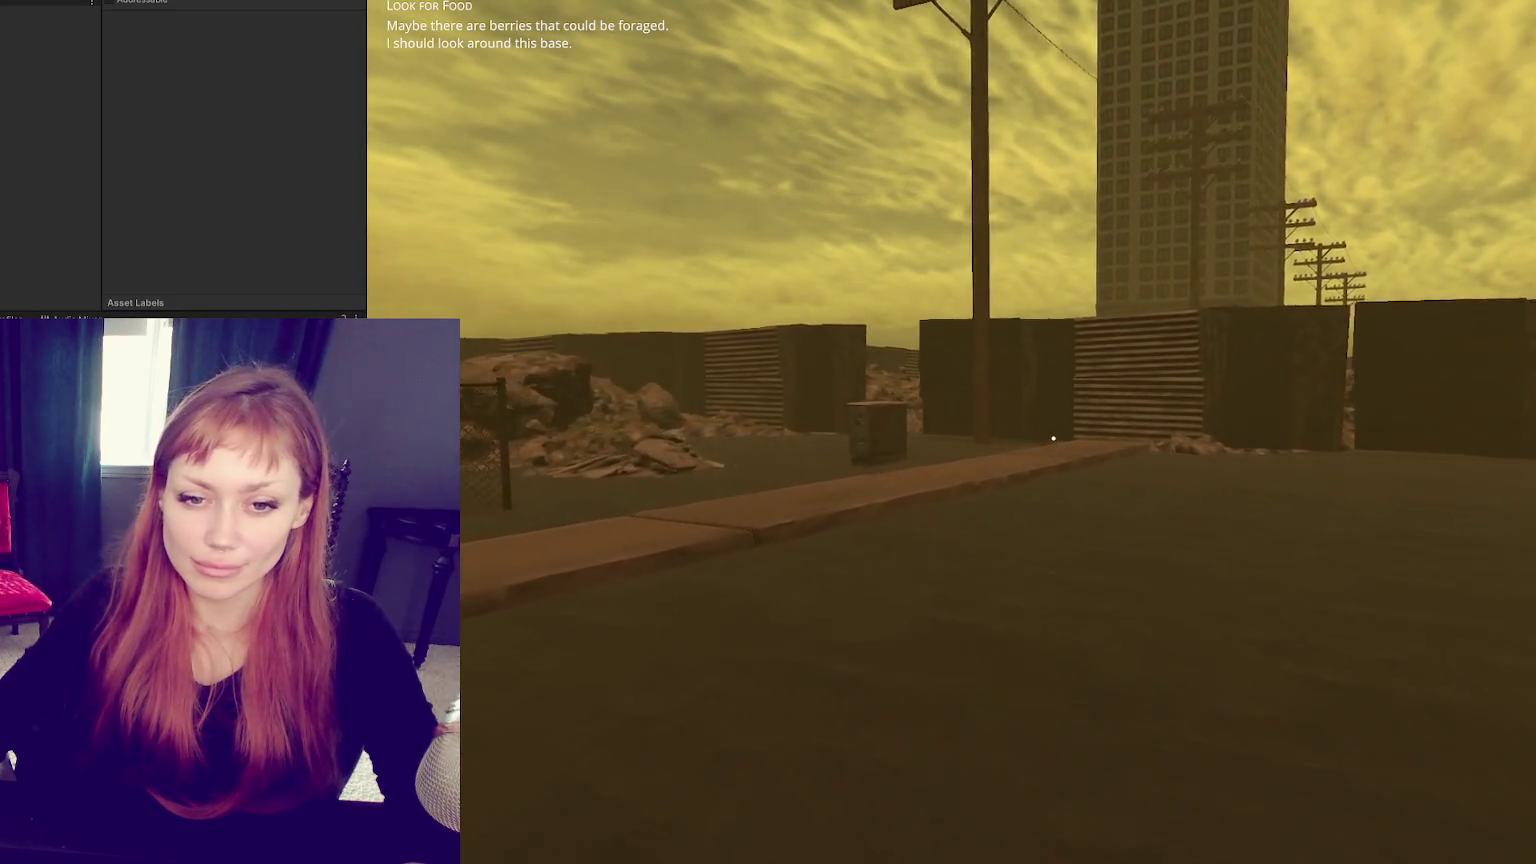
Step: Walk past the crate and across the street to the brick facade
key("w")
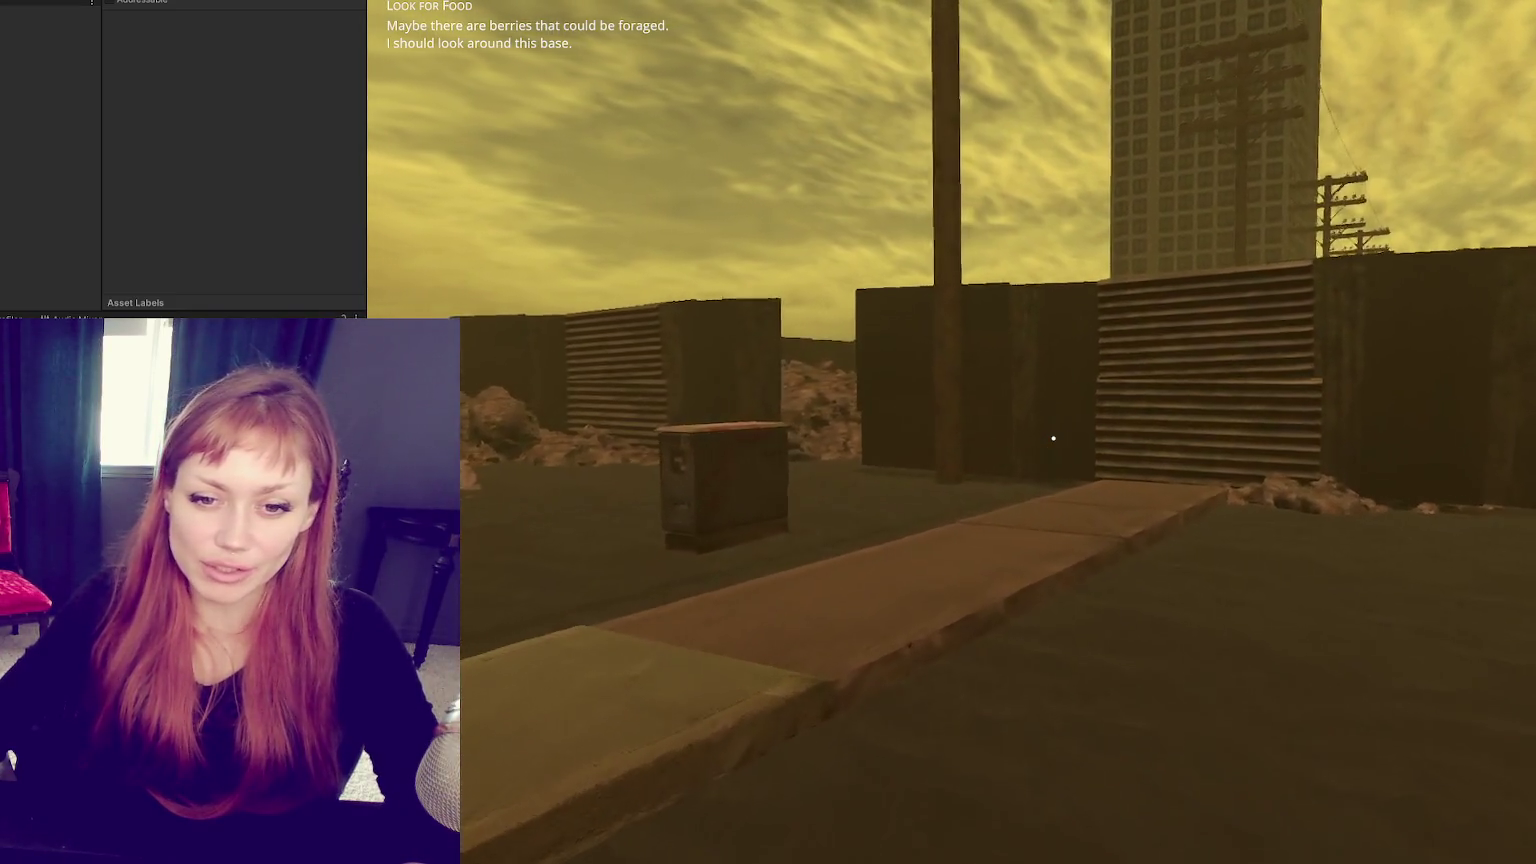
key("w")
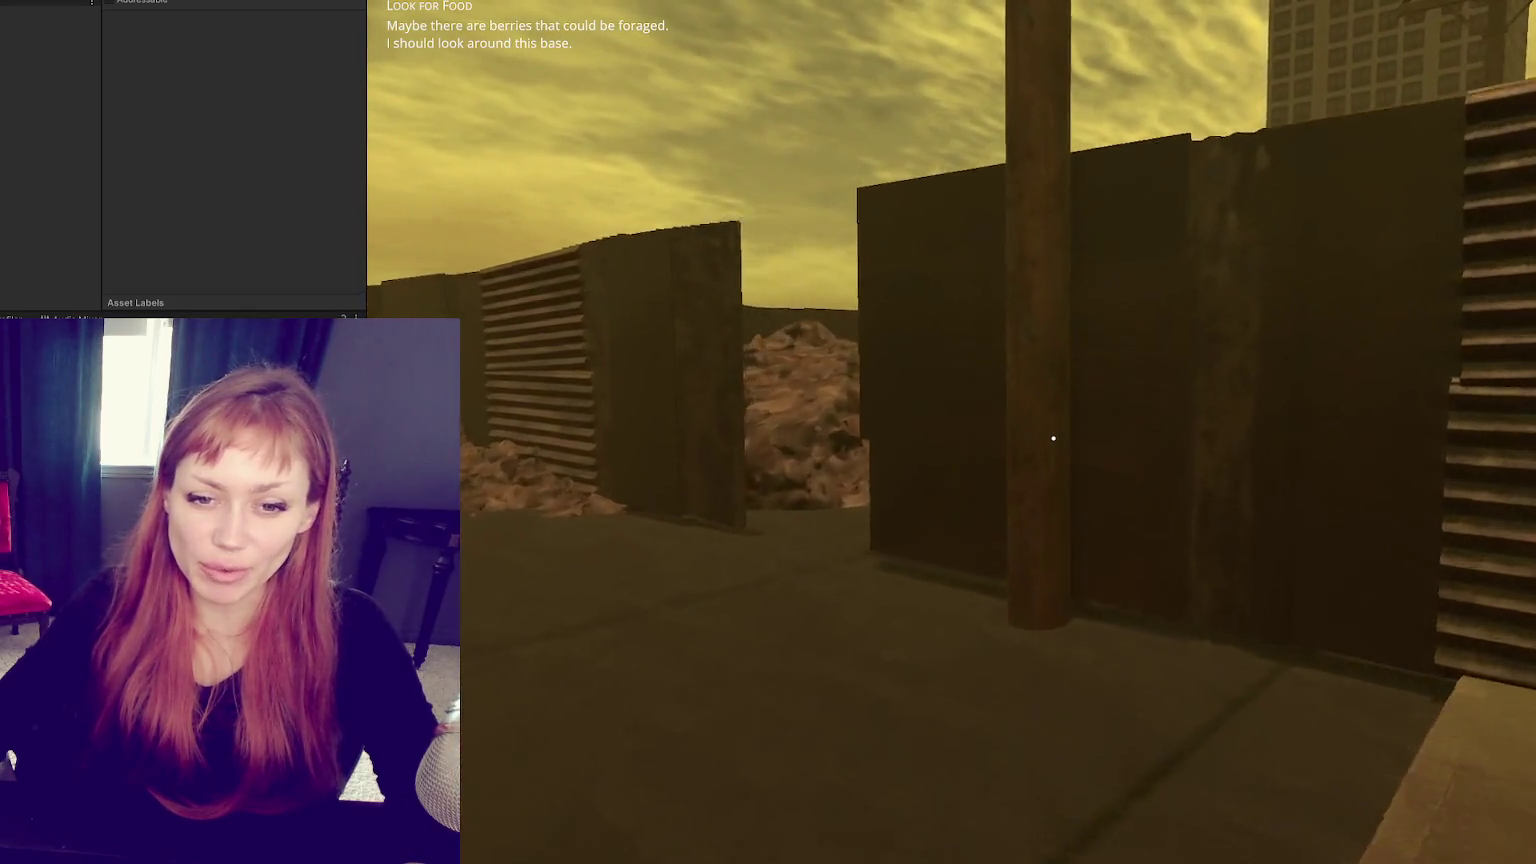
key("w")
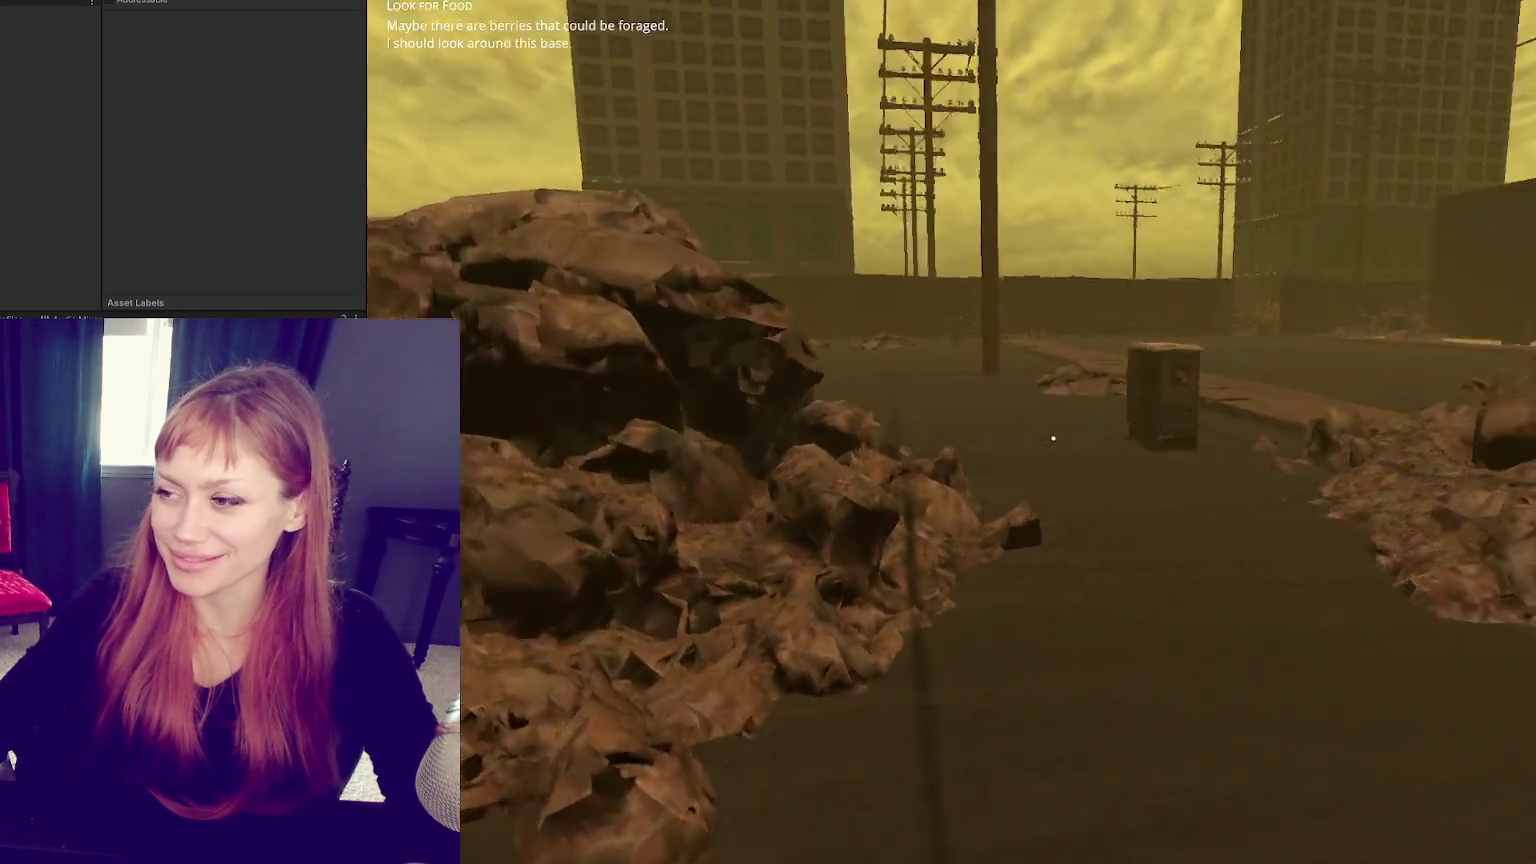
key("w")
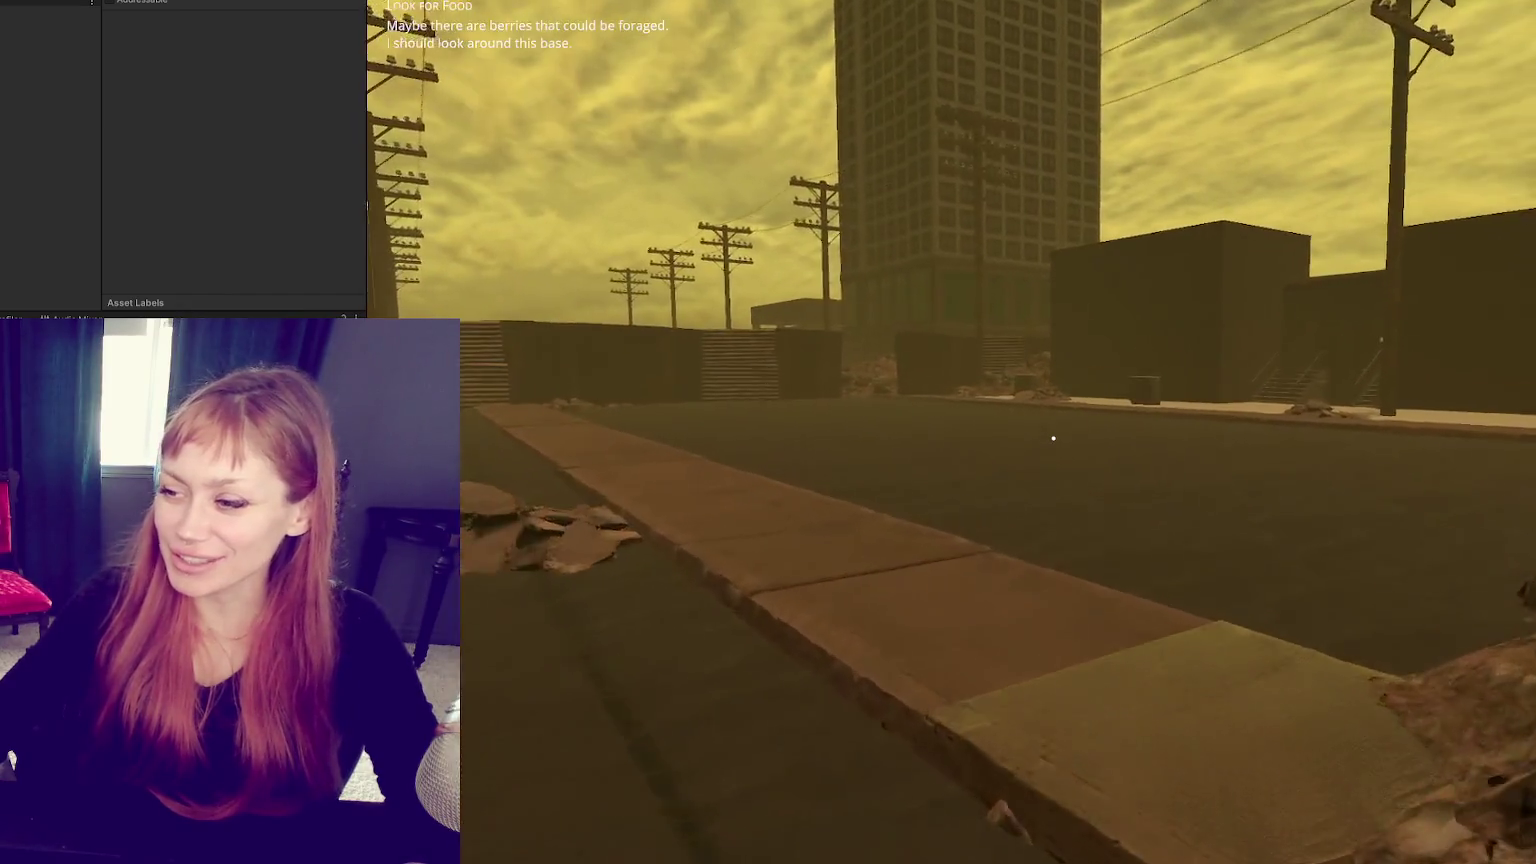
key("w")
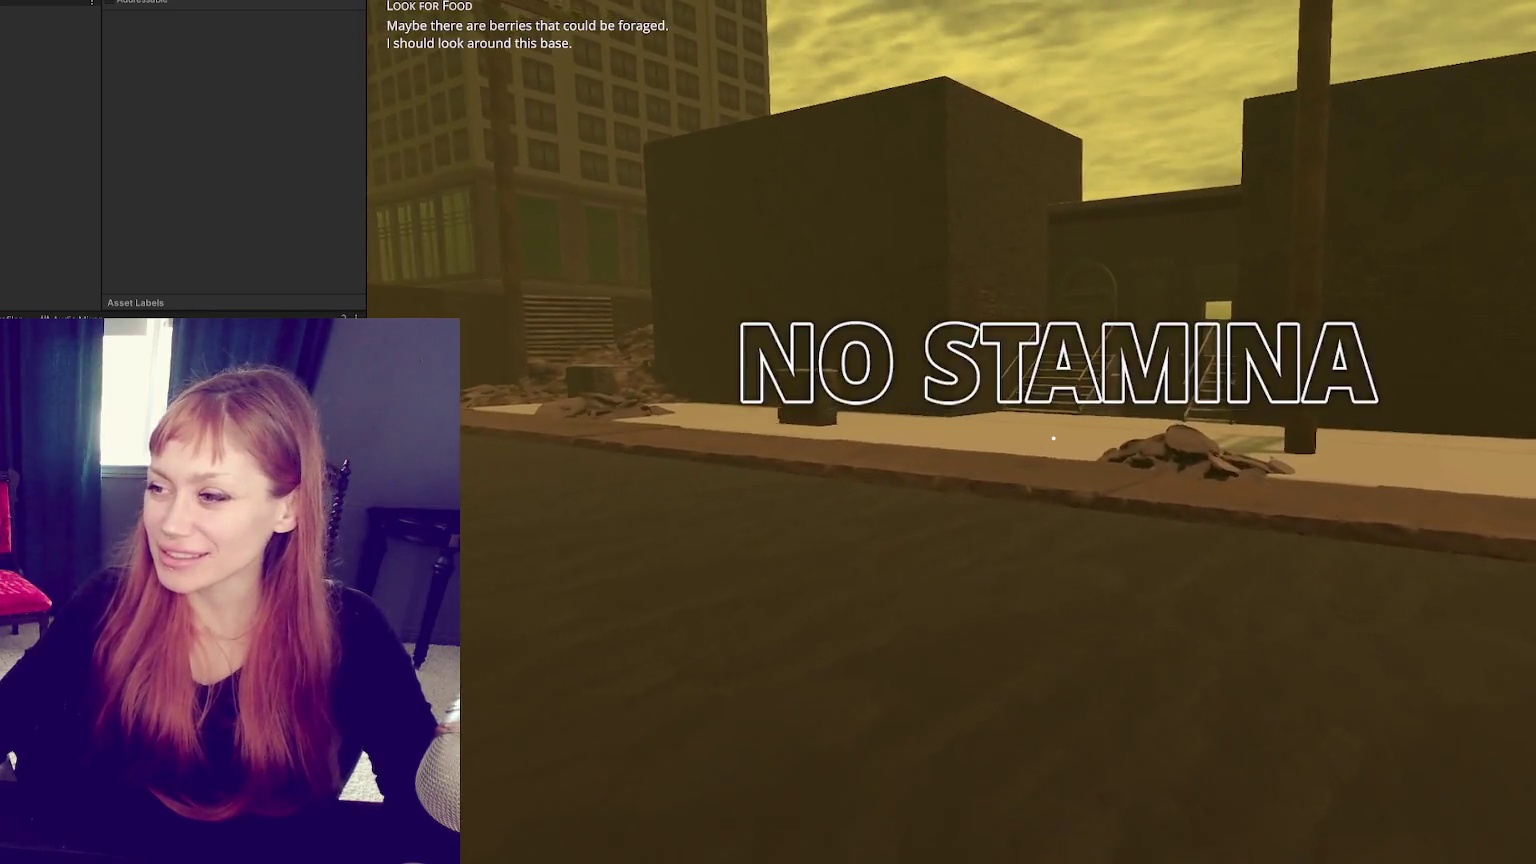
key("w")
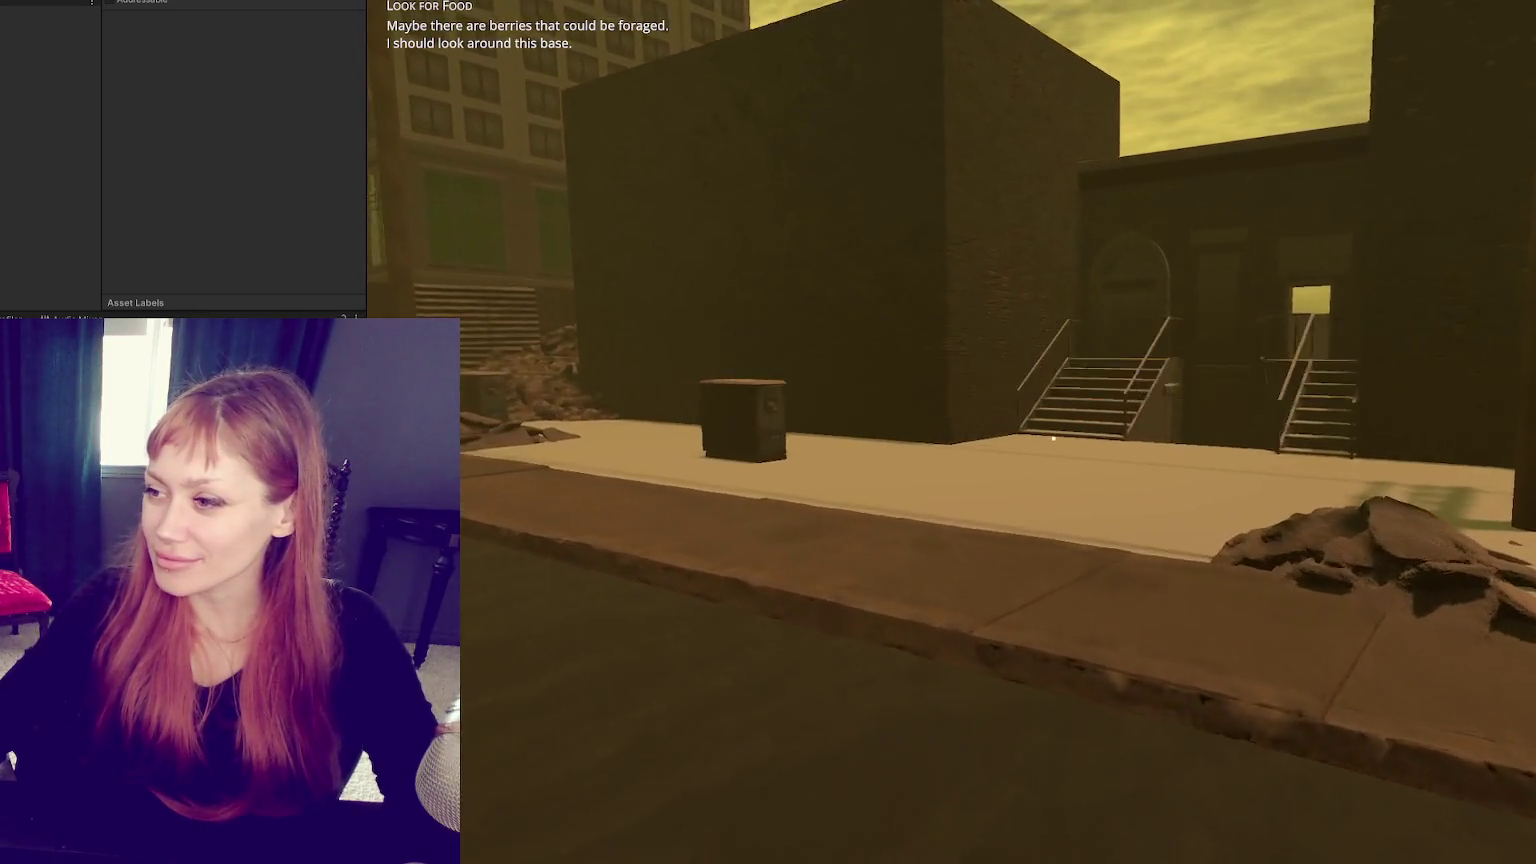
key("w")
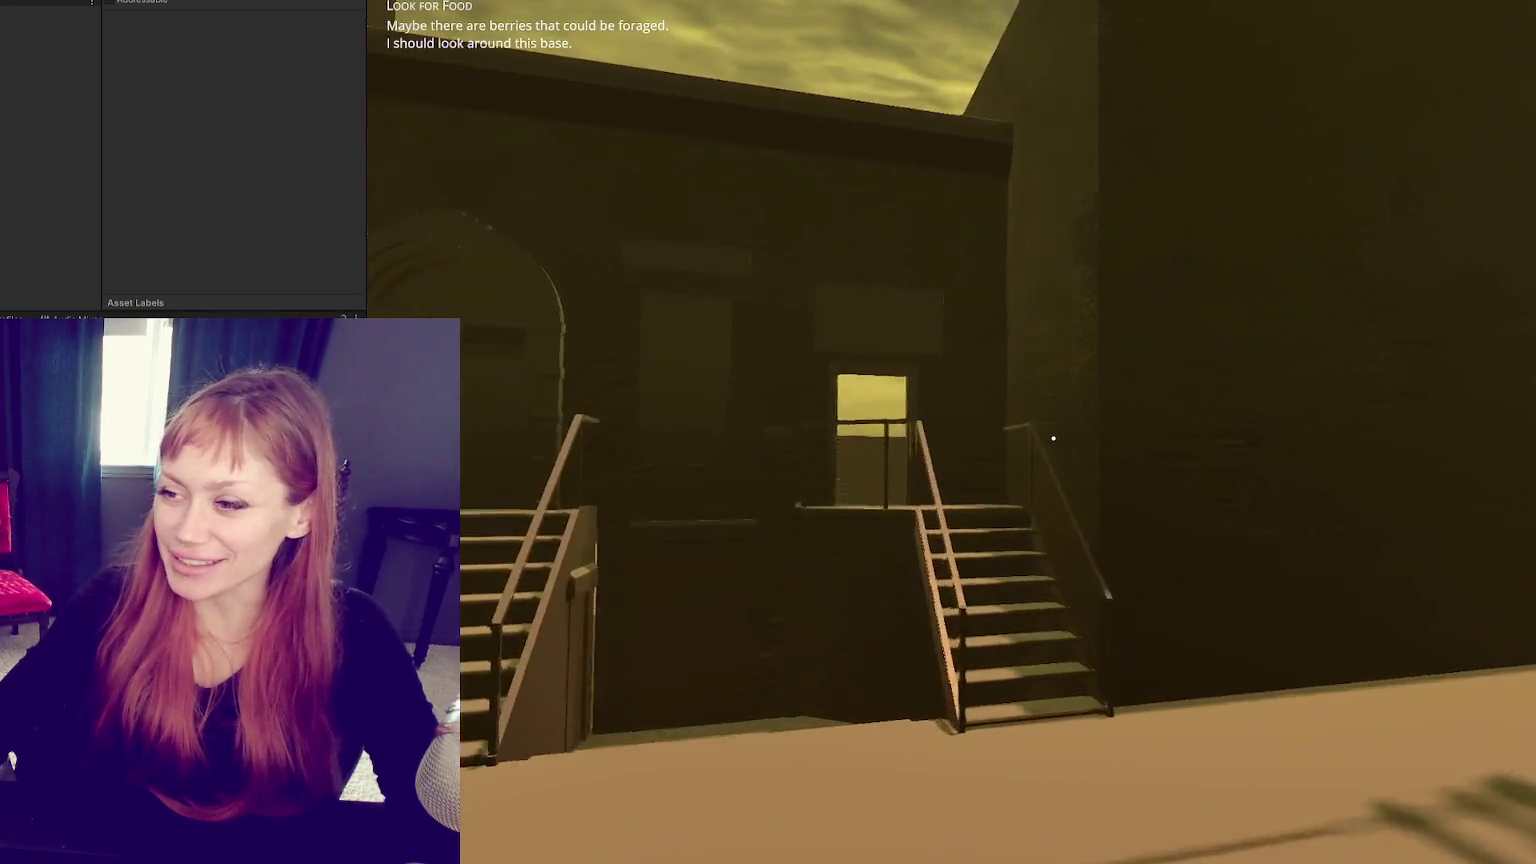
Step: Climb the twin staircases to the door, back down to view them, and stop the playtest
key("w")
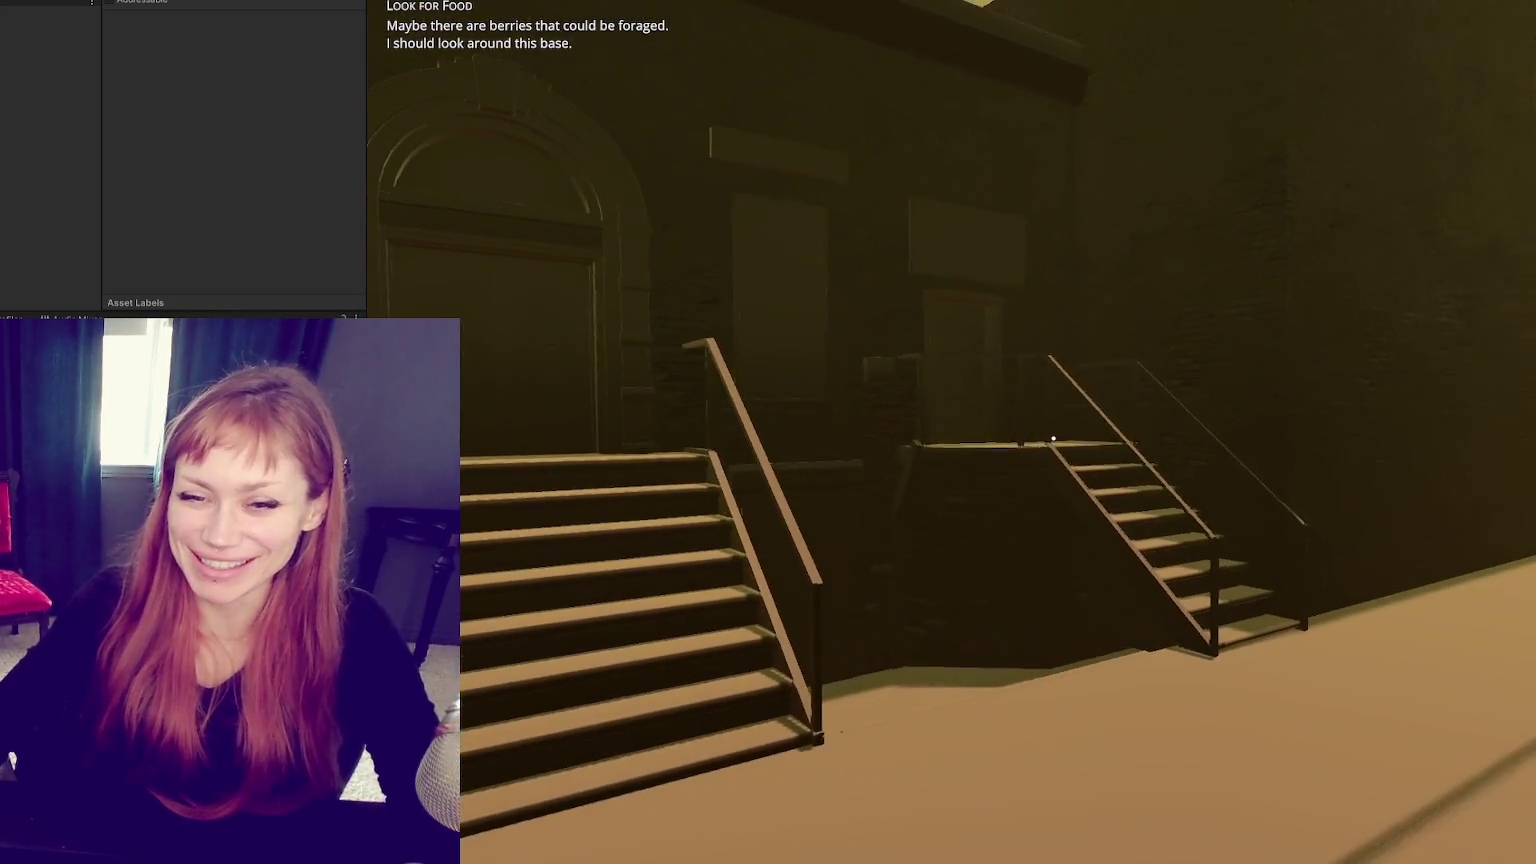
key("w")
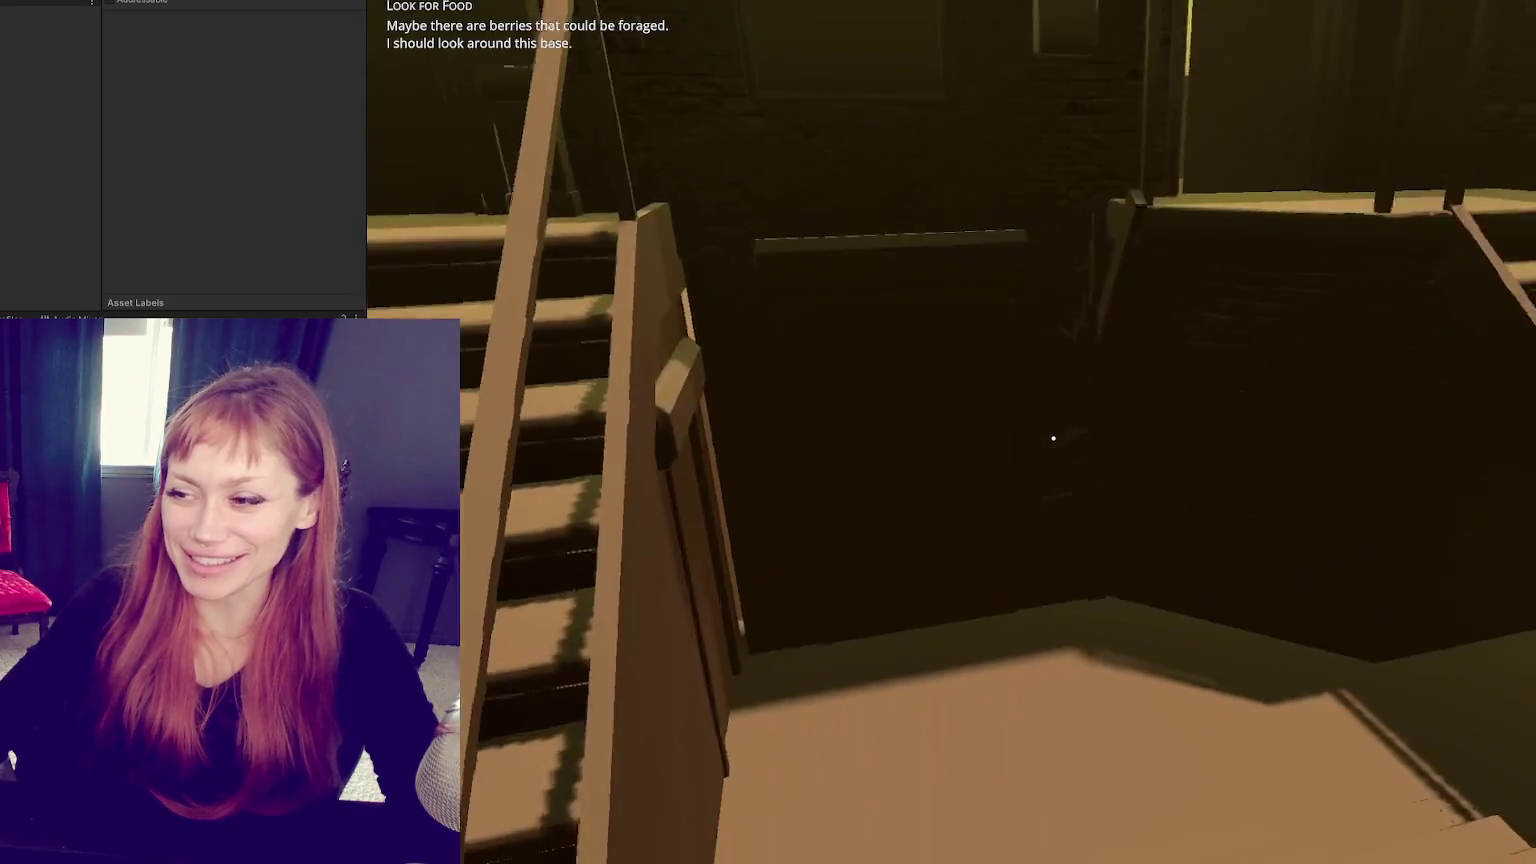
key("w")
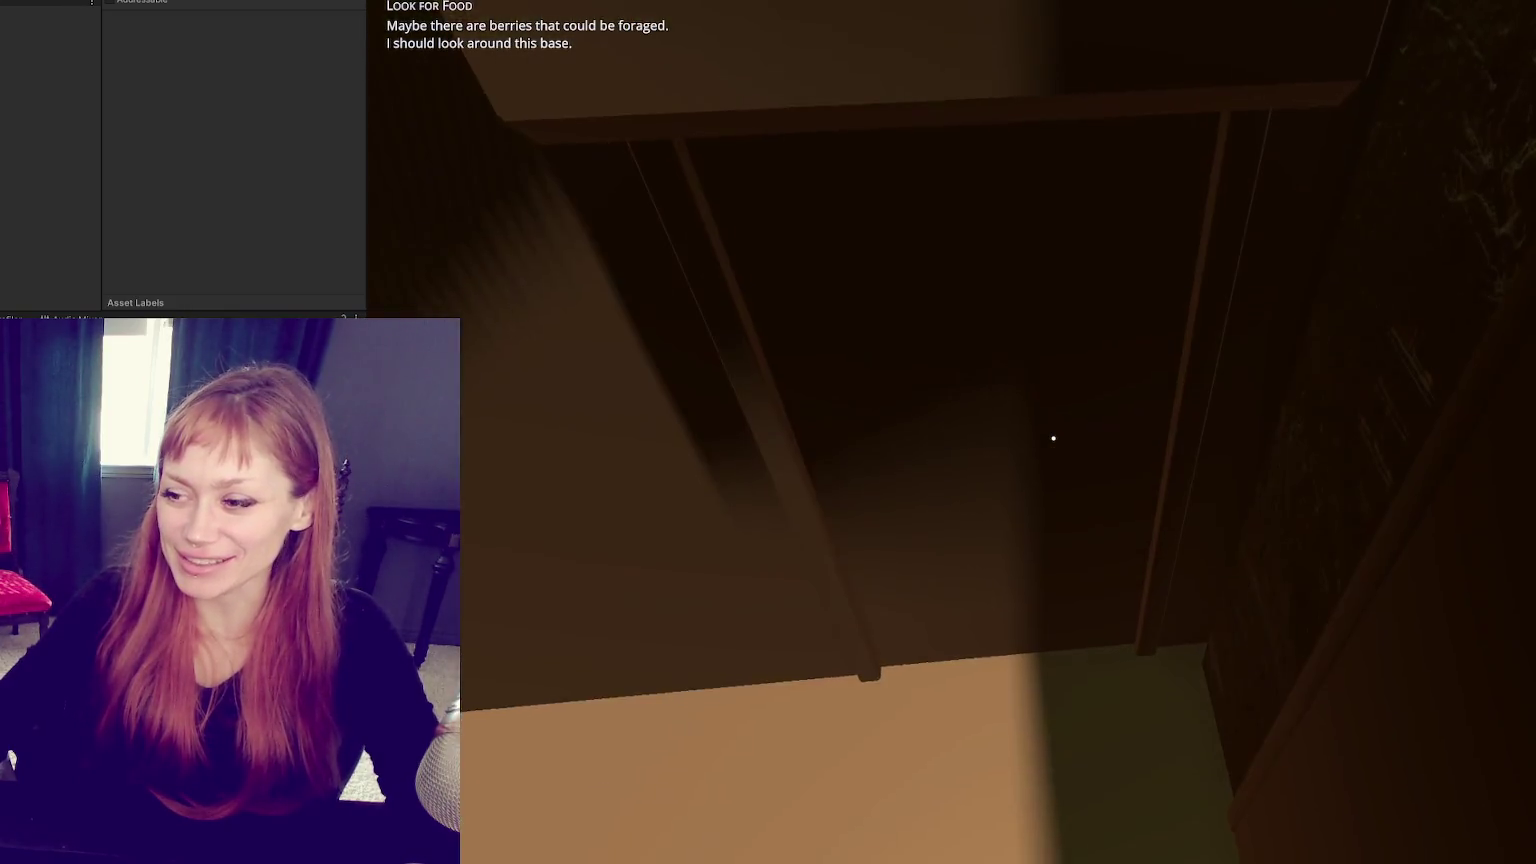
key("w")
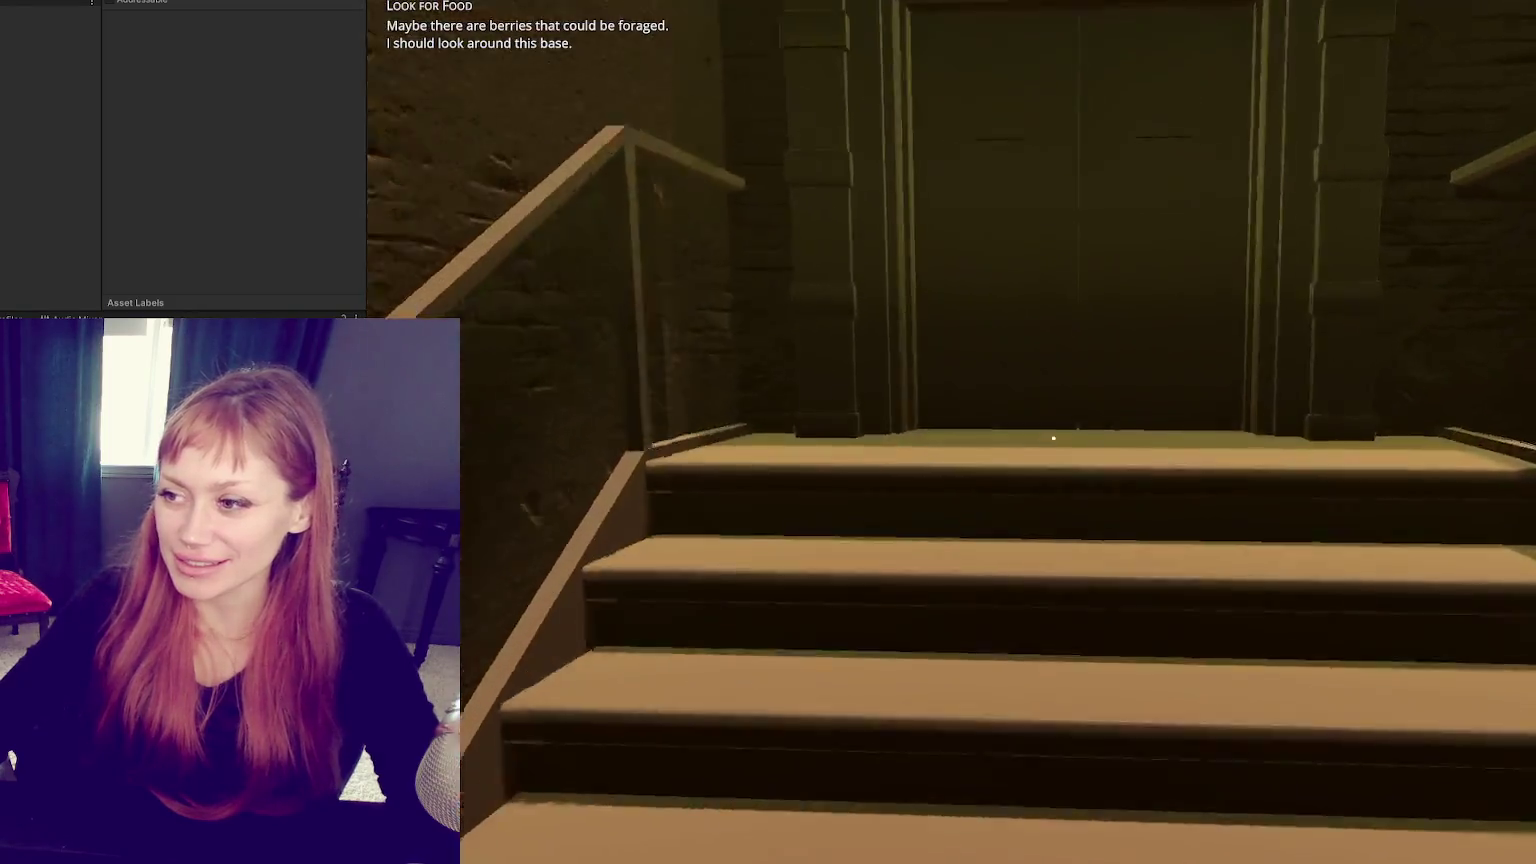
key("s")
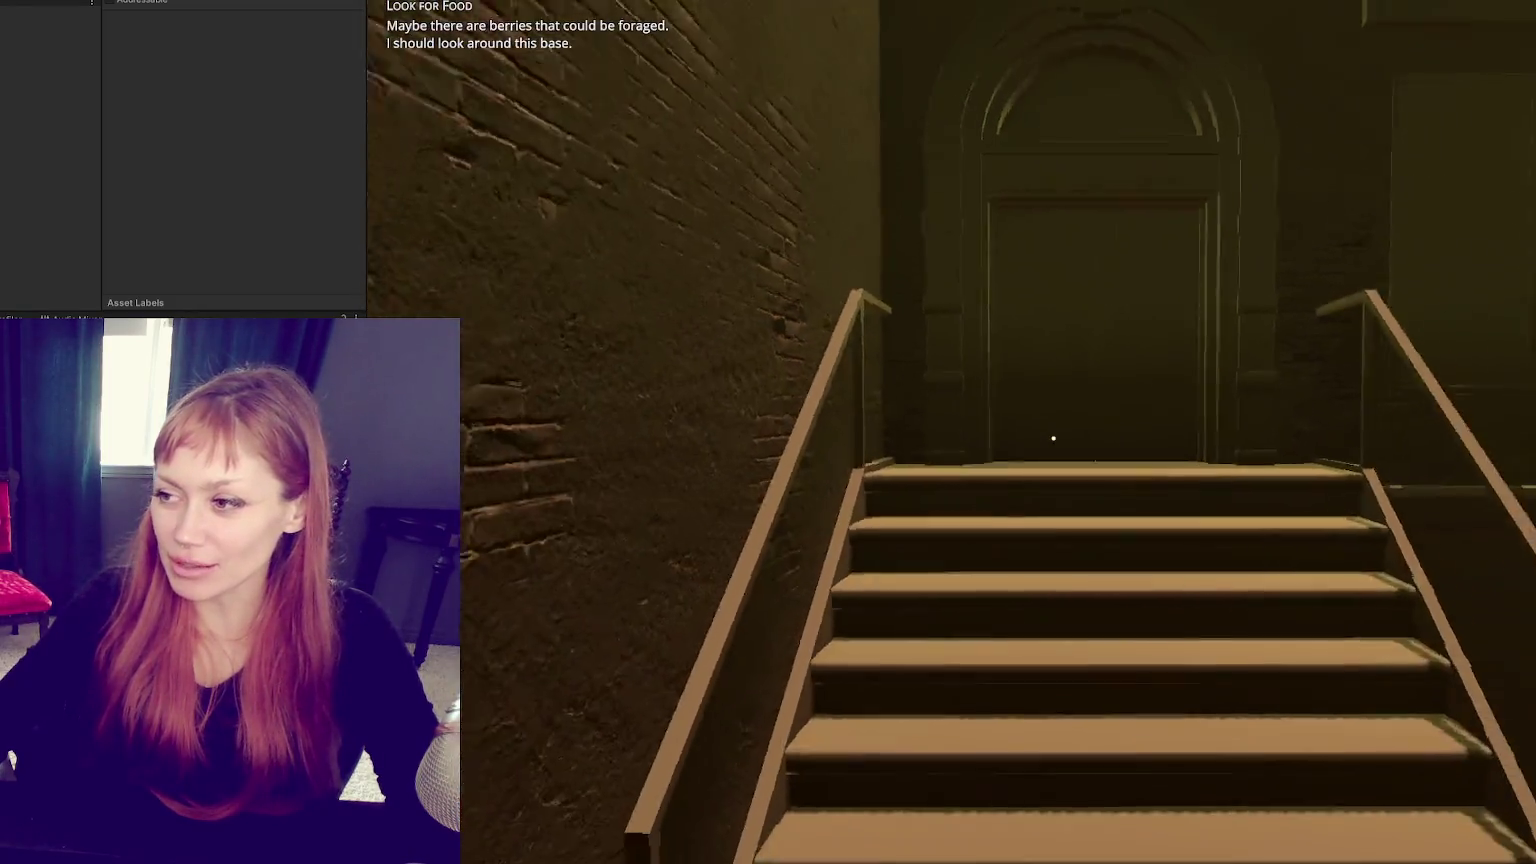
key("s")
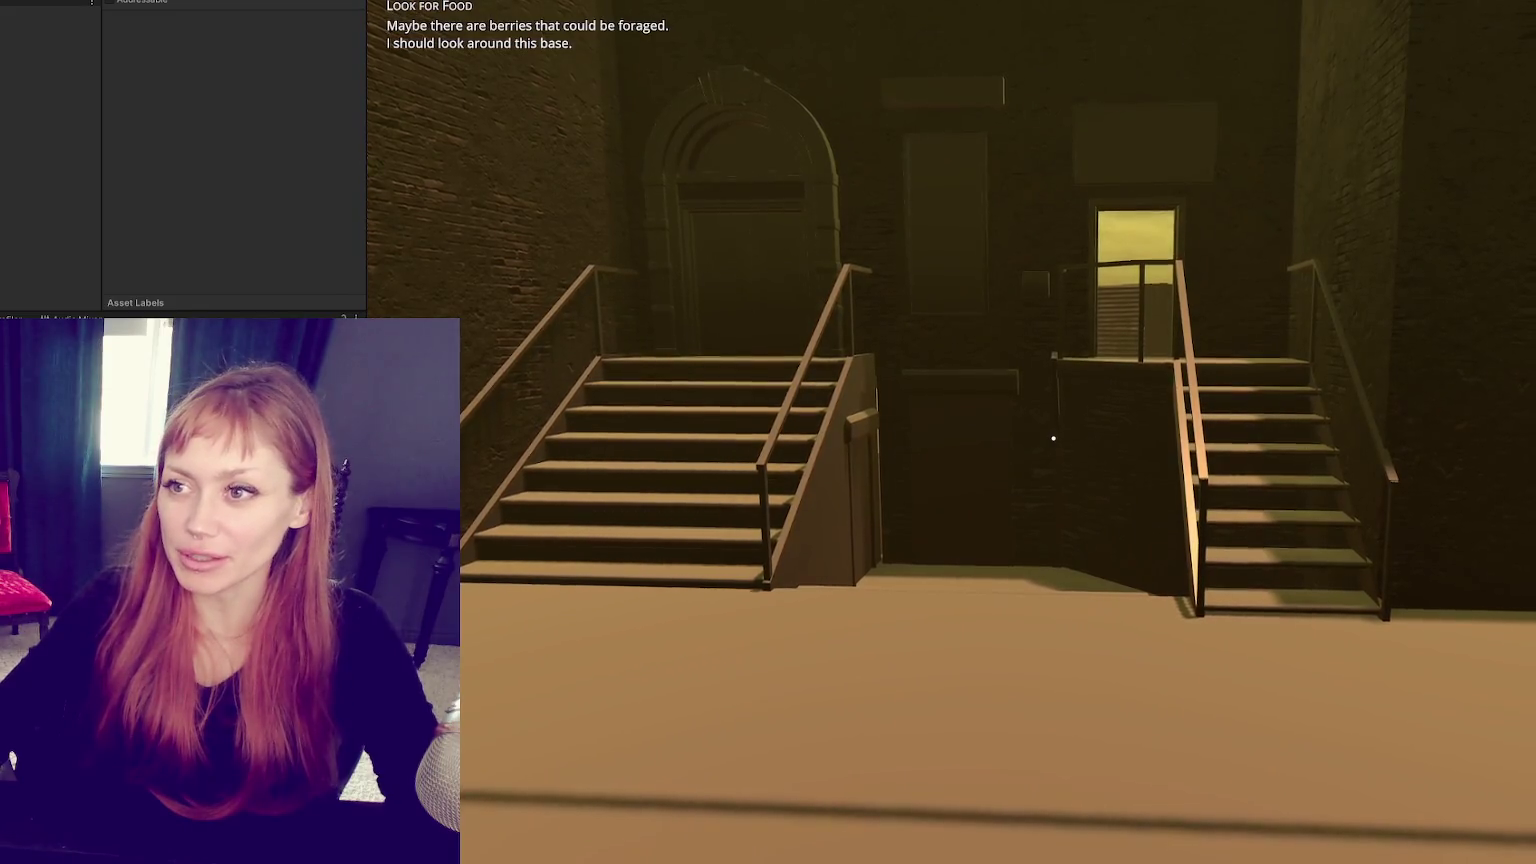
key("ctrl+p")
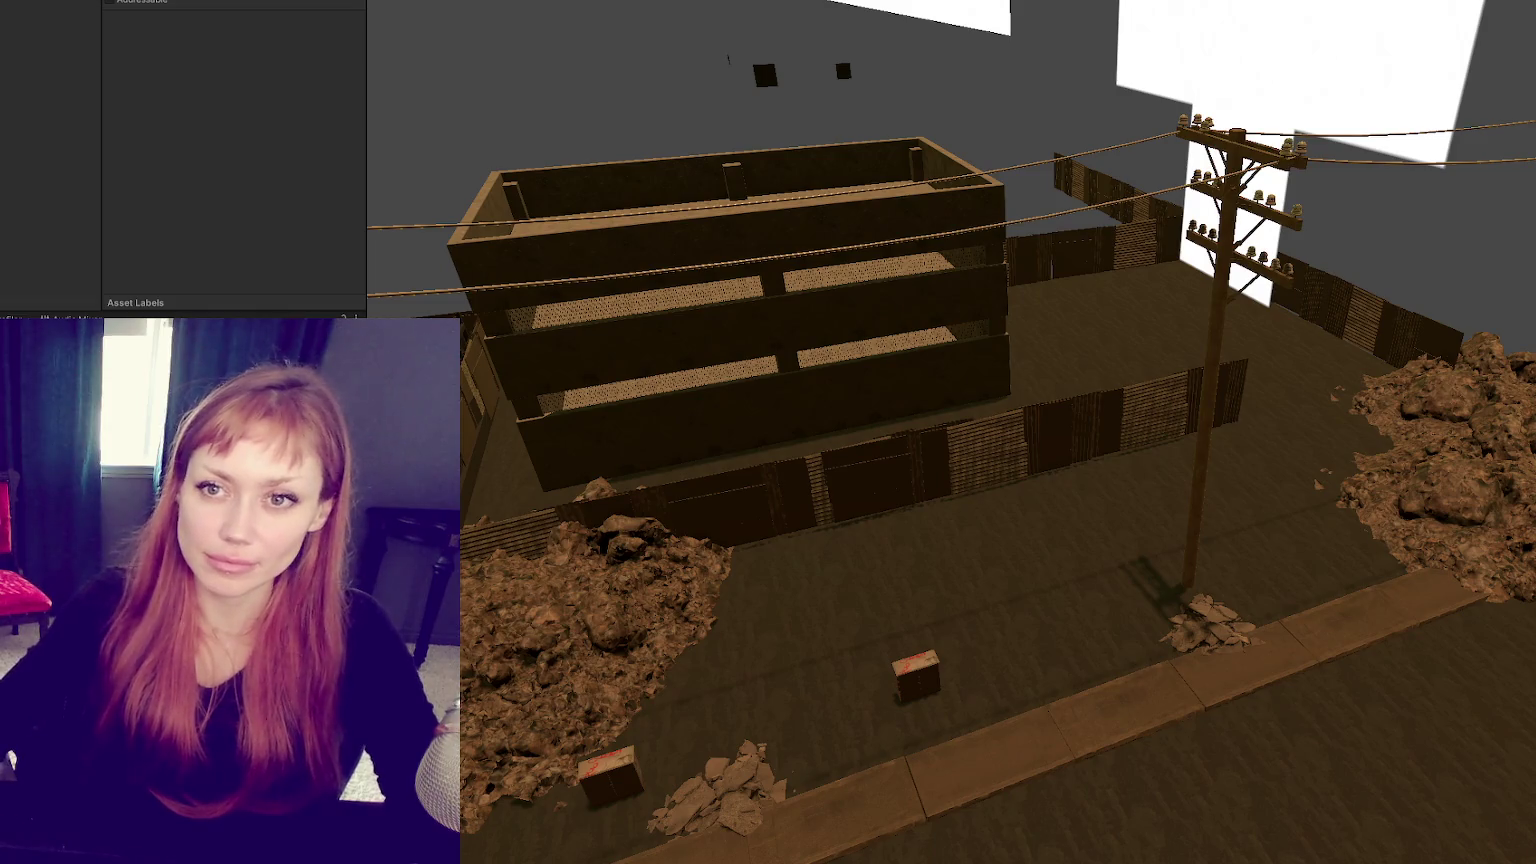
Step: Select the facade's parent object in the Hierarchy and frame it in the scene view
key("f")
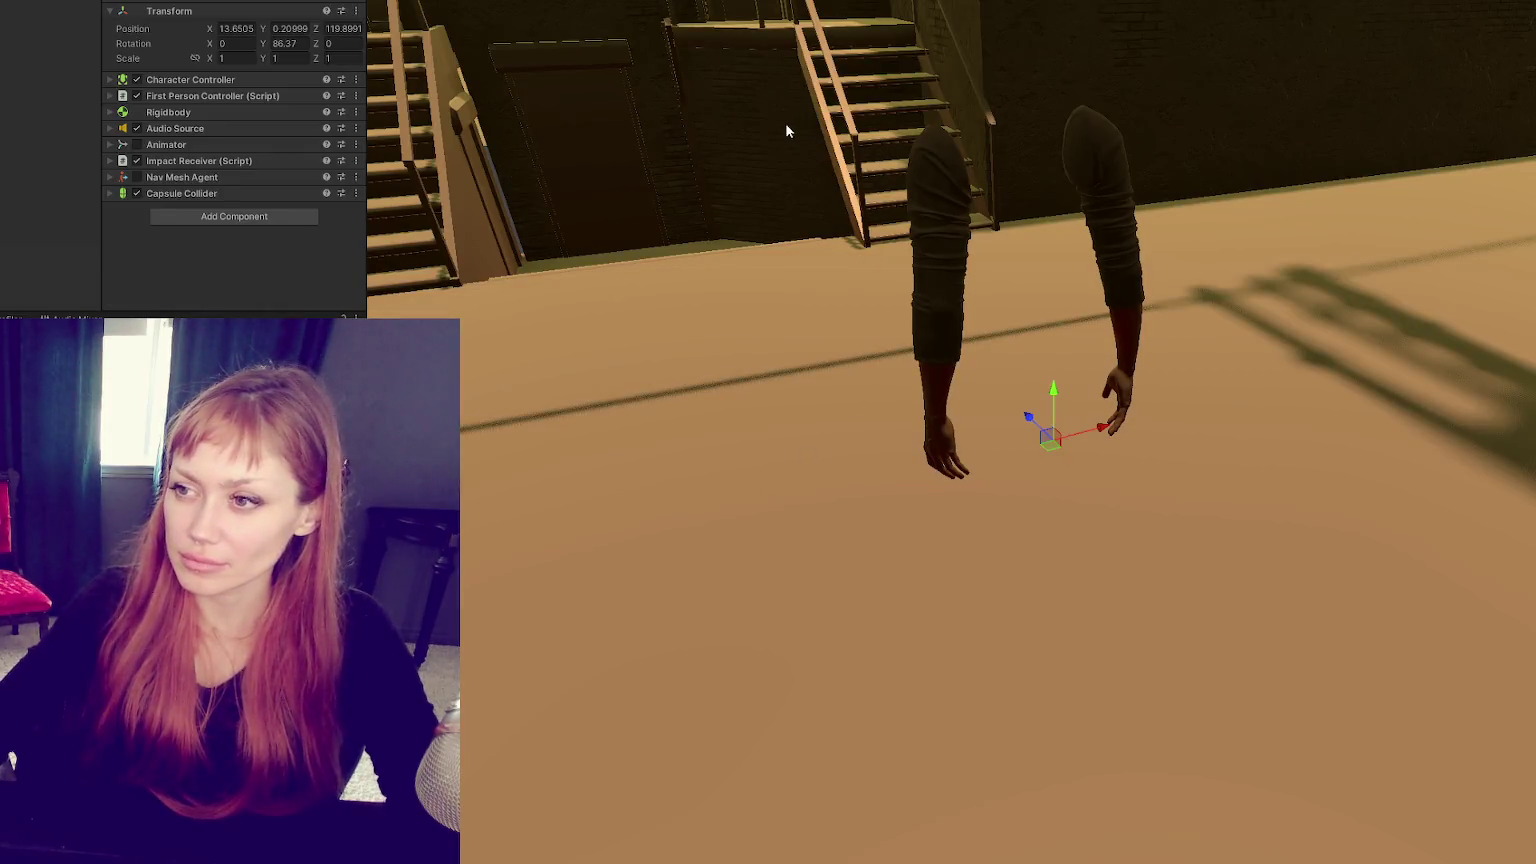
left_click(874, 613)
key("f")
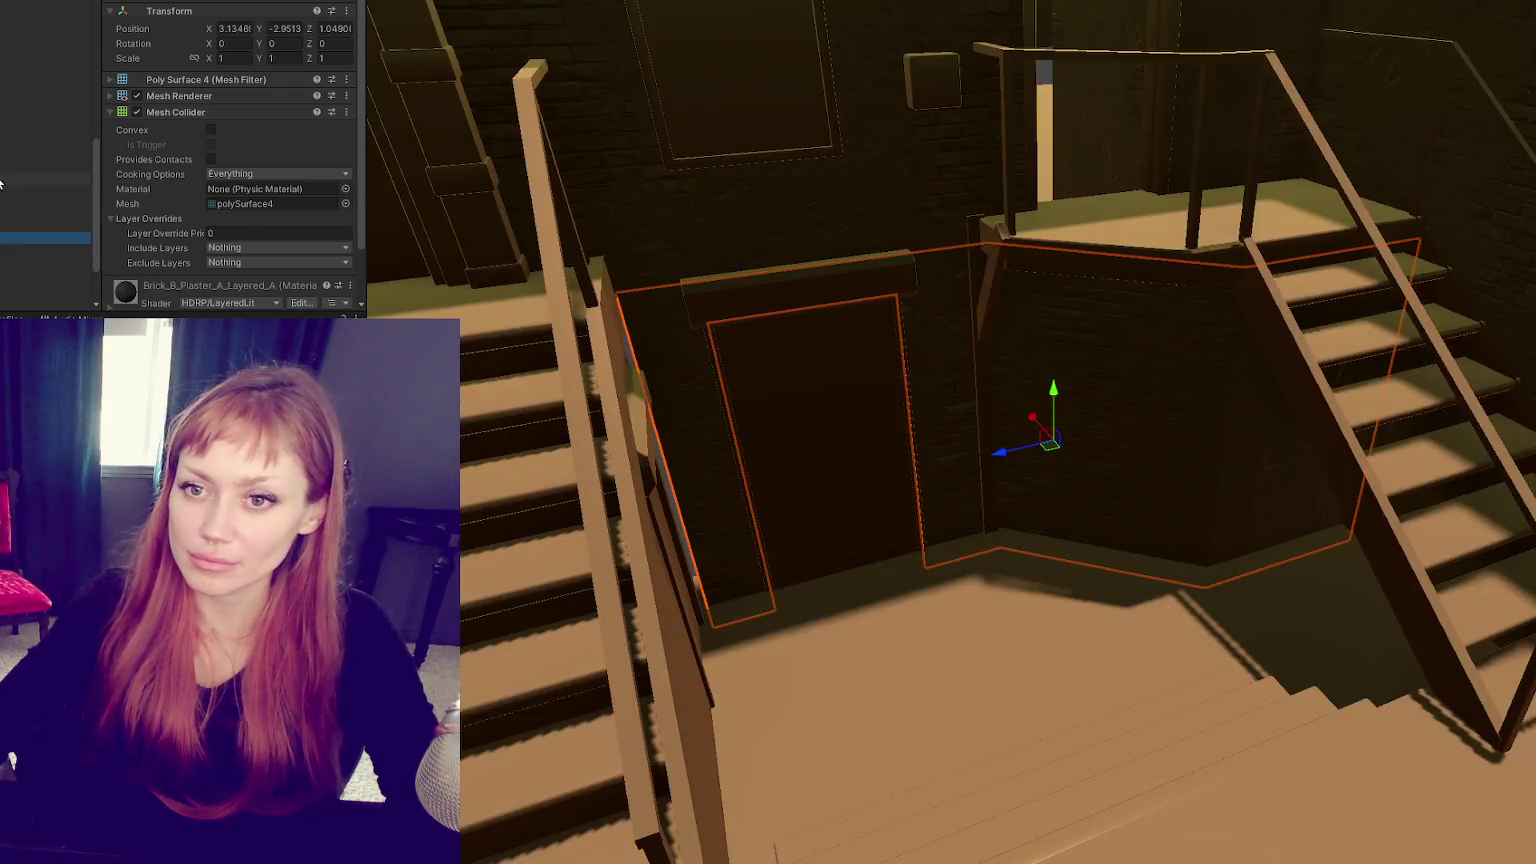
left_click(45, 104)
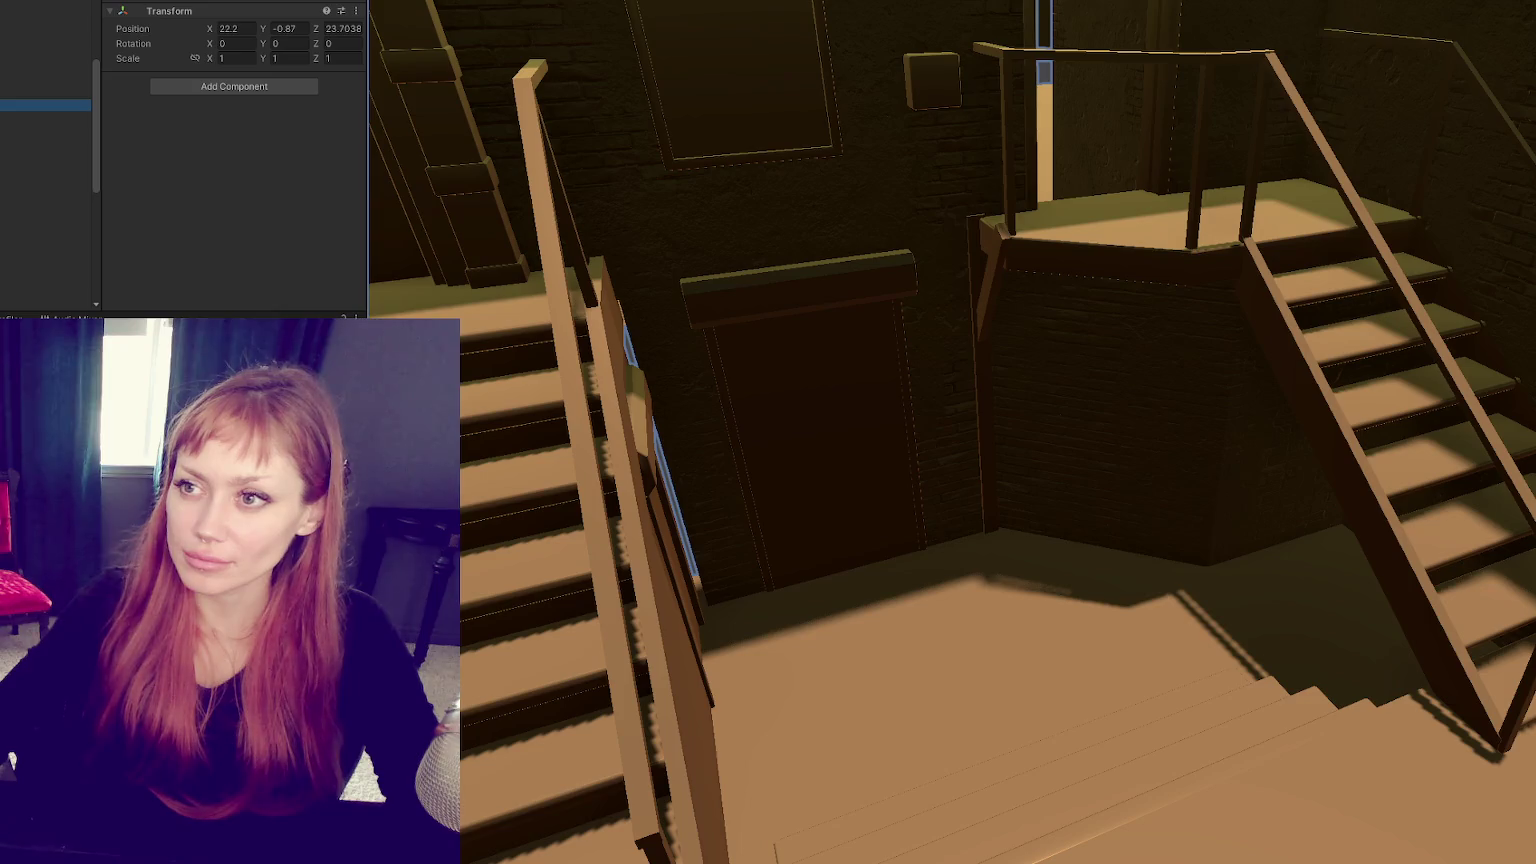
key("f")
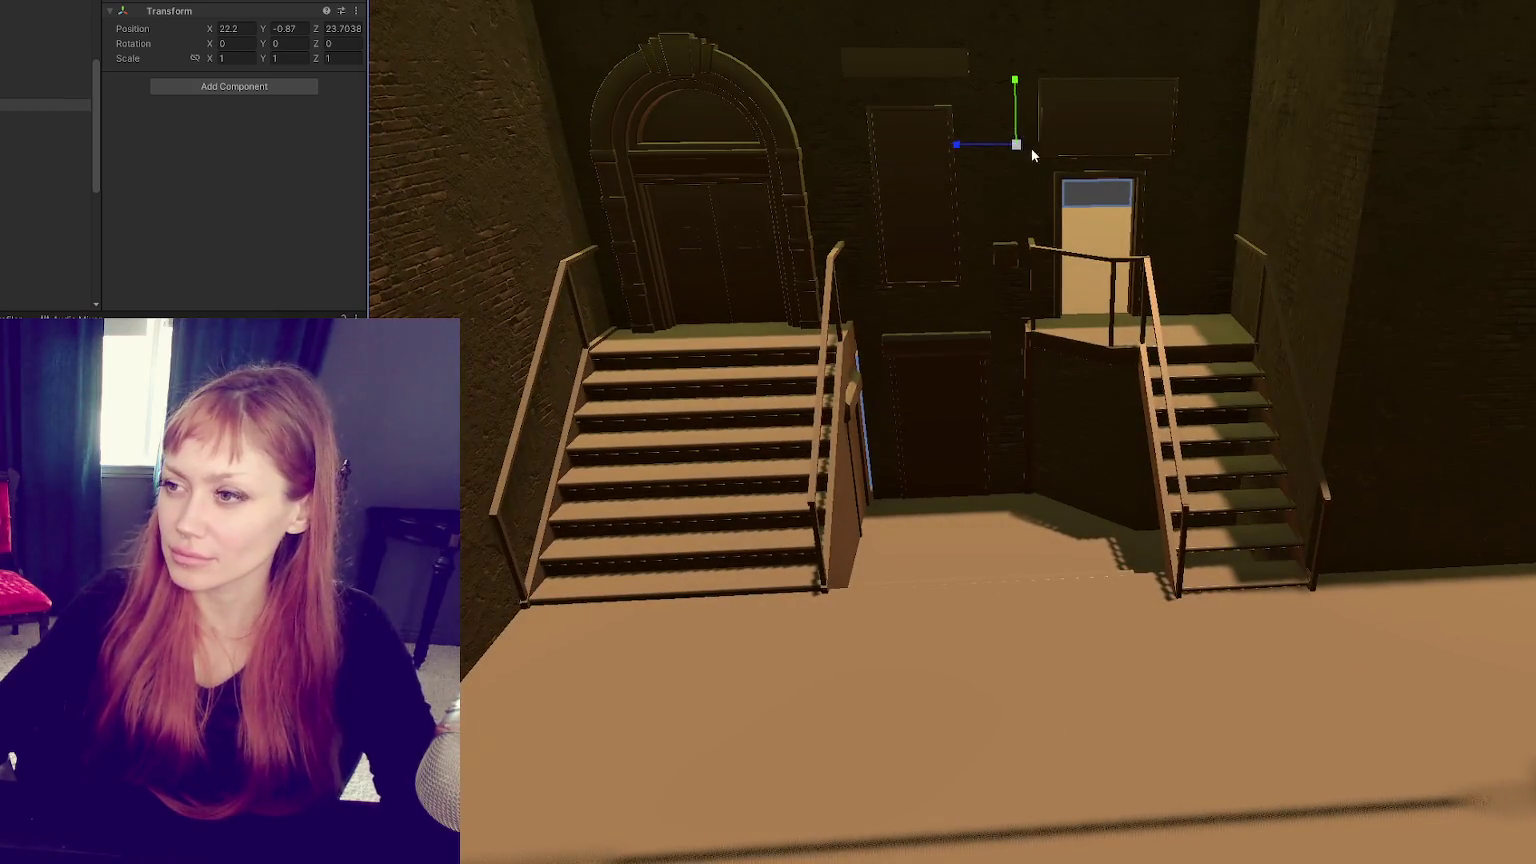
Step: Look down on the facade at its 1.3447 scale along the street, then start playtesting again
scroll(1015, 148, "up", 2)
scroll(1015, 148, "up", 3)
scroll(1018, 144, "up", 2)
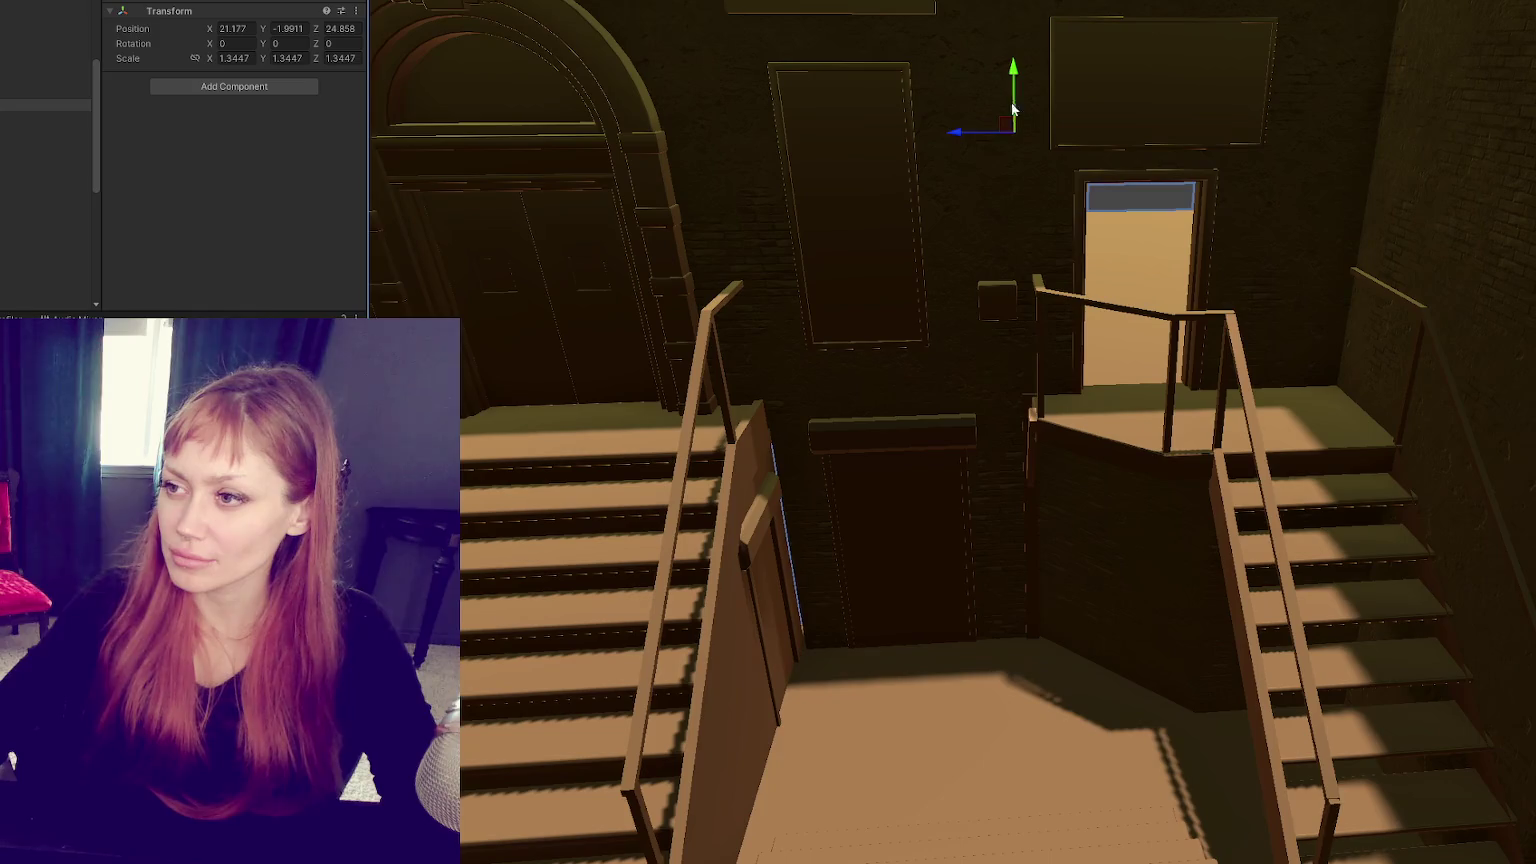
scroll(1015, 78, "down", 2)
scroll(1015, 78, "down", 1)
scroll(1073, 190, "down", 3)
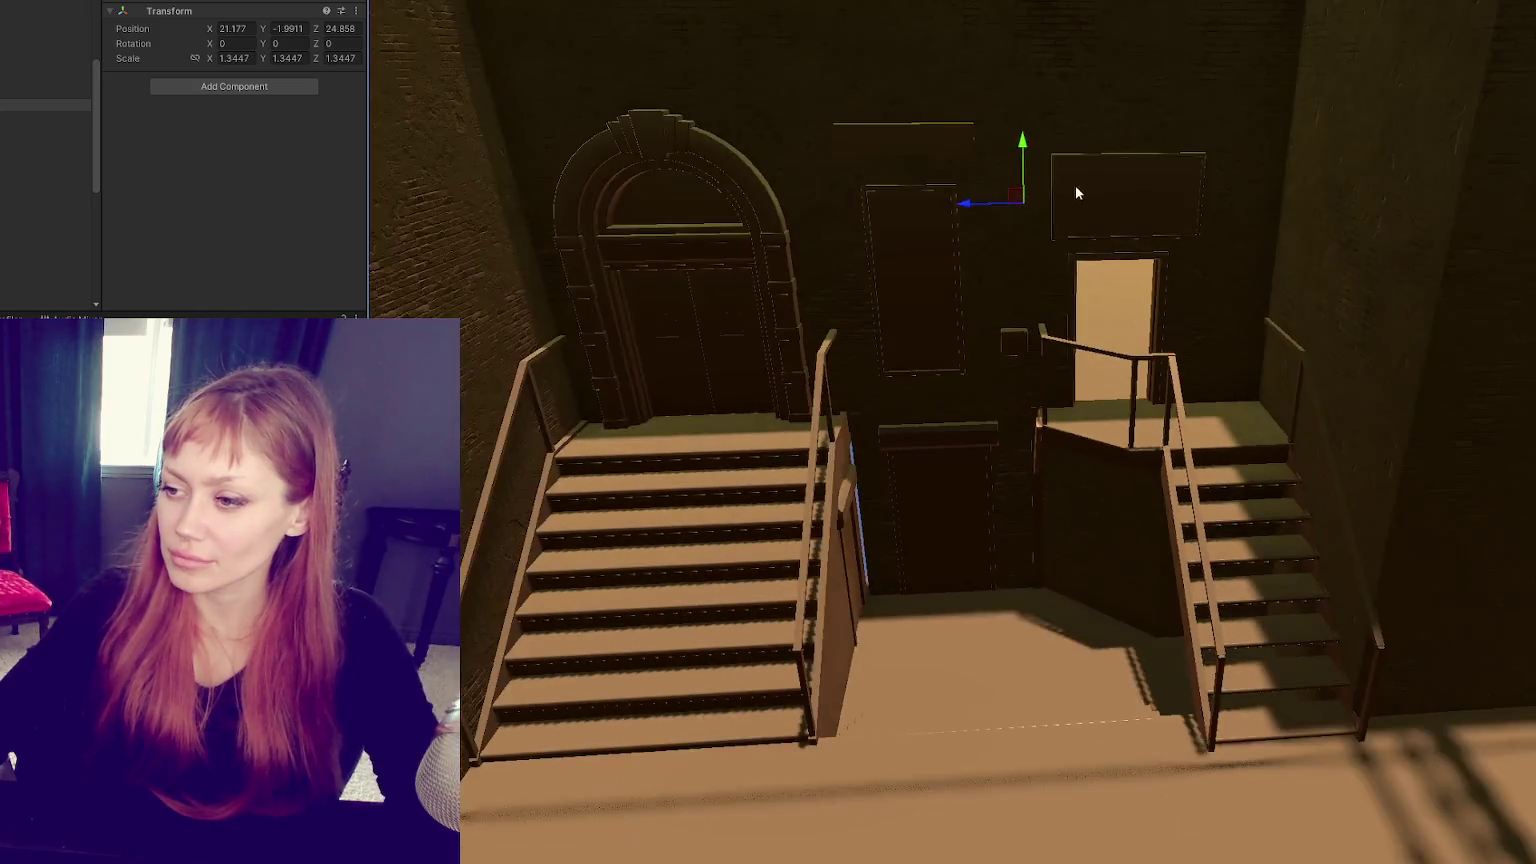
scroll(1094, 250, "down", 2)
scroll(1096, 259, "down", 3)
mouse_move(1096, 259)
left_mouse_down("alt")
mouse_move(1031, 310)
mouse_move(1085, 280)
left_mouse_up("alt")
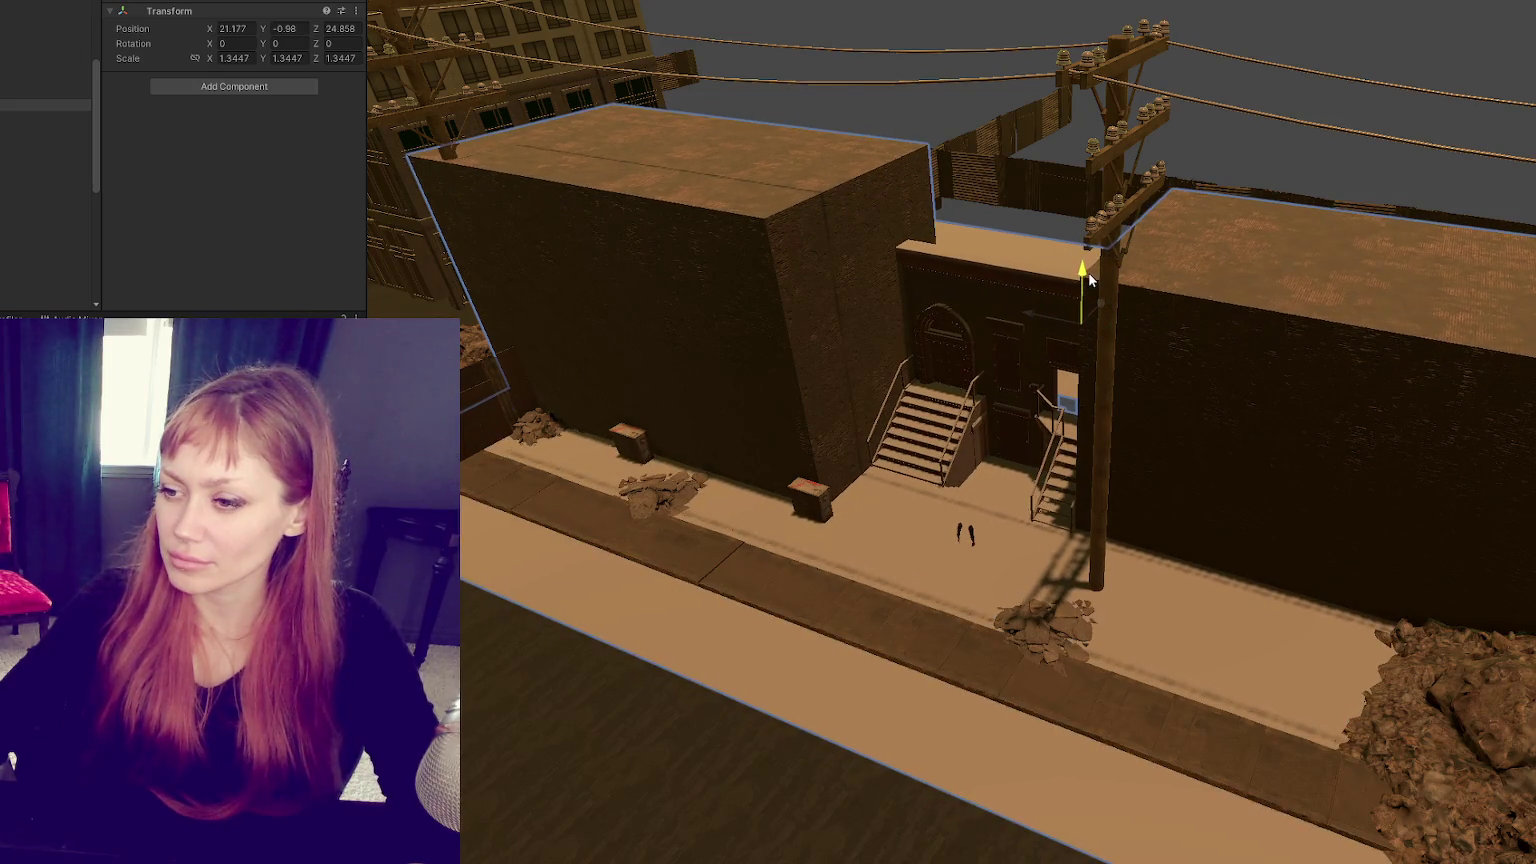
key("ctrl+p")
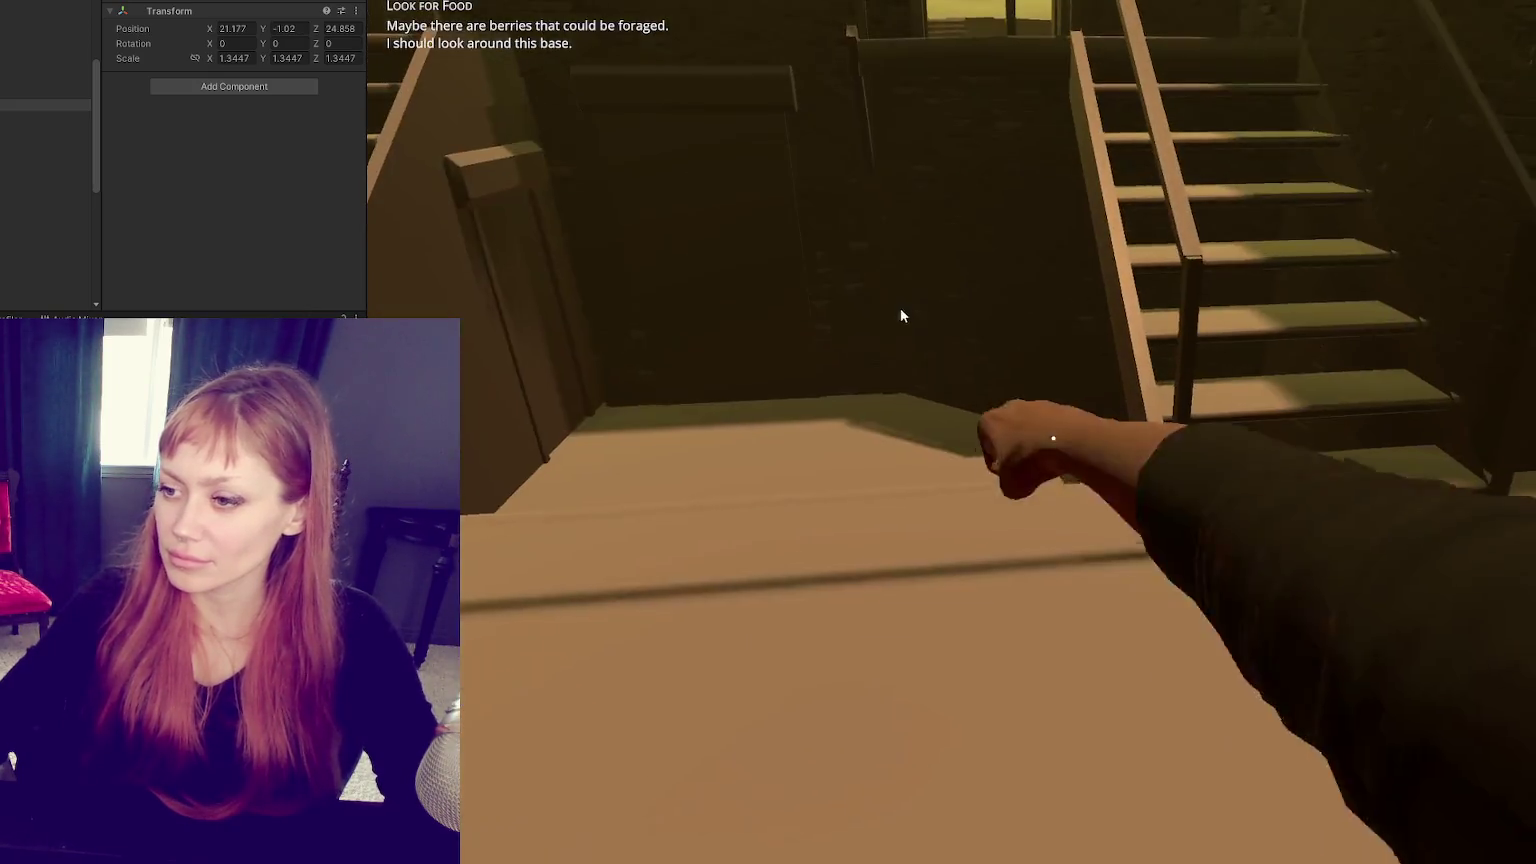
Step: Walk up toward the dark door and dismiss the Tasks overlay
key("w")
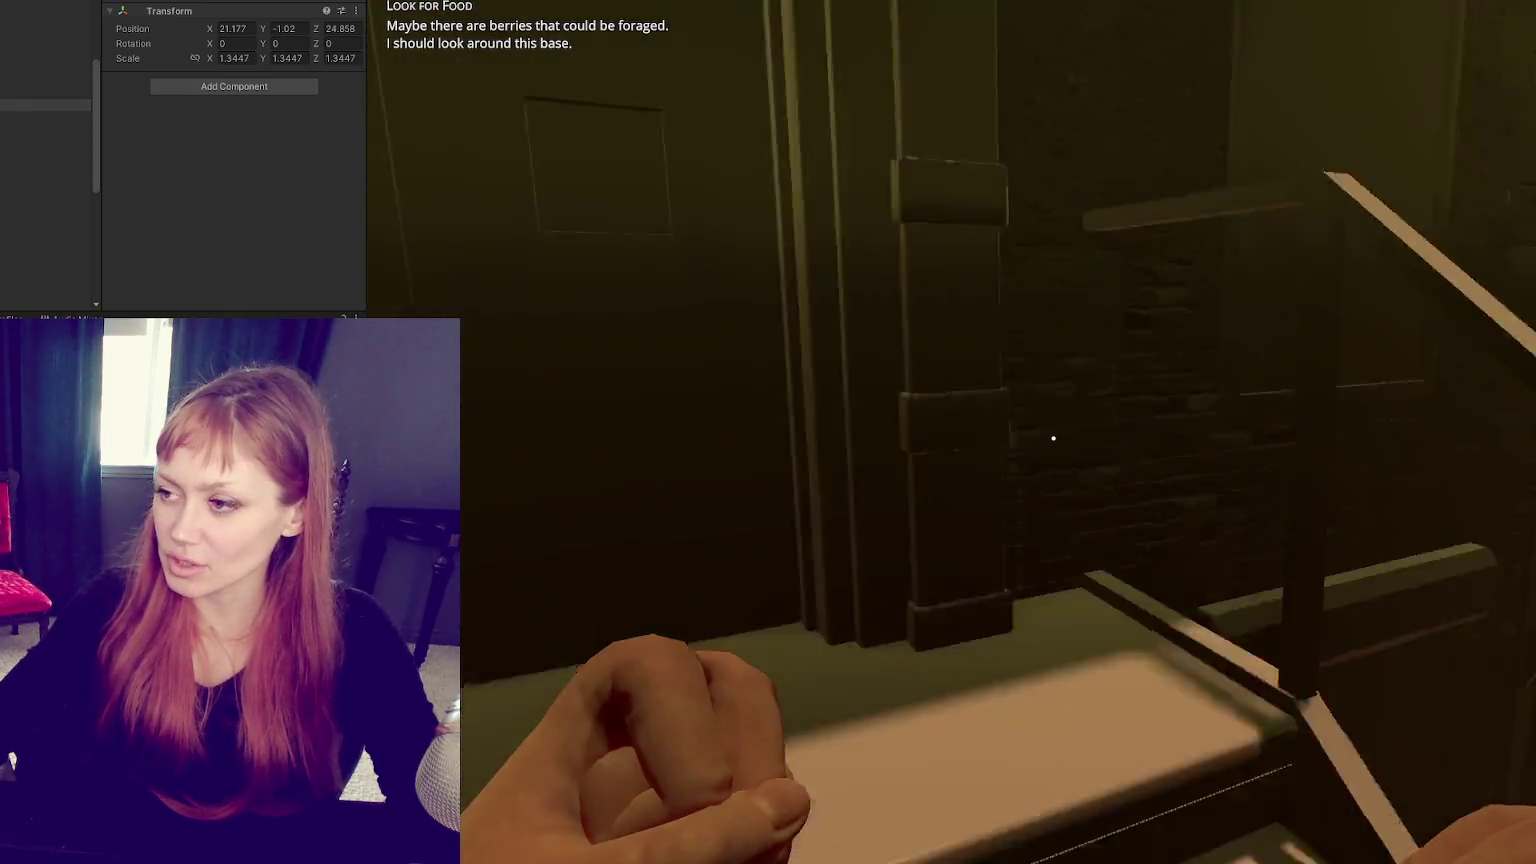
key("w")
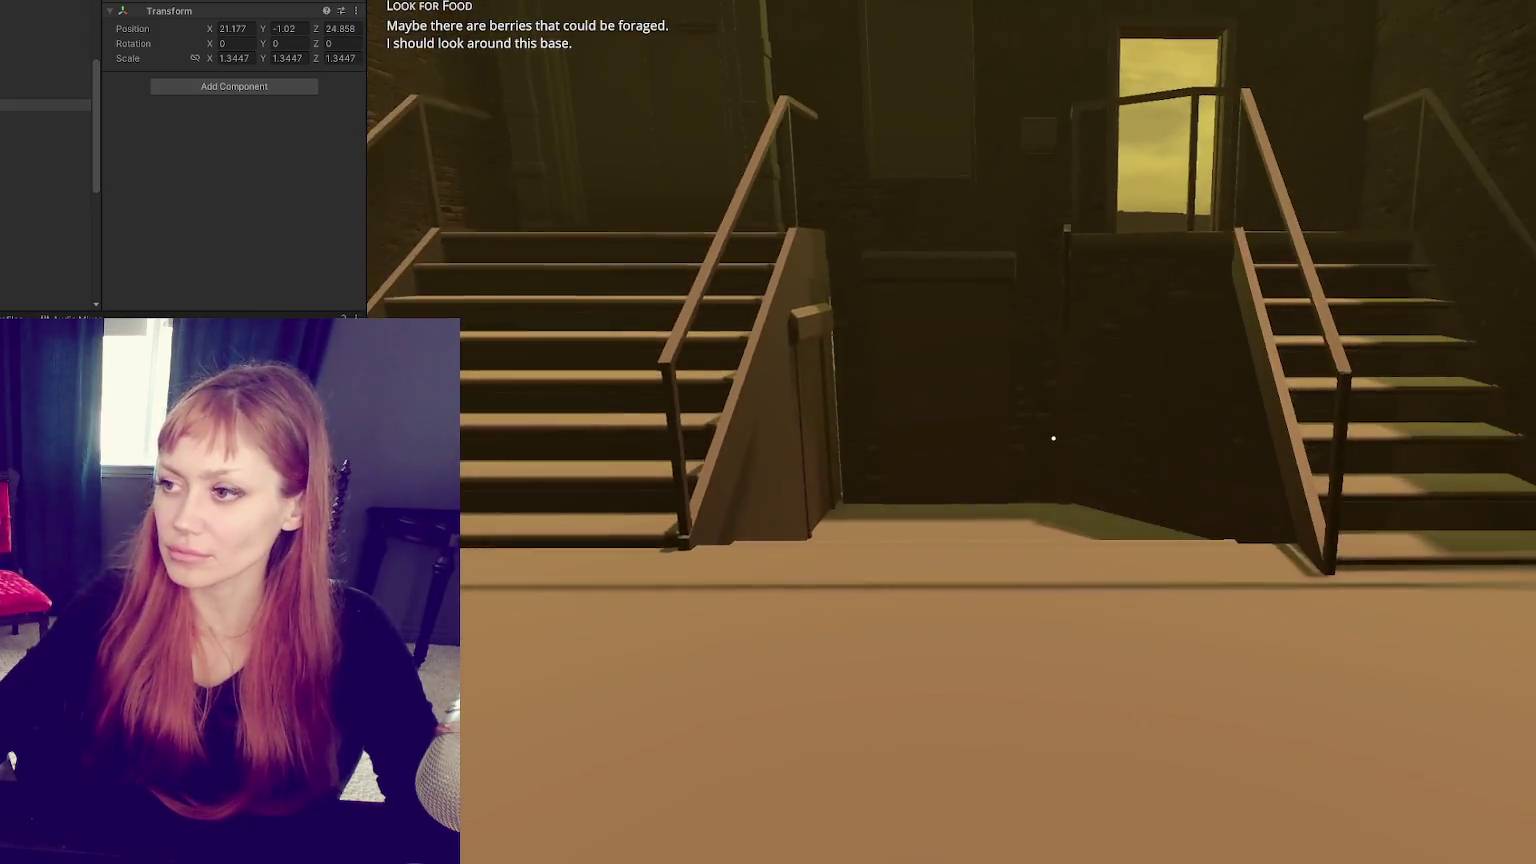
key("Tab")
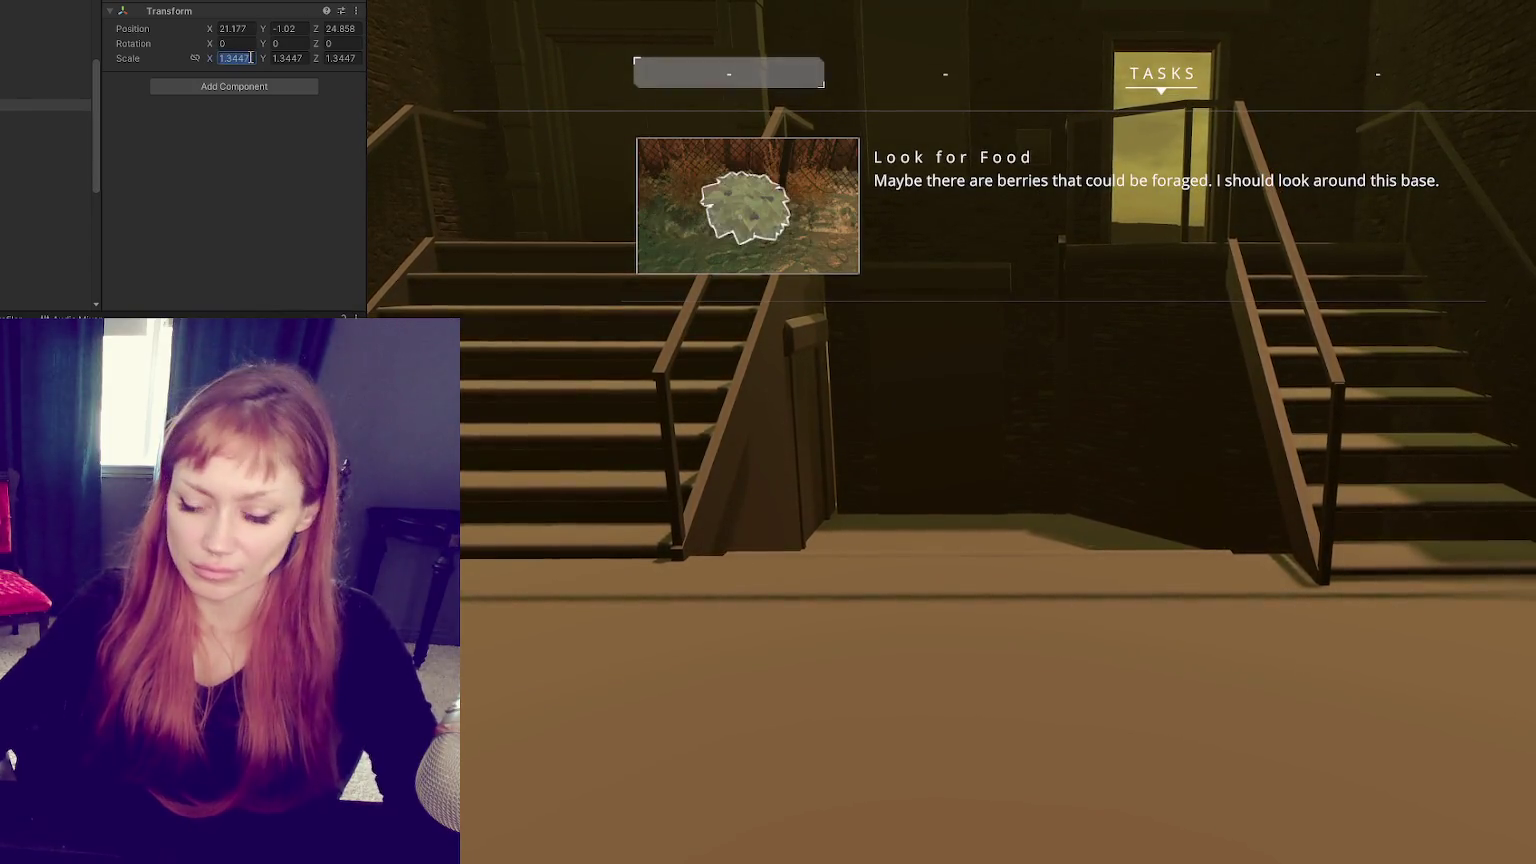
type("1.7")
key("Tab")
key("Tab")
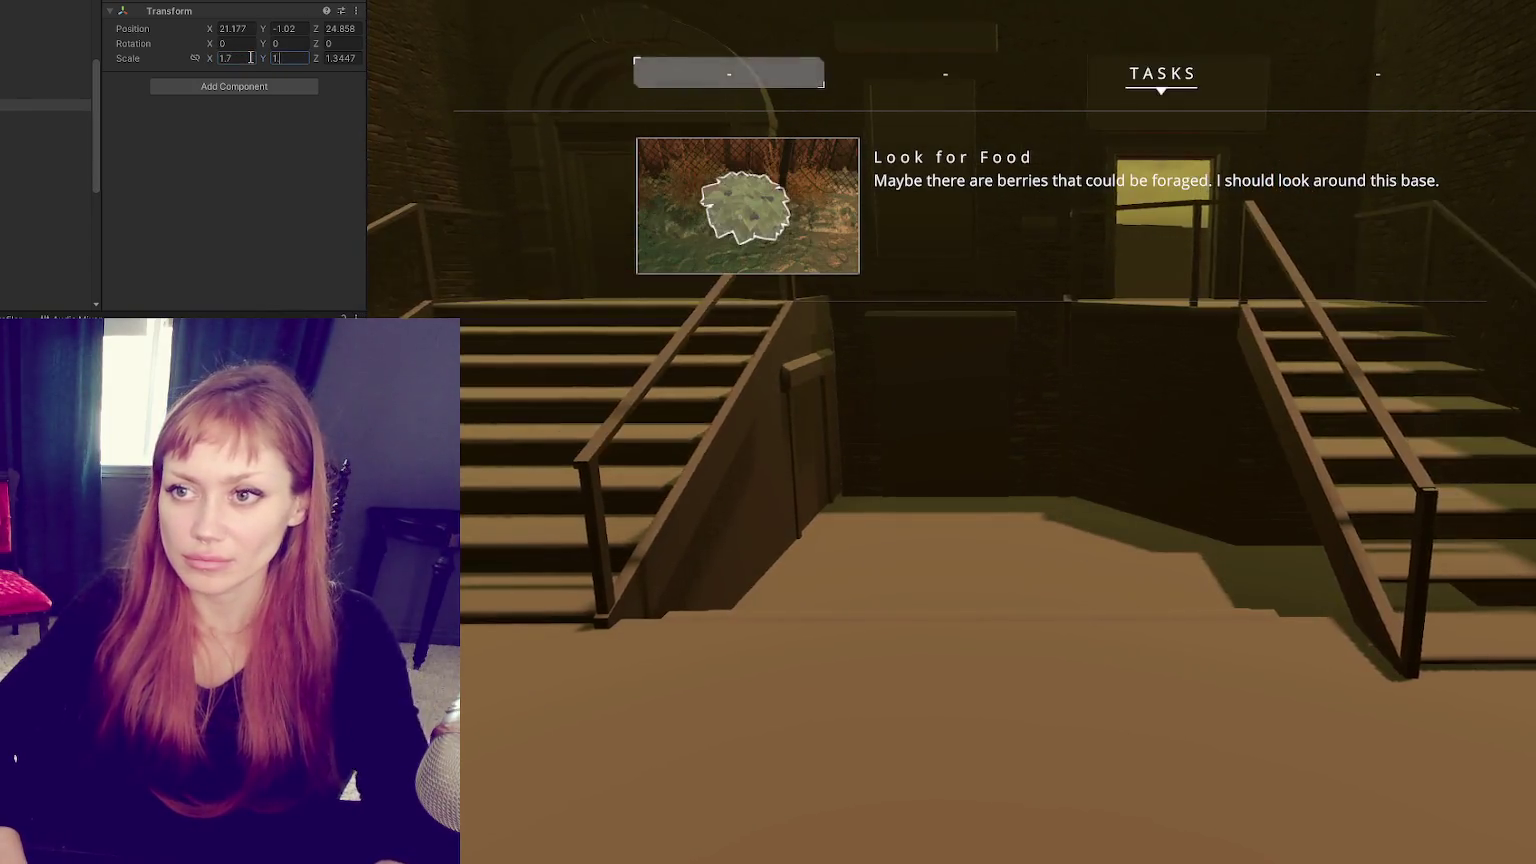
type("1.7")
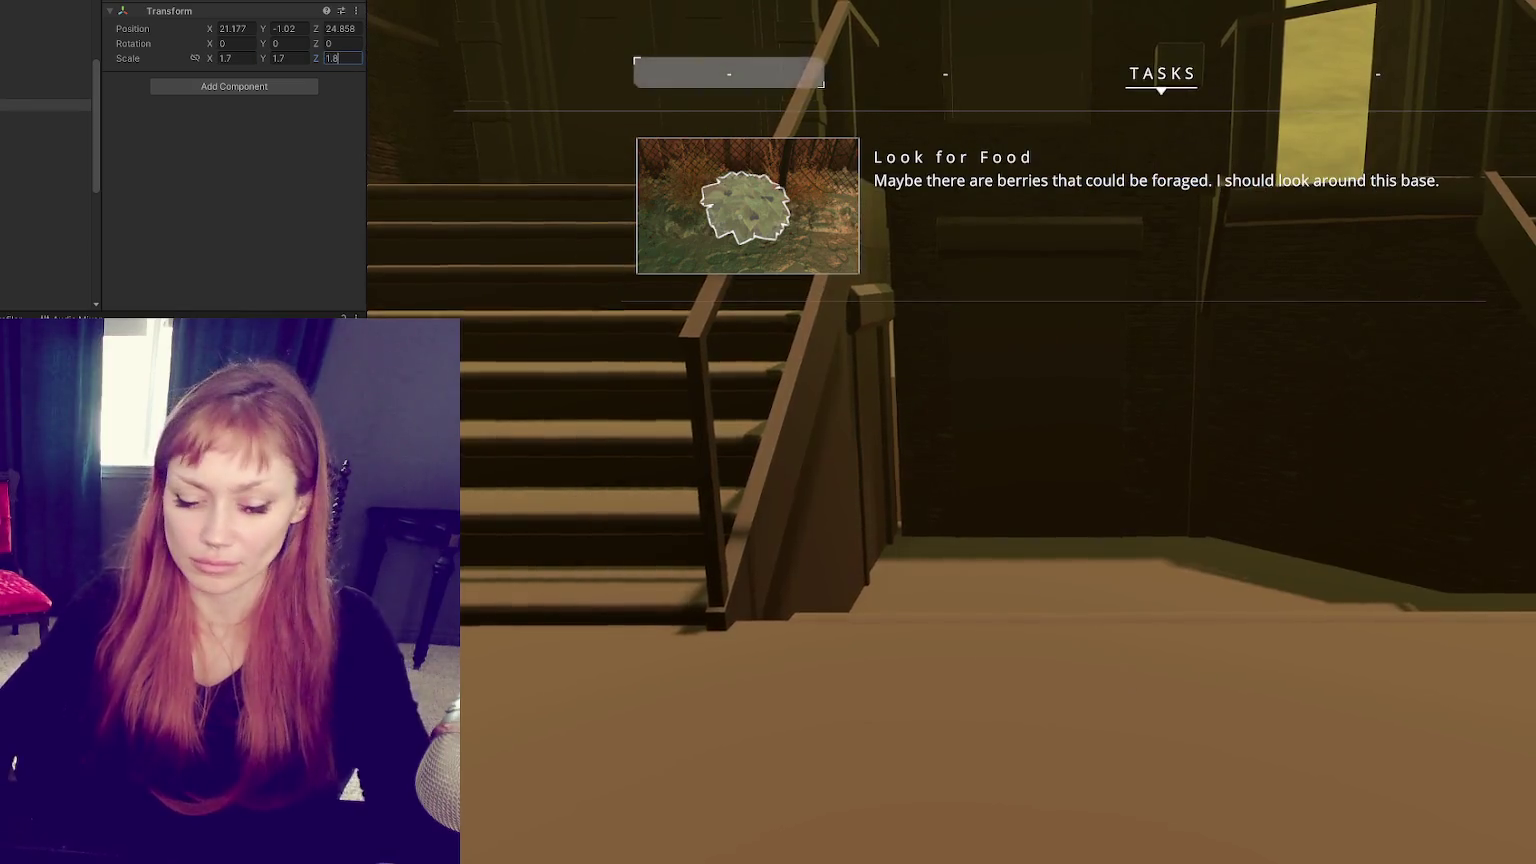
key("Tab")
Step: Climb the stairs onto the rooftop and walk across it through the dark doorway
key("w")
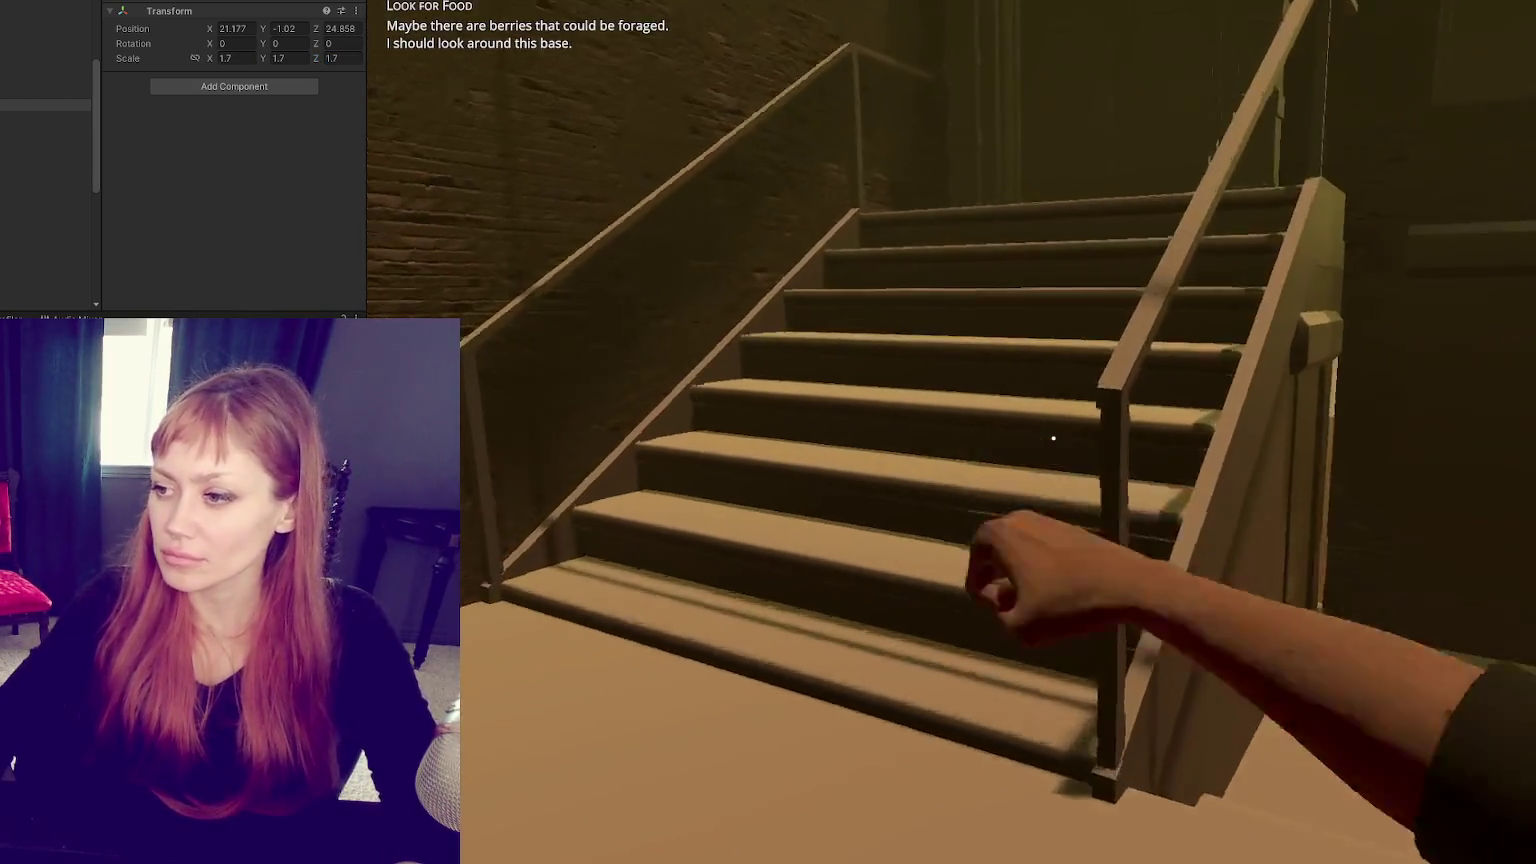
key("w")
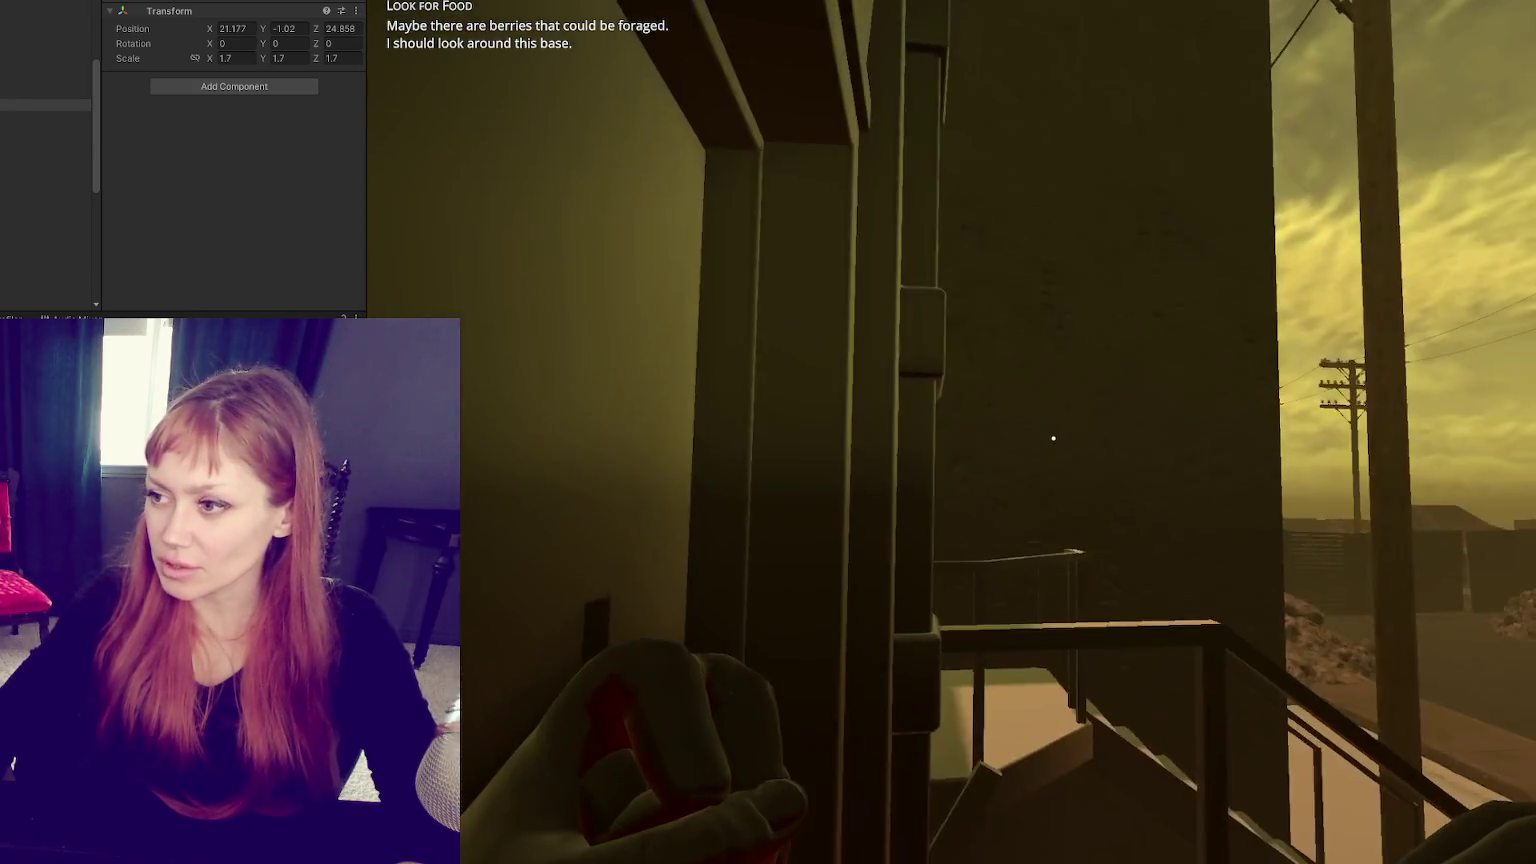
key("w")
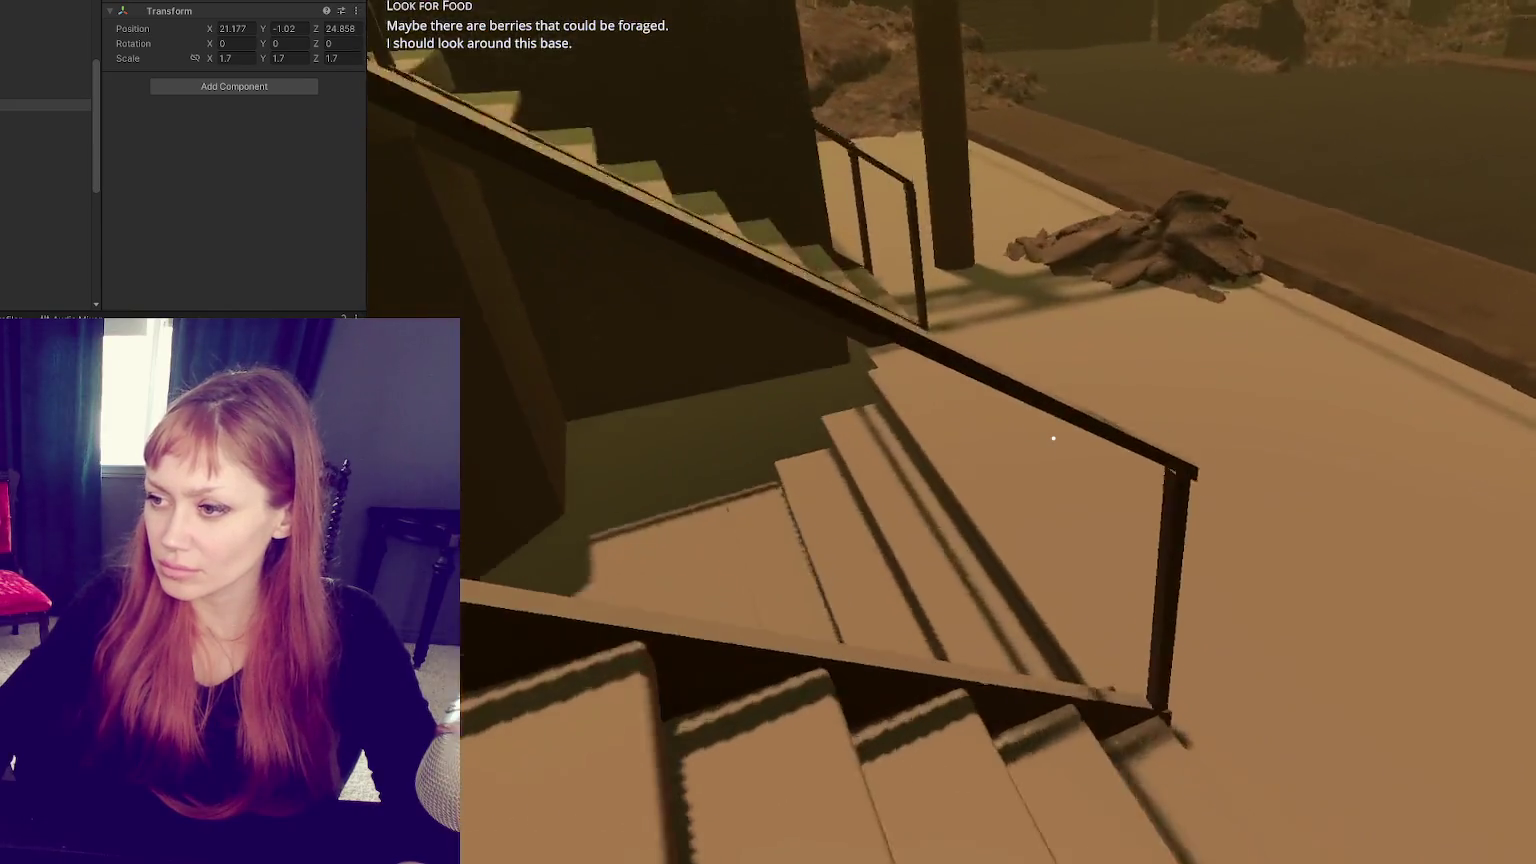
key("w")
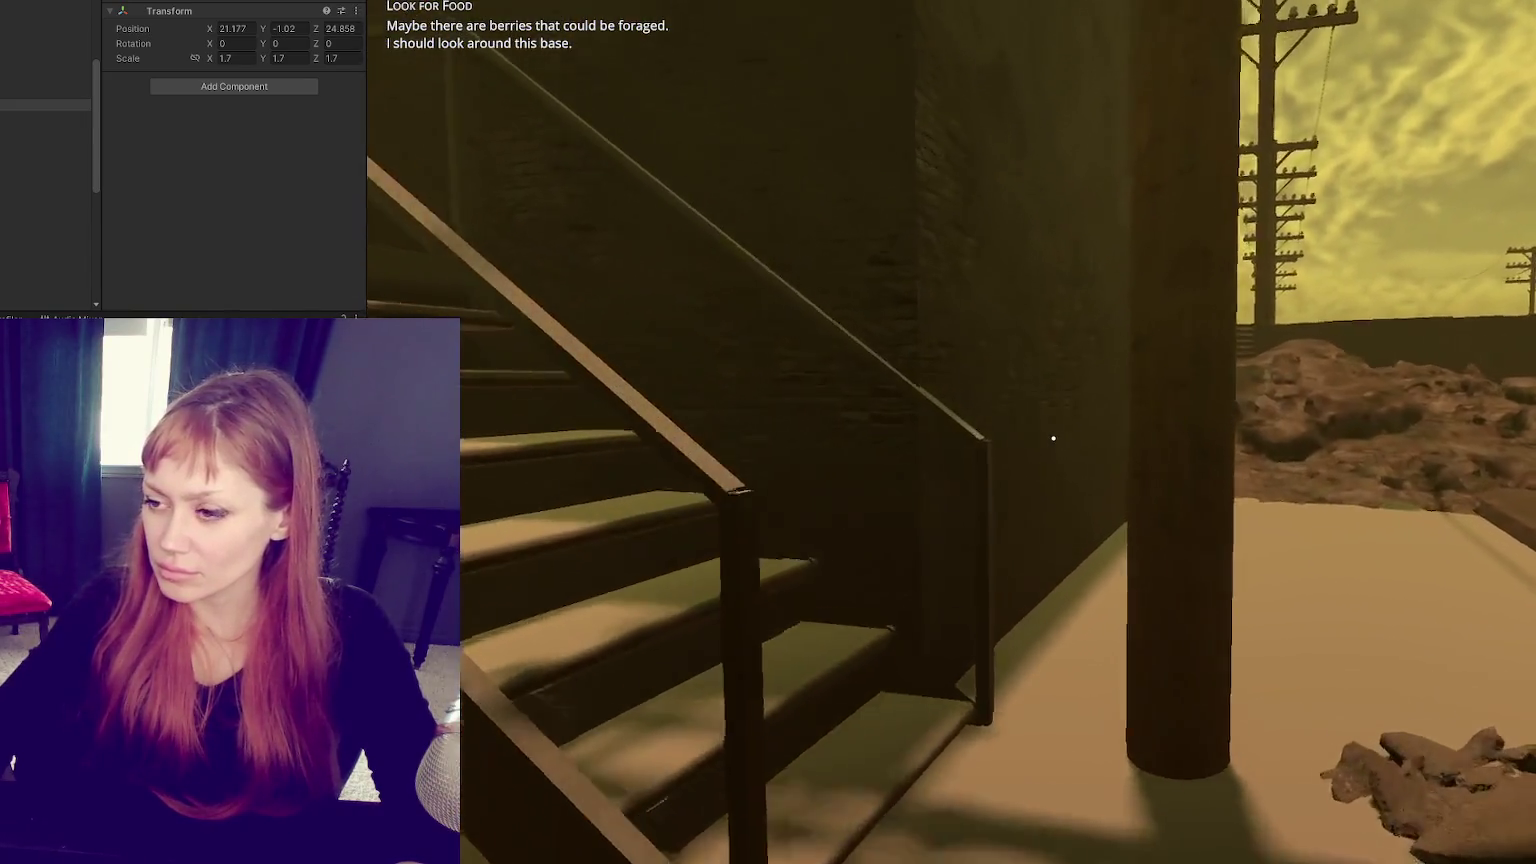
key("w")
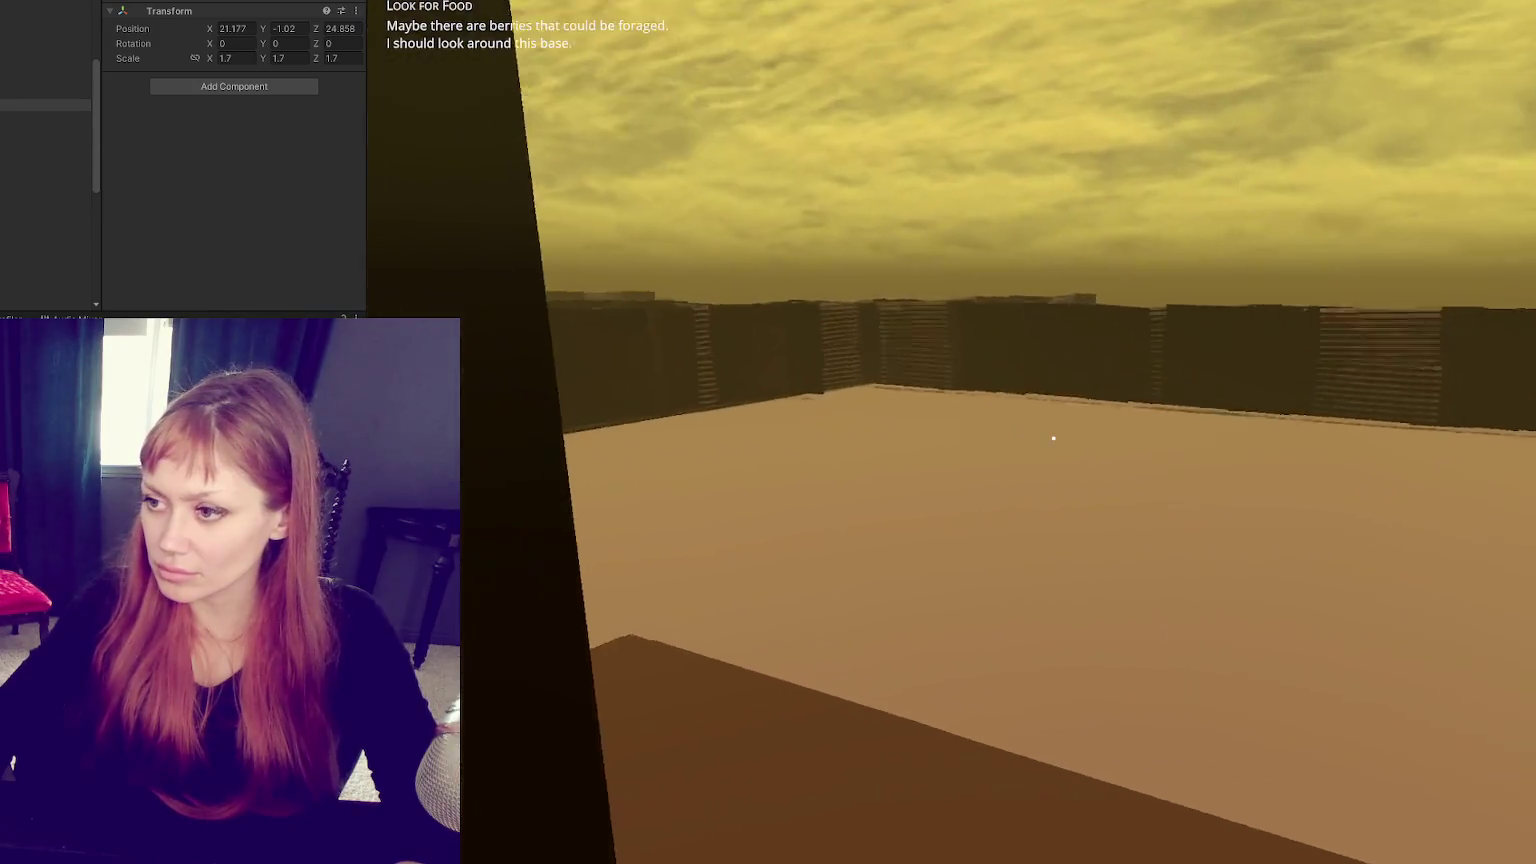
key("w")
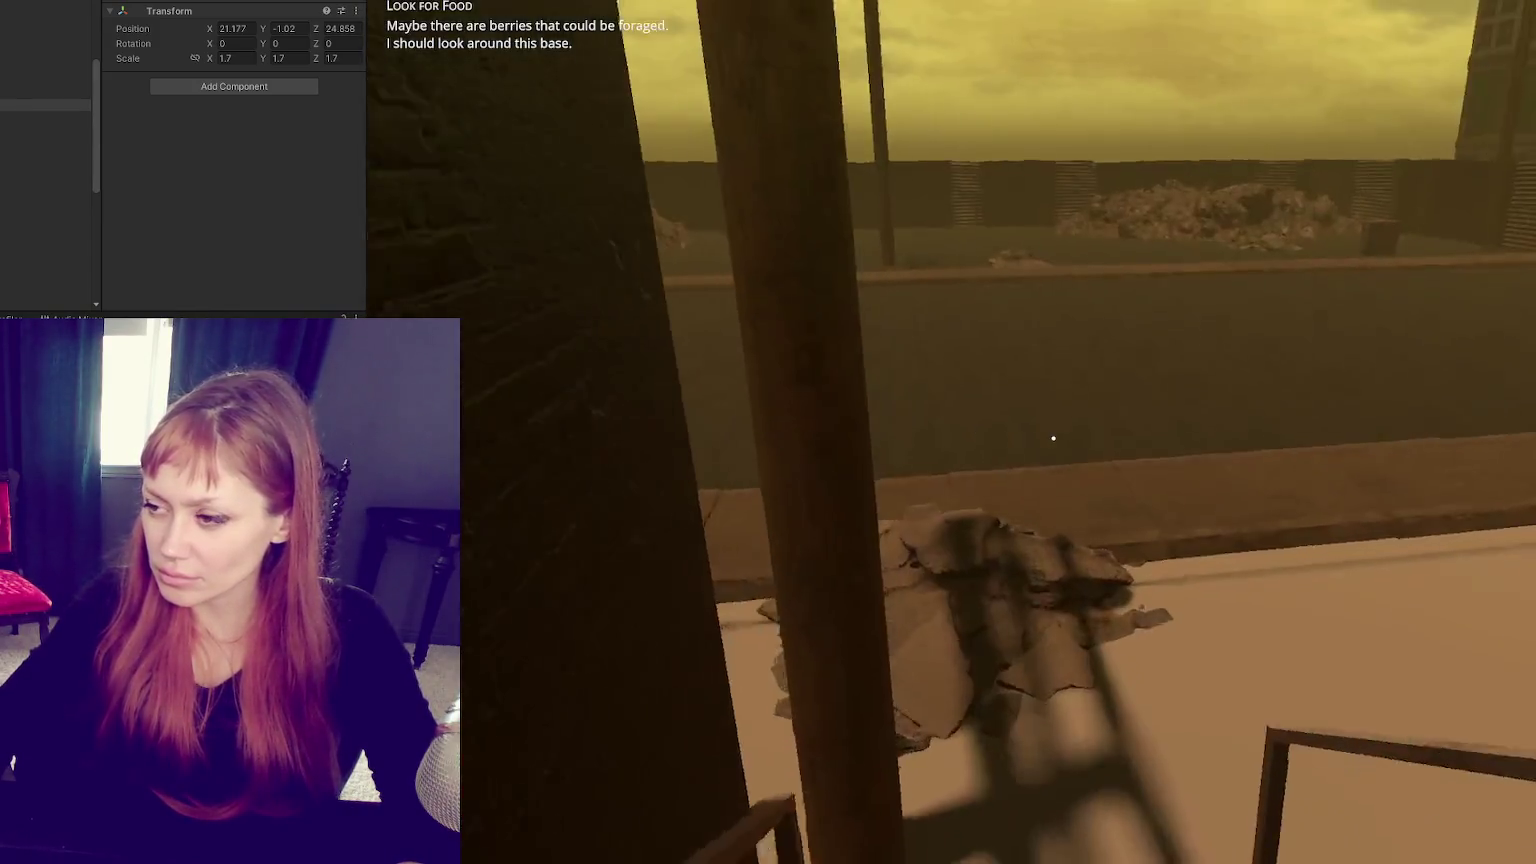
key("w")
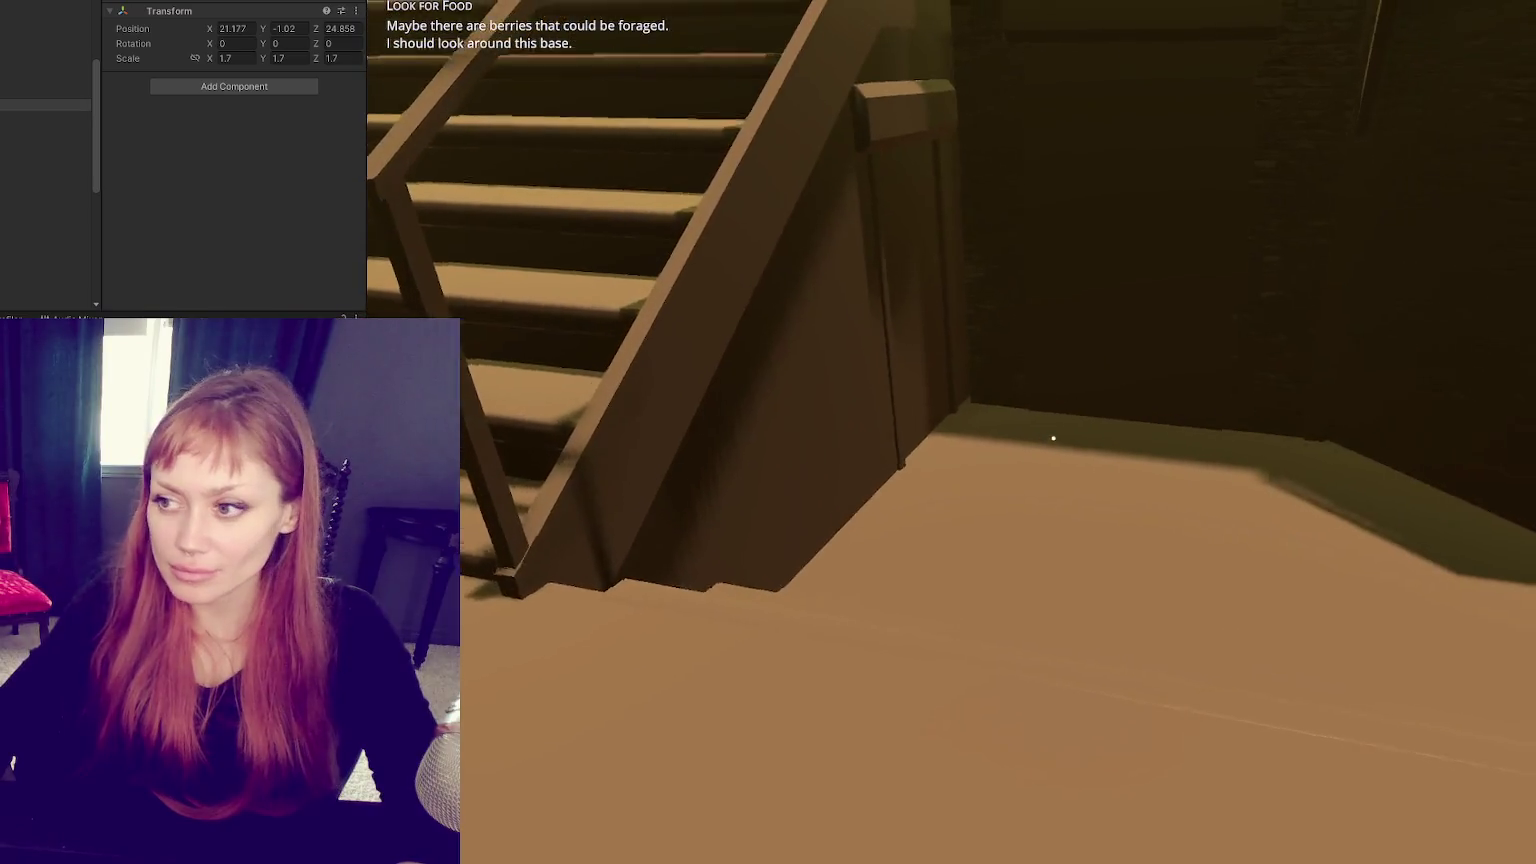
key("w")
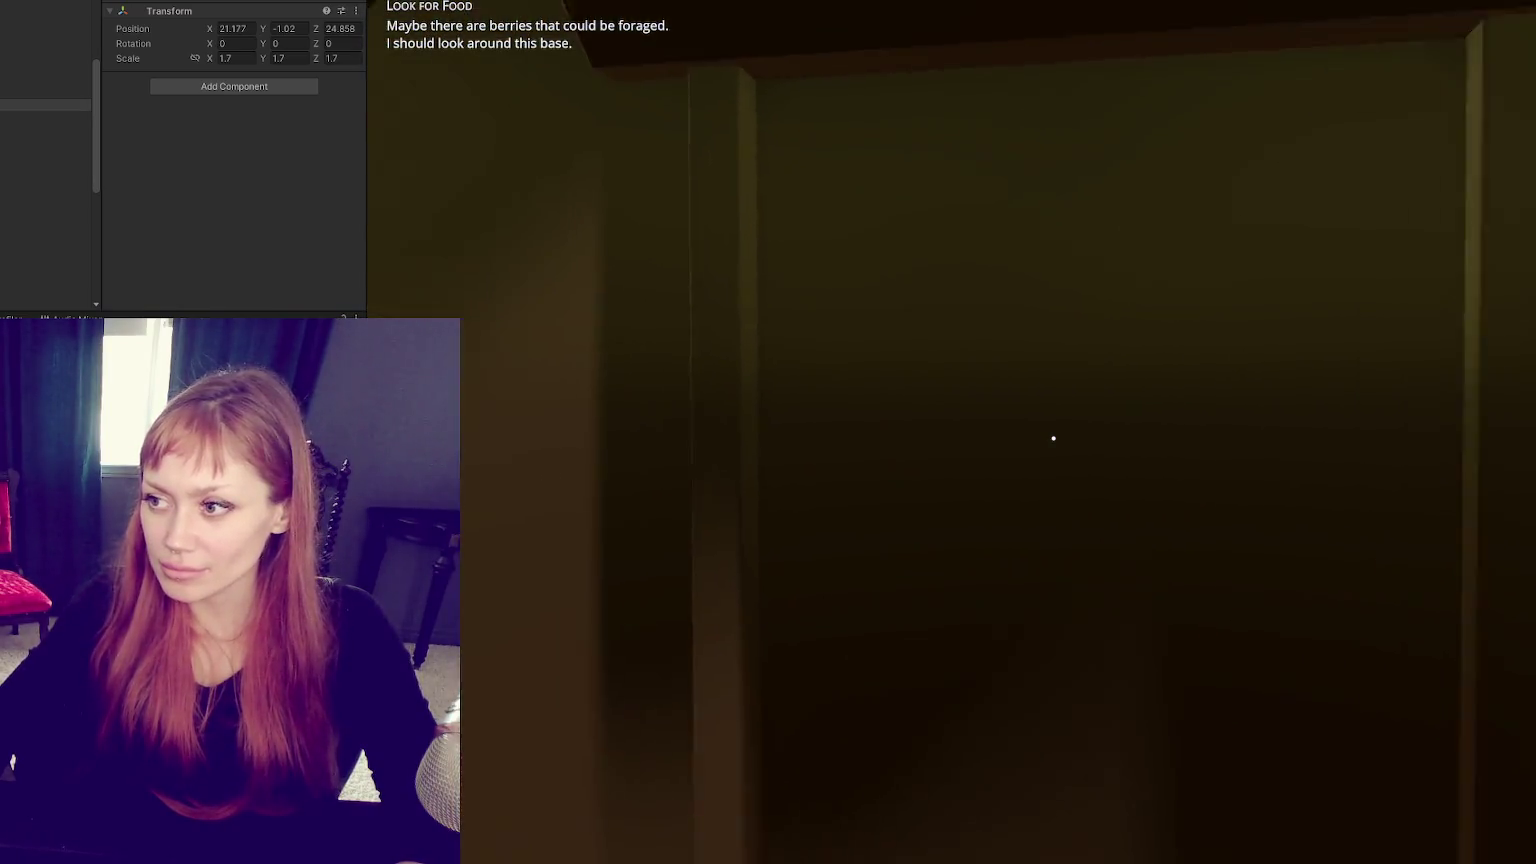
key("w")
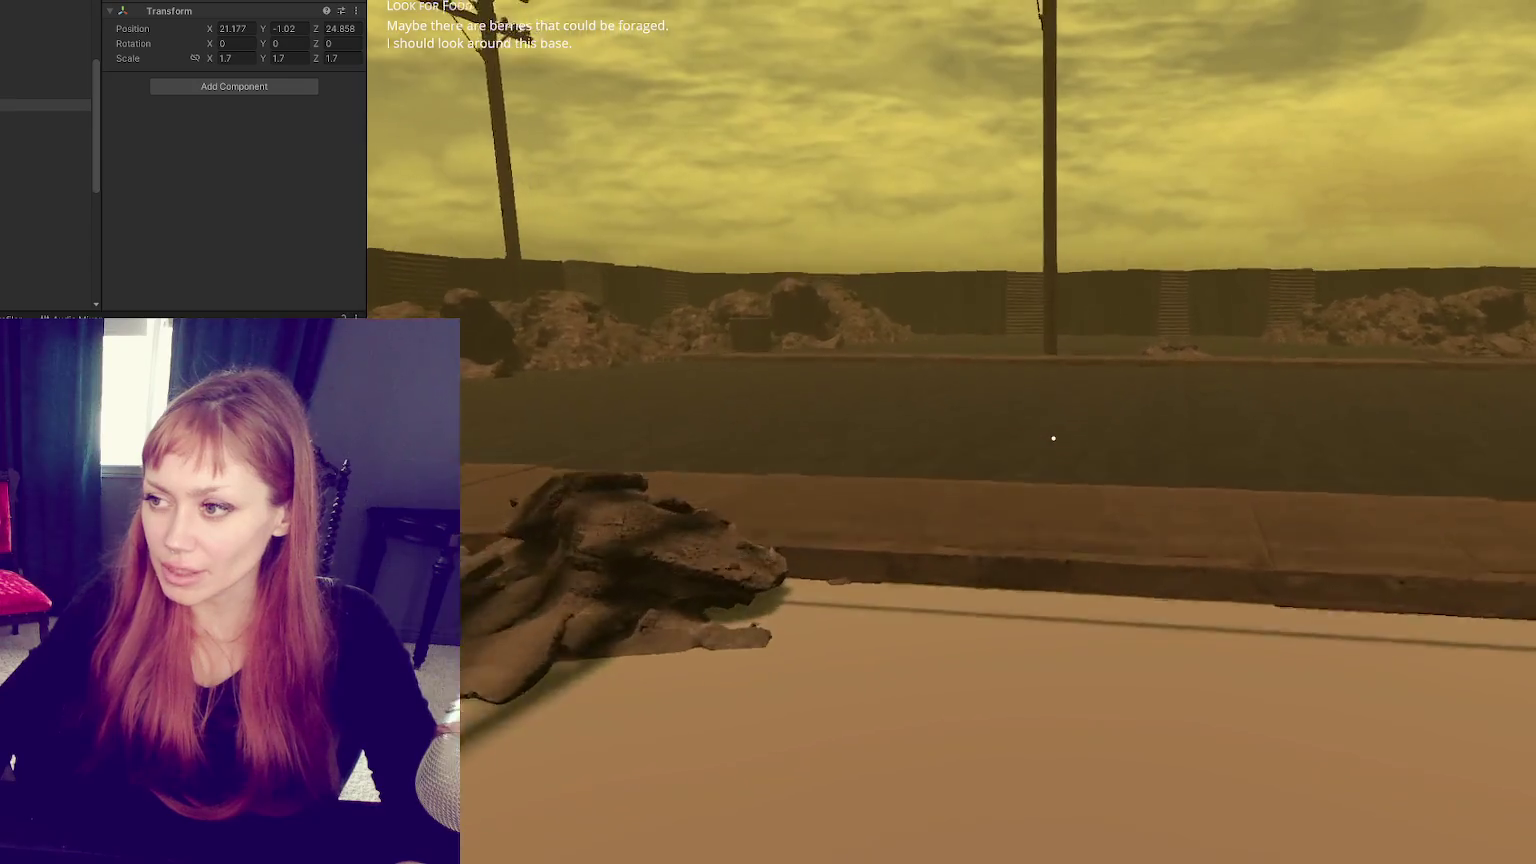
Step: Back away across the street to view the whole brownstone front
key("s")
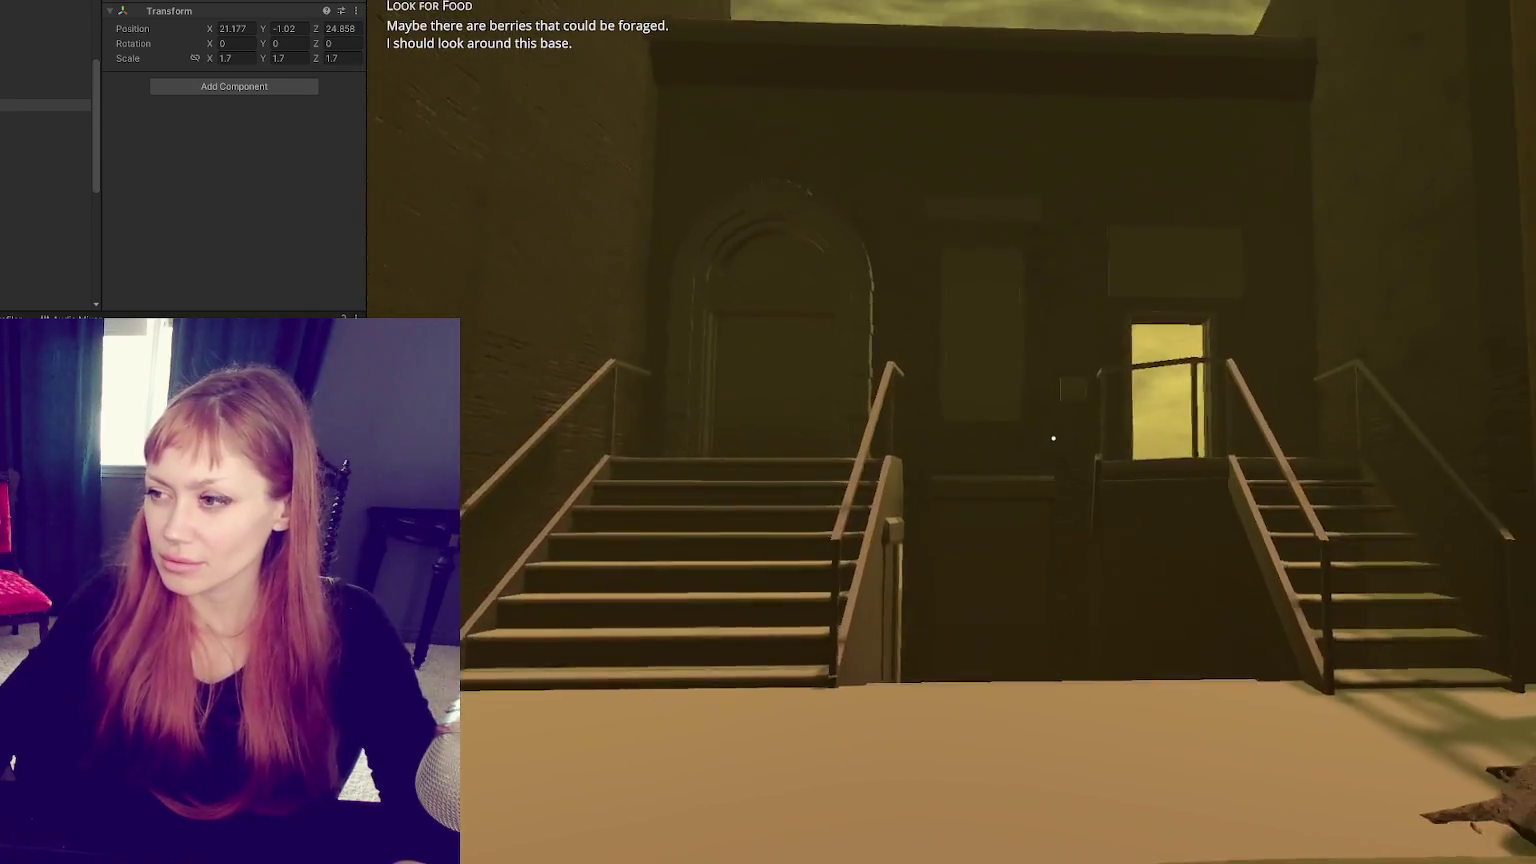
key("s")
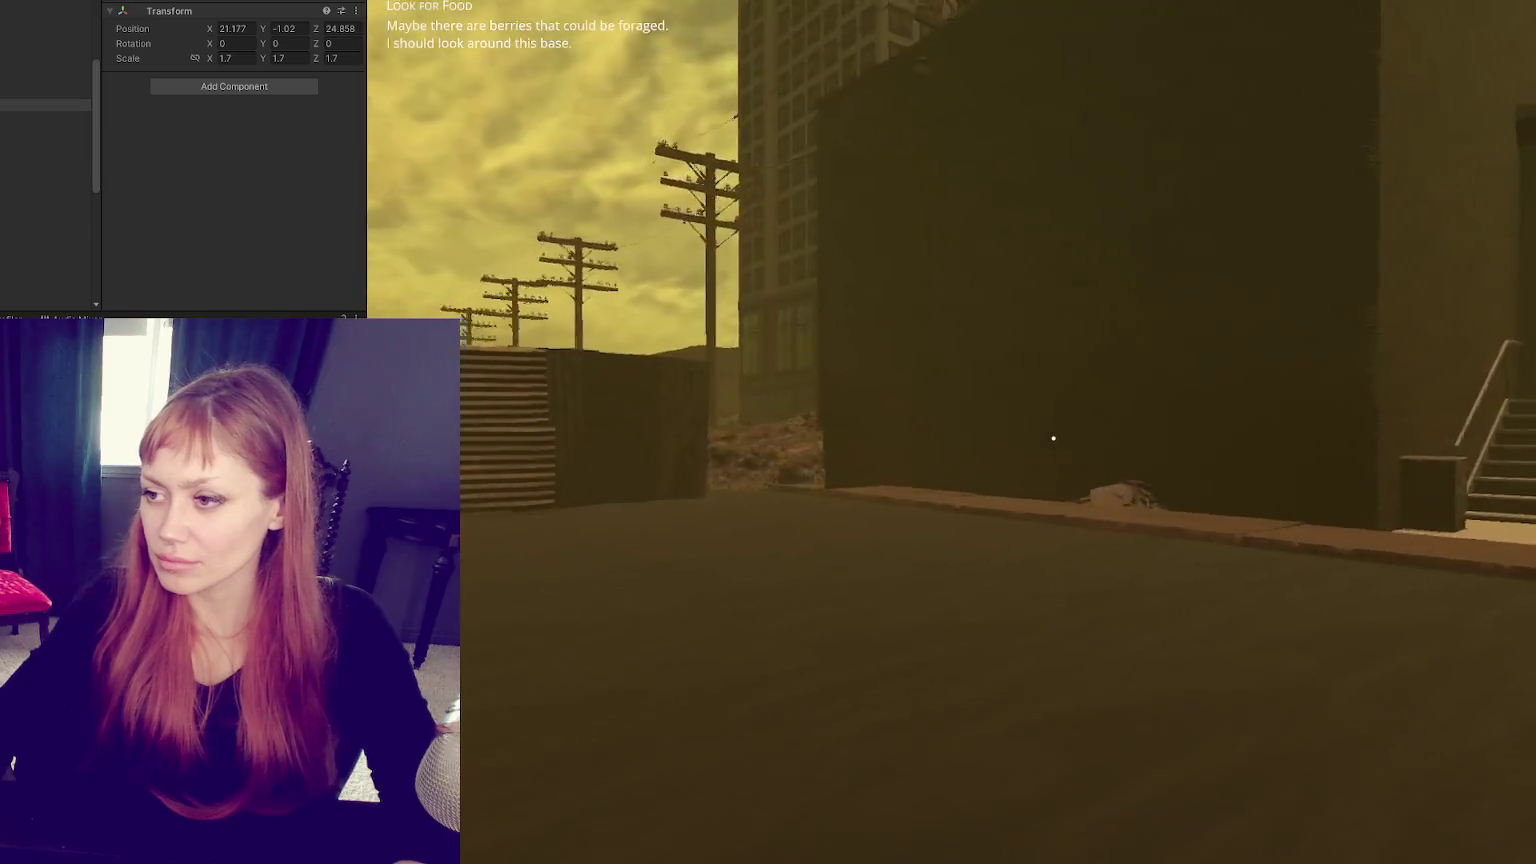
key("s")
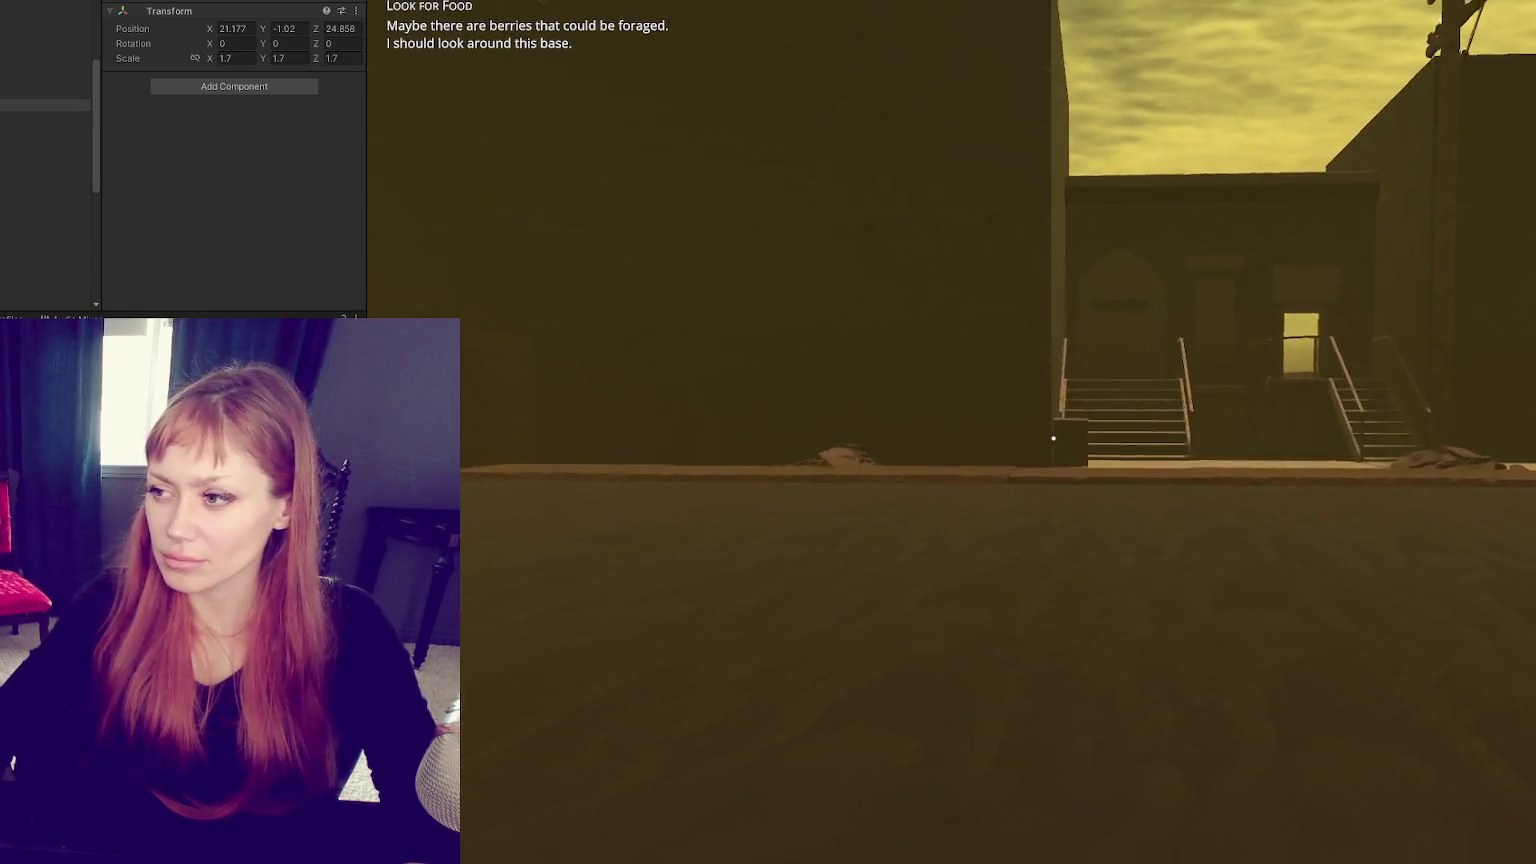
left_click(45, 272)
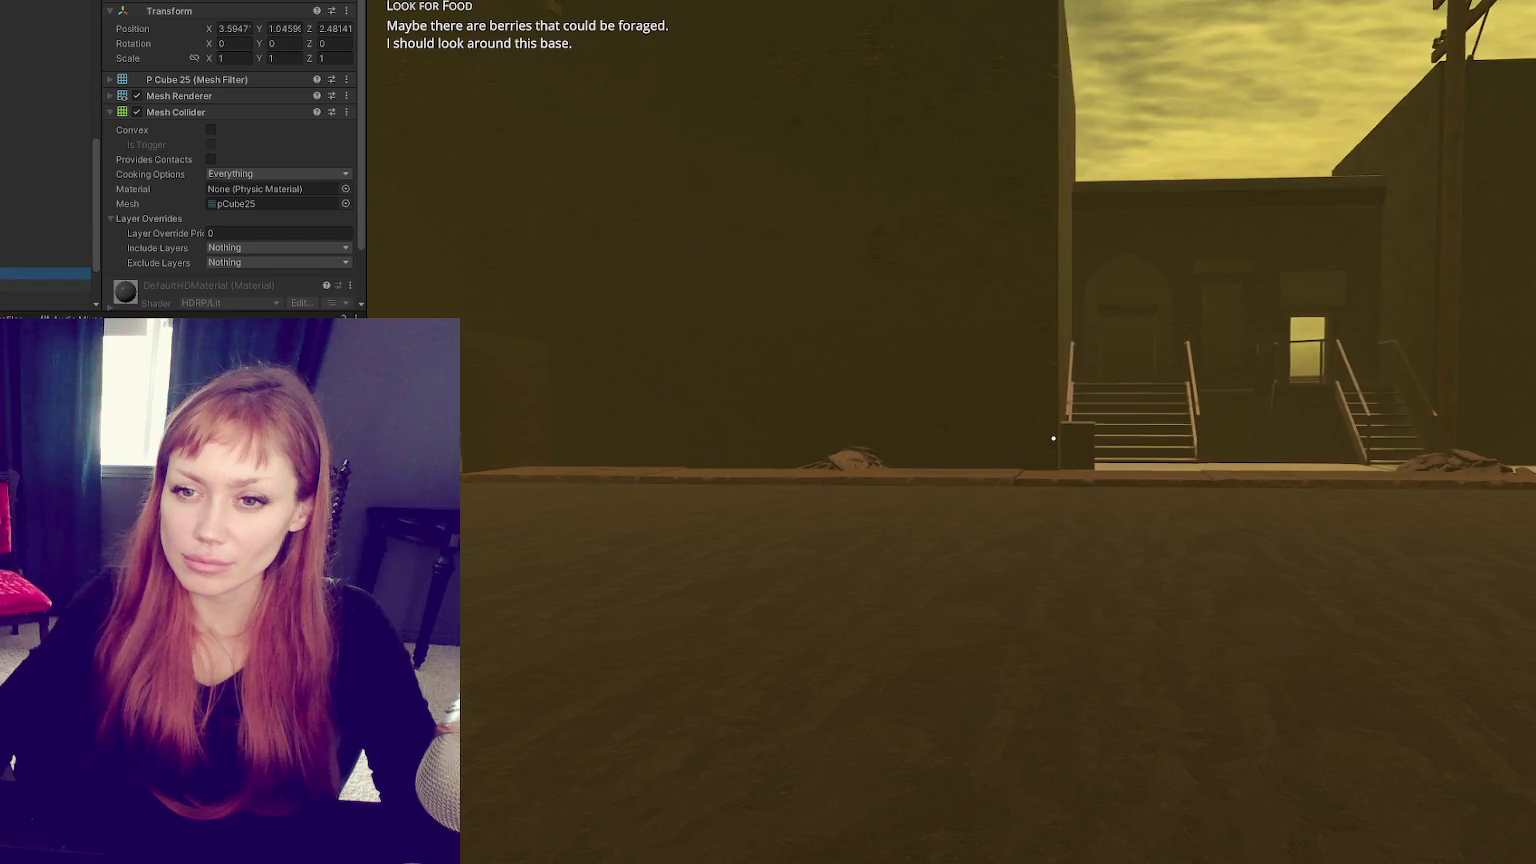
Step: Set the point light's intensity to 1000000 Lux, leaving its filter colour unchanged
left_click(16, 221)
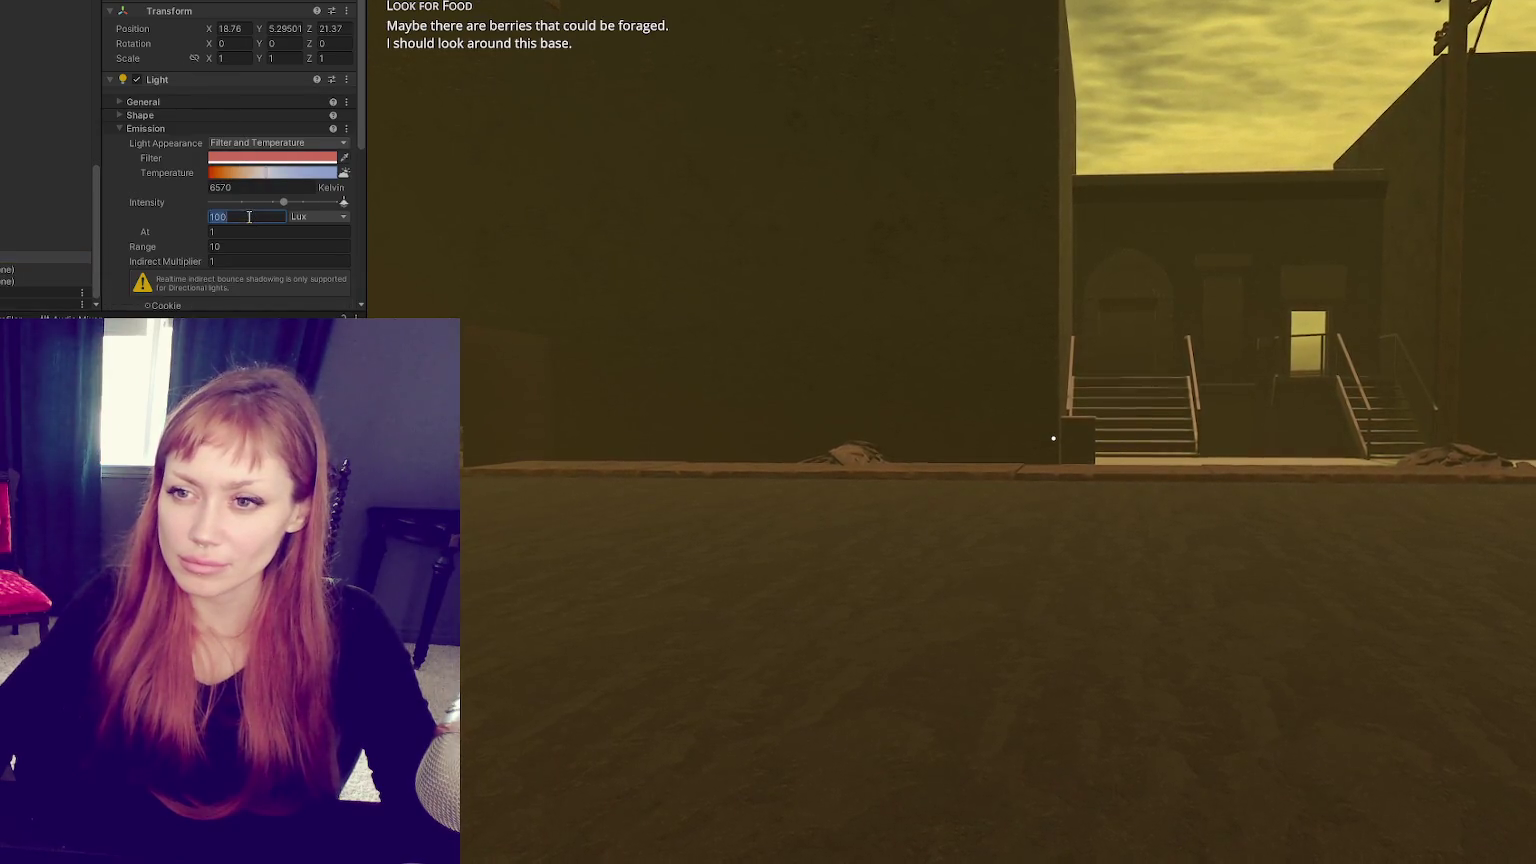
type("000")
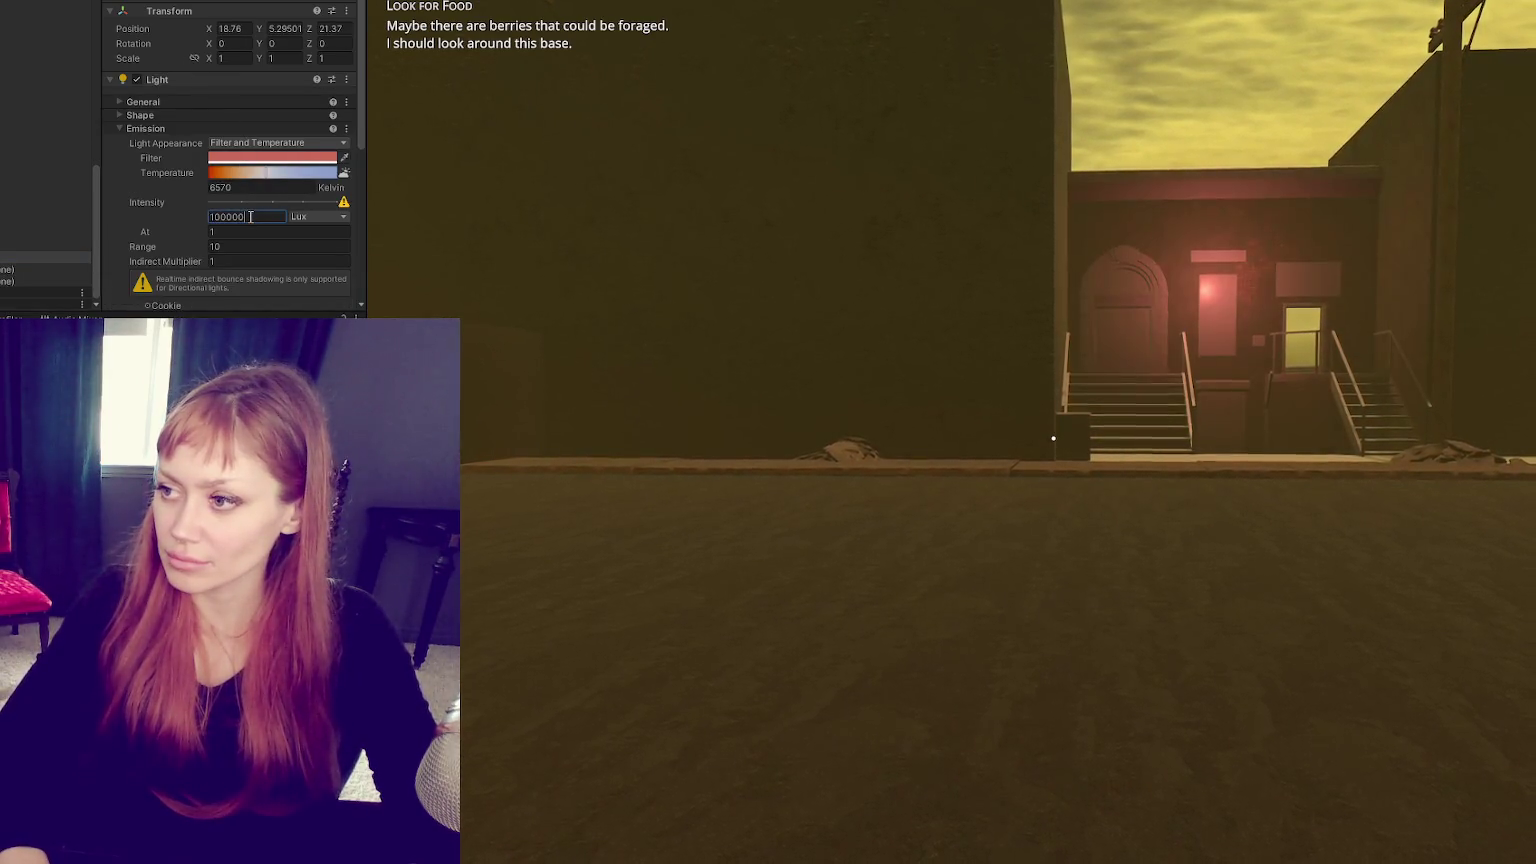
left_click(287, 158)
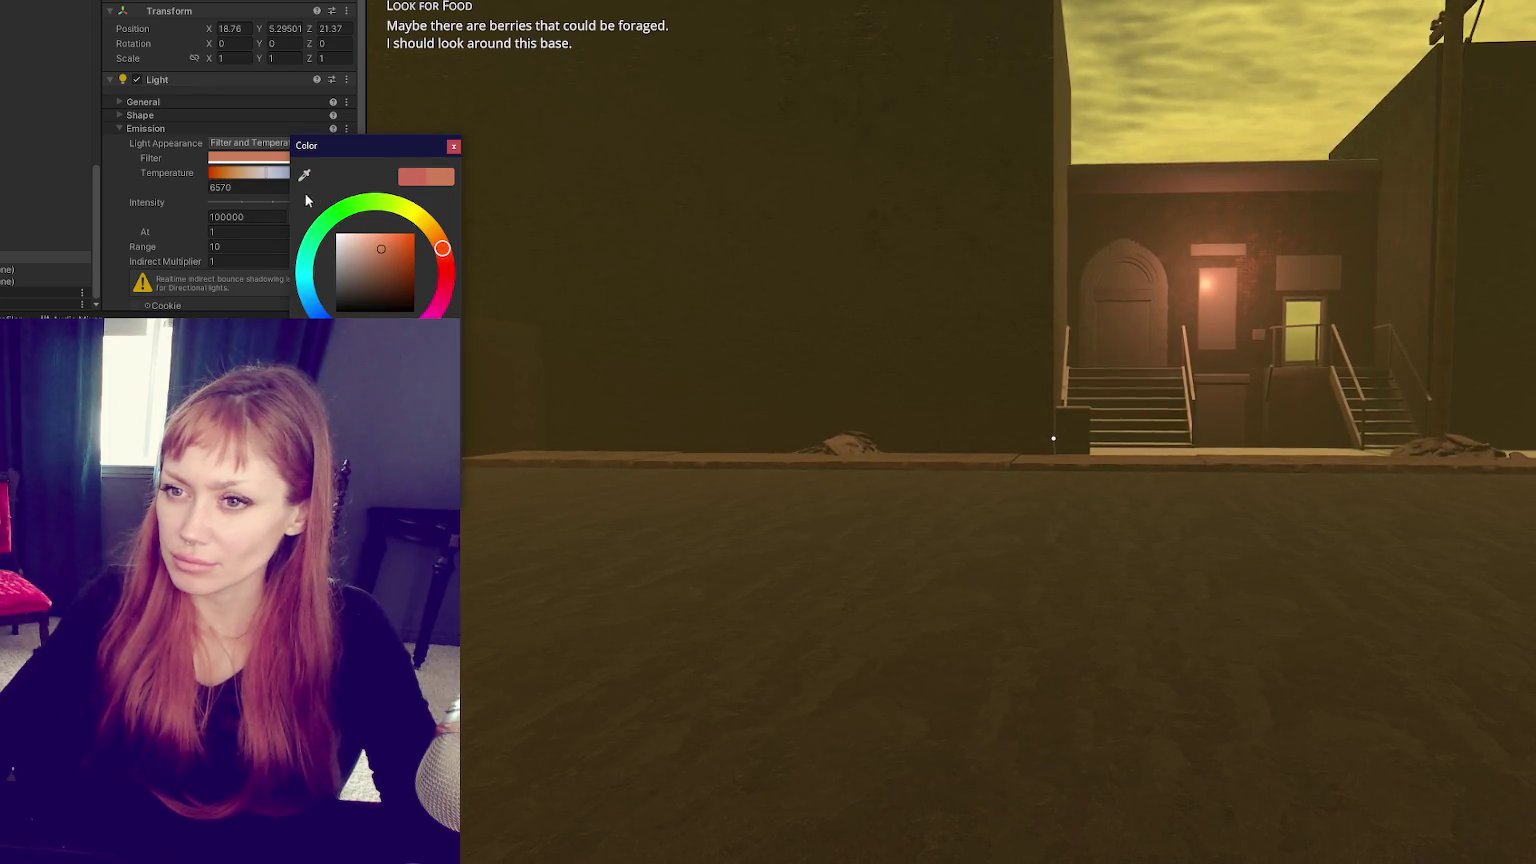
left_click(453, 147)
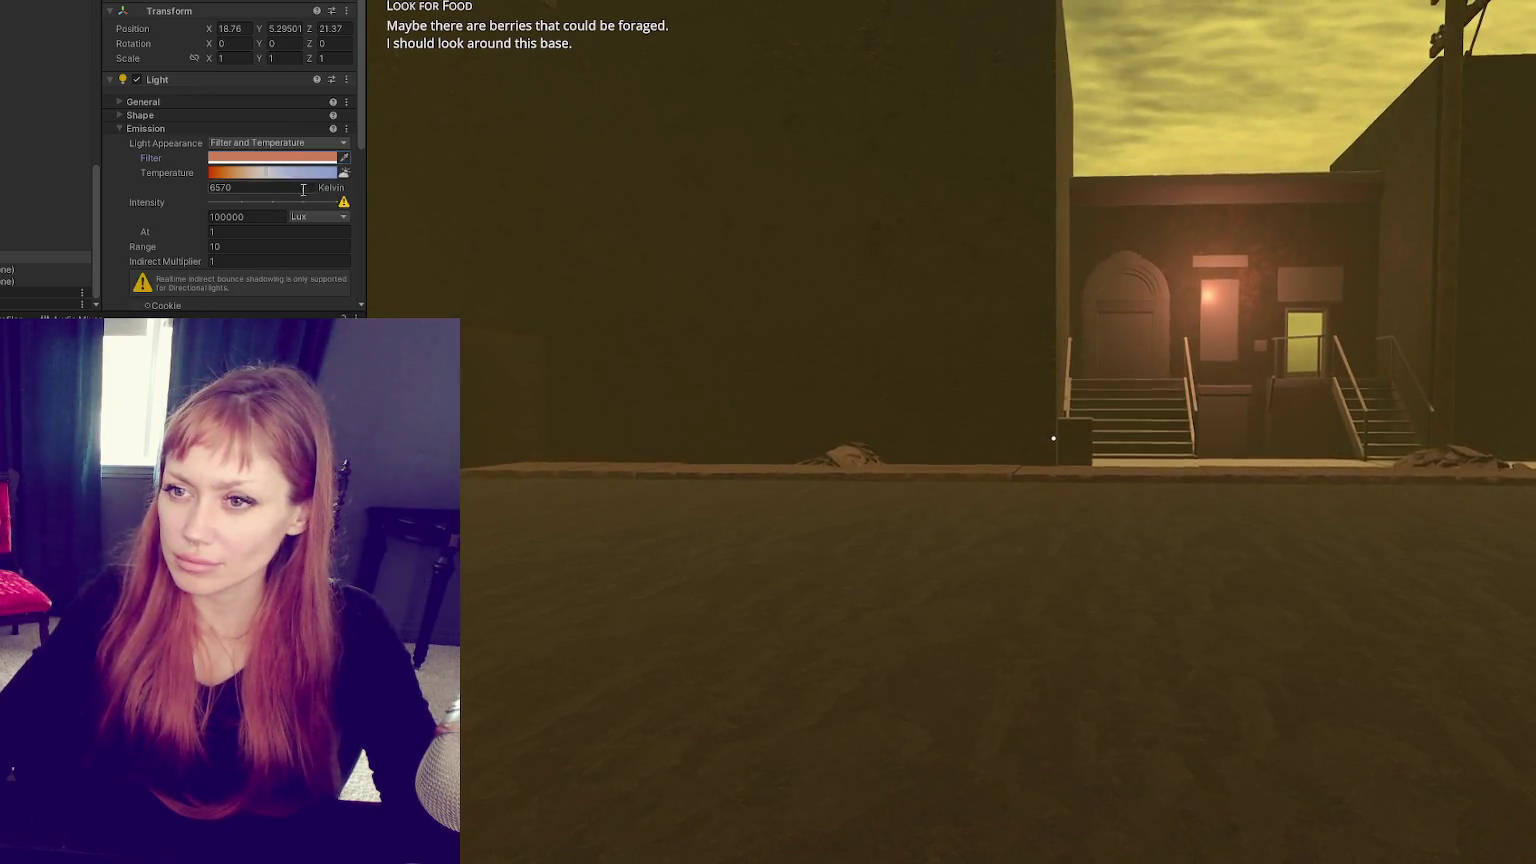
type("0")
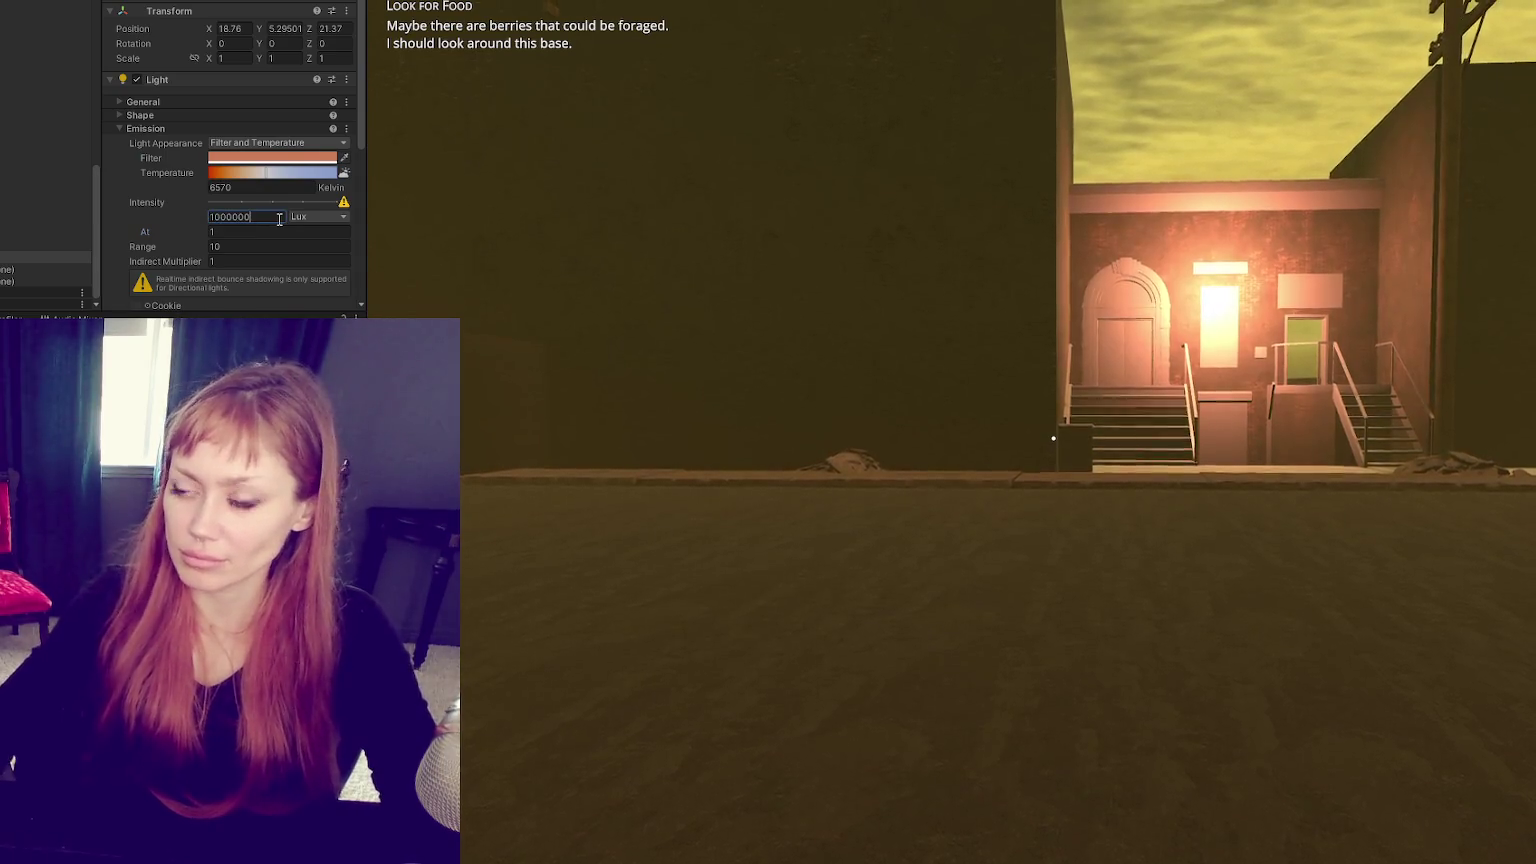
Step: Give the point light a shape radius of 5 and Medium contact shadows
left_click(174, 101)
left_click(218, 167)
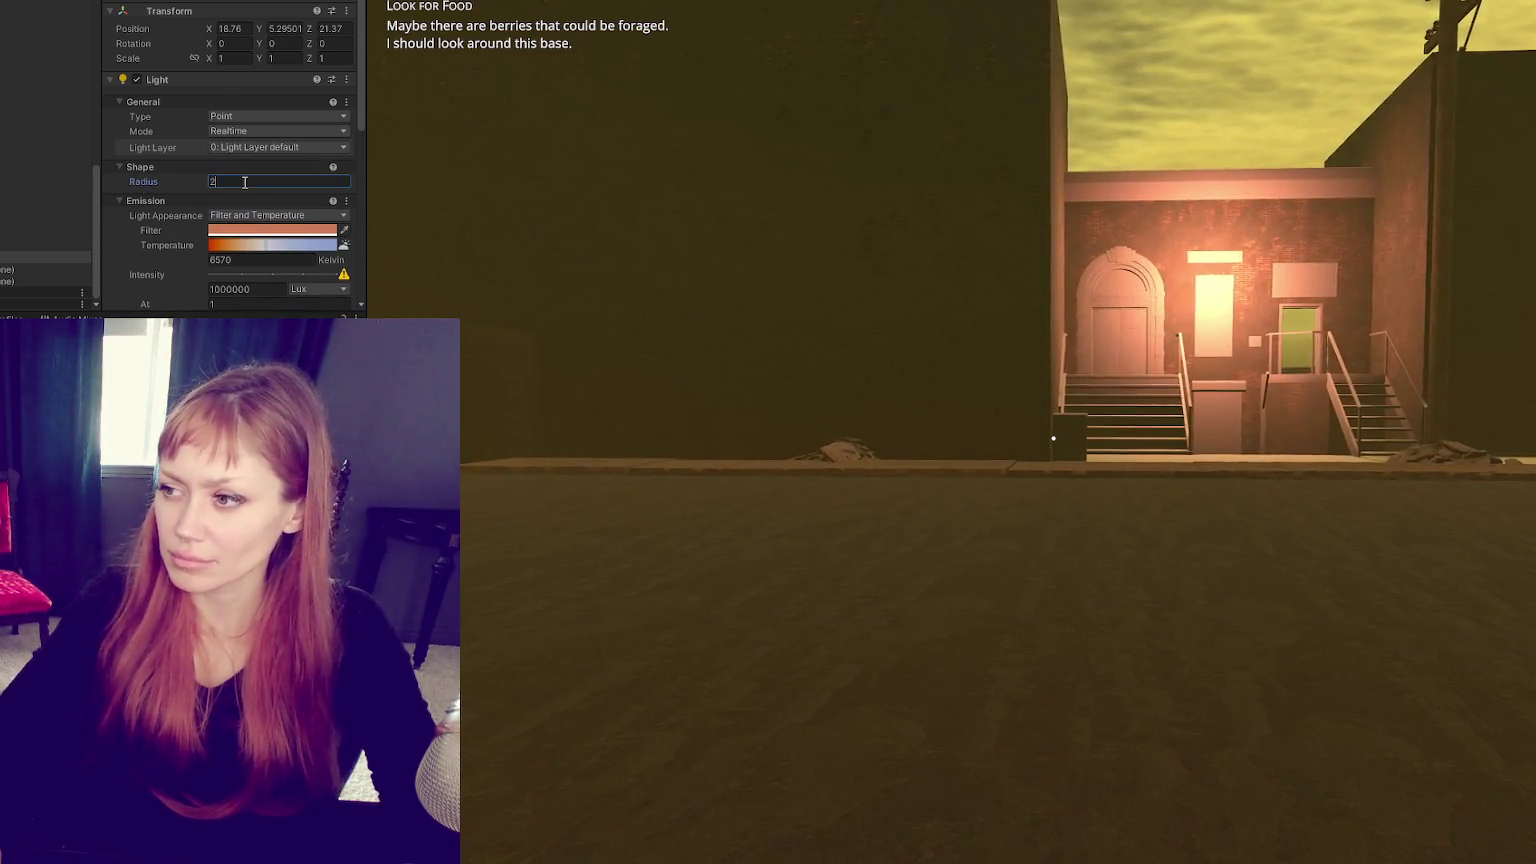
type("5")
scroll(244, 183, "down", 3)
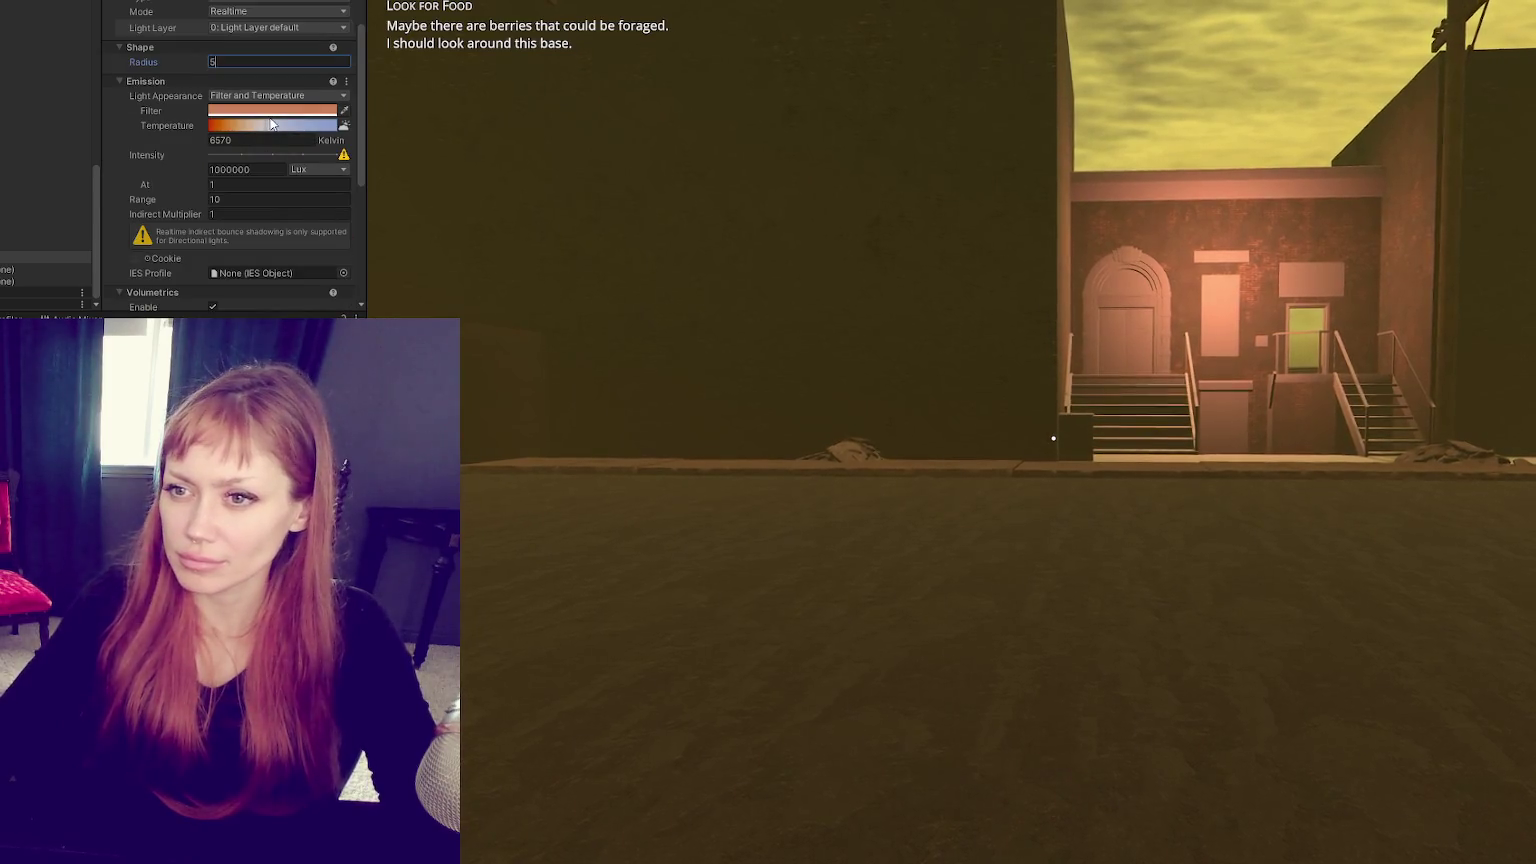
scroll(254, 175, "down", 5)
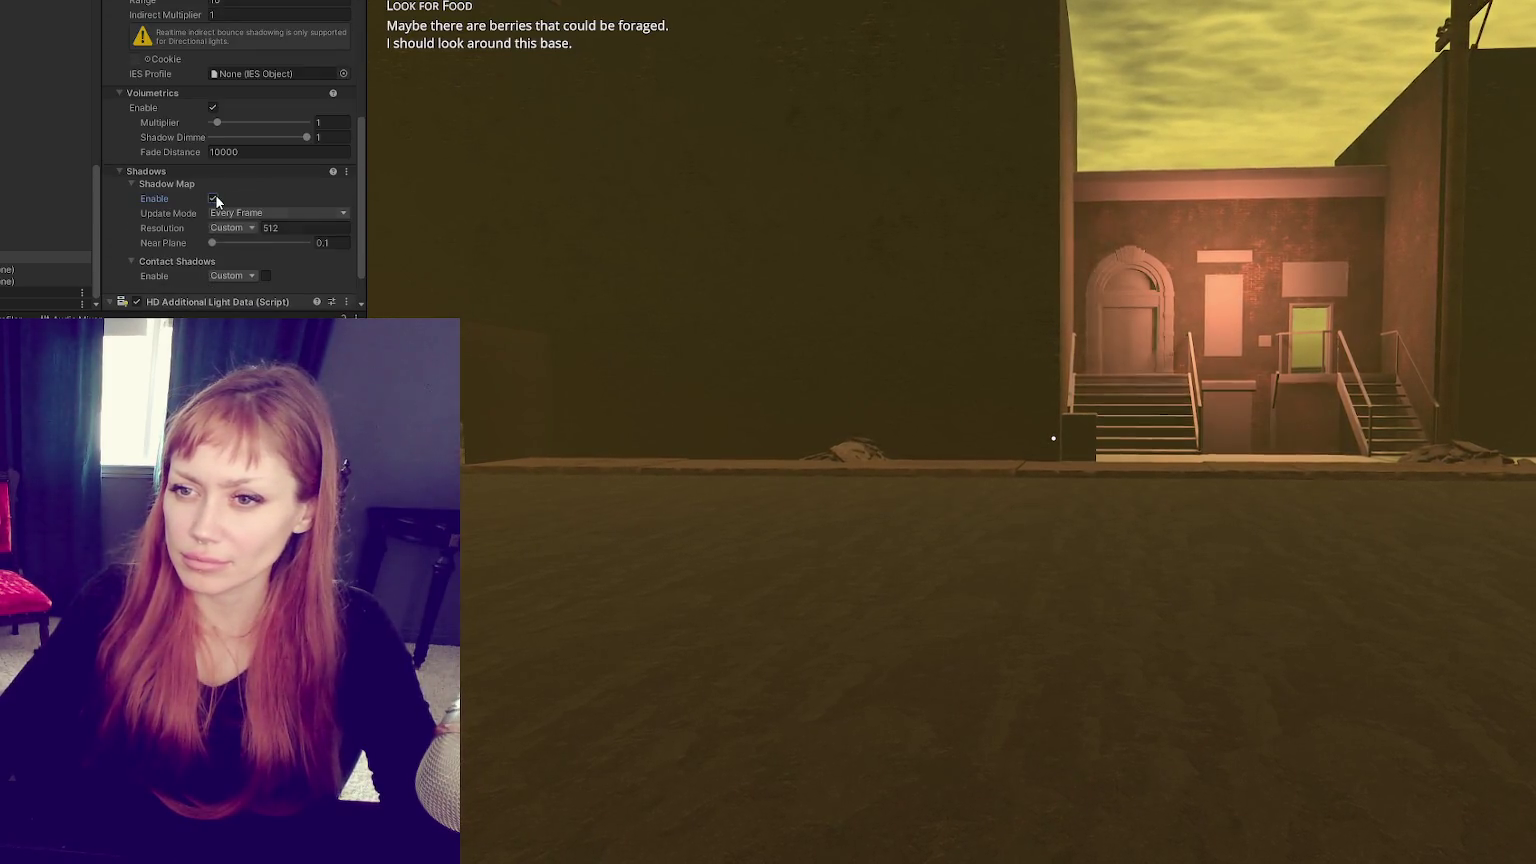
scroll(216, 201, "down", 2)
left_click(240, 232)
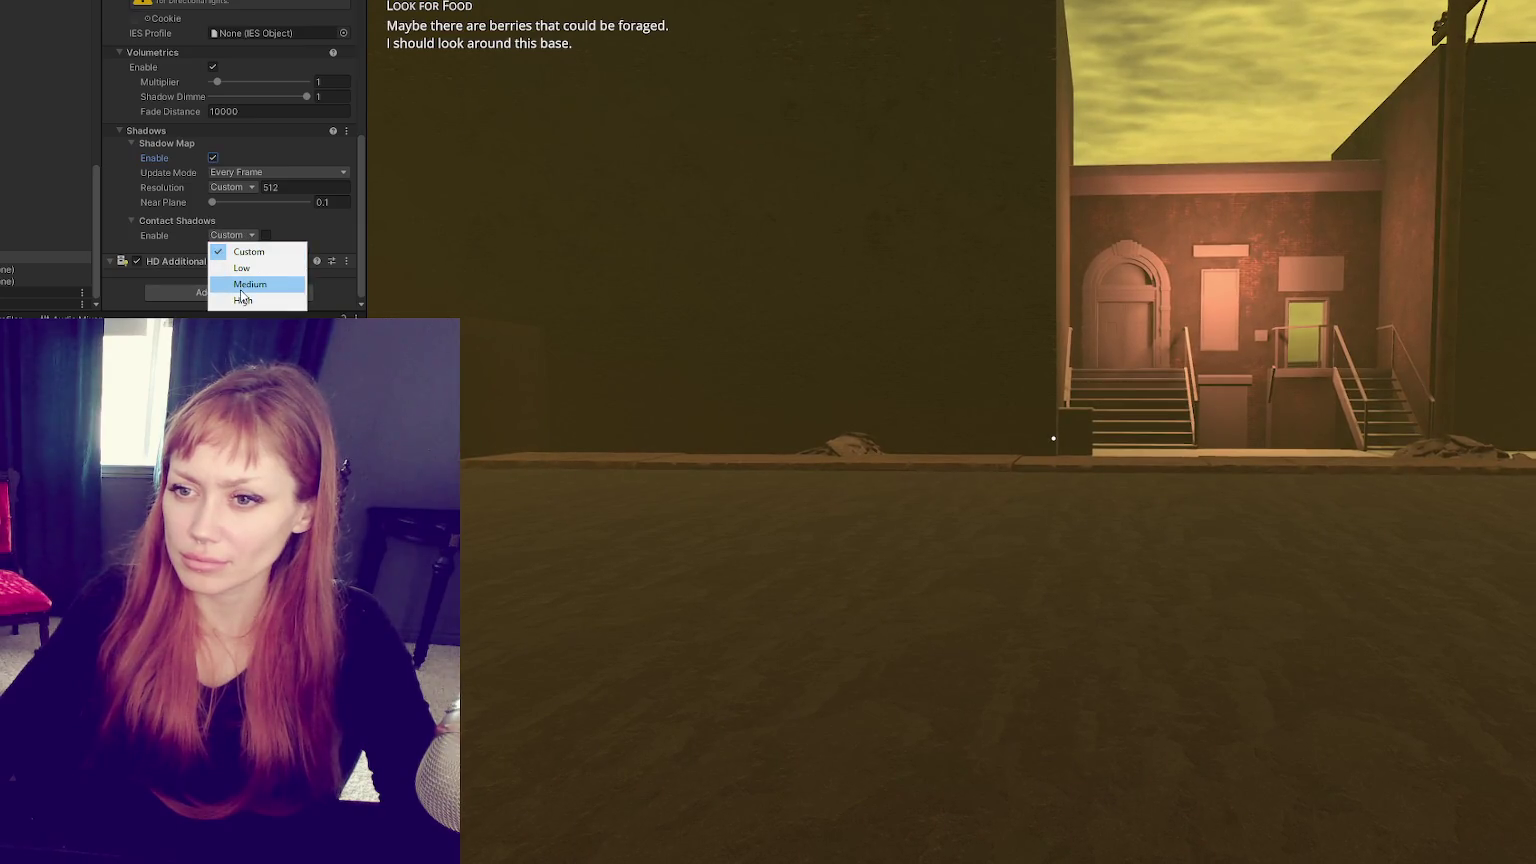
left_click(240, 285)
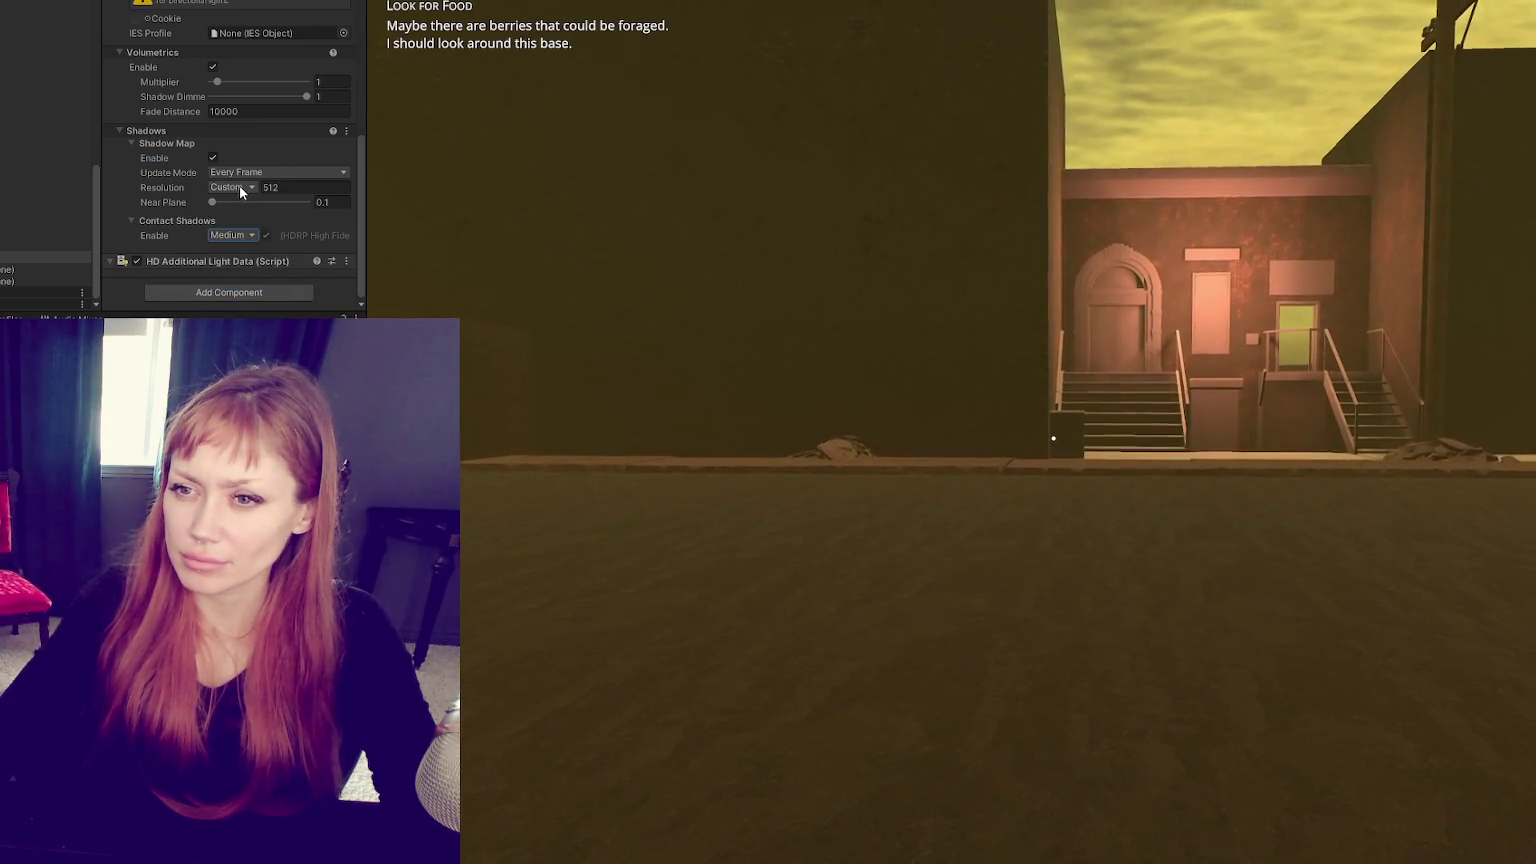